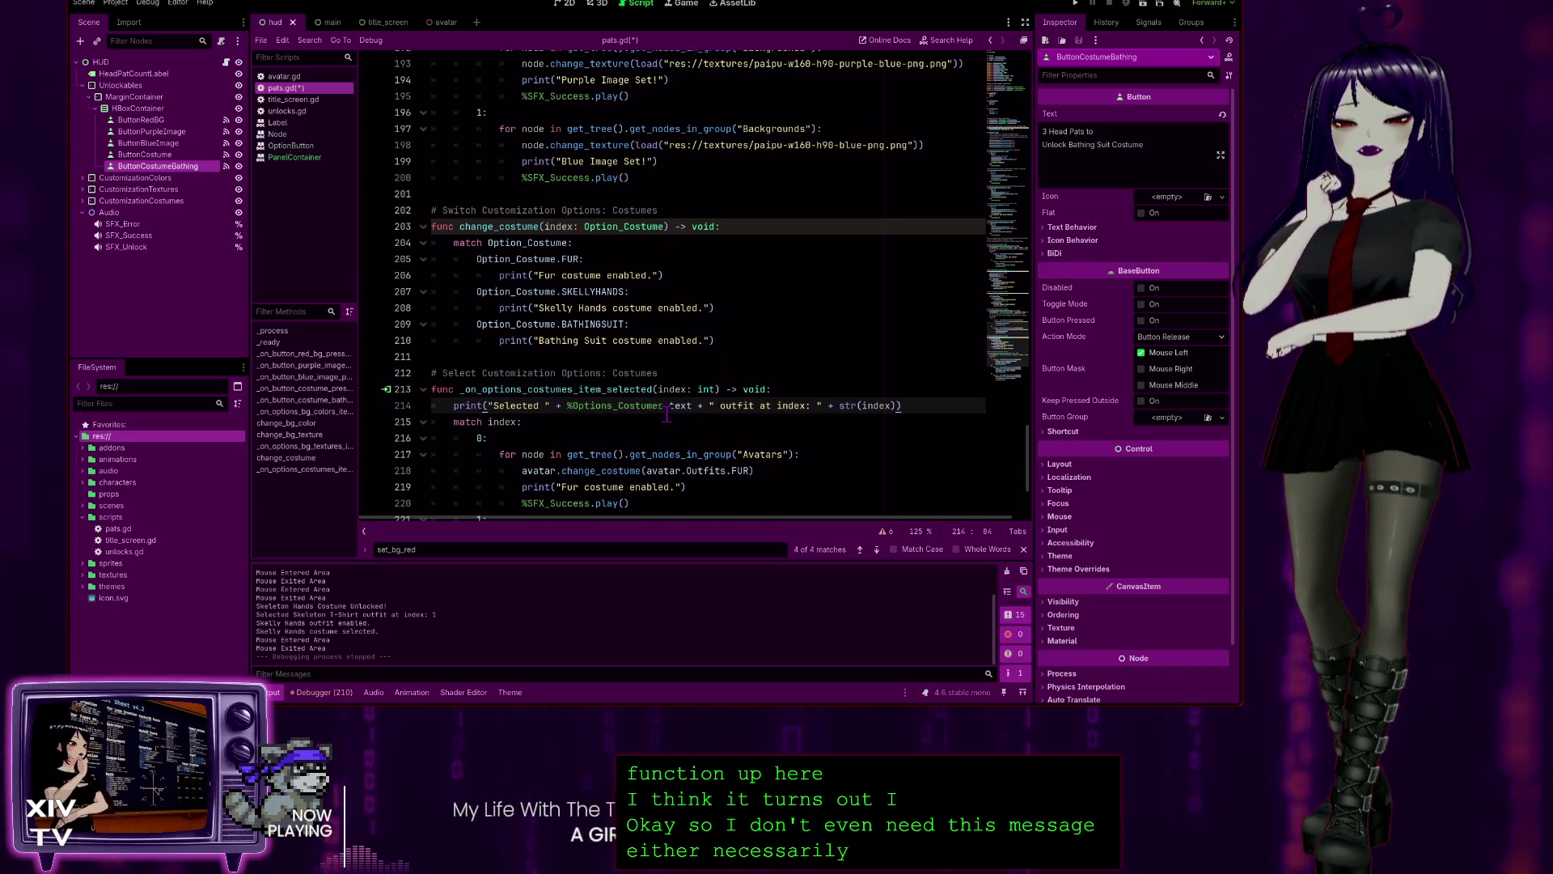
- Comment out the change_costume function on lines 203–210 of pats.gd with Ctrl+K
{"action": "scroll", "coordinate": [667, 414], "scroll_direction": "down", "scroll_amount": 3}
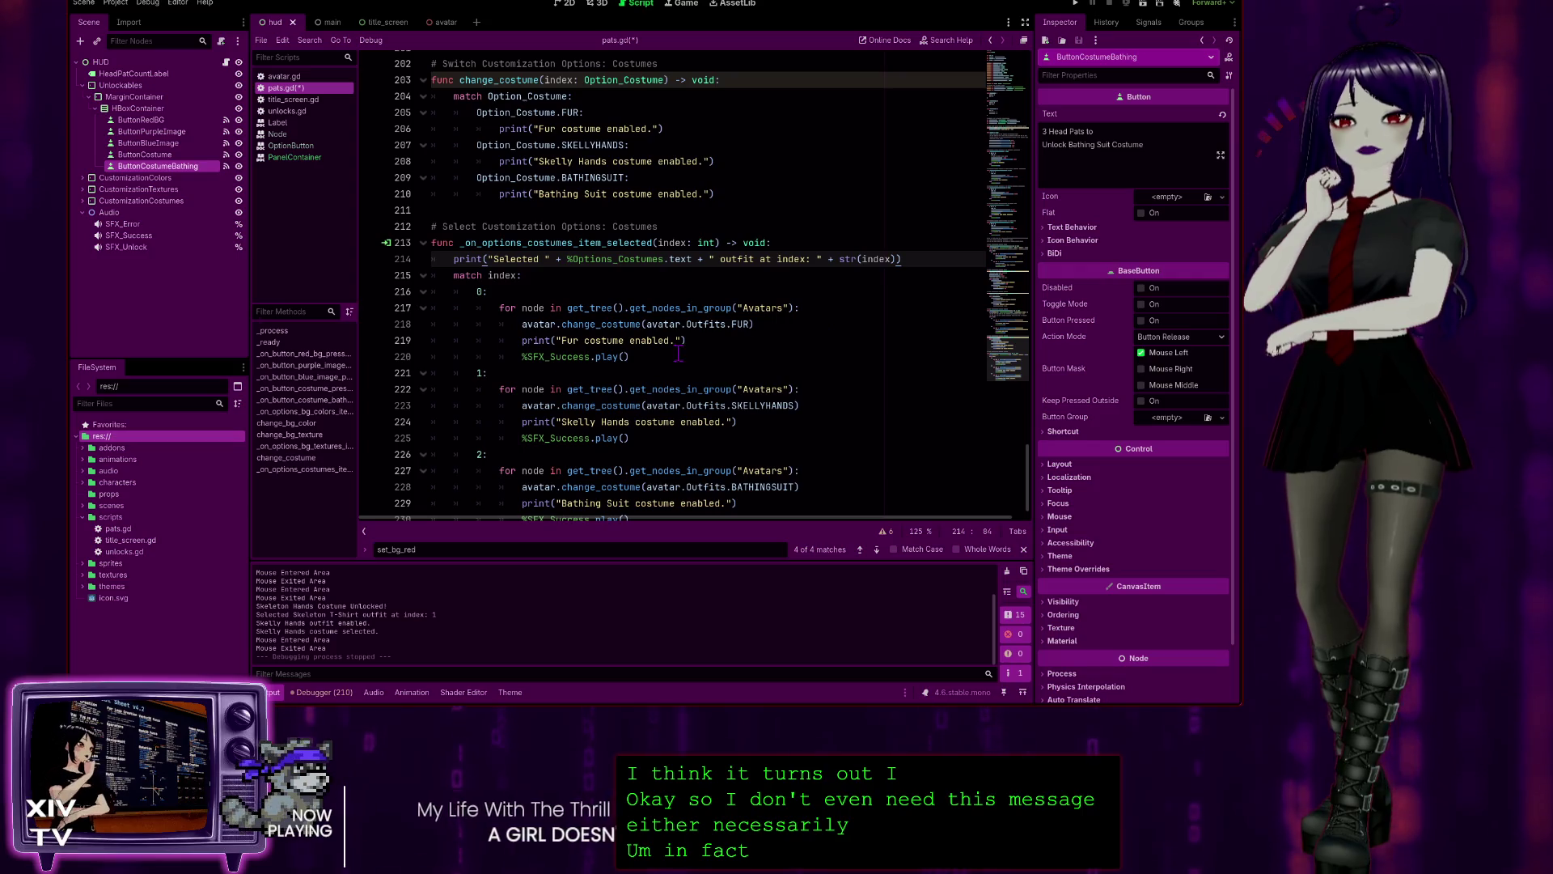
{"action": "scroll", "coordinate": [519, 283], "scroll_direction": "up", "scroll_amount": 1}
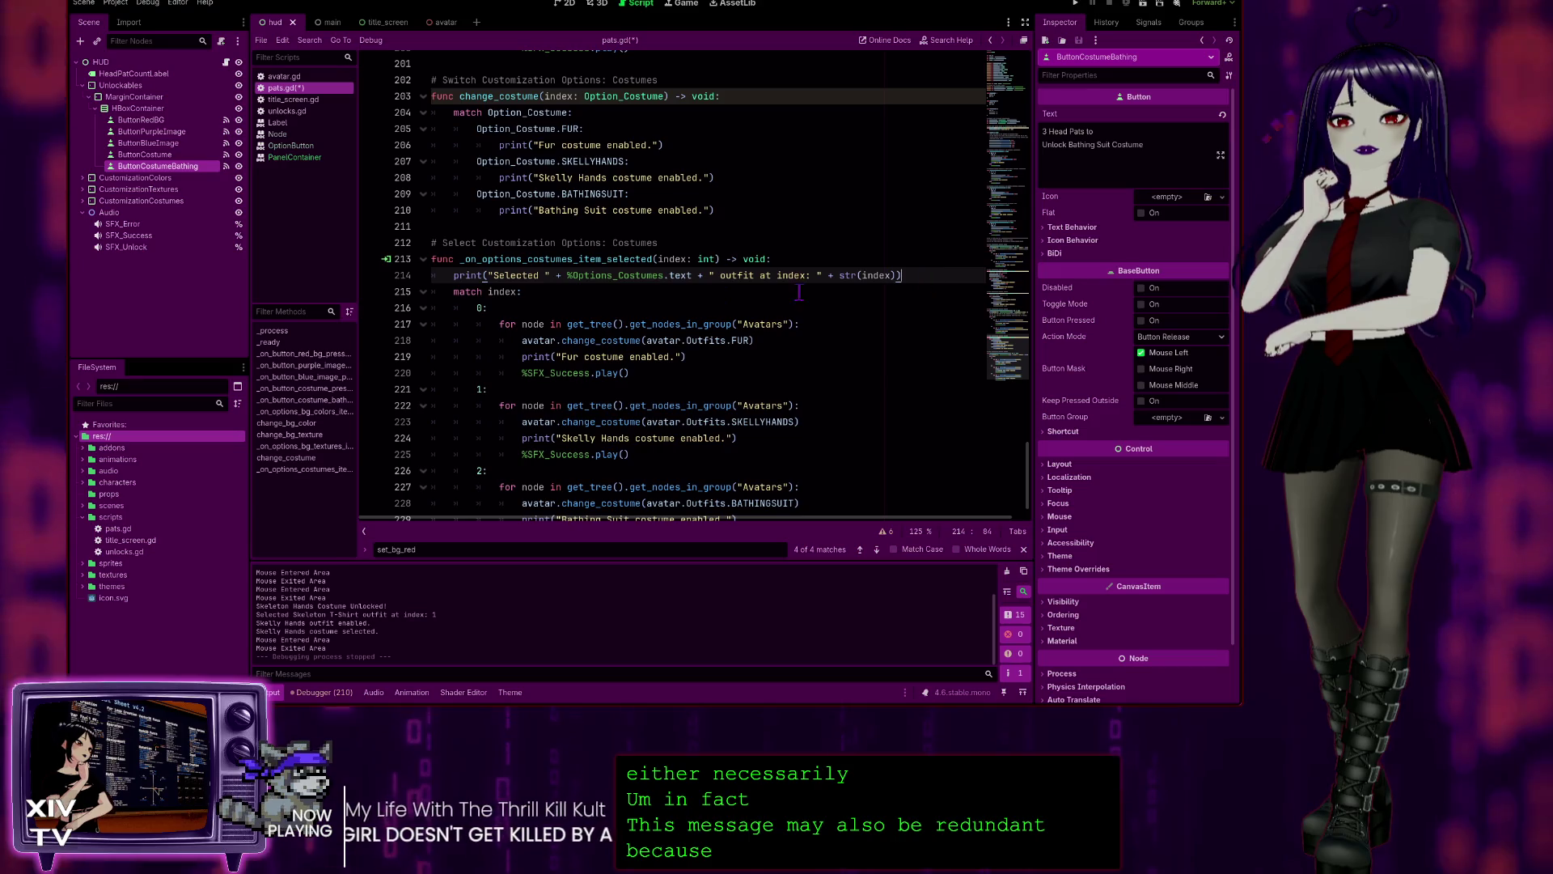
{"action": "key", "text": "End"}
{"action": "scroll", "coordinate": [576, 288], "scroll_direction": "up", "scroll_amount": 1}
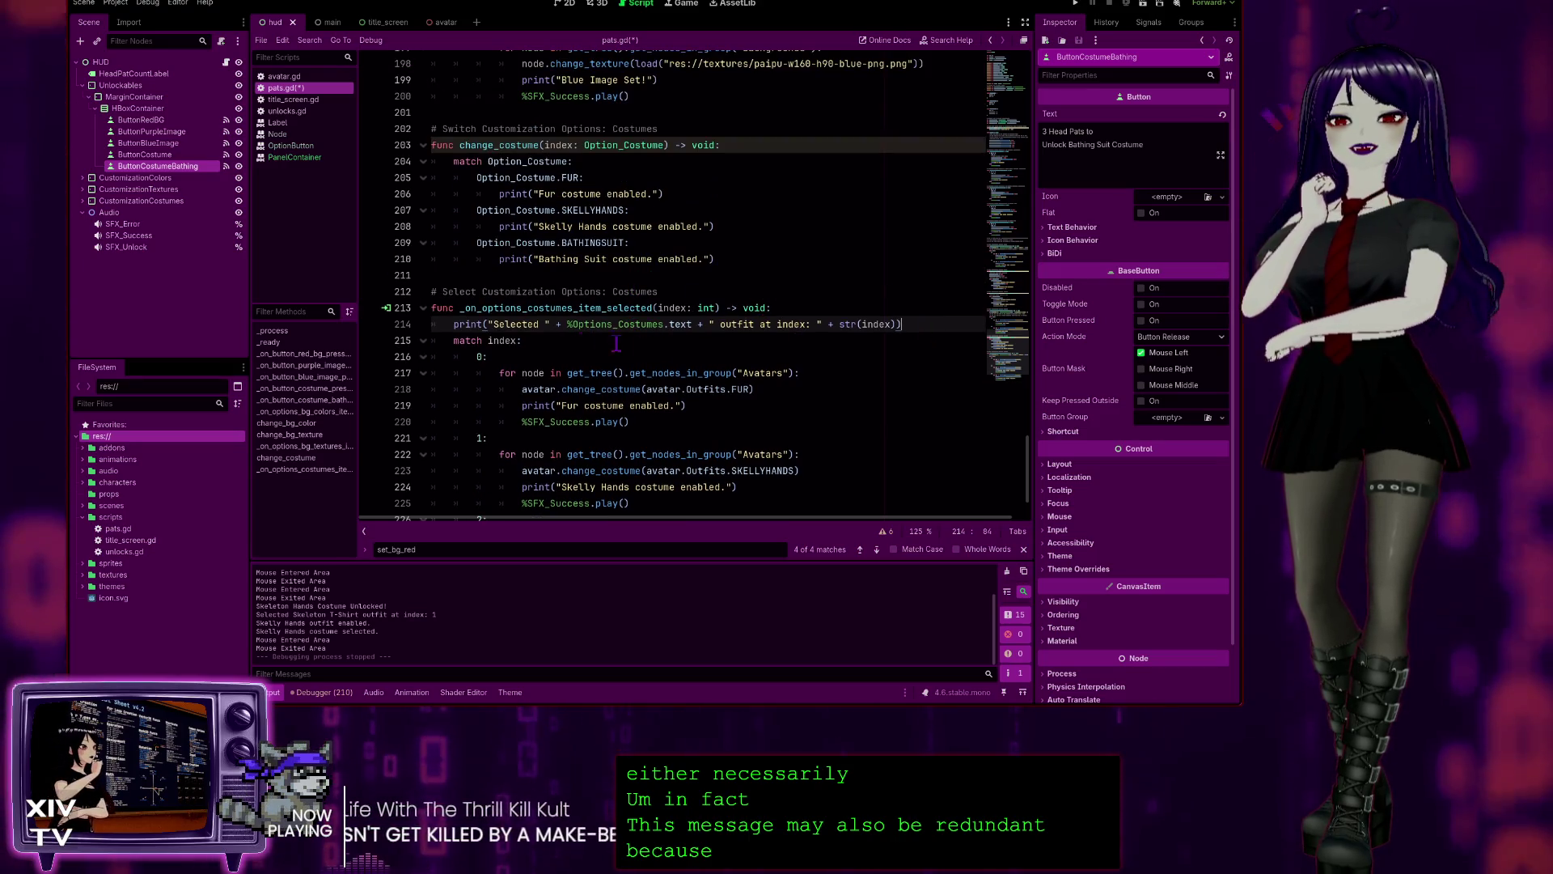
{"action": "scroll", "coordinate": [562, 341], "scroll_direction": "up", "scroll_amount": 2}
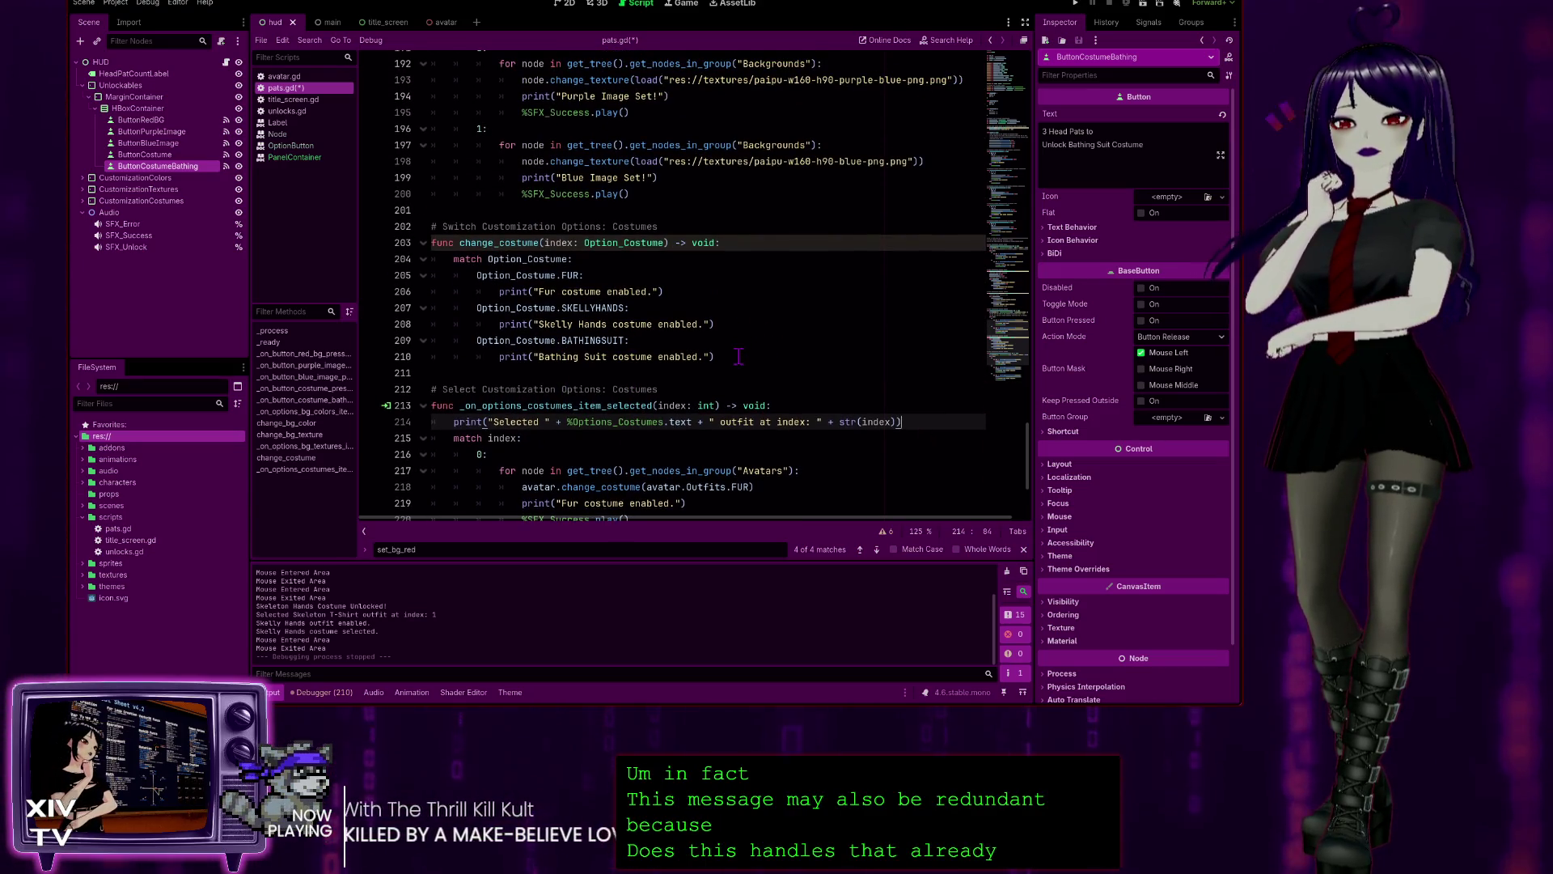
{"action": "mouse_move", "coordinate": [739, 356]}
{"action": "left_mouse_down"}
{"action": "mouse_move", "coordinate": [514, 356]}
{"action": "mouse_move", "coordinate": [478, 259]}
{"action": "mouse_move", "coordinate": [315, 244]}
{"action": "left_mouse_up"}
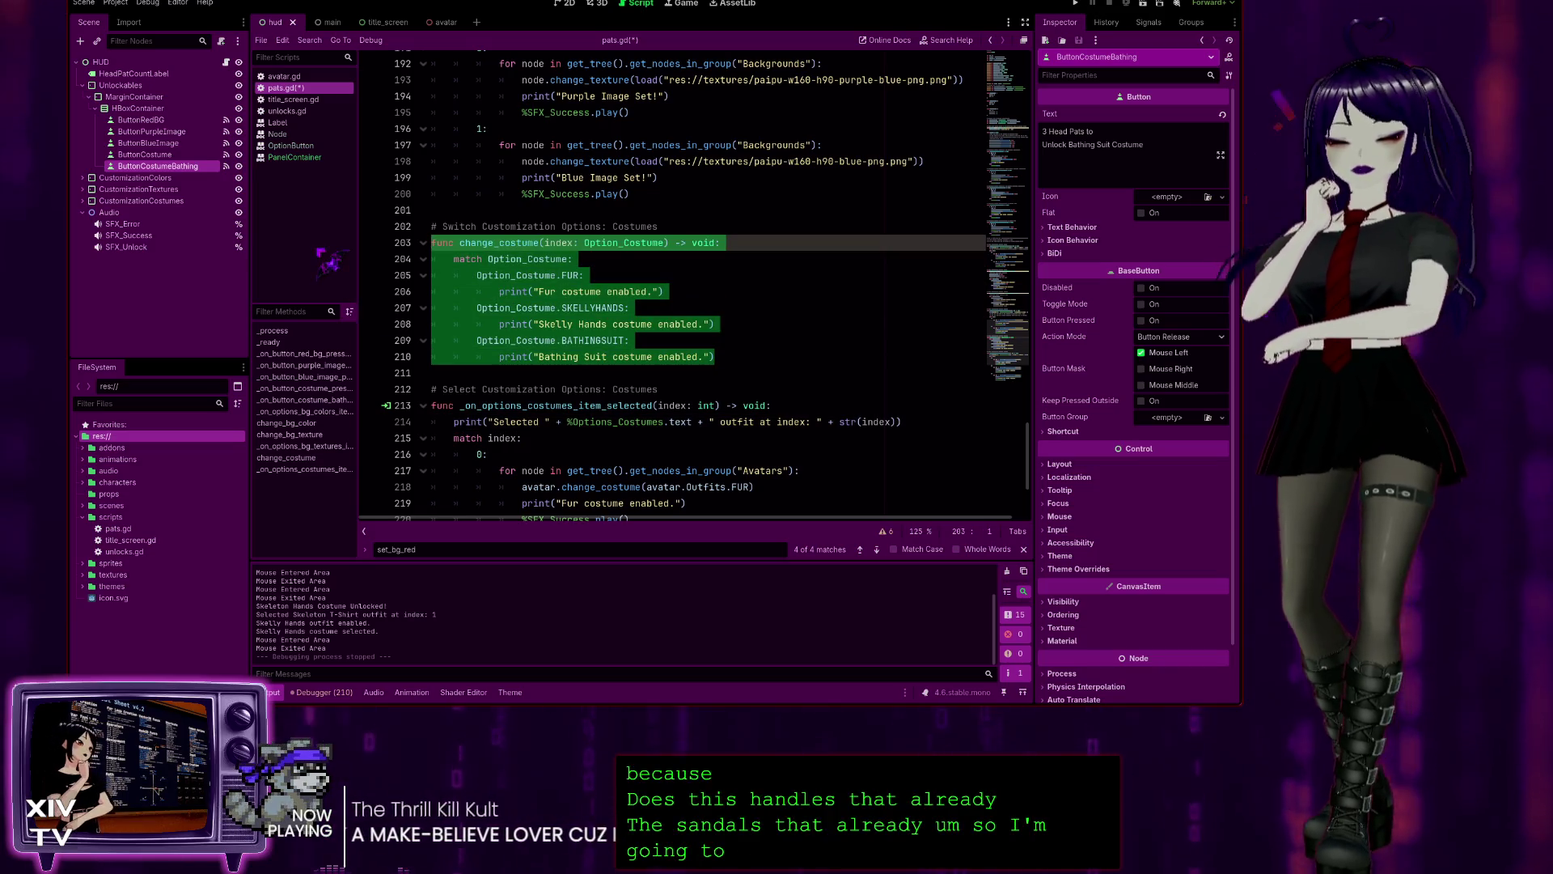
{"action": "key", "text": "ctrl+k"}
{"action": "left_click", "coordinate": [591, 275]}
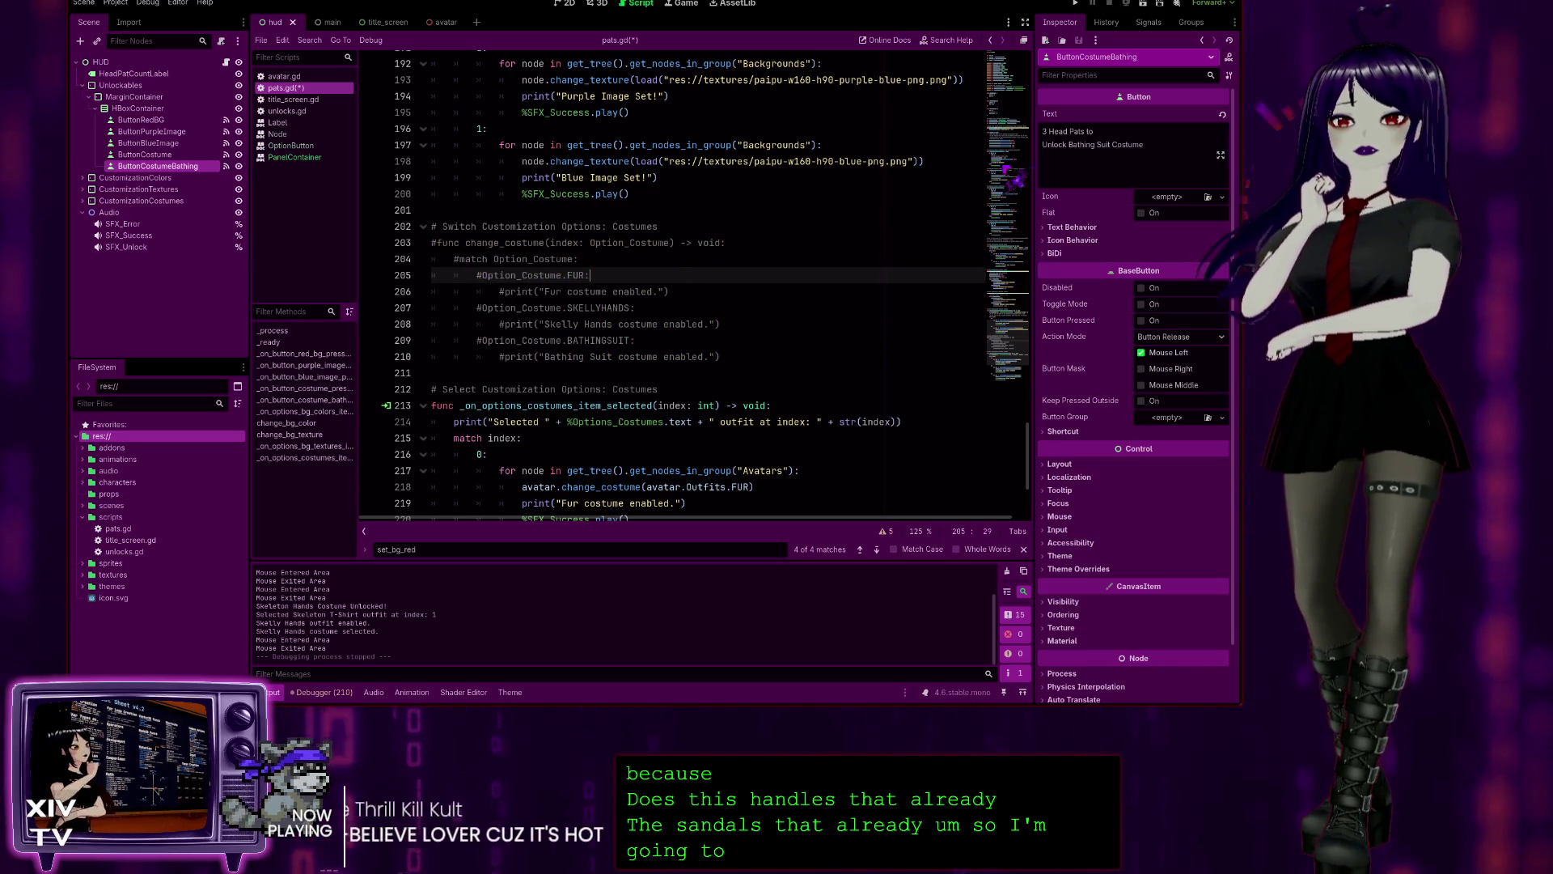
{"action": "key", "text": "F5"}
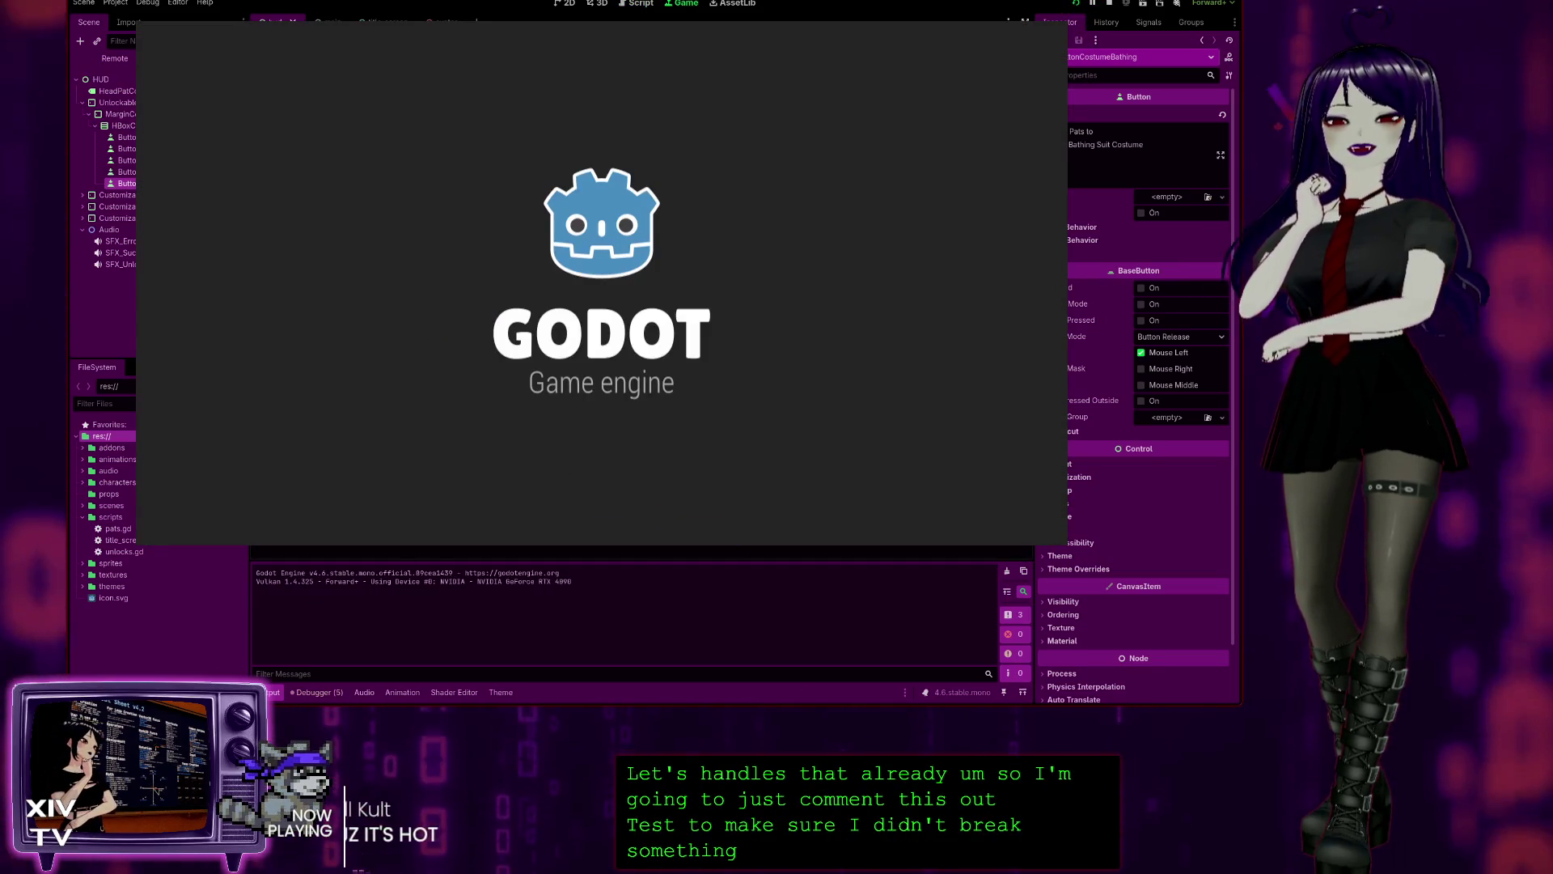
- Start the game, unlock the skeleton costume, equip the Skeleton T-Shirt, then stop the run
{"action": "left_click", "coordinate": [598, 246]}
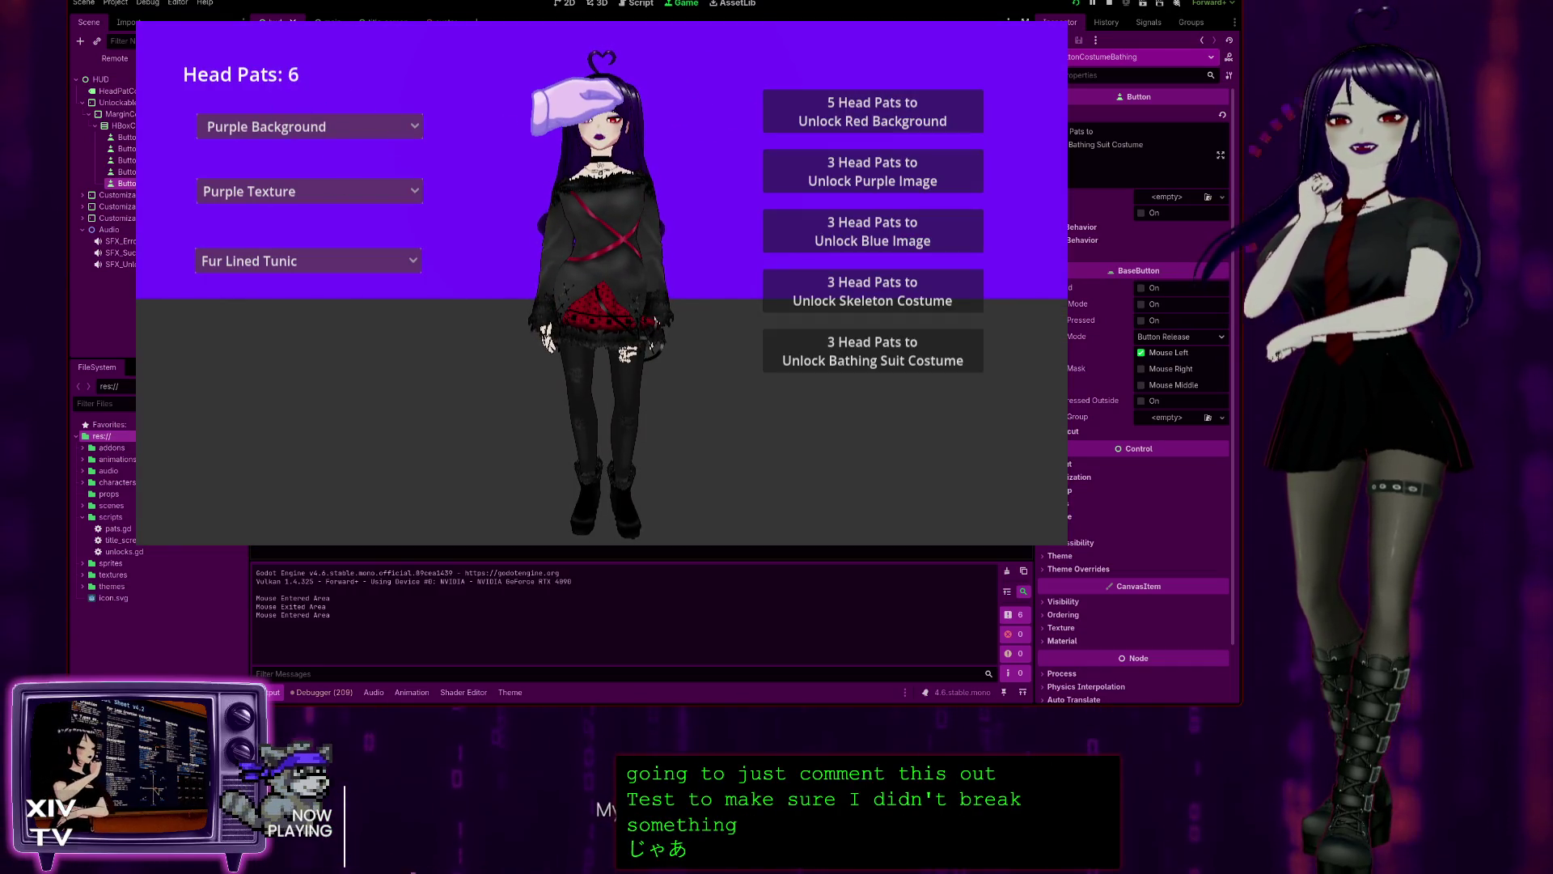
{"action": "left_click", "coordinate": [319, 263]}
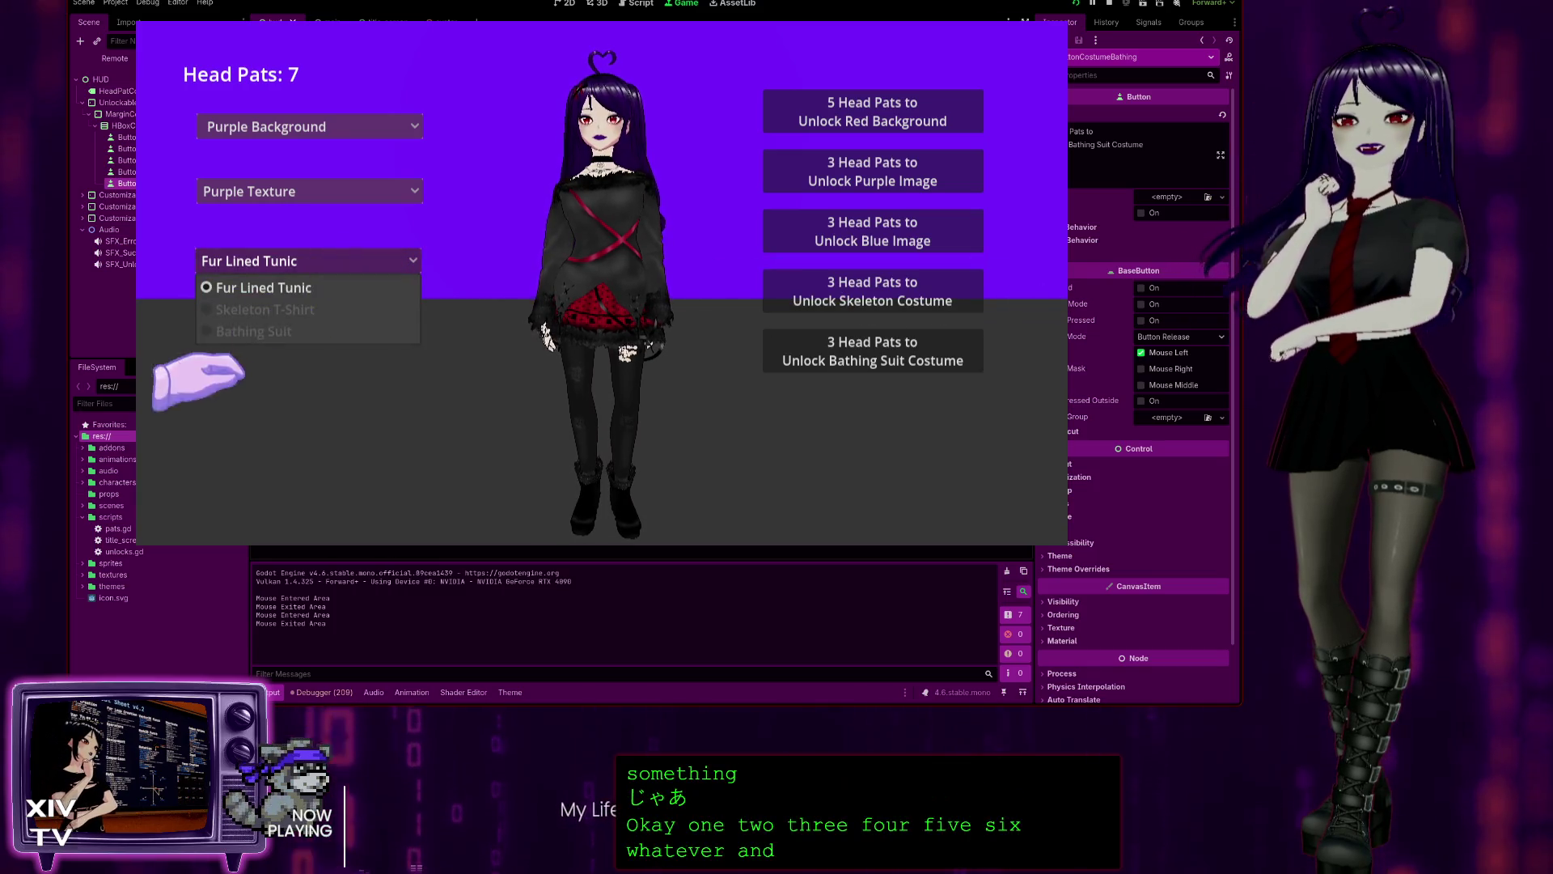
{"action": "left_click", "coordinate": [881, 296]}
{"action": "left_click", "coordinate": [303, 258]}
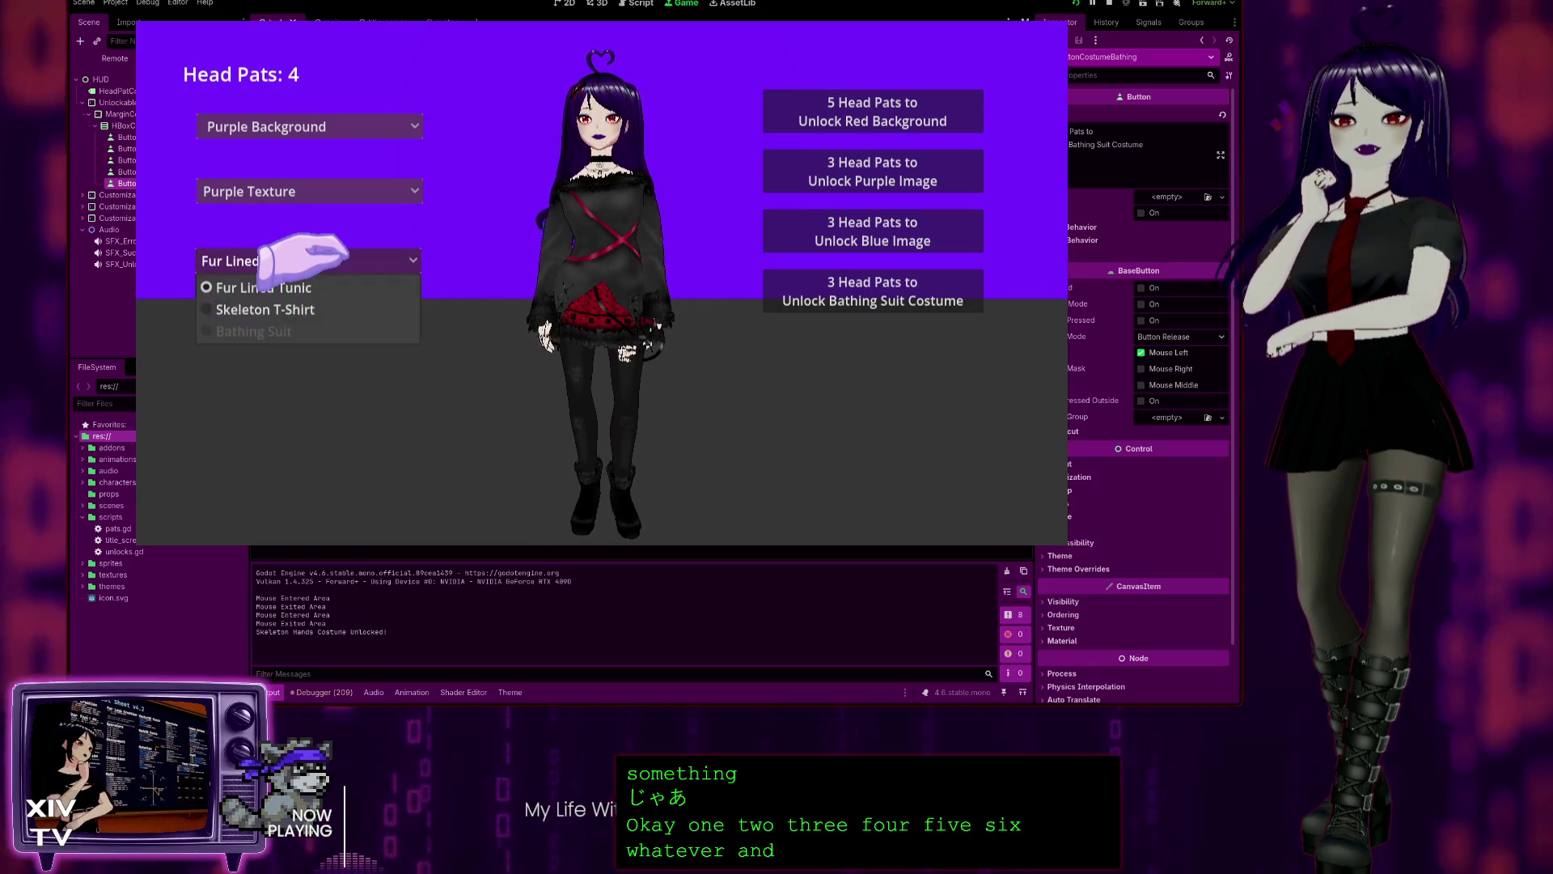
{"action": "left_click", "coordinate": [243, 310]}
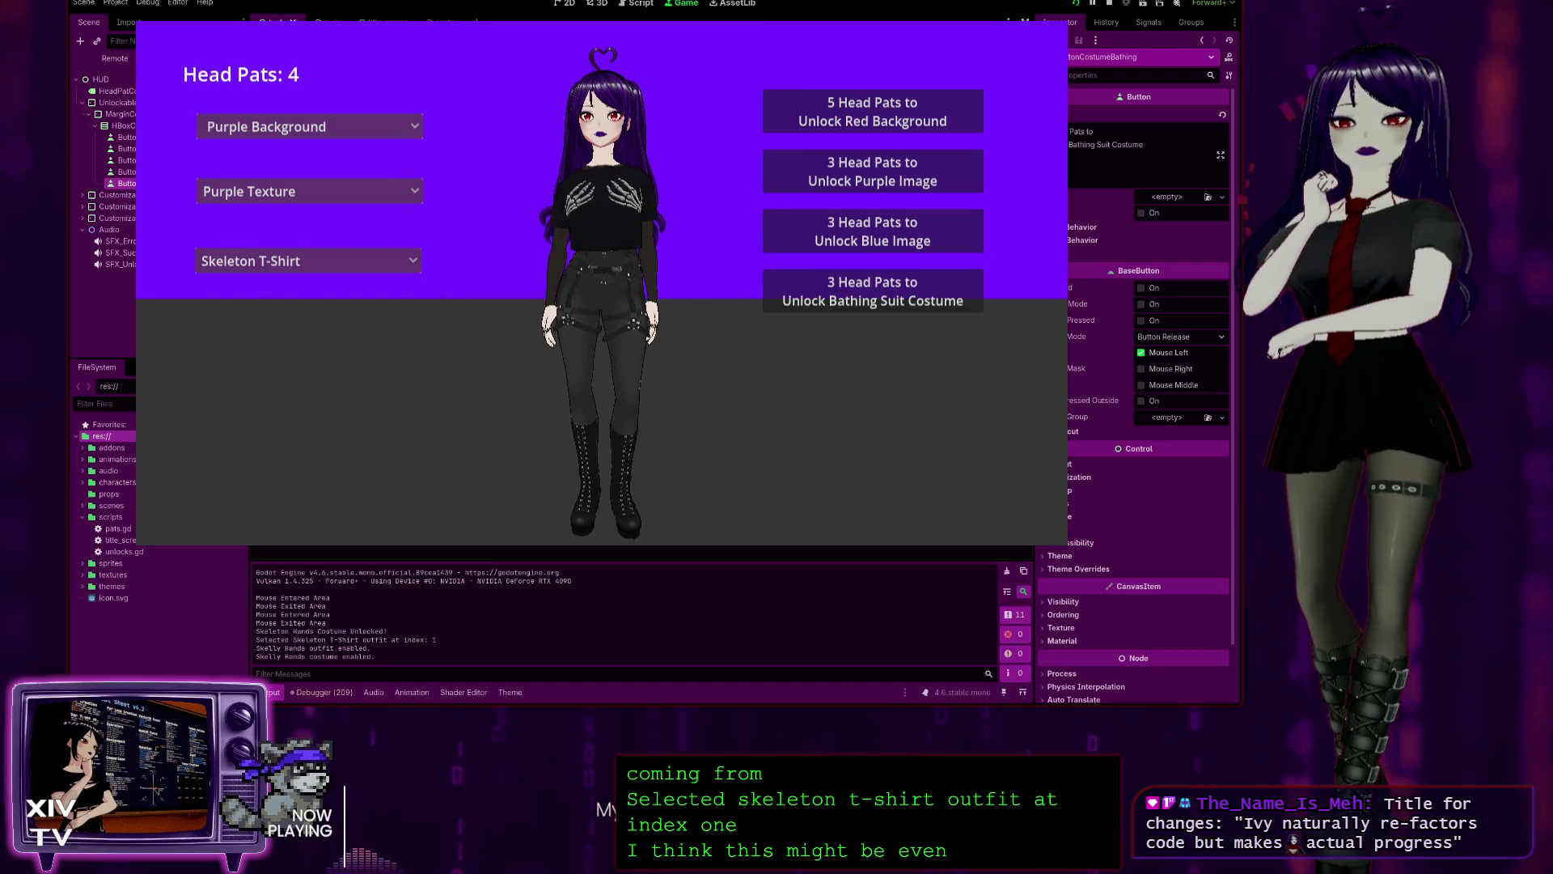
{"action": "key", "text": "F8"}
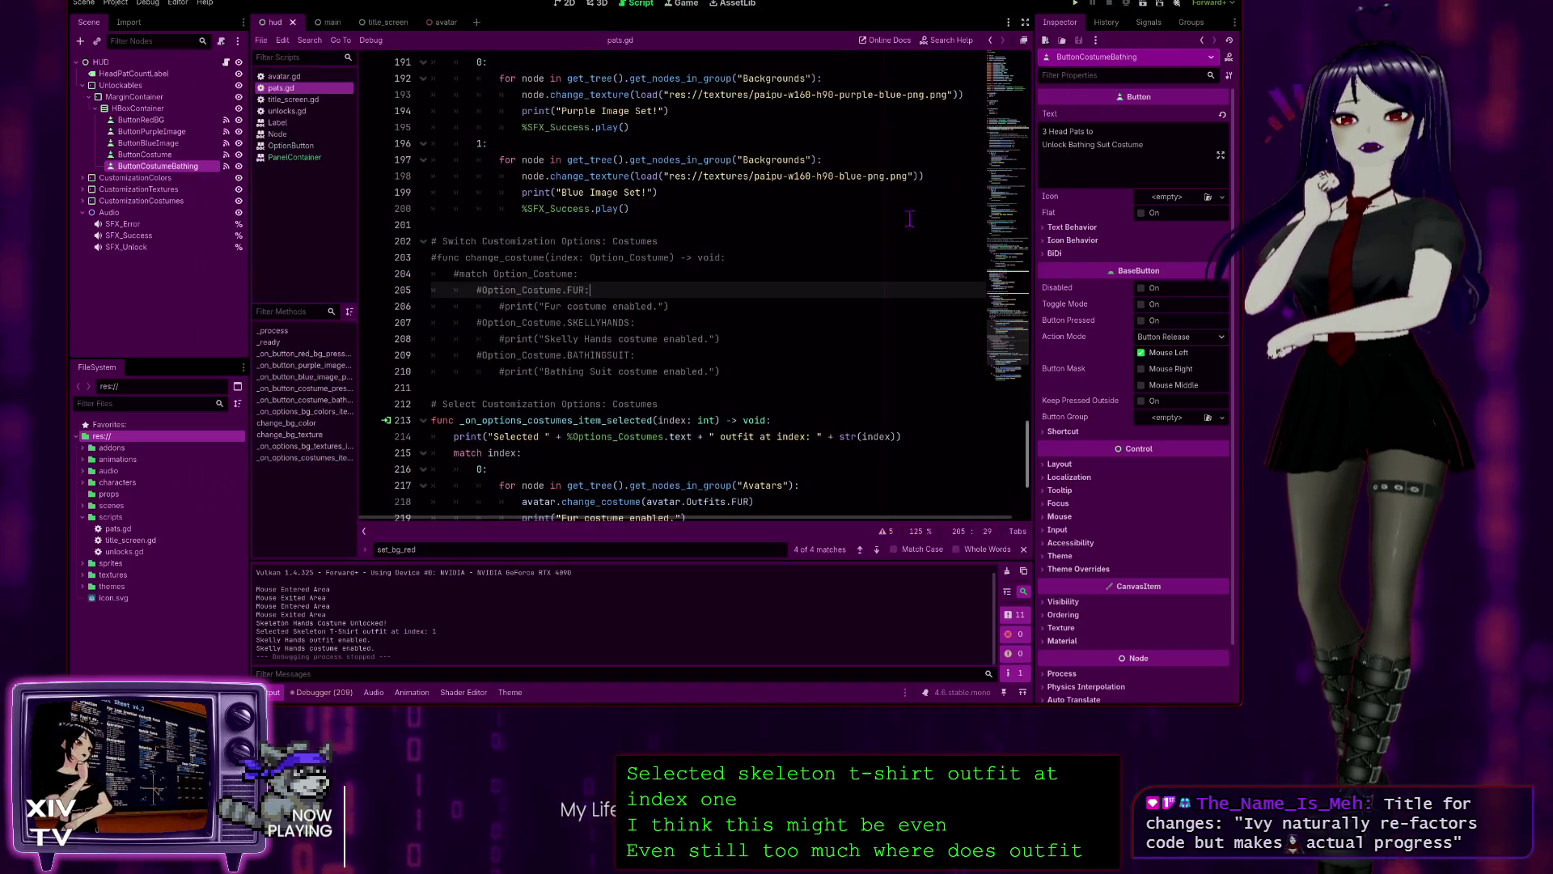
{"action": "scroll", "coordinate": [649, 483], "scroll_direction": "down", "scroll_amount": 4}
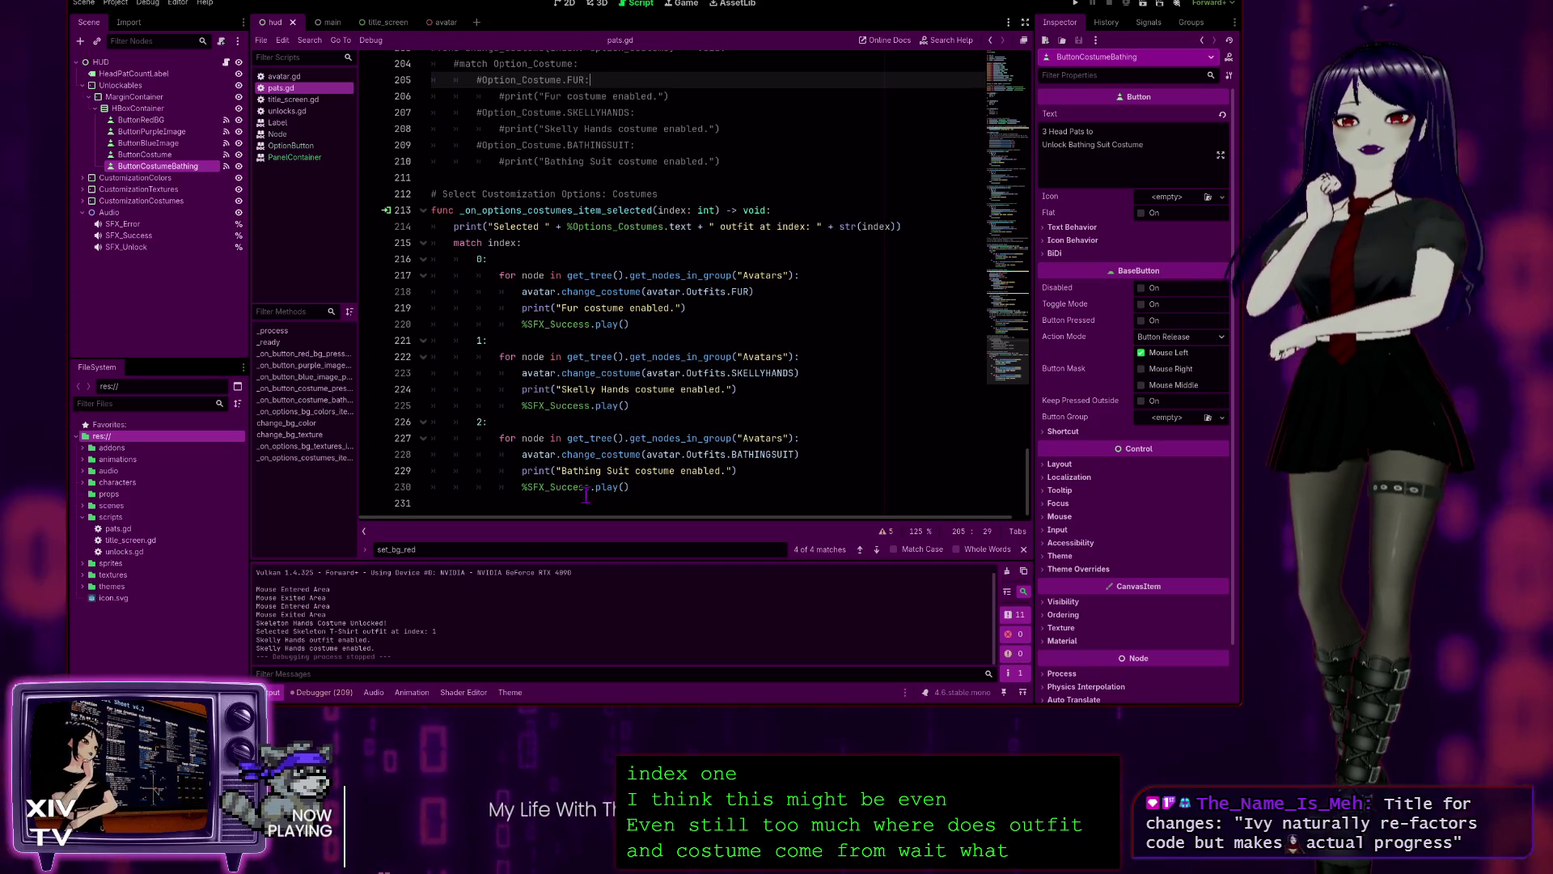
{"action": "left_click", "coordinate": [299, 78]}
{"action": "scroll", "coordinate": [721, 293], "scroll_direction": "down", "scroll_amount": 4}
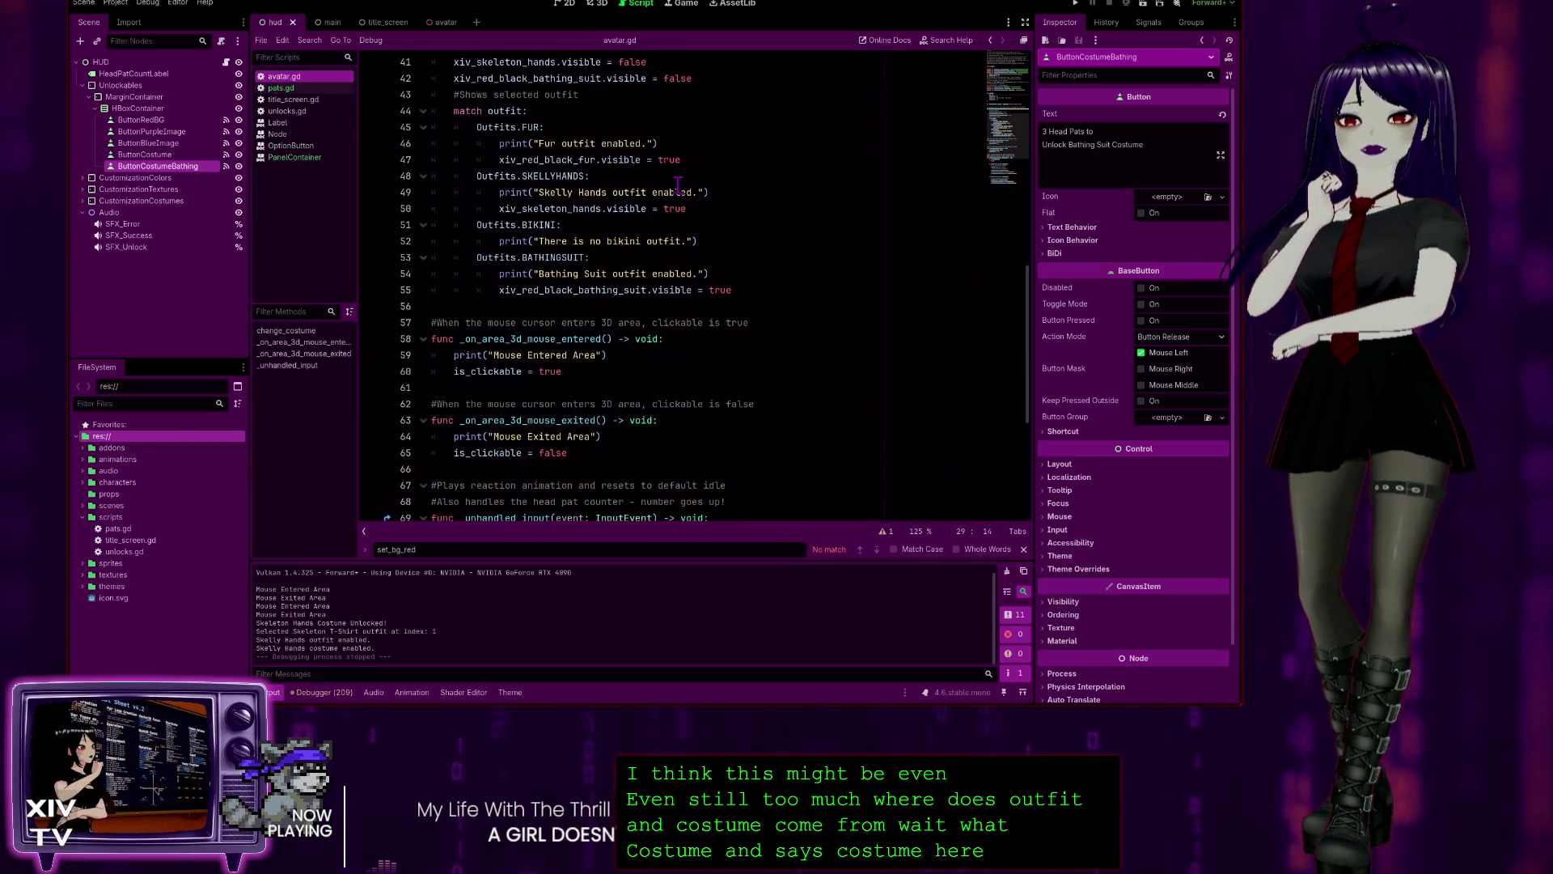
{"action": "scroll", "coordinate": [713, 263], "scroll_direction": "up", "scroll_amount": 2}
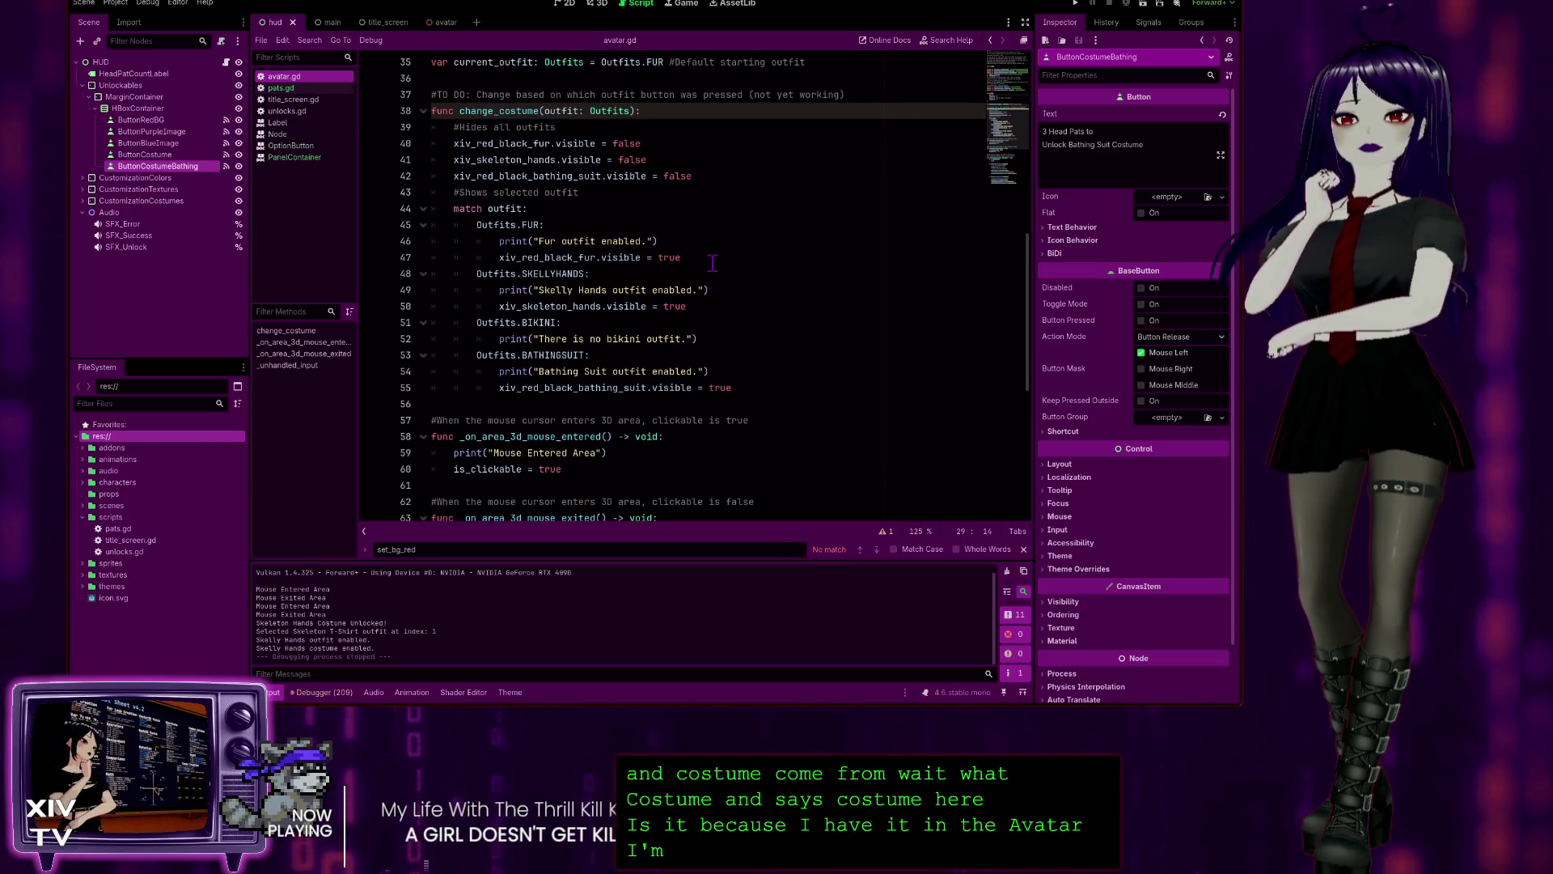
{"action": "scroll", "coordinate": [686, 256], "scroll_direction": "up", "scroll_amount": 2}
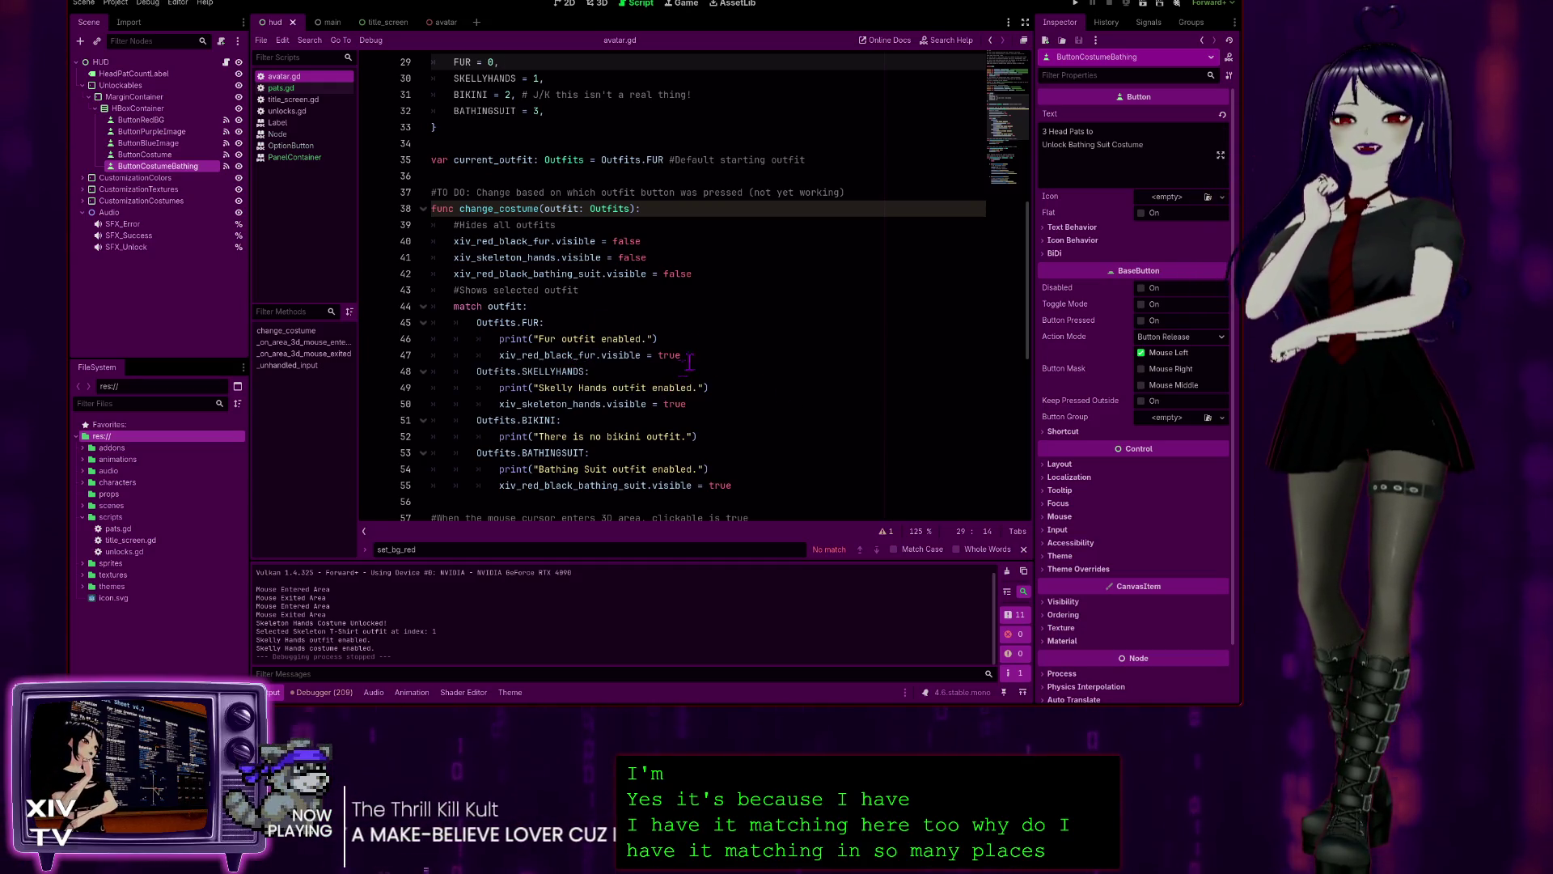
{"action": "scroll", "coordinate": [631, 291], "scroll_direction": "up", "scroll_amount": 1}
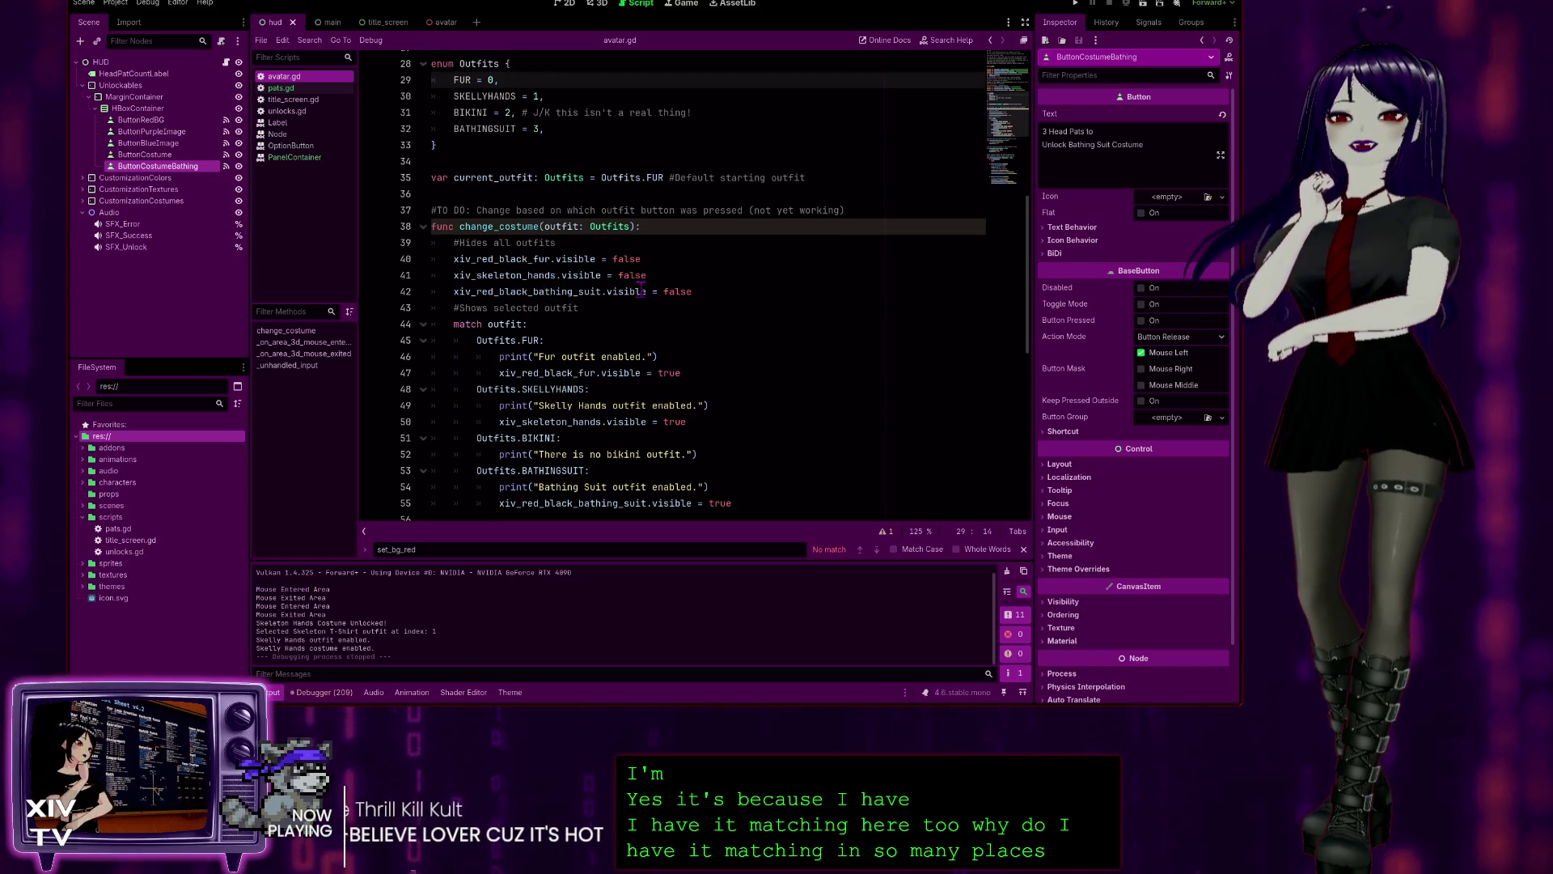
{"action": "scroll", "coordinate": [707, 297], "scroll_direction": "down", "scroll_amount": 1}
{"action": "scroll", "coordinate": [707, 298], "scroll_direction": "up", "scroll_amount": 5}
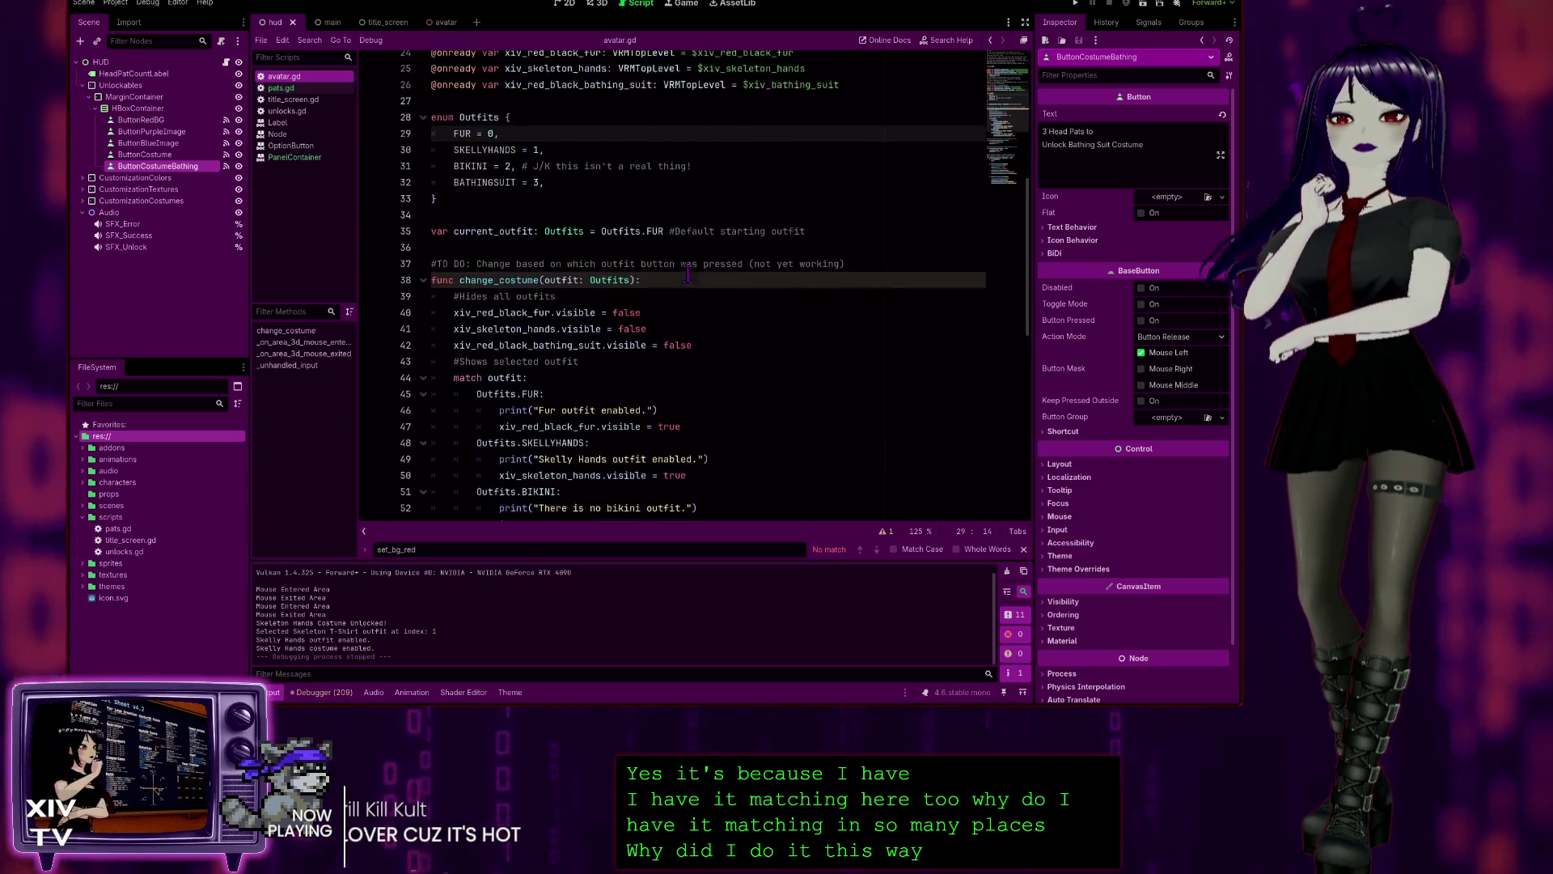
{"action": "scroll", "coordinate": [564, 391], "scroll_direction": "down", "scroll_amount": 8}
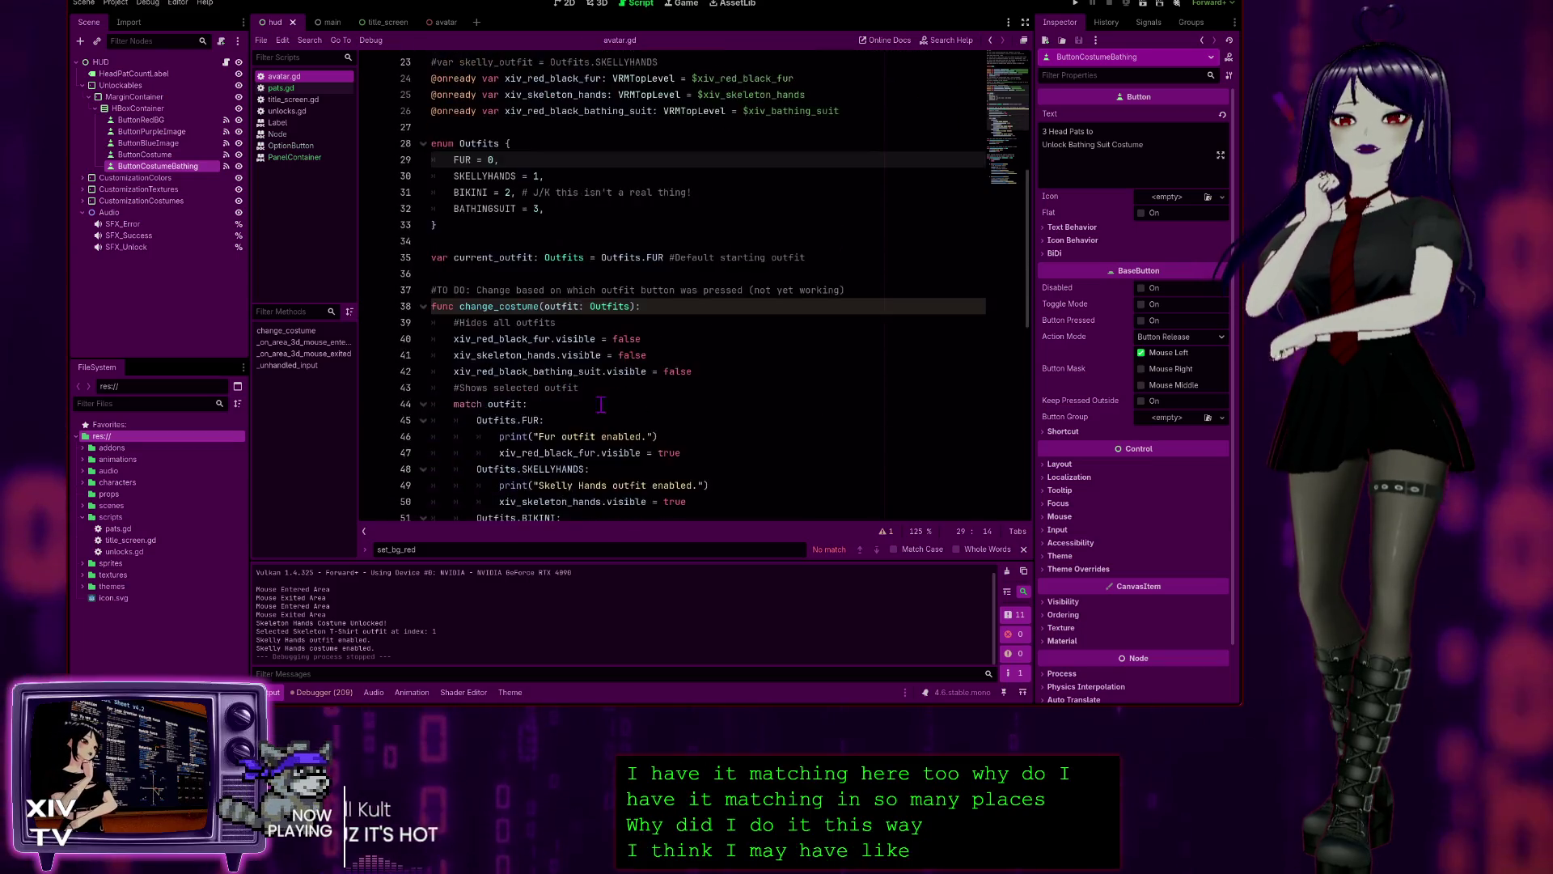
{"action": "scroll", "coordinate": [690, 387], "scroll_direction": "up", "scroll_amount": 10}
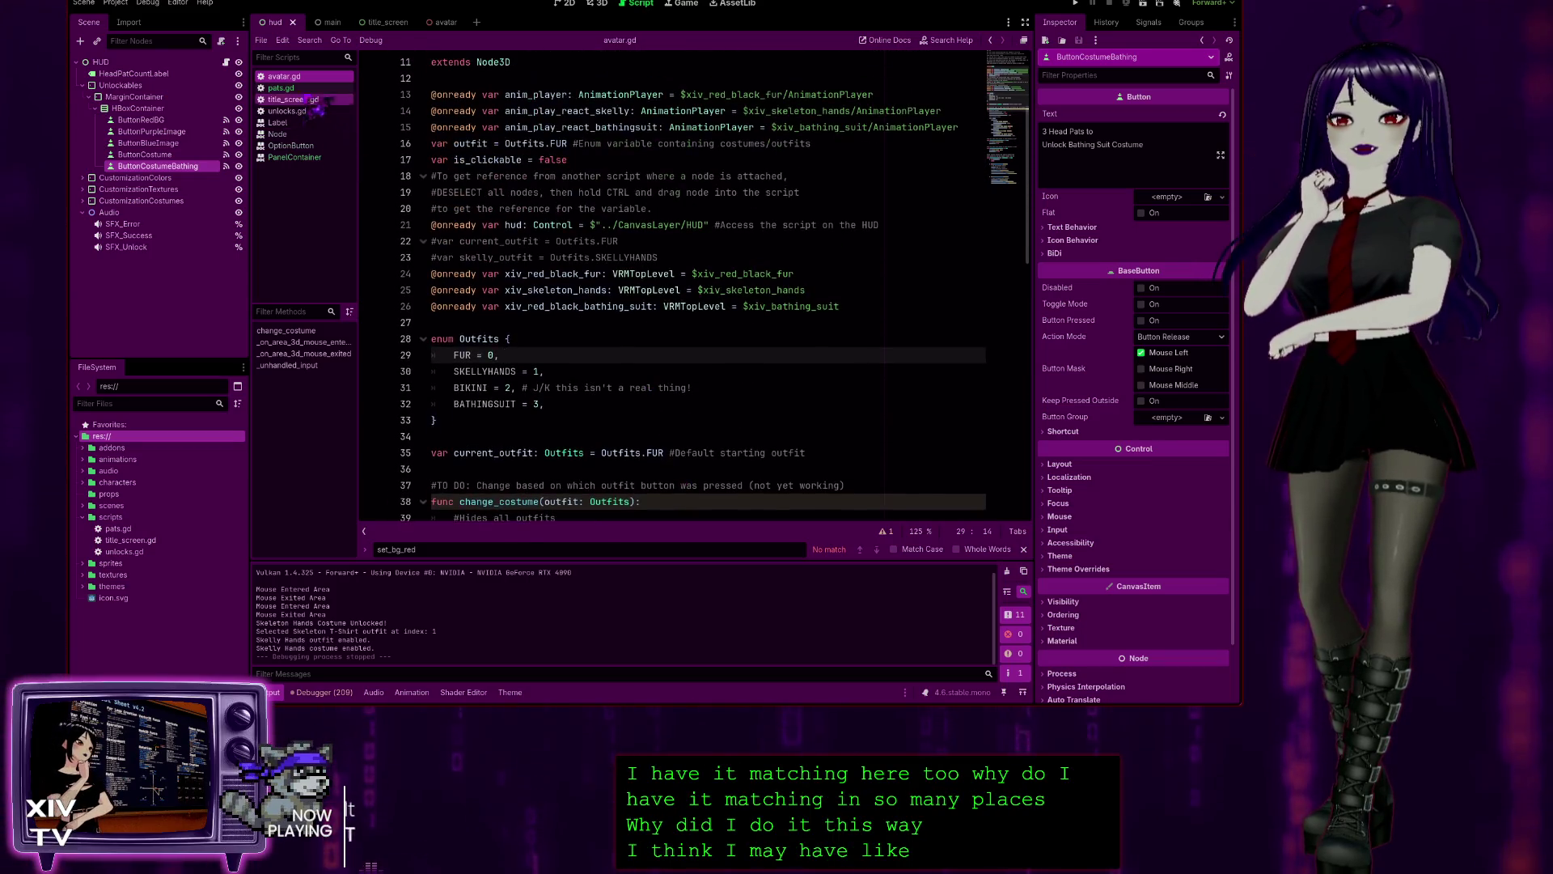
{"action": "left_click", "coordinate": [300, 87]}
{"action": "scroll", "coordinate": [705, 361], "scroll_direction": "down", "scroll_amount": 1}
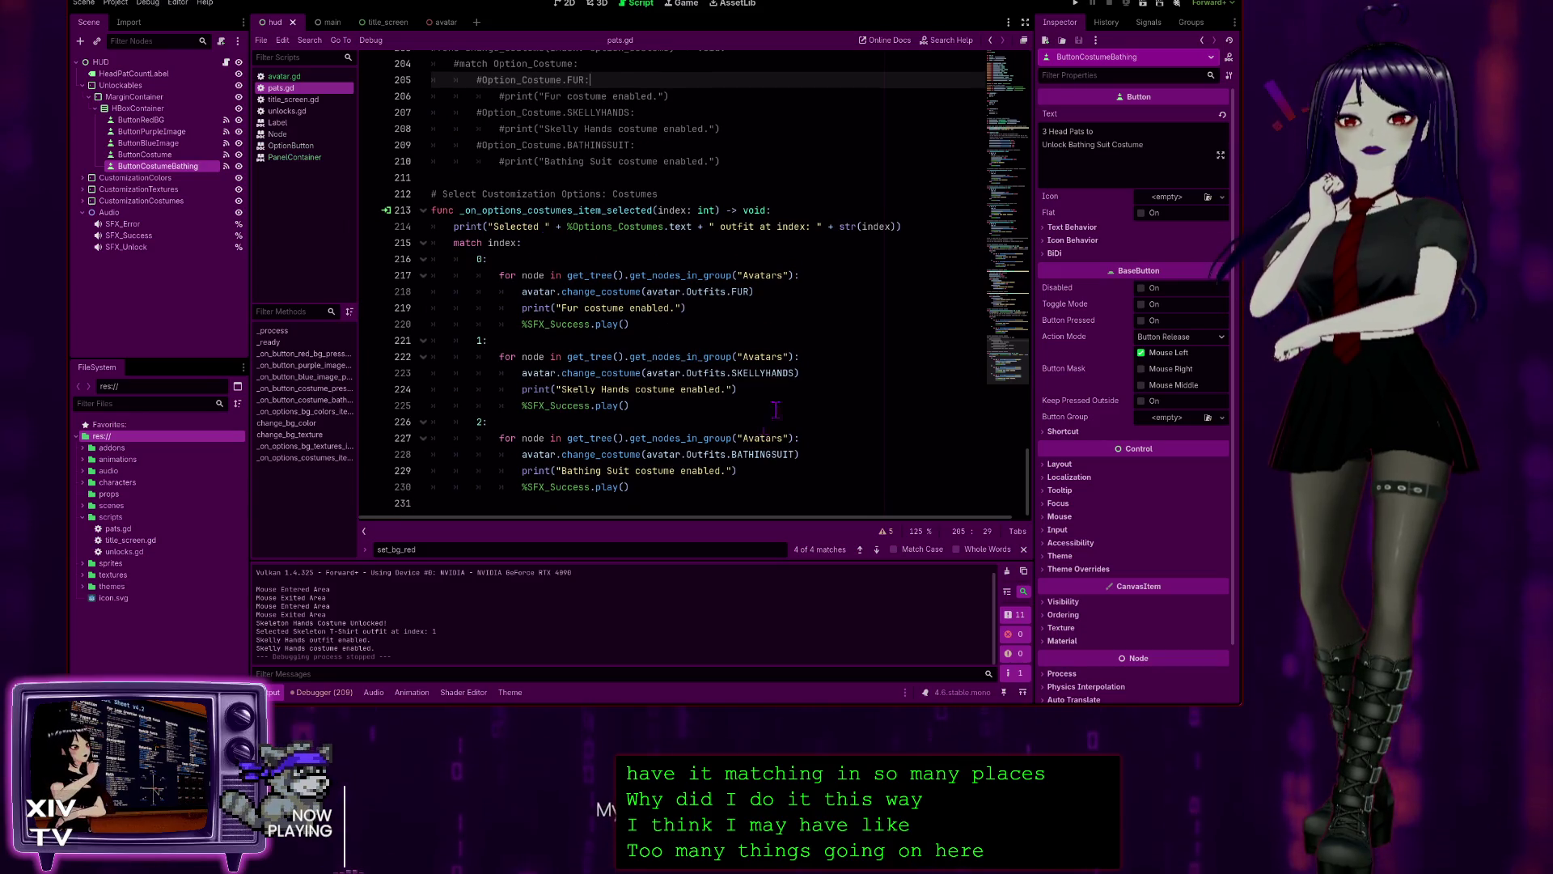
{"action": "left_click", "coordinate": [288, 76]}
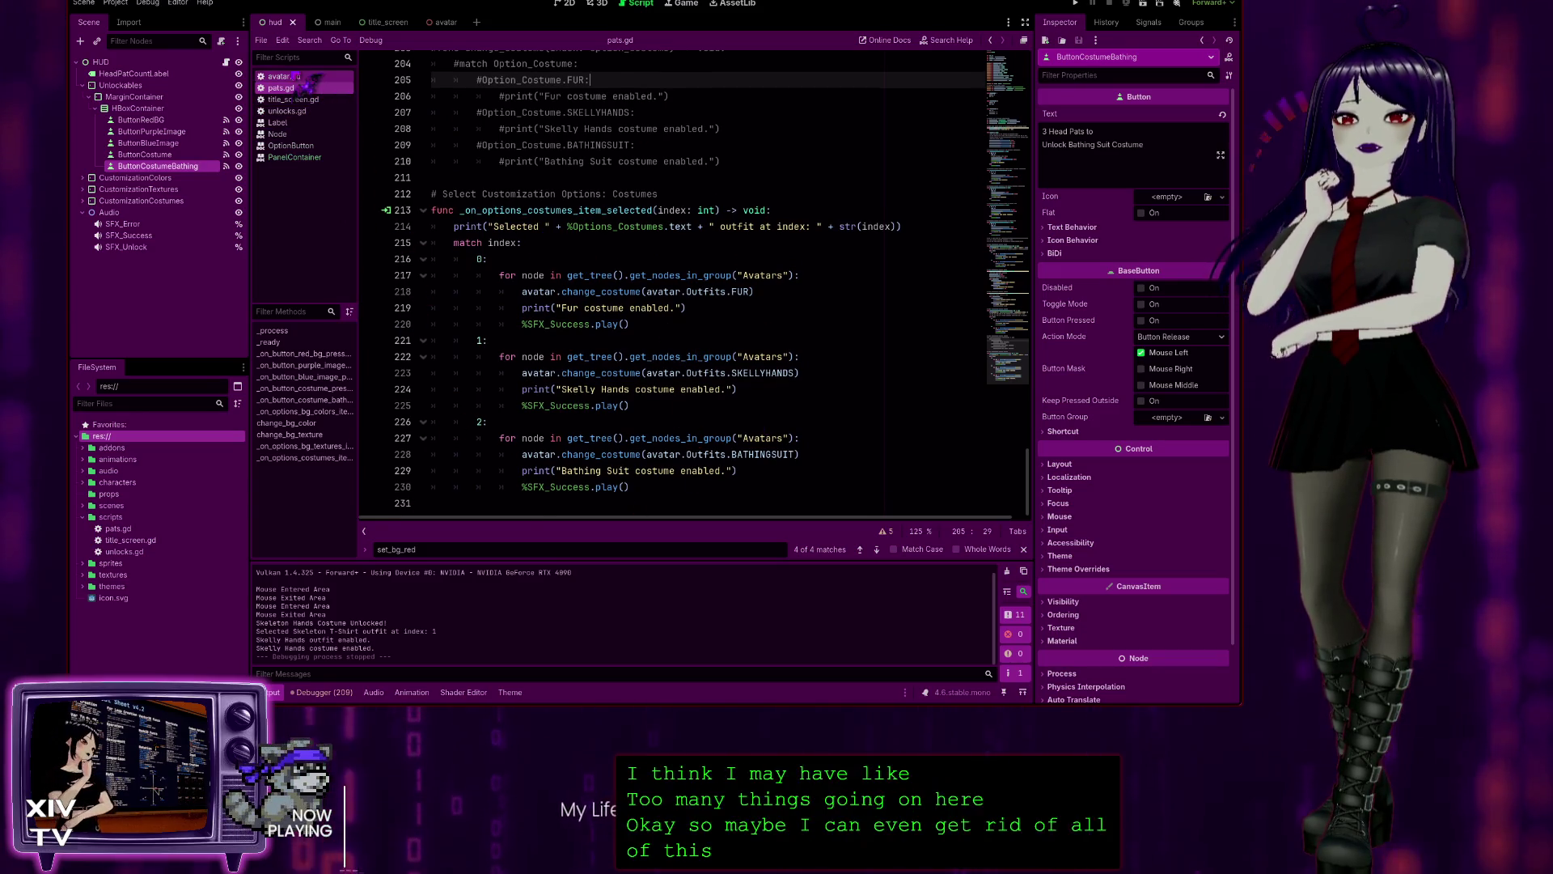
{"action": "scroll", "coordinate": [693, 367], "scroll_direction": "down", "scroll_amount": 6}
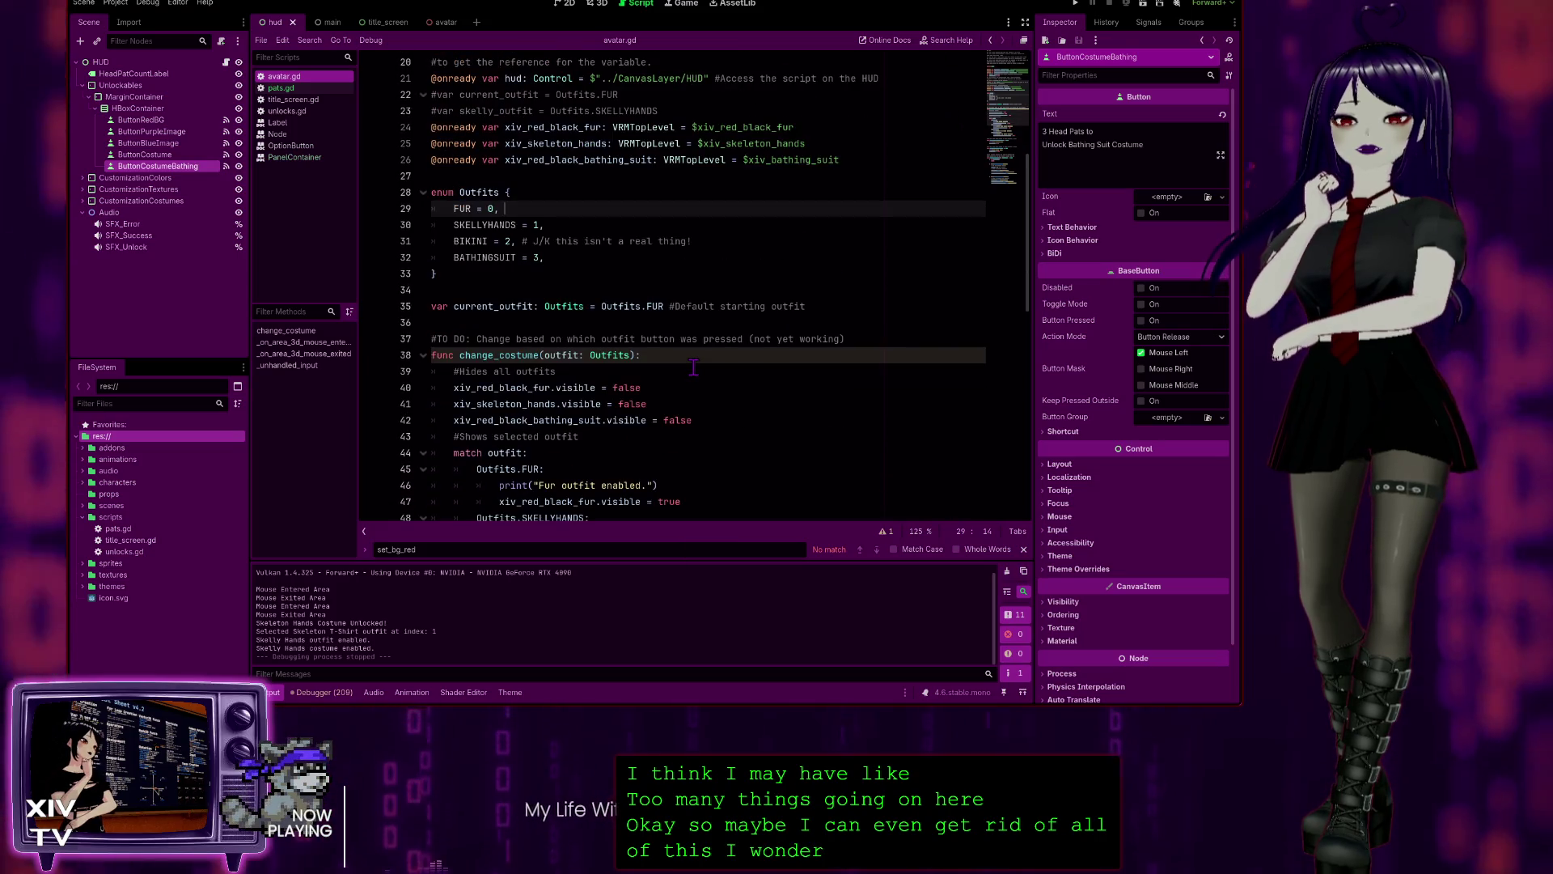
{"action": "scroll", "coordinate": [693, 366], "scroll_direction": "up", "scroll_amount": 6}
{"action": "left_click", "coordinate": [283, 87]}
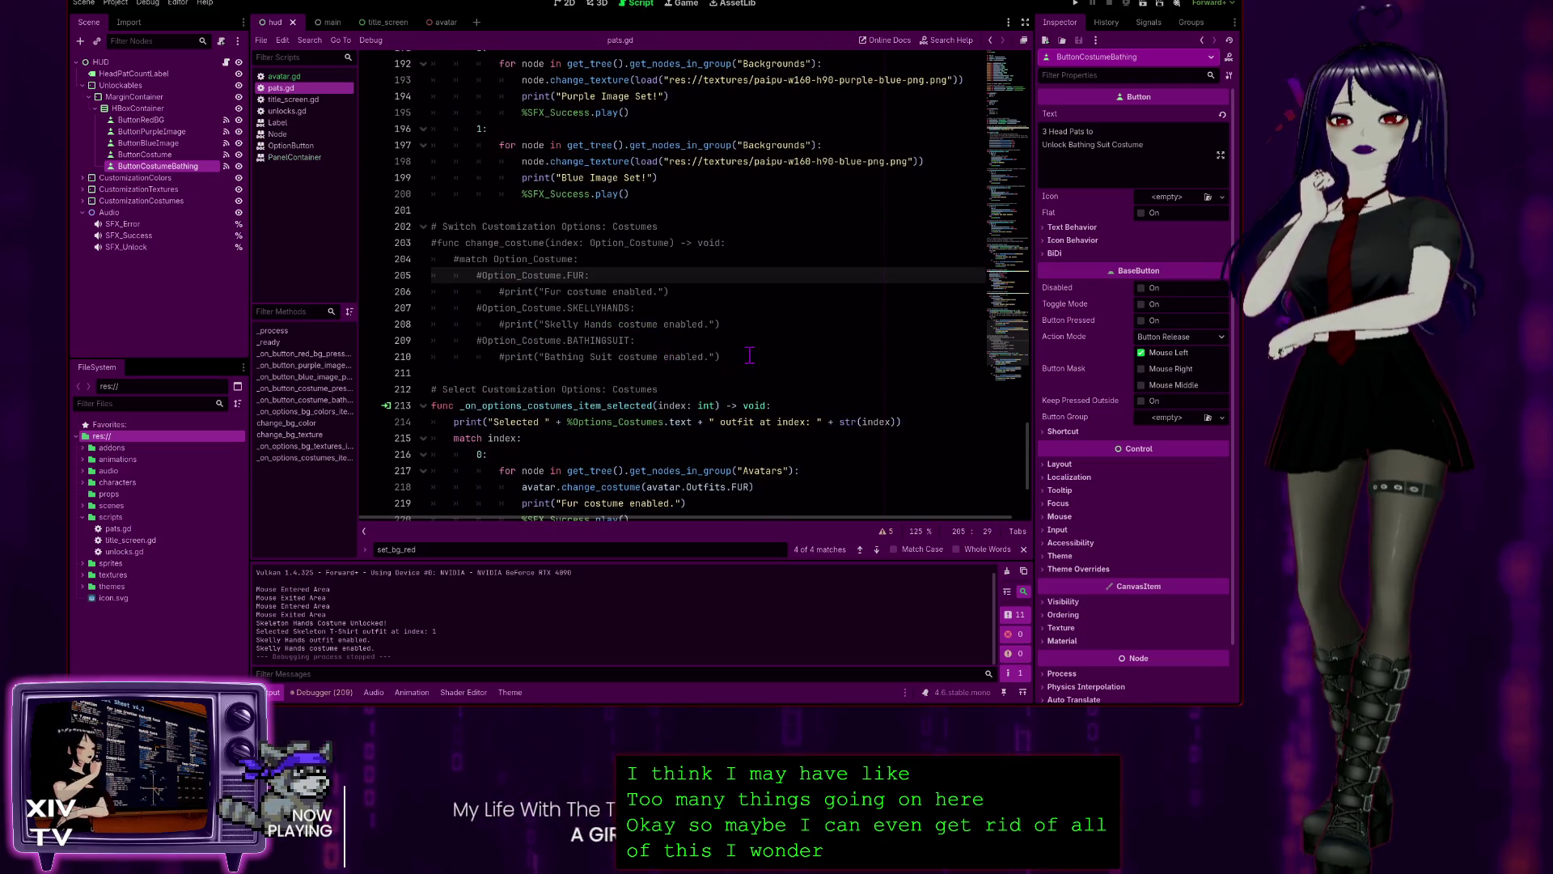
- Delete the commented-out change_costume block on lines 202–210 and save pats.gd
{"action": "mouse_move", "coordinate": [750, 356]}
{"action": "left_mouse_down"}
{"action": "mouse_move", "coordinate": [615, 352]}
{"action": "mouse_move", "coordinate": [486, 263]}
{"action": "mouse_move", "coordinate": [321, 222]}
{"action": "left_mouse_up"}
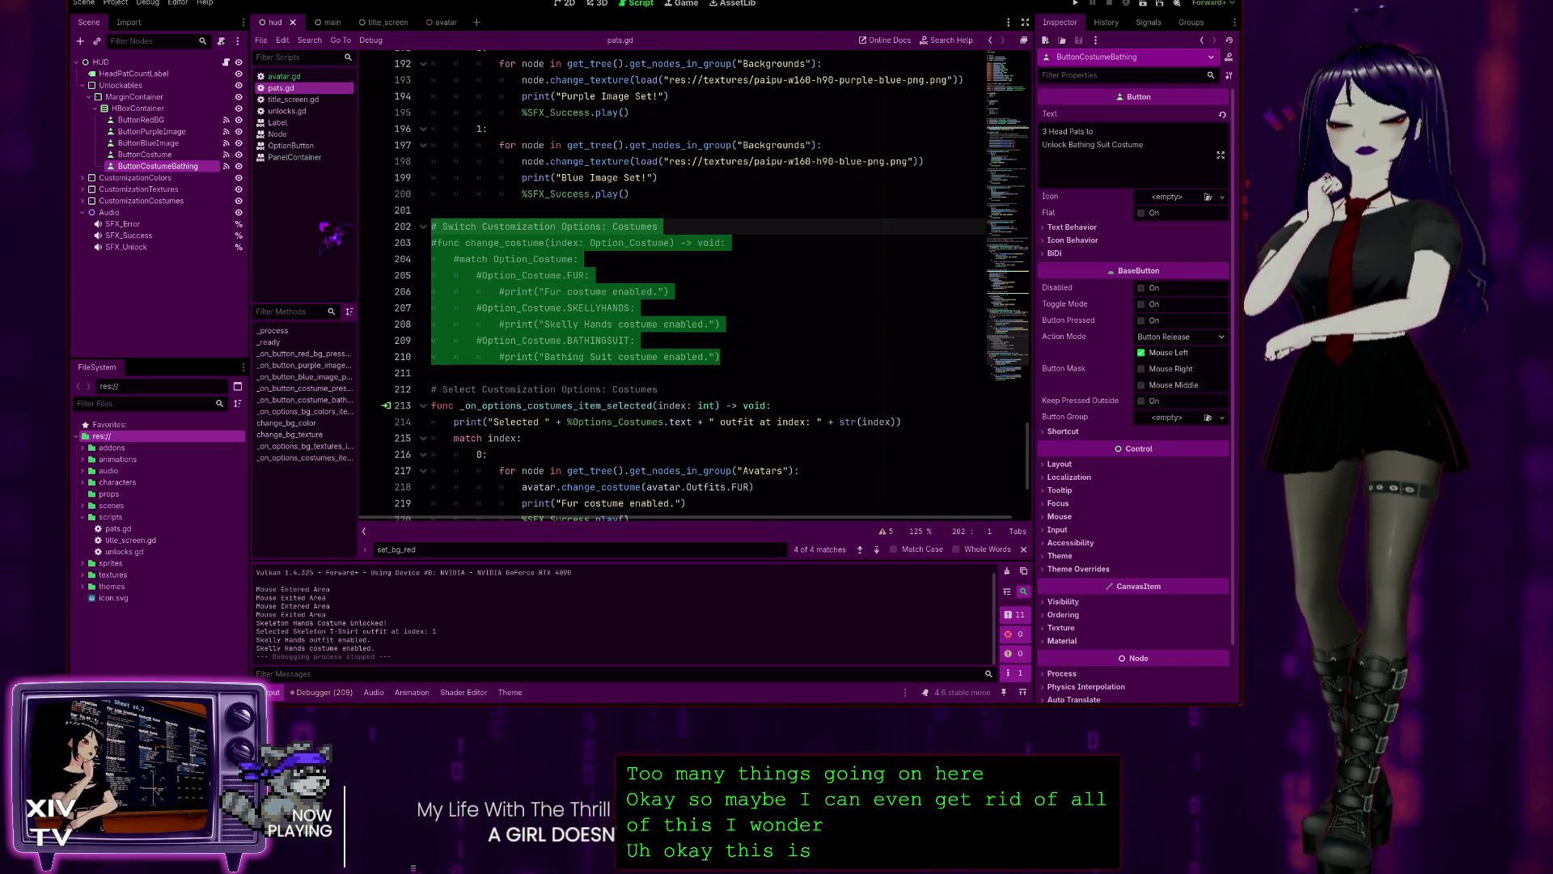
{"action": "key", "text": "BackSpace"}
{"action": "key", "text": "BackSpace"}
{"action": "key", "text": "BackSpace"}
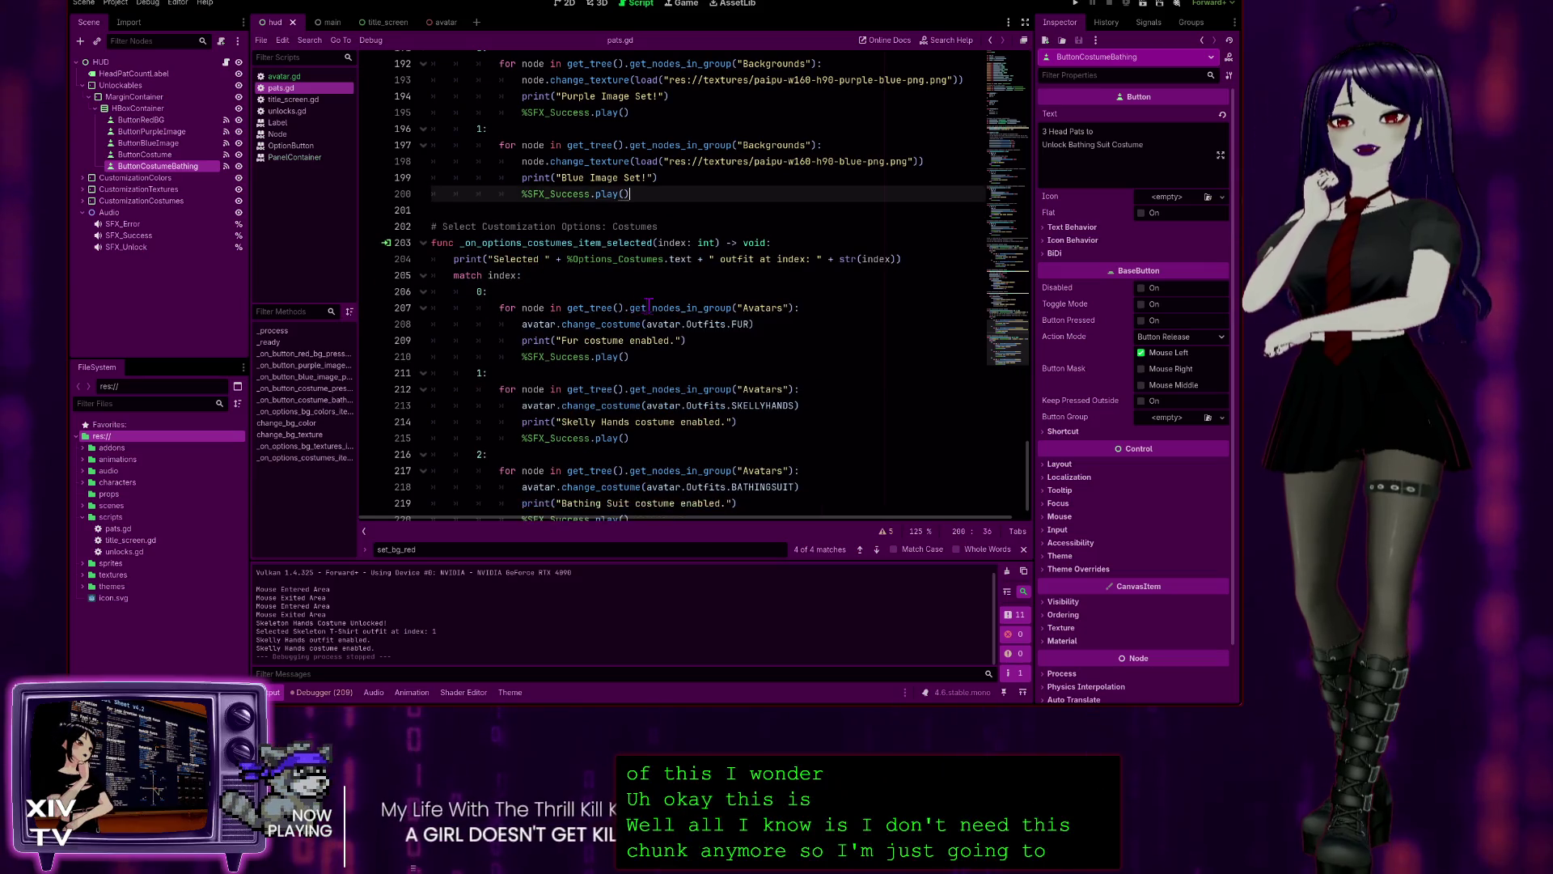
{"action": "scroll", "coordinate": [809, 384], "scroll_direction": "down", "scroll_amount": 1}
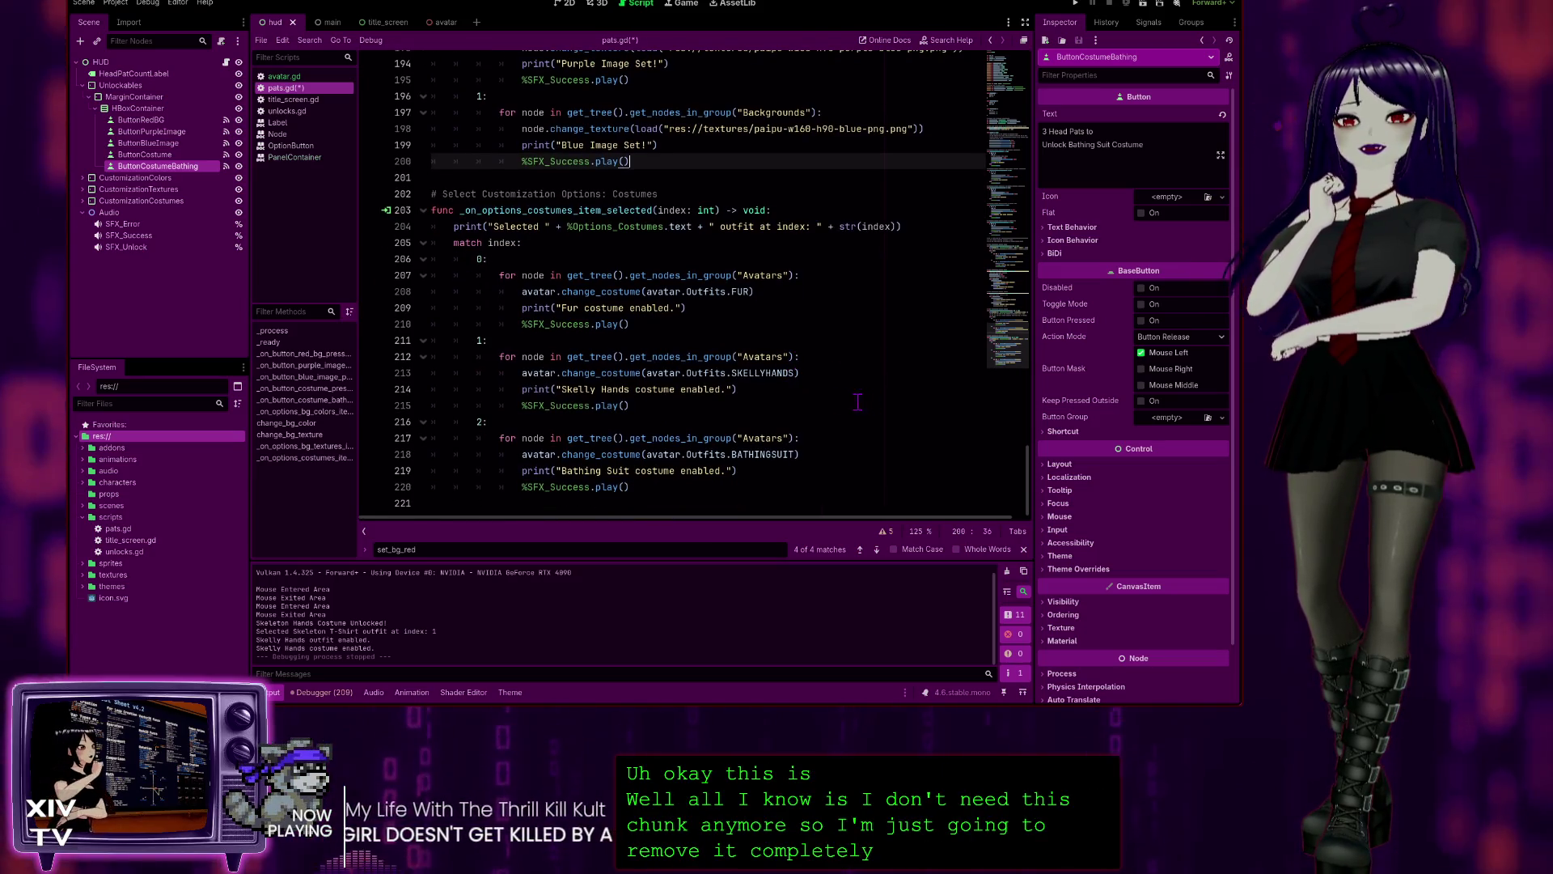
{"action": "left_click", "coordinate": [825, 372]}
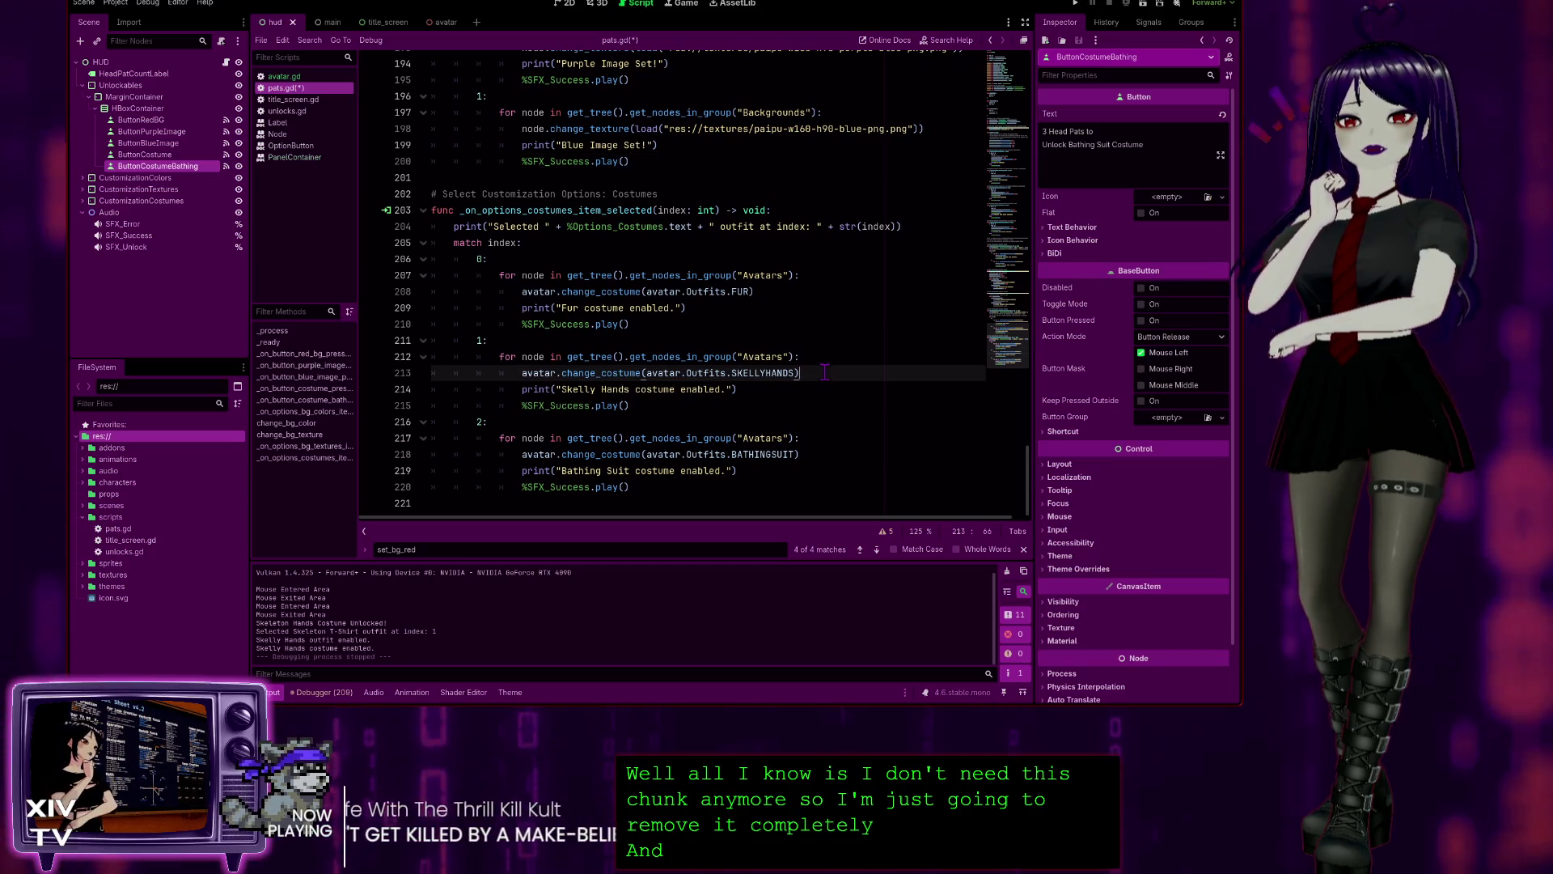
{"action": "left_click", "coordinate": [741, 391]}
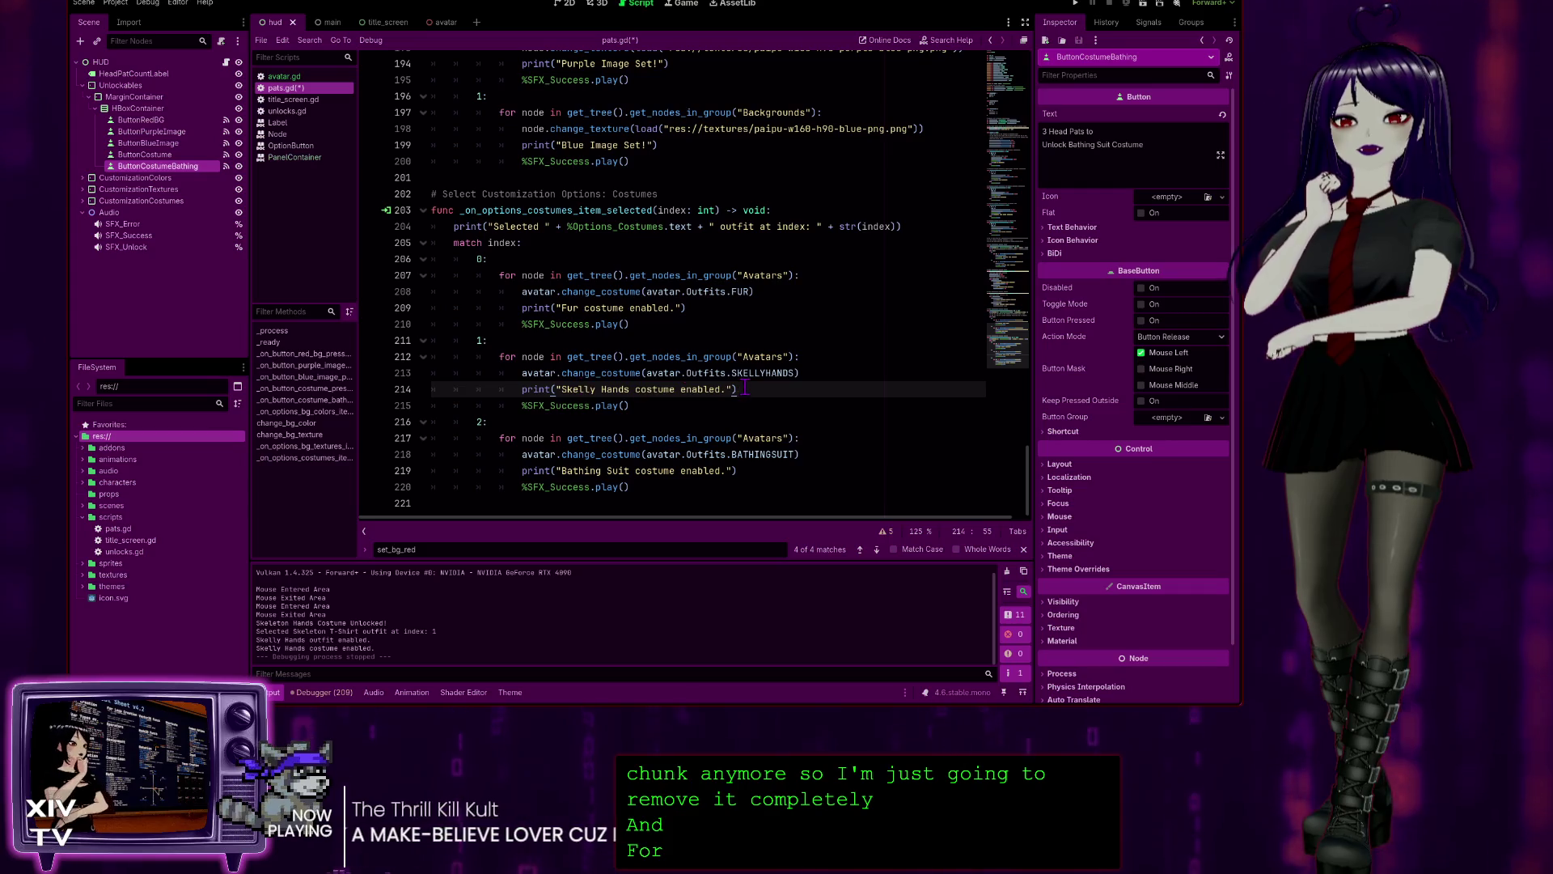
{"action": "key", "text": "ctrl+s"}
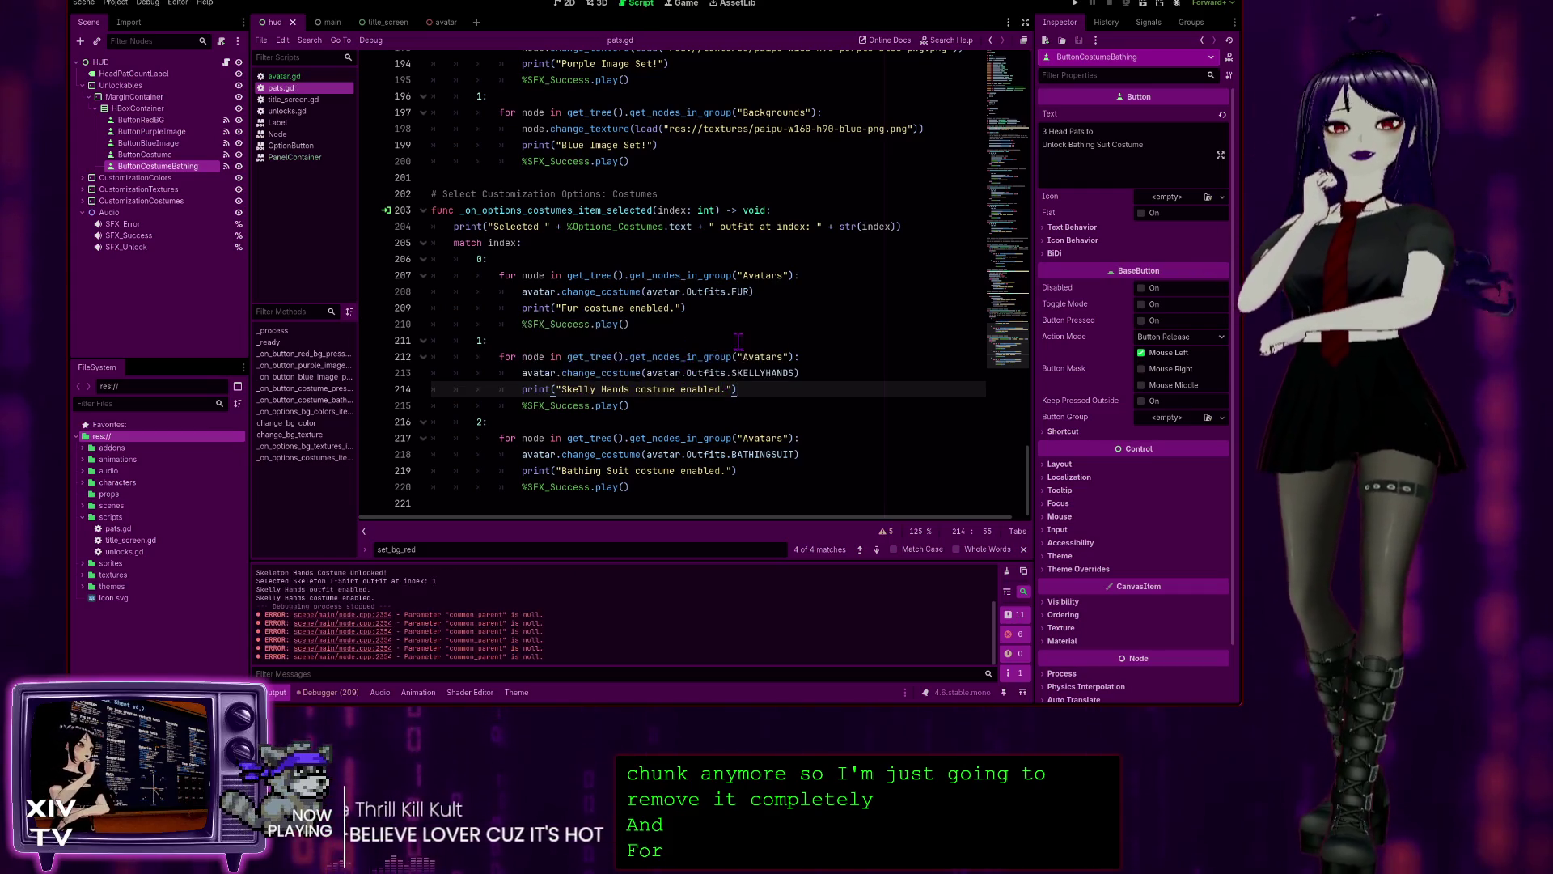
{"action": "left_click", "coordinate": [614, 340]}
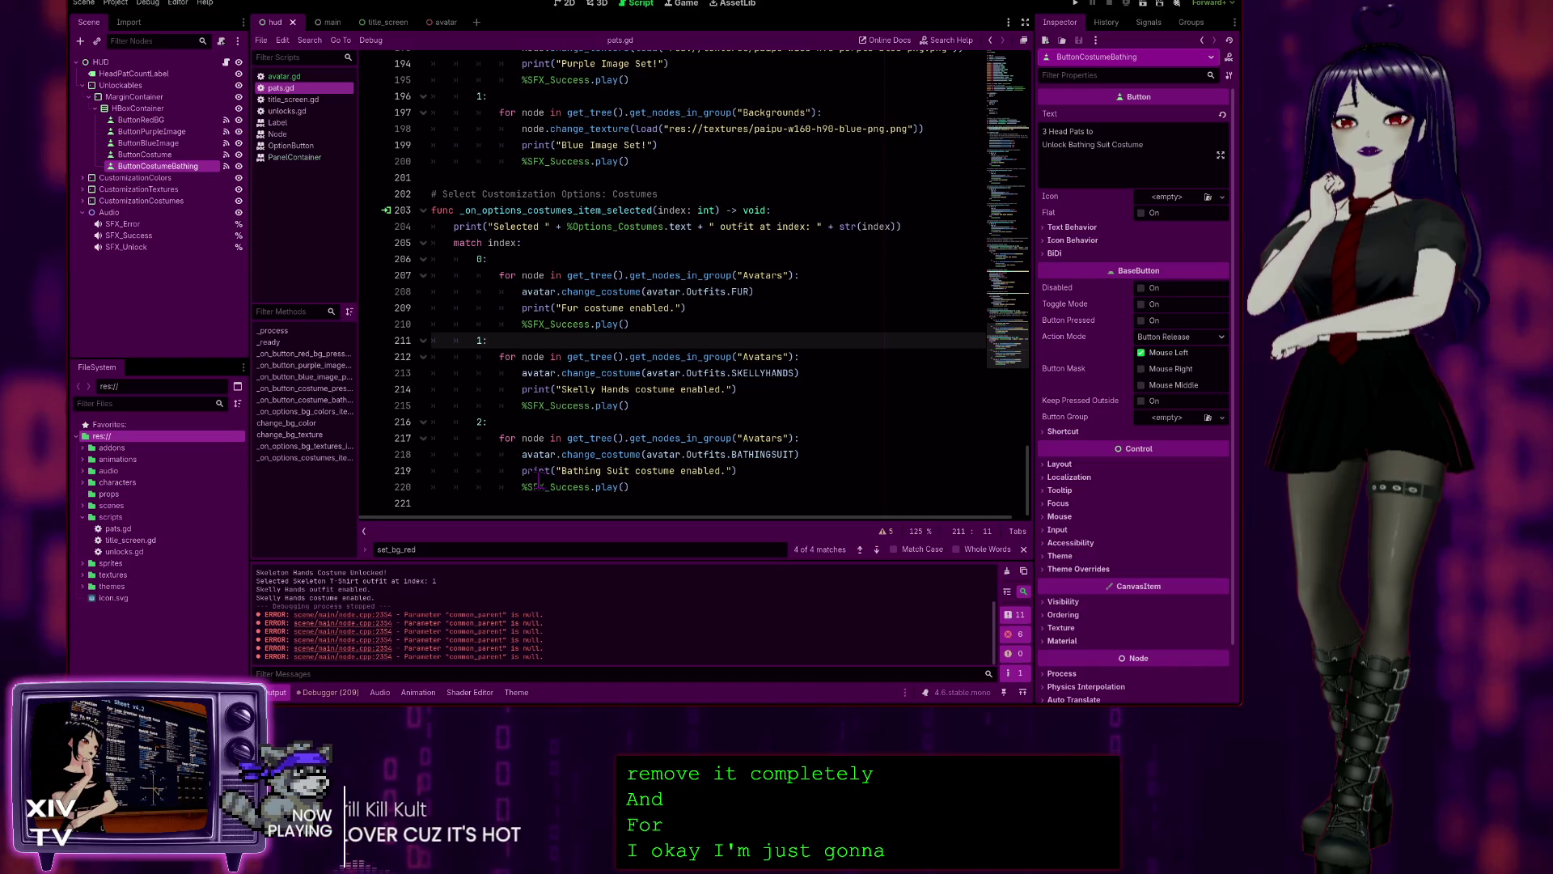
{"action": "scroll", "coordinate": [770, 345], "scroll_direction": "up", "scroll_amount": 10}
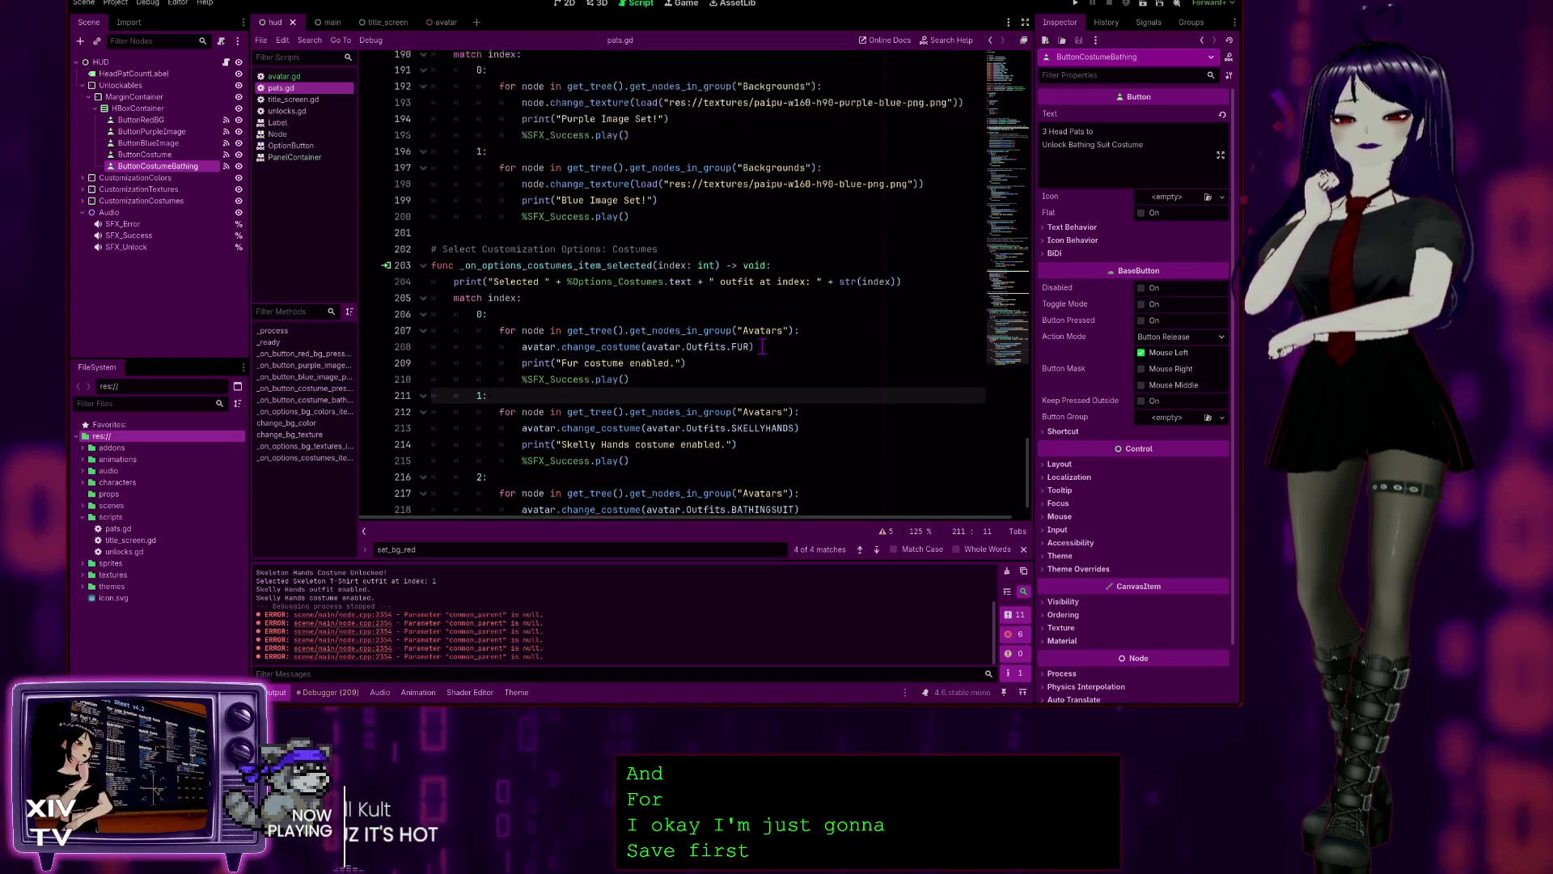
{"action": "scroll", "coordinate": [771, 345], "scroll_direction": "up", "scroll_amount": 20}
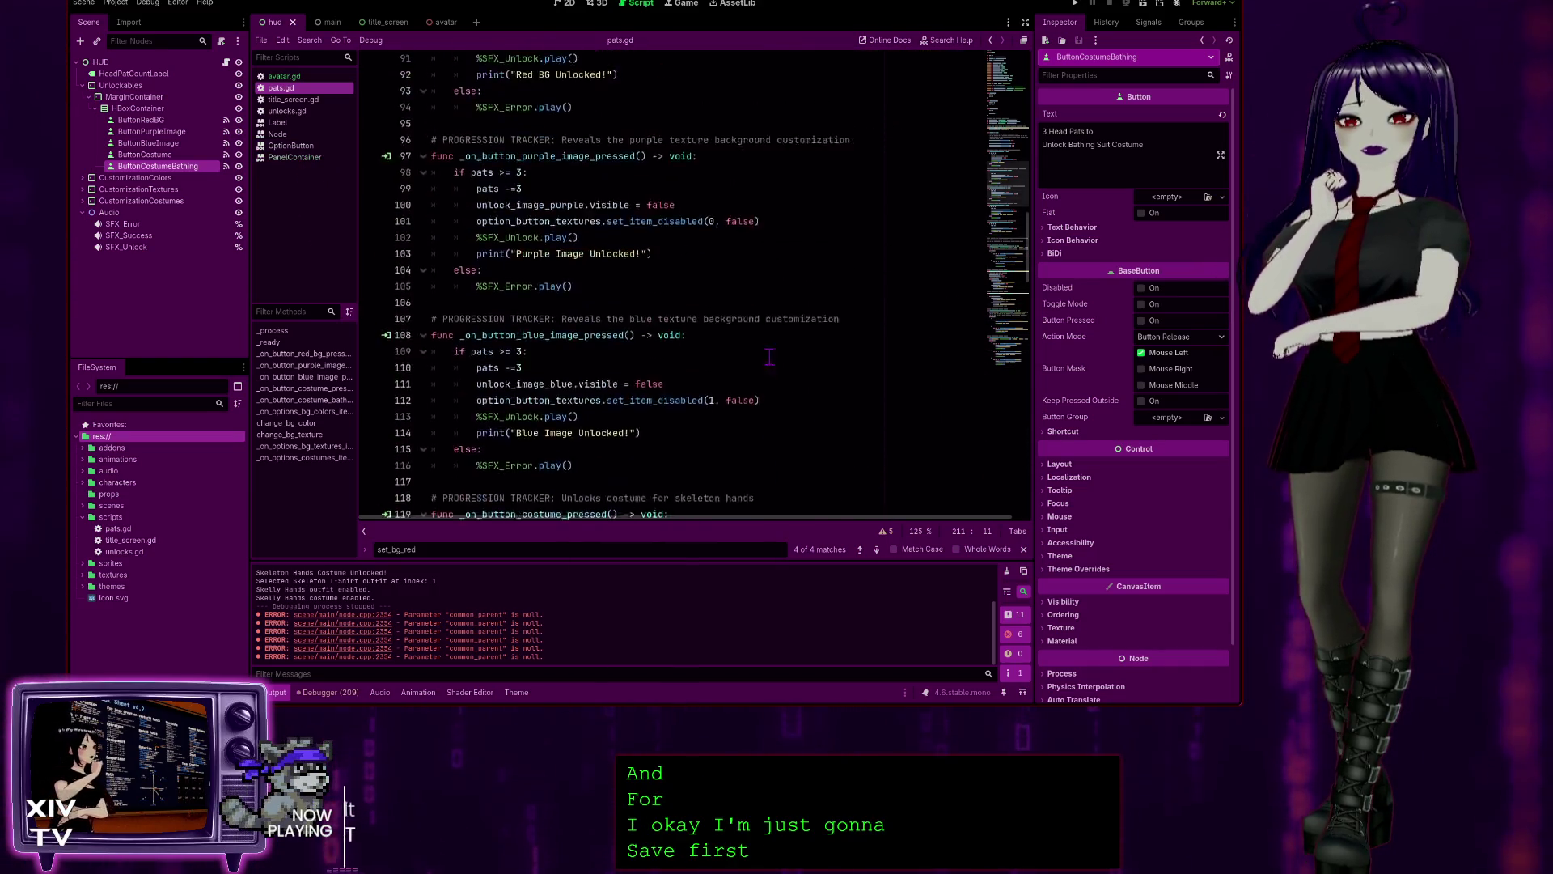
{"action": "scroll", "coordinate": [774, 363], "scroll_direction": "down", "scroll_amount": 5}
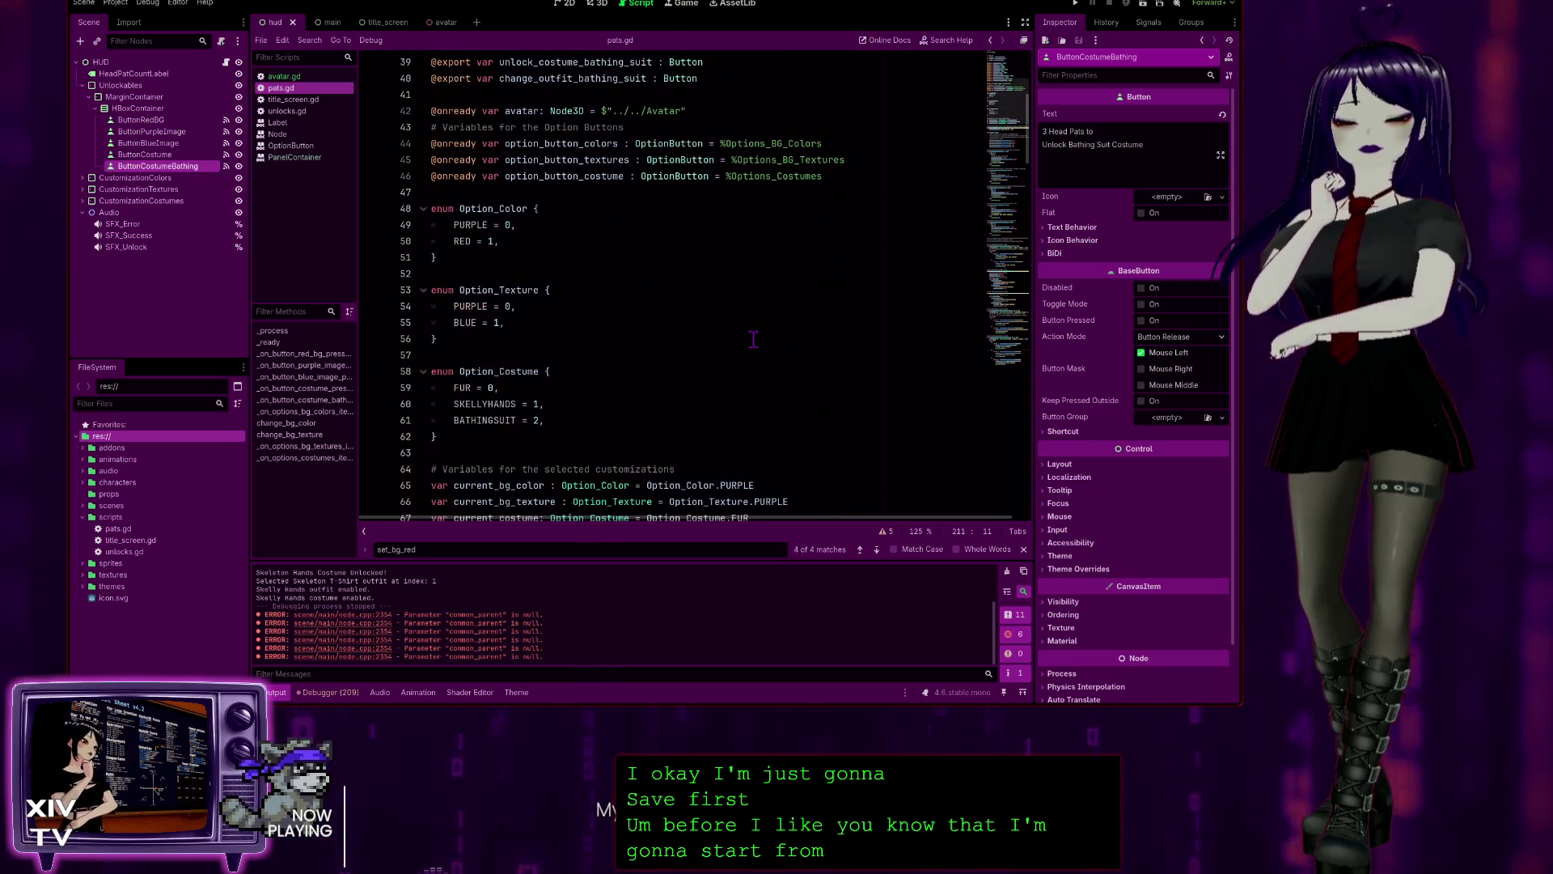
{"action": "scroll", "coordinate": [749, 324], "scroll_direction": "up", "scroll_amount": 5}
{"action": "scroll", "coordinate": [758, 315], "scroll_direction": "down", "scroll_amount": 13}
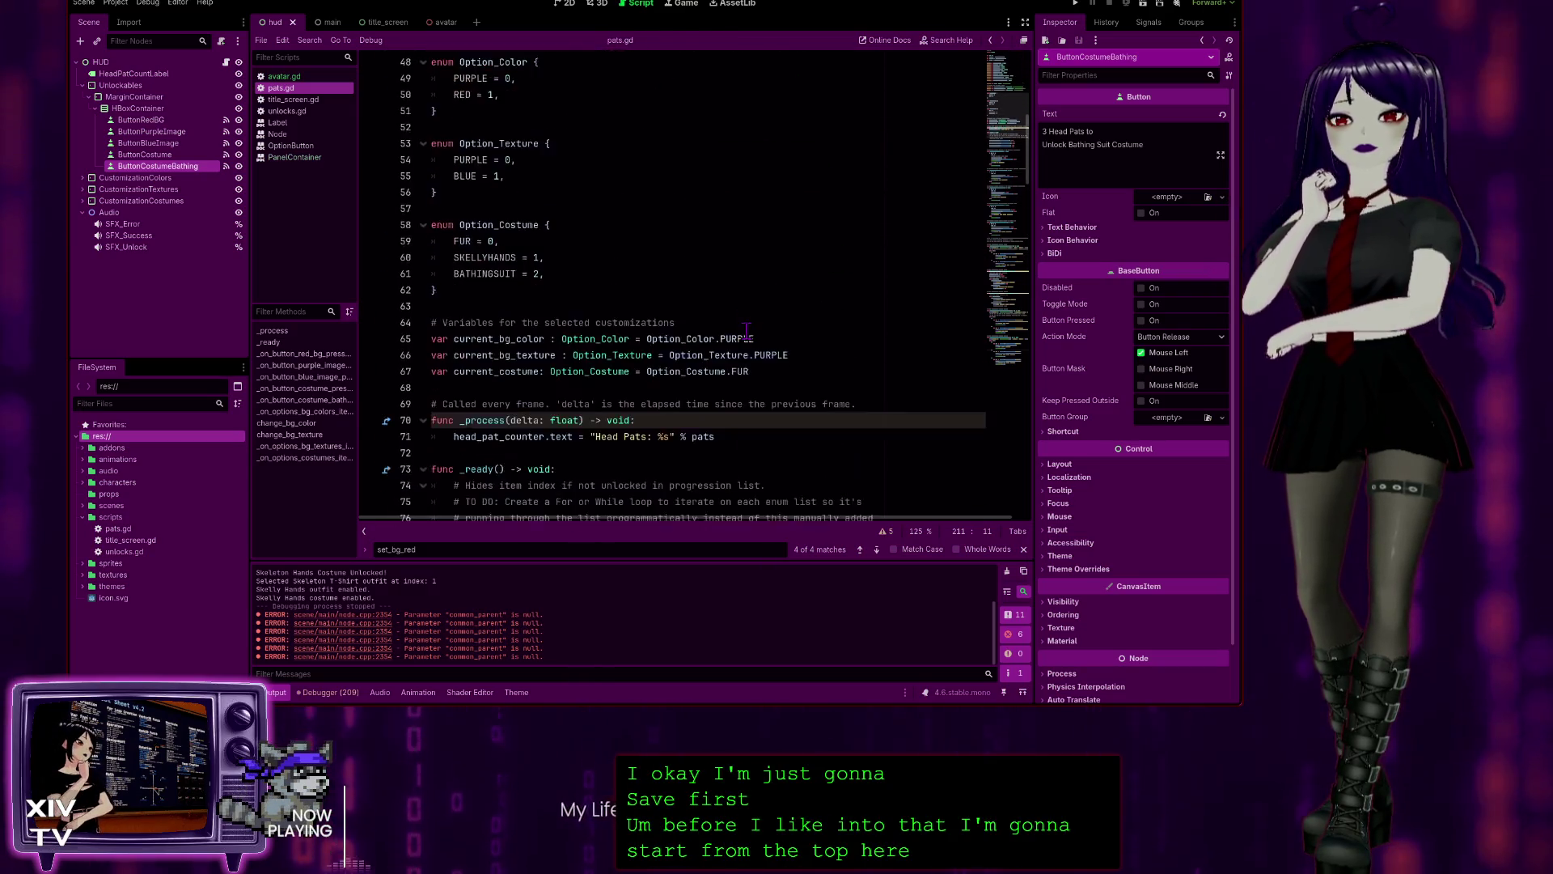
{"action": "scroll", "coordinate": [758, 315], "scroll_direction": "down", "scroll_amount": 5}
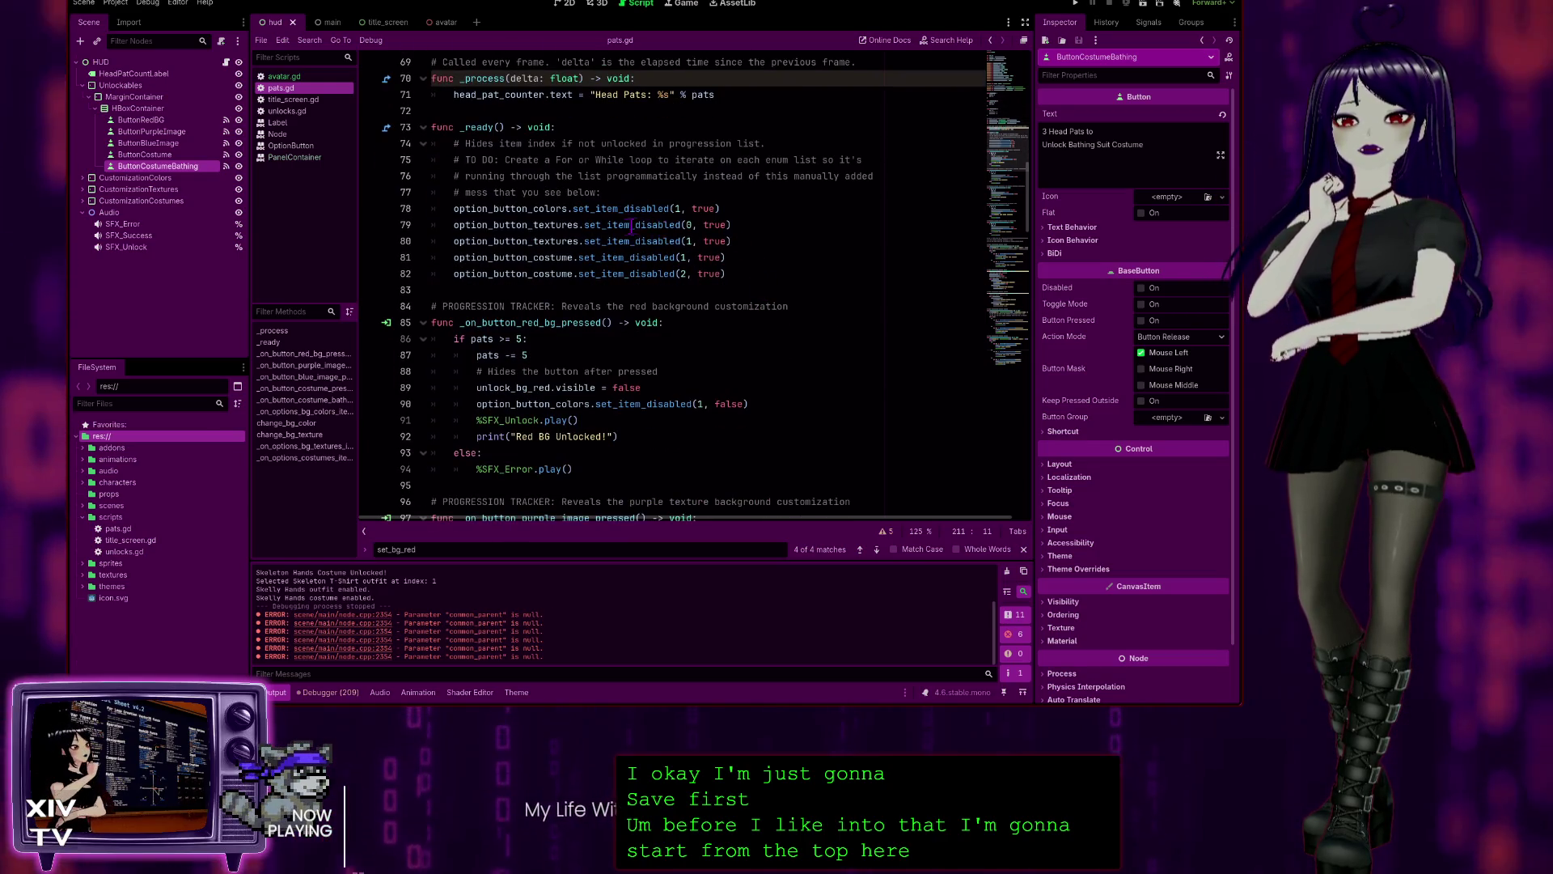
{"action": "scroll", "coordinate": [663, 216], "scroll_direction": "down", "scroll_amount": 3}
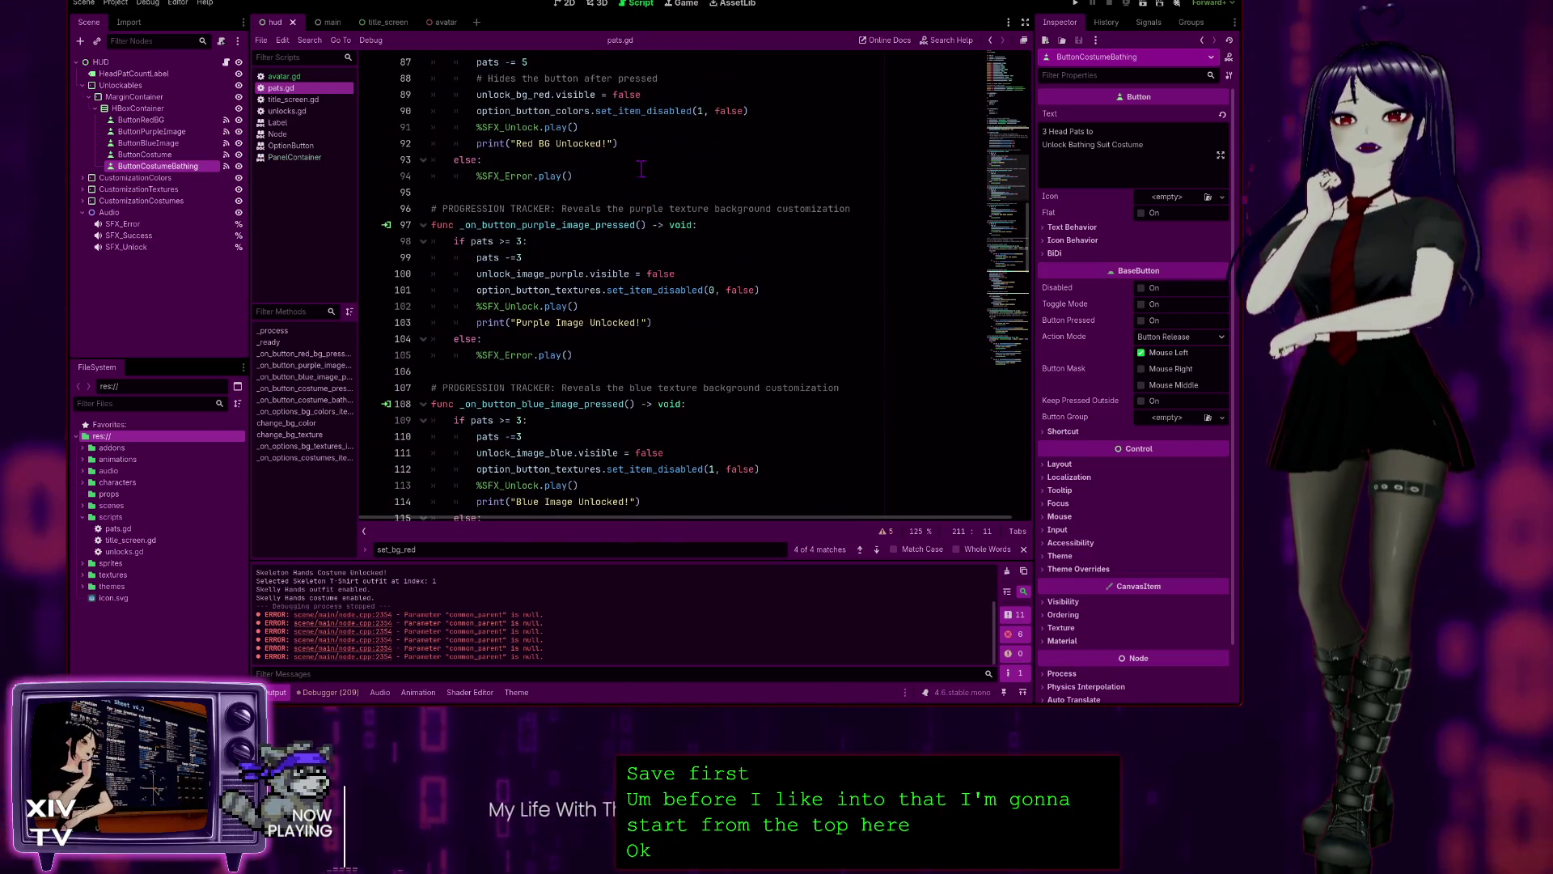
{"action": "scroll", "coordinate": [649, 219], "scroll_direction": "up", "scroll_amount": 1}
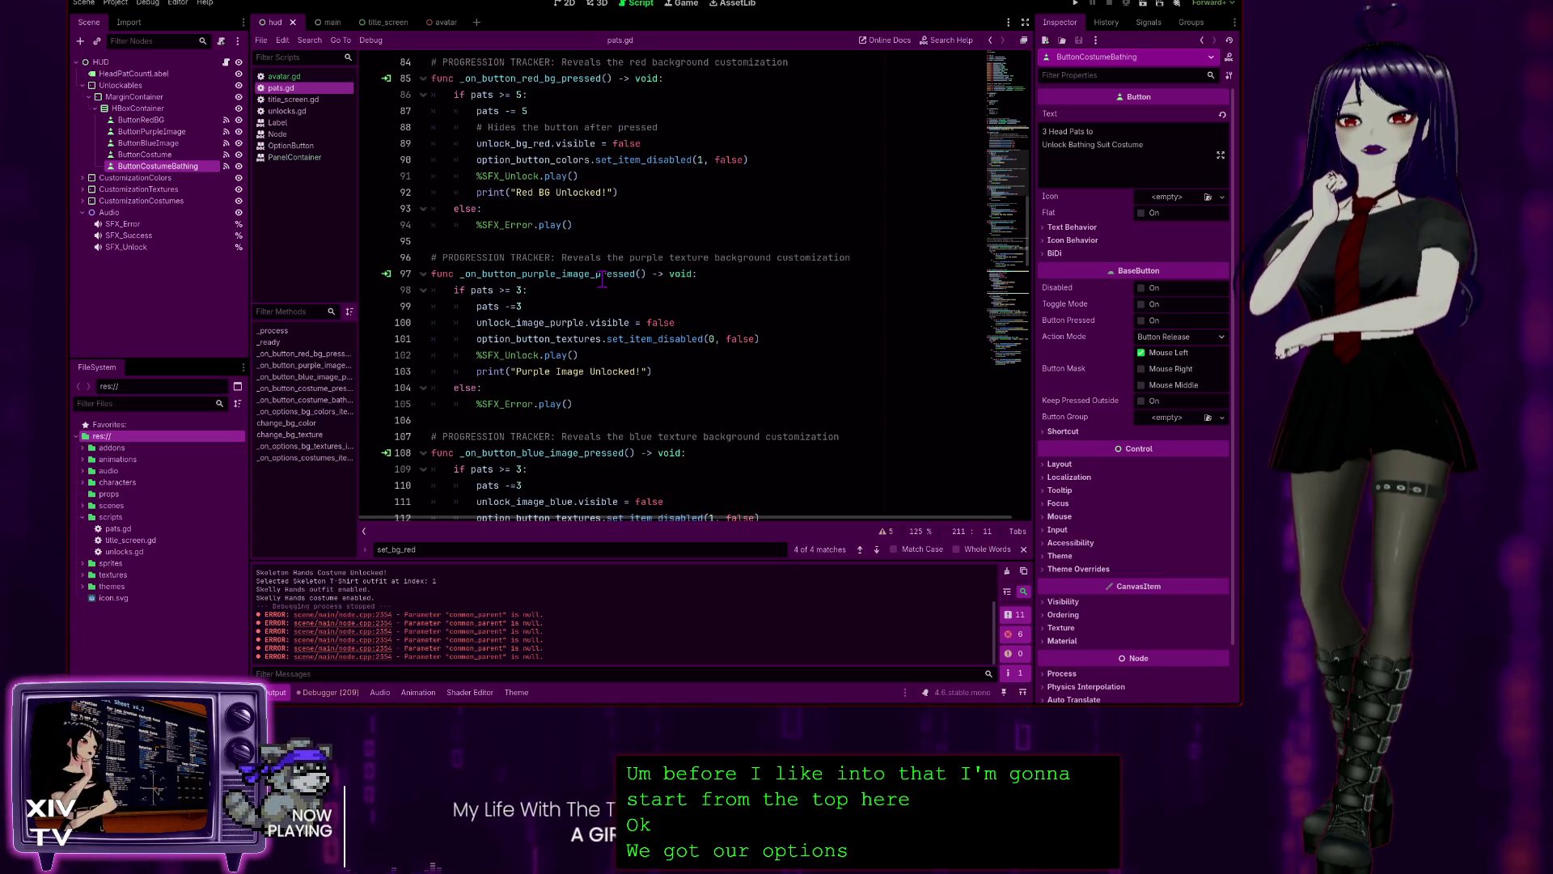
{"action": "scroll", "coordinate": [605, 242], "scroll_direction": "down", "scroll_amount": 9}
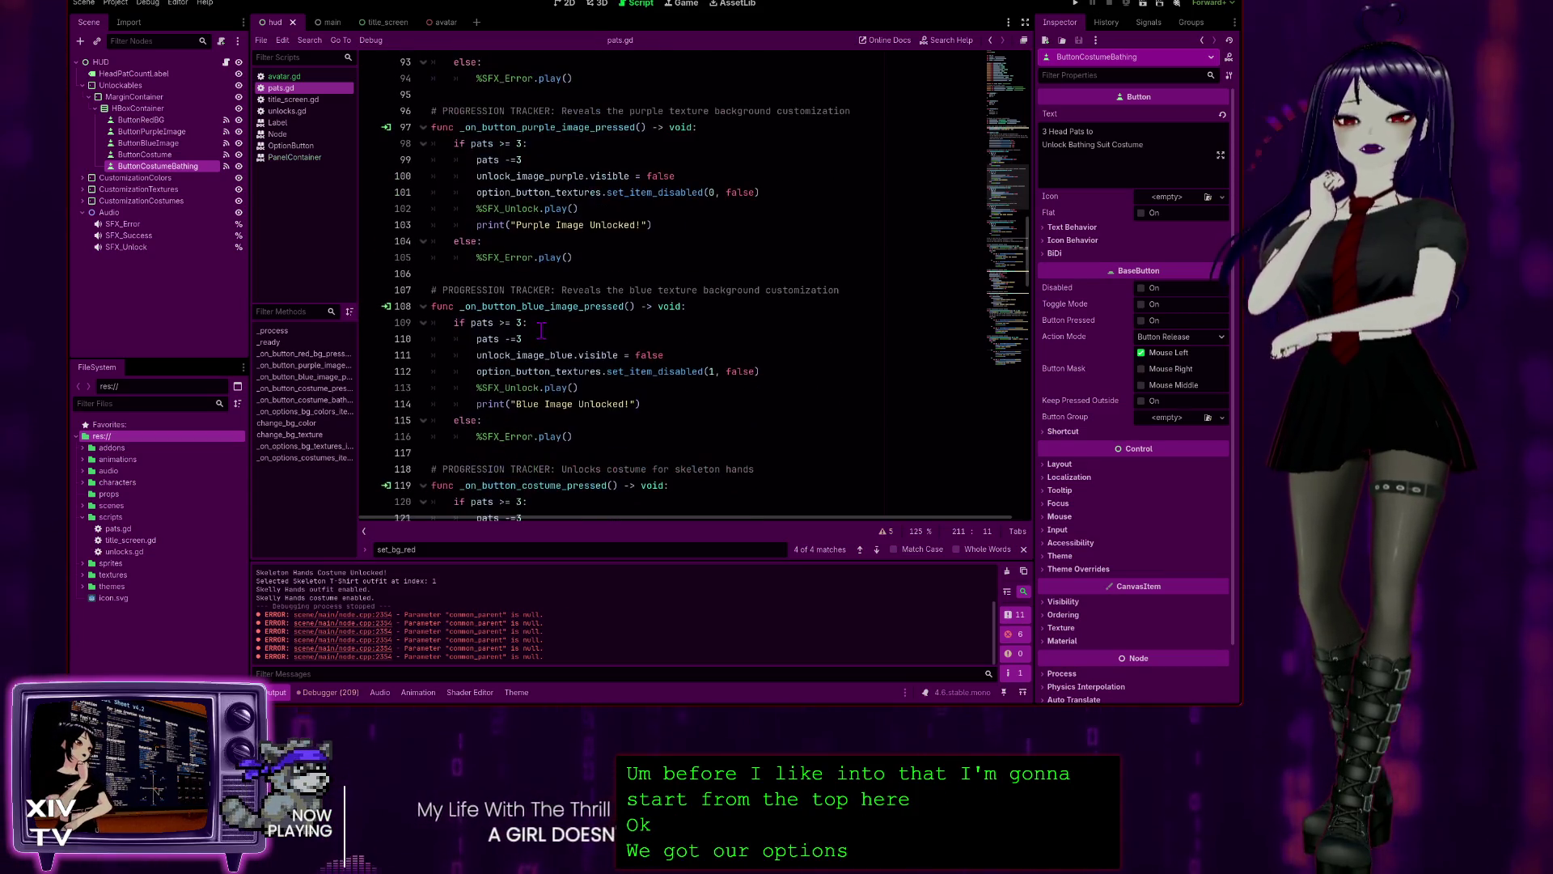
{"action": "scroll", "coordinate": [603, 348], "scroll_direction": "down", "scroll_amount": 3}
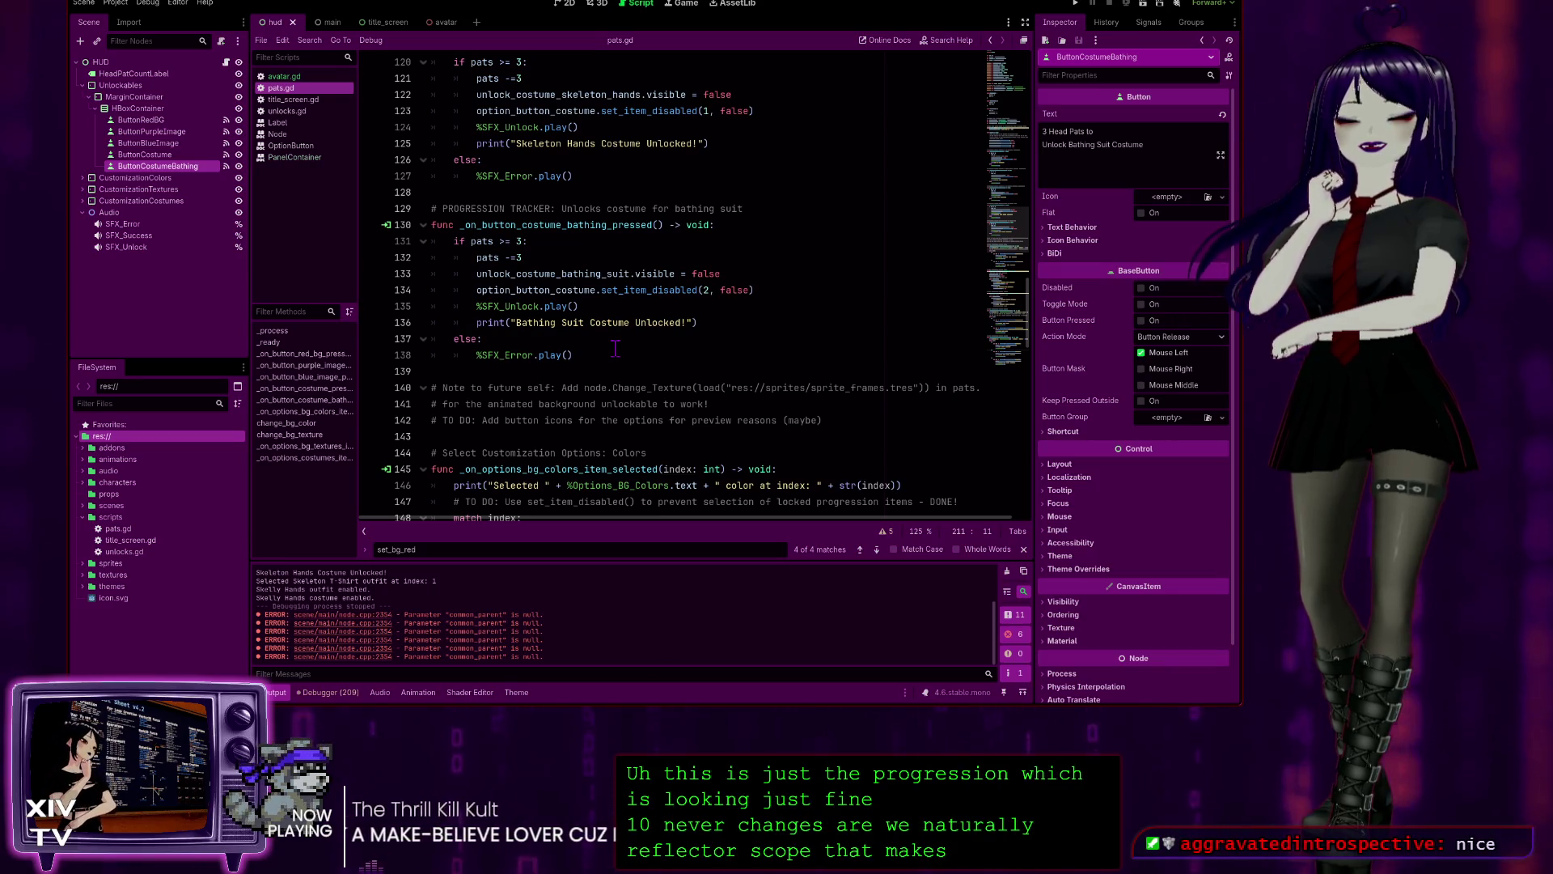
{"action": "scroll", "coordinate": [627, 341], "scroll_direction": "down", "scroll_amount": 4}
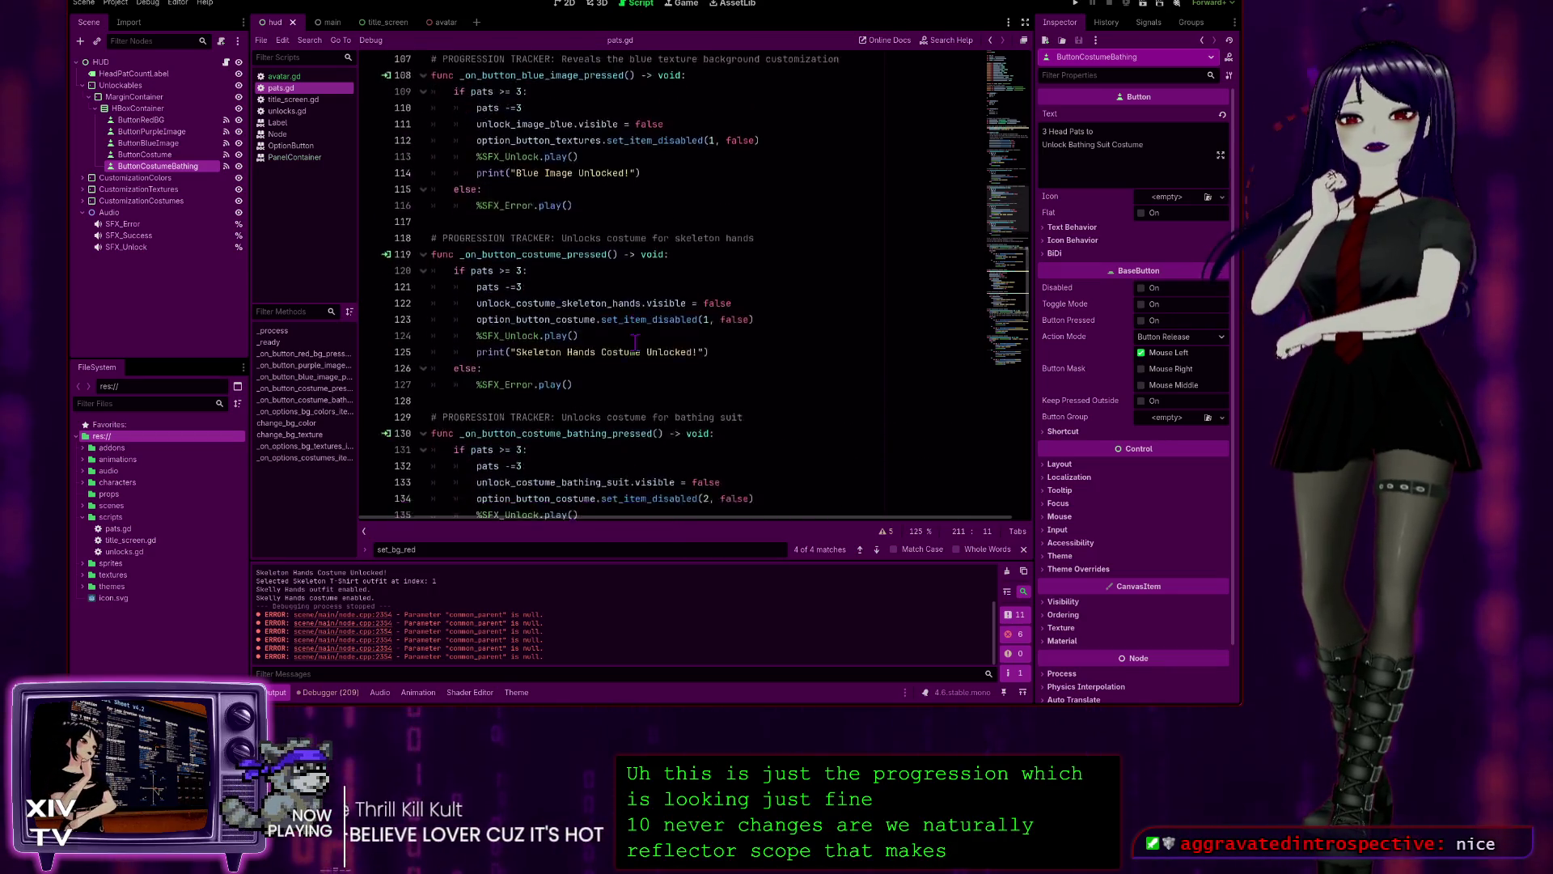
{"action": "scroll", "coordinate": [646, 346], "scroll_direction": "down", "scroll_amount": 6}
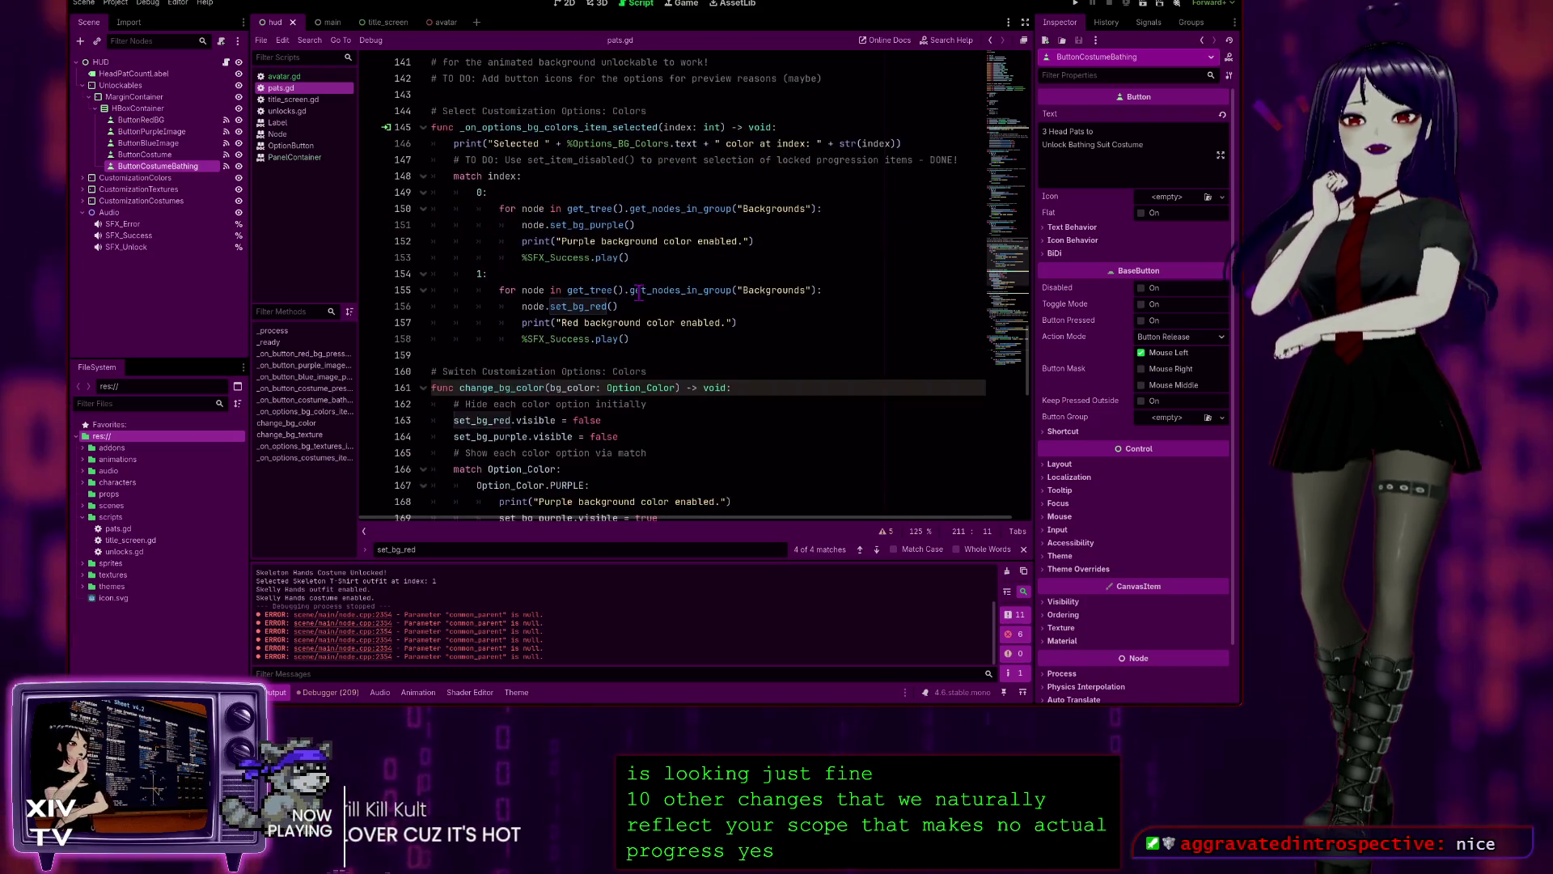
{"action": "scroll", "coordinate": [648, 295], "scroll_direction": "down", "scroll_amount": 15}
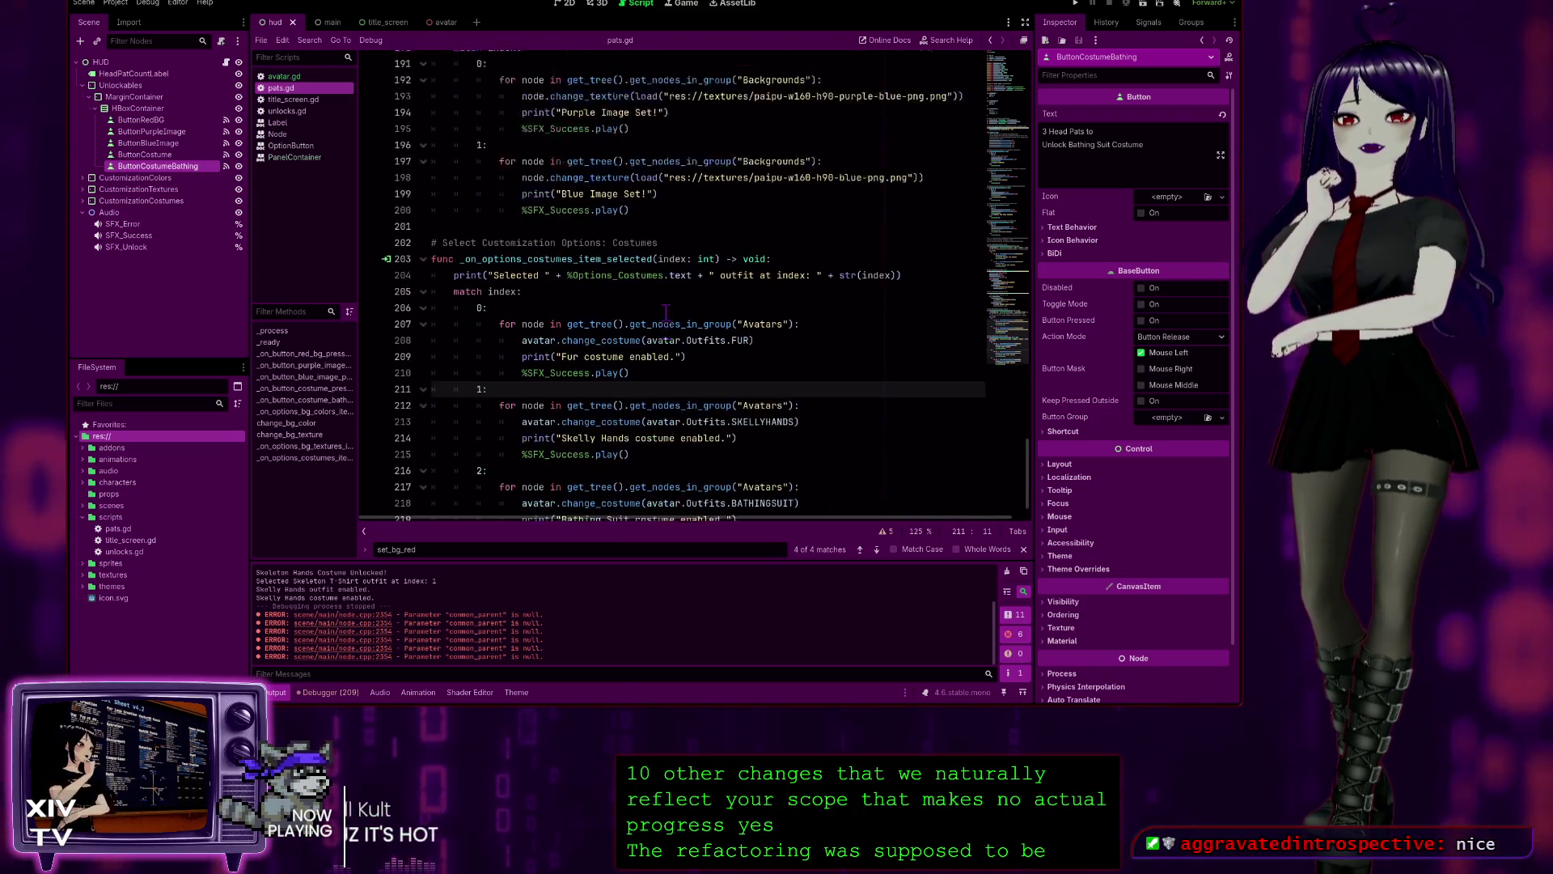
{"action": "scroll", "coordinate": [669, 316], "scroll_direction": "up", "scroll_amount": 20}
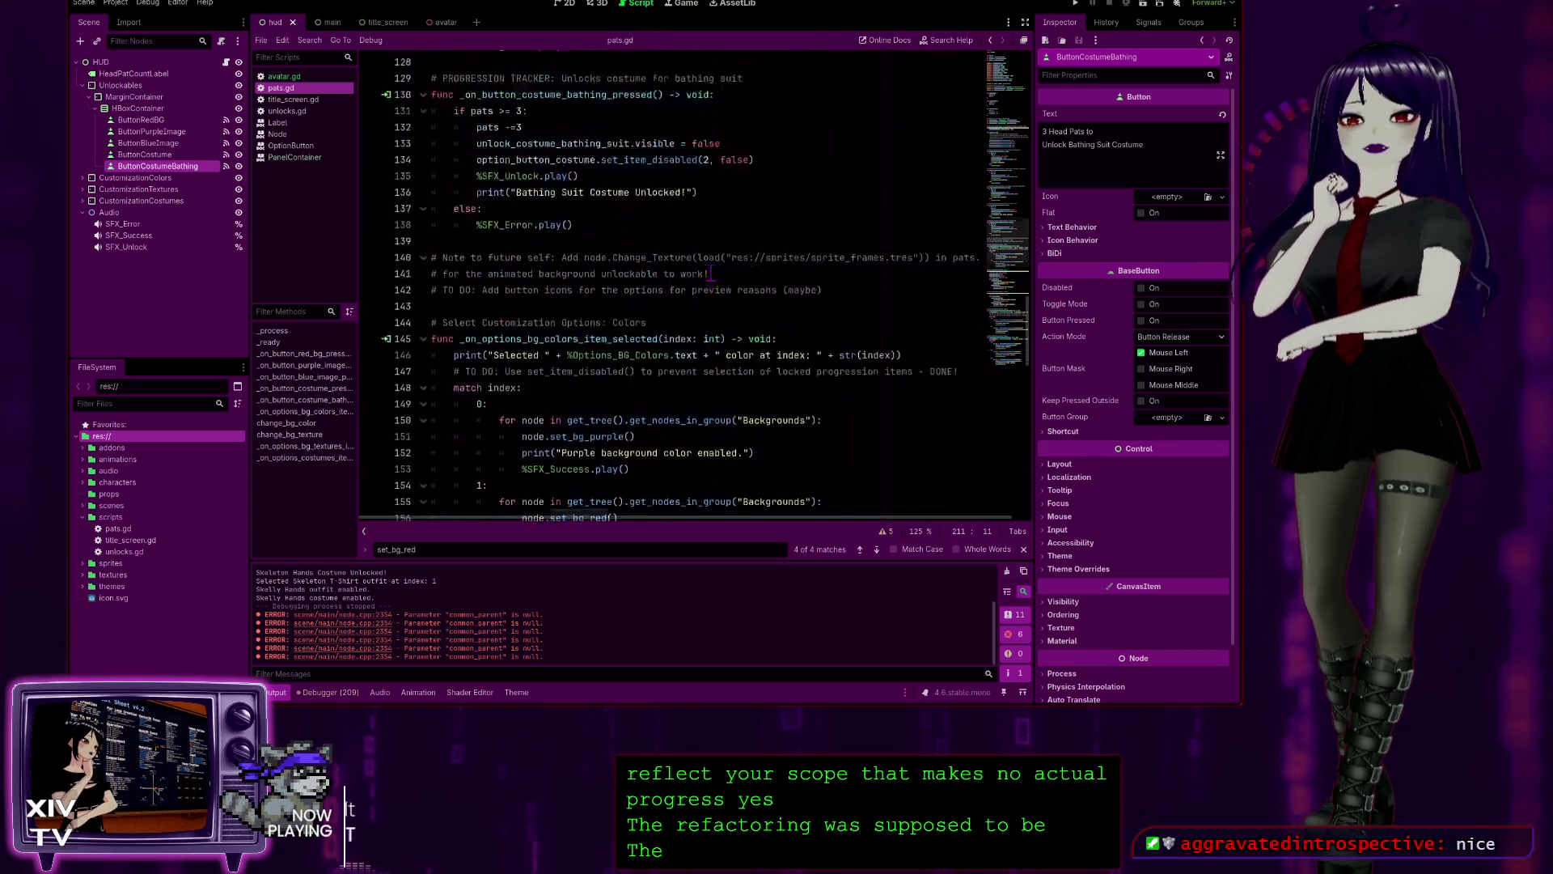
{"action": "scroll", "coordinate": [755, 419], "scroll_direction": "up", "scroll_amount": 18}
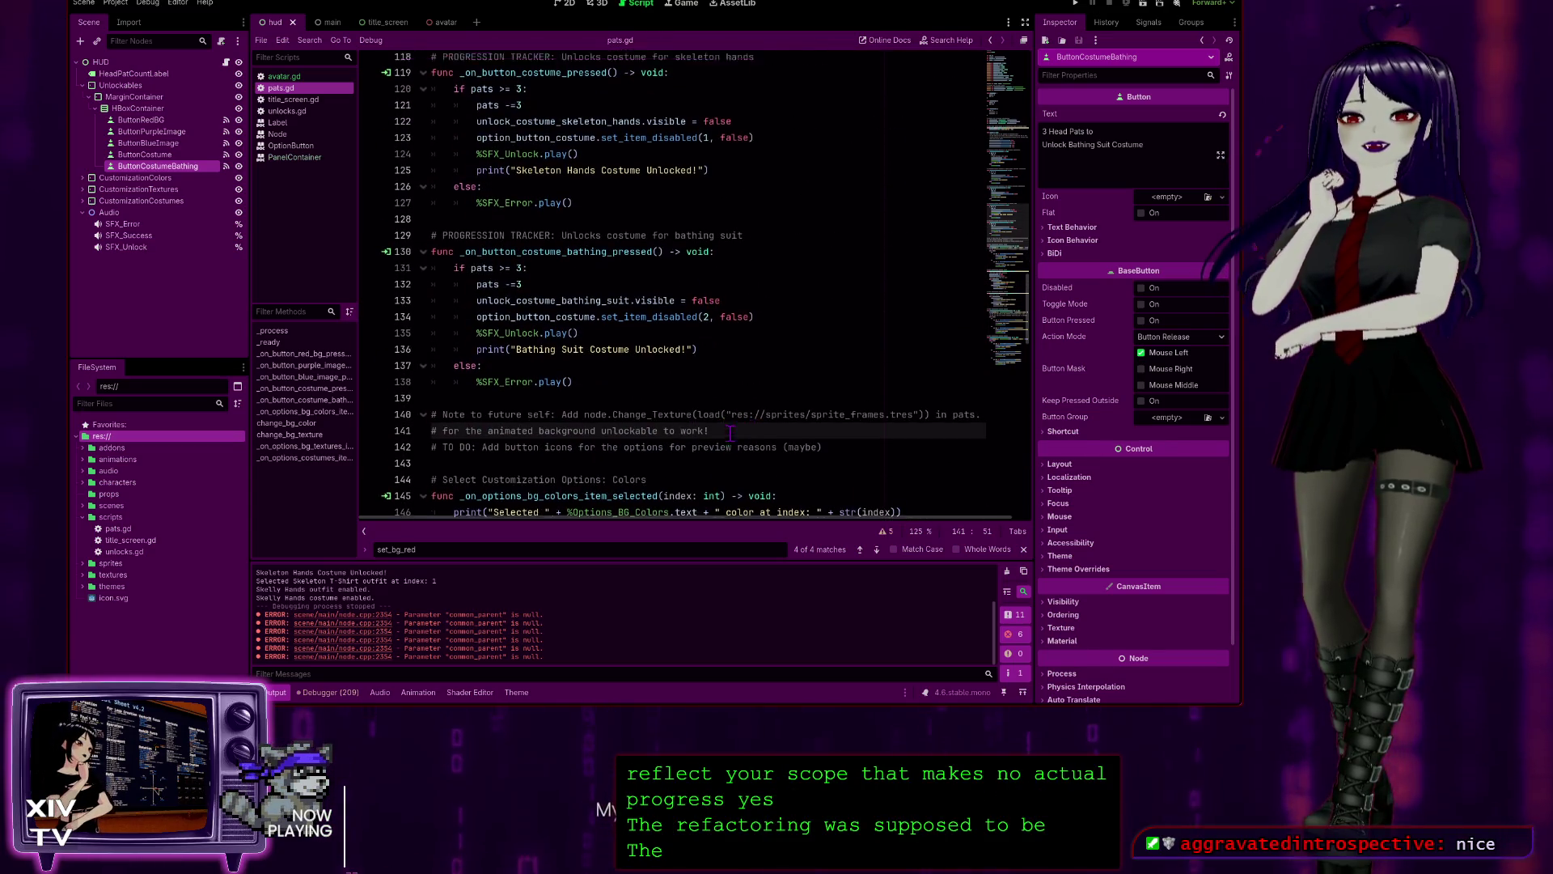
{"action": "scroll", "coordinate": [696, 376], "scroll_direction": "up", "scroll_amount": 1}
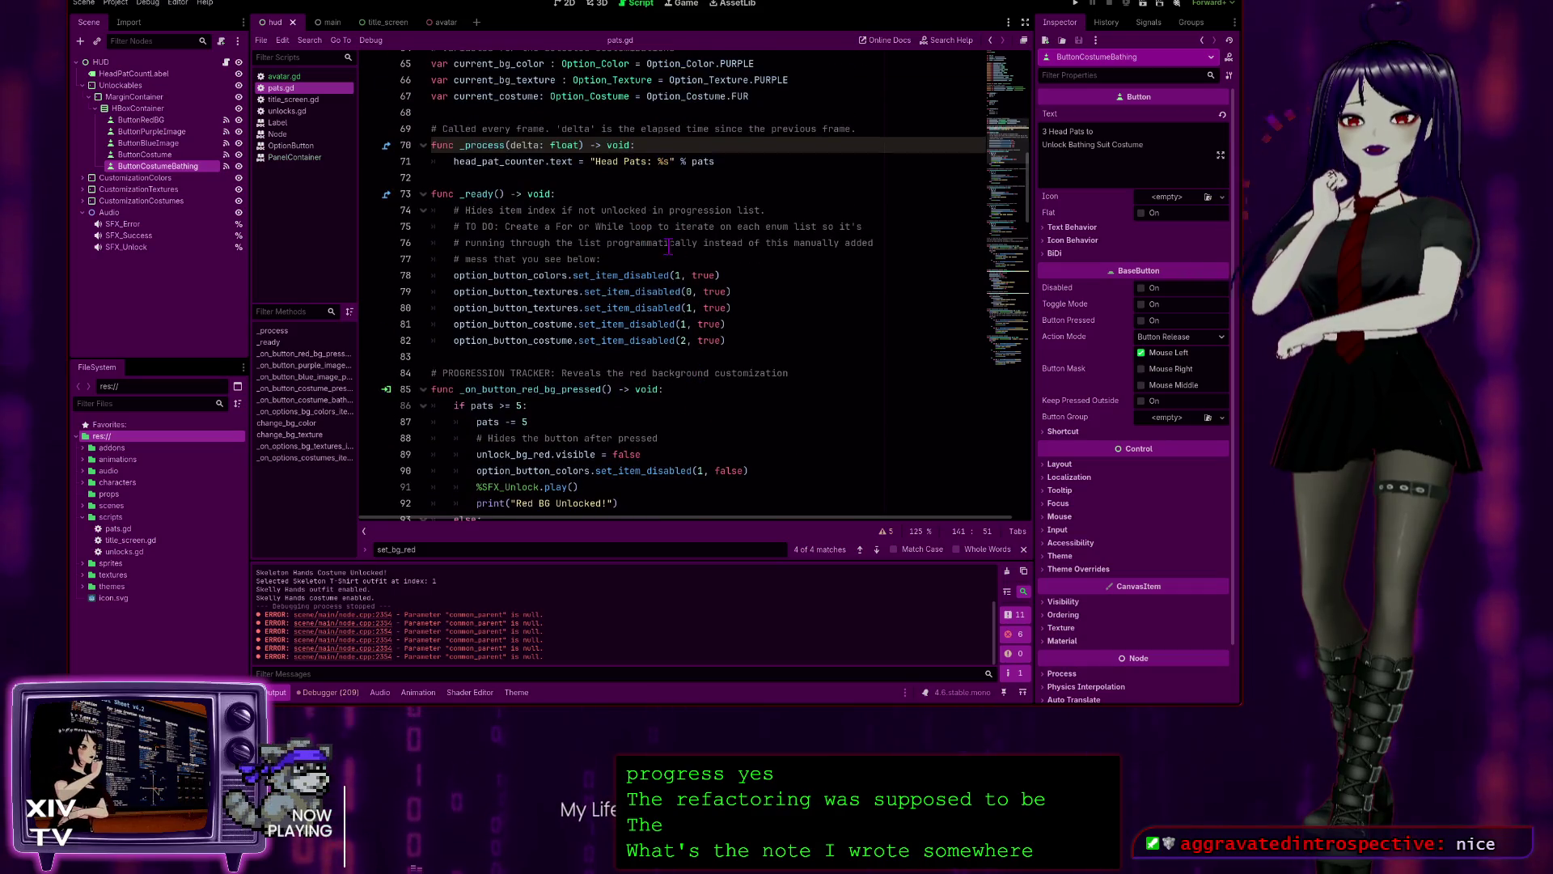
{"action": "mouse_move", "coordinate": [637, 259]}
{"action": "left_mouse_down"}
{"action": "mouse_move", "coordinate": [566, 257]}
{"action": "mouse_move", "coordinate": [495, 226]}
{"action": "left_mouse_up"}
{"action": "left_click", "coordinate": [766, 243]}
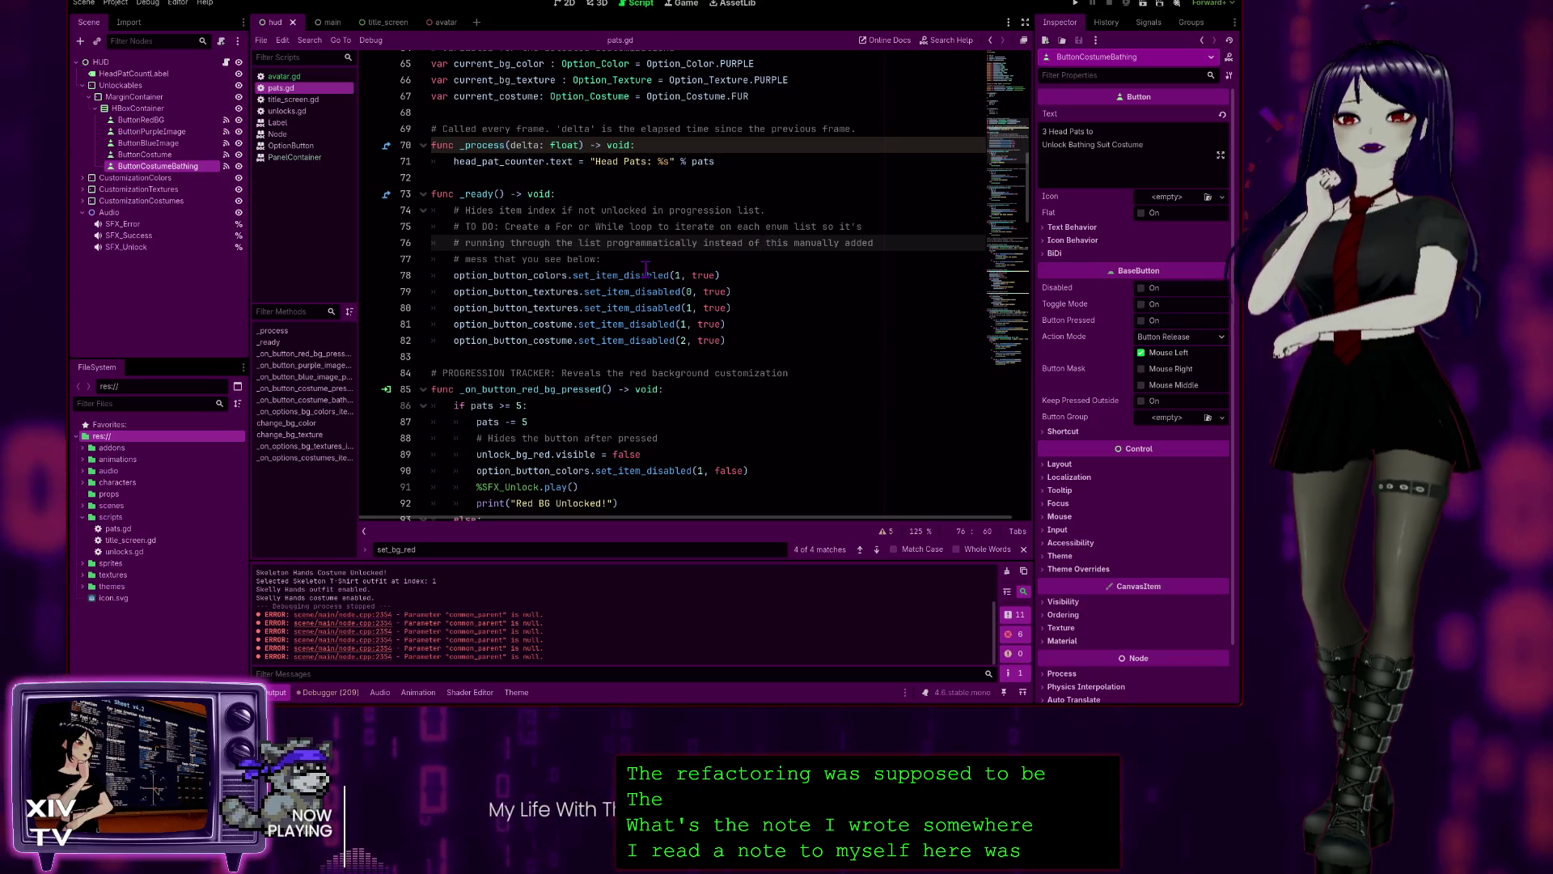
{"action": "scroll", "coordinate": [619, 117], "scroll_direction": "up", "scroll_amount": 5}
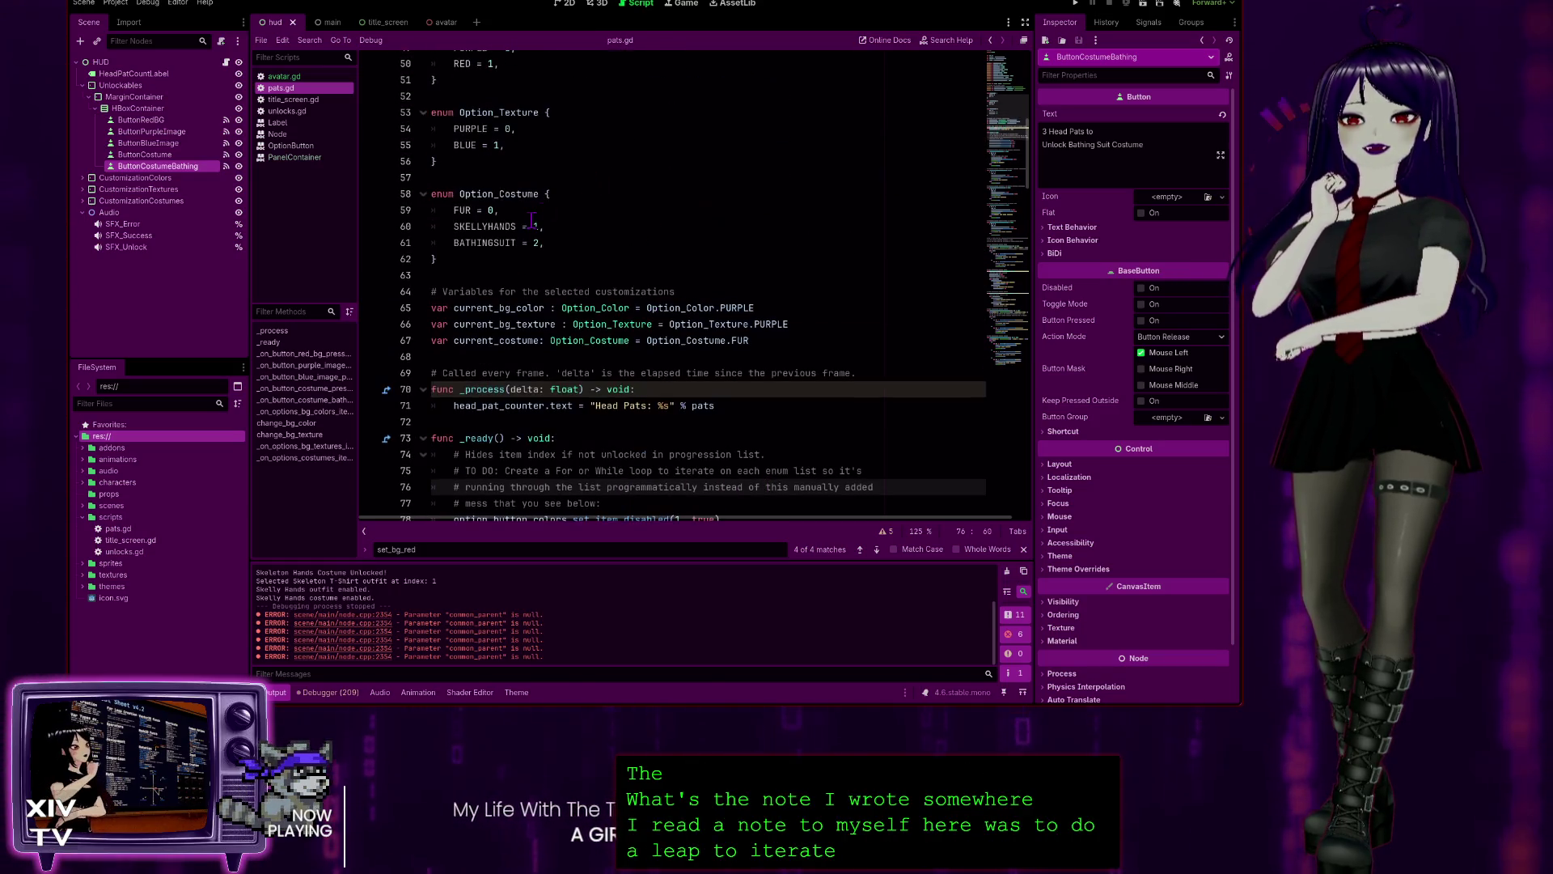
{"action": "left_click", "coordinate": [532, 225]}
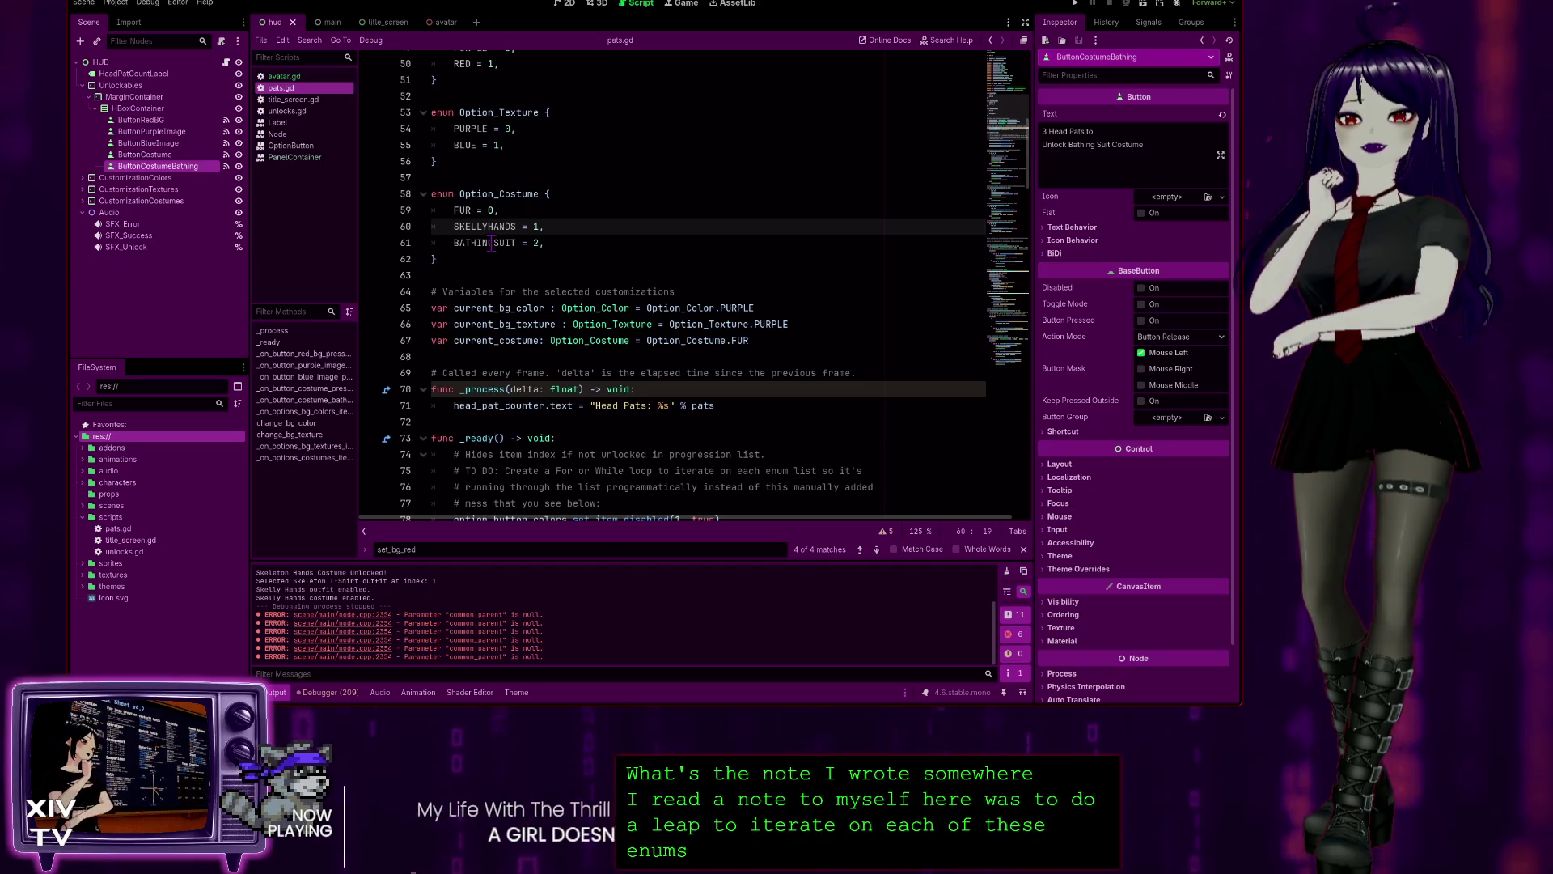
{"action": "scroll", "coordinate": [490, 243], "scroll_direction": "down", "scroll_amount": 2}
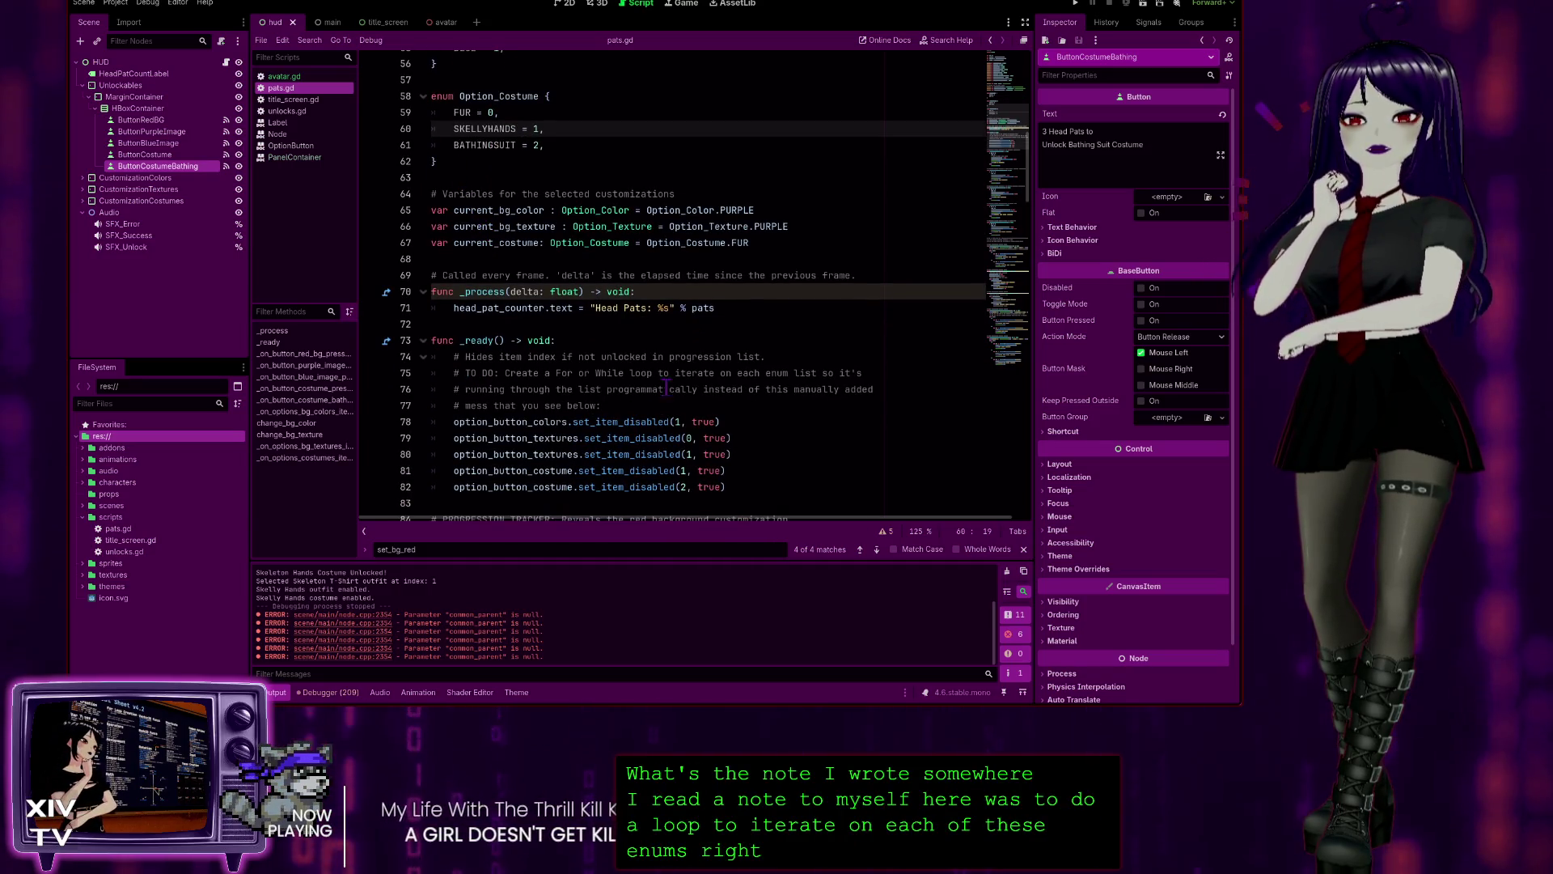
{"action": "scroll", "coordinate": [665, 383], "scroll_direction": "down", "scroll_amount": 2}
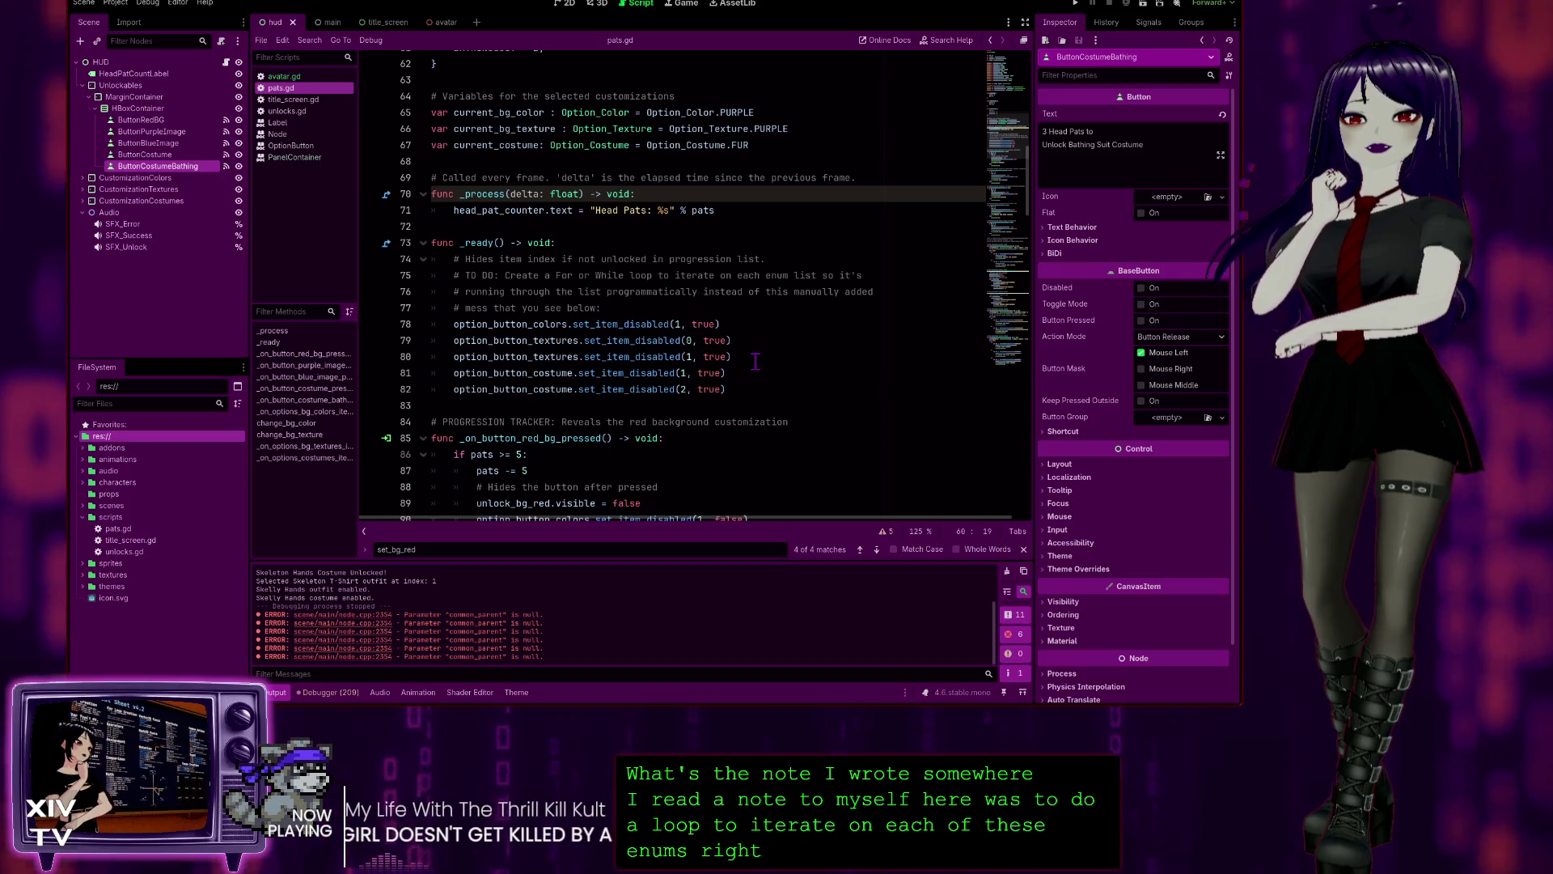
{"action": "left_click", "coordinate": [727, 373]}
{"action": "scroll", "coordinate": [678, 380], "scroll_direction": "down", "scroll_amount": 10}
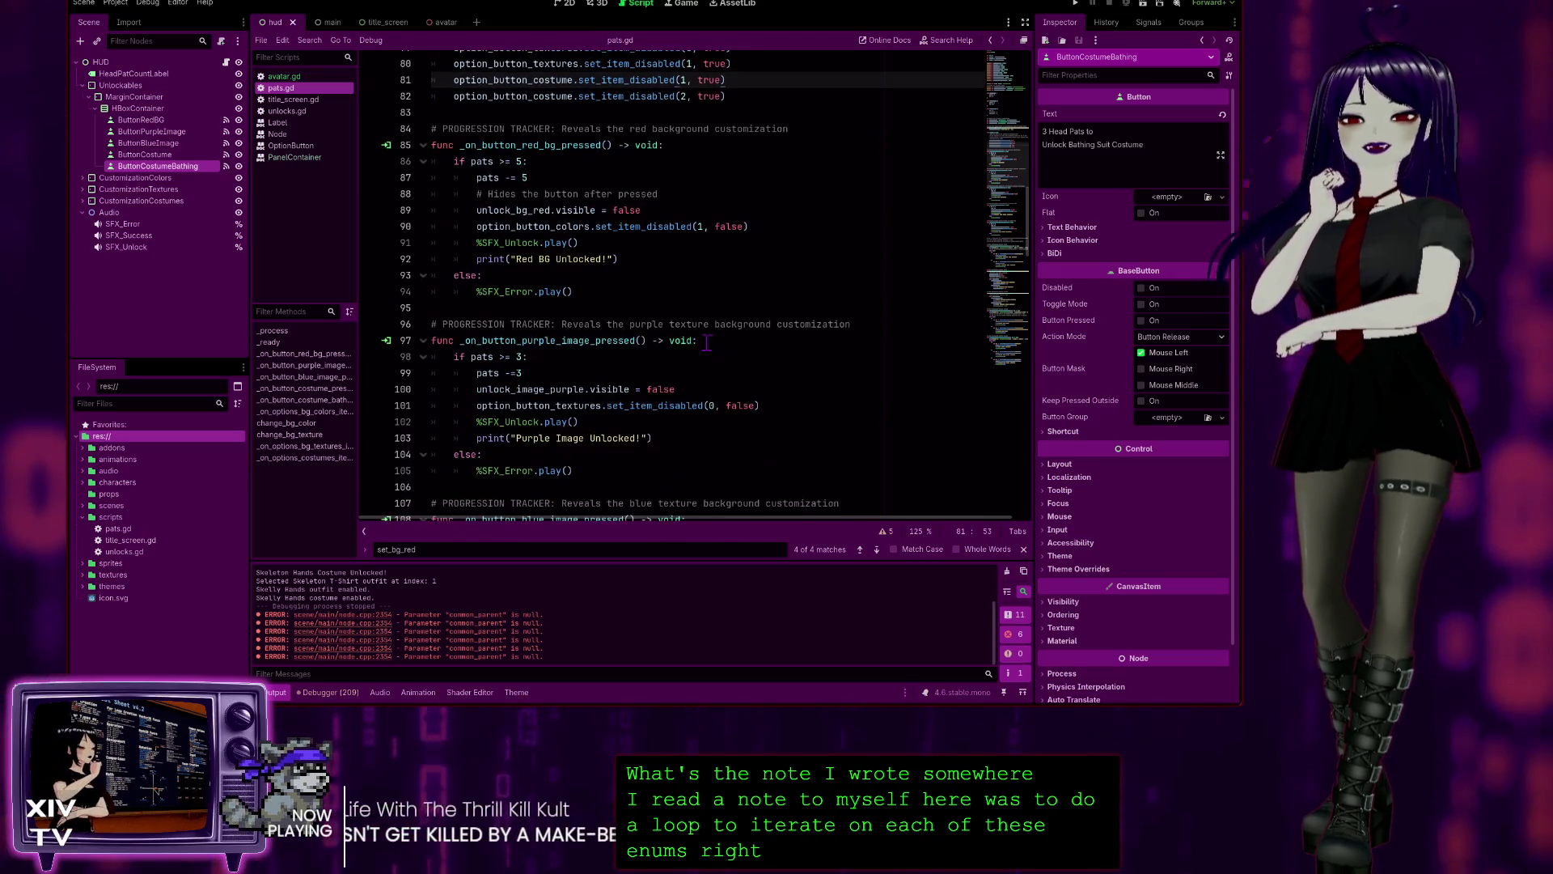
{"action": "scroll", "coordinate": [704, 349], "scroll_direction": "down", "scroll_amount": 8}
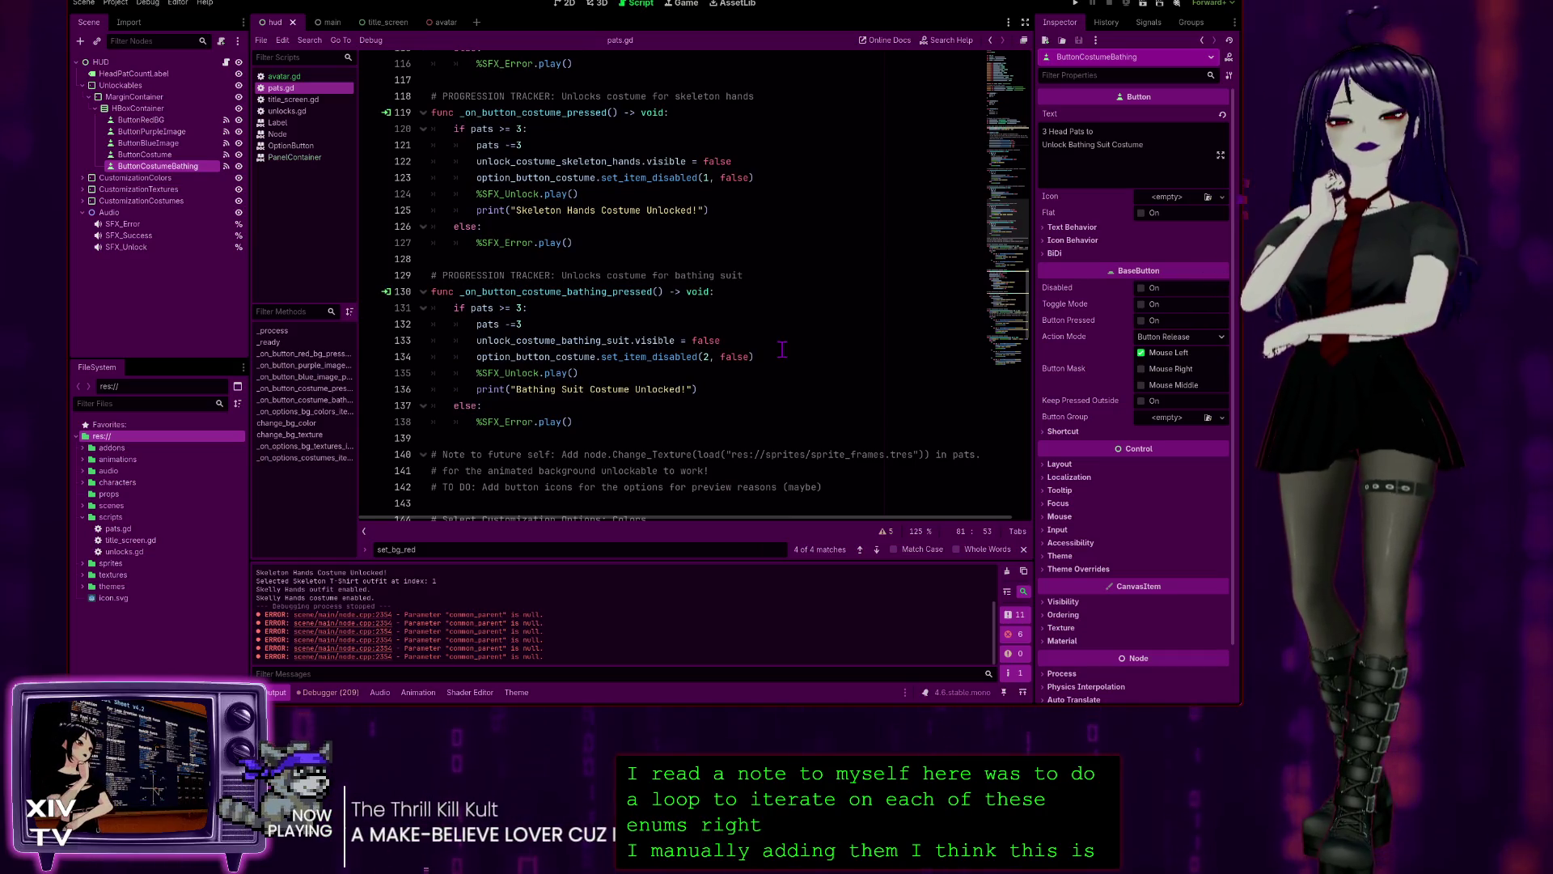
{"action": "scroll", "coordinate": [802, 374], "scroll_direction": "down", "scroll_amount": 2}
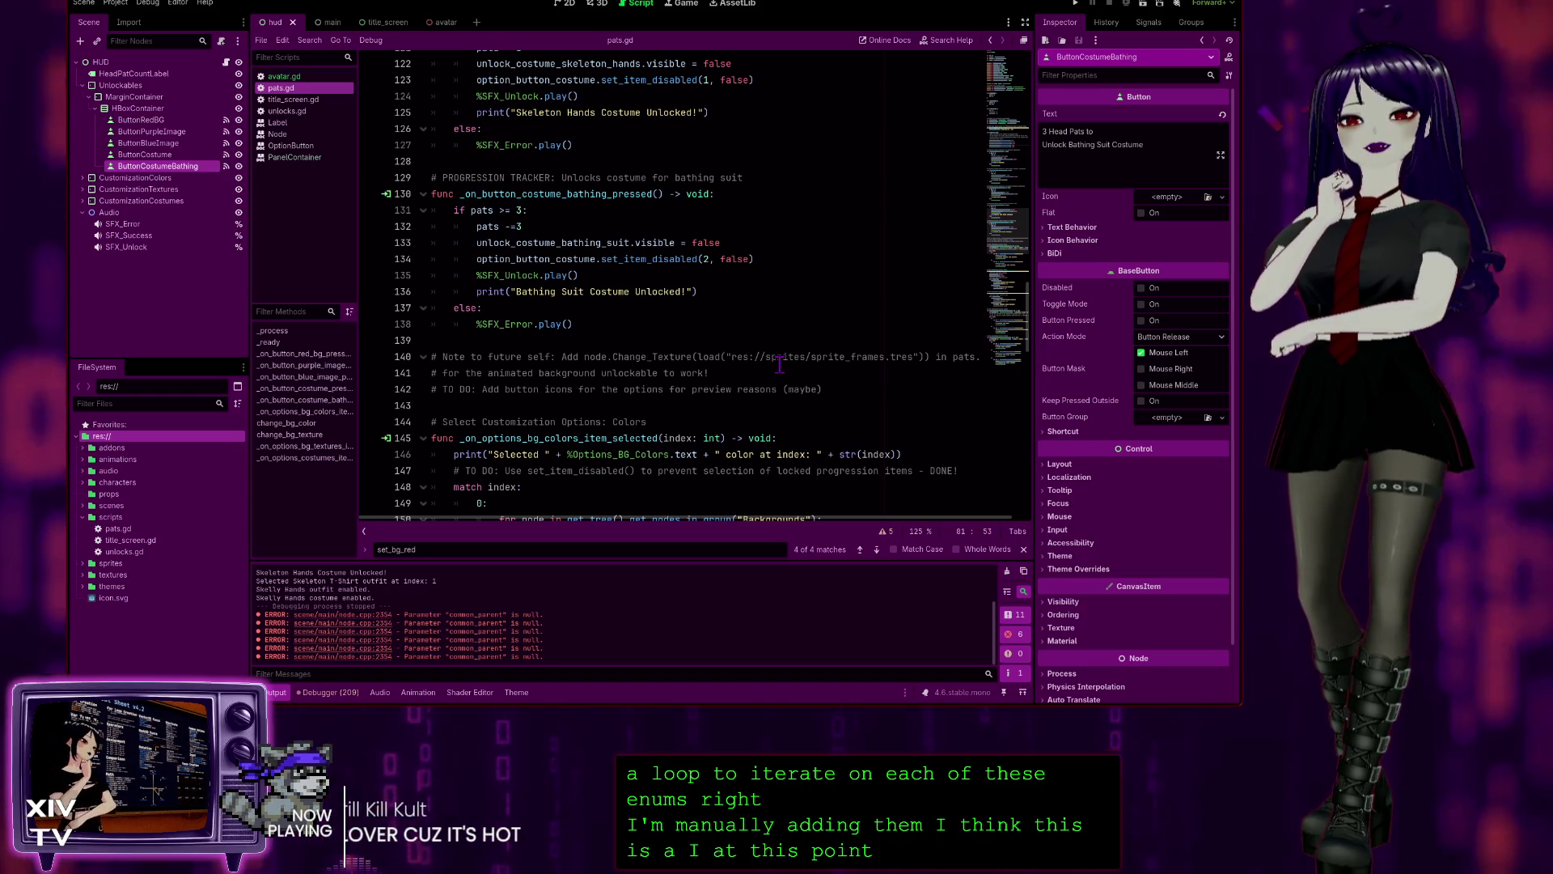
{"action": "scroll", "coordinate": [771, 168], "scroll_direction": "down", "scroll_amount": 4}
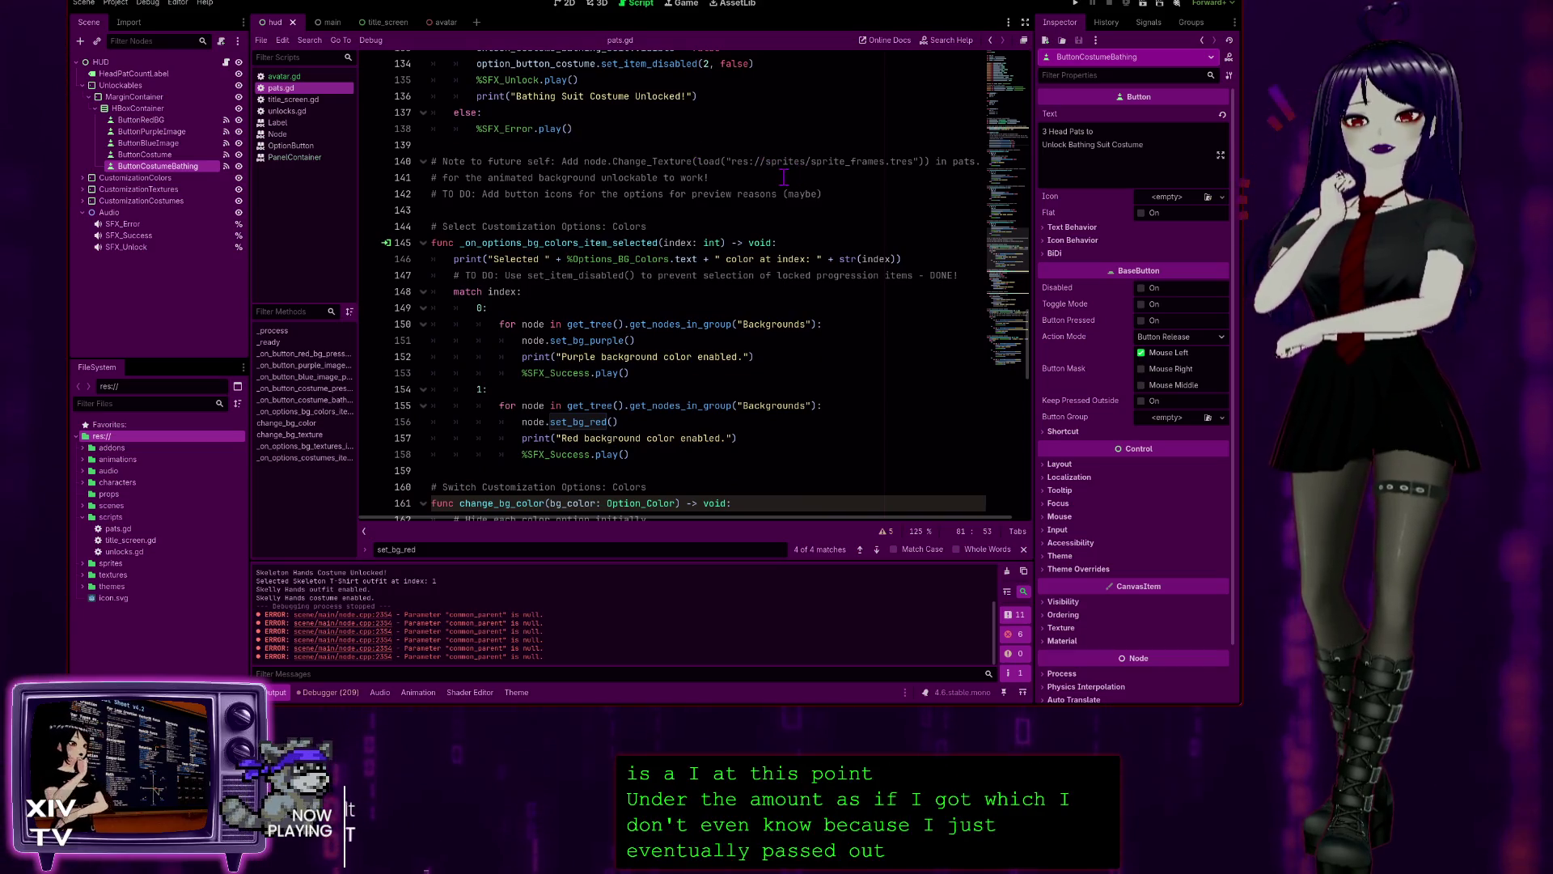
{"action": "scroll", "coordinate": [784, 176], "scroll_direction": "up", "scroll_amount": 6}
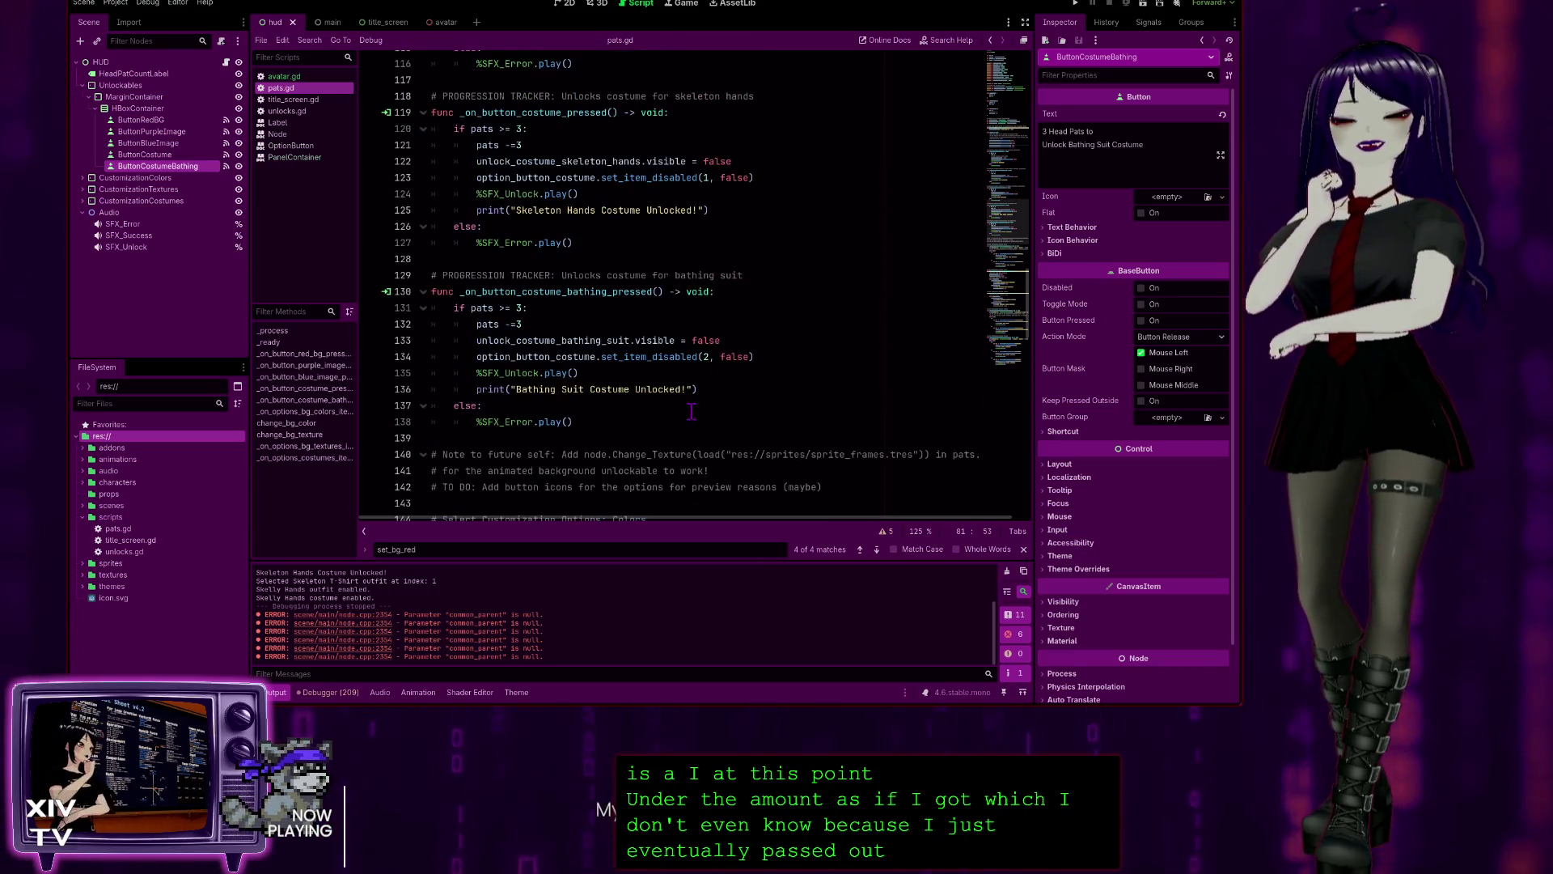
{"action": "scroll", "coordinate": [570, 323], "scroll_direction": "down", "scroll_amount": 4}
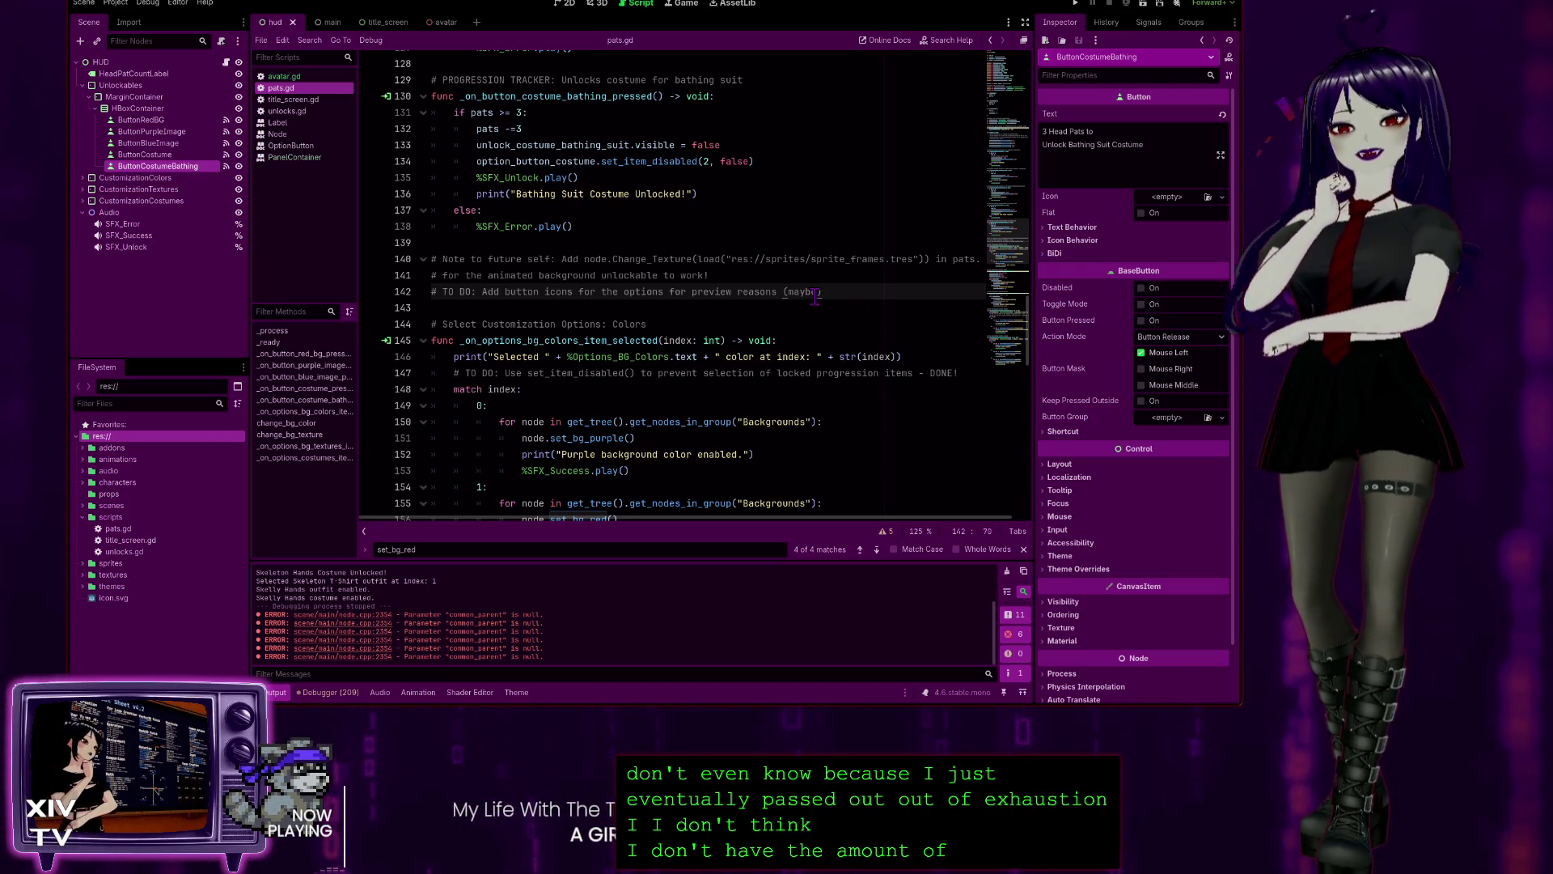
{"action": "left_click", "coordinate": [759, 258]}
{"action": "scroll", "coordinate": [768, 260], "scroll_direction": "down", "scroll_amount": 3}
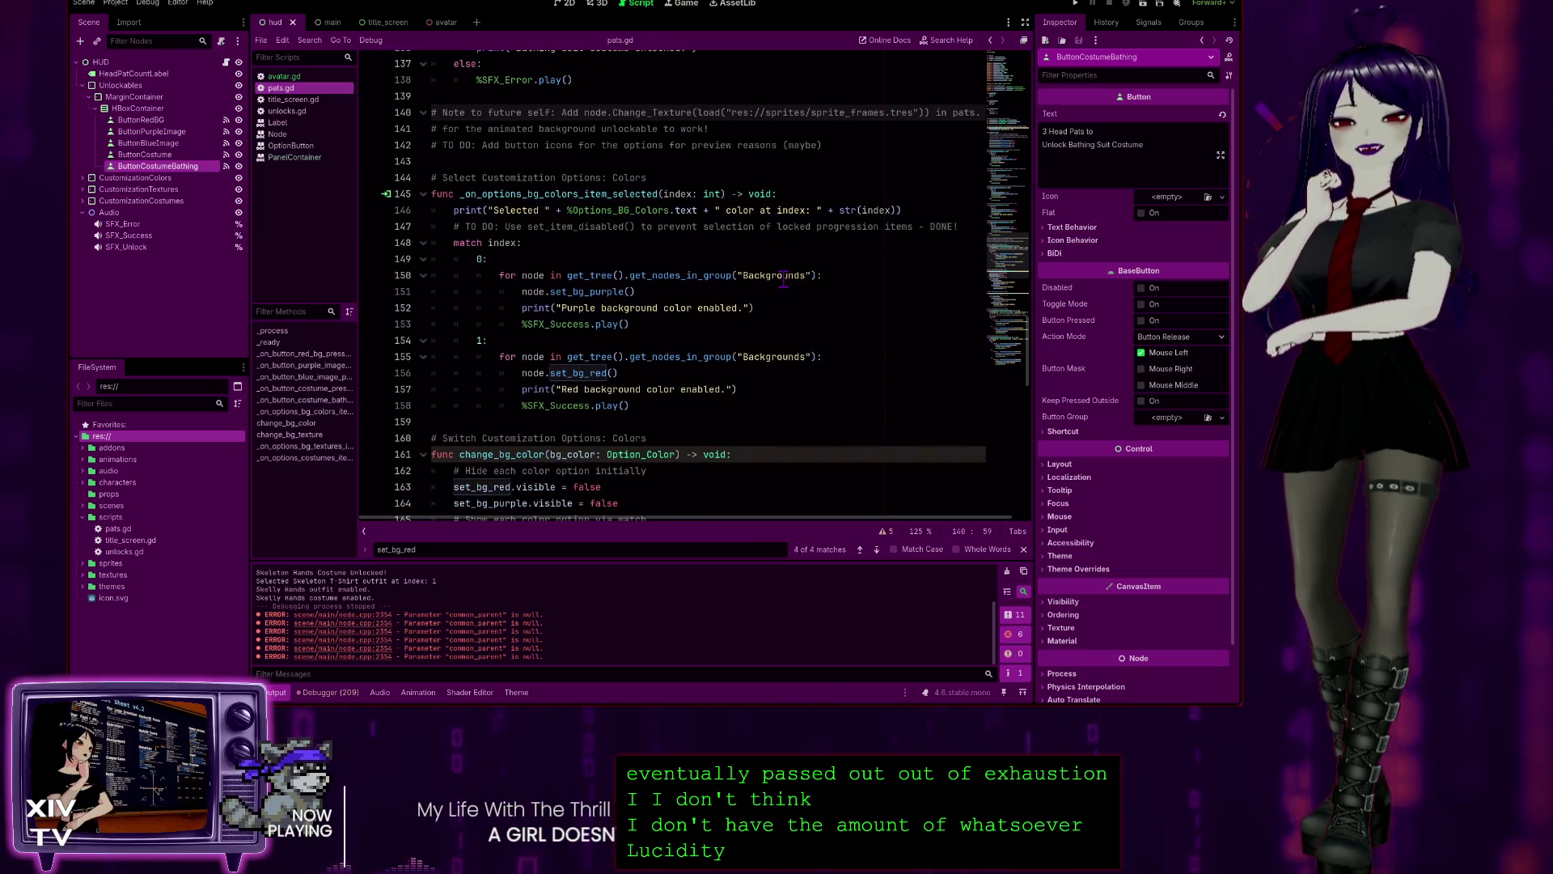
{"action": "scroll", "coordinate": [783, 280], "scroll_direction": "down", "scroll_amount": 12}
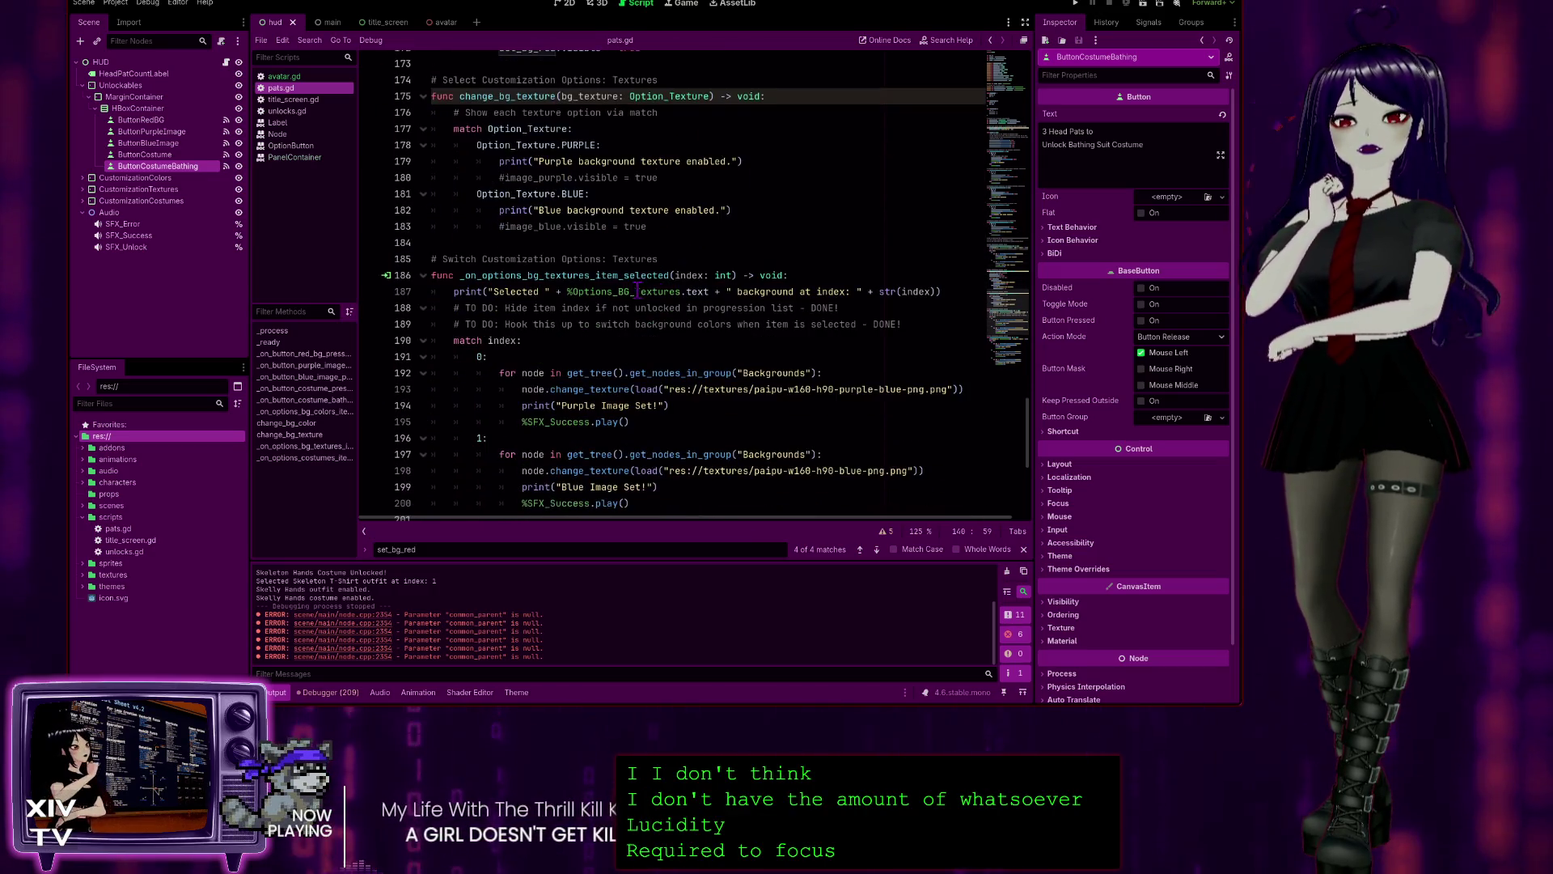
{"action": "scroll", "coordinate": [633, 267], "scroll_direction": "down", "scroll_amount": 2}
{"action": "scroll", "coordinate": [829, 295], "scroll_direction": "down", "scroll_amount": 5}
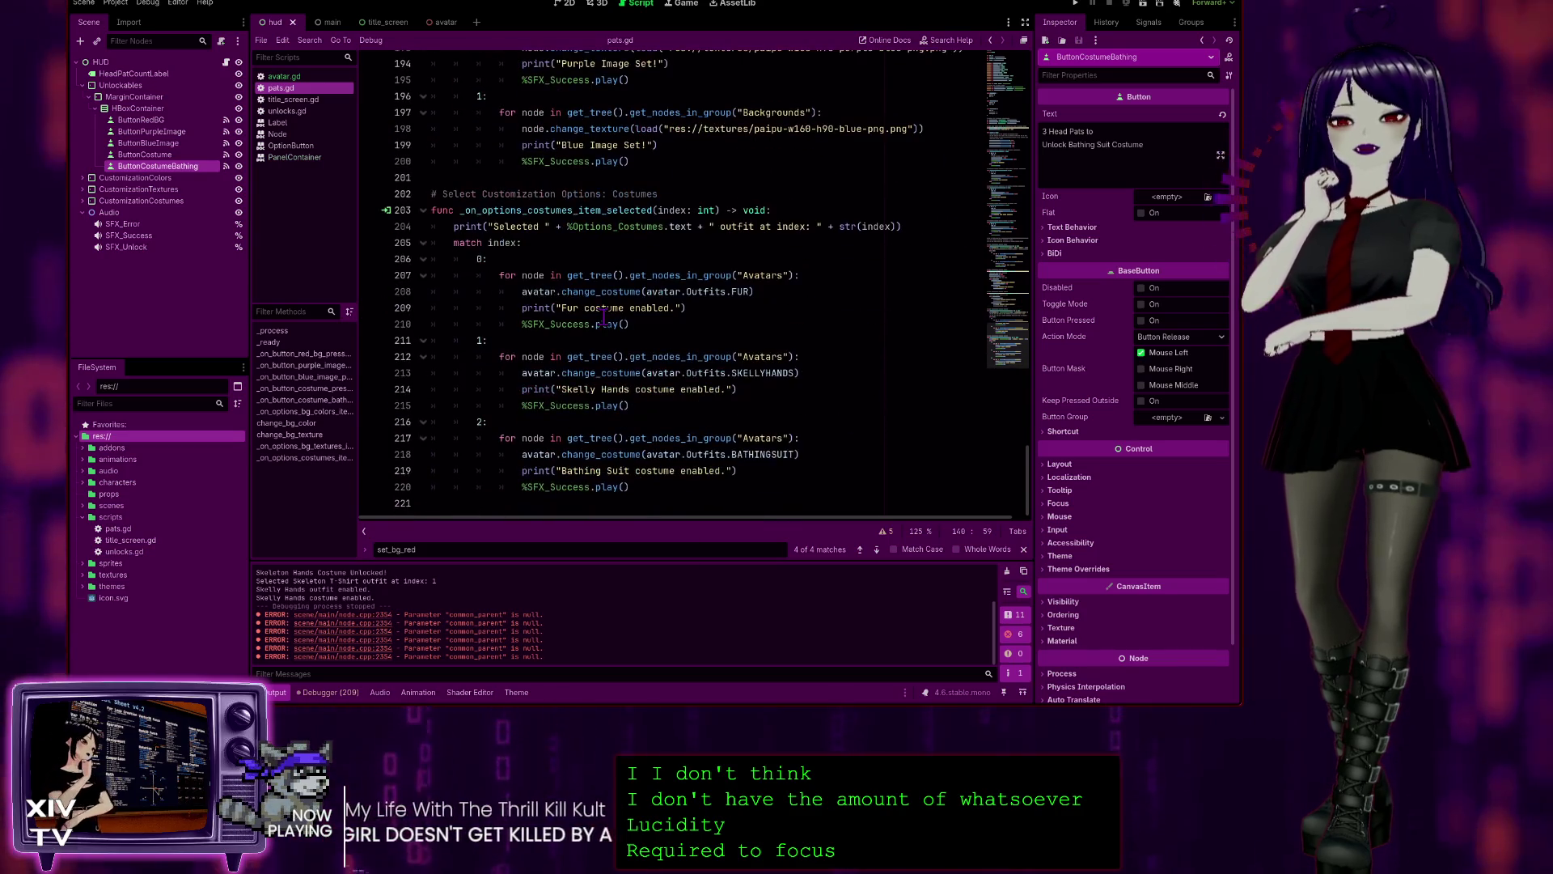
{"action": "scroll", "coordinate": [608, 306], "scroll_direction": "up", "scroll_amount": 5}
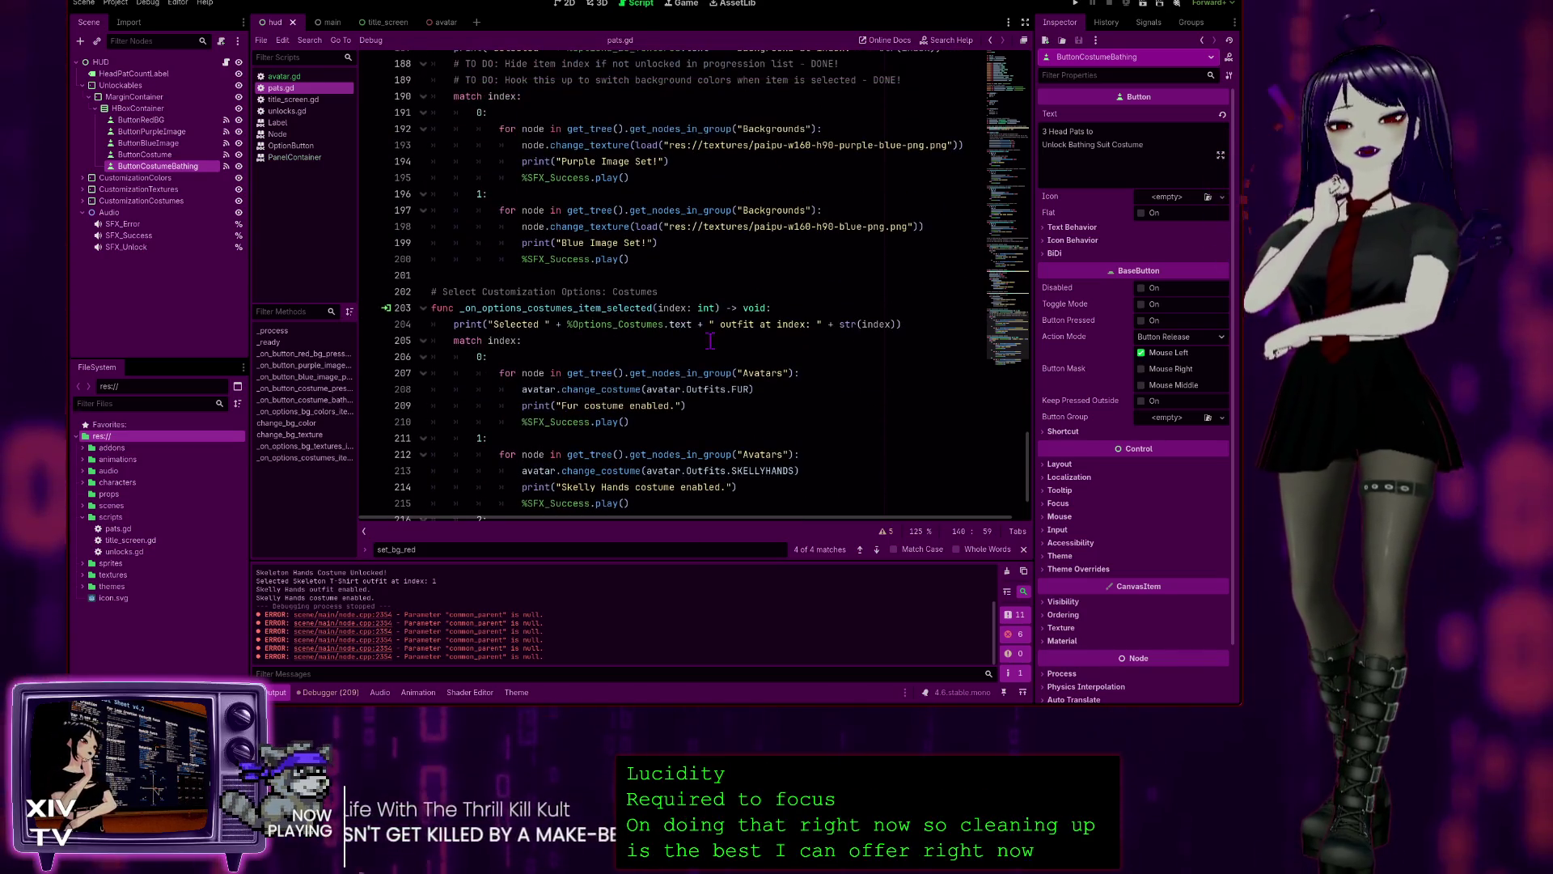
{"action": "scroll", "coordinate": [687, 317], "scroll_direction": "up", "scroll_amount": 2}
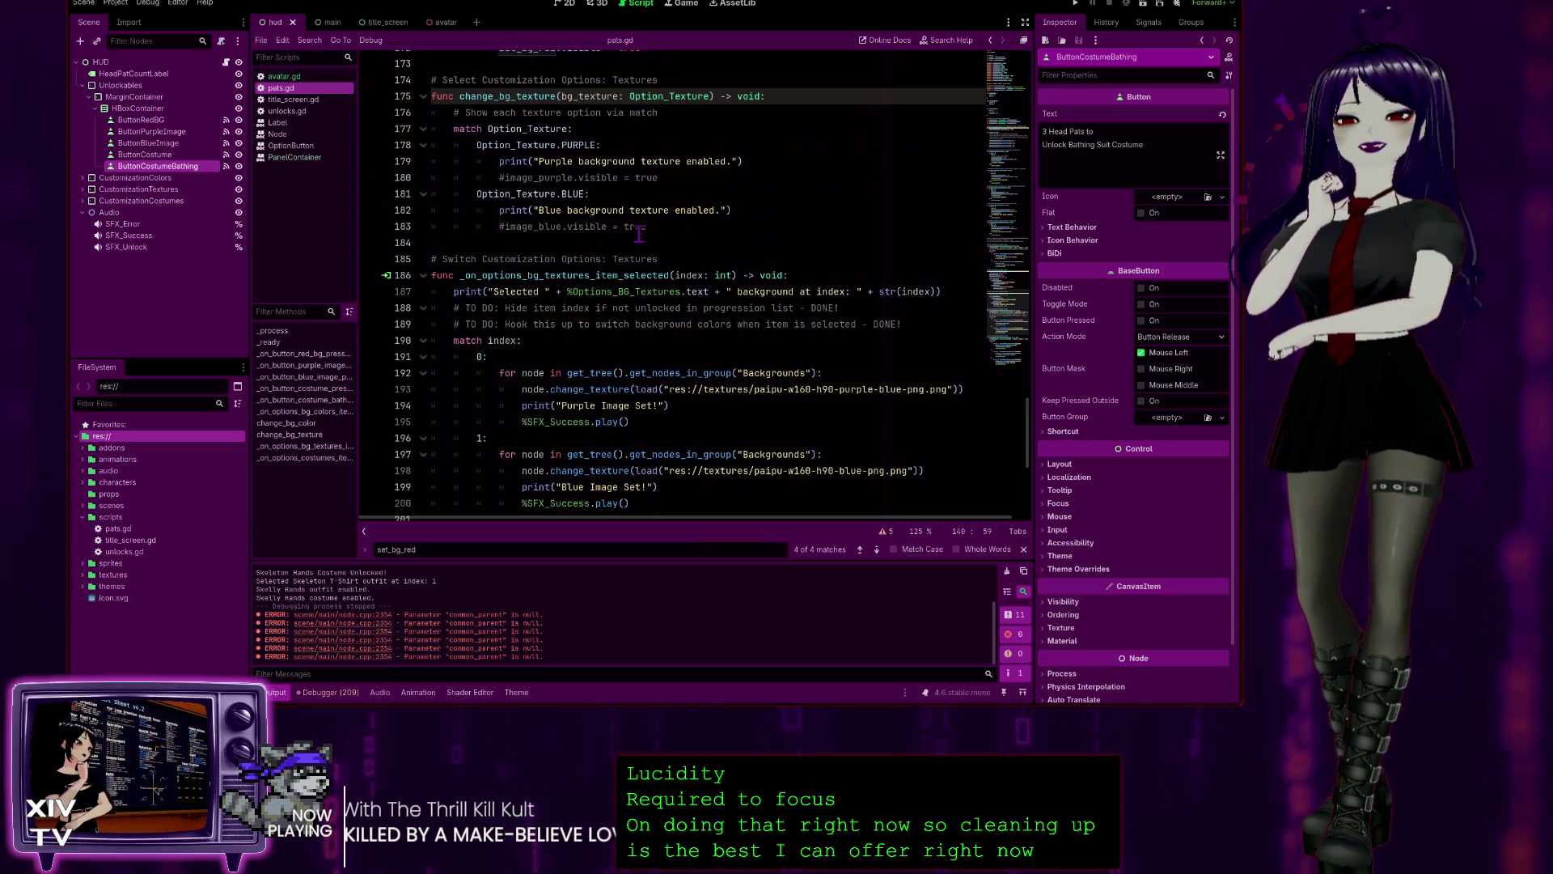
{"action": "scroll", "coordinate": [652, 358], "scroll_direction": "up", "scroll_amount": 2}
{"action": "scroll", "coordinate": [664, 366], "scroll_direction": "down", "scroll_amount": 4}
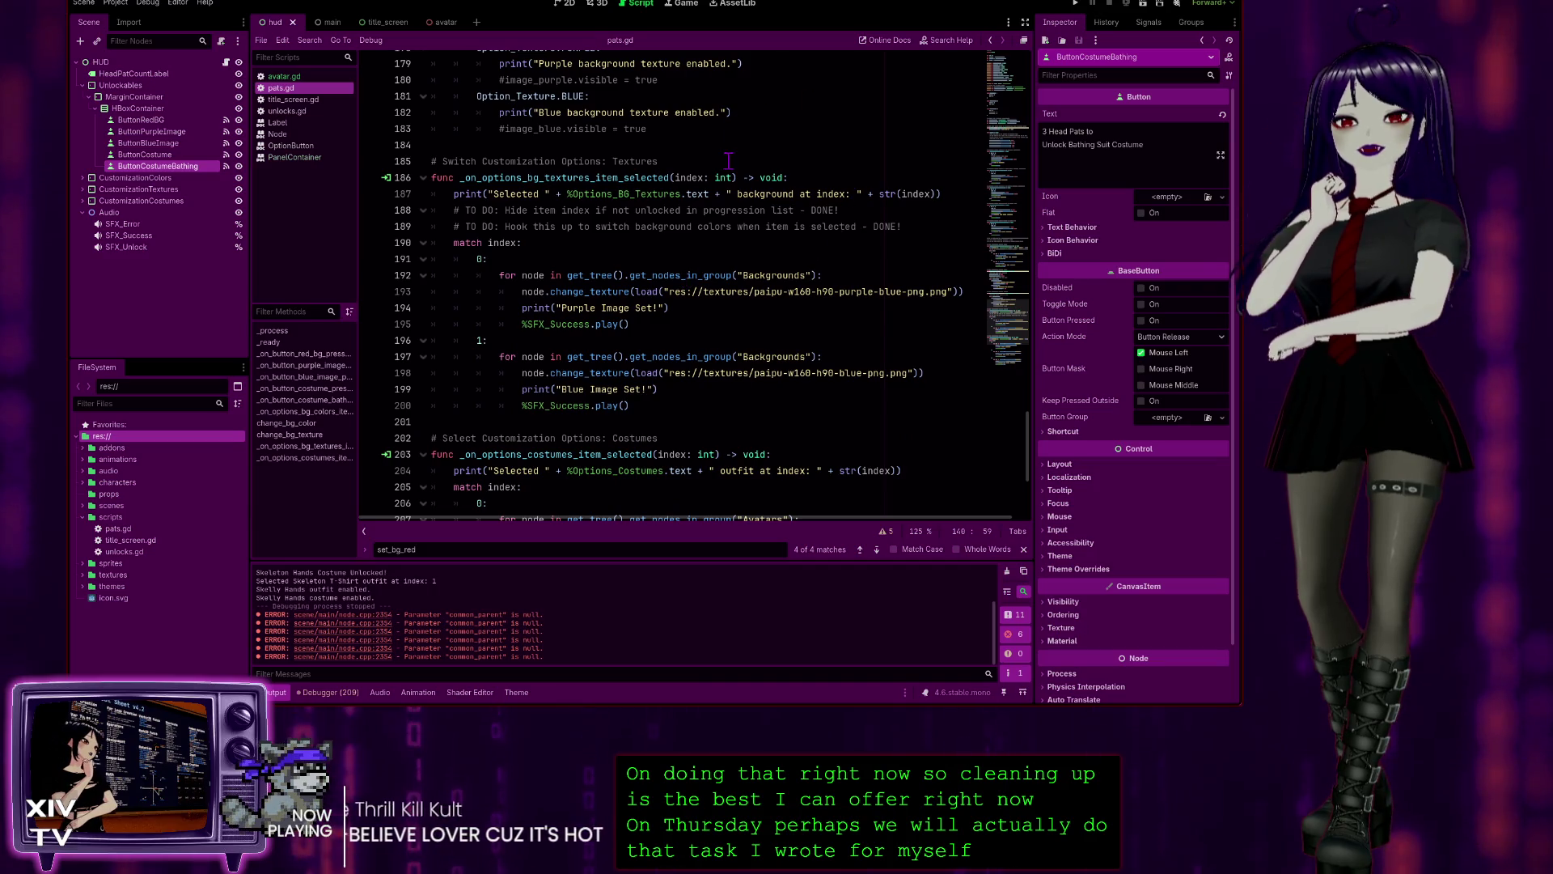
{"action": "left_click", "coordinate": [695, 145]}
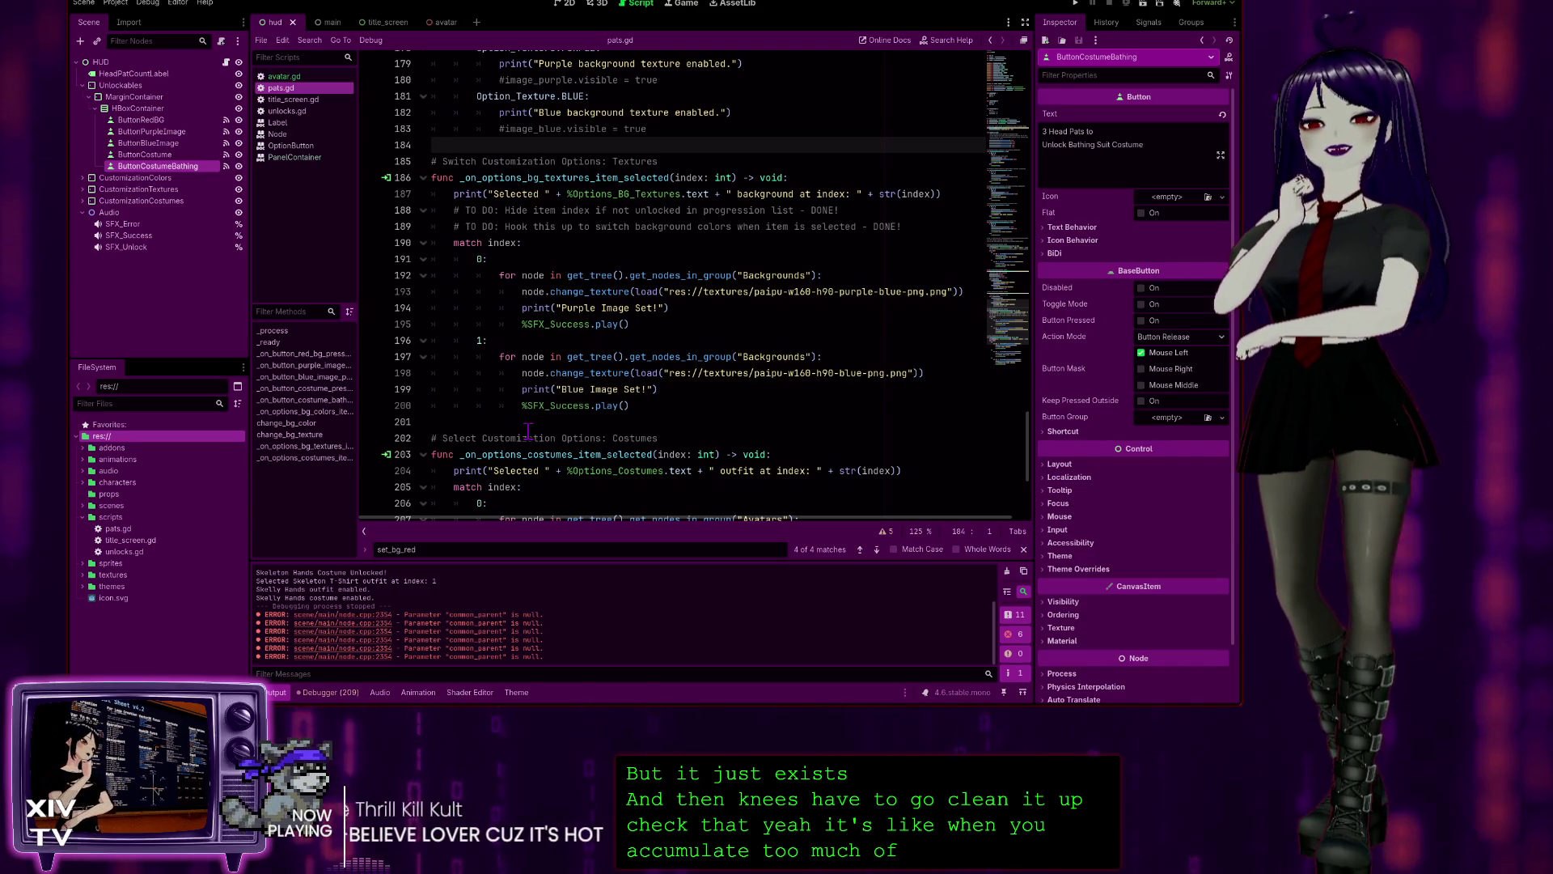
{"action": "scroll", "coordinate": [586, 259], "scroll_direction": "down", "scroll_amount": 5}
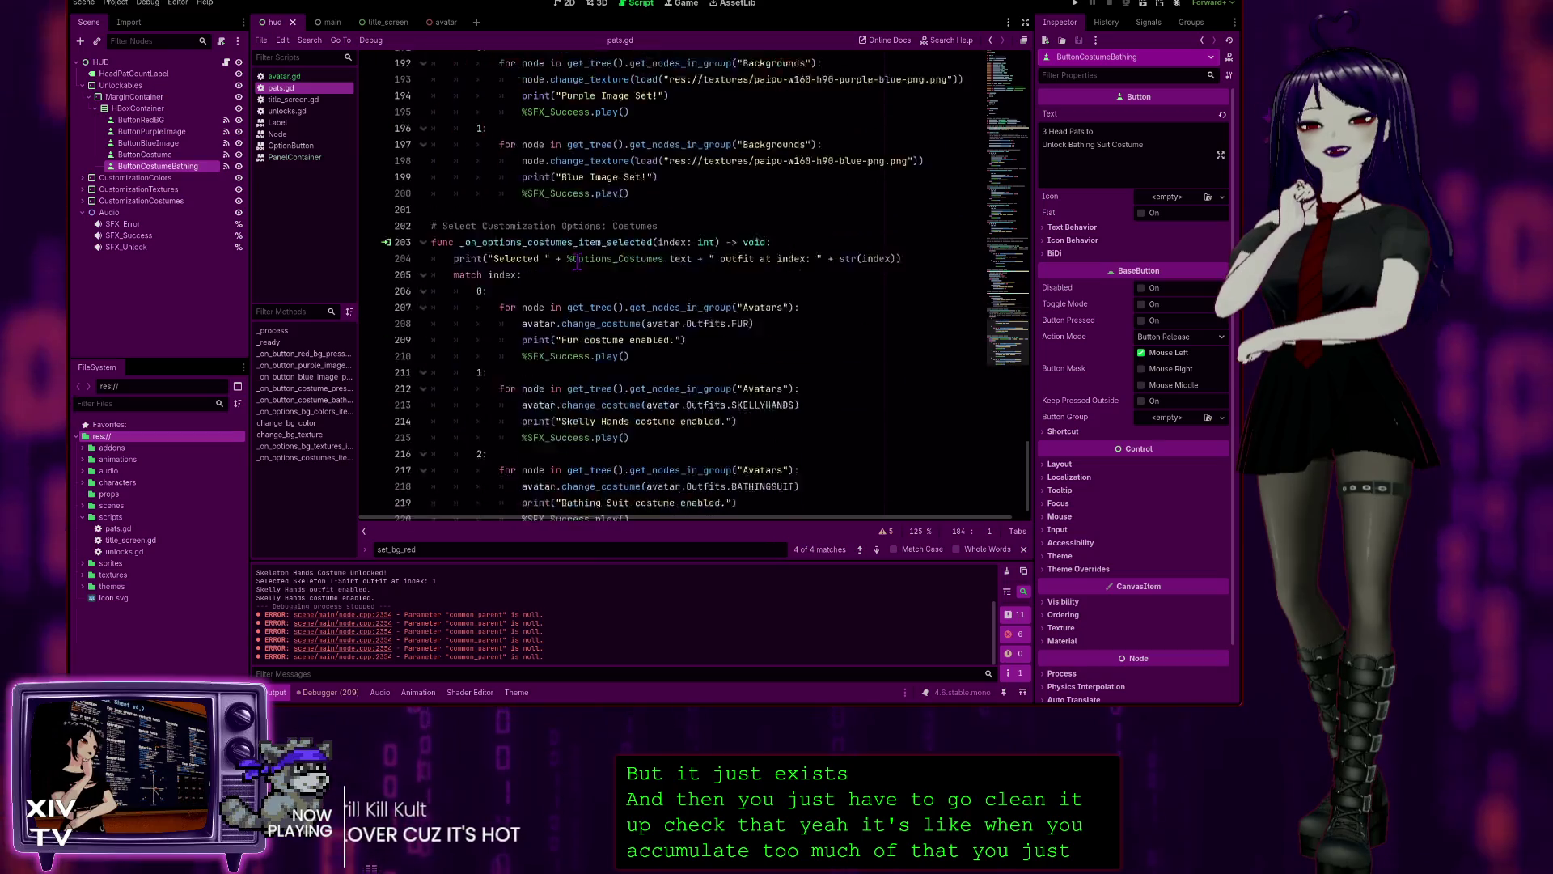
{"action": "scroll", "coordinate": [730, 325], "scroll_direction": "up", "scroll_amount": 5}
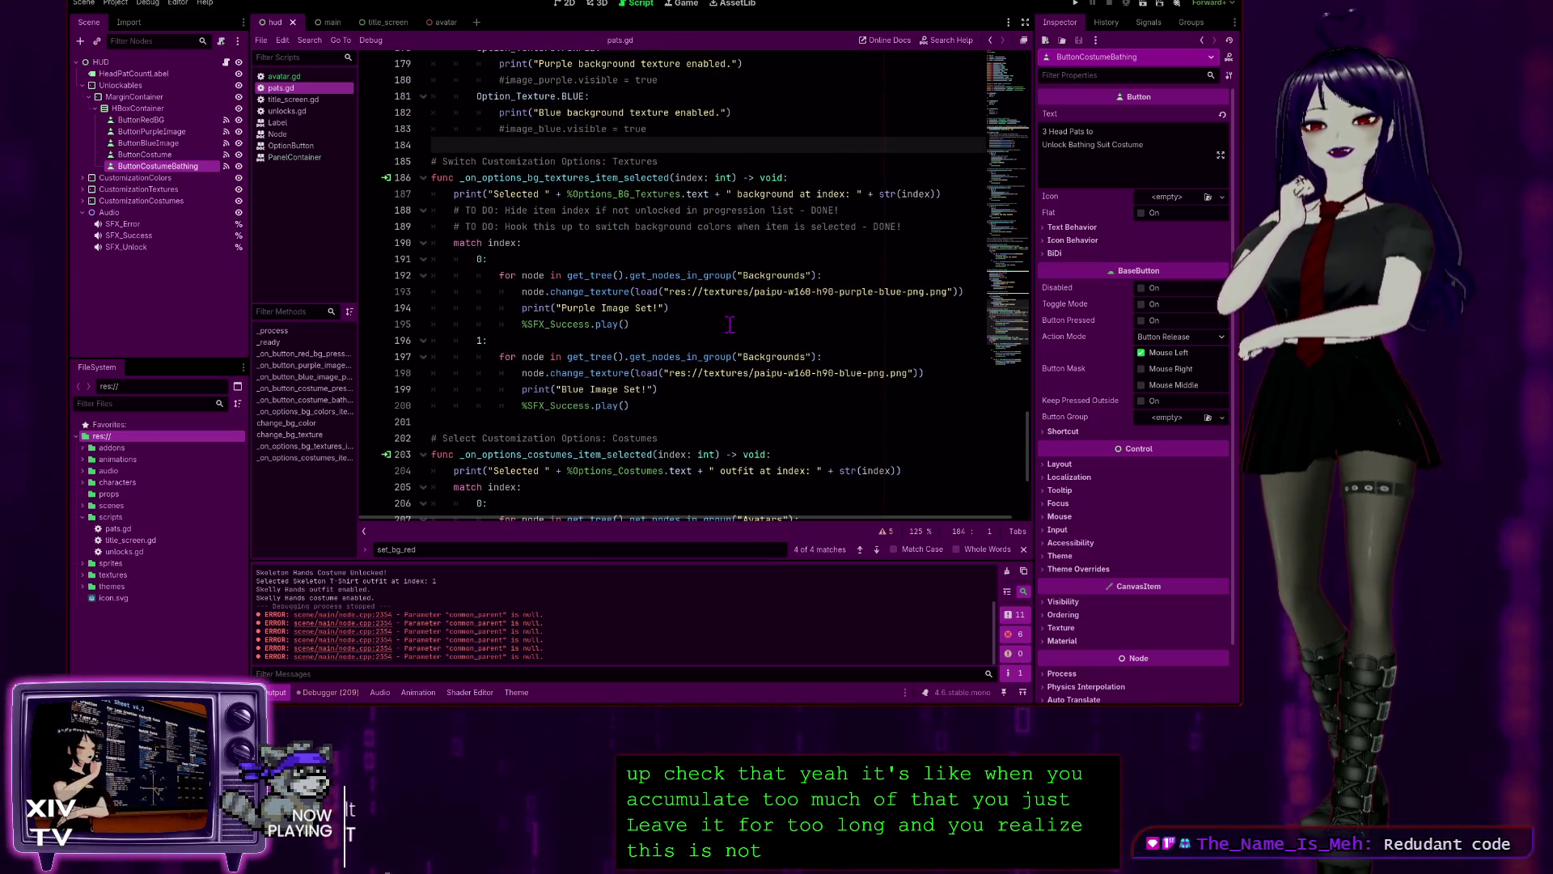
{"action": "scroll", "coordinate": [682, 227], "scroll_direction": "down", "scroll_amount": 2}
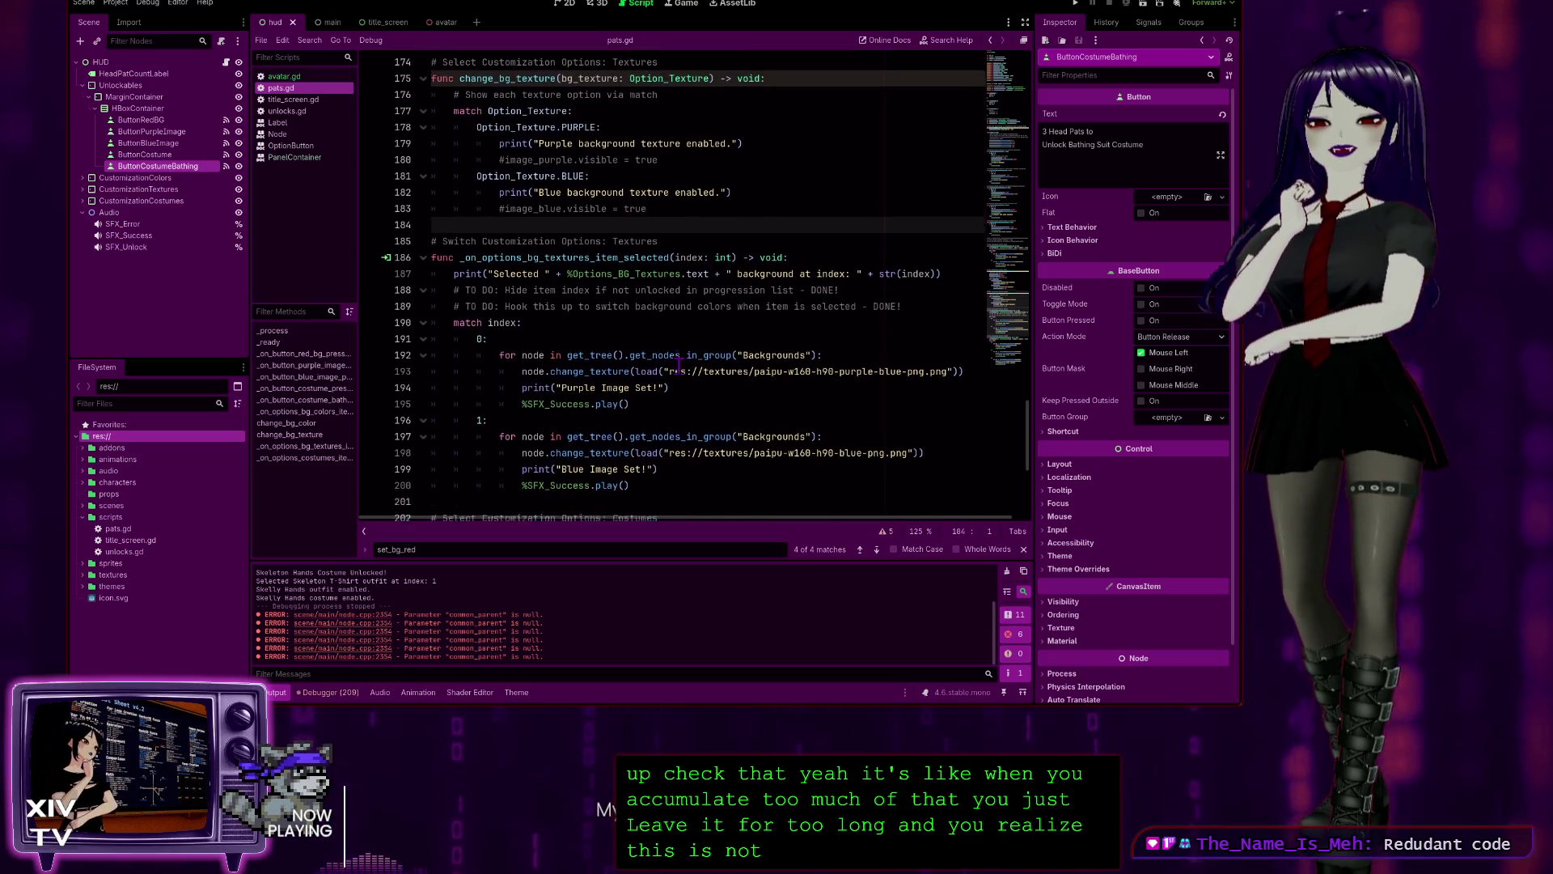
{"action": "scroll", "coordinate": [620, 329], "scroll_direction": "down", "scroll_amount": 2}
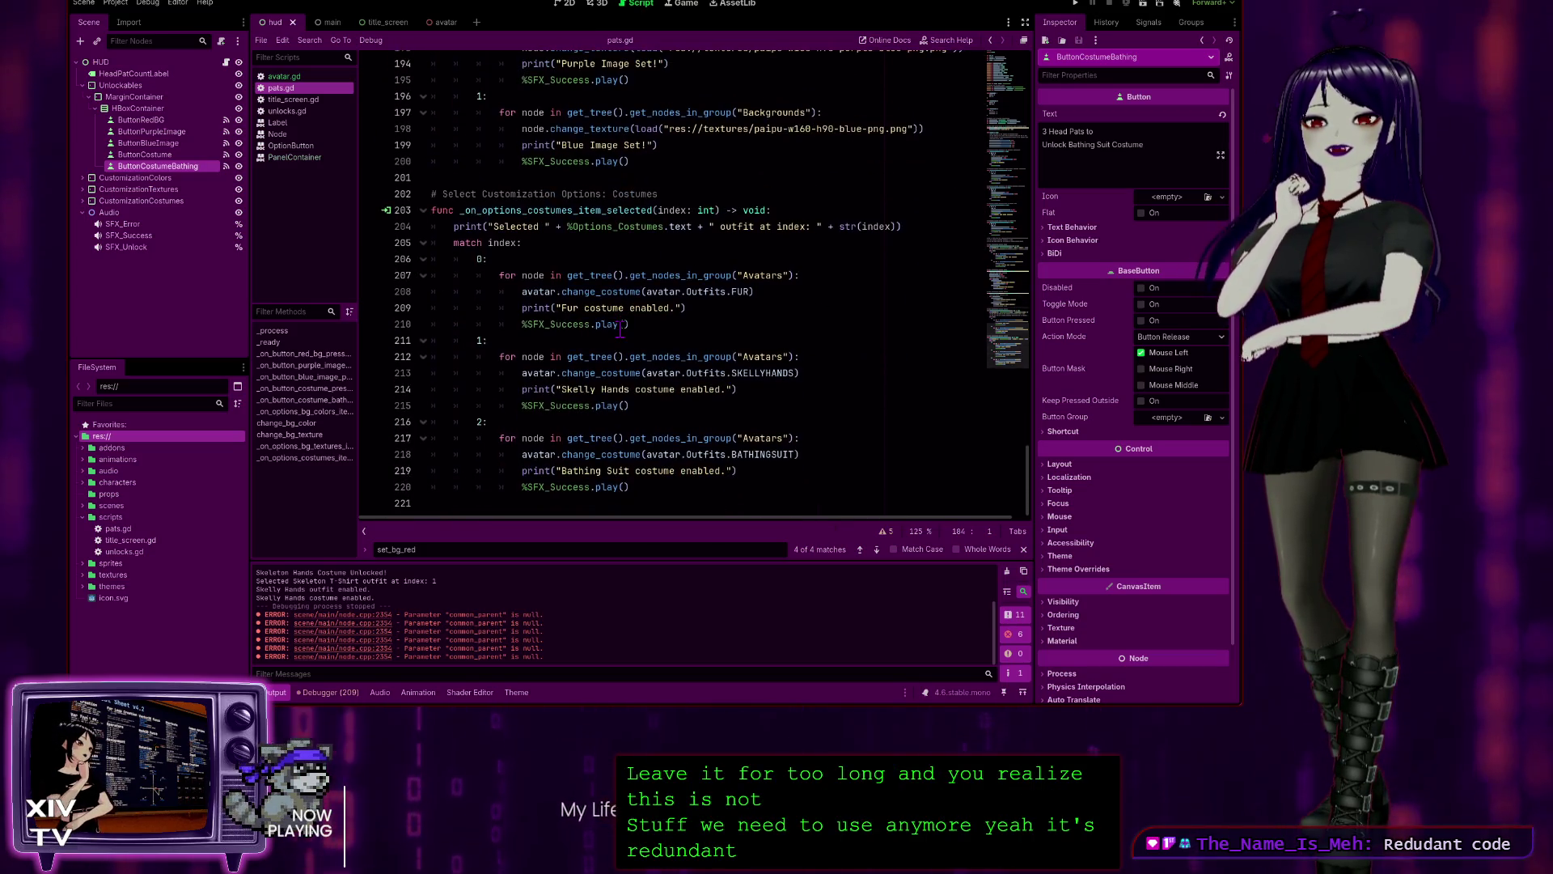
{"action": "scroll", "coordinate": [688, 348], "scroll_direction": "up", "scroll_amount": 2}
{"action": "scroll", "coordinate": [729, 340], "scroll_direction": "up", "scroll_amount": 2}
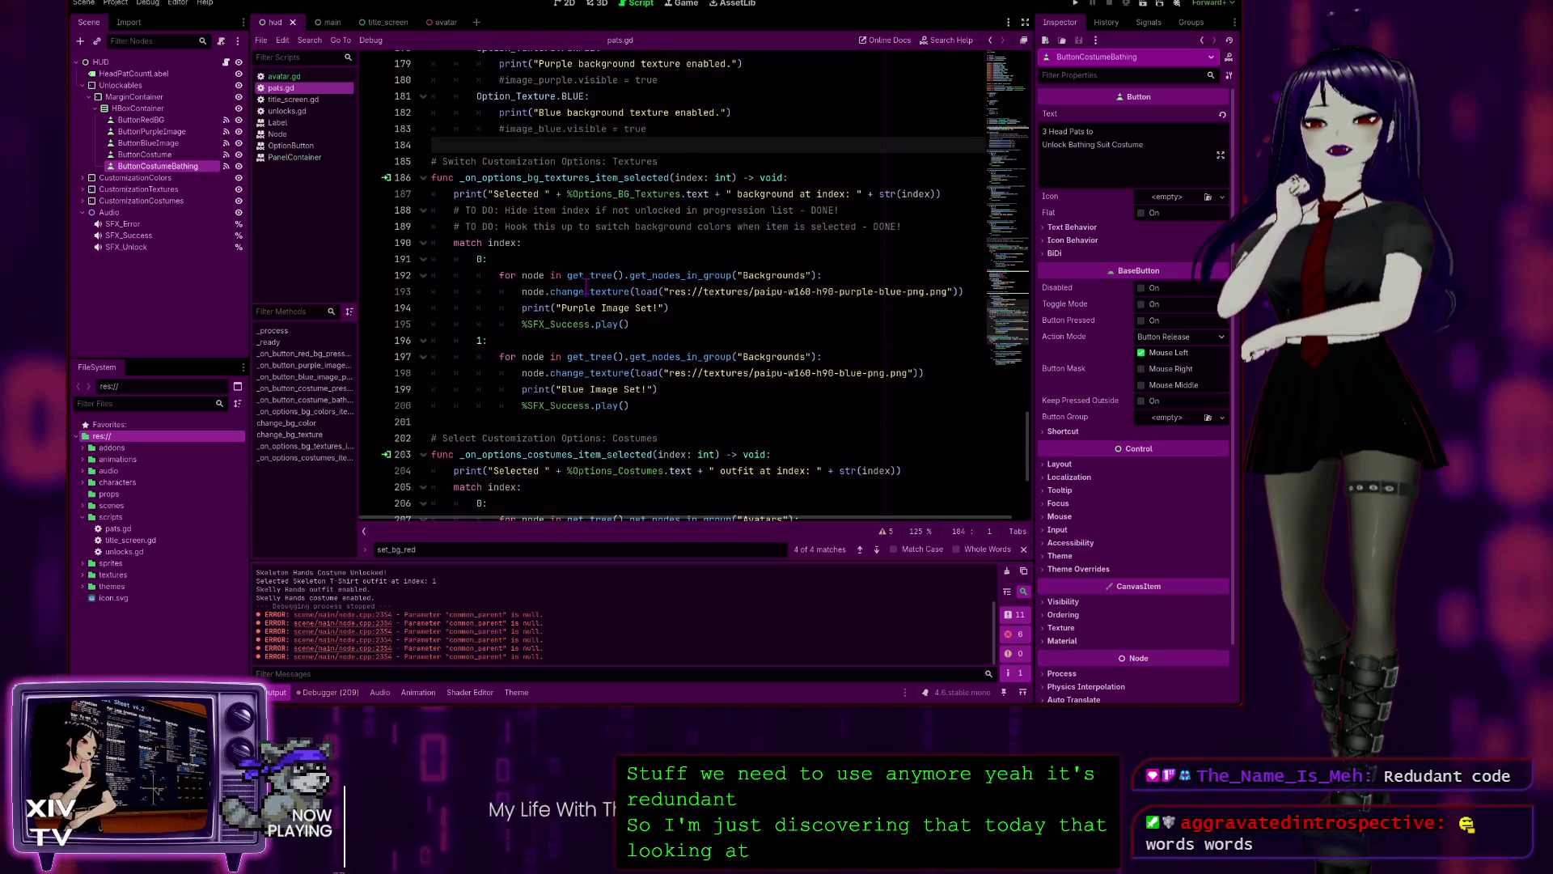
{"action": "scroll", "coordinate": [728, 299], "scroll_direction": "up", "scroll_amount": 1}
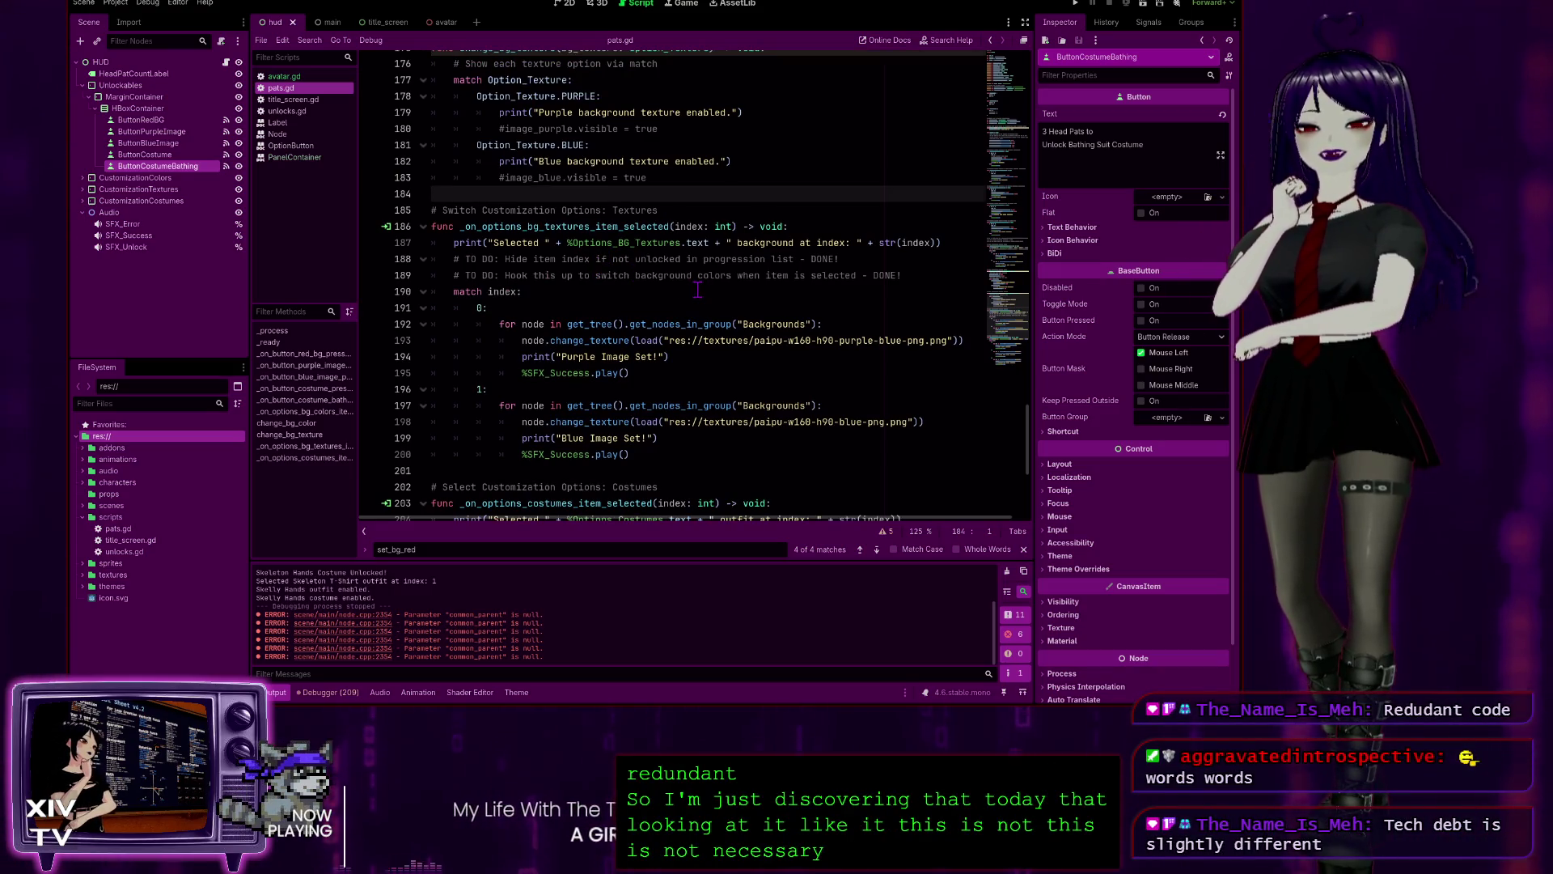
{"action": "scroll", "coordinate": [697, 289], "scroll_direction": "down", "scroll_amount": 1}
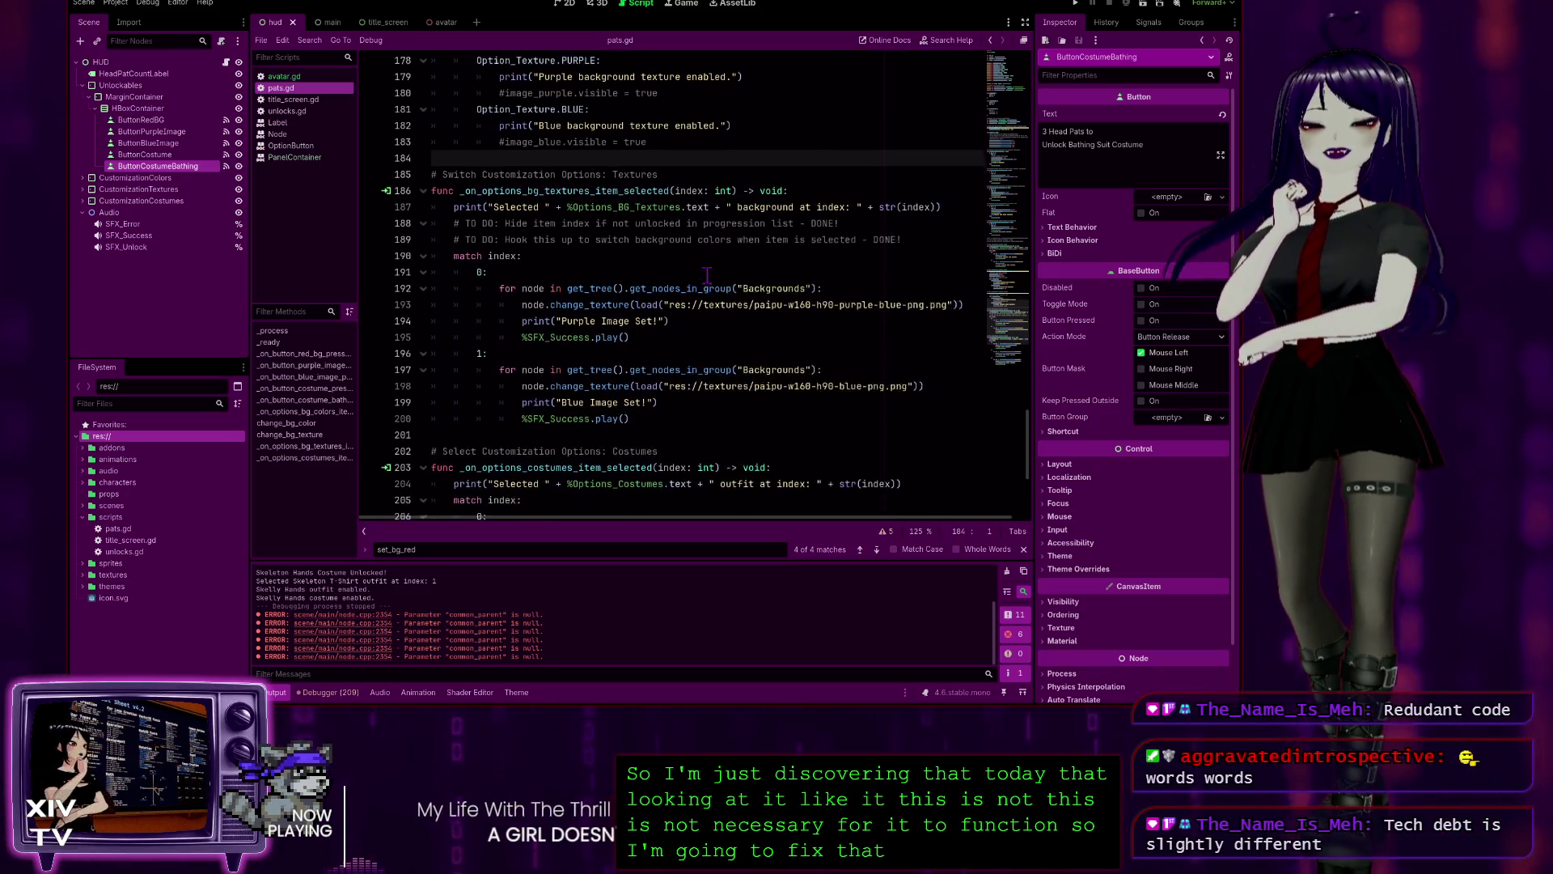
{"action": "left_click", "coordinate": [799, 415]}
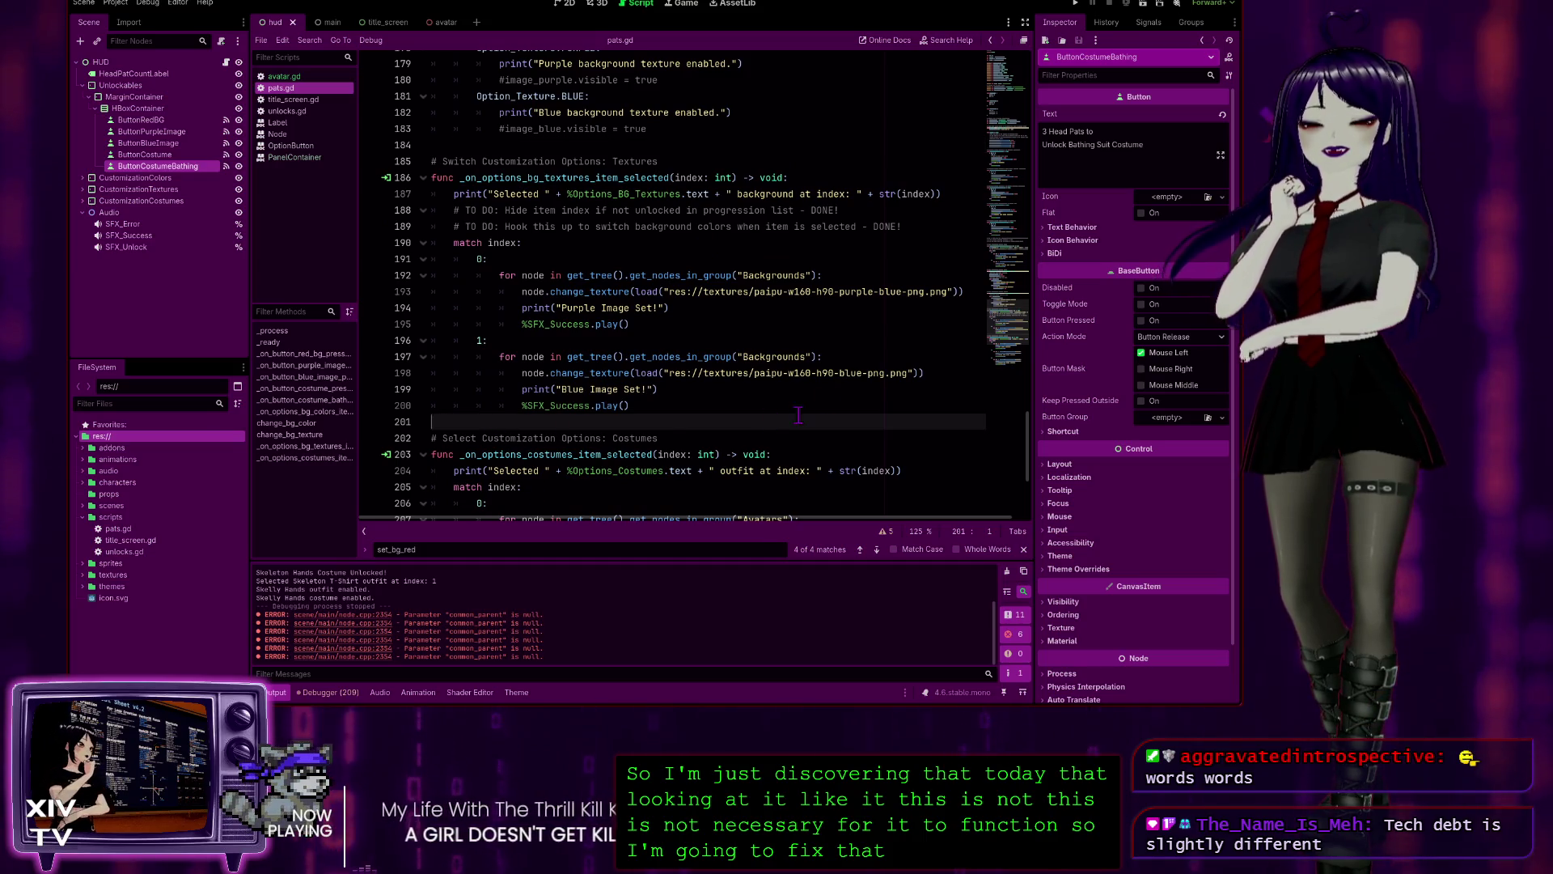
{"action": "left_click", "coordinate": [692, 131]}
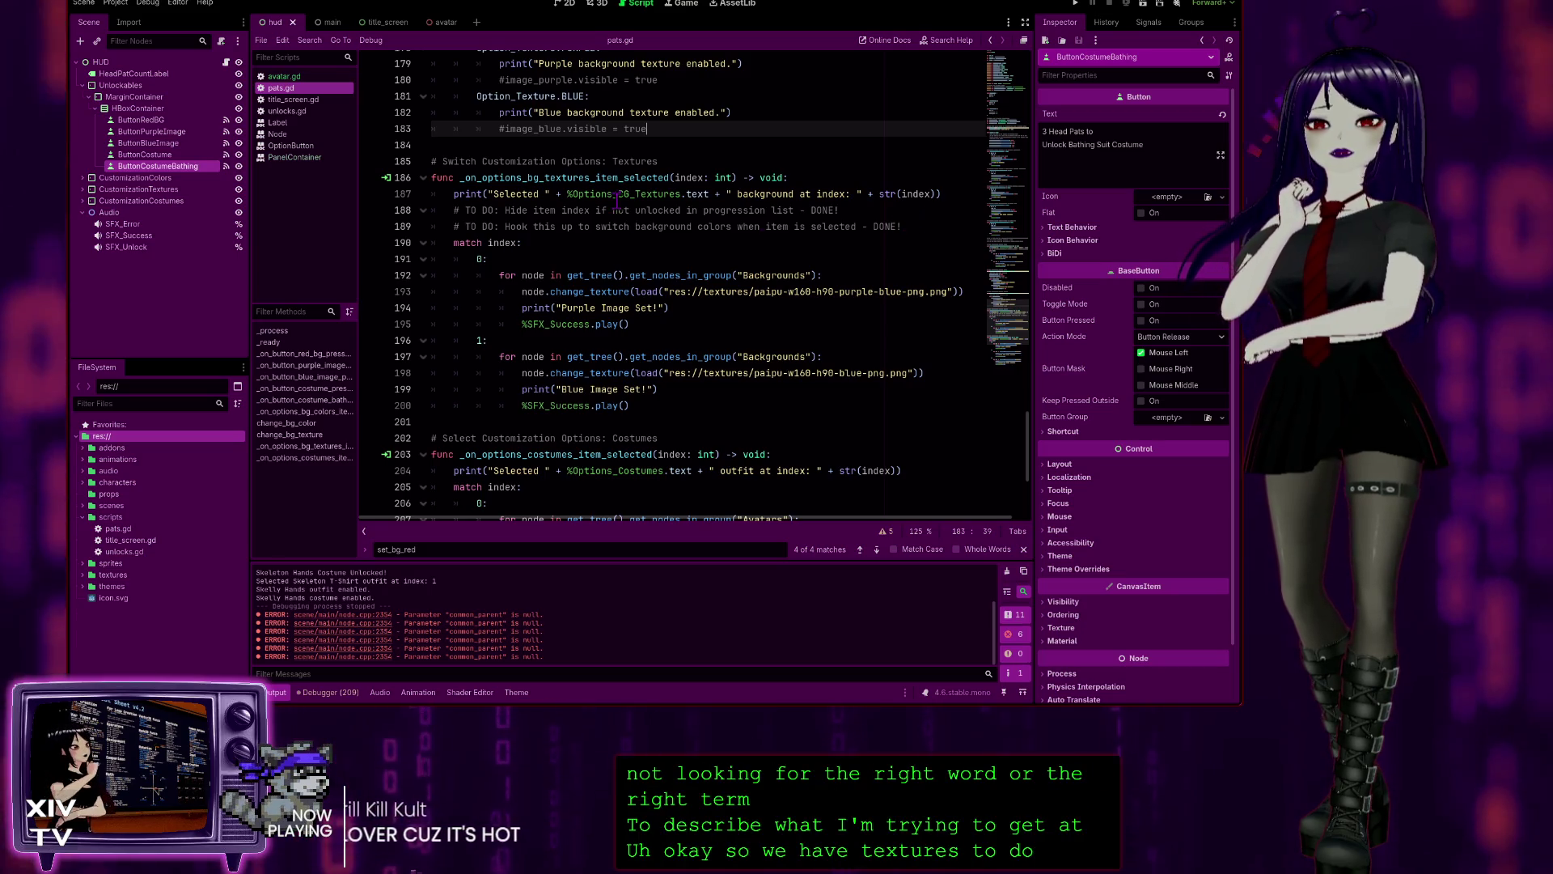
{"action": "left_click_drag", "start_coordinate": [874, 227], "coordinate": [902, 226]}
- Delete the two 'TO DO … DONE' comment lines 188–189 above the texture selection handler
{"action": "triple_click", "coordinate": [797, 225]}
{"action": "key", "text": "shift+Up"}
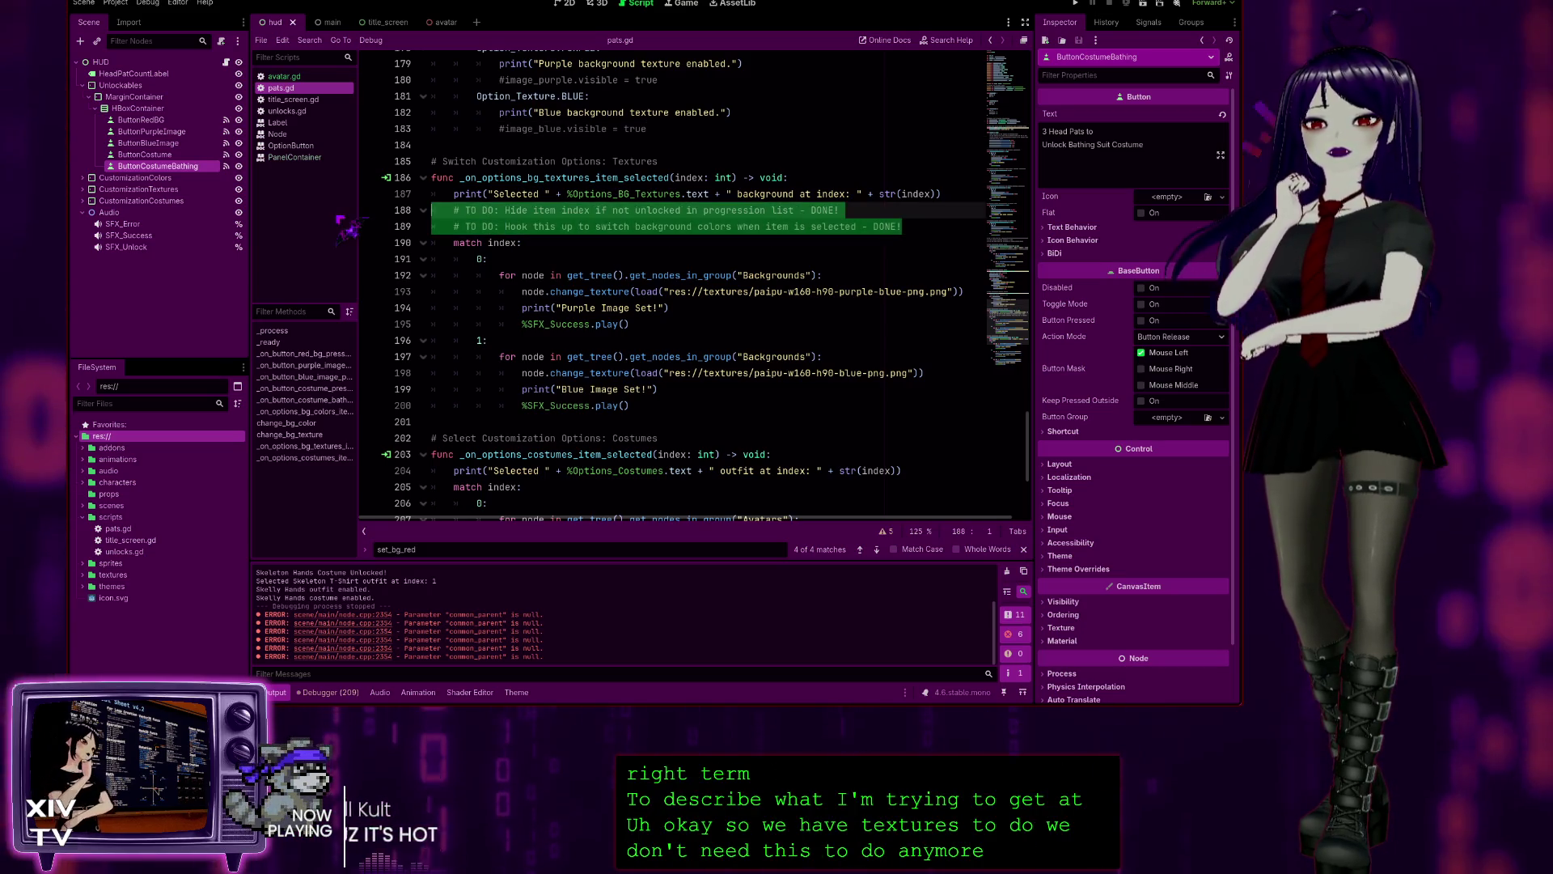
{"action": "key", "text": "BackSpace"}
{"action": "key", "text": "BackSpace"}
{"action": "scroll", "coordinate": [693, 407], "scroll_direction": "down", "scroll_amount": 5}
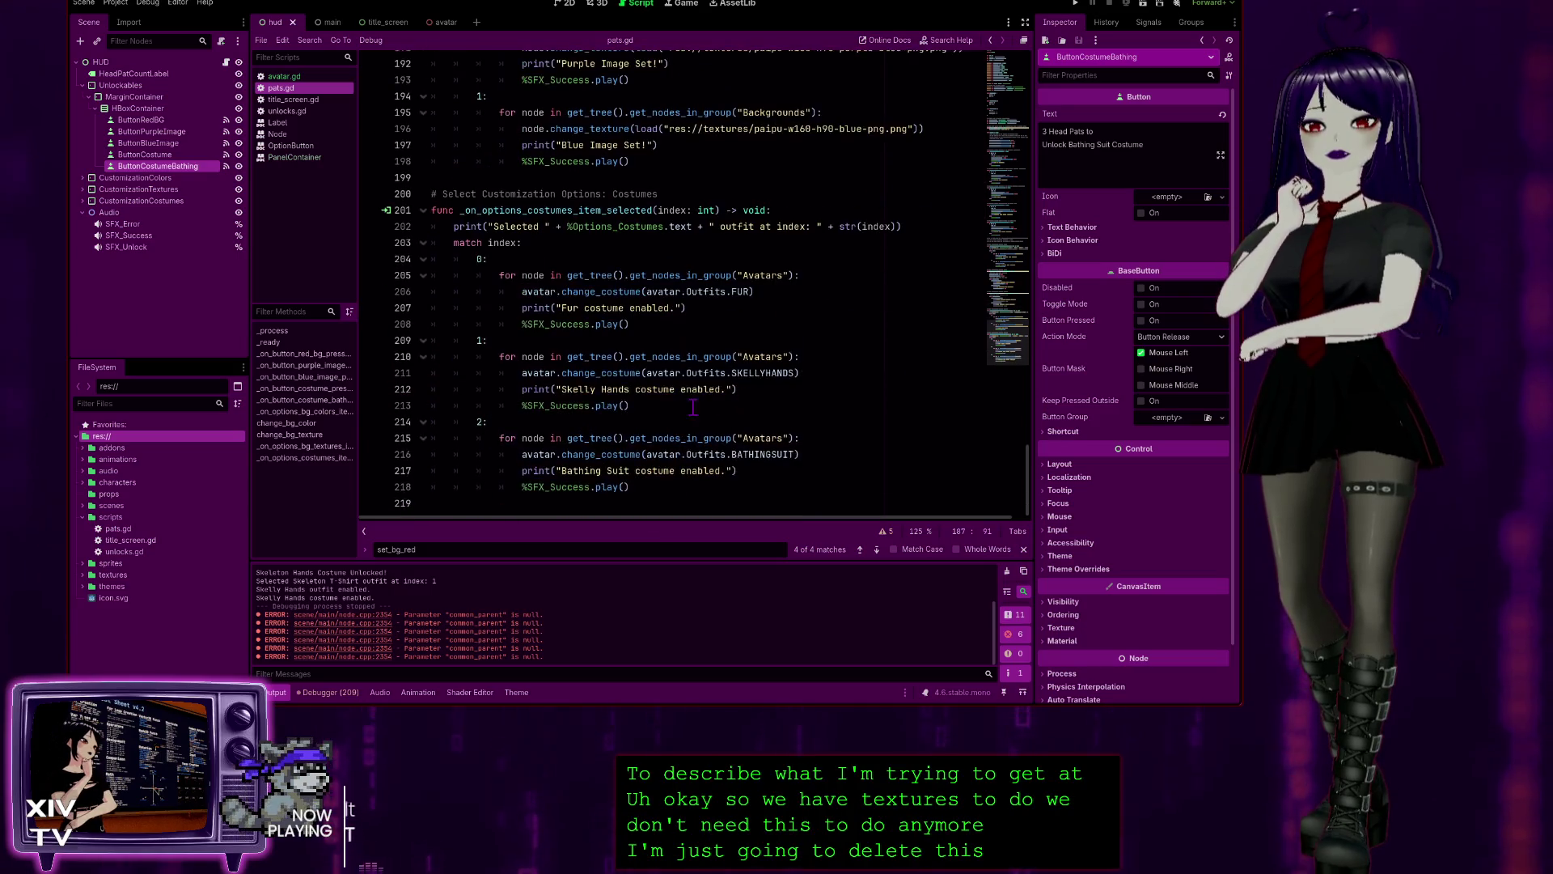
{"action": "scroll", "coordinate": [672, 374], "scroll_direction": "up", "scroll_amount": 3}
{"action": "scroll", "coordinate": [607, 366], "scroll_direction": "up", "scroll_amount": 2}
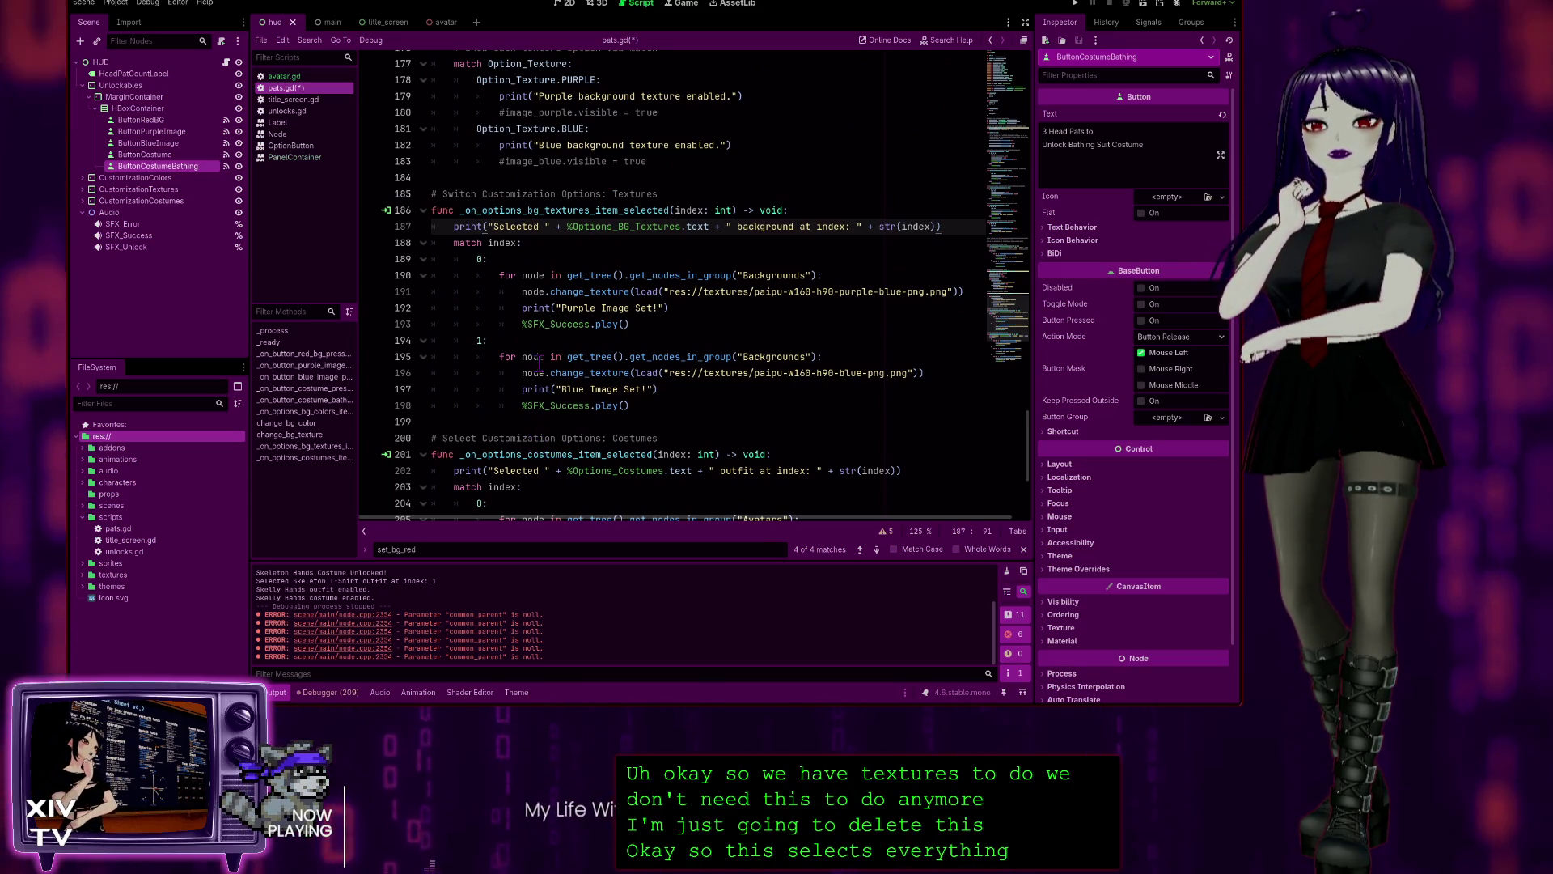
{"action": "scroll", "coordinate": [598, 404], "scroll_direction": "up", "scroll_amount": 3}
{"action": "scroll", "coordinate": [615, 356], "scroll_direction": "down", "scroll_amount": 3}
{"action": "scroll", "coordinate": [619, 346], "scroll_direction": "down", "scroll_amount": 1}
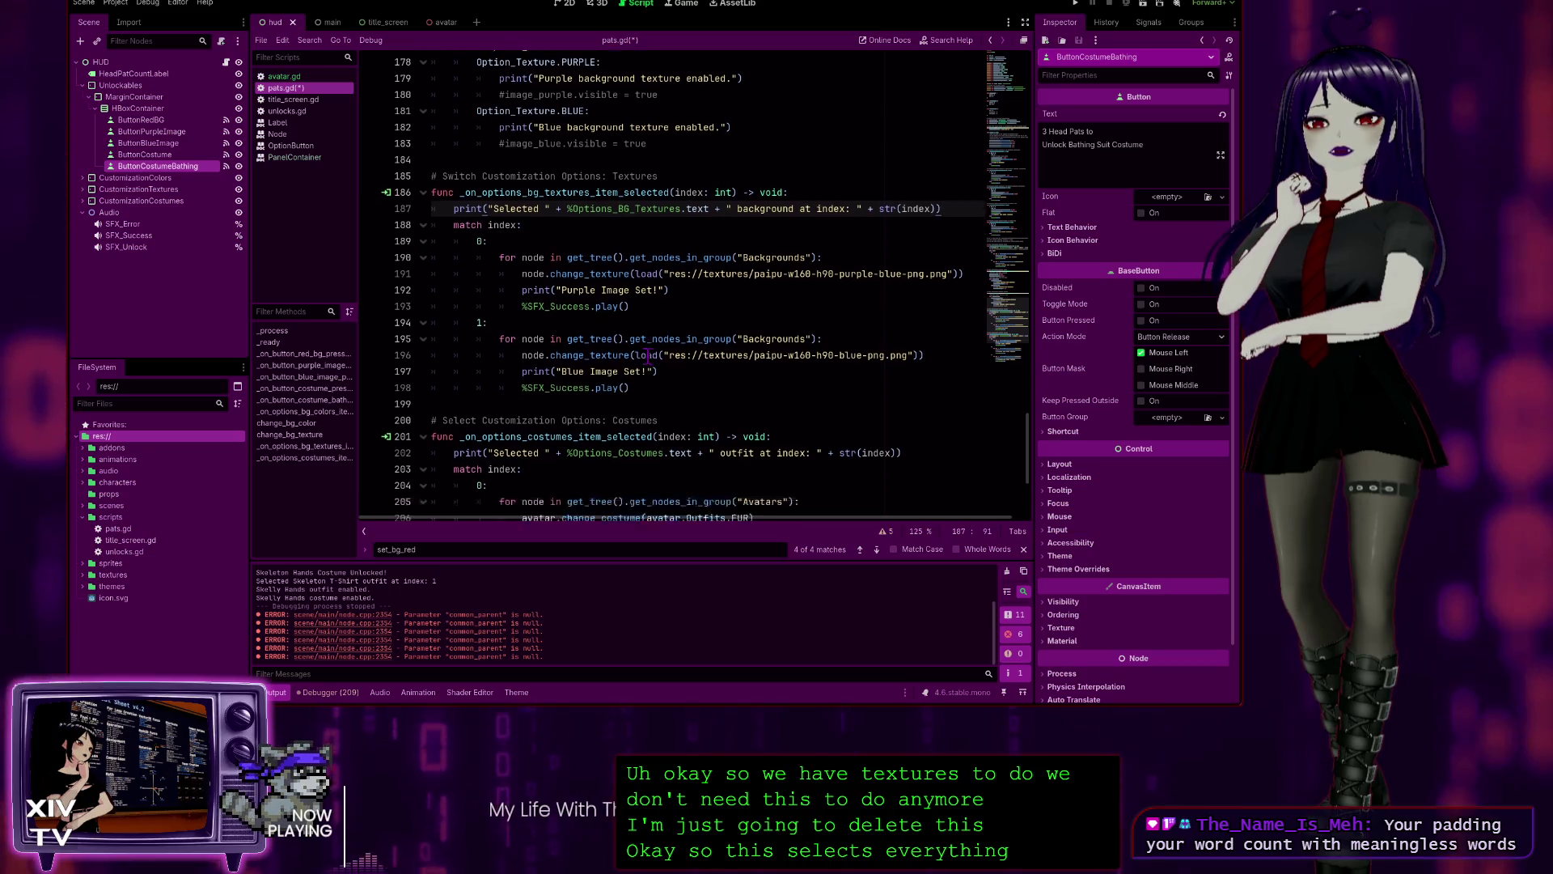
{"action": "scroll", "coordinate": [603, 324], "scroll_direction": "up", "scroll_amount": 4}
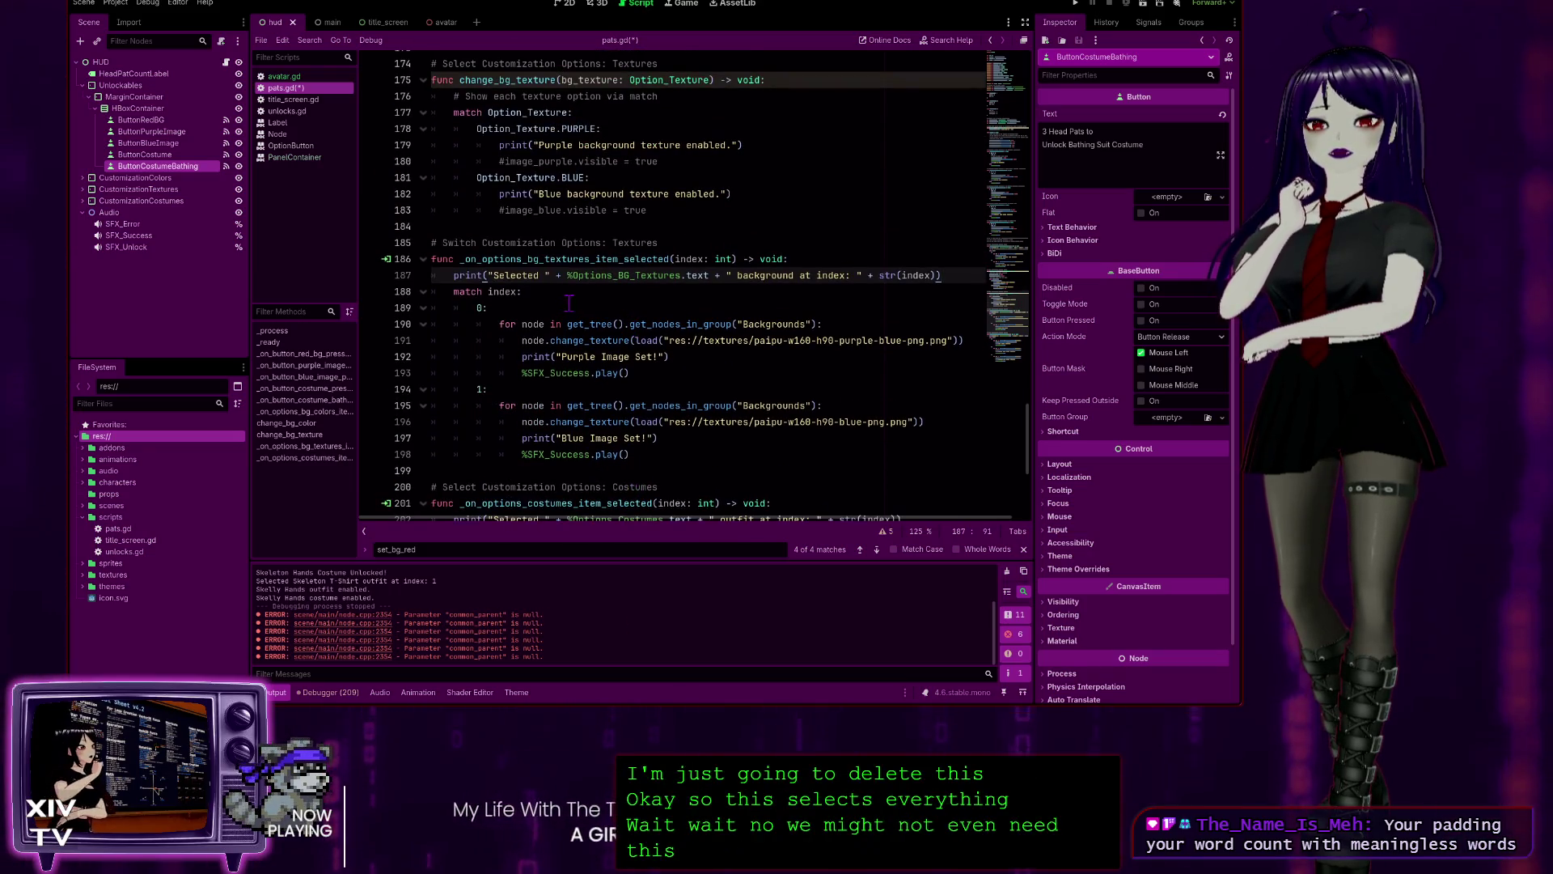
{"action": "scroll", "coordinate": [601, 473], "scroll_direction": "down", "scroll_amount": 6}
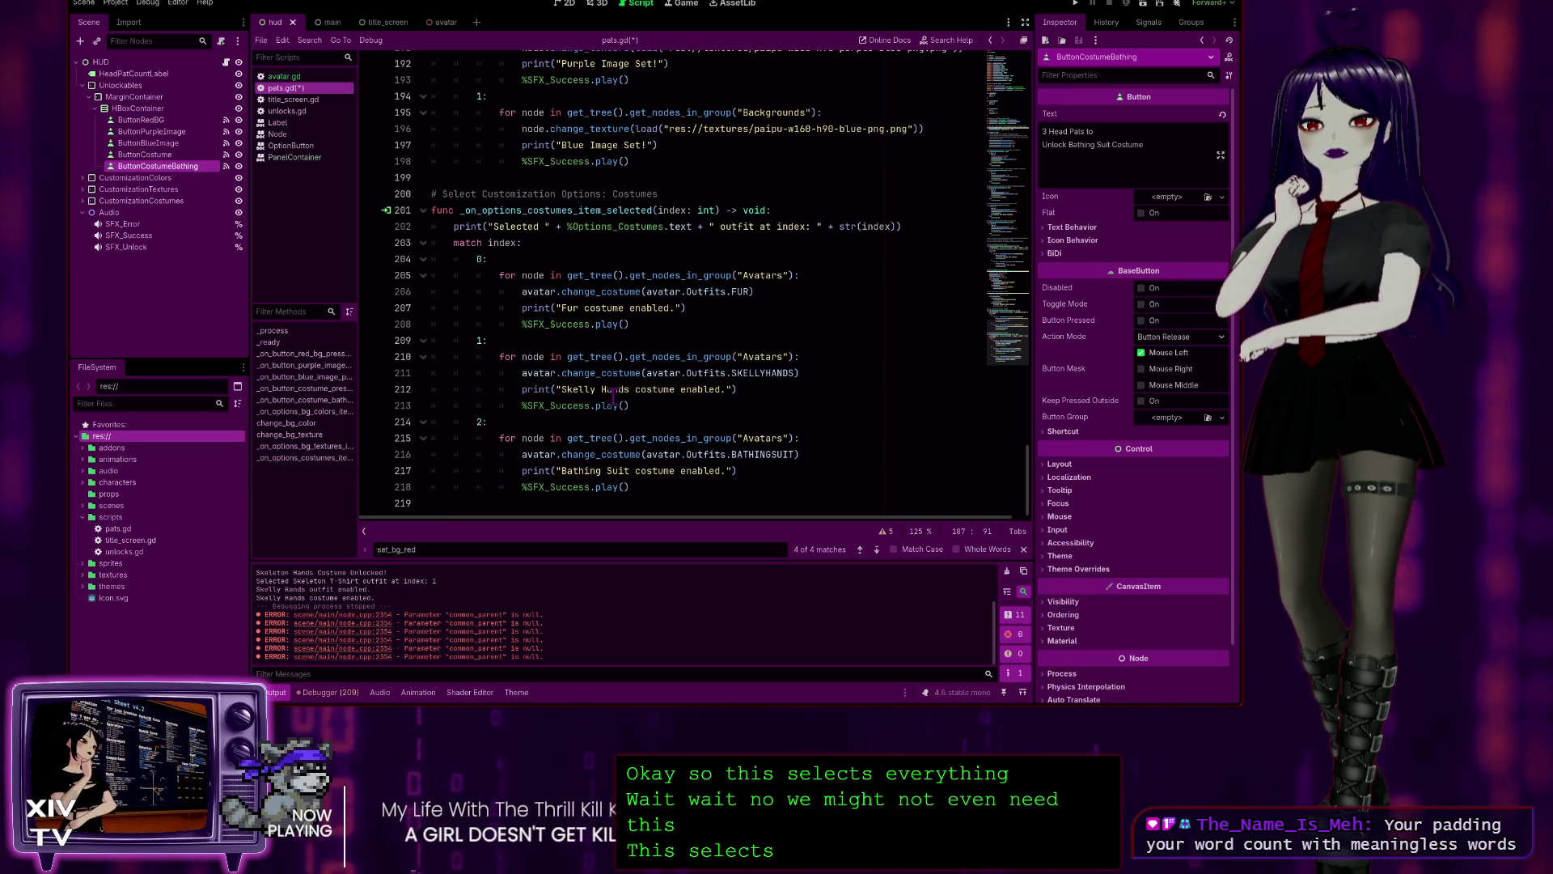
{"action": "scroll", "coordinate": [631, 340], "scroll_direction": "up", "scroll_amount": 4}
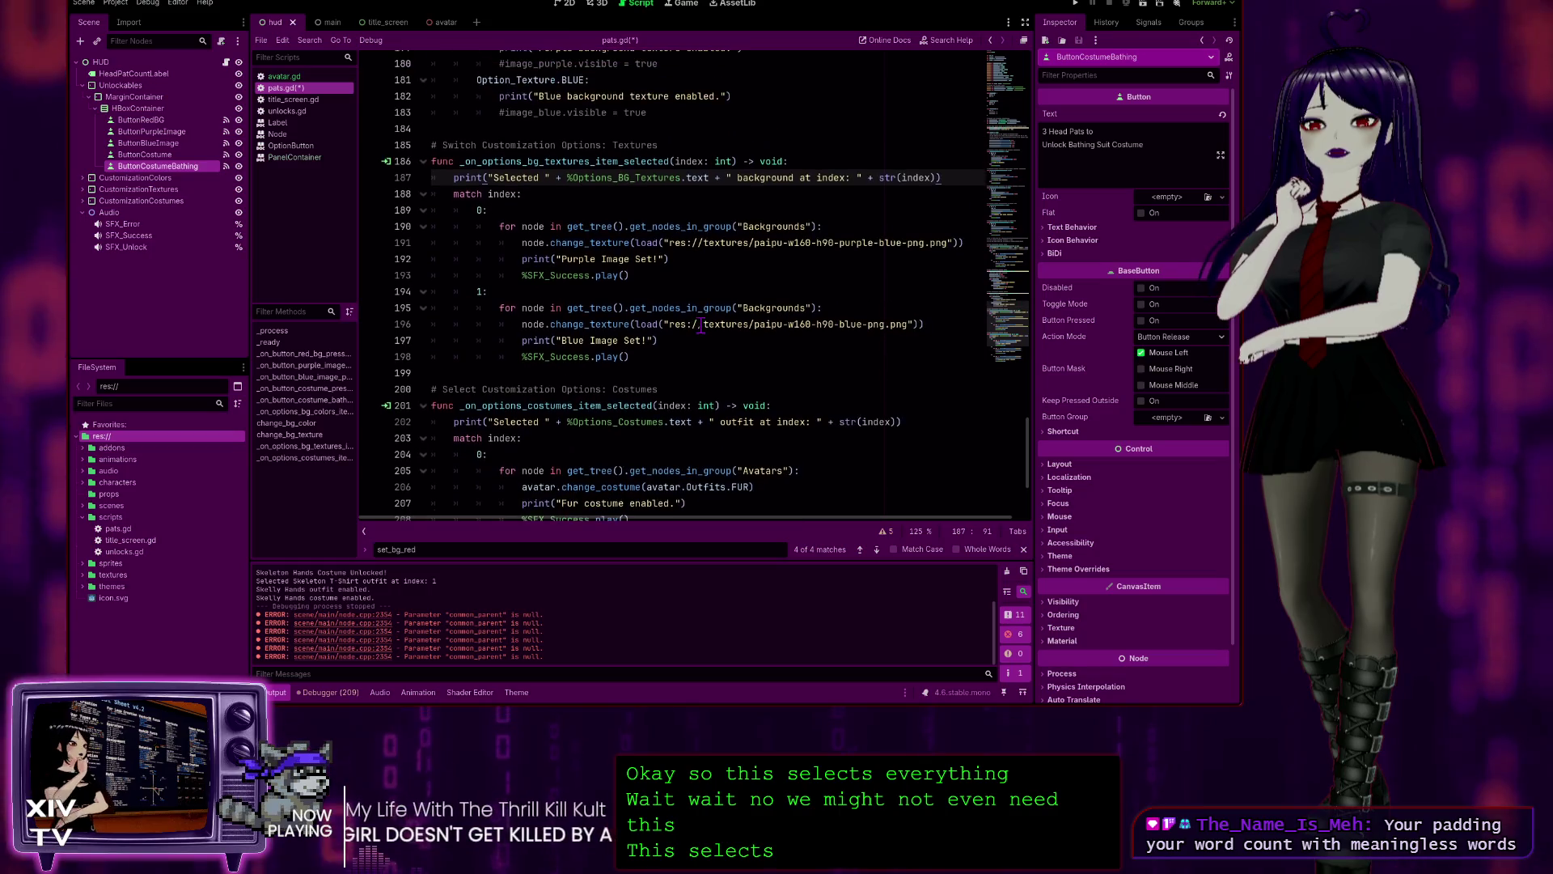
{"action": "scroll", "coordinate": [677, 310], "scroll_direction": "up", "scroll_amount": 1}
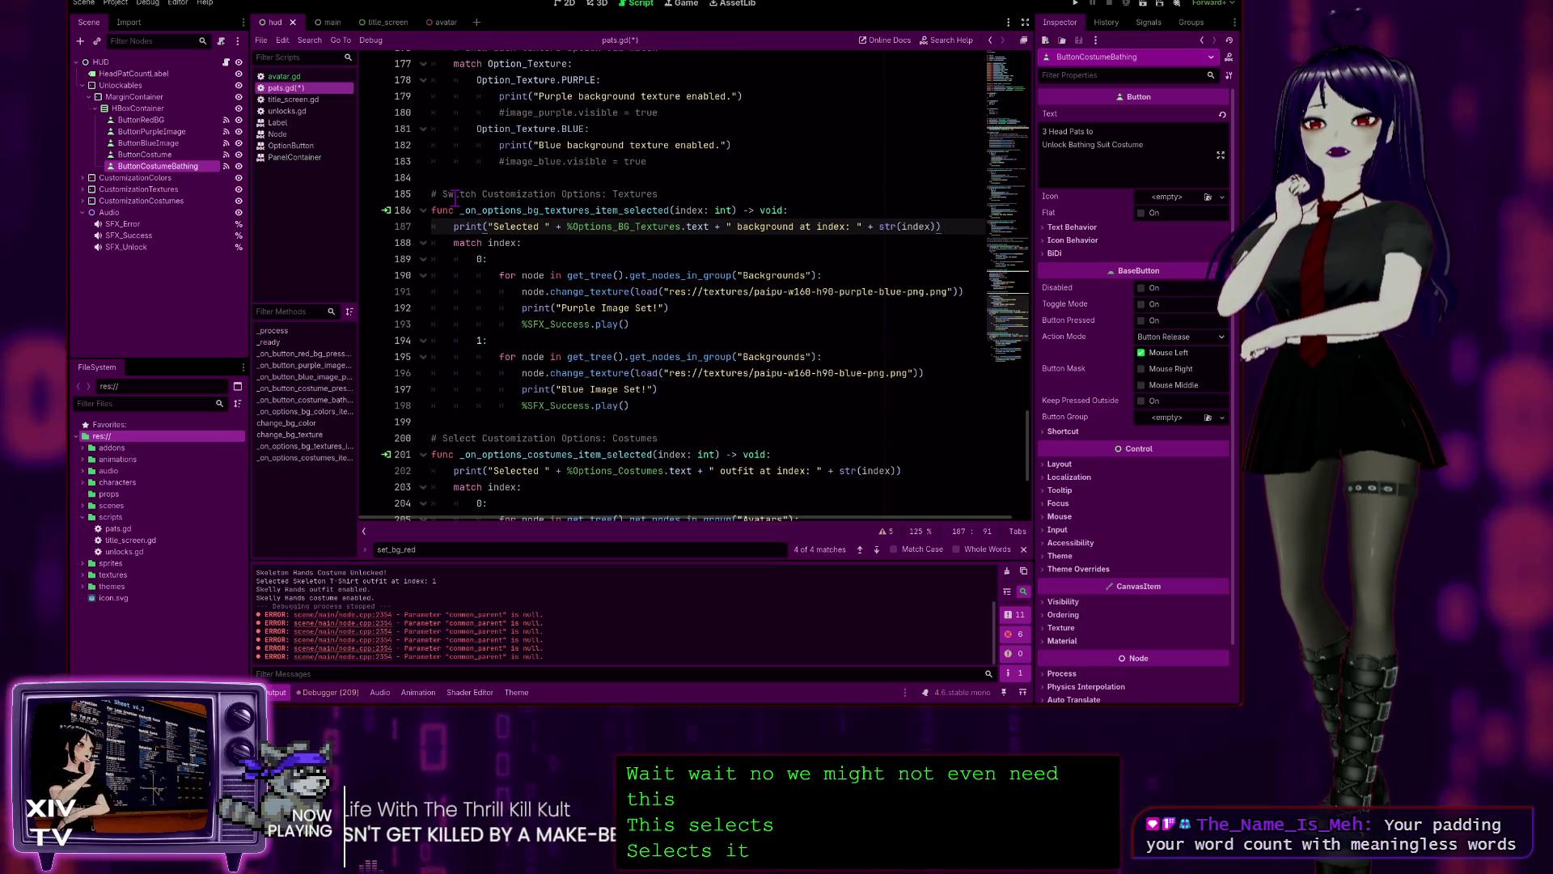
{"action": "scroll", "coordinate": [494, 211], "scroll_direction": "up", "scroll_amount": 2}
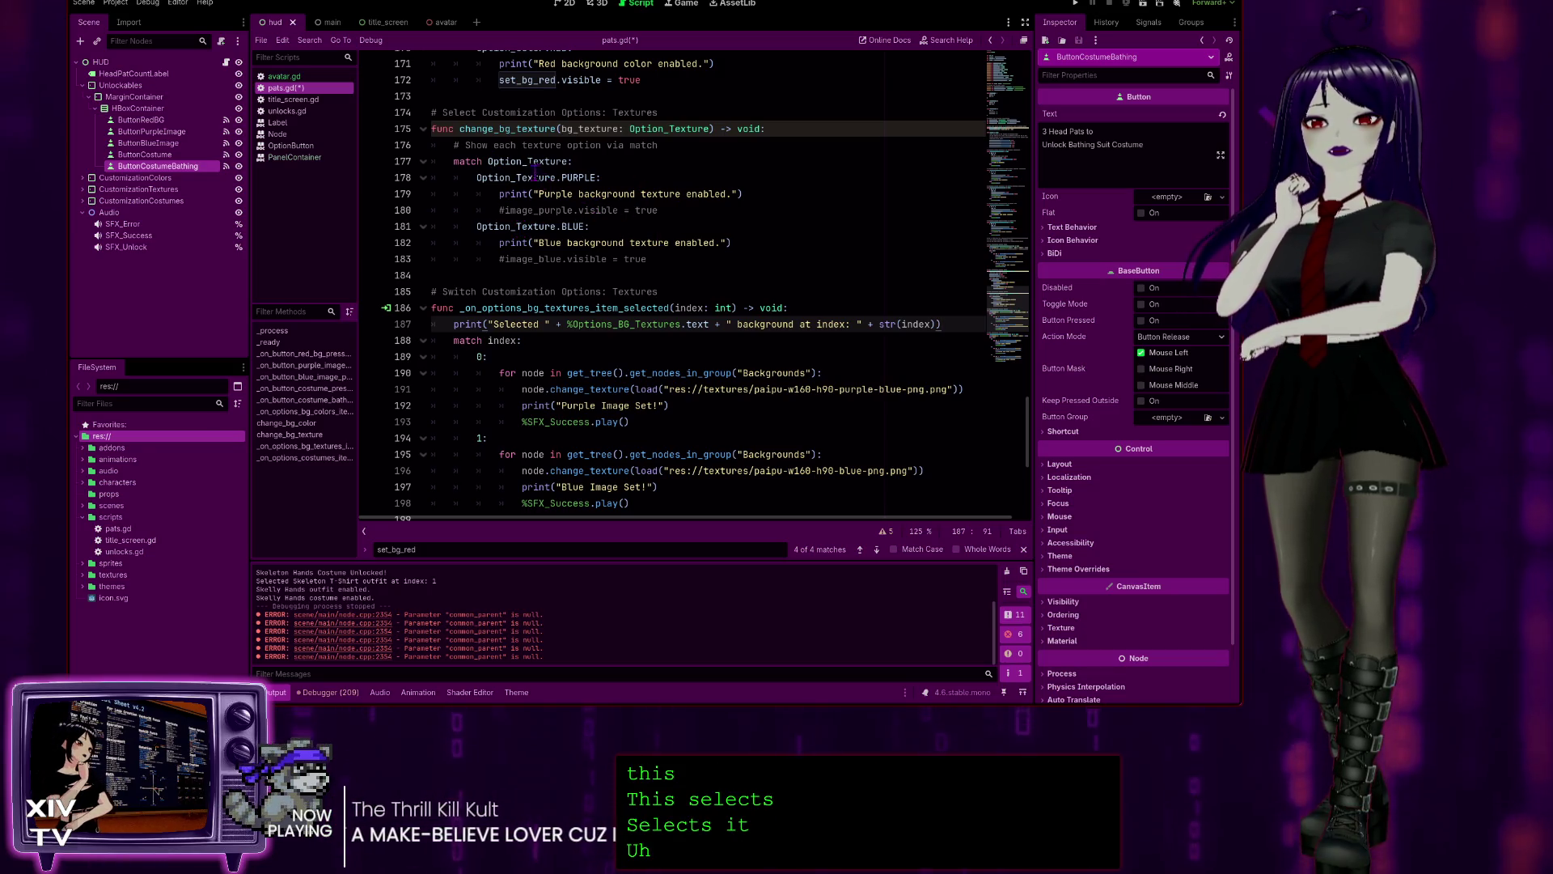
- Change the heading word 'Switch' to 'Select' and comment out change_bg_texture, lines 175–183
{"action": "left_click", "coordinate": [652, 194]}
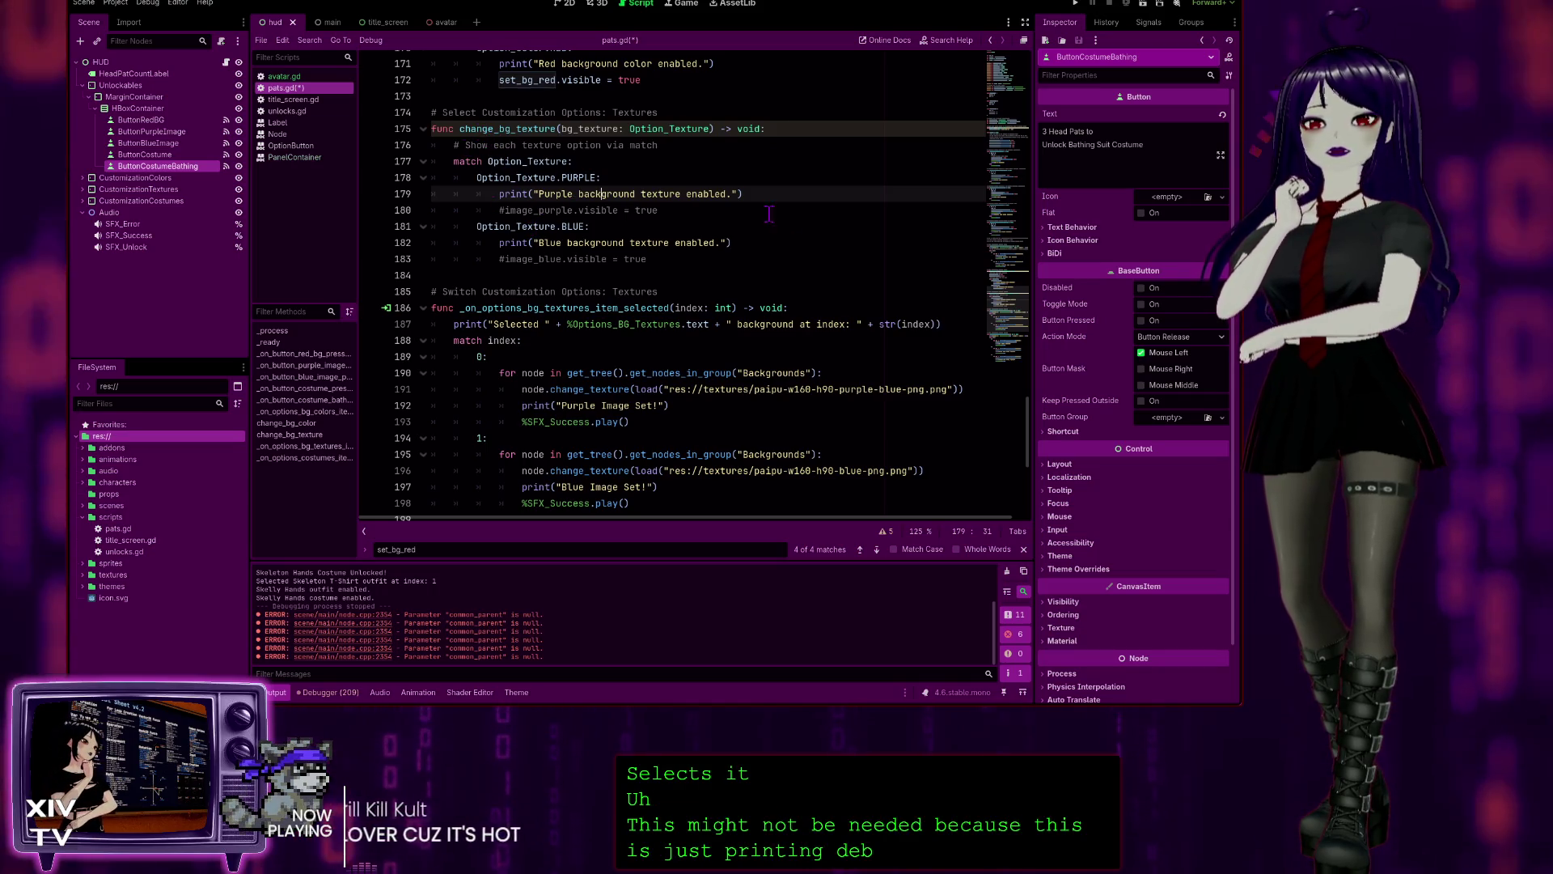
{"action": "double_click", "coordinate": [465, 291]}
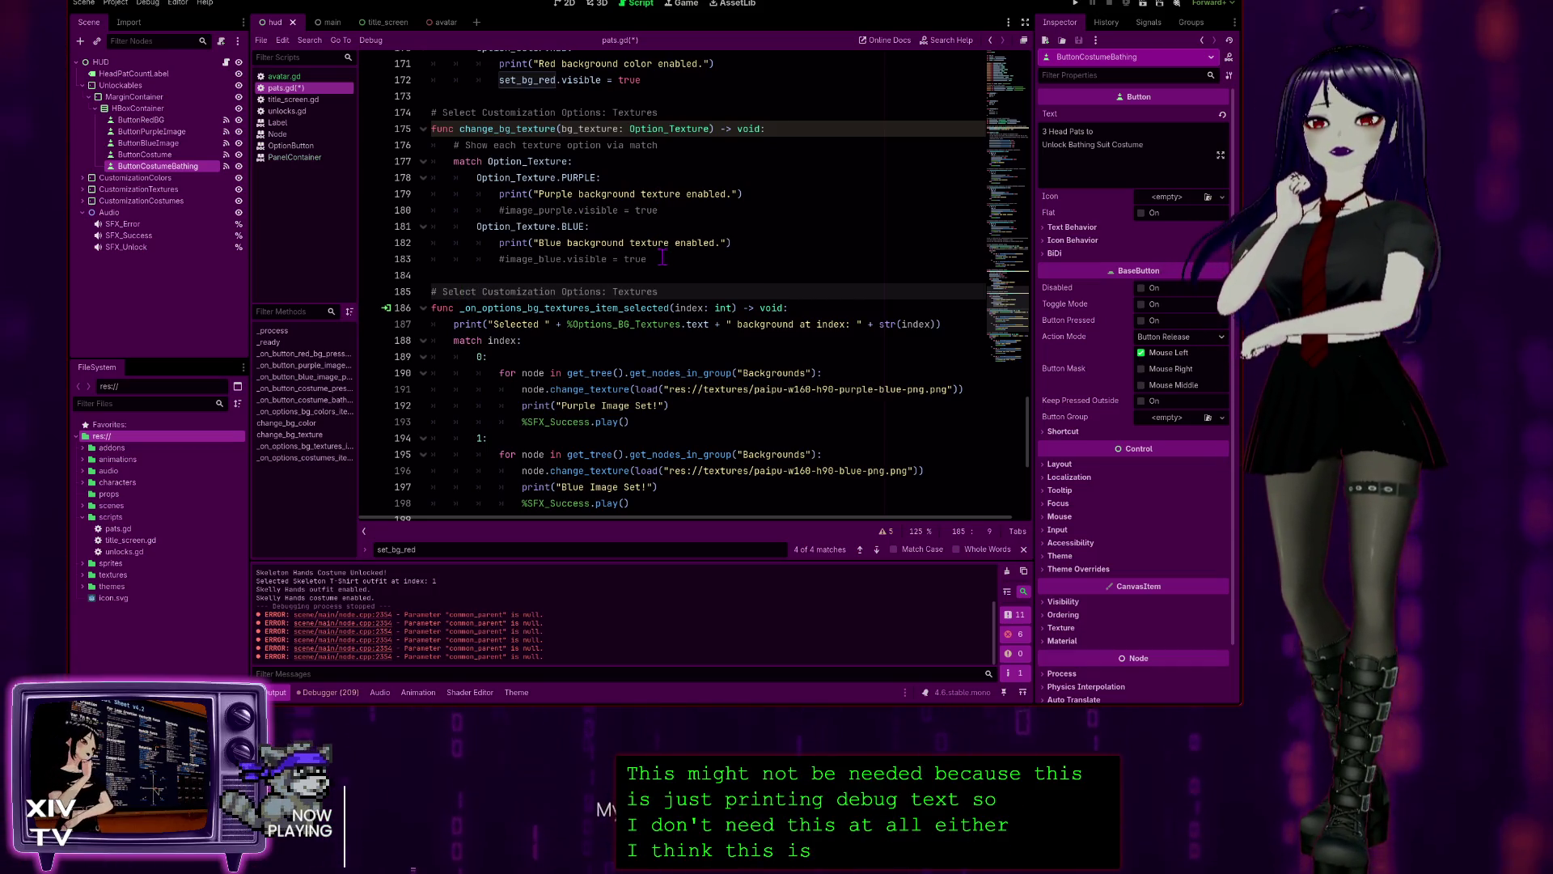
{"action": "mouse_move", "coordinate": [662, 259]}
{"action": "left_mouse_down"}
{"action": "mouse_move", "coordinate": [566, 243]}
{"action": "mouse_move", "coordinate": [453, 141]}
{"action": "mouse_move", "coordinate": [322, 132]}
{"action": "left_mouse_up"}
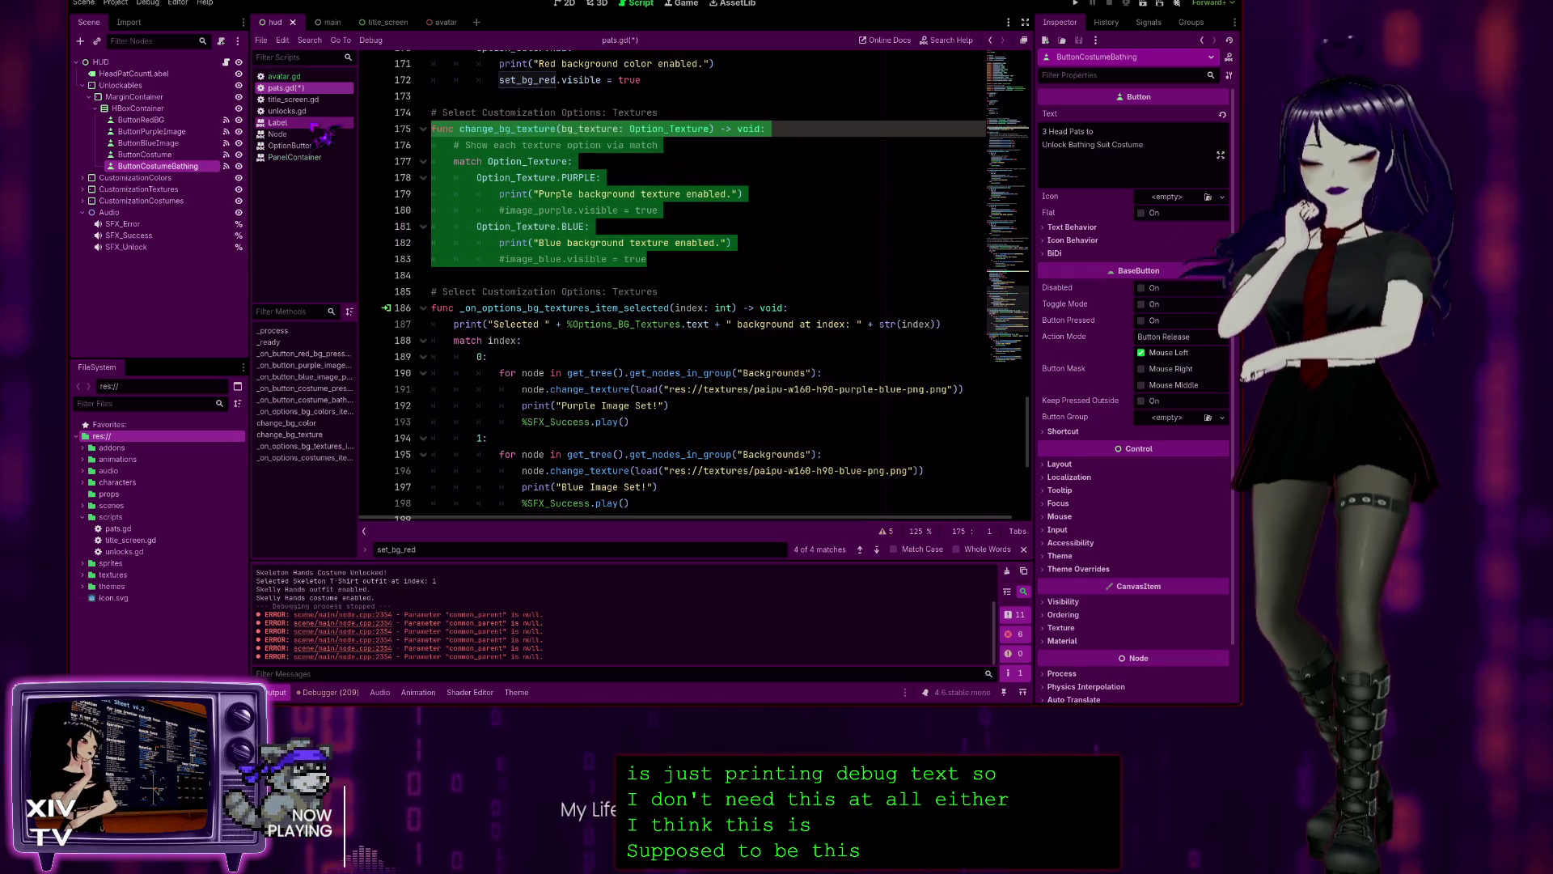
{"action": "scroll", "coordinate": [688, 283], "scroll_direction": "up", "scroll_amount": 1}
{"action": "key", "text": "ctrl+k"}
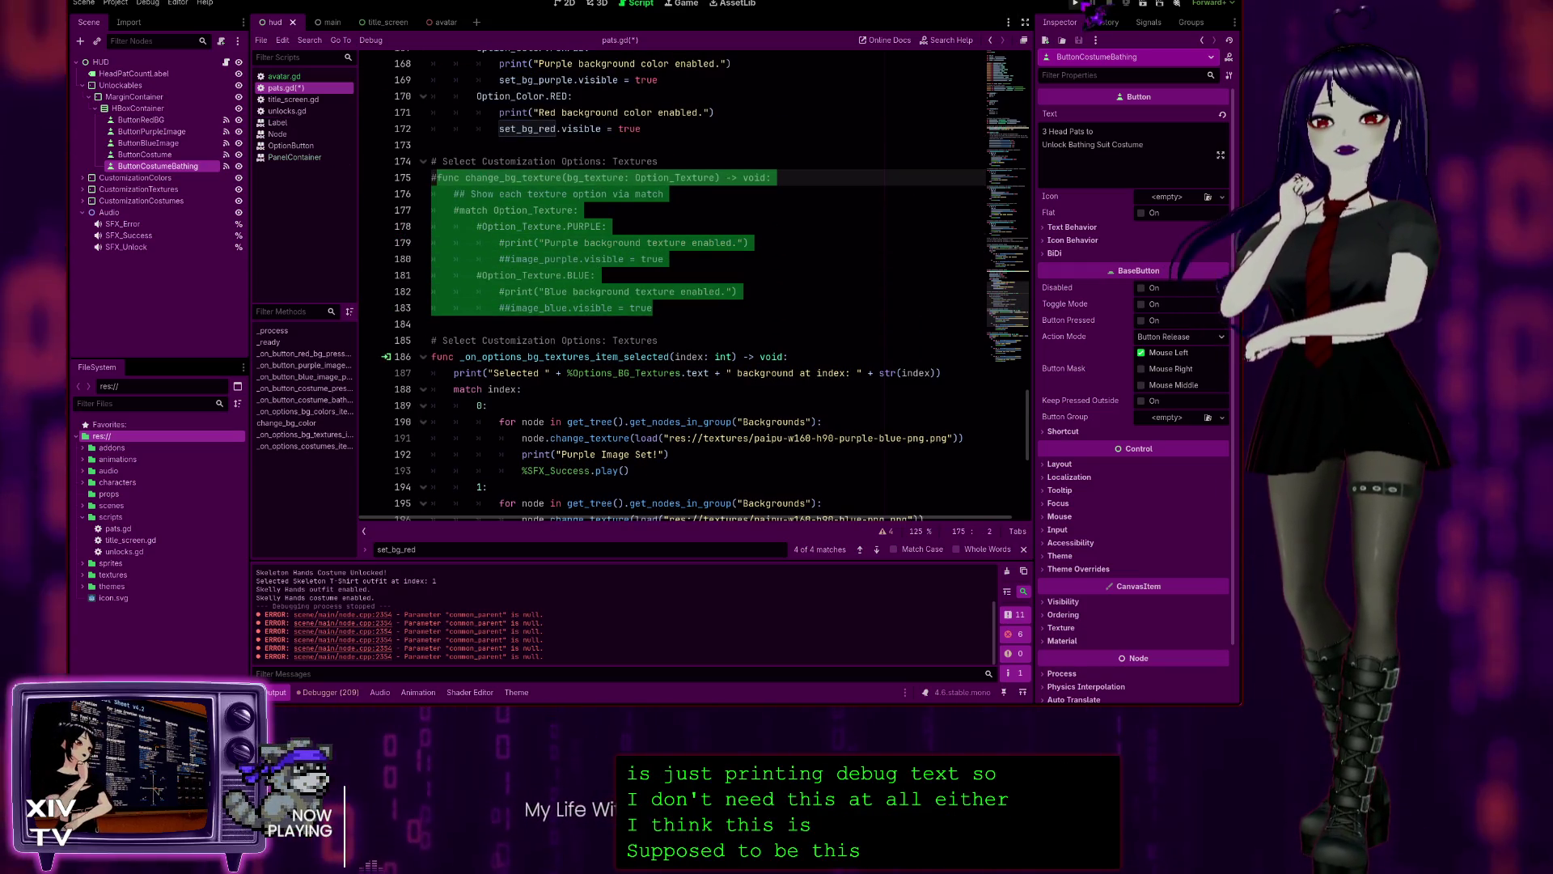
- Run the game, pat, unlock Blue Image, apply the Blue Texture background, then stop
{"action": "left_click", "coordinate": [1077, 3]}
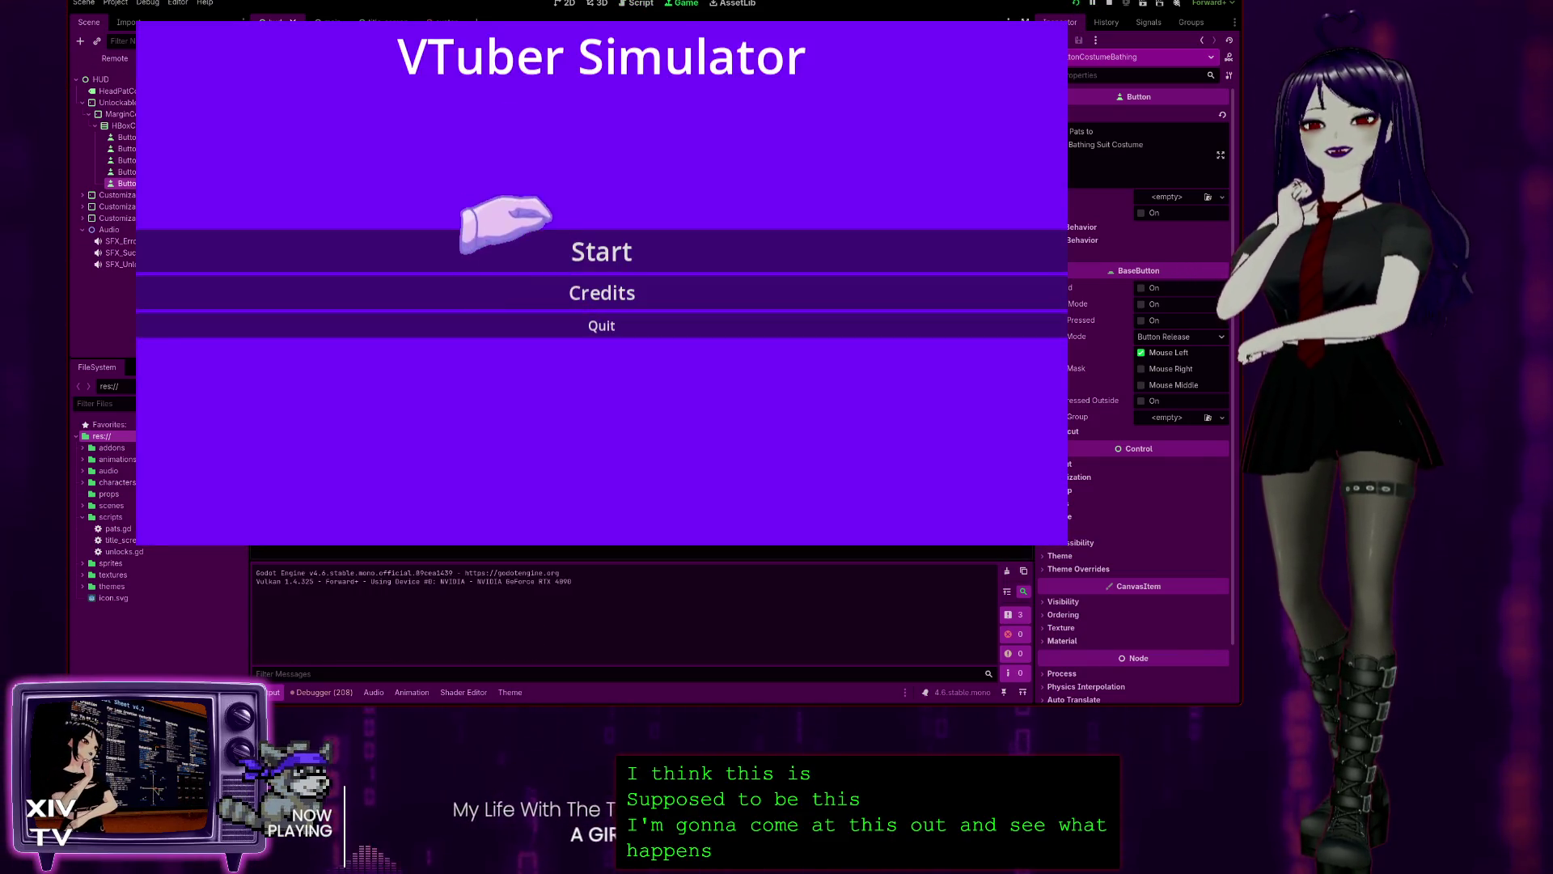
{"action": "left_click", "coordinate": [542, 247]}
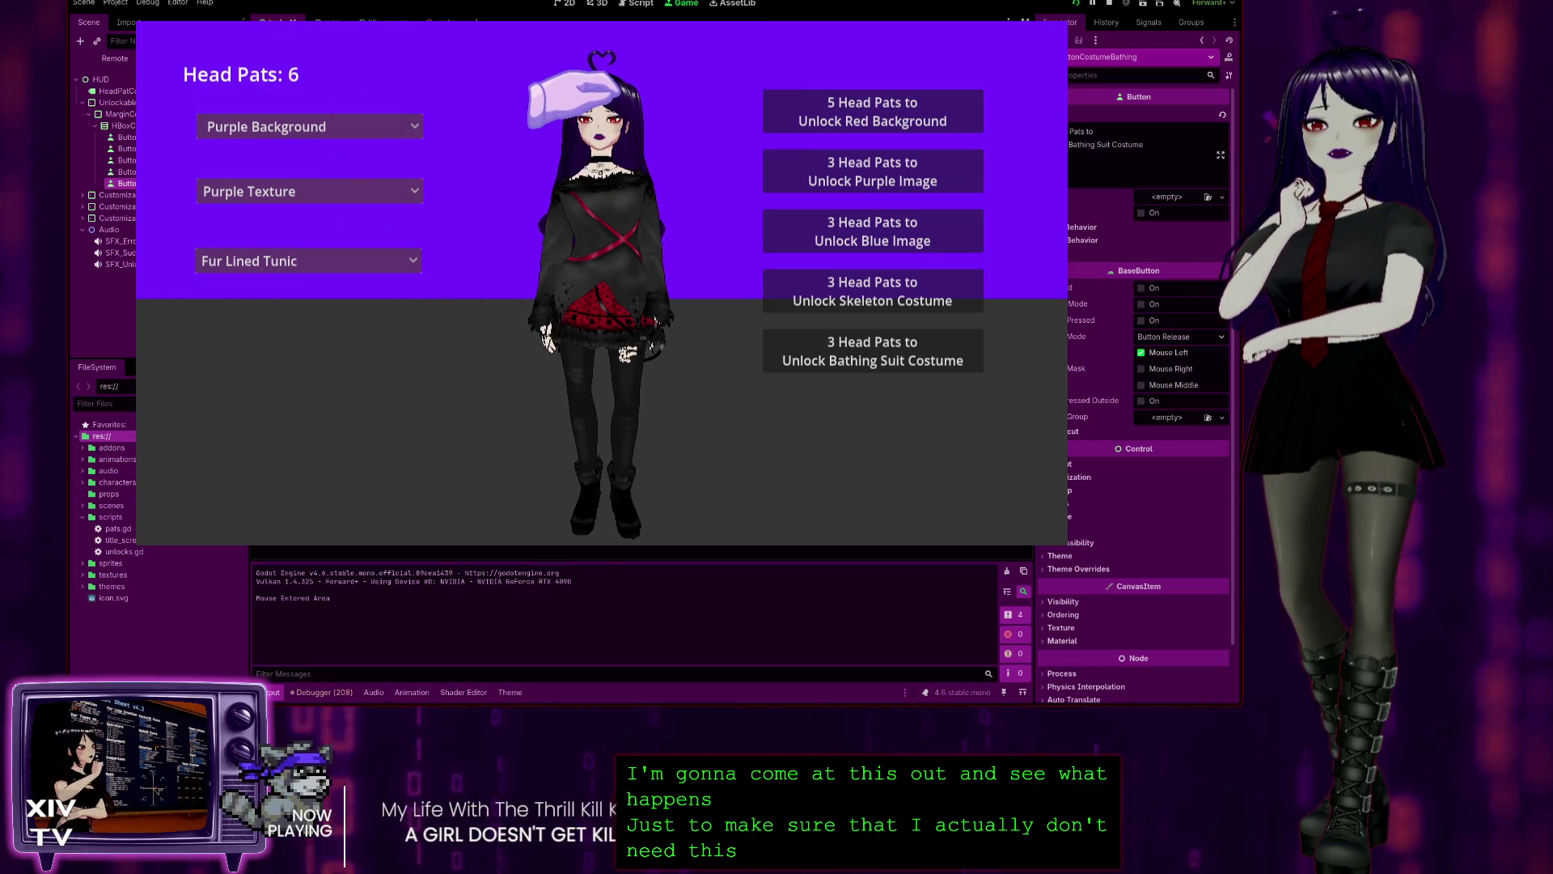
{"action": "left_click", "coordinate": [579, 97]}
{"action": "left_click", "coordinate": [368, 192]}
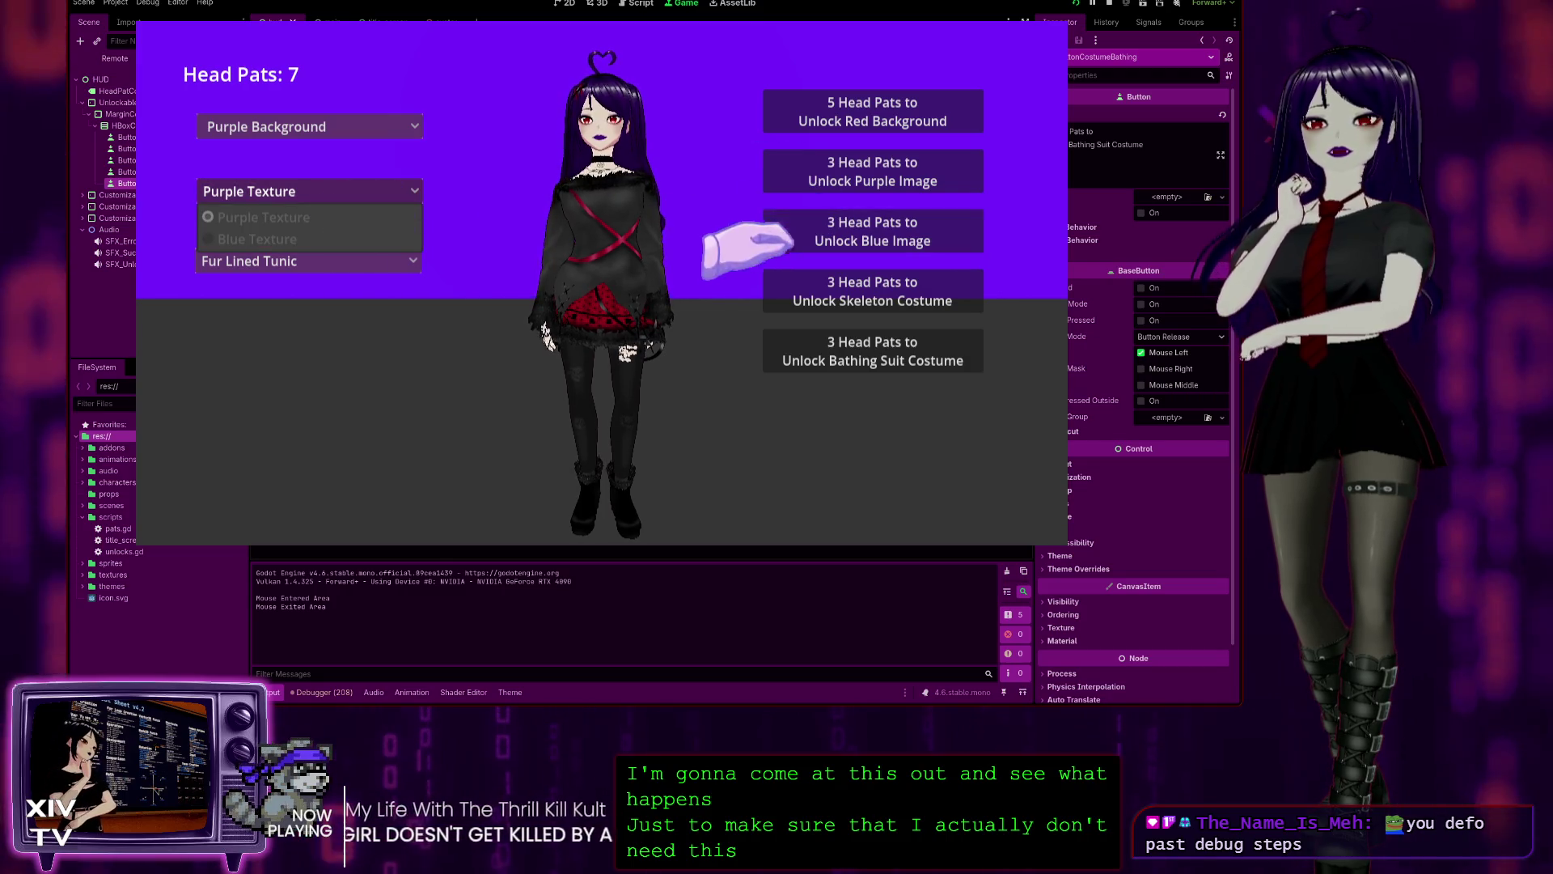
{"action": "left_click", "coordinate": [827, 219]}
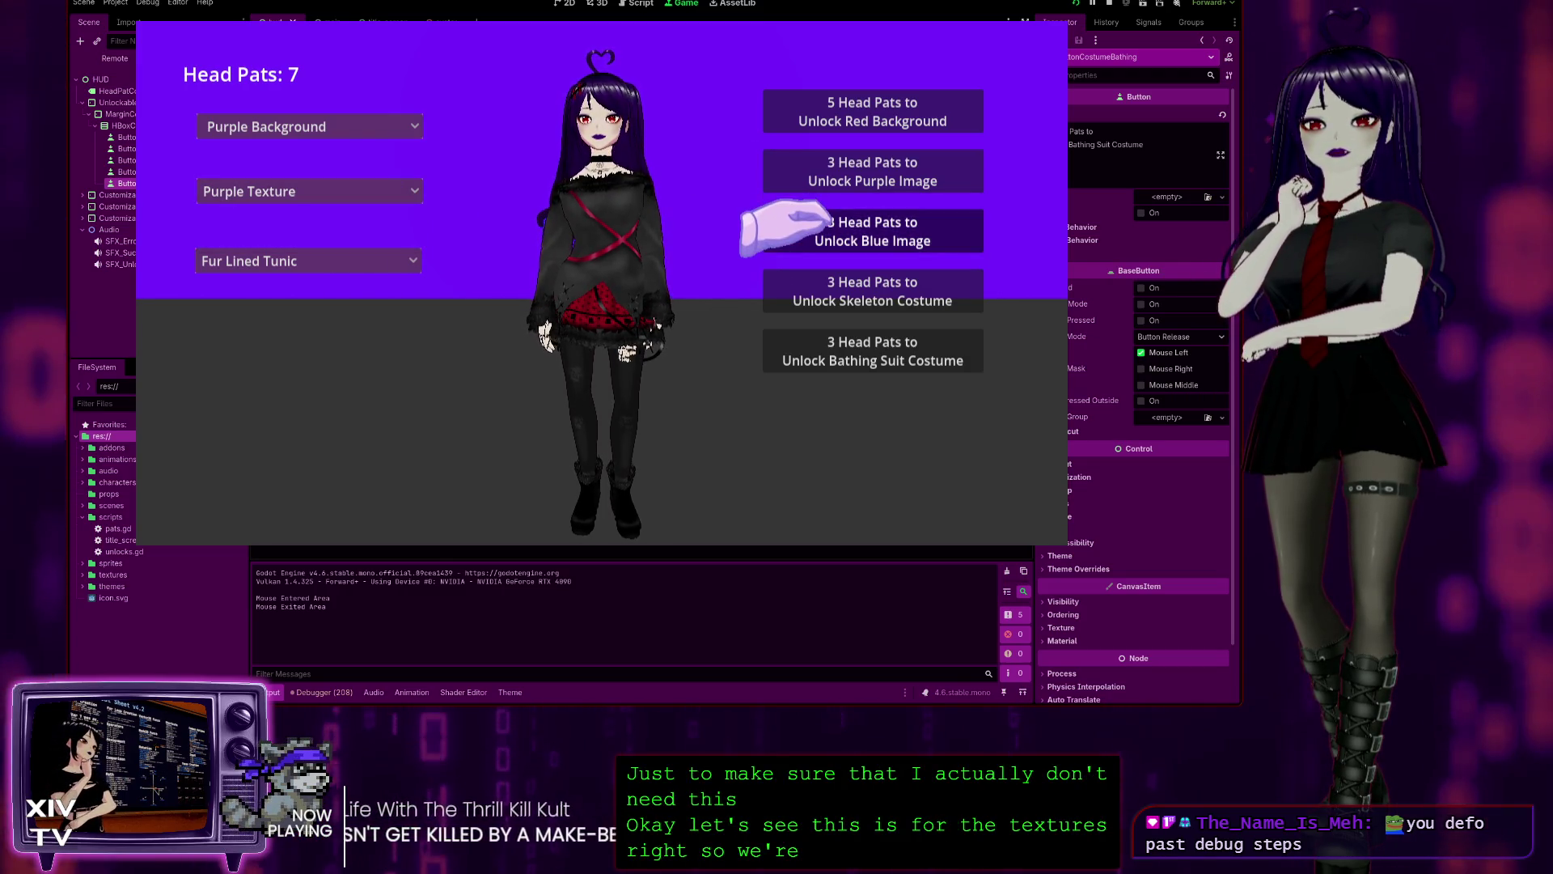
{"action": "left_click", "coordinate": [827, 218]}
{"action": "left_click", "coordinate": [413, 191]}
{"action": "left_click", "coordinate": [323, 240]}
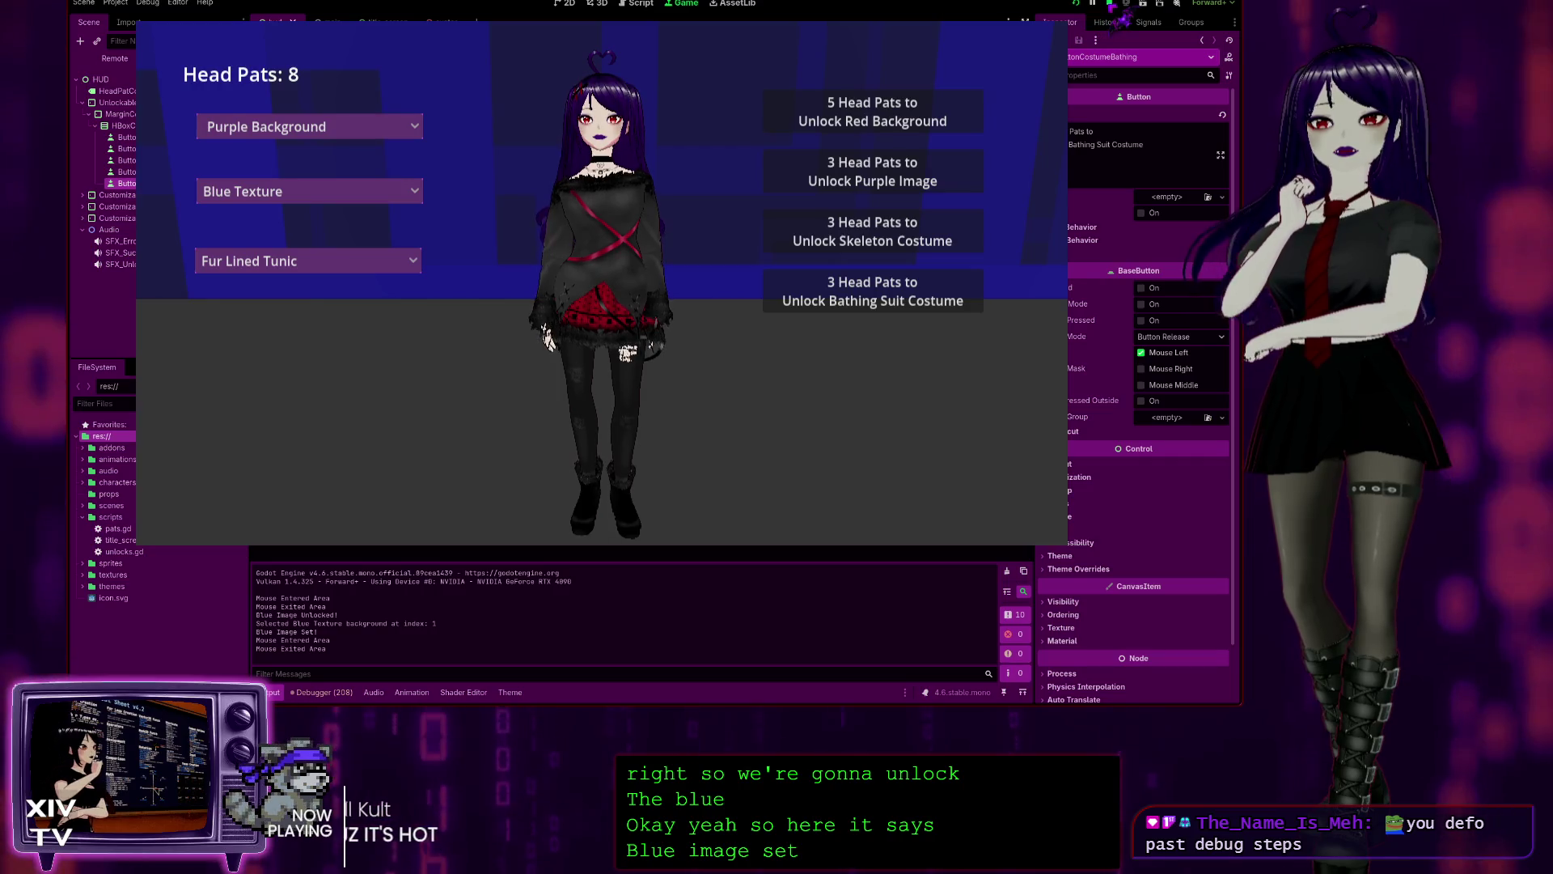
{"action": "key", "text": "F8"}
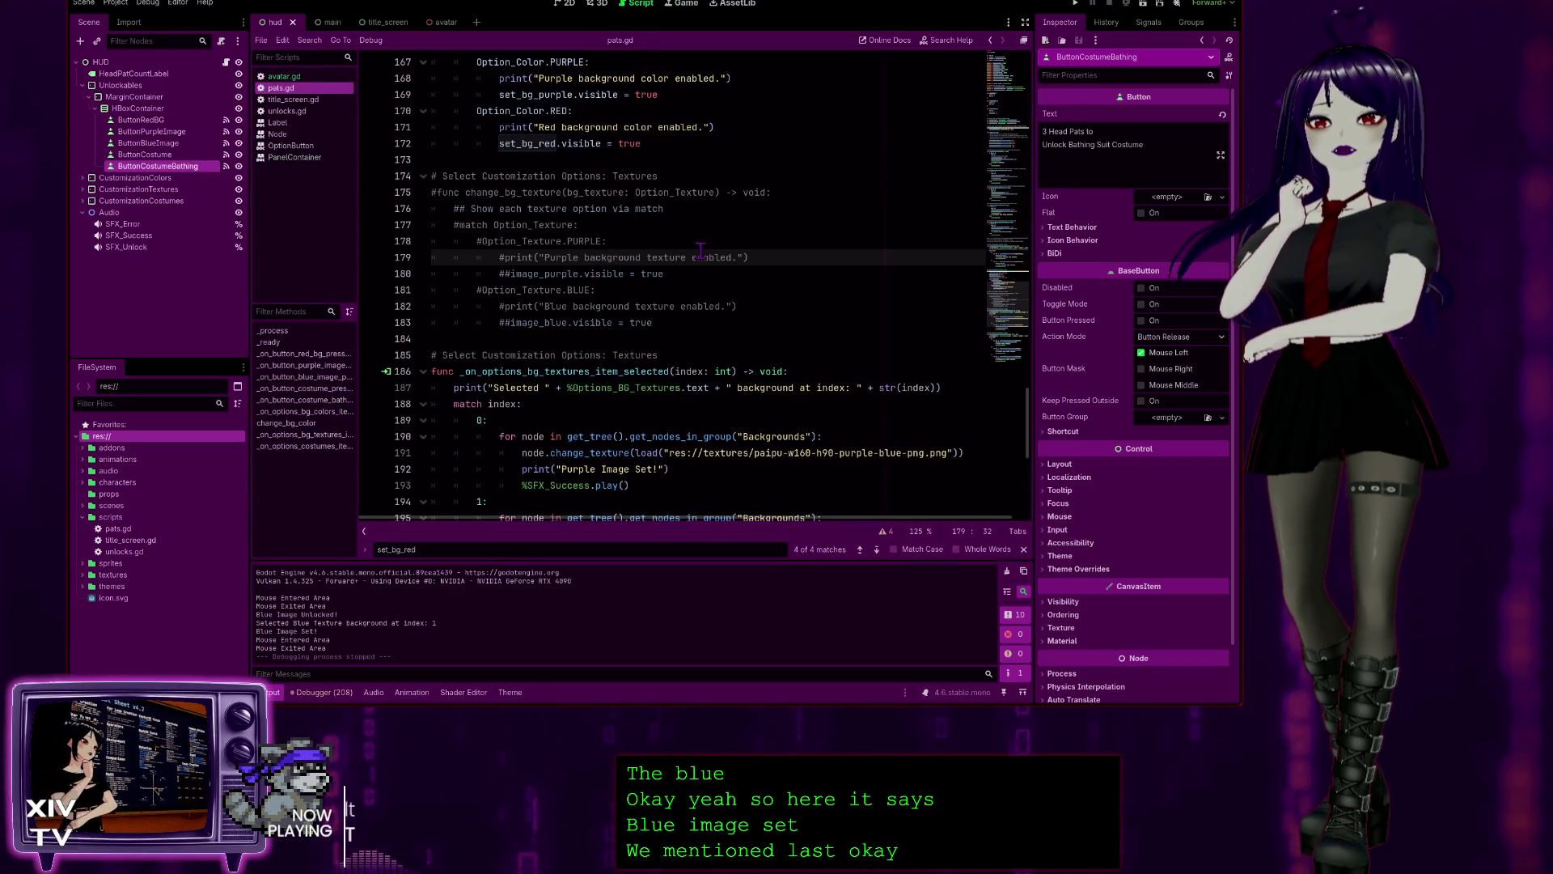
- Delete the commented-out change_bg_texture block, lines 174–183, from pats.gd
{"action": "scroll", "coordinate": [737, 410], "scroll_direction": "down", "scroll_amount": 2}
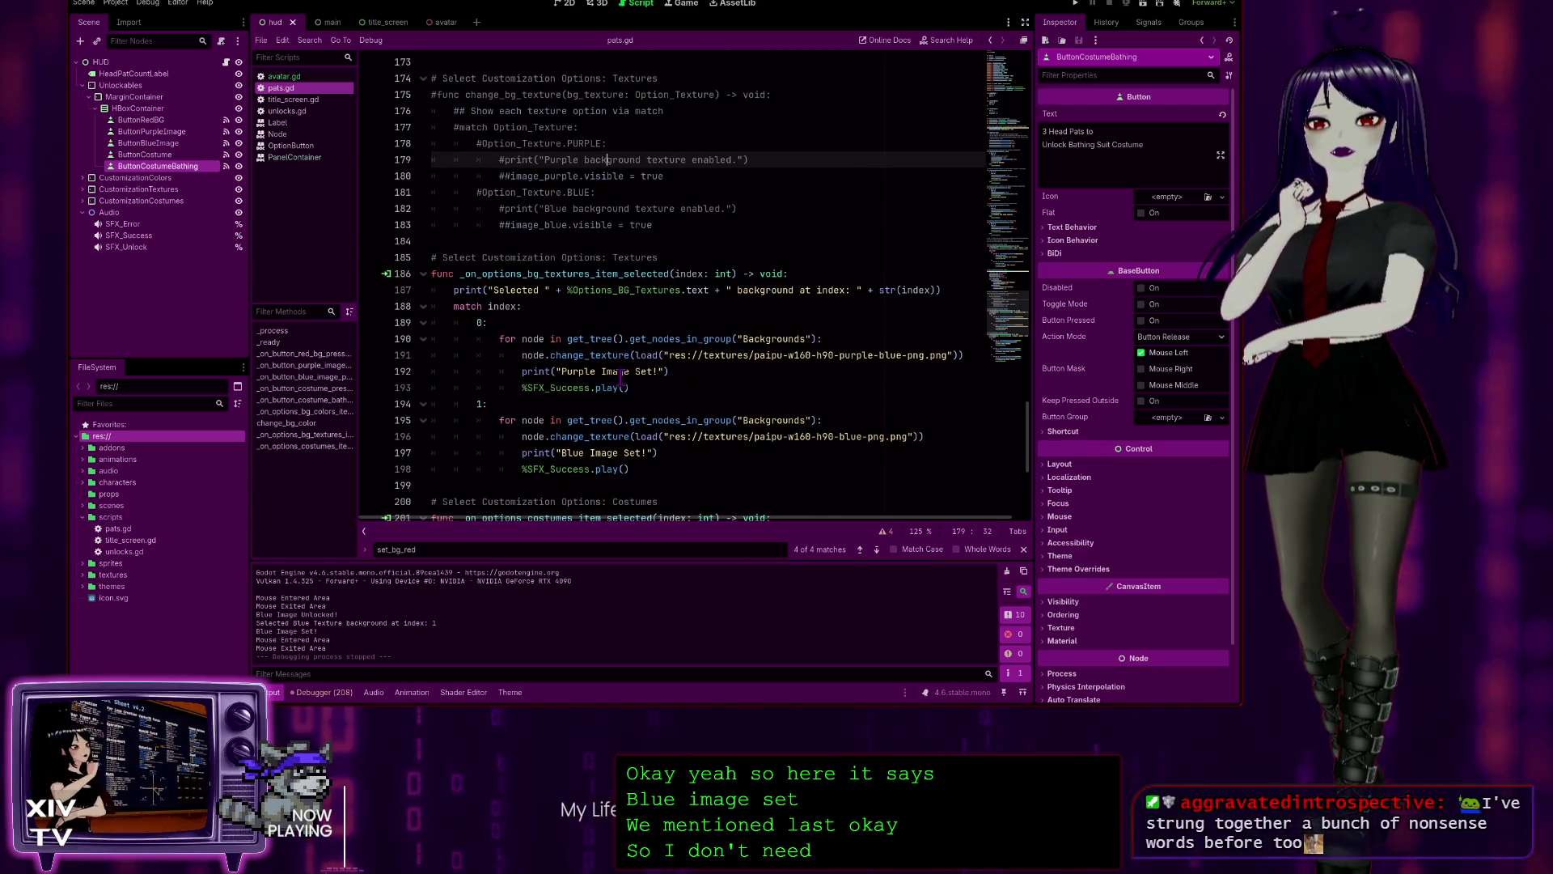
{"action": "left_click", "coordinate": [609, 388]}
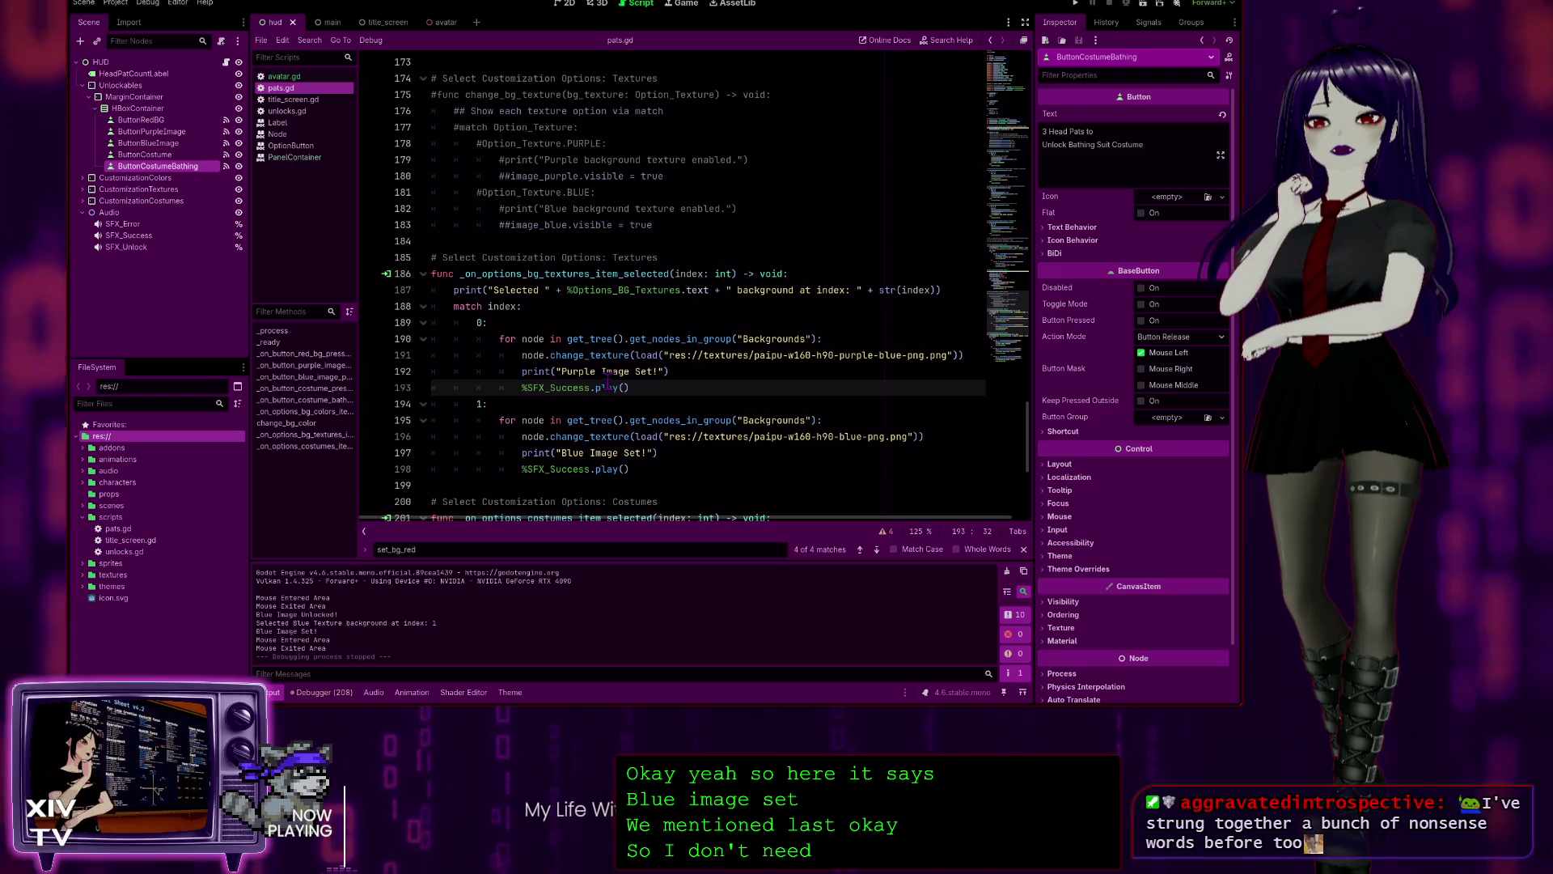
{"action": "scroll", "coordinate": [629, 462], "scroll_direction": "down", "scroll_amount": 2}
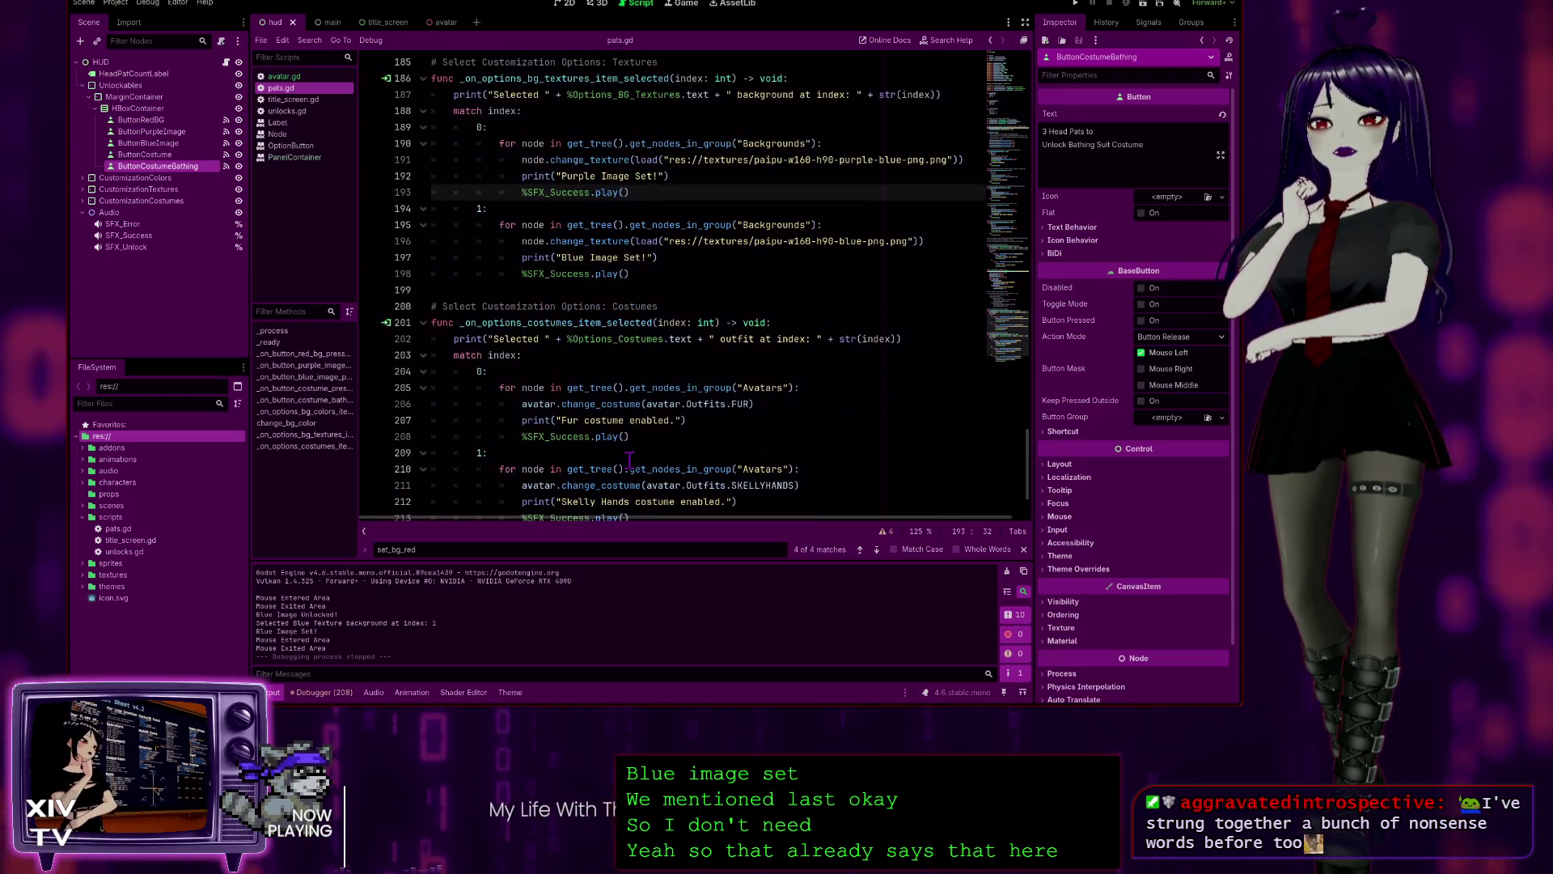
{"action": "scroll", "coordinate": [629, 458], "scroll_direction": "down", "scroll_amount": 3}
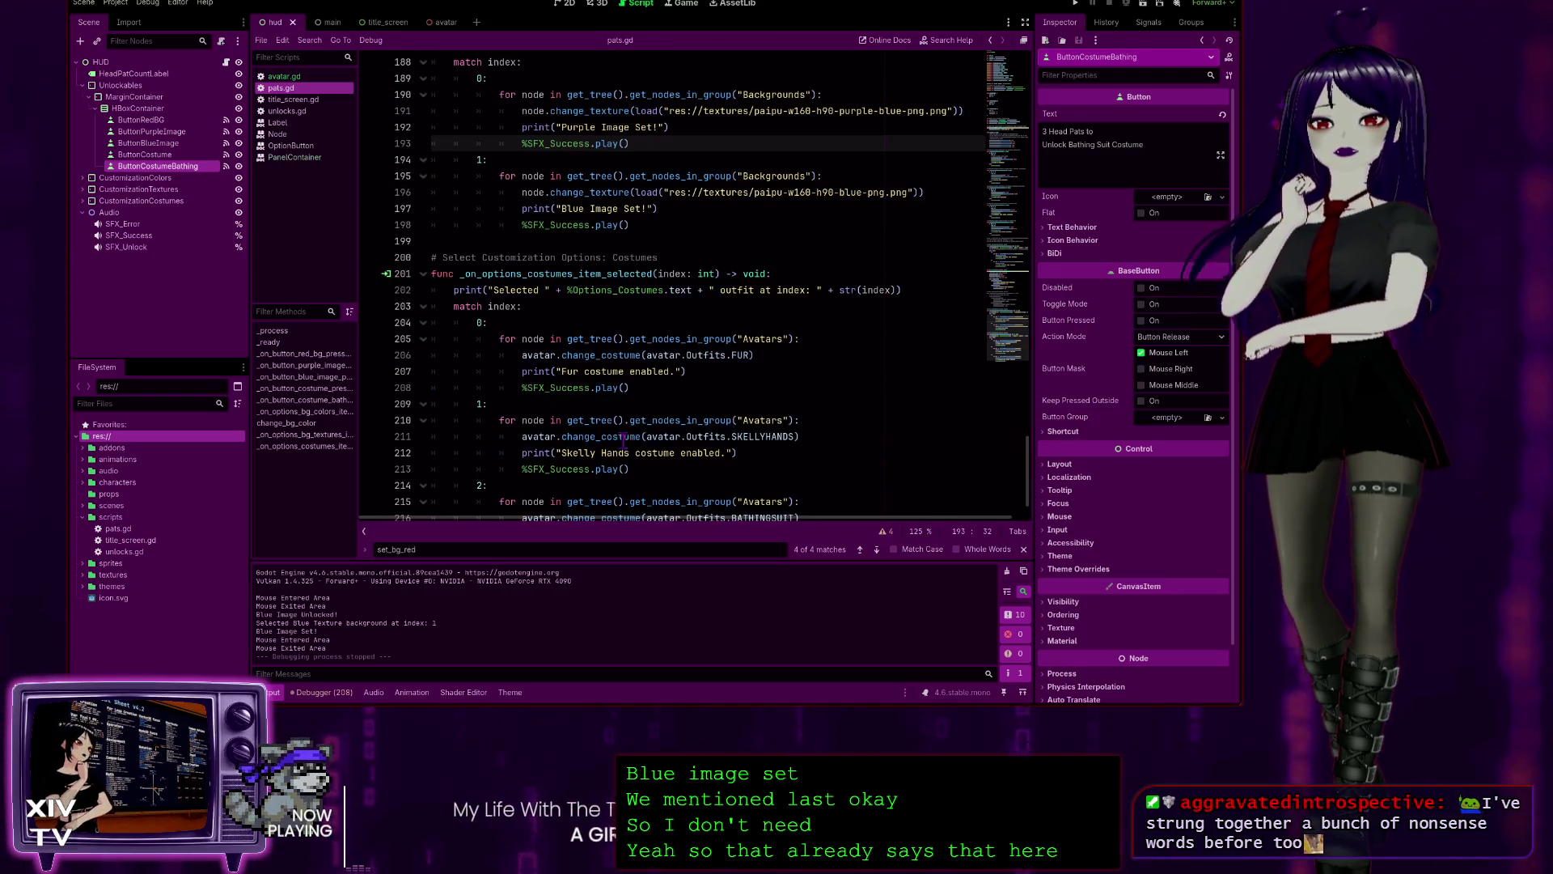
{"action": "scroll", "coordinate": [623, 437], "scroll_direction": "up", "scroll_amount": 5}
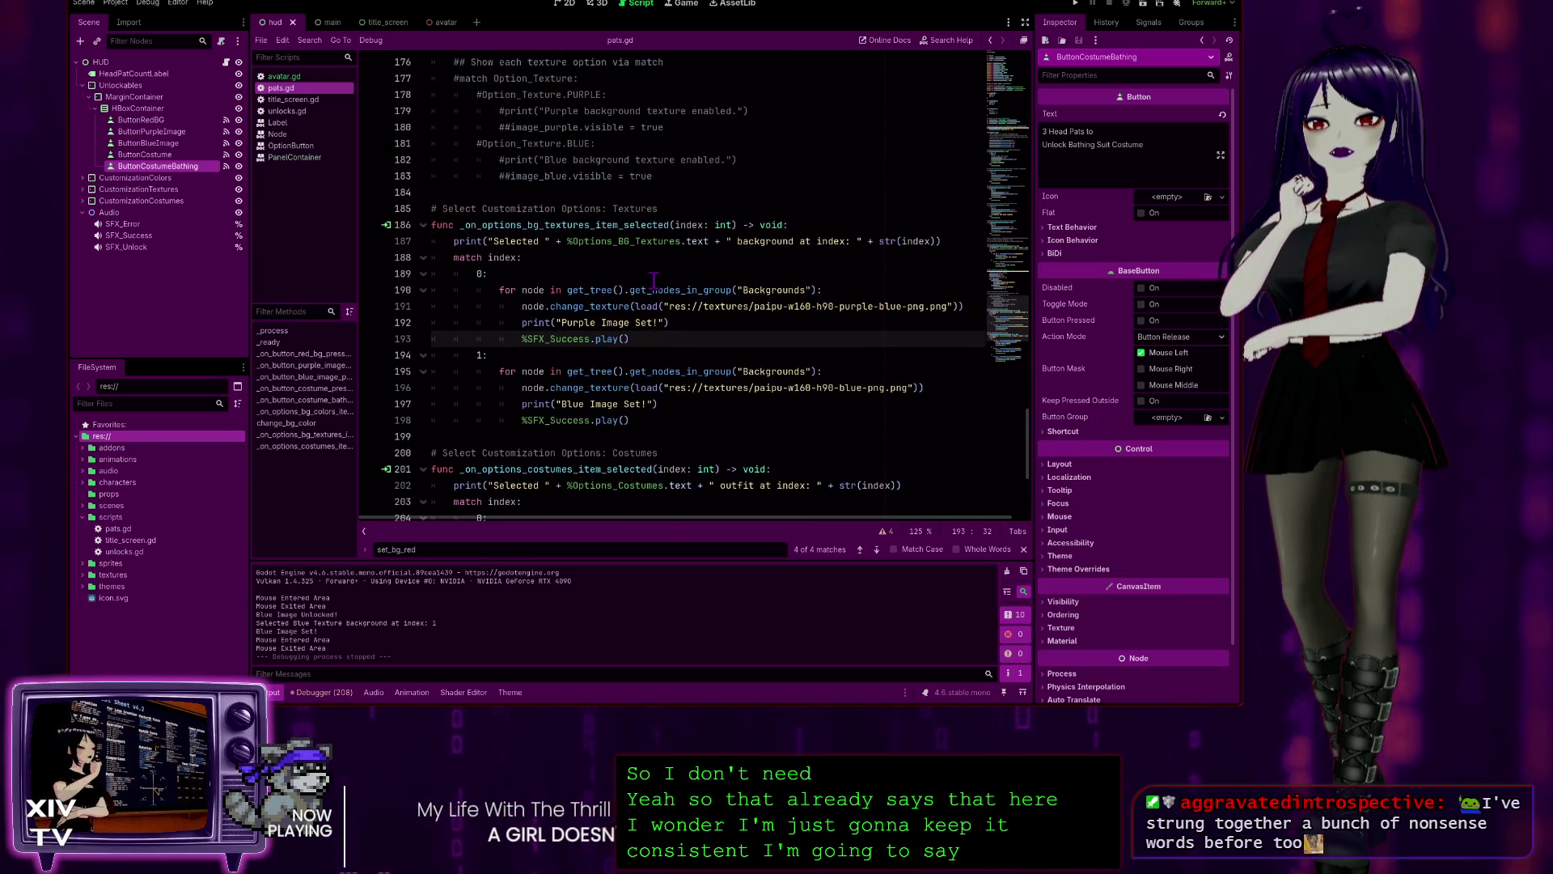
{"action": "left_click_drag", "start_coordinate": [668, 224], "coordinate": [431, 95]}
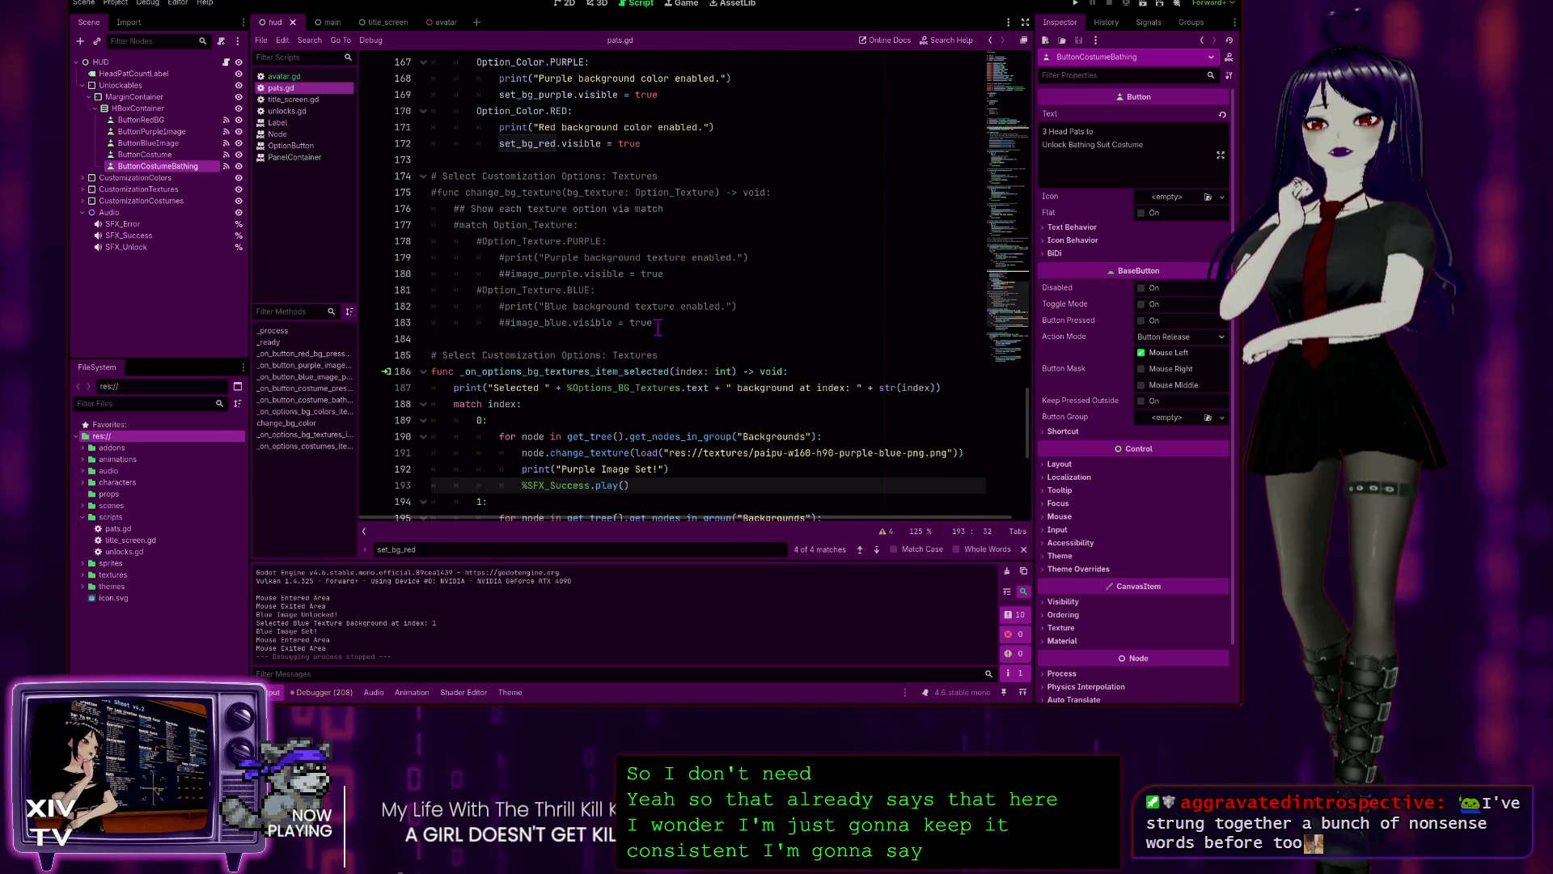
{"action": "scroll", "coordinate": [380, 162], "scroll_direction": "up", "scroll_amount": 2}
{"action": "key", "text": "shift+Up"}
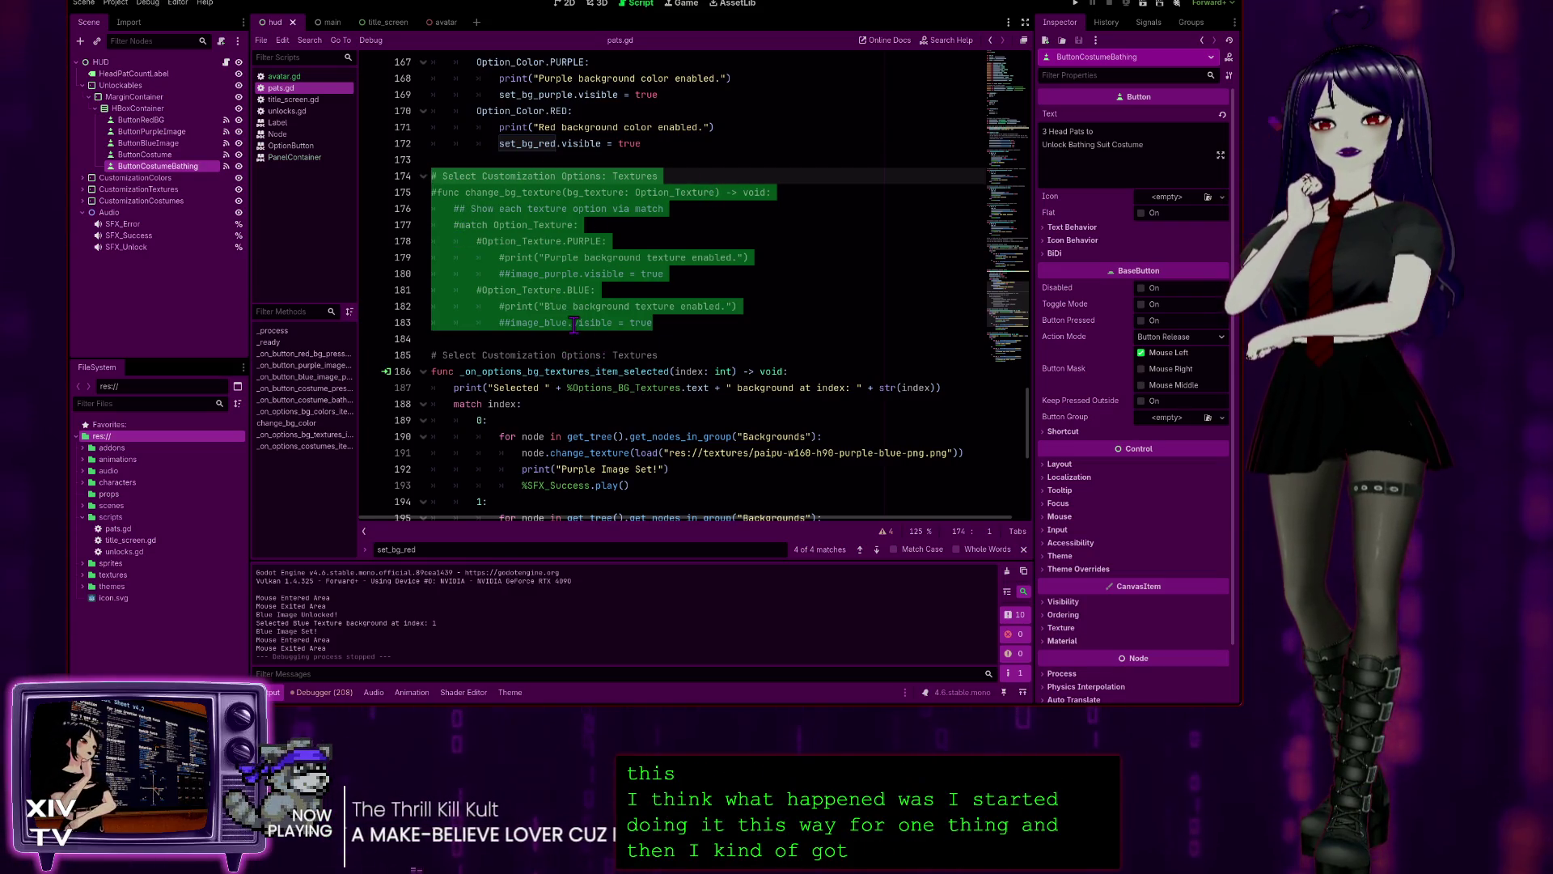
{"action": "left_click", "coordinate": [472, 194]}
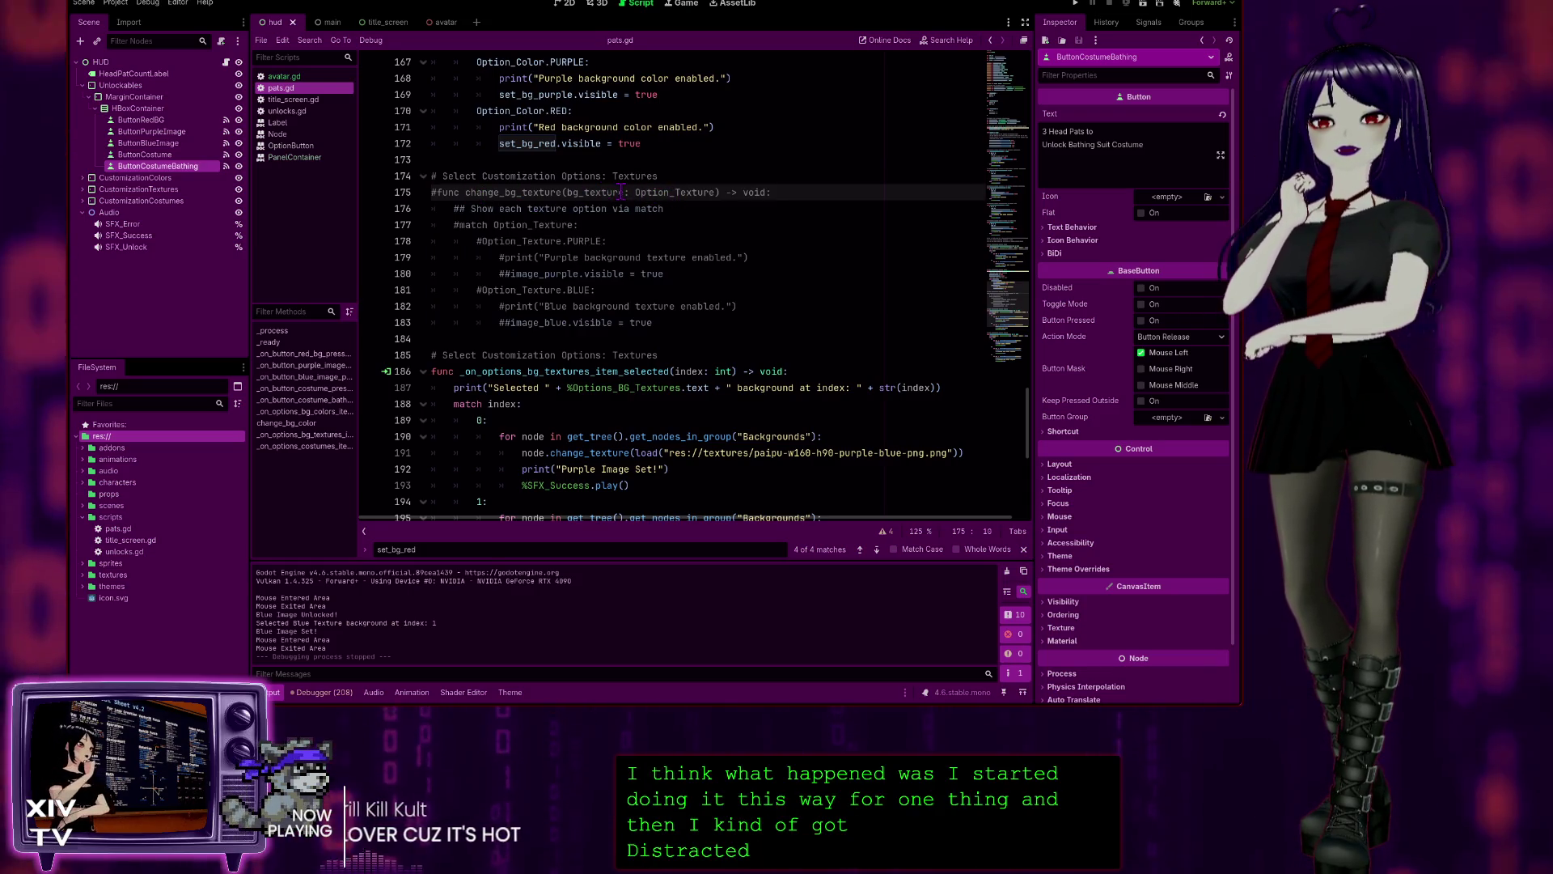
{"action": "left_click", "coordinate": [625, 192]}
{"action": "left_click_drag", "start_coordinate": [625, 193], "coordinate": [567, 192]}
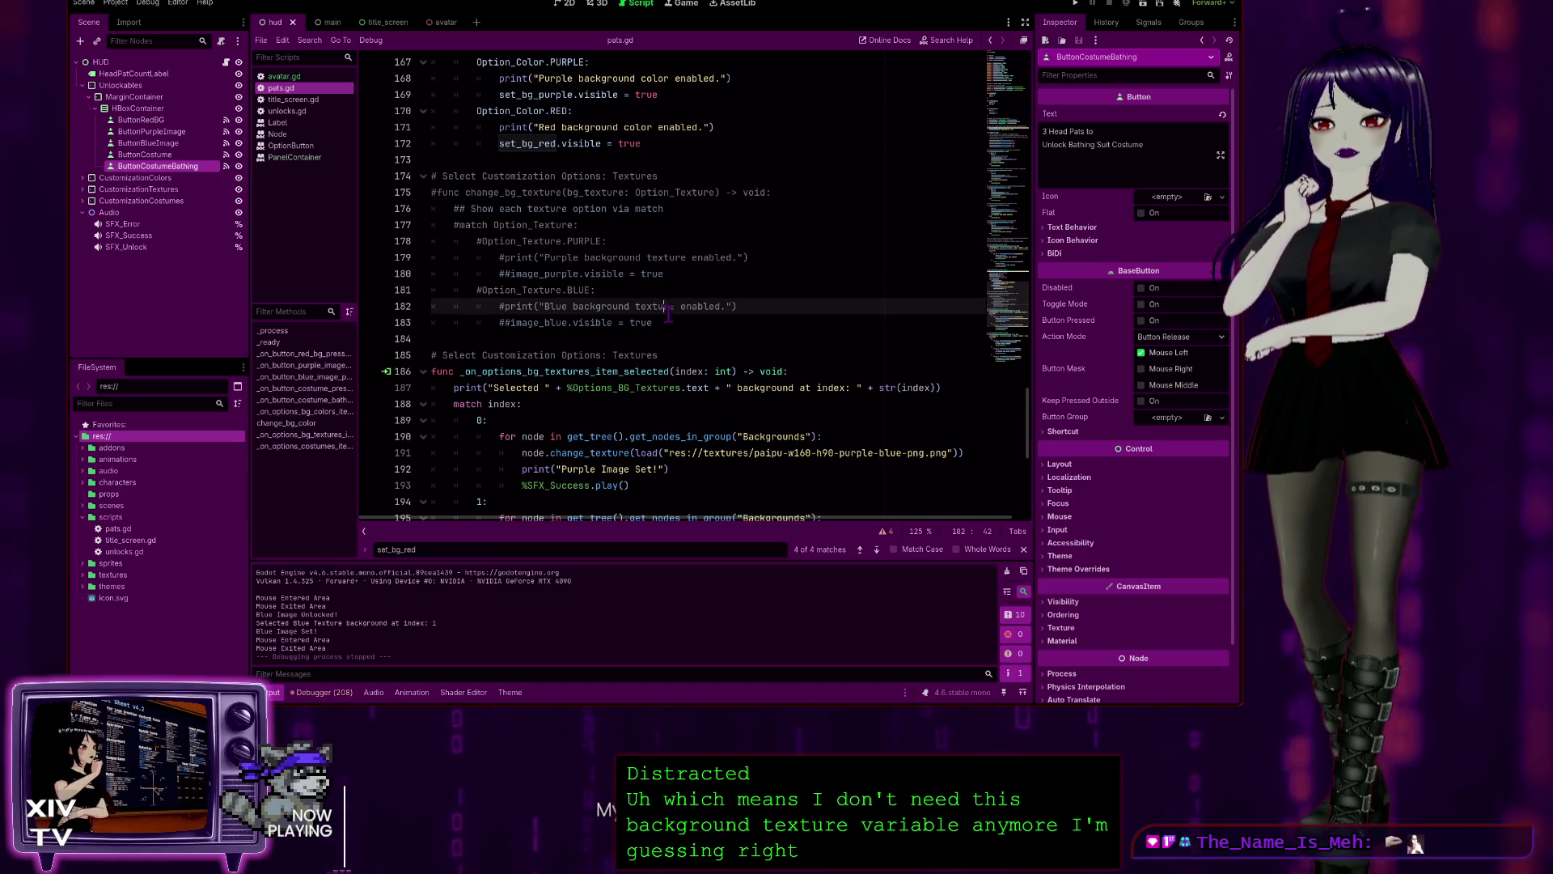
{"action": "mouse_move", "coordinate": [653, 324]}
{"action": "left_mouse_down"}
{"action": "mouse_move", "coordinate": [429, 177]}
{"action": "mouse_move", "coordinate": [320, 179]}
{"action": "left_mouse_up"}
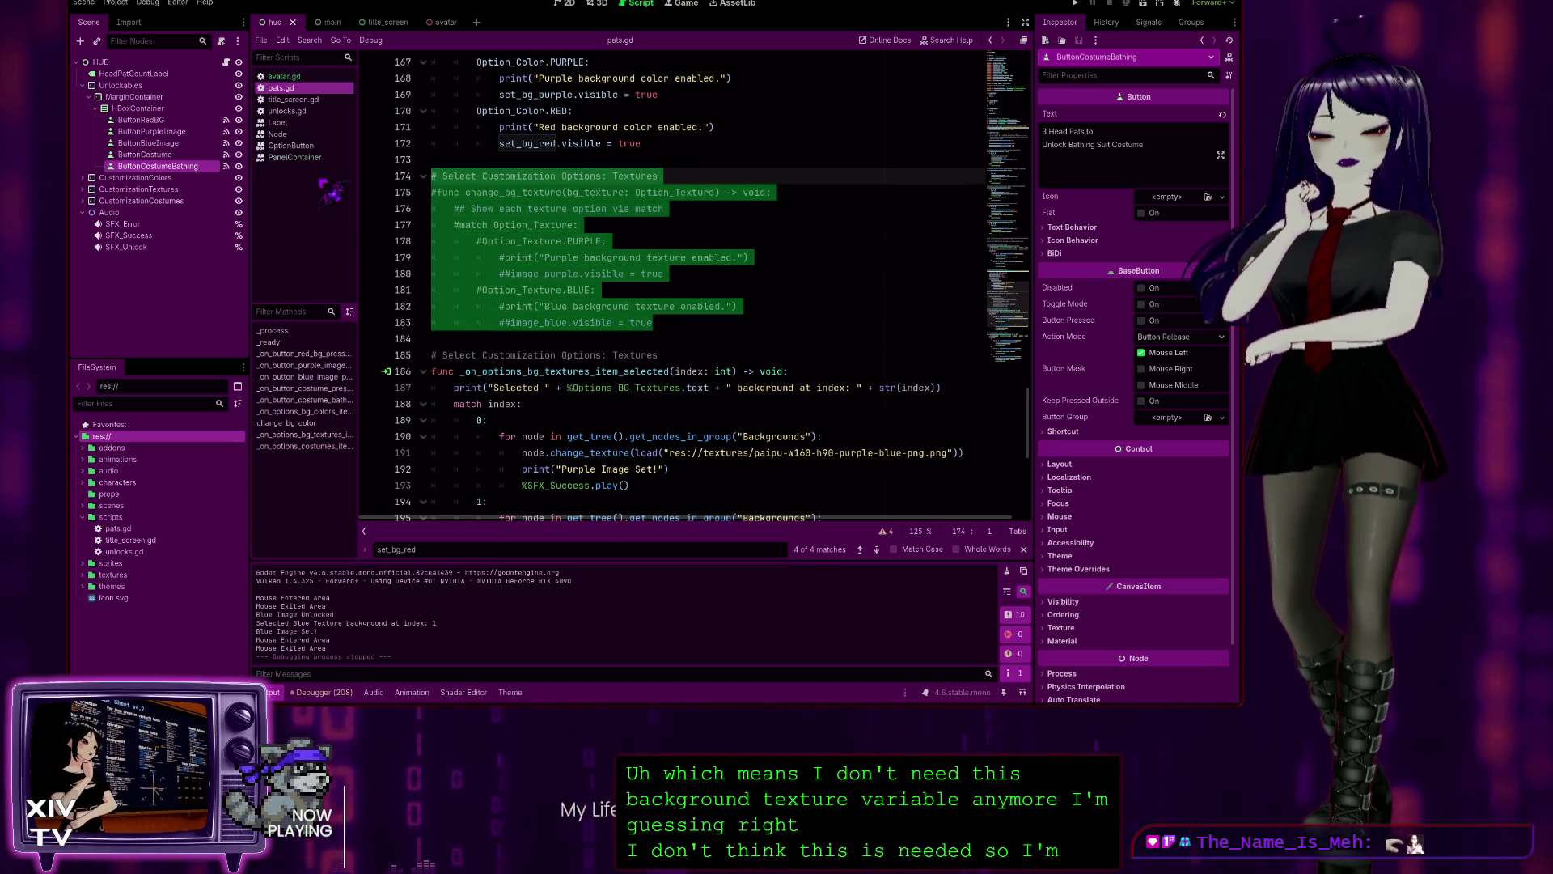
{"action": "key", "text": "BackSpace"}
{"action": "key", "text": "BackSpace"}
{"action": "key", "text": "BackSpace"}
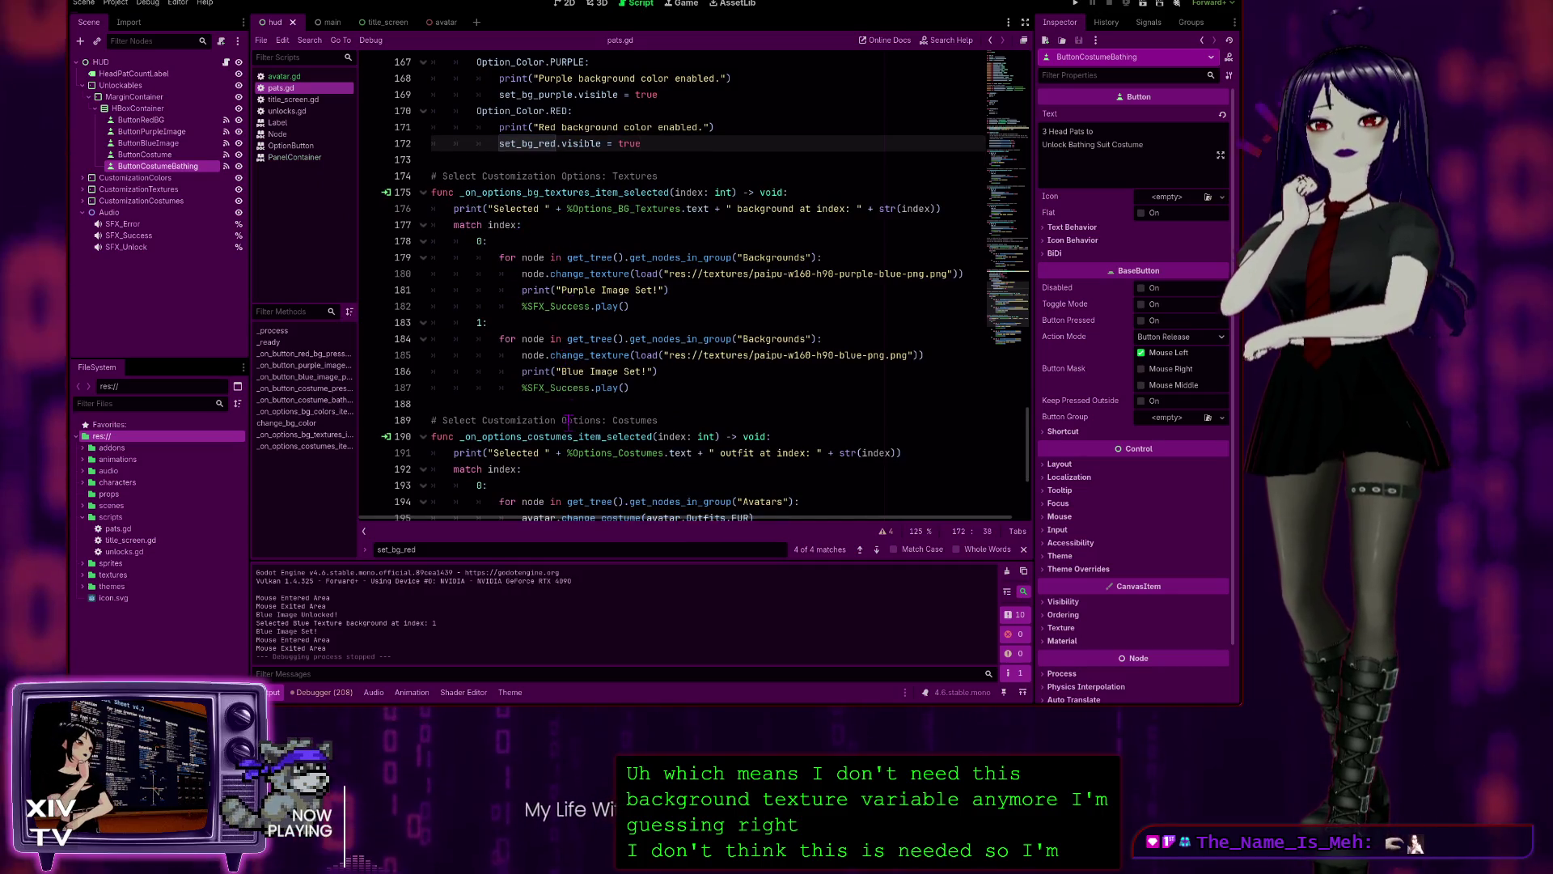
- Change the purple message to 'Purple image enabled!', lowercase the blue message's 'Image', and save
{"action": "scroll", "coordinate": [589, 306], "scroll_direction": "down", "scroll_amount": 1}
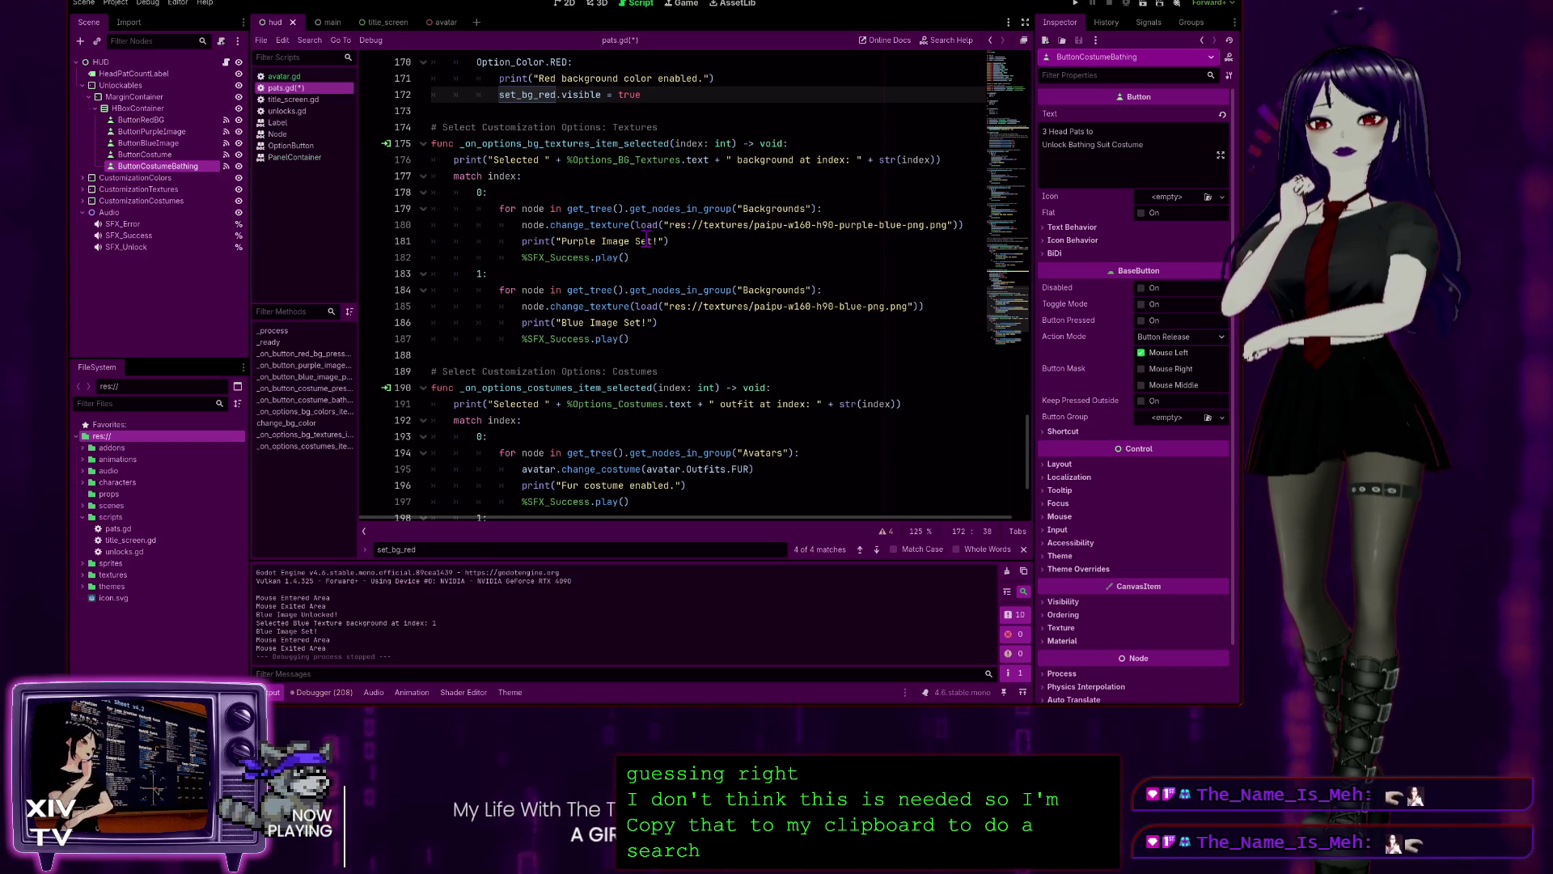
{"action": "left_click", "coordinate": [605, 241]}
{"action": "type", "text": "i"}
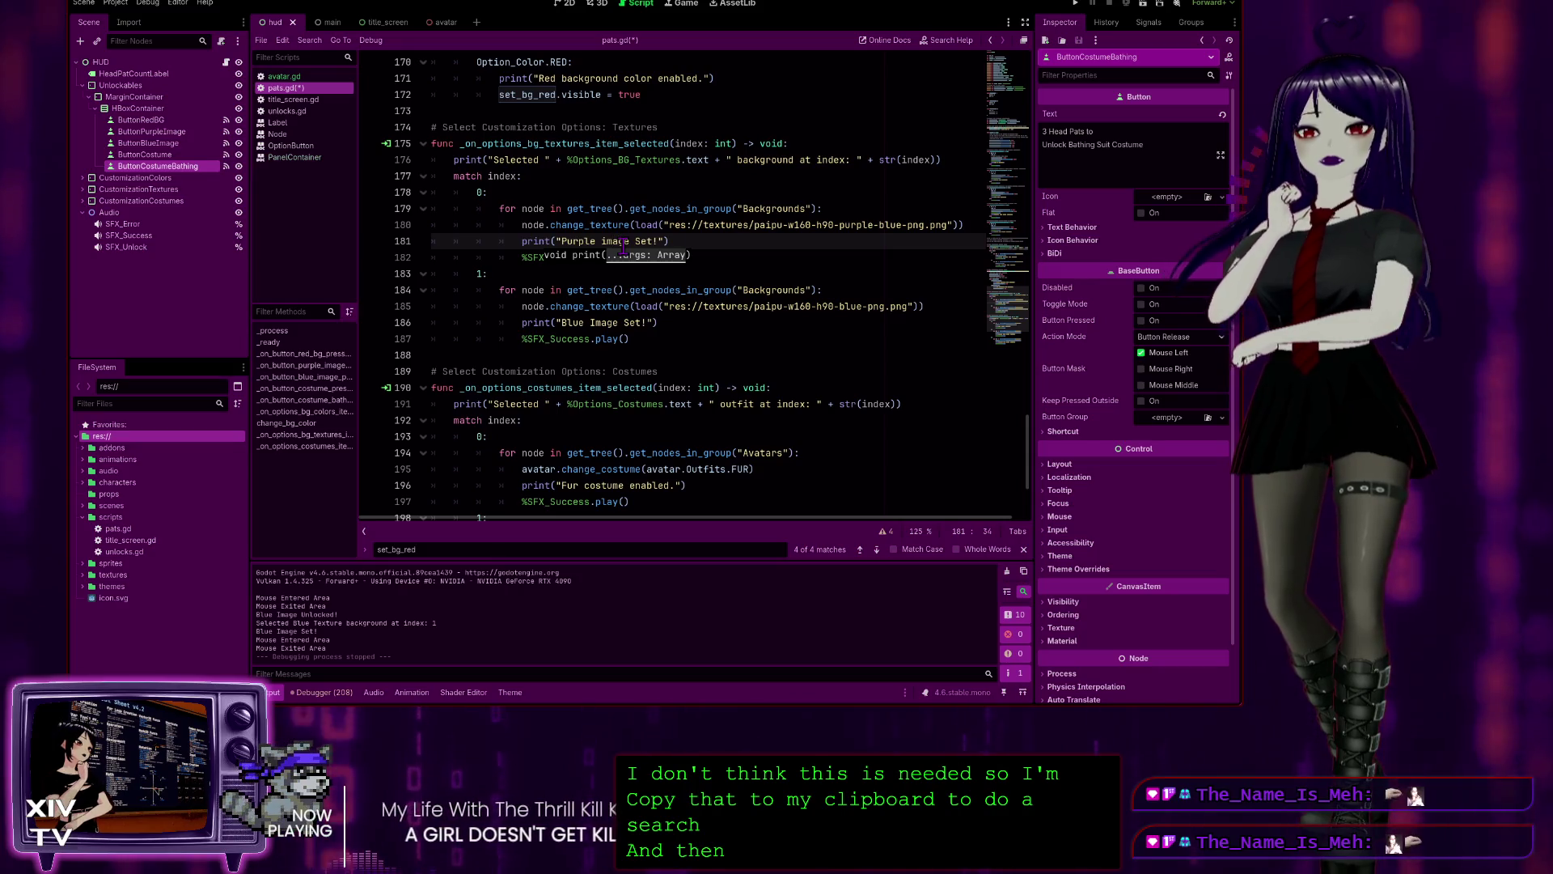
{"action": "double_click", "coordinate": [642, 241]}
{"action": "type", "text": "enabled"}
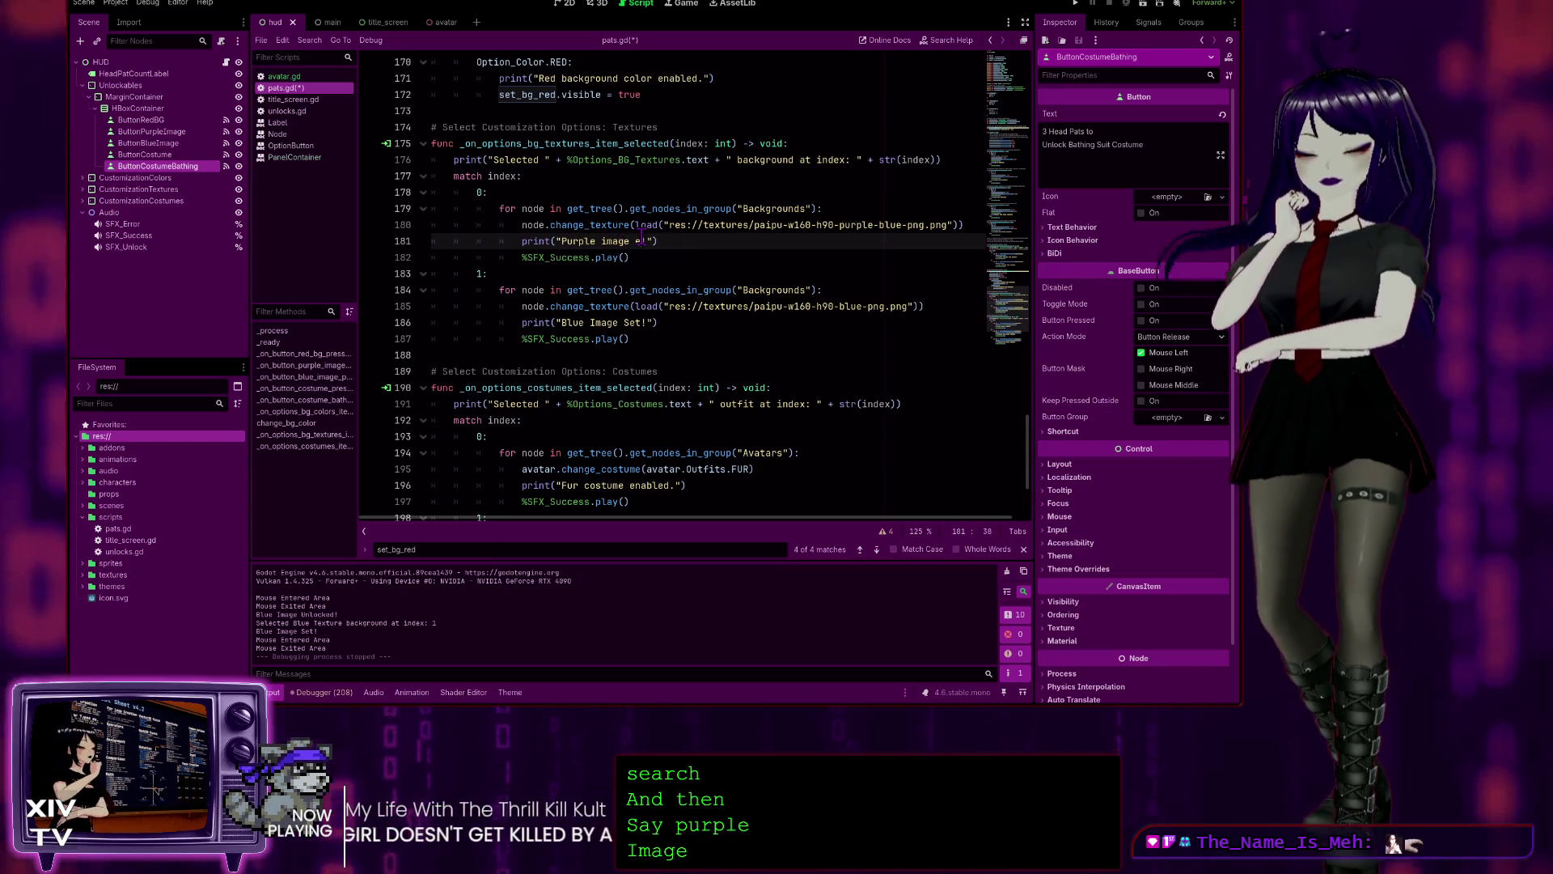
{"action": "left_click", "coordinate": [597, 323]}
{"action": "key", "text": "BackSpace"}
{"action": "type", "text": "i"}
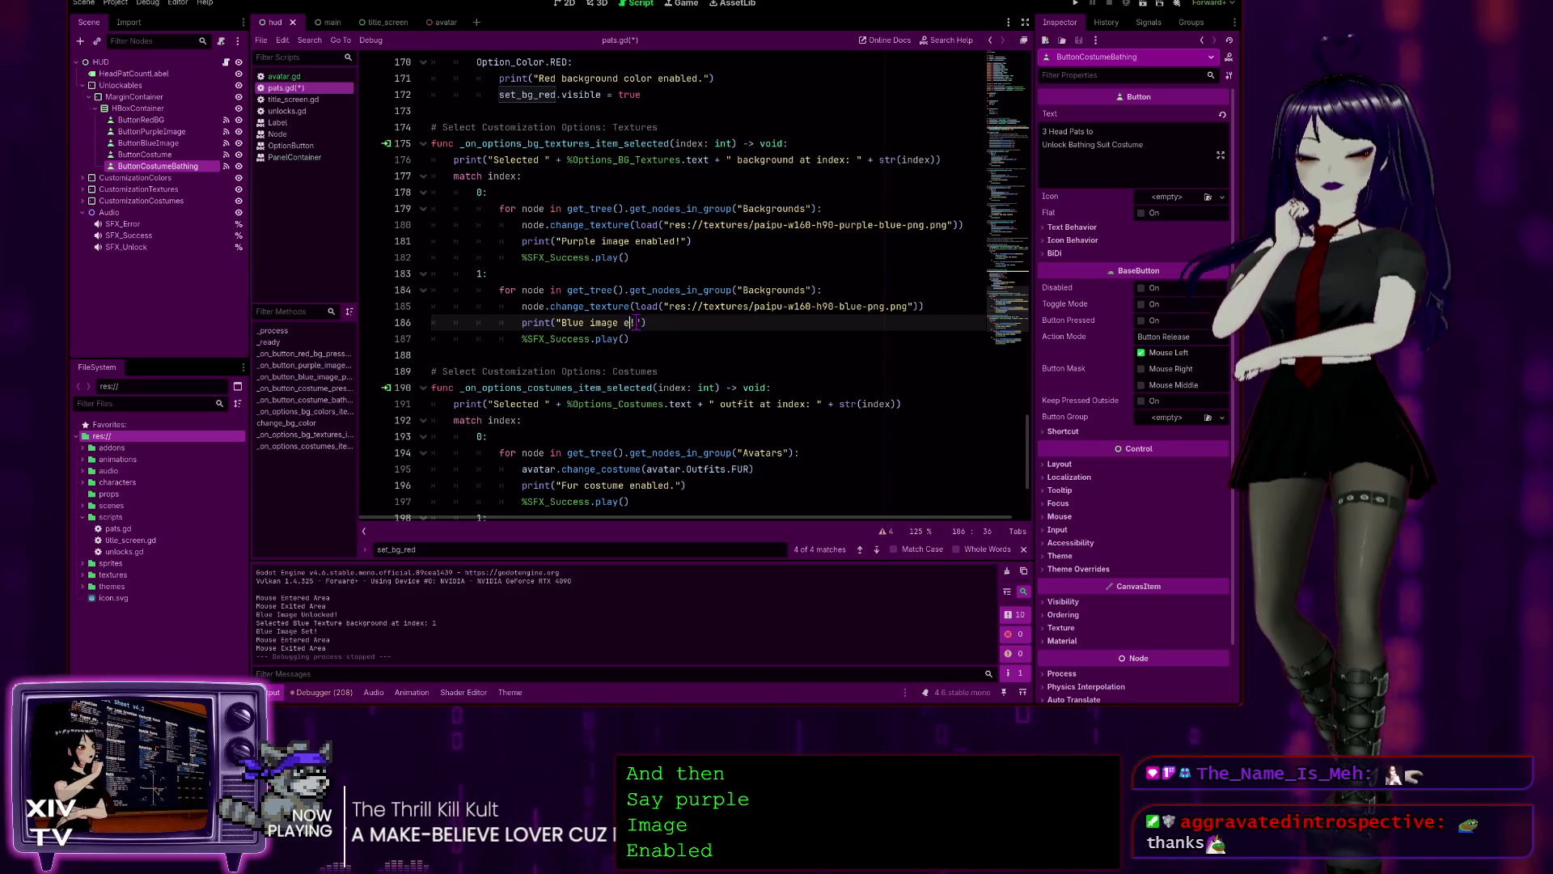
{"action": "key", "text": "ctrl+s"}
{"action": "left_click", "coordinate": [779, 259]}
{"action": "scroll", "coordinate": [779, 259], "scroll_direction": "up", "scroll_amount": 7}
{"action": "key", "text": "ctrl+f"}
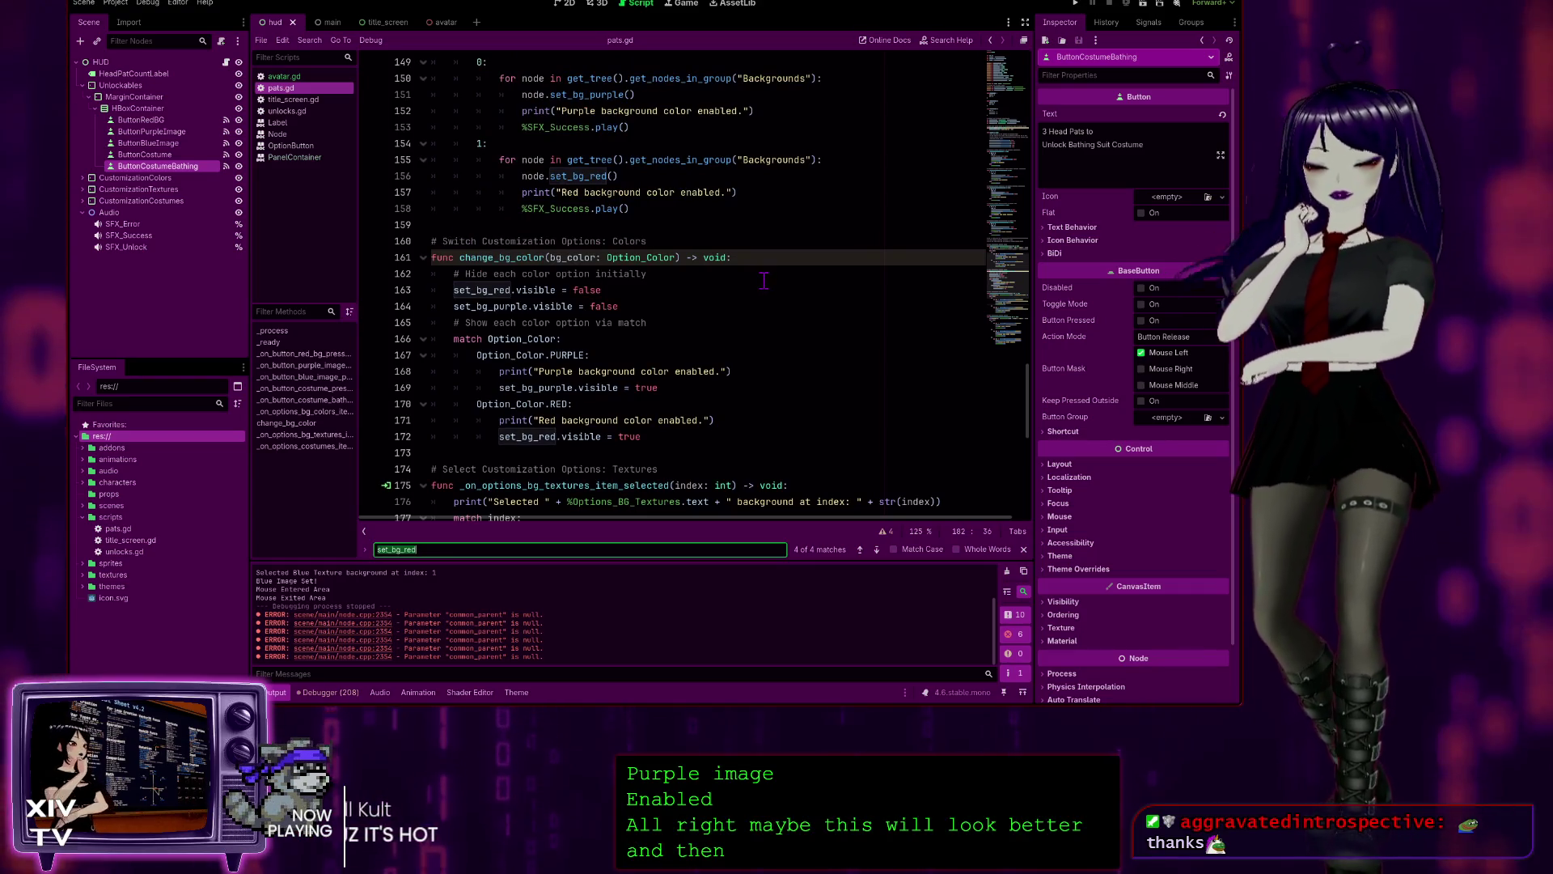
- Search pats.gd for 'bg_texture' and step through all four matches
{"action": "type", "text": "bg_texture"}
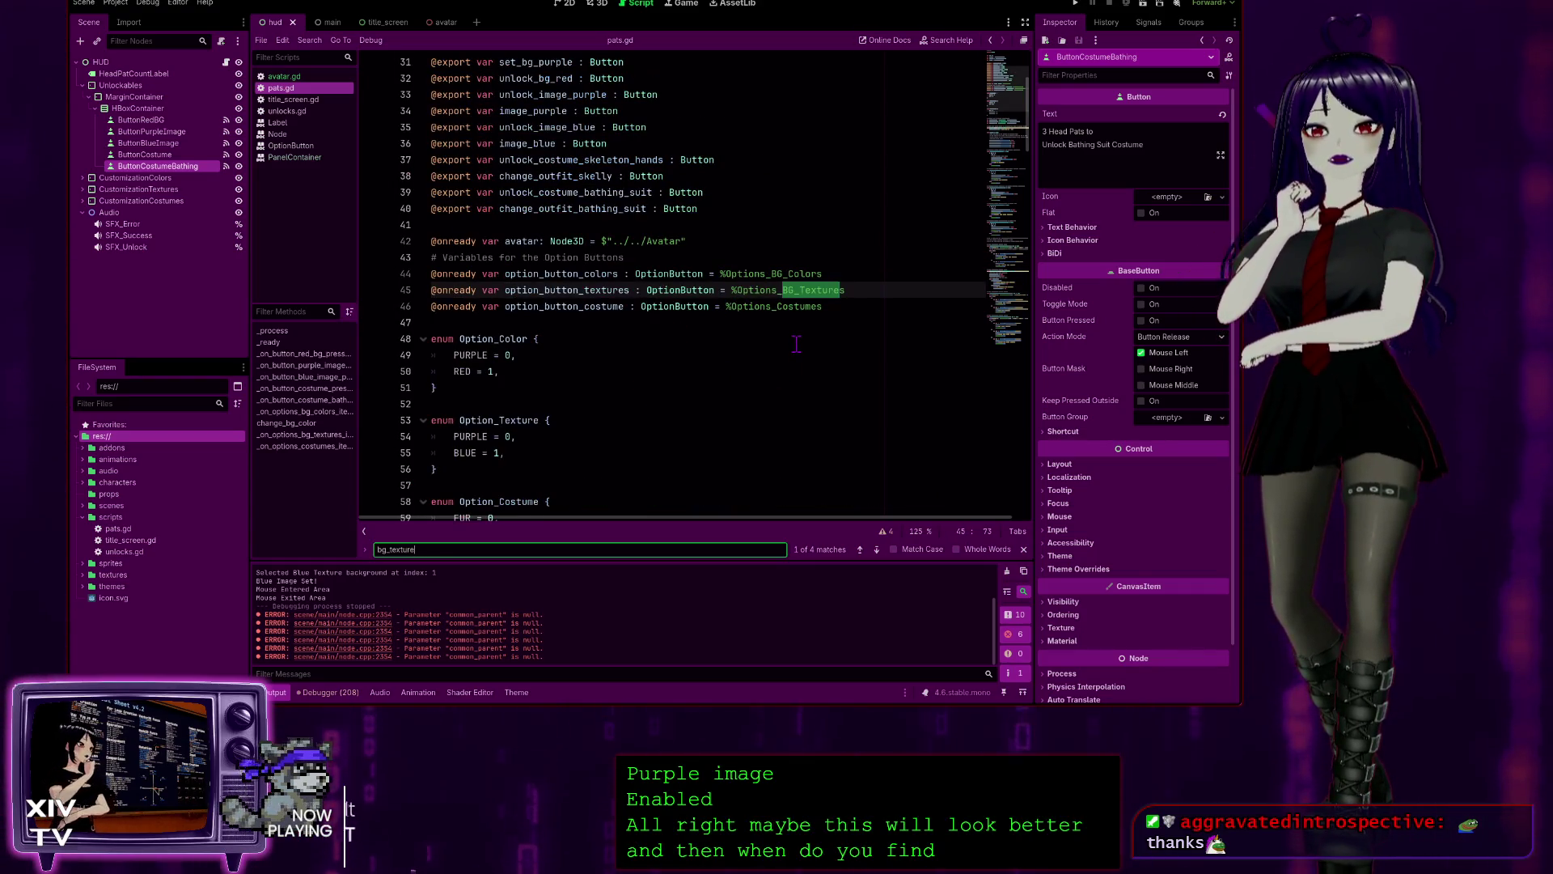
{"action": "left_click", "coordinate": [877, 553]}
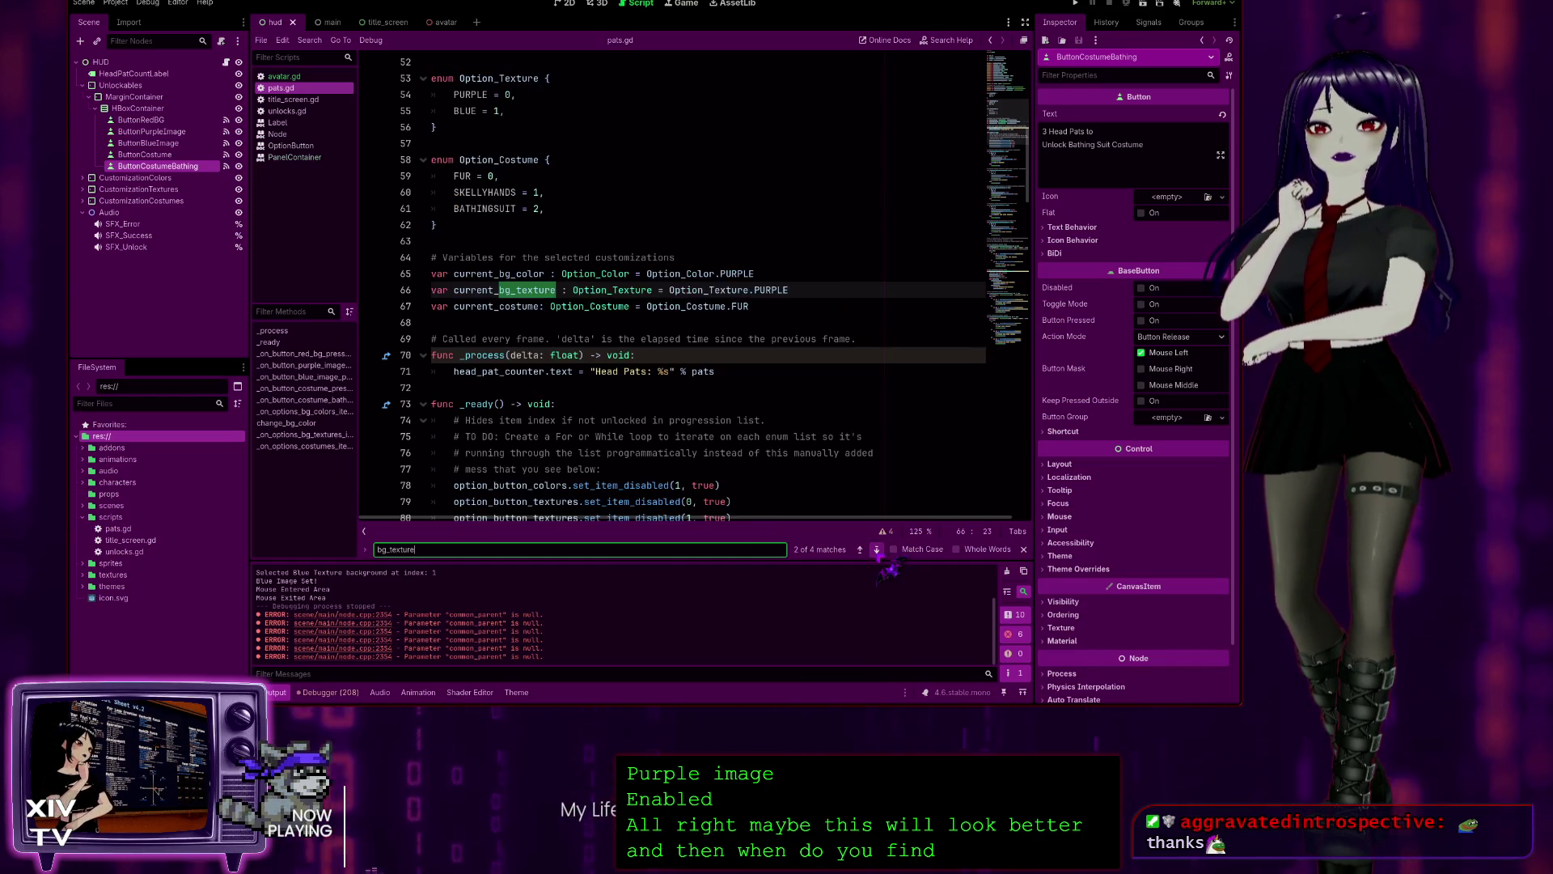
{"action": "left_click", "coordinate": [877, 554]}
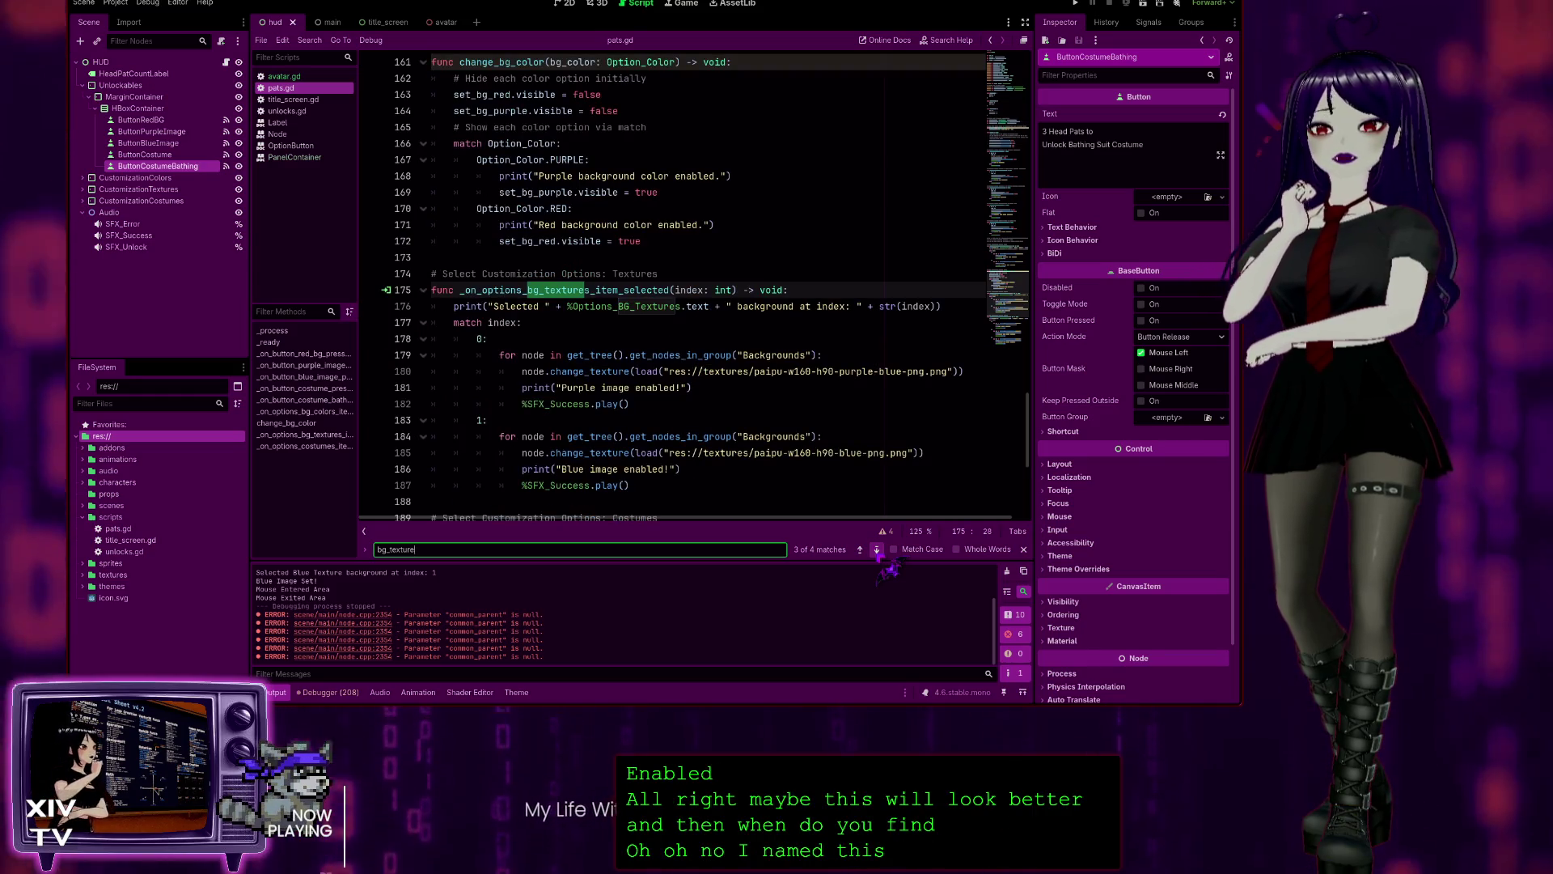
{"action": "left_click", "coordinate": [877, 550]}
{"action": "left_click", "coordinate": [877, 550]}
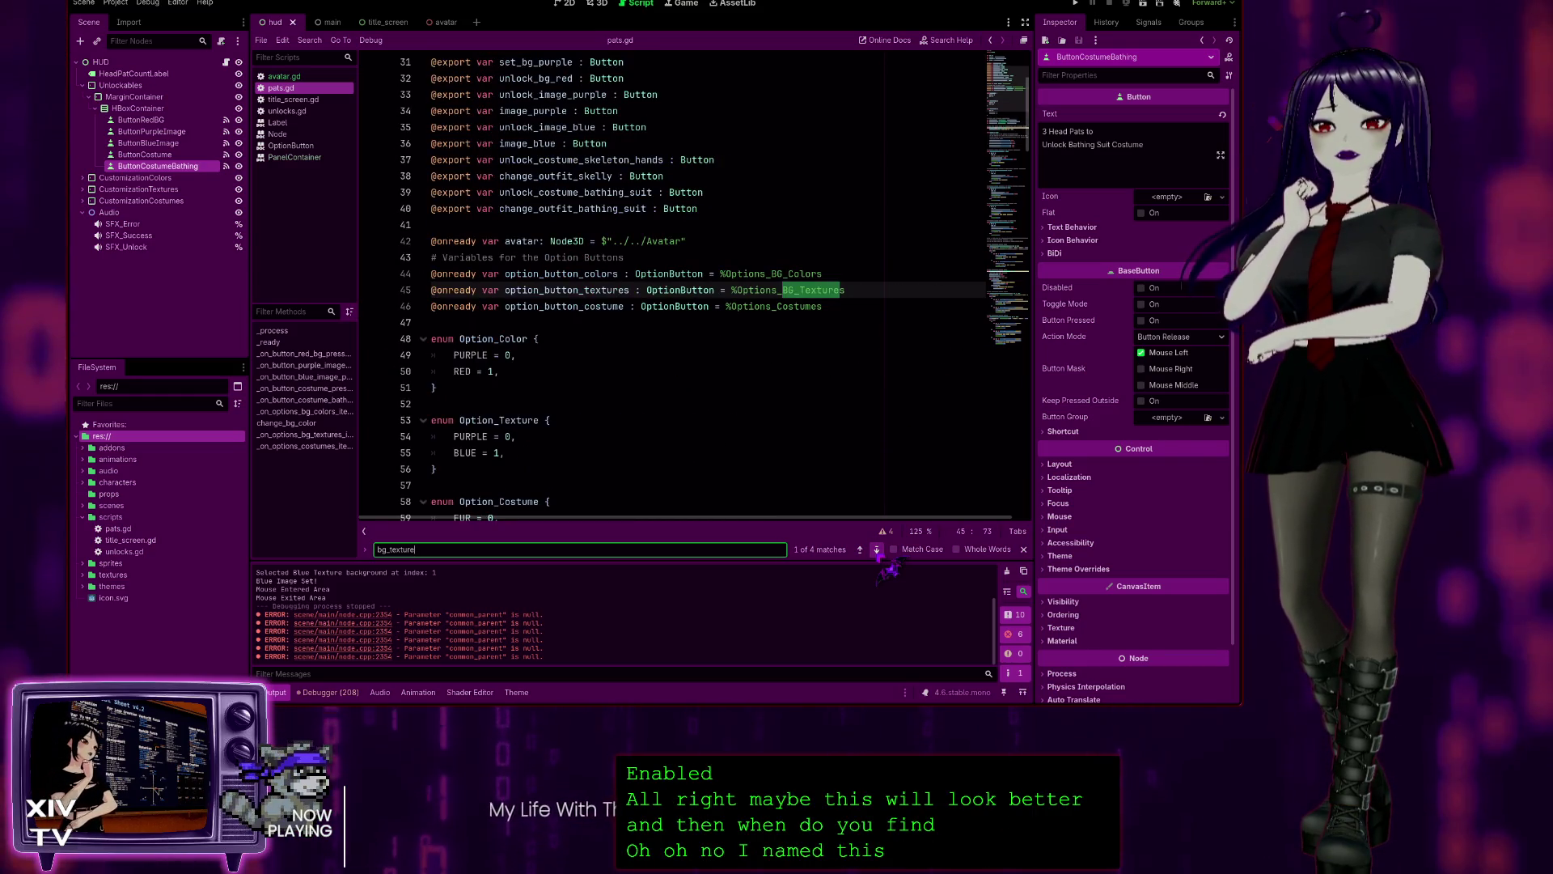
{"action": "left_click", "coordinate": [877, 550]}
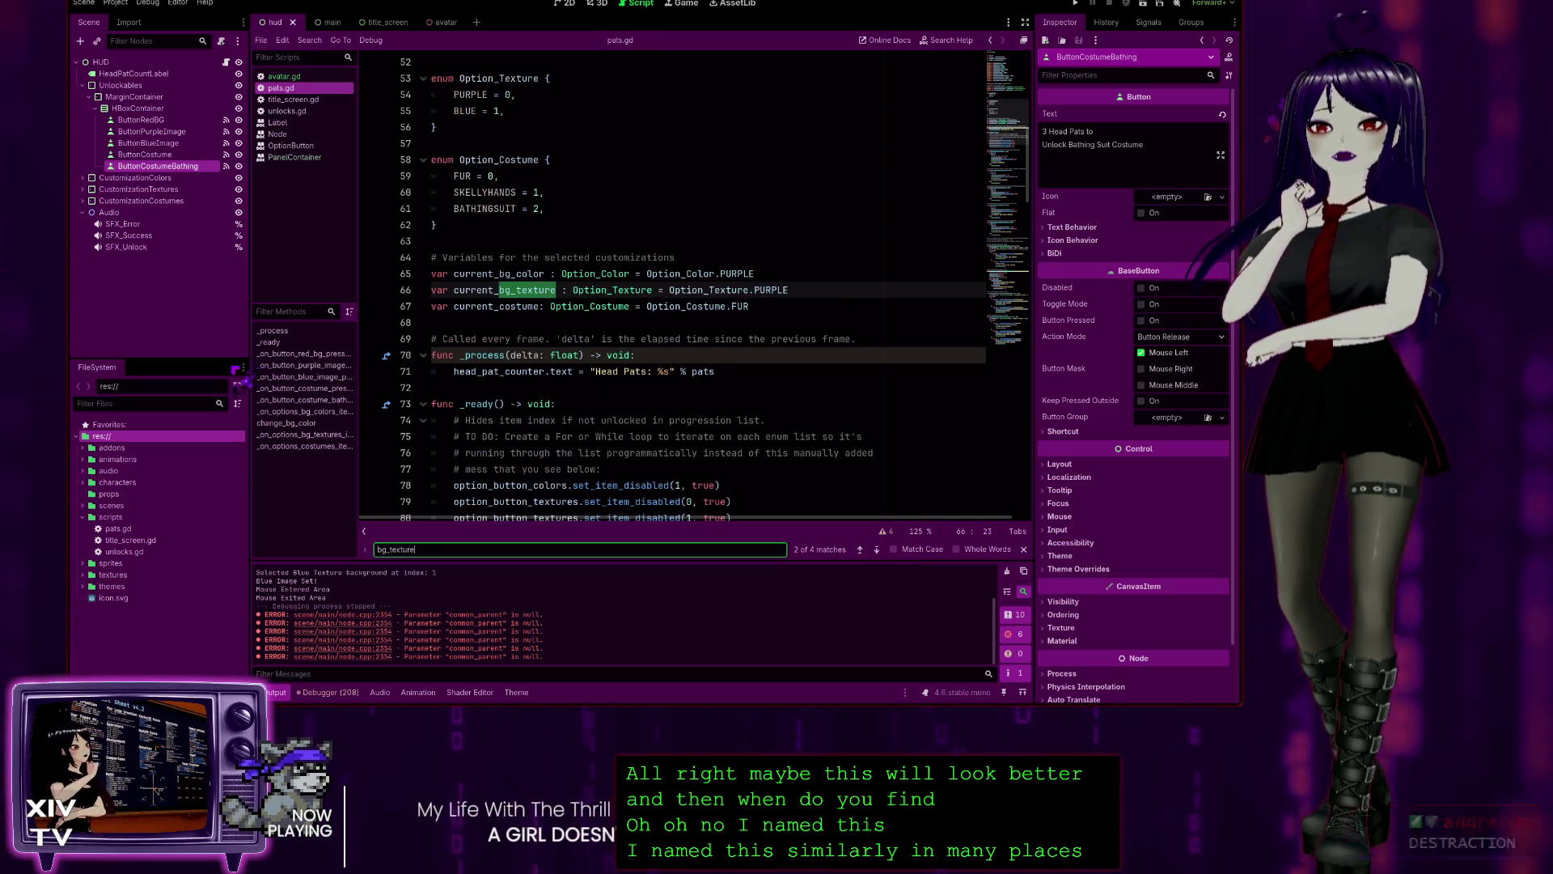
{"action": "left_click", "coordinate": [731, 370]}
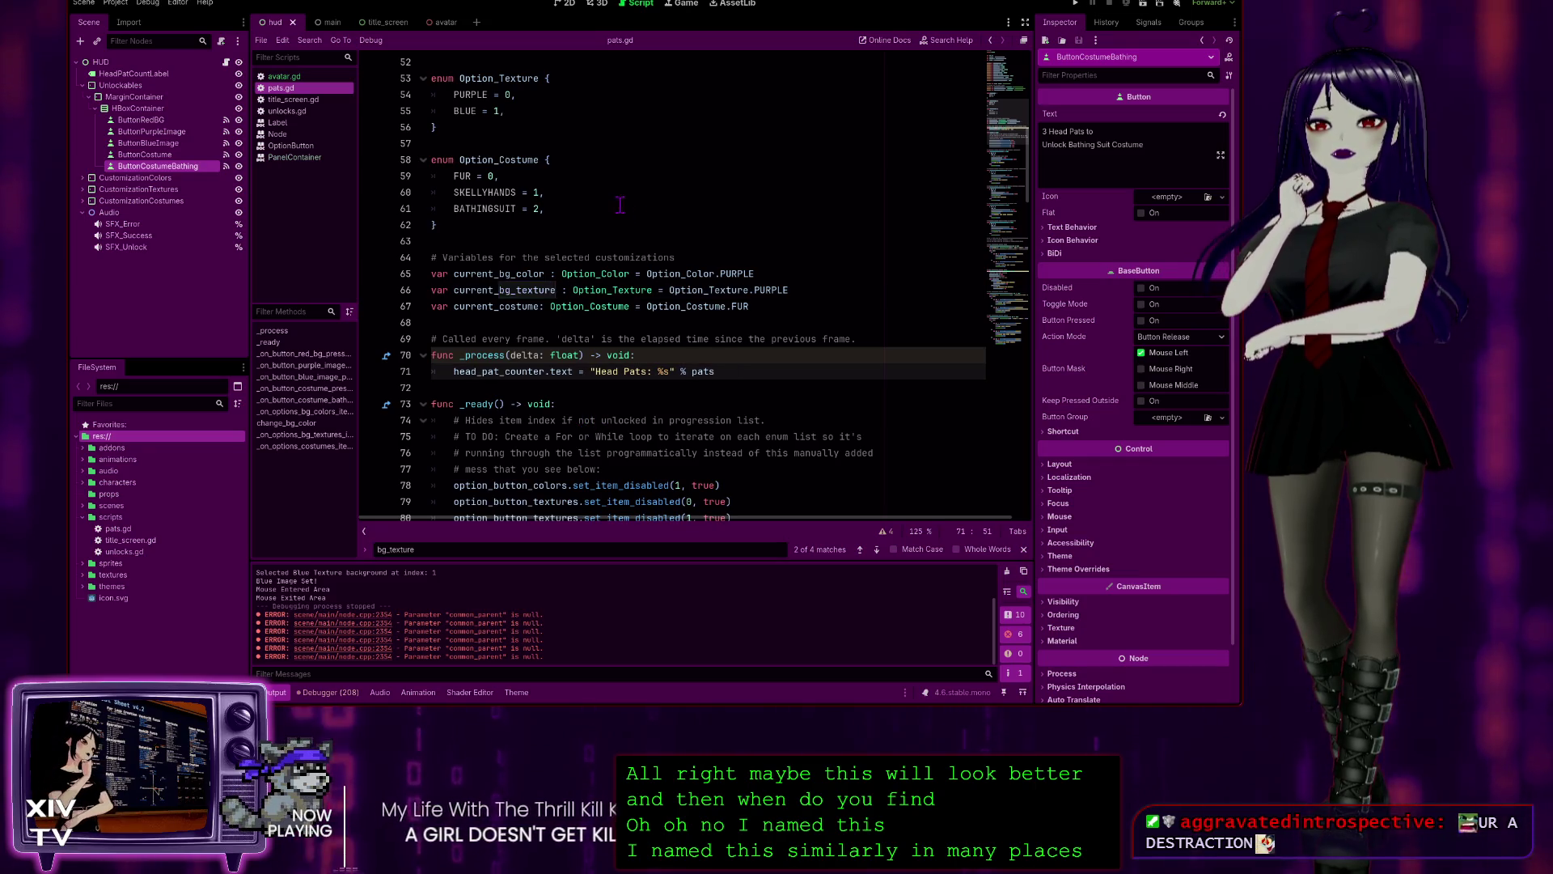
{"action": "left_click_drag", "start_coordinate": [1042, 180], "coordinate": [1043, 493]}
{"action": "scroll", "coordinate": [790, 413], "scroll_direction": "up", "scroll_amount": 7}
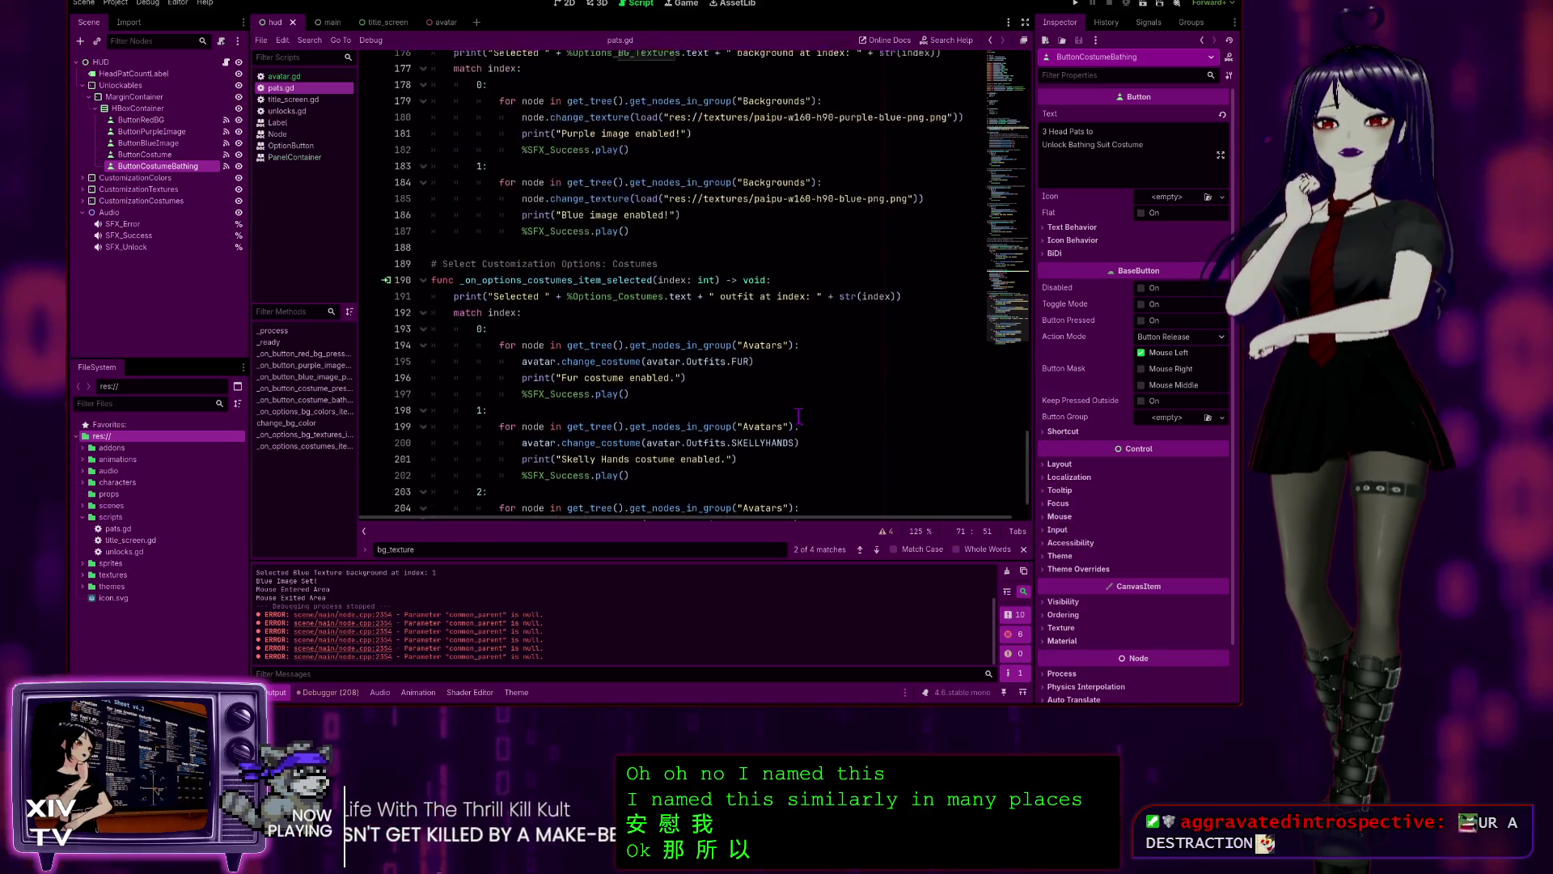
{"action": "scroll", "coordinate": [785, 388], "scroll_direction": "up", "scroll_amount": 4}
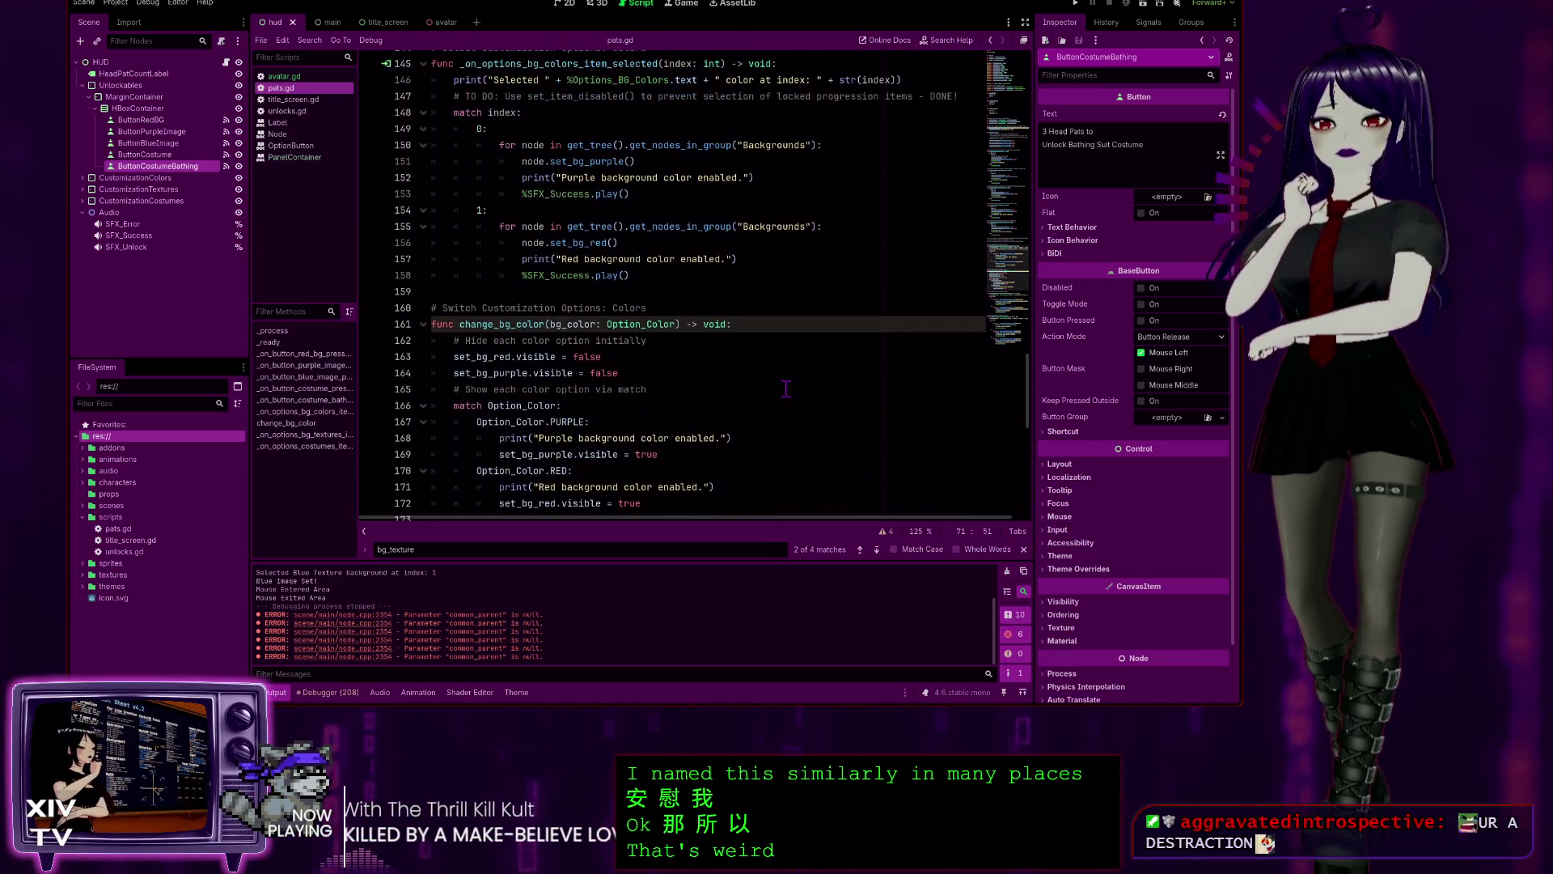
{"action": "scroll", "coordinate": [784, 384], "scroll_direction": "down", "scroll_amount": 3}
{"action": "left_click", "coordinate": [741, 352]}
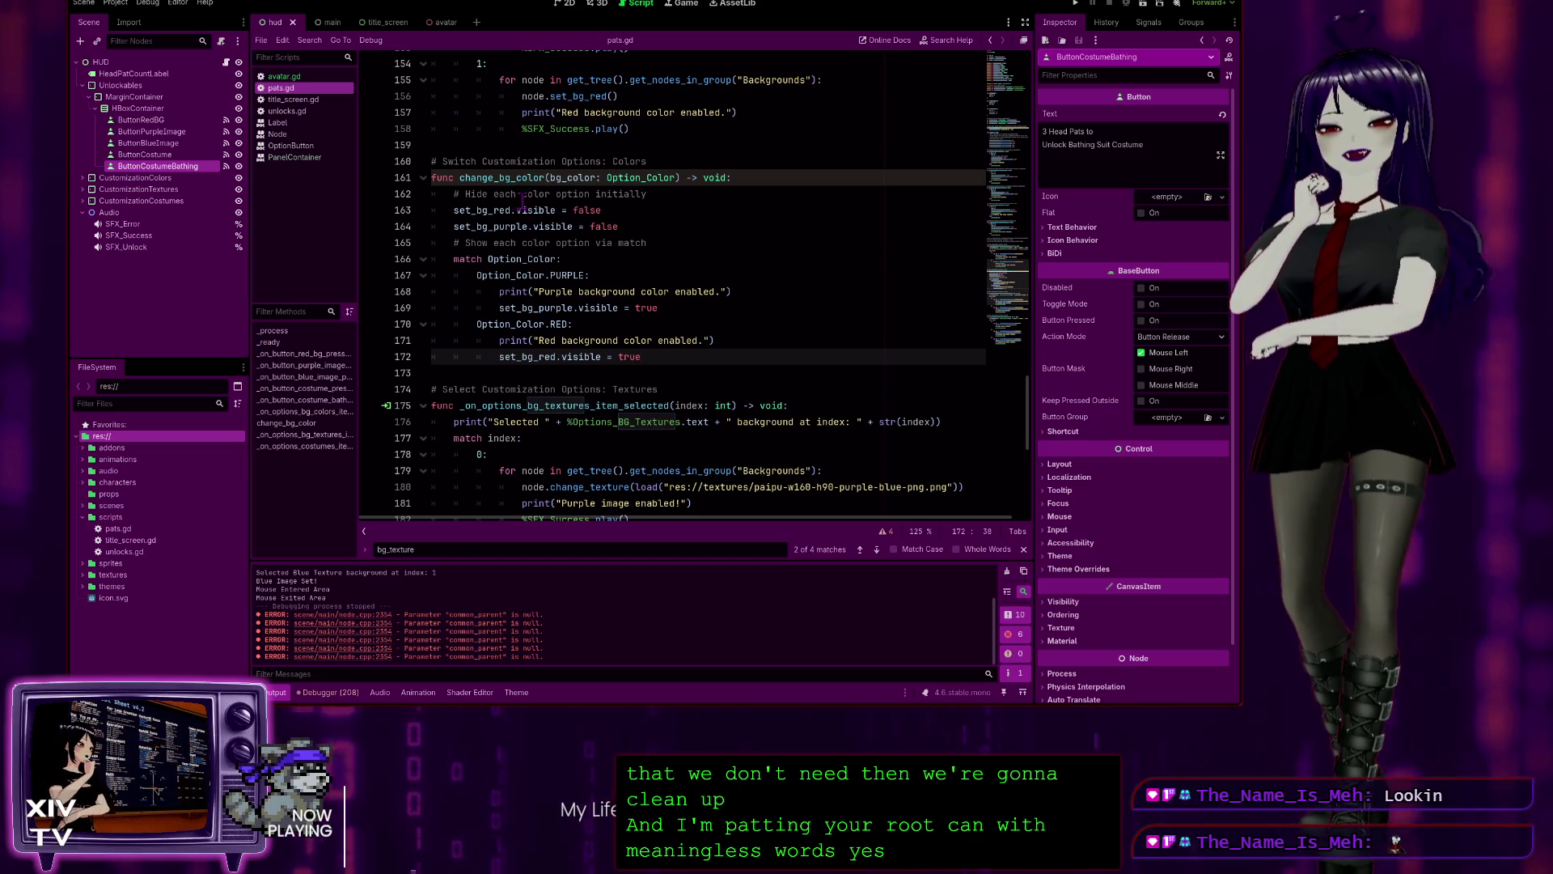
{"action": "left_click", "coordinate": [659, 194]}
{"action": "scroll", "coordinate": [575, 138], "scroll_direction": "up", "scroll_amount": 2}
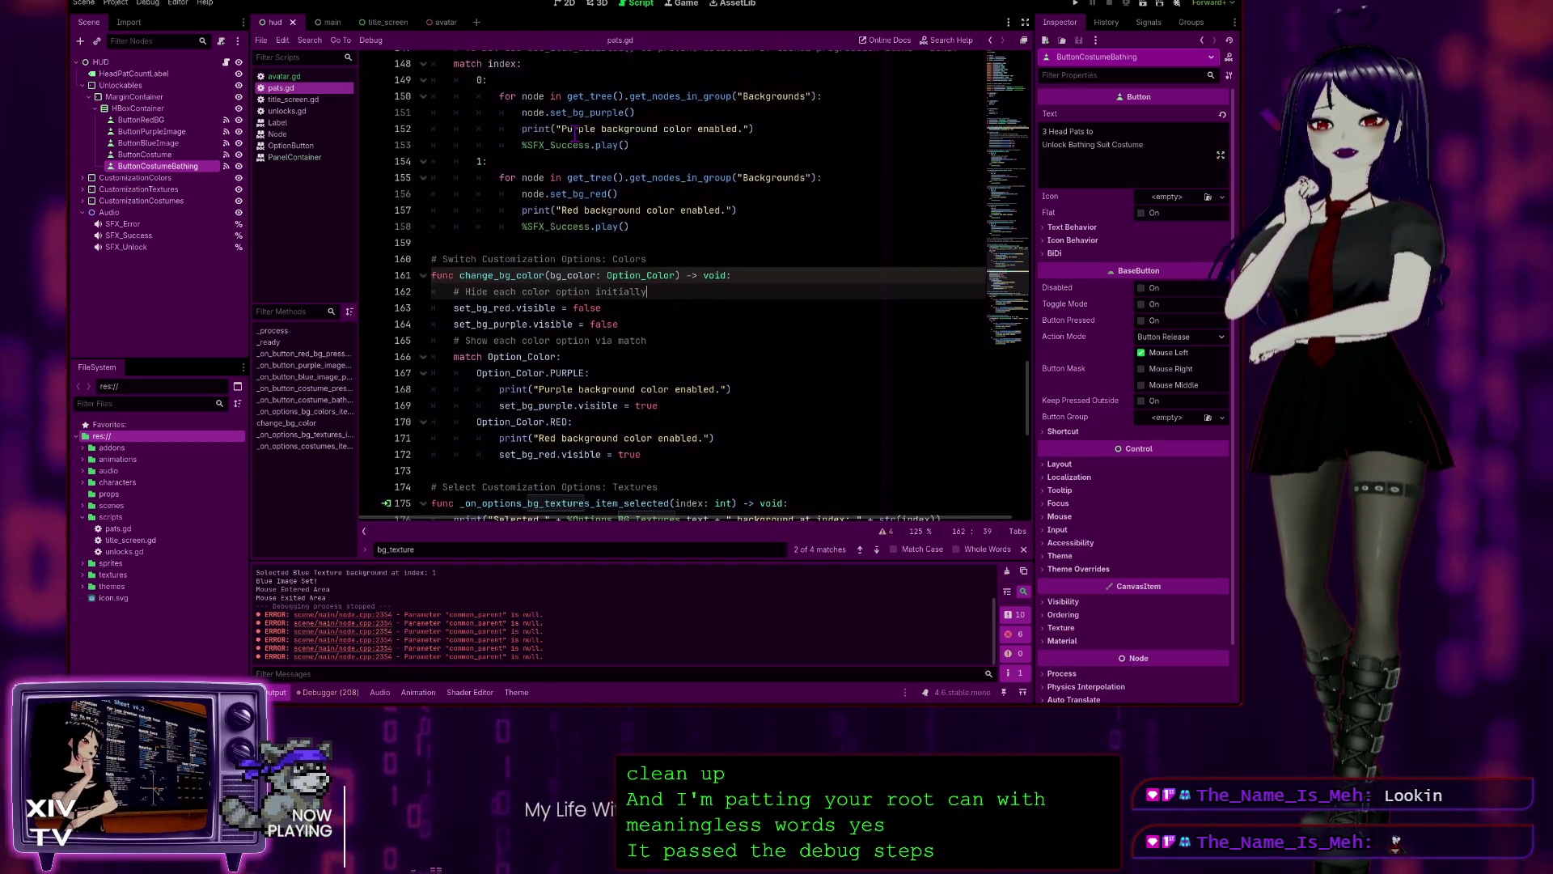
{"action": "scroll", "coordinate": [575, 133], "scroll_direction": "down", "scroll_amount": 3}
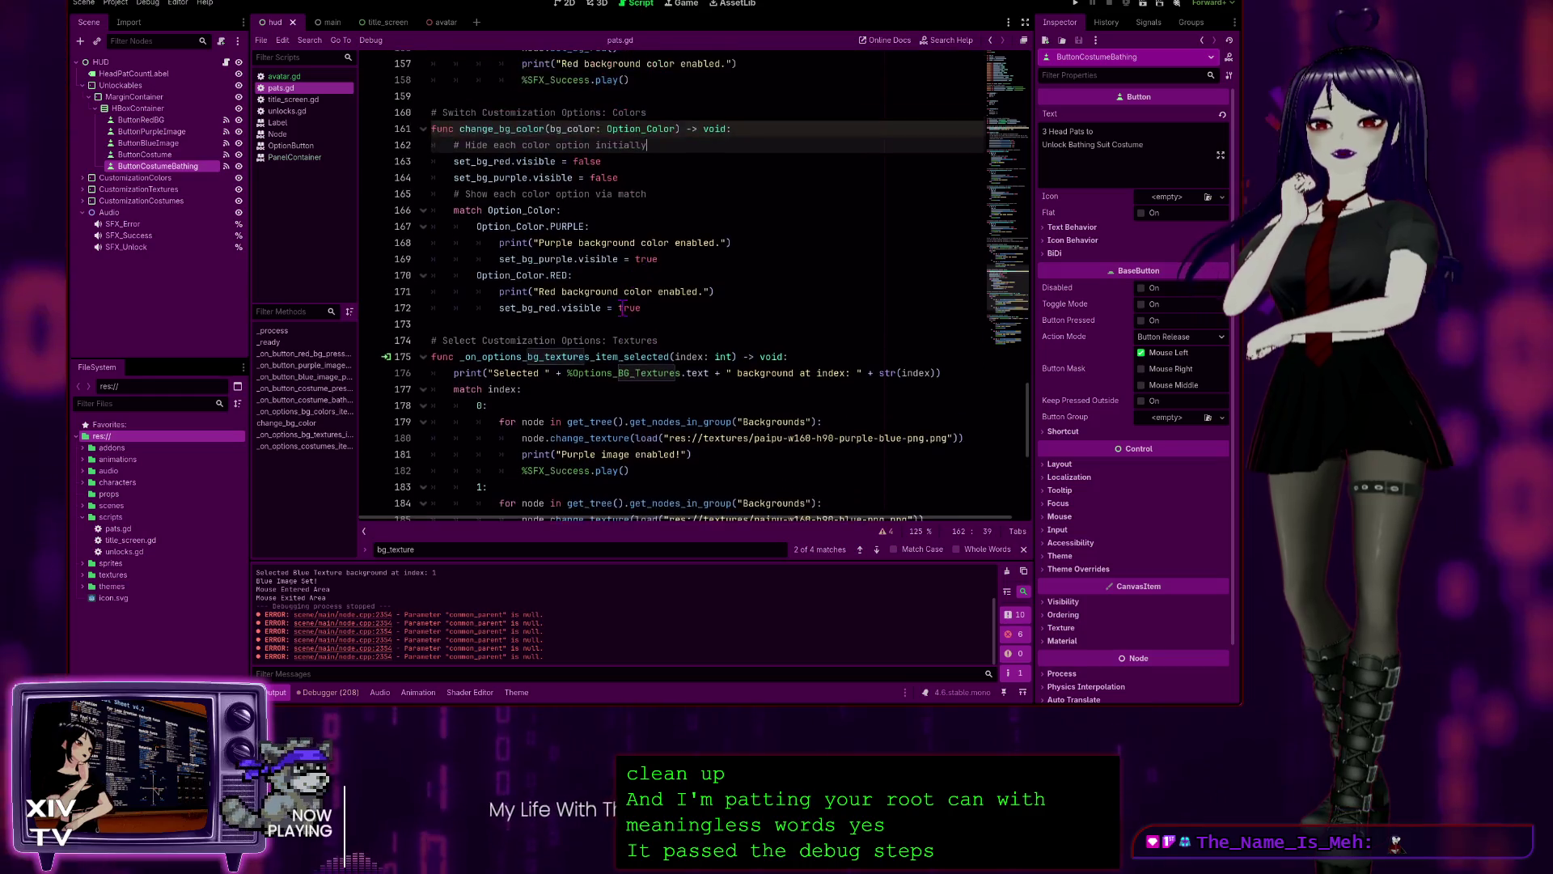
{"action": "scroll", "coordinate": [759, 284], "scroll_direction": "down", "scroll_amount": 1}
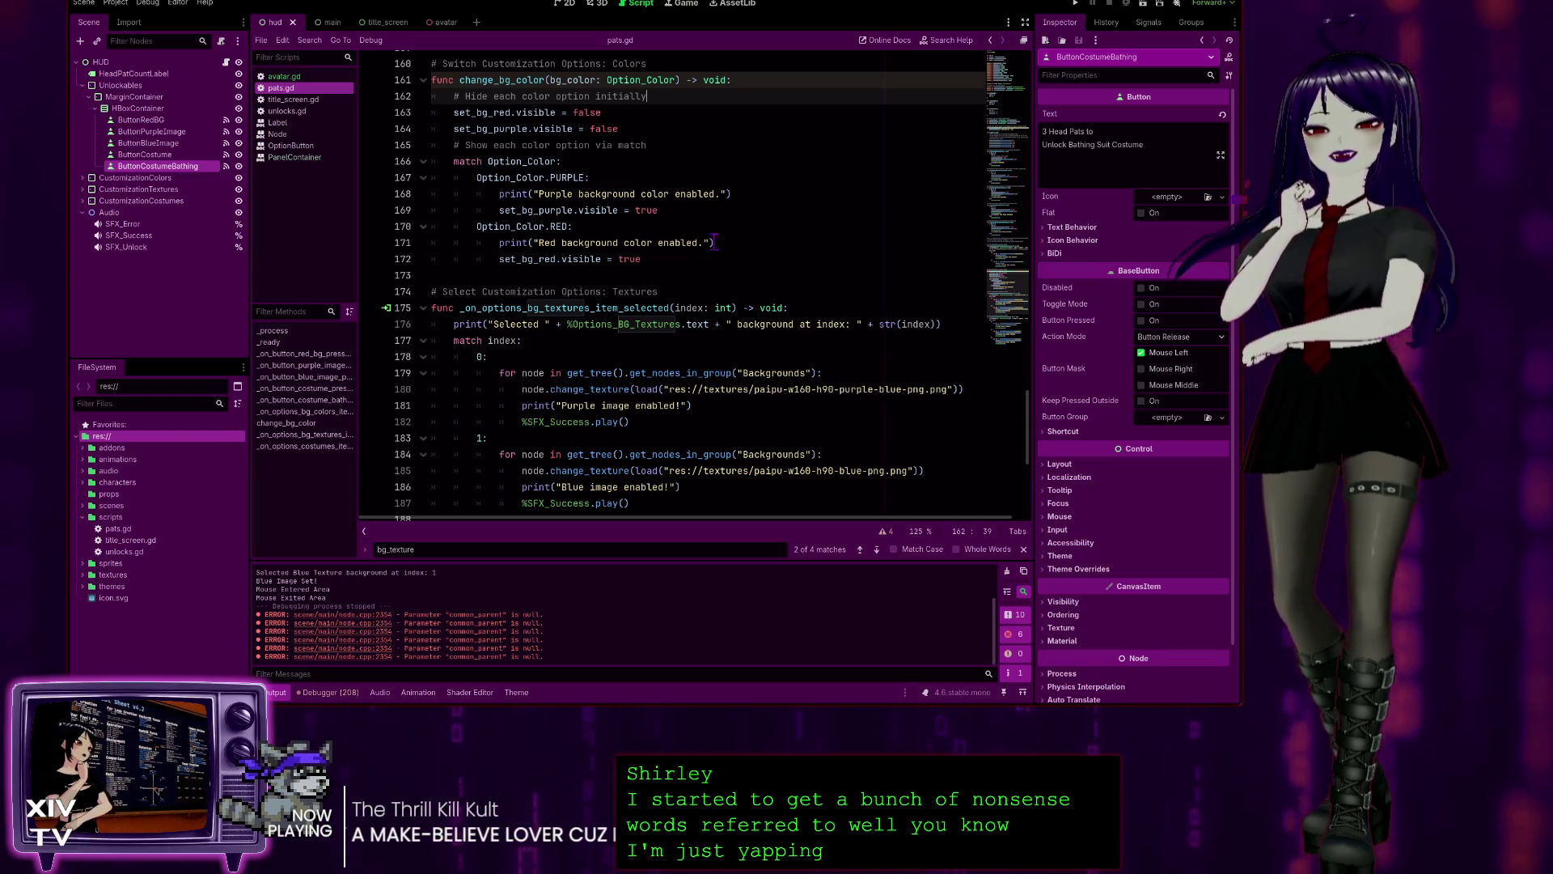
{"action": "scroll", "coordinate": [669, 271], "scroll_direction": "up", "scroll_amount": 1}
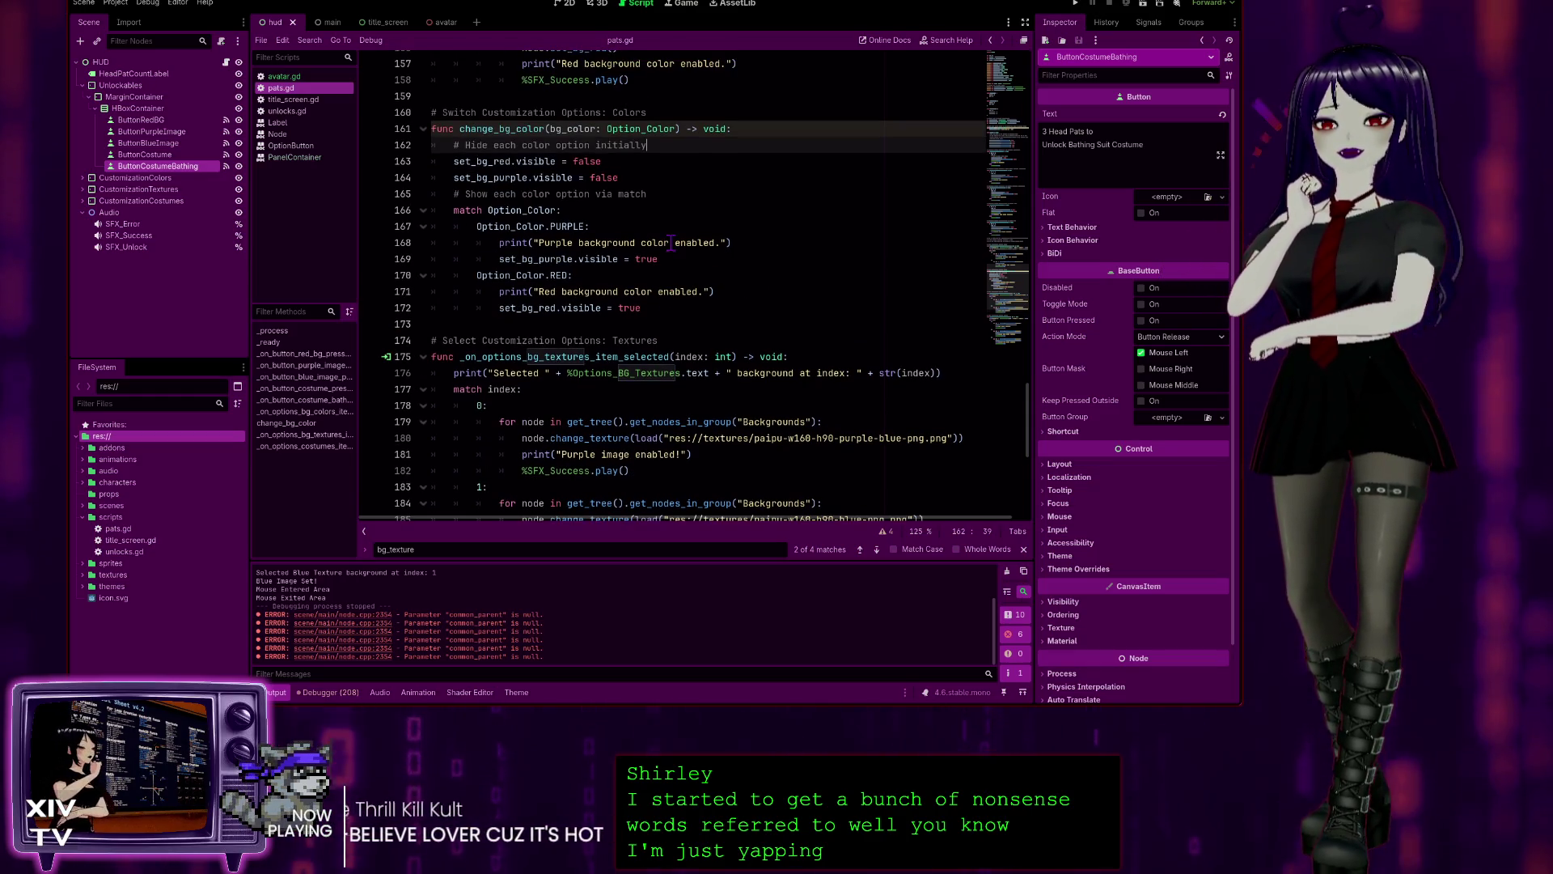
{"action": "scroll", "coordinate": [666, 209], "scroll_direction": "up", "scroll_amount": 2}
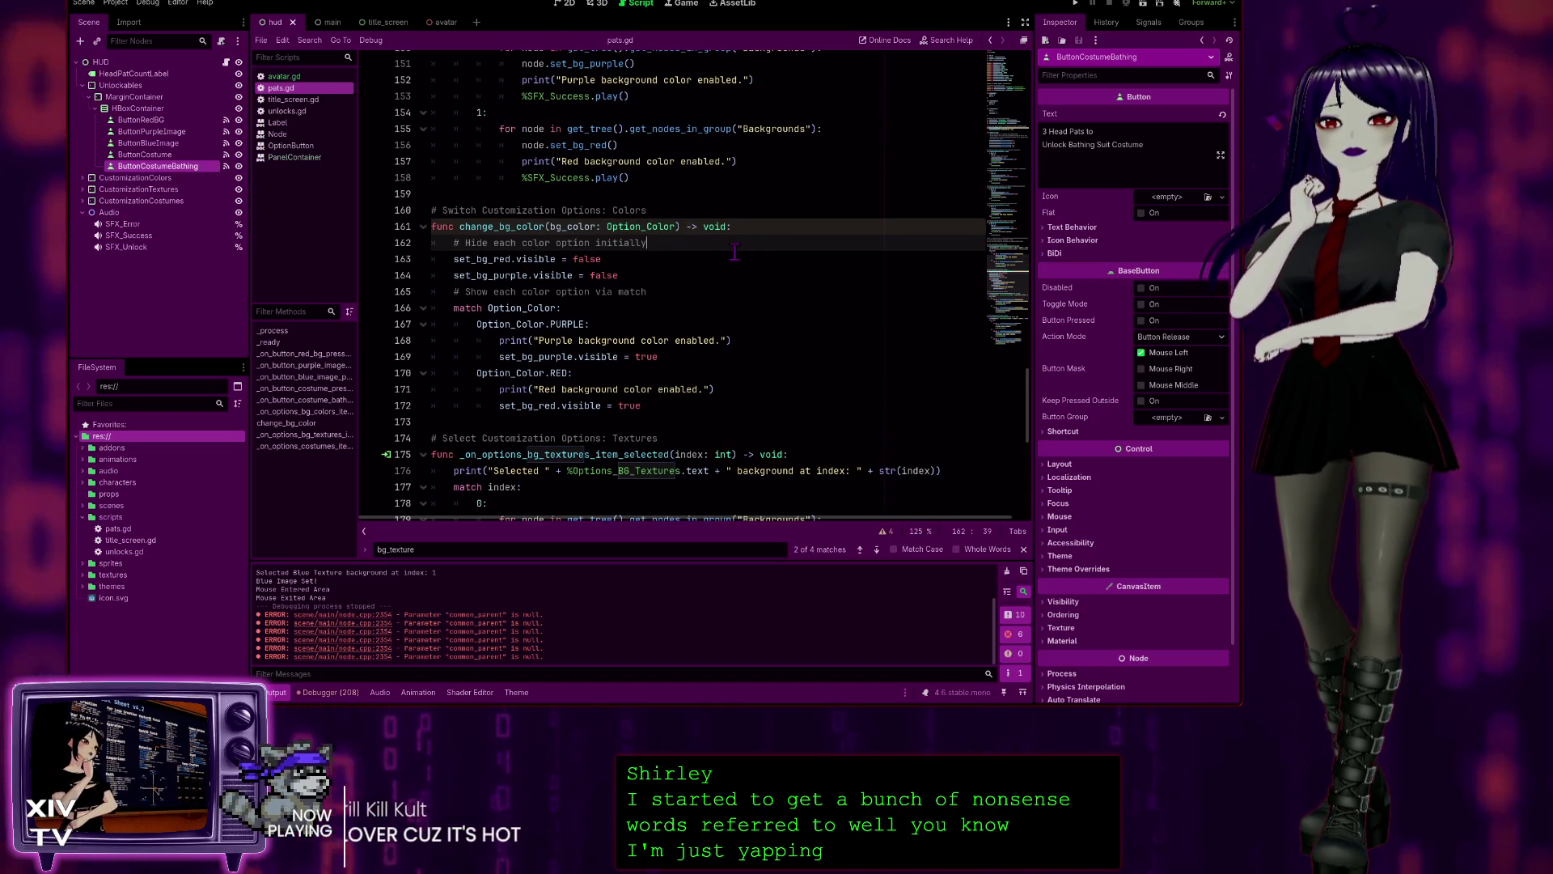
{"action": "scroll", "coordinate": [591, 350], "scroll_direction": "down", "scroll_amount": 2}
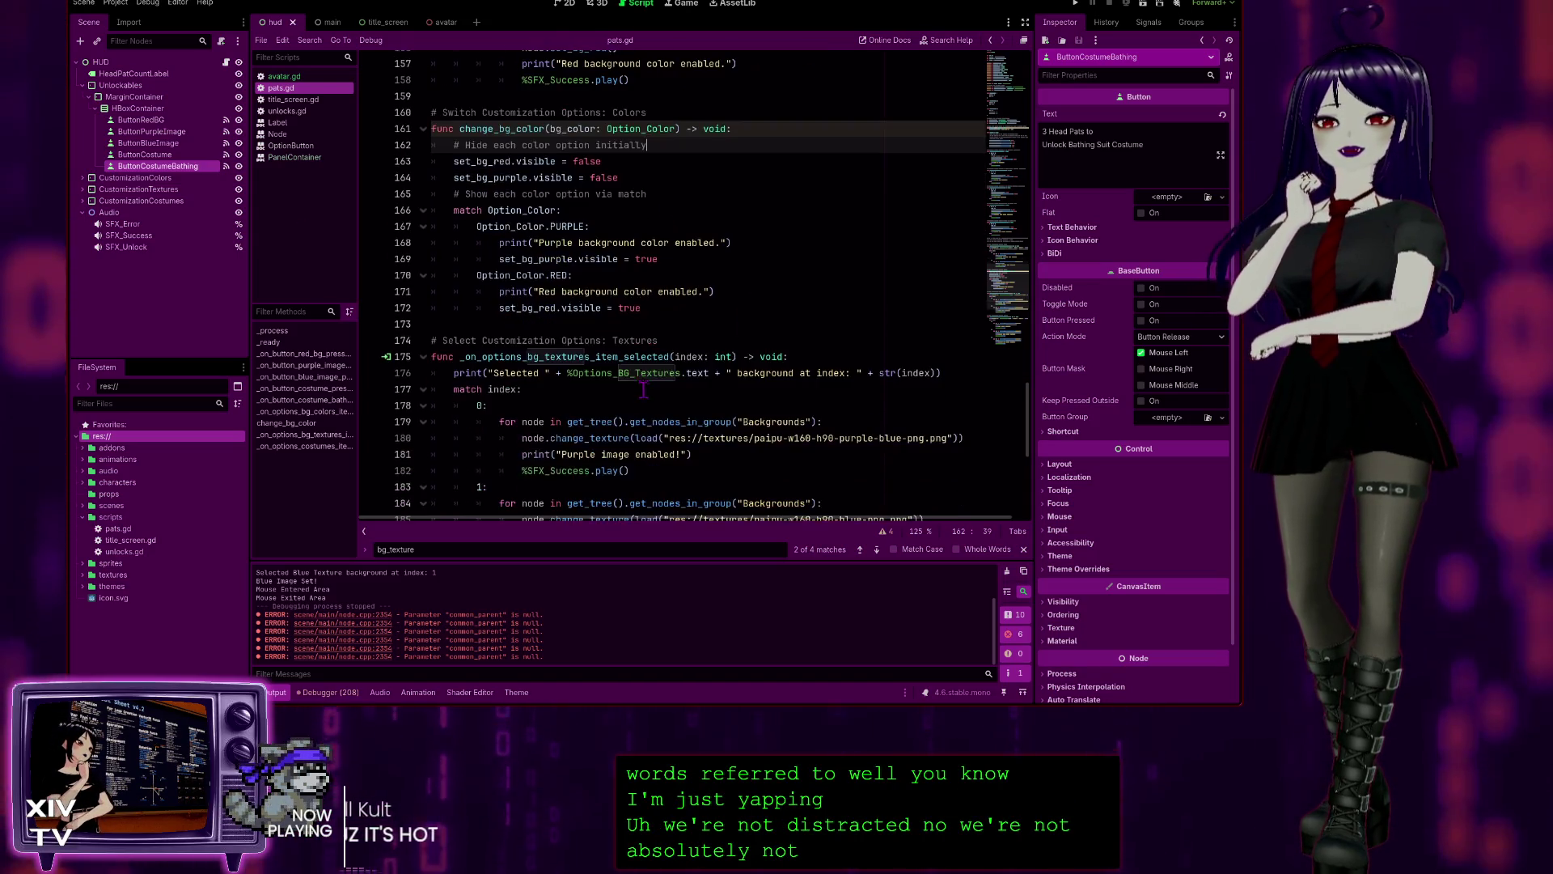
{"action": "scroll", "coordinate": [592, 349], "scroll_direction": "down", "scroll_amount": 2}
{"action": "scroll", "coordinate": [596, 346], "scroll_direction": "up", "scroll_amount": 2}
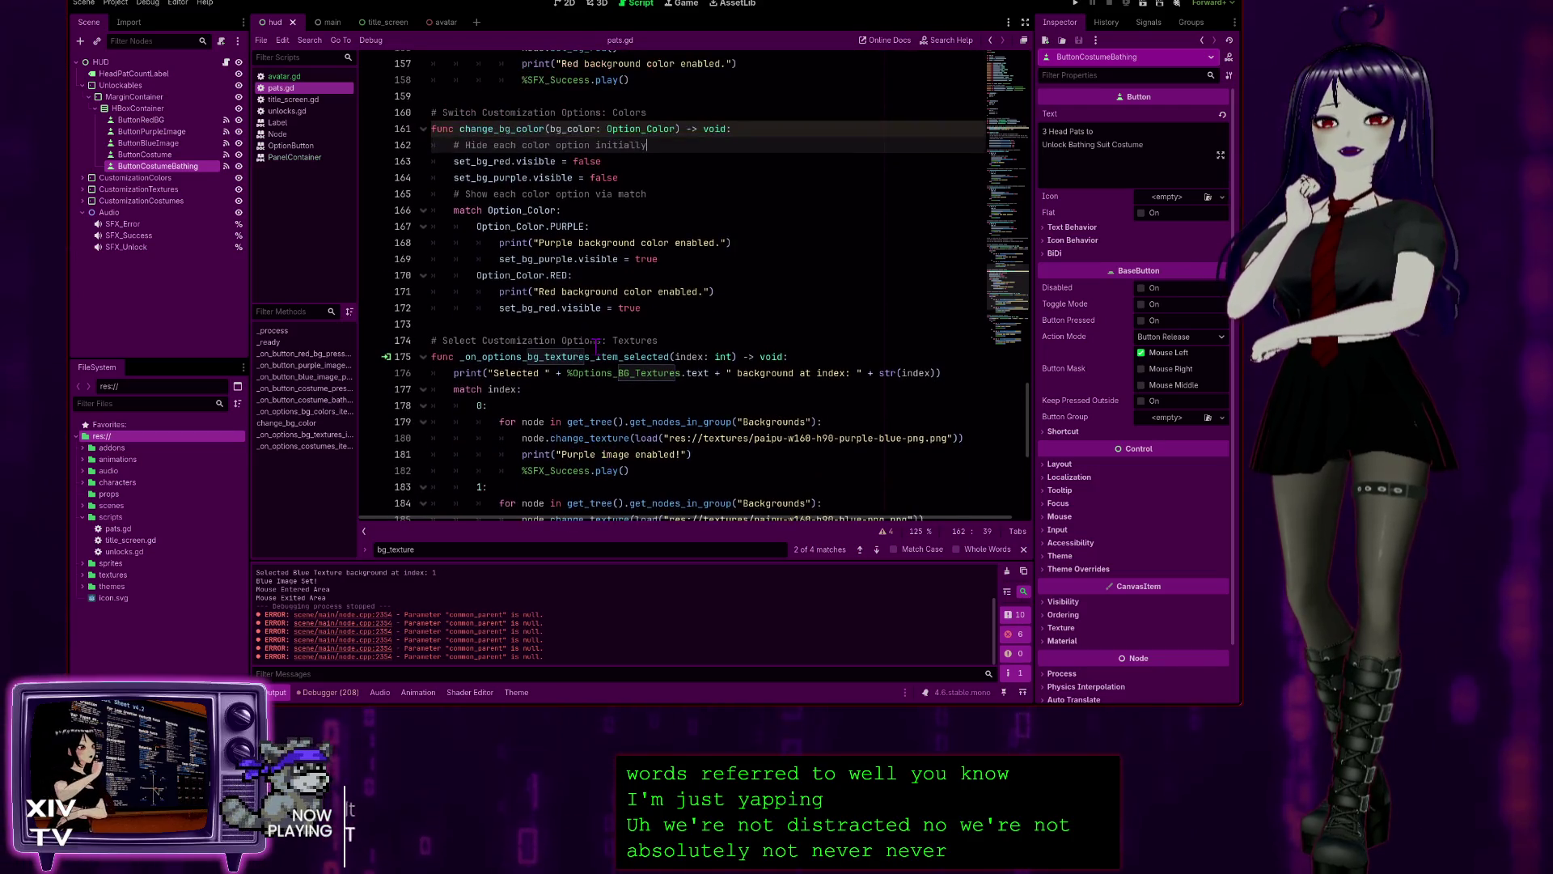
{"action": "scroll", "coordinate": [550, 262], "scroll_direction": "up", "scroll_amount": 4}
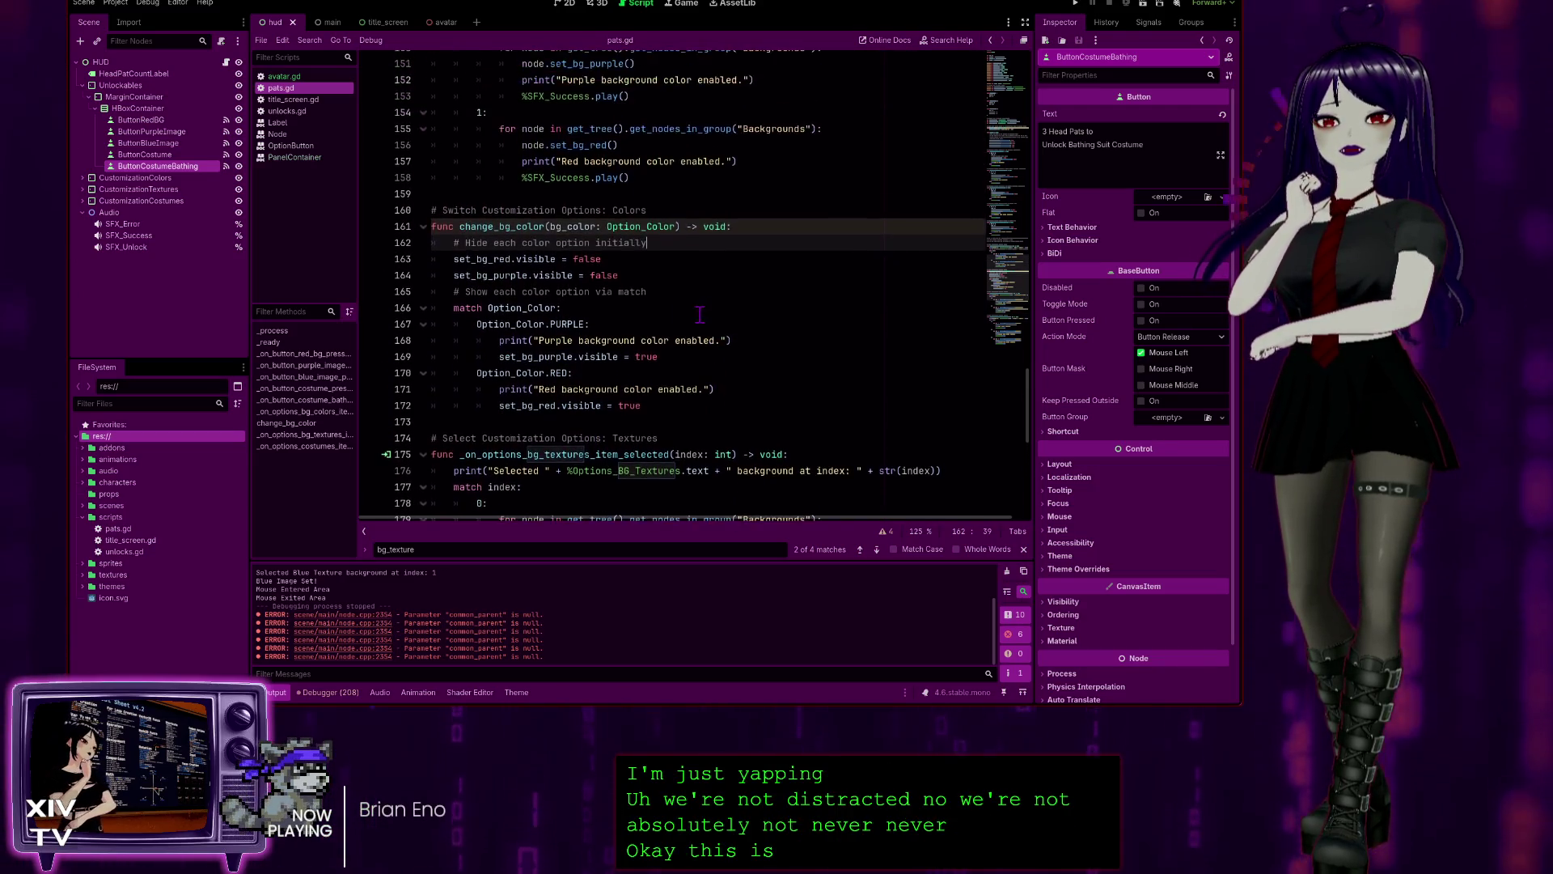
{"action": "scroll", "coordinate": [562, 275], "scroll_direction": "up", "scroll_amount": 1}
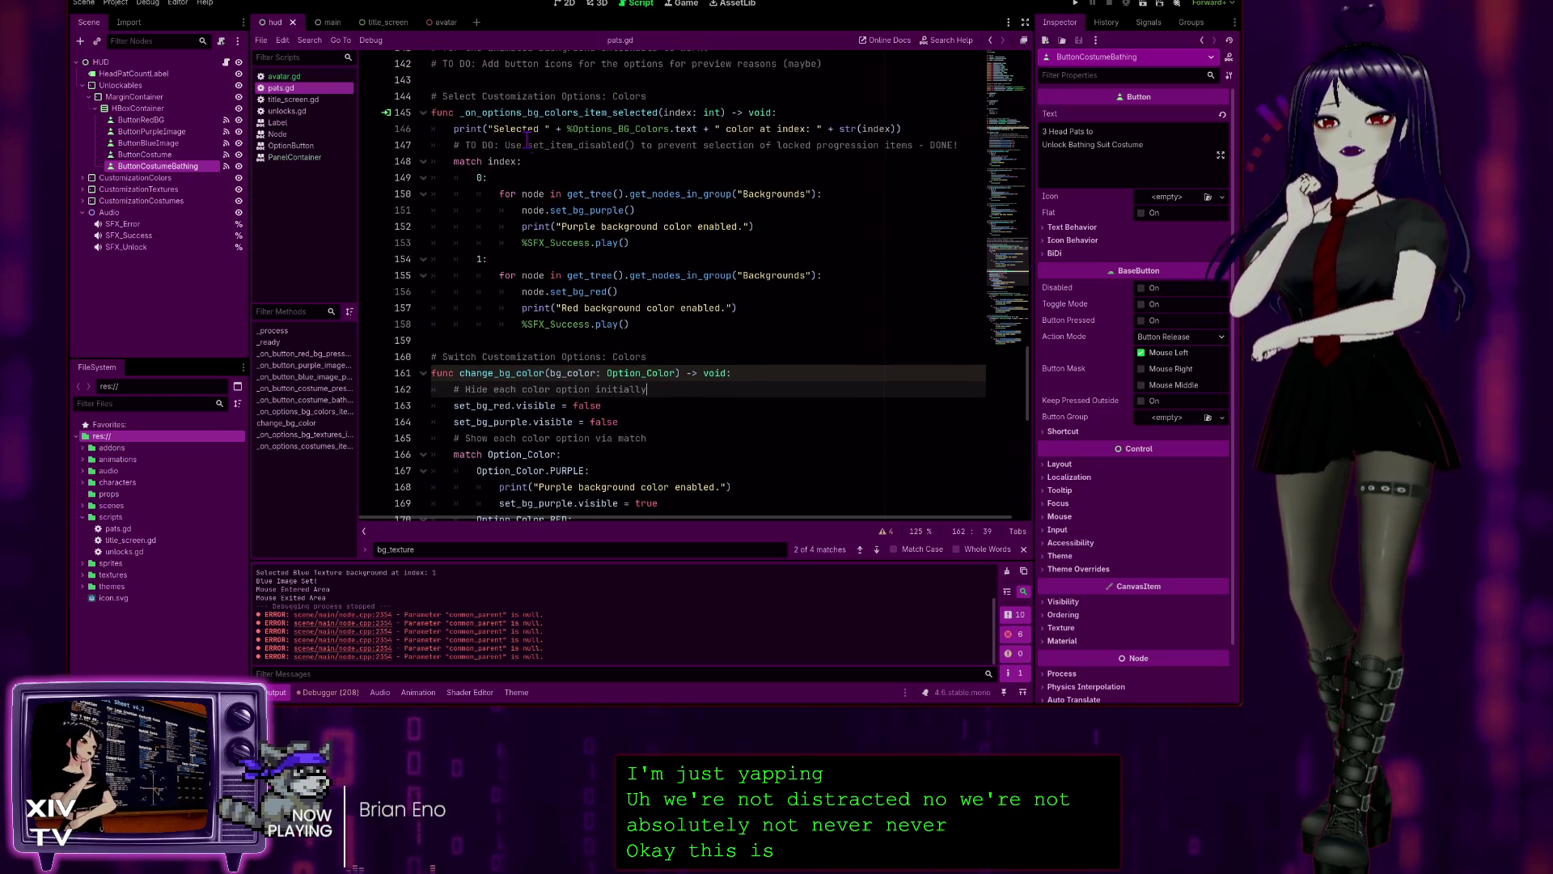
{"action": "scroll", "coordinate": [591, 345], "scroll_direction": "down", "scroll_amount": 3}
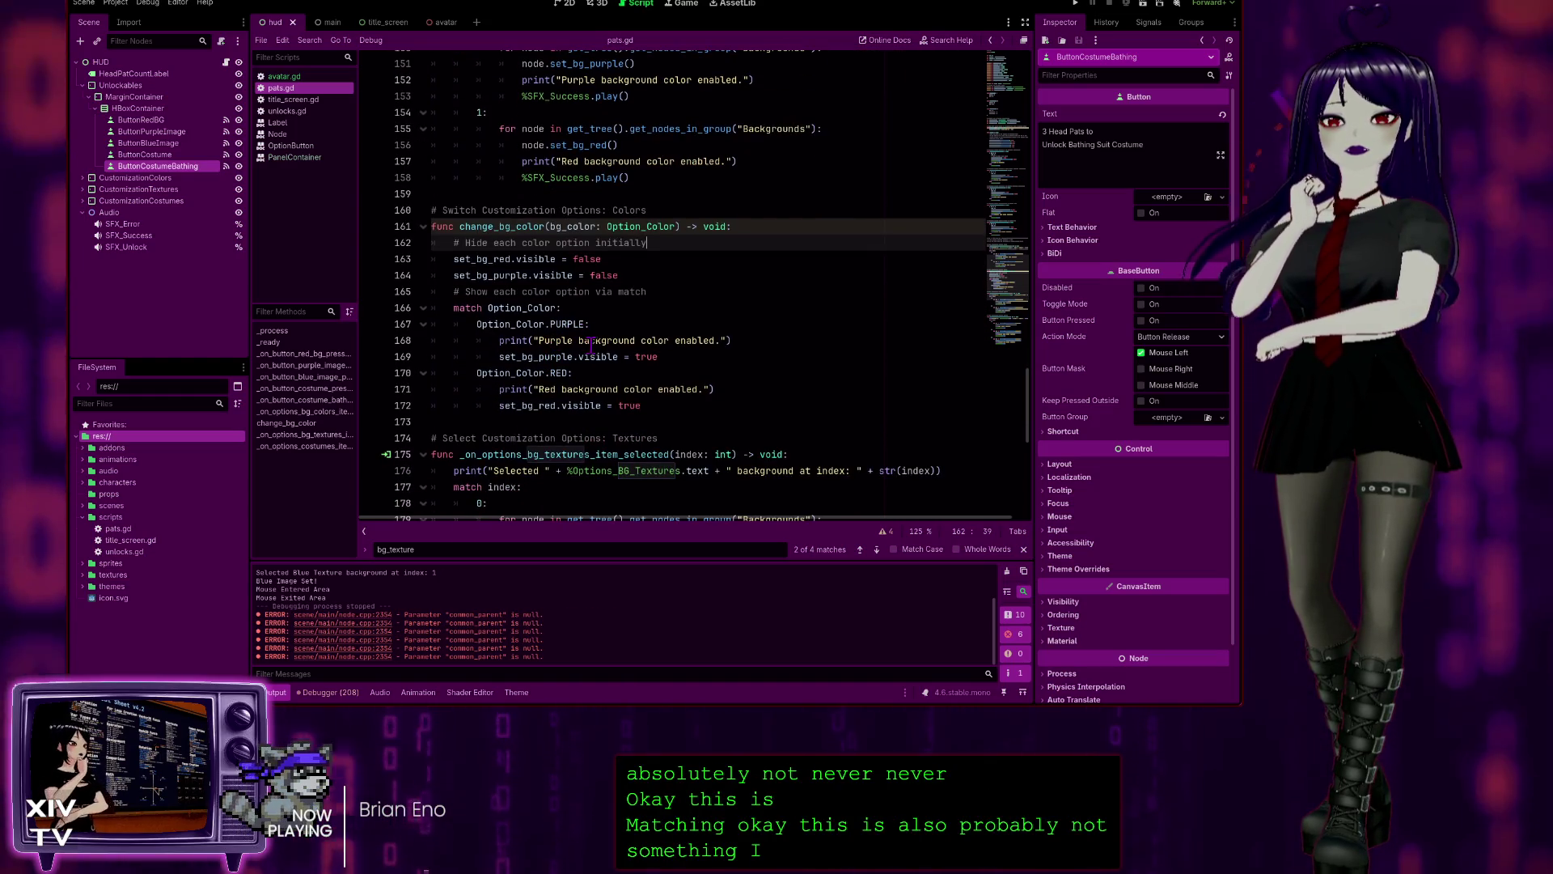
{"action": "scroll", "coordinate": [634, 406], "scroll_direction": "up", "scroll_amount": 1}
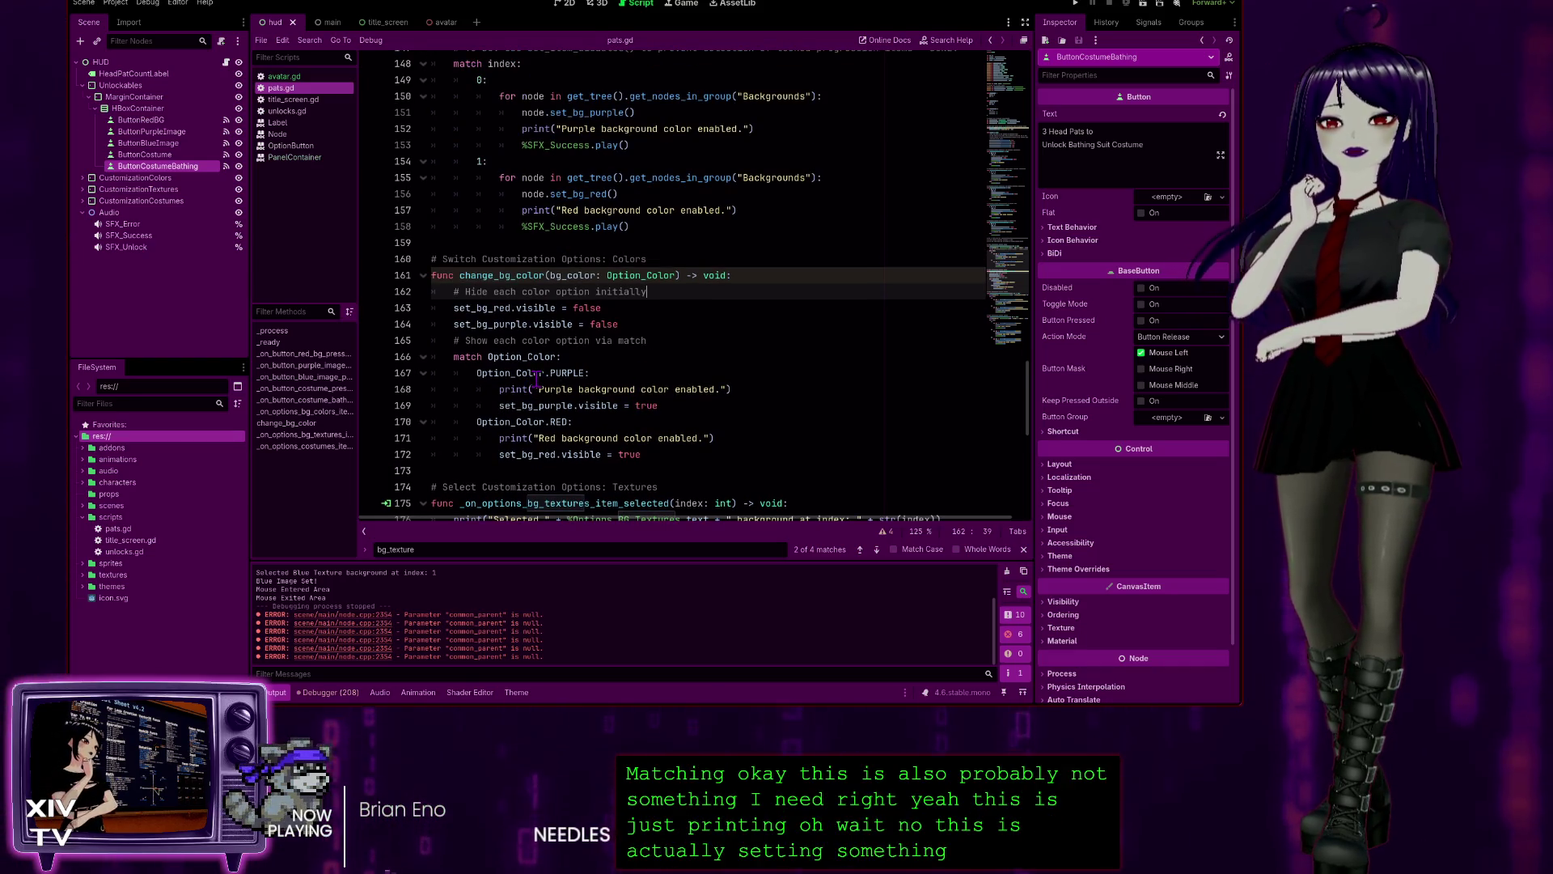
{"action": "scroll", "coordinate": [570, 224], "scroll_direction": "up", "scroll_amount": 3}
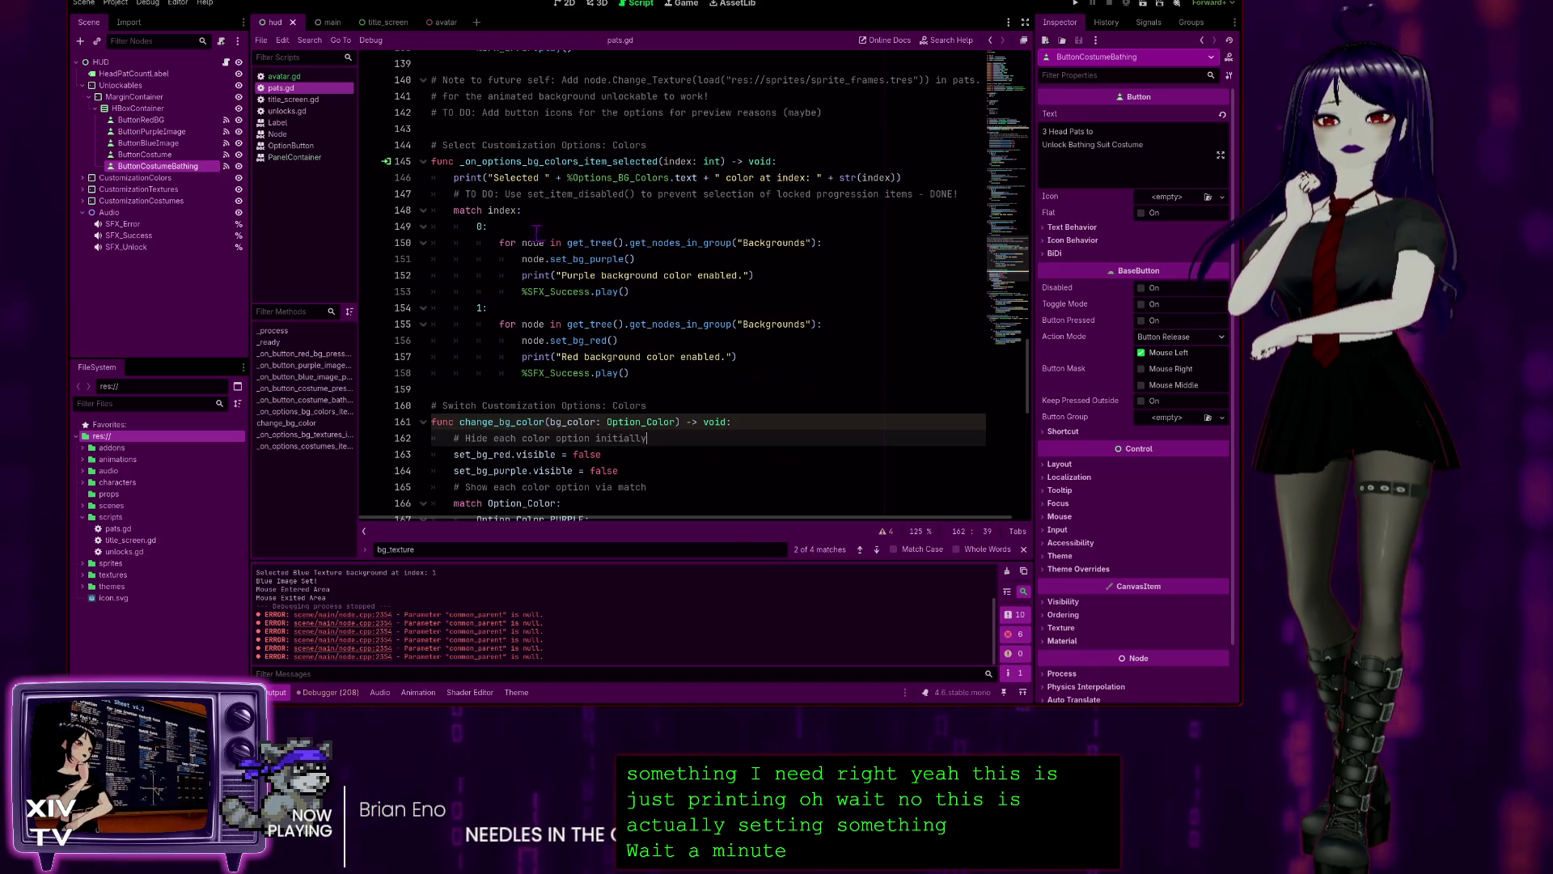
{"action": "left_click", "coordinate": [698, 161]}
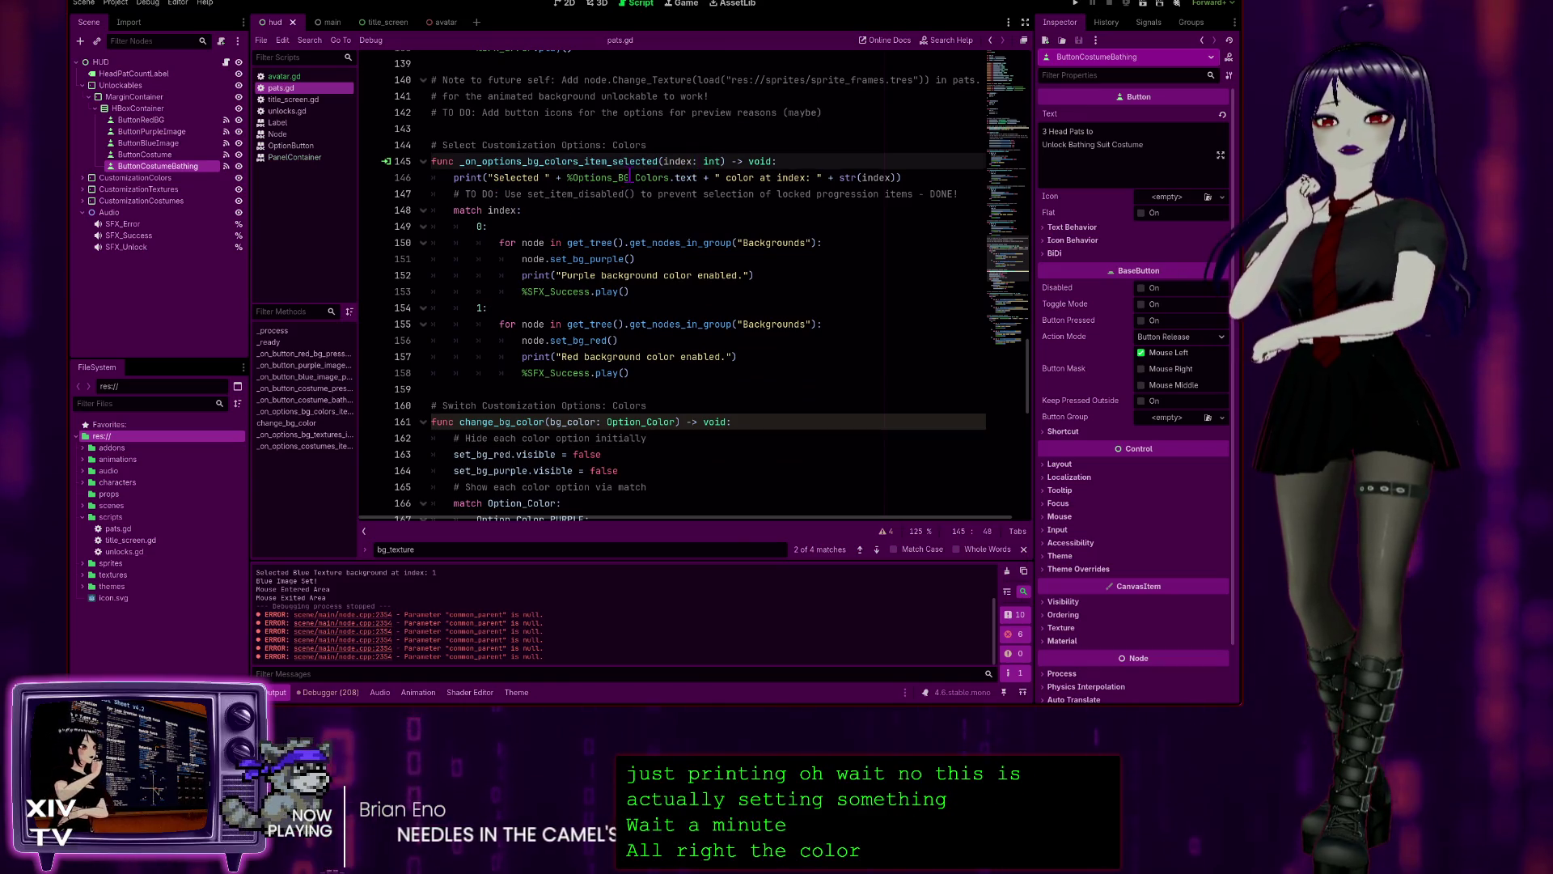
{"action": "scroll", "coordinate": [536, 183], "scroll_direction": "up", "scroll_amount": 1}
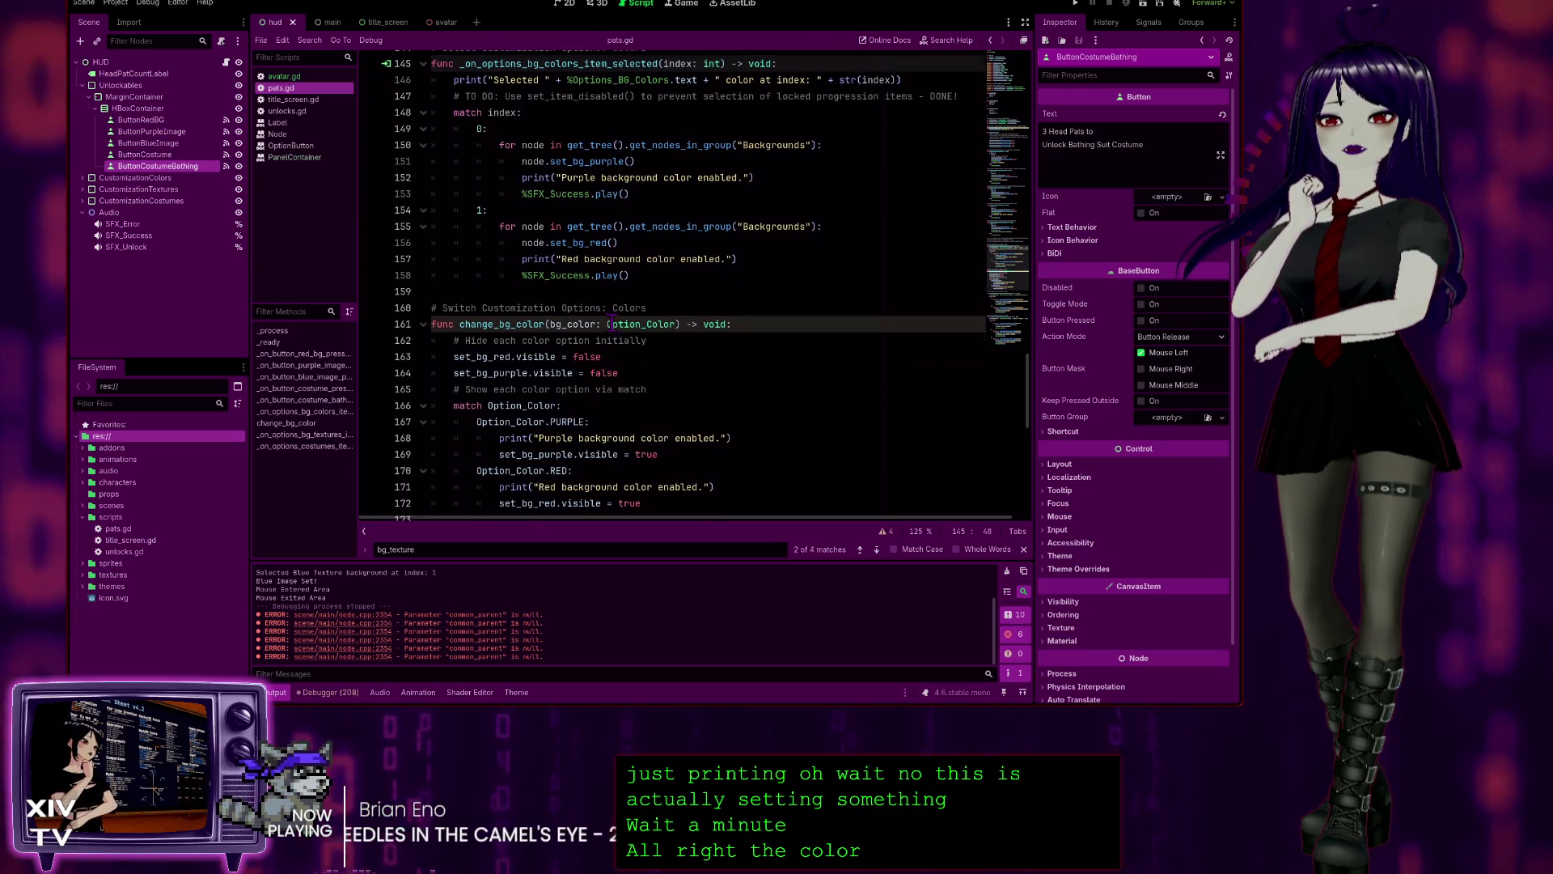
{"action": "scroll", "coordinate": [591, 291], "scroll_direction": "up", "scroll_amount": 4}
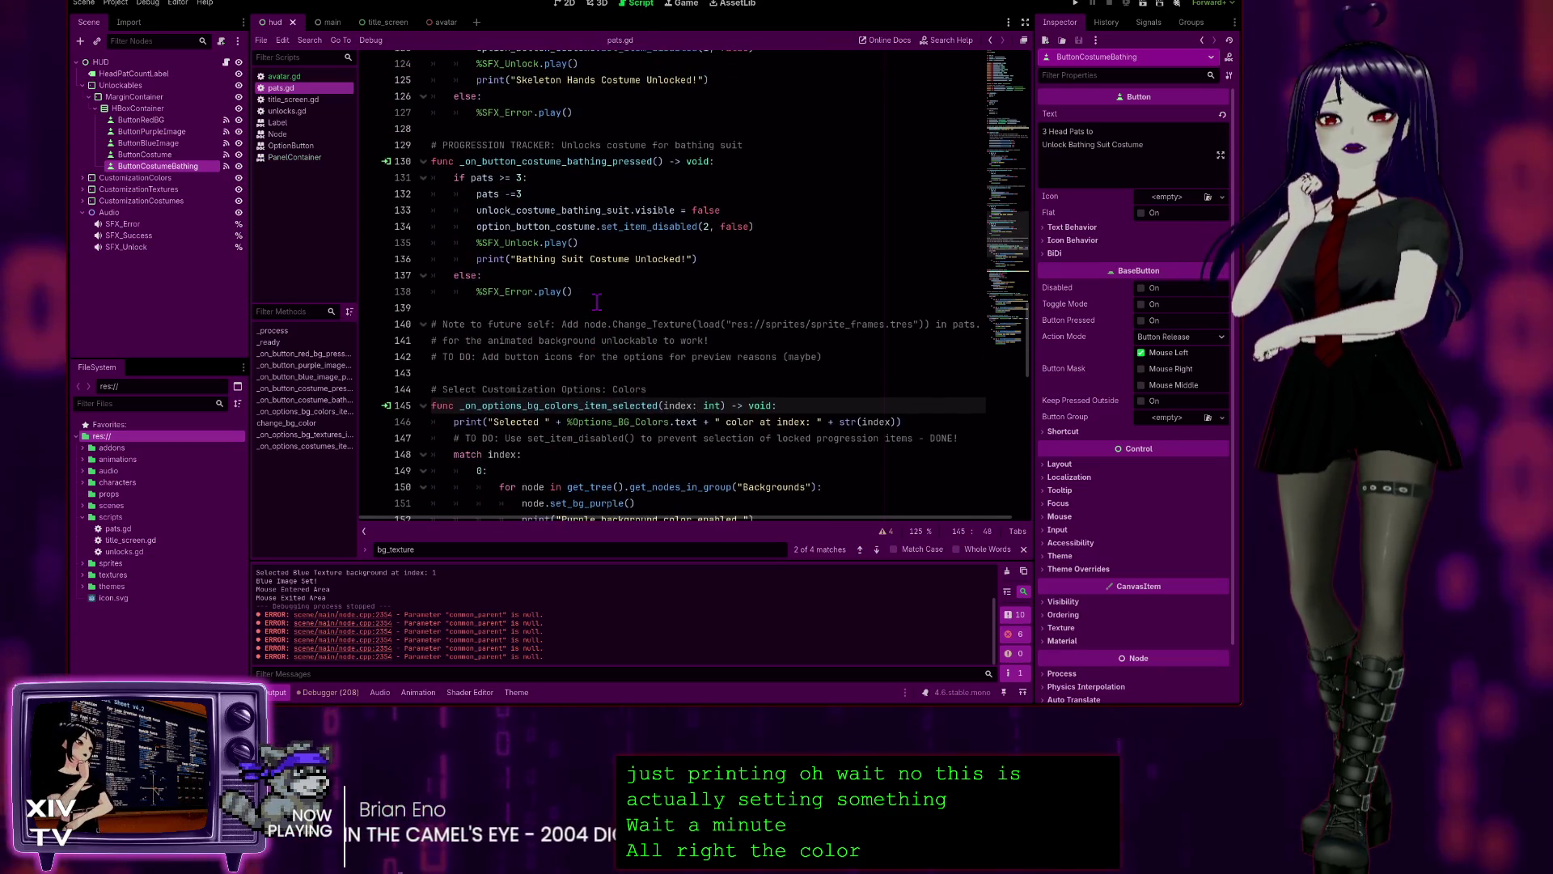
{"action": "scroll", "coordinate": [596, 308], "scroll_direction": "down", "scroll_amount": 10}
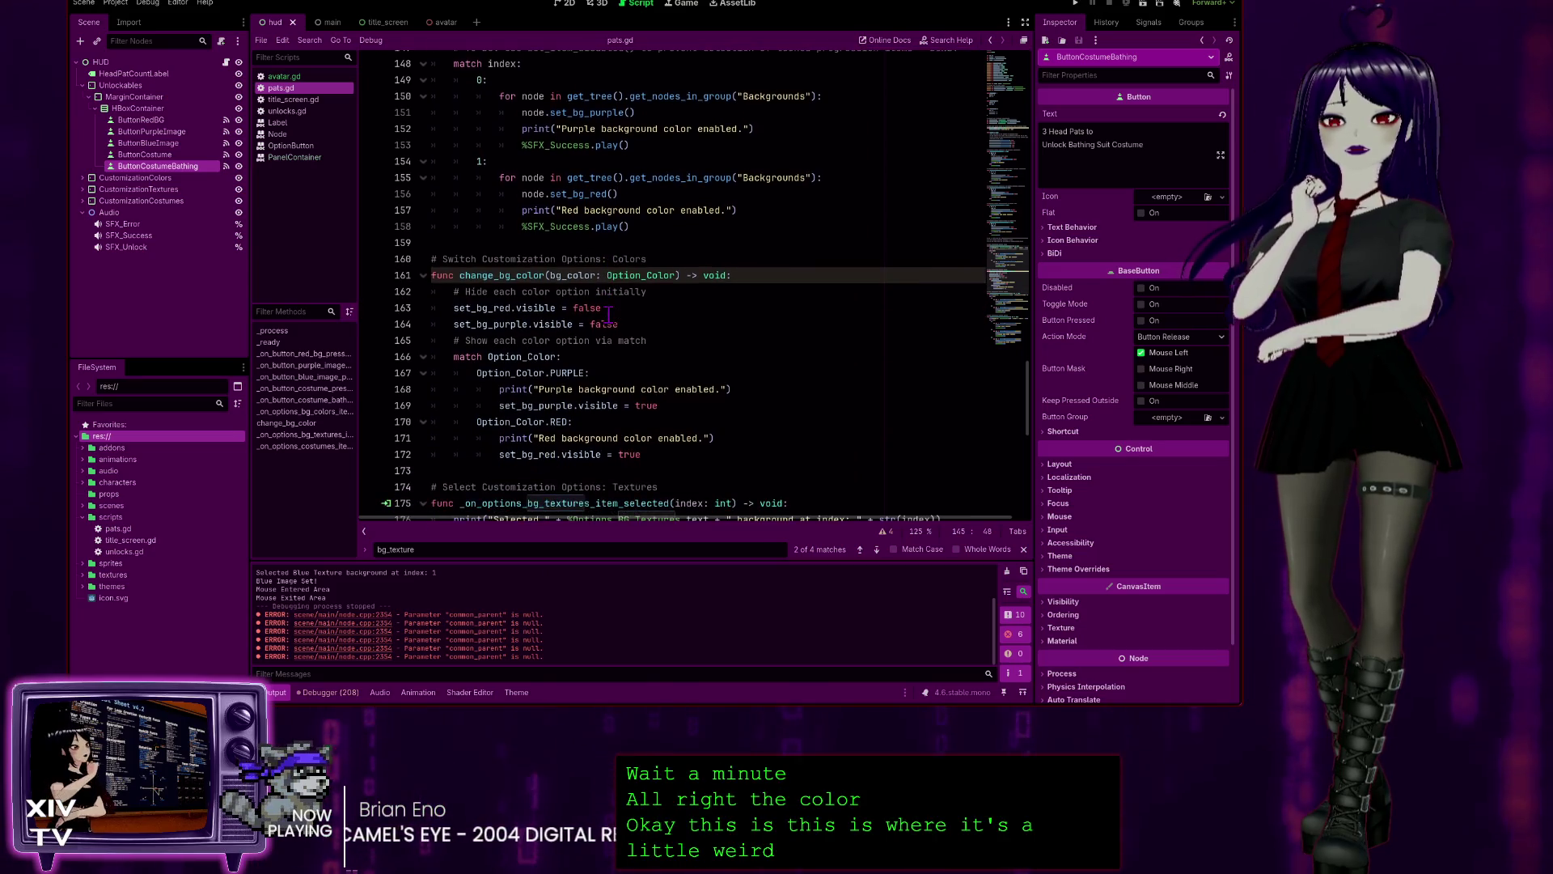
{"action": "scroll", "coordinate": [575, 396], "scroll_direction": "down", "scroll_amount": 2}
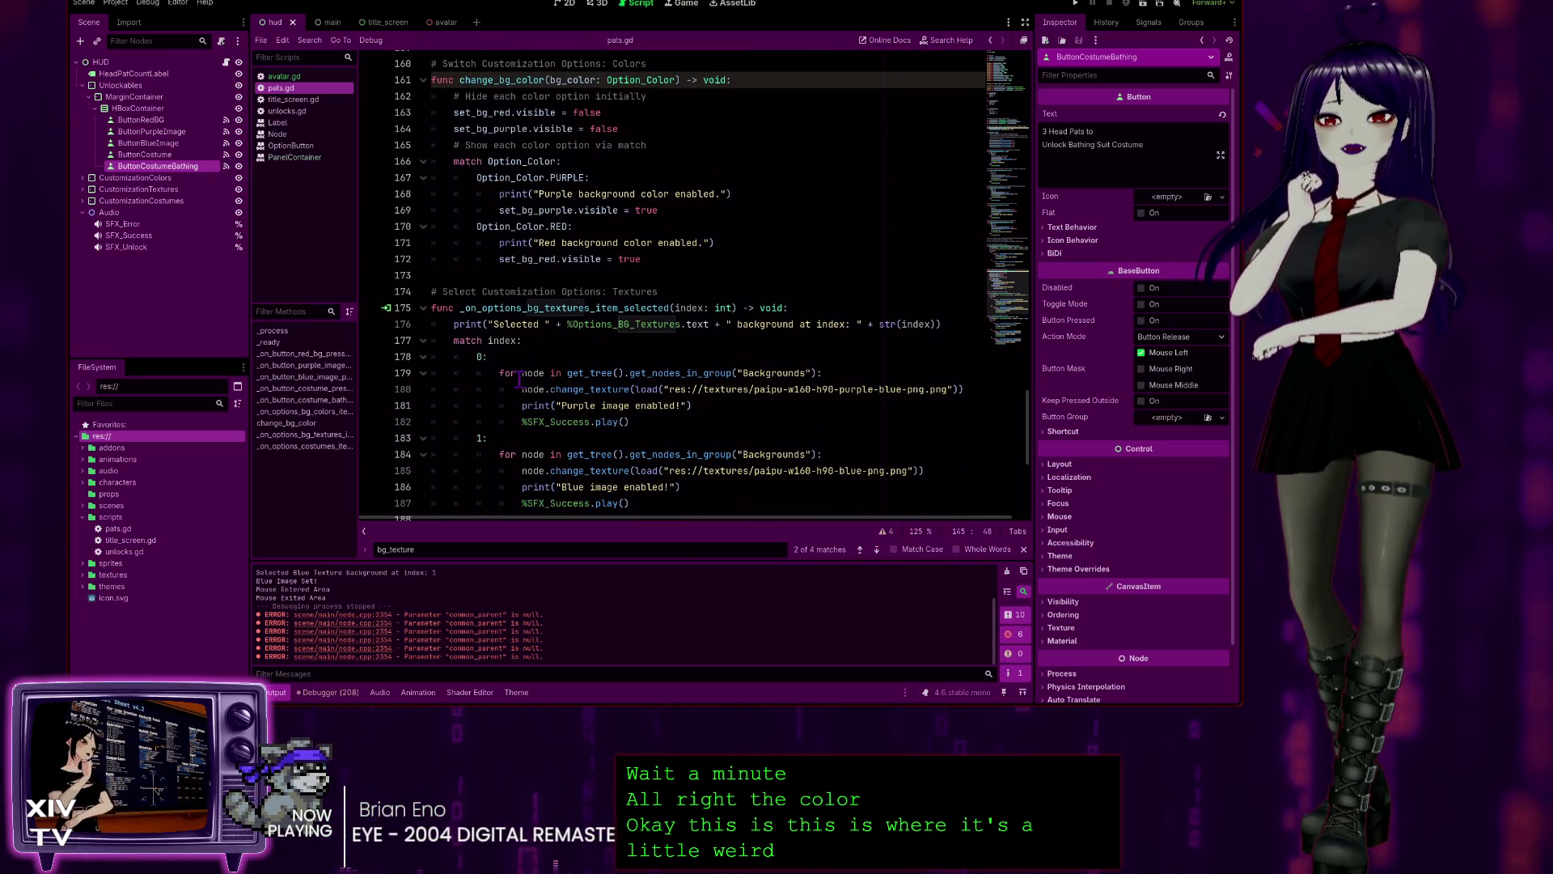
{"action": "scroll", "coordinate": [519, 378], "scroll_direction": "down", "scroll_amount": 4}
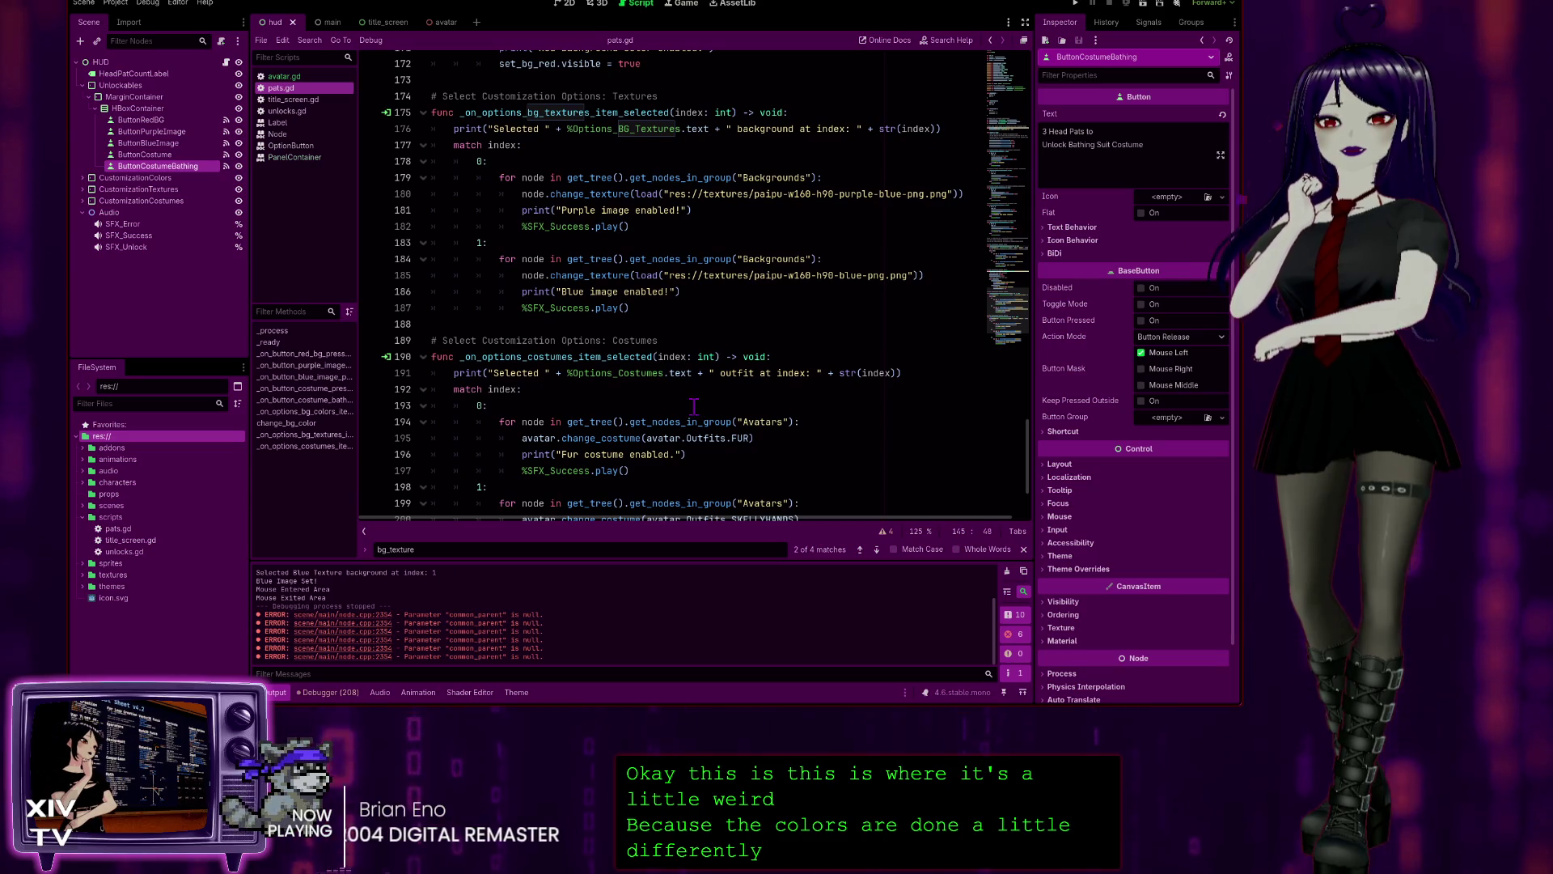
{"action": "scroll", "coordinate": [692, 403], "scroll_direction": "up", "scroll_amount": 6}
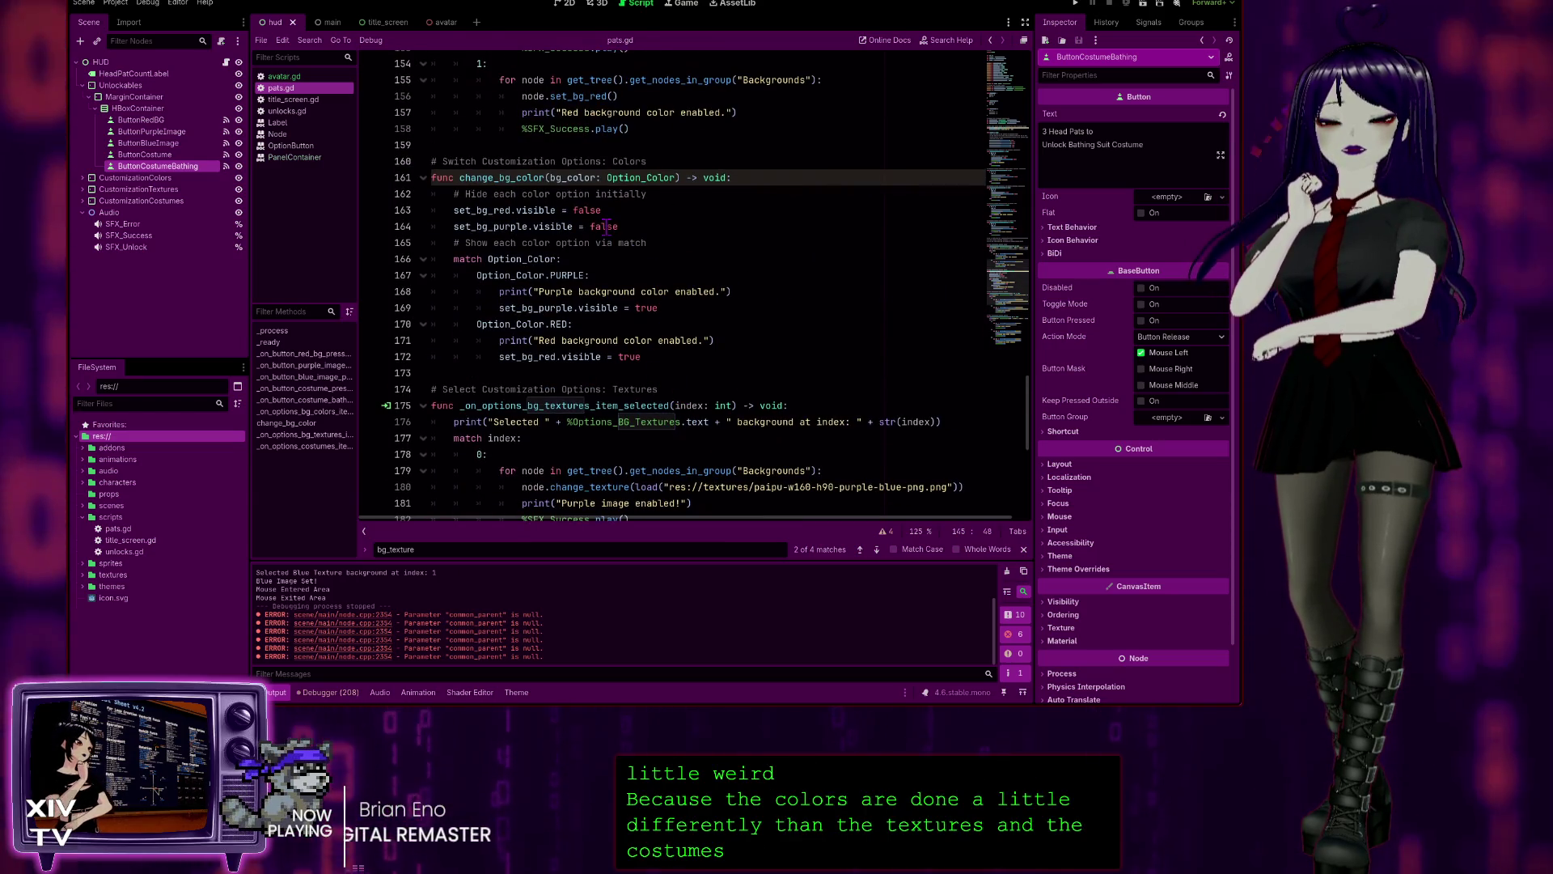
{"action": "scroll", "coordinate": [612, 239], "scroll_direction": "up", "scroll_amount": 2}
{"action": "scroll", "coordinate": [612, 239], "scroll_direction": "down", "scroll_amount": 2}
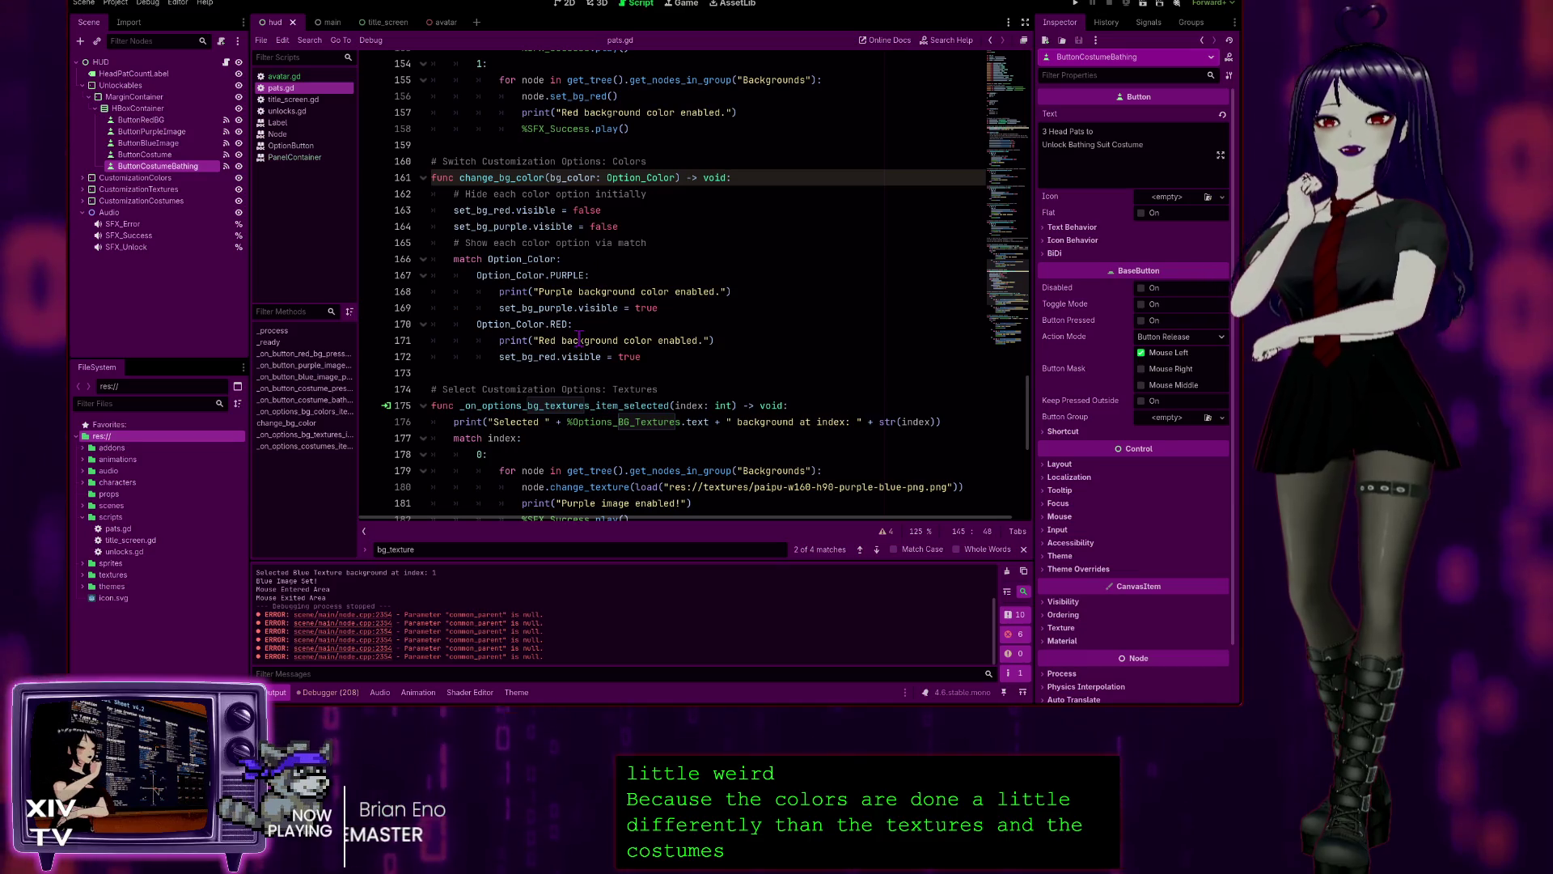
{"action": "scroll", "coordinate": [574, 343], "scroll_direction": "down", "scroll_amount": 4}
{"action": "scroll", "coordinate": [574, 344], "scroll_direction": "up", "scroll_amount": 9}
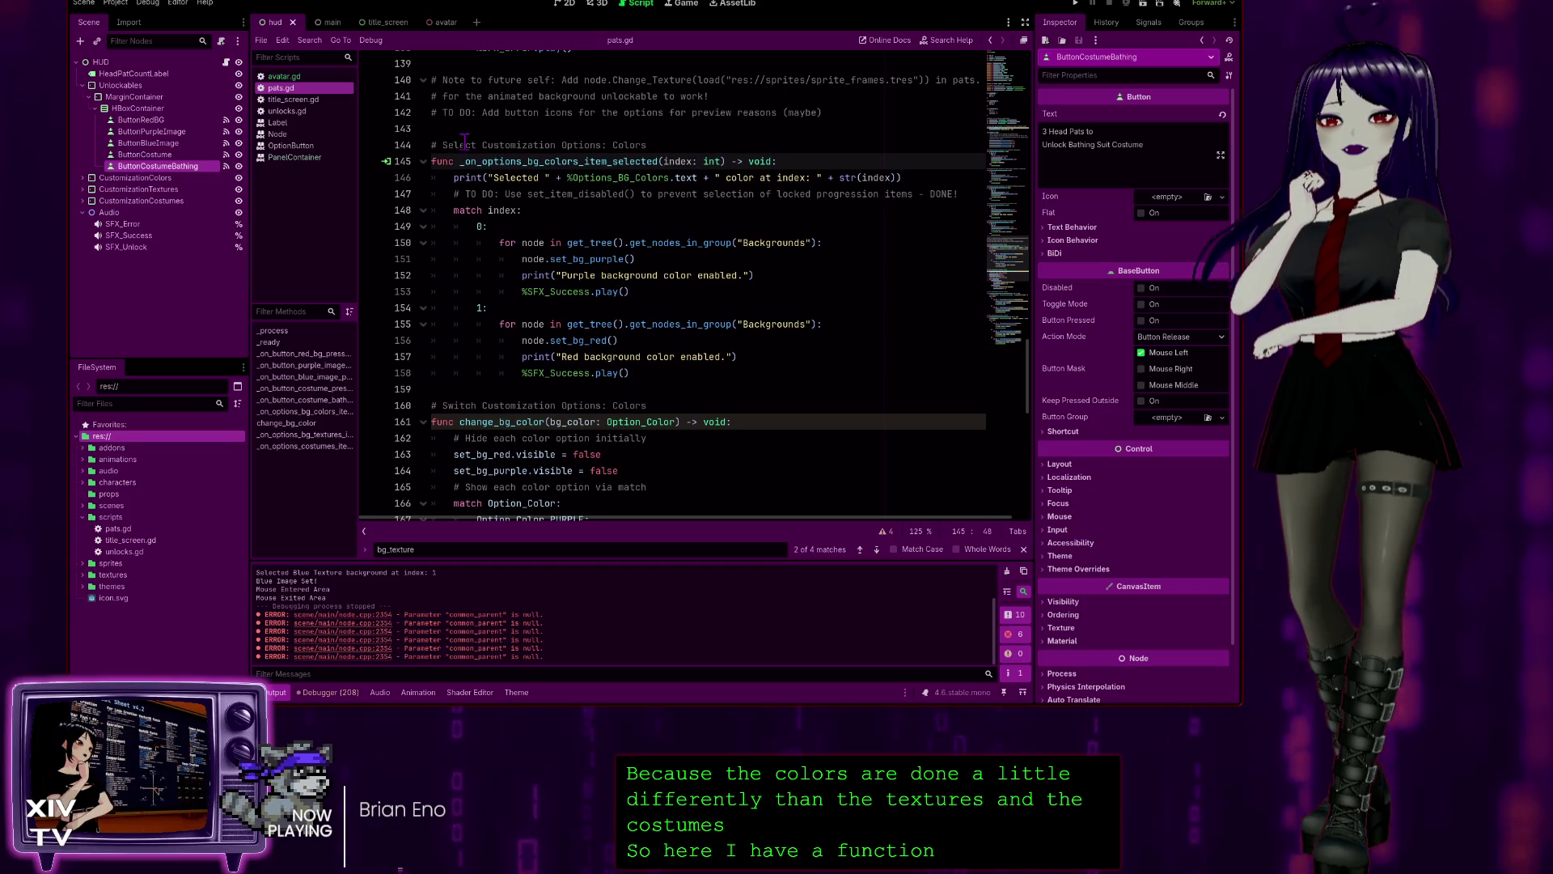
{"action": "scroll", "coordinate": [512, 238], "scroll_direction": "down", "scroll_amount": 3}
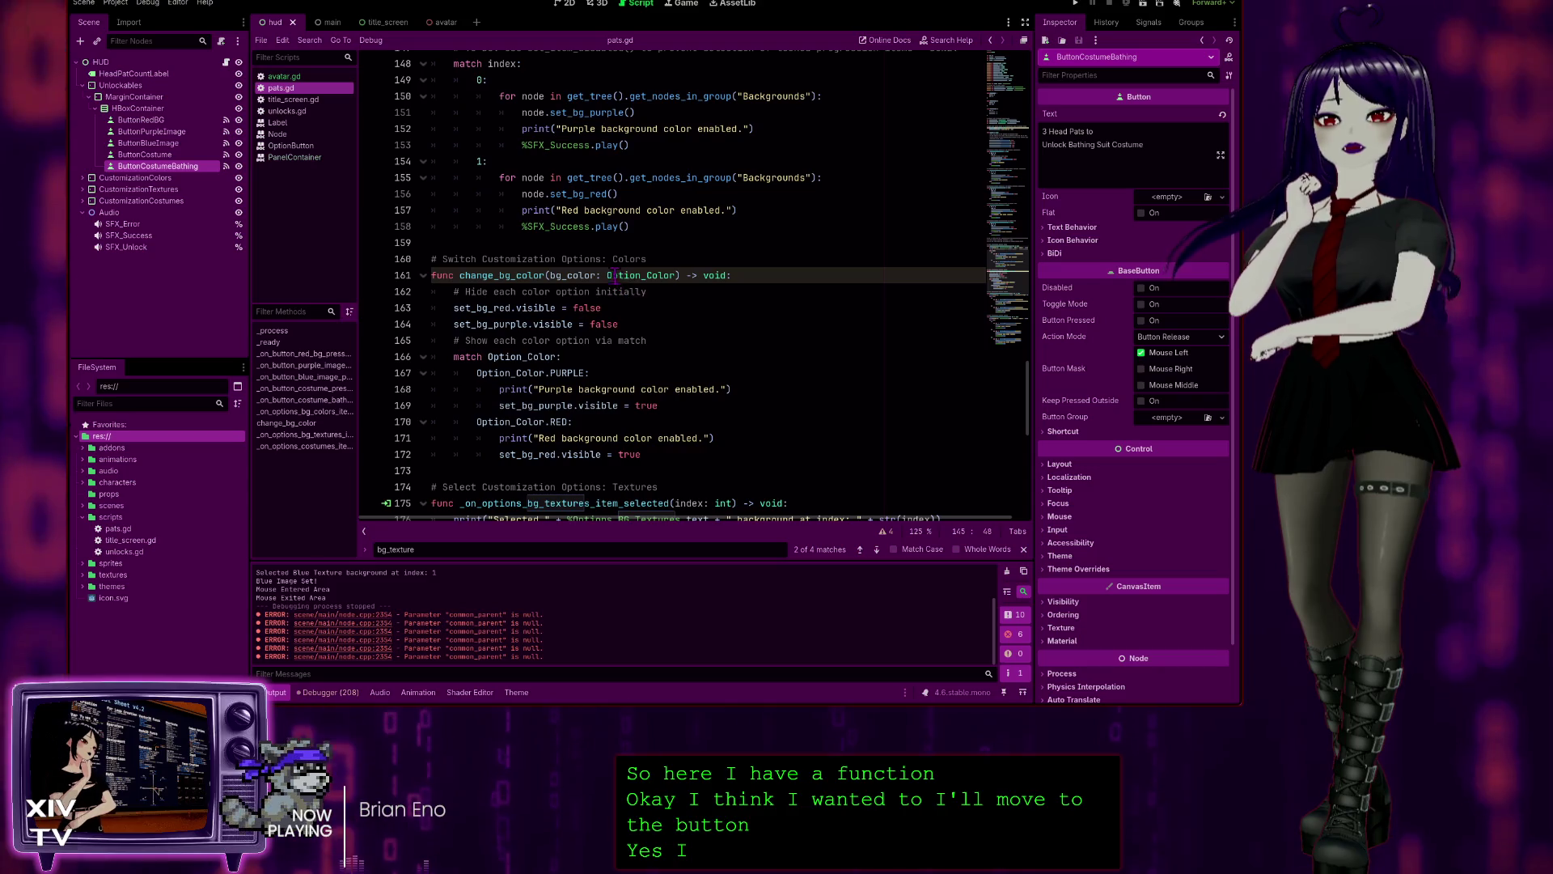
{"action": "scroll", "coordinate": [577, 229], "scroll_direction": "up", "scroll_amount": 1}
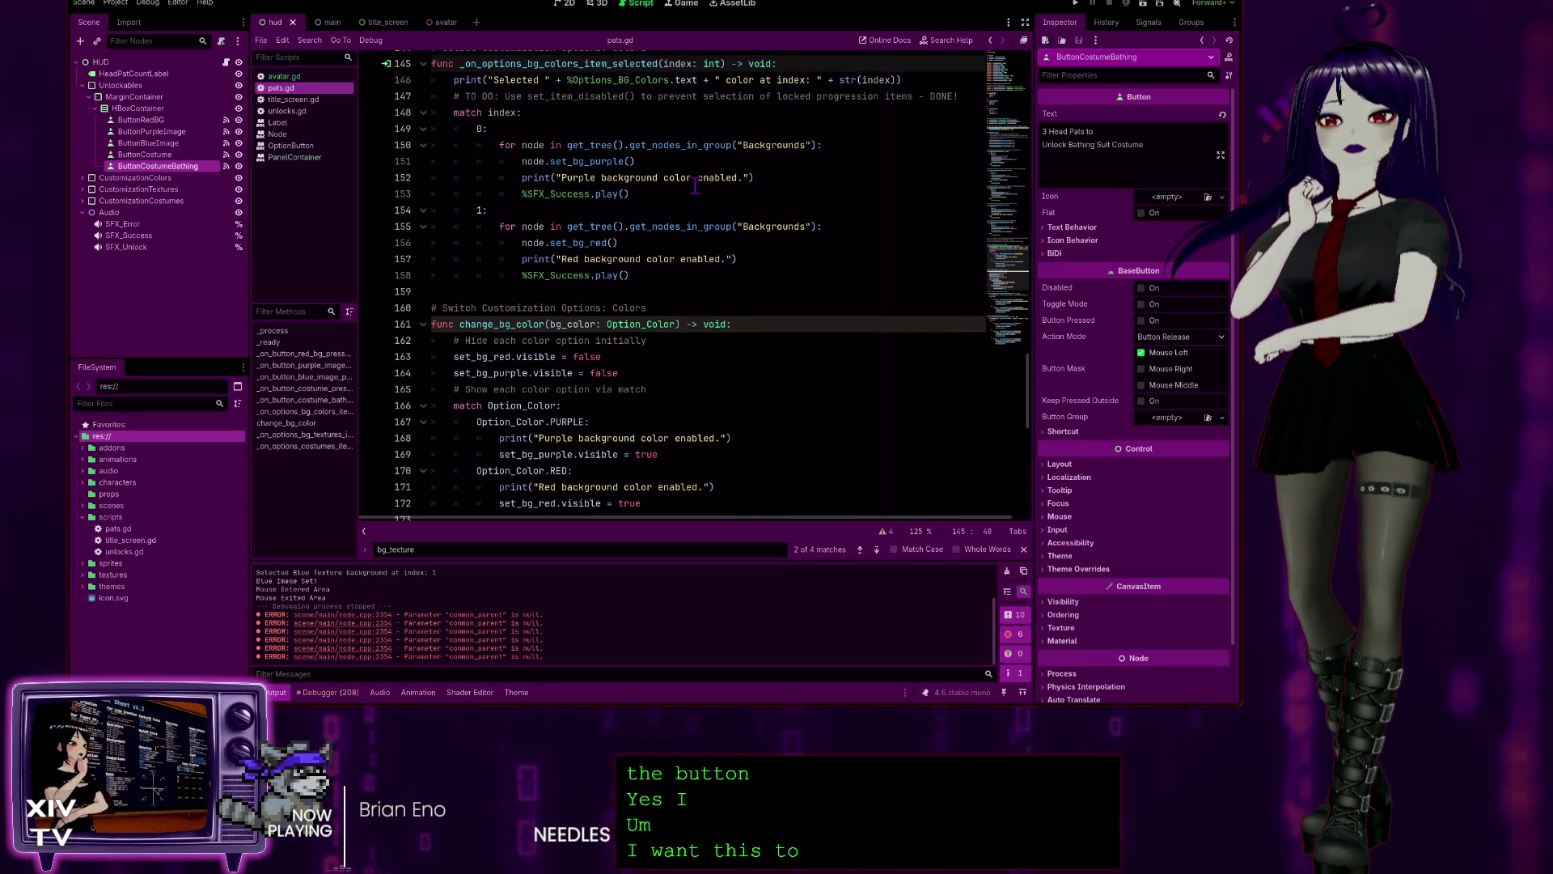
{"action": "scroll", "coordinate": [695, 187], "scroll_direction": "down", "scroll_amount": 1}
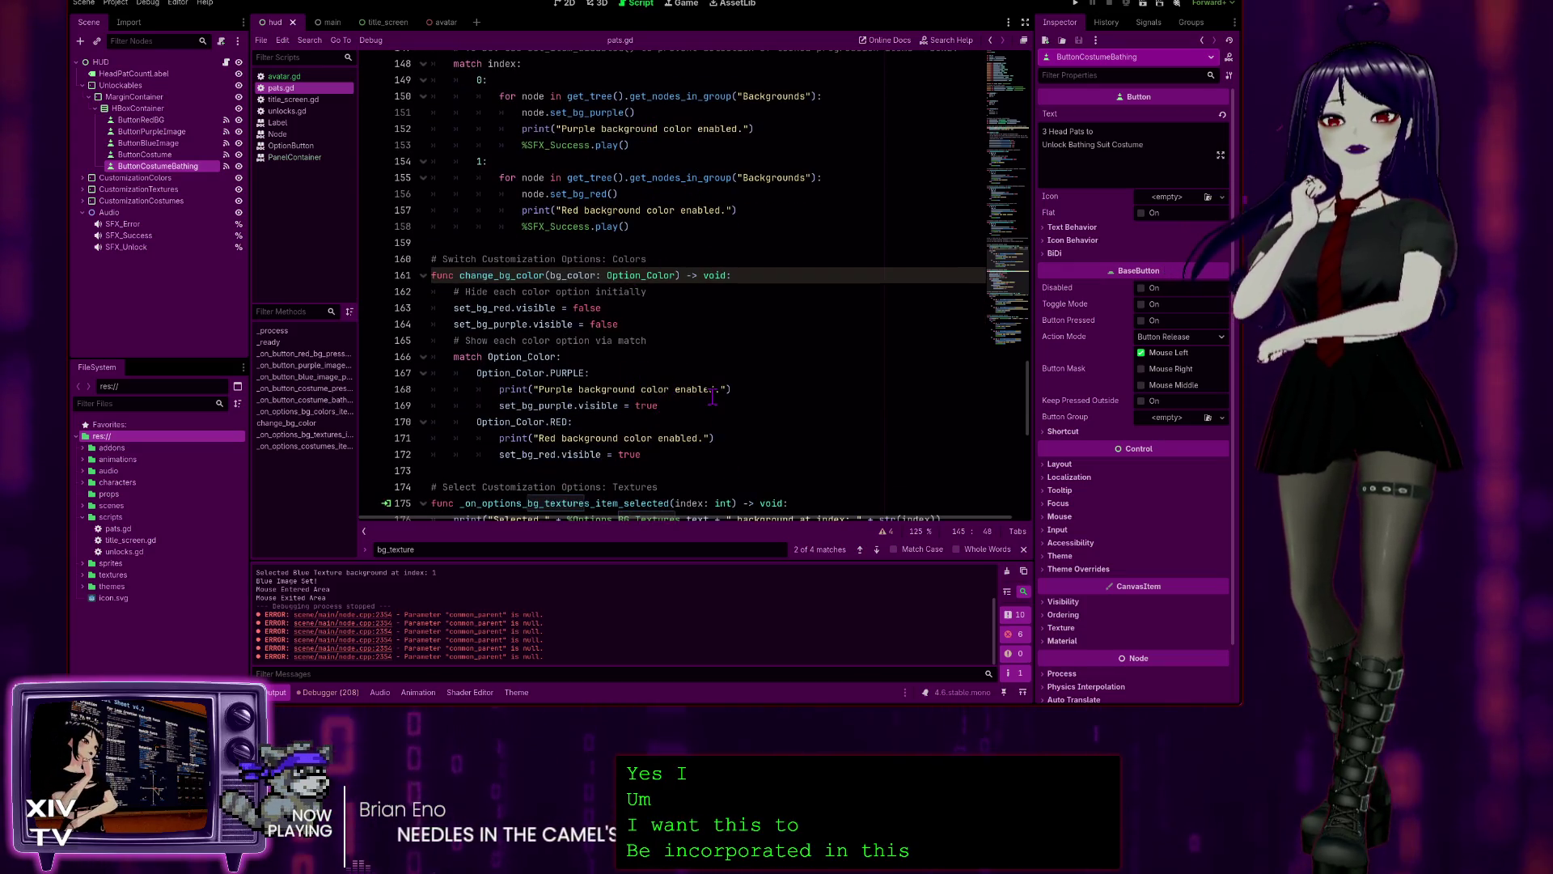
{"action": "left_click", "coordinate": [655, 131]}
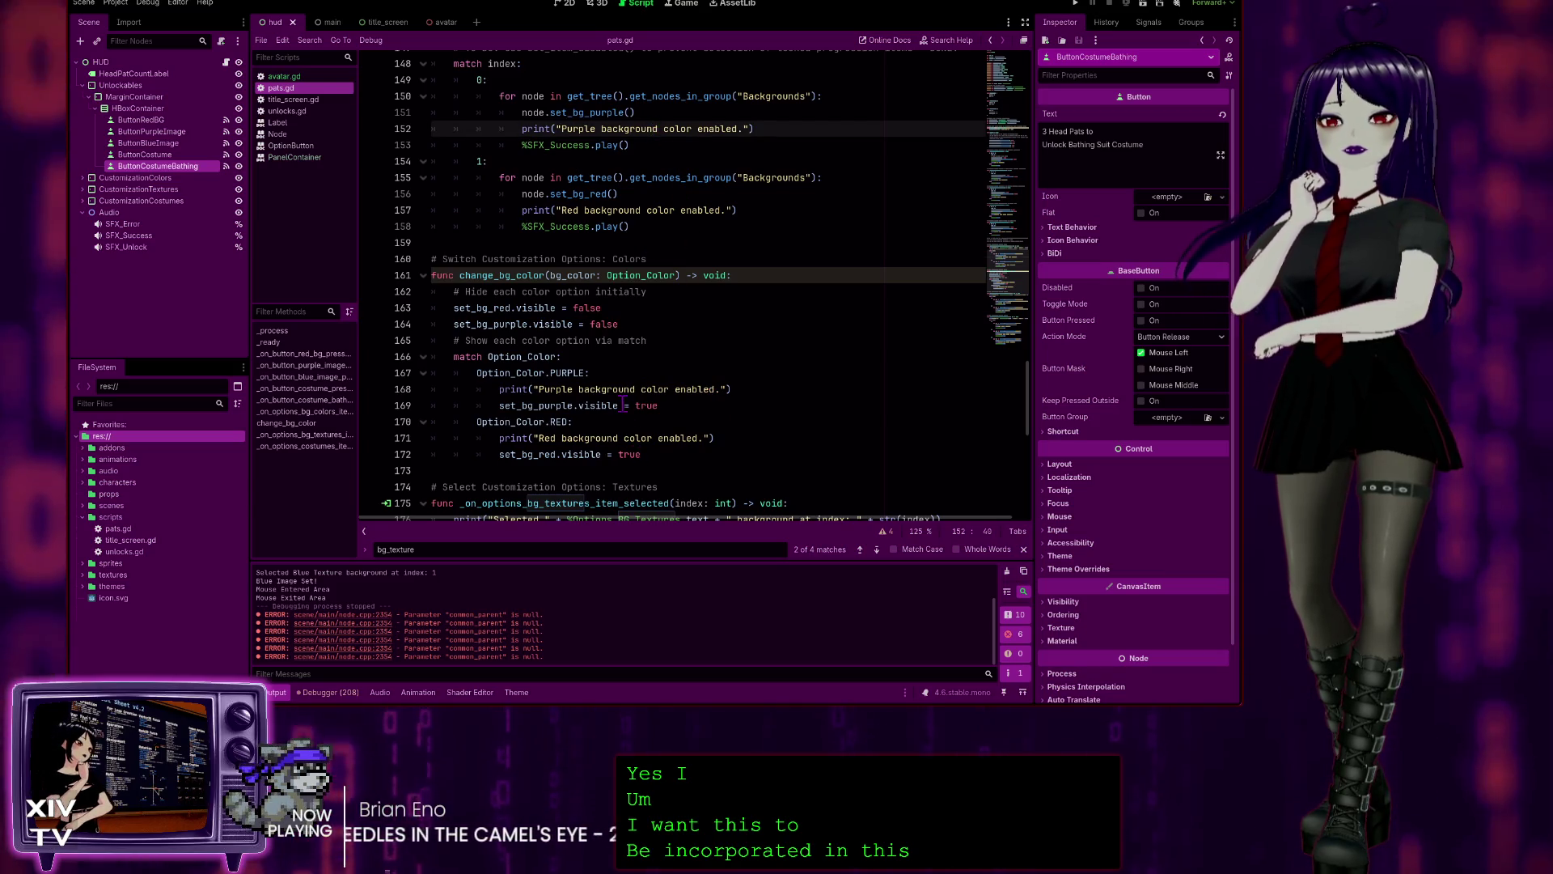
{"action": "left_click", "coordinate": [645, 407]}
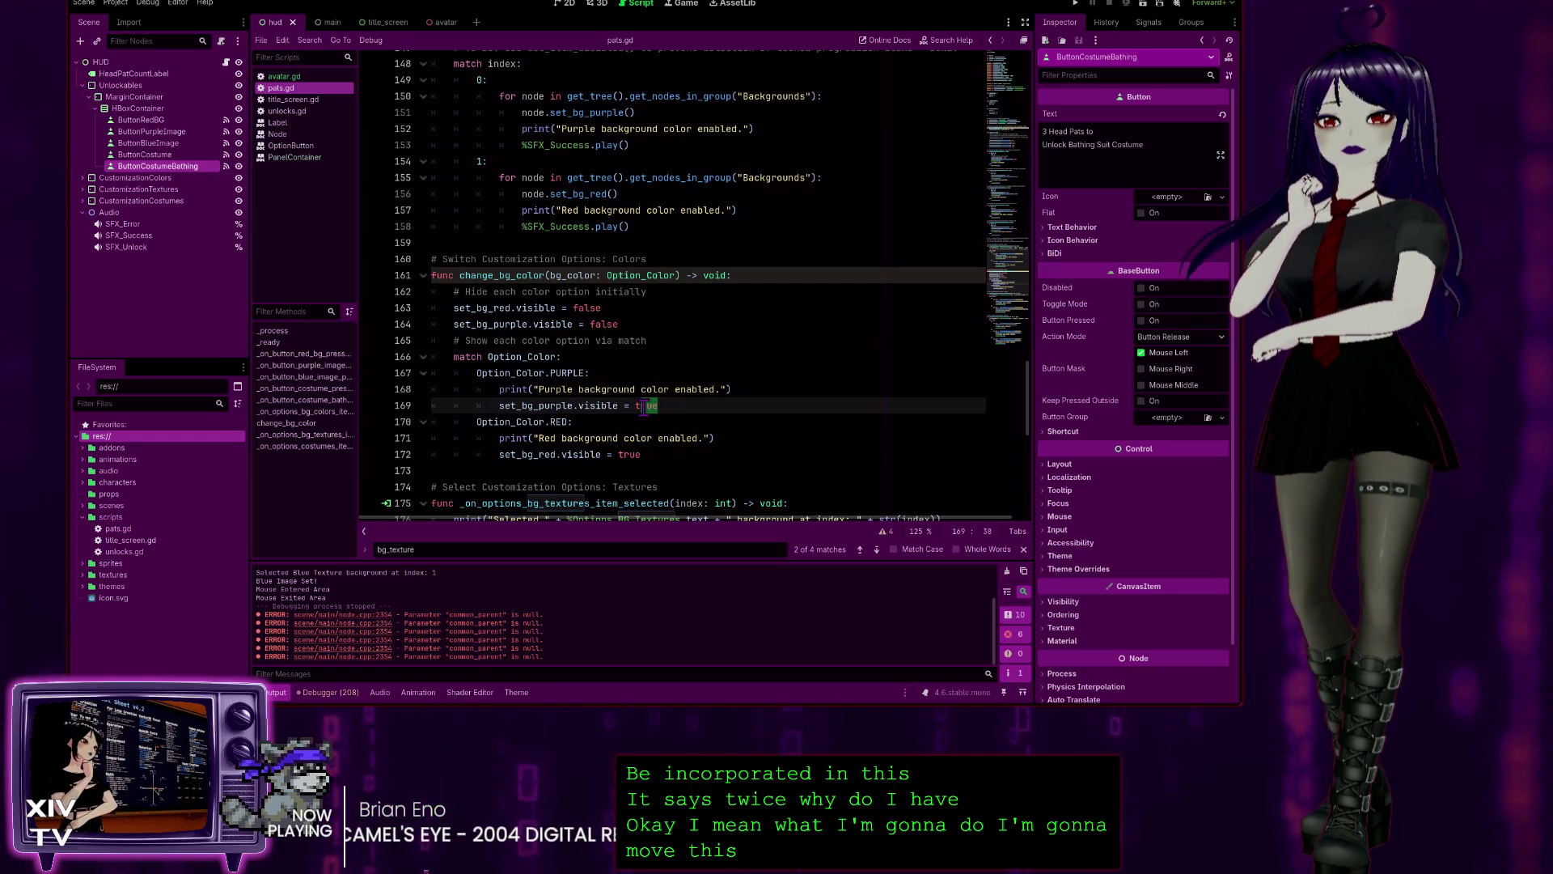
{"action": "left_click", "coordinate": [658, 106]}
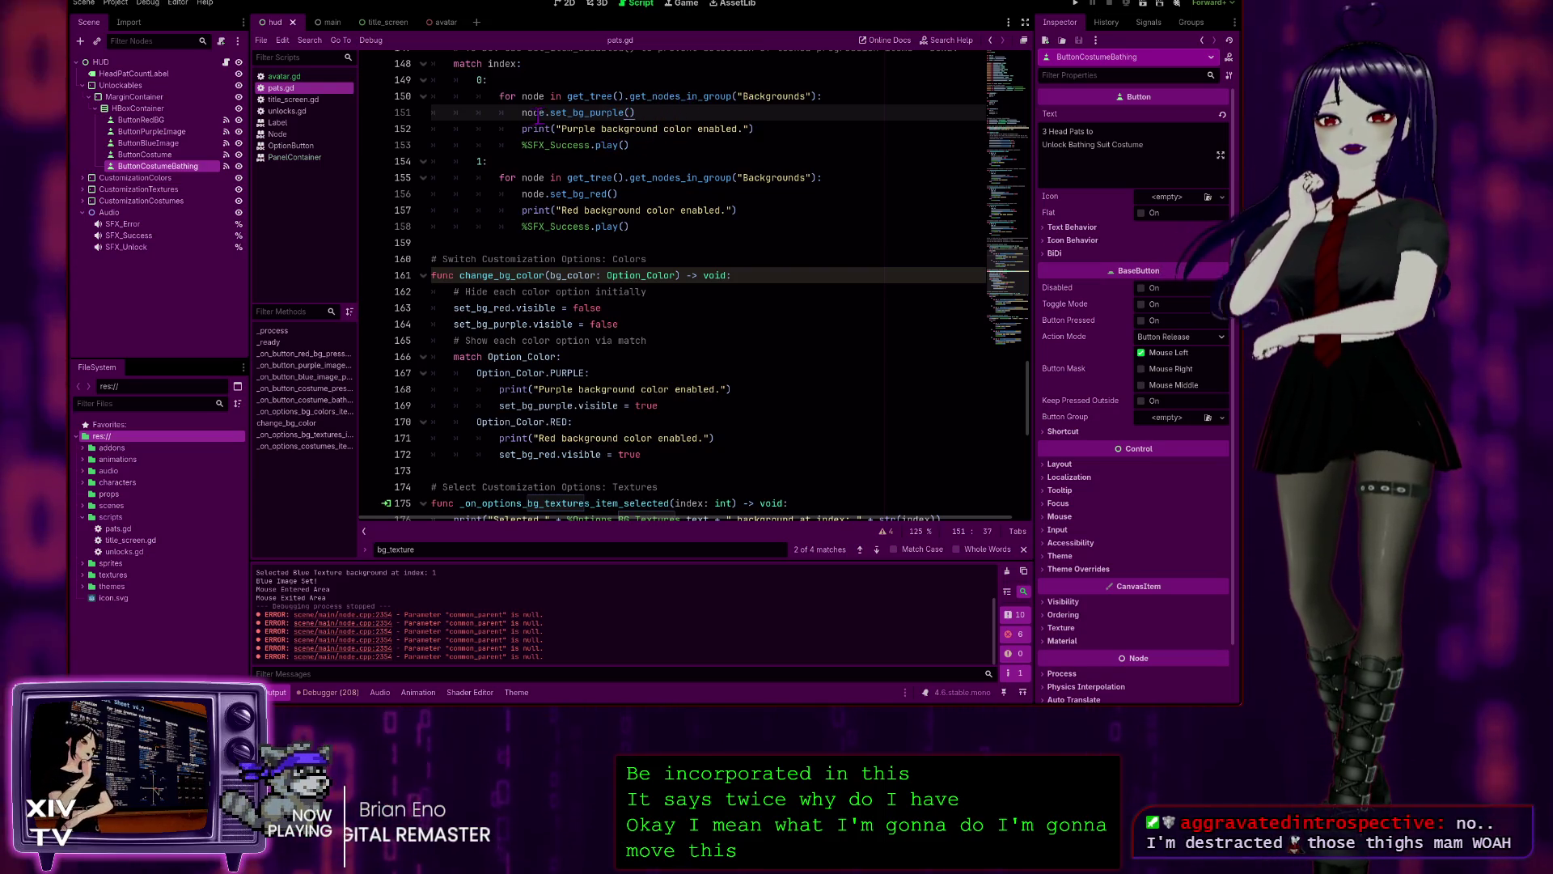
{"action": "scroll", "coordinate": [598, 364], "scroll_direction": "down", "scroll_amount": 8}
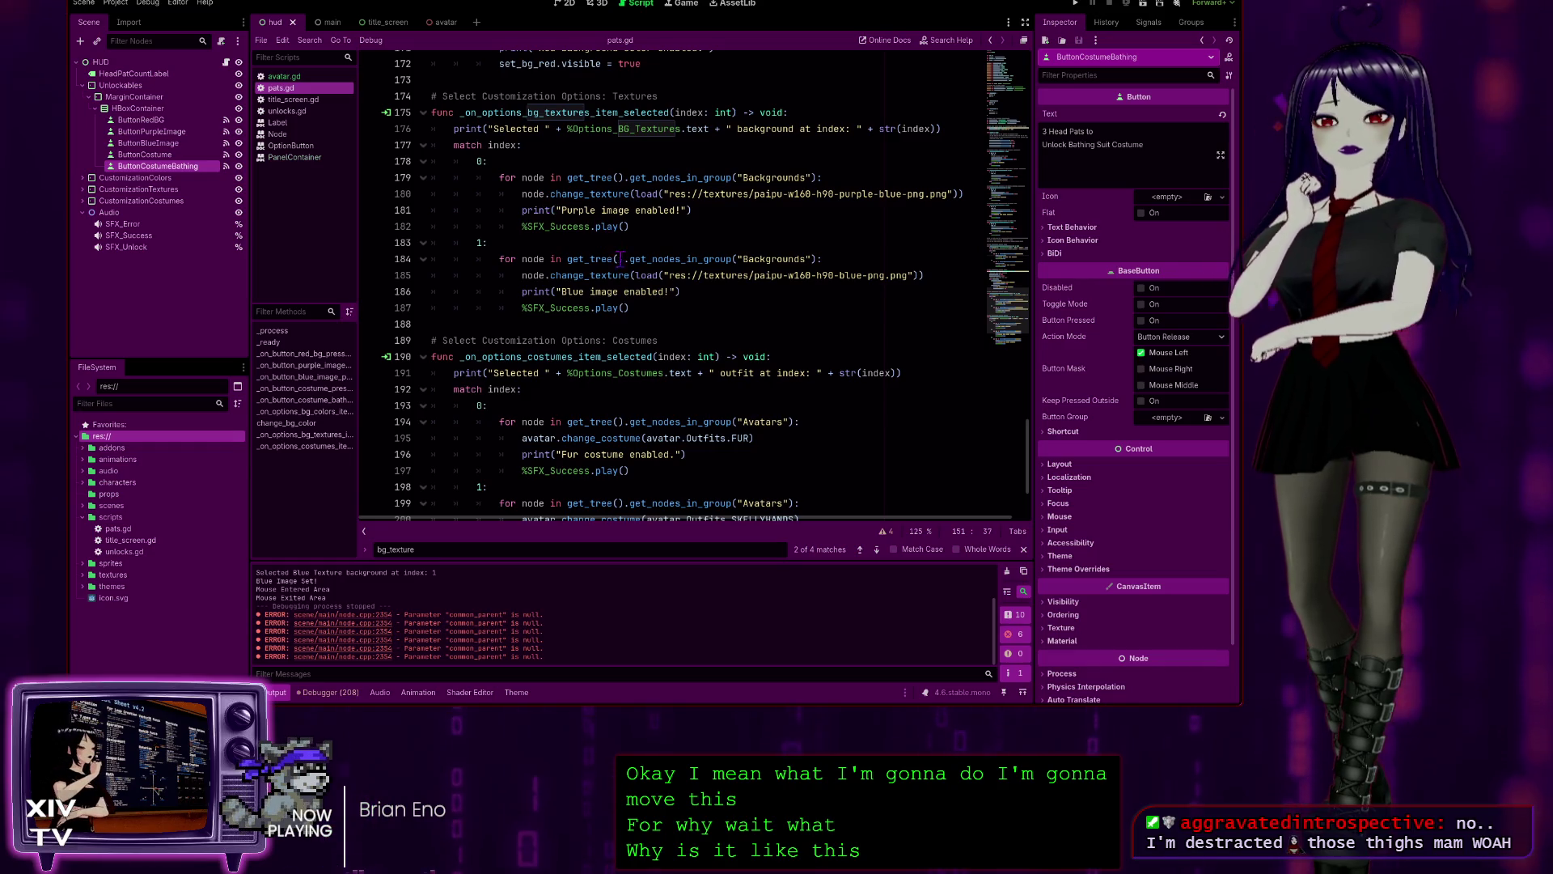
{"action": "scroll", "coordinate": [620, 258], "scroll_direction": "up", "scroll_amount": 7}
{"action": "left_click", "coordinate": [716, 357]}
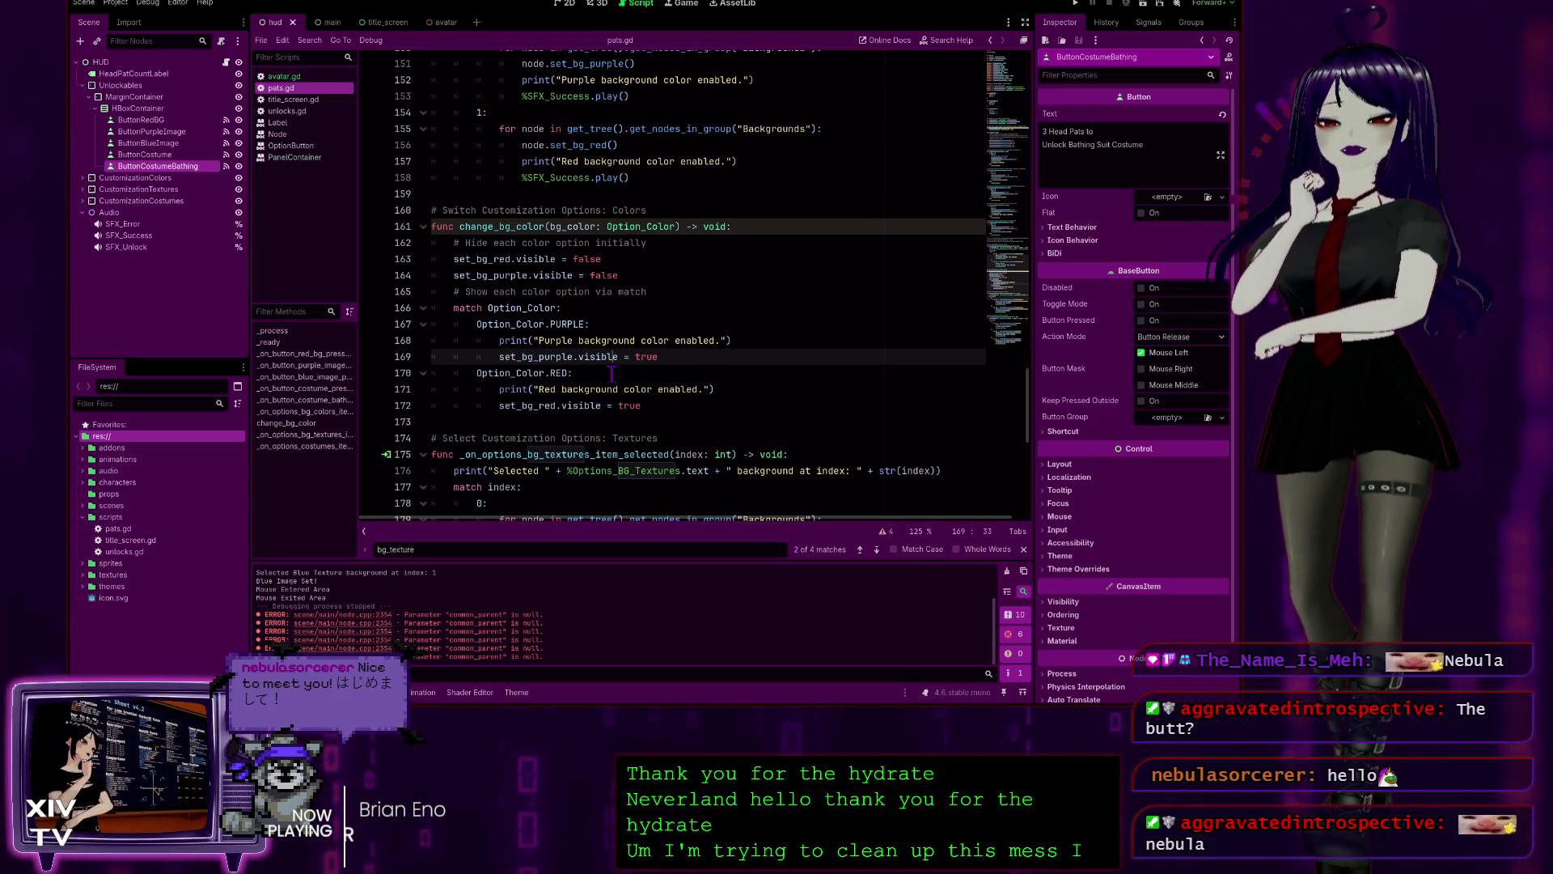
{"action": "left_click", "coordinate": [739, 308]}
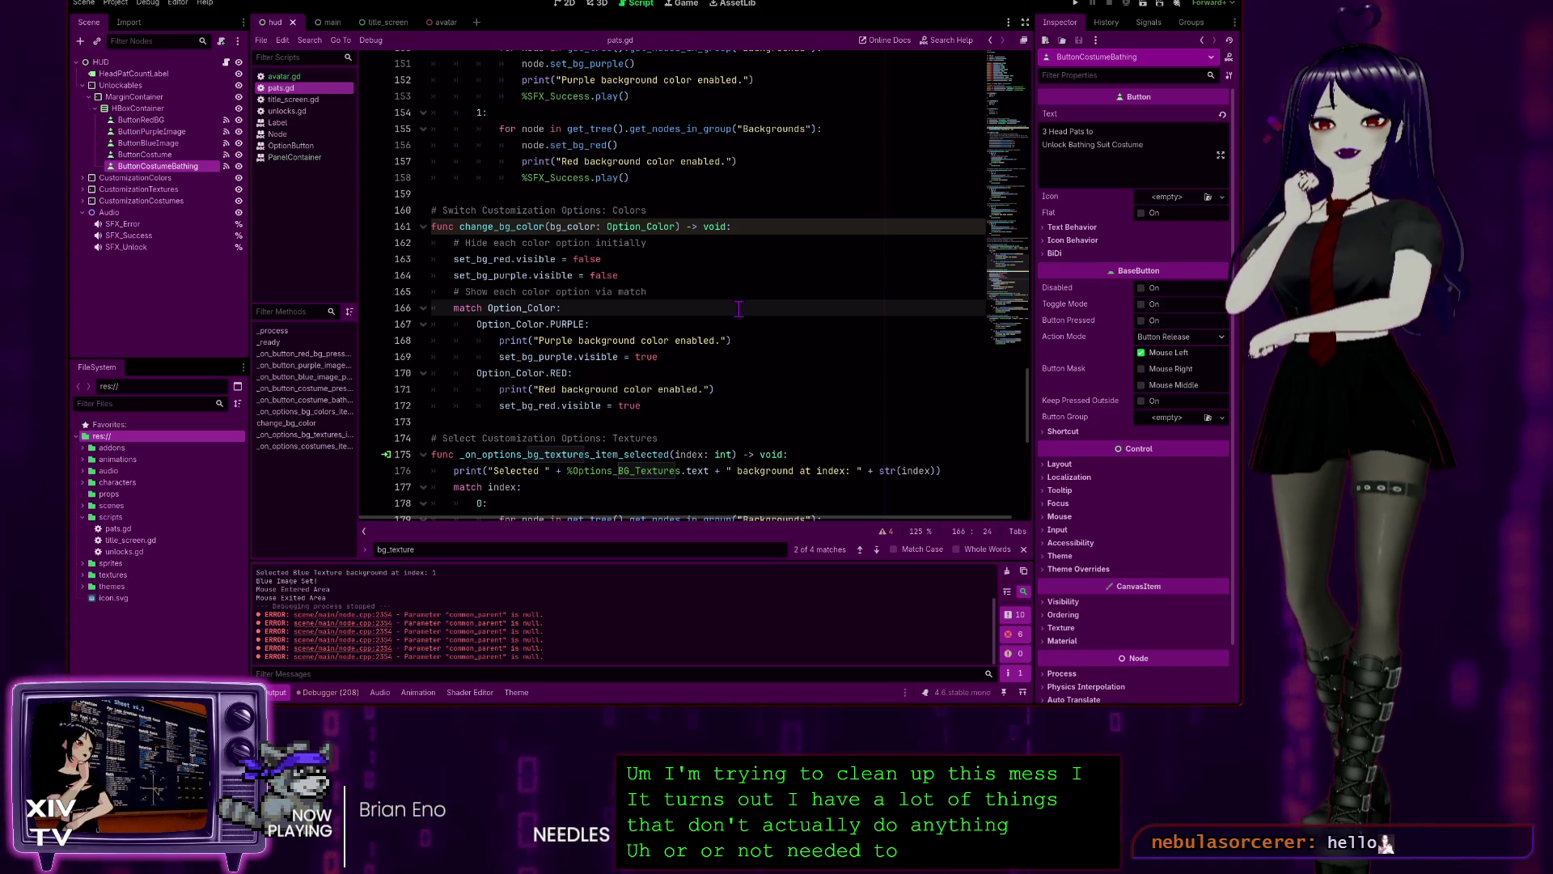
{"action": "double_click", "coordinate": [599, 357]}
{"action": "scroll", "coordinate": [670, 344], "scroll_direction": "up", "scroll_amount": 1}
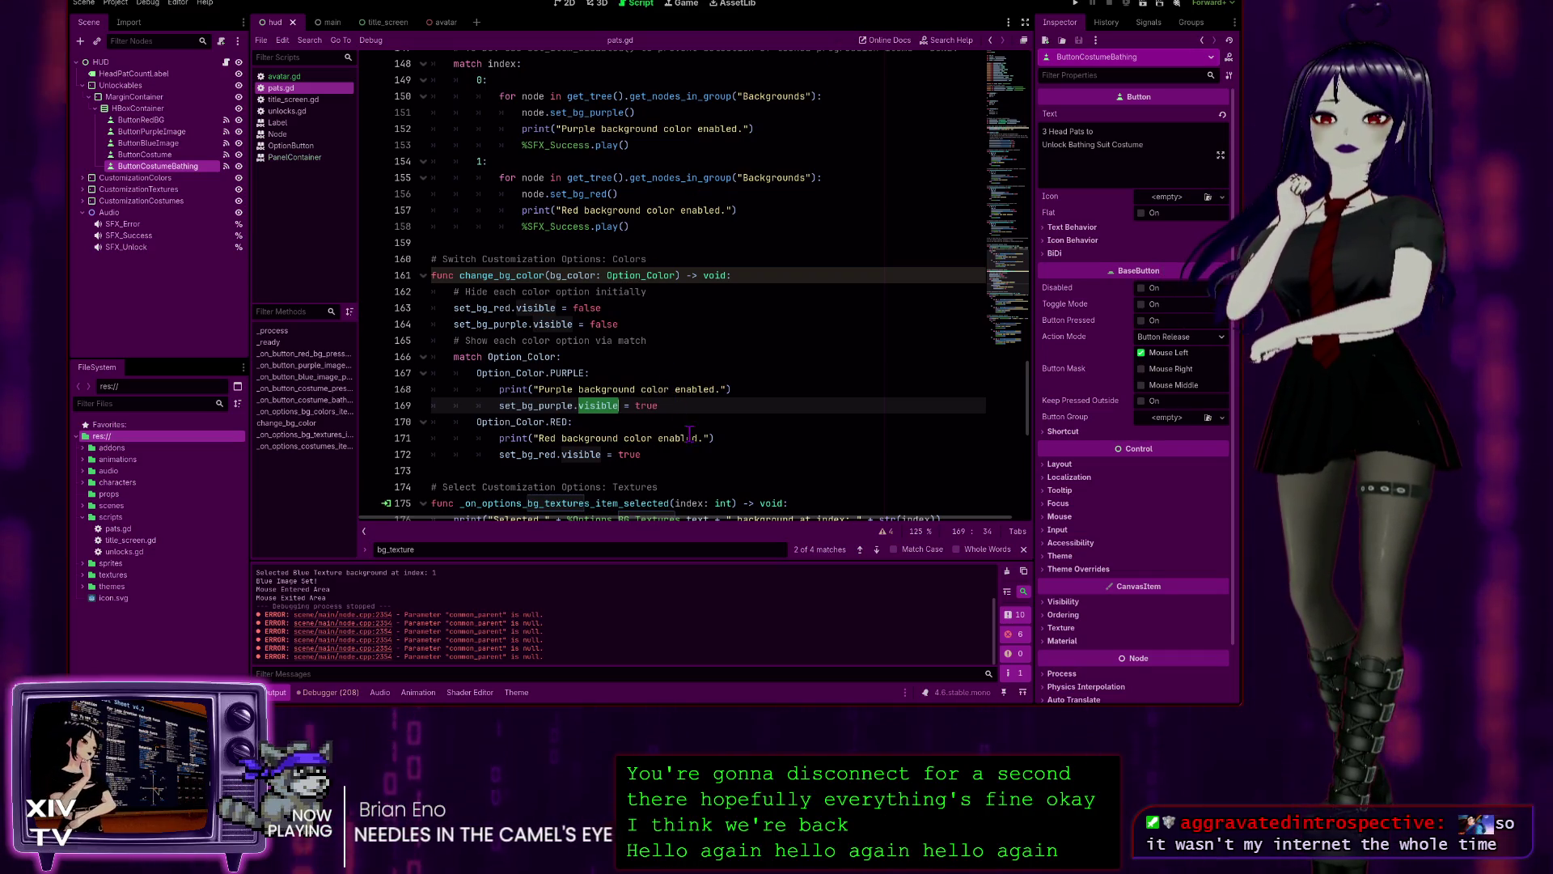
{"action": "left_click", "coordinate": [693, 405]}
- Delete the finished '# TO DO: Use set_item_disabled()… DONE!' comment on line 147
{"action": "scroll", "coordinate": [665, 295], "scroll_direction": "up", "scroll_amount": 1}
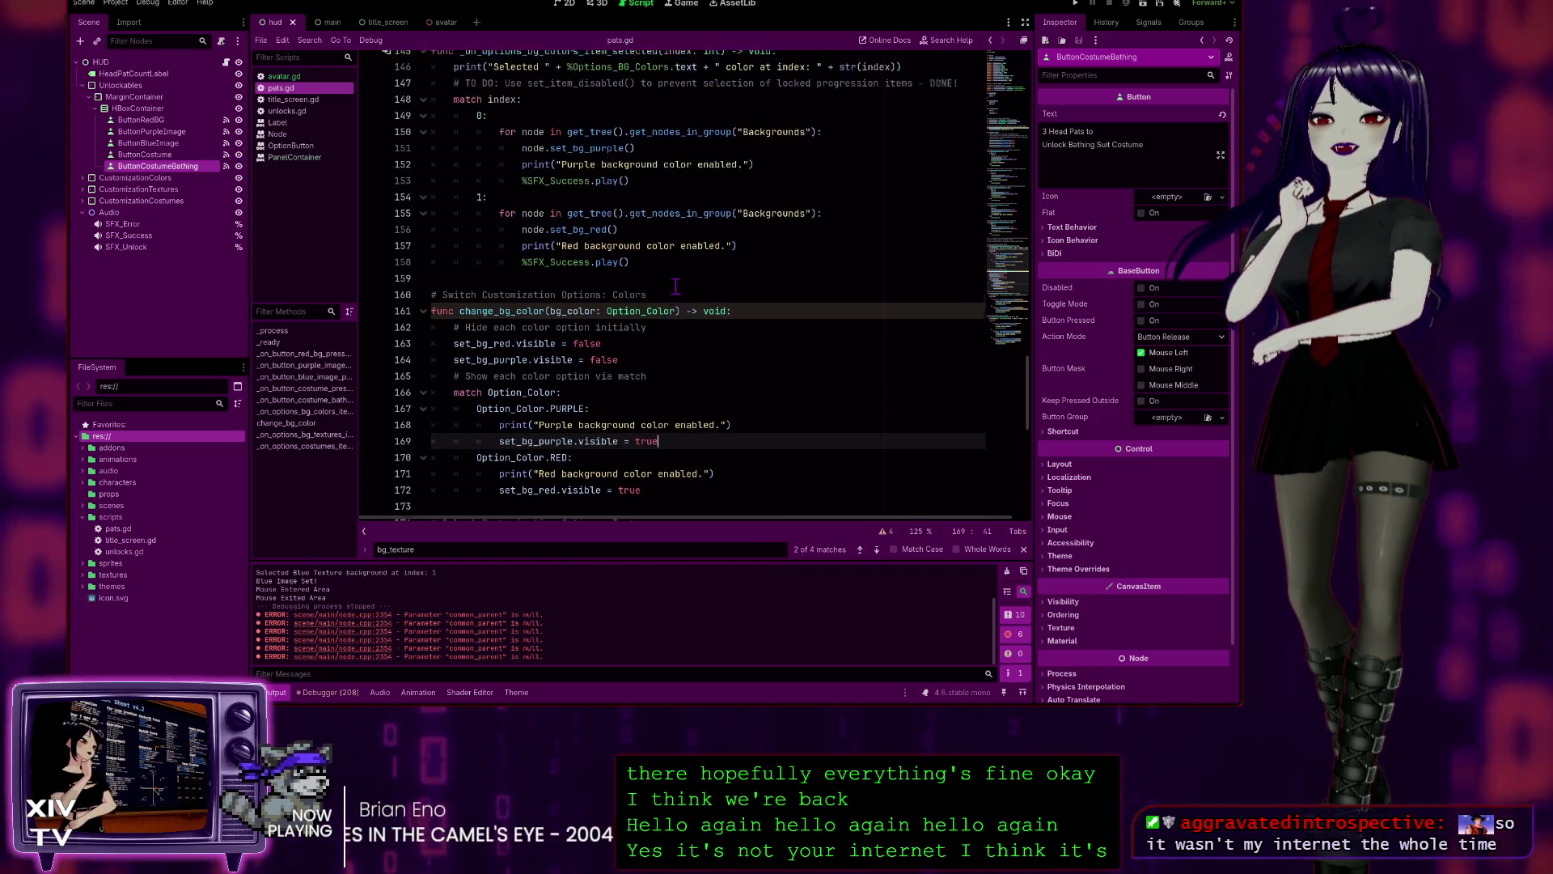
{"action": "scroll", "coordinate": [648, 251], "scroll_direction": "down", "scroll_amount": 2}
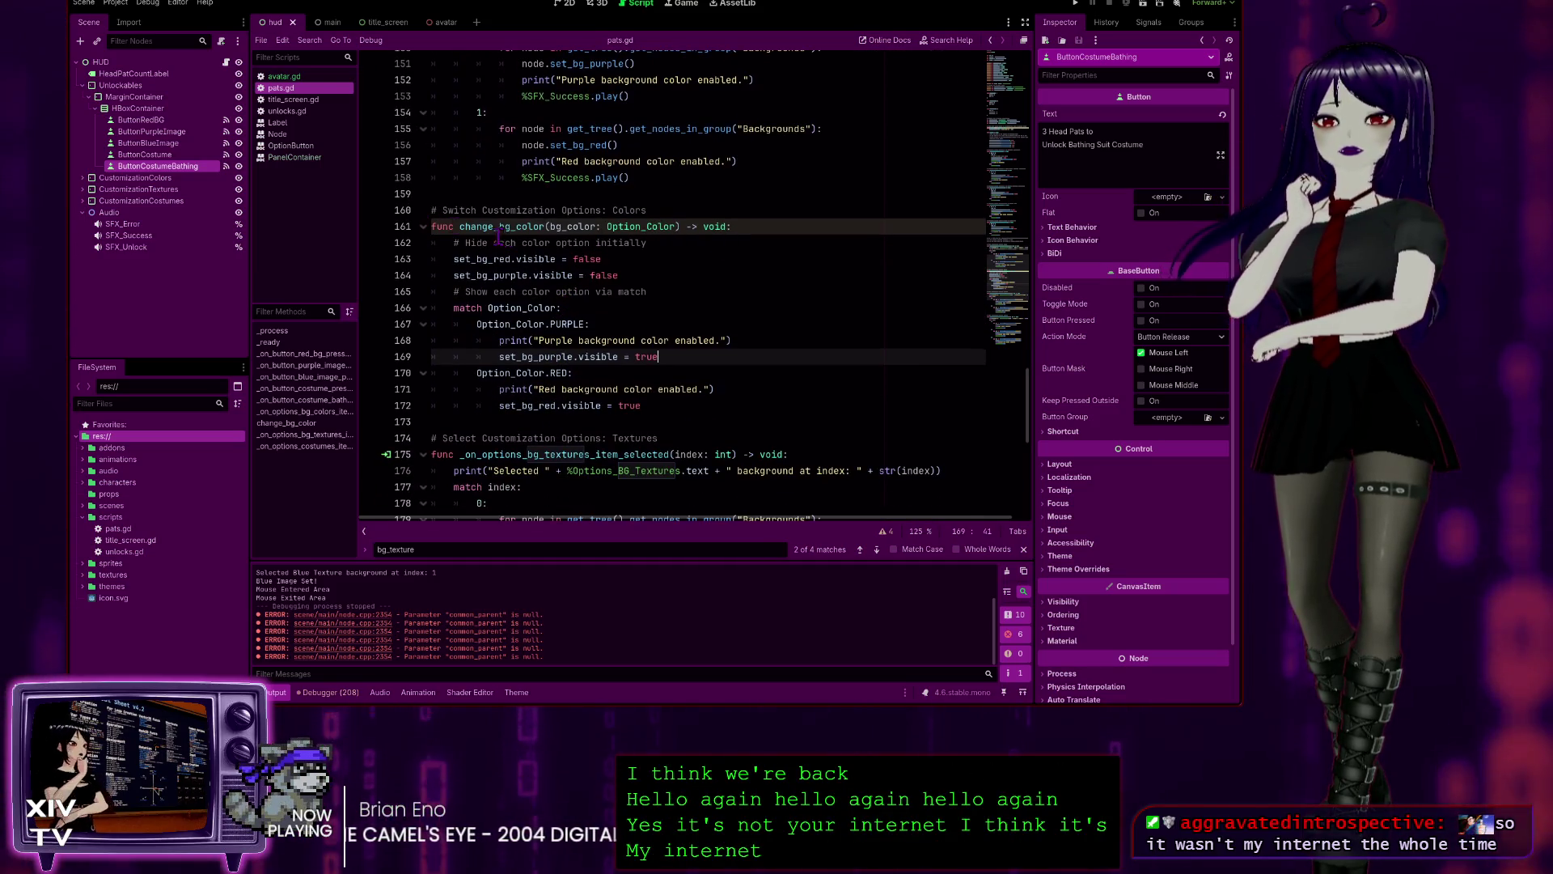
{"action": "scroll", "coordinate": [534, 247], "scroll_direction": "up", "scroll_amount": 3}
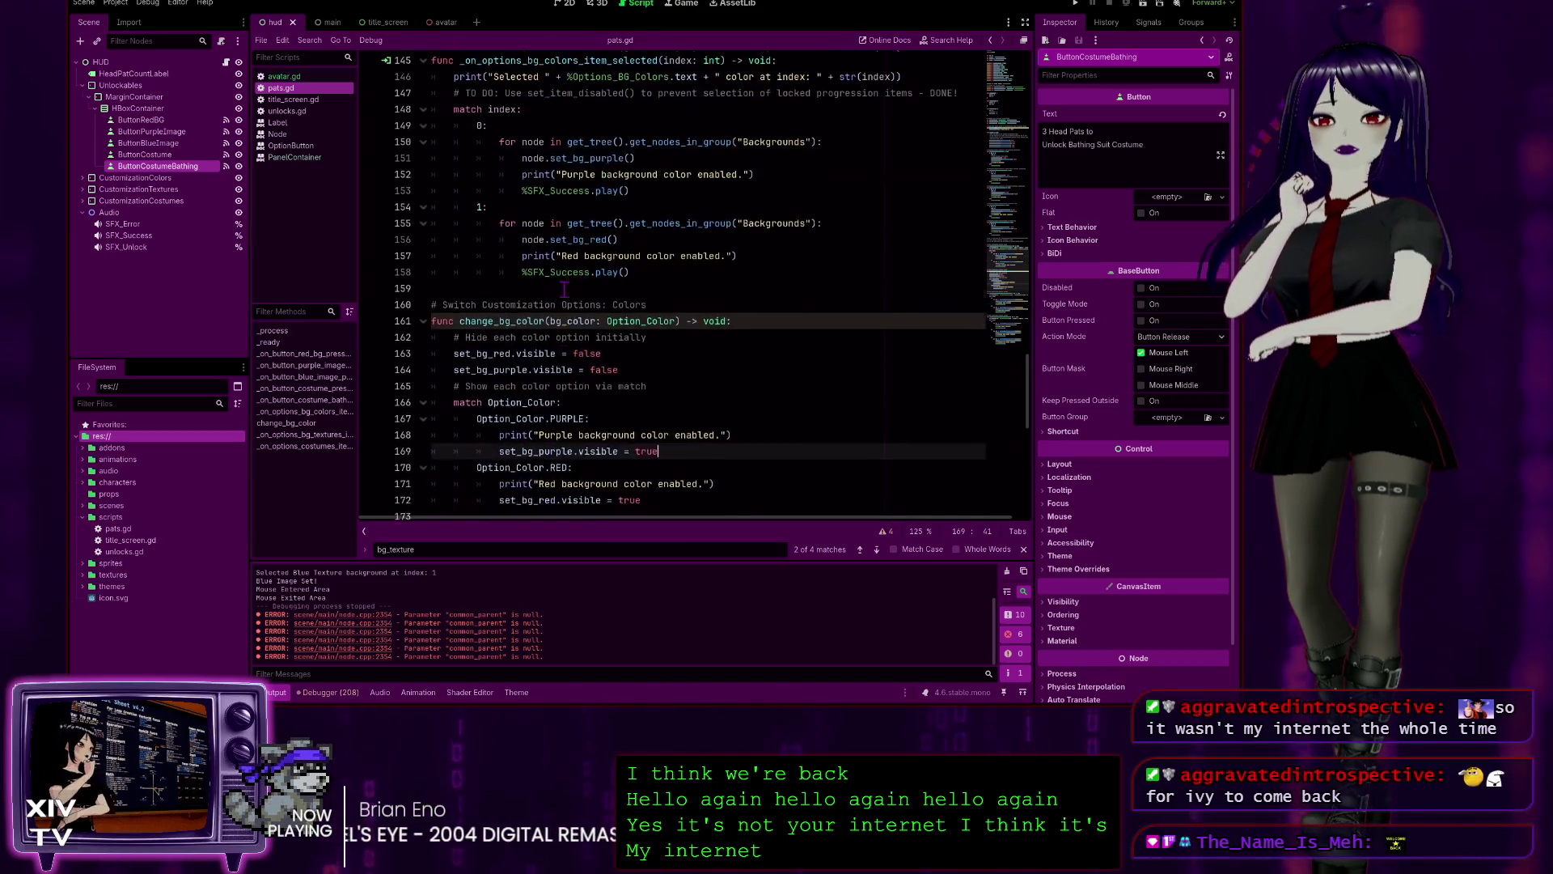
{"action": "scroll", "coordinate": [620, 121], "scroll_direction": "down", "scroll_amount": 1}
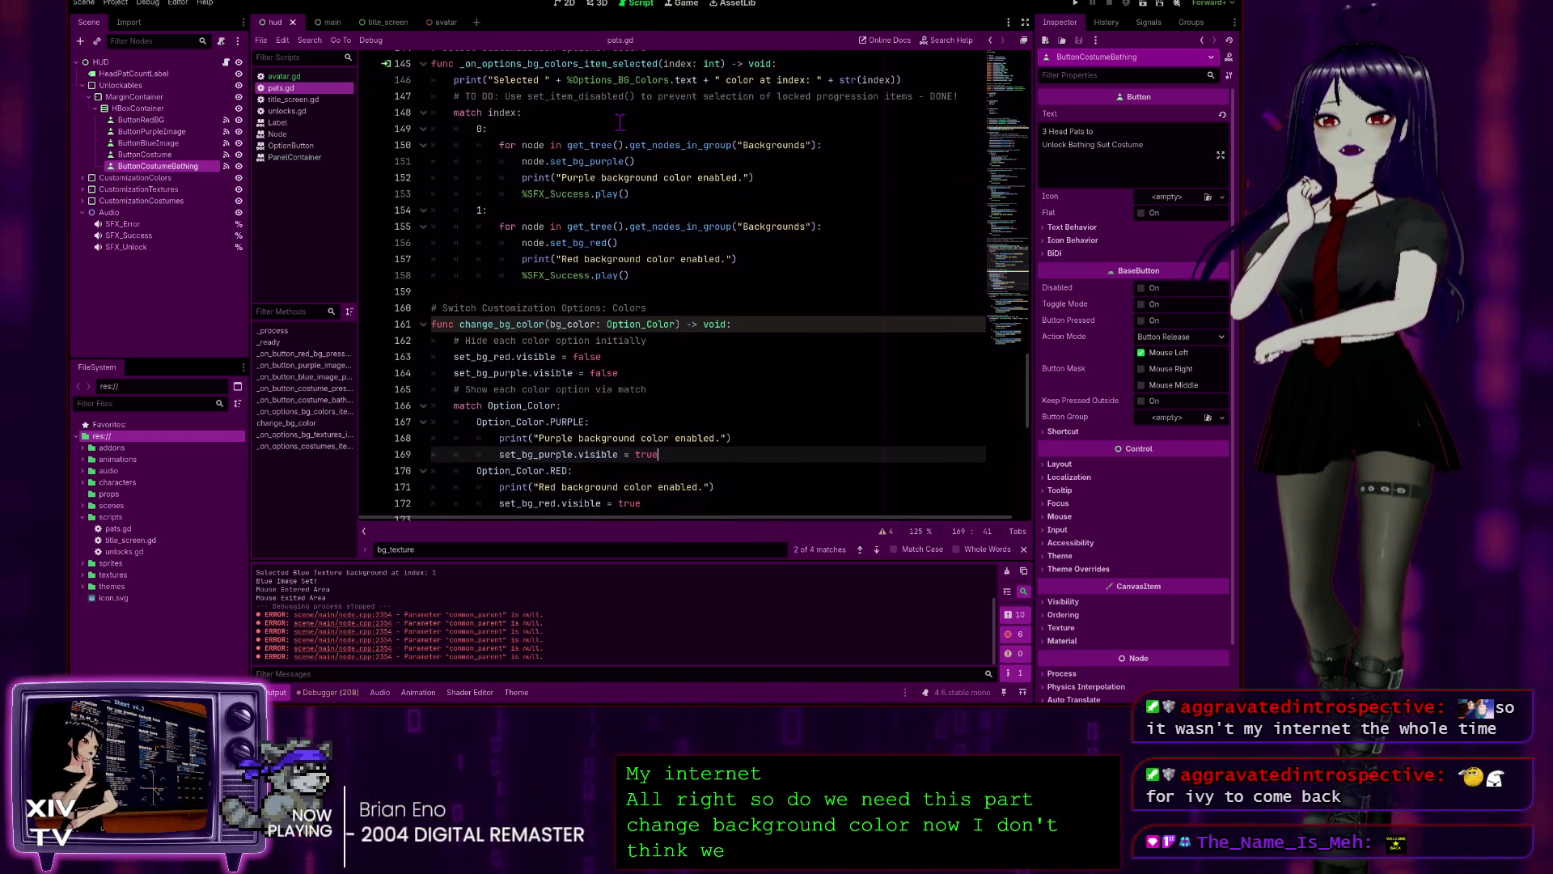
{"action": "scroll", "coordinate": [571, 141], "scroll_direction": "down", "scroll_amount": 2}
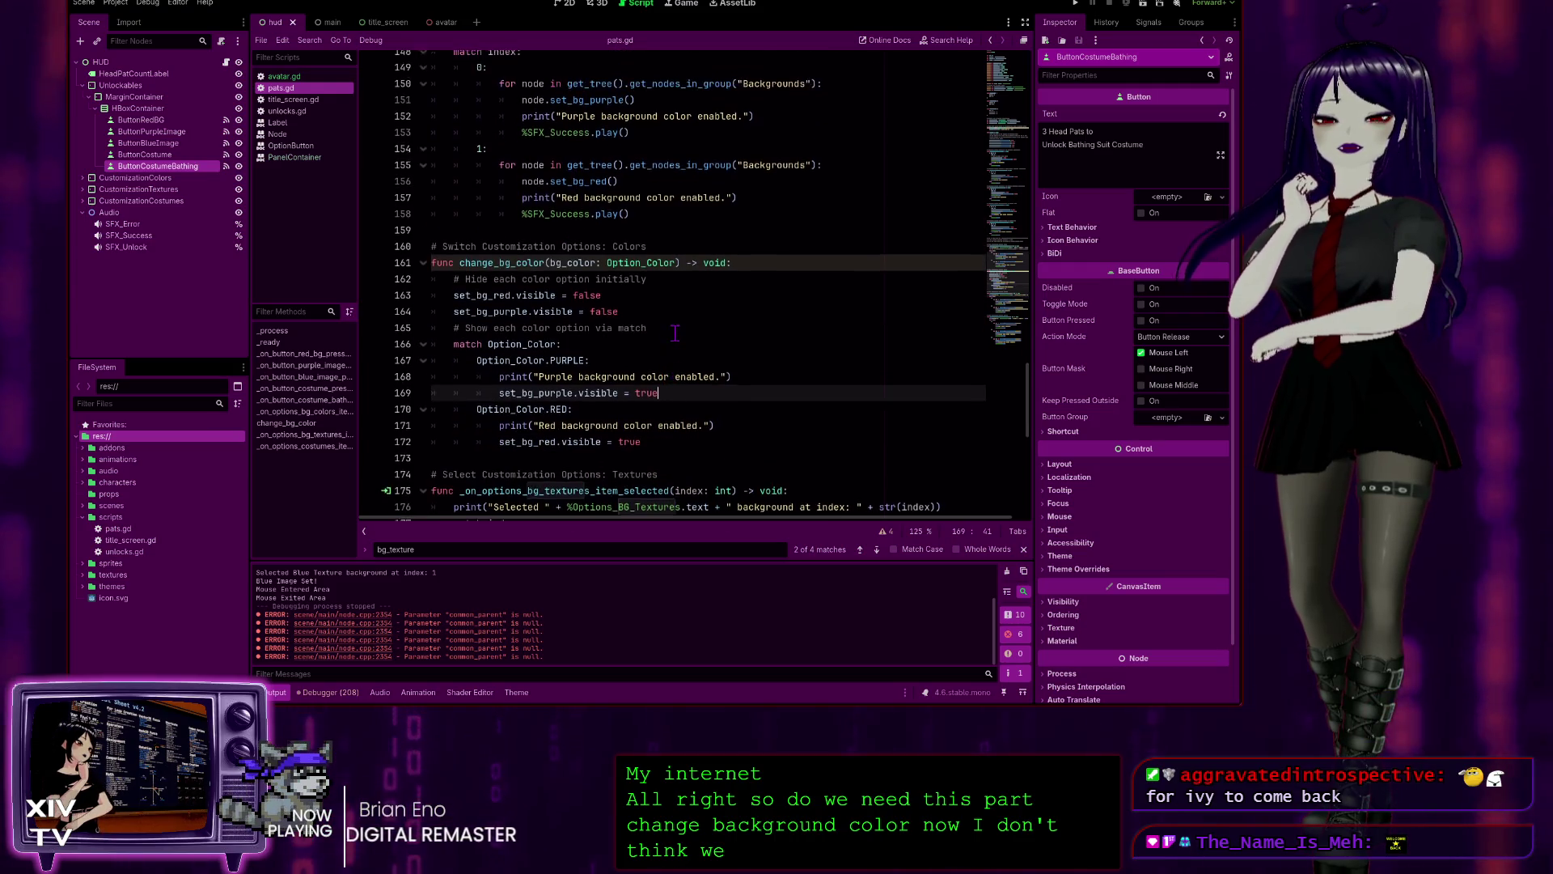
{"action": "scroll", "coordinate": [568, 131], "scroll_direction": "up", "scroll_amount": 1}
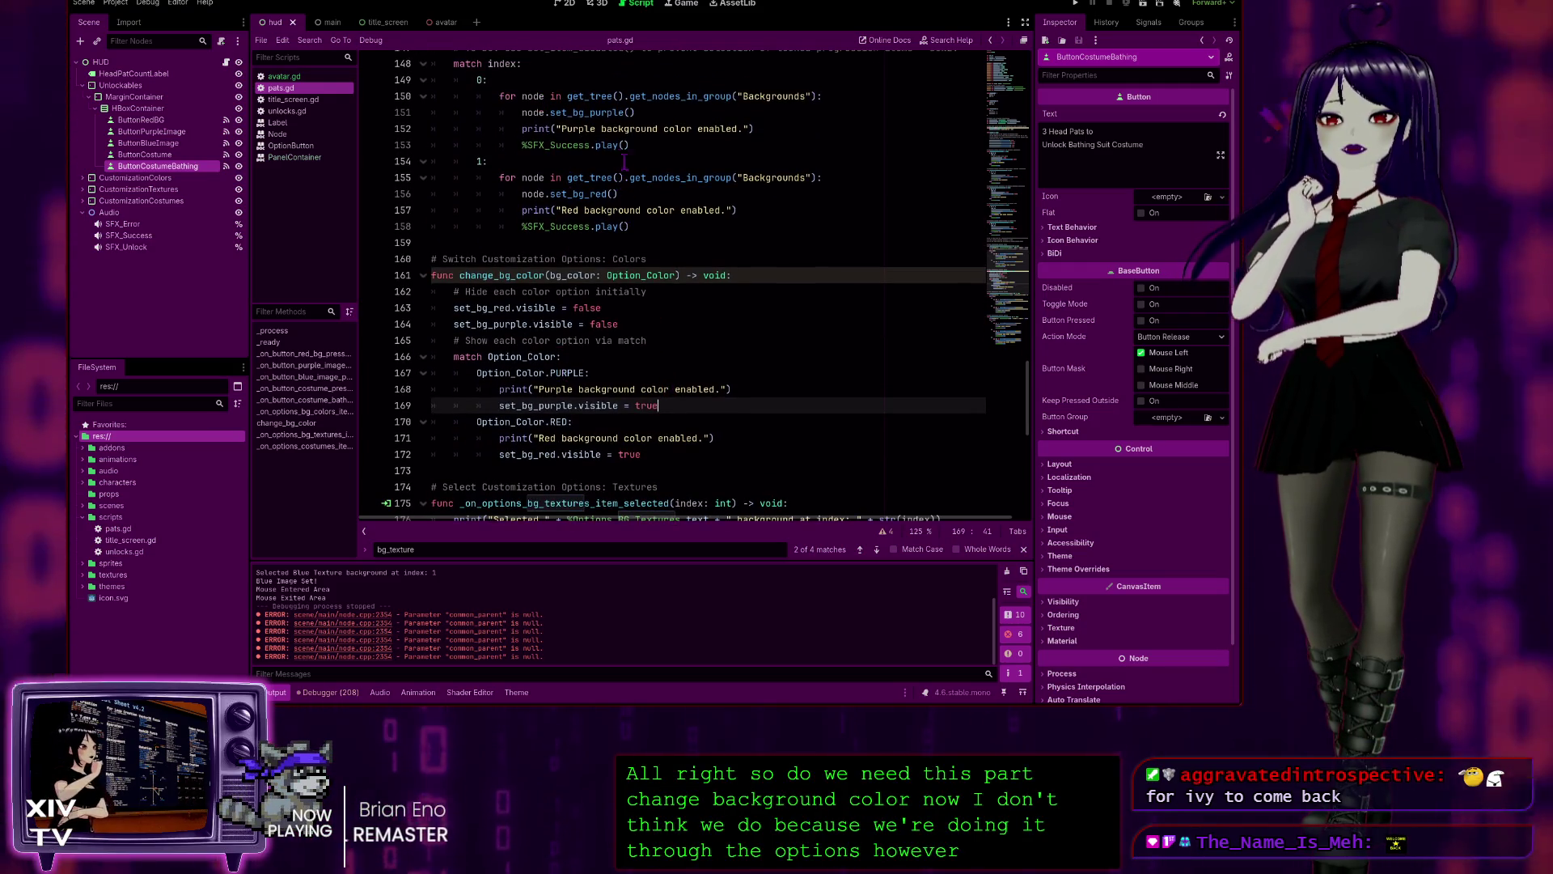
{"action": "scroll", "coordinate": [640, 139], "scroll_direction": "up", "scroll_amount": 1}
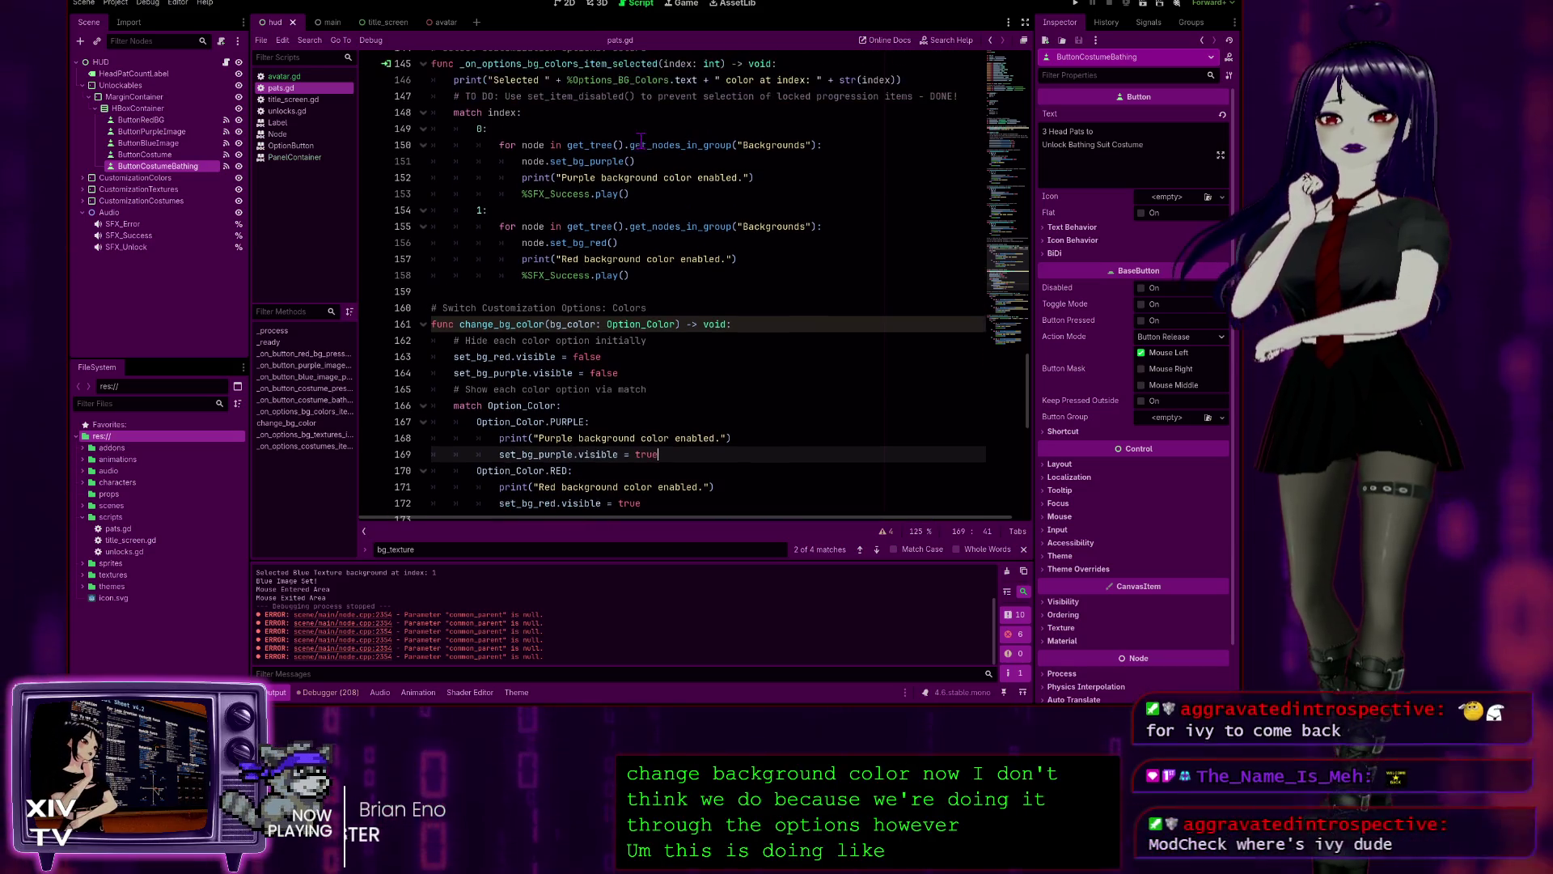
{"action": "scroll", "coordinate": [518, 135], "scroll_direction": "up", "scroll_amount": 1}
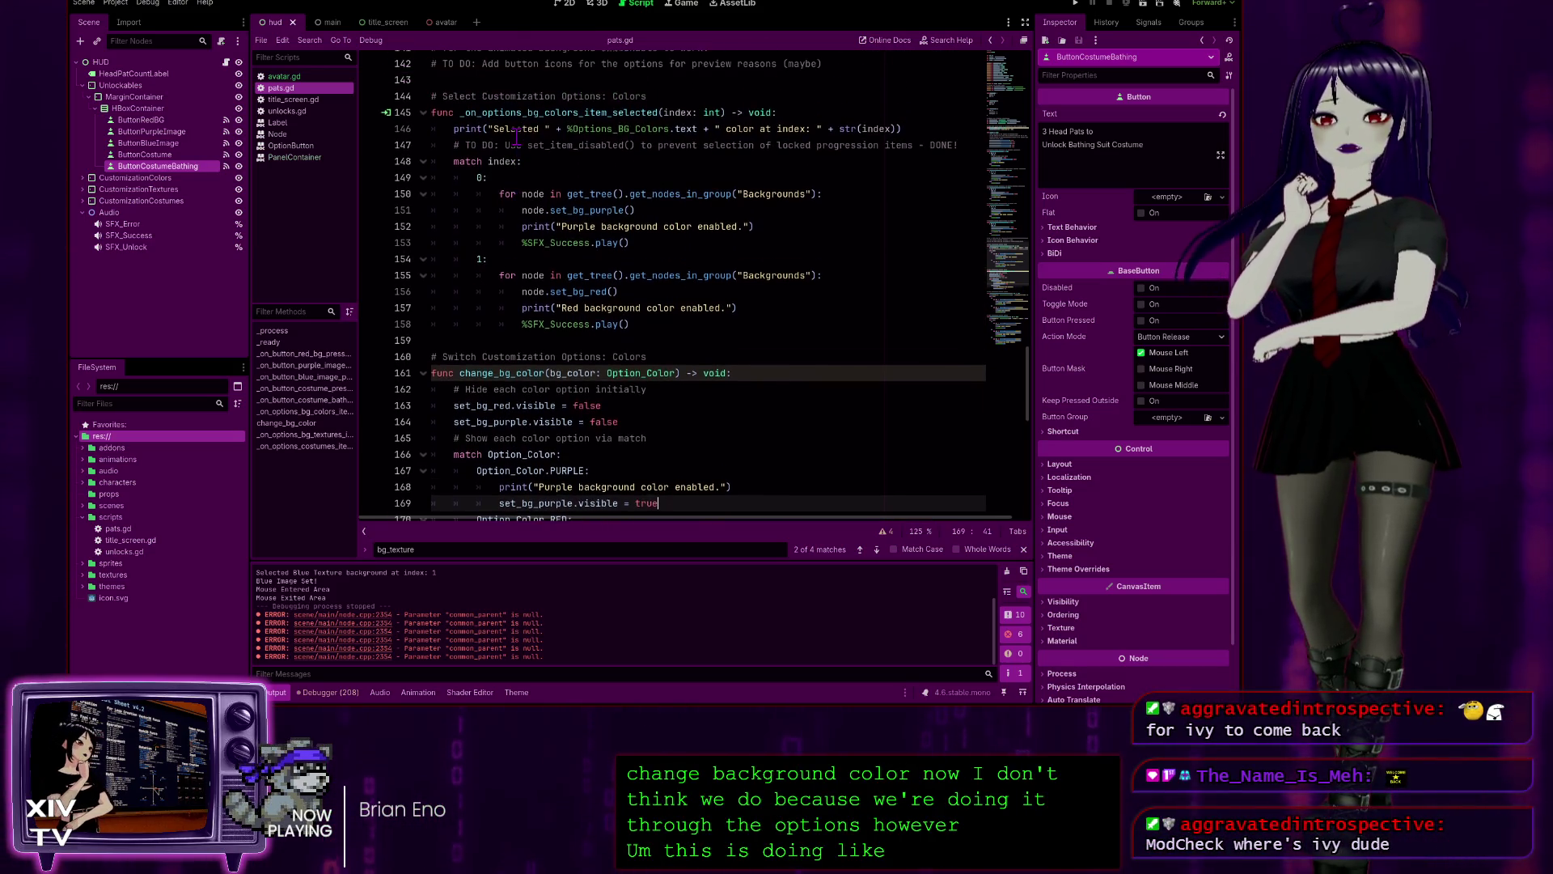
{"action": "left_click", "coordinate": [602, 147]}
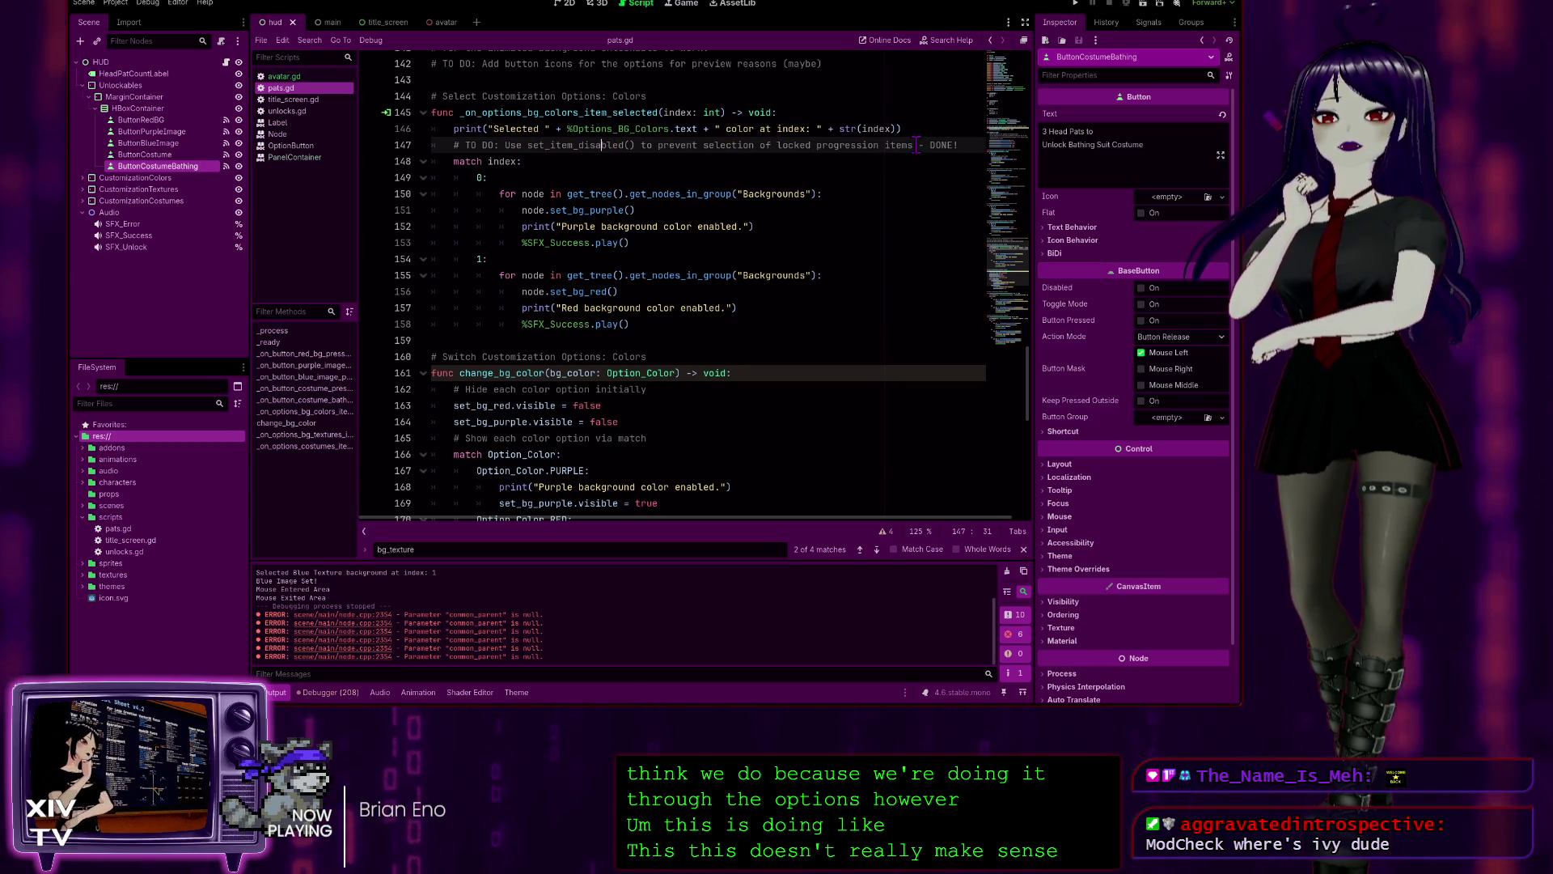
{"action": "left_click", "coordinate": [975, 153]}
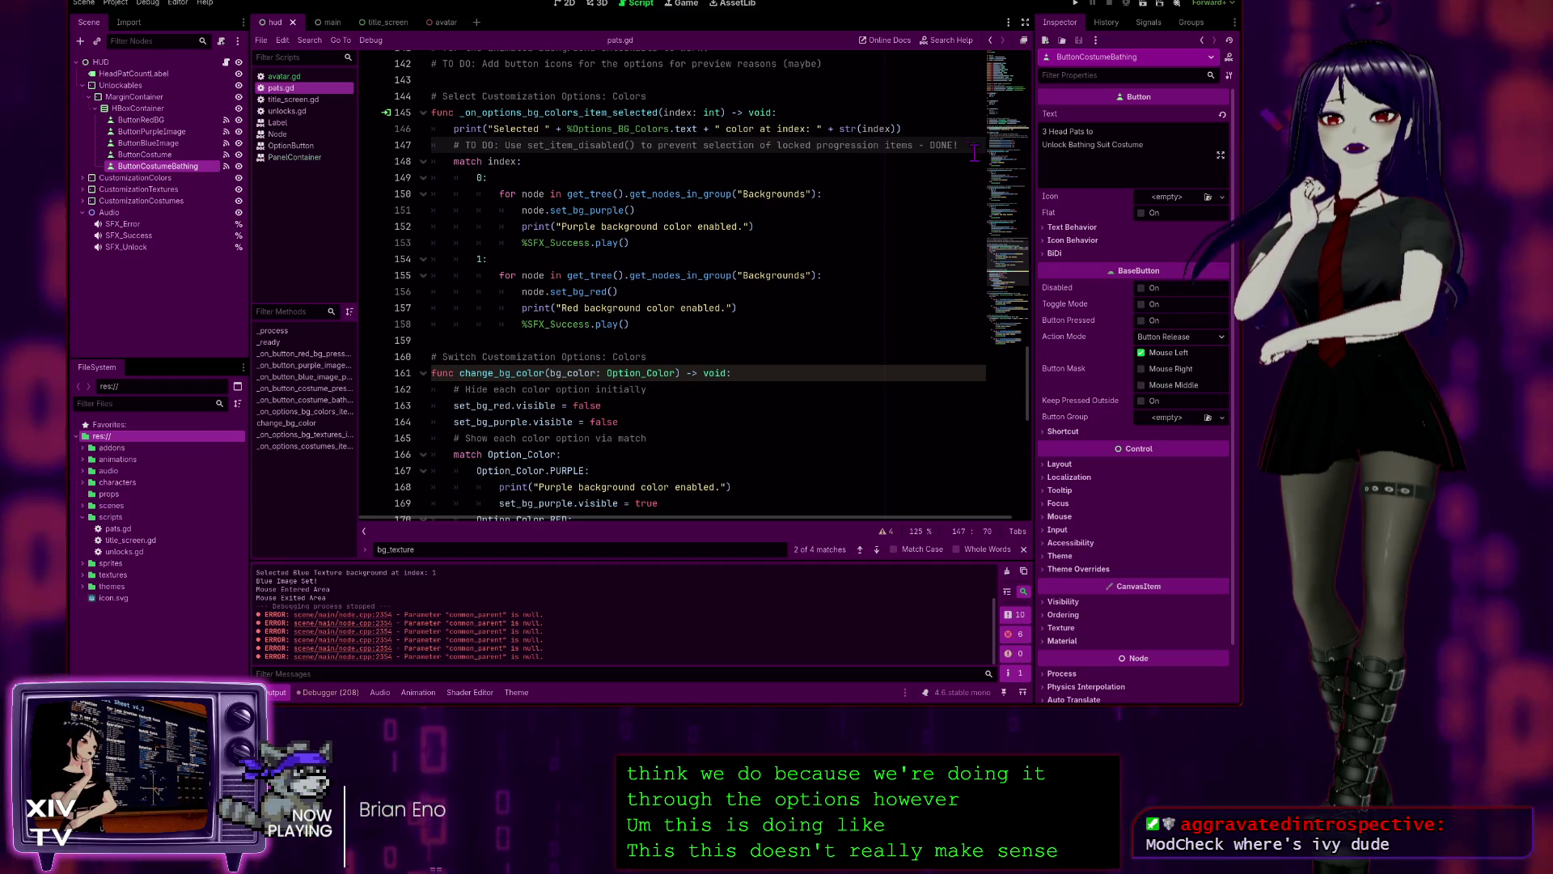
{"action": "left_click_drag", "start_coordinate": [975, 153], "coordinate": [965, 132]}
{"action": "key", "text": "BackSpace"}
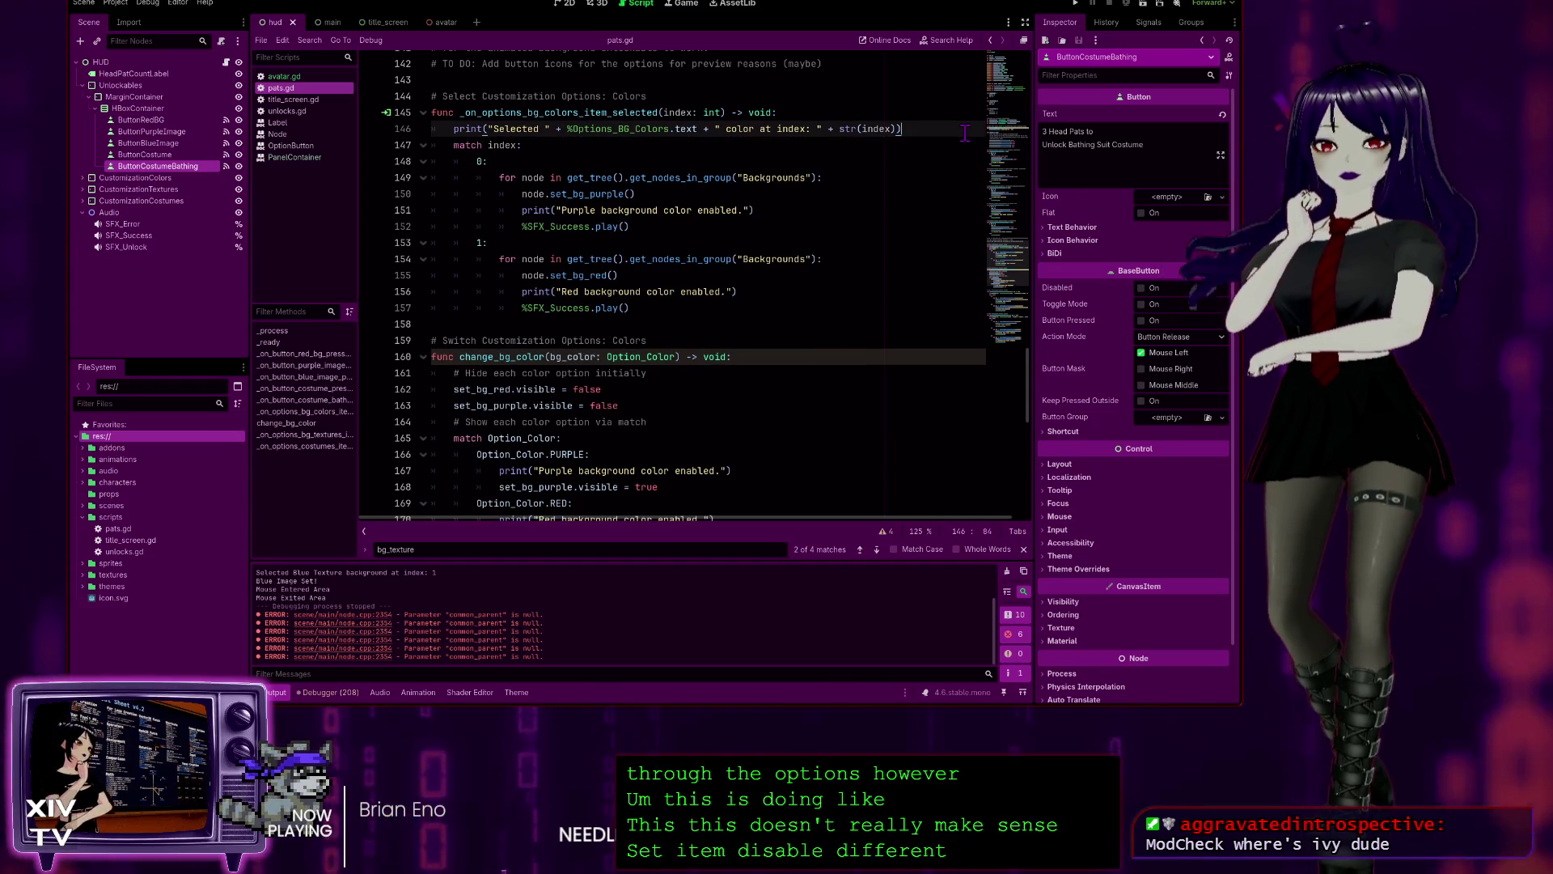
- Select the whole change_bg_color function below the colour selection handler
{"action": "scroll", "coordinate": [670, 273], "scroll_direction": "down", "scroll_amount": 1}
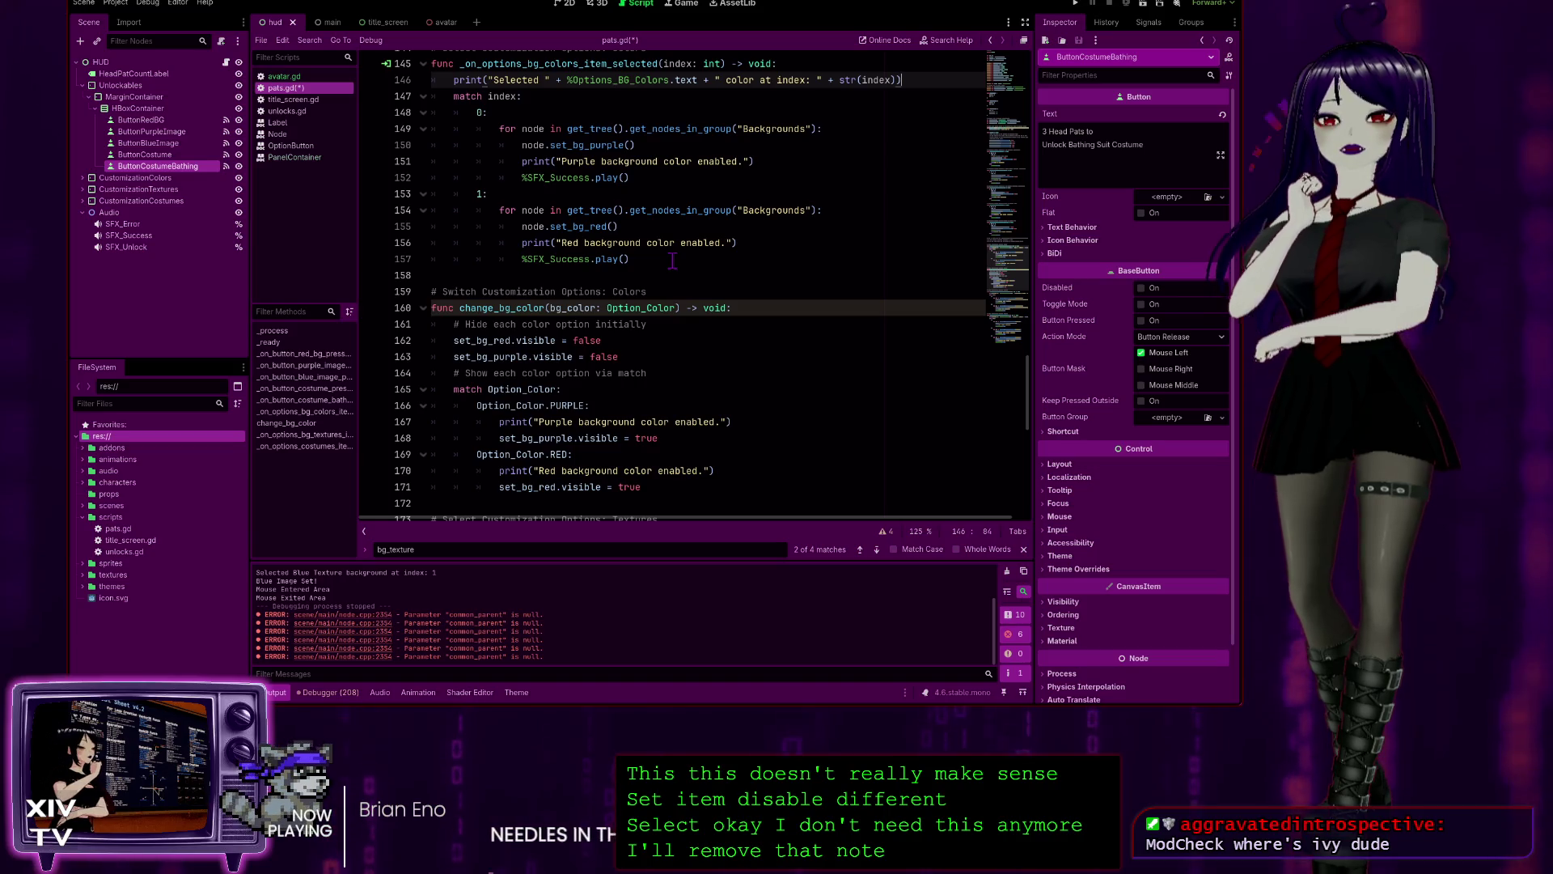
{"action": "scroll", "coordinate": [673, 260], "scroll_direction": "down", "scroll_amount": 1}
{"action": "scroll", "coordinate": [617, 291], "scroll_direction": "up", "scroll_amount": 2}
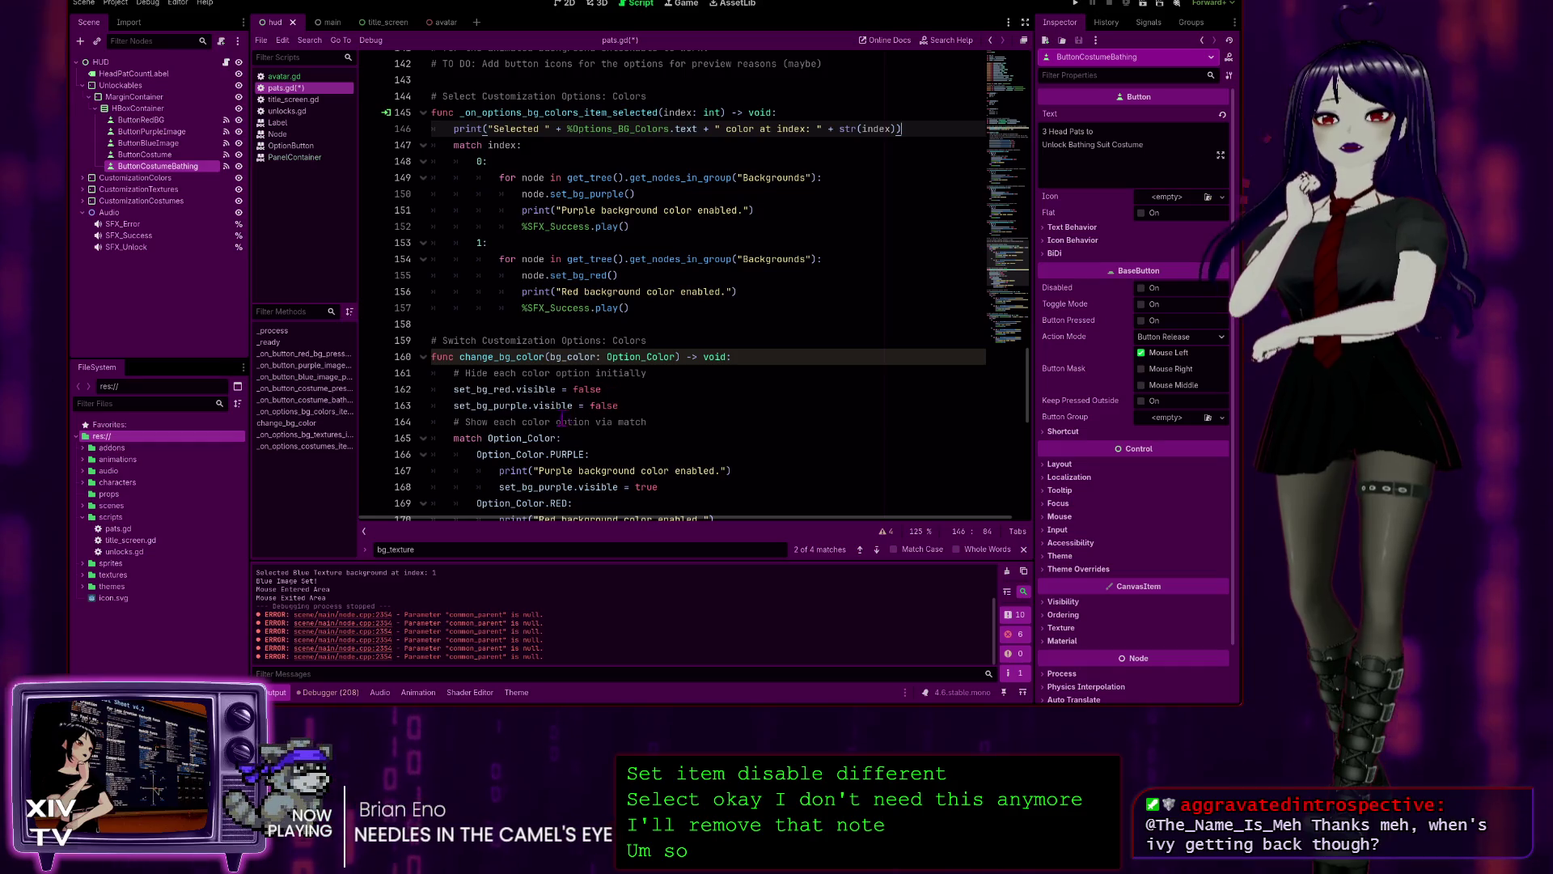
{"action": "scroll", "coordinate": [566, 412], "scroll_direction": "down", "scroll_amount": 1}
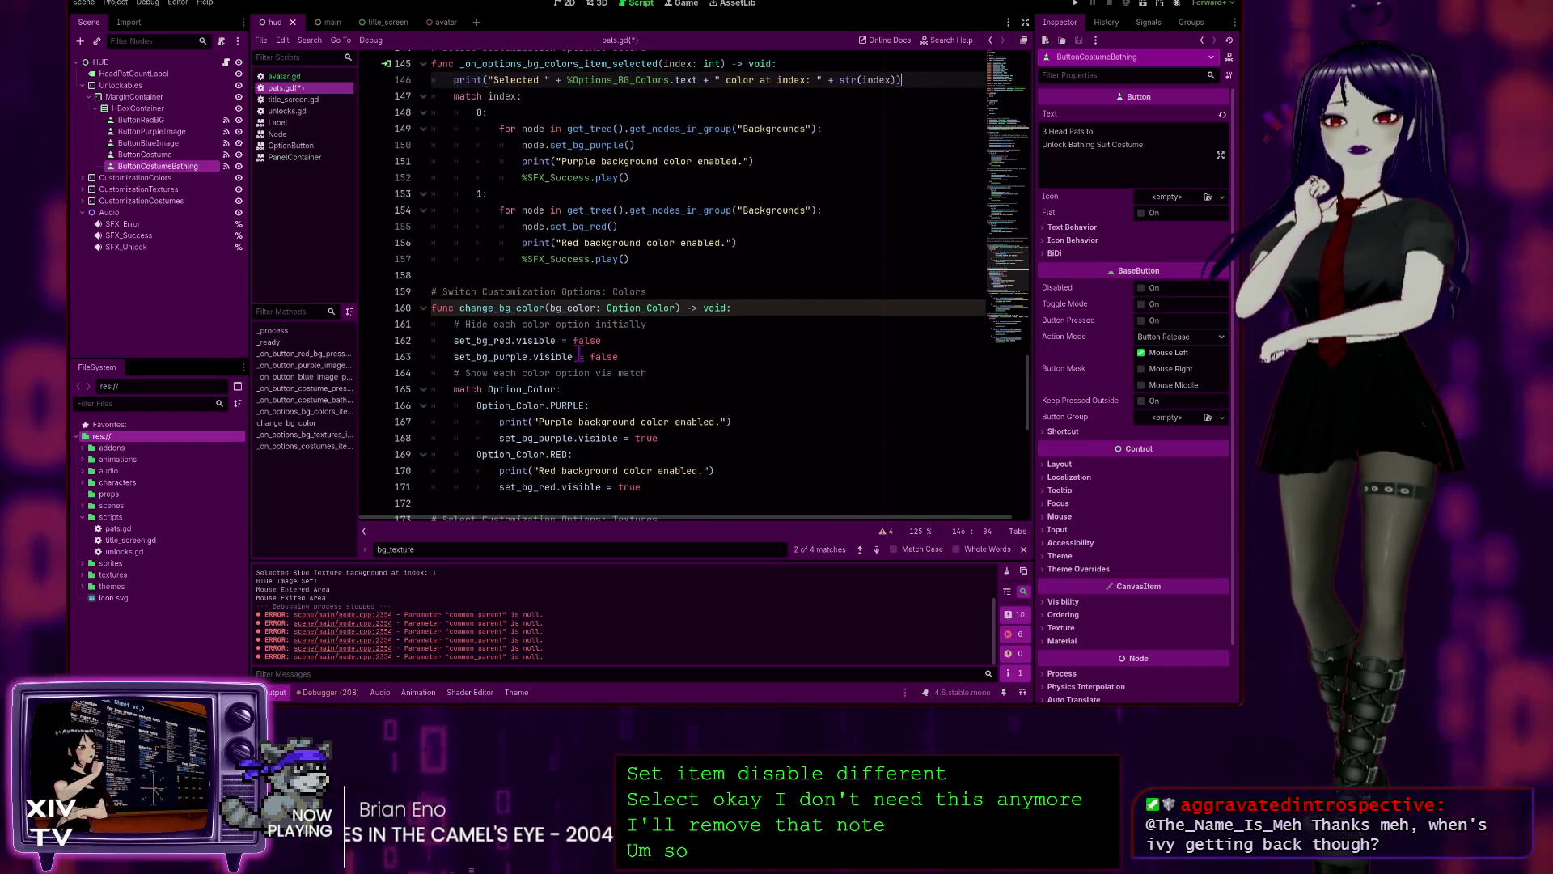
{"action": "scroll", "coordinate": [579, 356], "scroll_direction": "down", "scroll_amount": 2}
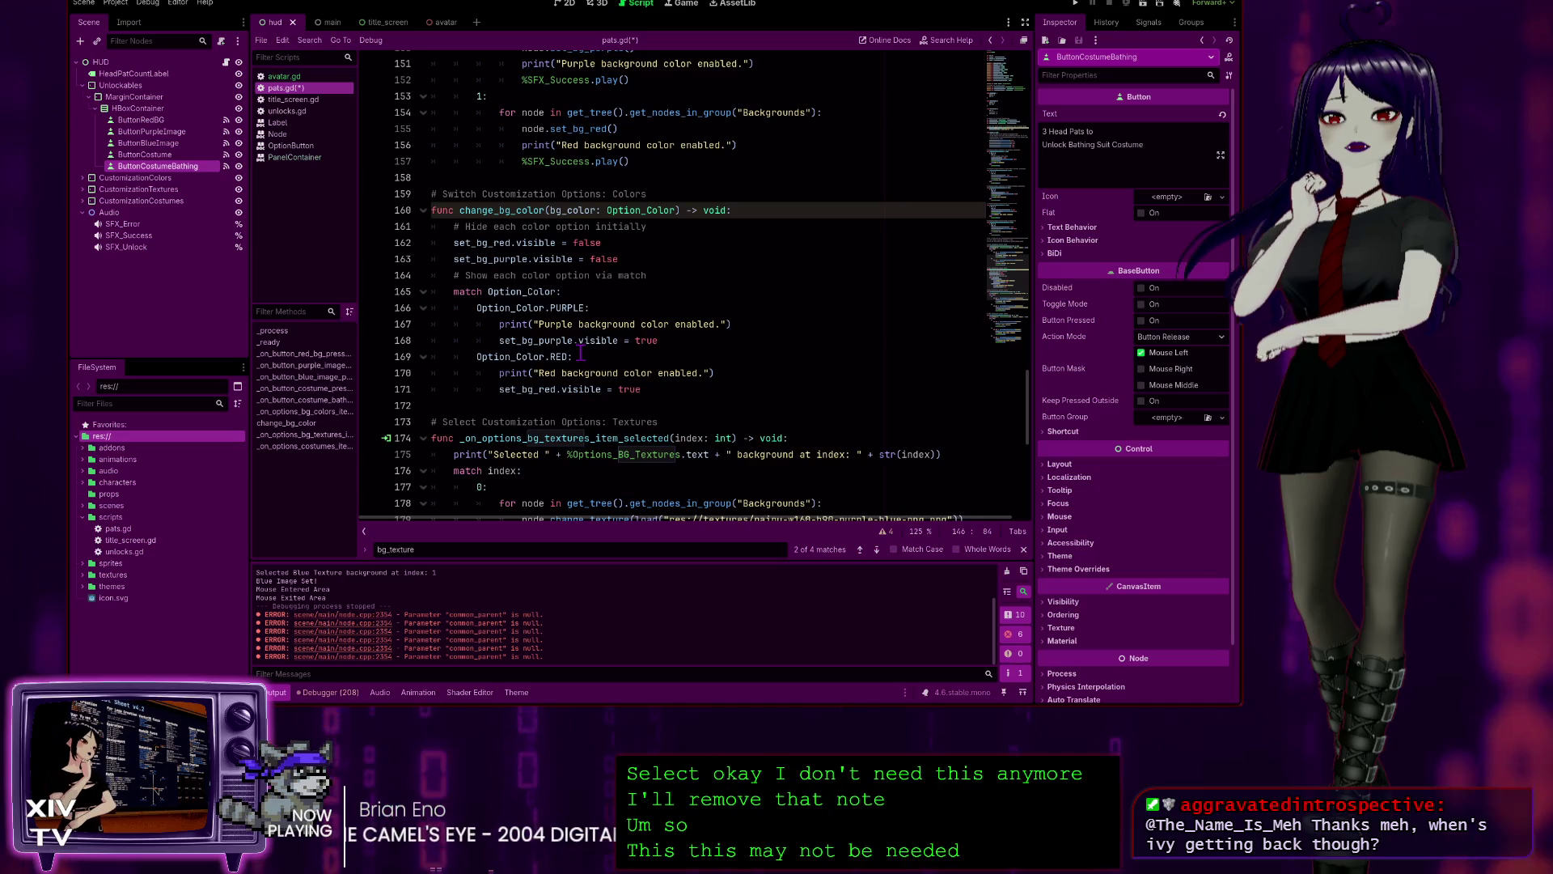
{"action": "scroll", "coordinate": [580, 353], "scroll_direction": "up", "scroll_amount": 1}
{"action": "mouse_move", "coordinate": [650, 439]}
{"action": "left_mouse_down"}
{"action": "mouse_move", "coordinate": [461, 300]}
{"action": "mouse_move", "coordinate": [282, 260]}
{"action": "left_mouse_up"}
- Comment out the change_bg_color function (lines 160–171) and launch the game past the title screen
{"action": "key", "text": "ctrl+k"}
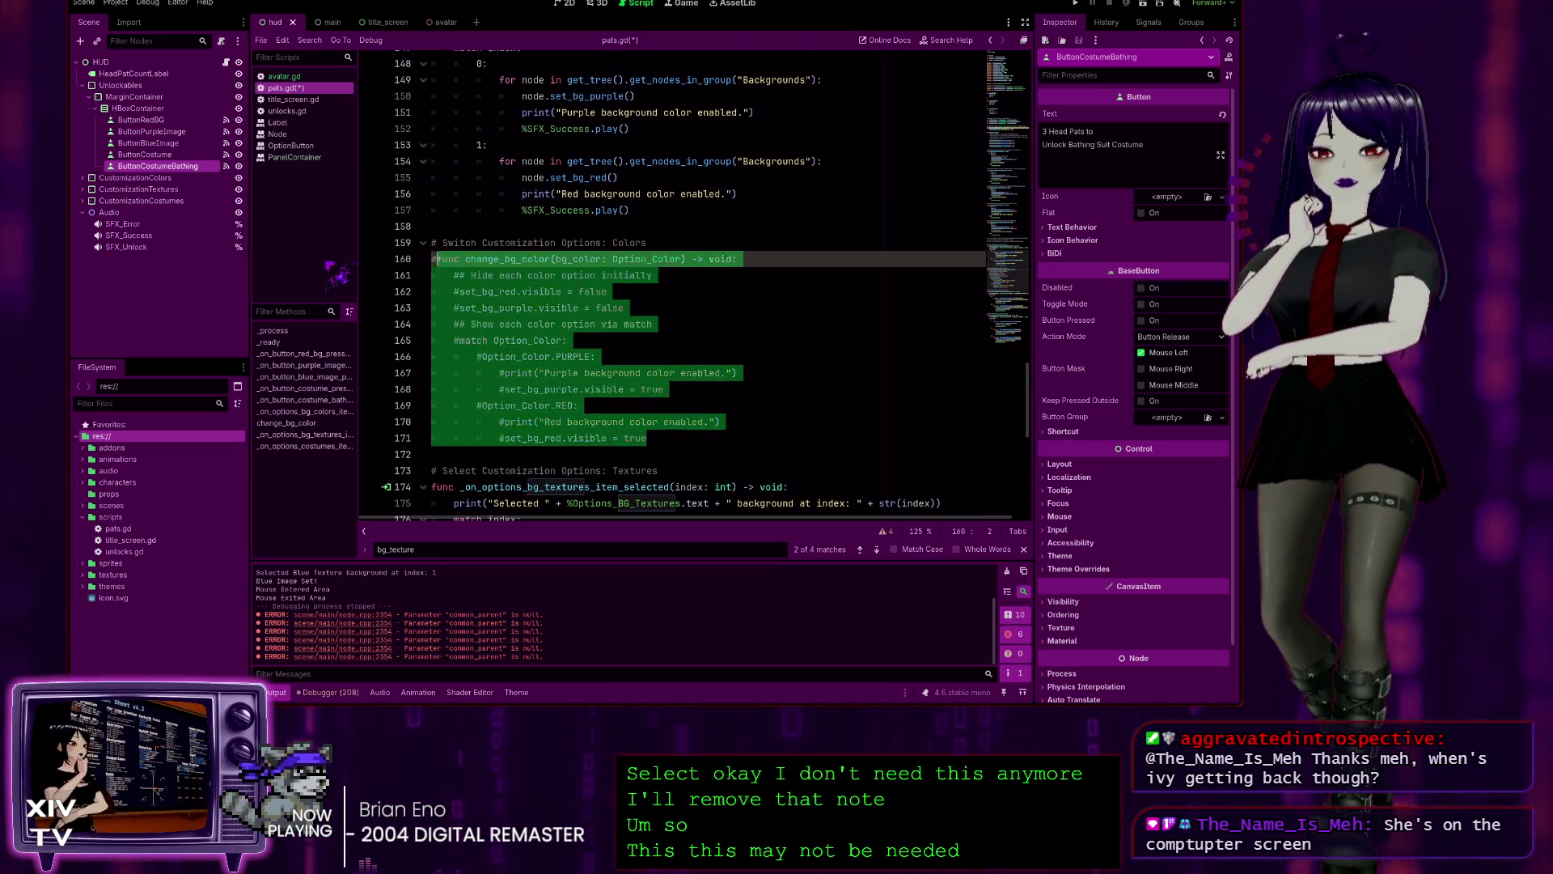
{"action": "left_click", "coordinate": [1092, 3]}
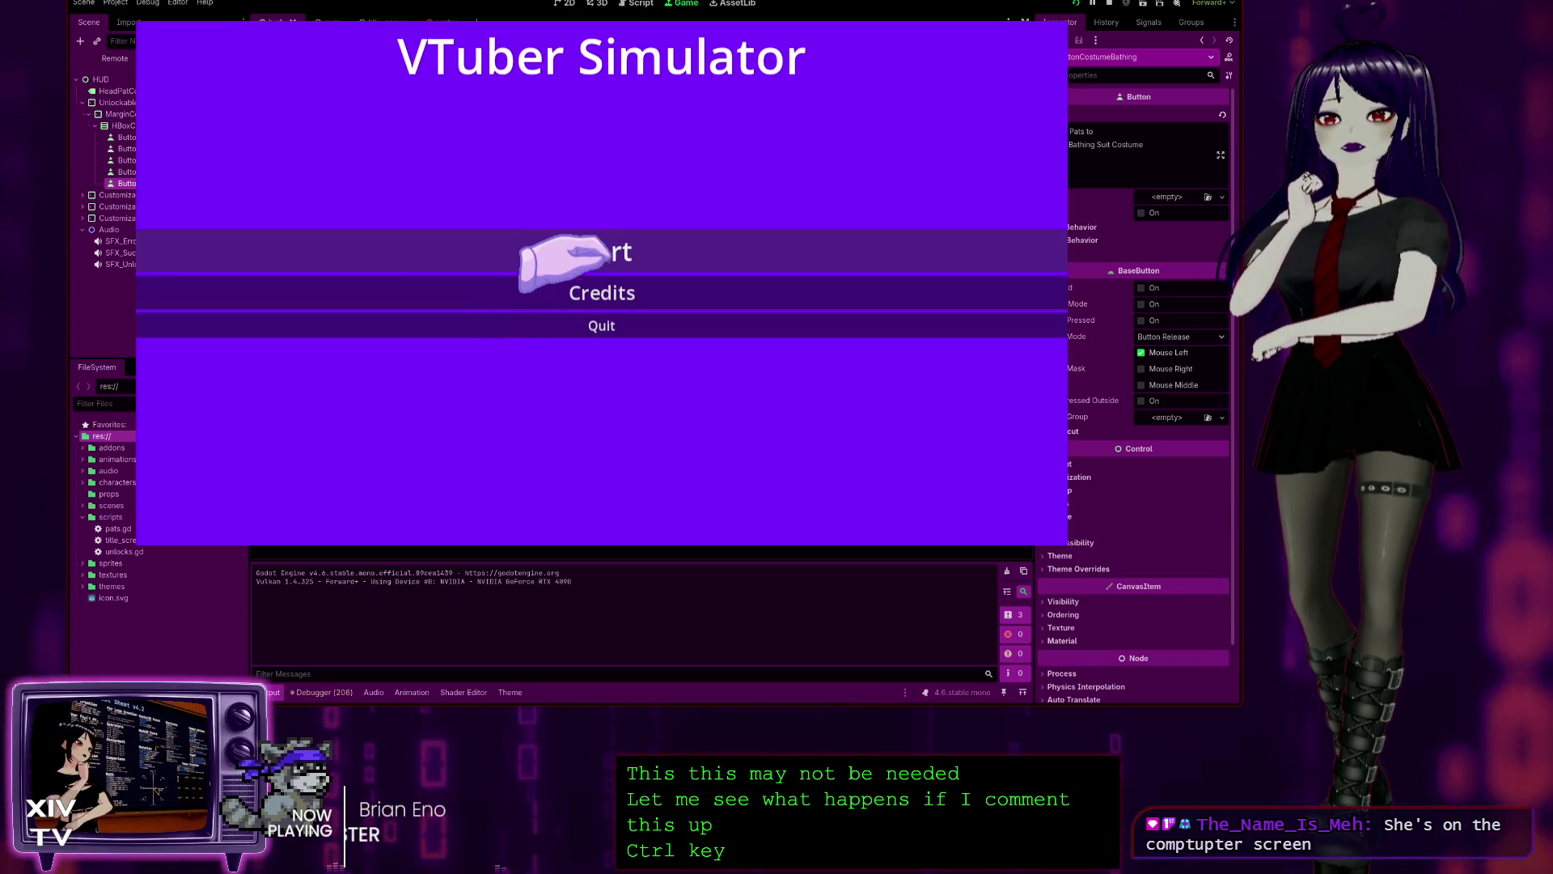
{"action": "left_click", "coordinate": [603, 251]}
- Pat the character to unlock Red Background, apply it, then stop the game
{"action": "left_click", "coordinate": [586, 101]}
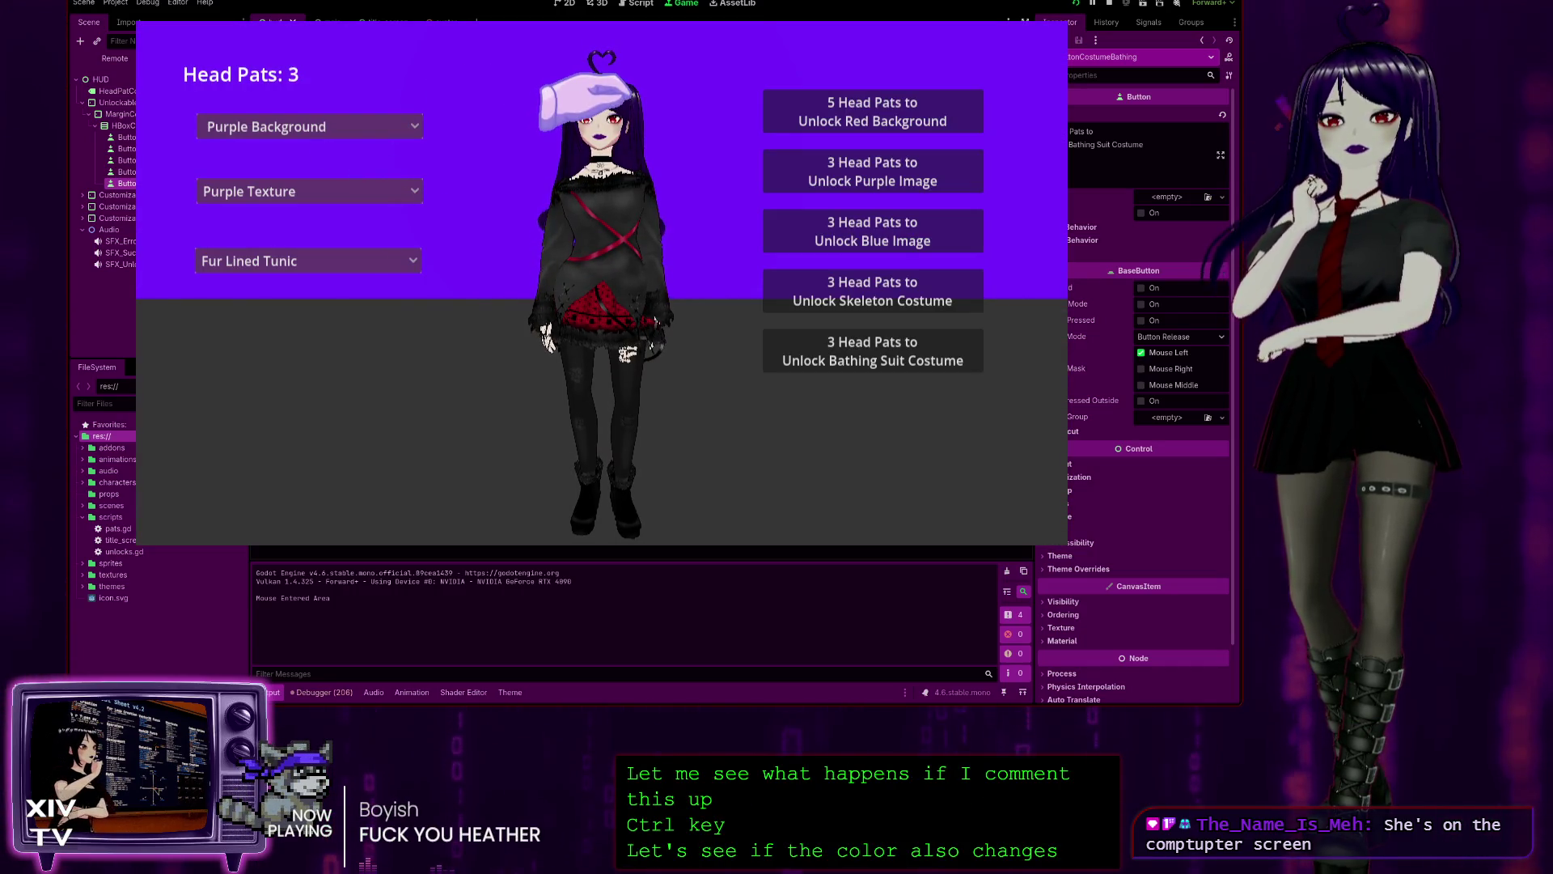
{"action": "left_click", "coordinate": [586, 101]}
{"action": "left_click", "coordinate": [587, 102]}
{"action": "left_click", "coordinate": [259, 130]}
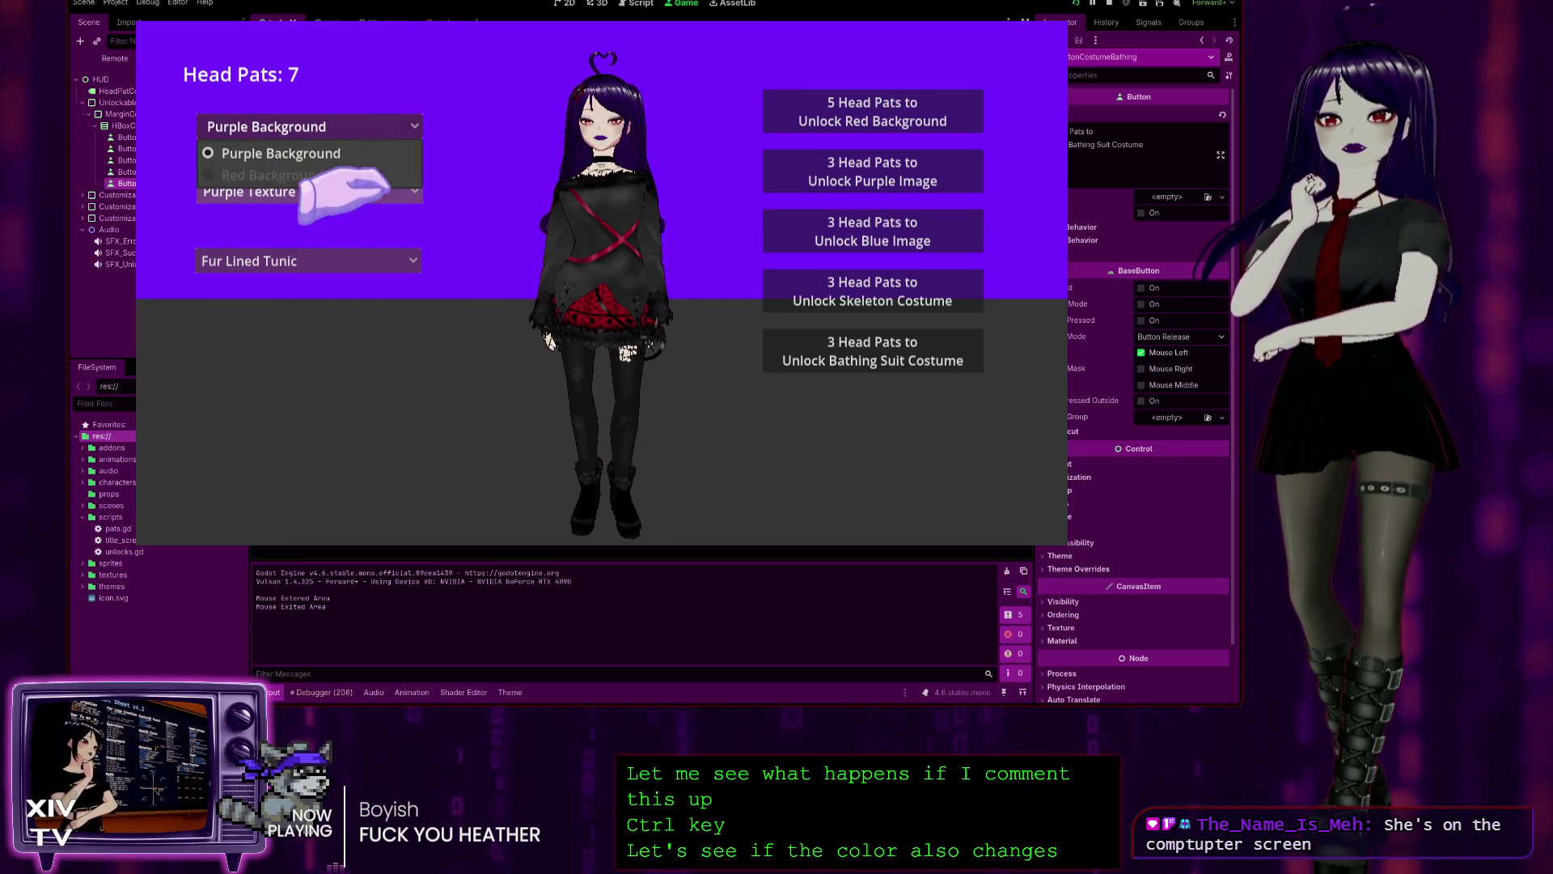
{"action": "left_click", "coordinate": [555, 162]}
{"action": "left_click", "coordinate": [834, 113]}
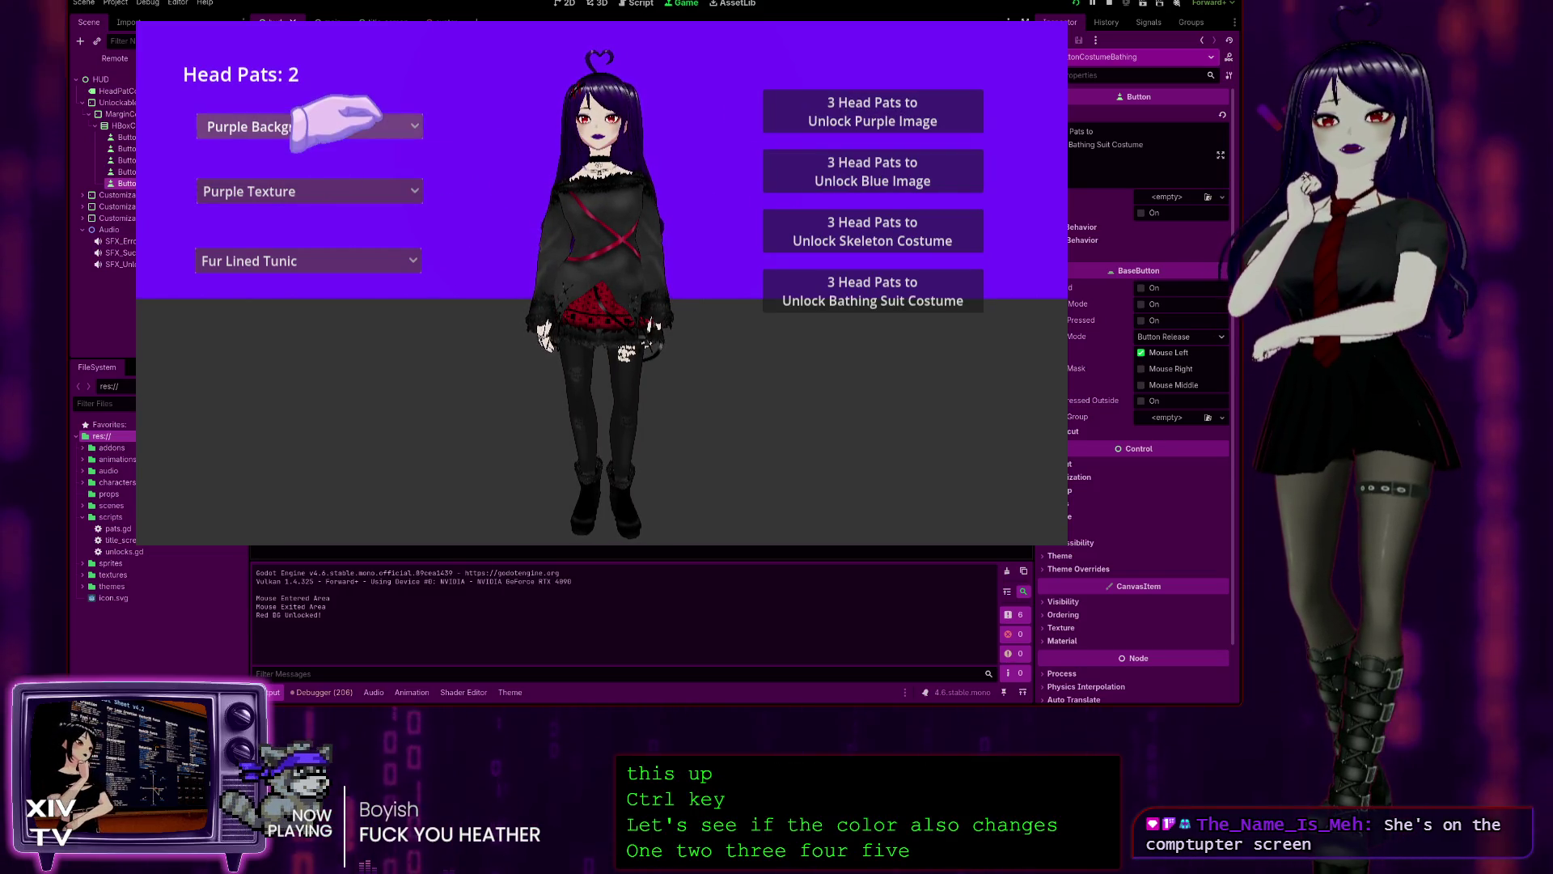
{"action": "left_click", "coordinate": [307, 128]}
{"action": "left_click", "coordinate": [275, 174]}
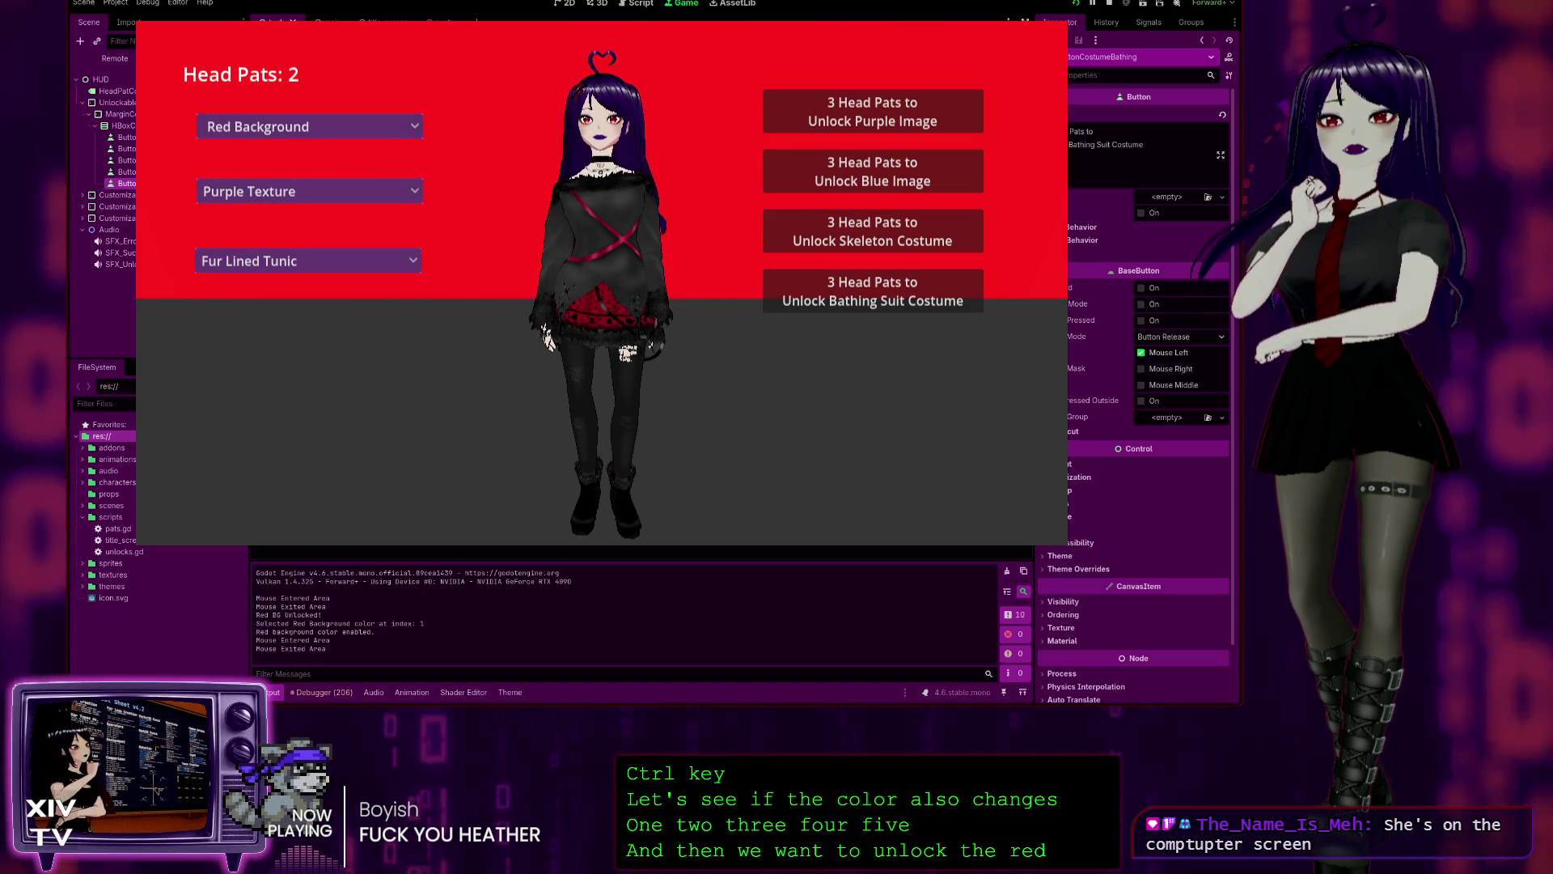
{"action": "key", "text": "F8"}
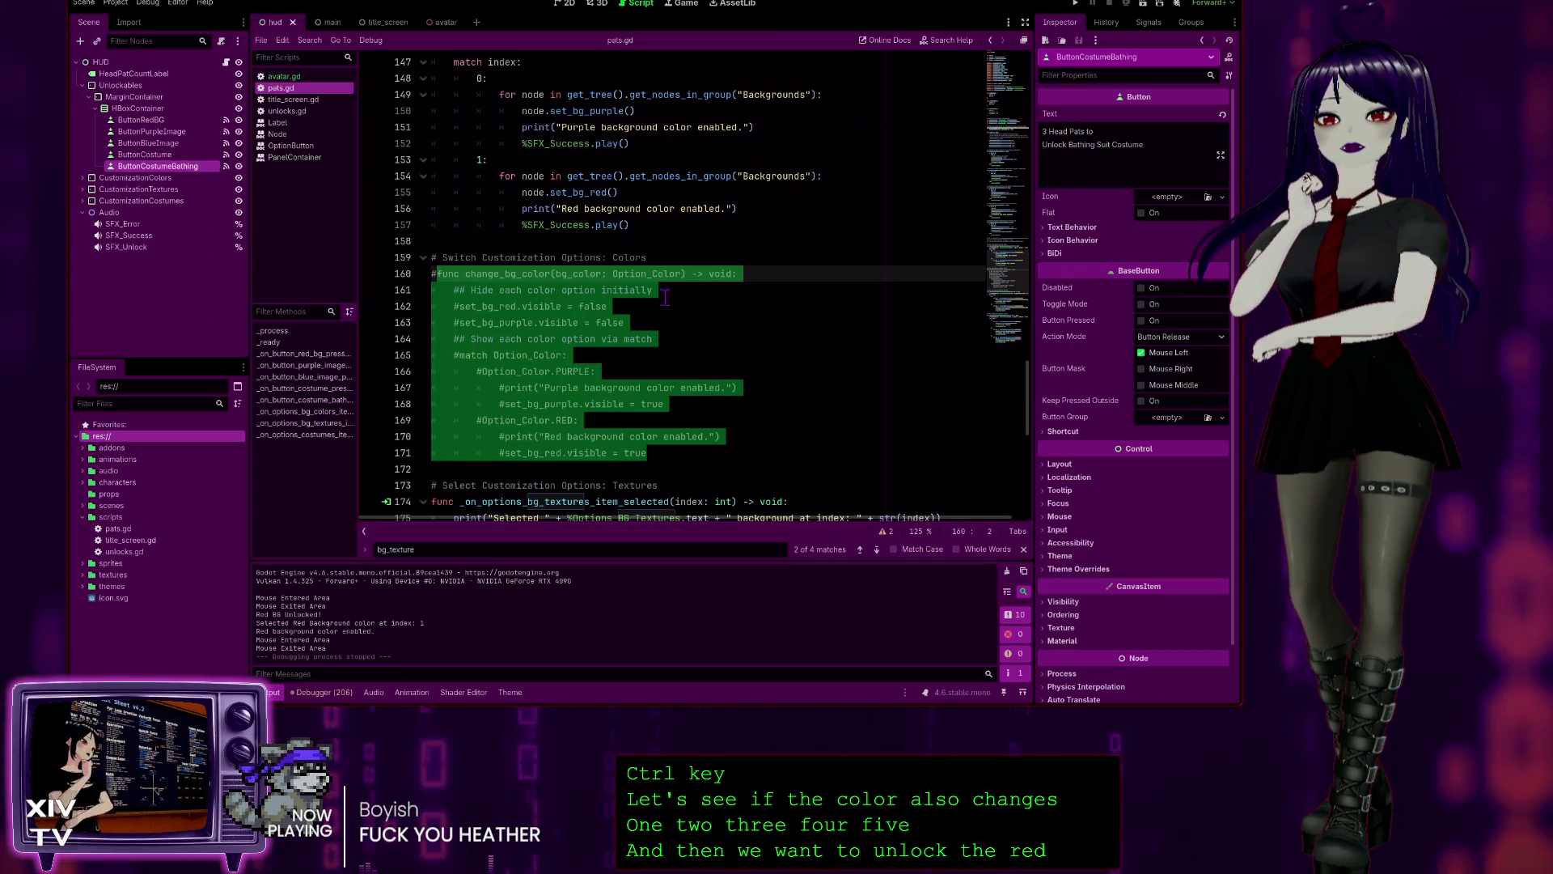
{"action": "left_click", "coordinate": [661, 324]}
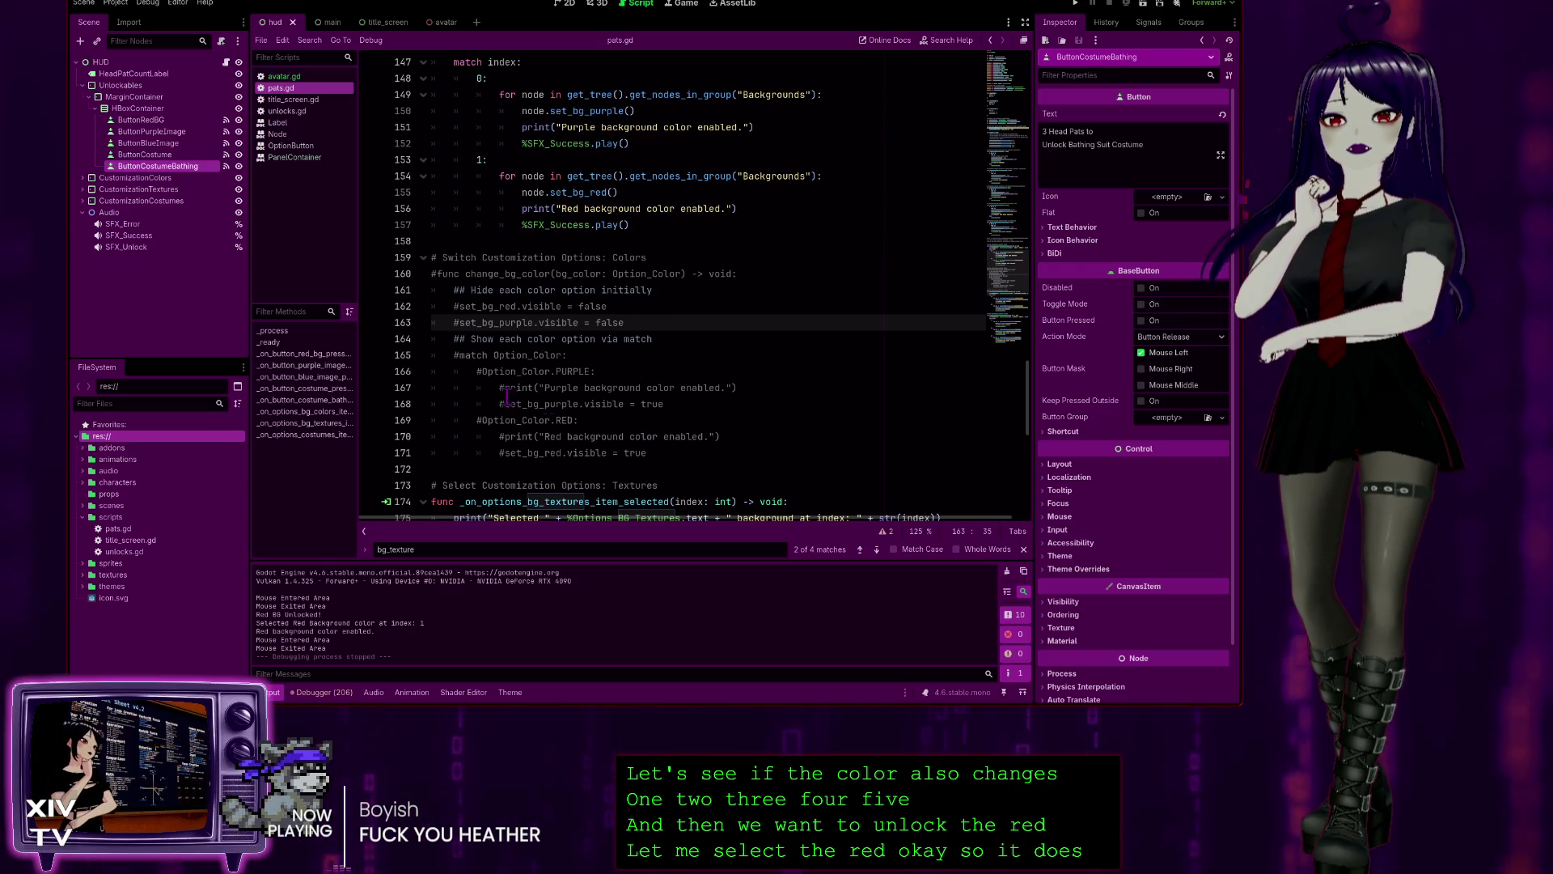
{"action": "scroll", "coordinate": [596, 413], "scroll_direction": "down", "scroll_amount": 4}
{"action": "scroll", "coordinate": [595, 396], "scroll_direction": "up", "scroll_amount": 3}
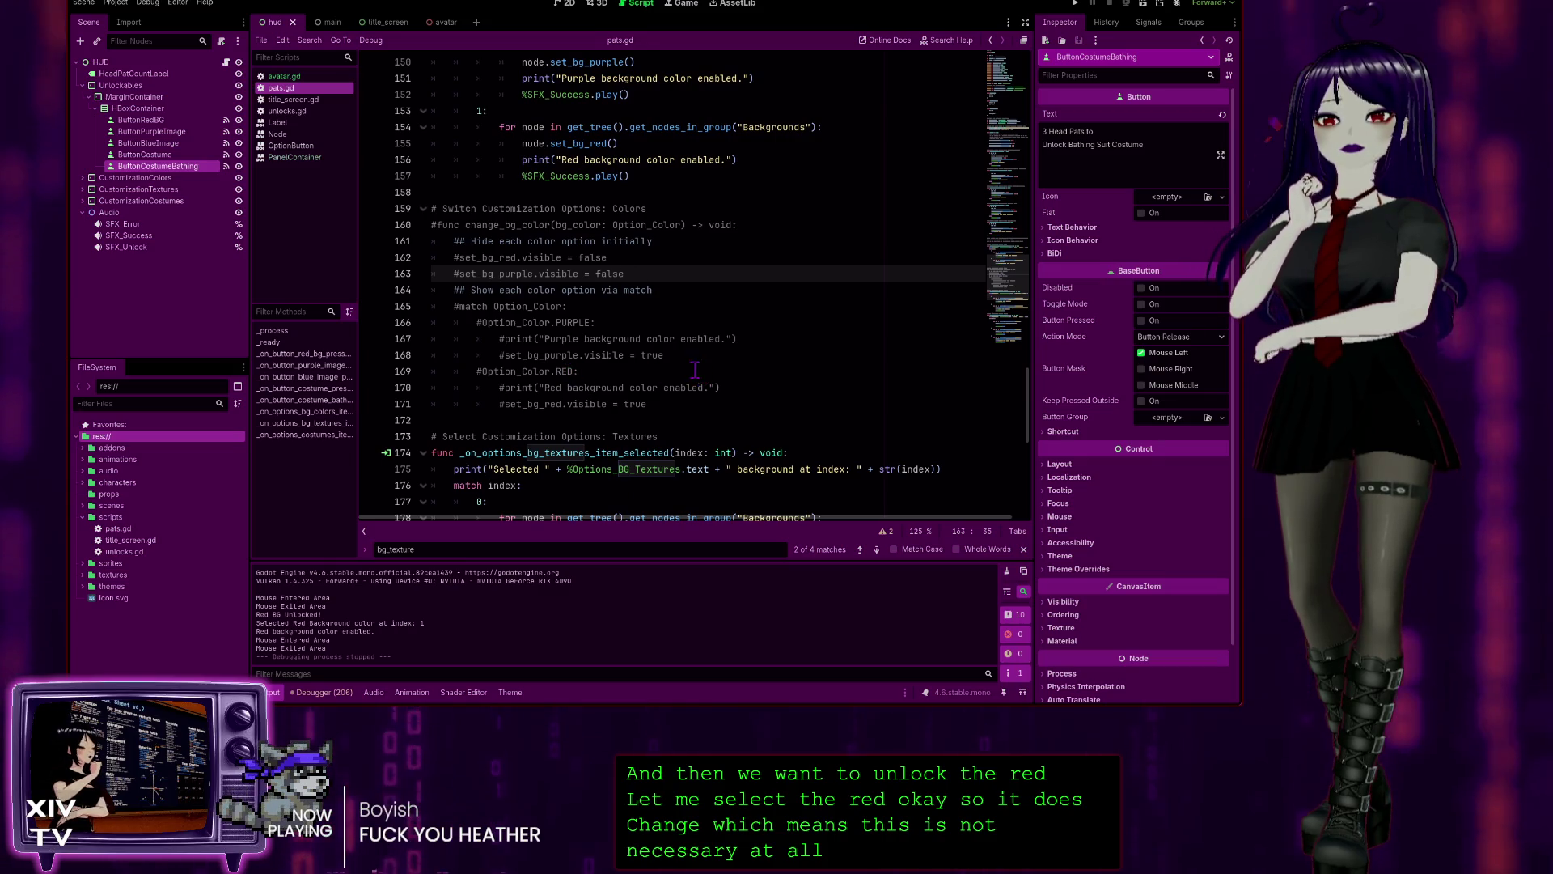
{"action": "scroll", "coordinate": [699, 372], "scroll_direction": "up", "scroll_amount": 1}
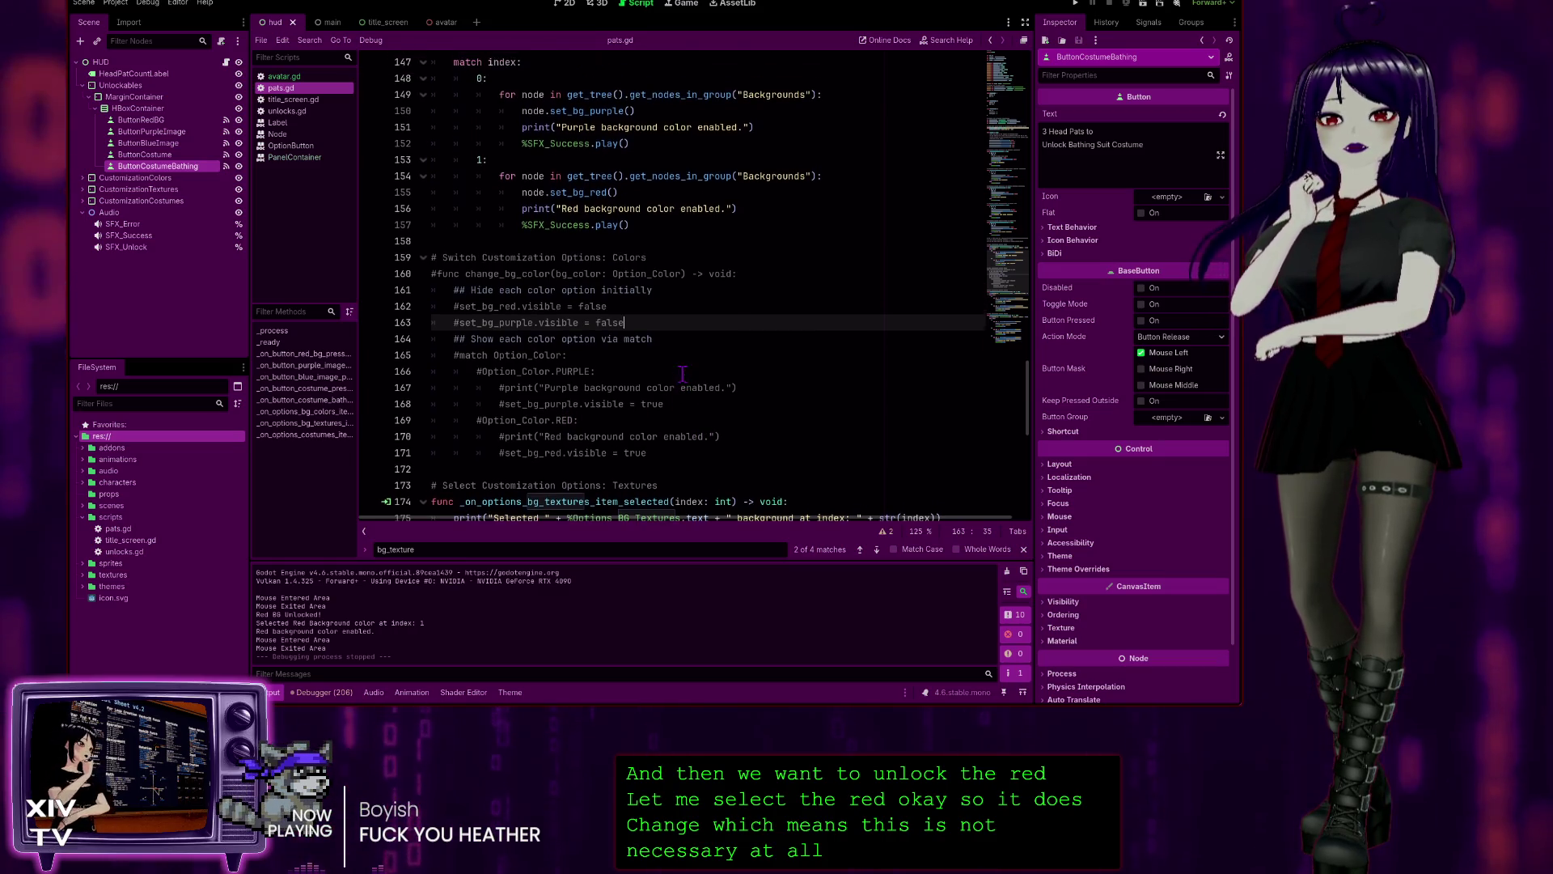
{"action": "left_click", "coordinate": [565, 404]}
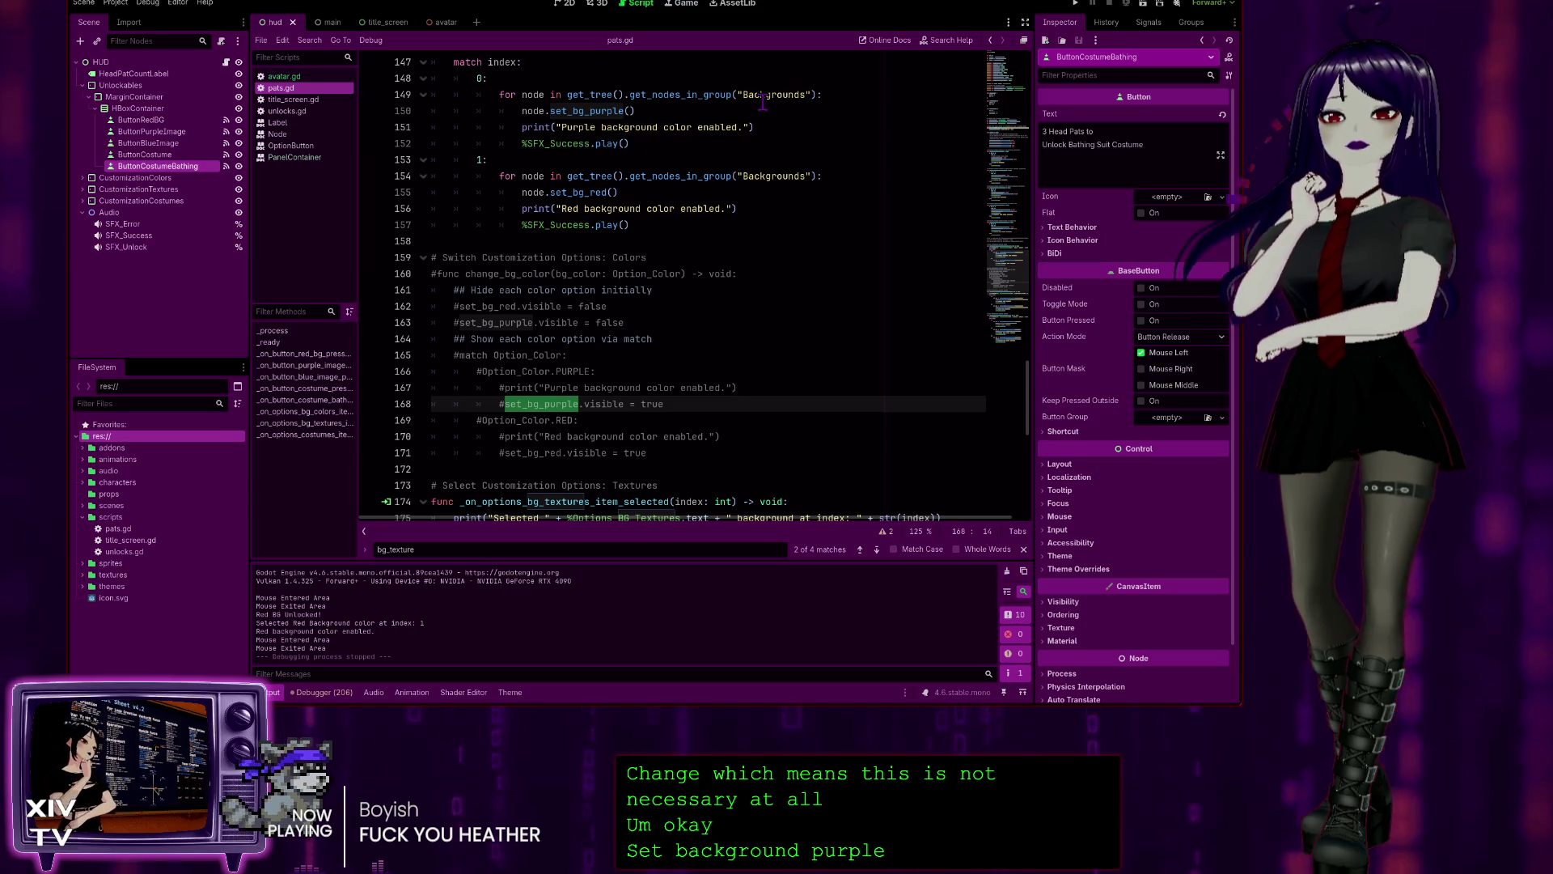
{"action": "scroll", "coordinate": [689, 143], "scroll_direction": "up", "scroll_amount": 2}
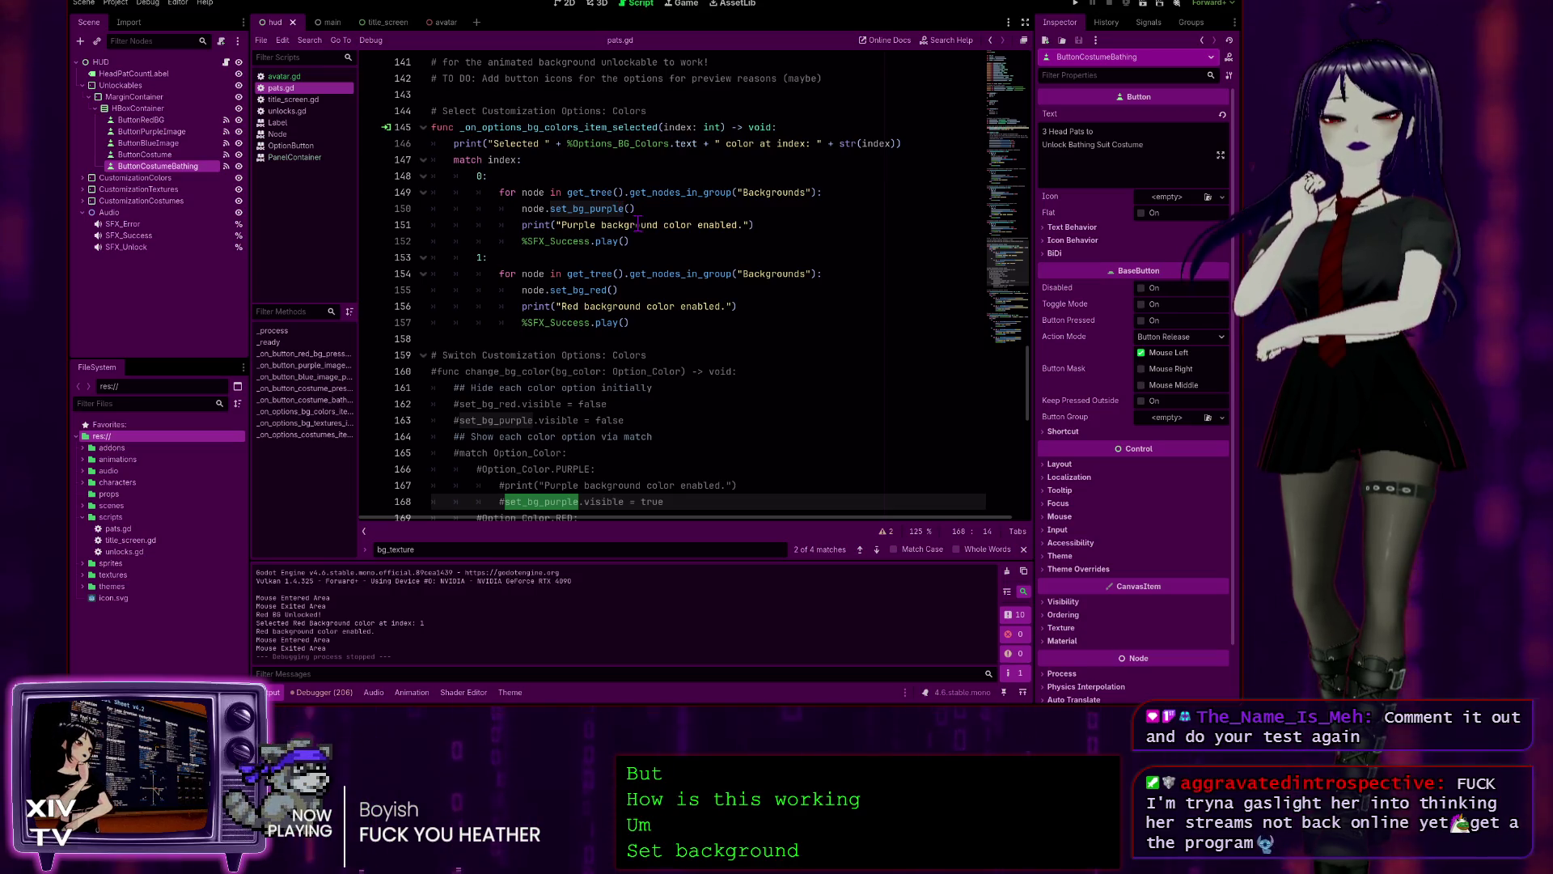
{"action": "scroll", "coordinate": [638, 224], "scroll_direction": "down", "scroll_amount": 3}
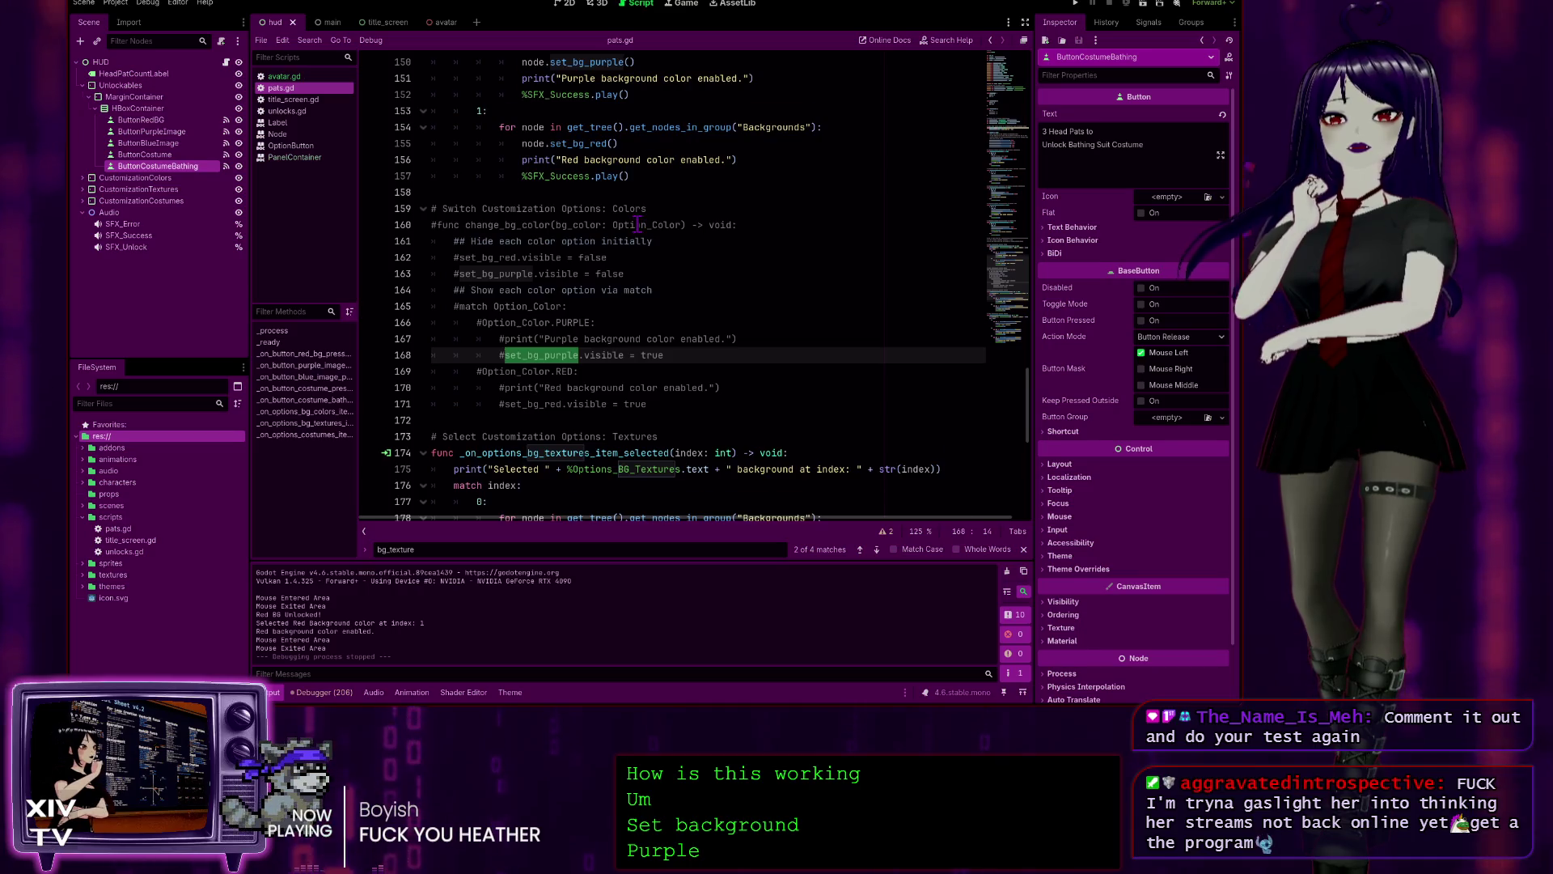
{"action": "scroll", "coordinate": [638, 224], "scroll_direction": "up", "scroll_amount": 8}
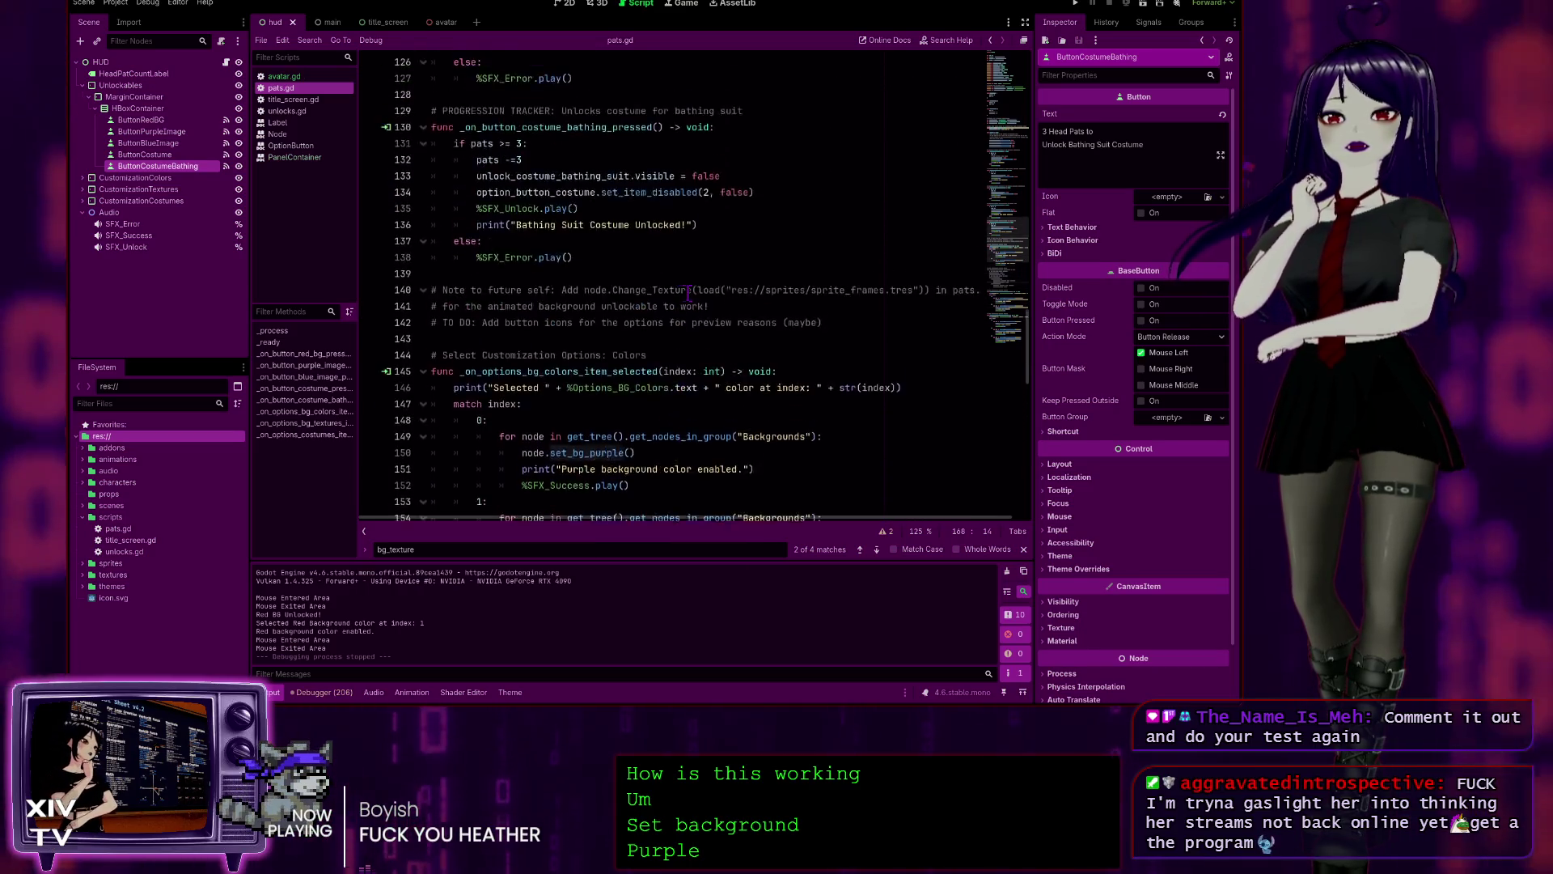
{"action": "scroll", "coordinate": [684, 285], "scroll_direction": "up", "scroll_amount": 20}
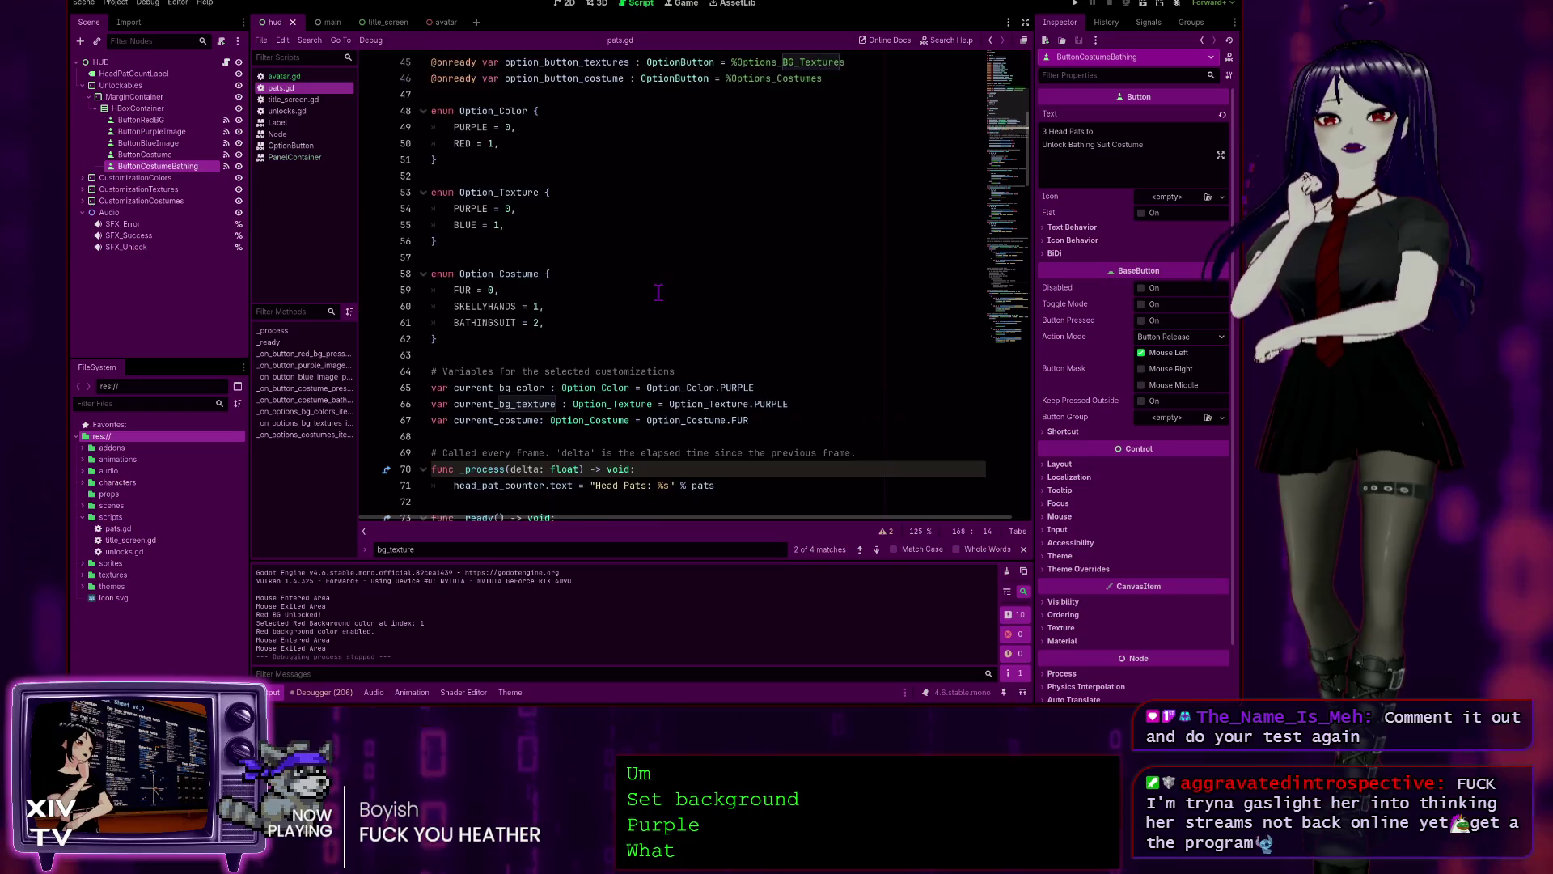
{"action": "scroll", "coordinate": [658, 292], "scroll_direction": "up", "scroll_amount": 1}
{"action": "scroll", "coordinate": [497, 332], "scroll_direction": "up", "scroll_amount": 5}
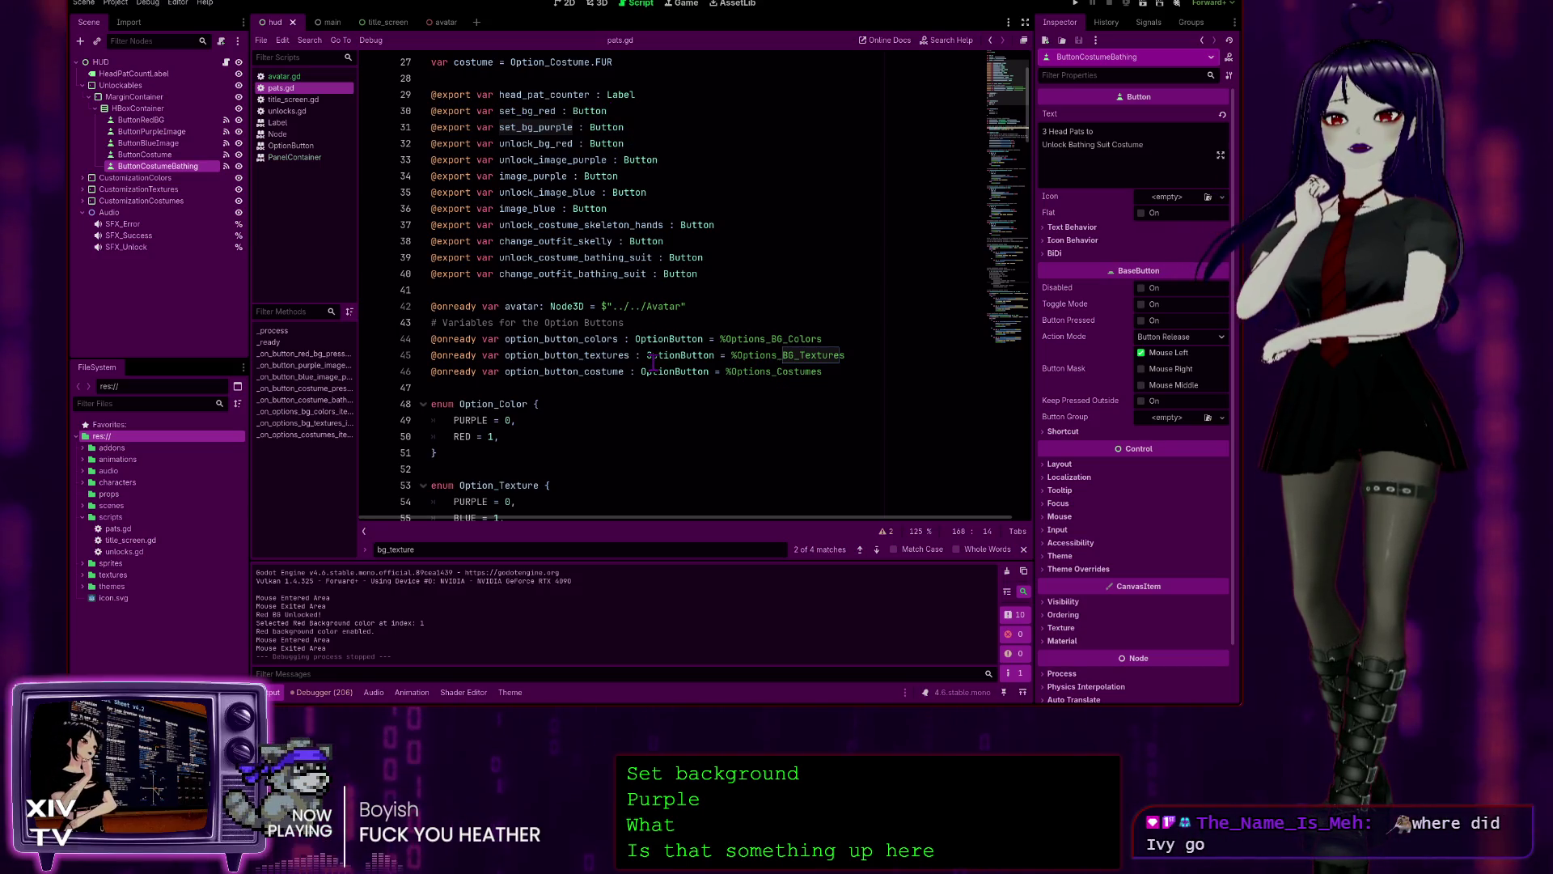
{"action": "scroll", "coordinate": [652, 363], "scroll_direction": "down", "scroll_amount": 8}
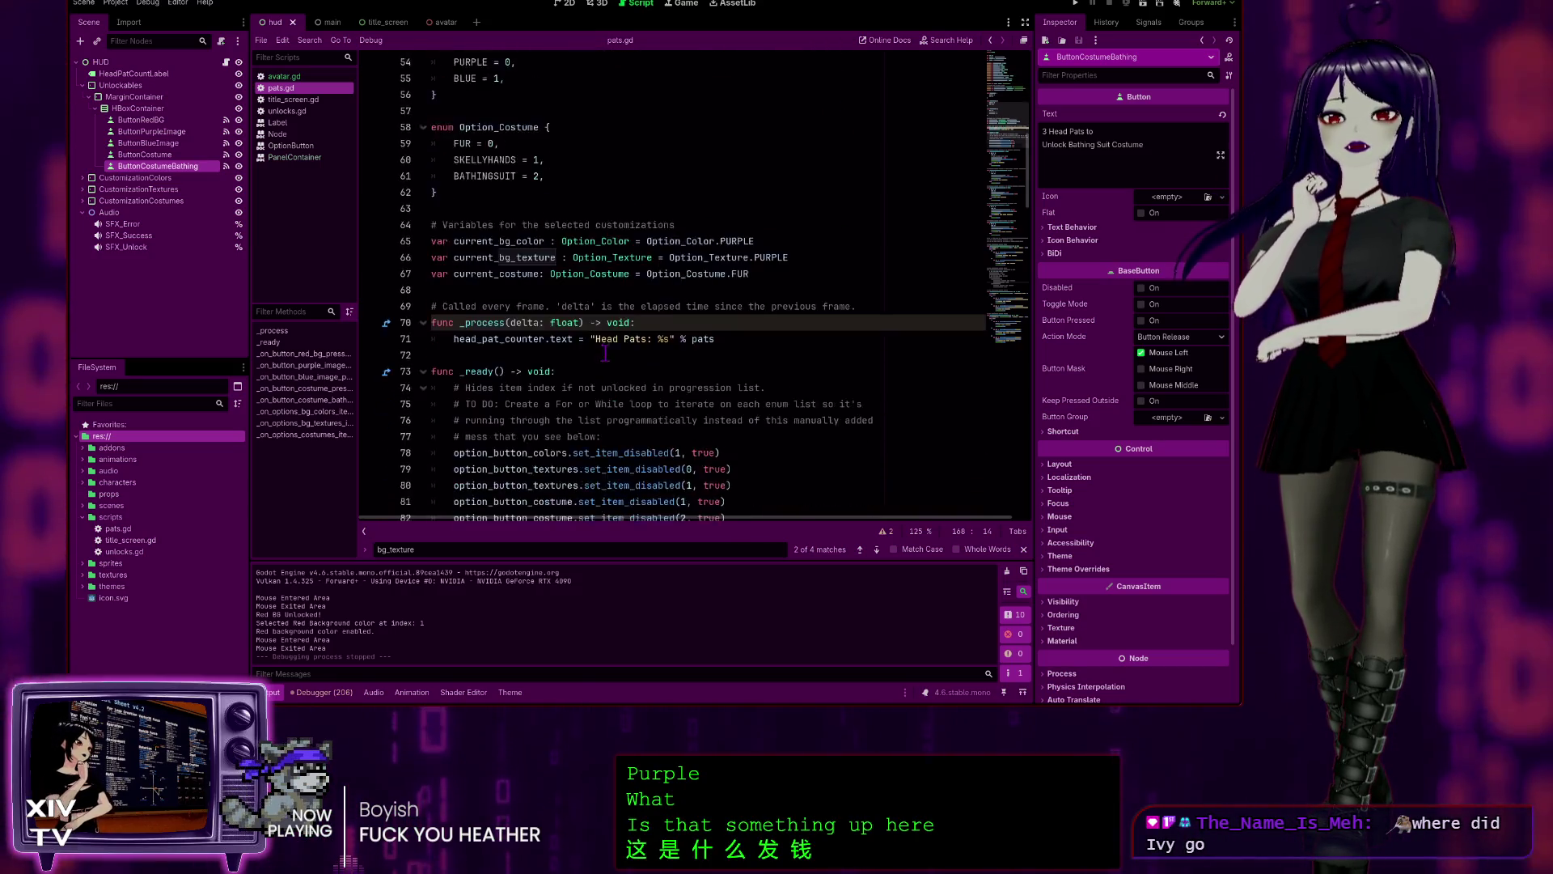
{"action": "scroll", "coordinate": [605, 349], "scroll_direction": "down", "scroll_amount": 18}
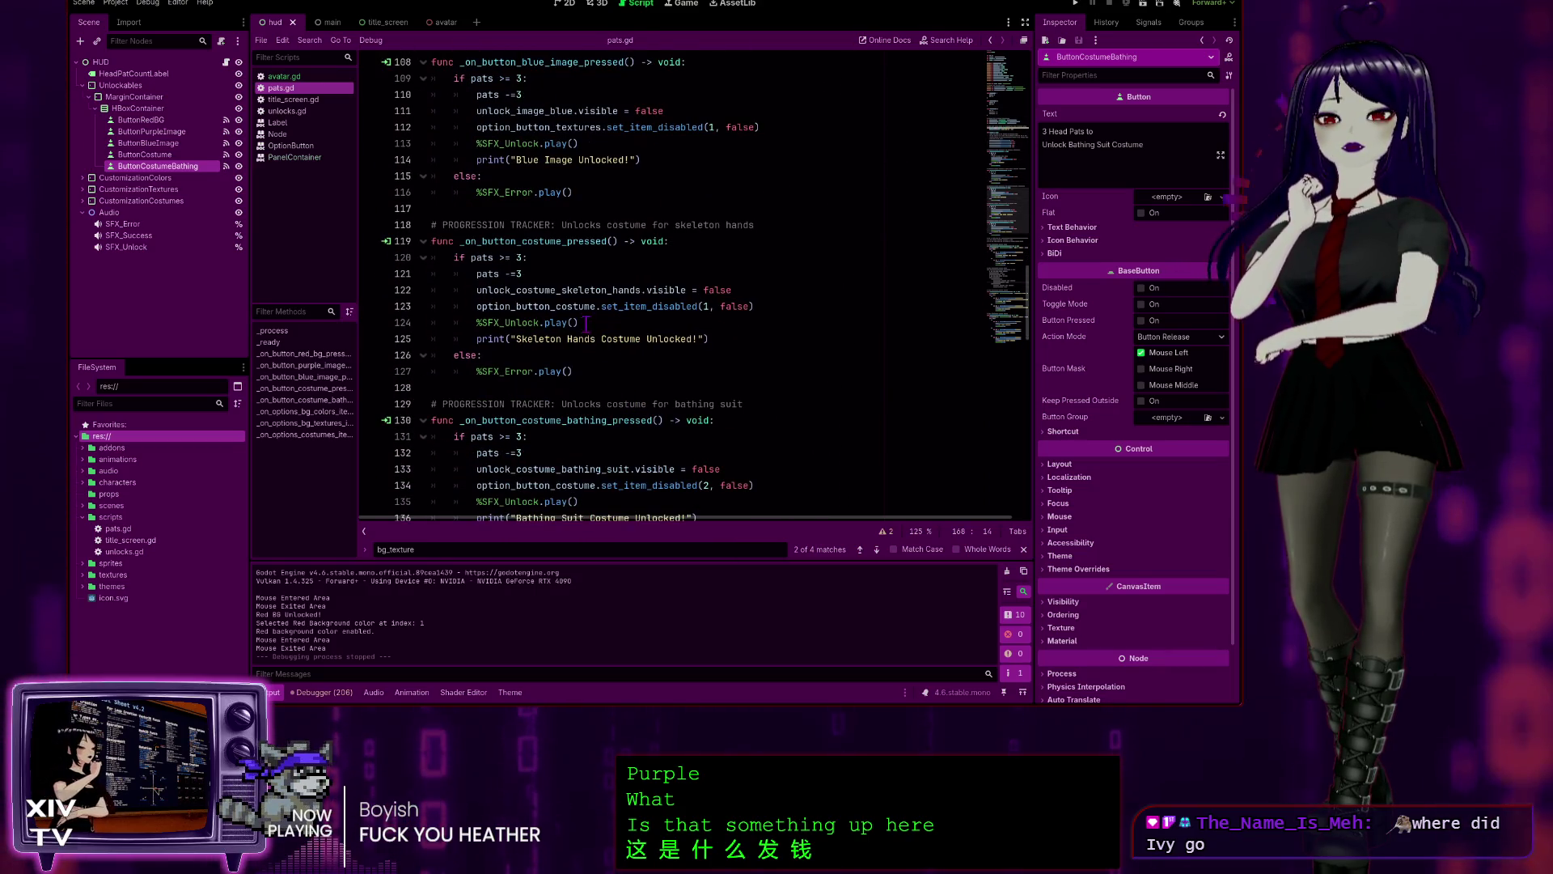
{"action": "scroll", "coordinate": [586, 325], "scroll_direction": "up", "scroll_amount": 1}
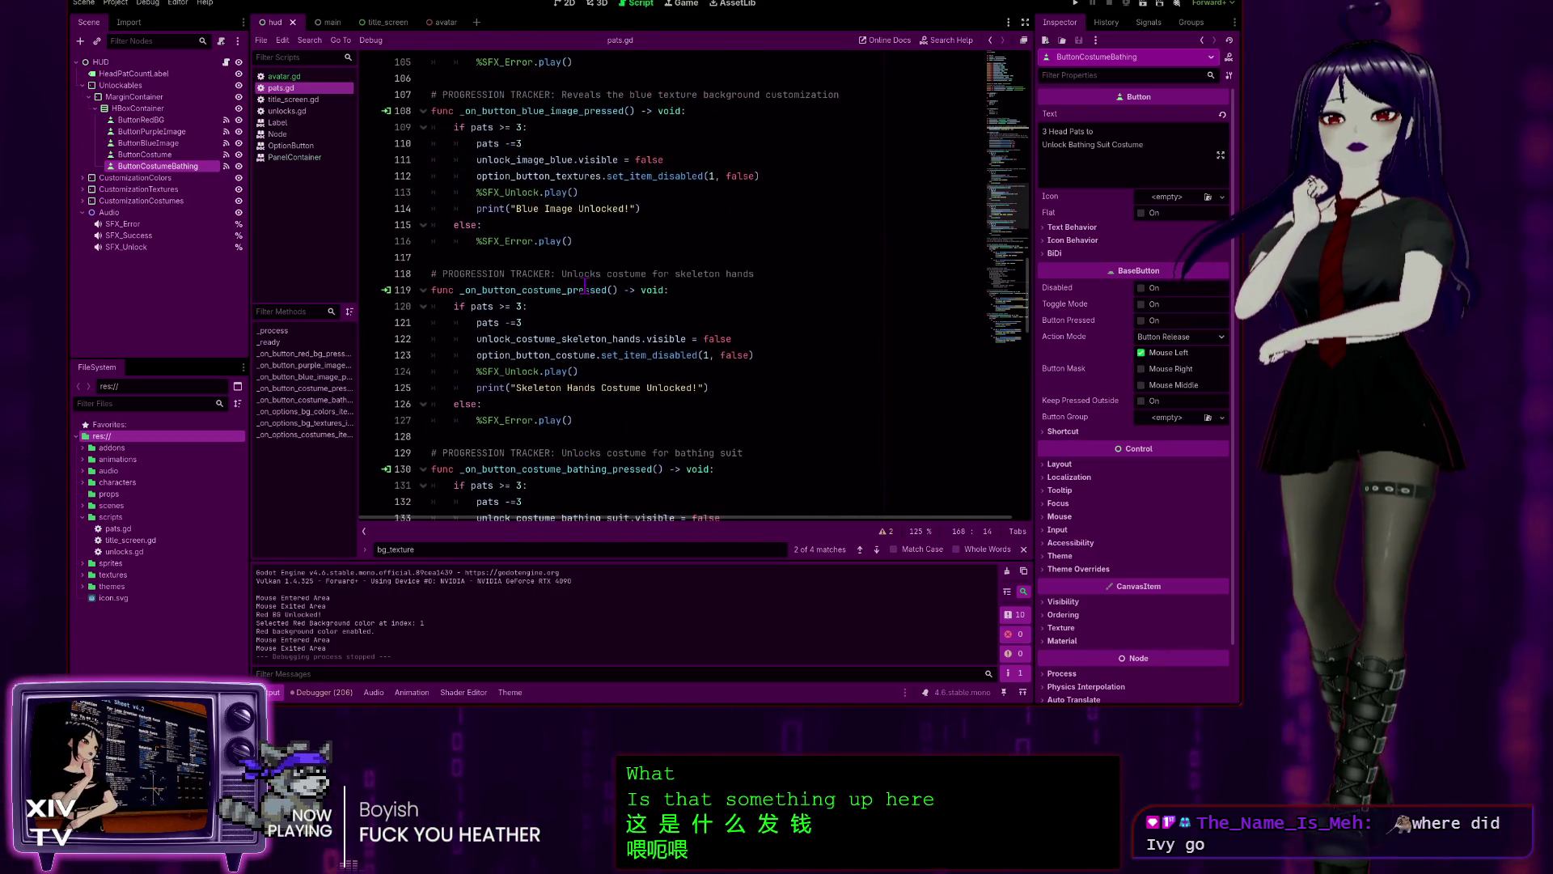
{"action": "scroll", "coordinate": [547, 172], "scroll_direction": "up", "scroll_amount": 5}
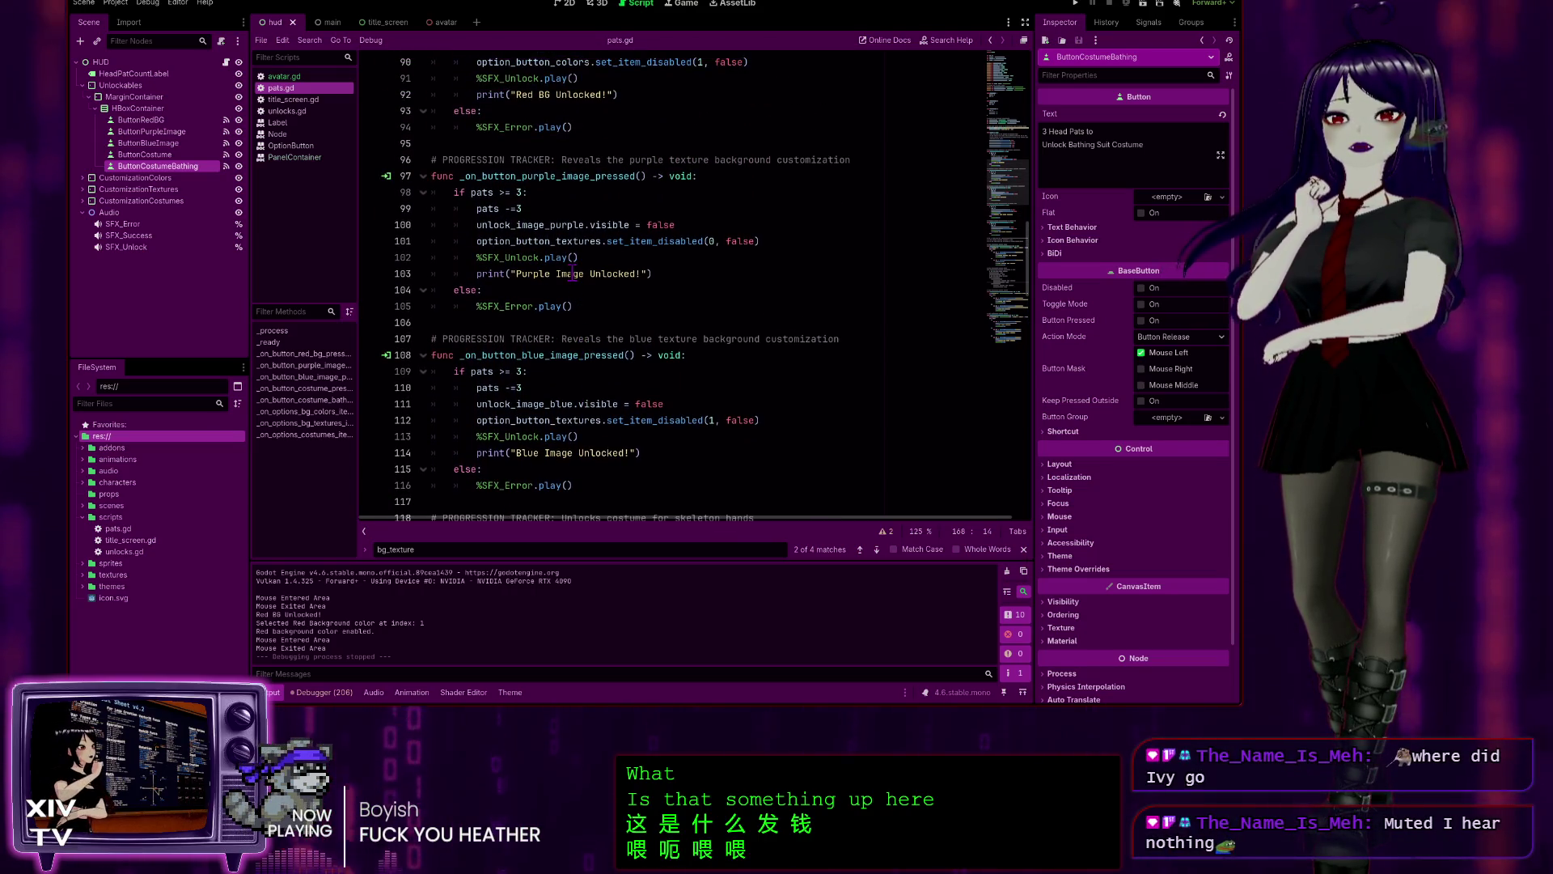
{"action": "scroll", "coordinate": [576, 284], "scroll_direction": "up", "scroll_amount": 7}
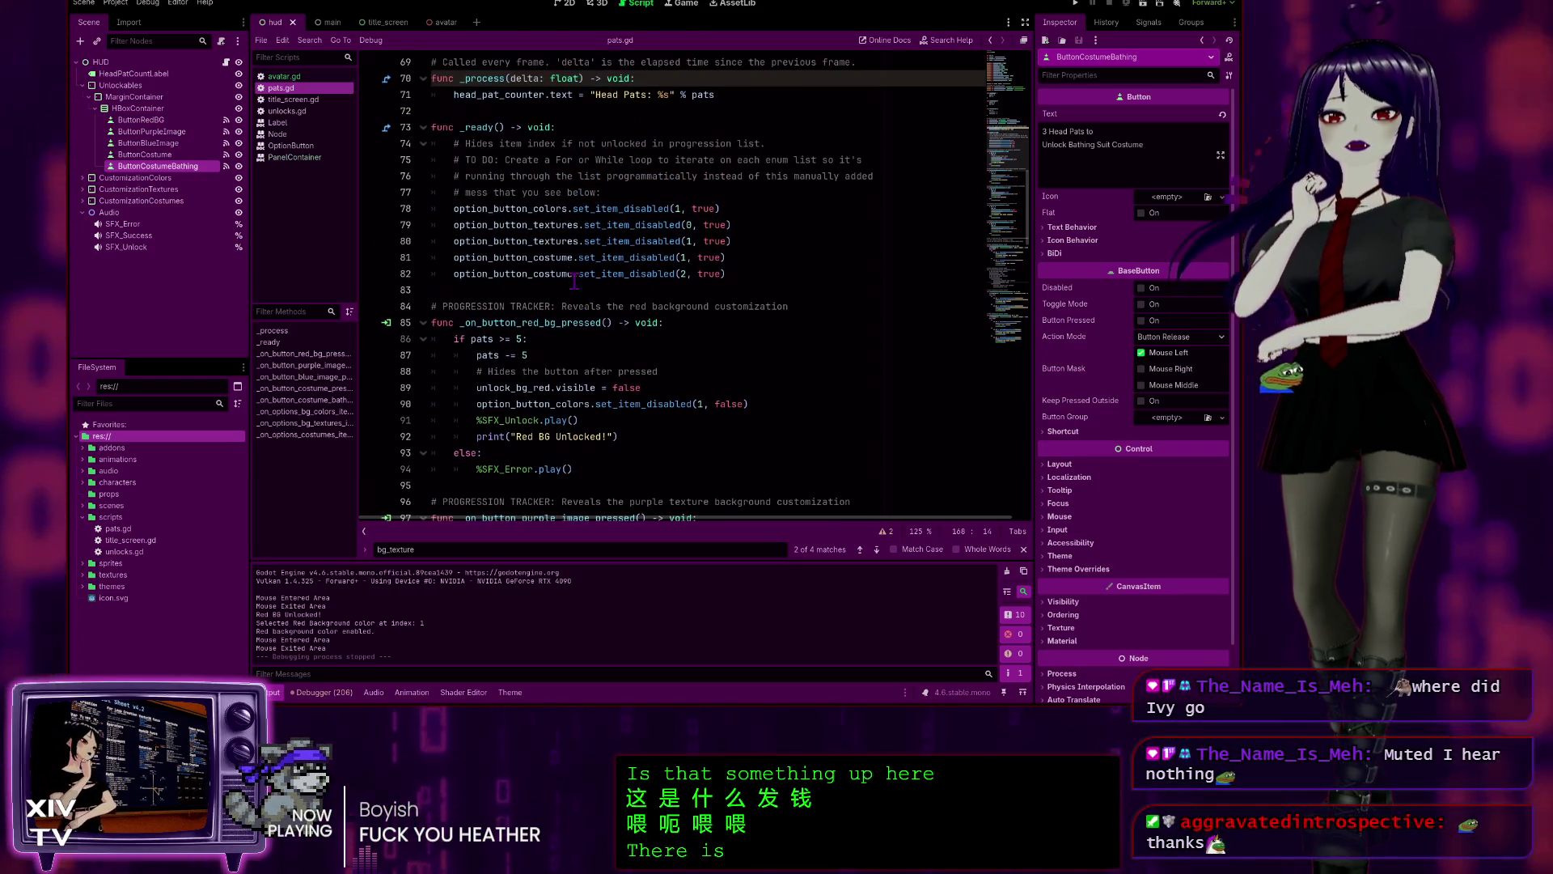
{"action": "scroll", "coordinate": [564, 202], "scroll_direction": "down", "scroll_amount": 4}
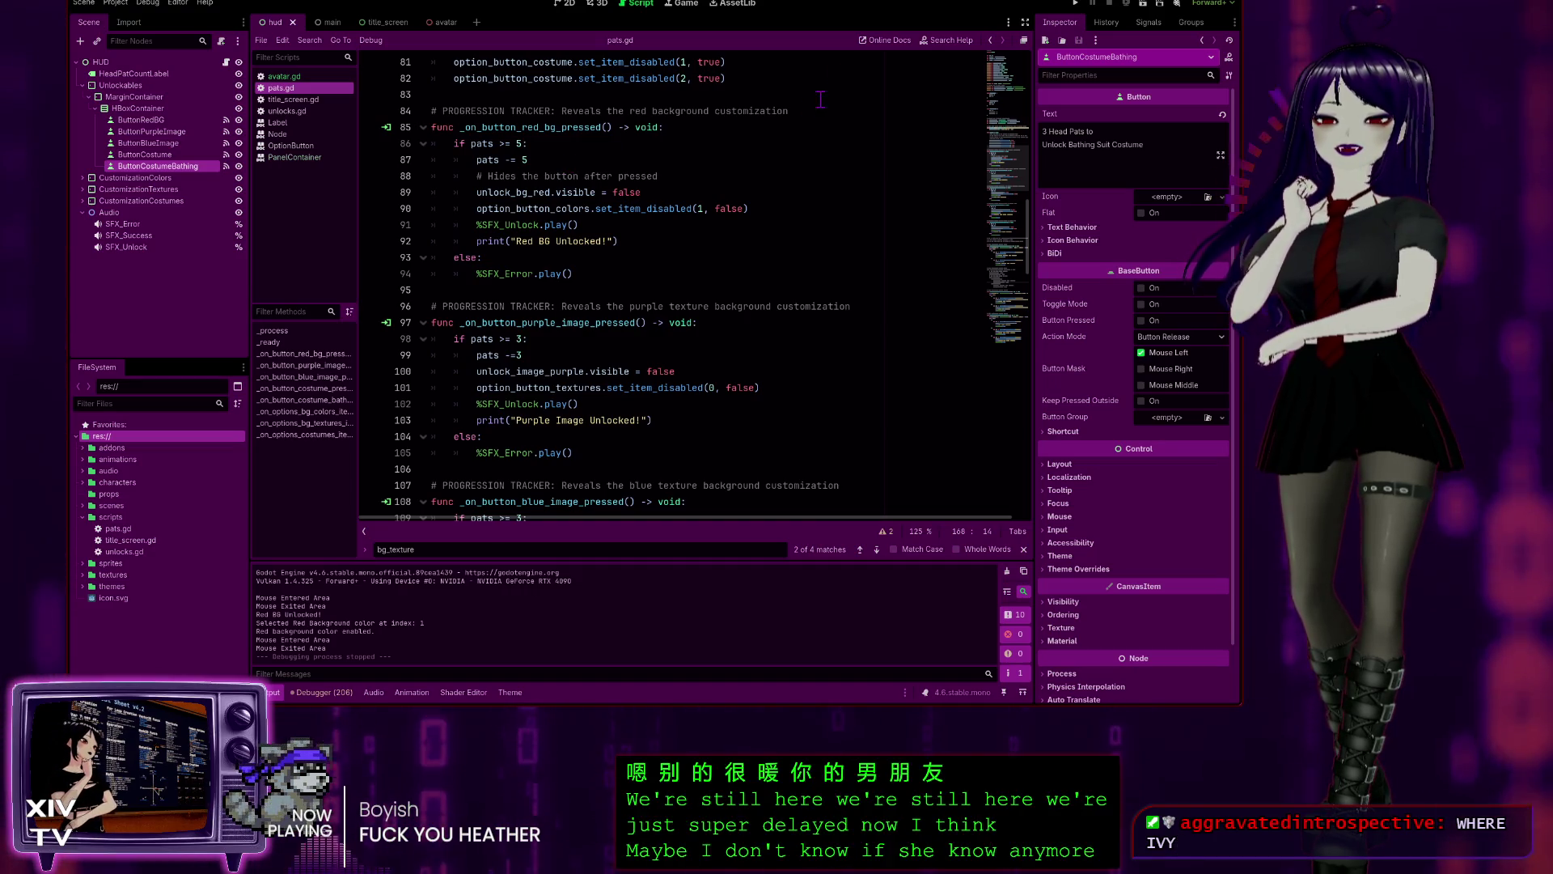
{"action": "scroll", "coordinate": [546, 381], "scroll_direction": "down", "scroll_amount": 7}
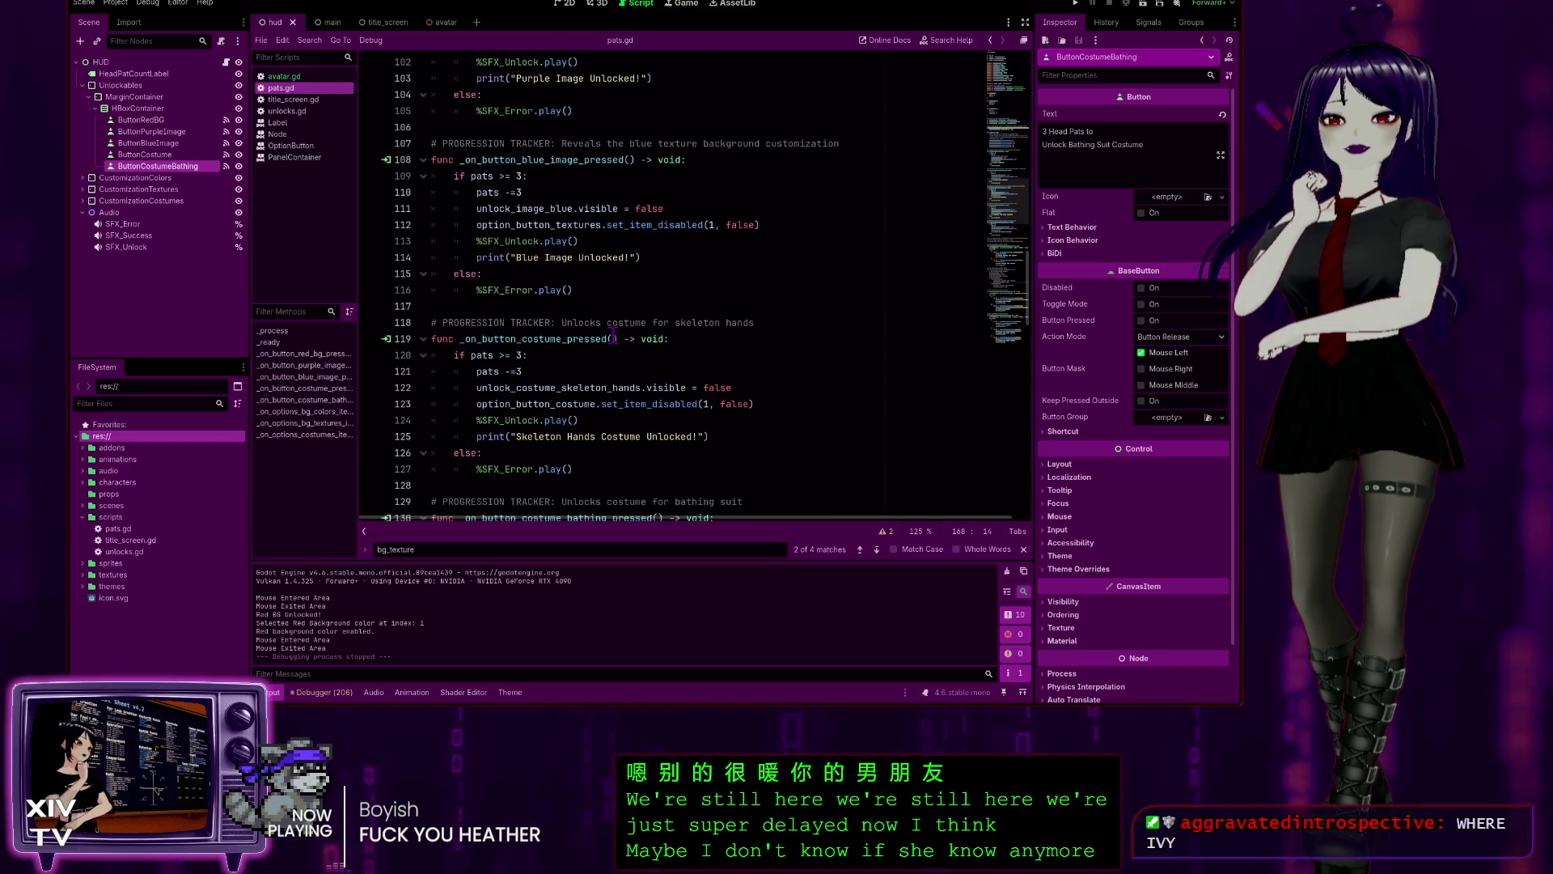
{"action": "scroll", "coordinate": [623, 409], "scroll_direction": "up", "scroll_amount": 1}
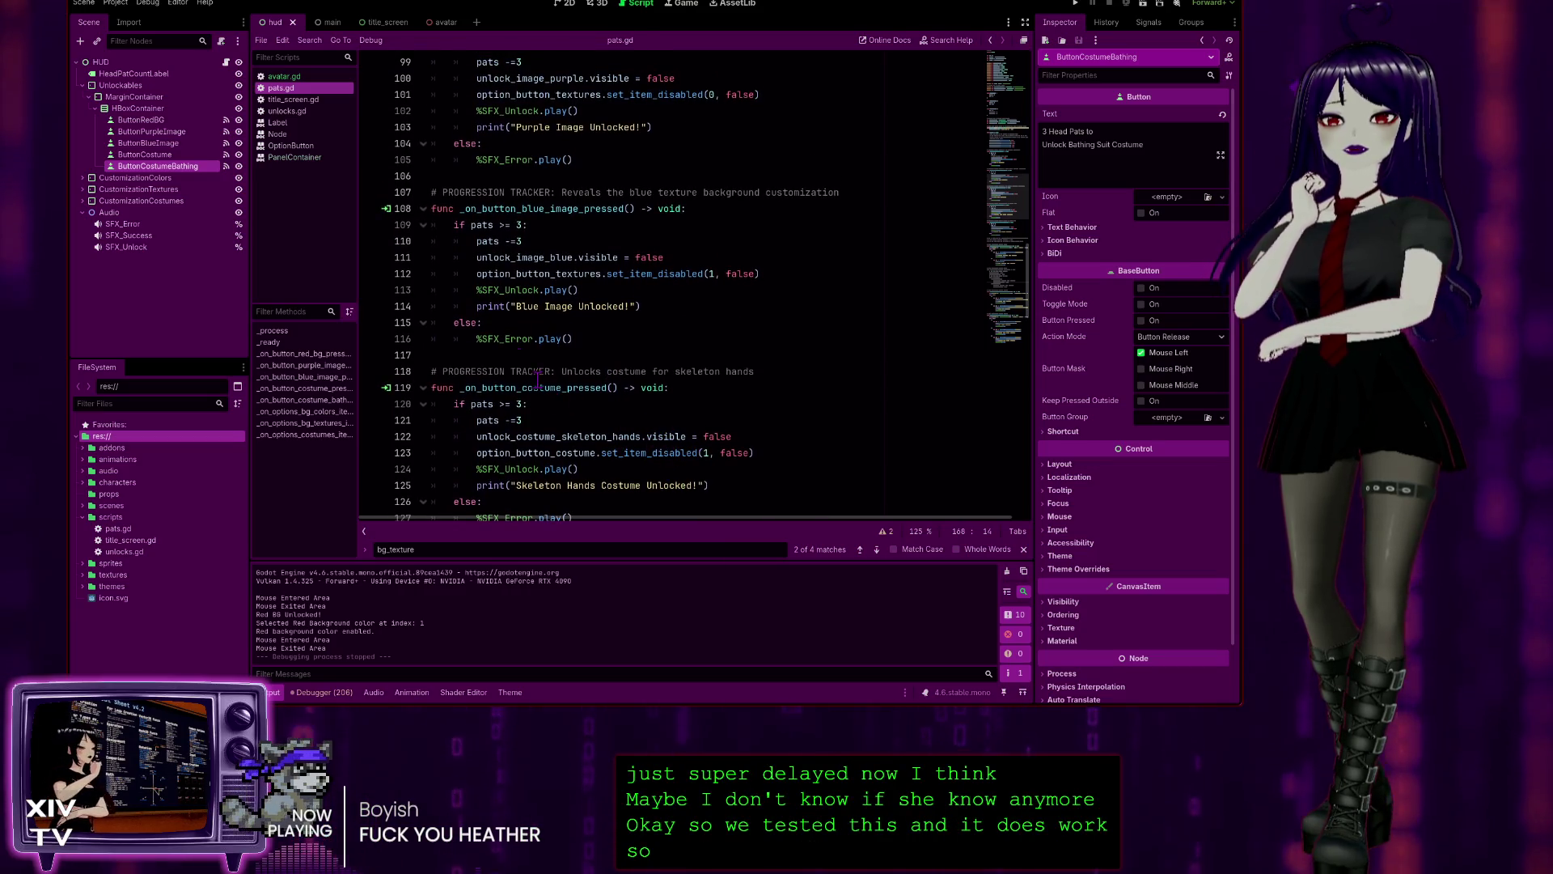
{"action": "scroll", "coordinate": [538, 379], "scroll_direction": "down", "scroll_amount": 3}
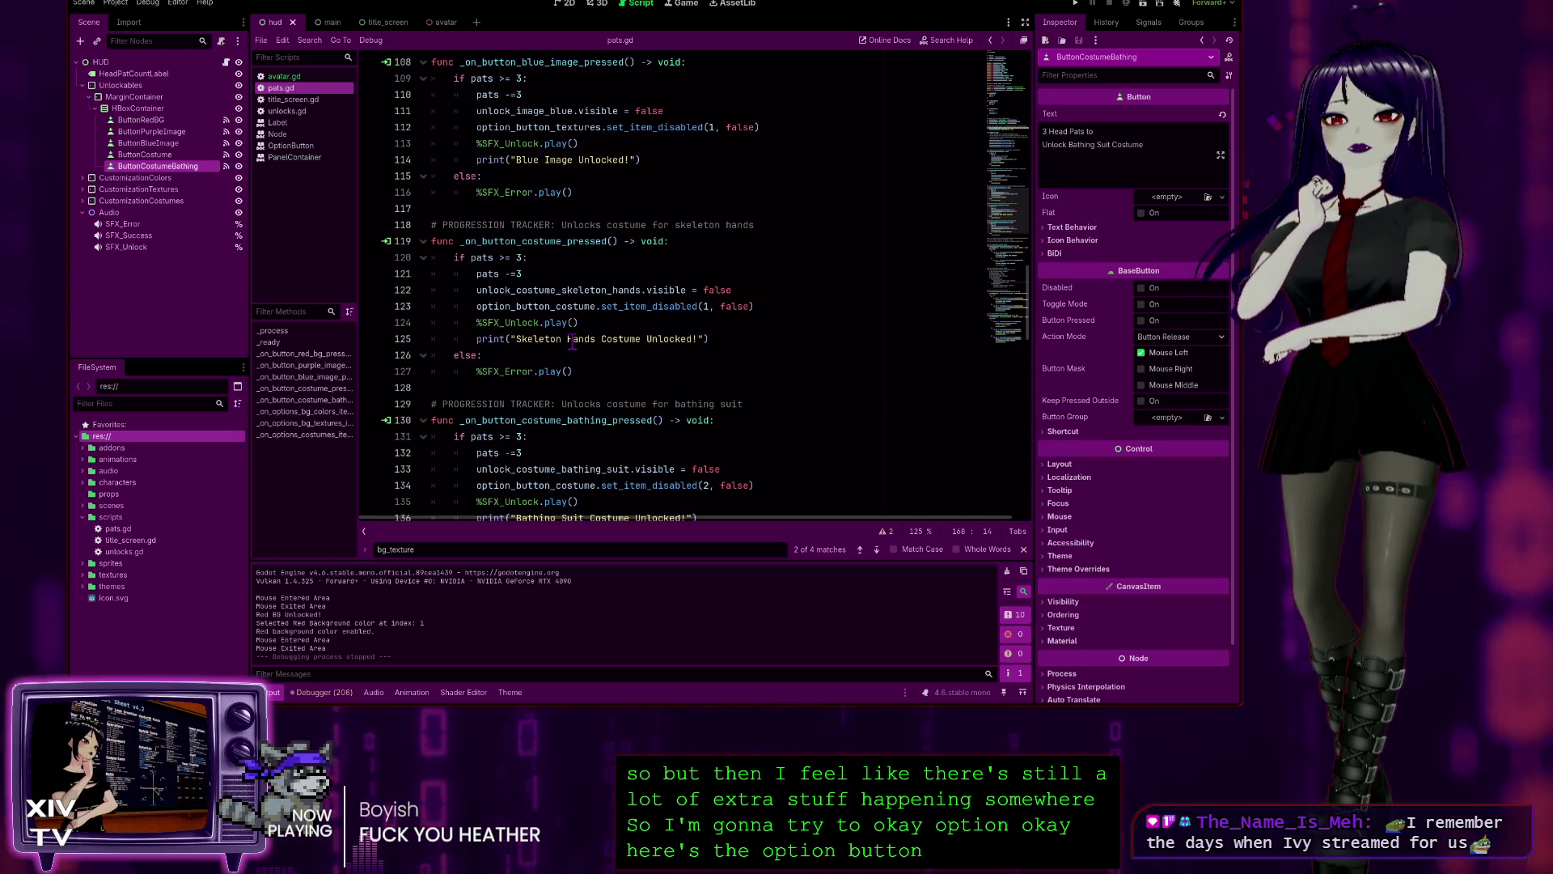
{"action": "scroll", "coordinate": [572, 344], "scroll_direction": "down", "scroll_amount": 8}
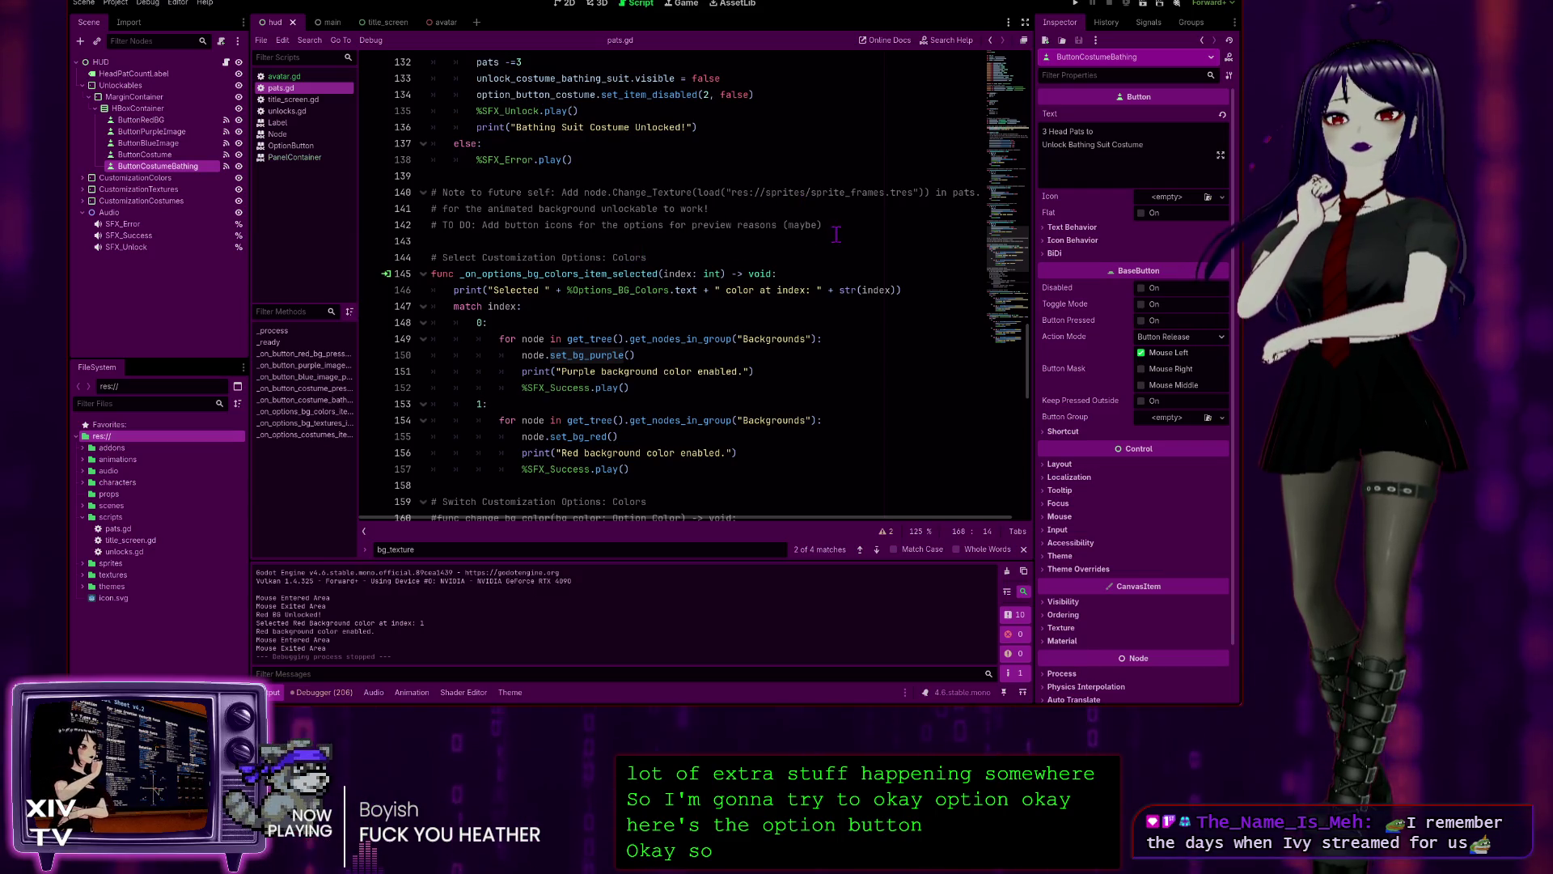
{"action": "scroll", "coordinate": [689, 221], "scroll_direction": "up", "scroll_amount": 1}
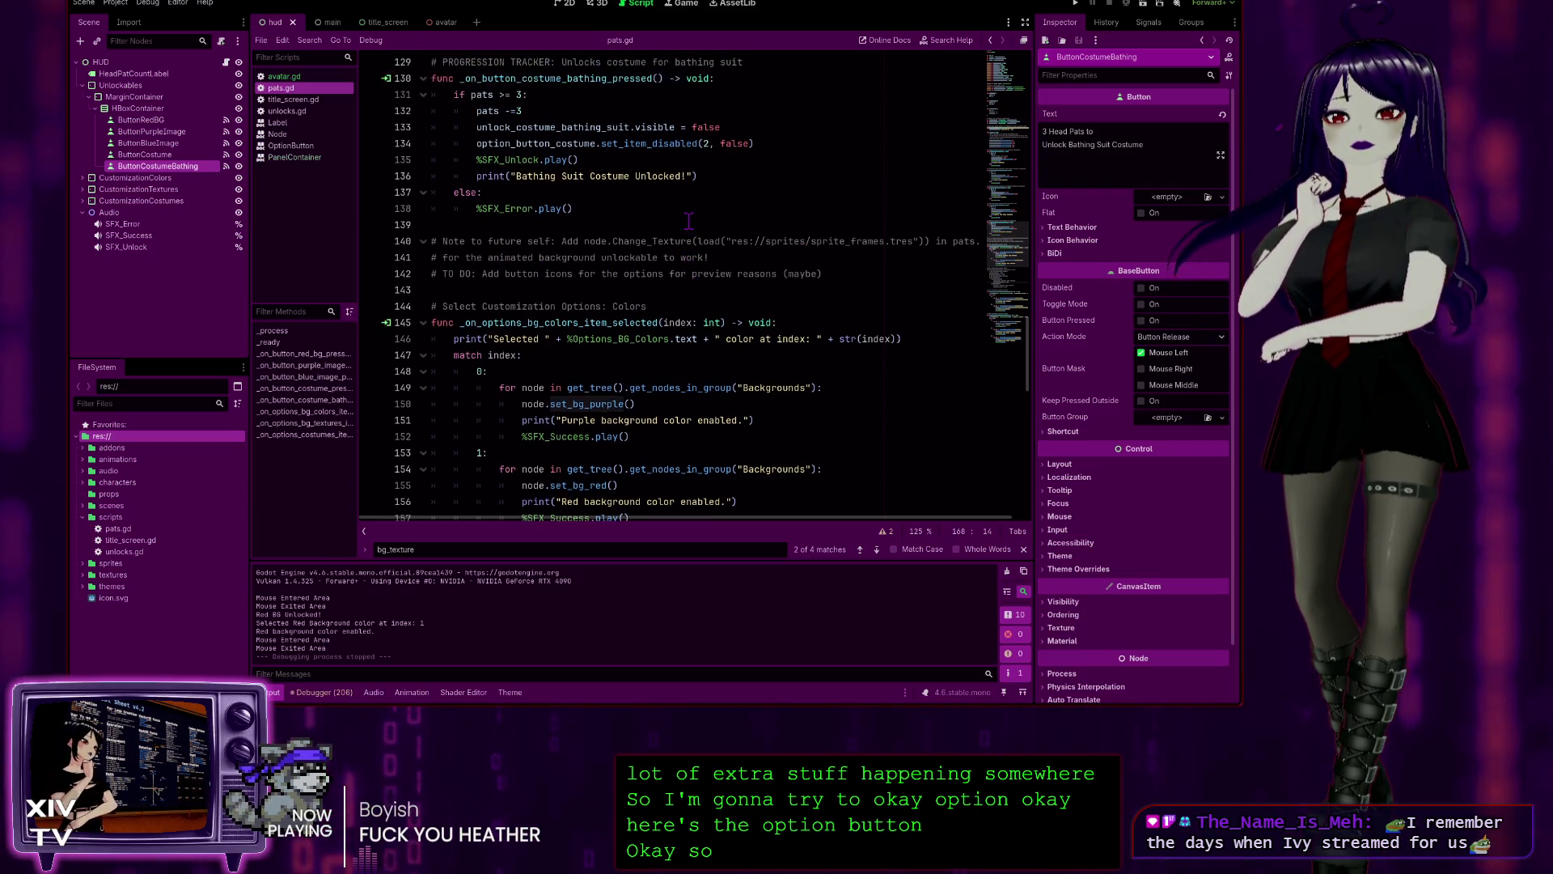
{"action": "scroll", "coordinate": [546, 279], "scroll_direction": "up", "scroll_amount": 1}
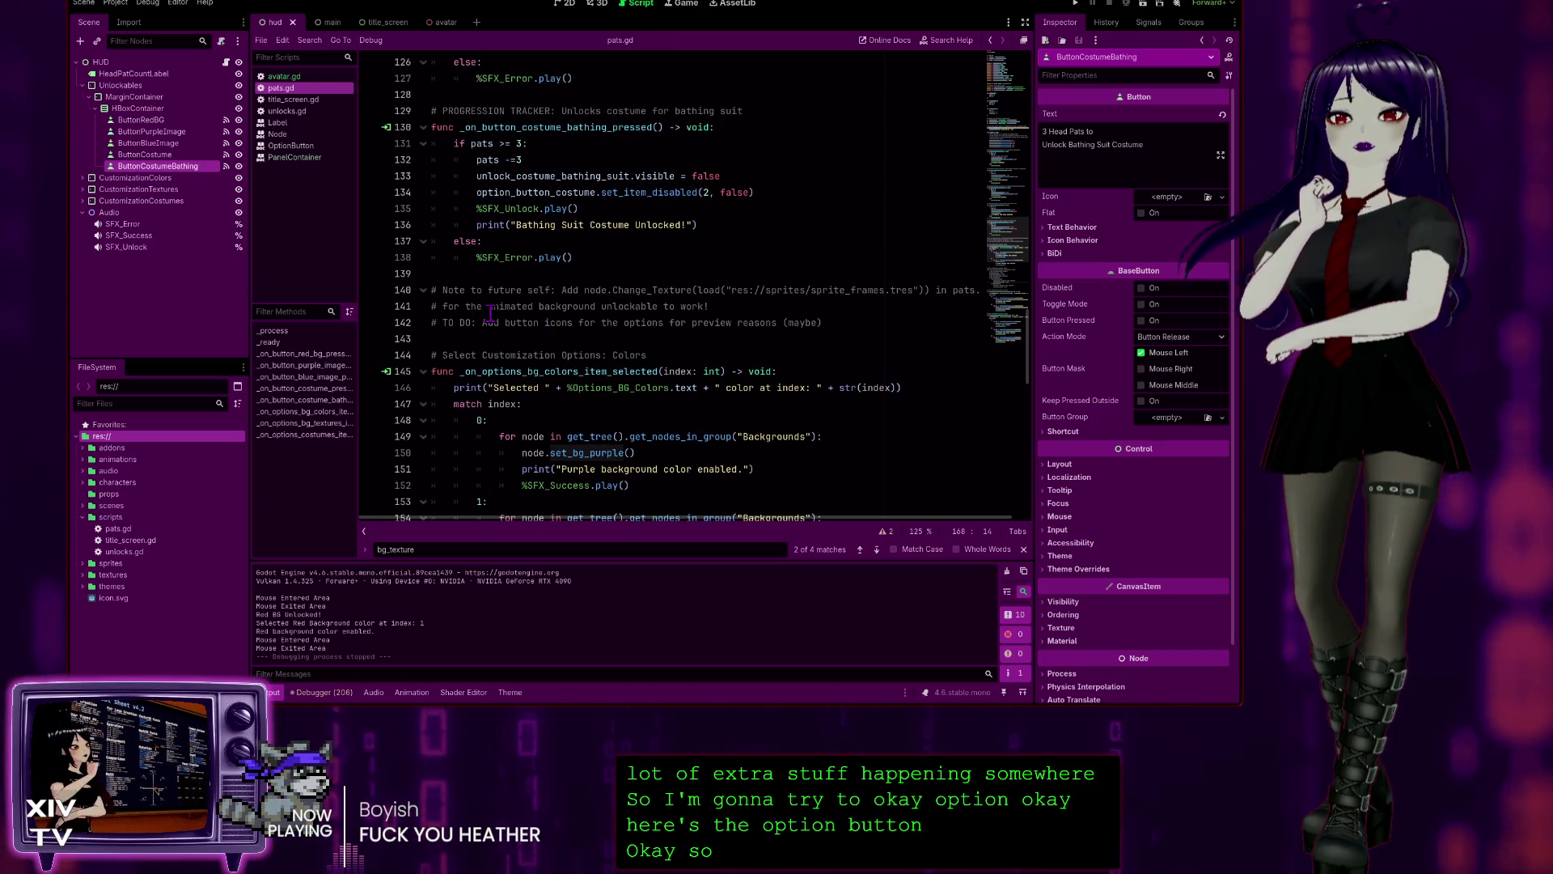
{"action": "scroll", "coordinate": [789, 328], "scroll_direction": "down", "scroll_amount": 3}
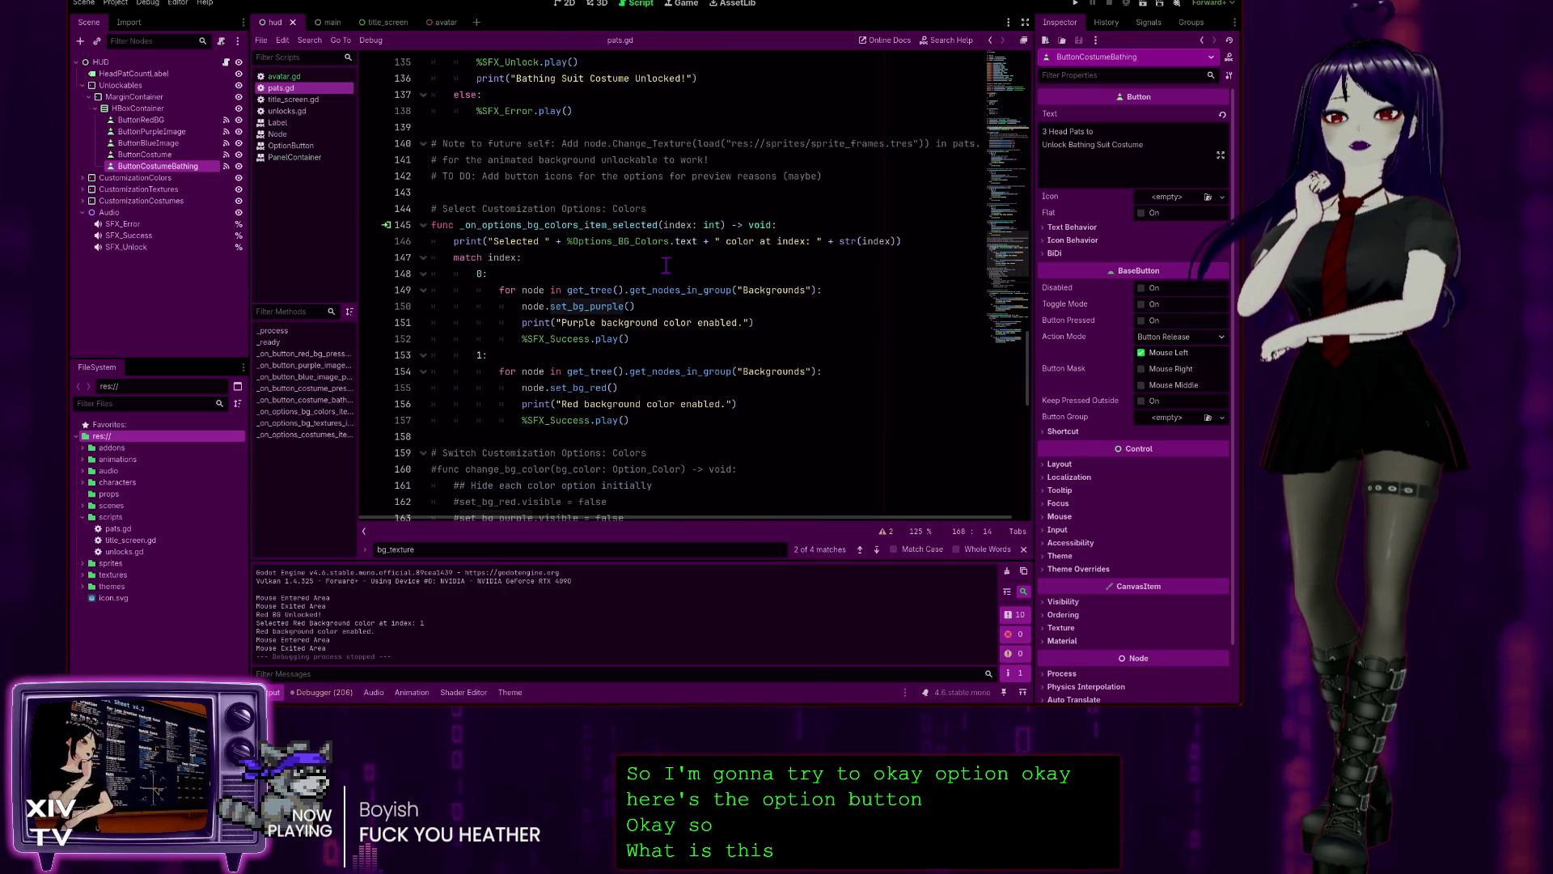
{"action": "scroll", "coordinate": [666, 265], "scroll_direction": "down", "scroll_amount": 4}
{"action": "left_click", "coordinate": [654, 416]}
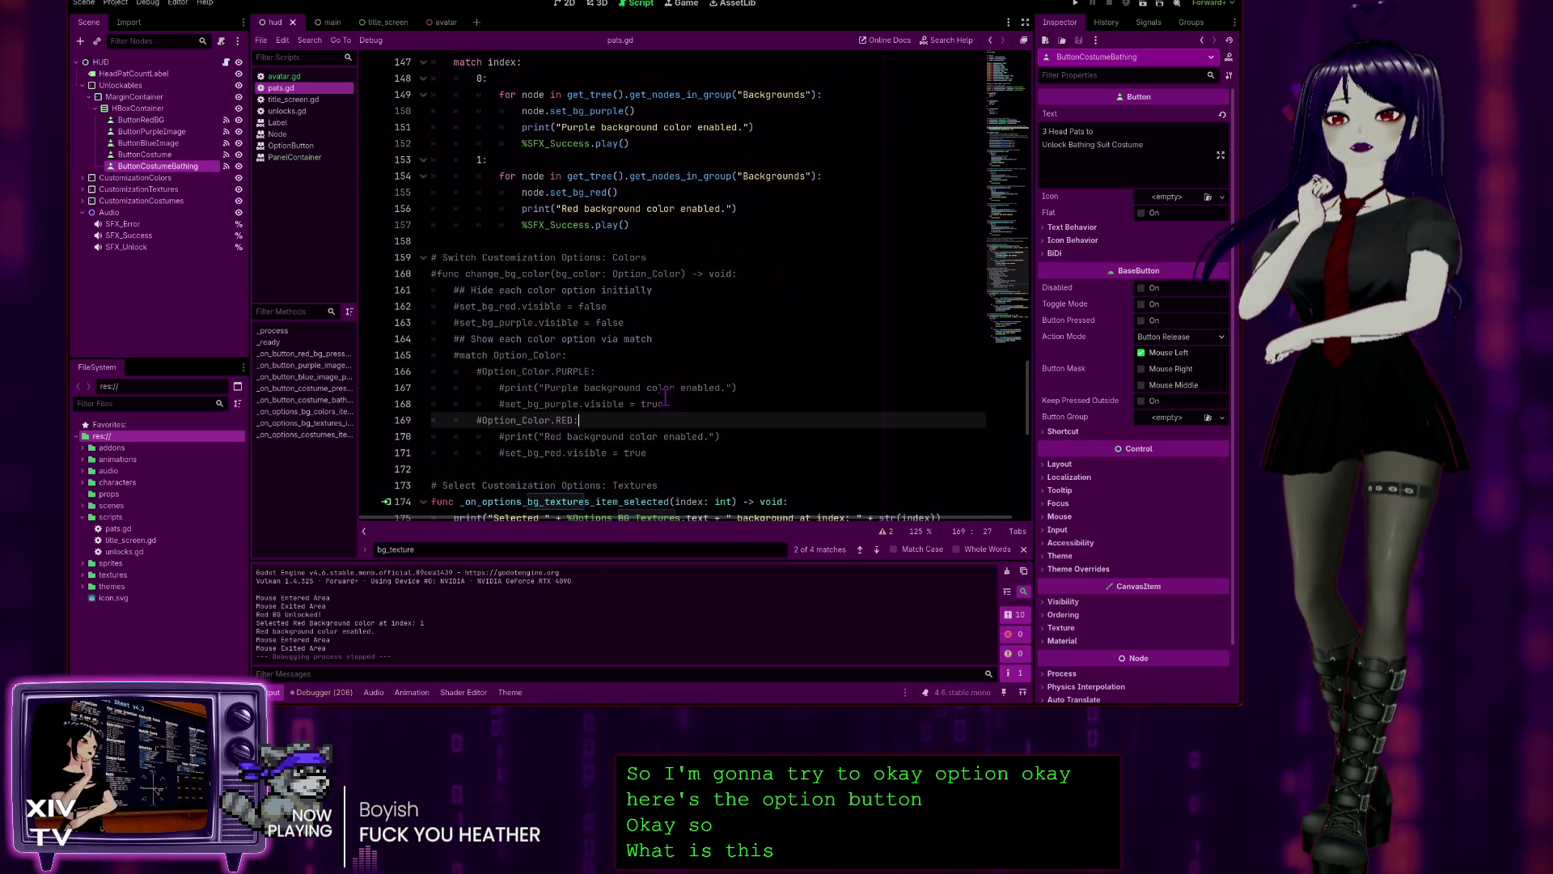
{"action": "left_click", "coordinate": [700, 403]}
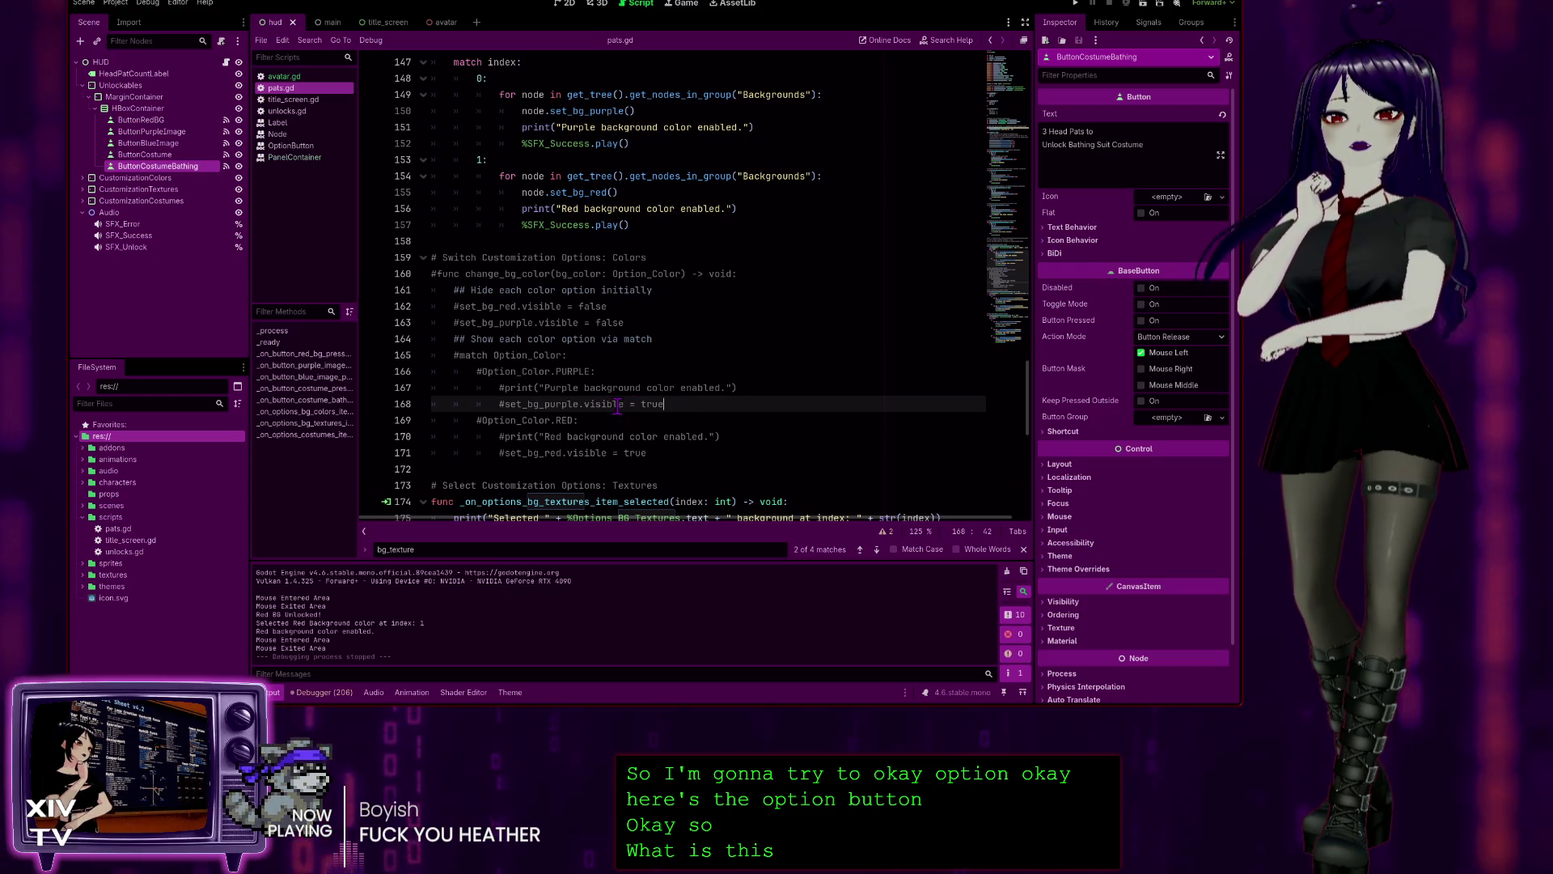
{"action": "left_click", "coordinate": [597, 306]}
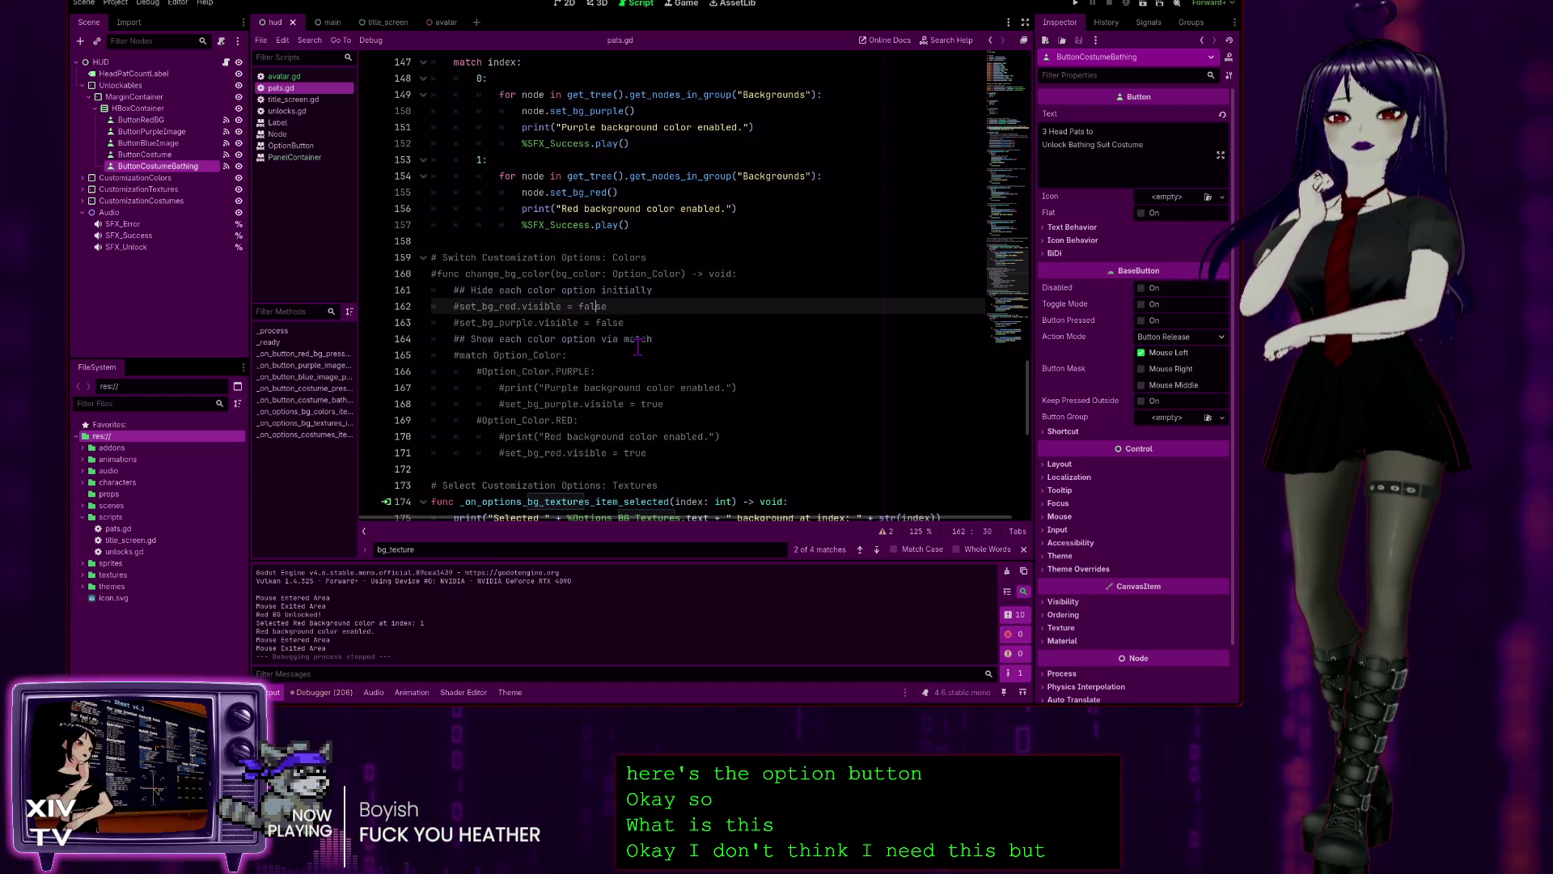
{"action": "left_click", "coordinate": [605, 452]}
{"action": "scroll", "coordinate": [632, 378], "scroll_direction": "up", "scroll_amount": 2}
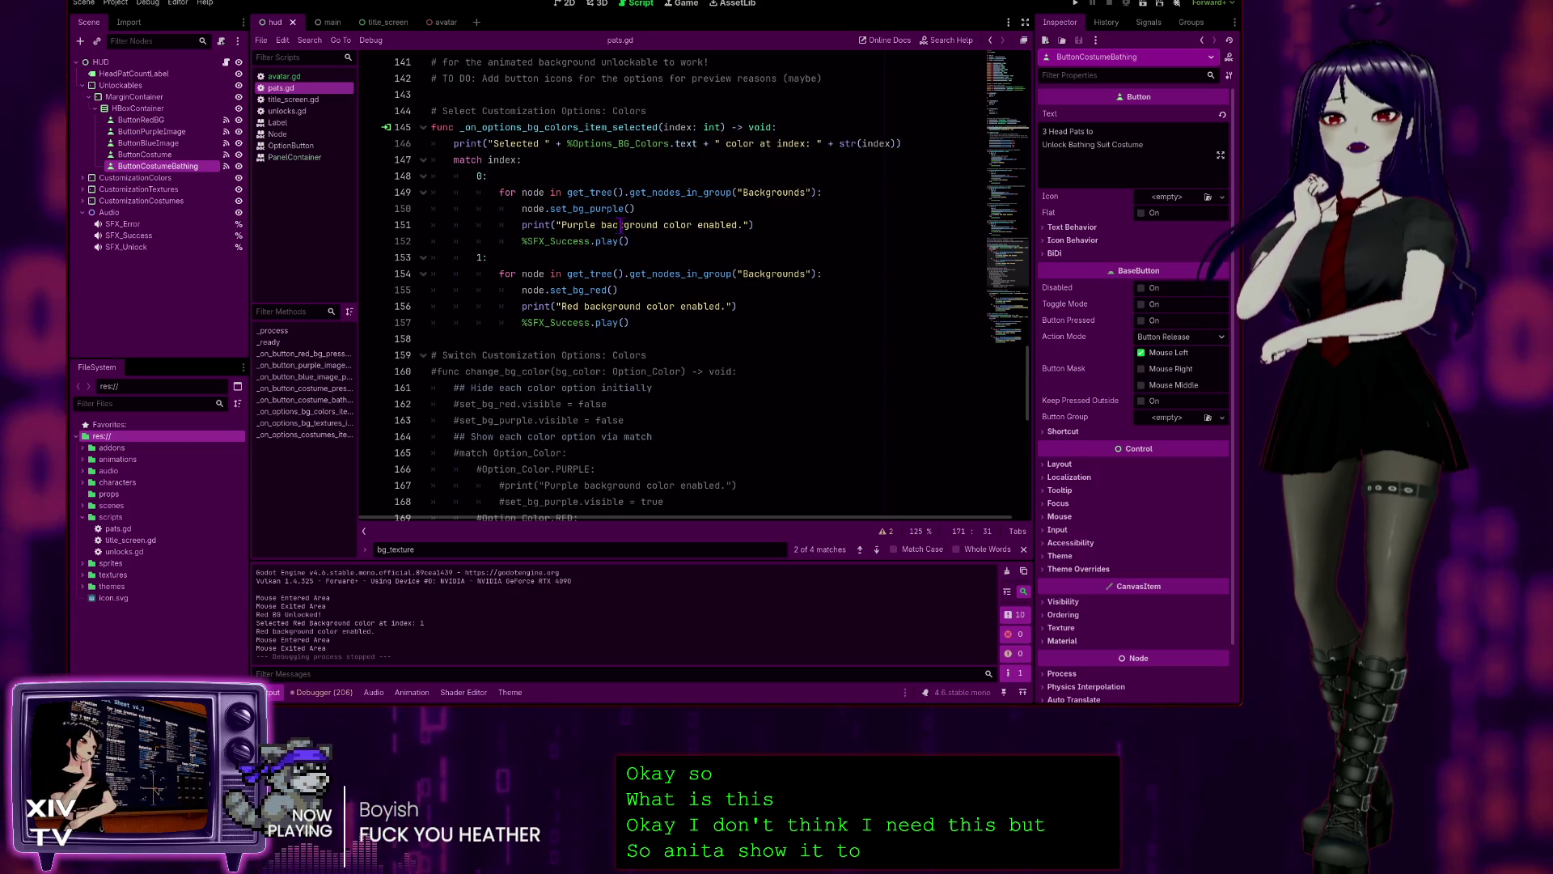
{"action": "left_click", "coordinate": [619, 209]}
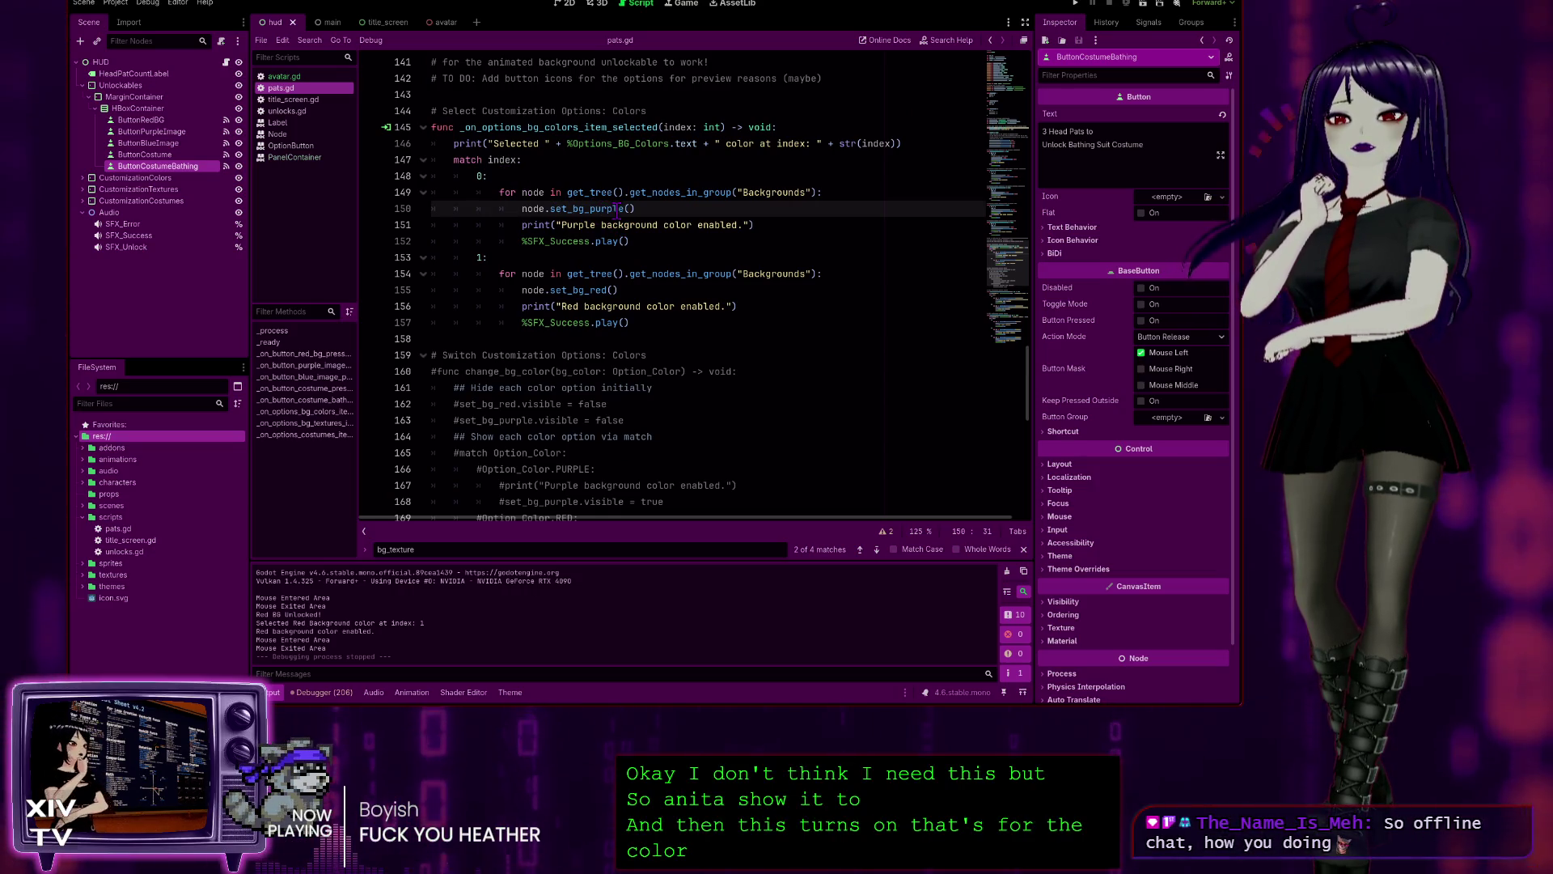
{"action": "scroll", "coordinate": [615, 214], "scroll_direction": "up", "scroll_amount": 1}
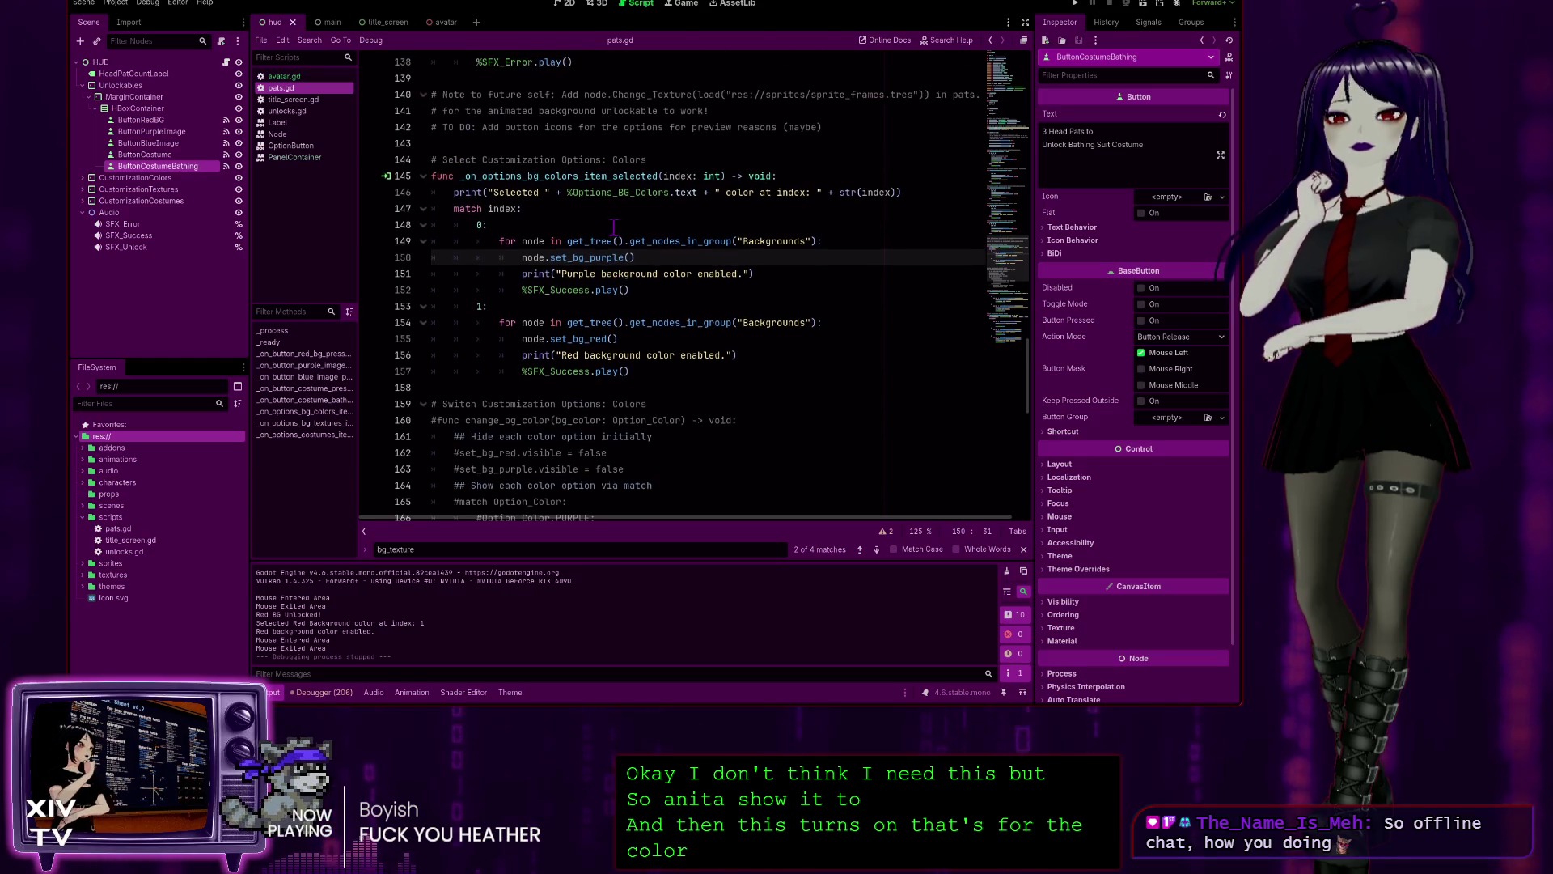
{"action": "scroll", "coordinate": [615, 257], "scroll_direction": "up", "scroll_amount": 1}
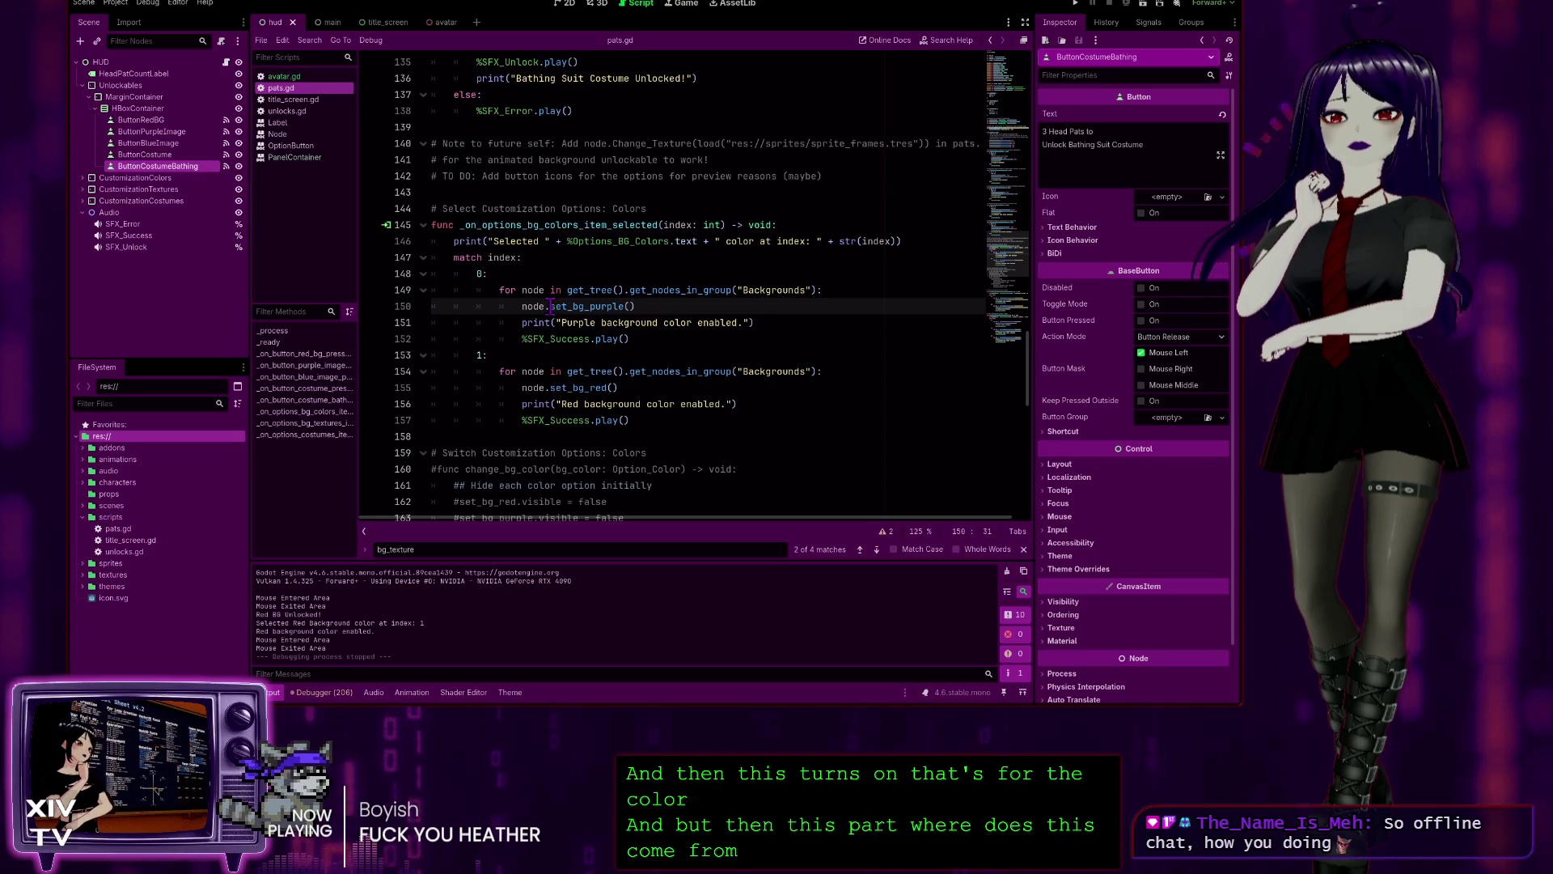
{"action": "left_click", "coordinate": [617, 306]}
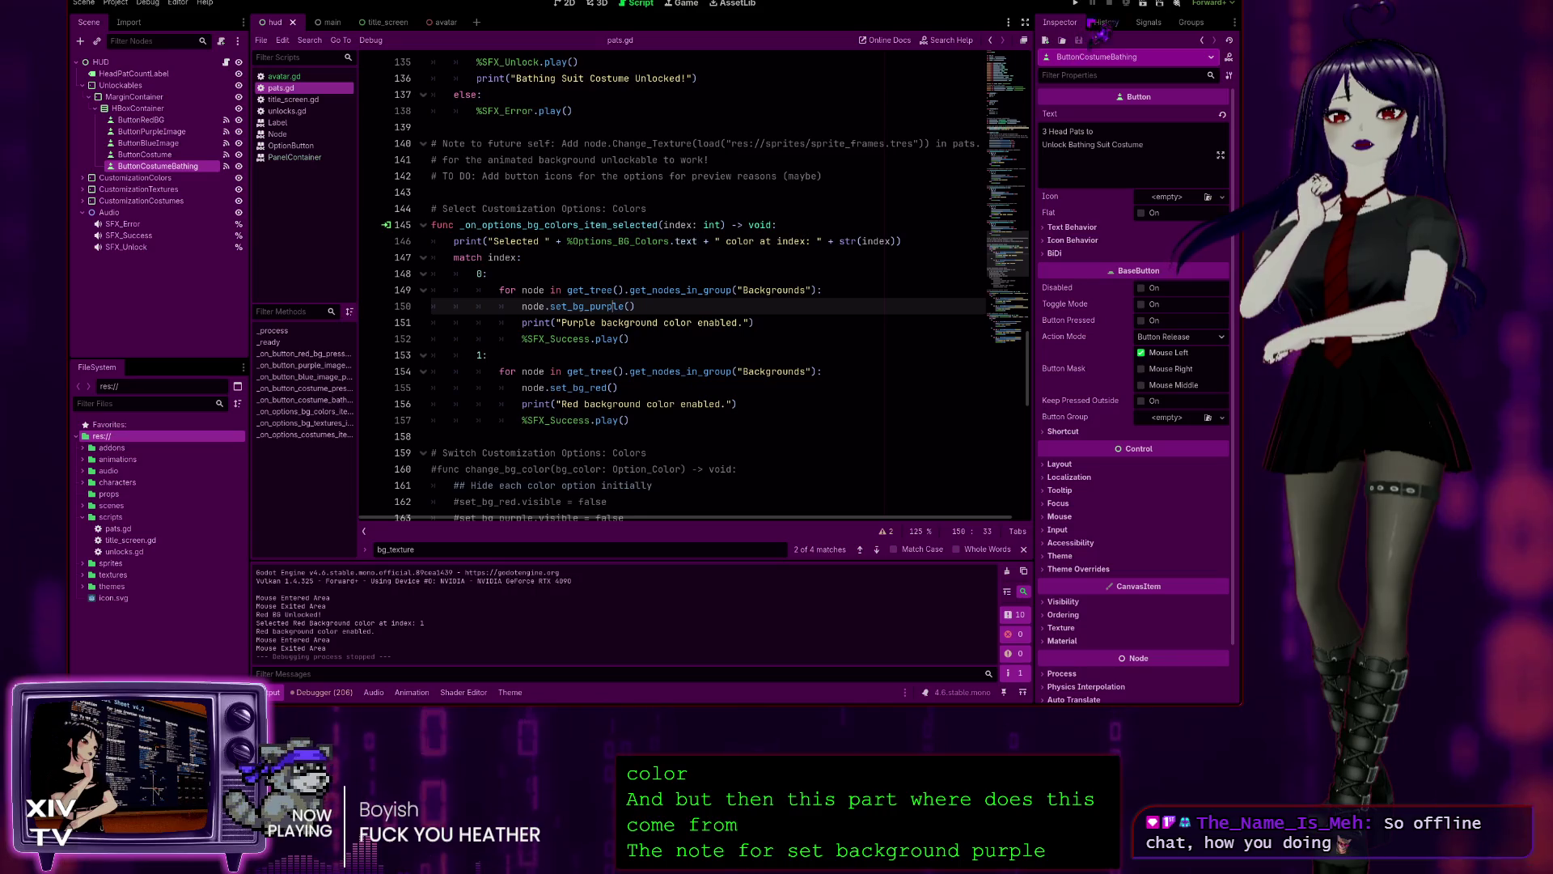
{"action": "left_click", "coordinate": [1106, 23]}
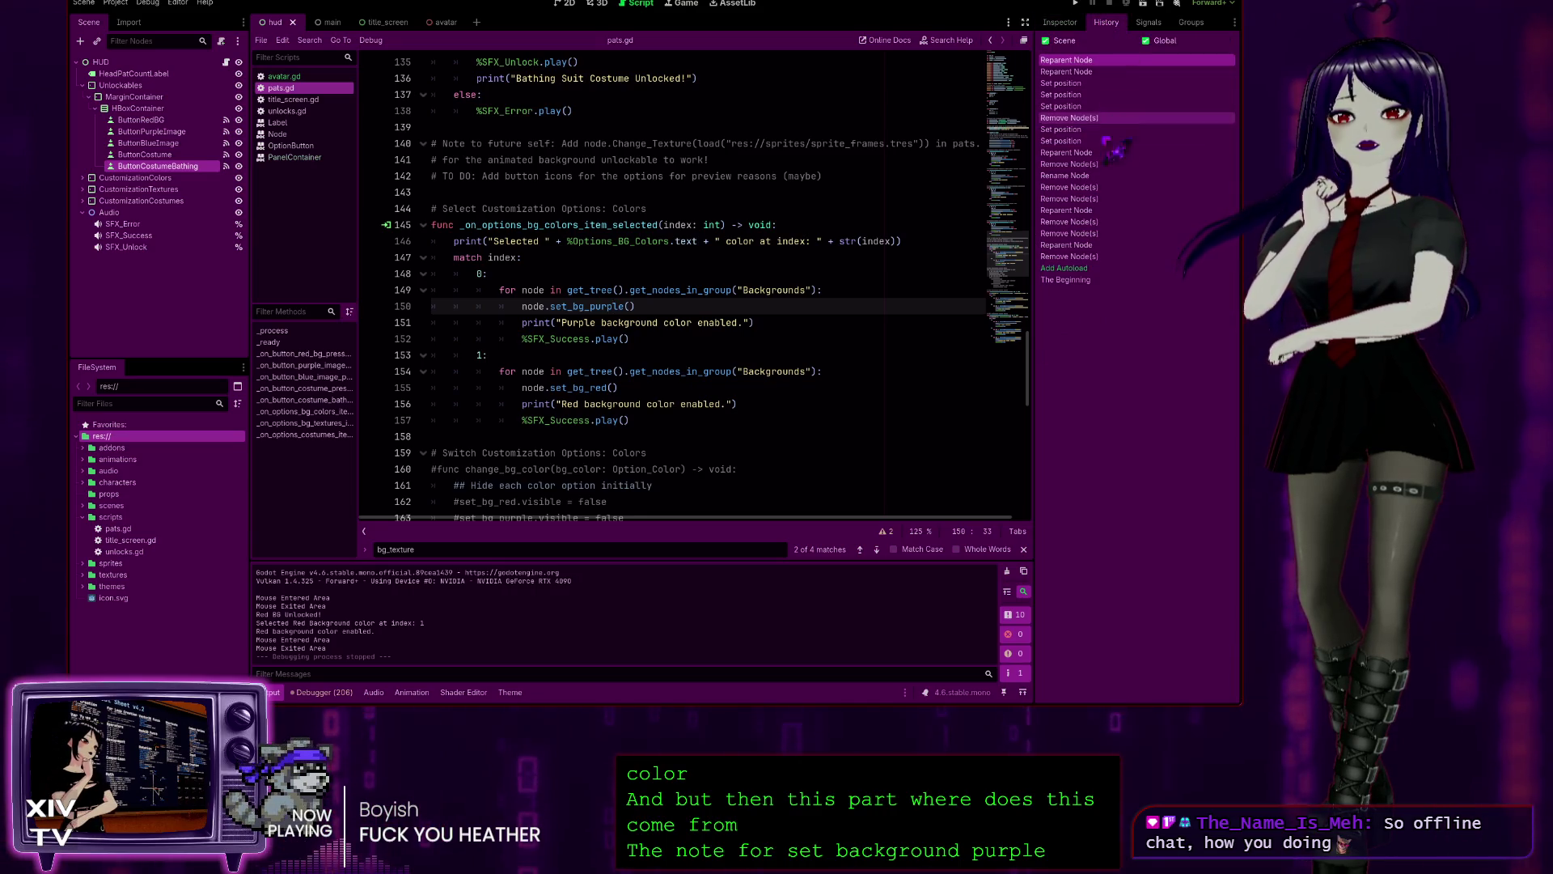
- Show the Signals dock for Options_BG_Colors under CustomizationColors, revealing its item_selected connection
{"action": "left_click", "coordinate": [1149, 23]}
{"action": "left_click", "coordinate": [1114, 111]}
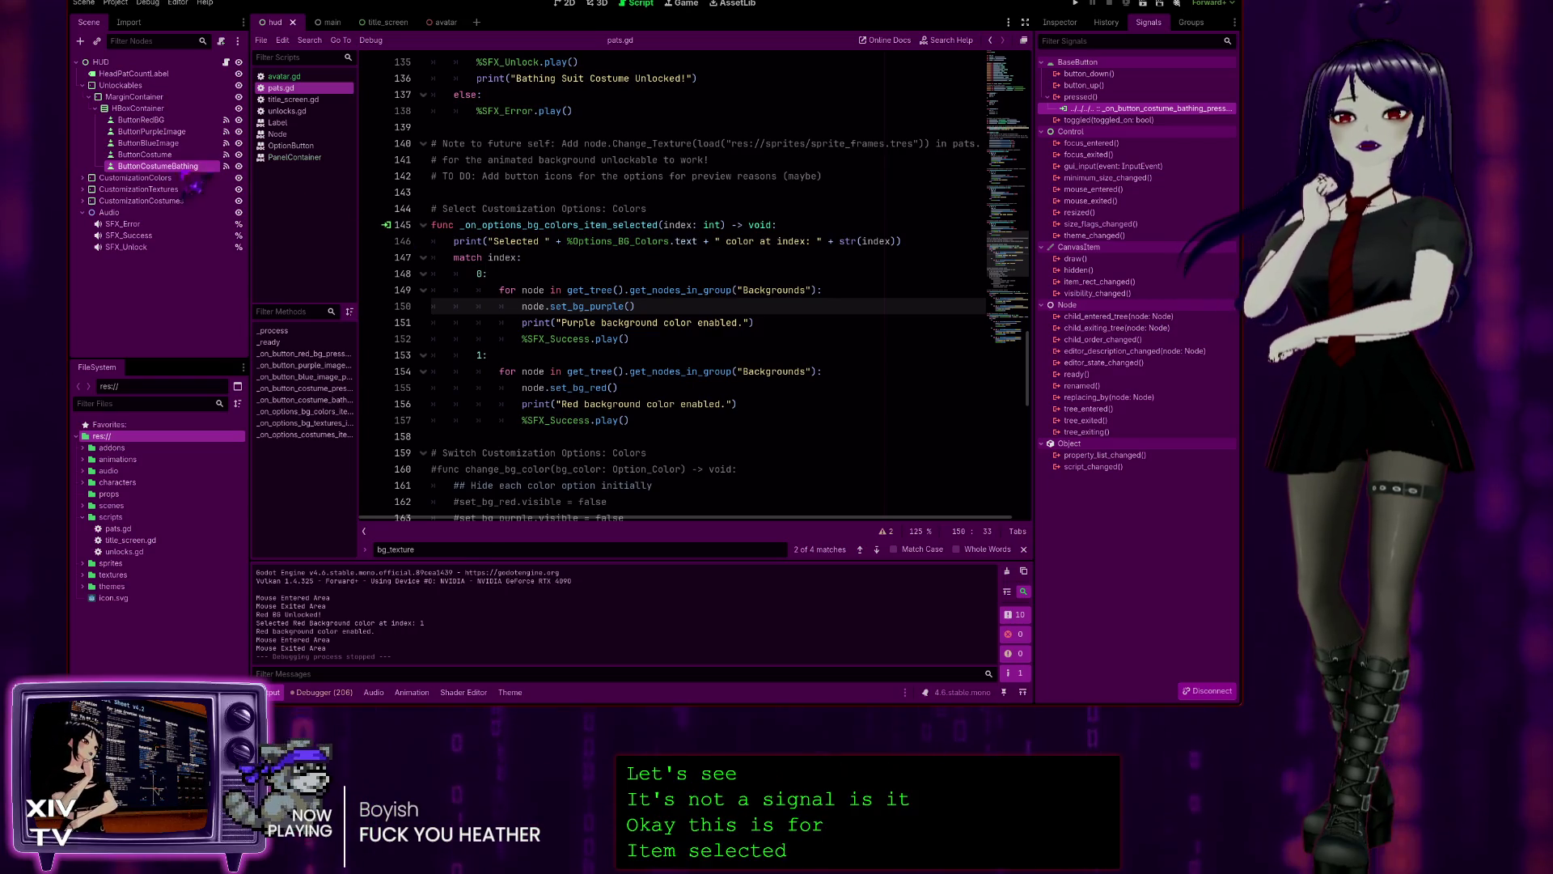
{"action": "left_click", "coordinate": [83, 177]}
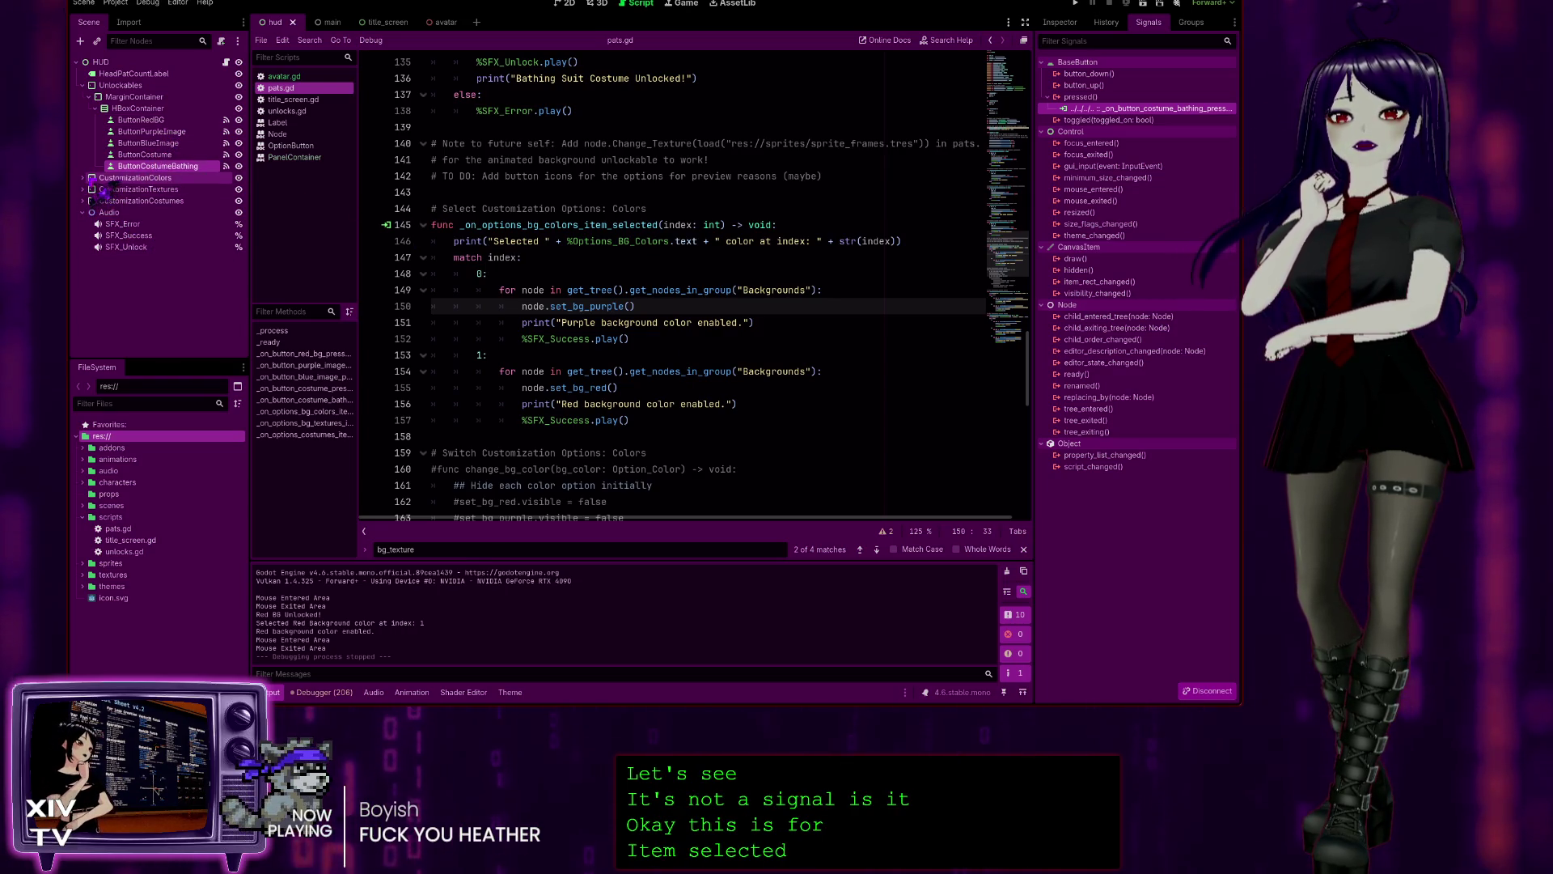
{"action": "left_click", "coordinate": [82, 247]}
{"action": "left_click", "coordinate": [83, 317]}
{"action": "left_click", "coordinate": [141, 316]}
{"action": "scroll", "coordinate": [185, 275], "scroll_direction": "down", "scroll_amount": 3}
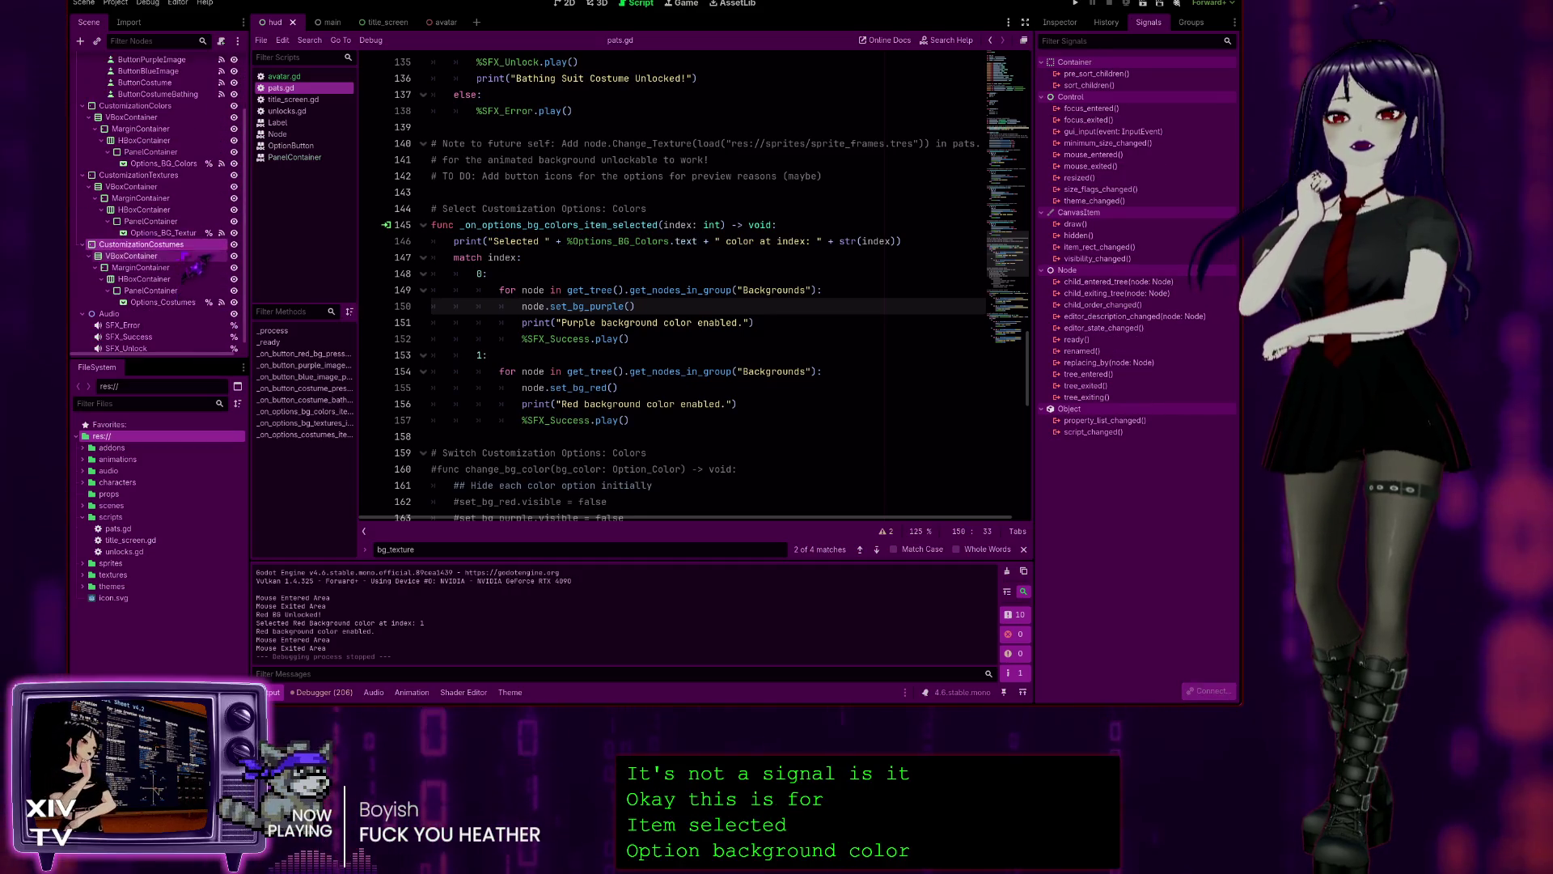
{"action": "left_click", "coordinate": [170, 164]}
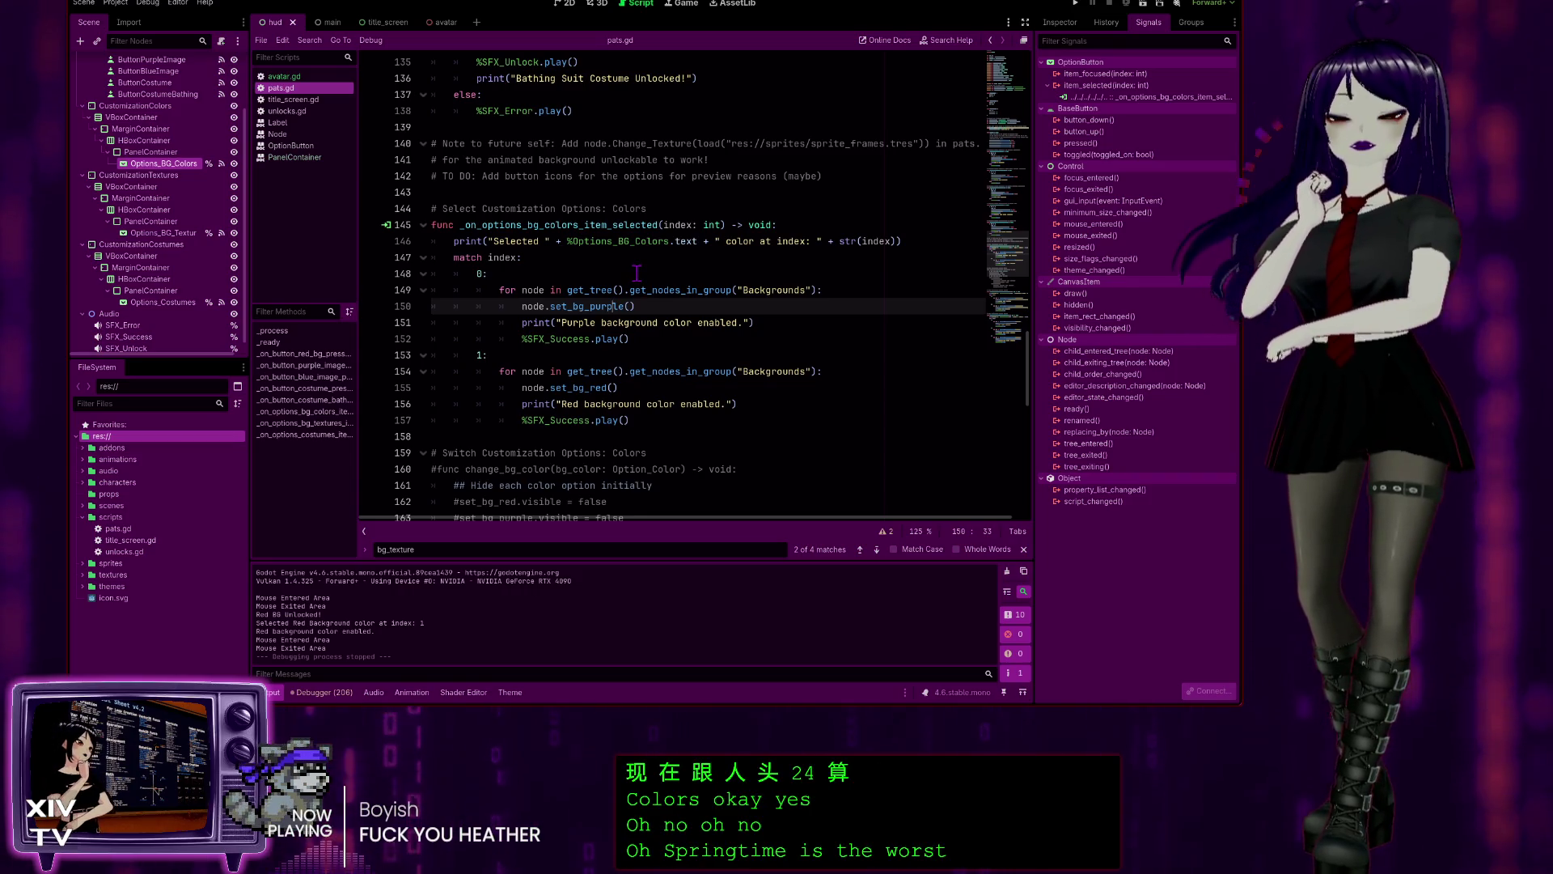
{"action": "left_click", "coordinate": [604, 242]}
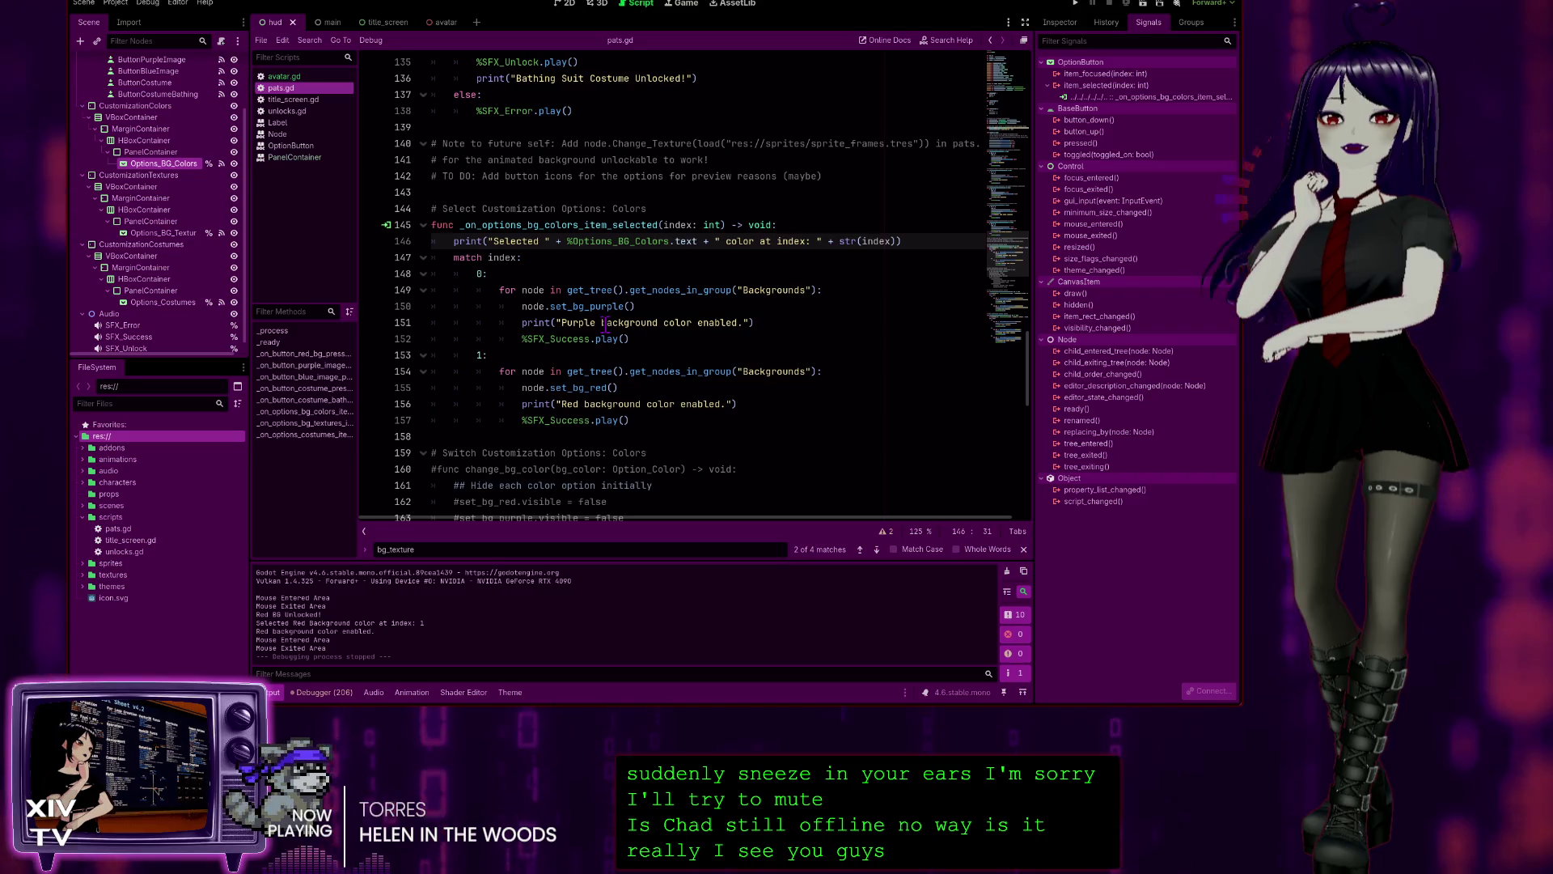
{"action": "scroll", "coordinate": [654, 290], "scroll_direction": "up", "scroll_amount": 2}
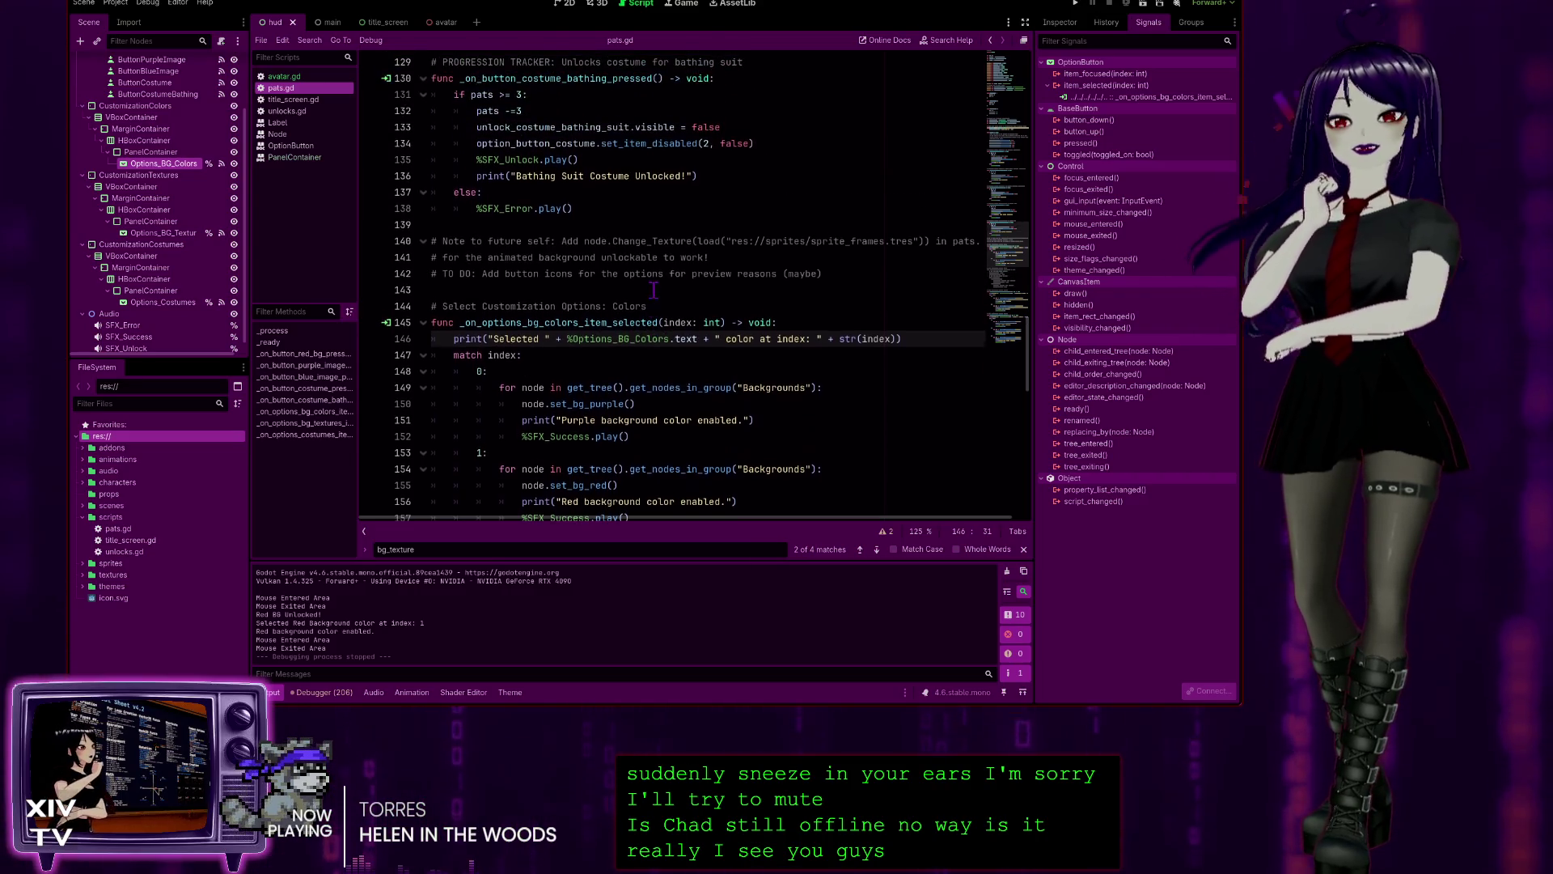
{"action": "scroll", "coordinate": [672, 265], "scroll_direction": "up", "scroll_amount": 4}
{"action": "left_click", "coordinate": [608, 290]}
{"action": "left_click", "coordinate": [757, 262]}
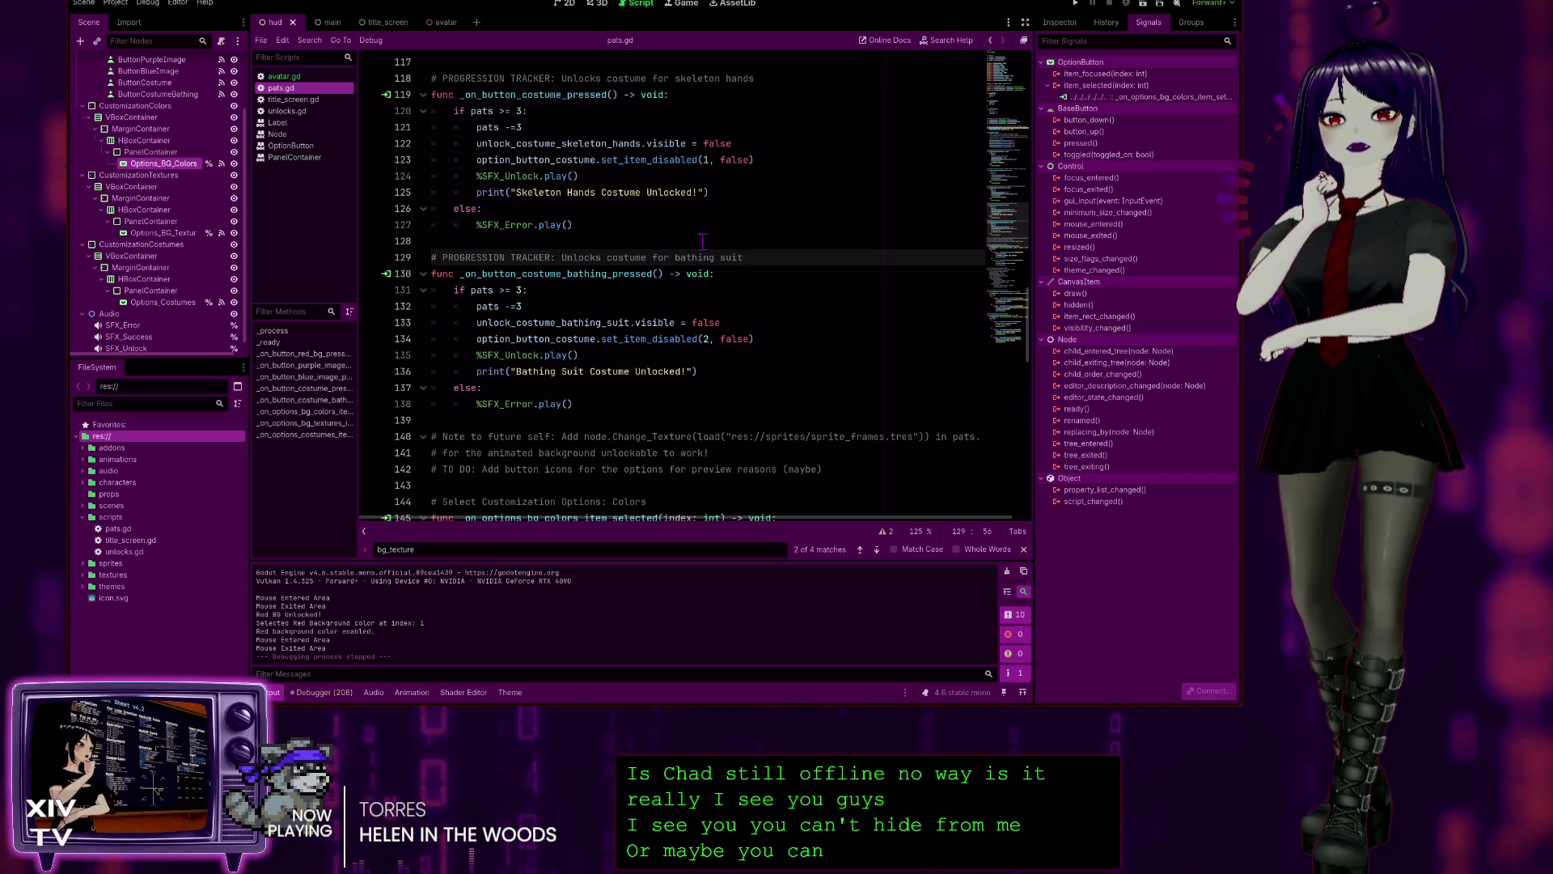
{"action": "scroll", "coordinate": [702, 242], "scroll_direction": "down", "scroll_amount": 7}
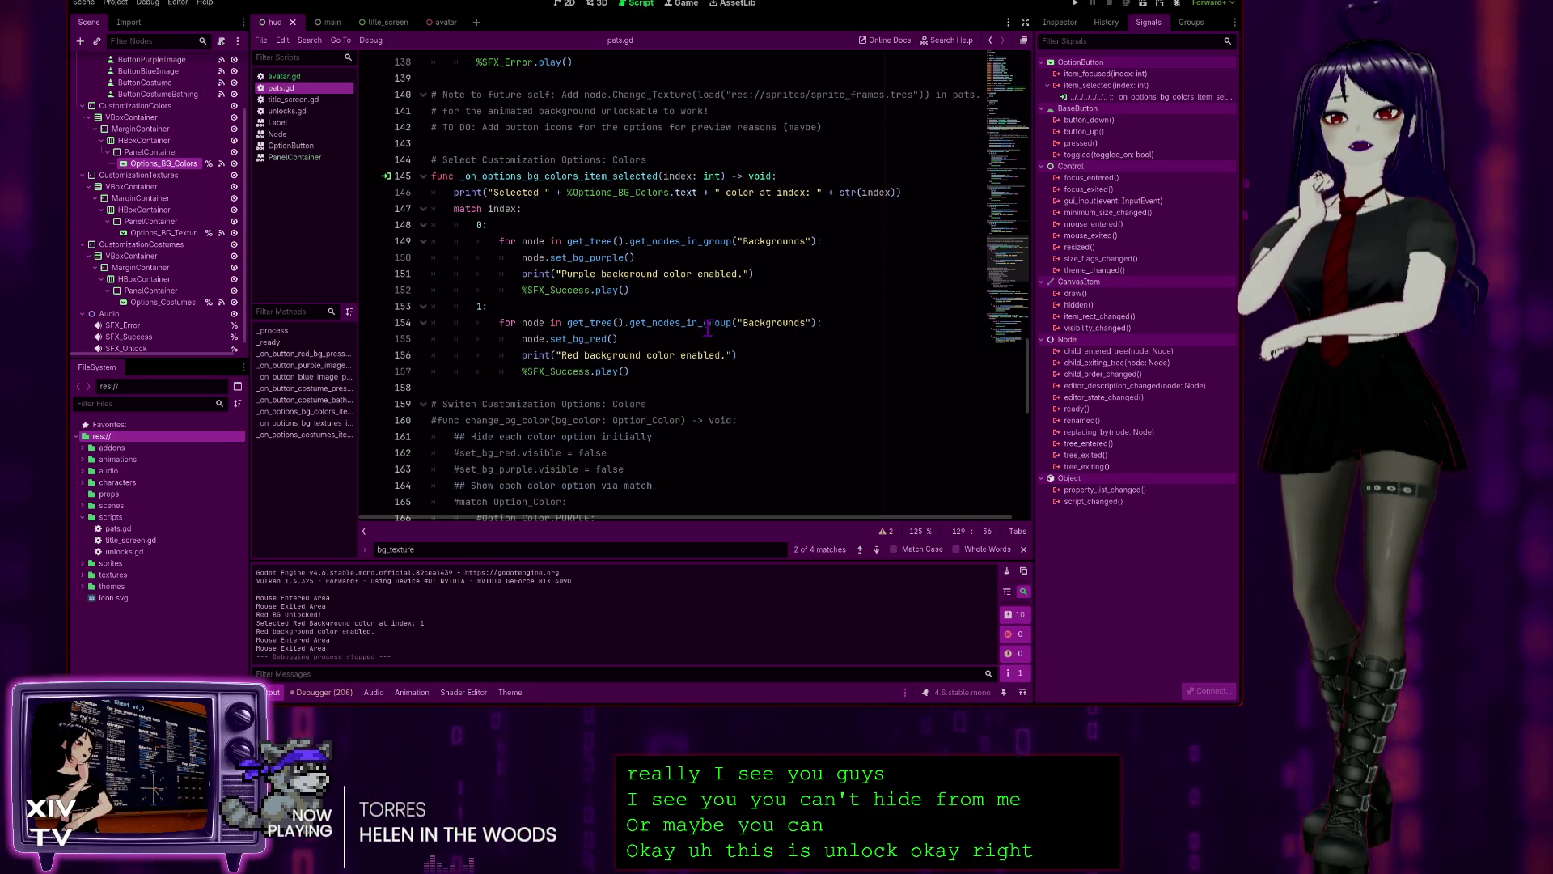
{"action": "left_click", "coordinate": [779, 322]}
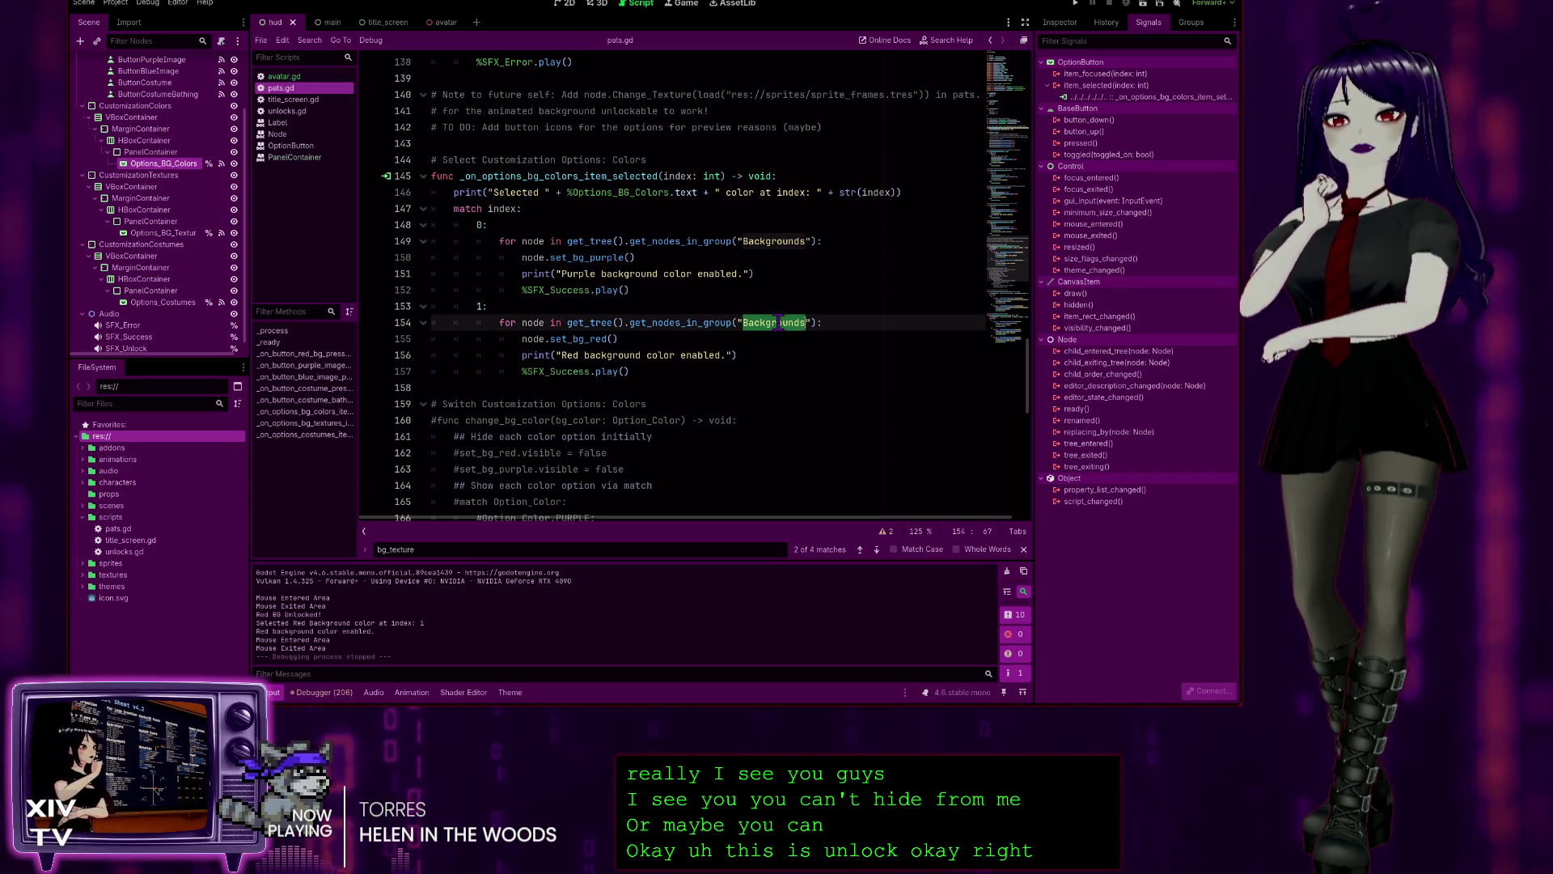
- View the HUD root's properties with its Set BG Red and Set BG Purple slots, then return to pats.gd
{"action": "left_click", "coordinate": [1192, 23]}
{"action": "scroll", "coordinate": [150, 158], "scroll_direction": "up", "scroll_amount": 2}
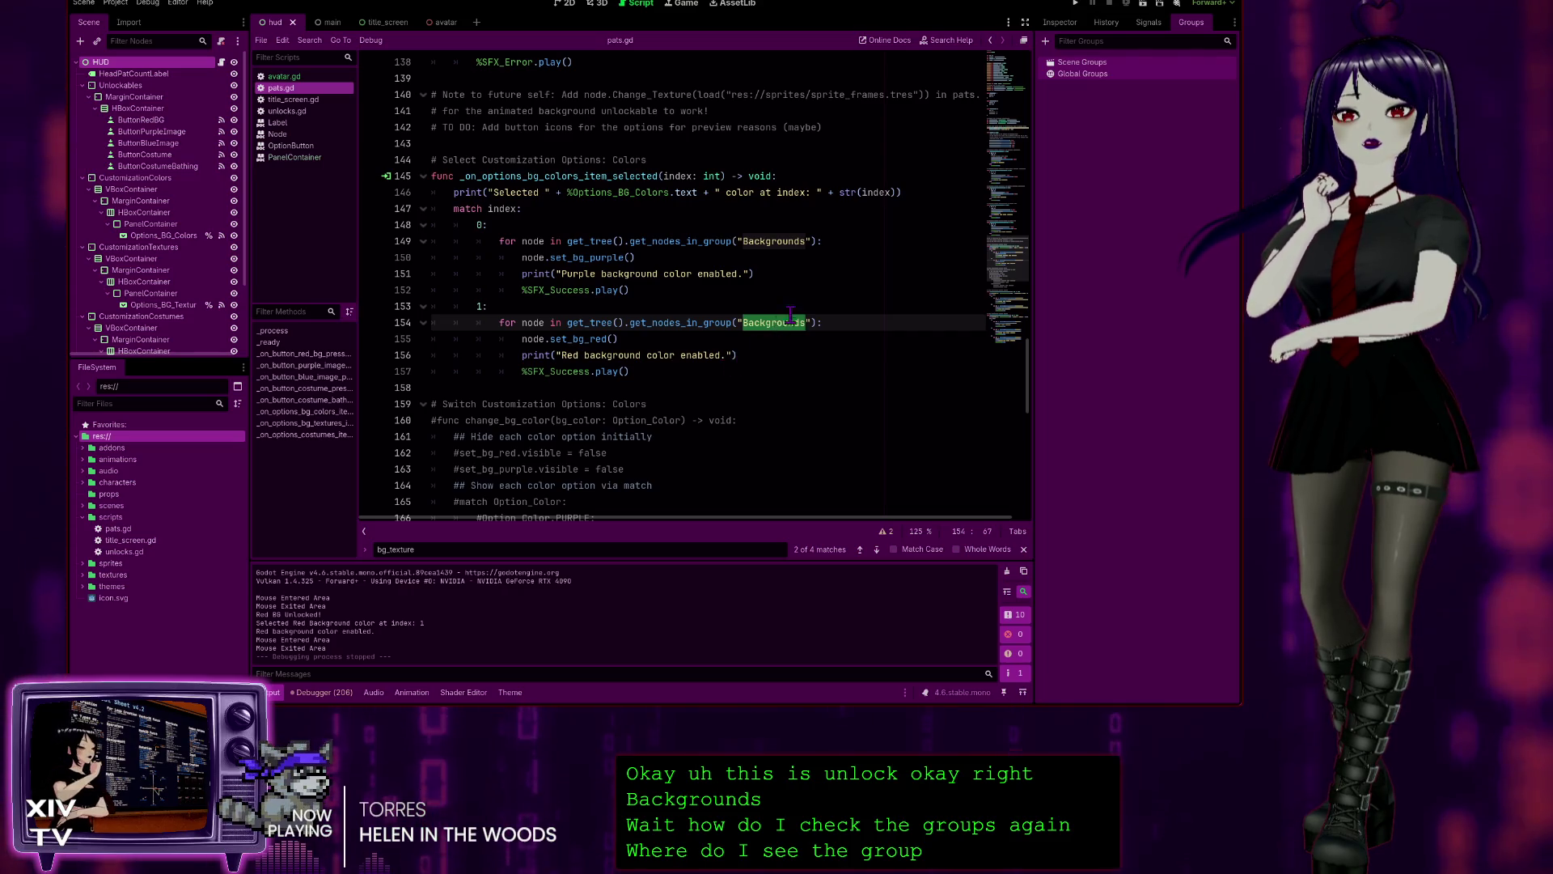
{"action": "left_click", "coordinate": [571, 7]}
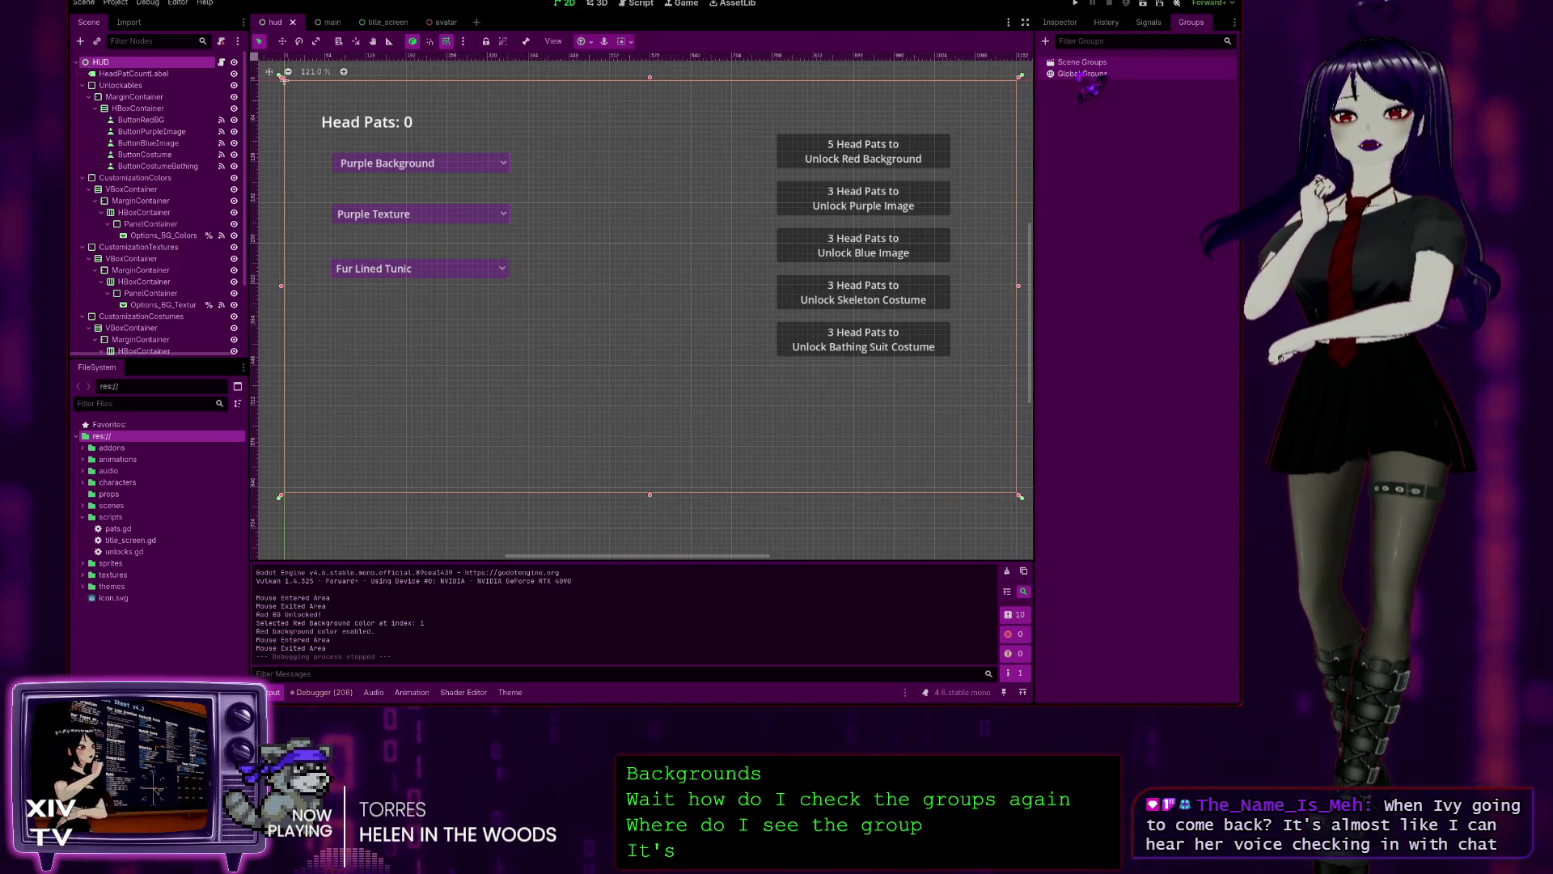
{"action": "left_click", "coordinate": [1066, 24]}
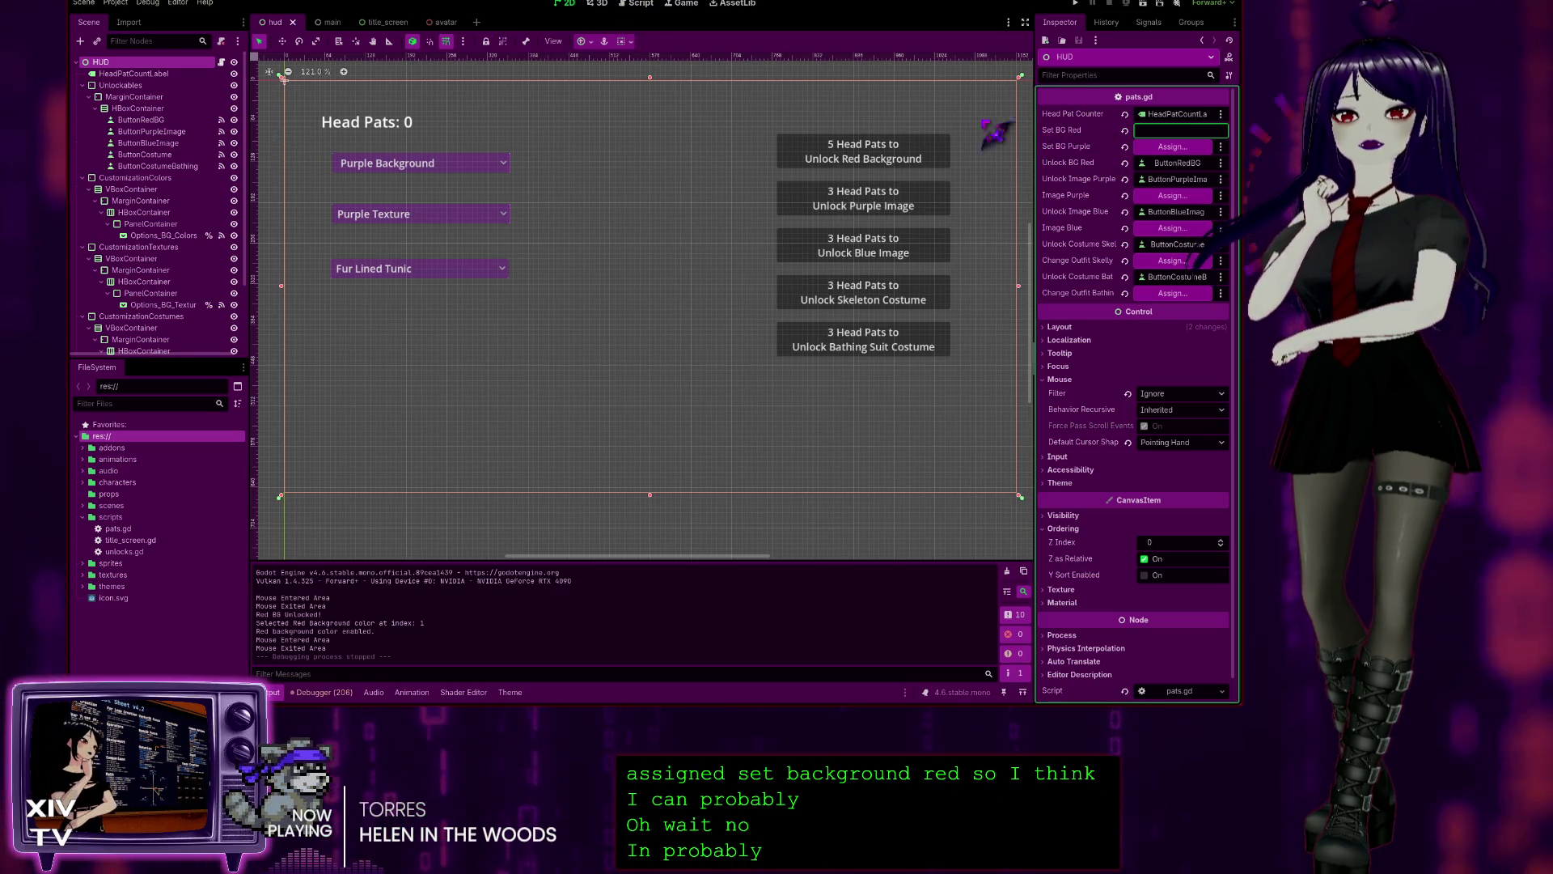
{"action": "left_click", "coordinate": [600, 4]}
{"action": "left_click", "coordinate": [641, 4]}
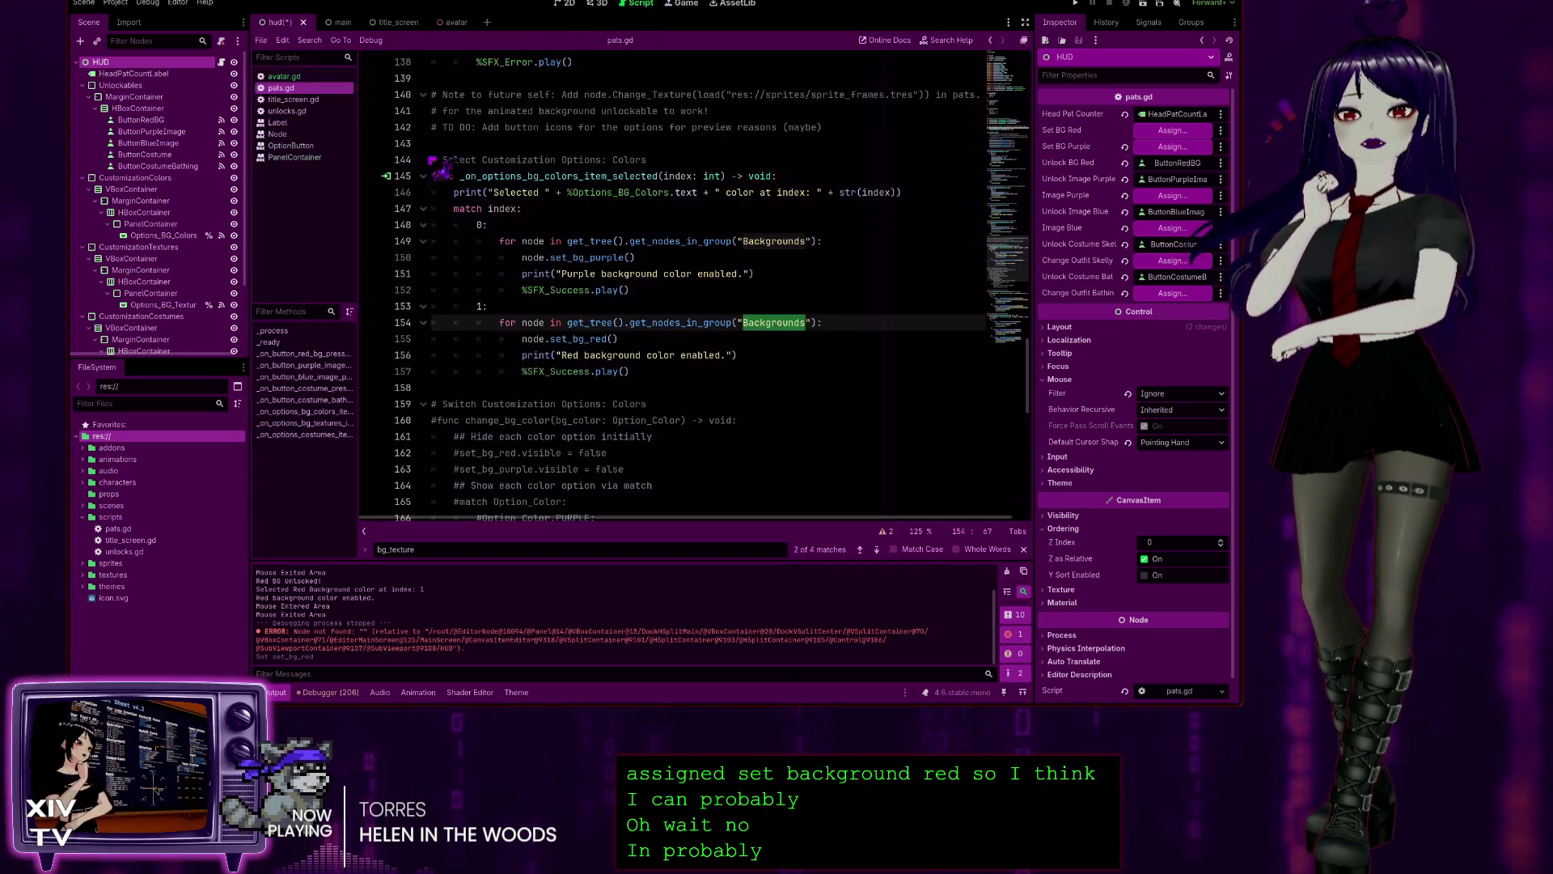
- Search pats.gd for set_bg_red from its export declaration, finding 4 matches
{"action": "scroll", "coordinate": [928, 386], "scroll_direction": "up", "scroll_amount": 20}
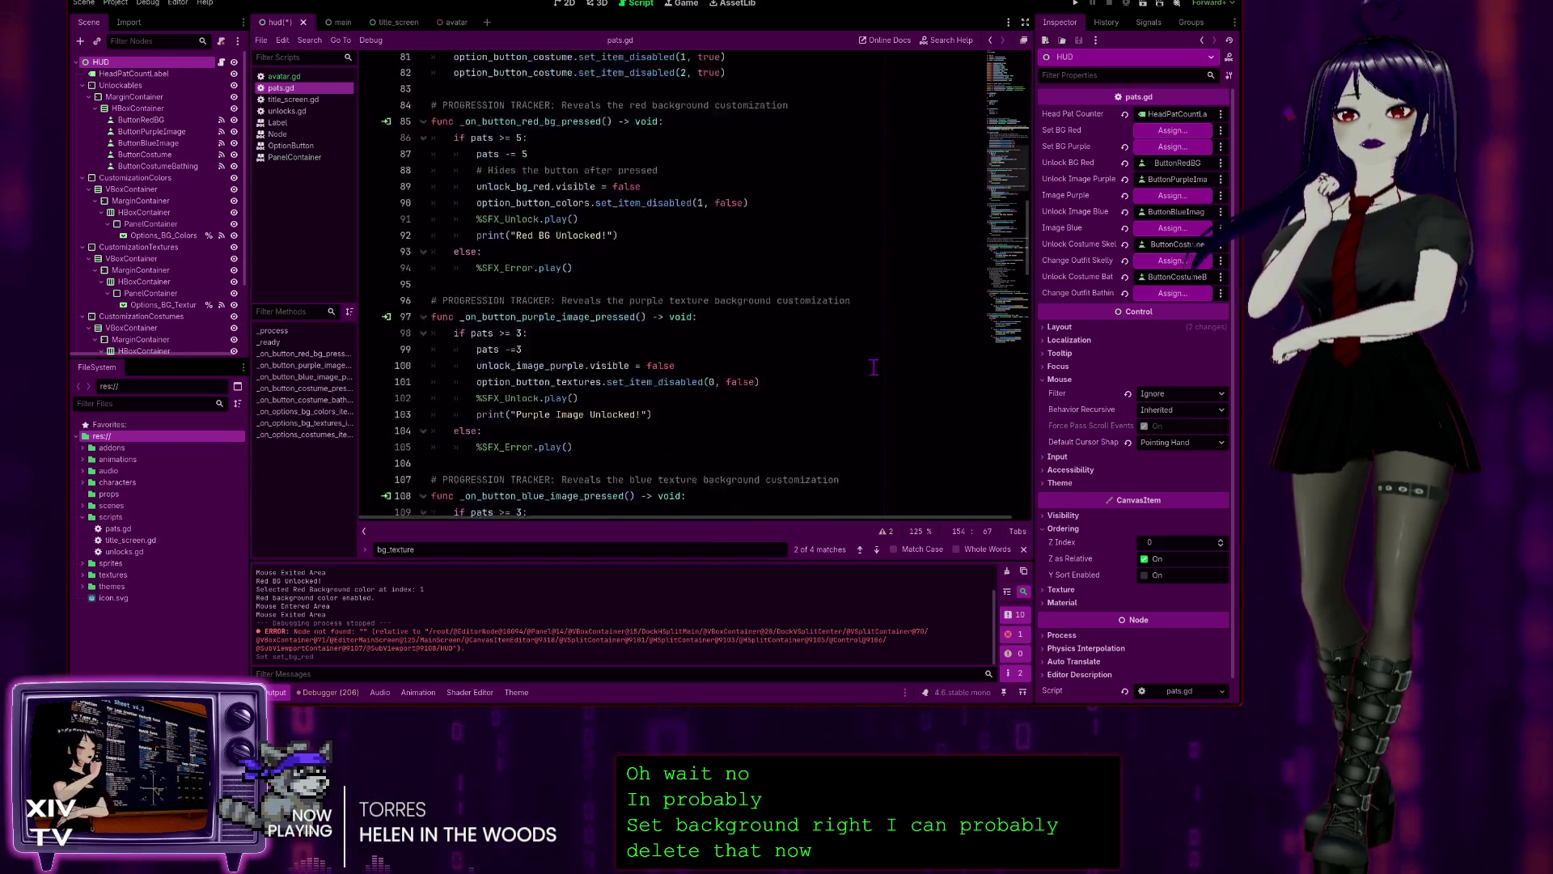
{"action": "scroll", "coordinate": [861, 366], "scroll_direction": "up", "scroll_amount": 9}
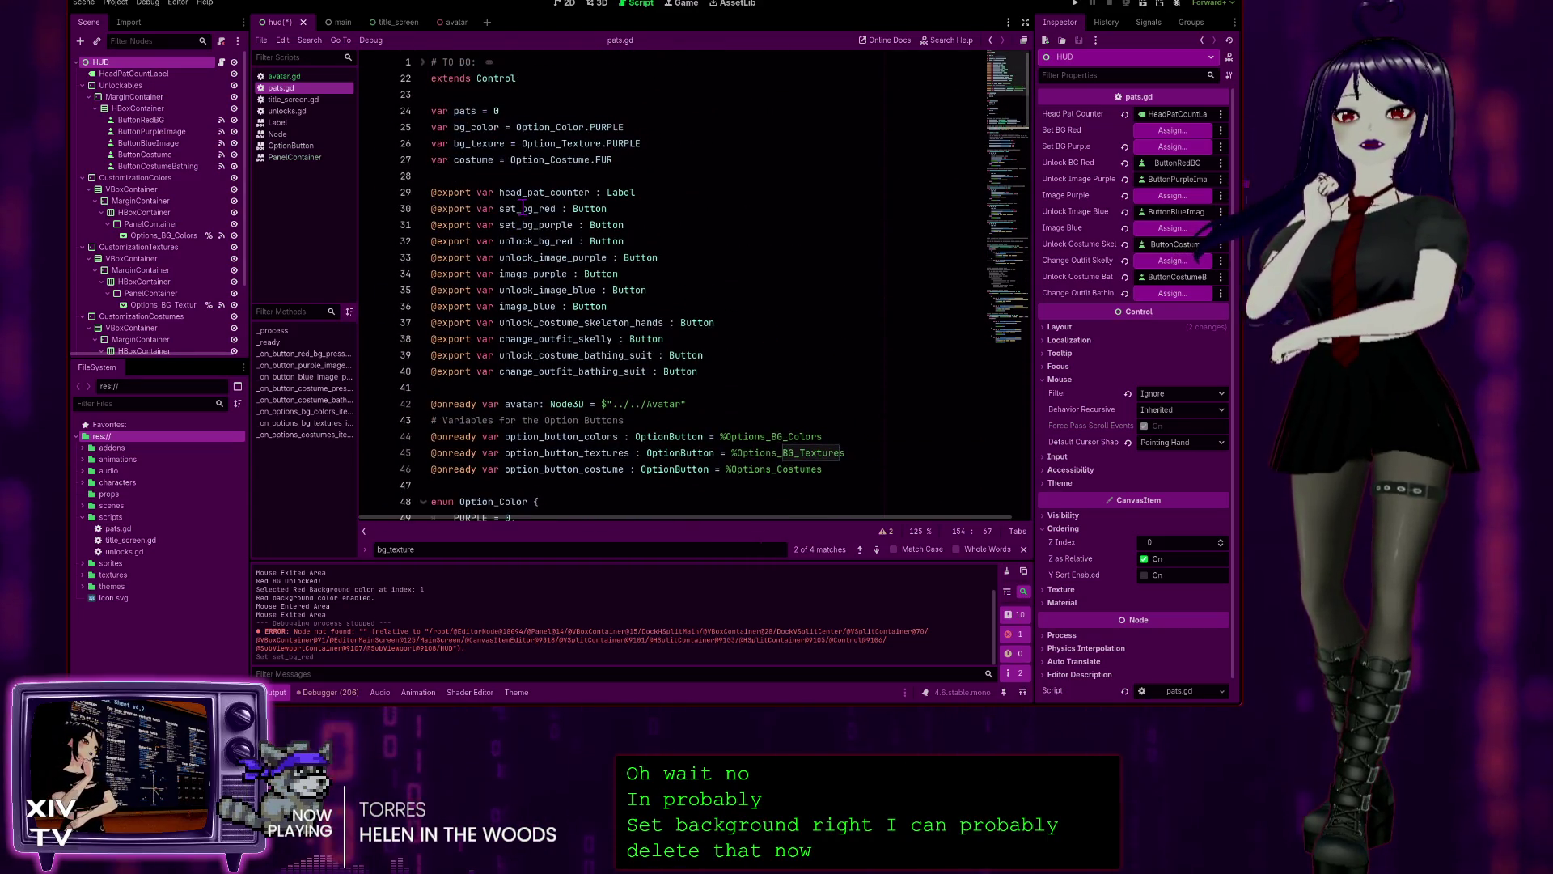
{"action": "left_click", "coordinate": [653, 208]}
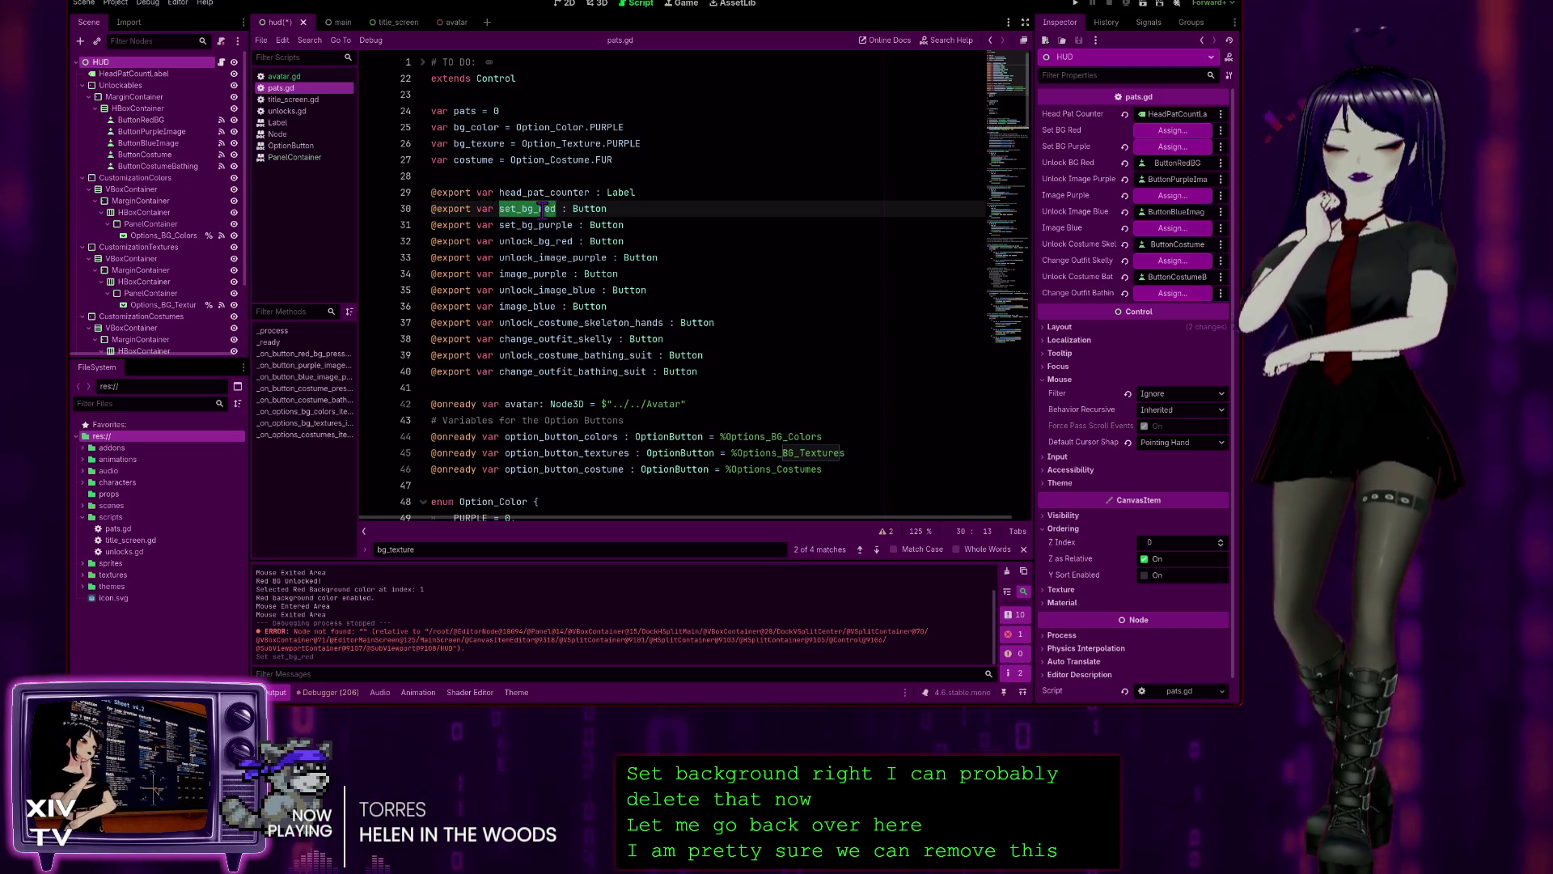
{"action": "key", "text": "ctrl+f"}
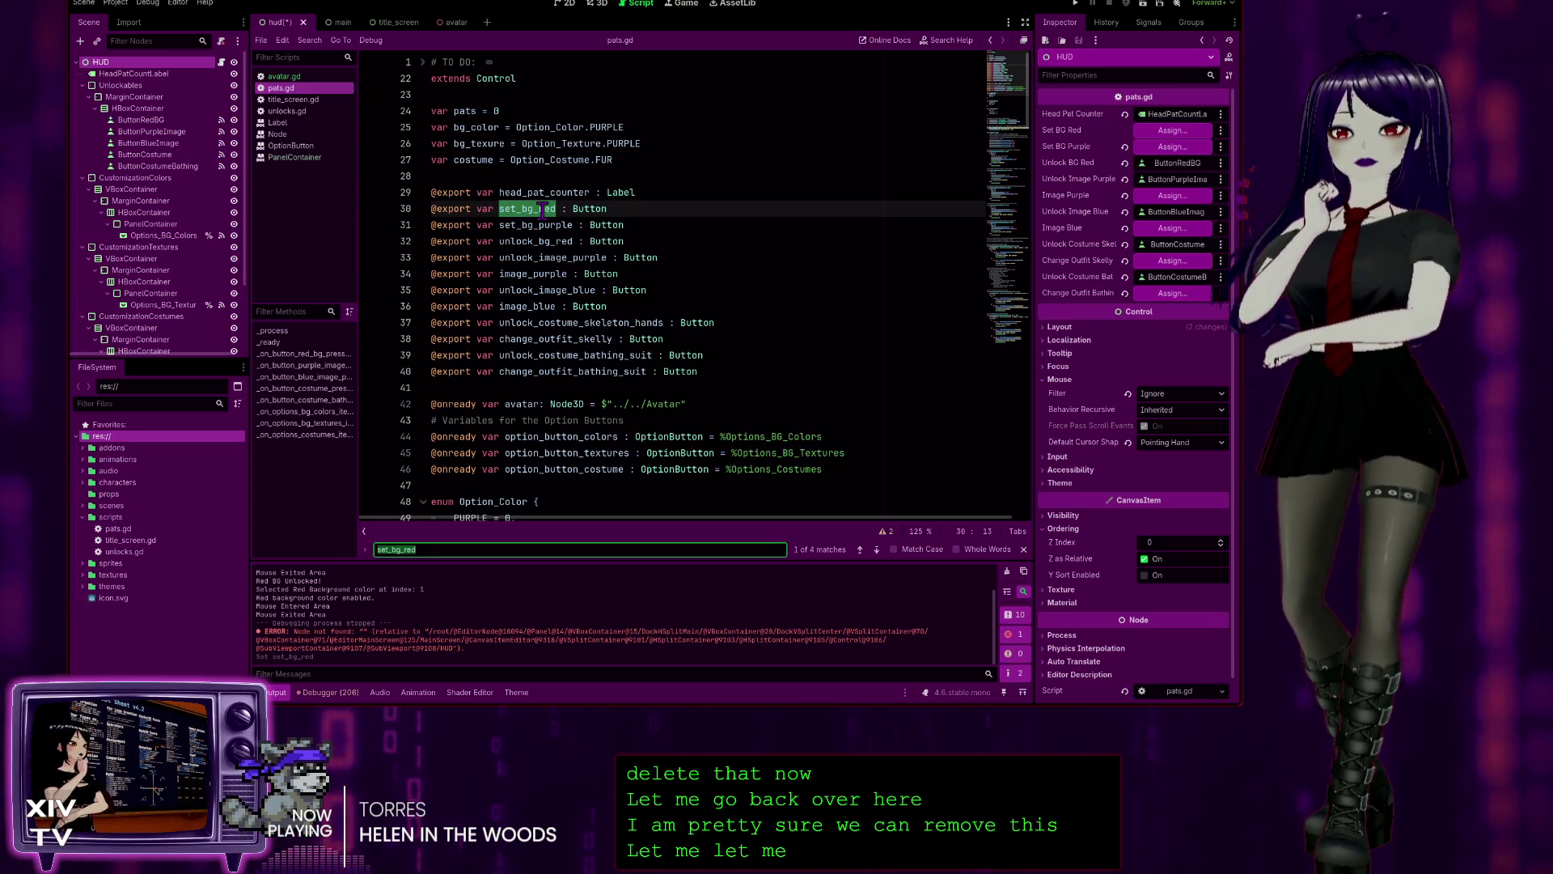
{"action": "double_click", "coordinate": [540, 208]}
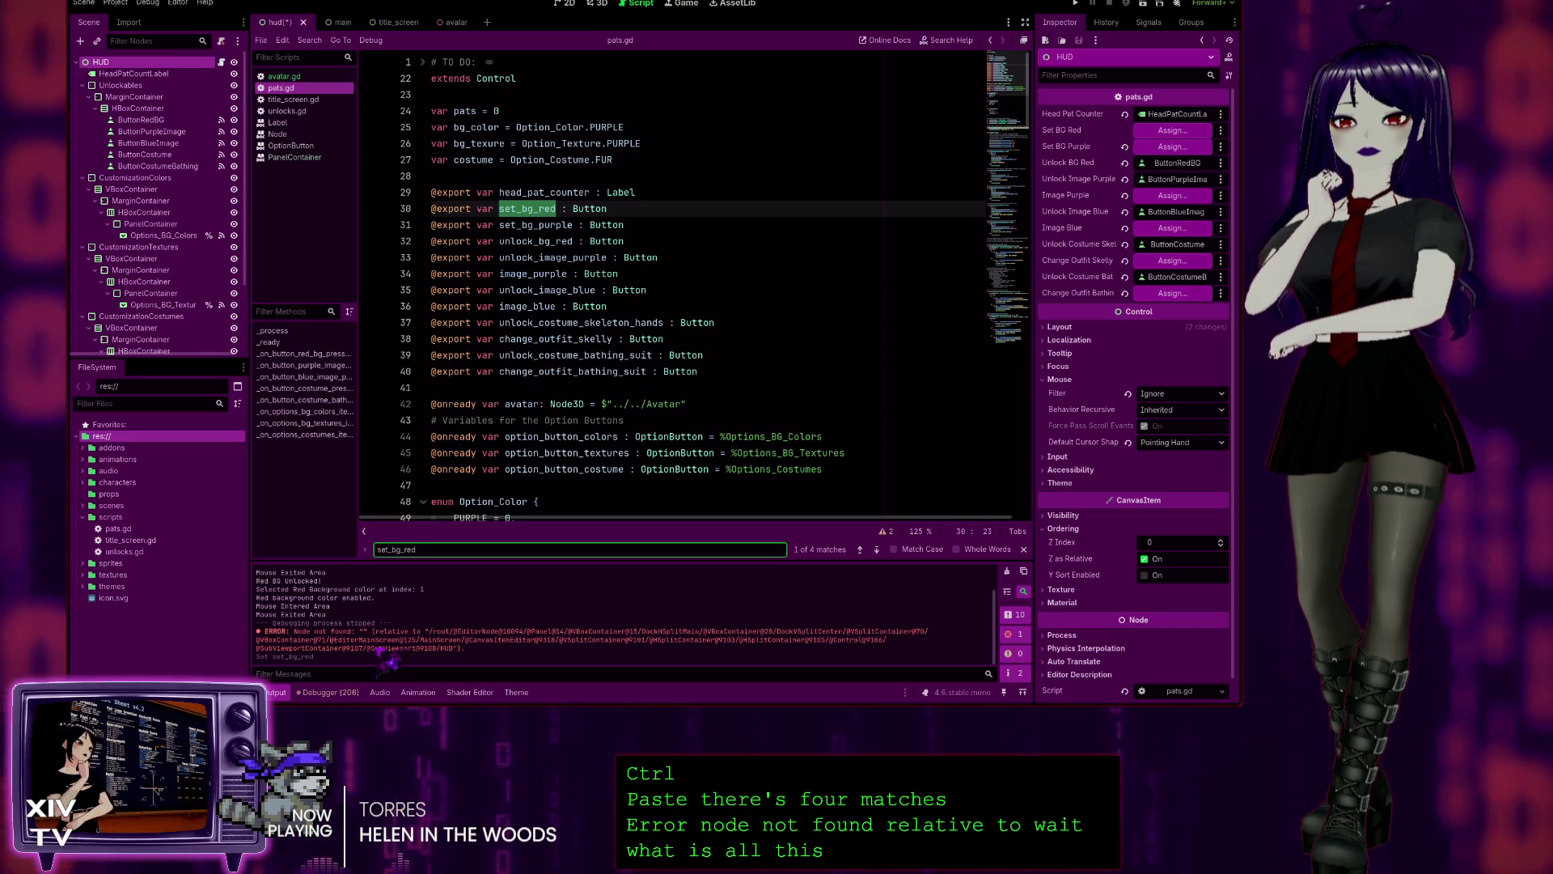
{"action": "left_click", "coordinate": [413, 650]}
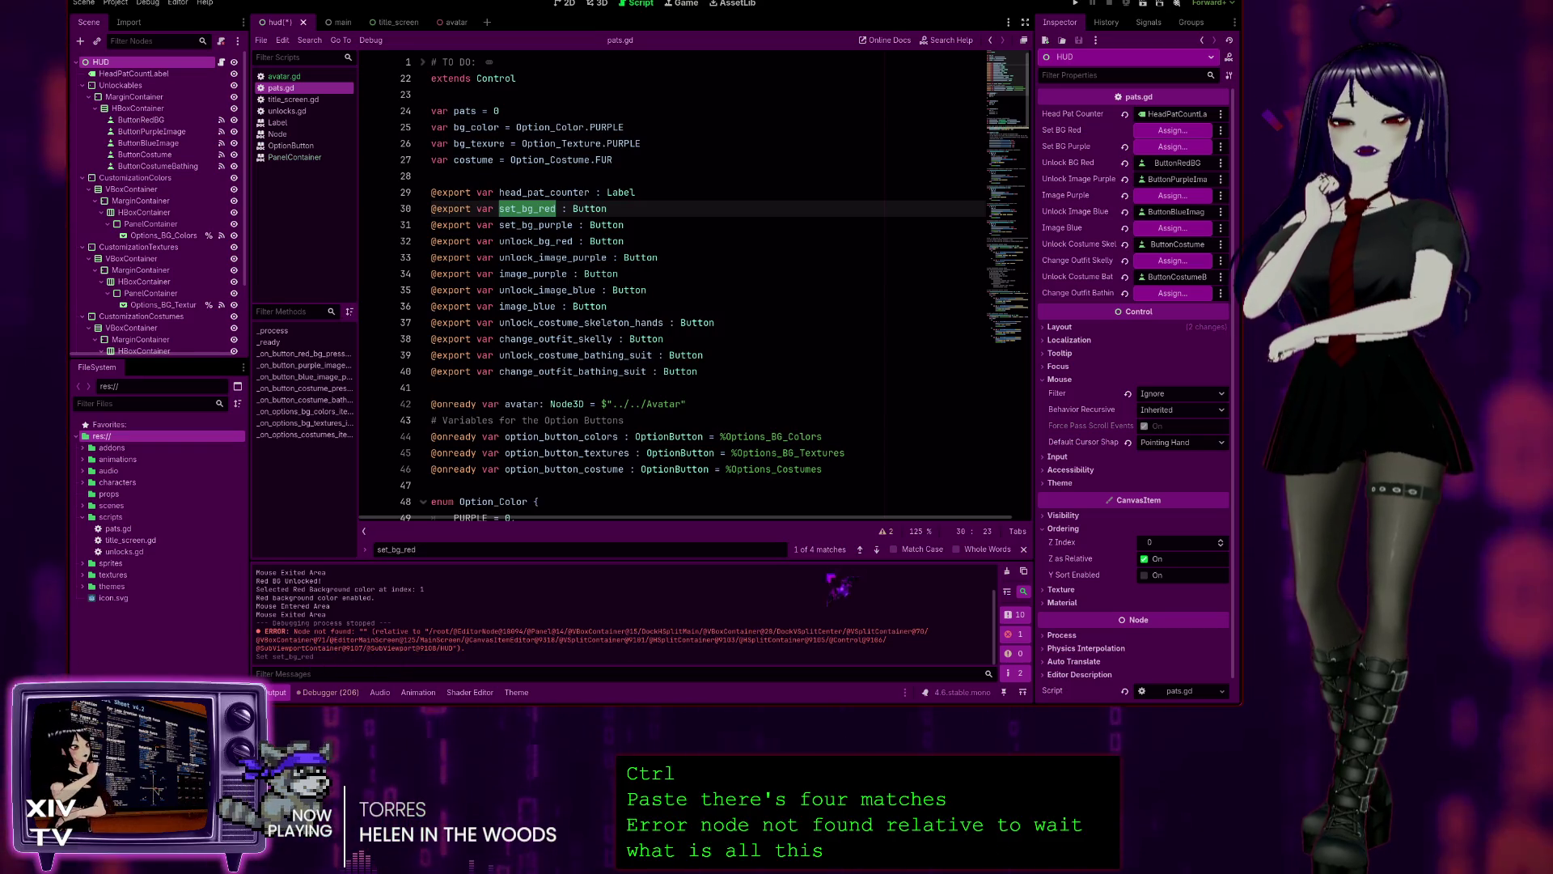
{"action": "left_click", "coordinate": [876, 550]}
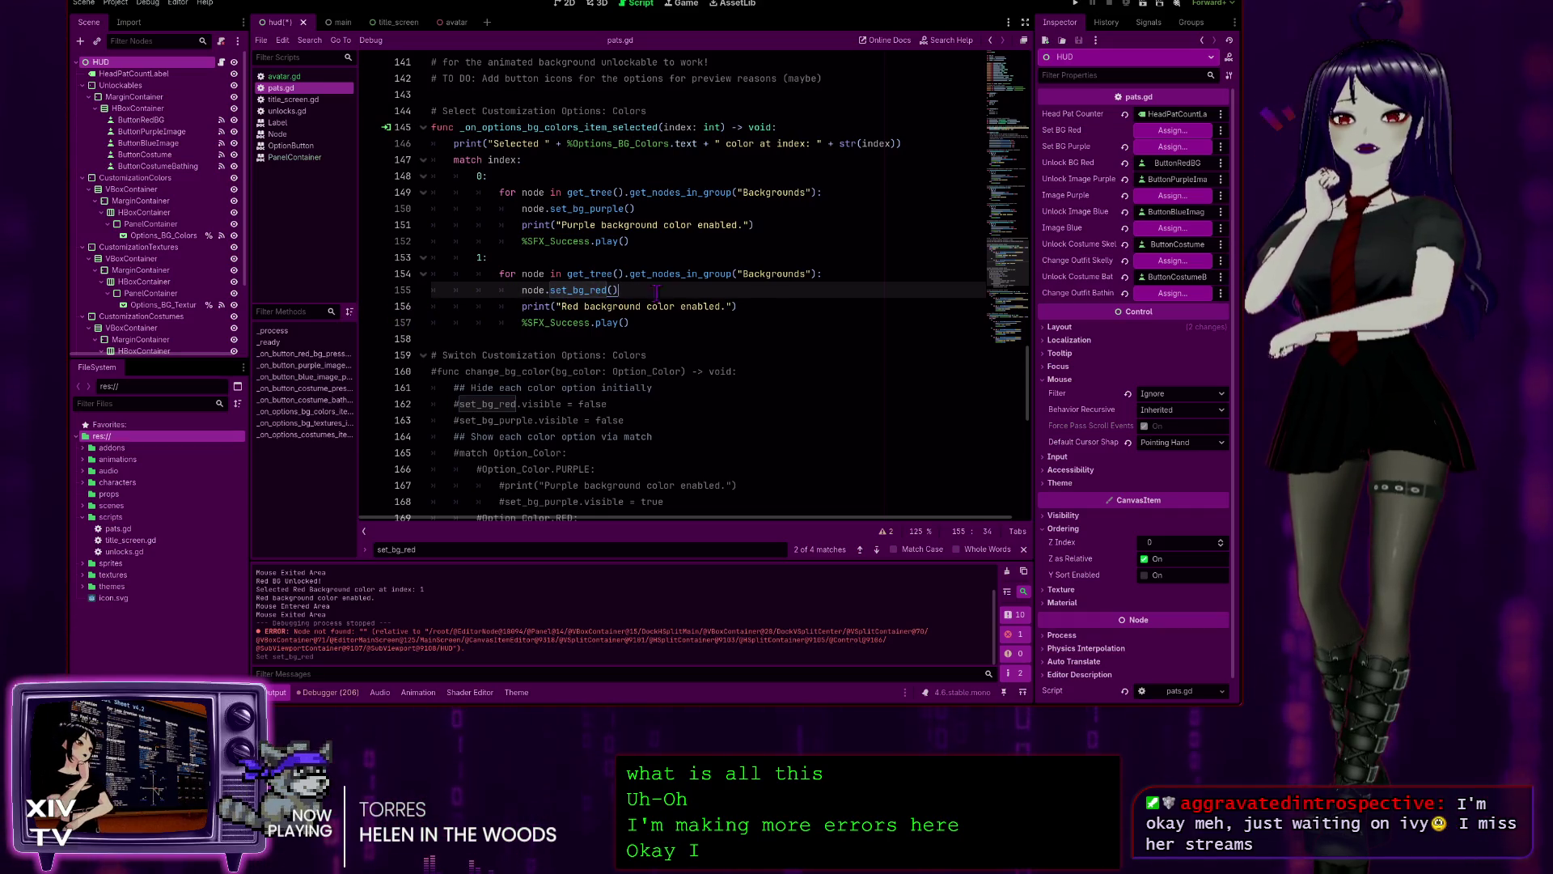
- Review the colour handler around line 155 that calls node.set_bg_red() on every Backgrounds node
{"action": "scroll", "coordinate": [654, 284], "scroll_direction": "down", "scroll_amount": 9}
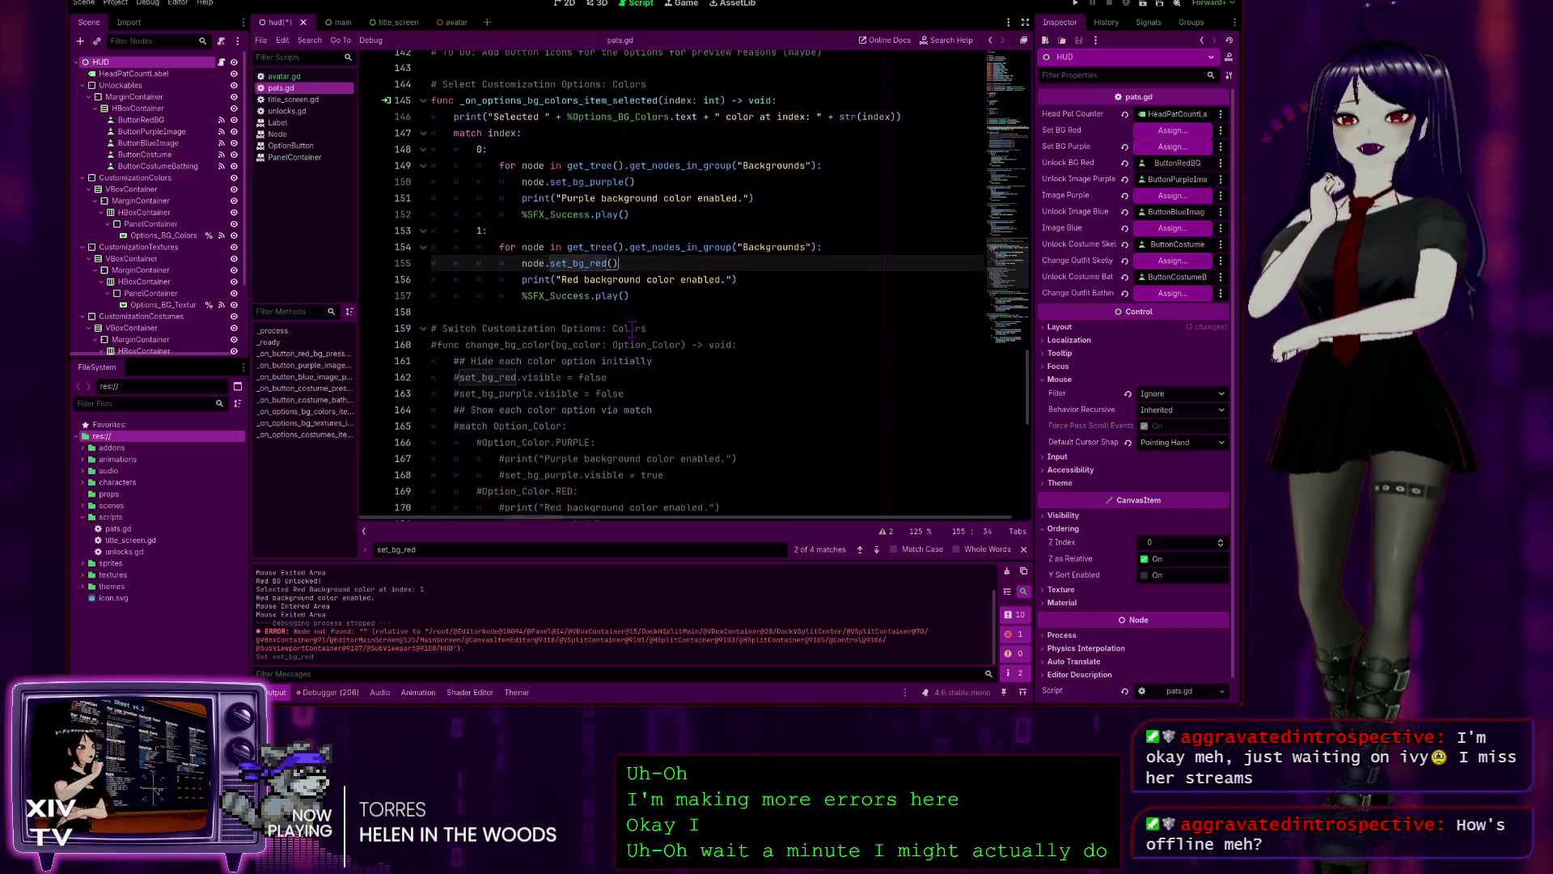
{"action": "scroll", "coordinate": [657, 322], "scroll_direction": "down", "scroll_amount": 1}
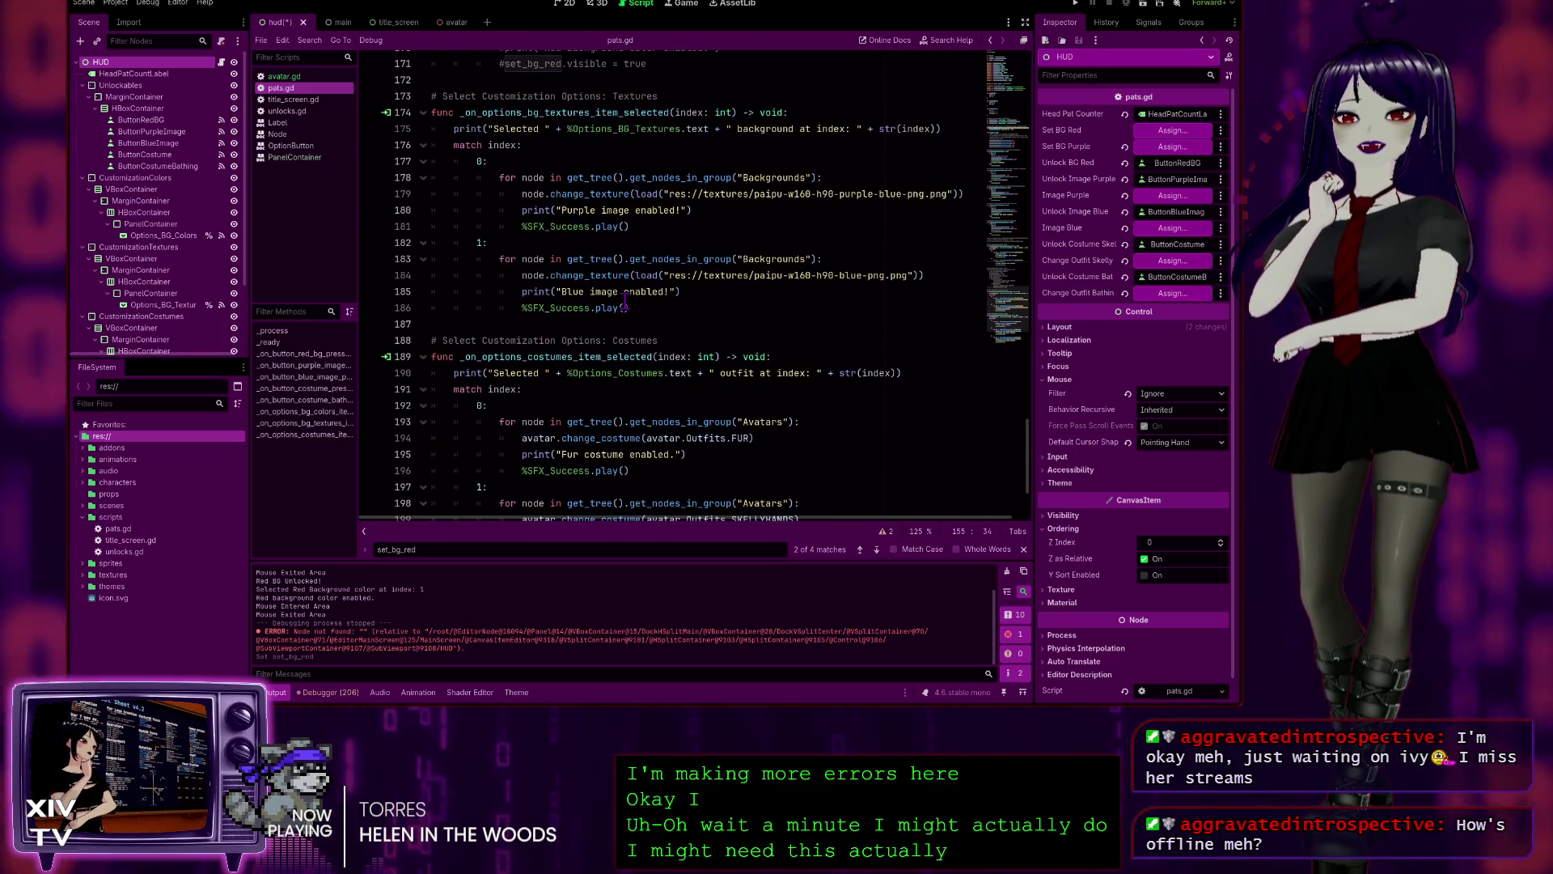
{"action": "scroll", "coordinate": [615, 339], "scroll_direction": "down", "scroll_amount": 3}
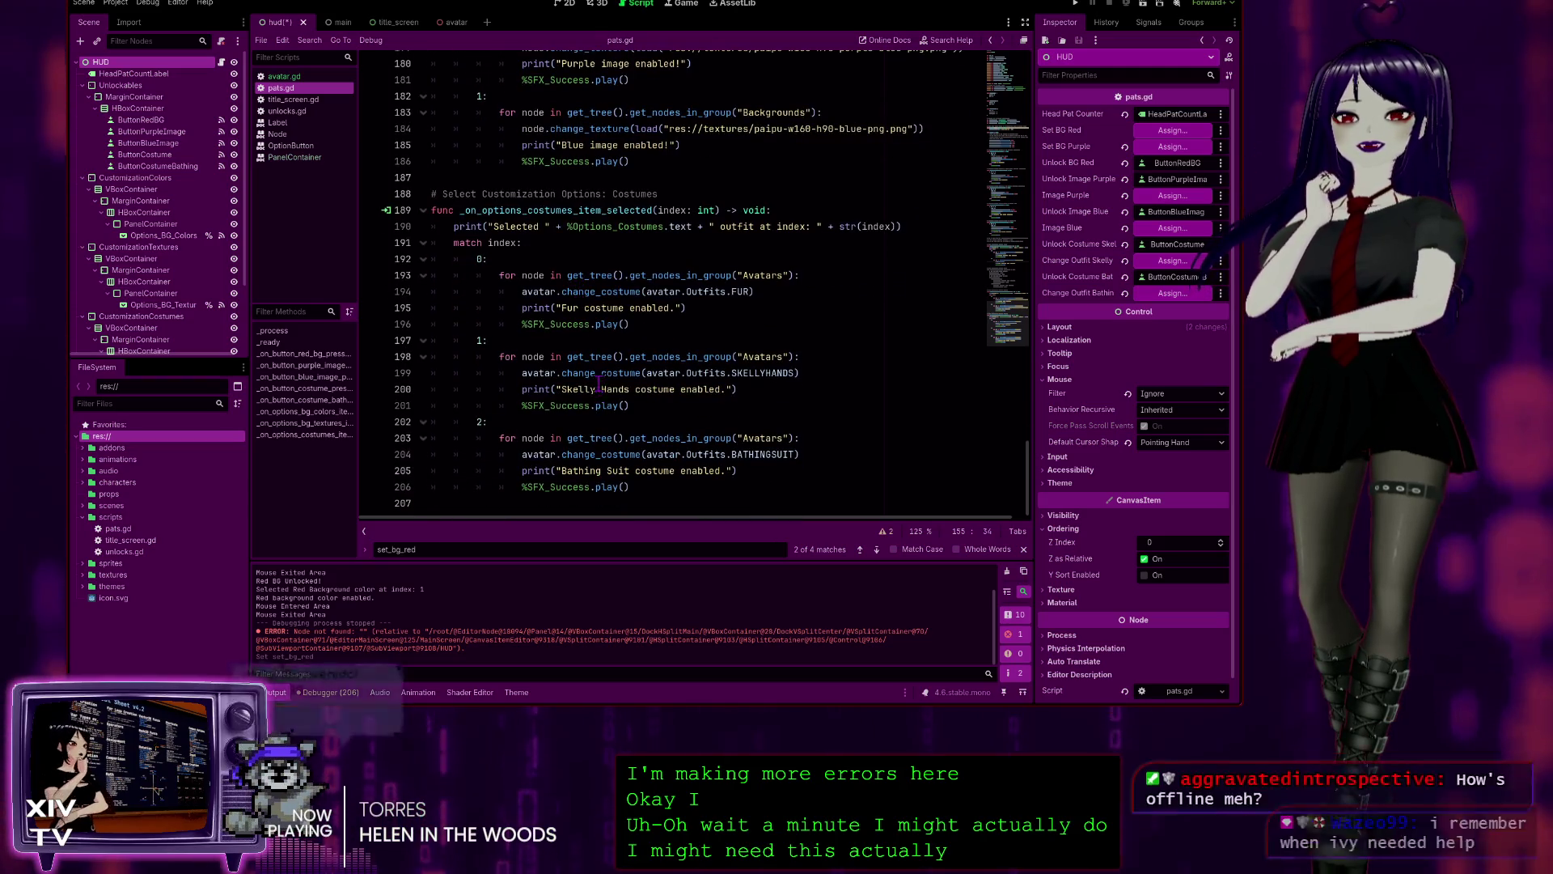
{"action": "scroll", "coordinate": [600, 394], "scroll_direction": "up", "scroll_amount": 2}
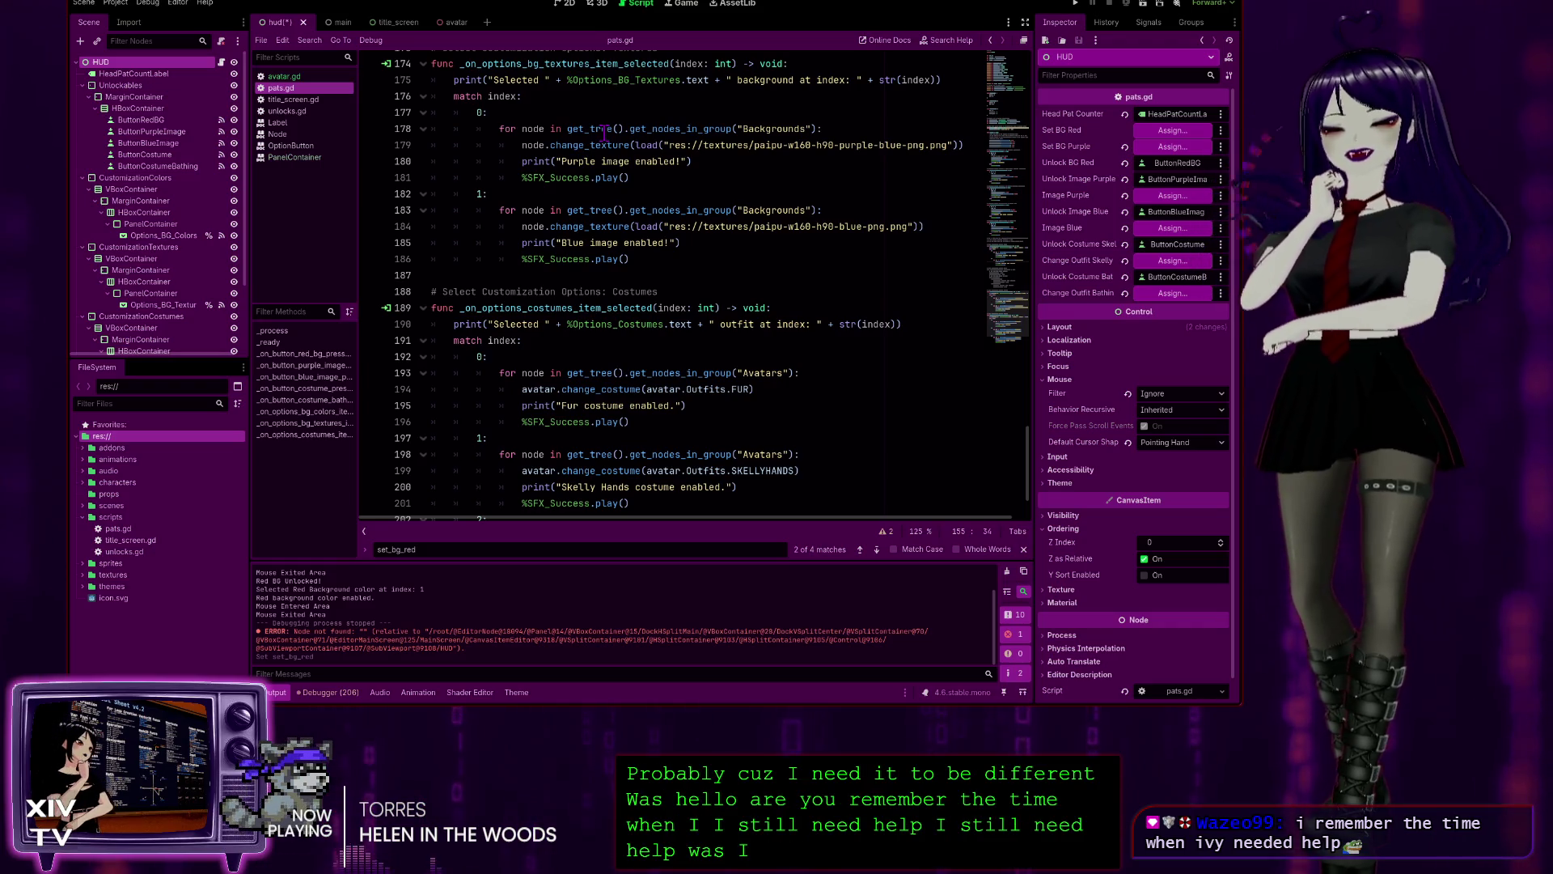
{"action": "scroll", "coordinate": [841, 260], "scroll_direction": "up", "scroll_amount": 7}
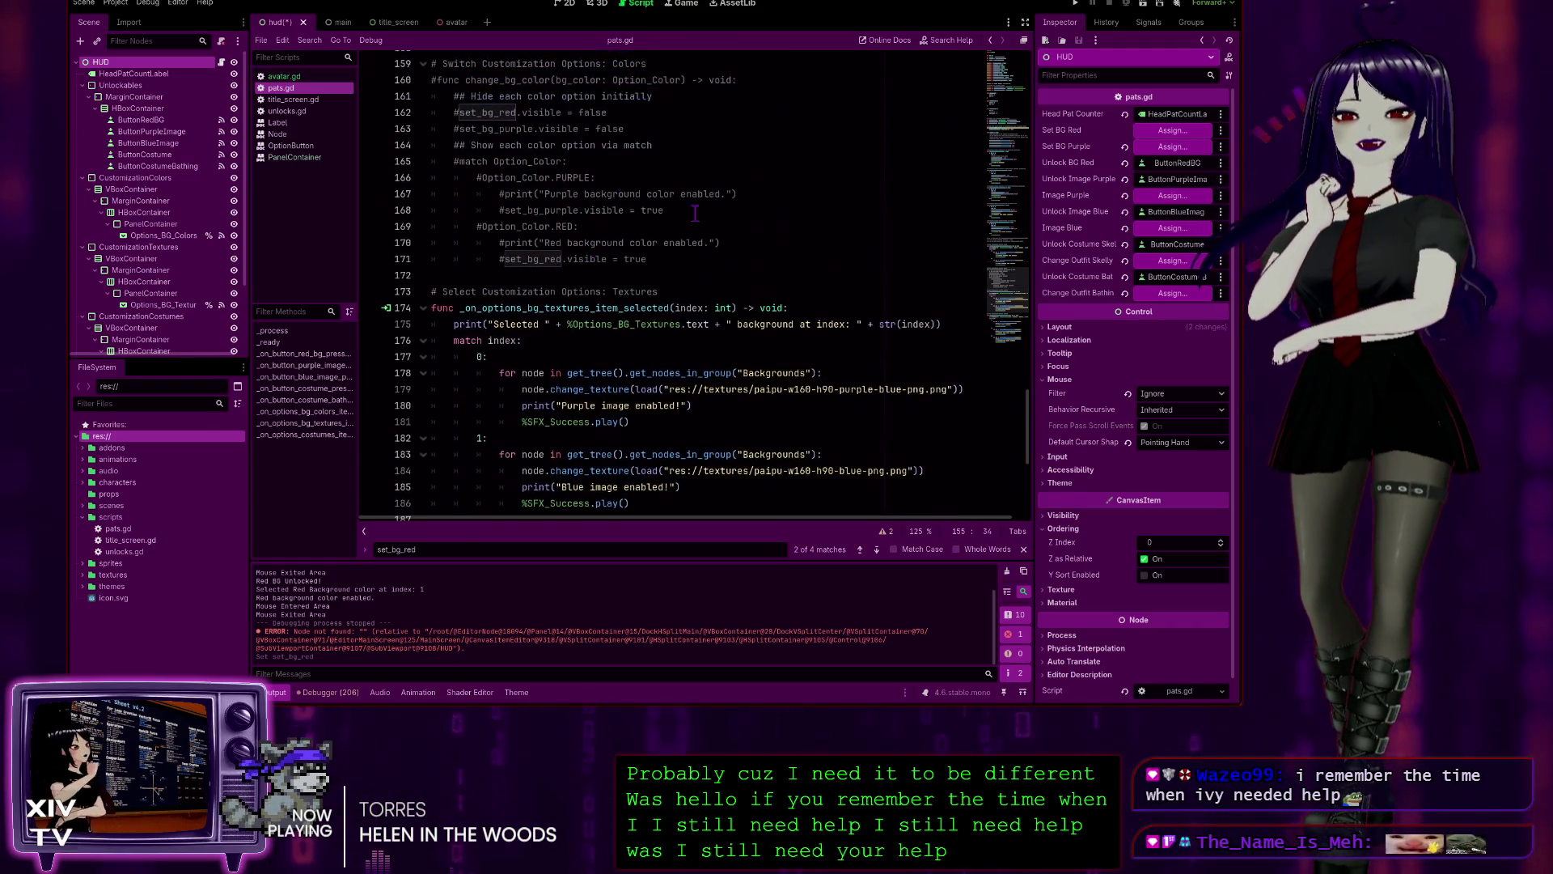
{"action": "scroll", "coordinate": [842, 260], "scroll_direction": "up", "scroll_amount": 16}
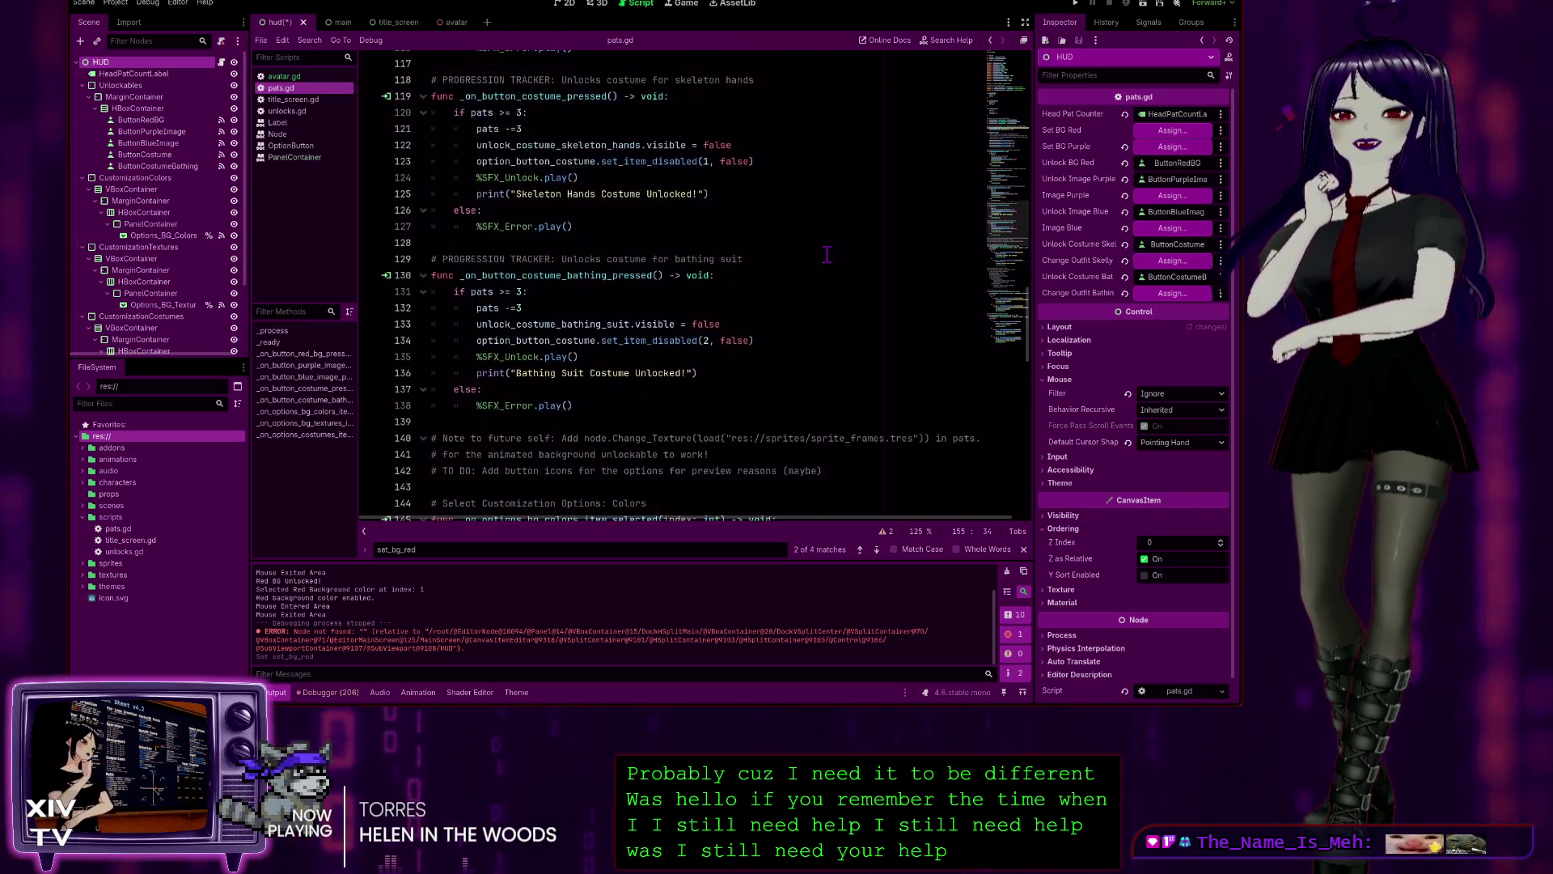
{"action": "scroll", "coordinate": [822, 251], "scroll_direction": "up", "scroll_amount": 18}
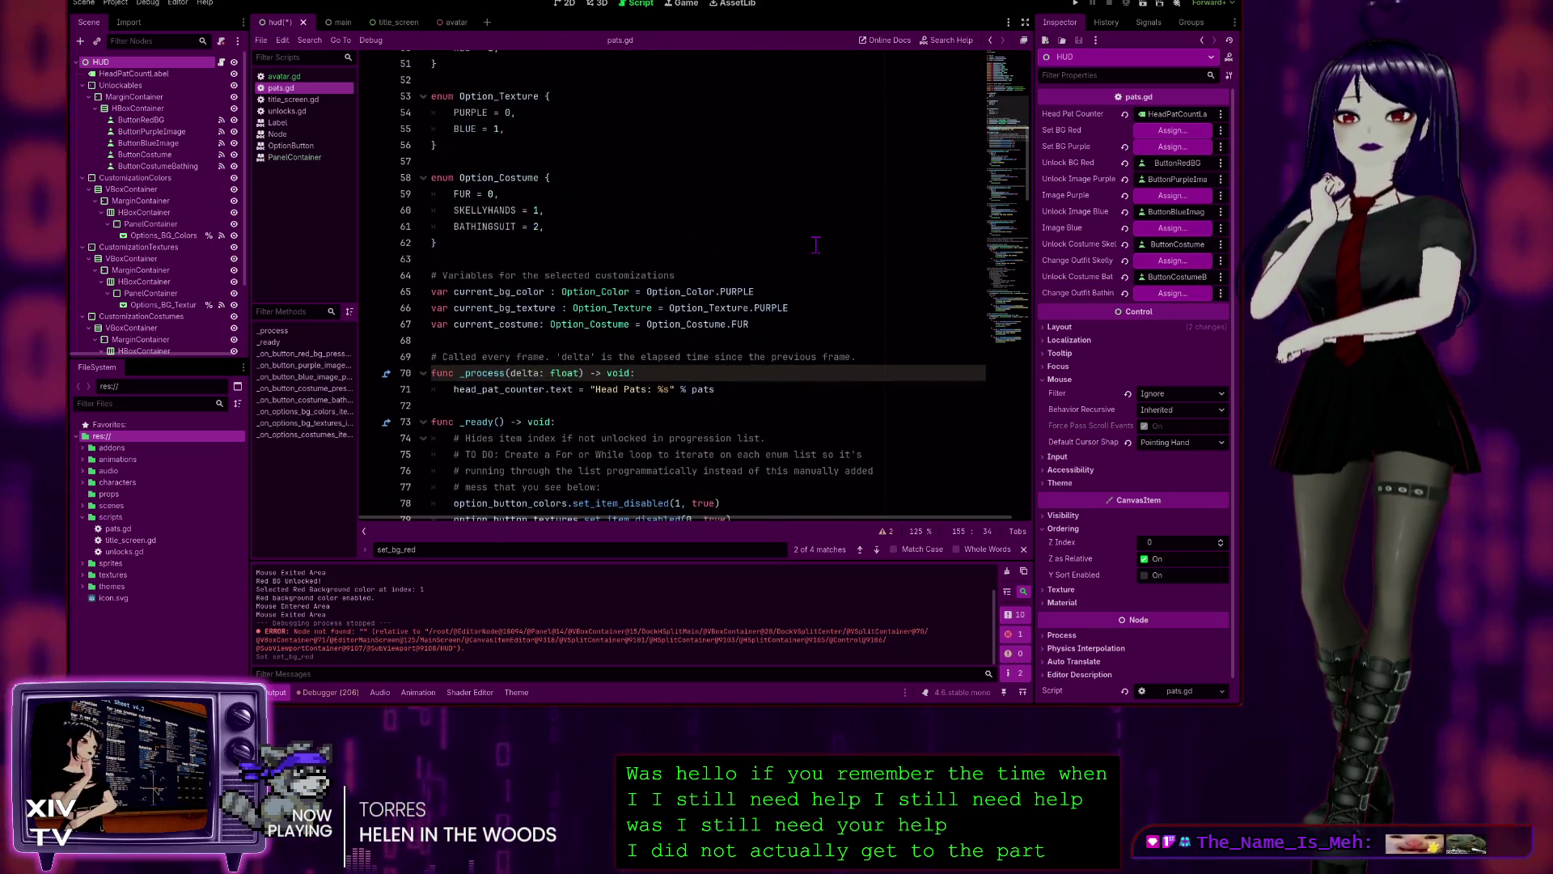
{"action": "scroll", "coordinate": [789, 289], "scroll_direction": "down", "scroll_amount": 9}
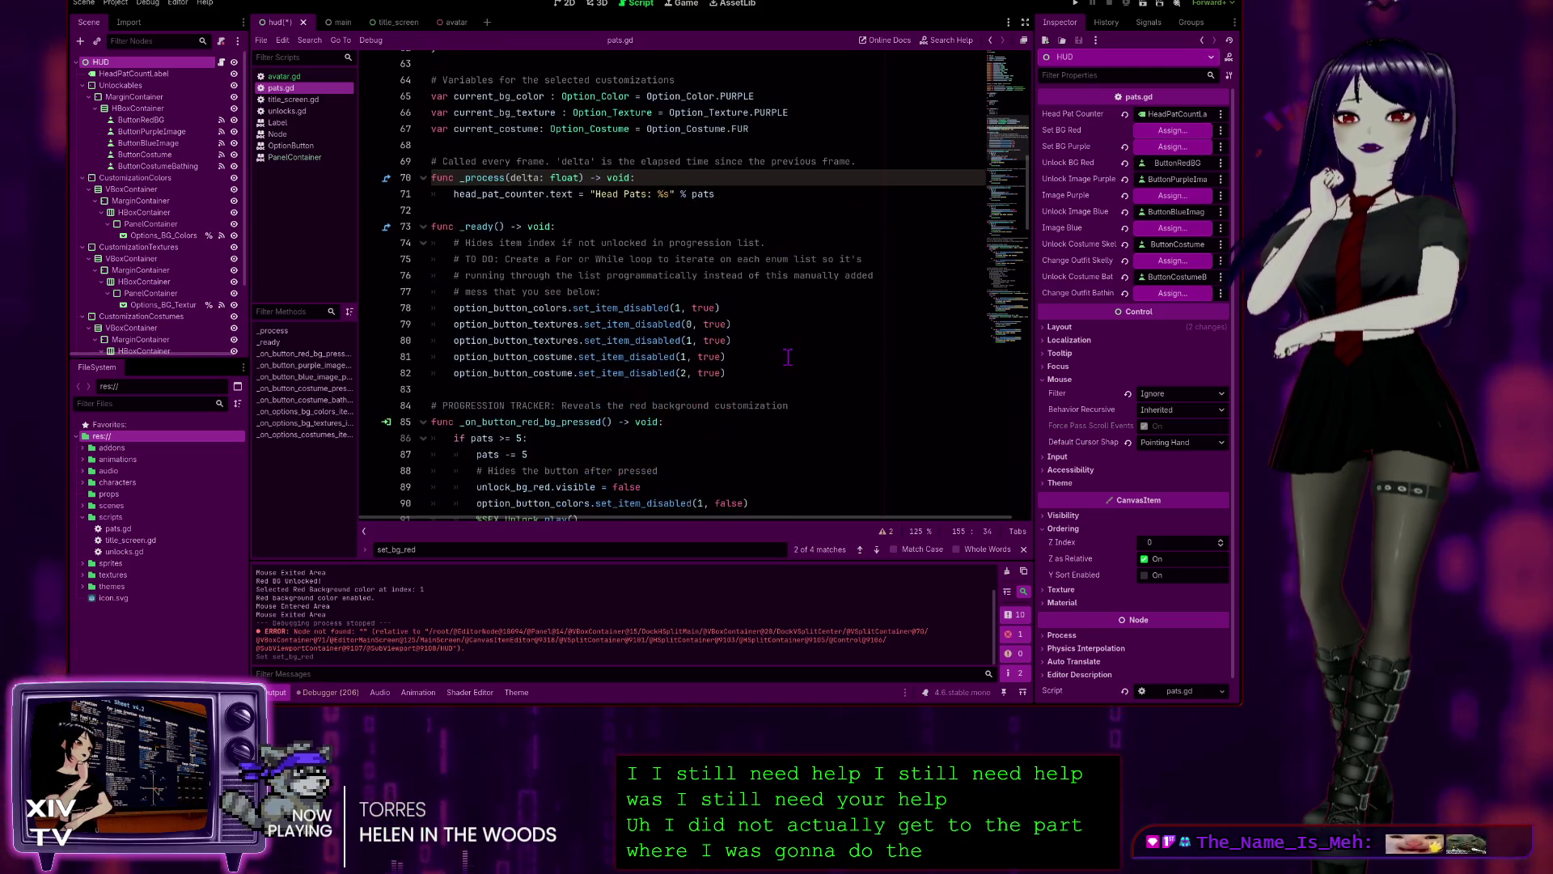
{"action": "scroll", "coordinate": [788, 357], "scroll_direction": "up", "scroll_amount": 16}
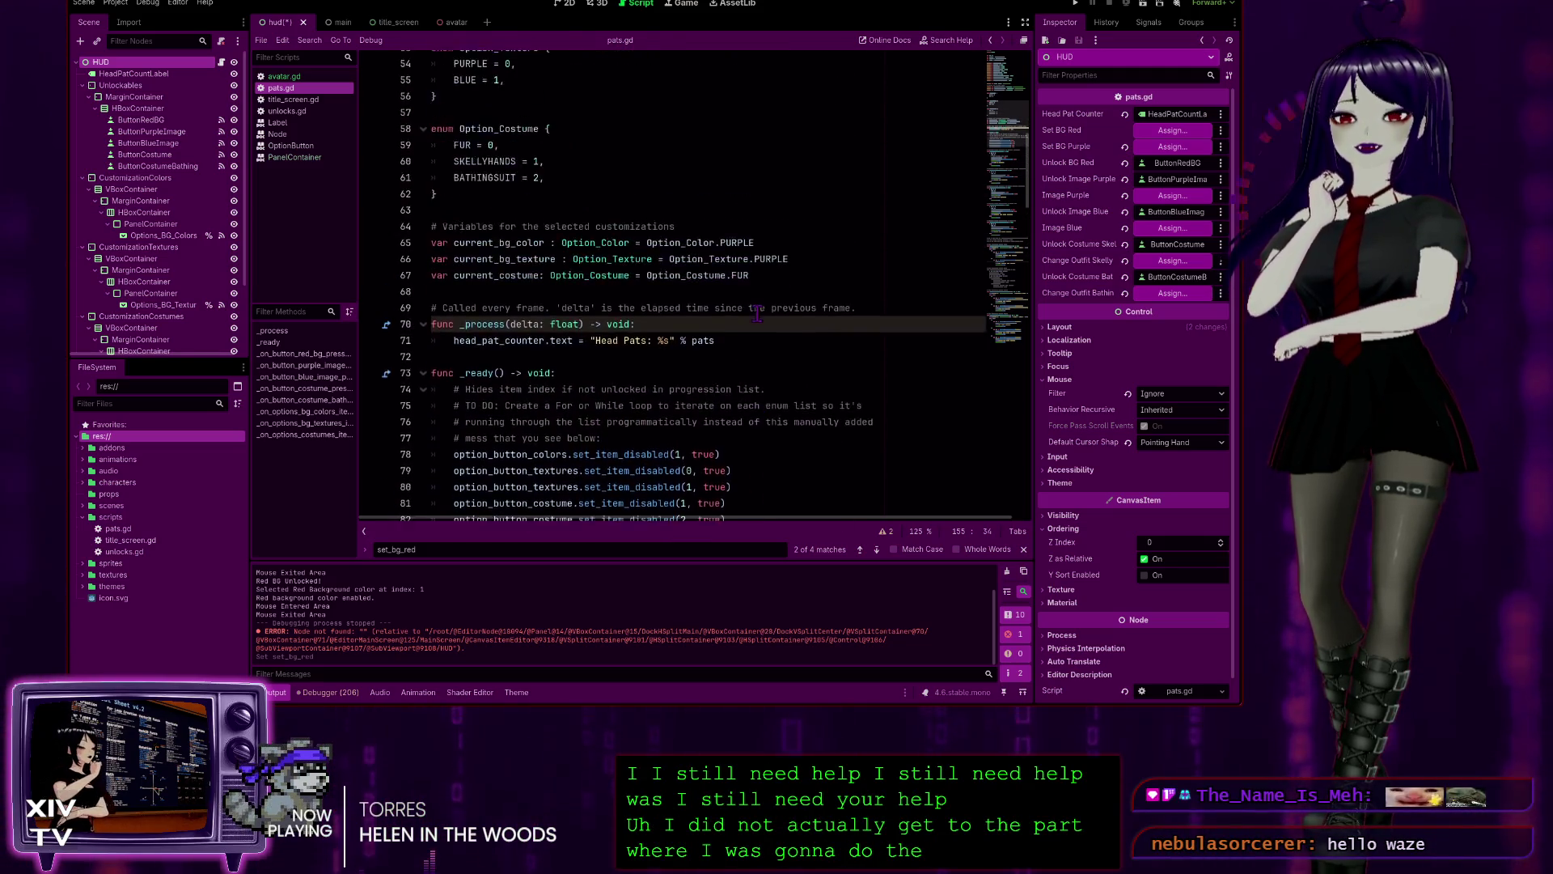
{"action": "scroll", "coordinate": [753, 305], "scroll_direction": "down", "scroll_amount": 15}
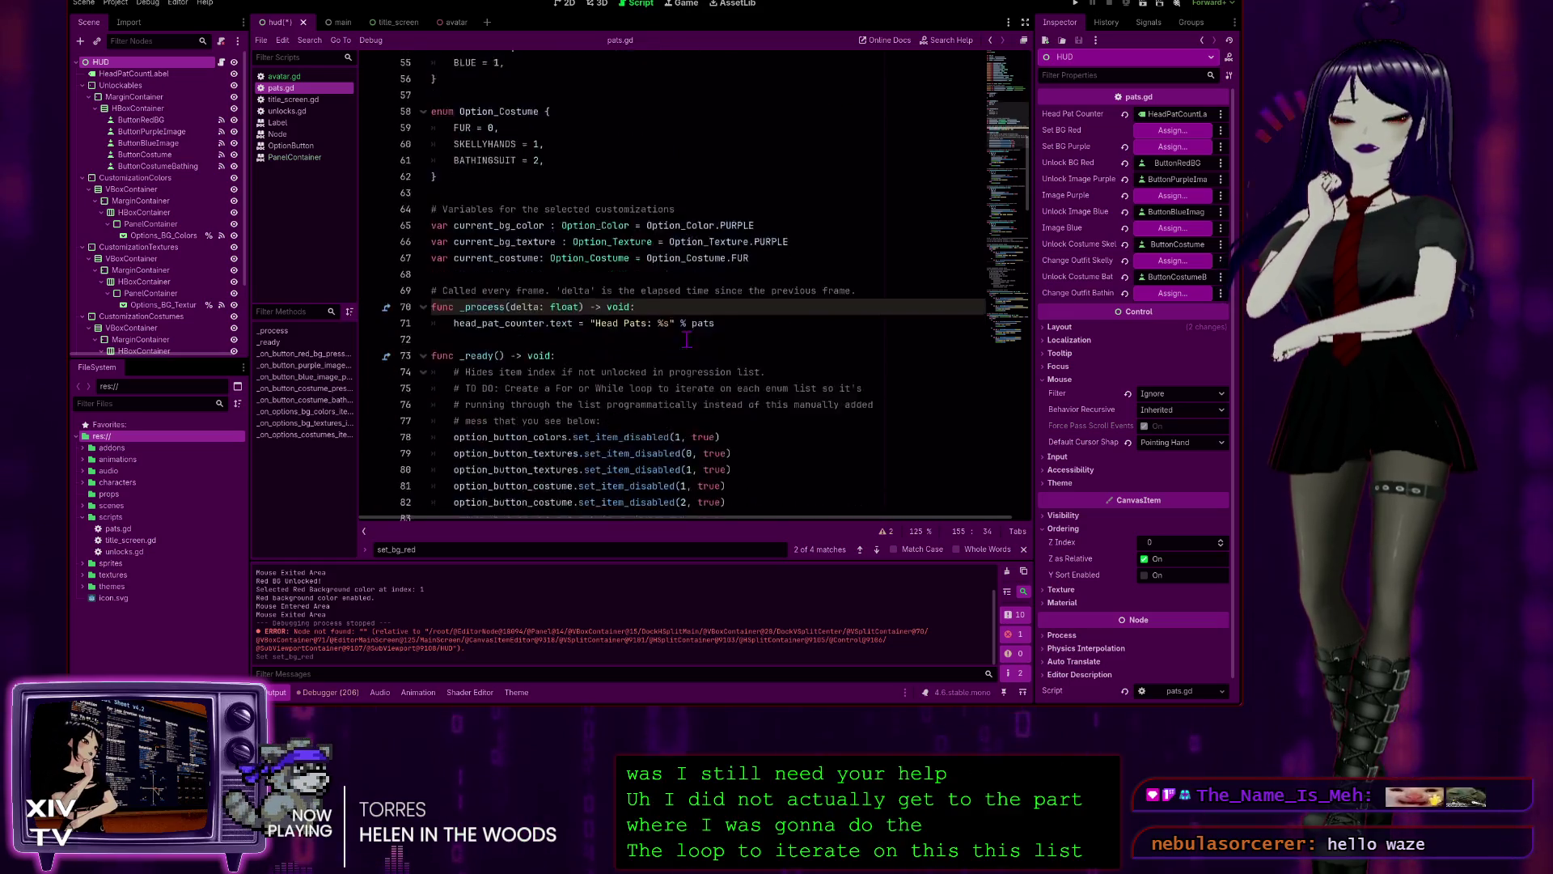
{"action": "scroll", "coordinate": [743, 342], "scroll_direction": "down", "scroll_amount": 20}
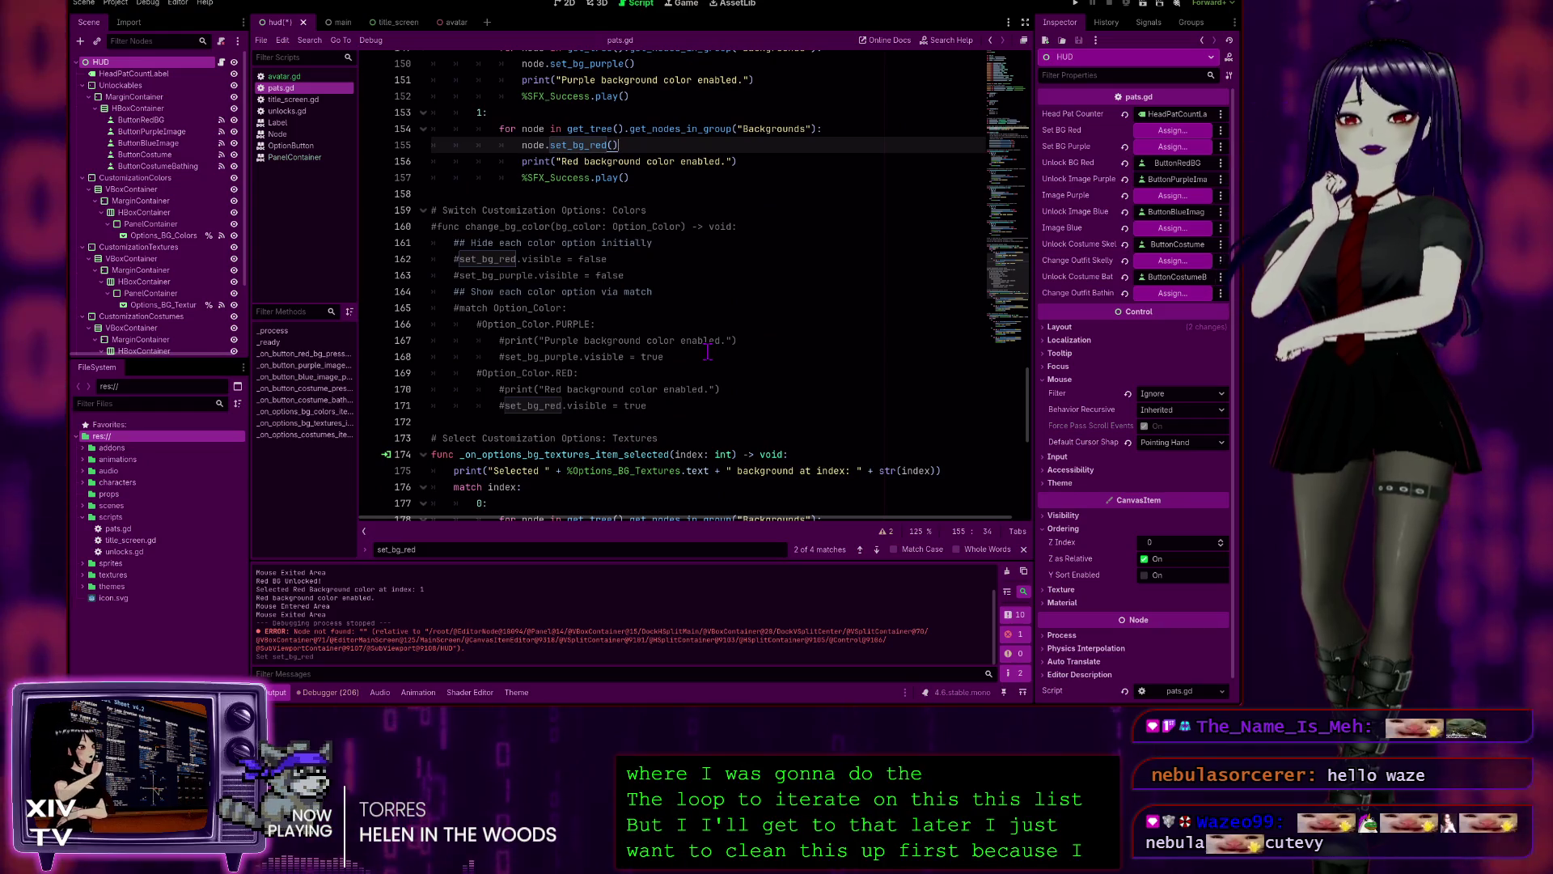
{"action": "scroll", "coordinate": [708, 352], "scroll_direction": "down", "scroll_amount": 4}
{"action": "scroll", "coordinate": [709, 348], "scroll_direction": "up", "scroll_amount": 4}
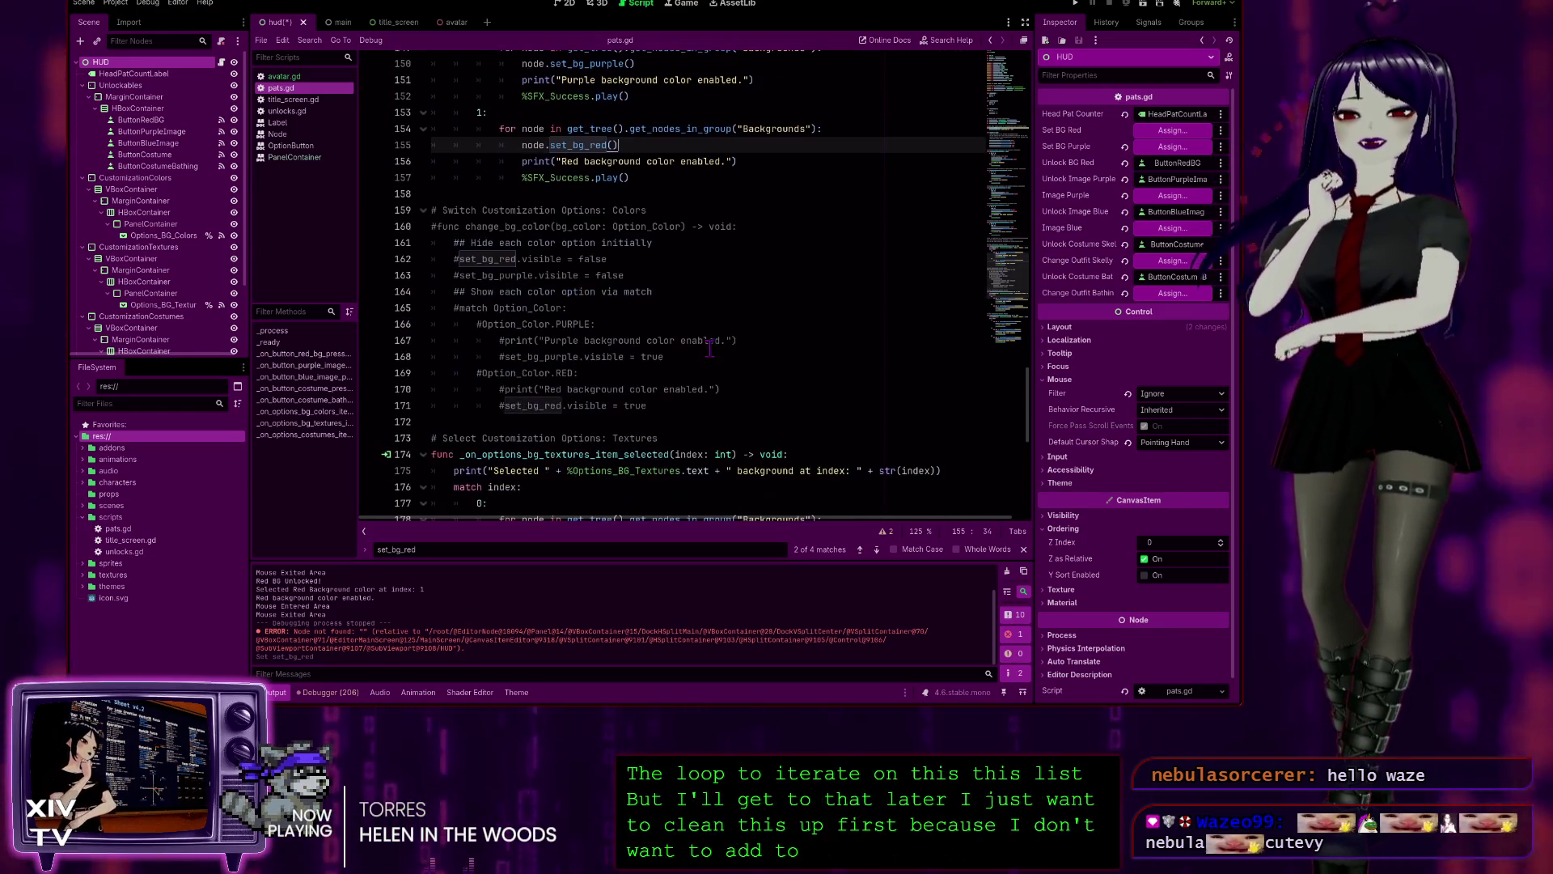
{"action": "scroll", "coordinate": [715, 342], "scroll_direction": "up", "scroll_amount": 2}
{"action": "scroll", "coordinate": [710, 328], "scroll_direction": "up", "scroll_amount": 3}
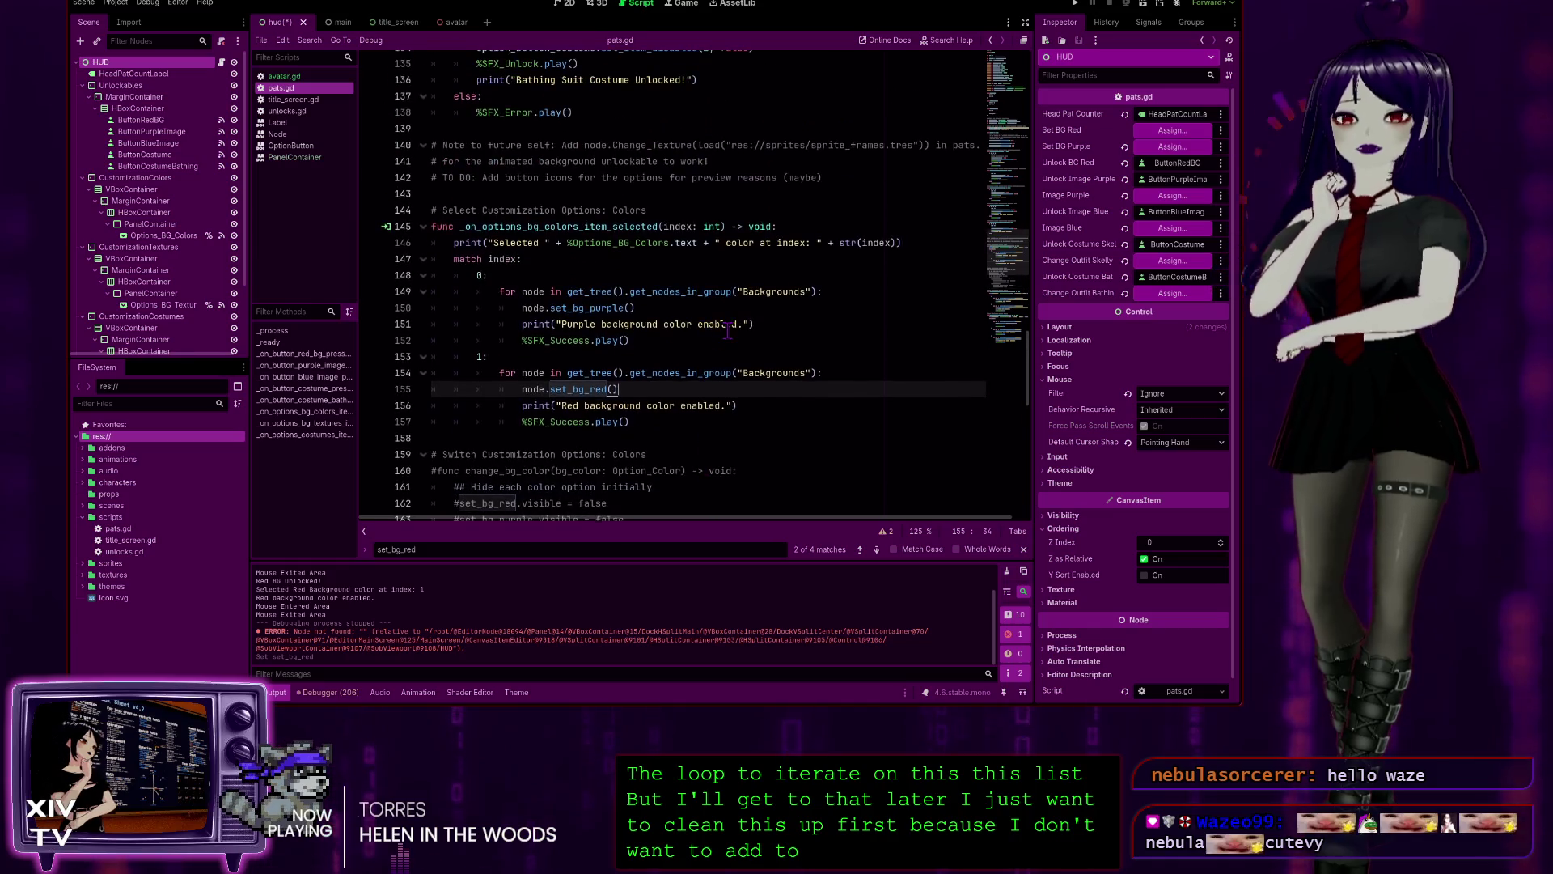
{"action": "scroll", "coordinate": [816, 384], "scroll_direction": "up", "scroll_amount": 6}
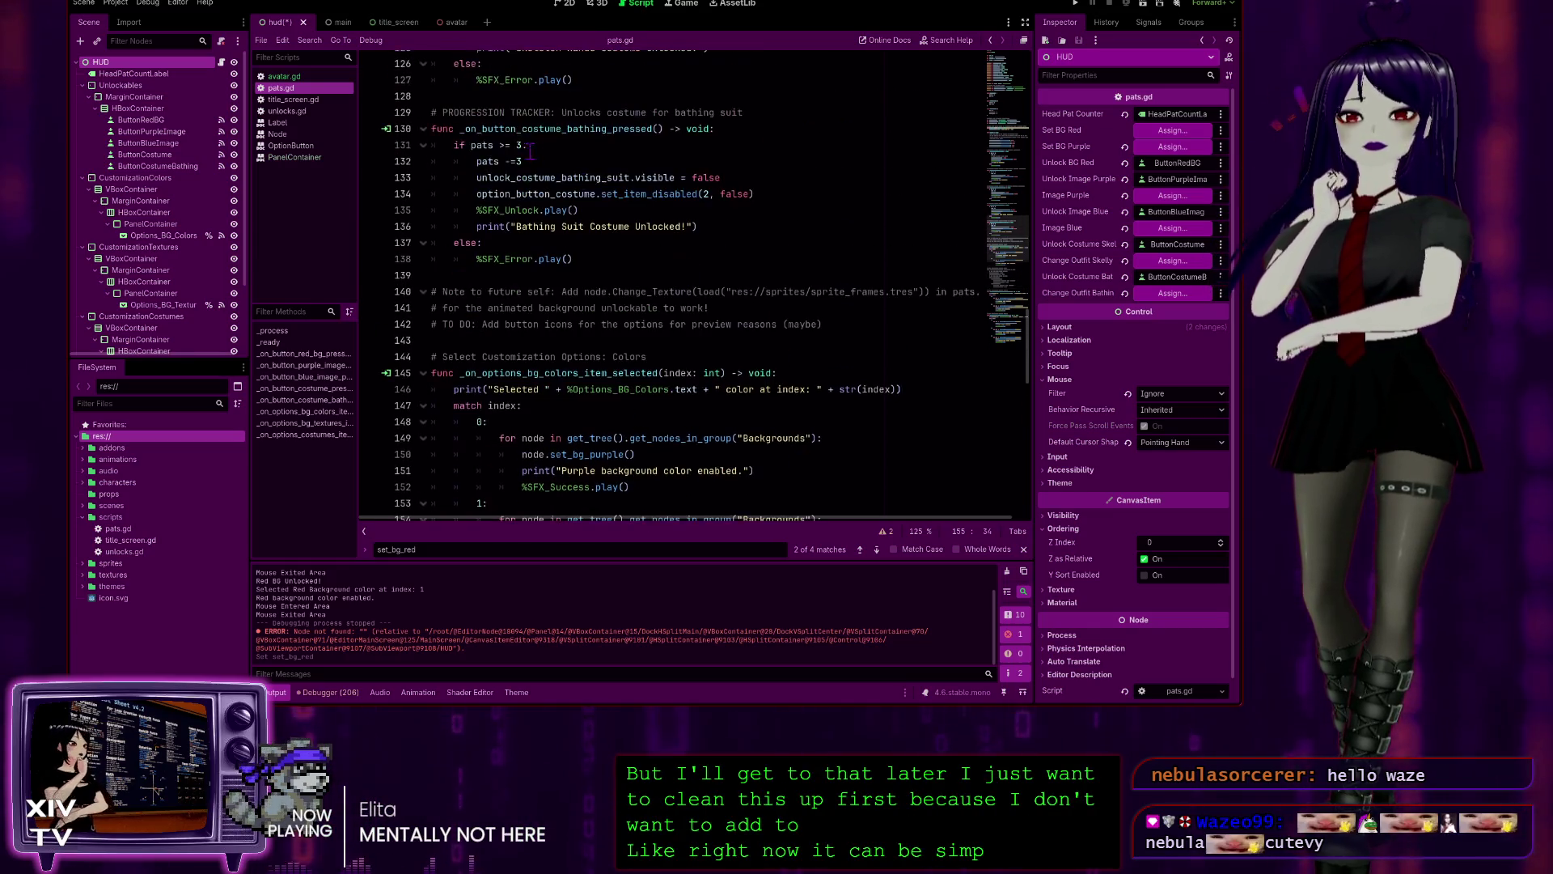
{"action": "scroll", "coordinate": [575, 312], "scroll_direction": "down", "scroll_amount": 9}
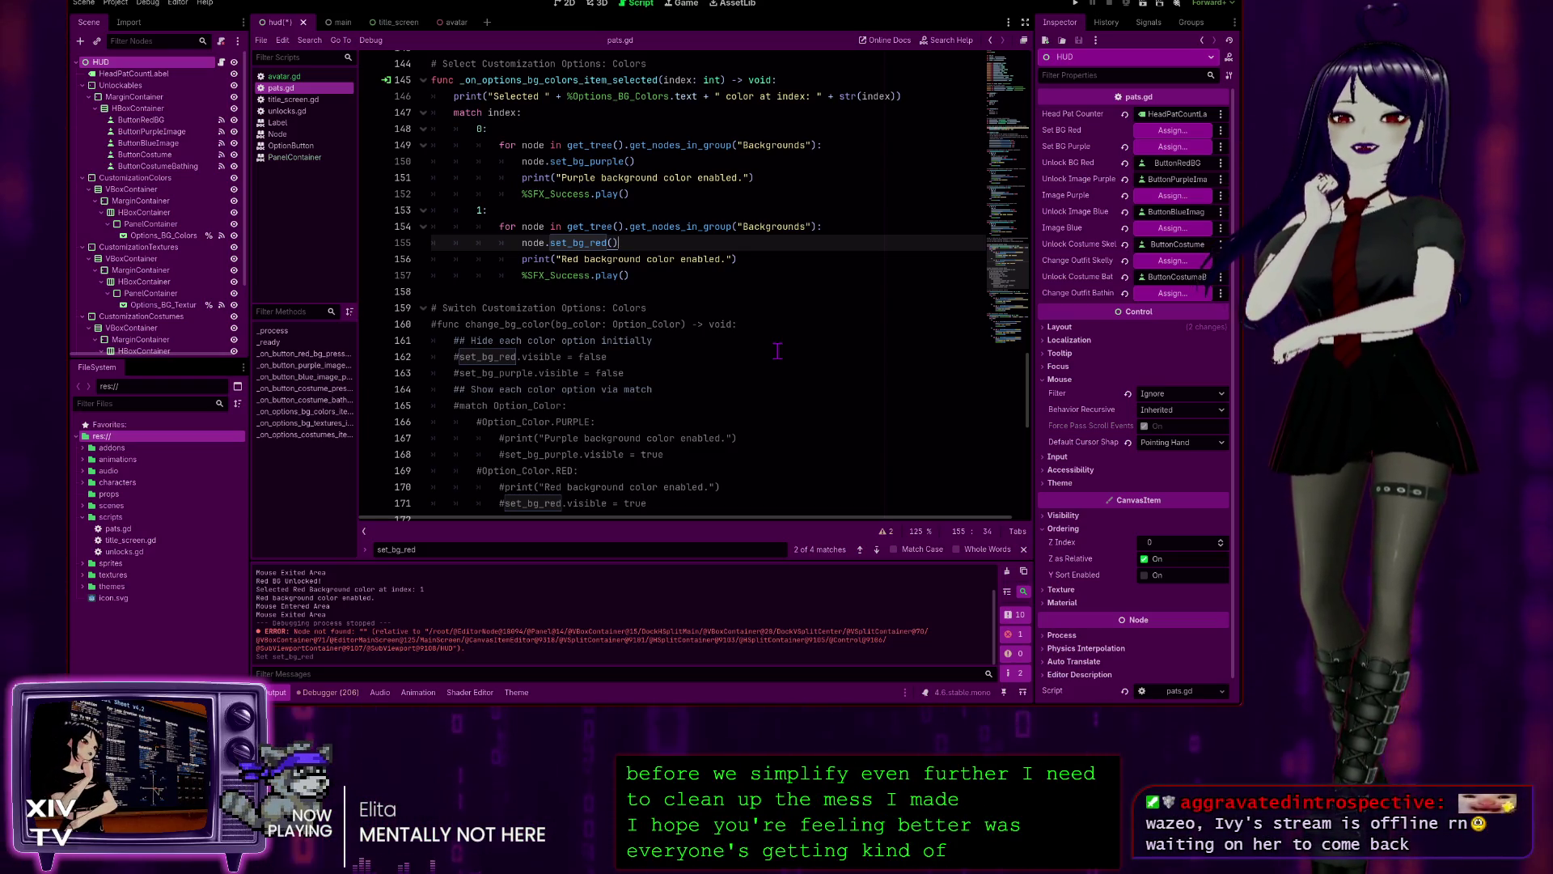
{"action": "scroll", "coordinate": [778, 350], "scroll_direction": "down", "scroll_amount": 2}
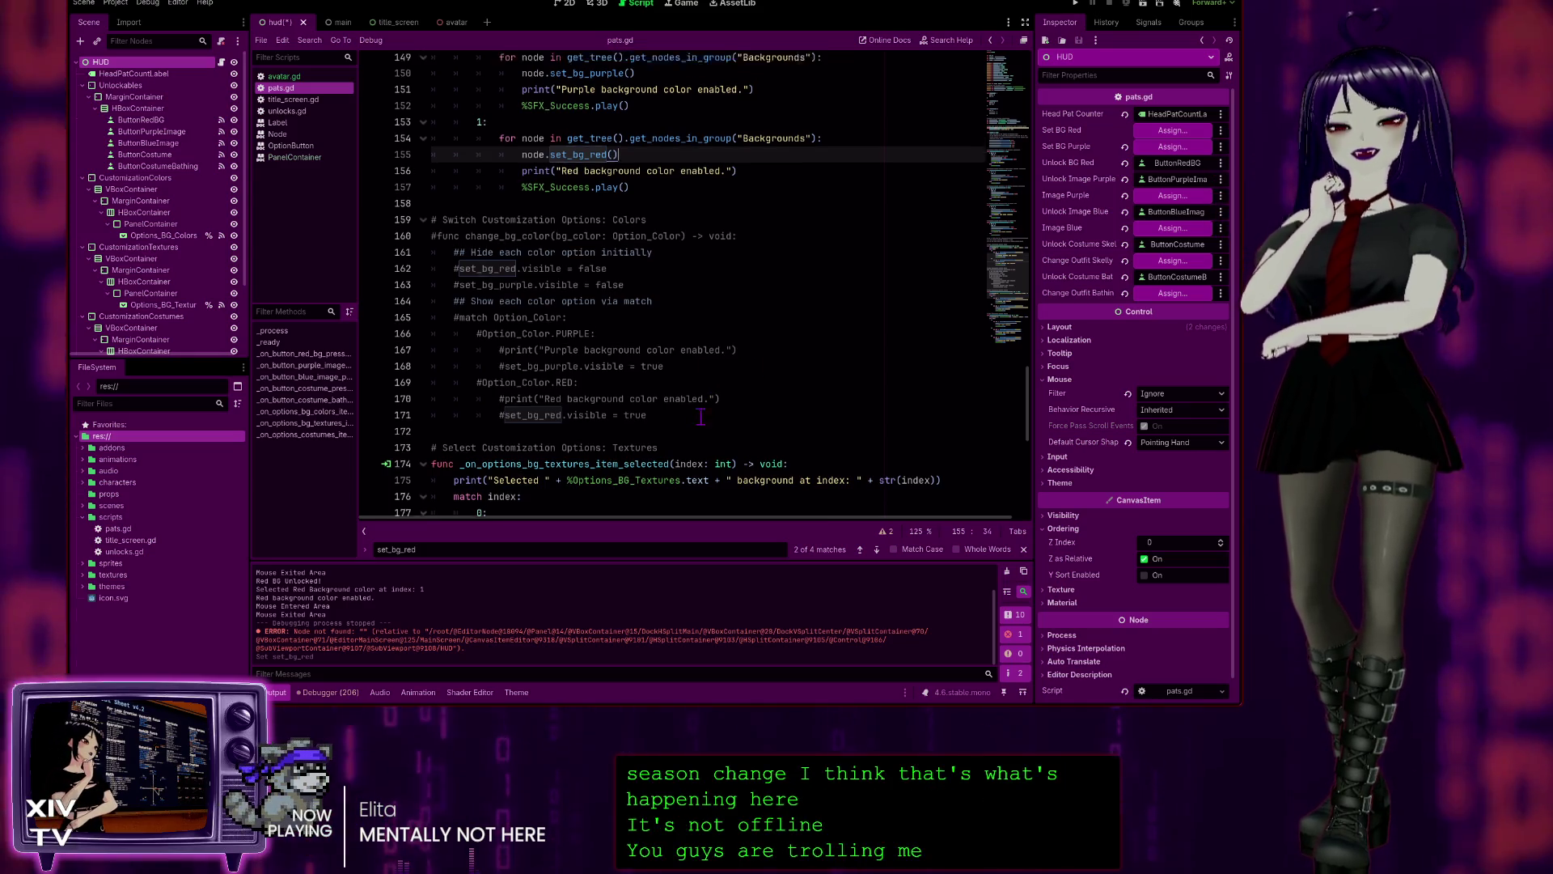
{"action": "scroll", "coordinate": [615, 380], "scroll_direction": "down", "scroll_amount": 5}
{"action": "scroll", "coordinate": [551, 401], "scroll_direction": "up", "scroll_amount": 5}
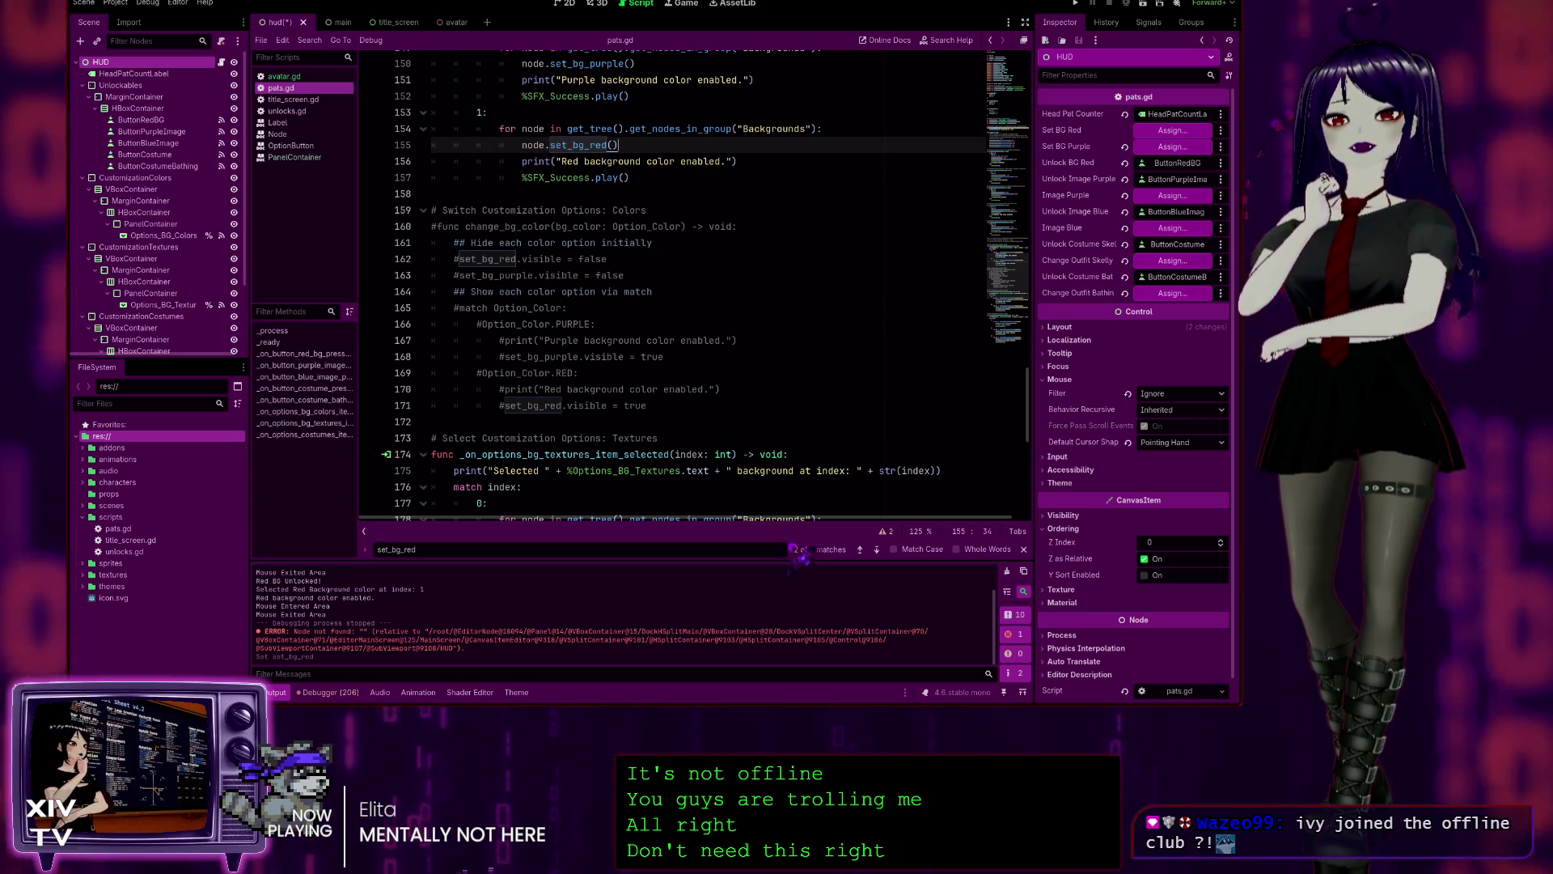
- Cycle through the set_bg_red matches on lines 162, 171 and 155, then open unlocks.gd
{"action": "left_click", "coordinate": [877, 550]}
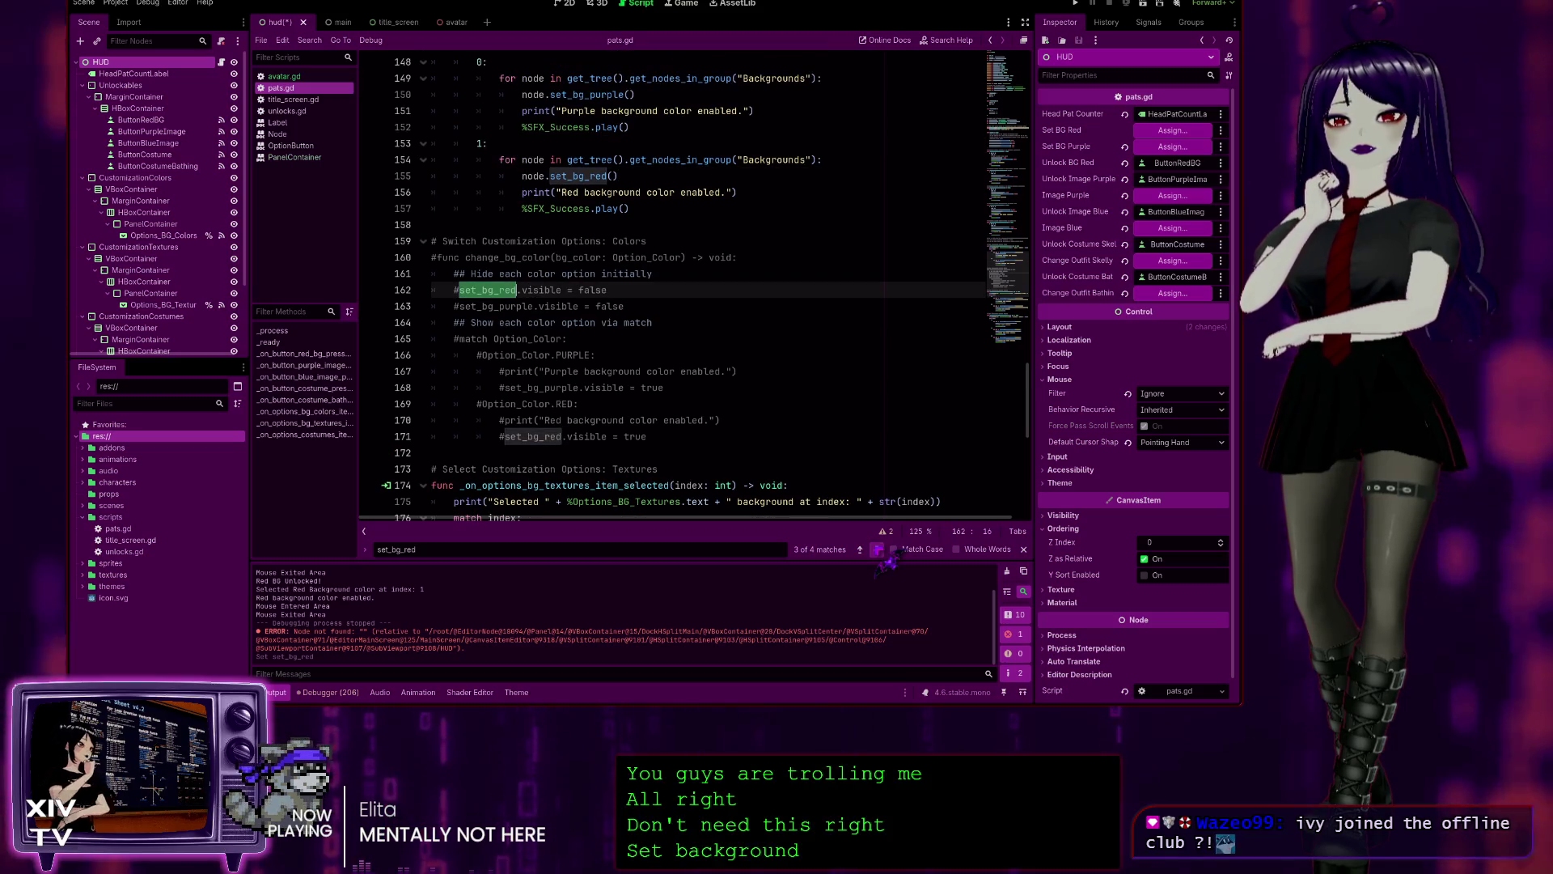
{"action": "left_click", "coordinate": [877, 550]}
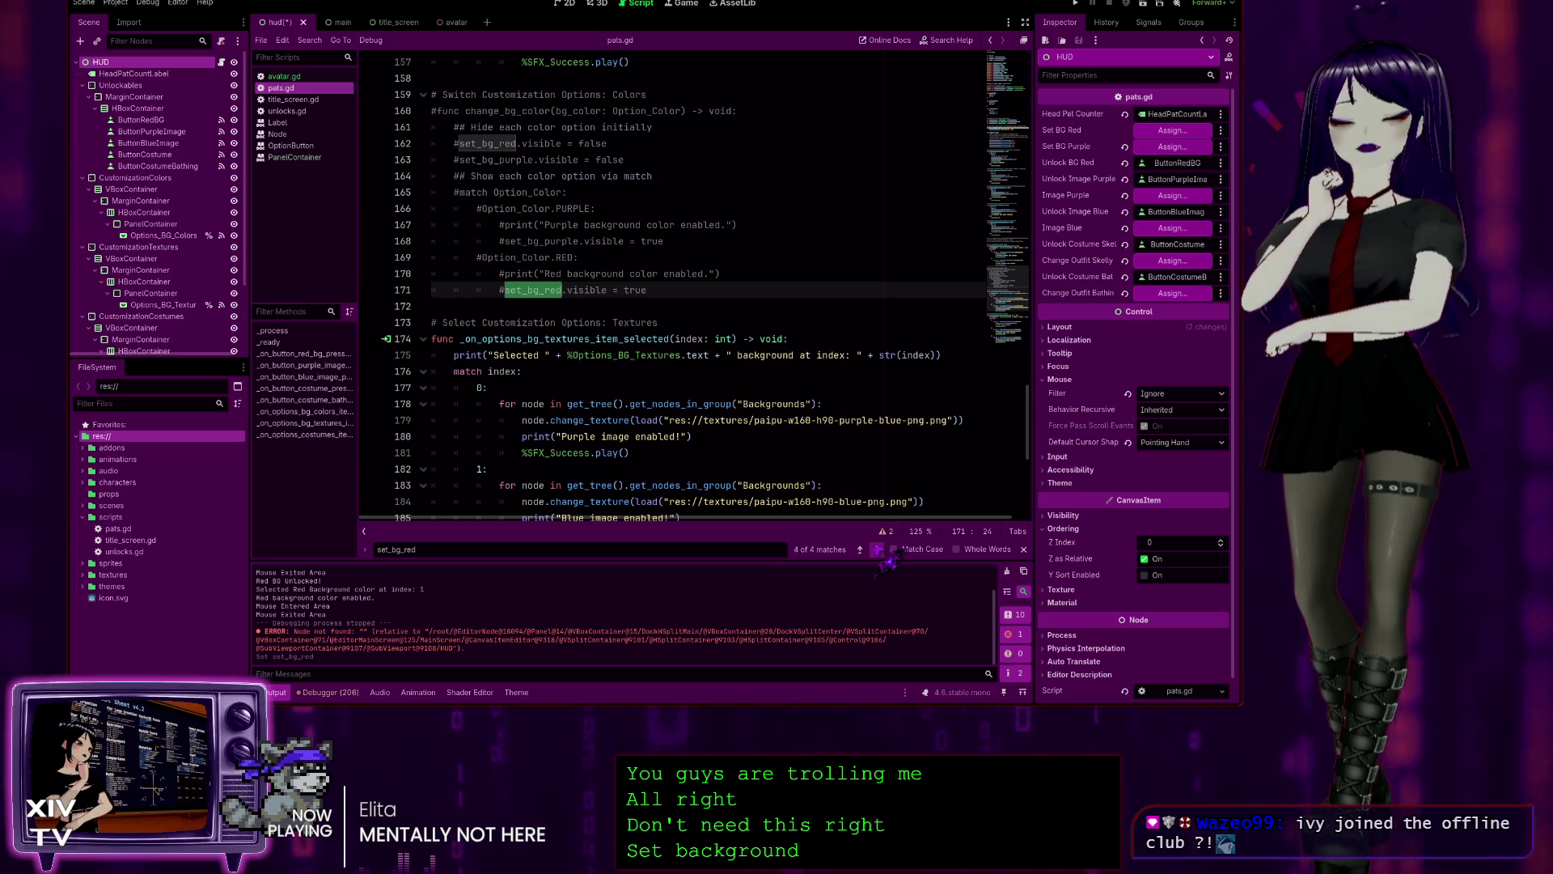
{"action": "left_click", "coordinate": [877, 550]}
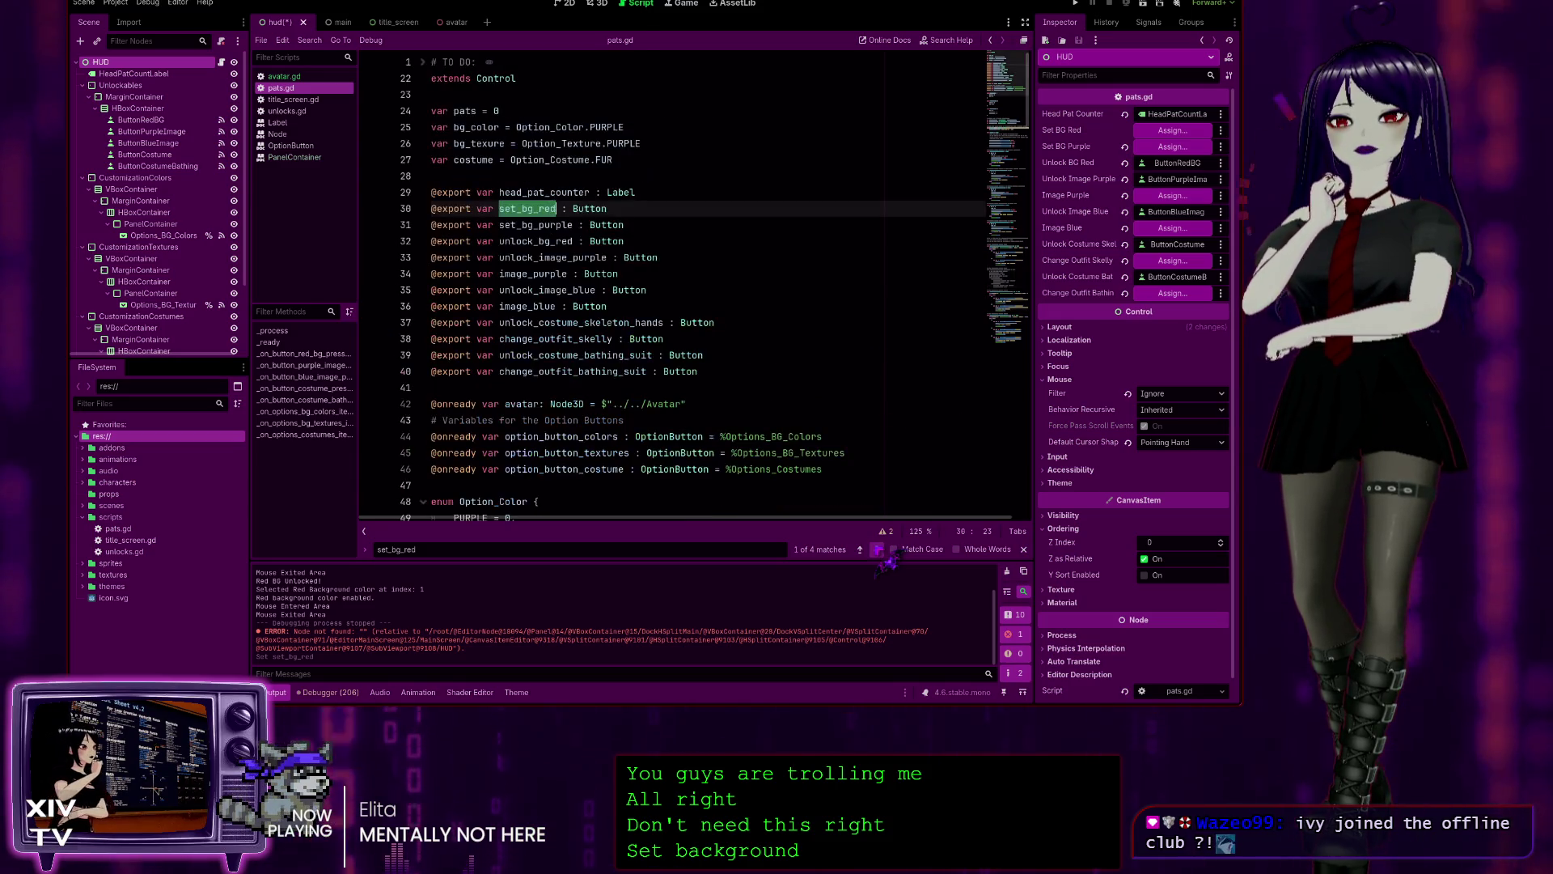
{"action": "left_click", "coordinate": [878, 551]}
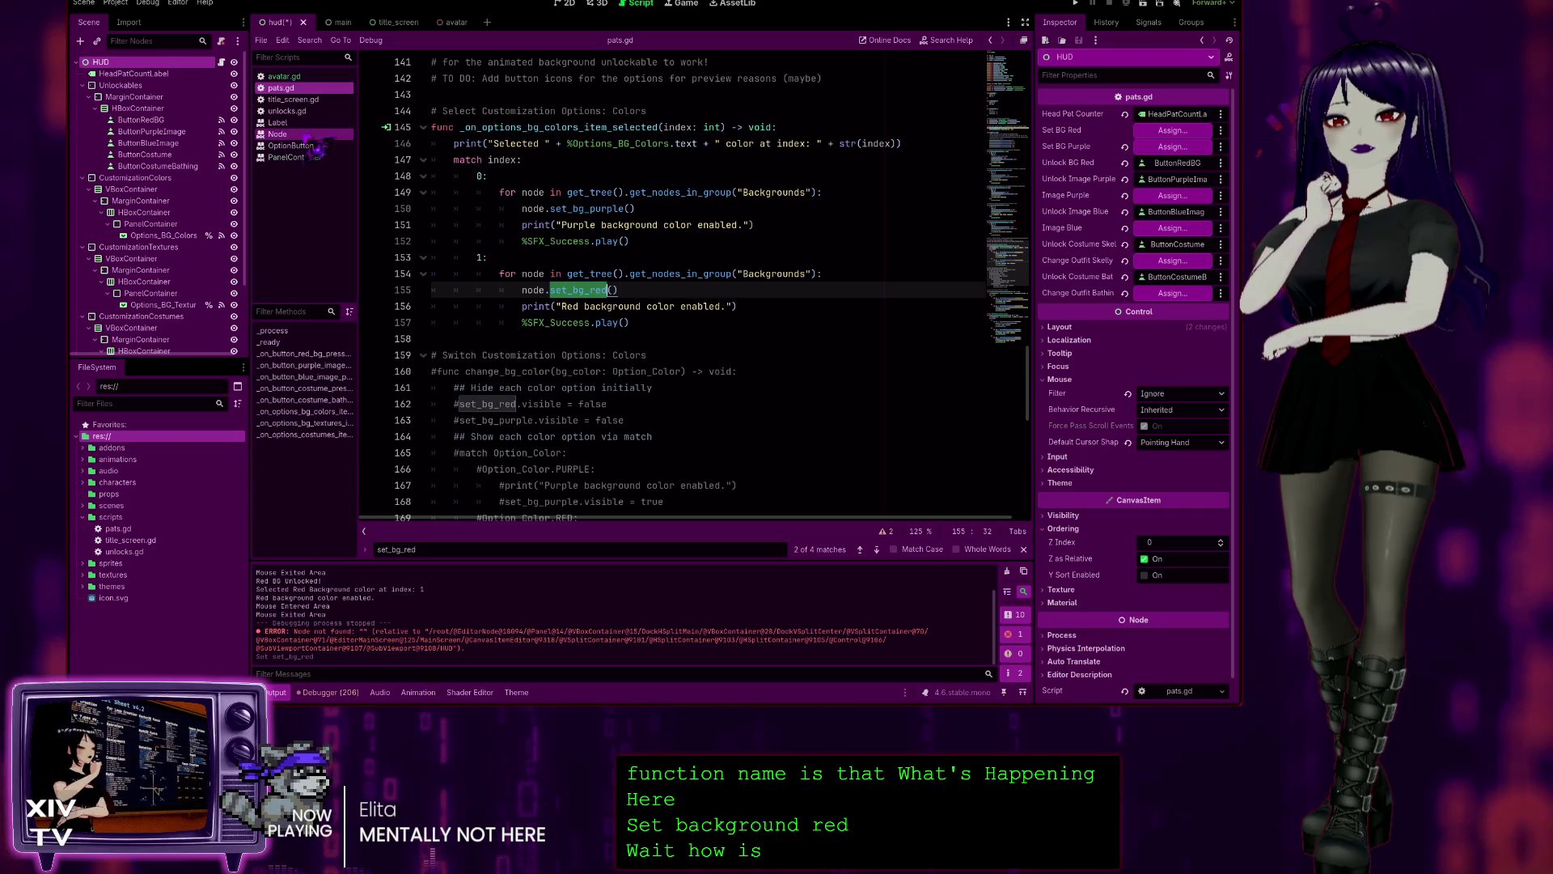
{"action": "left_click", "coordinate": [287, 110]}
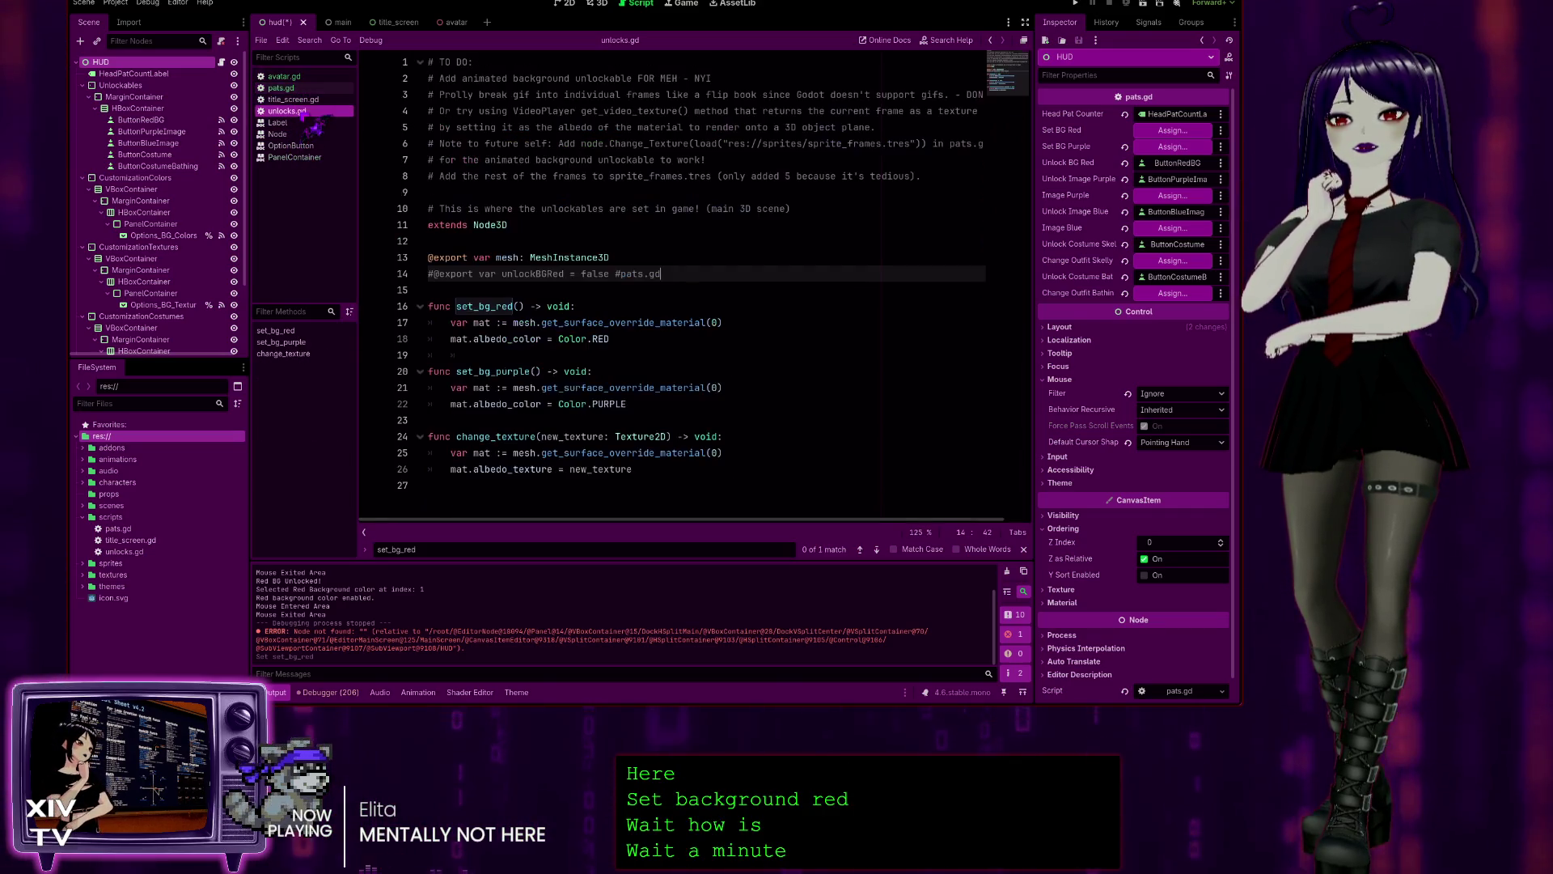
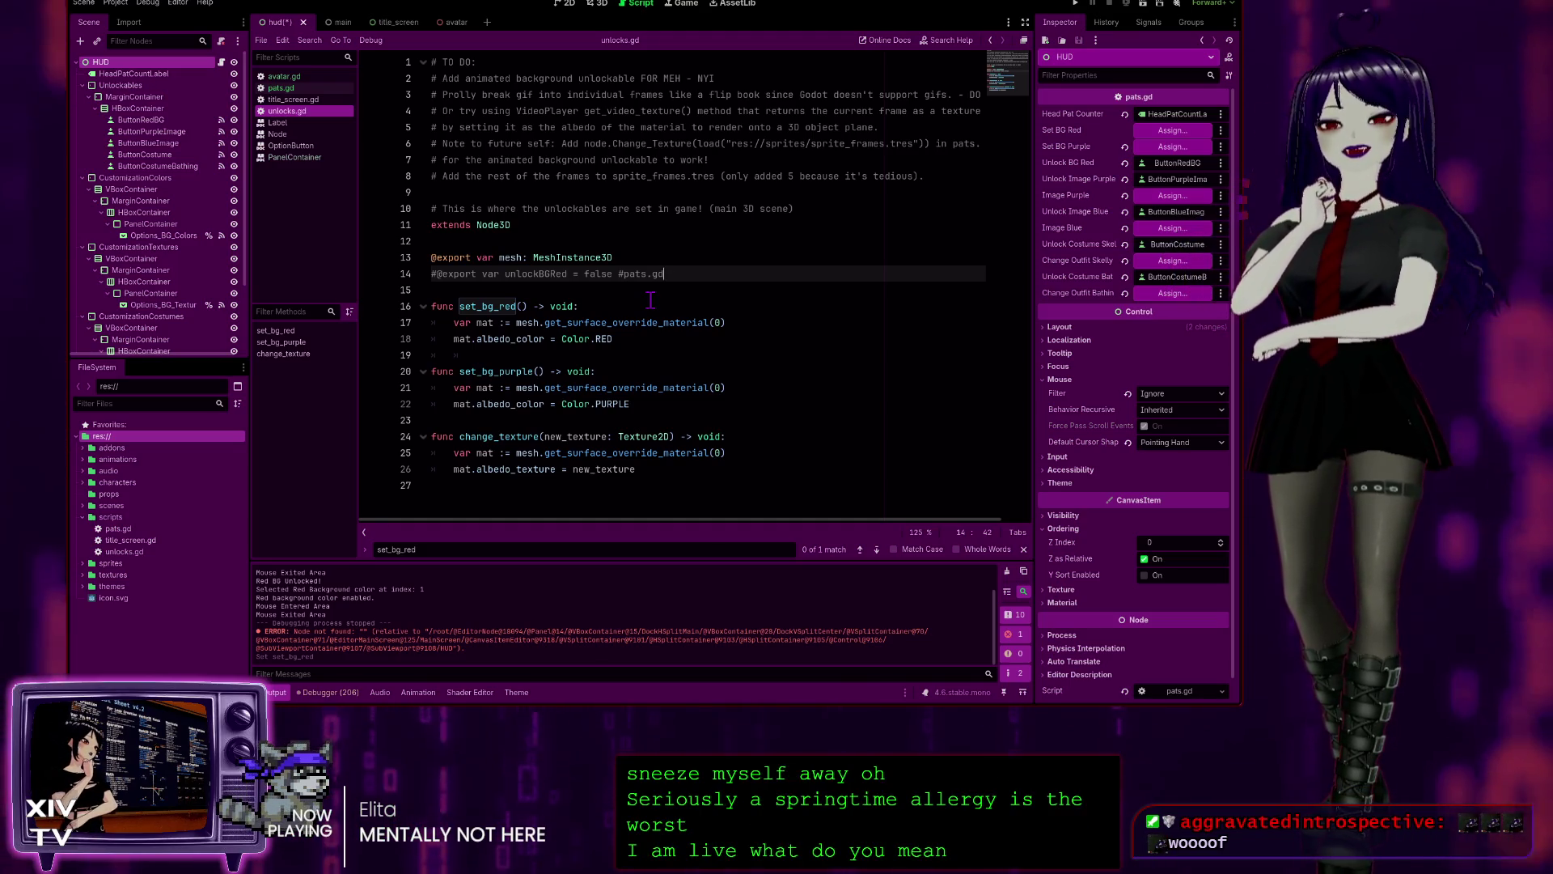
- In pats.gd, append '# Calls function in unlocks.gd' to the set_bg_red() call on line 155
{"action": "left_click", "coordinate": [301, 89]}
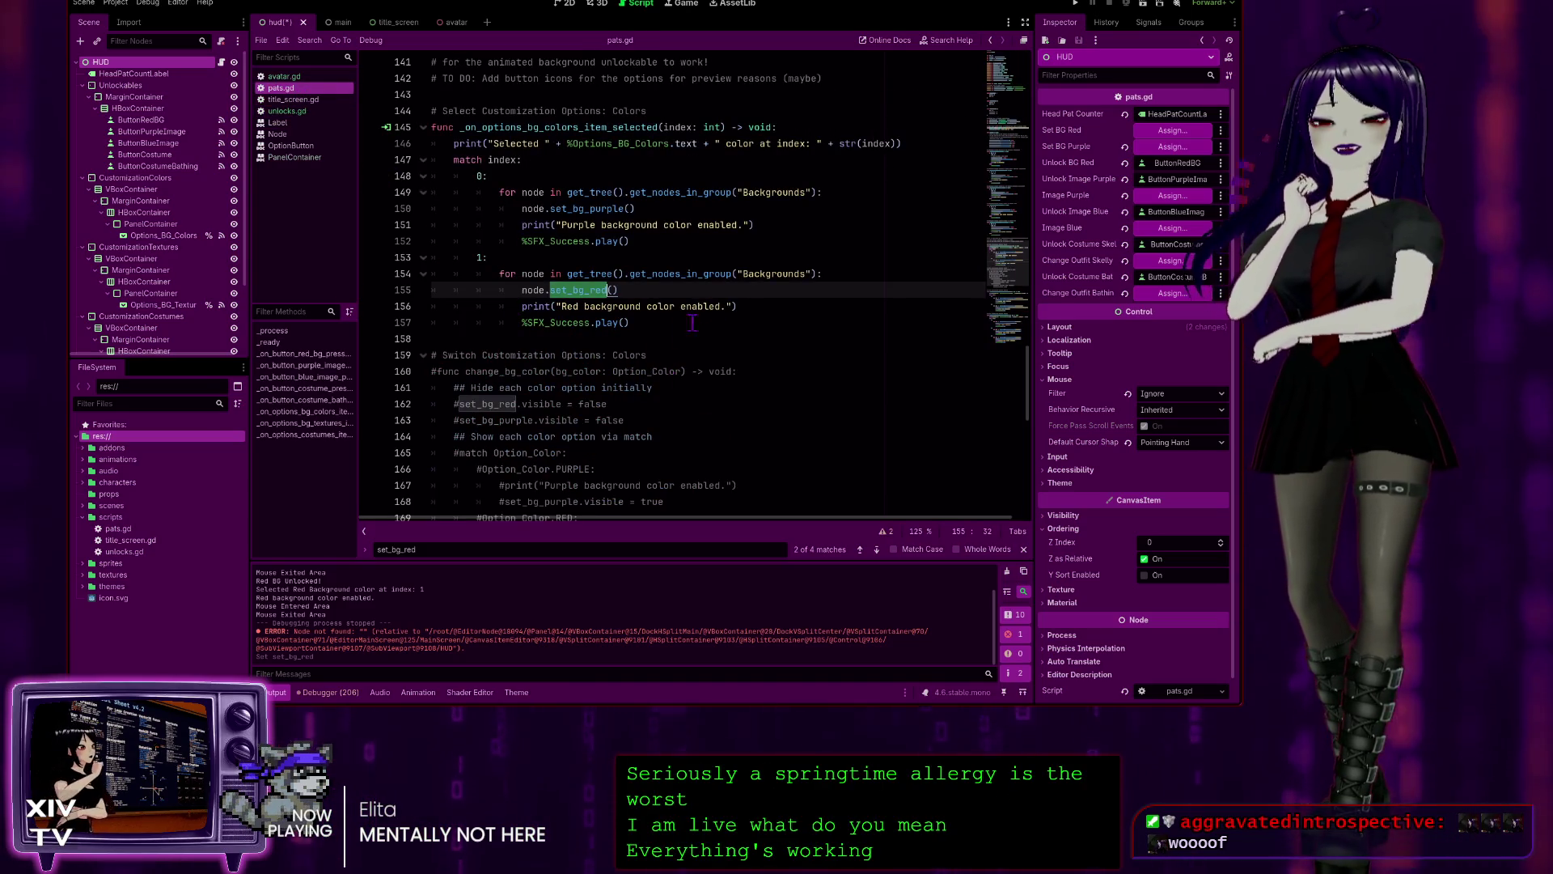
{"action": "left_click", "coordinate": [618, 290]}
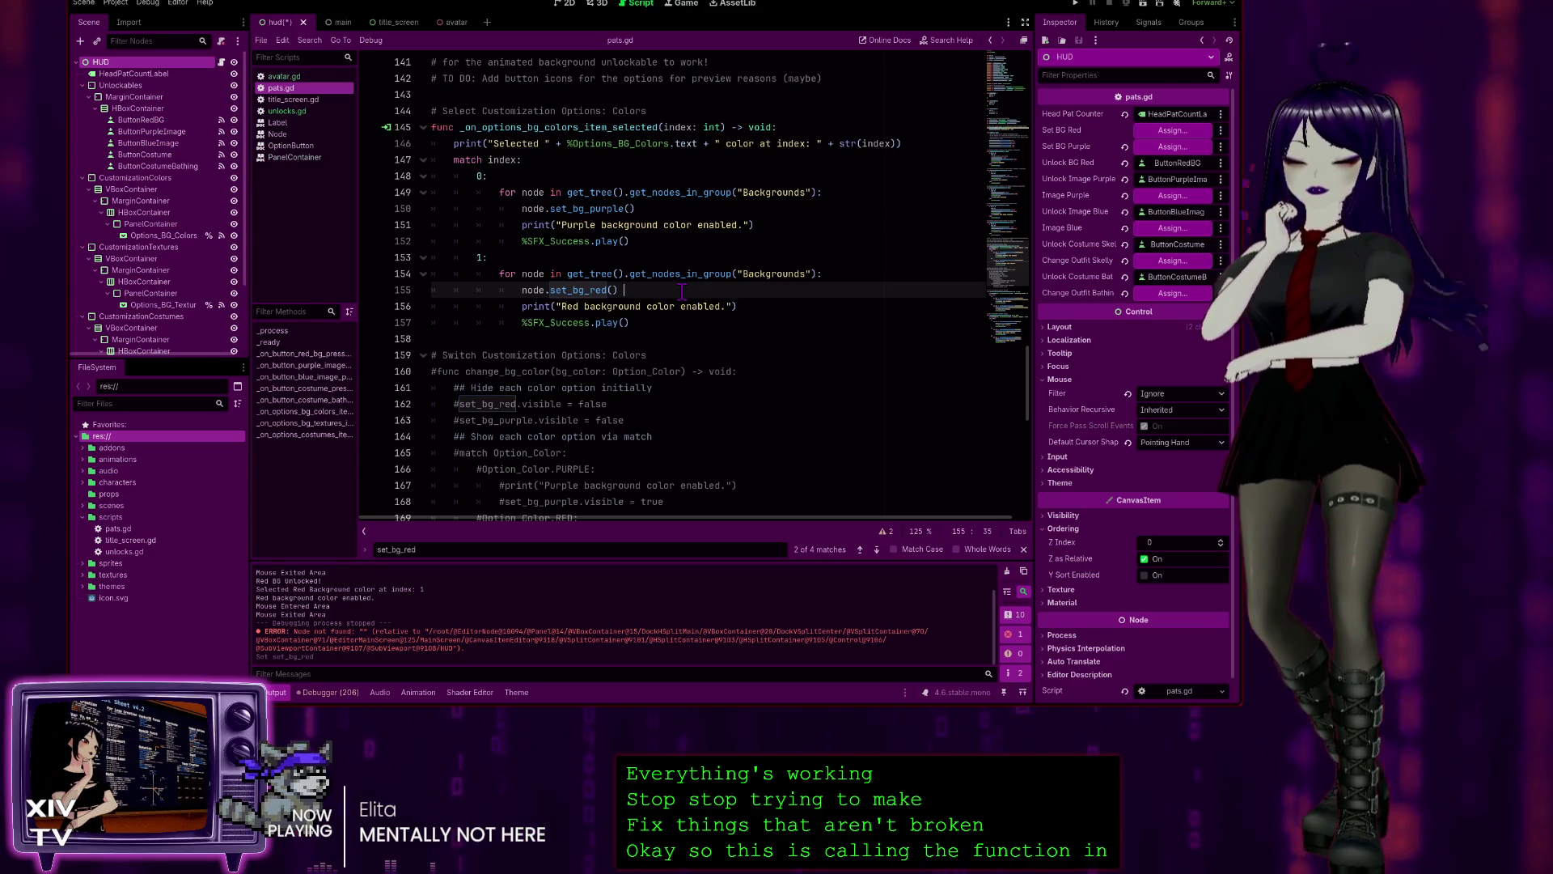
{"action": "type", "text": "# Cal"}
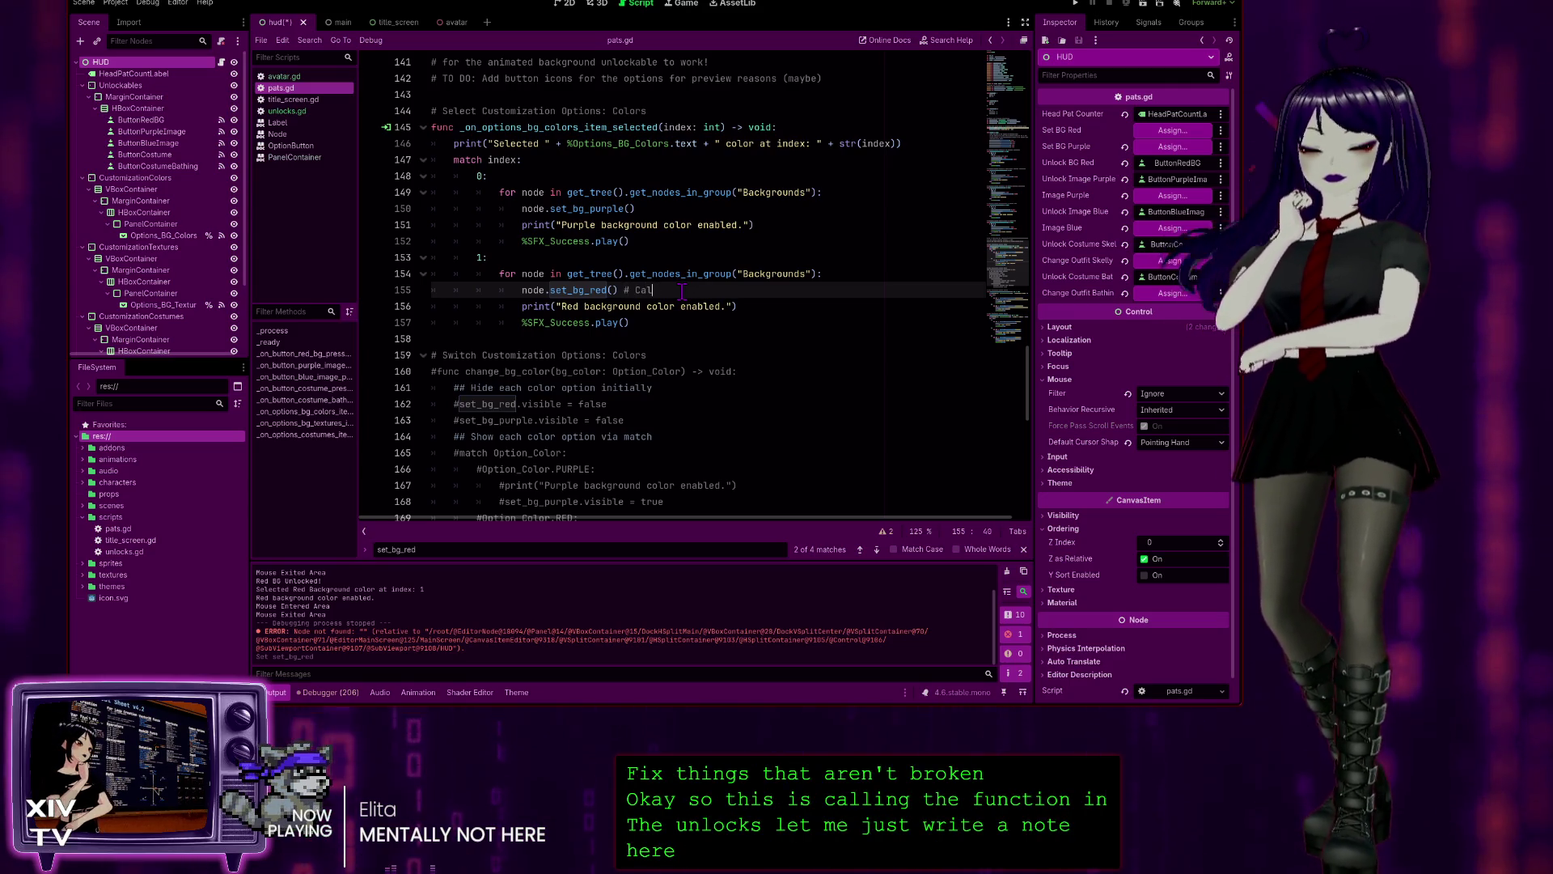
{"action": "type", "text": "ls "}
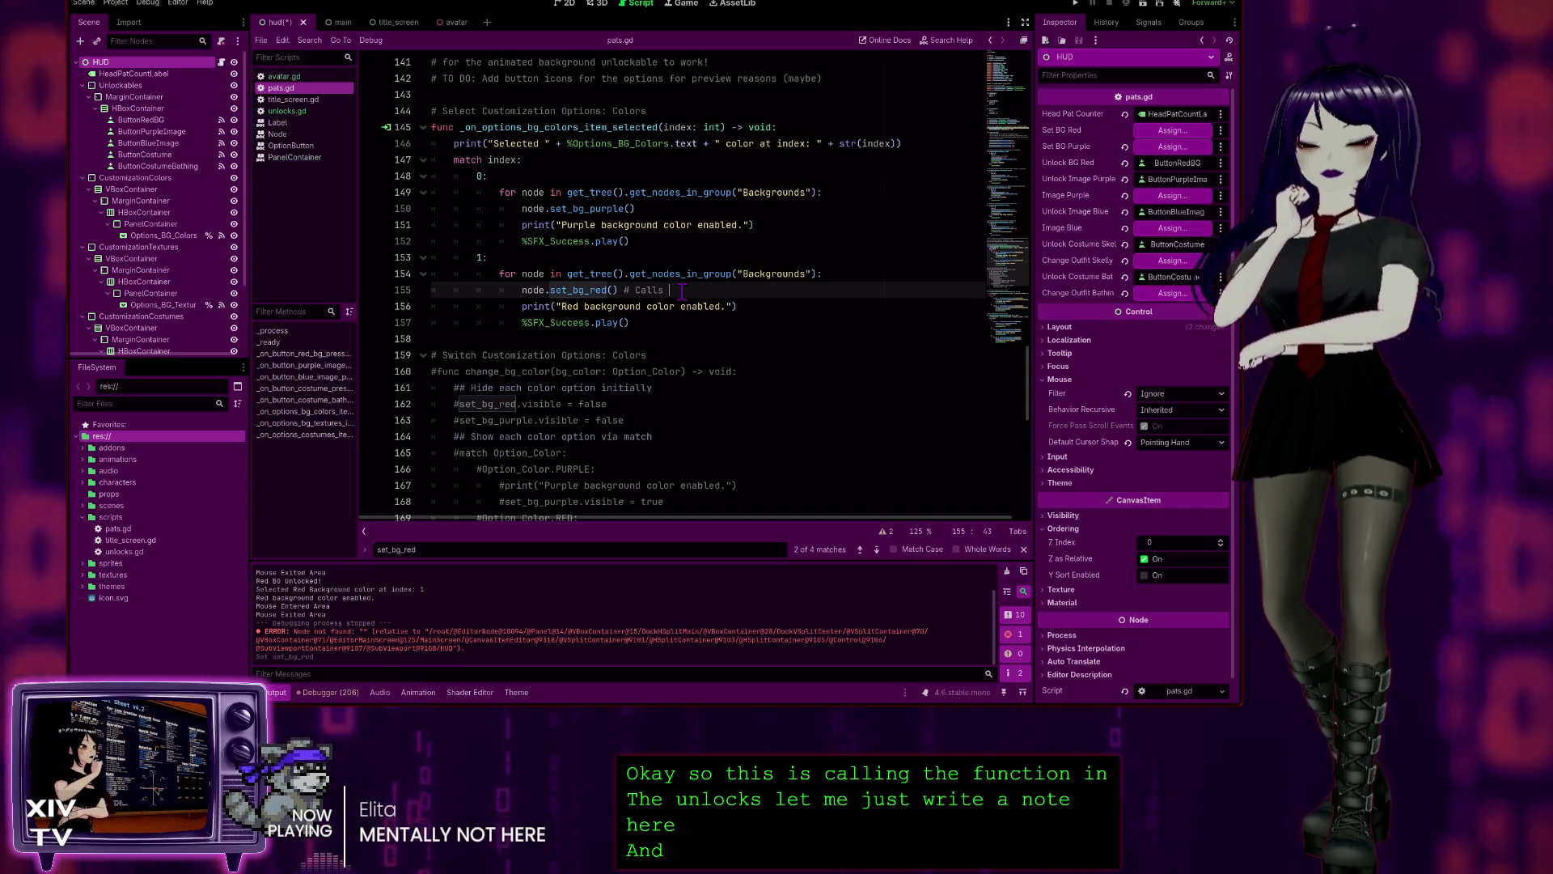
{"action": "type", "text": "function in unlocks script"}
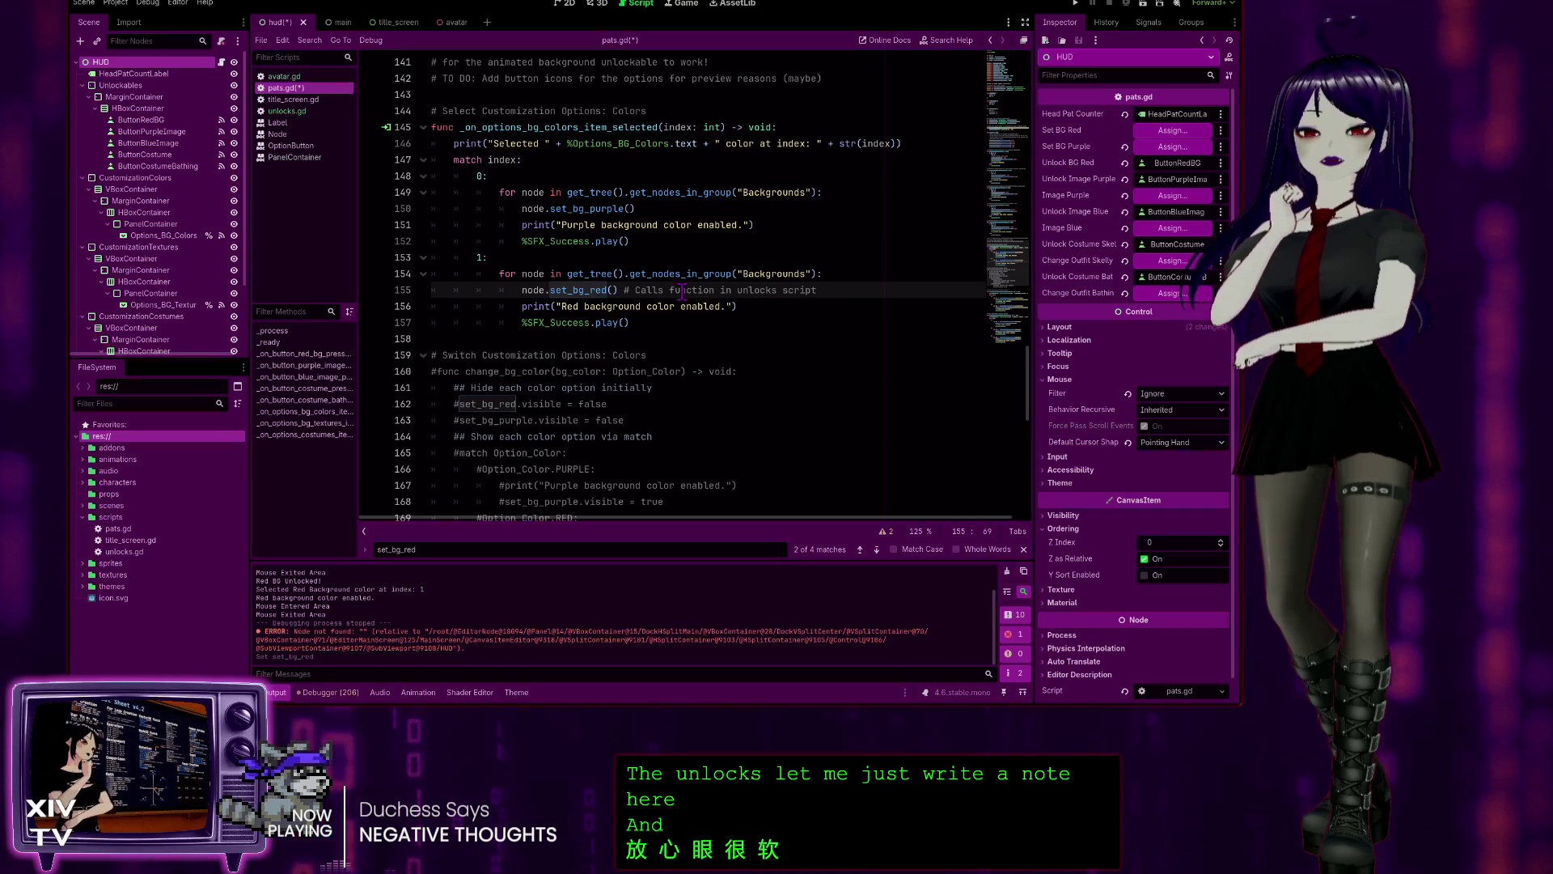
{"action": "key", "text": "BackSpace"}
{"action": "key", "text": "BackSpace"}
{"action": "key", "text": "BackSpace"}
{"action": "type", "text": ".gd"}
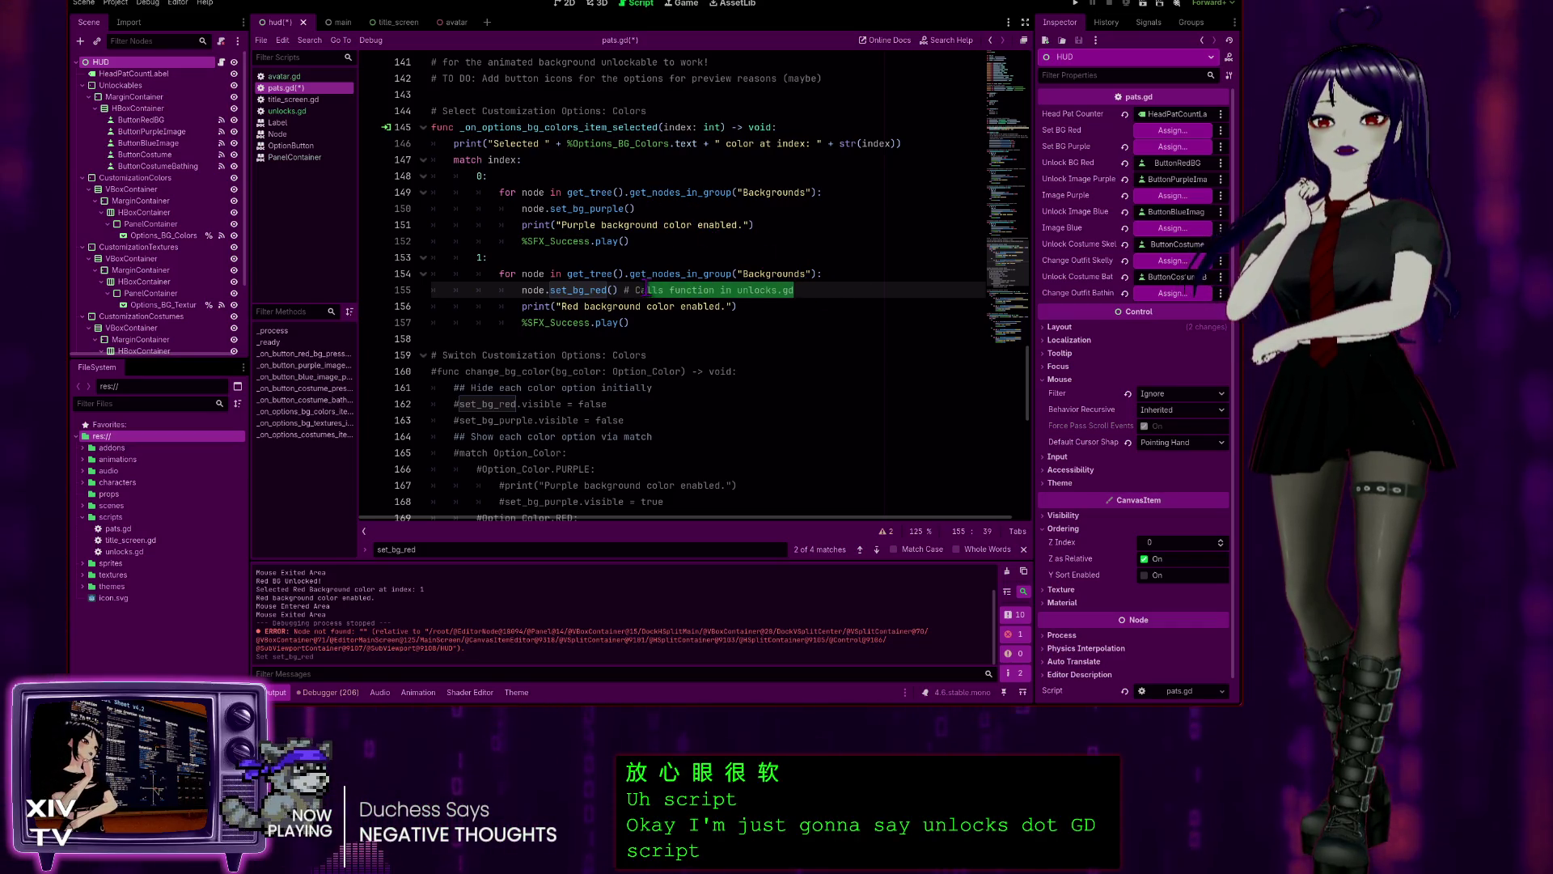
- Paste the same unlocks.gd comment after the set_bg_purple() call on line 150
{"action": "left_click", "coordinate": [681, 211]}
{"action": "type", "text": "# Calls function in unlocks.gd"}
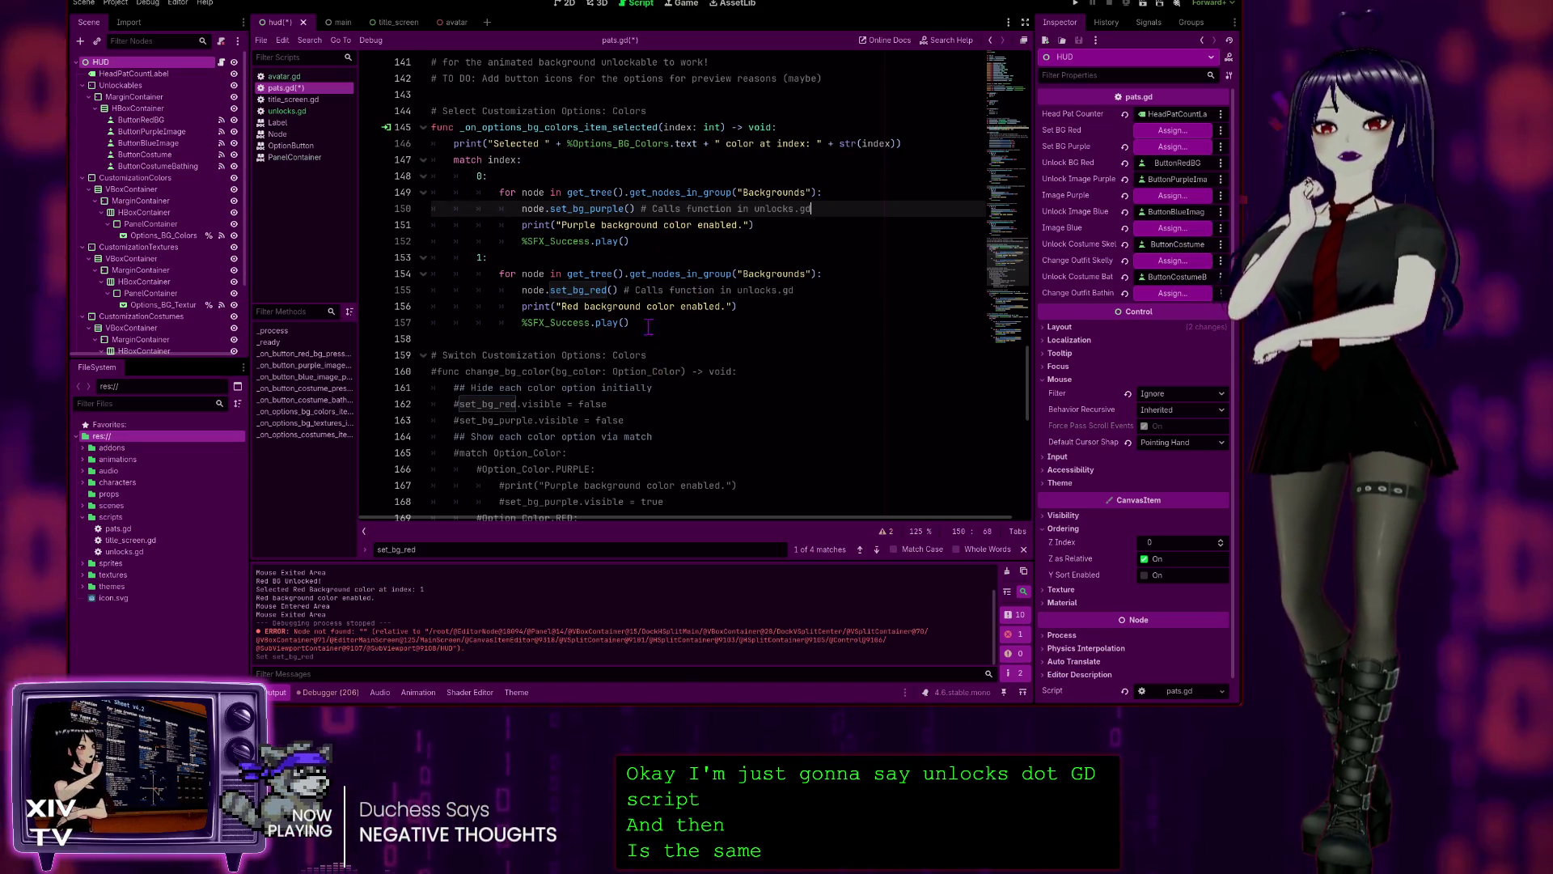
{"action": "scroll", "coordinate": [560, 267], "scroll_direction": "down", "scroll_amount": 3}
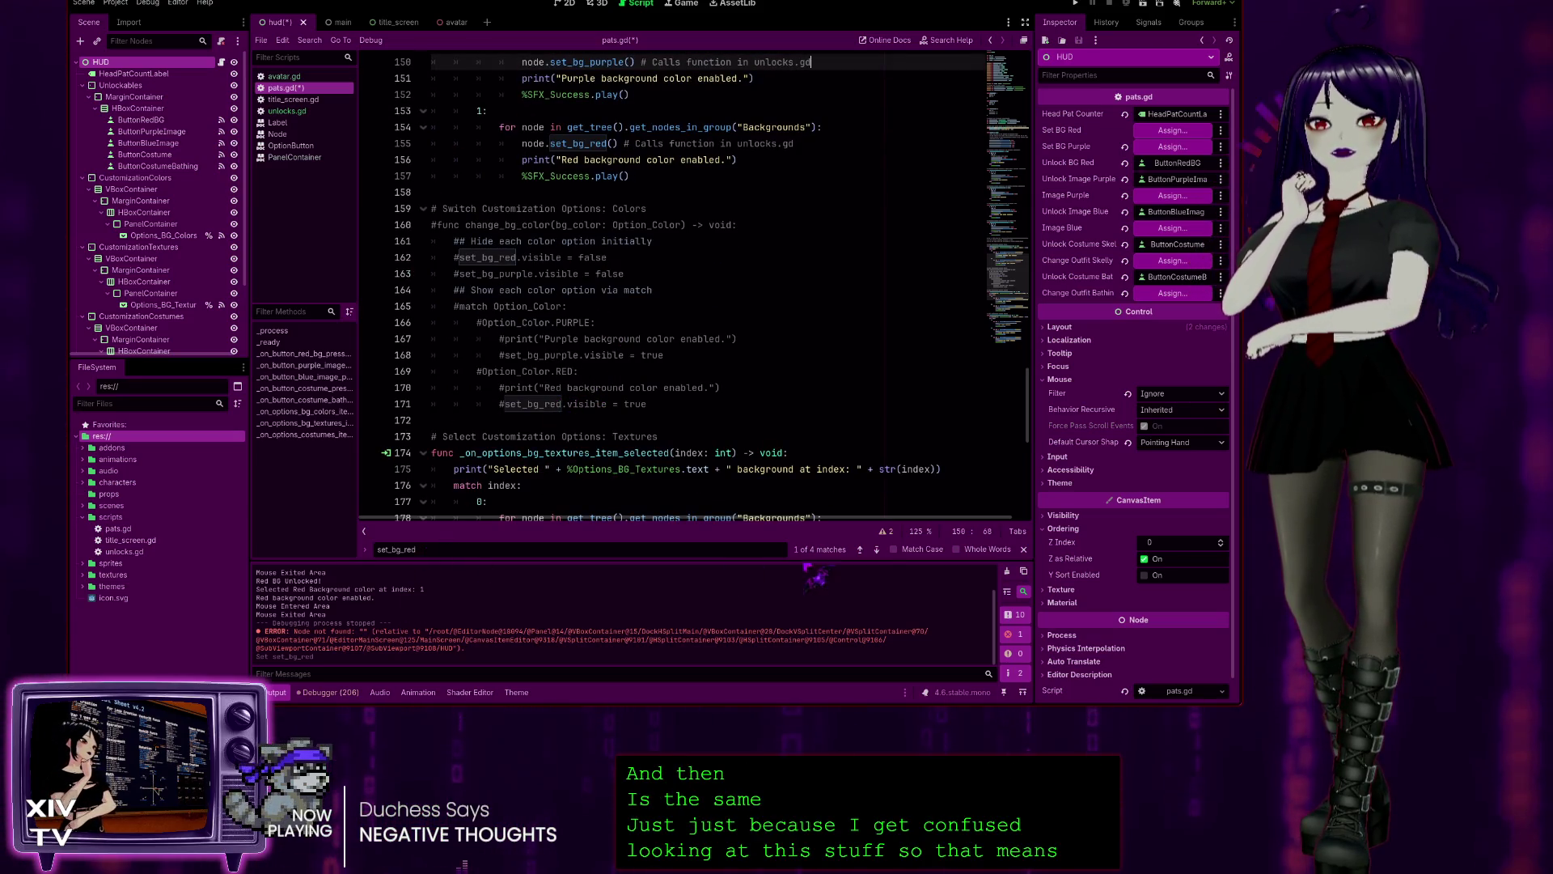
{"action": "left_click", "coordinate": [860, 549]}
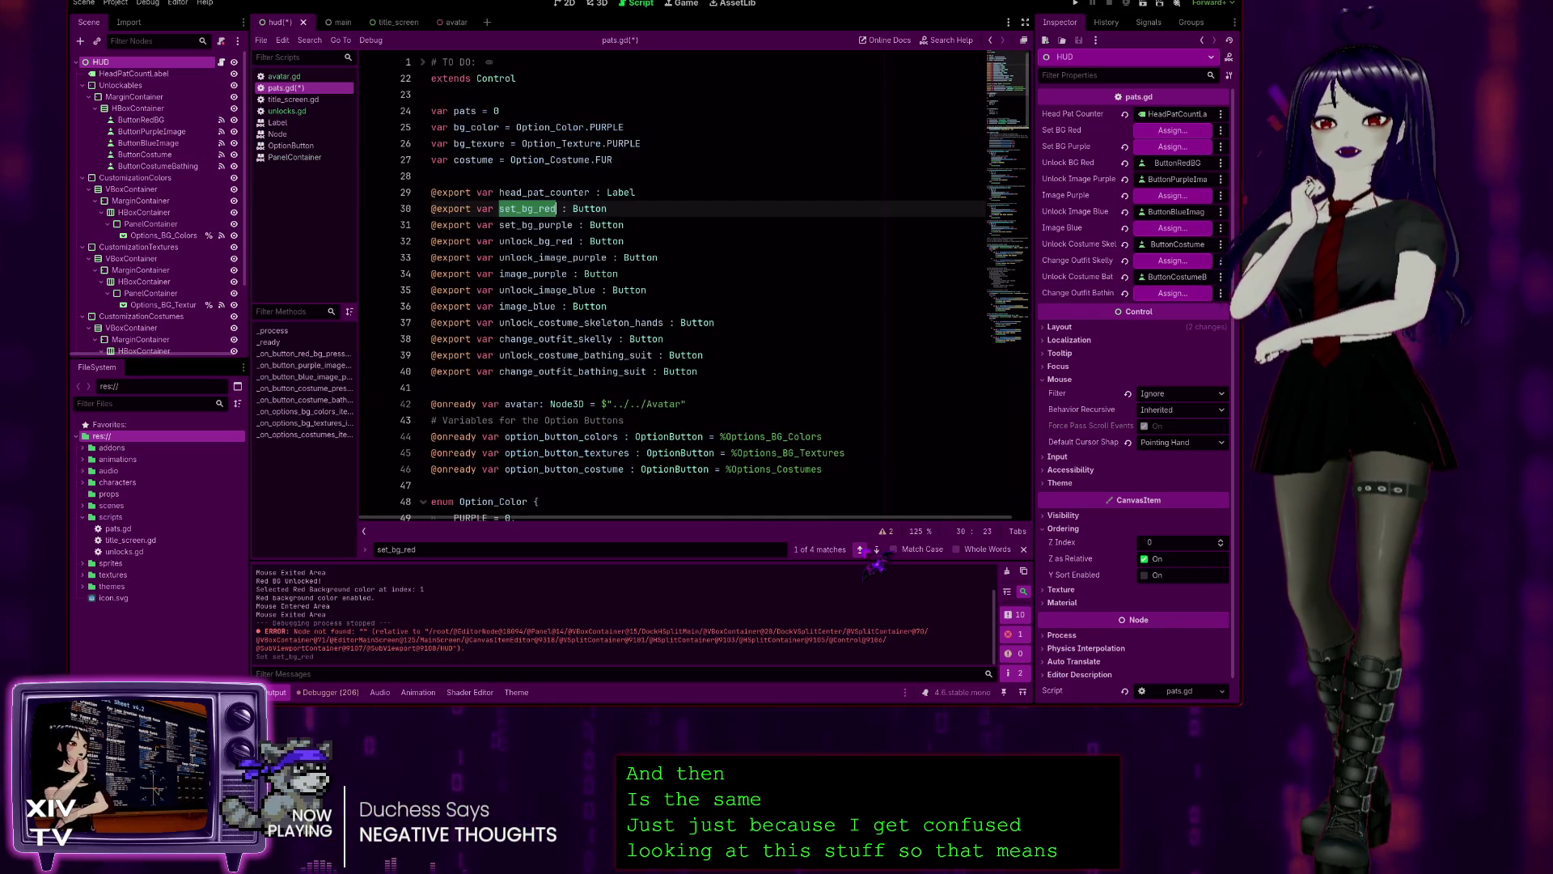
{"action": "left_click", "coordinate": [861, 550]}
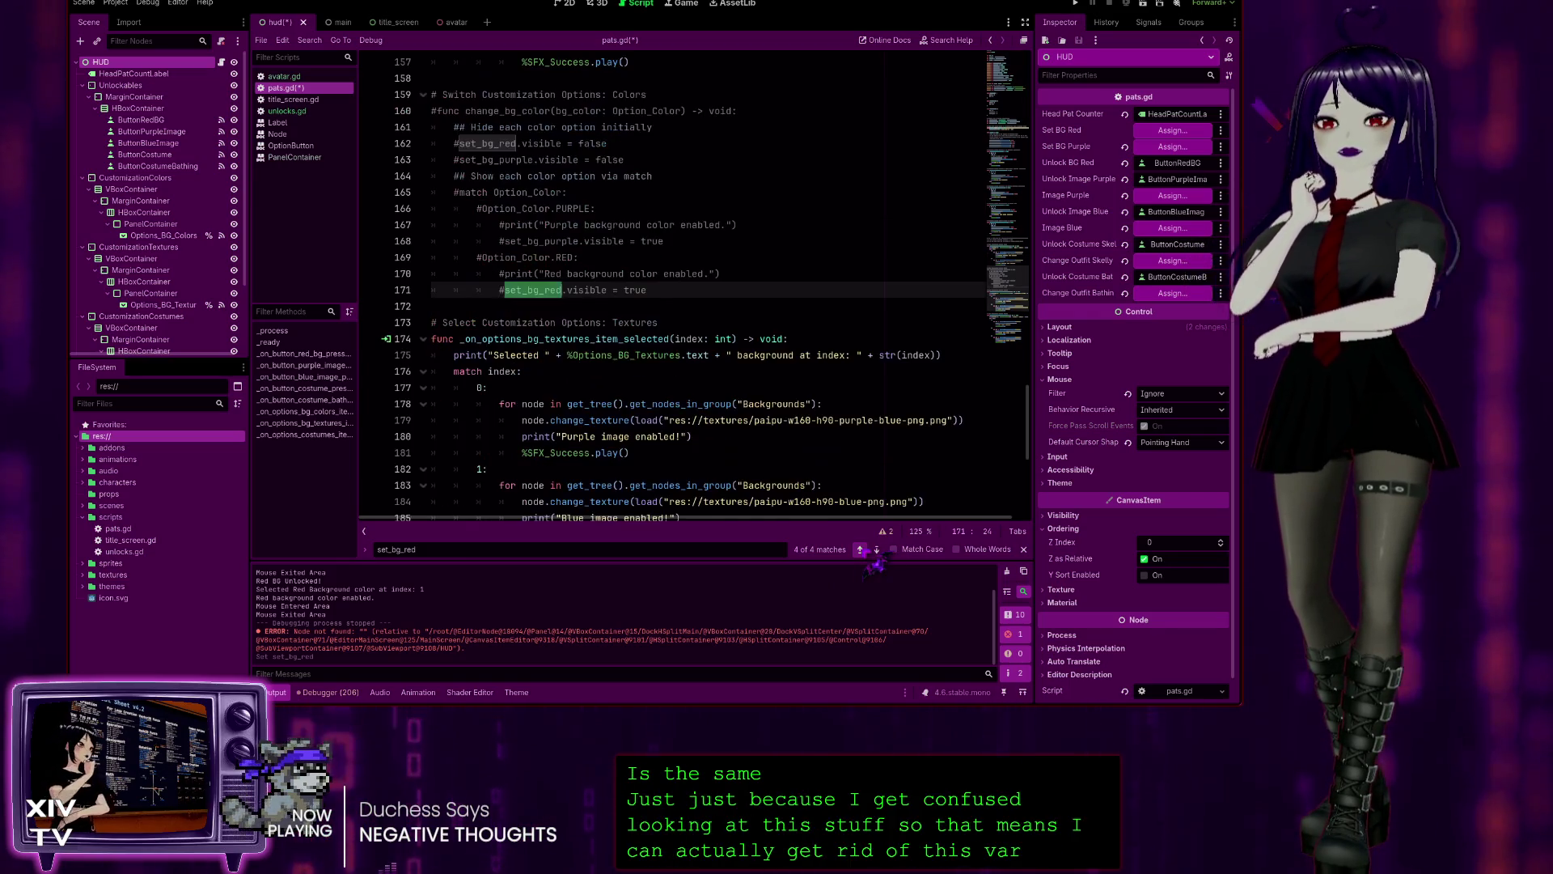
{"action": "left_click", "coordinate": [861, 551]}
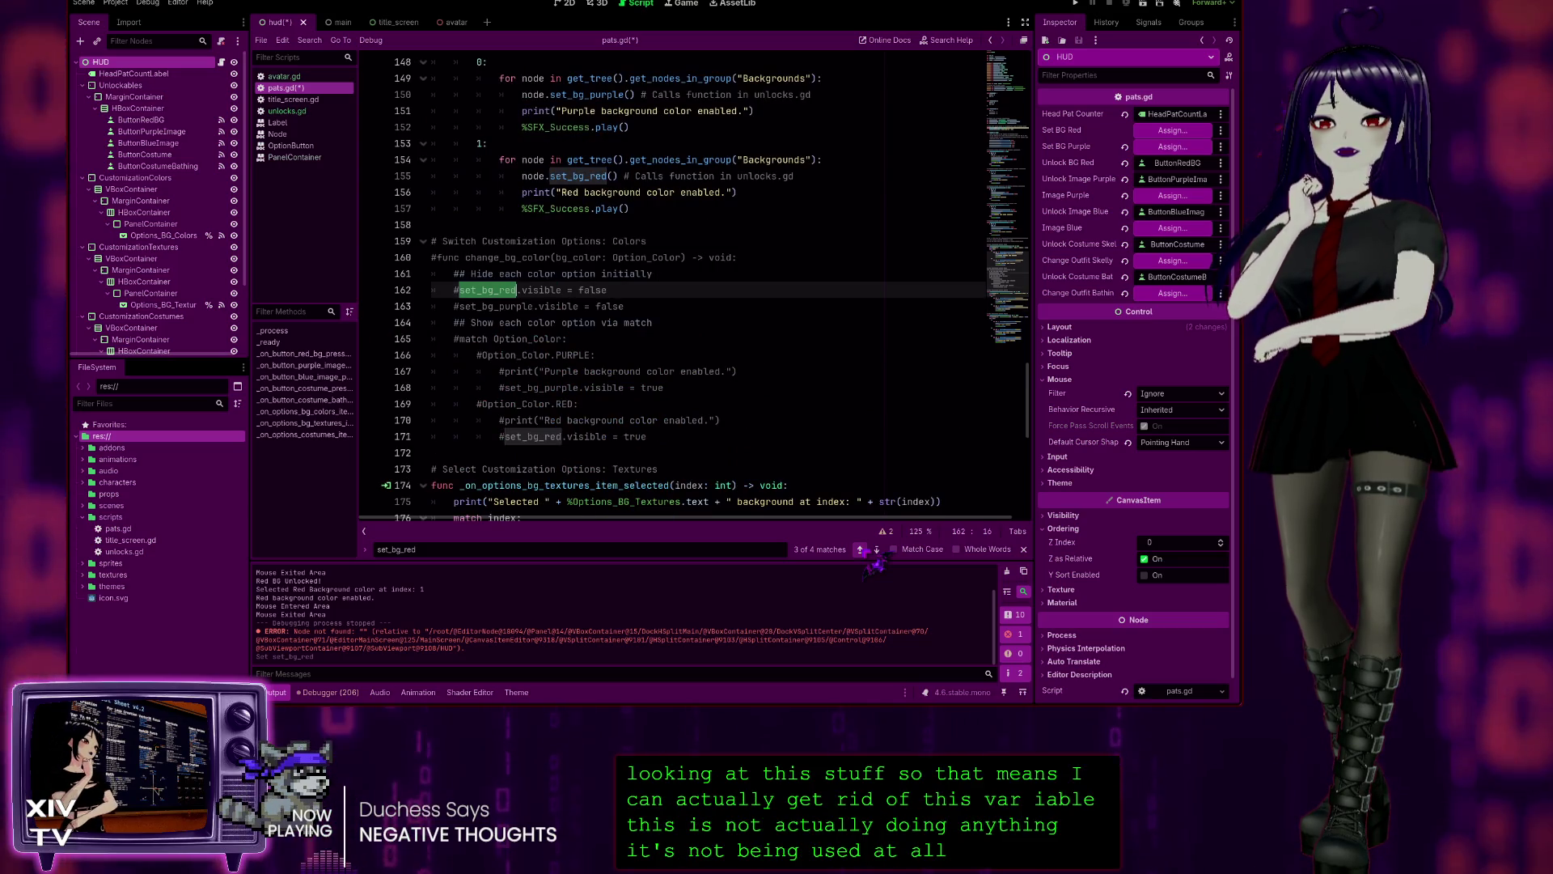
{"action": "left_click", "coordinate": [861, 551]}
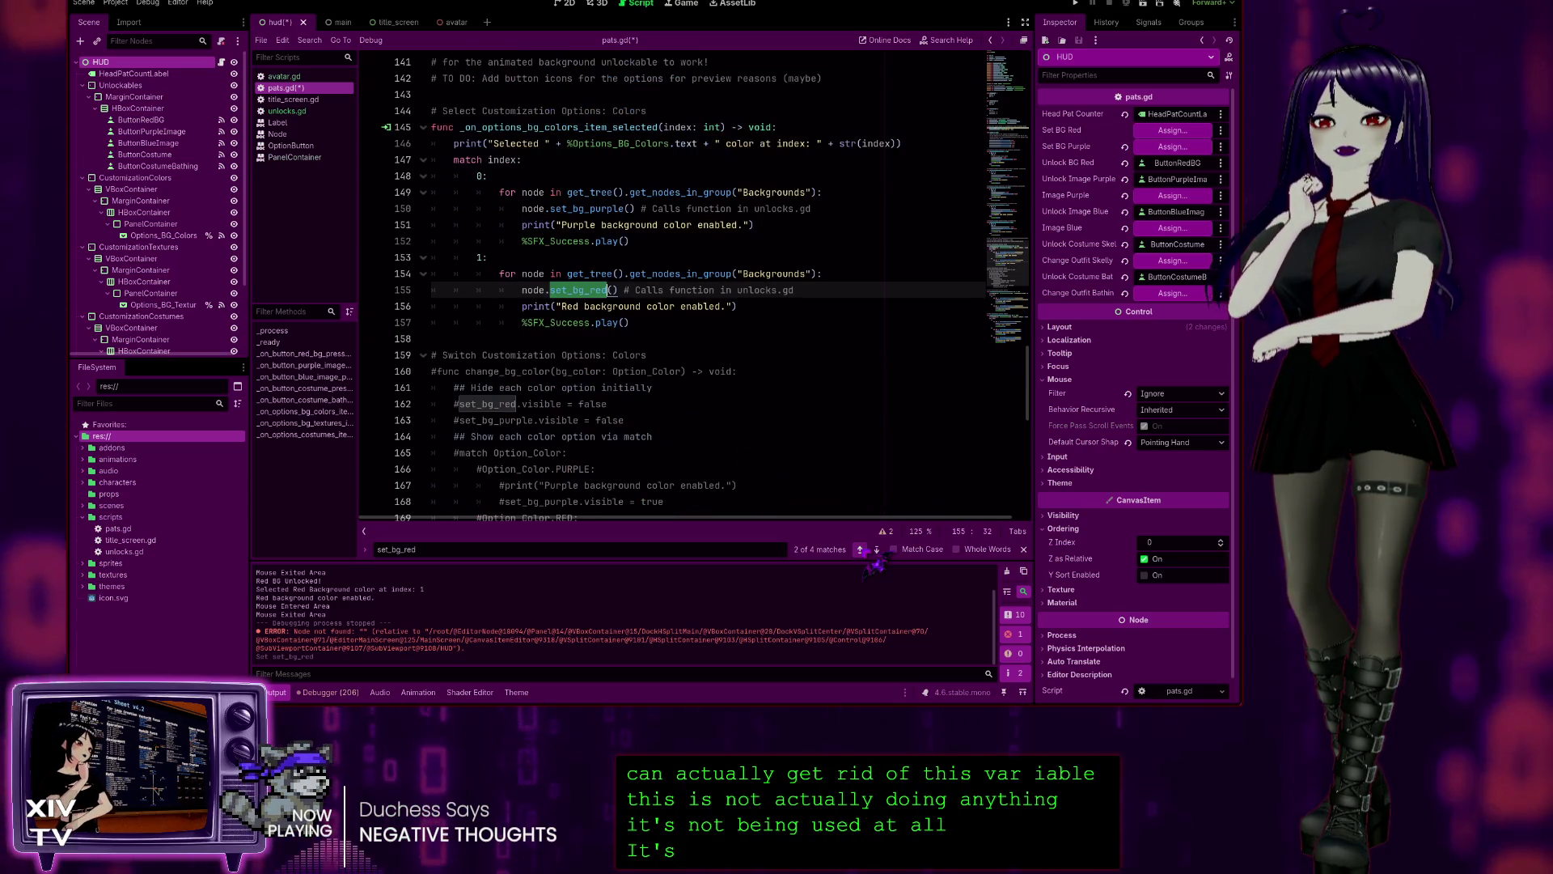
{"action": "left_click", "coordinate": [861, 550]}
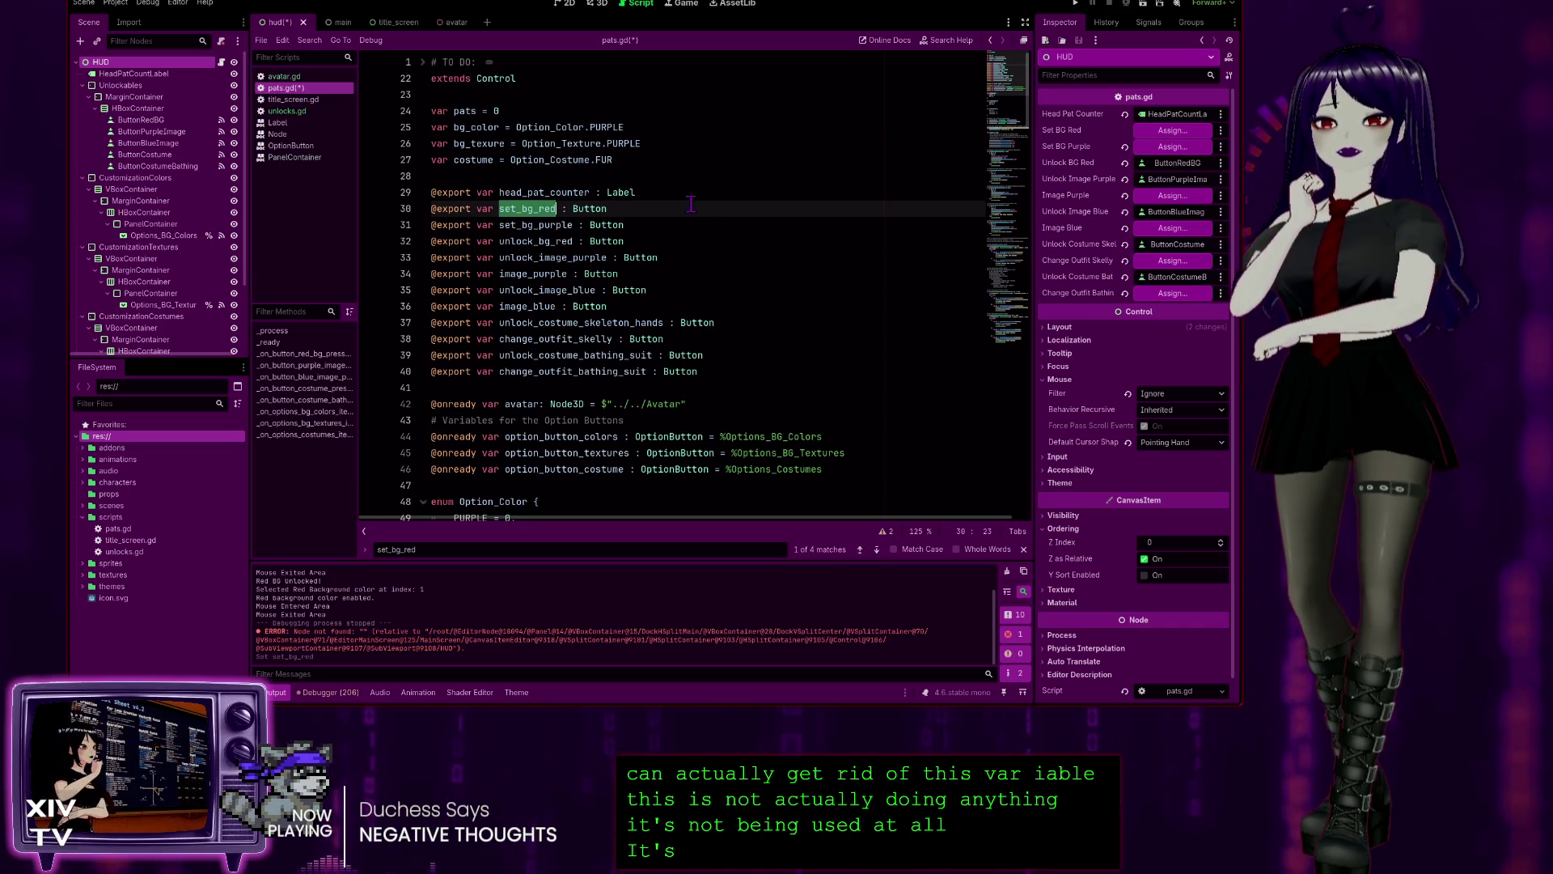
{"action": "left_click", "coordinate": [695, 197], "text": "shift"}
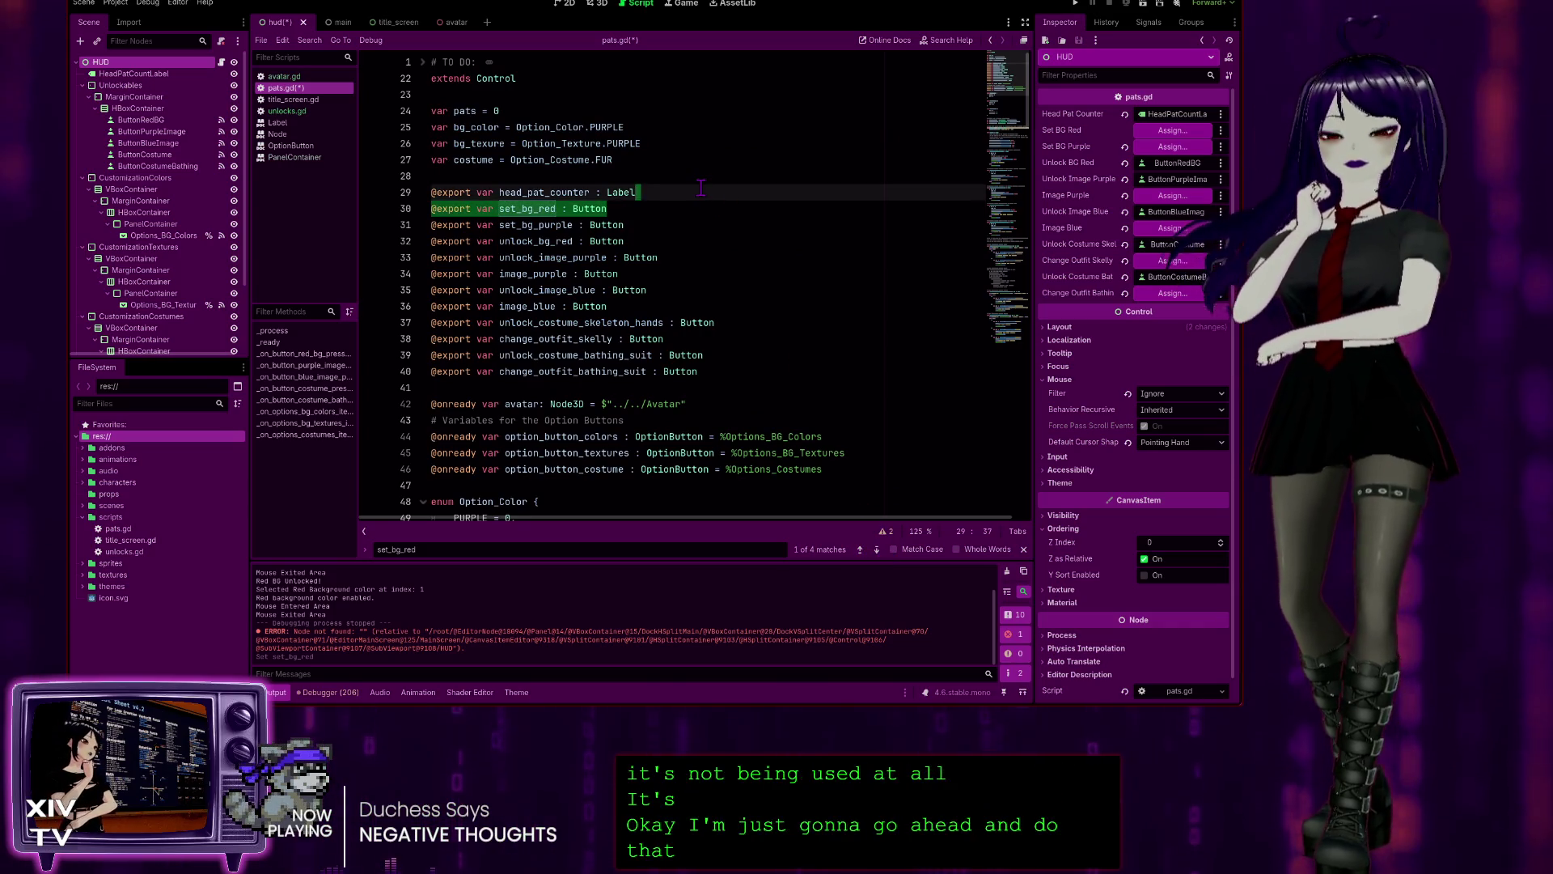
{"action": "key", "text": "BackSpace"}
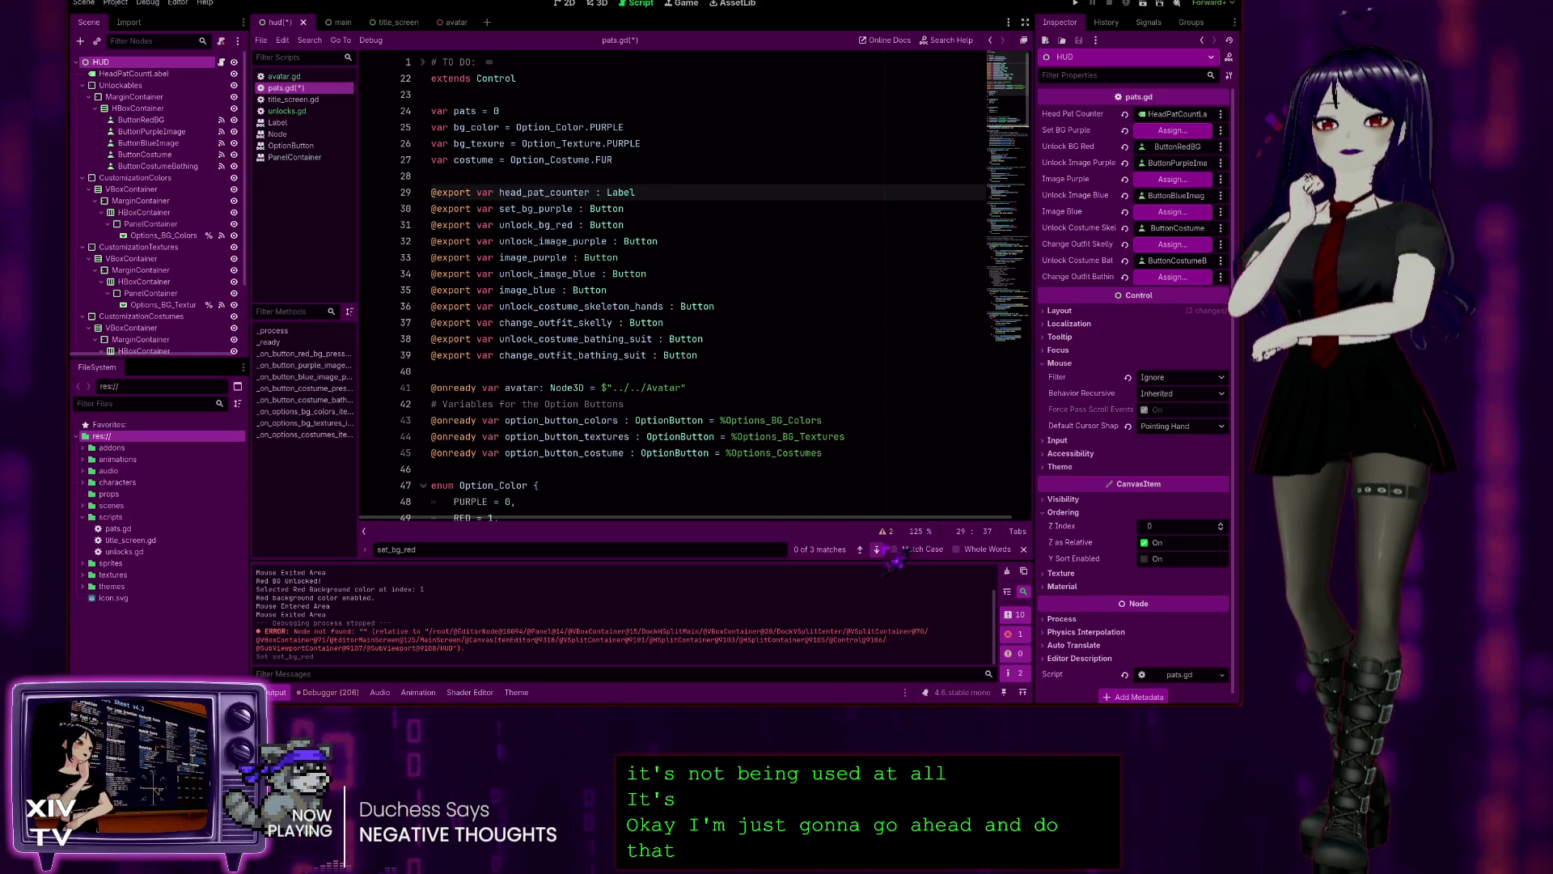
- Find the remaining set_bg_red reference and select the commented-out change_bg_color block
{"action": "key", "text": "F3"}
{"action": "scroll", "coordinate": [797, 457], "scroll_direction": "down", "scroll_amount": 4}
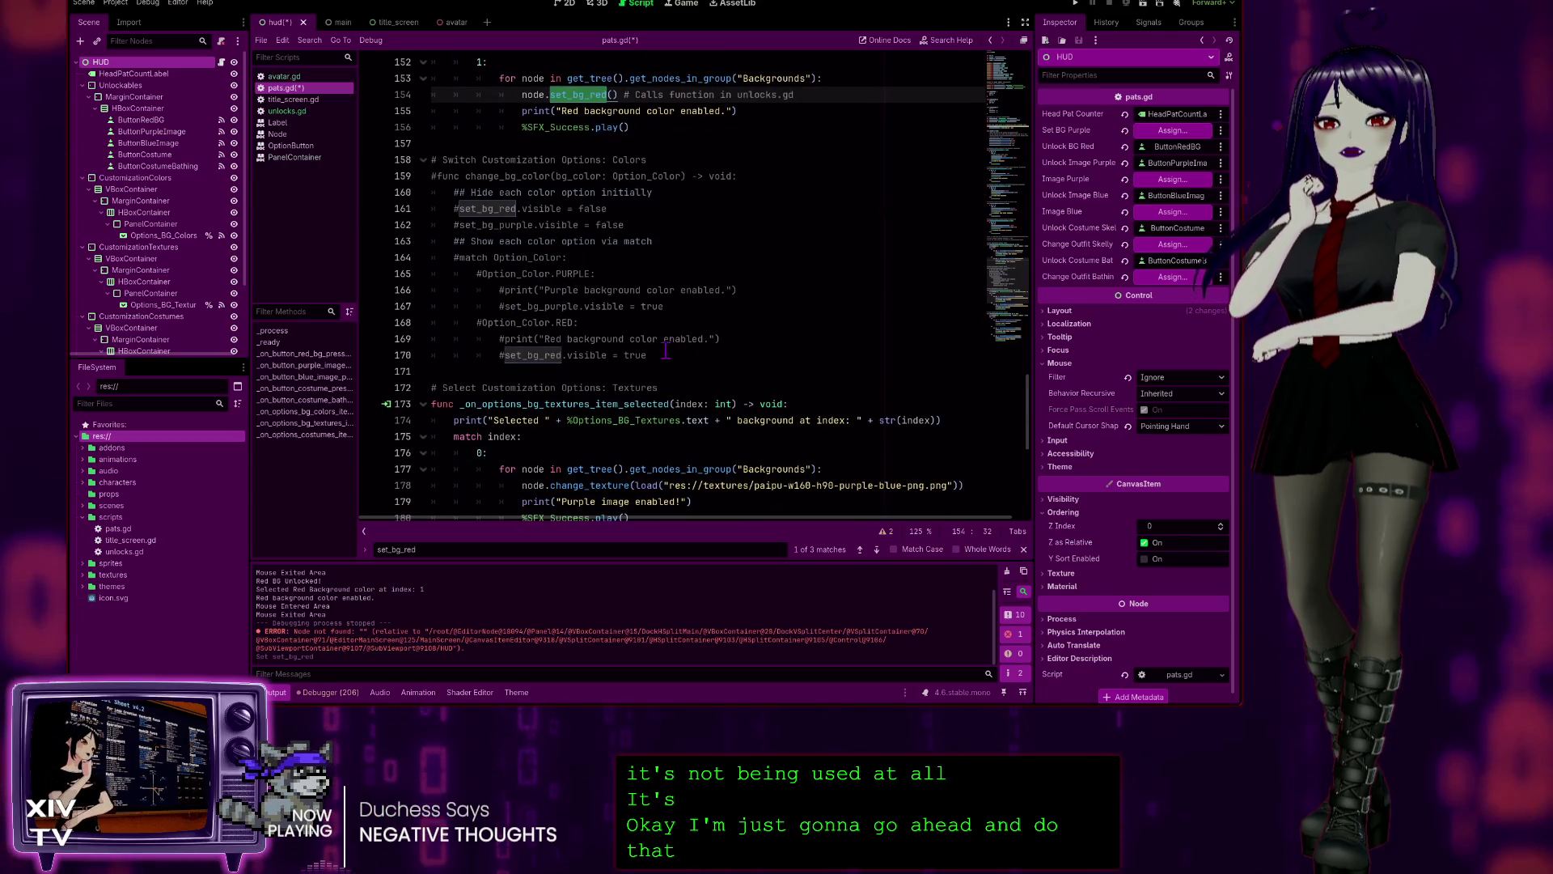
{"action": "left_click_drag", "start_coordinate": [649, 355], "coordinate": [334, 162]}
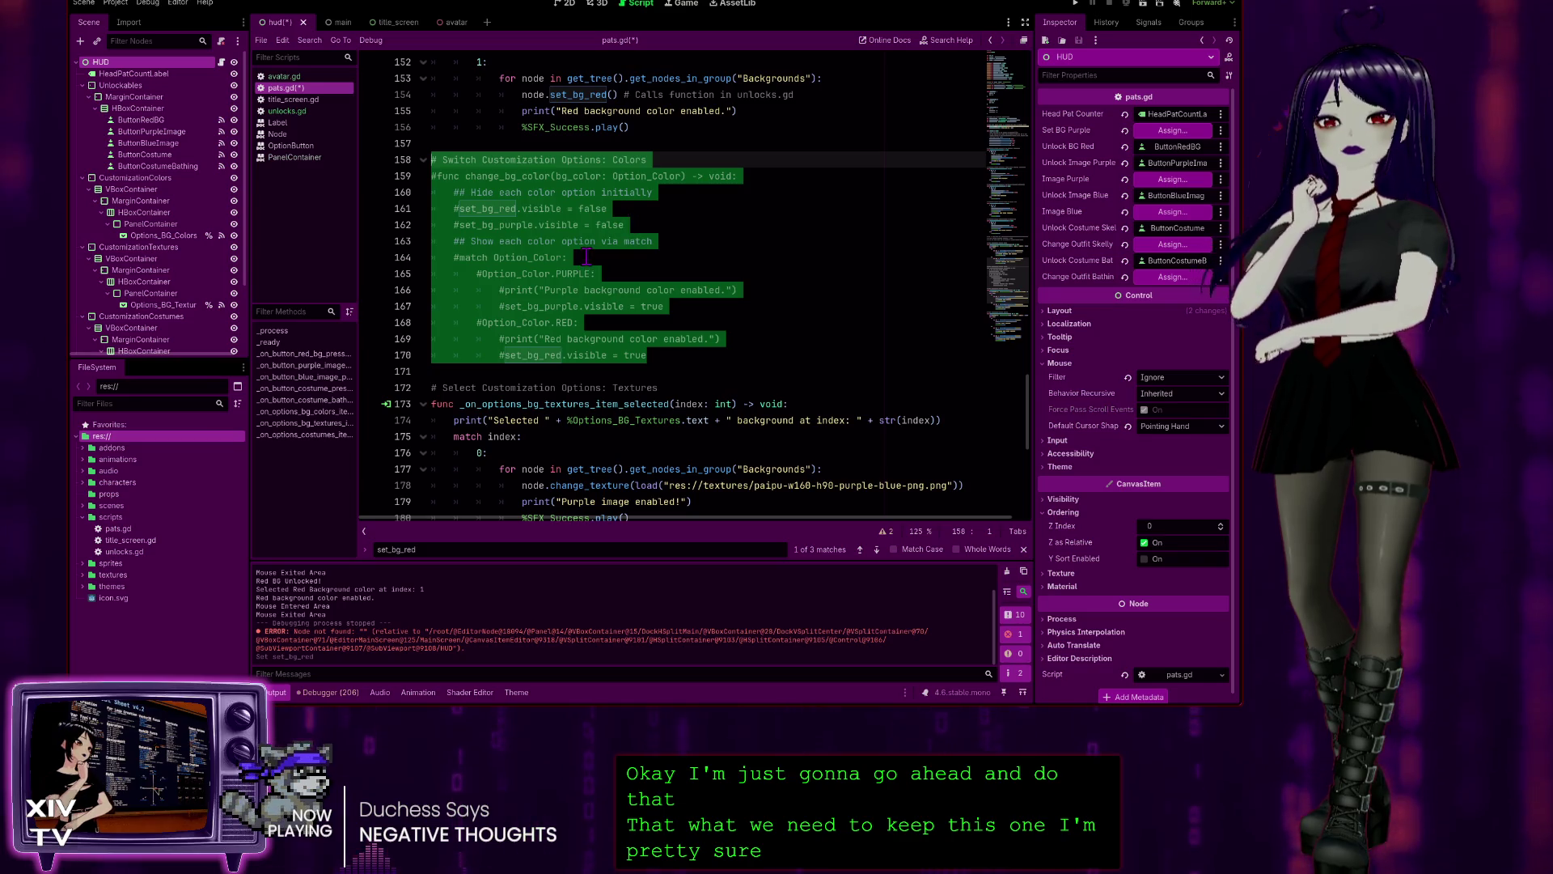
- Delete the commented-out change_bg_color lines and the leftover blank line, then run the game with F5
{"action": "scroll", "coordinate": [612, 252], "scroll_direction": "up", "scroll_amount": 2}
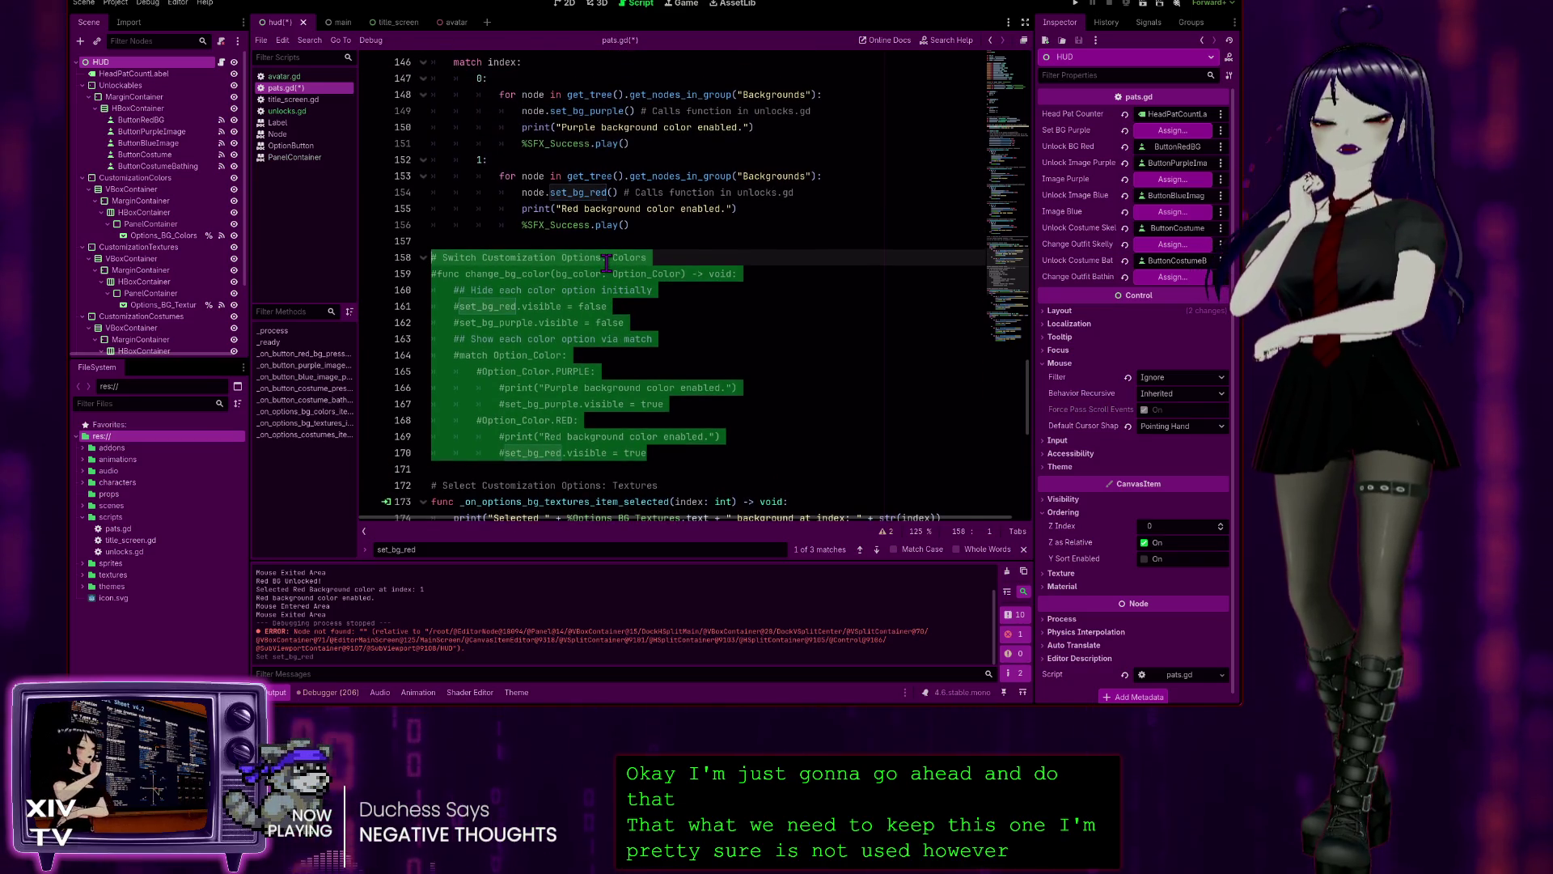
{"action": "key", "text": "BackSpace"}
{"action": "key", "text": "BackSpace"}
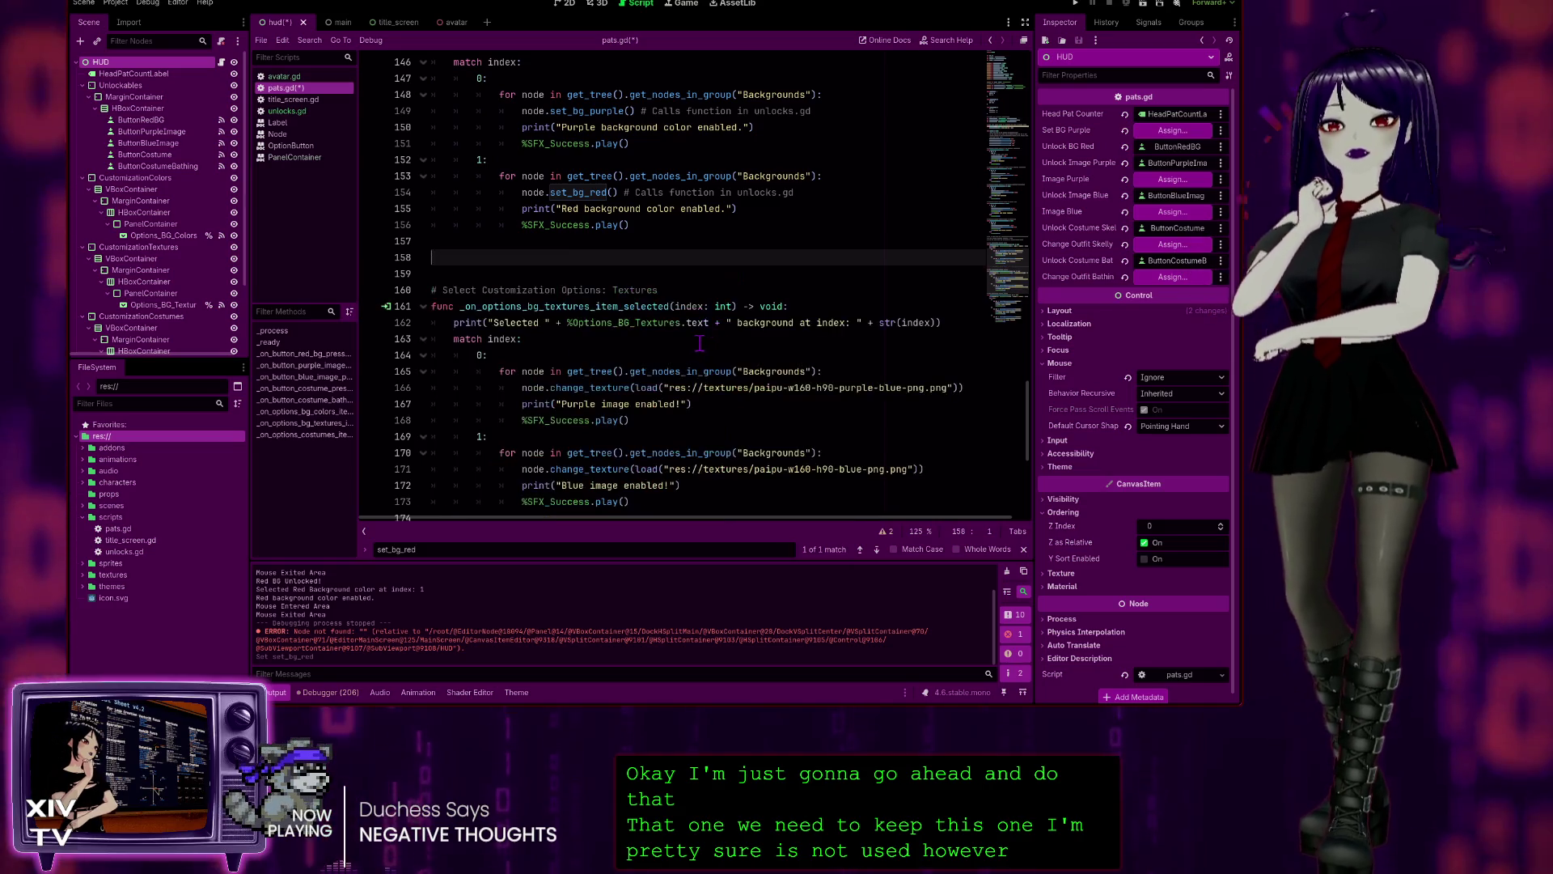
{"action": "key", "text": "BackSpace"}
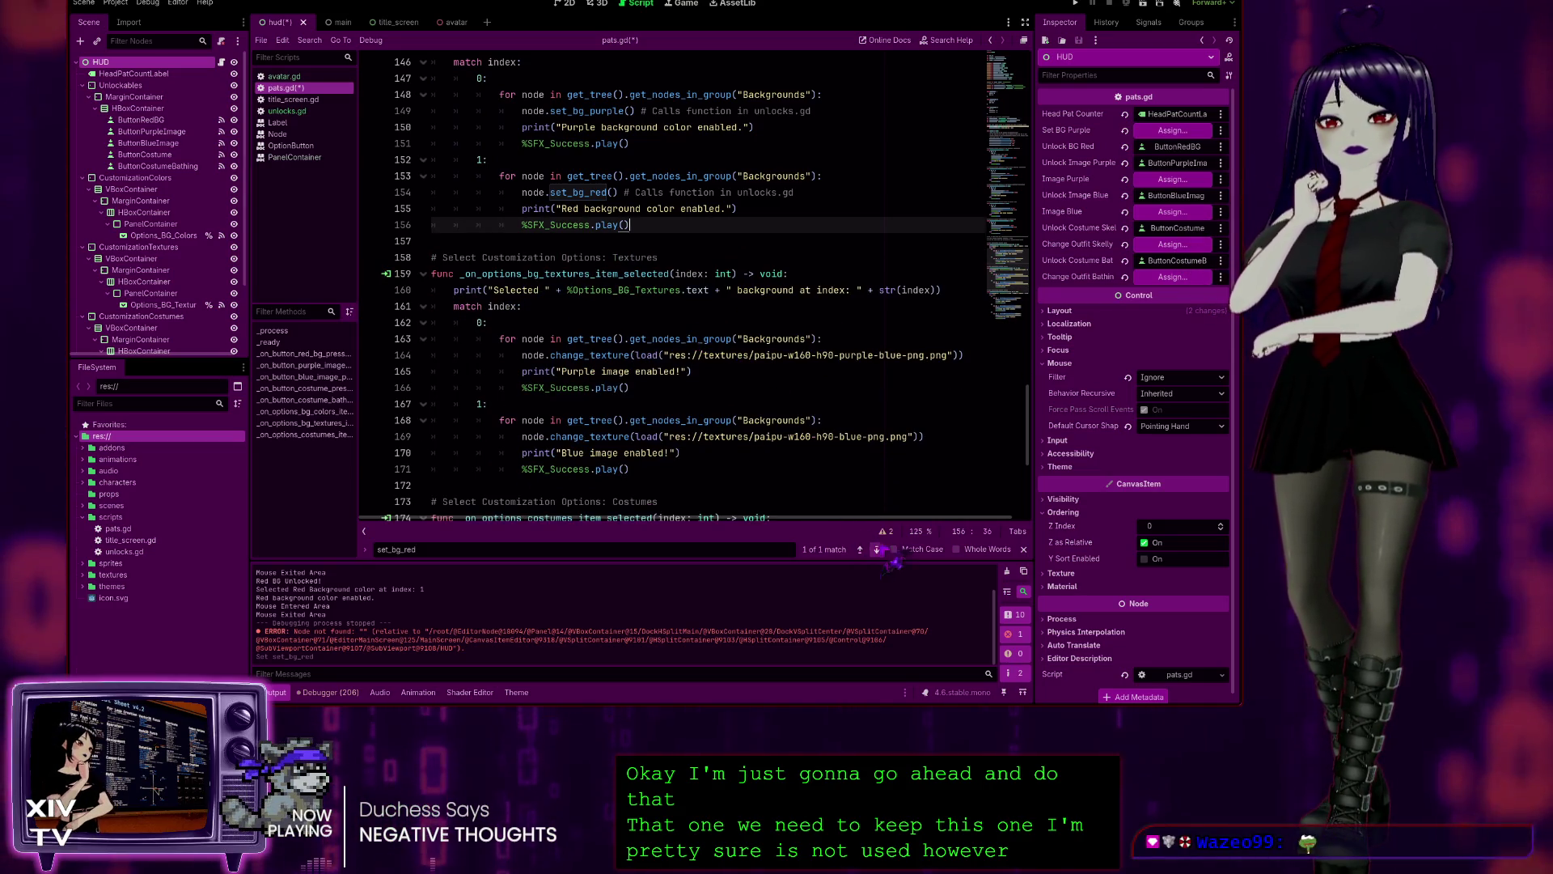
{"action": "left_click", "coordinate": [877, 550]}
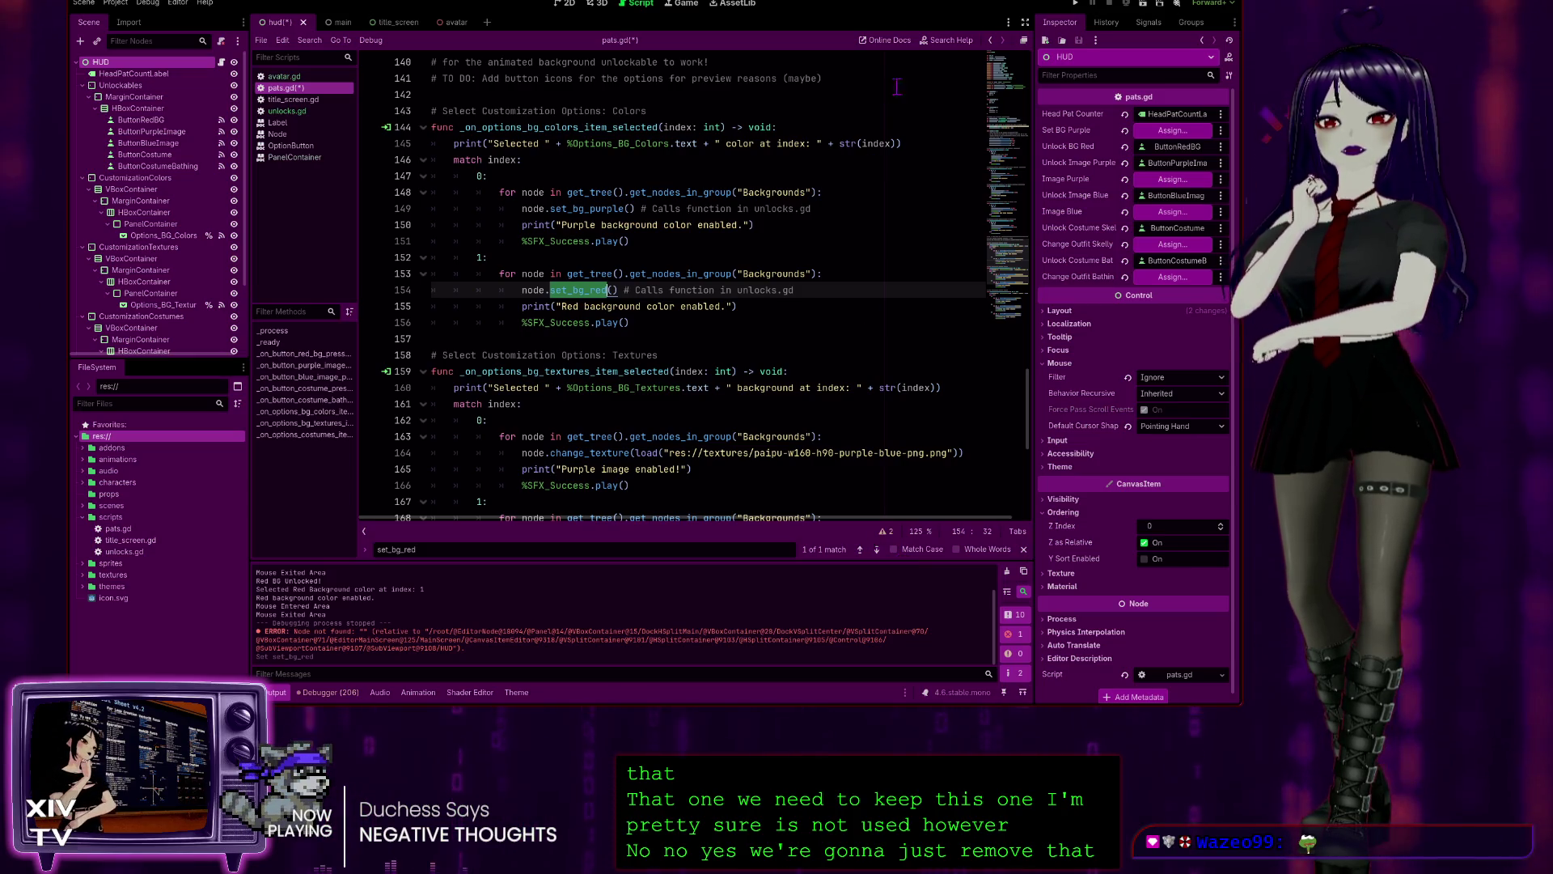
{"action": "key", "text": "F5"}
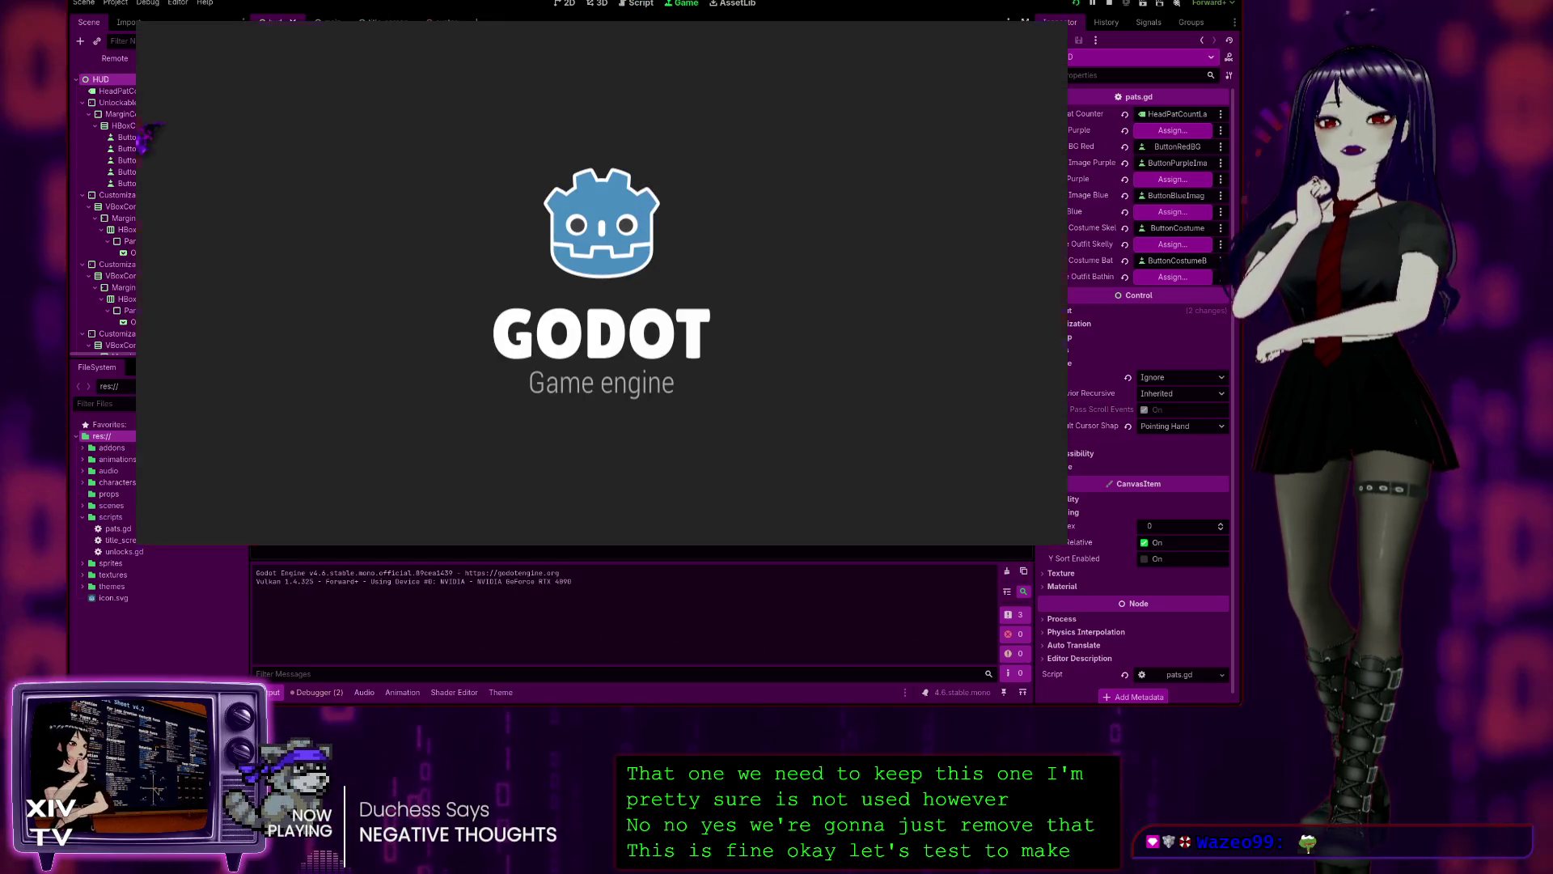
{"action": "left_click", "coordinate": [538, 253]}
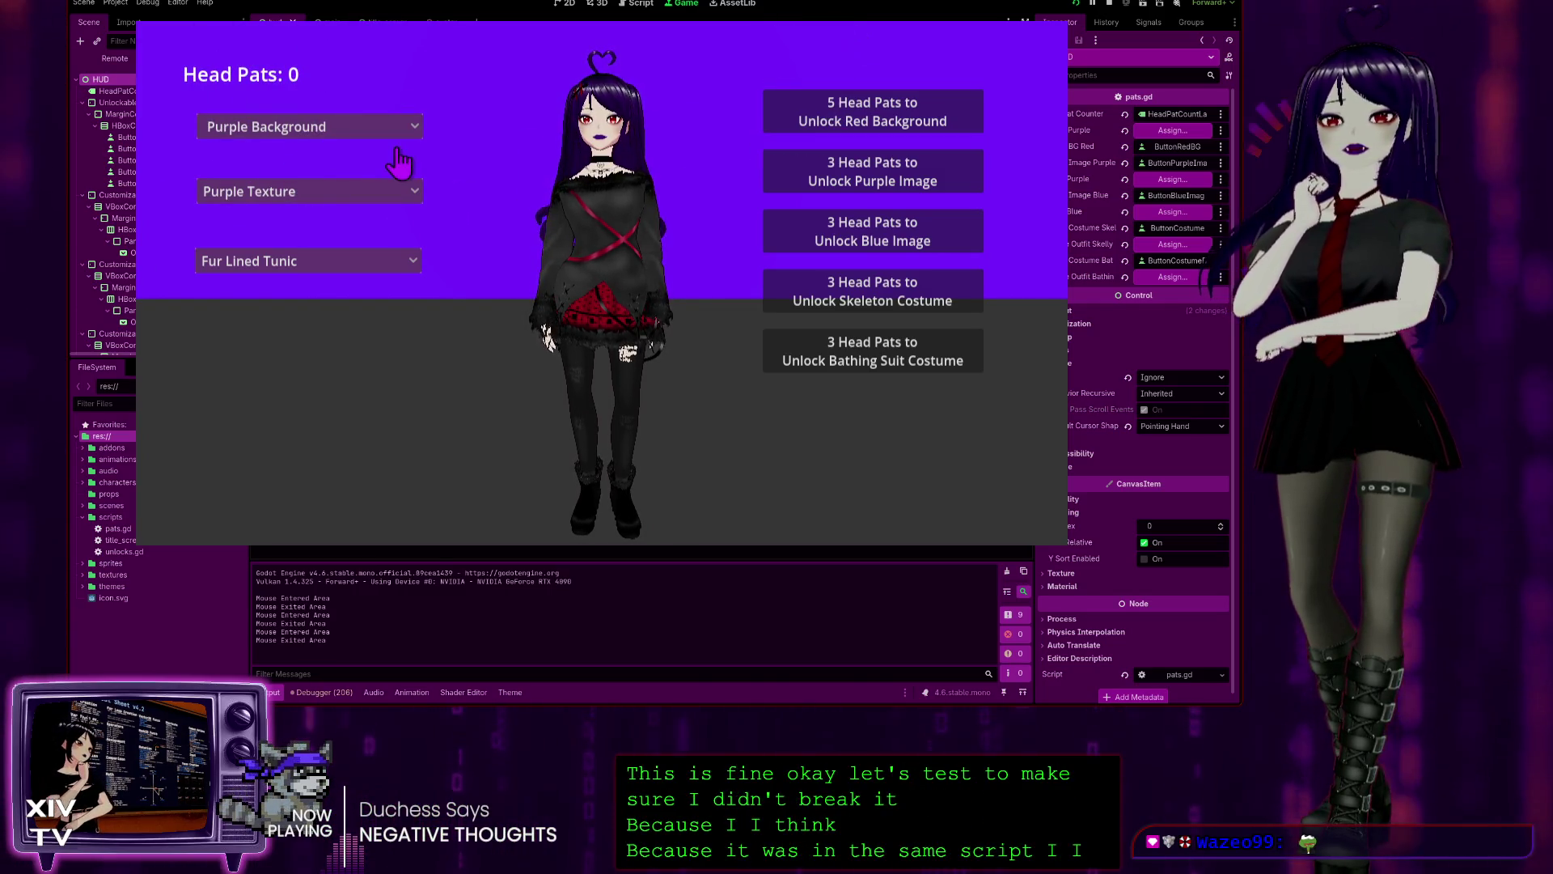
{"action": "left_click", "coordinate": [558, 121]}
{"action": "left_click", "coordinate": [597, 97]}
{"action": "left_click", "coordinate": [597, 97]}
{"action": "left_click", "coordinate": [597, 97]}
{"action": "left_click", "coordinate": [597, 97]}
{"action": "left_click", "coordinate": [597, 97]}
{"action": "left_click", "coordinate": [597, 98]}
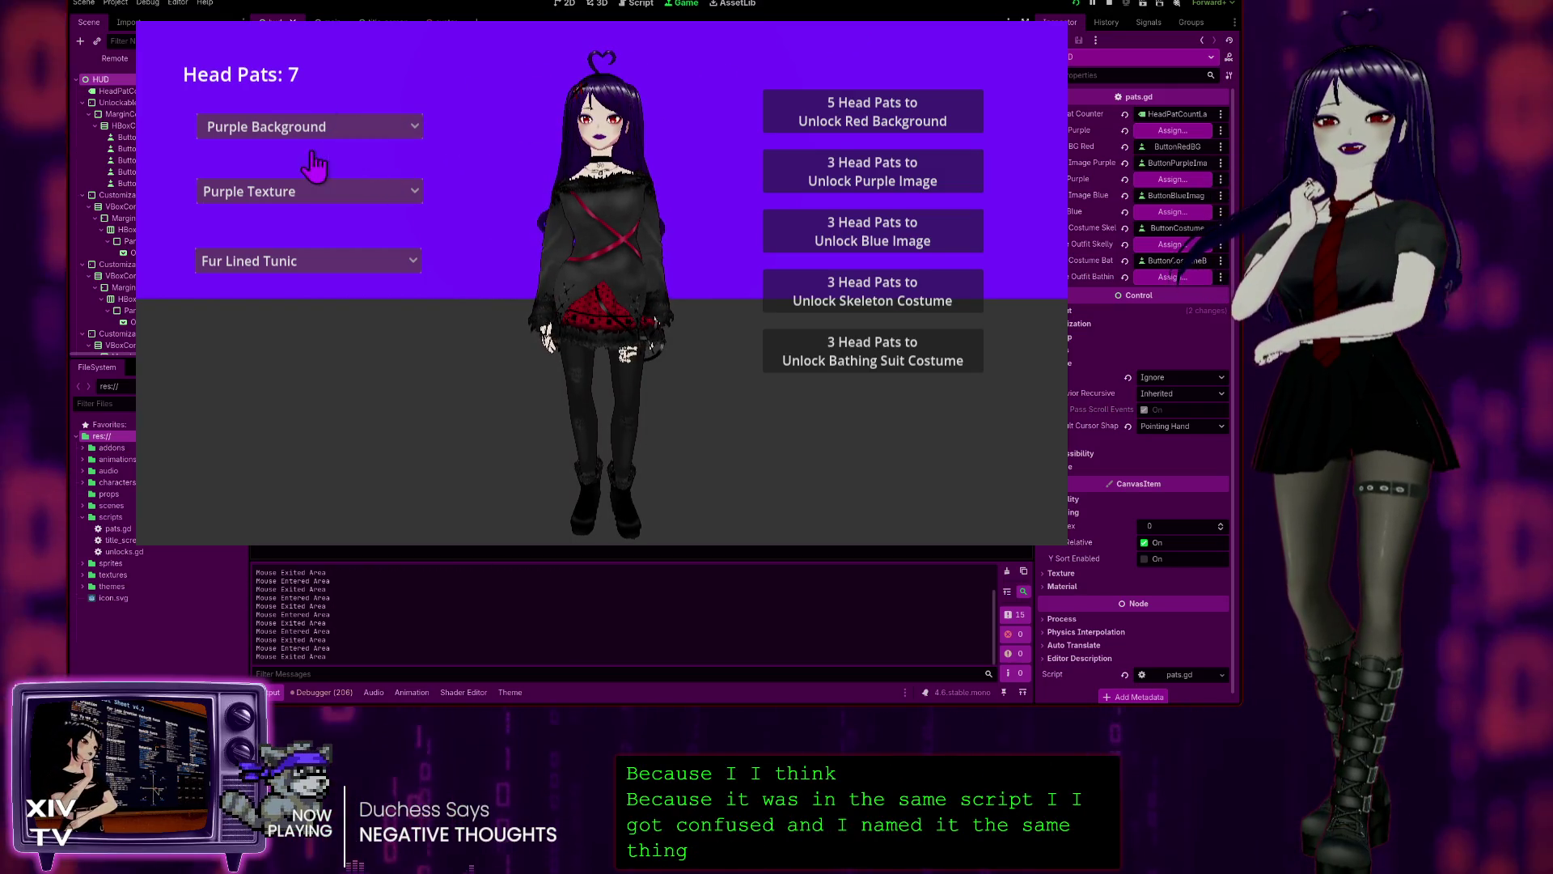
{"action": "left_click", "coordinate": [316, 122]}
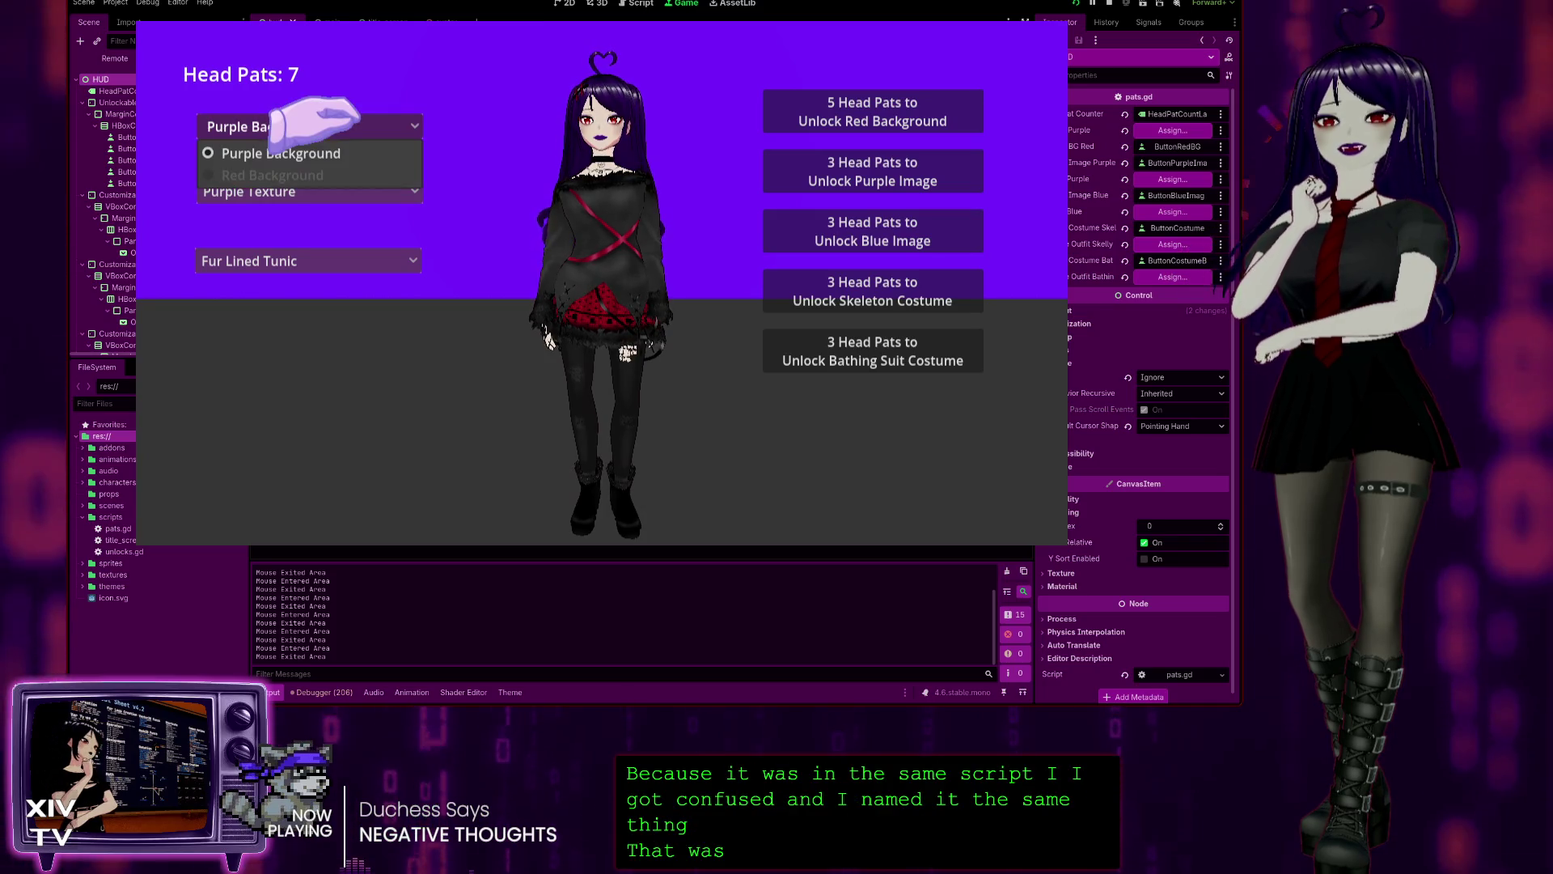
{"action": "left_click", "coordinate": [797, 114]}
{"action": "left_click", "coordinate": [263, 130]}
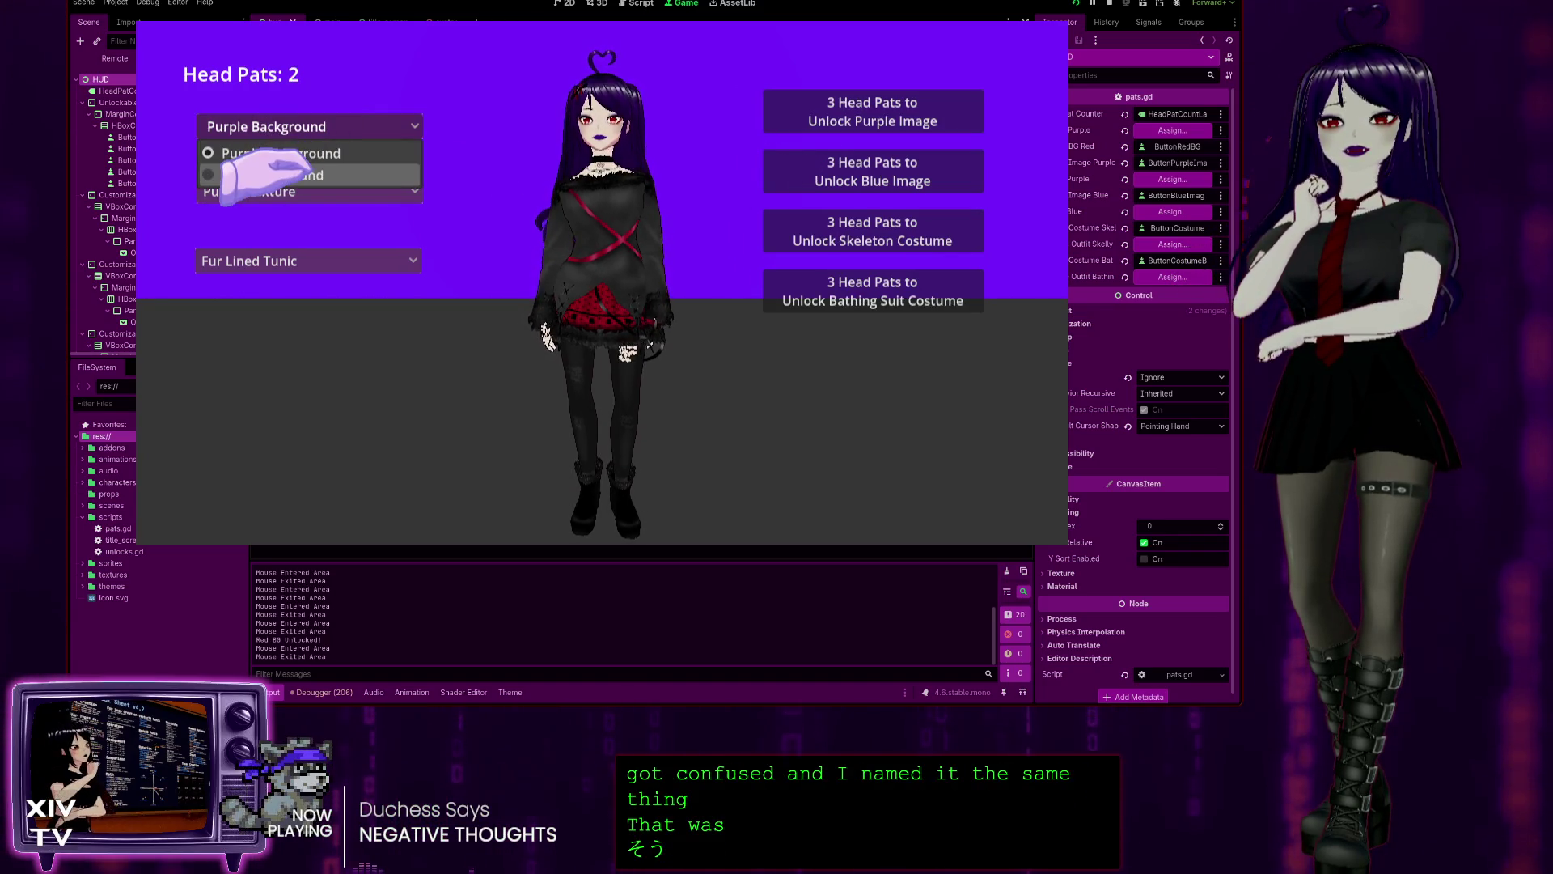
{"action": "left_click", "coordinate": [255, 198]}
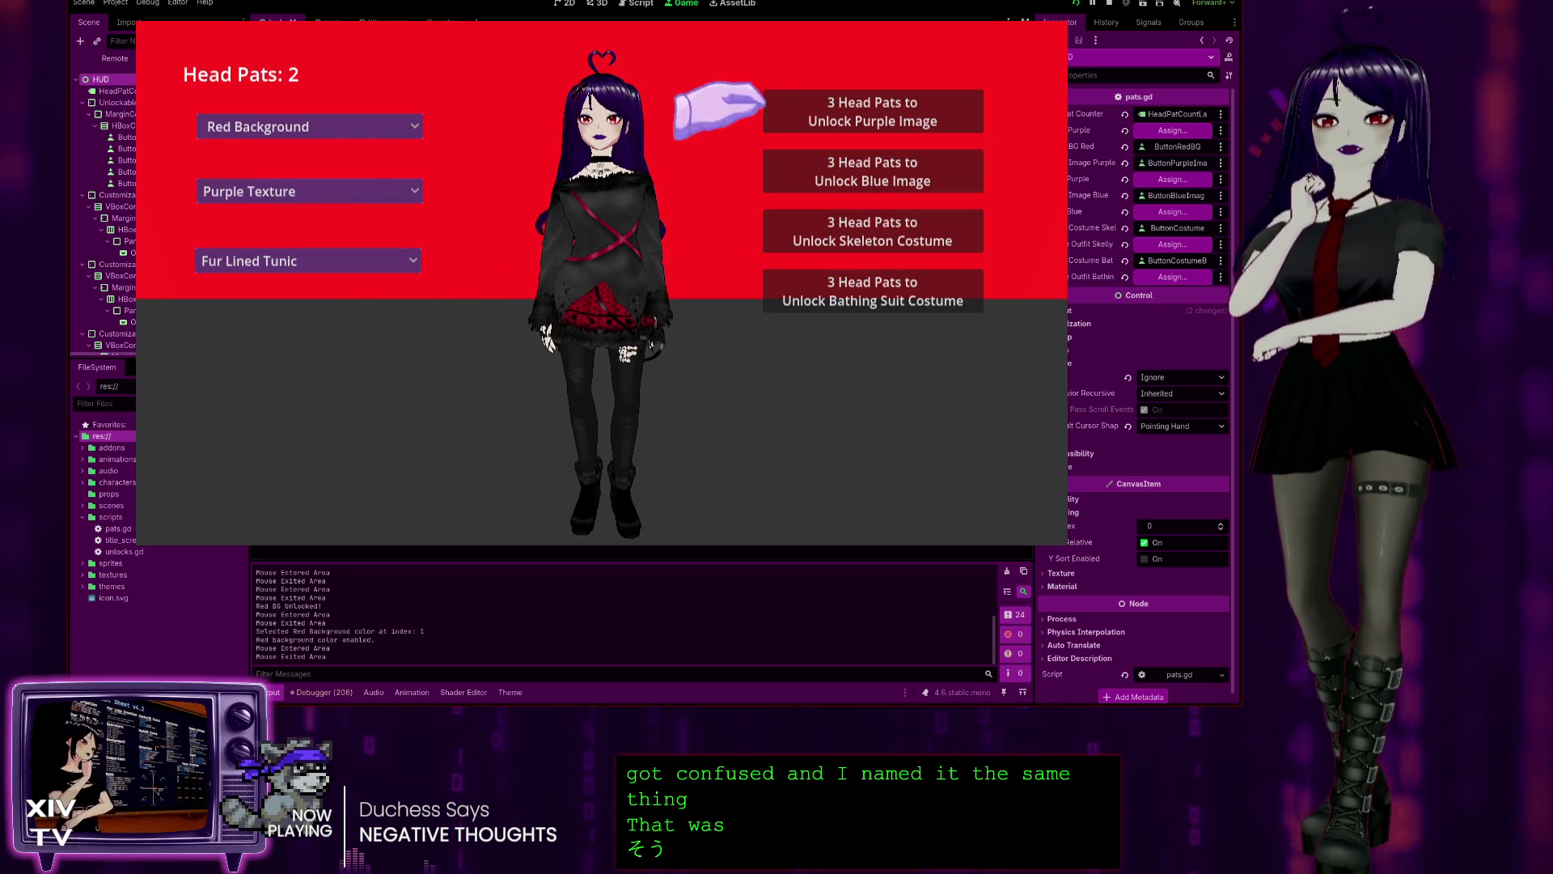
{"action": "left_click", "coordinate": [364, 126]}
{"action": "left_click", "coordinate": [267, 162]}
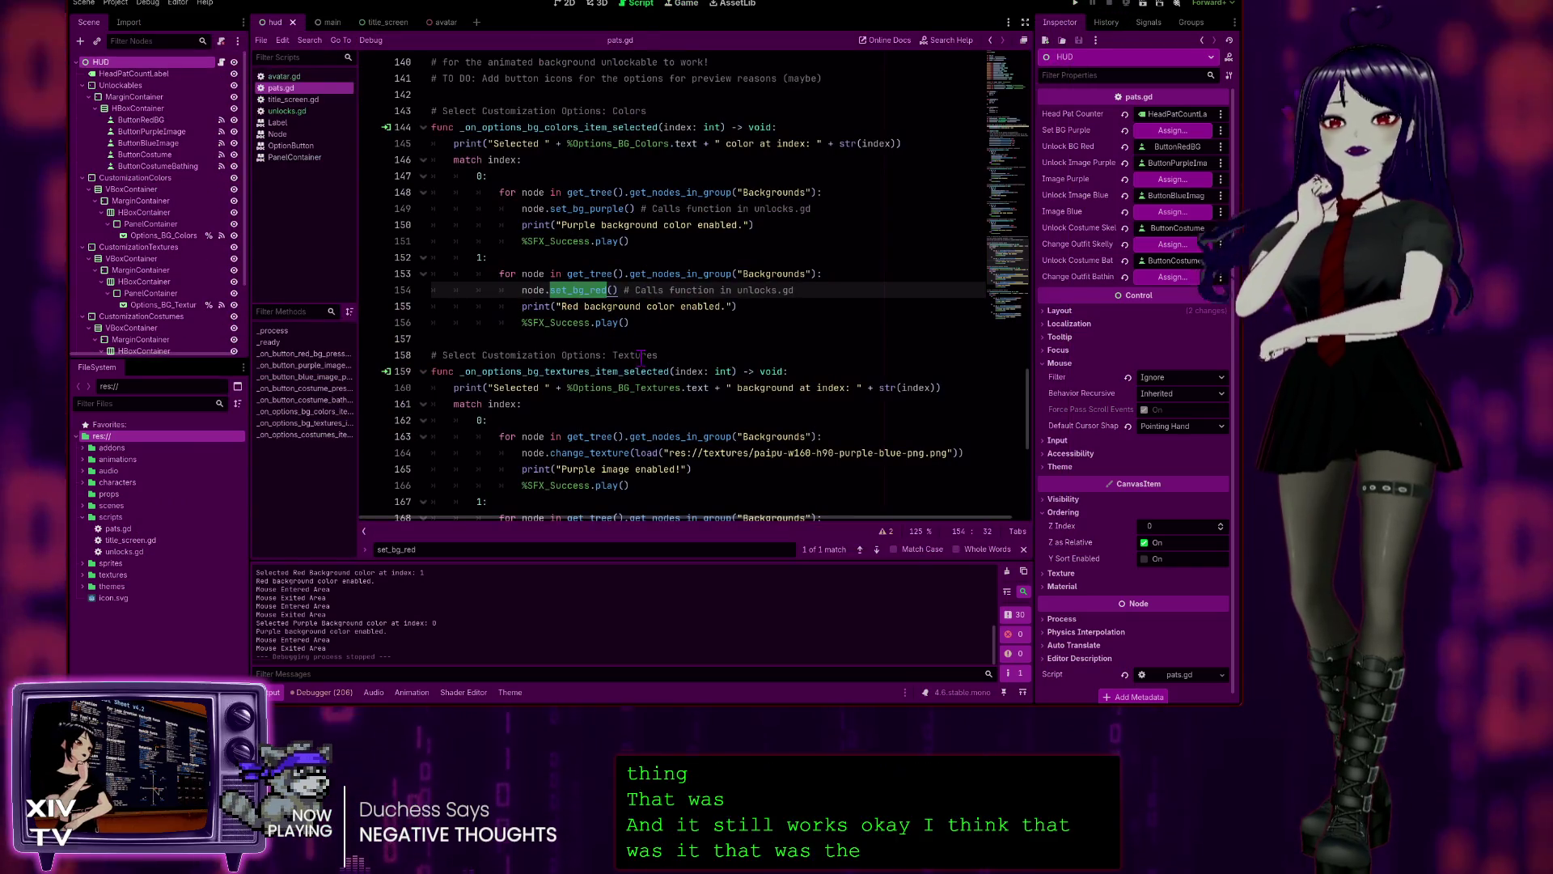
{"action": "scroll", "coordinate": [621, 385], "scroll_direction": "down", "scroll_amount": 4}
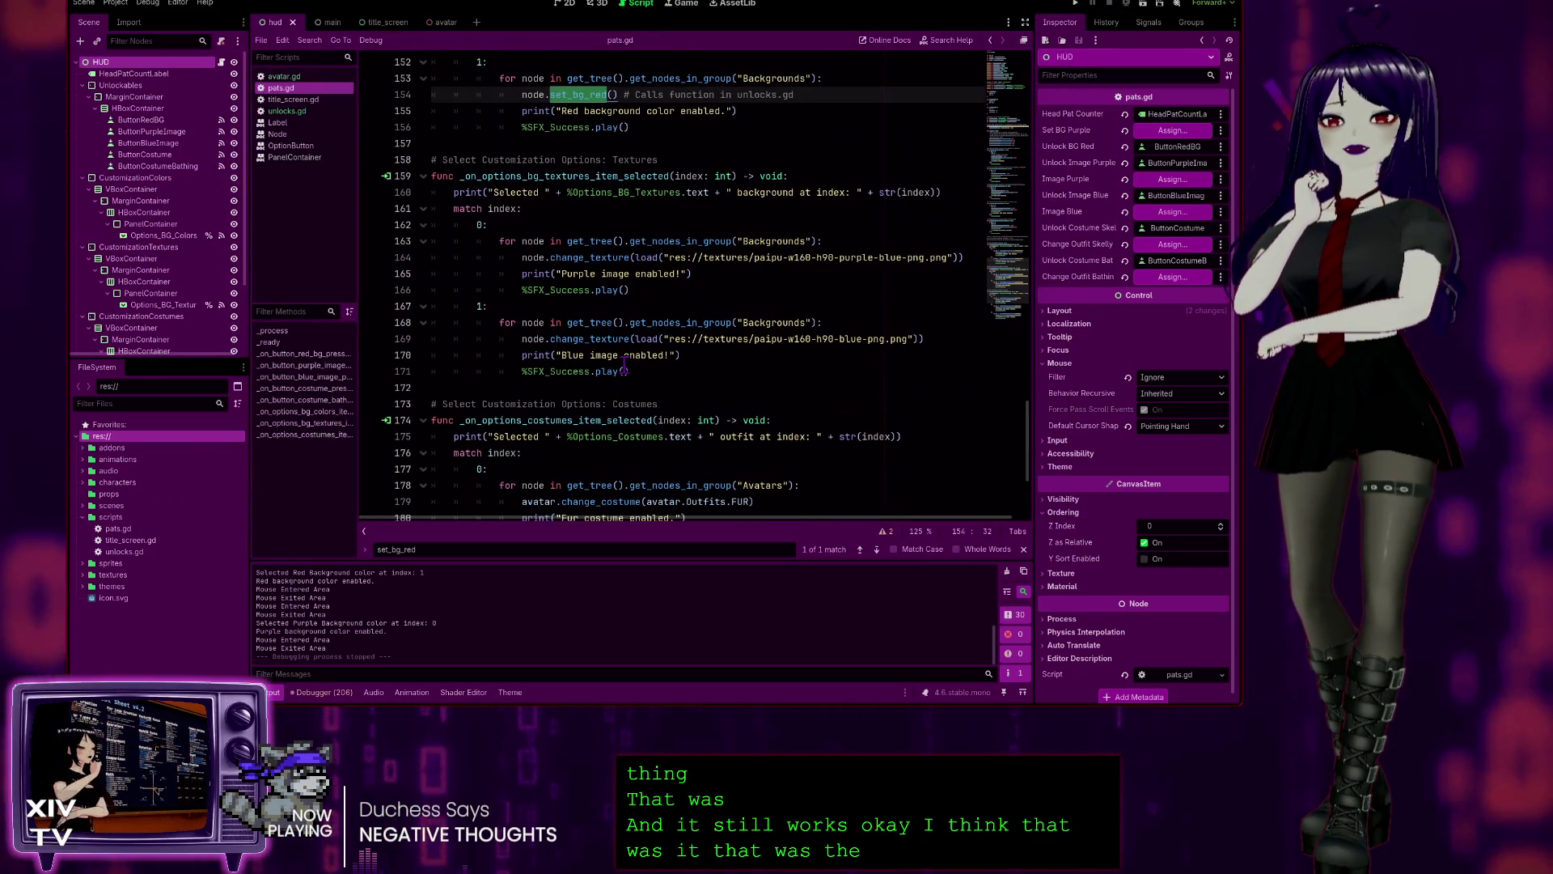
{"action": "left_click", "coordinate": [469, 143]}
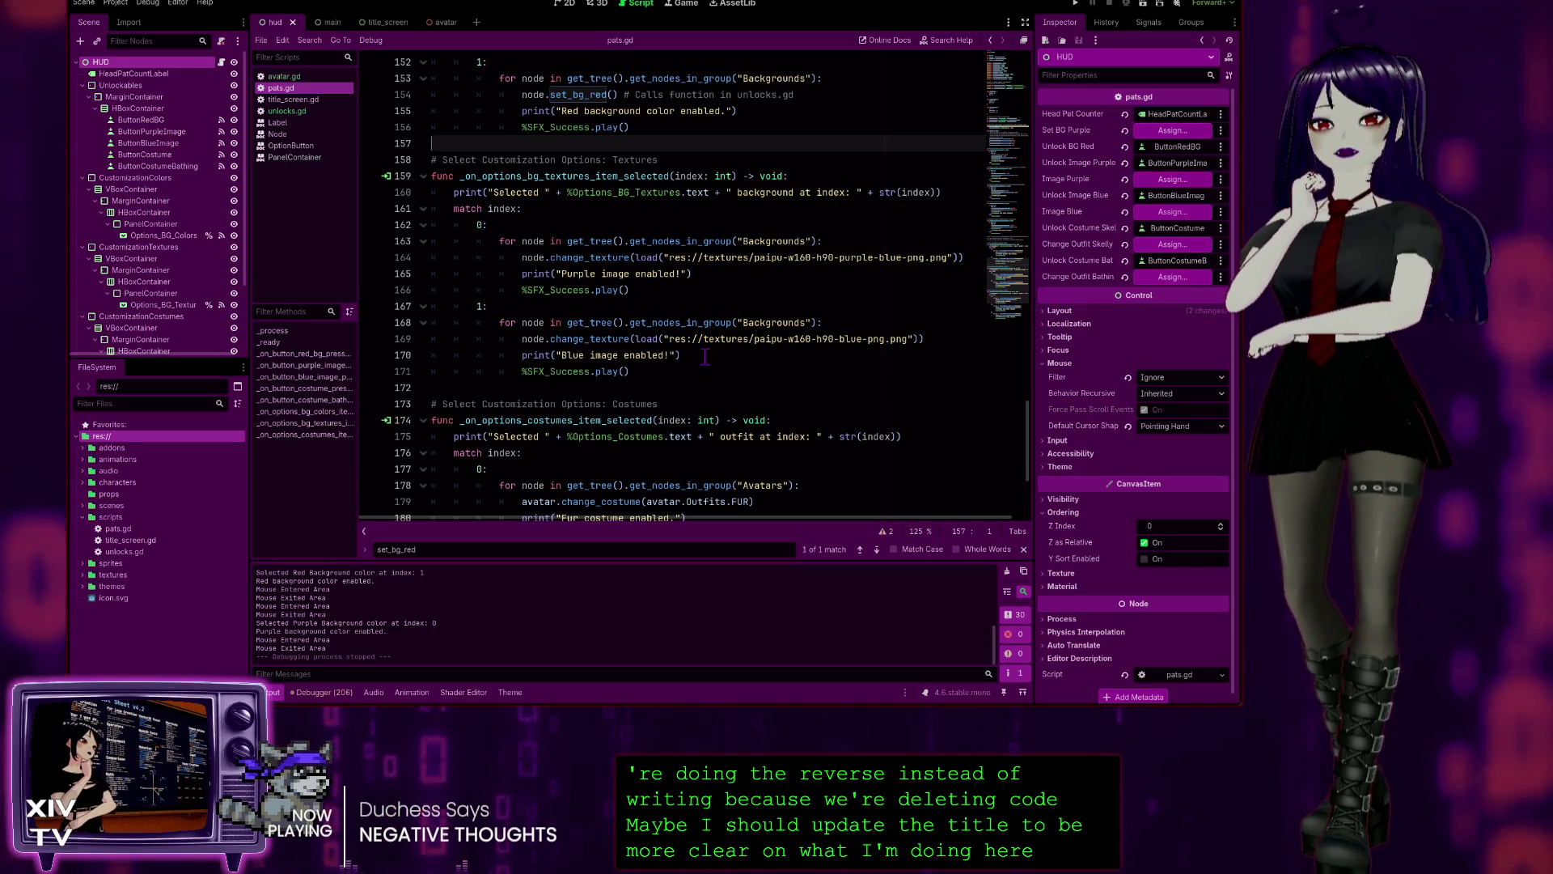
{"action": "scroll", "coordinate": [696, 366], "scroll_direction": "down", "scroll_amount": 3}
{"action": "scroll", "coordinate": [696, 366], "scroll_direction": "up", "scroll_amount": 14}
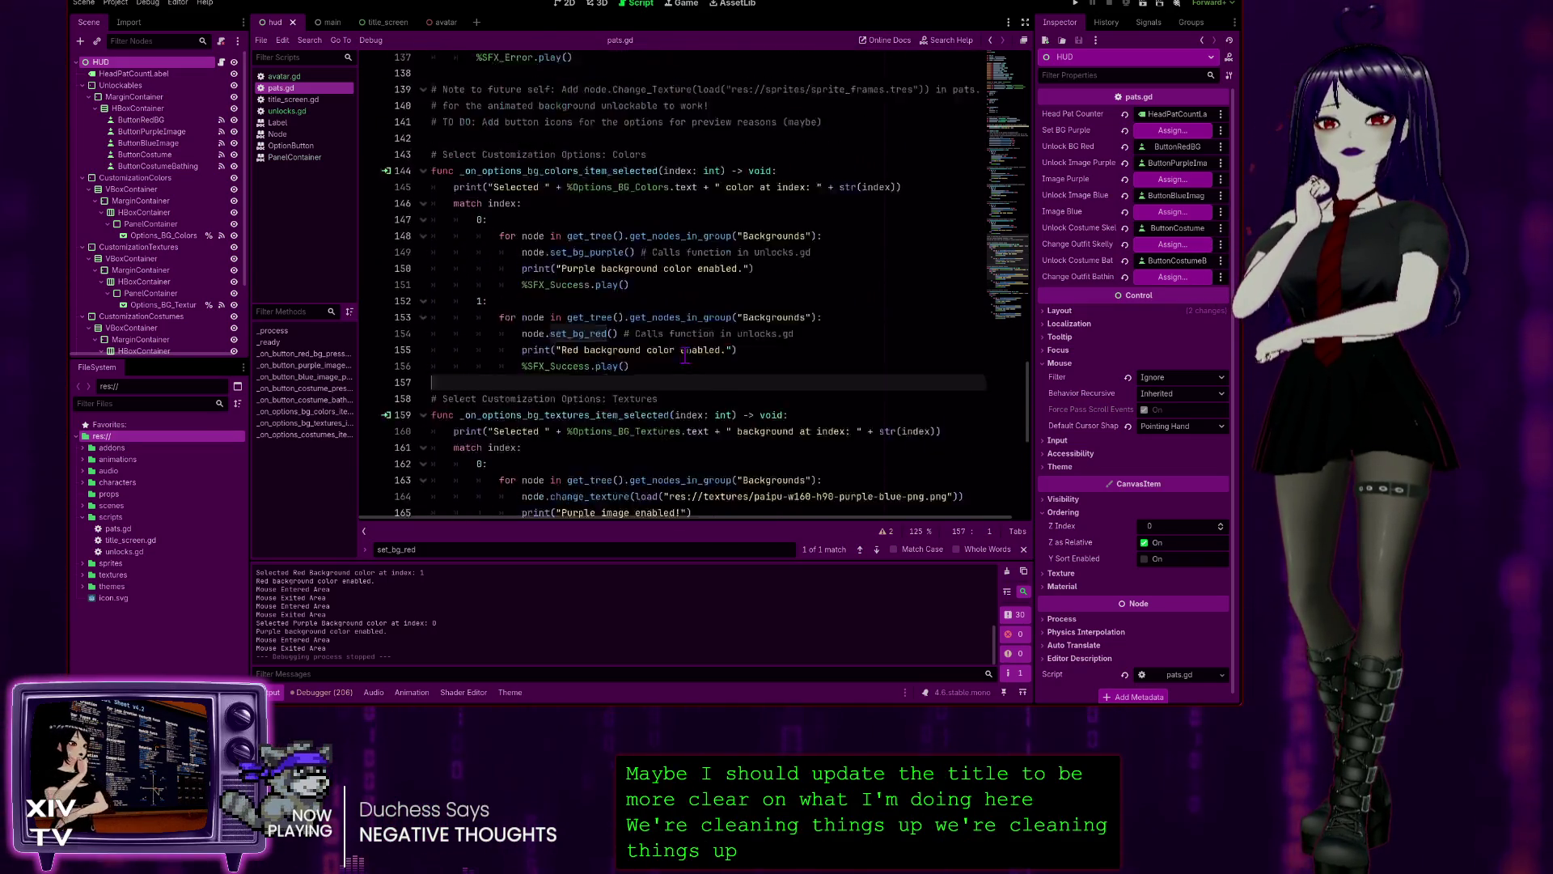
{"action": "scroll", "coordinate": [681, 350], "scroll_direction": "up", "scroll_amount": 17}
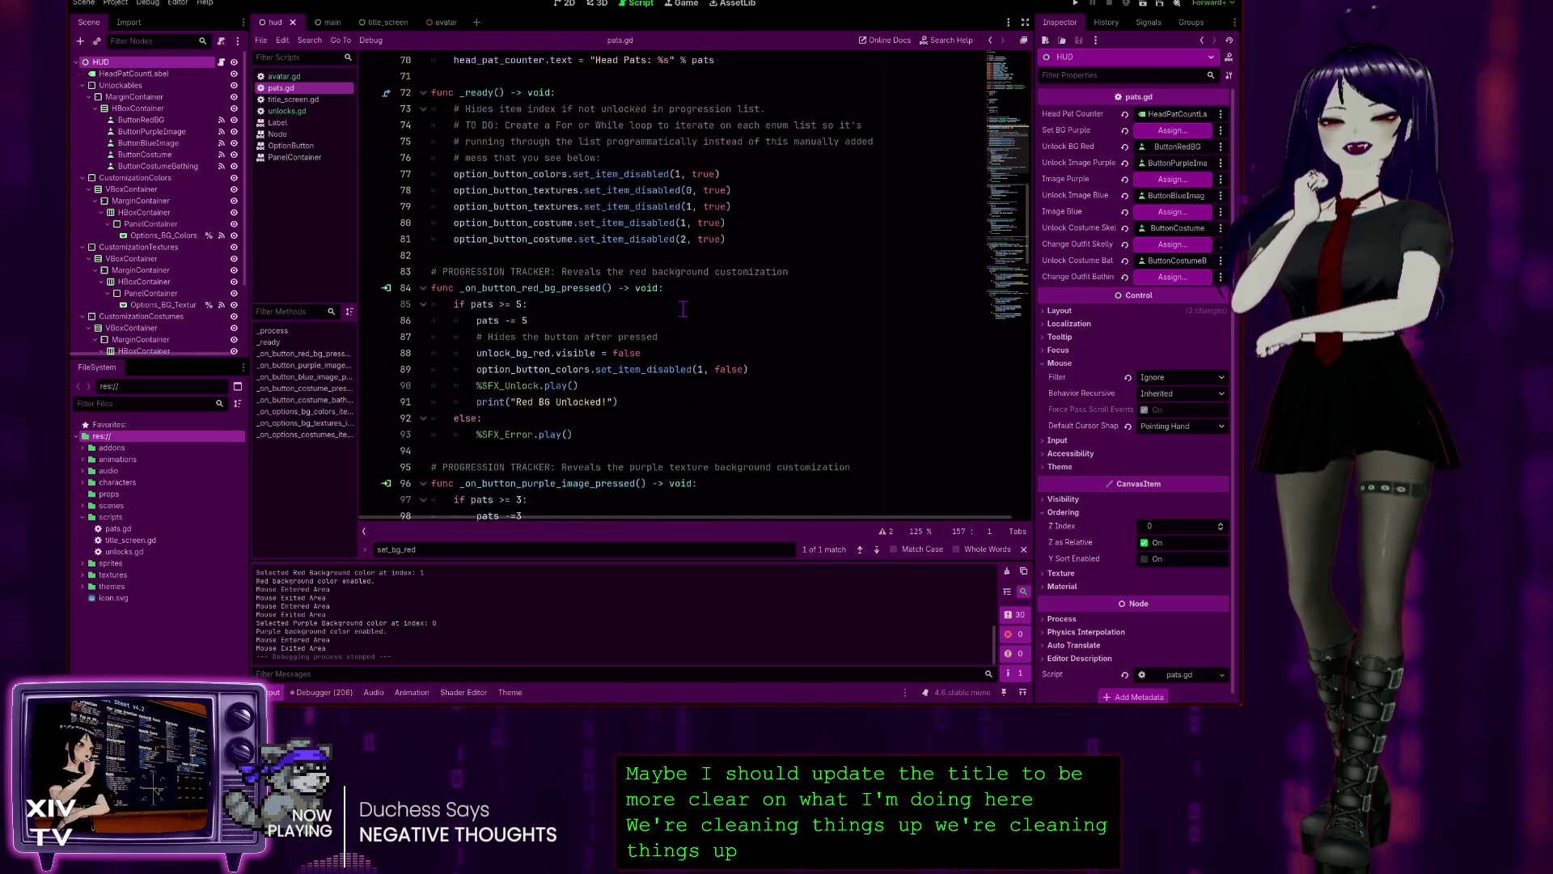
{"action": "scroll", "coordinate": [683, 310], "scroll_direction": "down", "scroll_amount": 20}
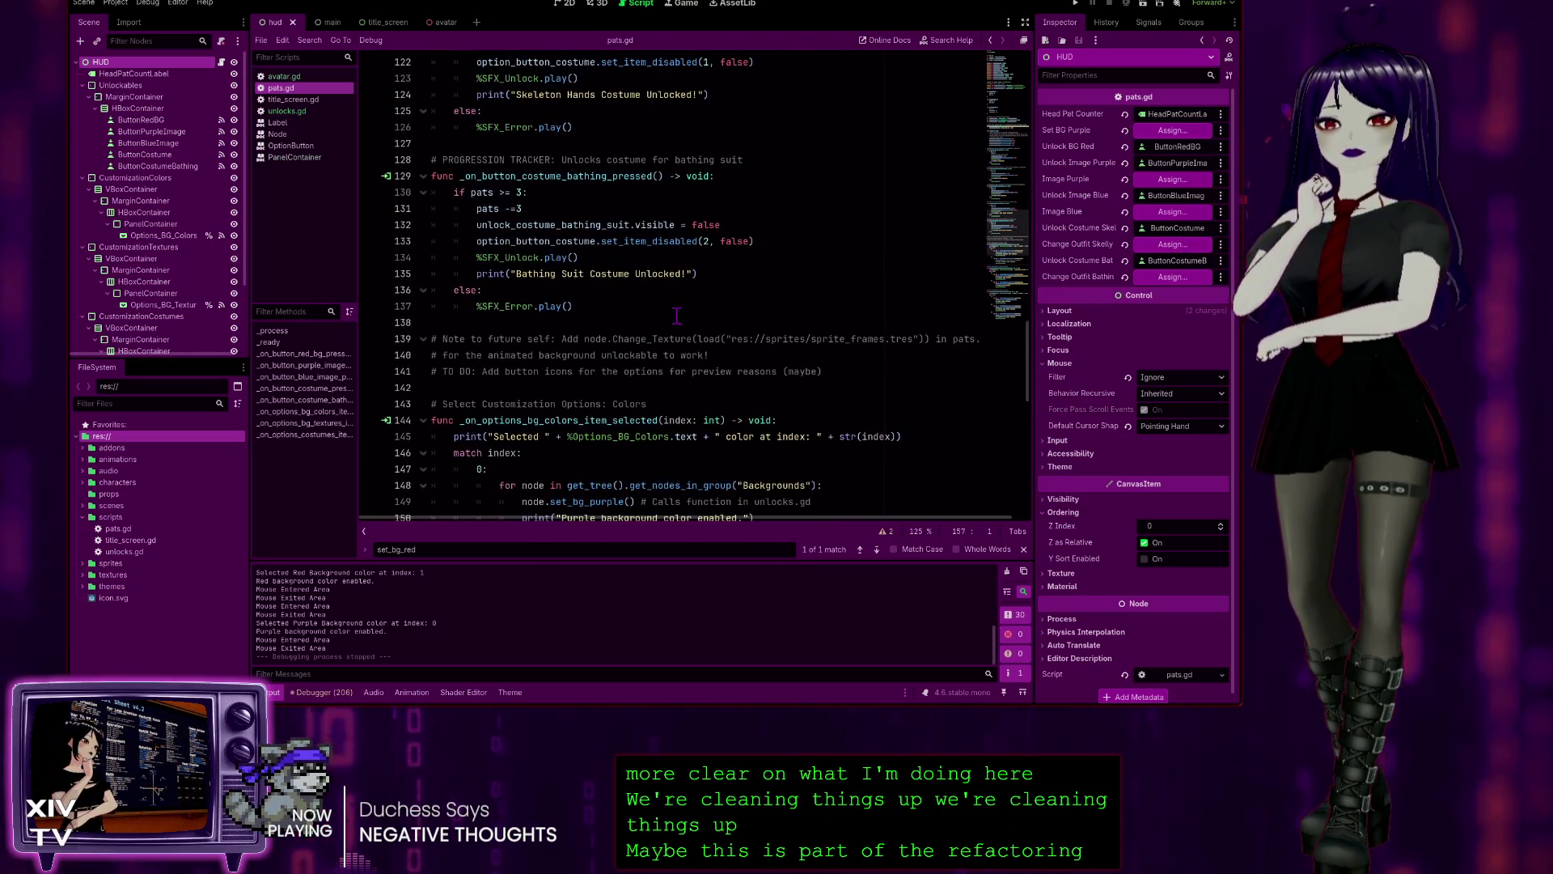
{"action": "scroll", "coordinate": [672, 314], "scroll_direction": "down", "scroll_amount": 5}
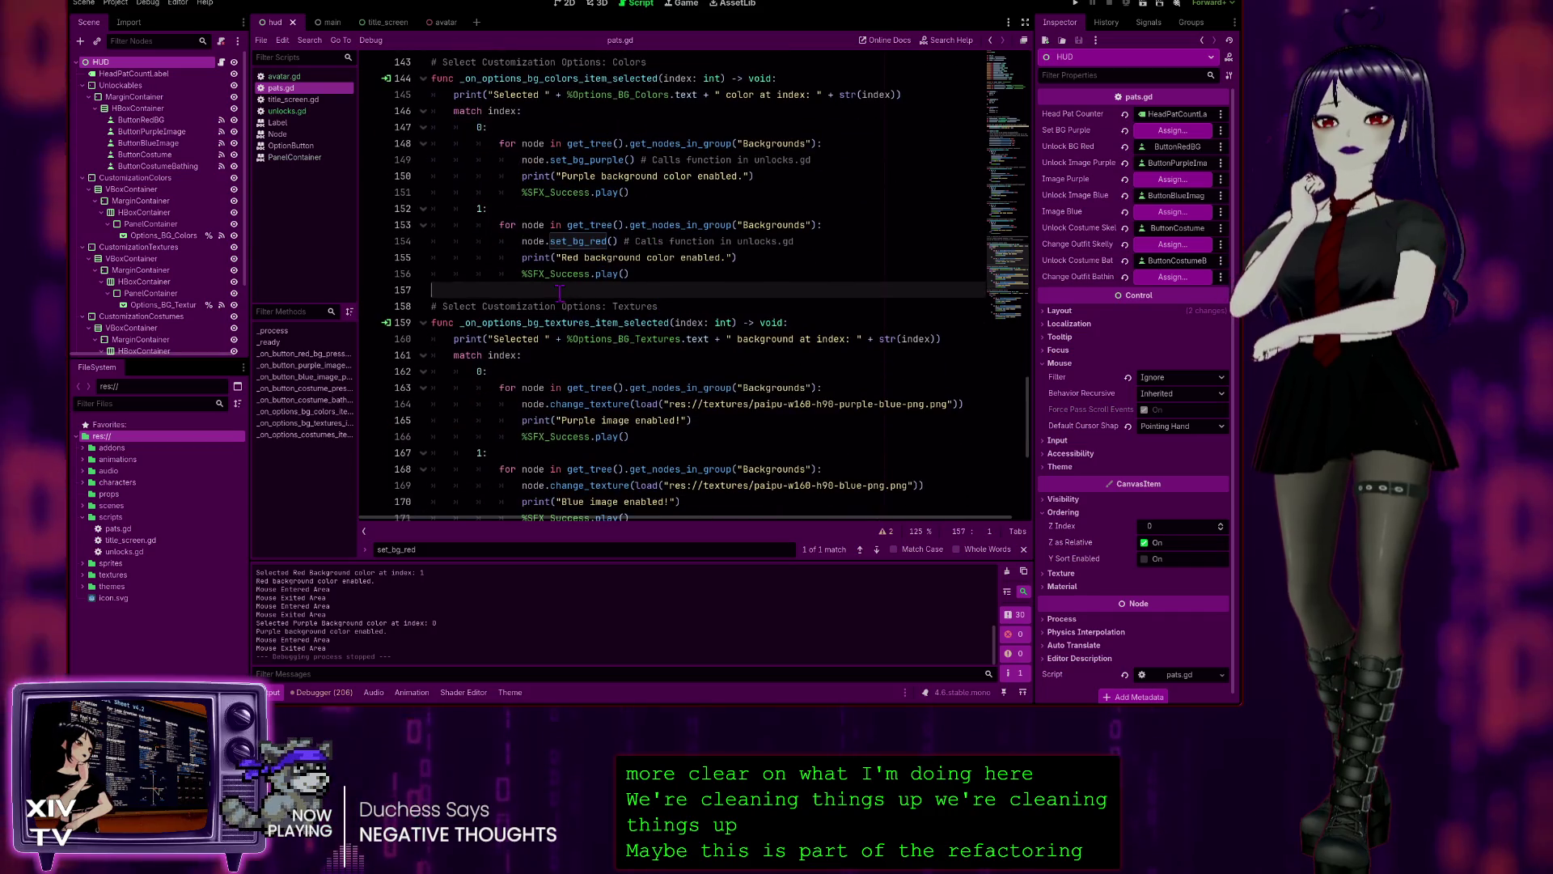
{"action": "scroll", "coordinate": [542, 347], "scroll_direction": "down", "scroll_amount": 3}
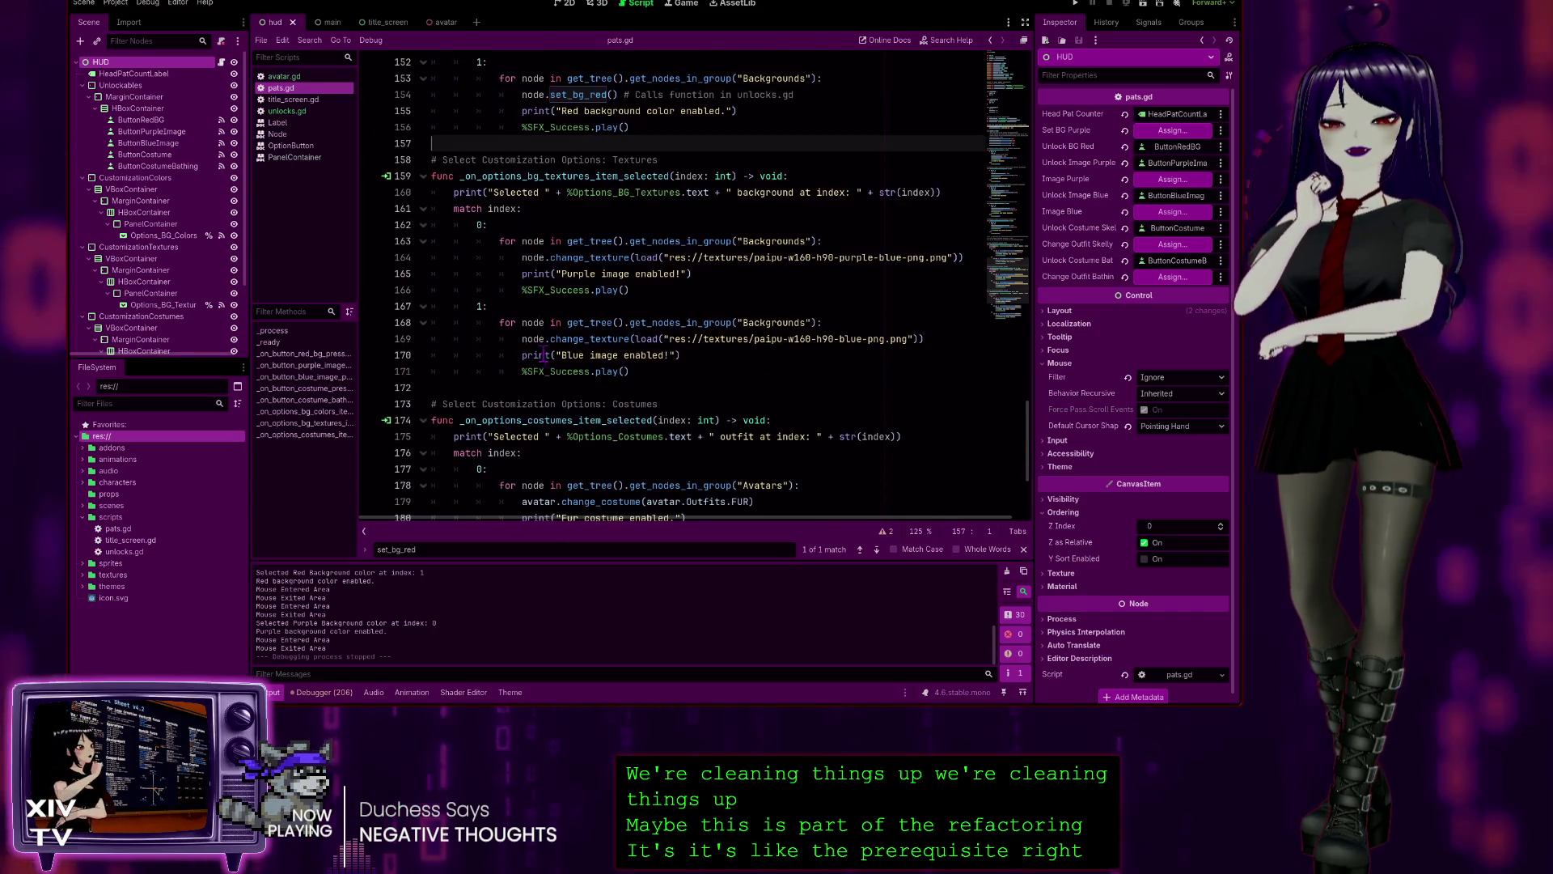
{"action": "left_click", "coordinate": [512, 385]}
{"action": "scroll", "coordinate": [518, 385], "scroll_direction": "down", "scroll_amount": 1}
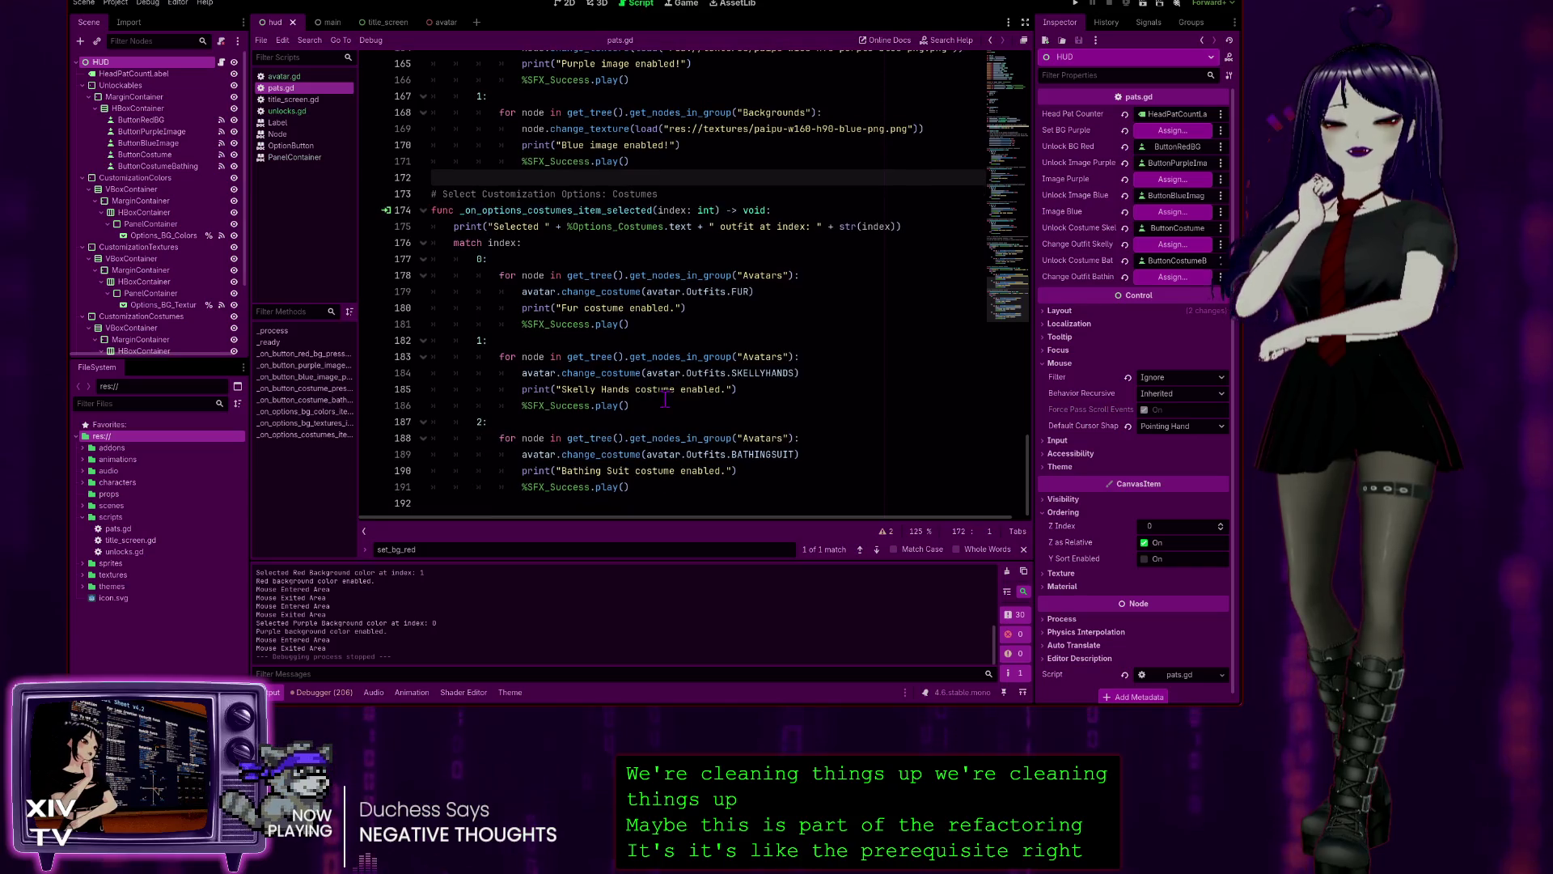
{"action": "scroll", "coordinate": [661, 385], "scroll_direction": "up", "scroll_amount": 8}
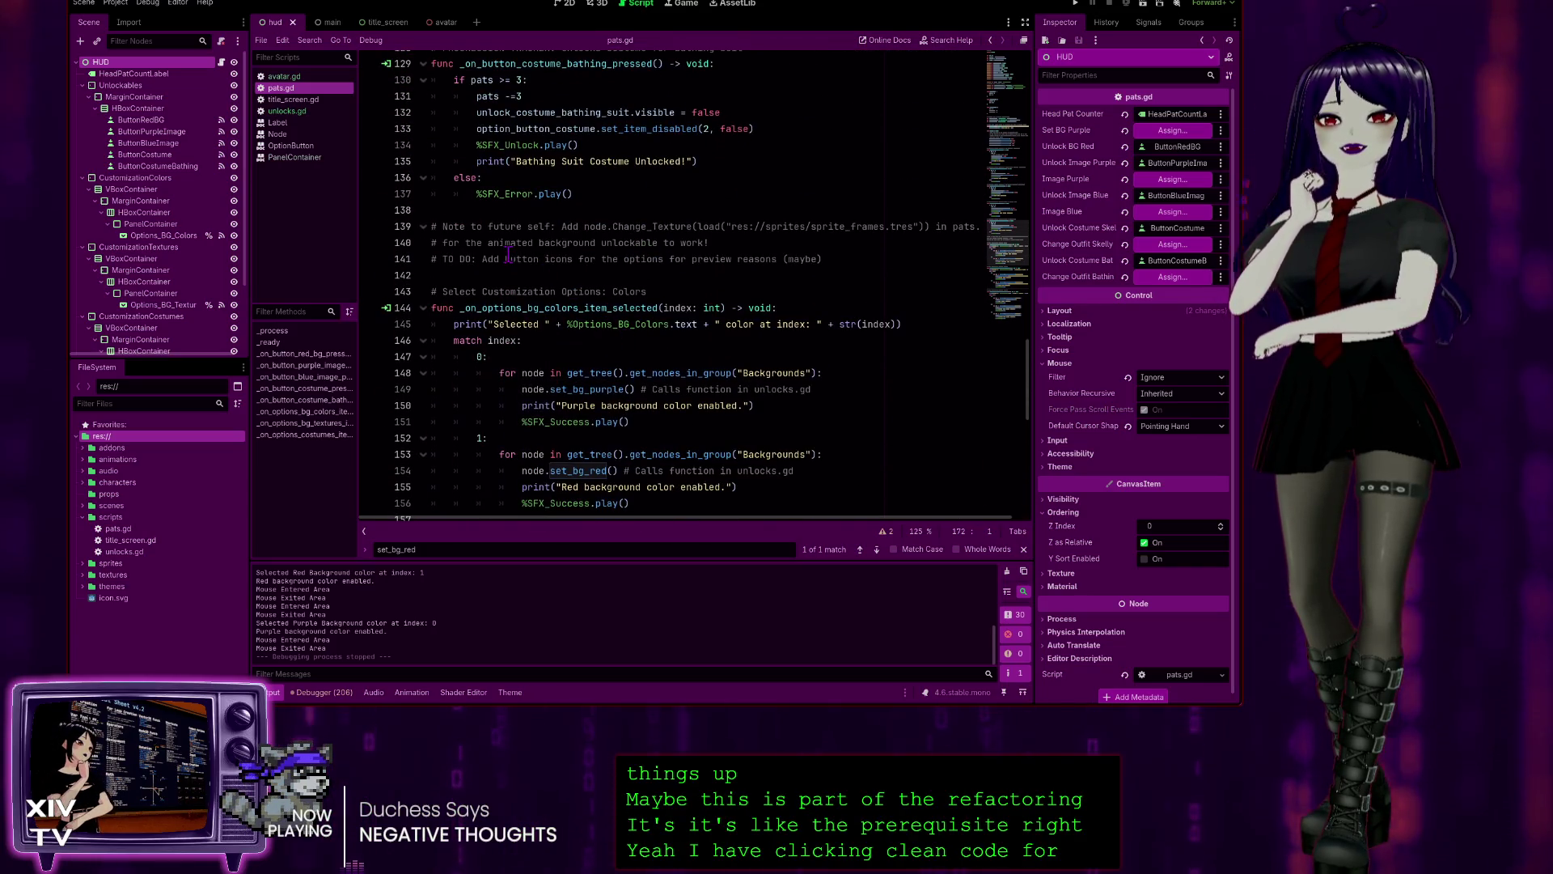
{"action": "scroll", "coordinate": [548, 353], "scroll_direction": "up", "scroll_amount": 10}
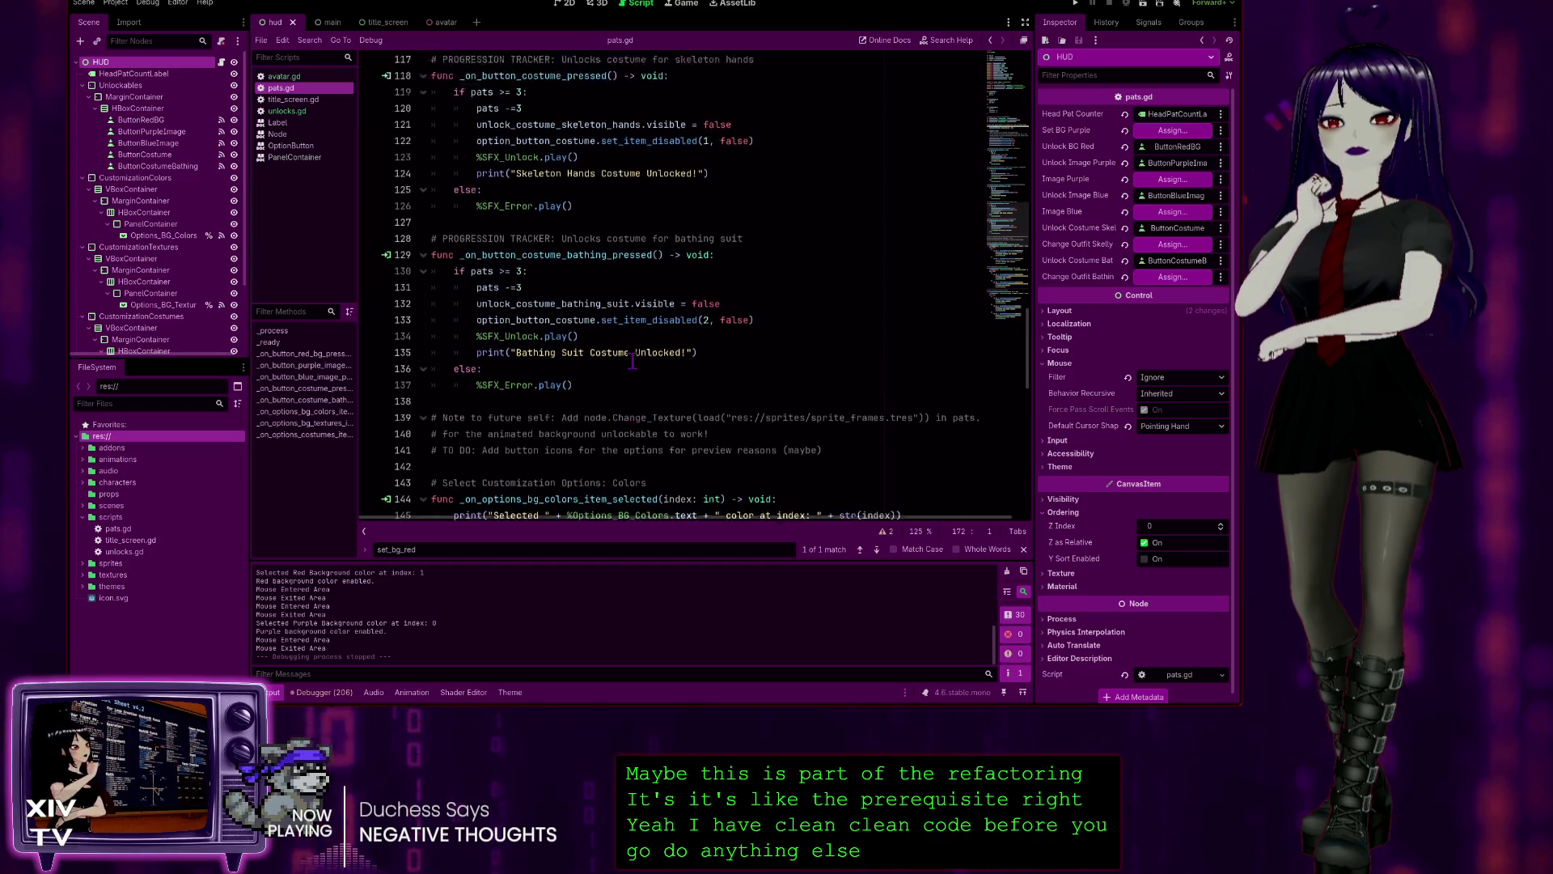
{"action": "scroll", "coordinate": [778, 361], "scroll_direction": "up", "scroll_amount": 20}
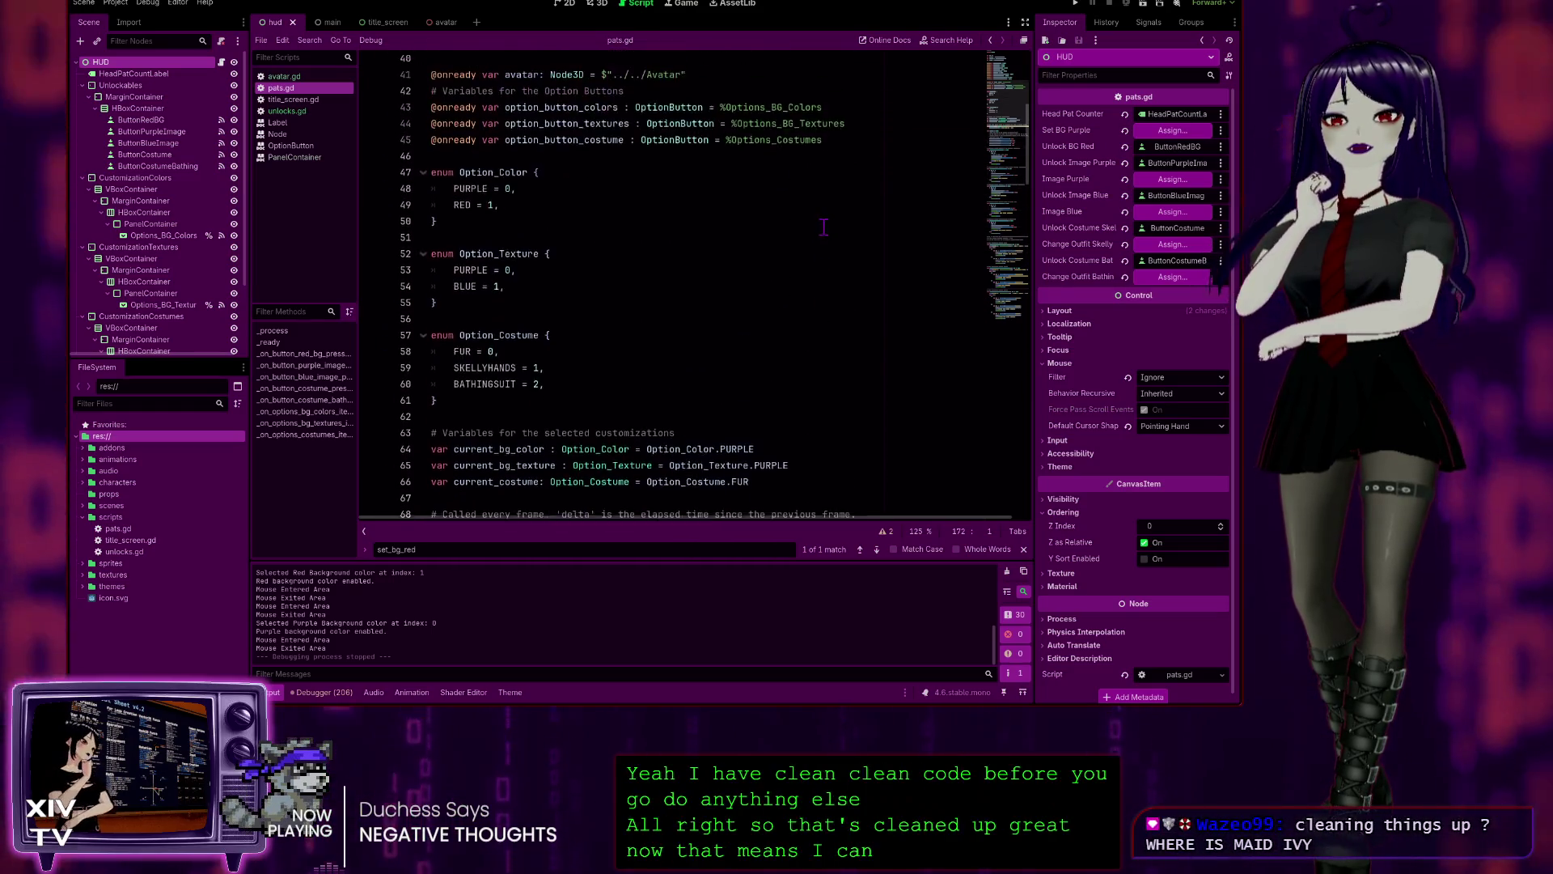
{"action": "scroll", "coordinate": [807, 216], "scroll_direction": "up", "scroll_amount": 4}
{"action": "left_click", "coordinate": [767, 212]}
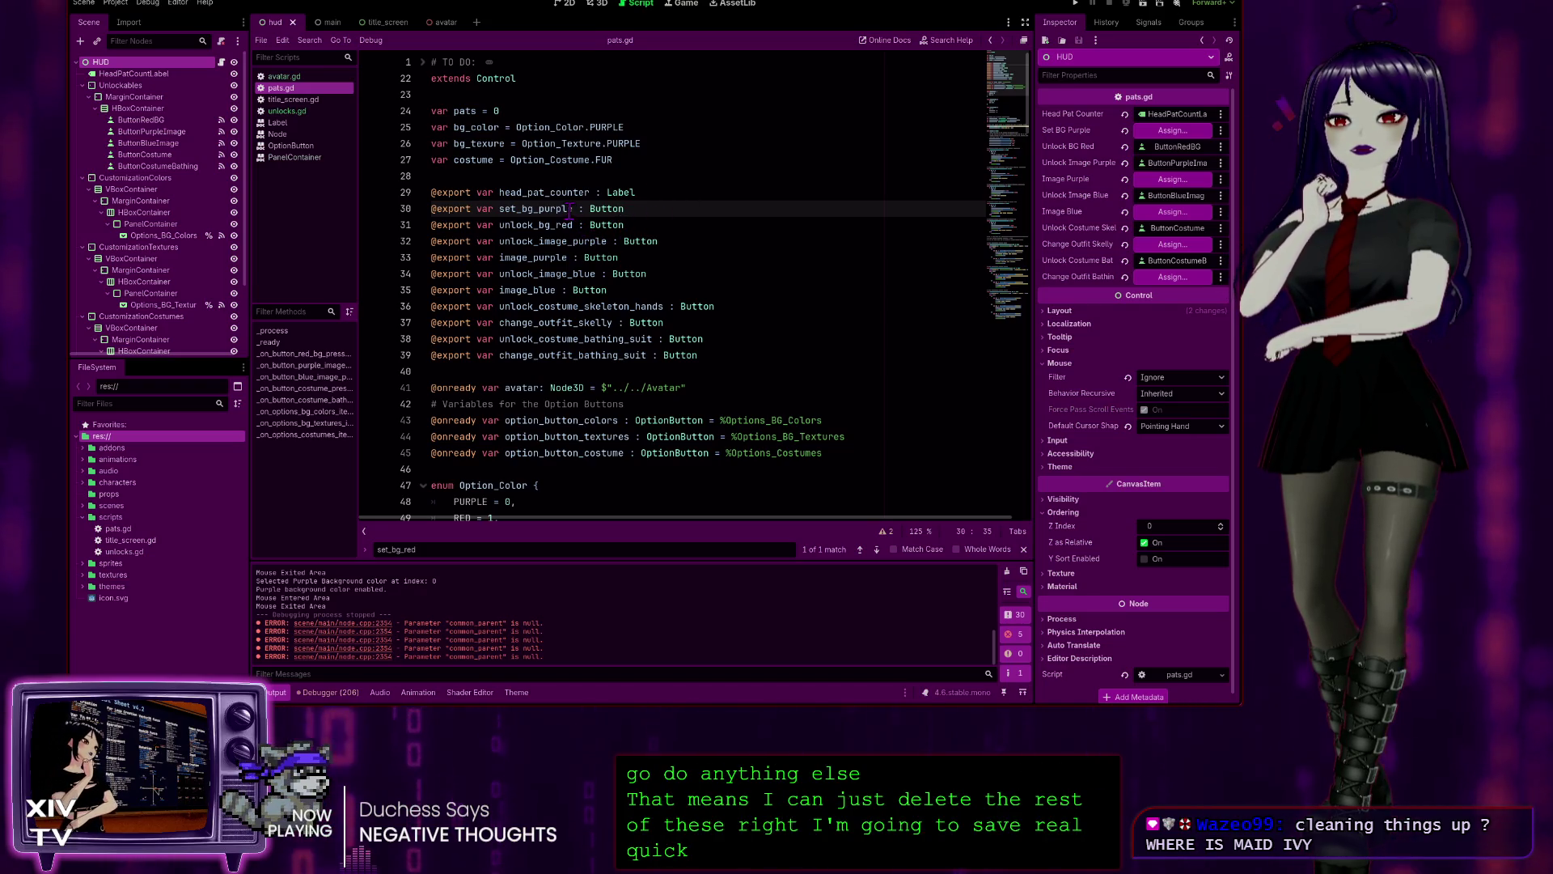
- Confirm set_bg_purple is used only on line 149, then delete its export declaration on line 30
{"action": "left_click_drag", "start_coordinate": [569, 211], "coordinate": [501, 209]}
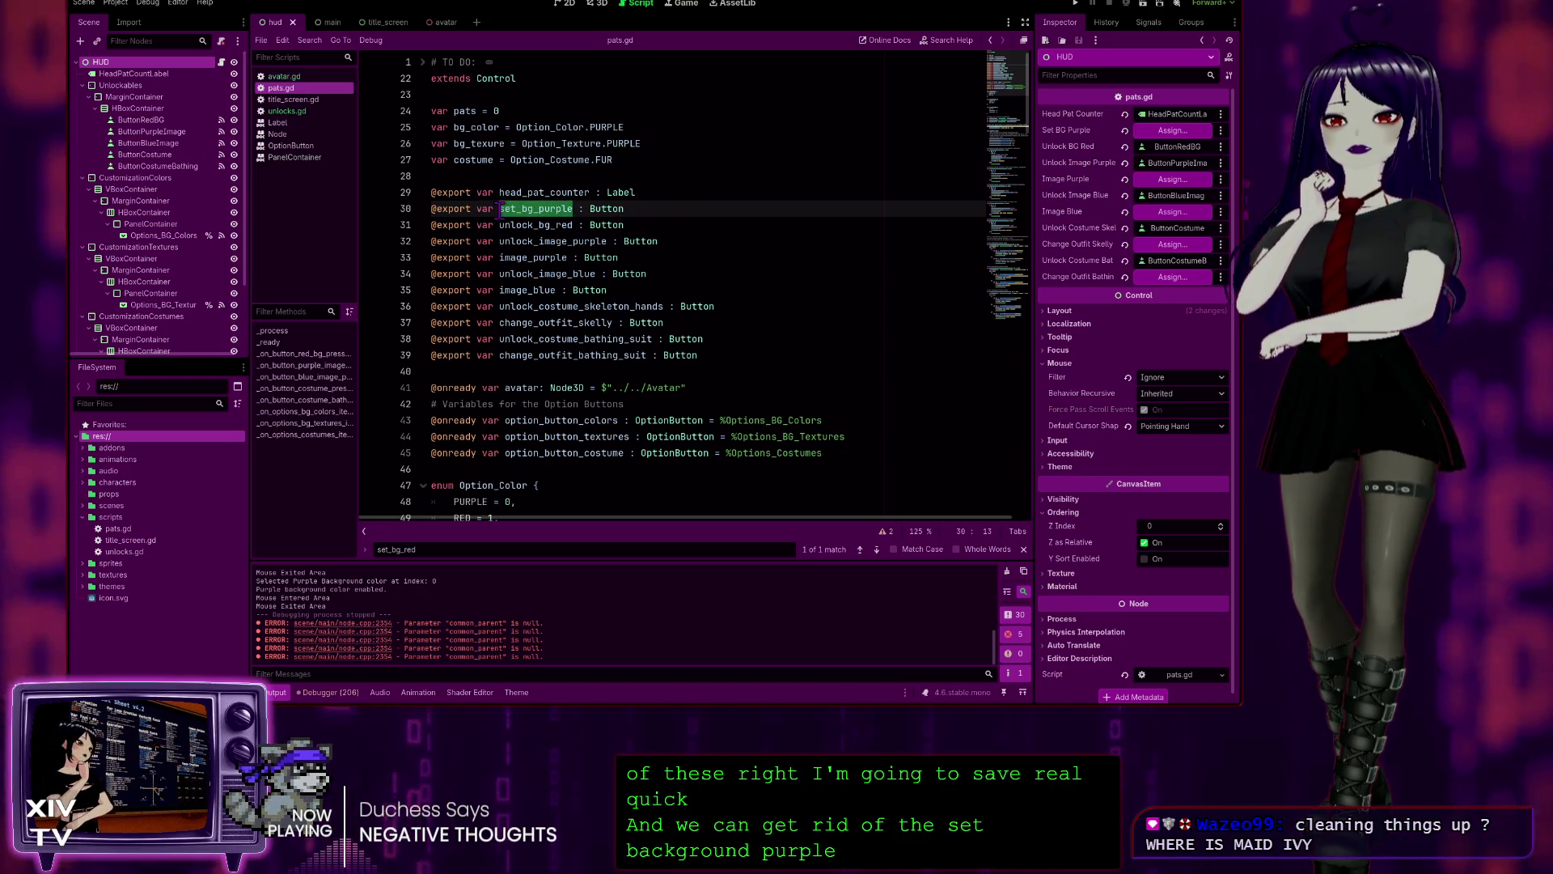
{"action": "key", "text": "ctrl+f"}
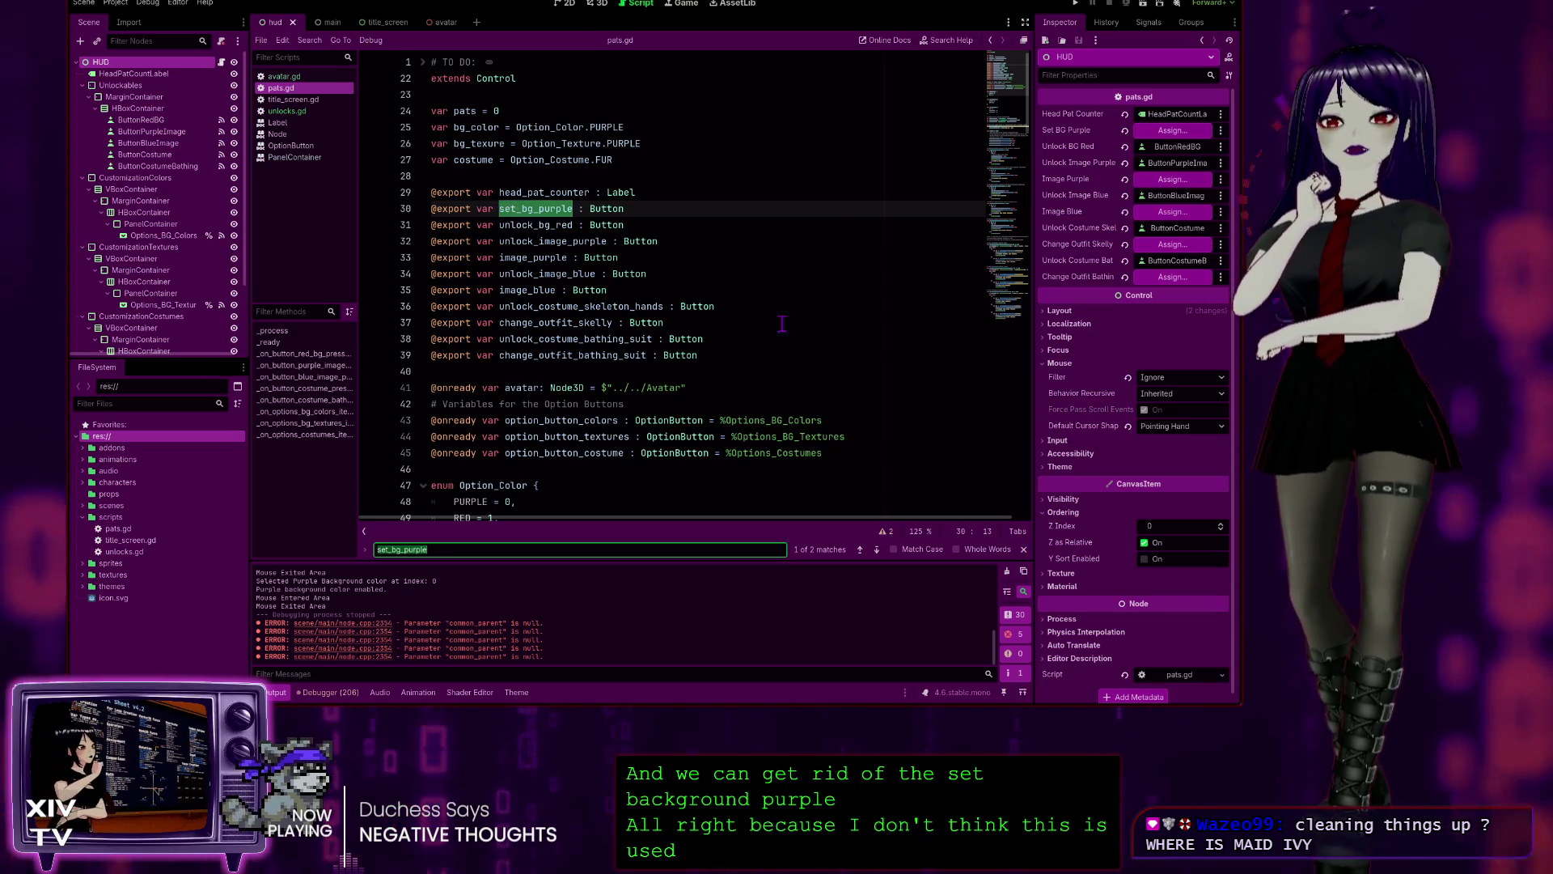
{"action": "left_click", "coordinate": [877, 550]}
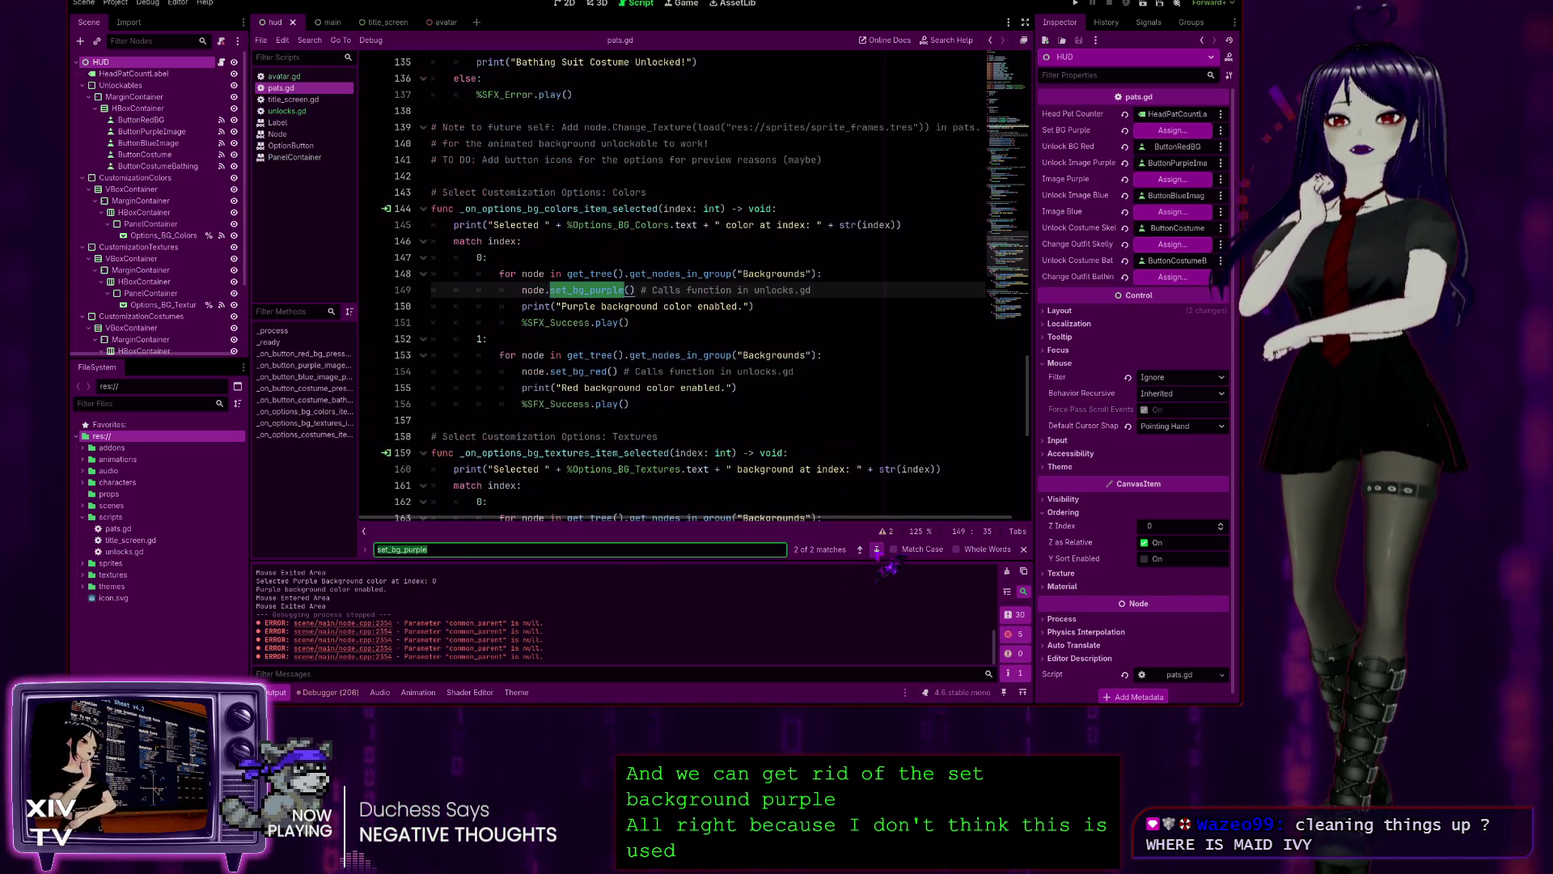
{"action": "left_click", "coordinate": [877, 551]}
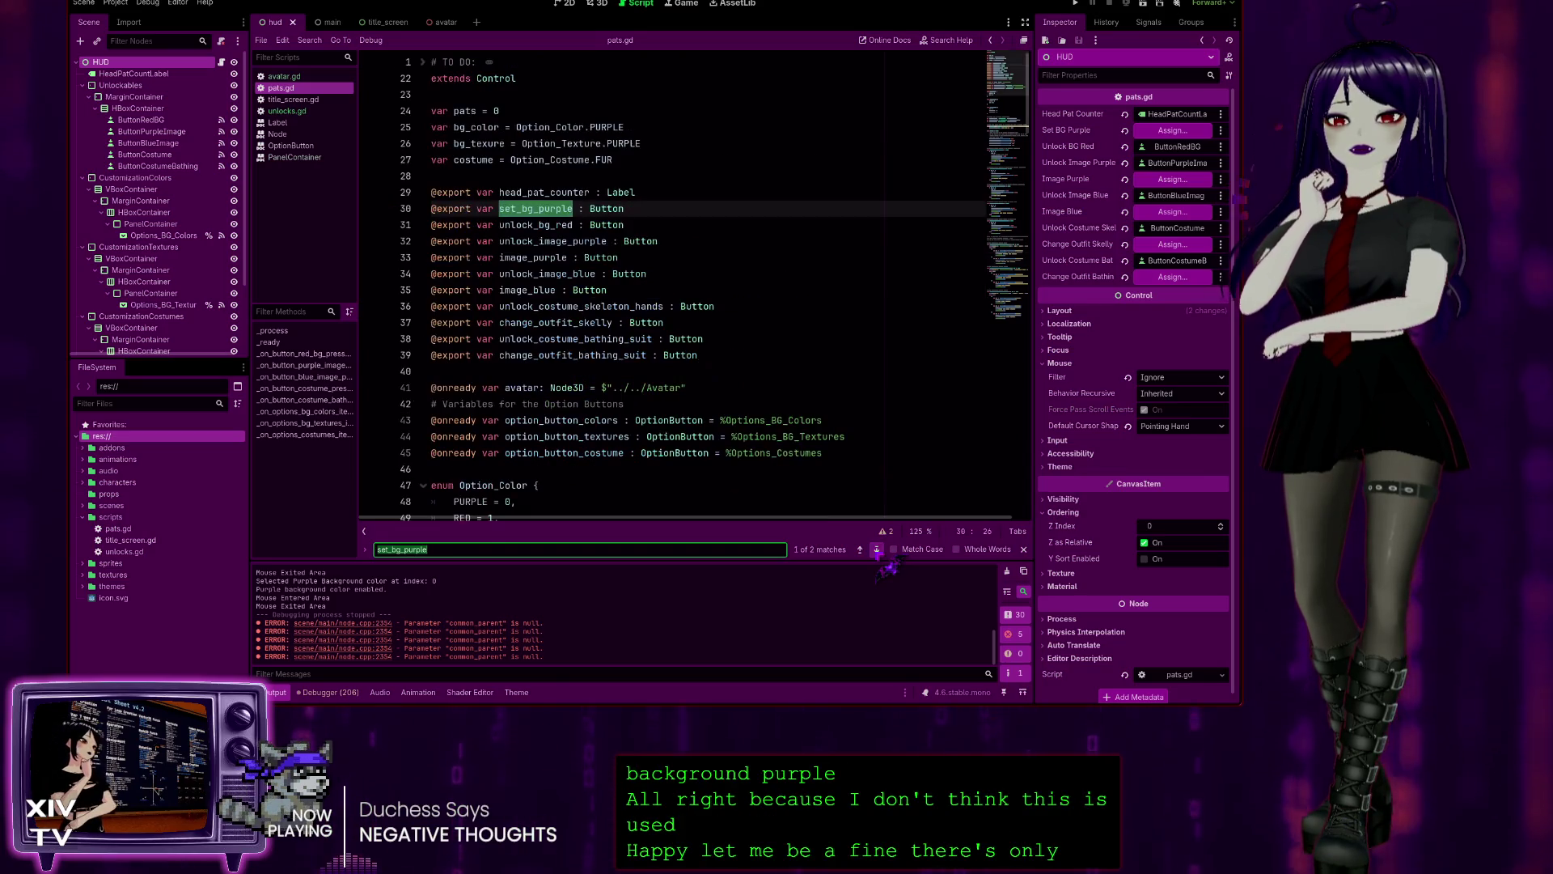
{"action": "left_click", "coordinate": [697, 211]}
{"action": "left_click_drag", "start_coordinate": [692, 210], "coordinate": [709, 197]}
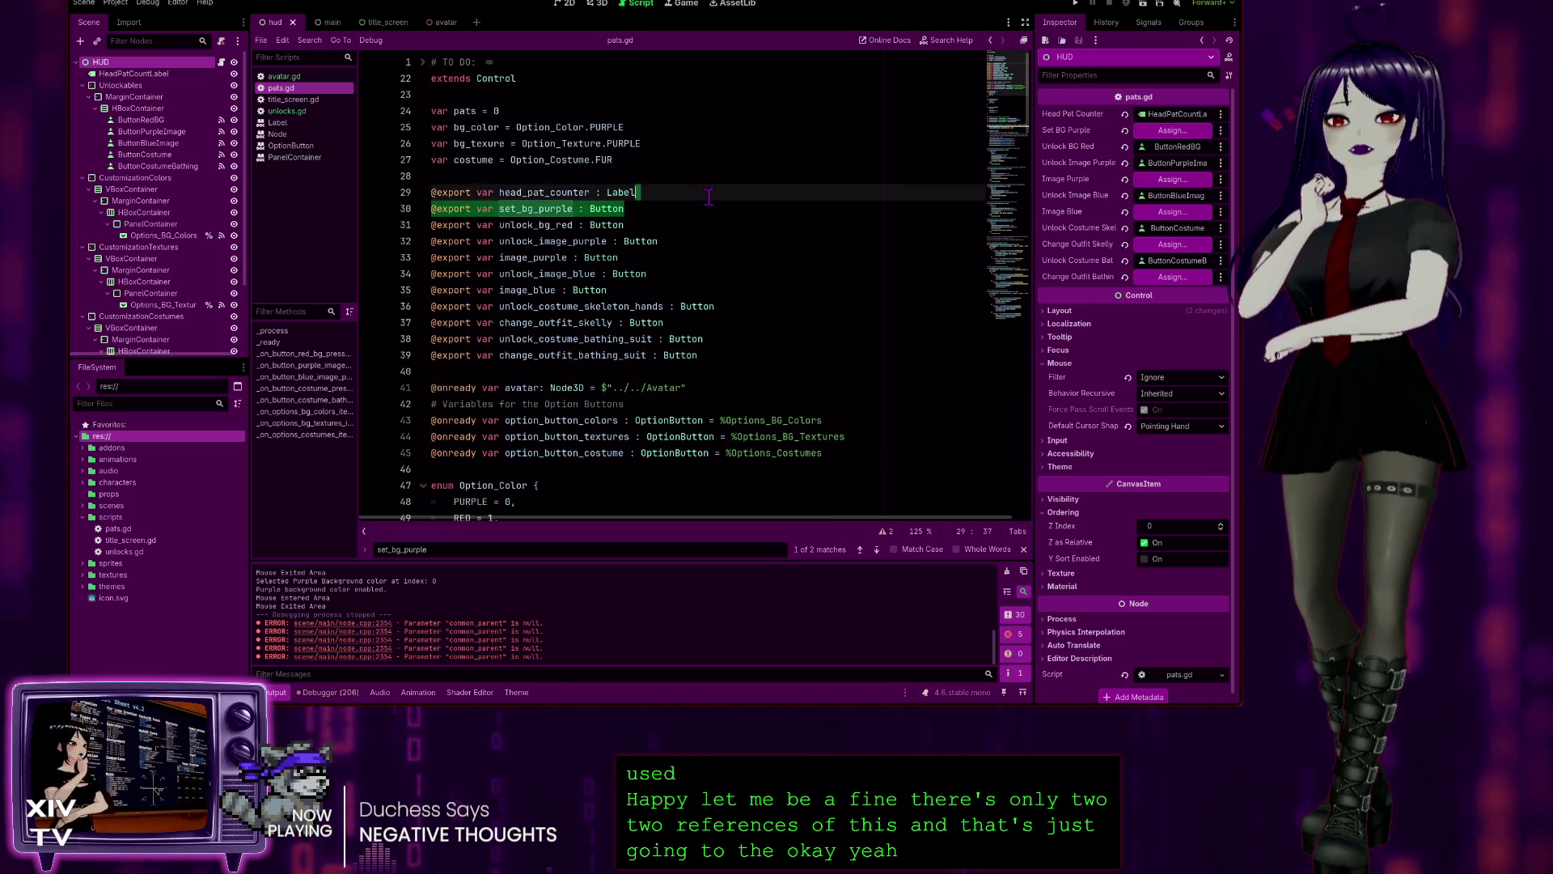
{"action": "key", "text": "BackSpace"}
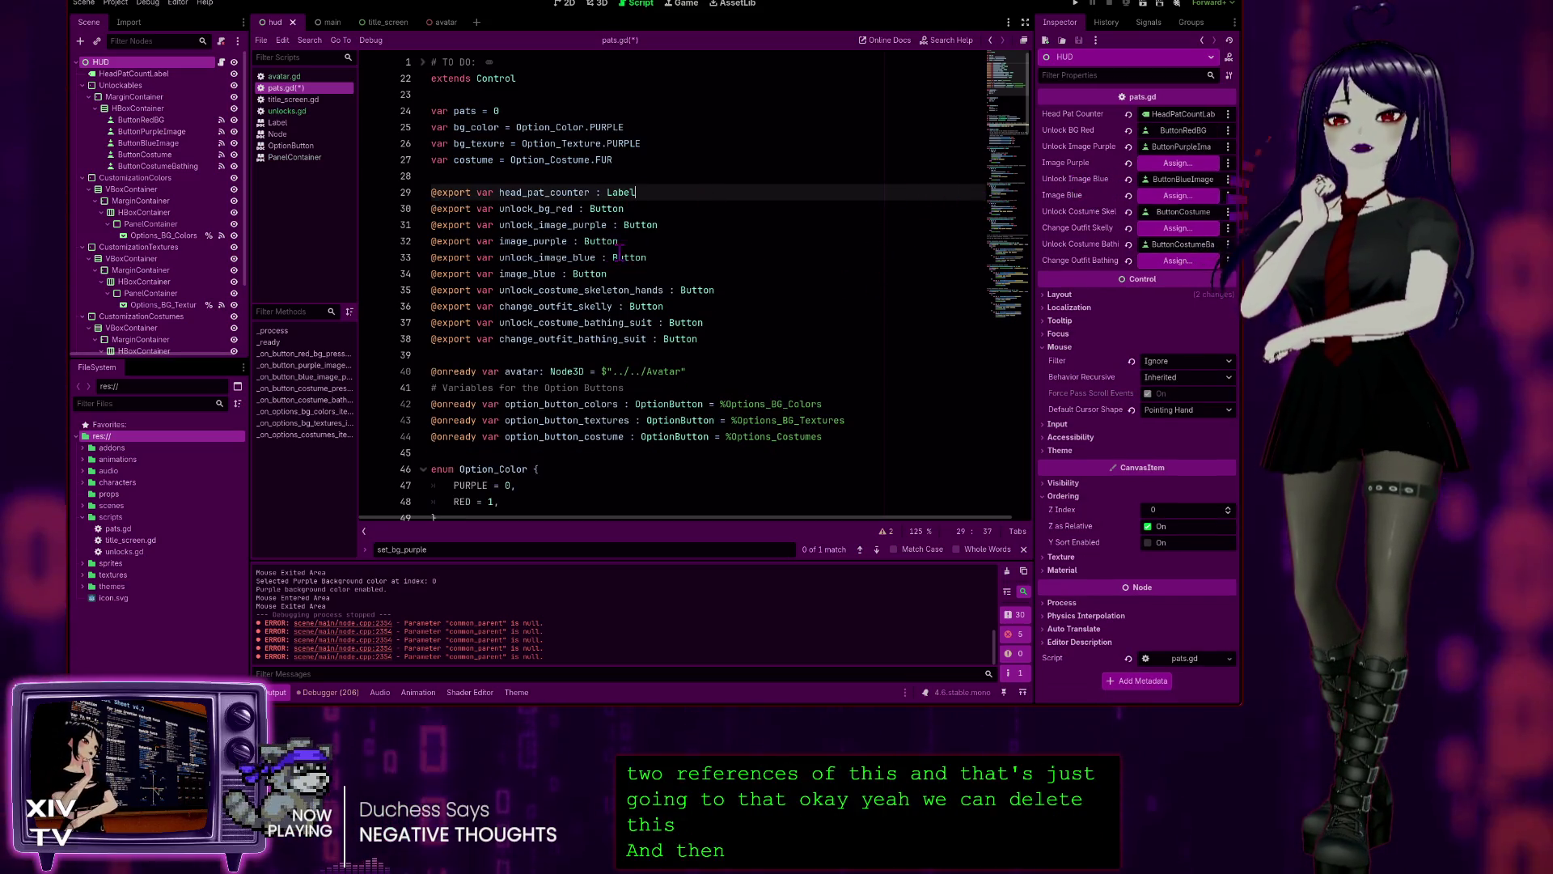
{"action": "left_click", "coordinate": [567, 241]}
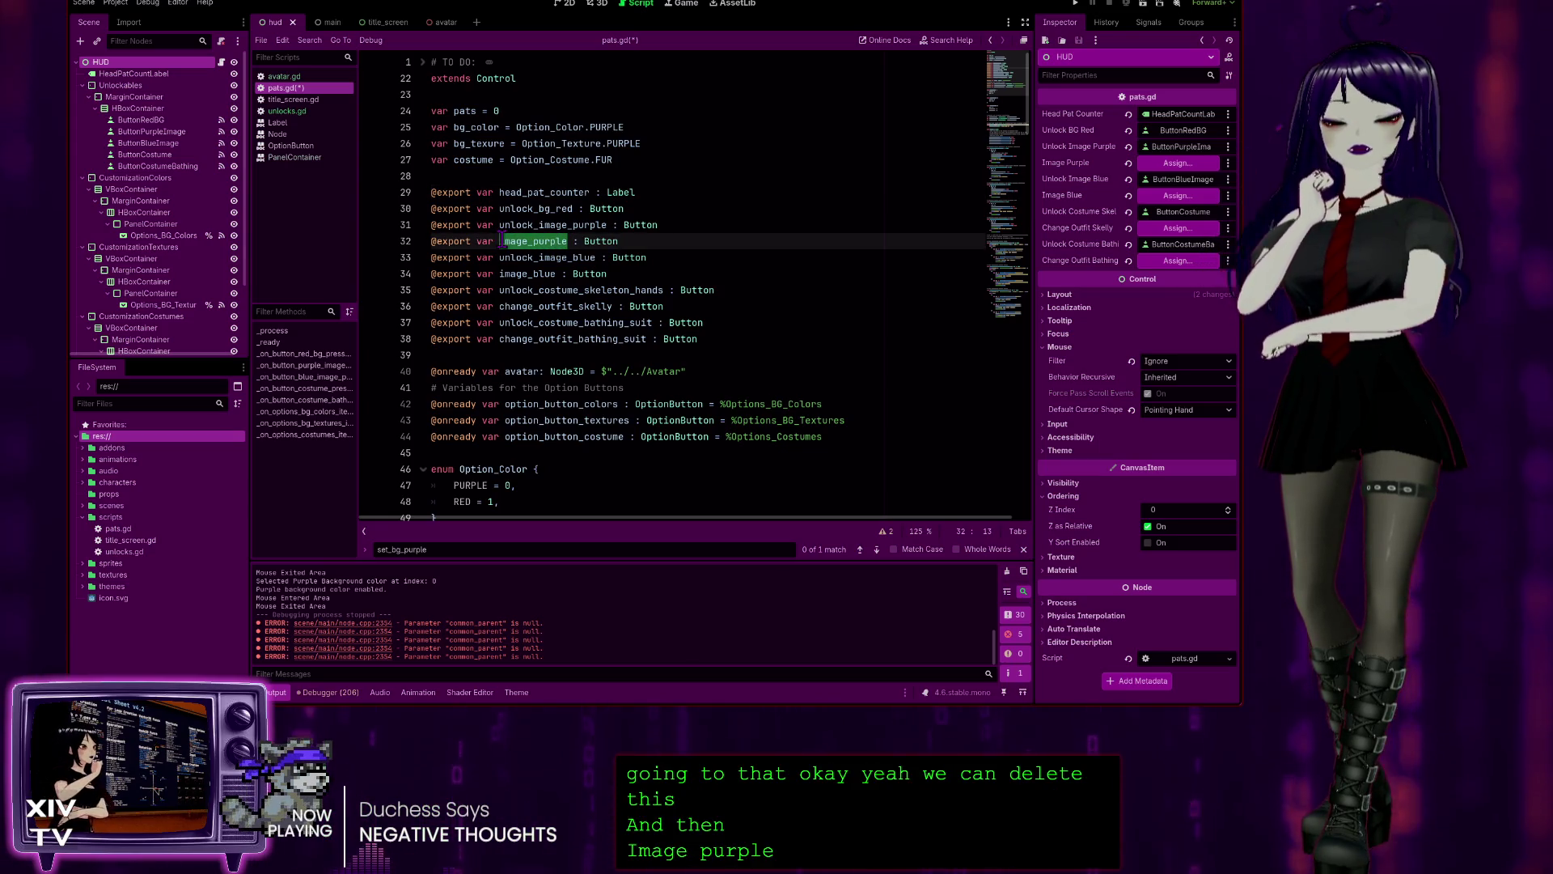
{"action": "key", "text": "ctrl+f"}
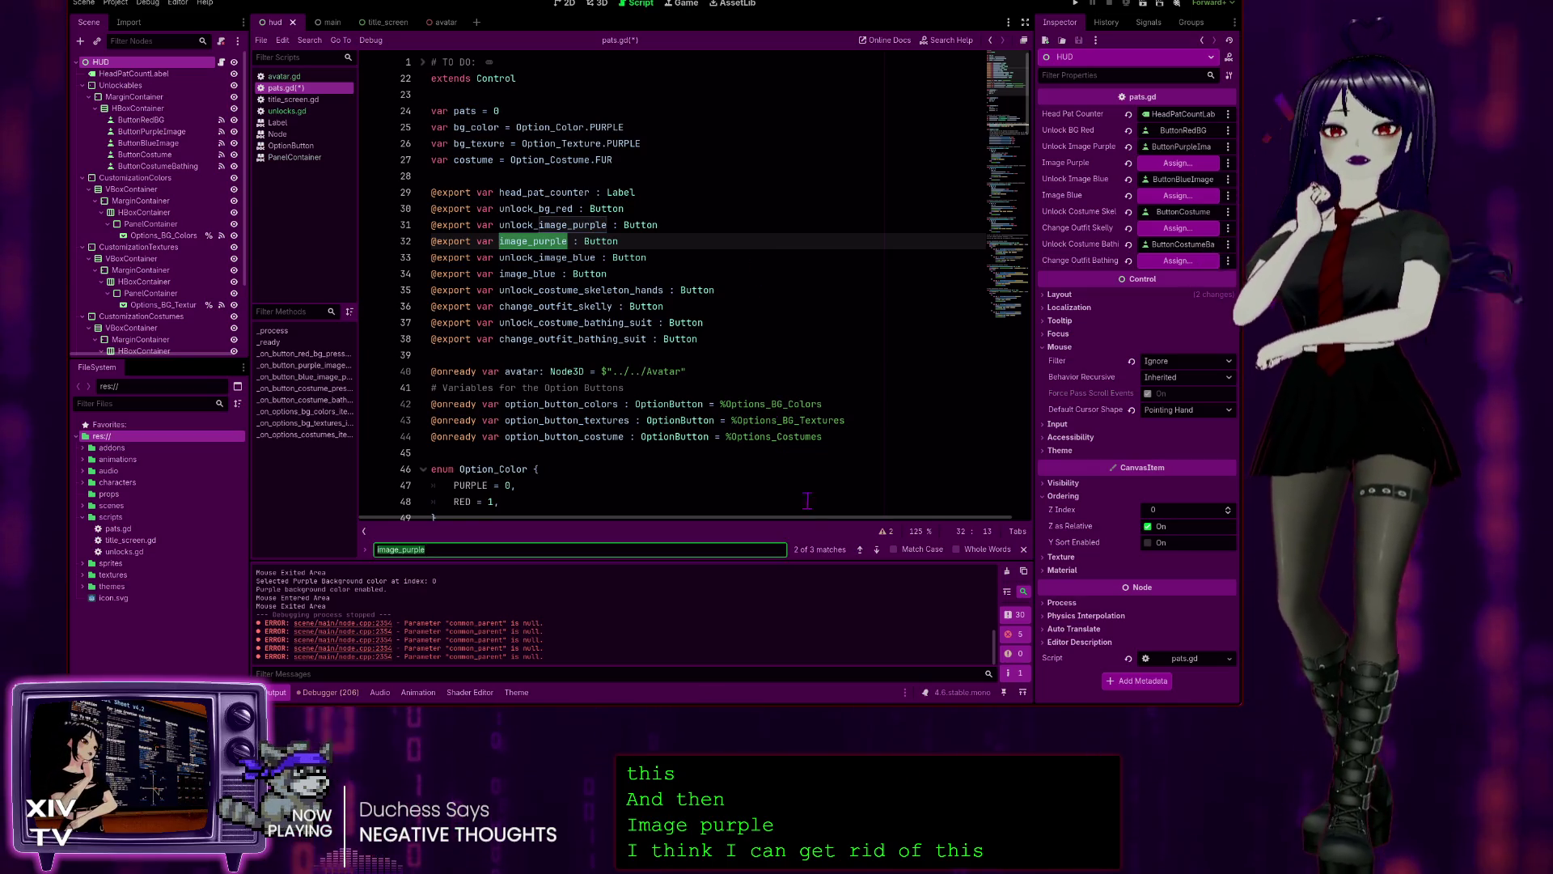
{"action": "left_click", "coordinate": [876, 549]}
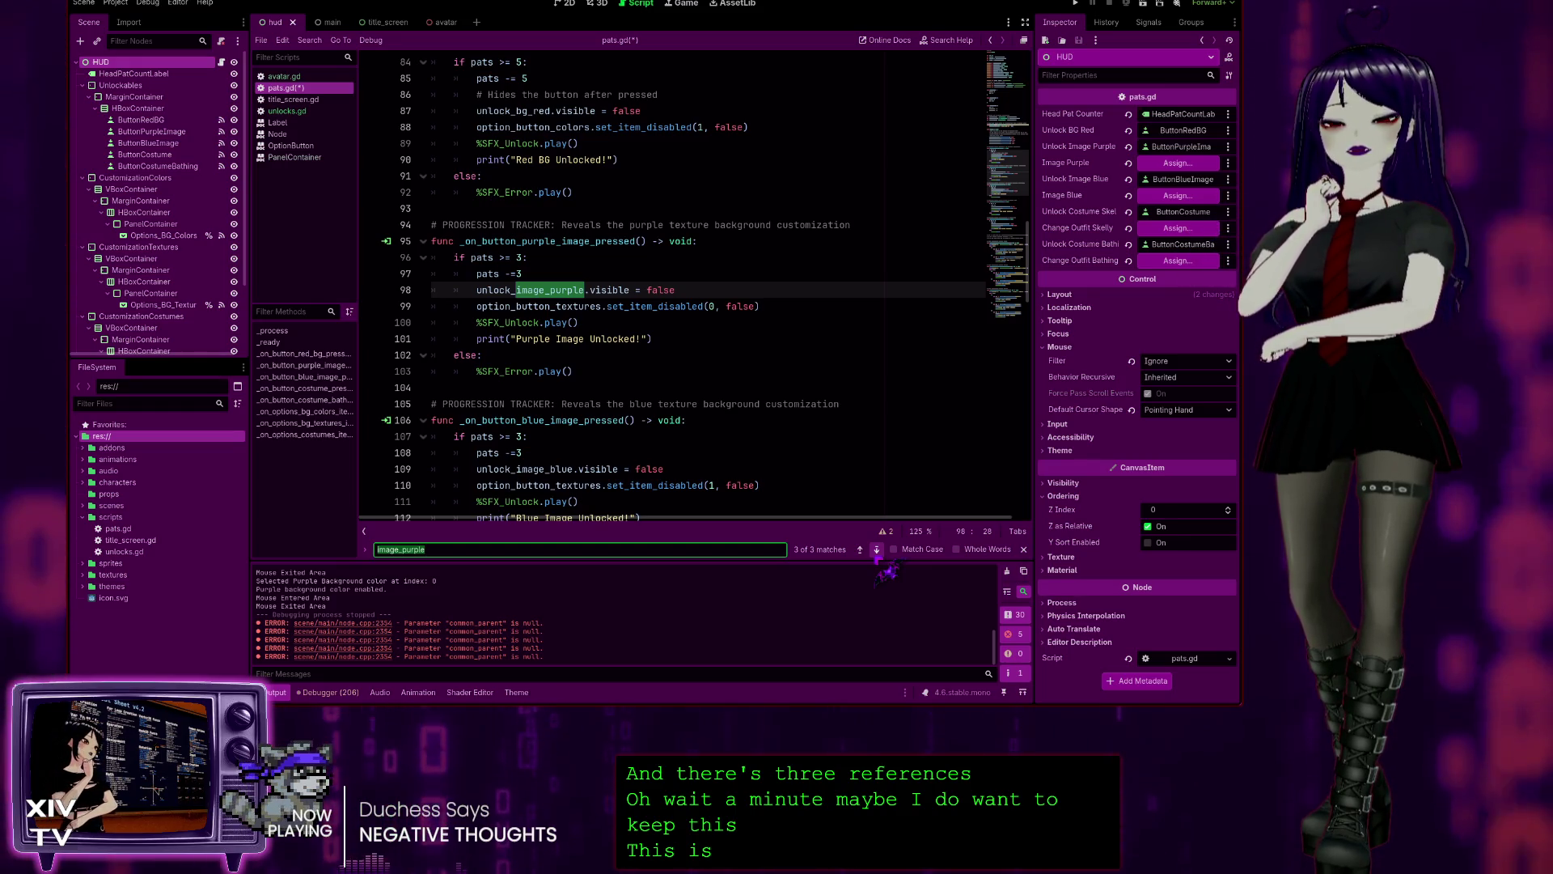
{"action": "left_click", "coordinate": [877, 550]}
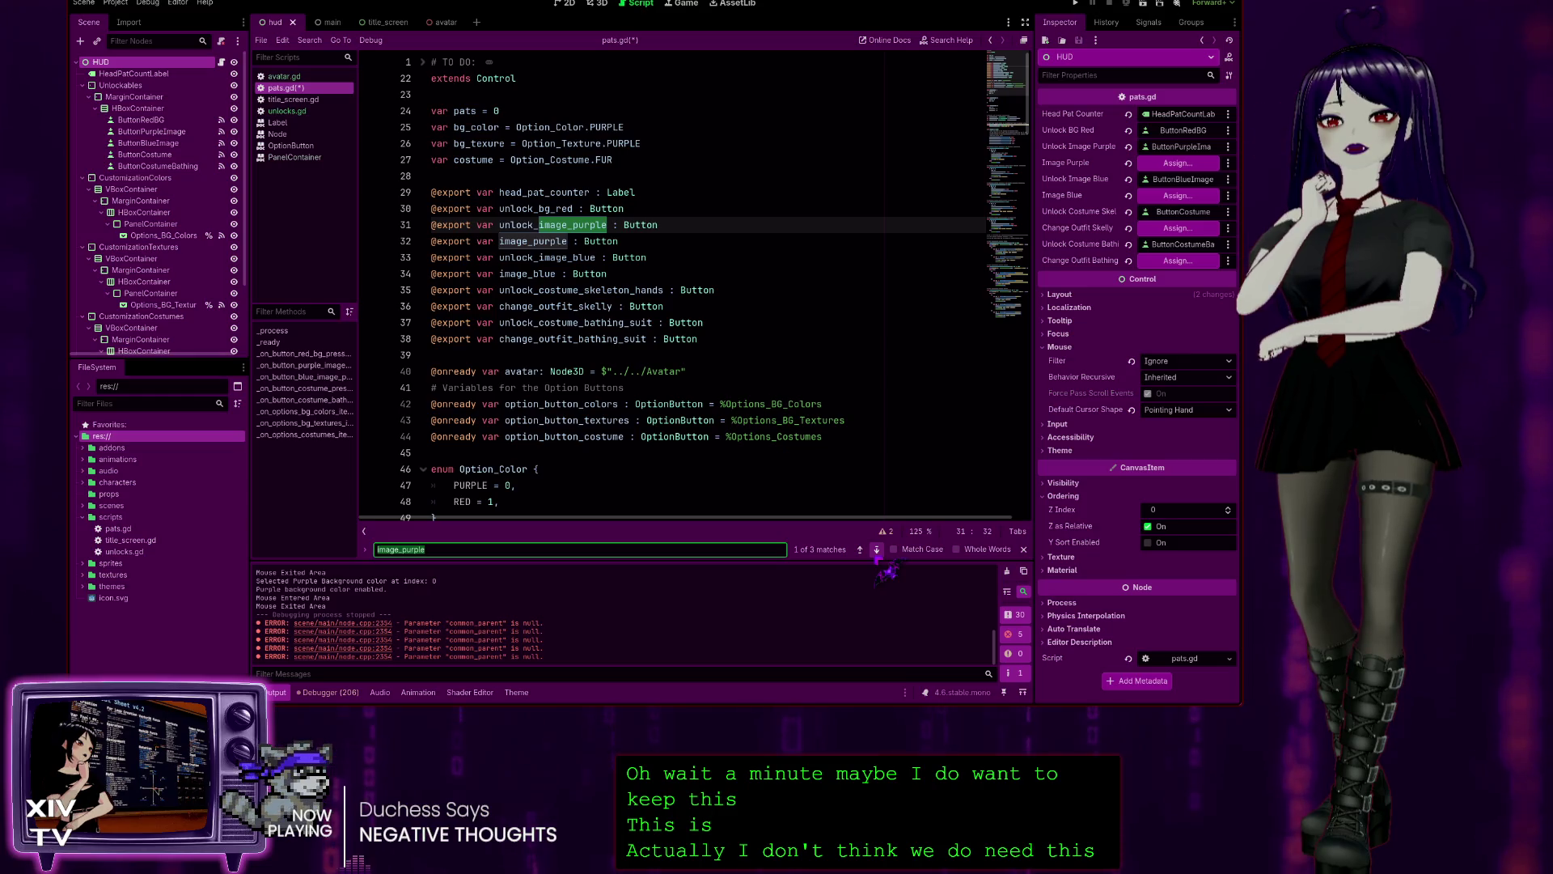
{"action": "left_click", "coordinate": [877, 551]}
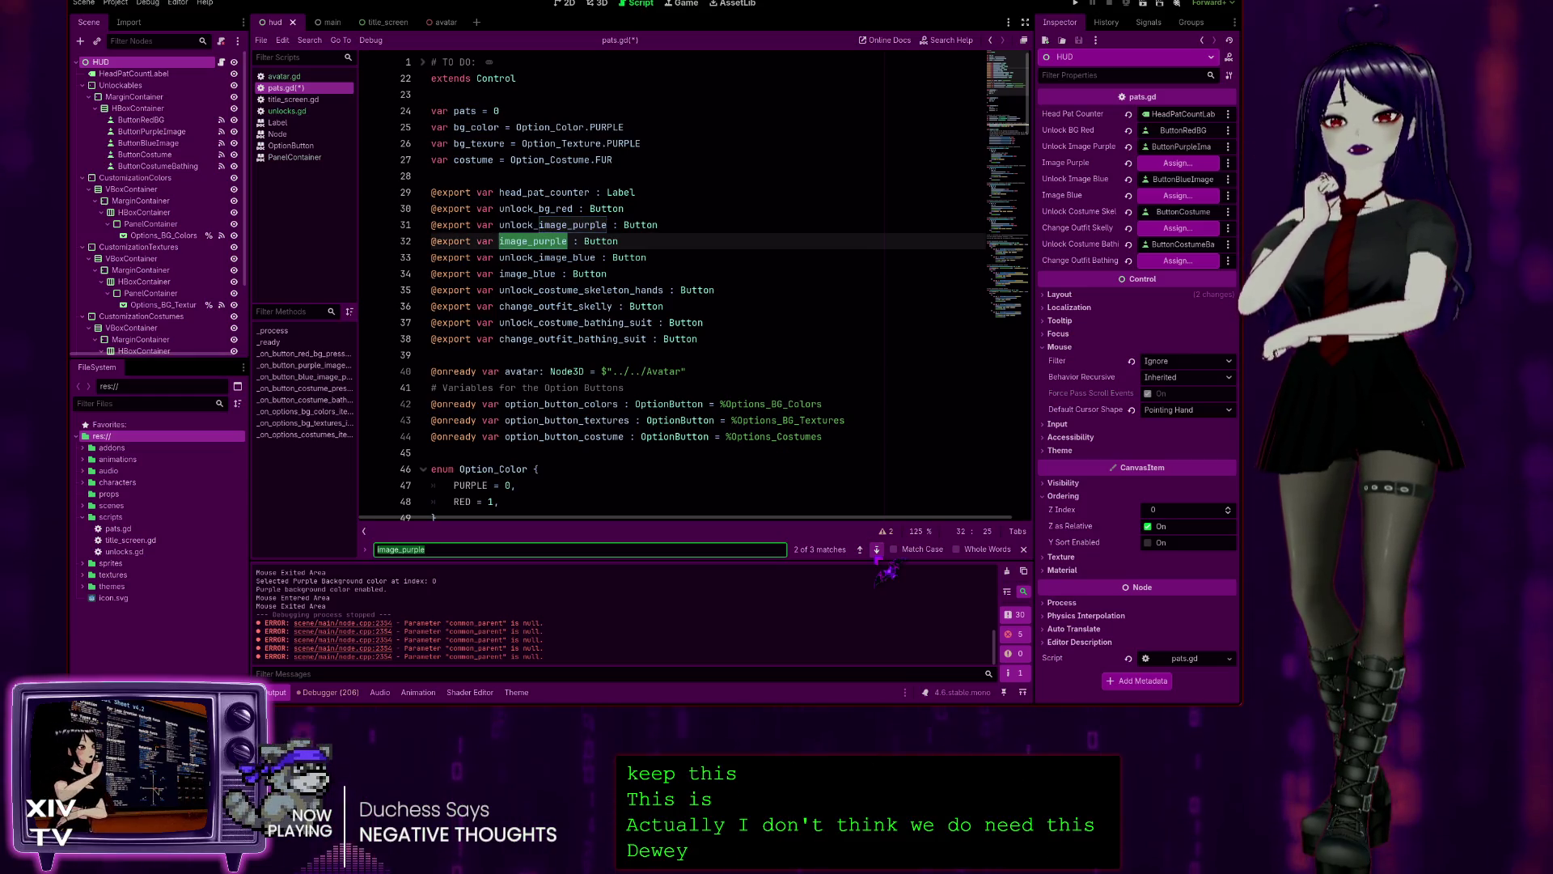
{"action": "left_click", "coordinate": [877, 551]}
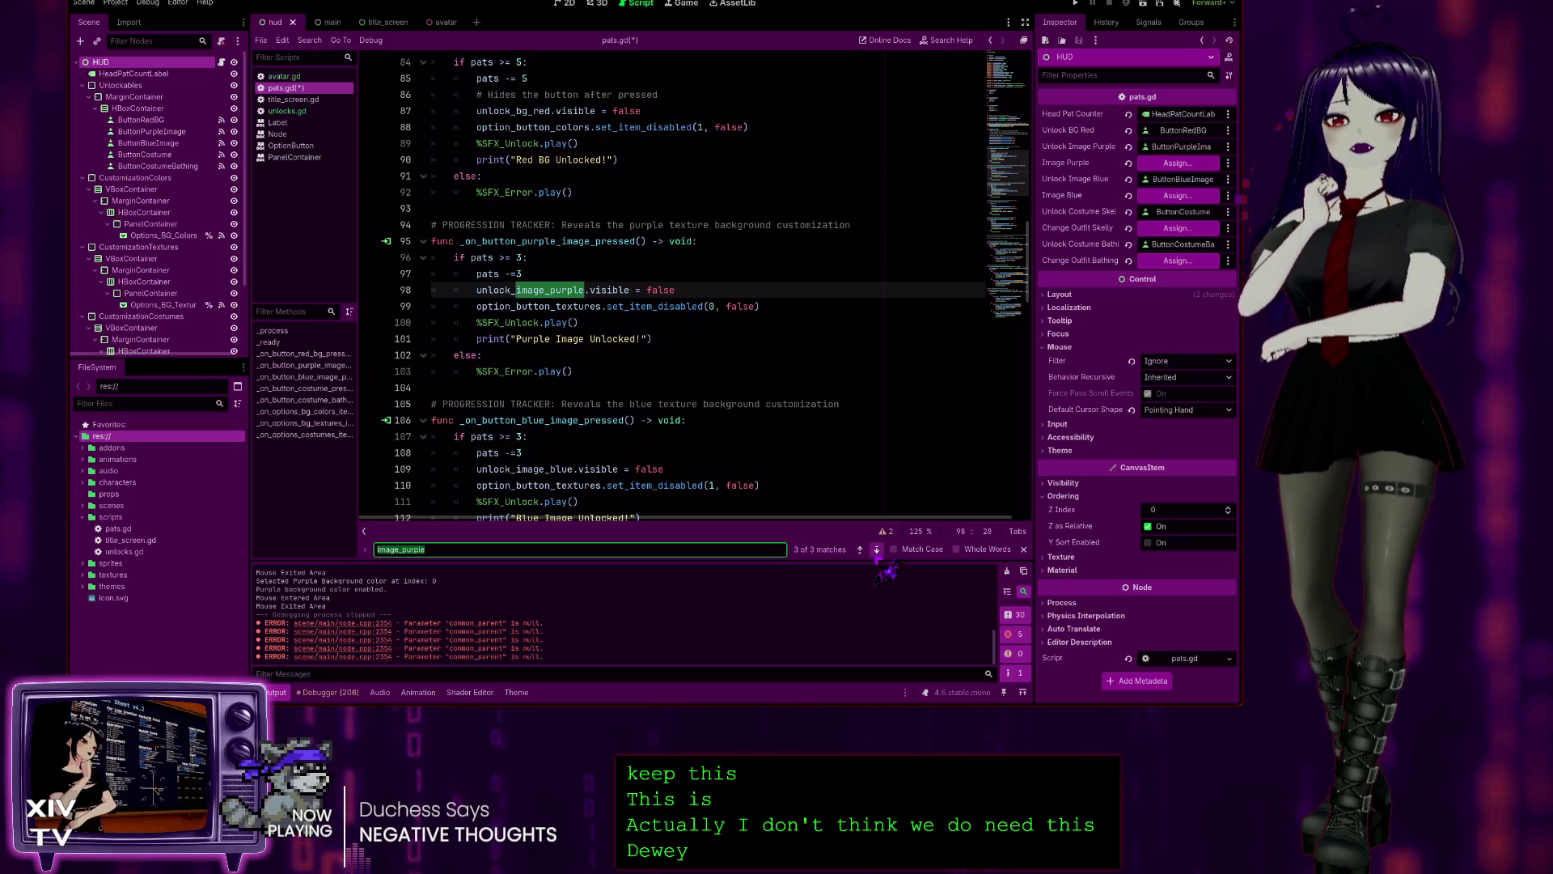
{"action": "left_click", "coordinate": [877, 550]}
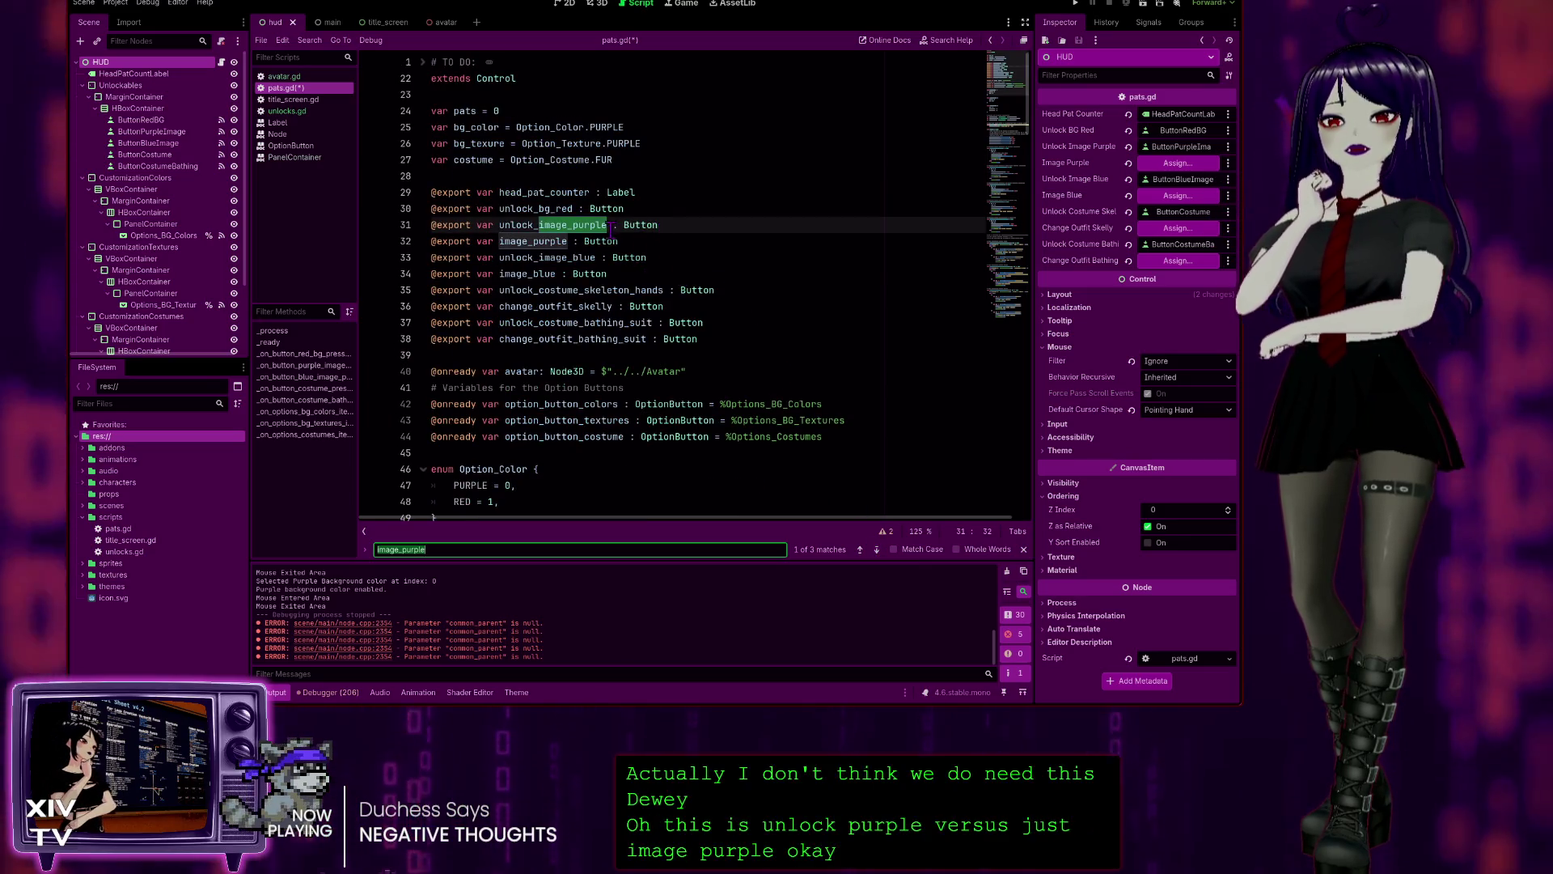
{"action": "left_click", "coordinate": [671, 240]}
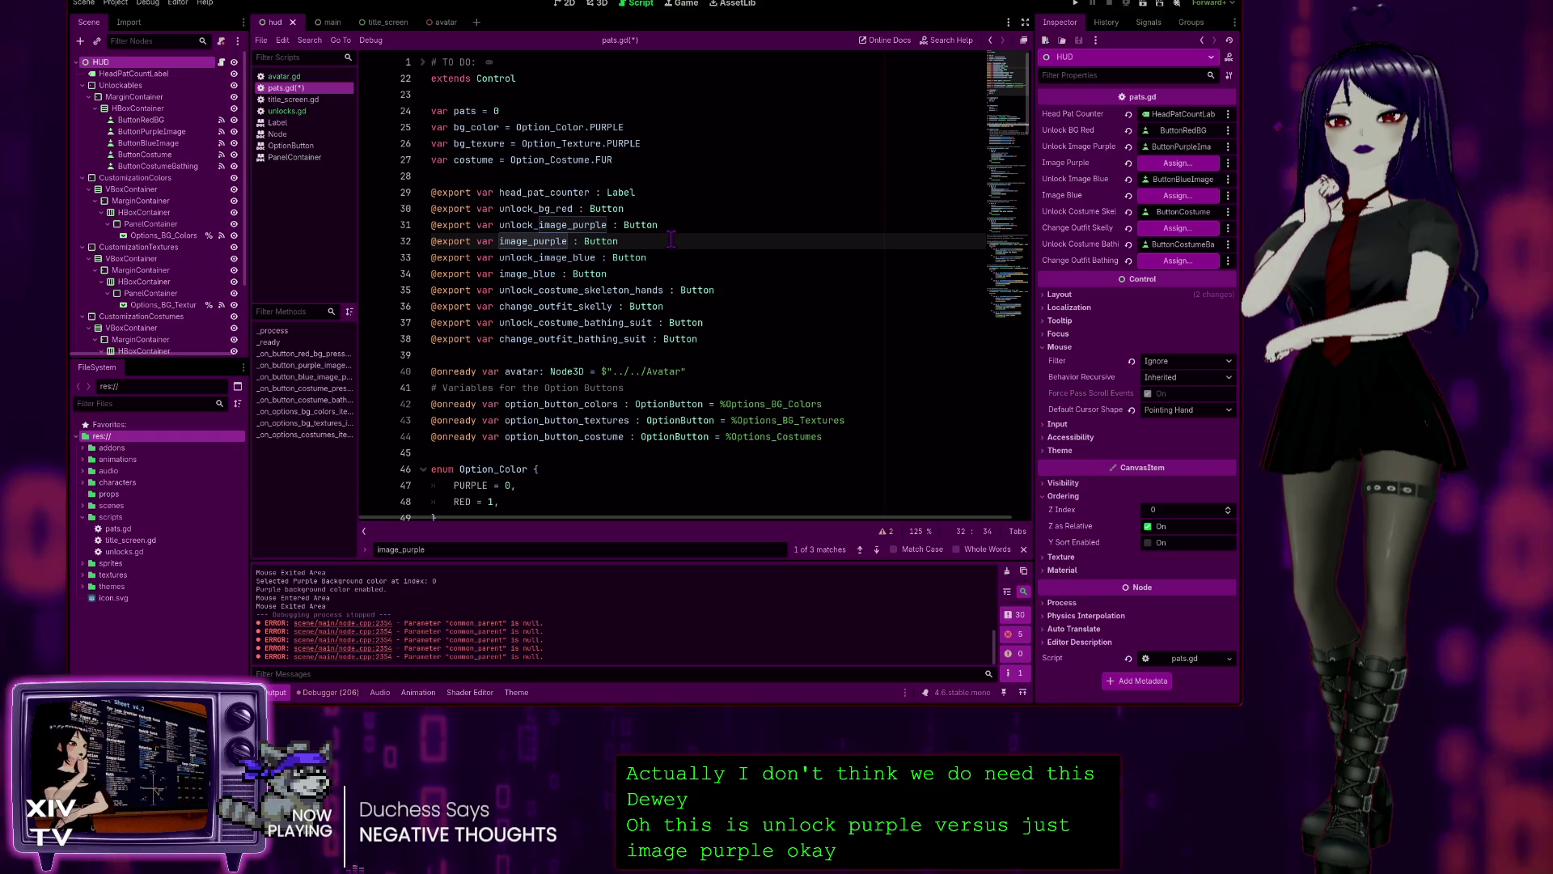
{"action": "left_click_drag", "start_coordinate": [674, 243], "coordinate": [693, 232]}
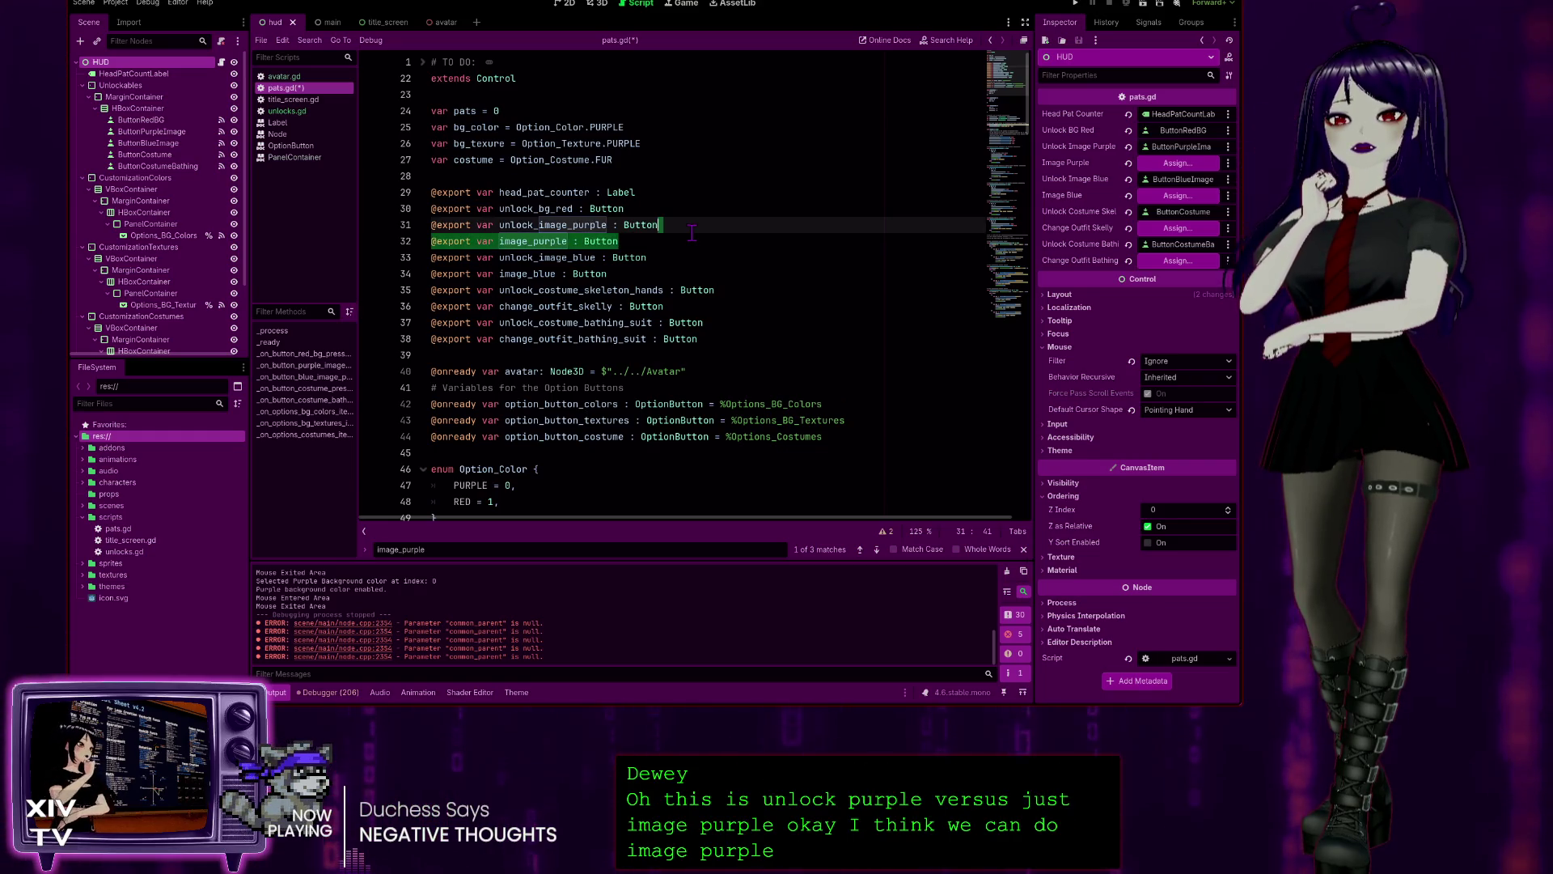
{"action": "key", "text": "BackSpace"}
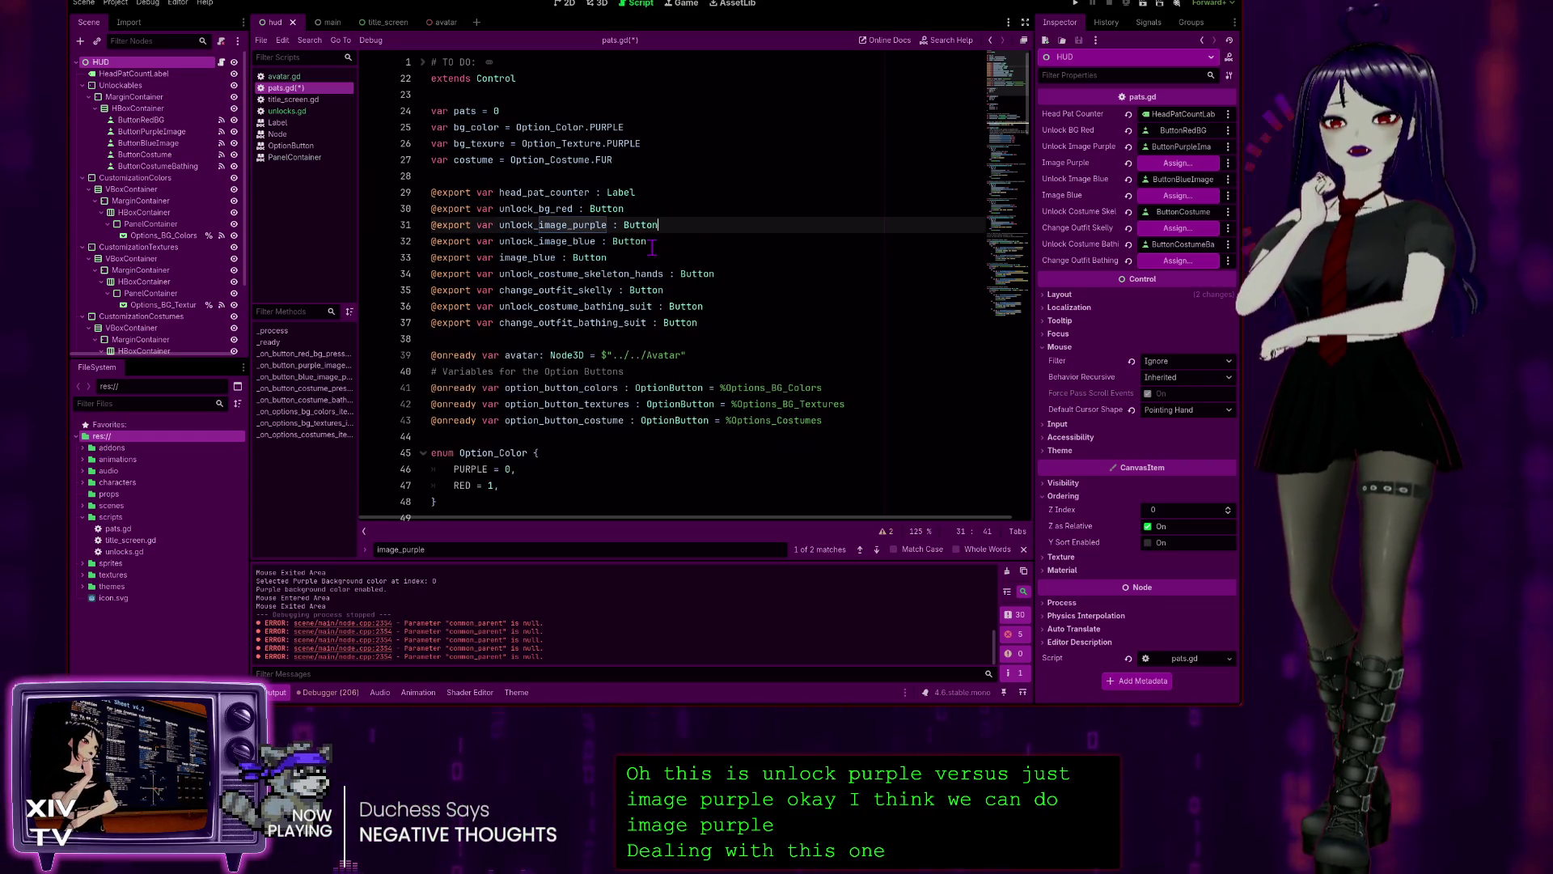
{"action": "left_click", "coordinate": [555, 257]}
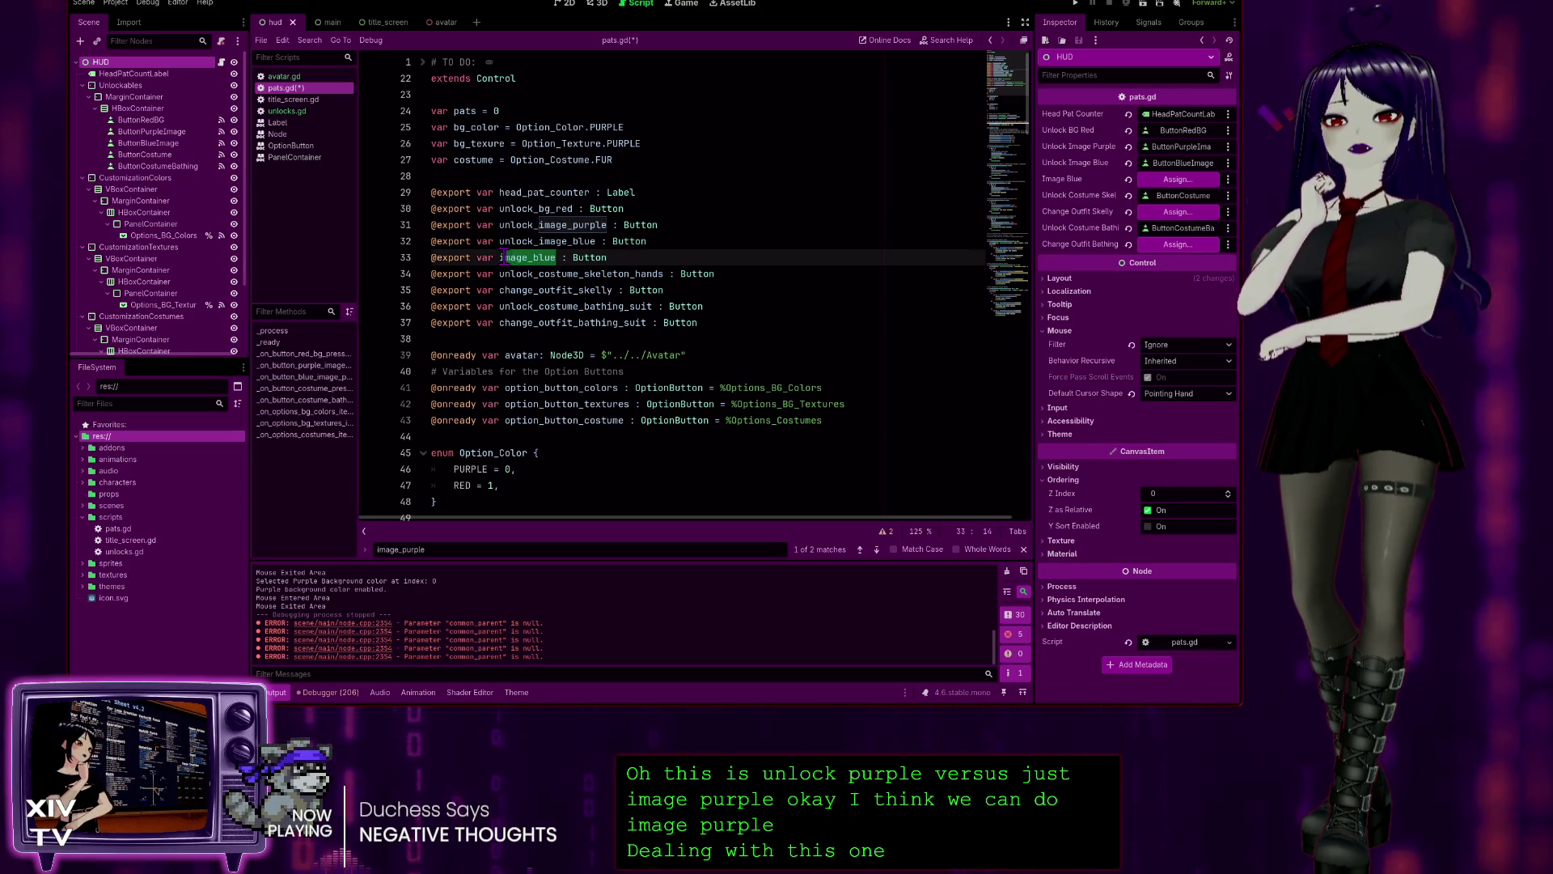
{"action": "key", "text": "ctrl+f"}
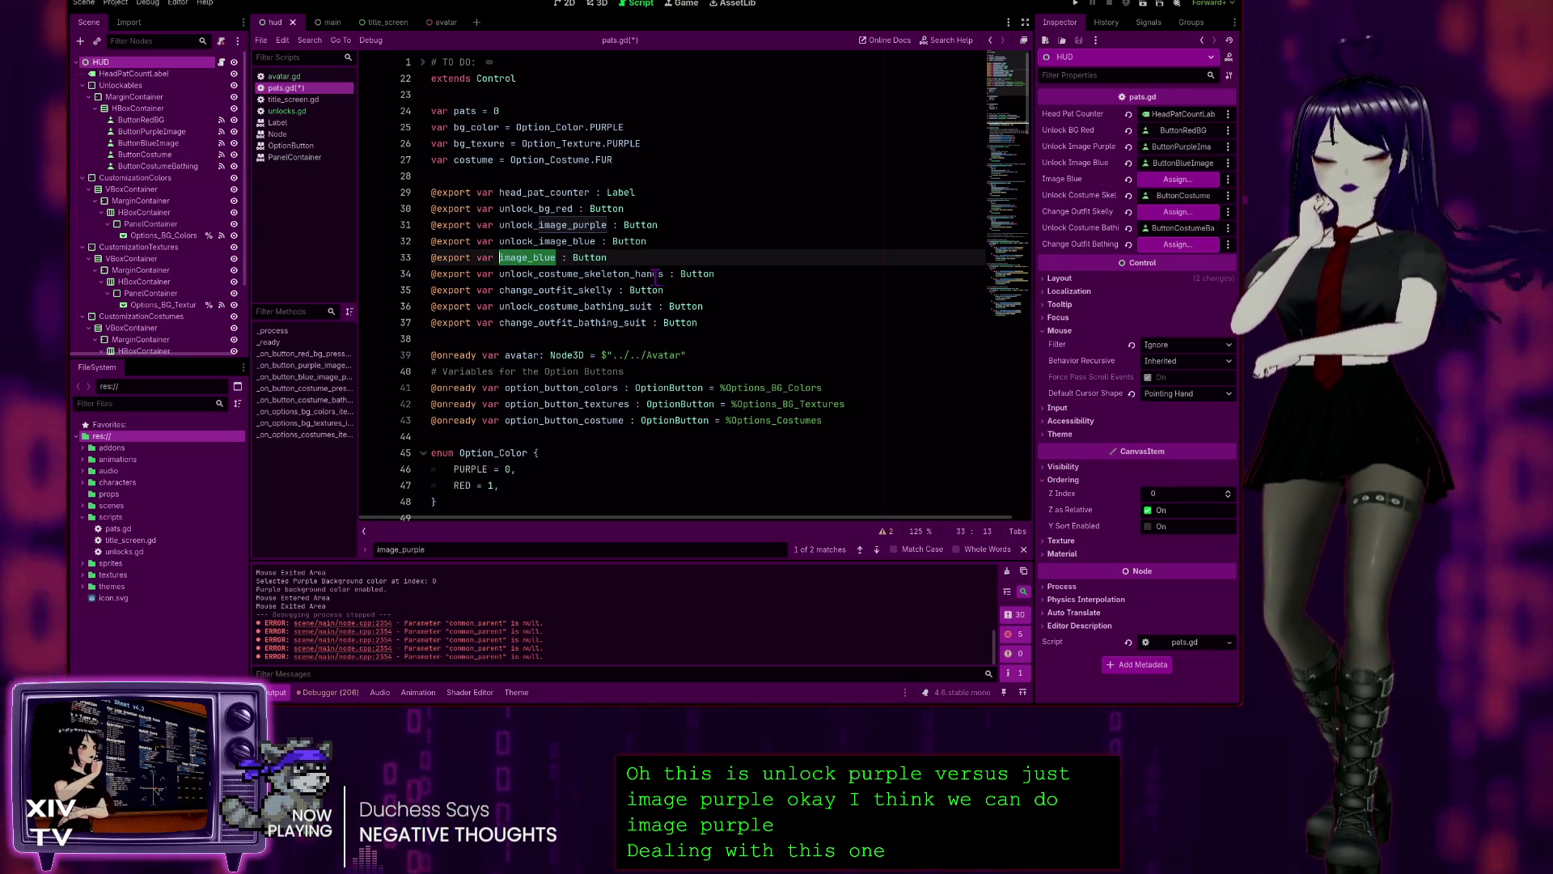
{"action": "left_click", "coordinate": [877, 550]}
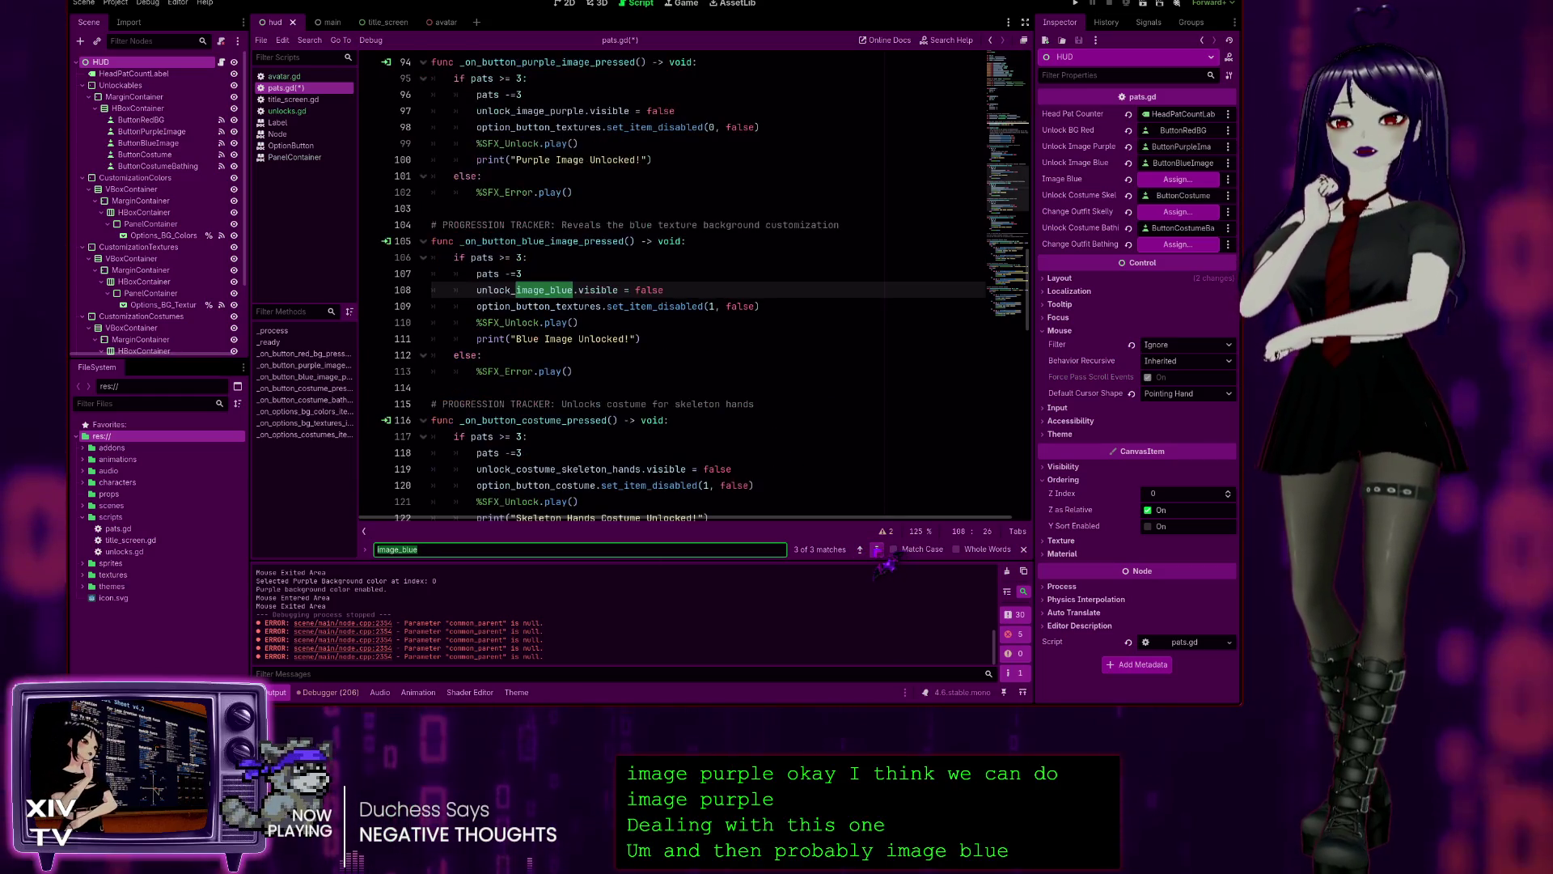
{"action": "left_click", "coordinate": [878, 551]}
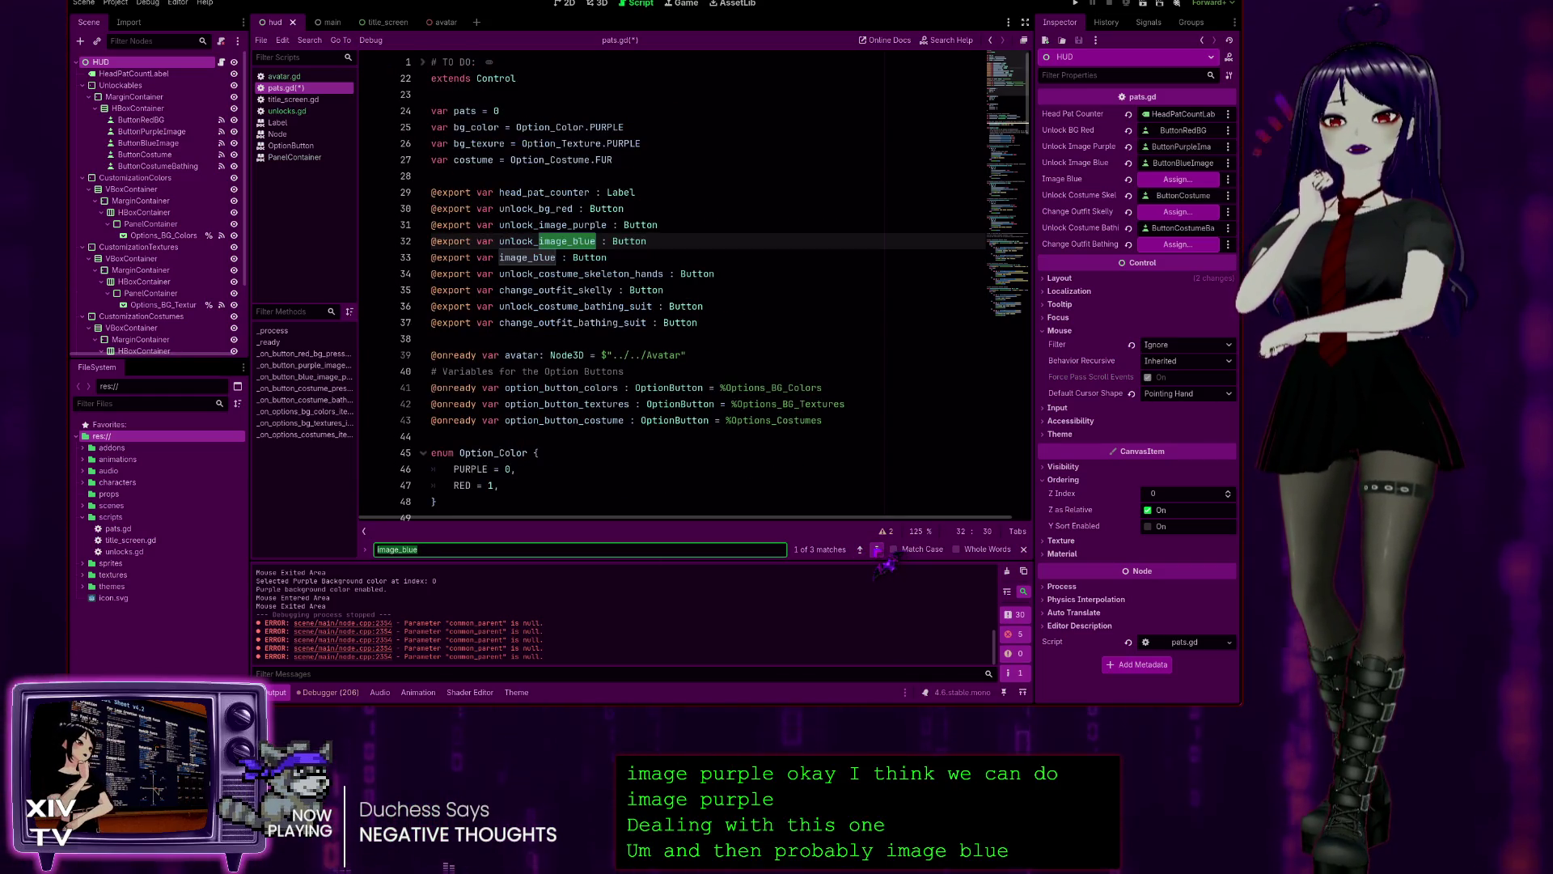
{"action": "left_click", "coordinate": [877, 549]}
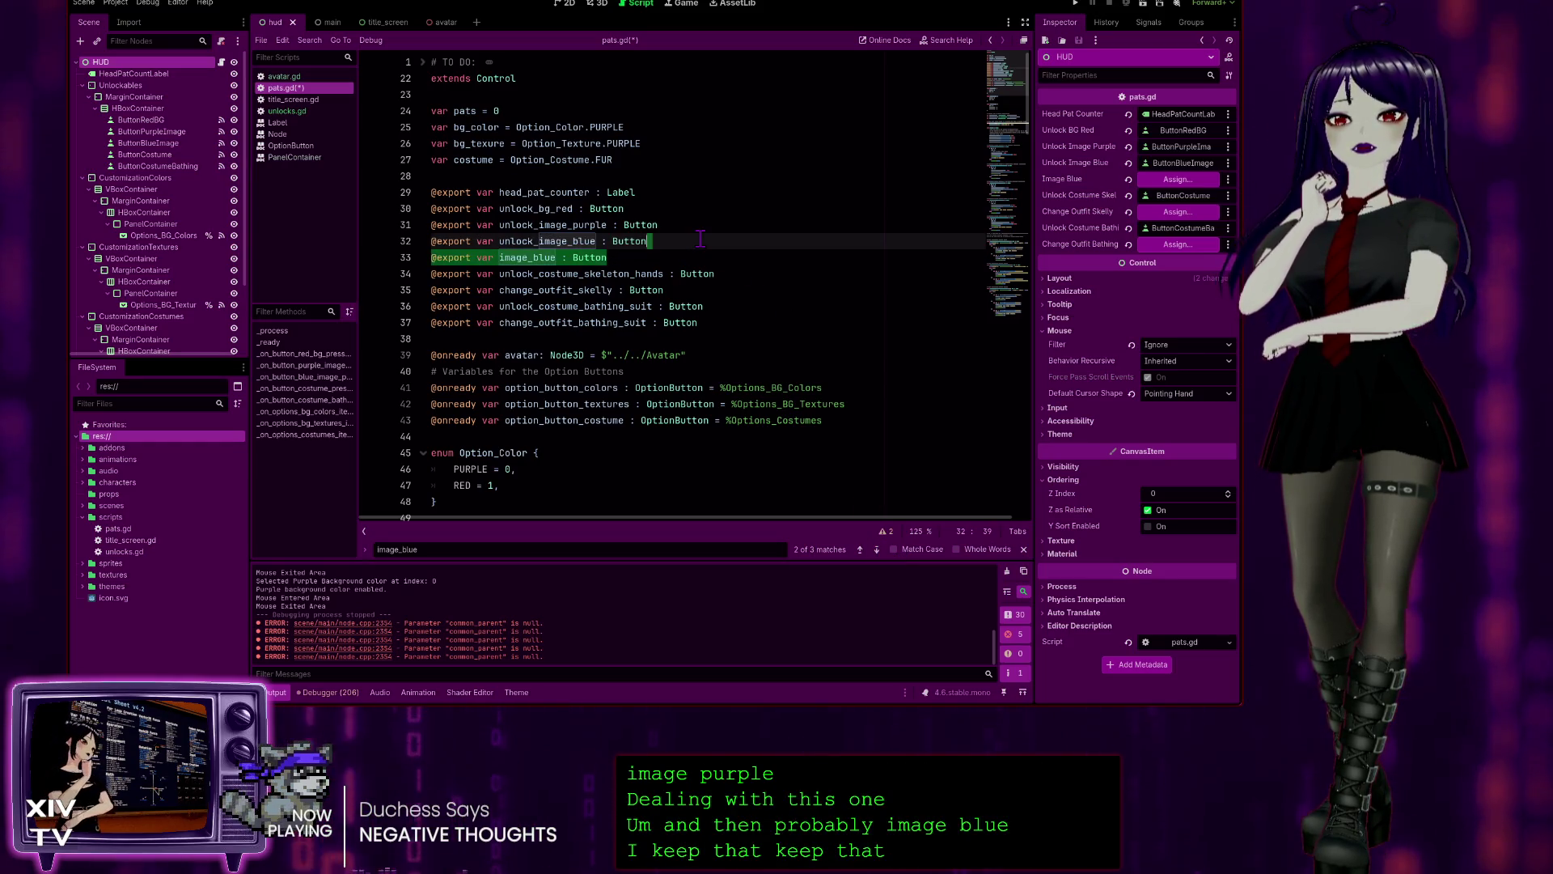
{"action": "key", "text": "ctrl+shift+k"}
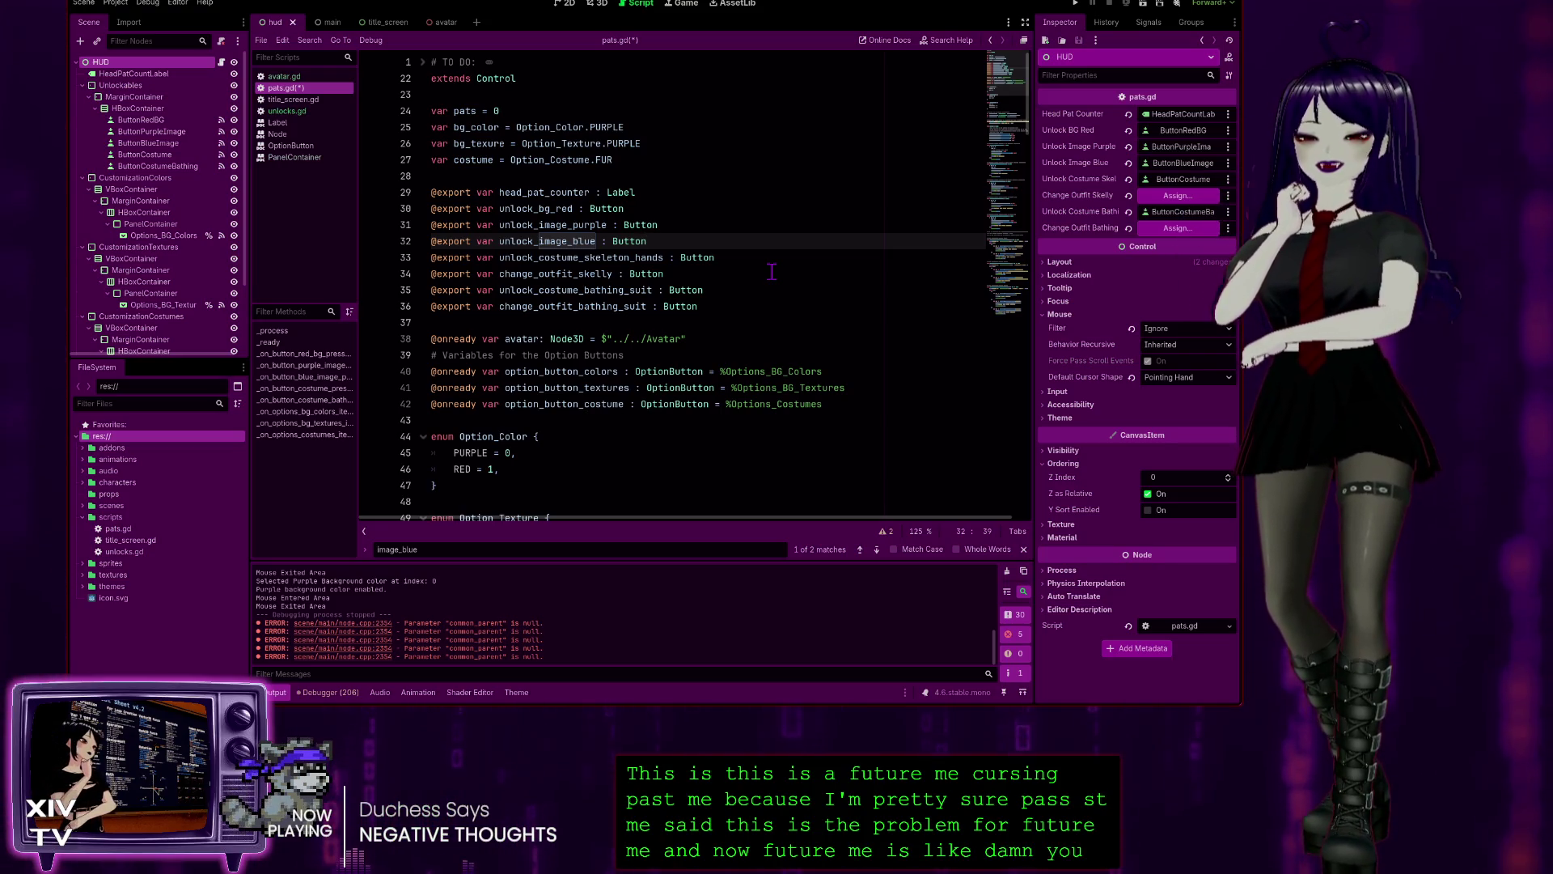
{"action": "left_click", "coordinate": [765, 266]}
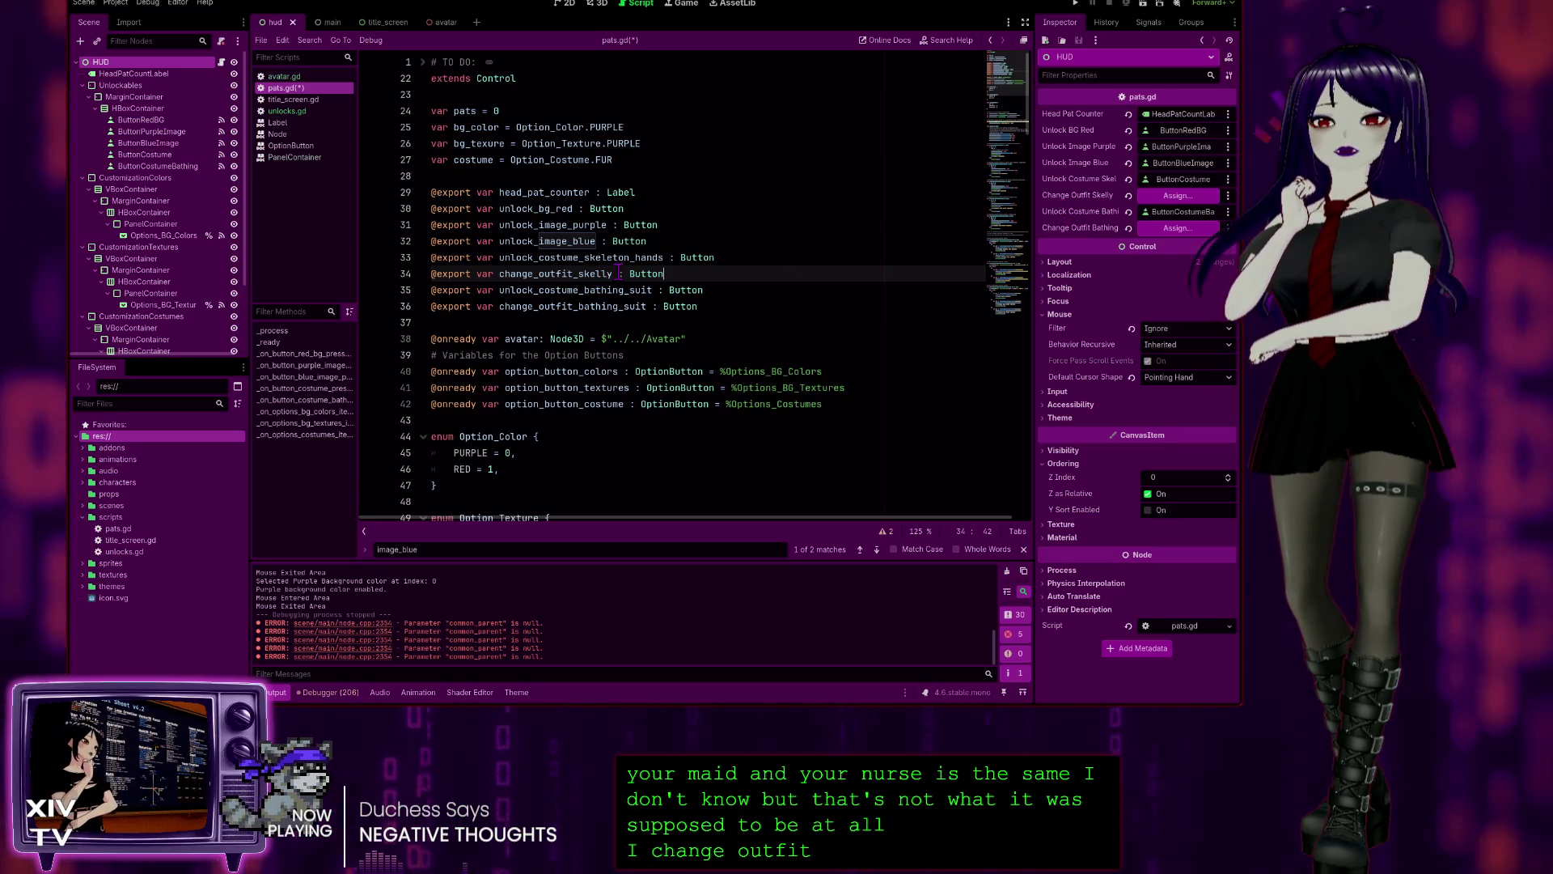
- Delete the unused change_outfit_skelly export declaration on line 34
{"action": "left_click_drag", "start_coordinate": [613, 274], "coordinate": [499, 273]}
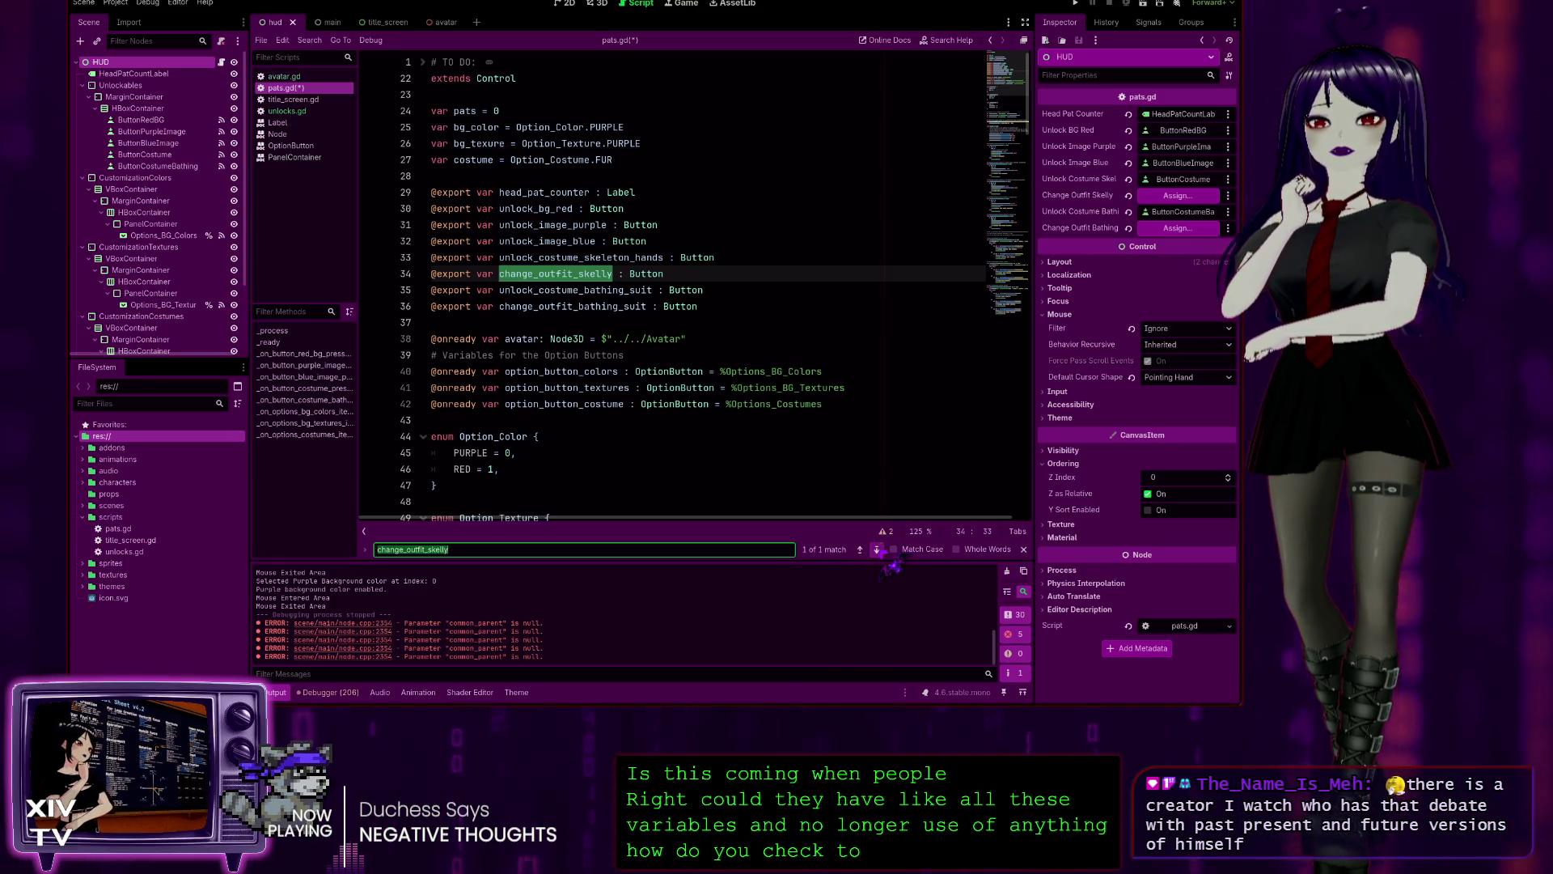
{"action": "left_click", "coordinate": [729, 280]}
{"action": "left_click_drag", "start_coordinate": [743, 269], "coordinate": [755, 261]}
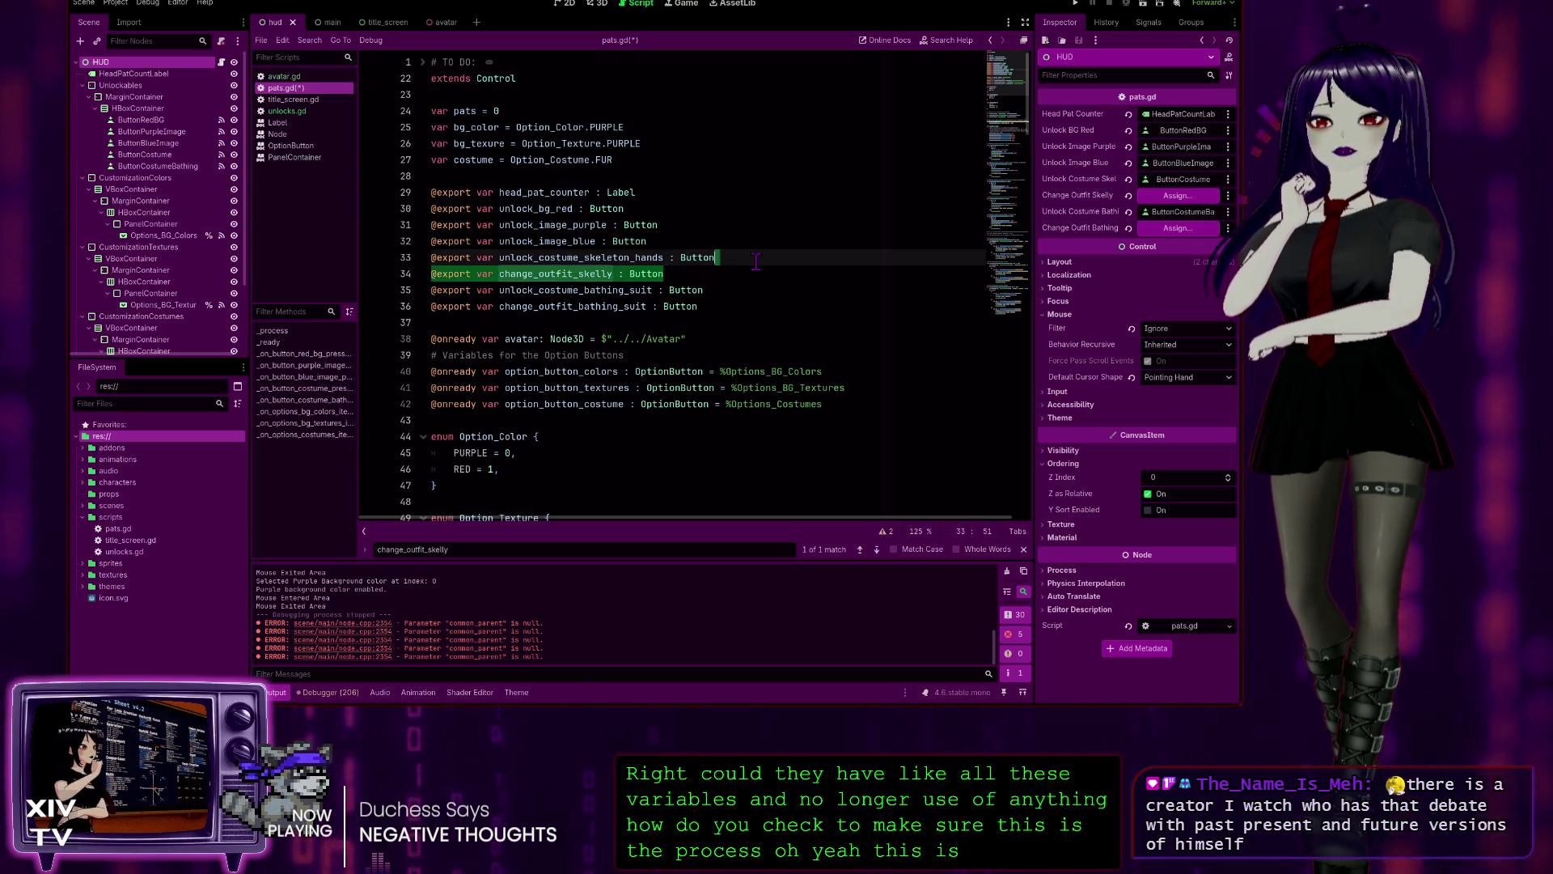
{"action": "key", "text": "Delete"}
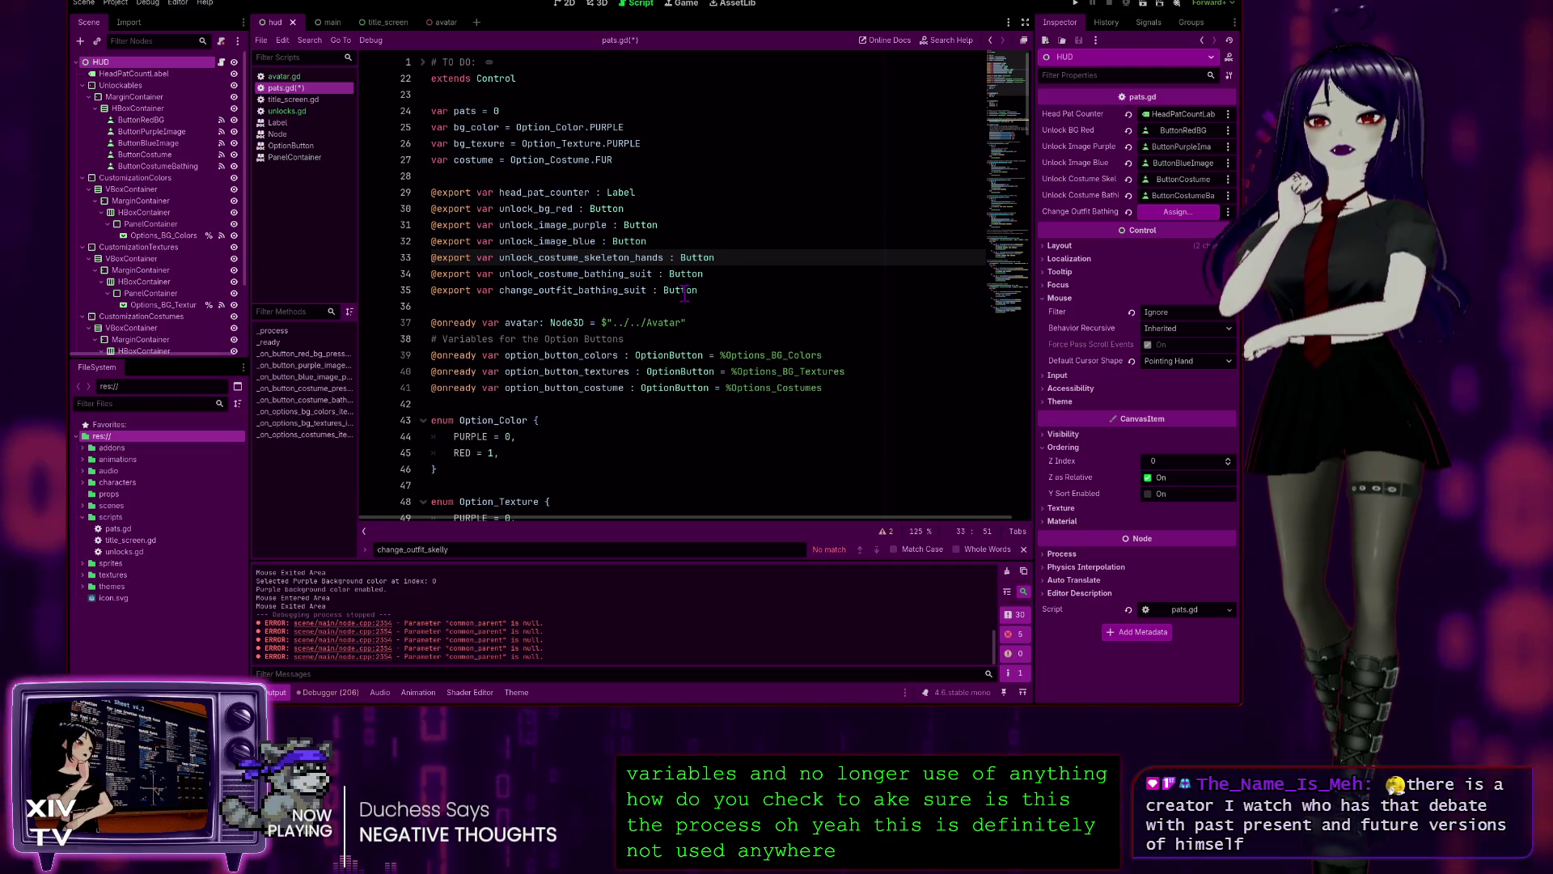
- Delete the change_outfit_bathing_suit export, save pats.gd and launch the game with F5
{"action": "left_click_drag", "start_coordinate": [746, 290], "coordinate": [751, 277]}
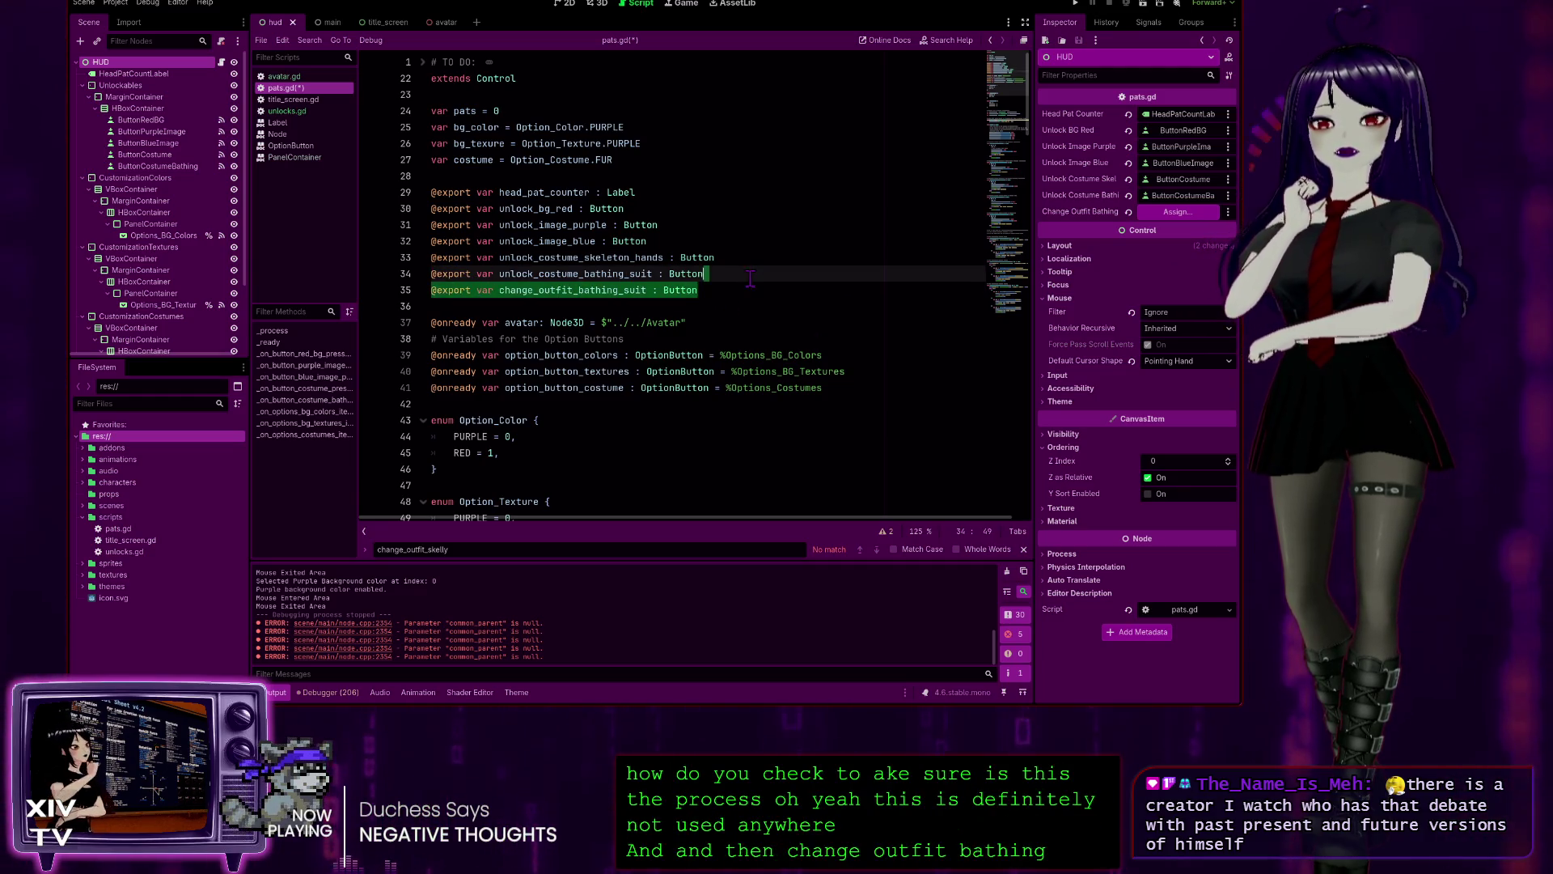
{"action": "key", "text": "Delete"}
{"action": "key", "text": "ctrl+s"}
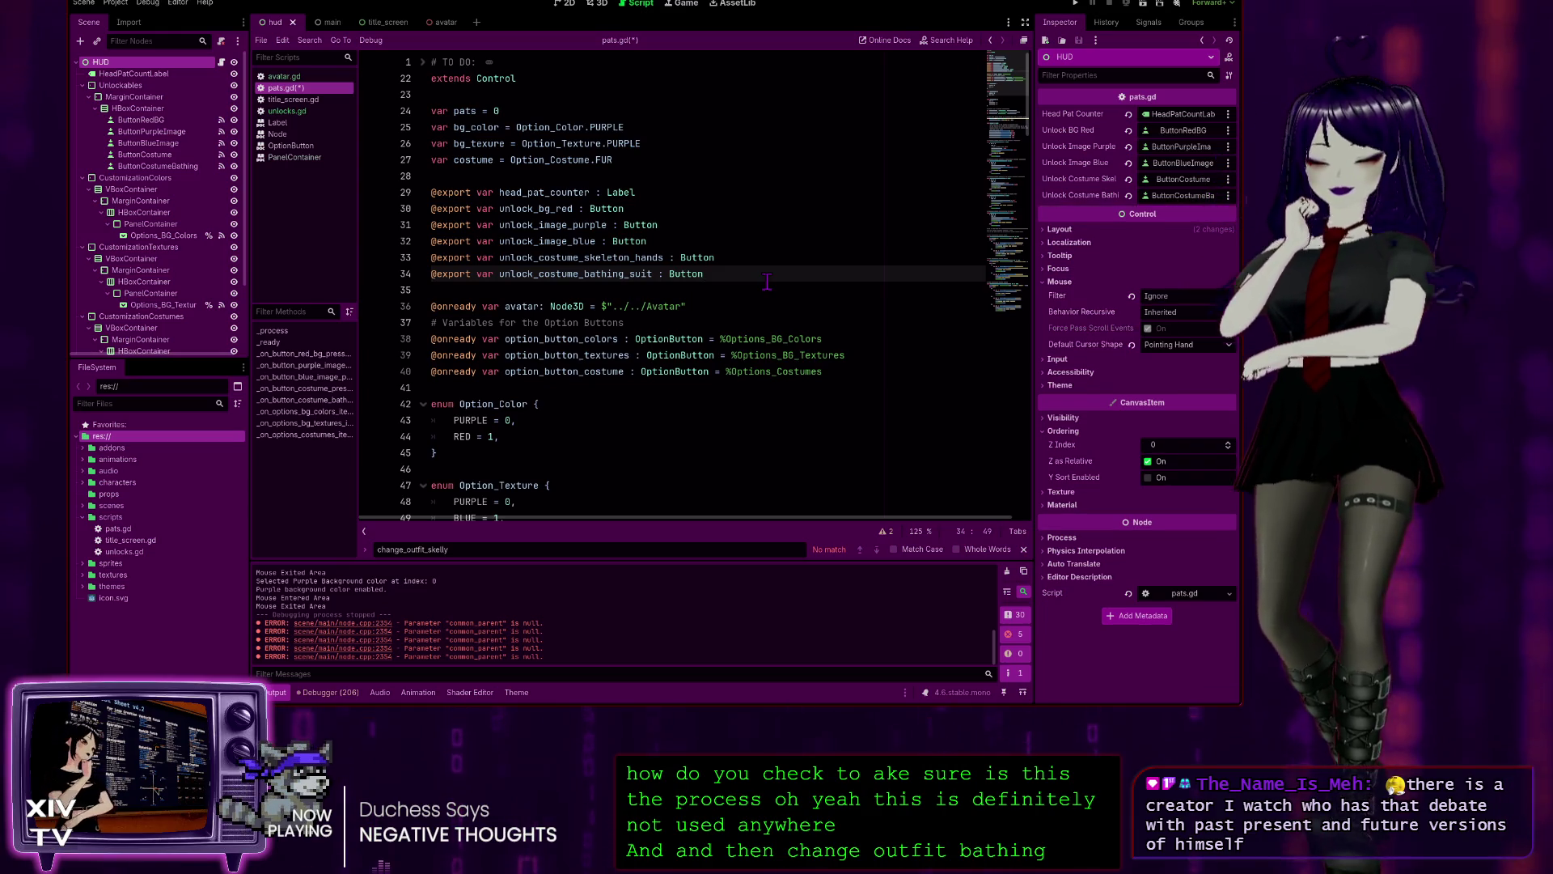
{"action": "key", "text": "F5"}
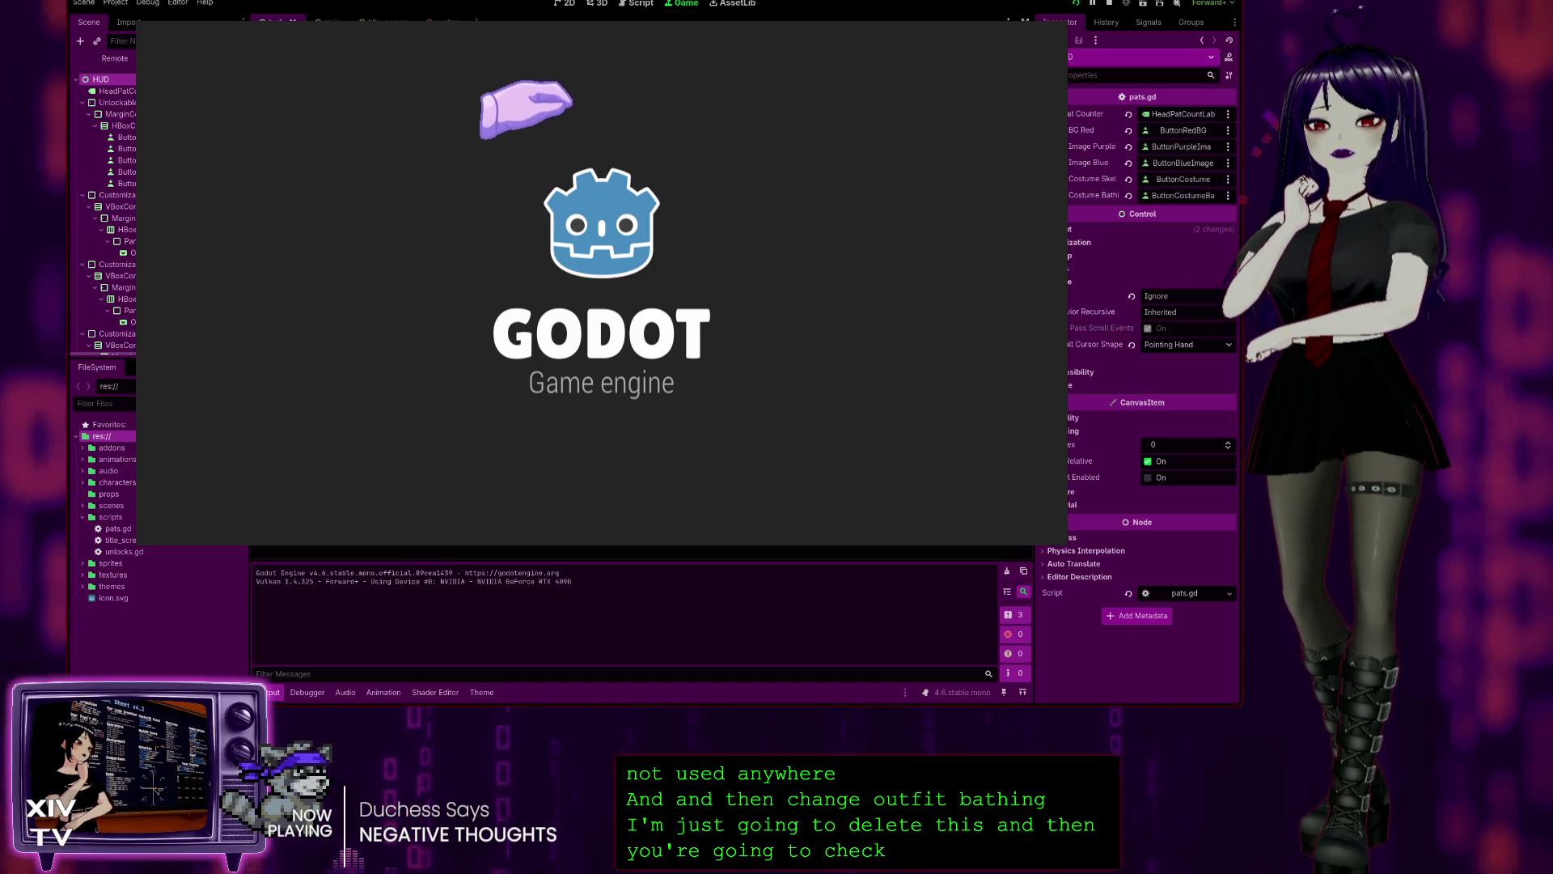
- Start the game and unlock the skeleton hands and bathing suit costumes
{"action": "left_click", "coordinate": [588, 245]}
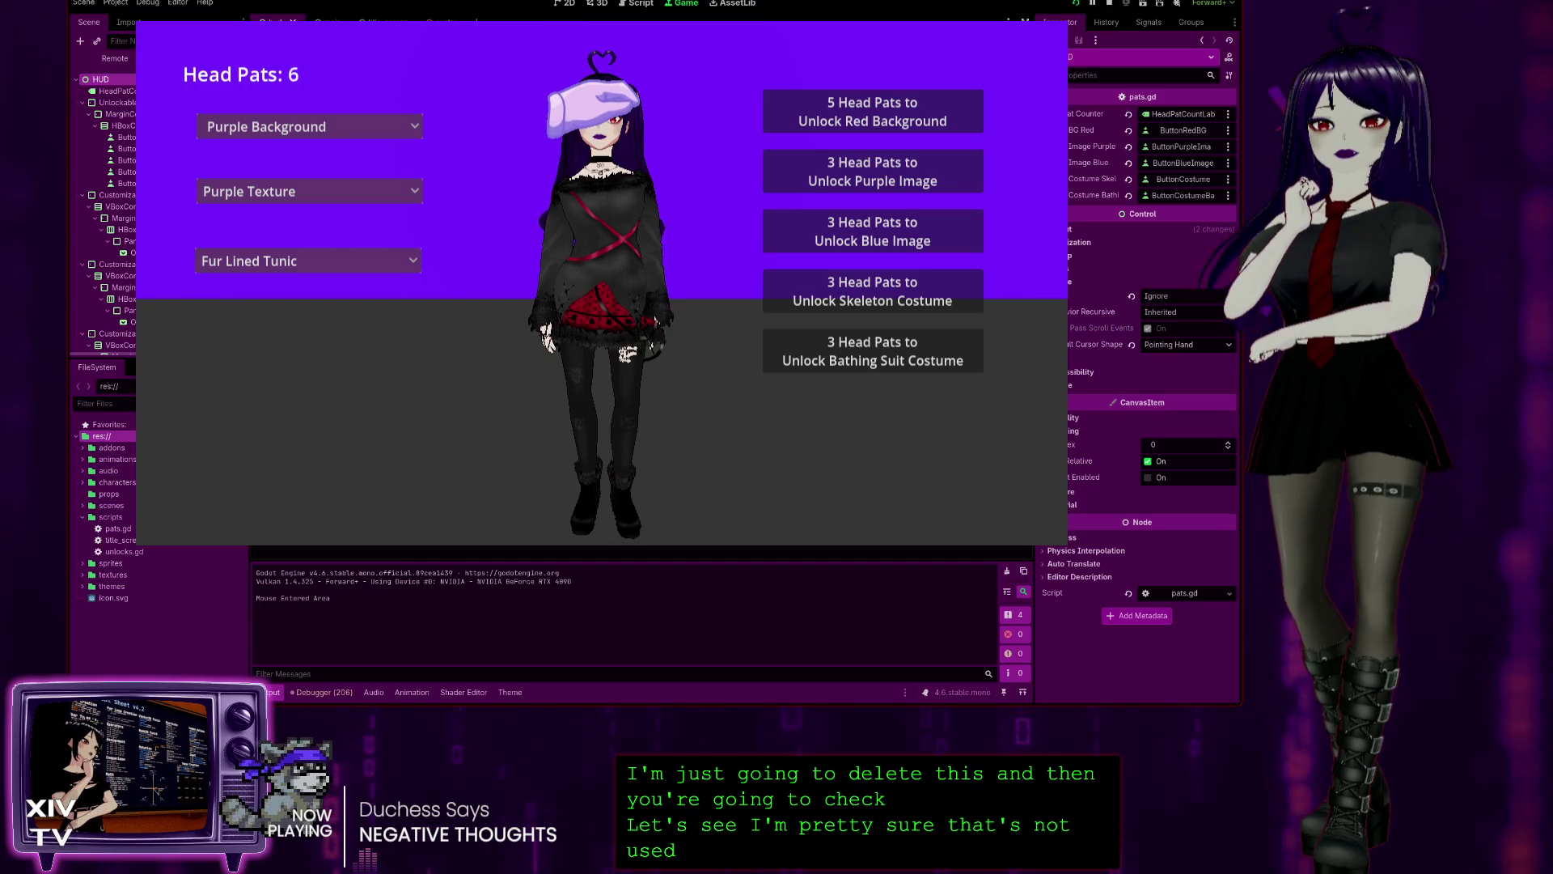
{"action": "left_click", "coordinate": [271, 261]}
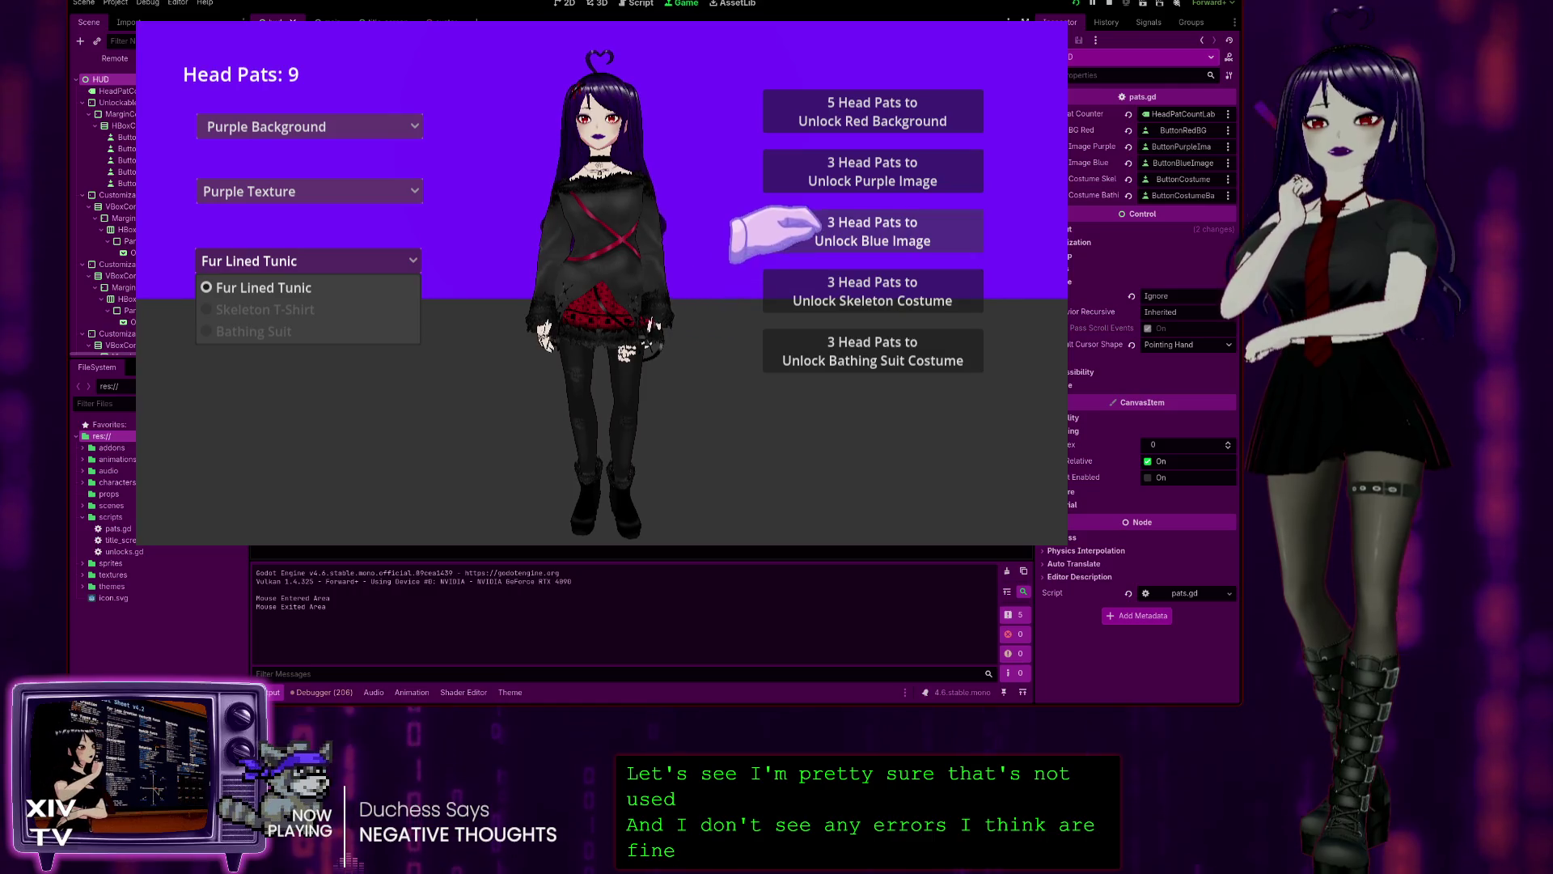
{"action": "left_click", "coordinate": [829, 278]}
{"action": "left_click", "coordinate": [829, 277]}
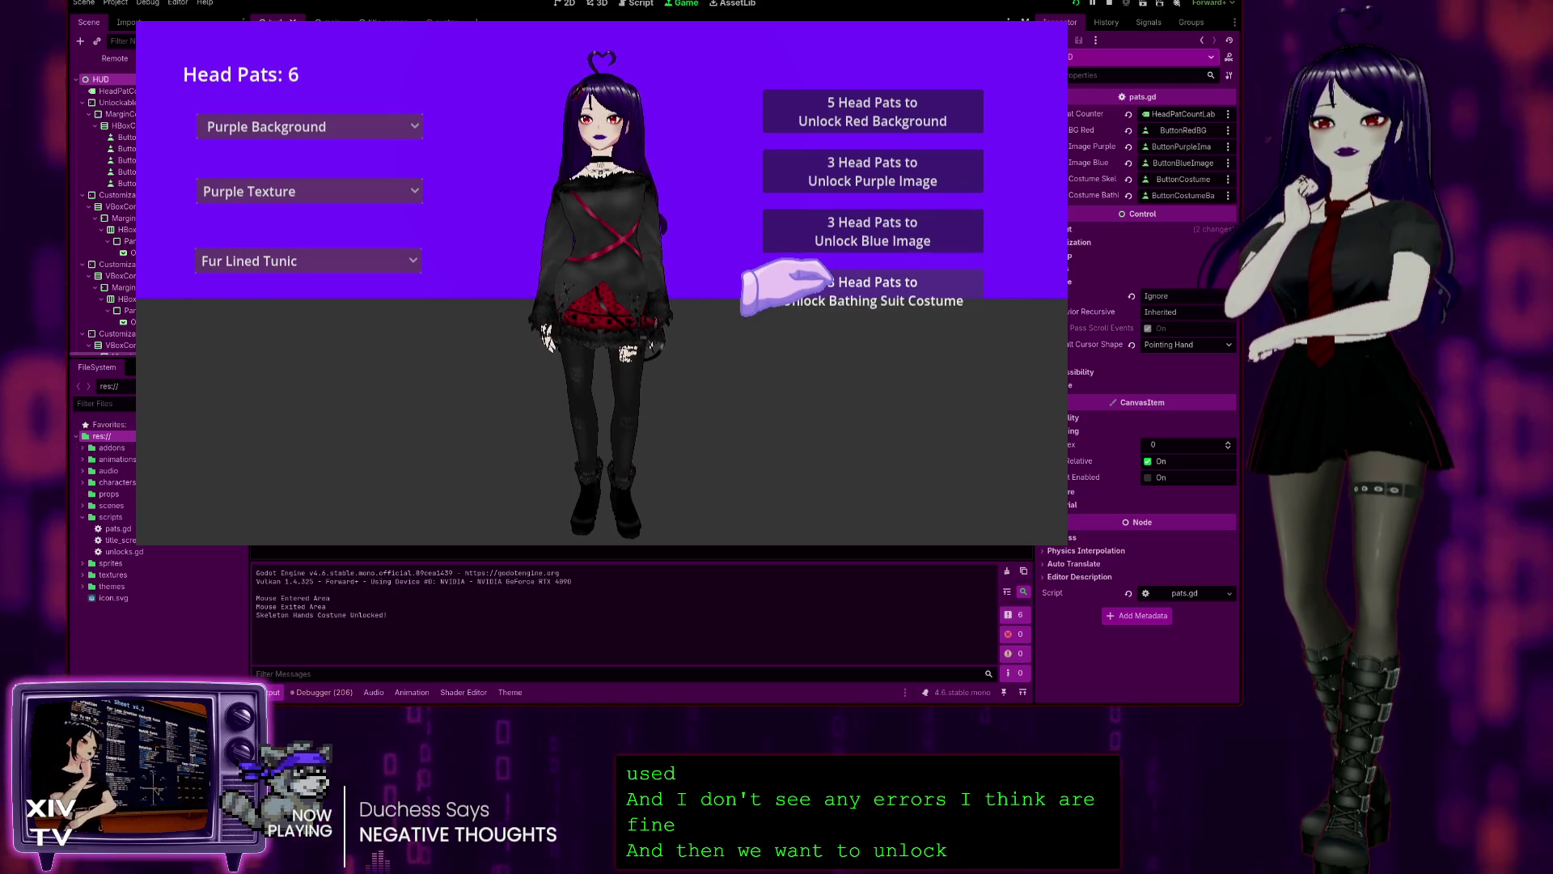
{"action": "left_click", "coordinate": [830, 281]}
- Switch outfits between Skeleton T-Shirt, Bathing Suit and Fur Lined Tunic, then pause and quit the game
{"action": "left_click", "coordinate": [380, 259]}
{"action": "left_click", "coordinate": [275, 310]}
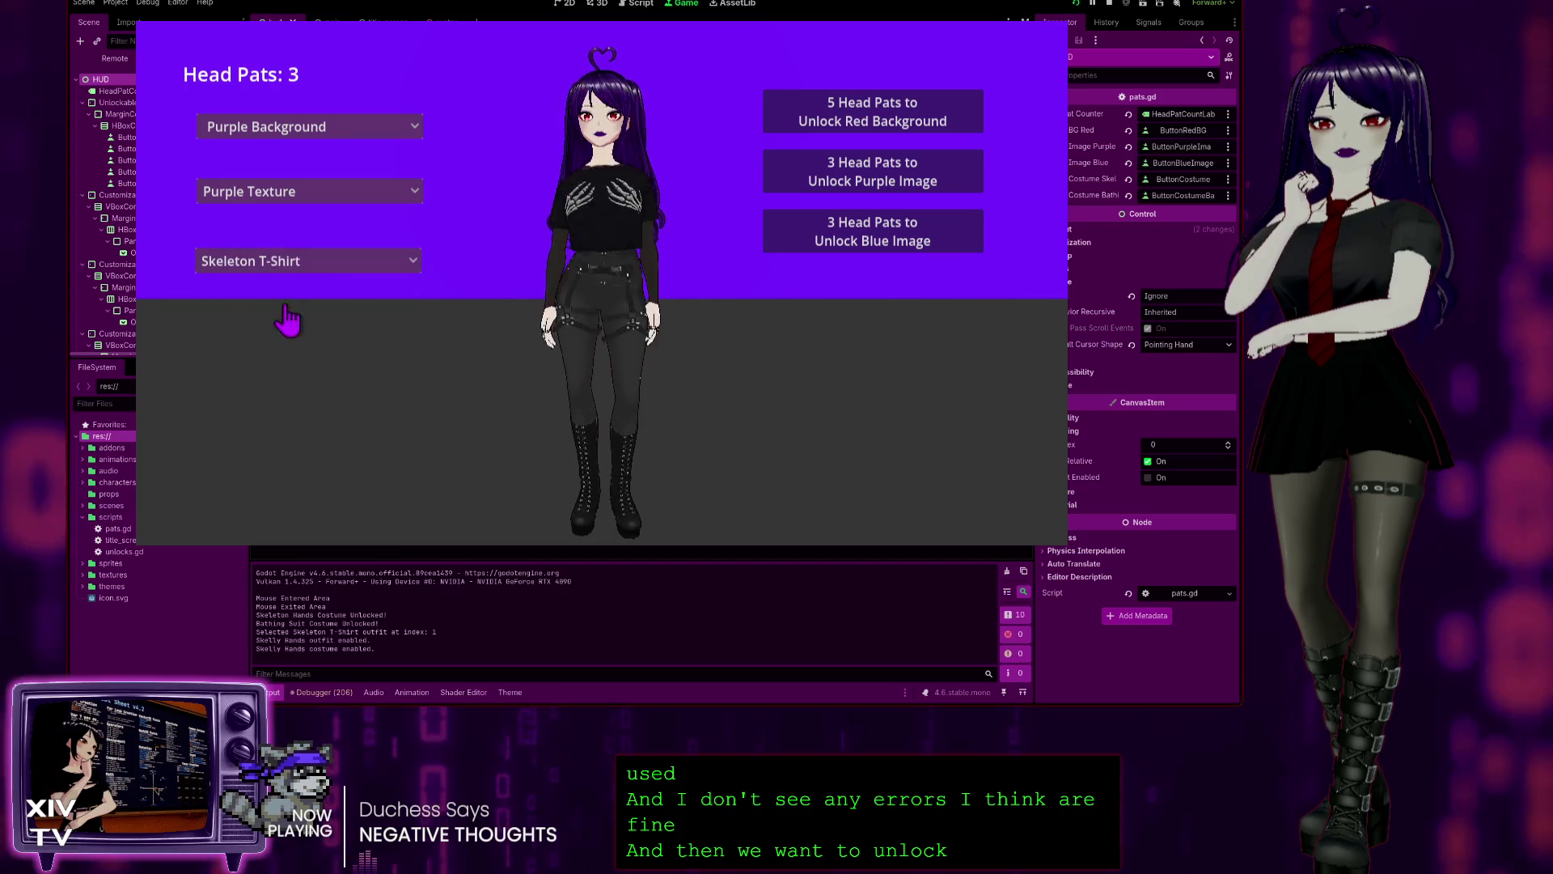
{"action": "left_click", "coordinate": [308, 260]}
{"action": "left_click", "coordinate": [316, 331]}
{"action": "left_click", "coordinate": [312, 260]}
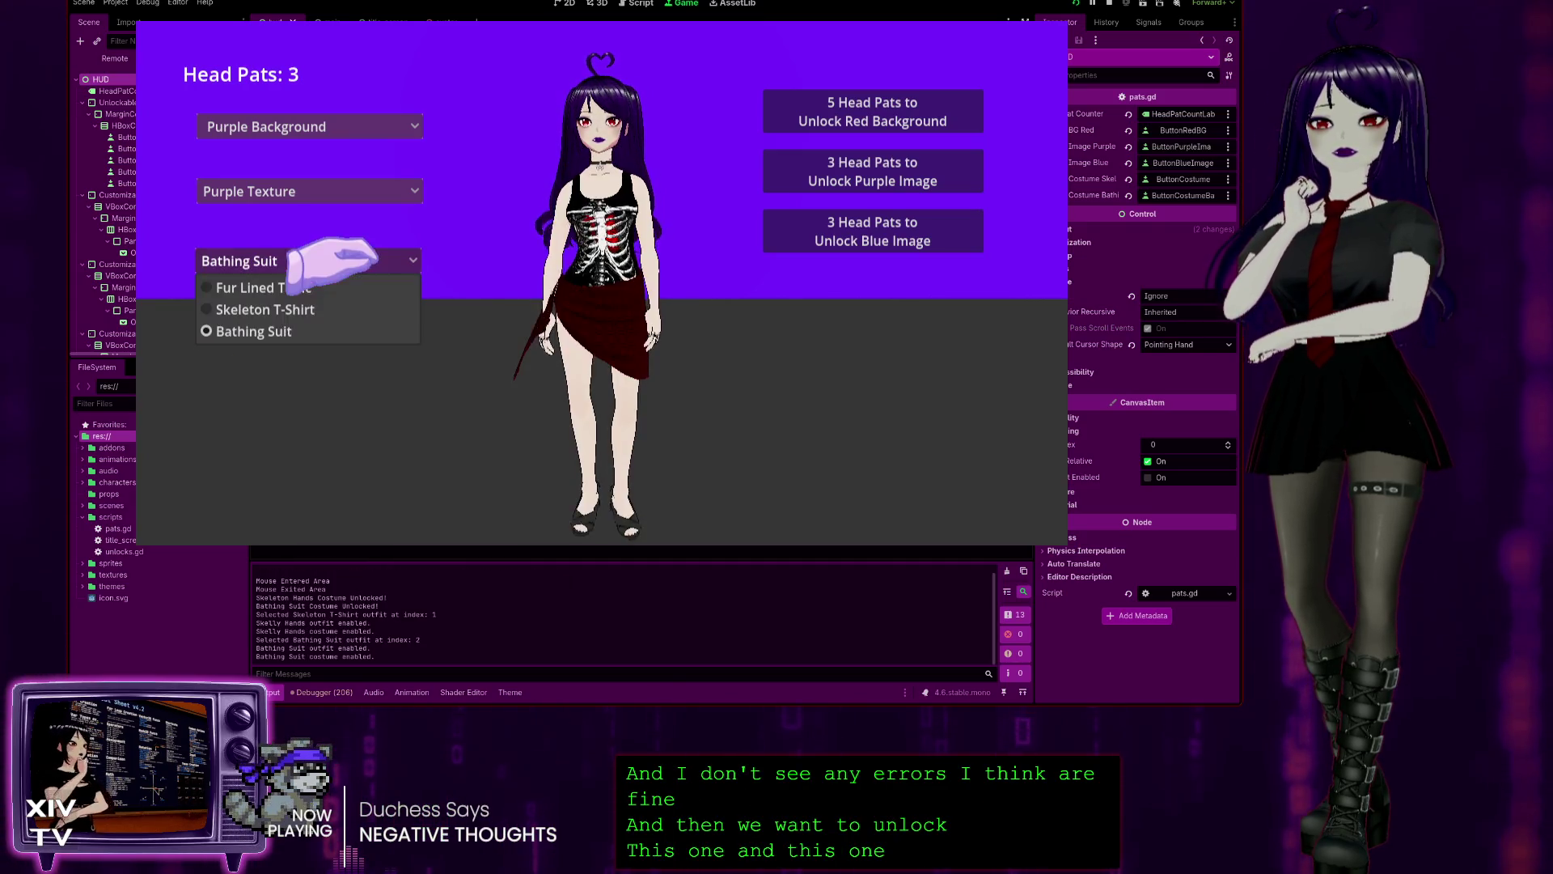
{"action": "left_click", "coordinate": [306, 309]}
{"action": "left_click", "coordinate": [339, 259]}
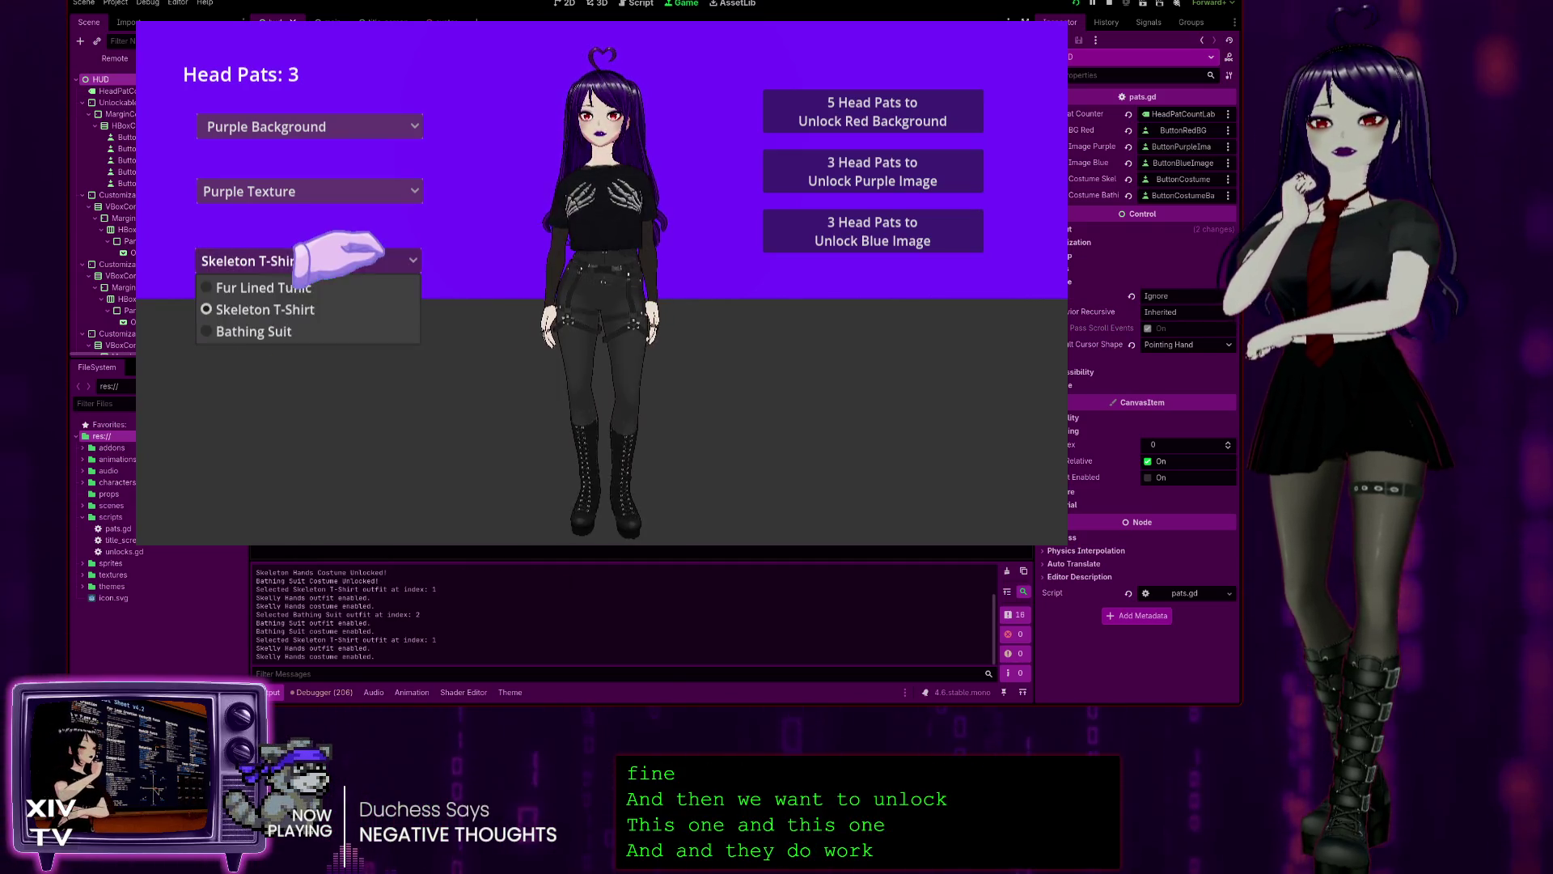
{"action": "left_click", "coordinate": [324, 288]}
{"action": "key", "text": "Escape"}
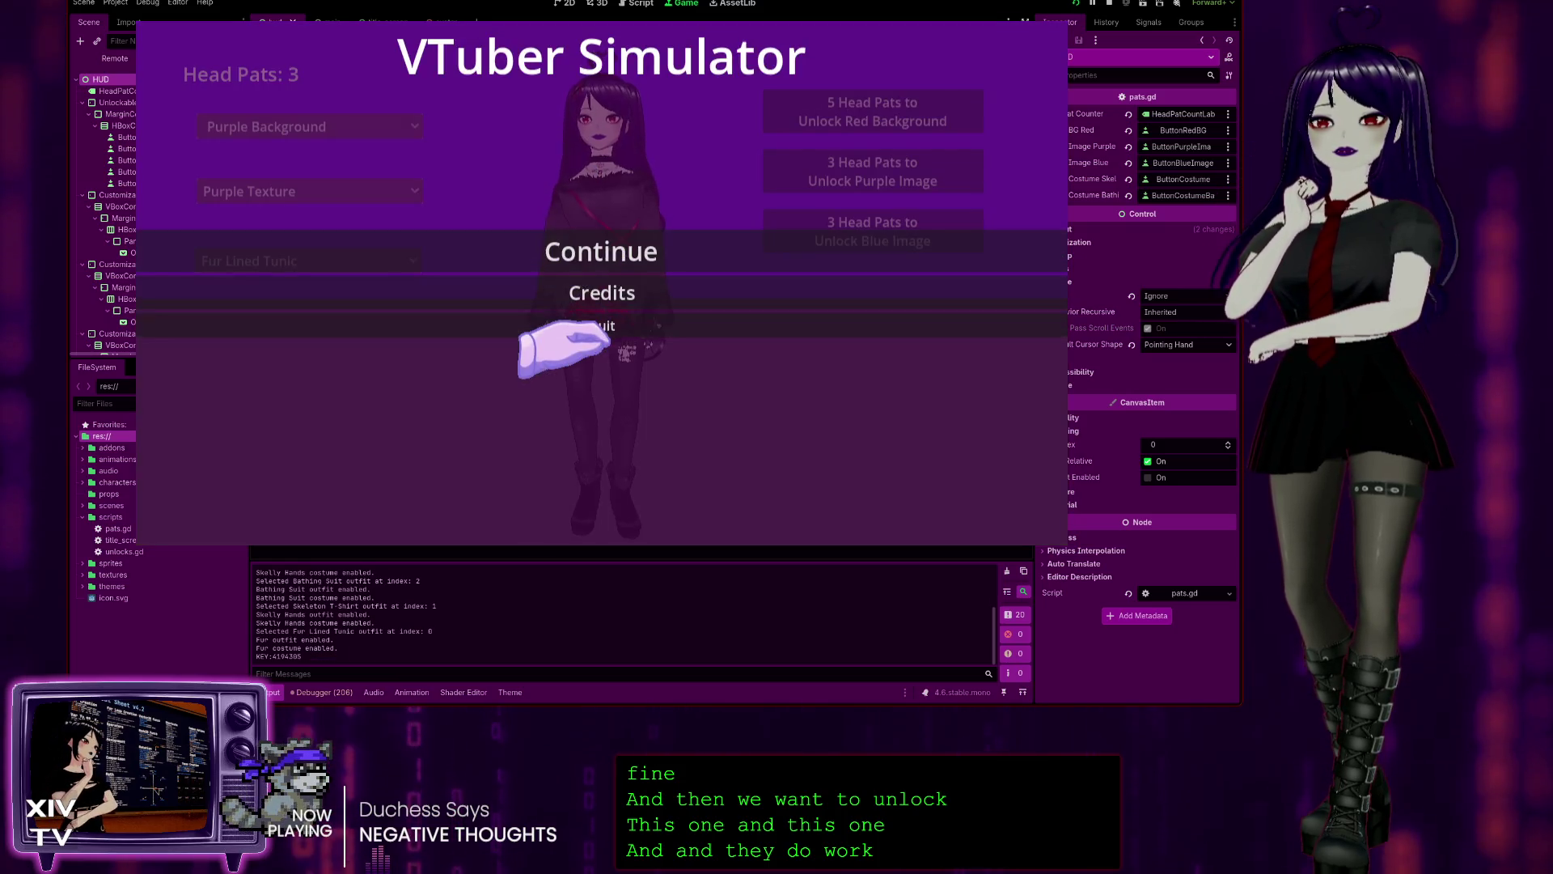
{"action": "left_click", "coordinate": [596, 327]}
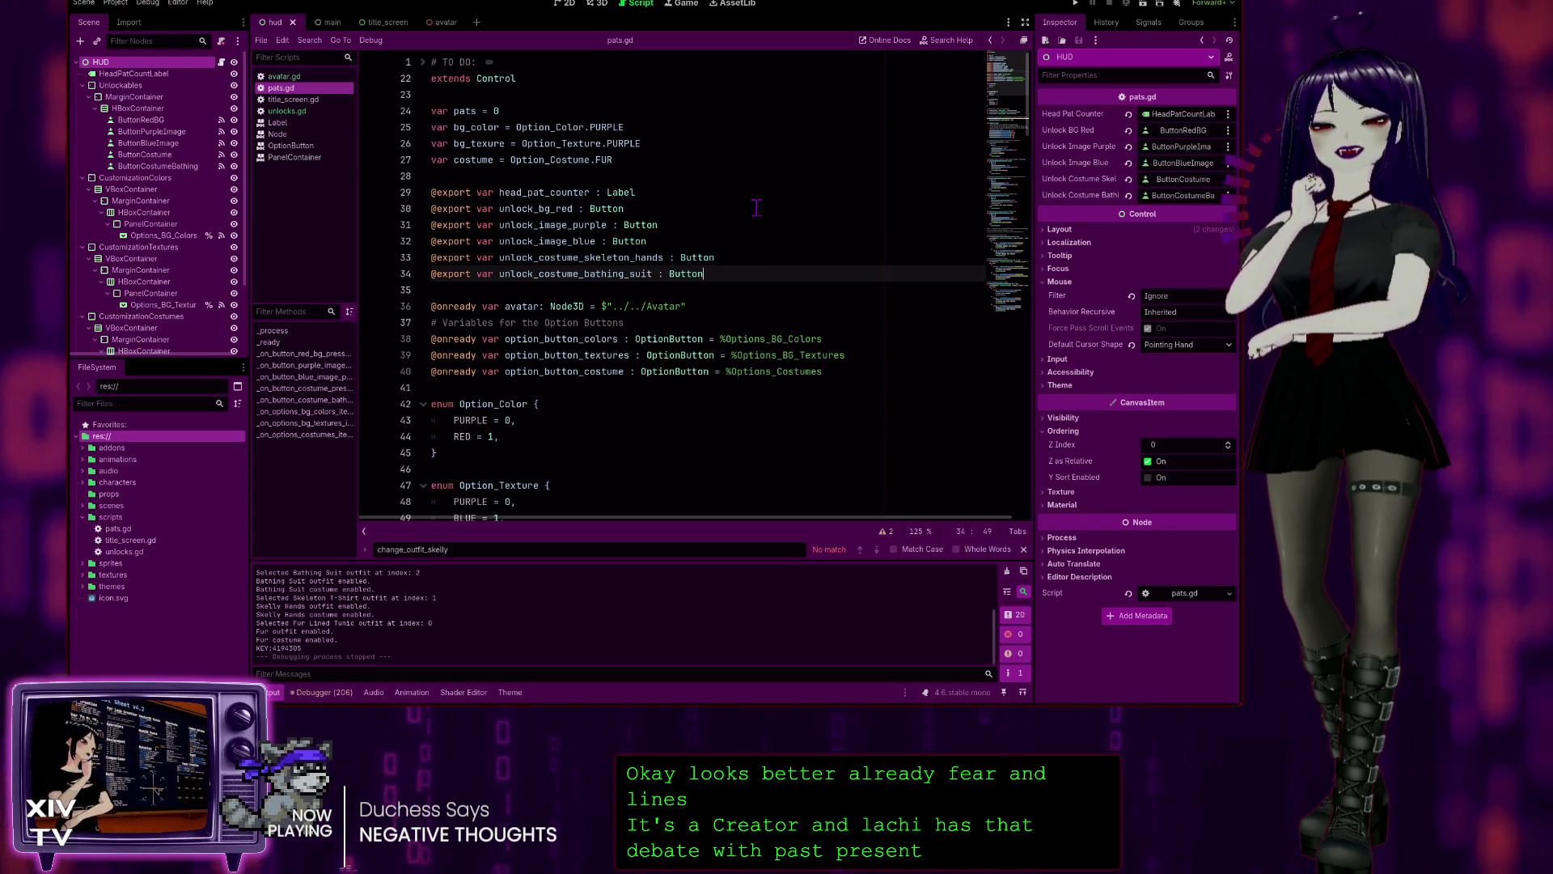
- Review the pats, bg_color, bg_texture and costume variable lines near the top of pats.gd
{"action": "left_click", "coordinate": [705, 148]}
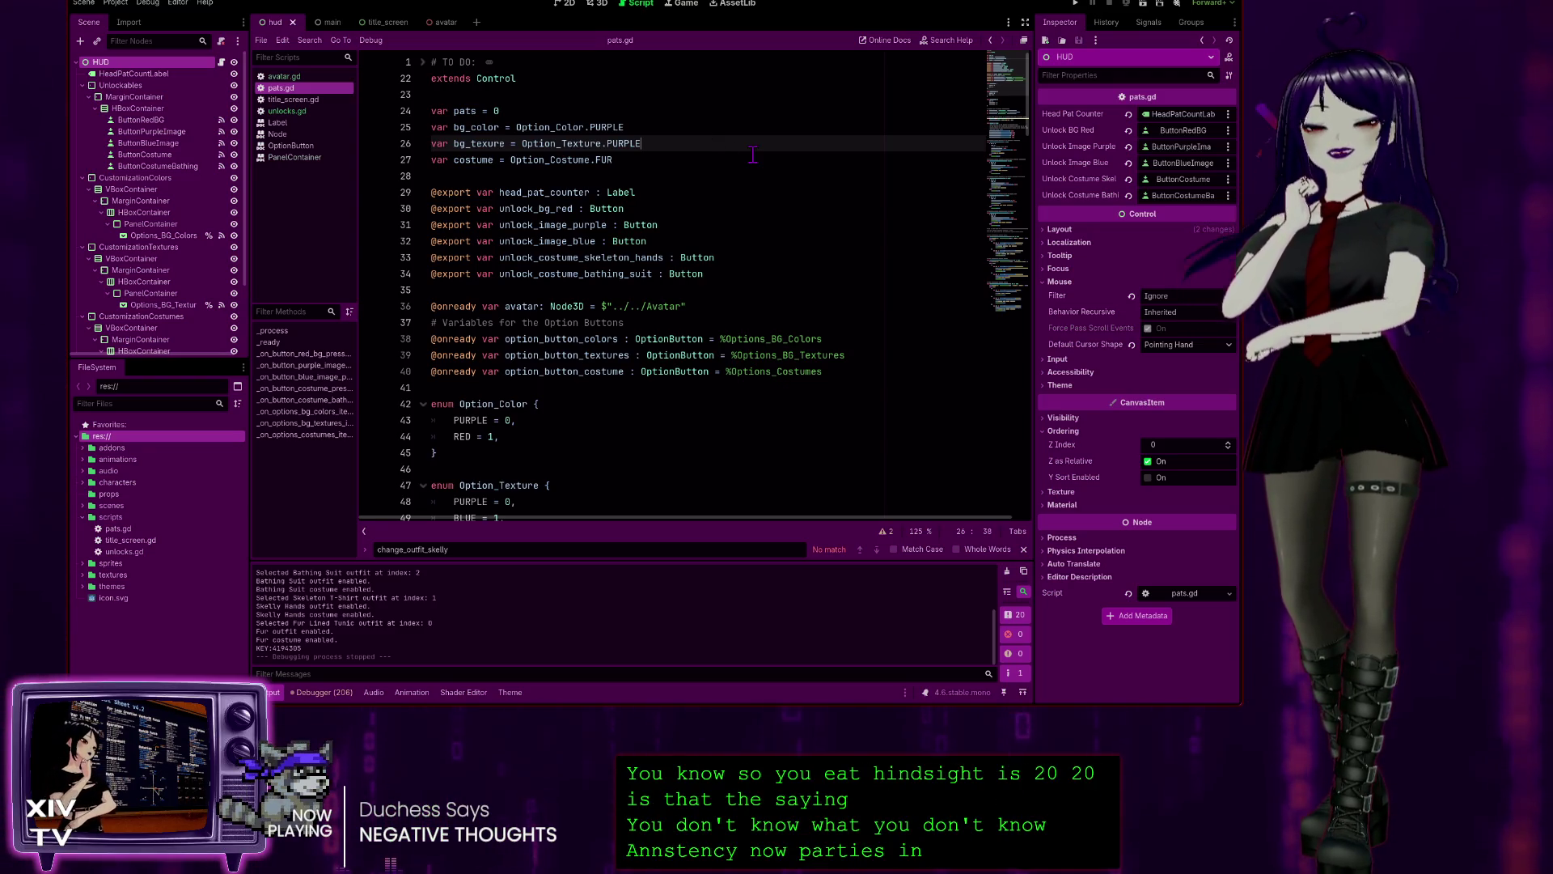
{"action": "left_click", "coordinate": [727, 123]}
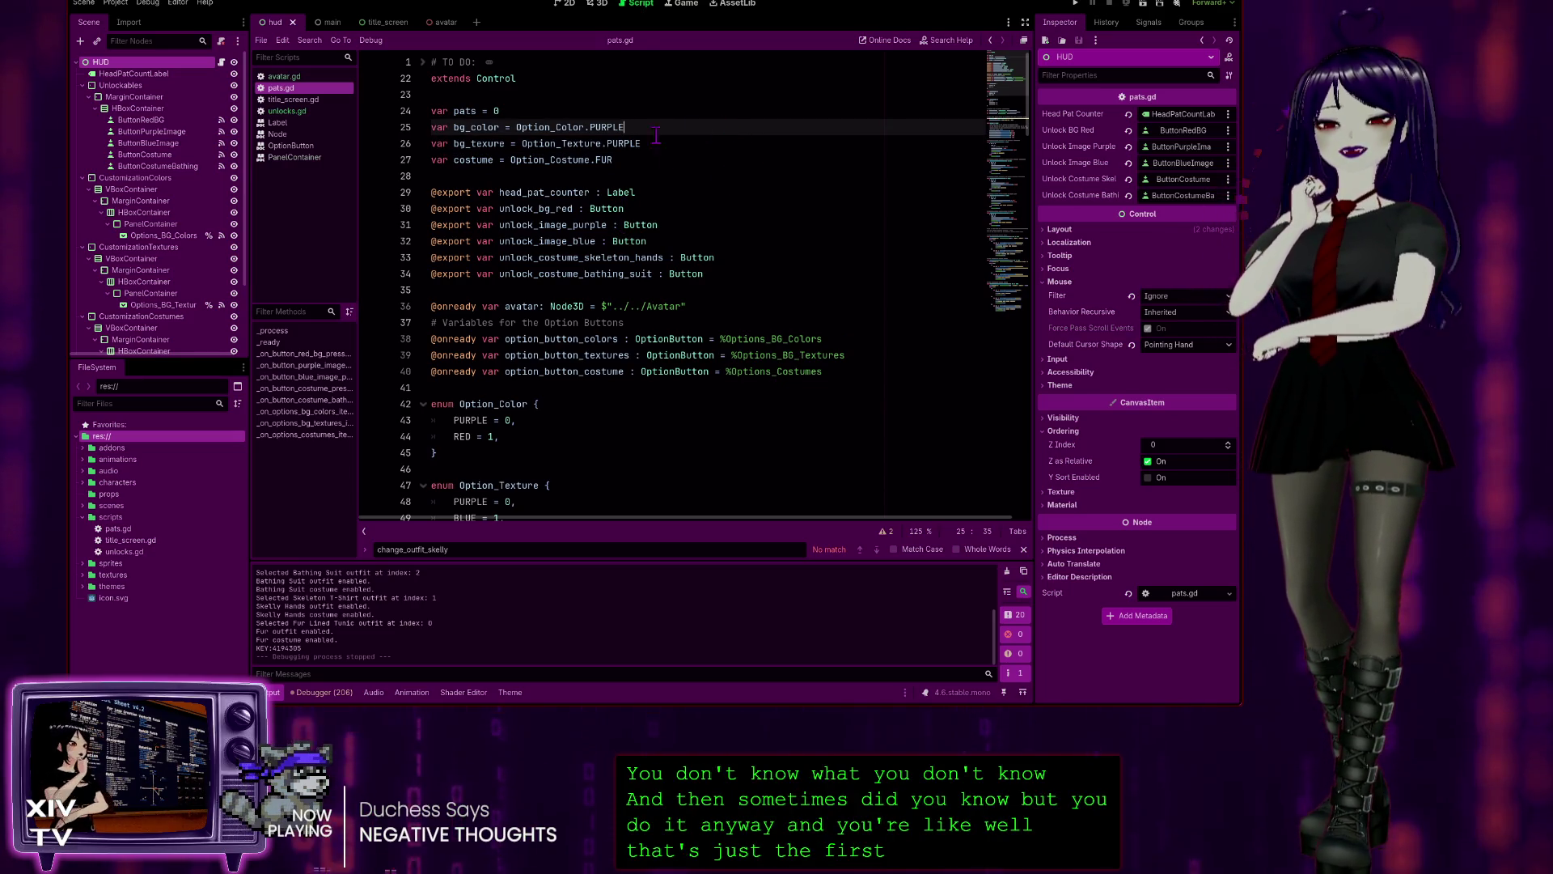
{"action": "left_click", "coordinate": [602, 91]}
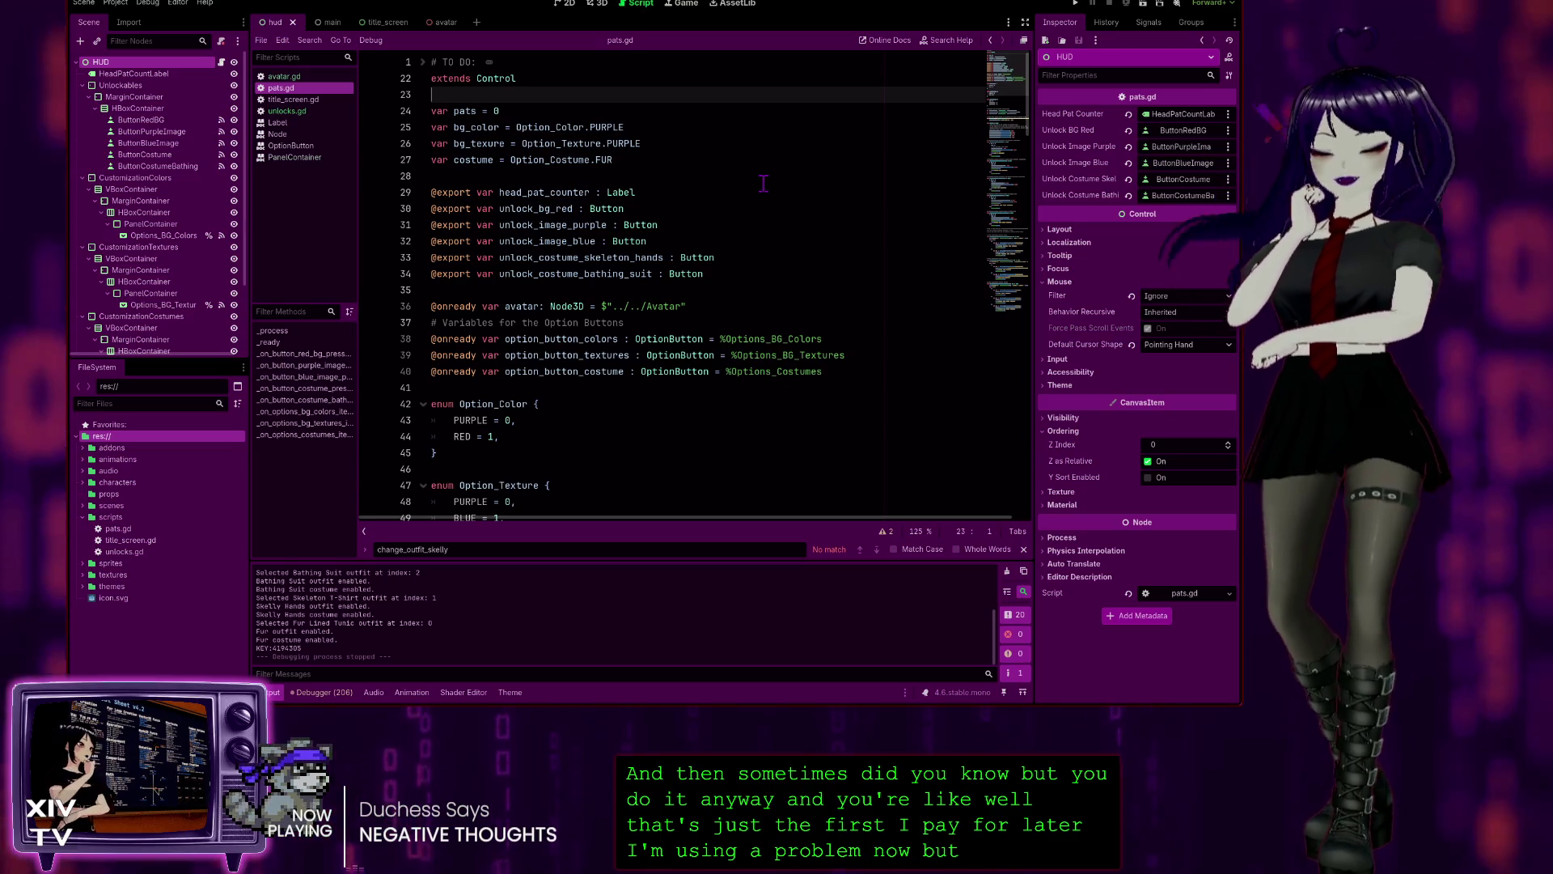
{"action": "scroll", "coordinate": [749, 194], "scroll_direction": "down", "scroll_amount": 1}
{"action": "scroll", "coordinate": [749, 182], "scroll_direction": "up", "scroll_amount": 1}
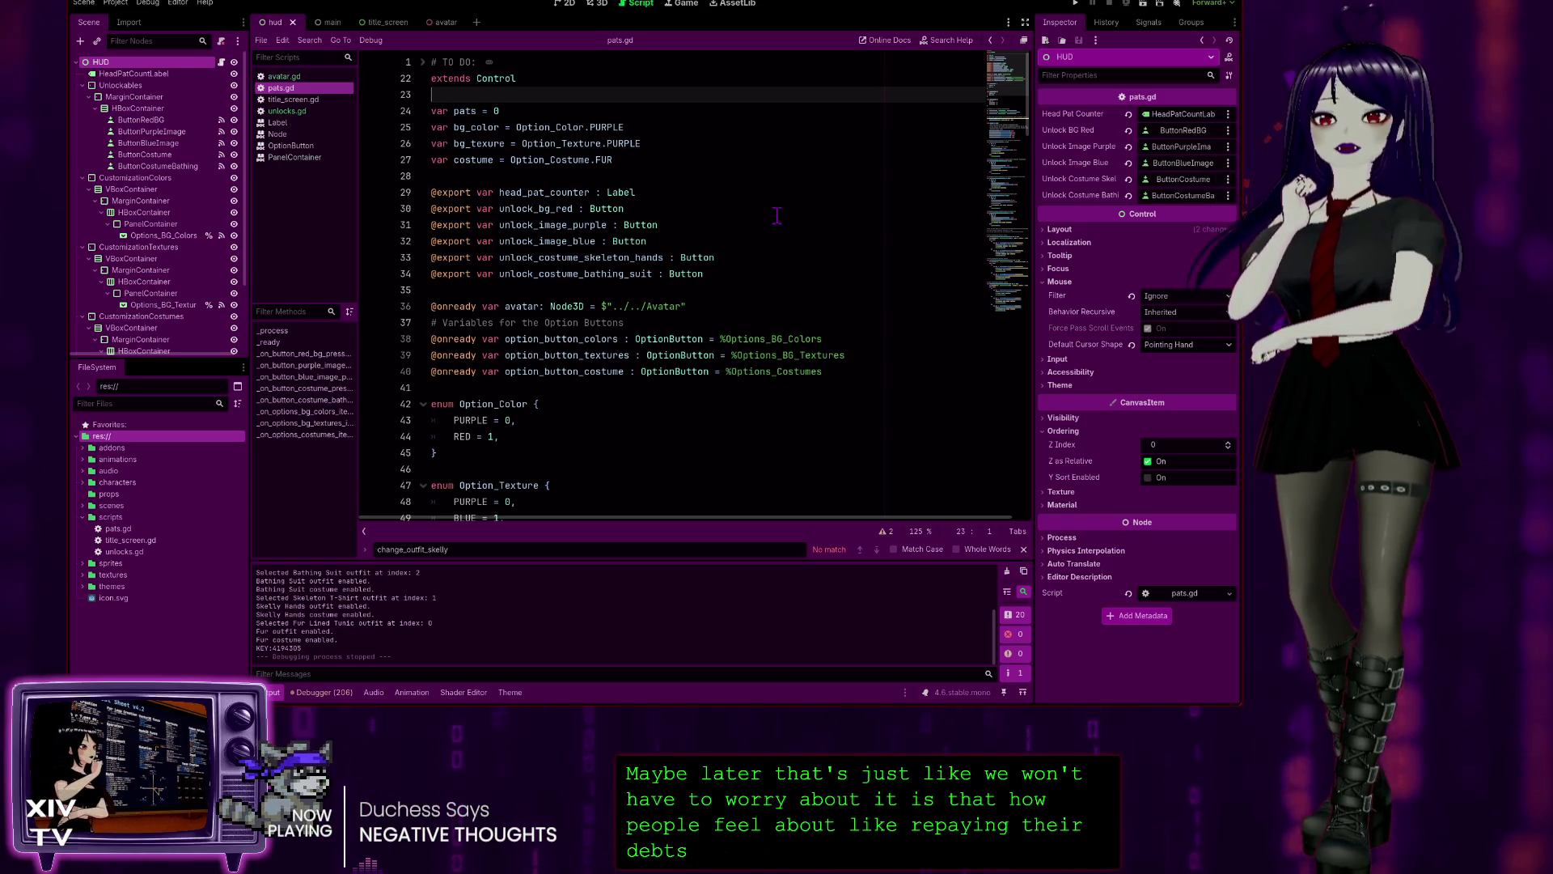
{"action": "left_click", "coordinate": [670, 159]}
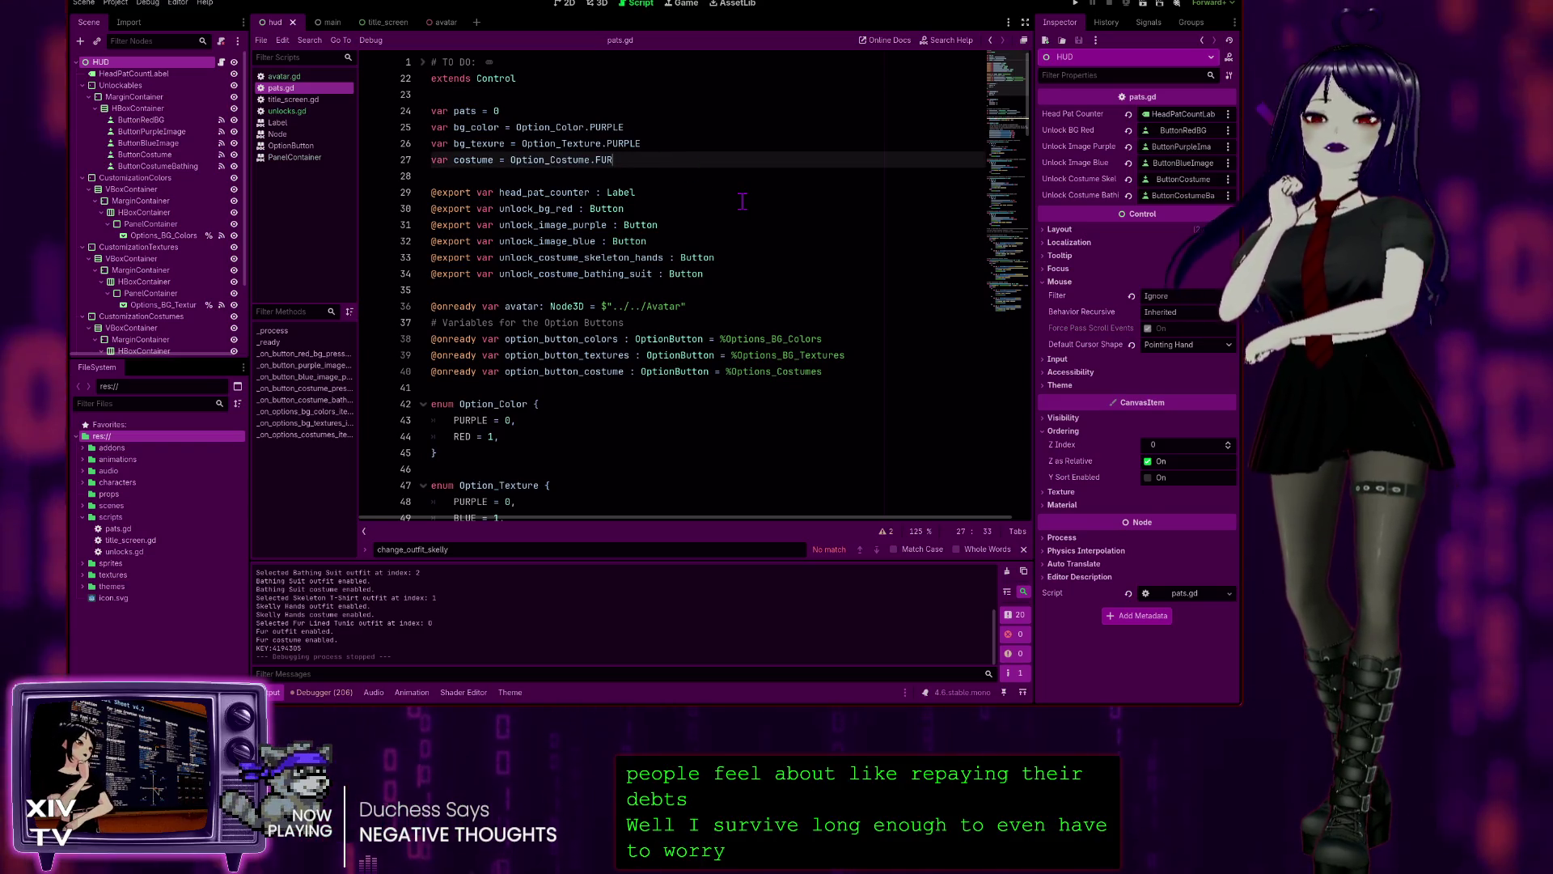
{"action": "left_click", "coordinate": [579, 123]}
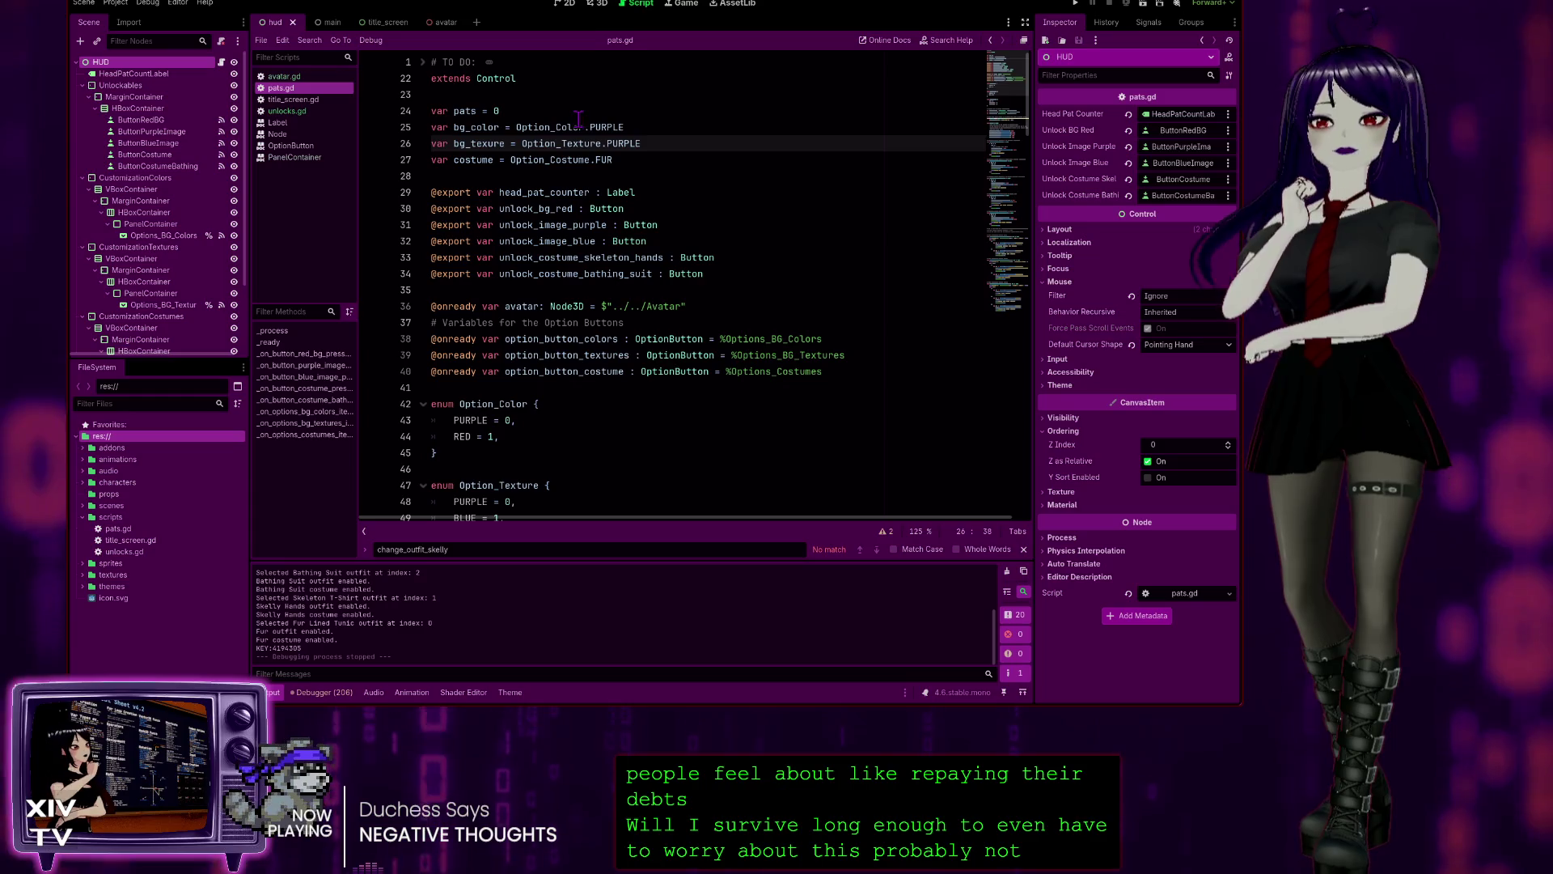
{"action": "left_click", "coordinate": [582, 105]}
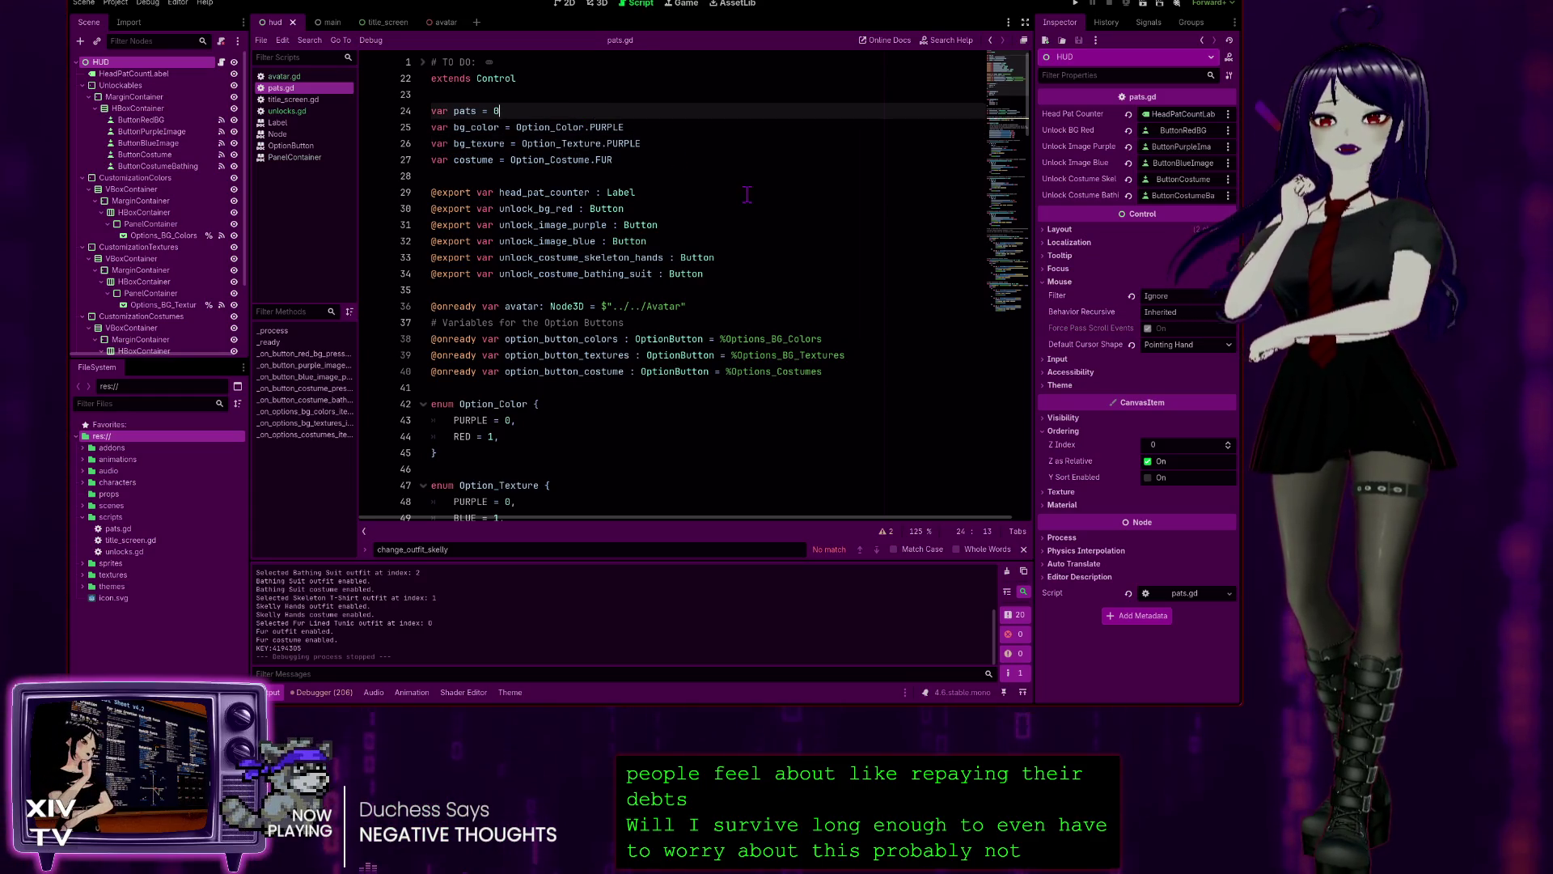
- Search pats.gd for bg_color and step through its matches on lines 25, 38, 59, 139 and 140
{"action": "left_click", "coordinate": [674, 131]}
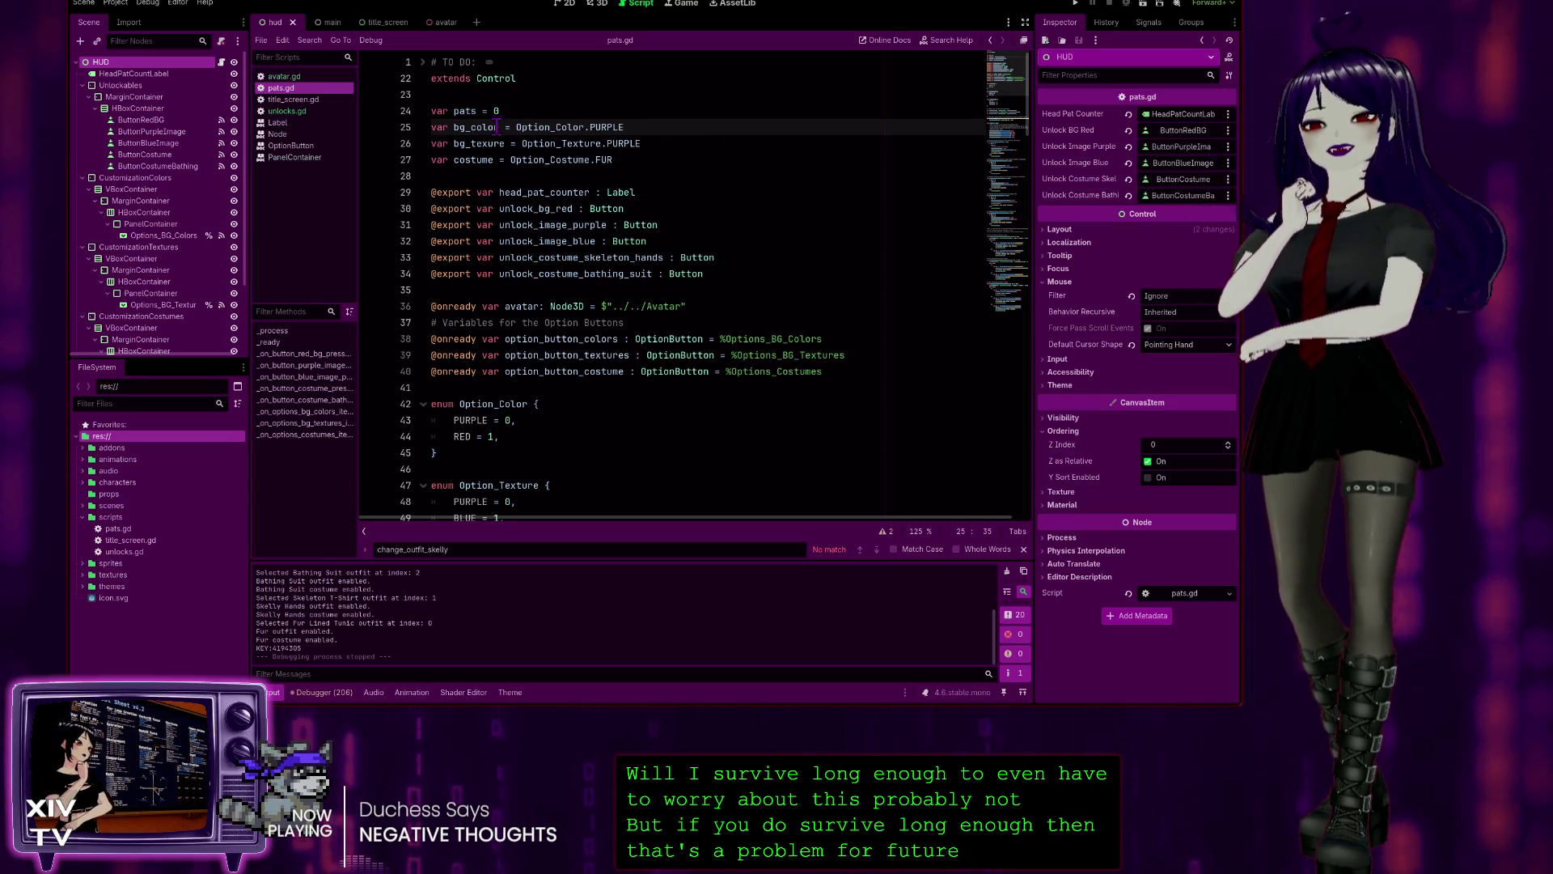
{"action": "left_click_drag", "start_coordinate": [498, 127], "coordinate": [464, 127]}
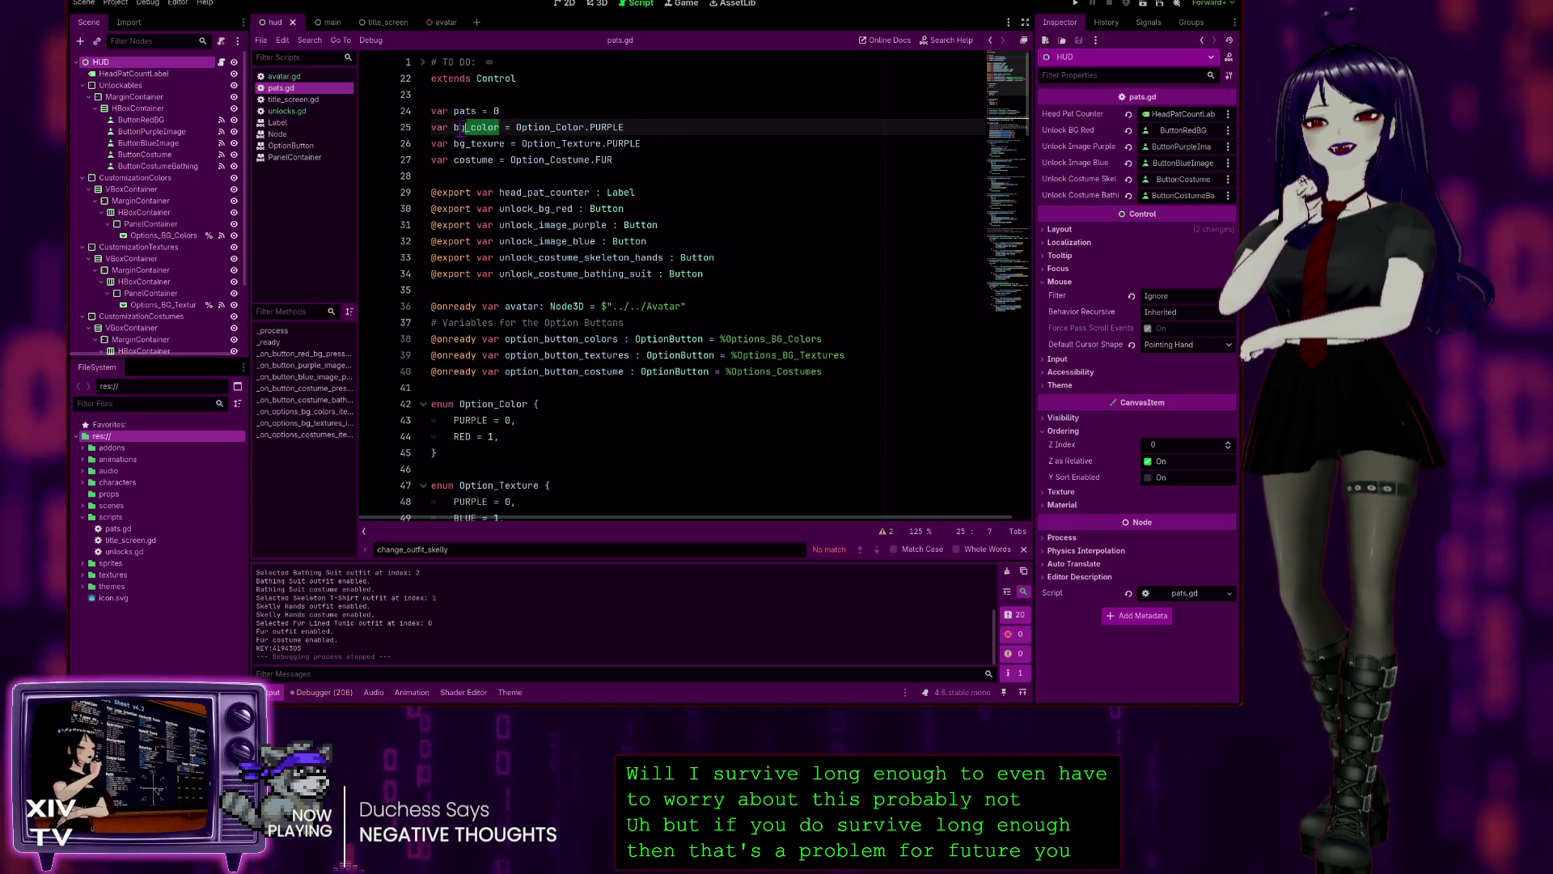
{"action": "left_click", "coordinate": [767, 165]}
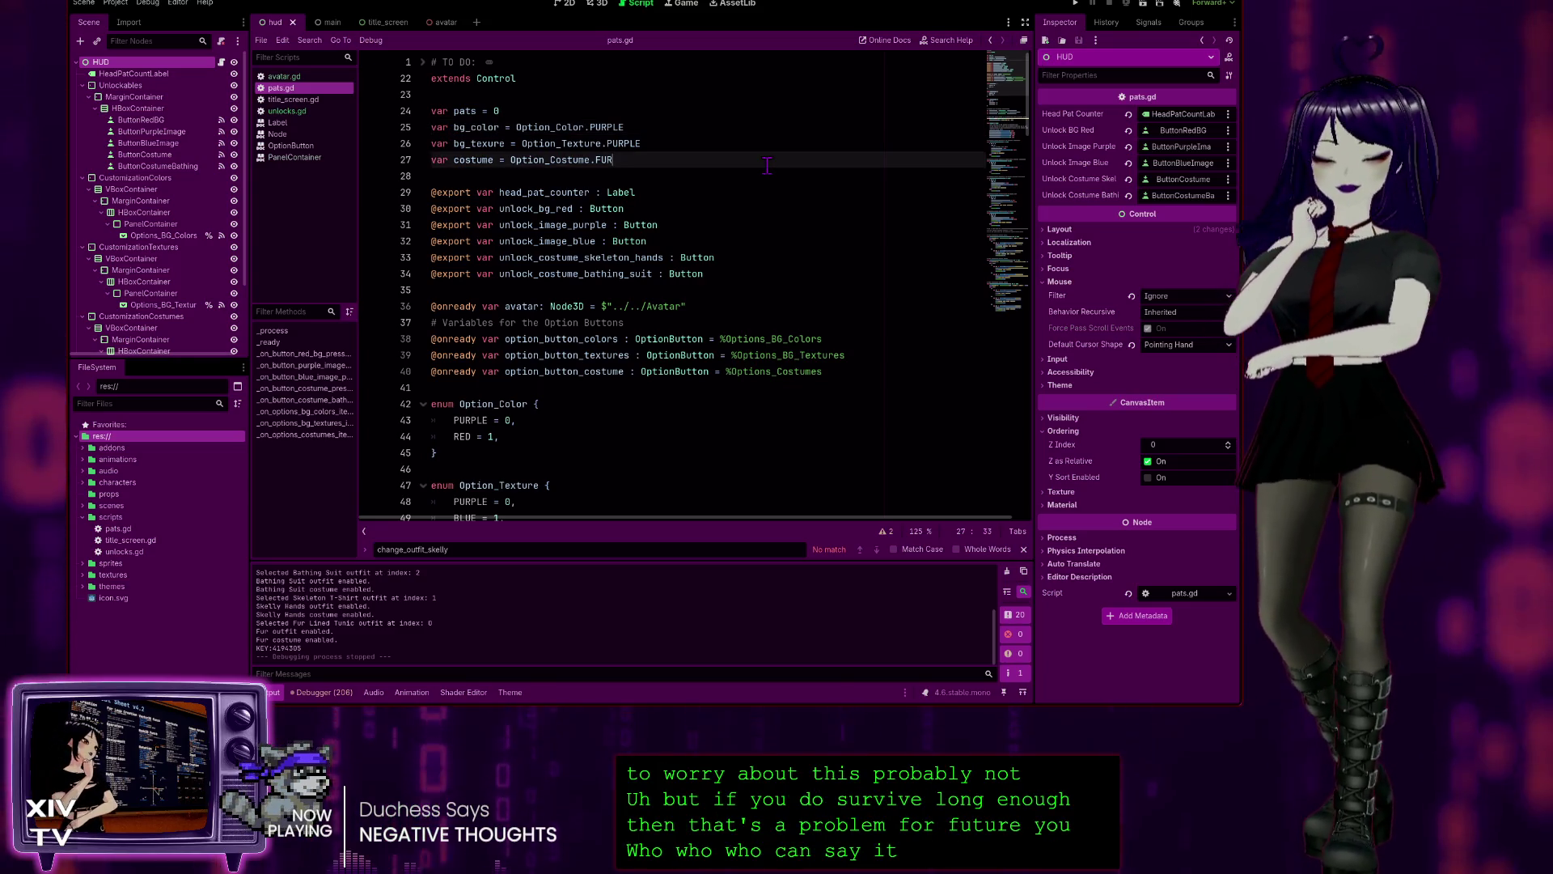
{"action": "key", "text": "ctrl+f"}
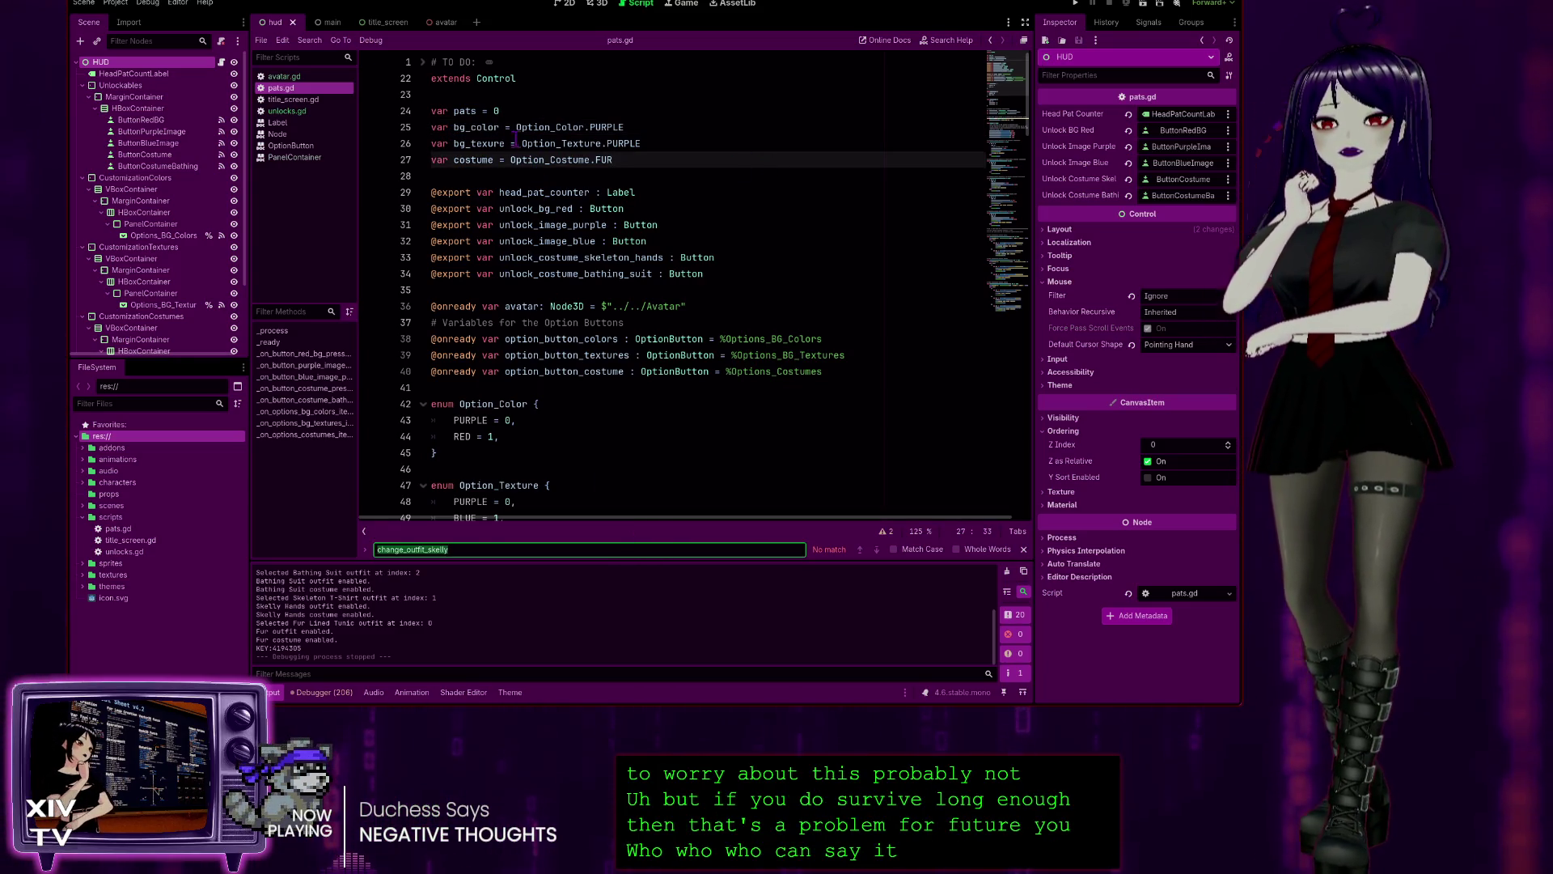
{"action": "left_click", "coordinate": [455, 127]}
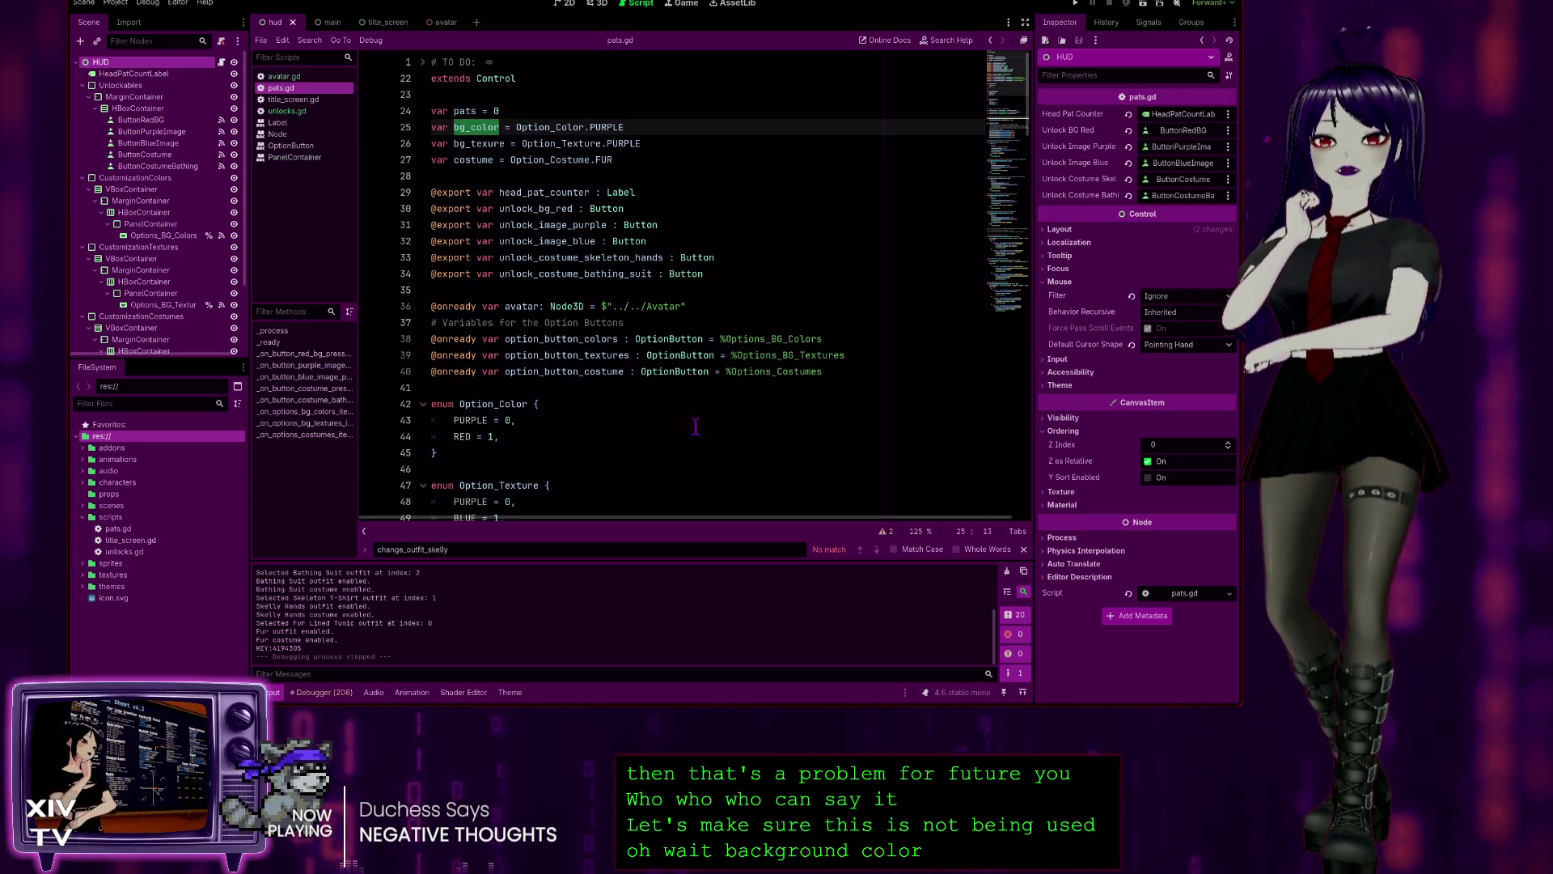
{"action": "key", "text": "ctrl+f"}
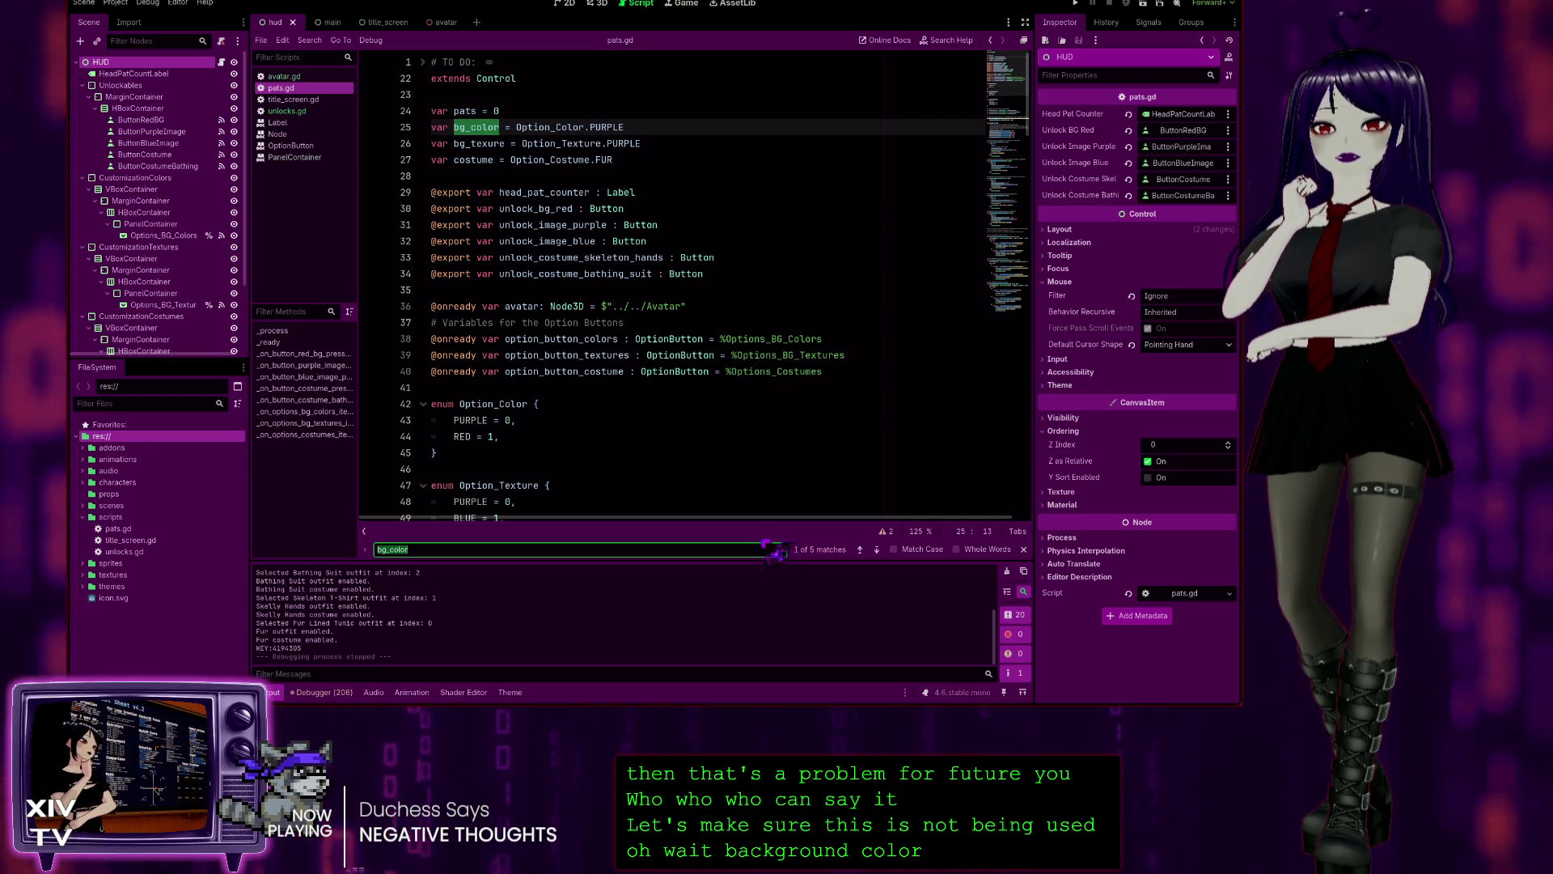
{"action": "left_click", "coordinate": [876, 550]}
{"action": "left_click", "coordinate": [876, 550]}
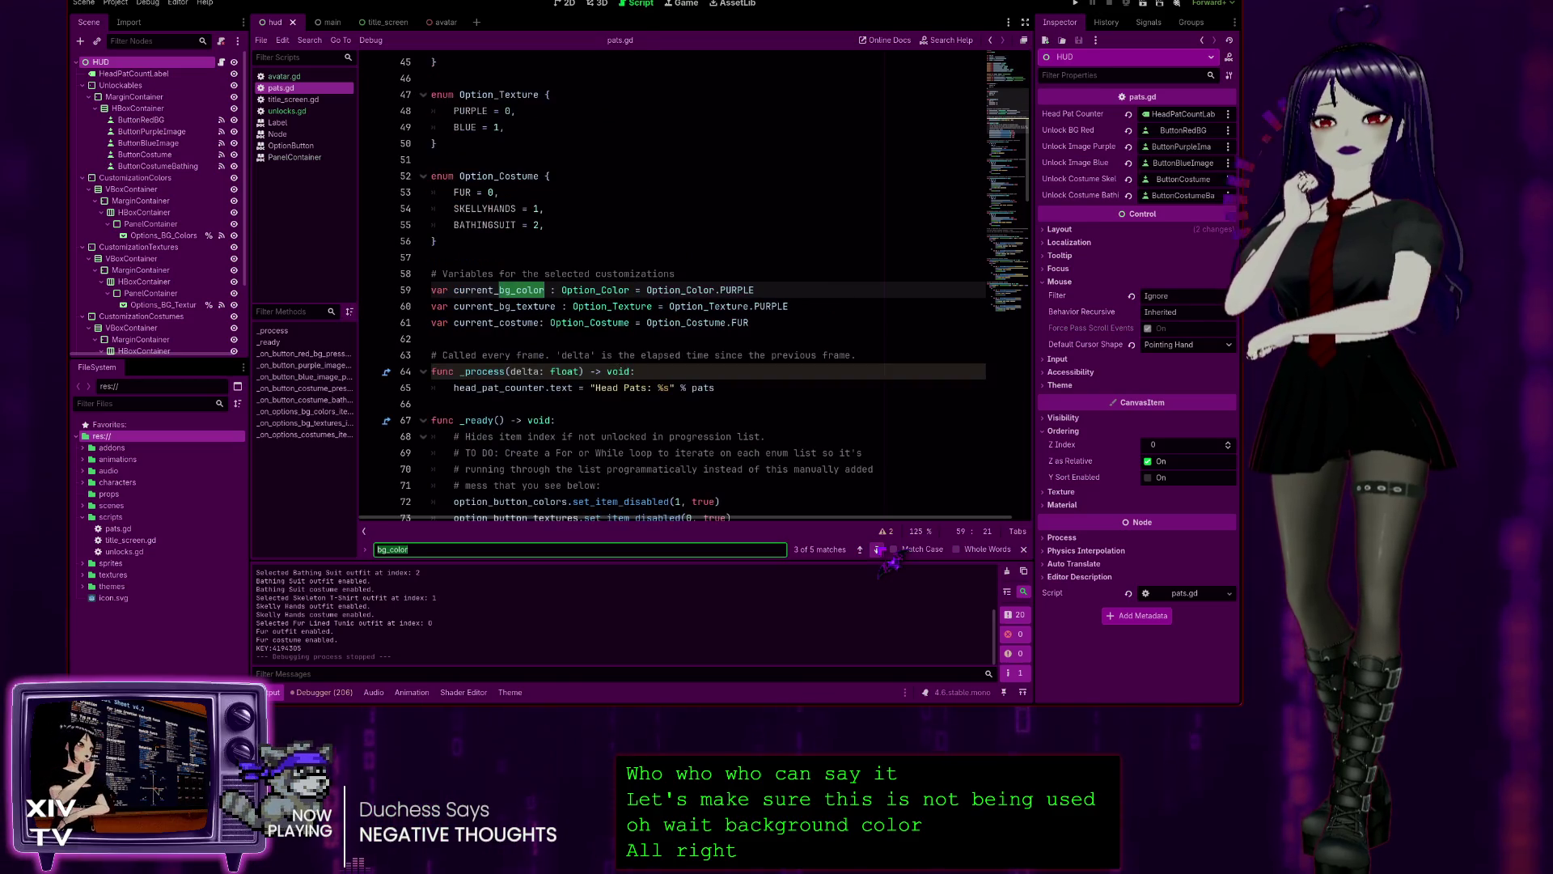
{"action": "left_click", "coordinate": [877, 550]}
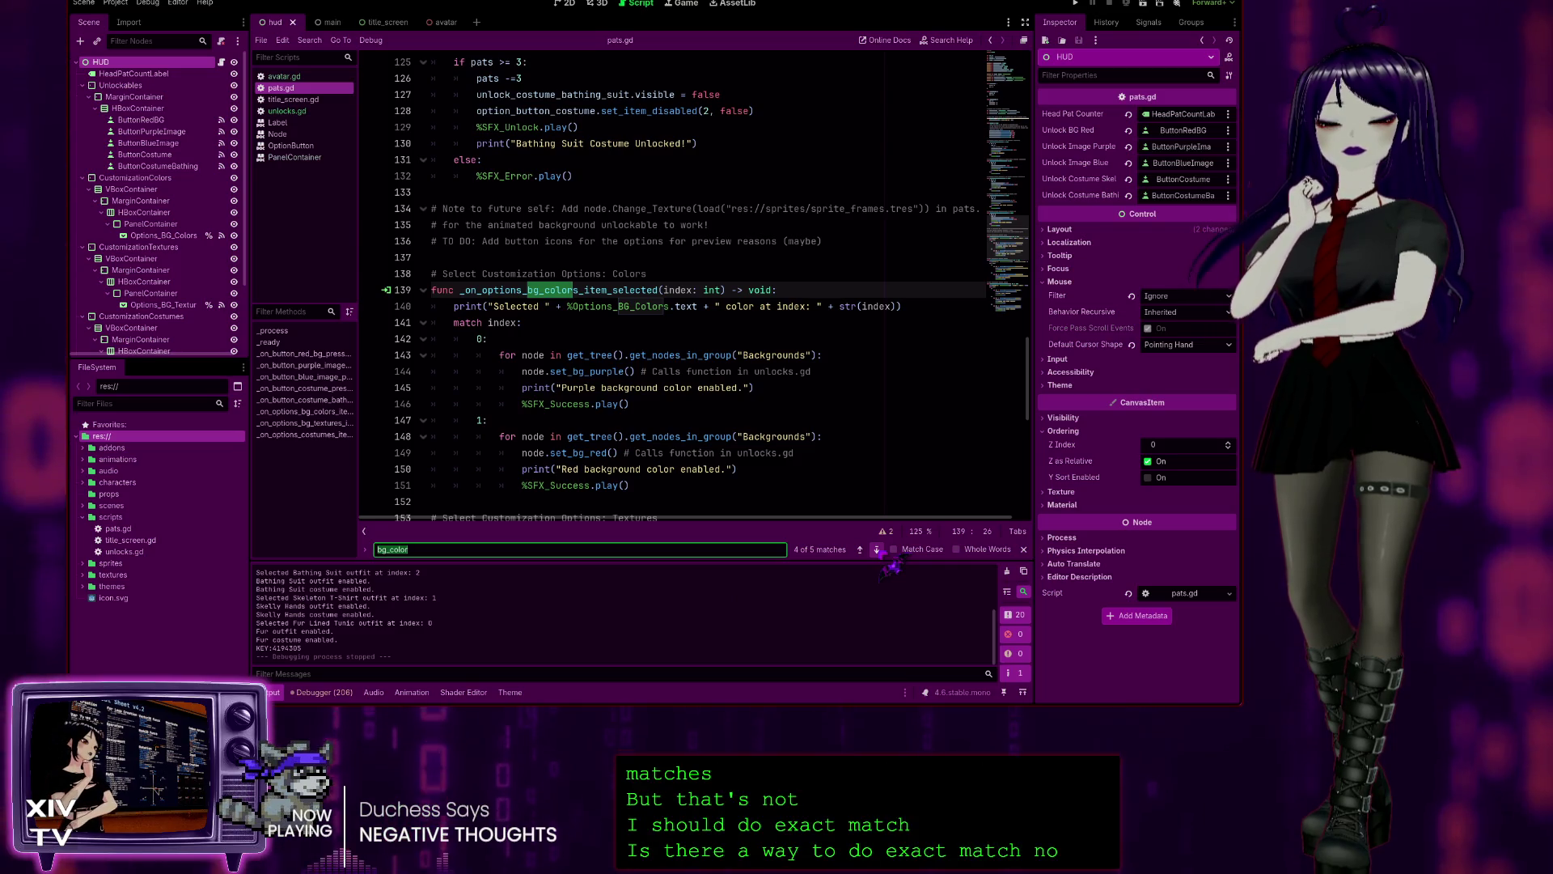
{"action": "left_click", "coordinate": [877, 551]}
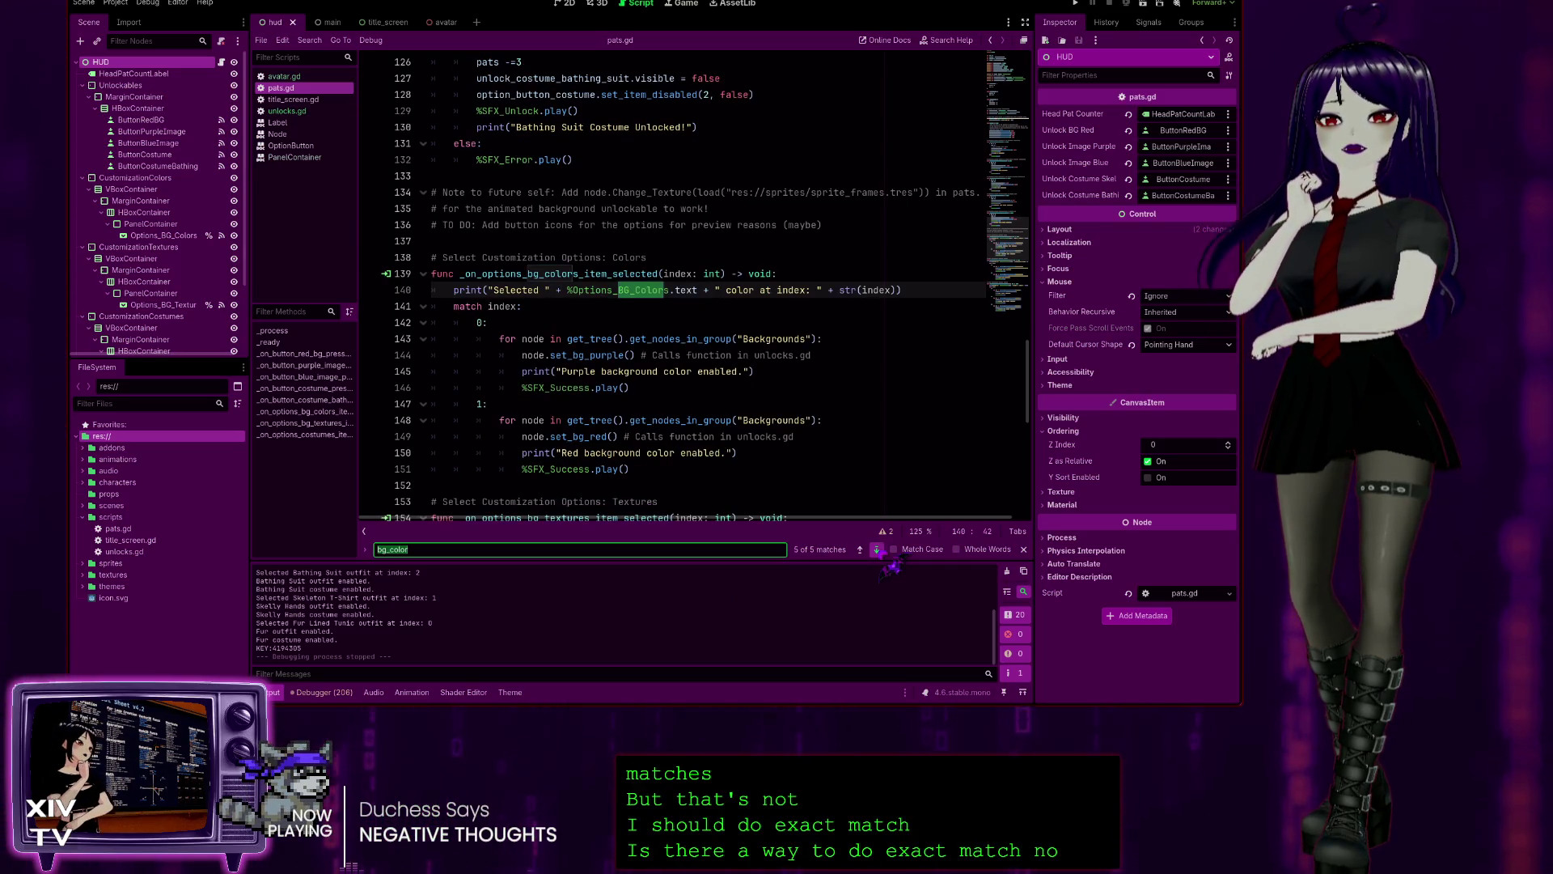
{"action": "left_click", "coordinate": [877, 550]}
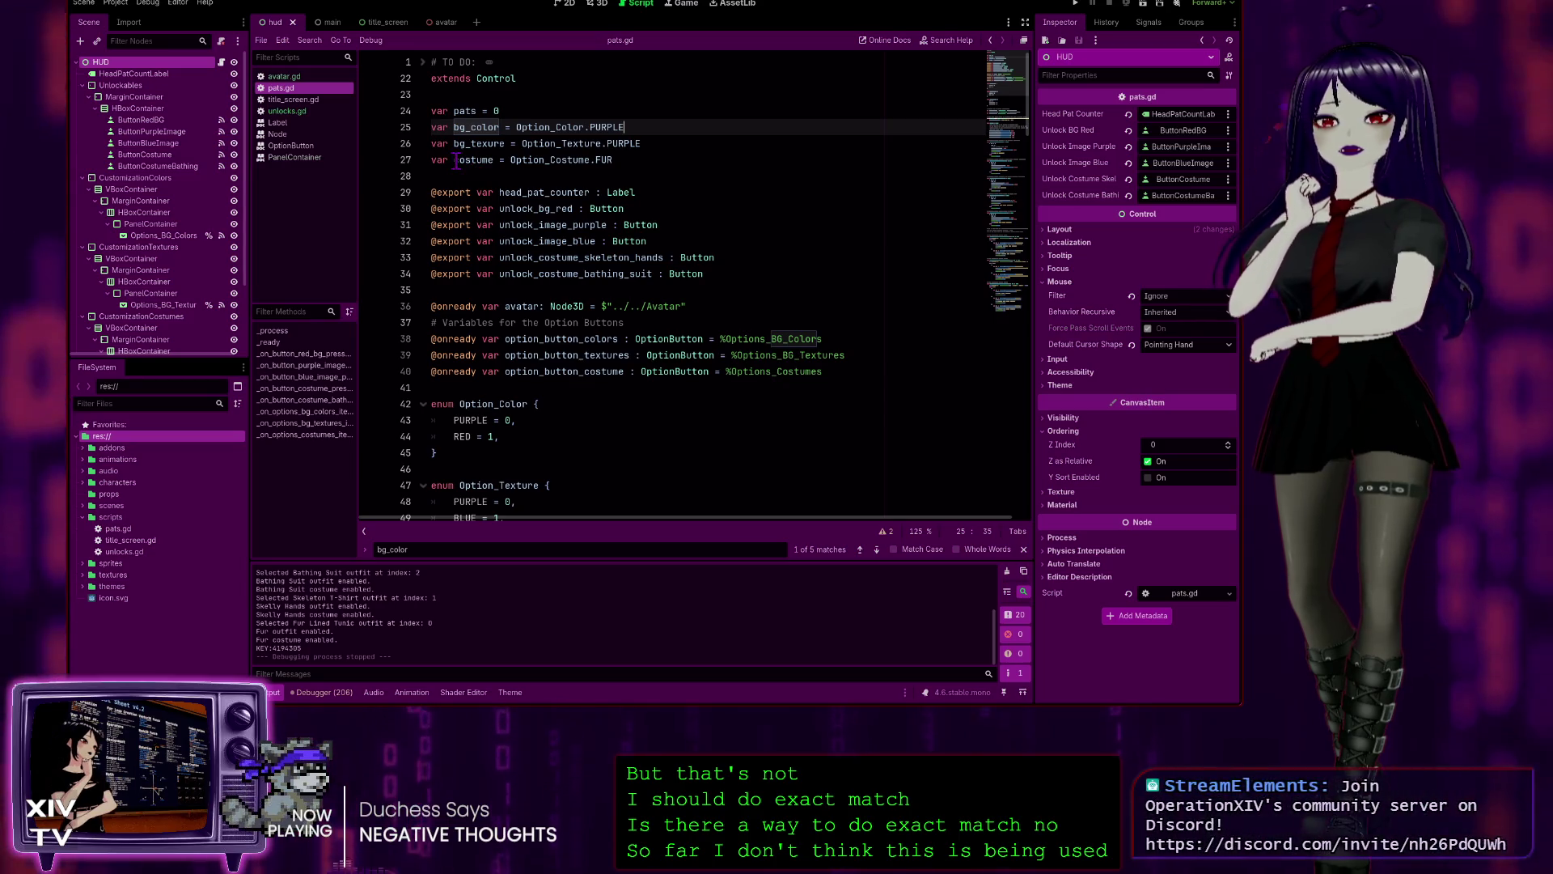
{"action": "left_click_drag", "start_coordinate": [454, 160], "coordinate": [491, 158]}
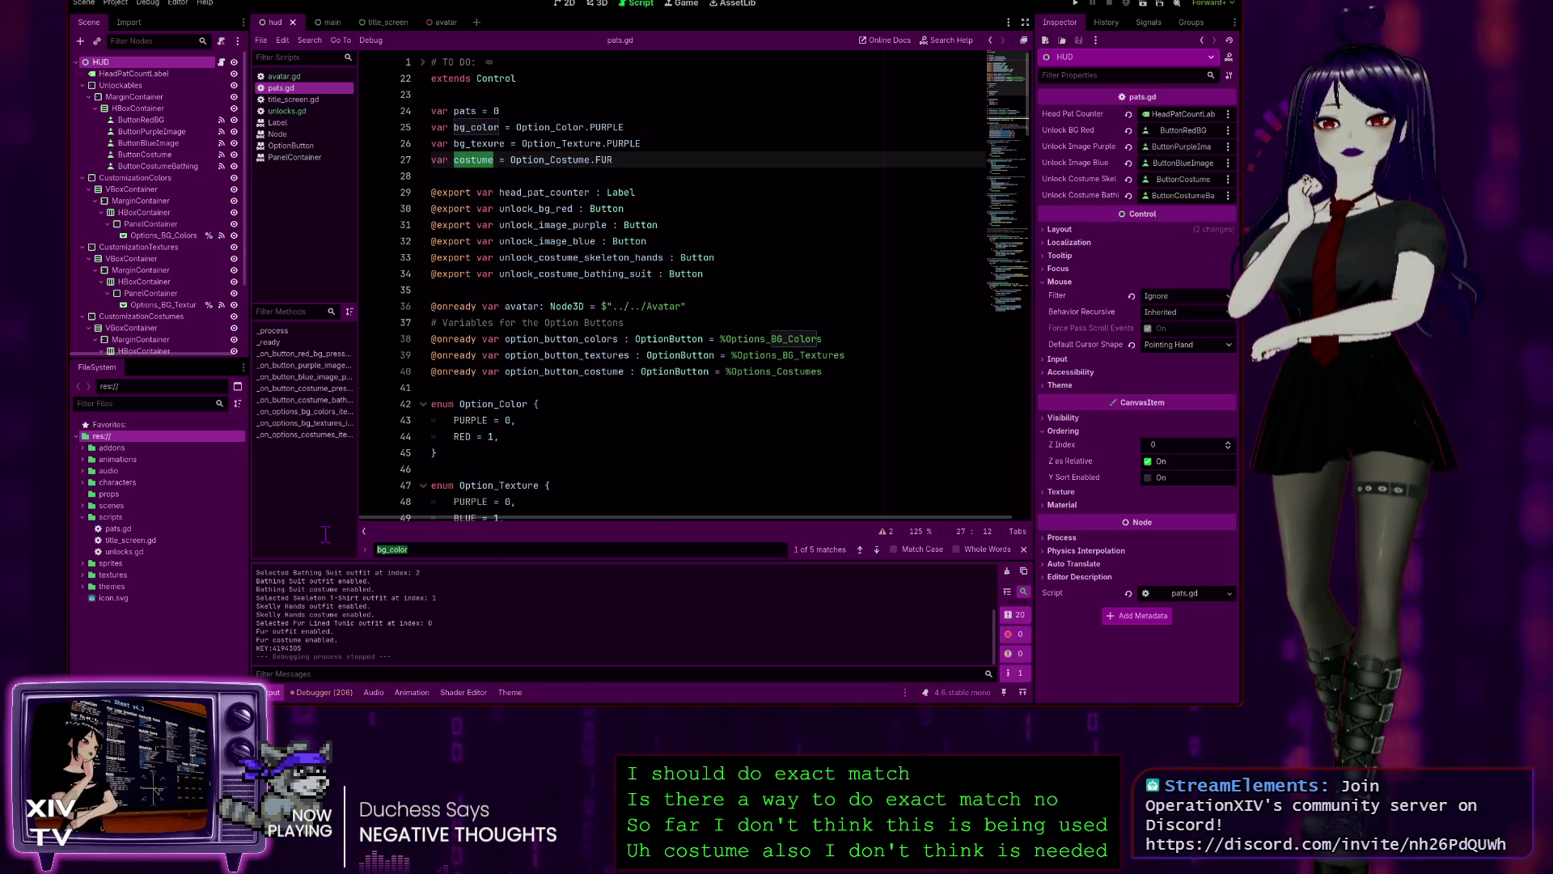
- Search for costume and step through every match, from line 40 to line 179 and back
{"action": "key", "text": "ctrl+f"}
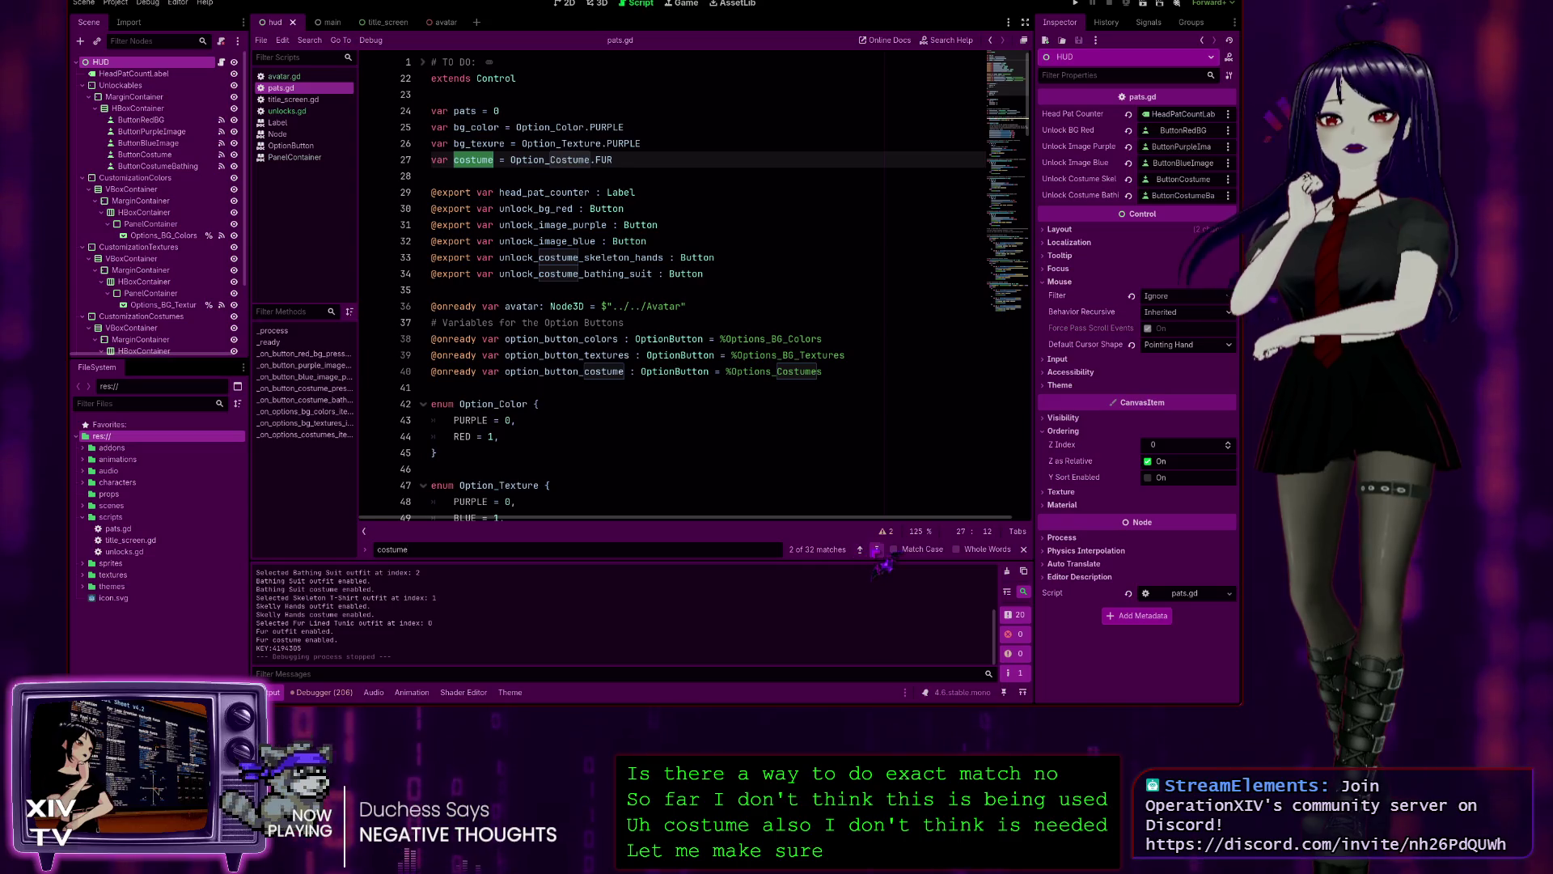
{"action": "left_click", "coordinate": [876, 549]}
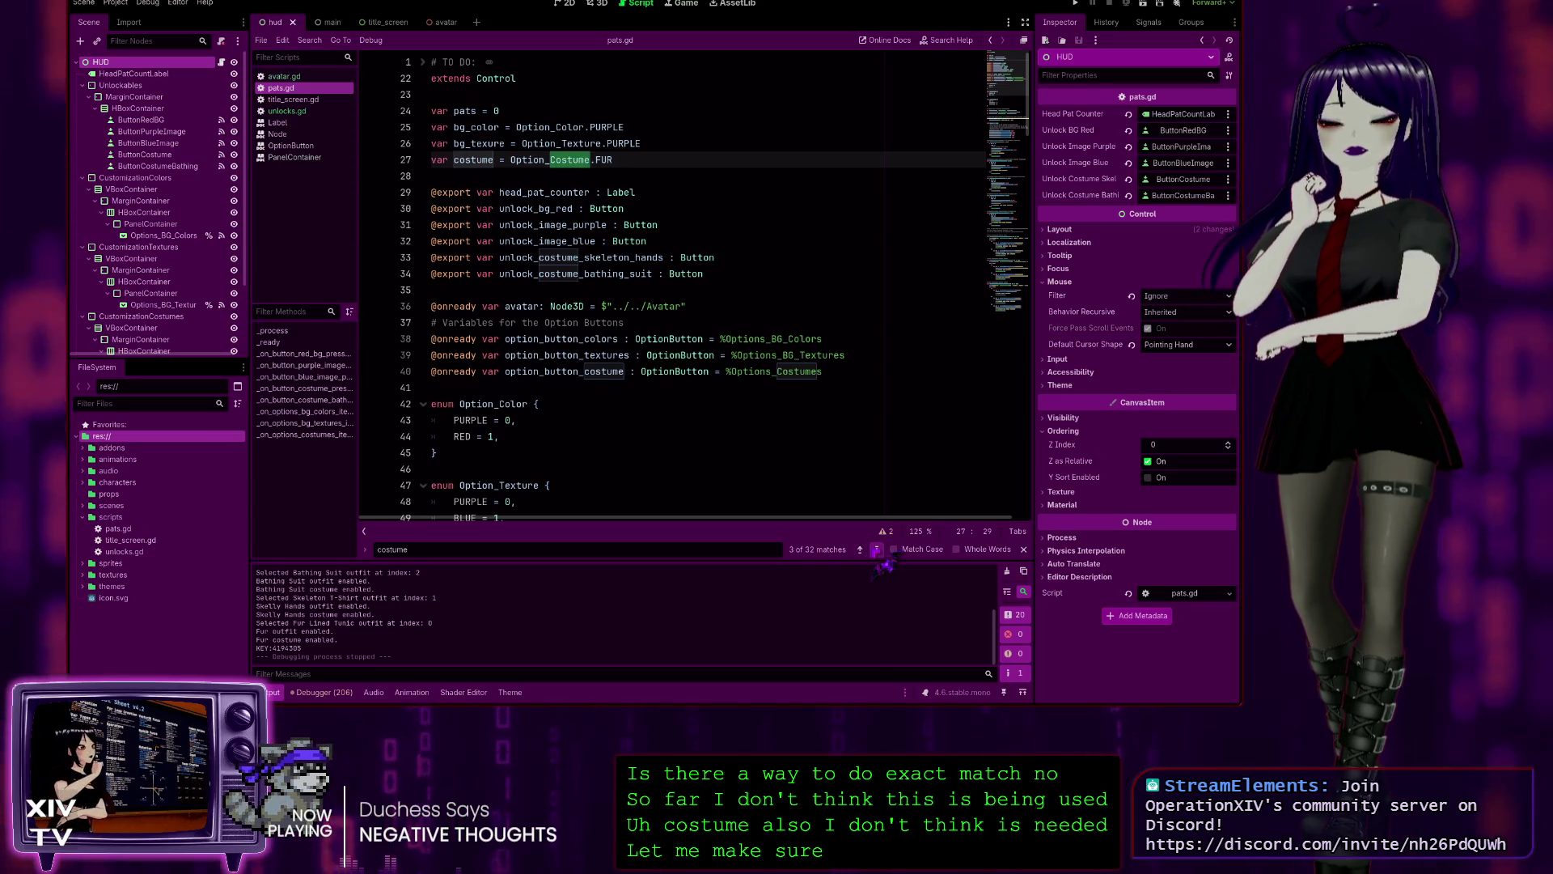
{"action": "left_click", "coordinate": [877, 551]}
{"action": "left_click", "coordinate": [877, 550]}
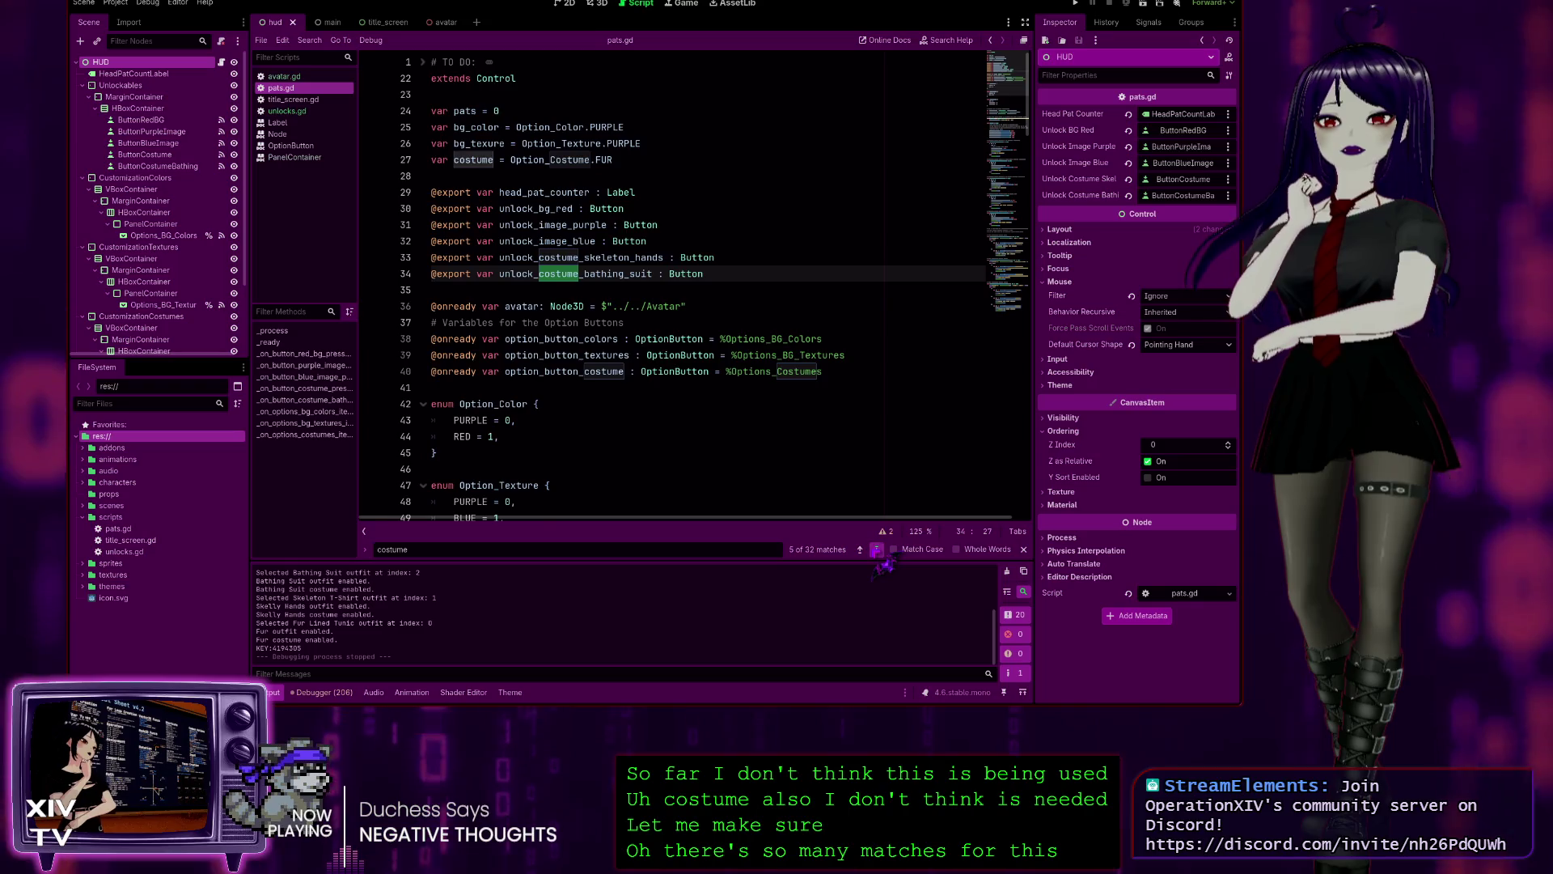
{"action": "left_click", "coordinate": [877, 550]}
{"action": "left_click", "coordinate": [877, 550]}
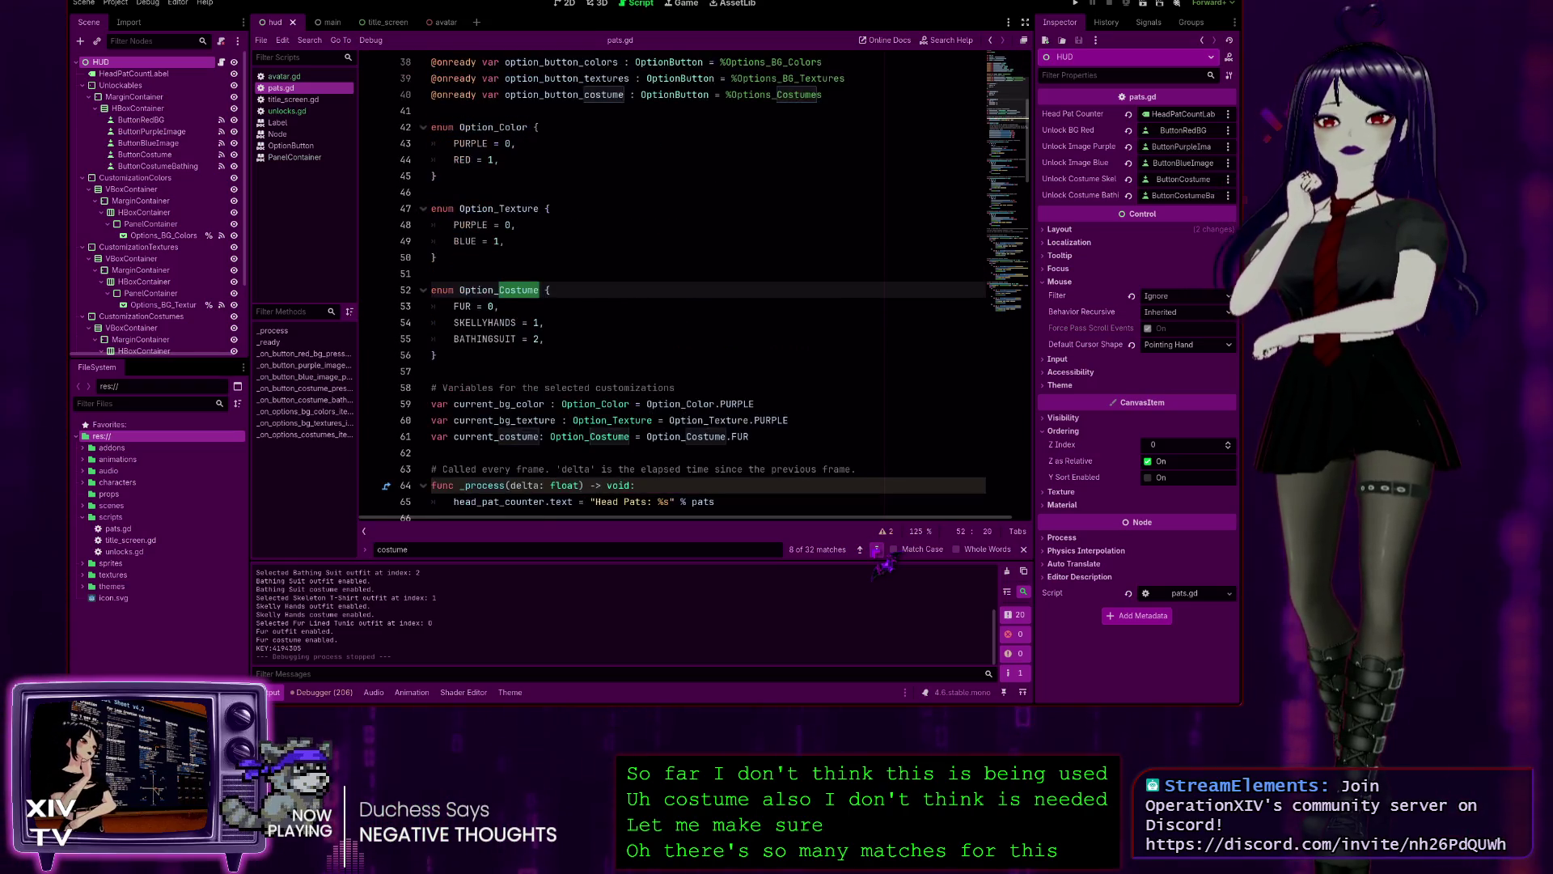
{"action": "left_click", "coordinate": [877, 550]}
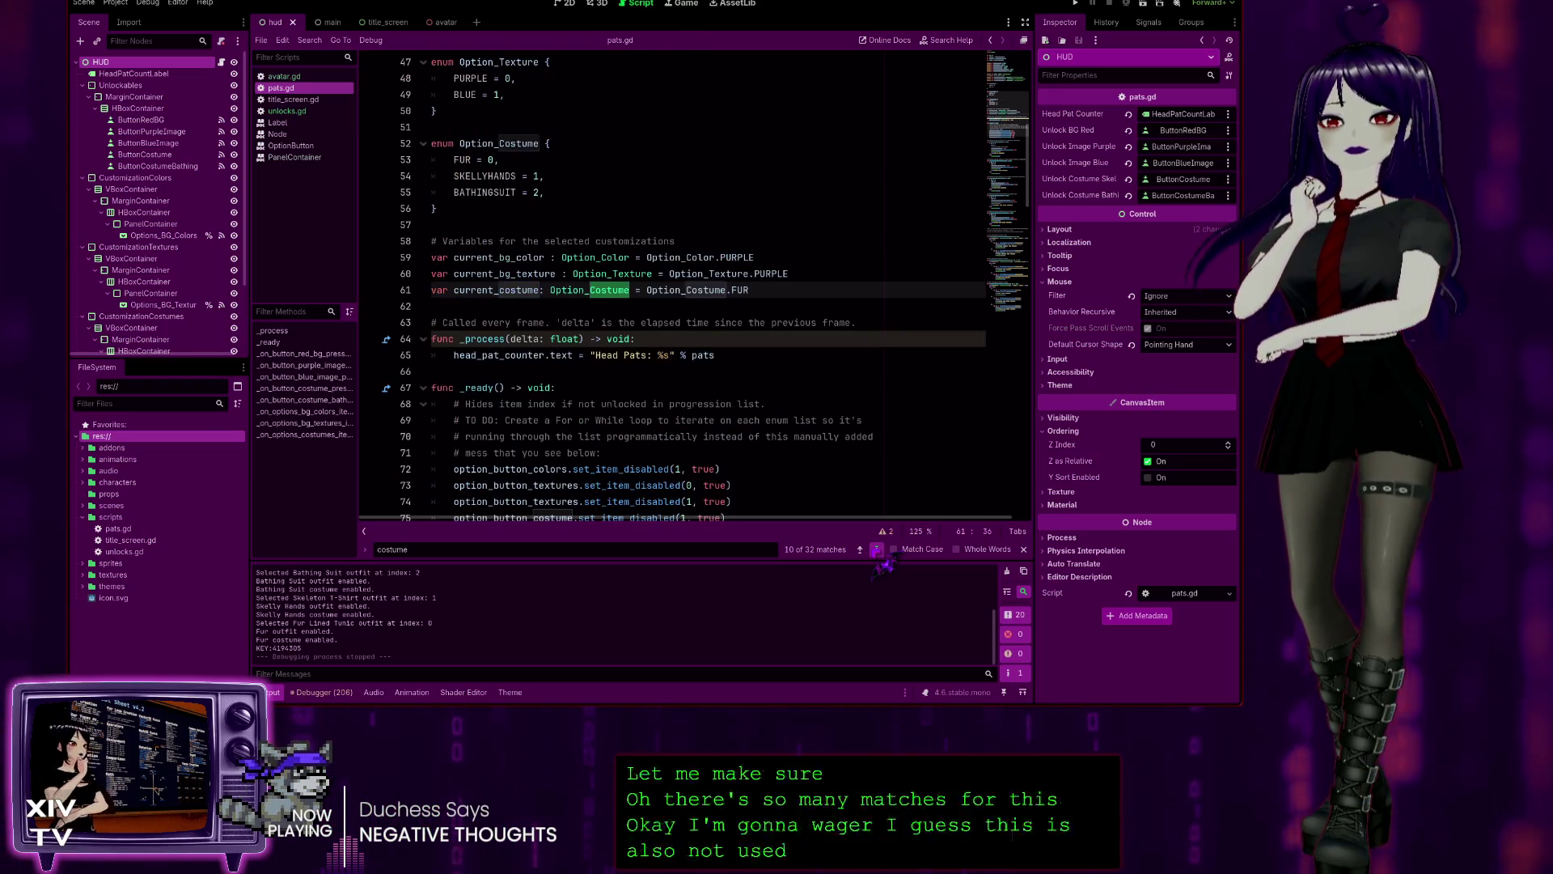
{"action": "left_click", "coordinate": [877, 550]}
{"action": "left_click", "coordinate": [877, 550]}
{"action": "left_click", "coordinate": [877, 550]}
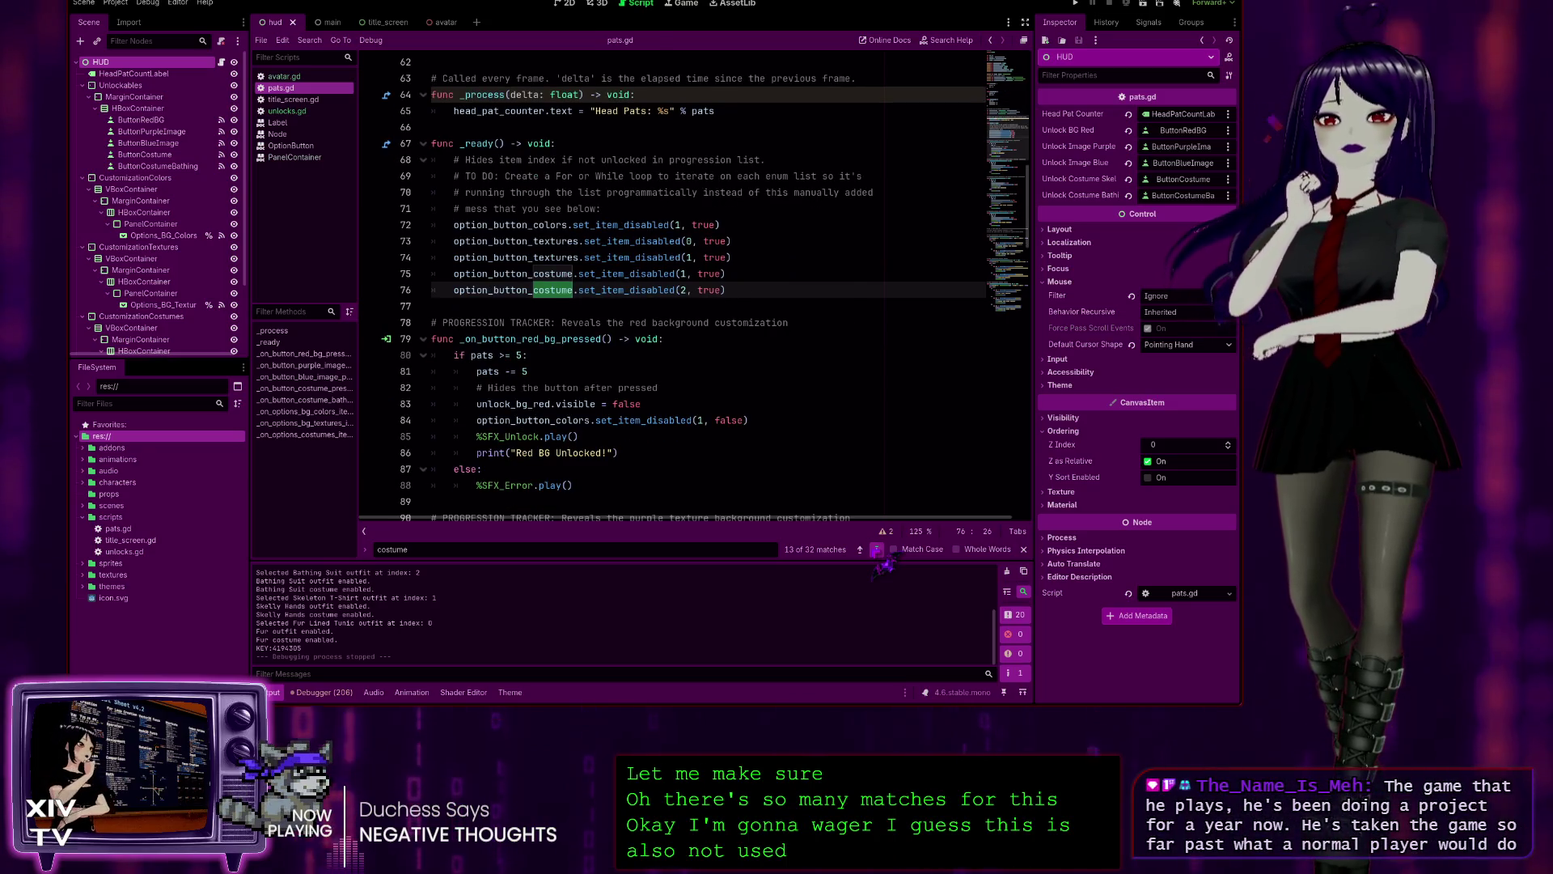
{"action": "left_click", "coordinate": [877, 550]}
{"action": "left_click", "coordinate": [877, 551]}
{"action": "left_click", "coordinate": [877, 550]}
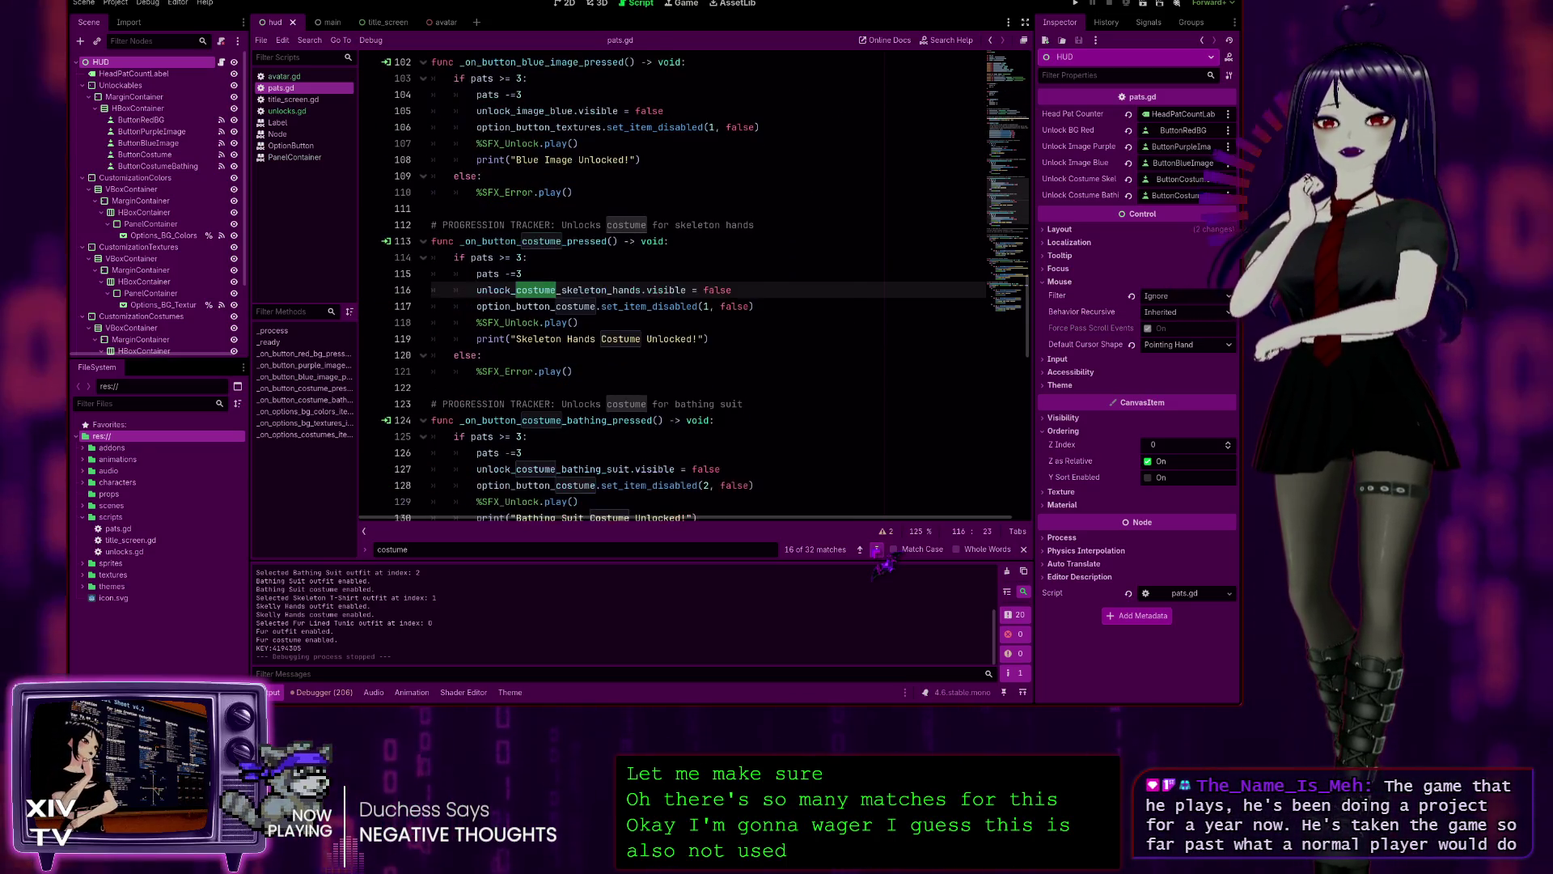
{"action": "left_click", "coordinate": [877, 551]}
{"action": "left_click", "coordinate": [877, 550]}
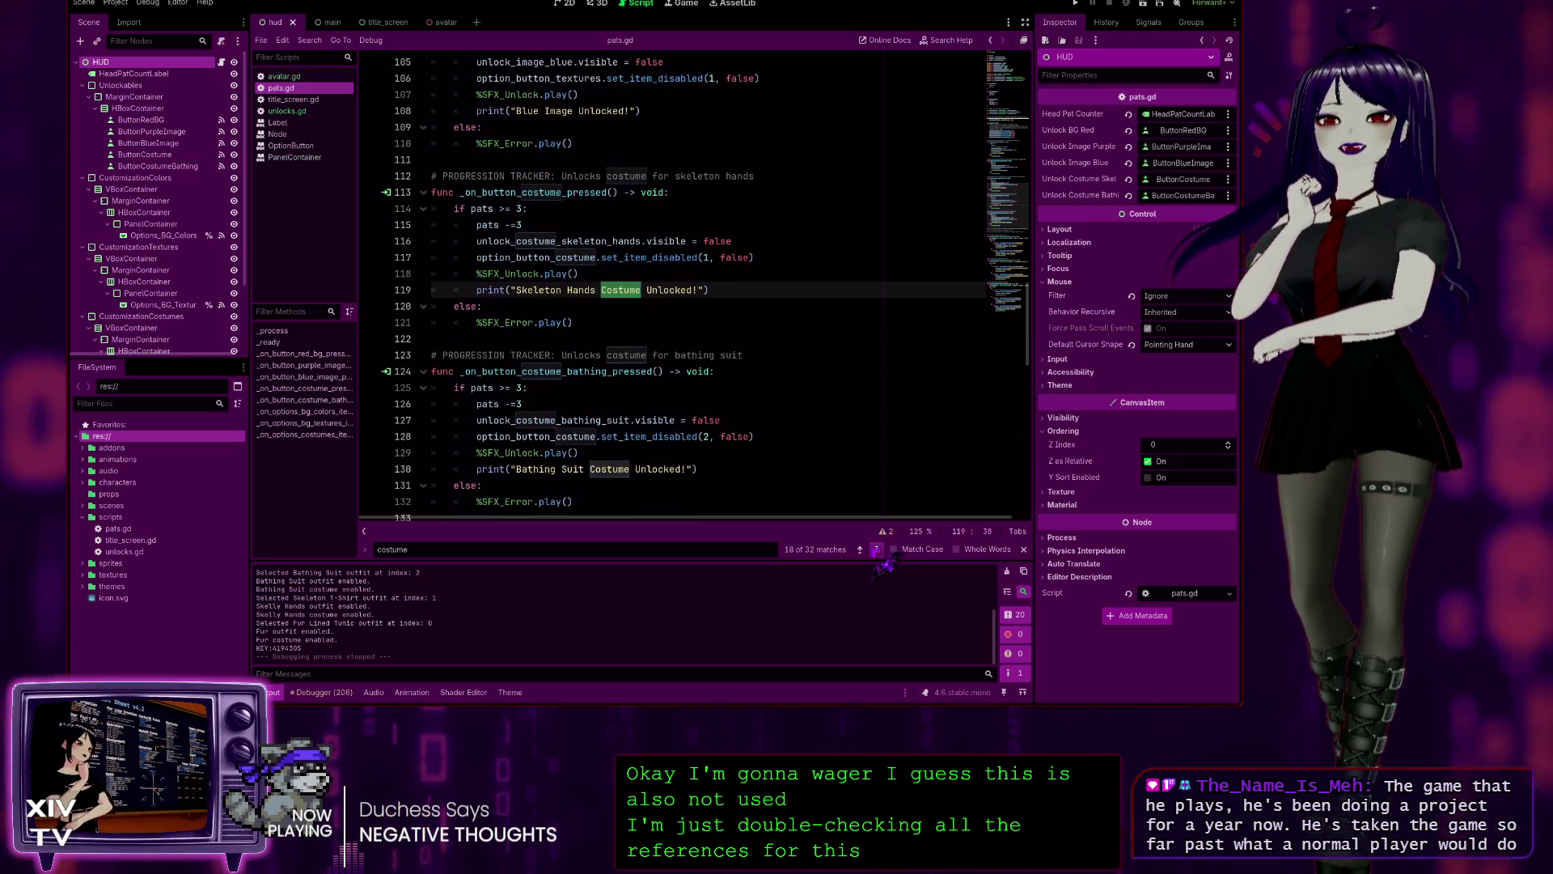
{"action": "left_click", "coordinate": [877, 550]}
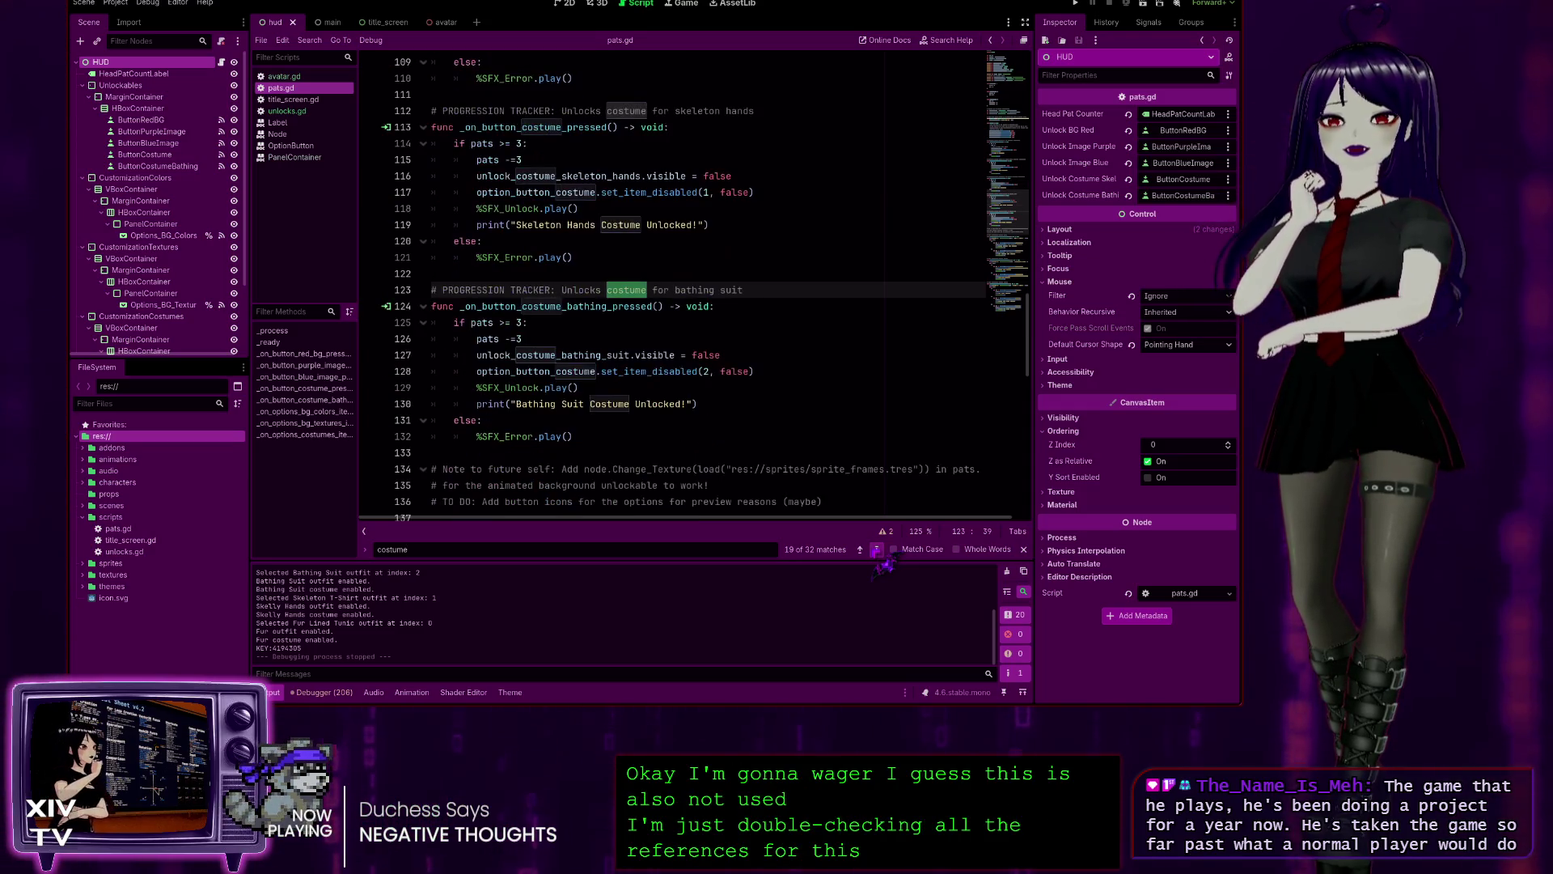
{"action": "left_click", "coordinate": [877, 550]}
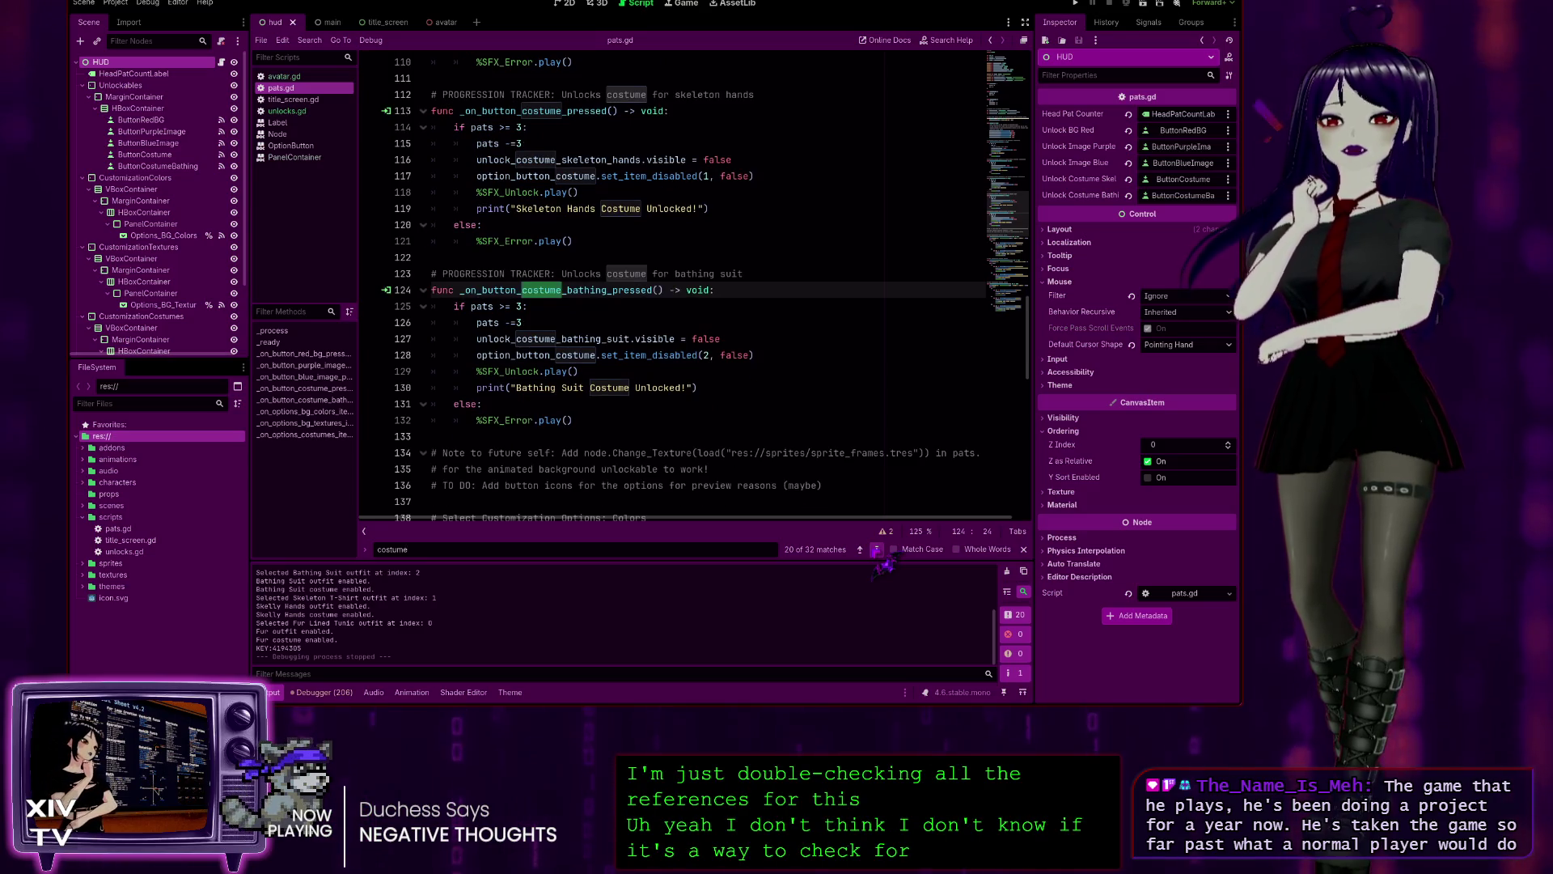
{"action": "left_click", "coordinate": [877, 551]}
{"action": "left_click", "coordinate": [877, 550]}
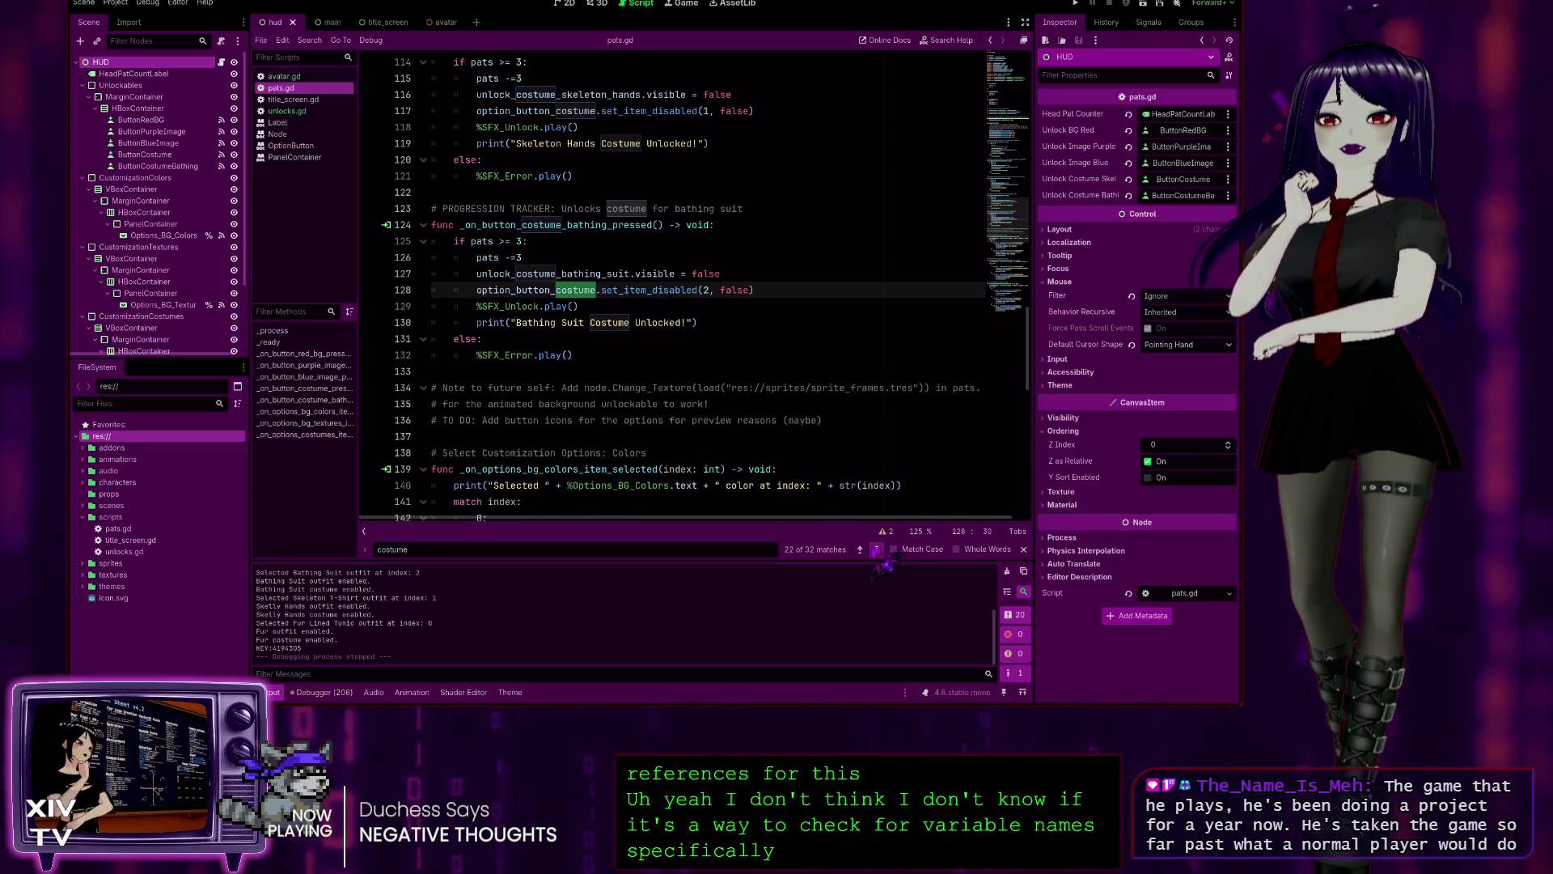
{"action": "left_click", "coordinate": [877, 550]}
{"action": "left_click", "coordinate": [877, 550]}
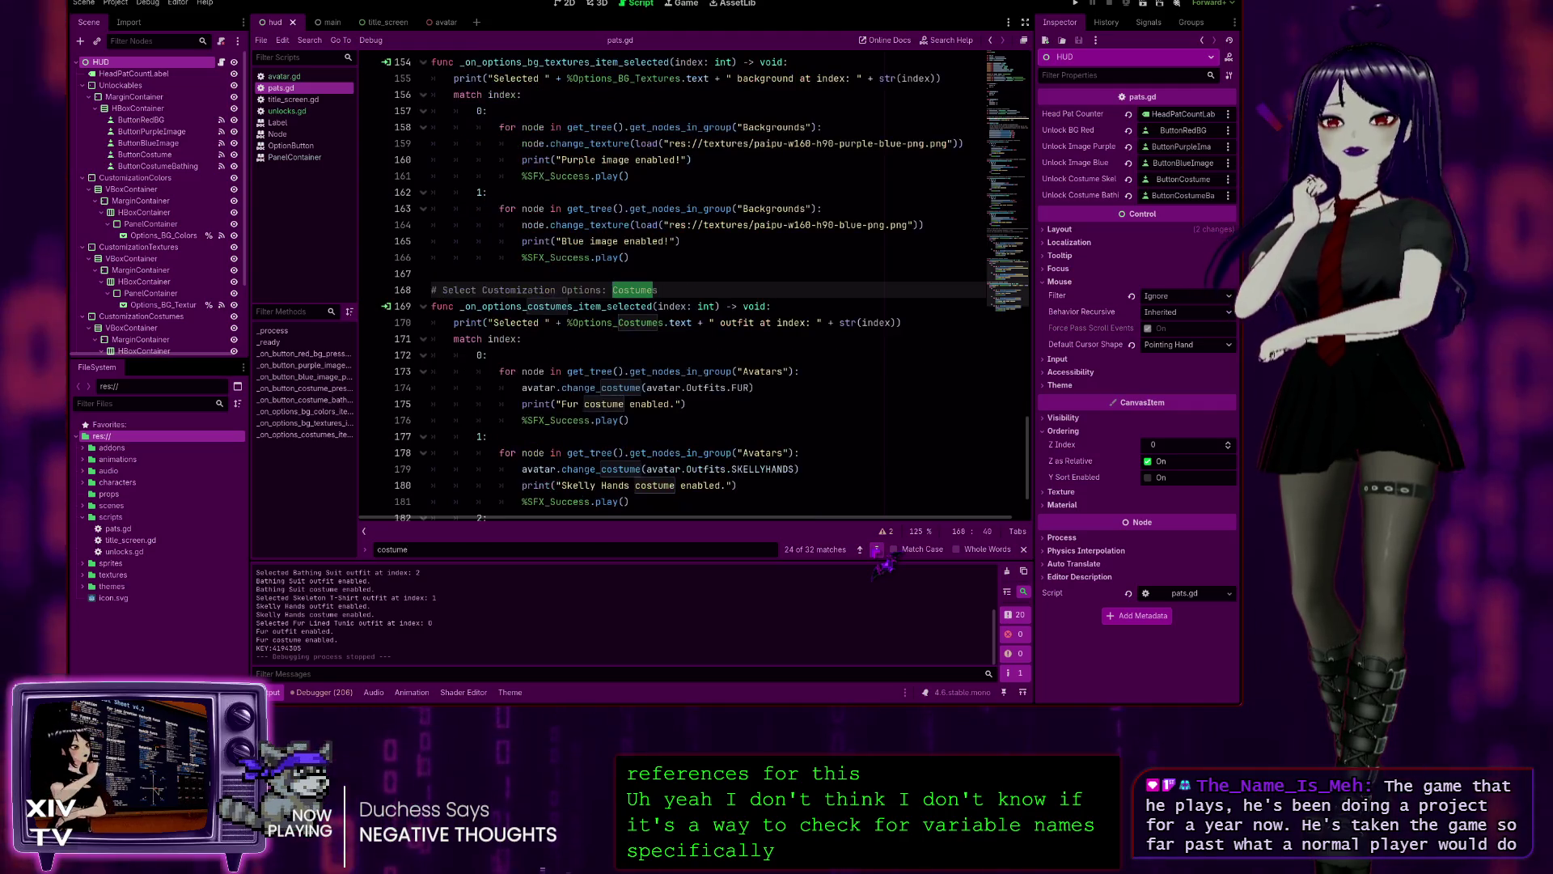
{"action": "left_click", "coordinate": [877, 550]}
{"action": "left_click", "coordinate": [877, 550]}
{"action": "left_click", "coordinate": [877, 550]}
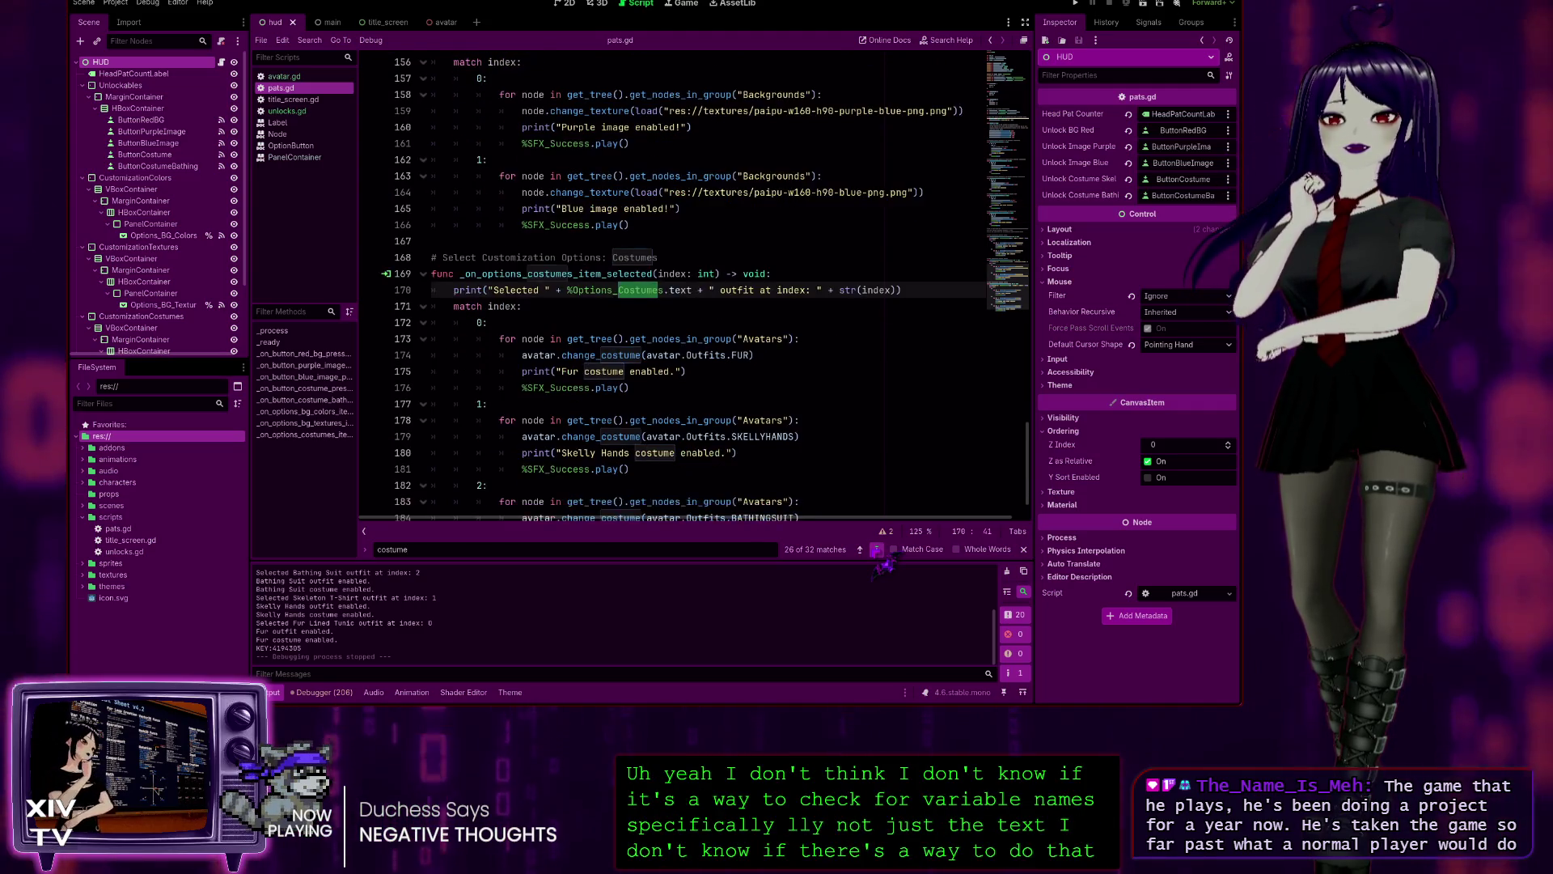
{"action": "left_click", "coordinate": [877, 551]}
{"action": "left_click", "coordinate": [878, 550]}
{"action": "left_click", "coordinate": [877, 550]}
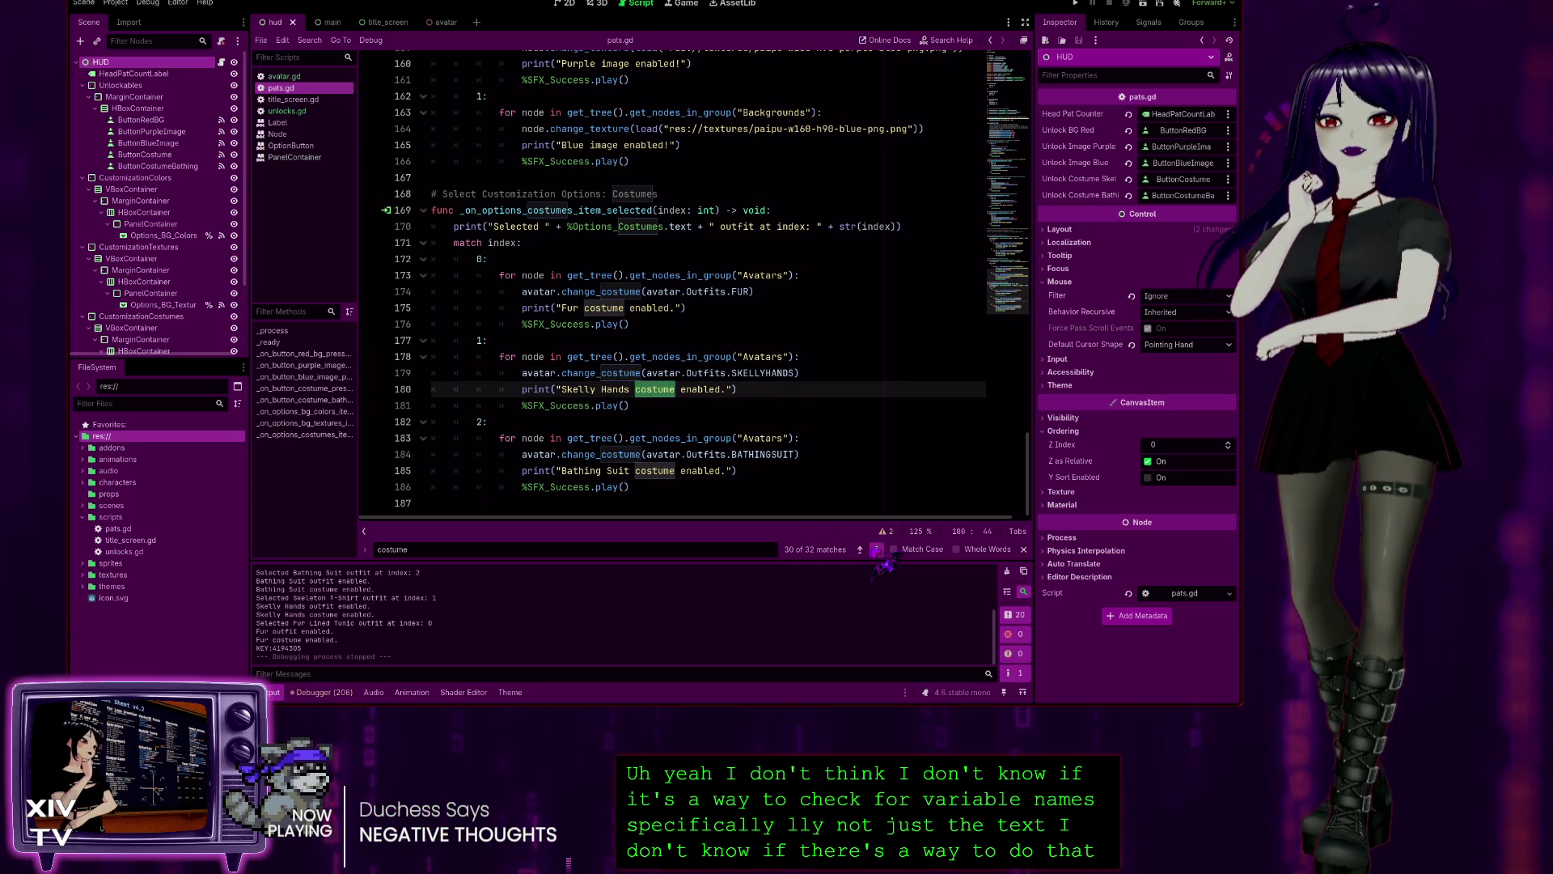
{"action": "left_click", "coordinate": [877, 551]}
{"action": "left_click", "coordinate": [877, 550]}
{"action": "left_click", "coordinate": [877, 550]}
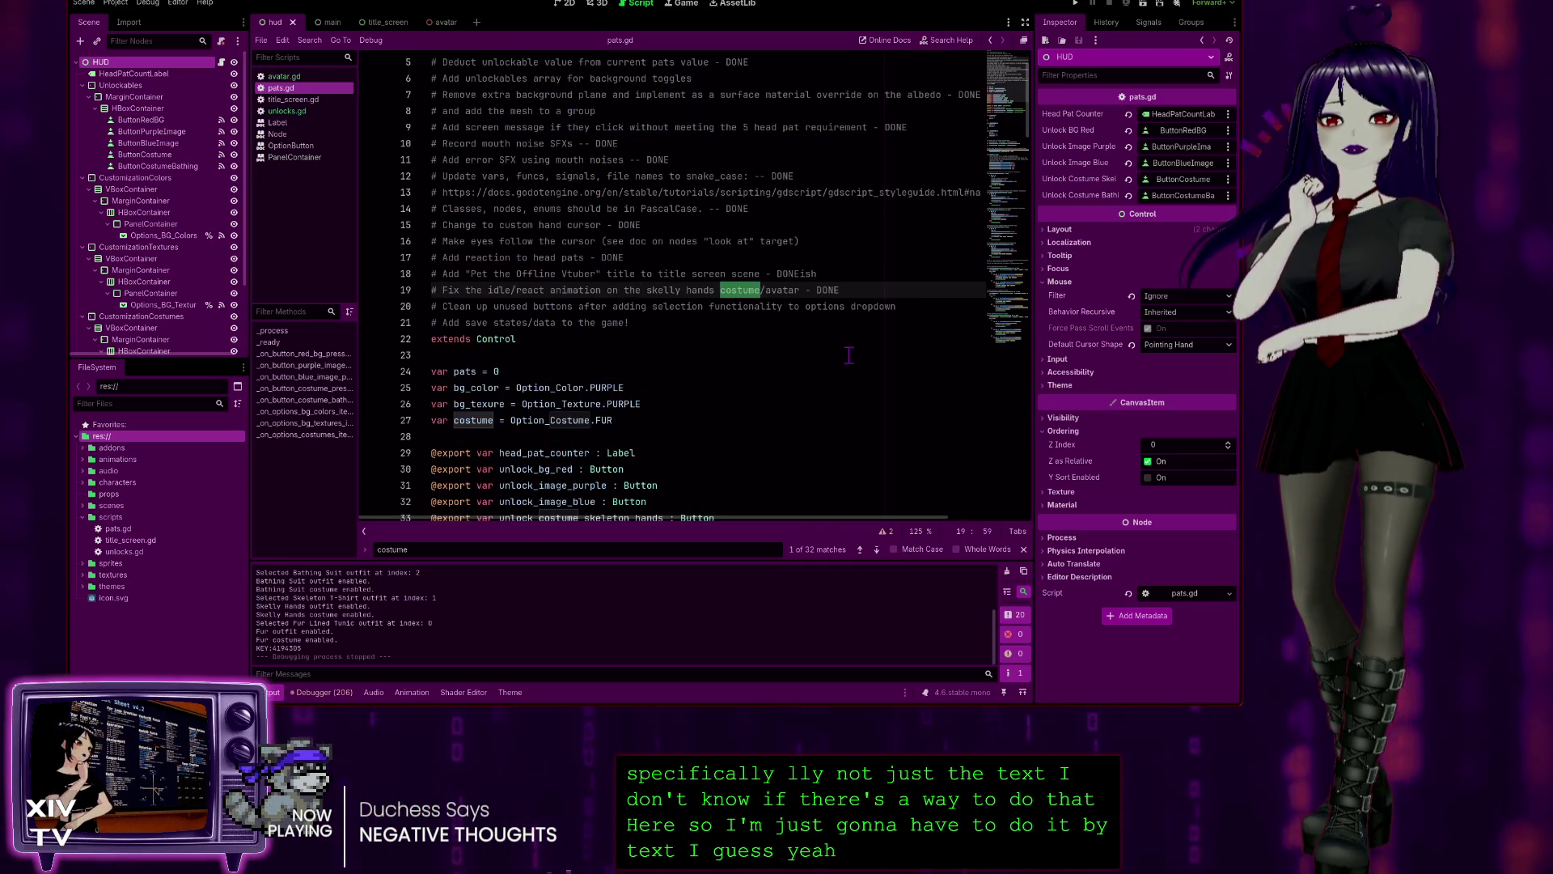
- Delete the unused bg_color, bg_texture and costume variable declarations, keeping pats
{"action": "scroll", "coordinate": [840, 410], "scroll_direction": "up", "scroll_amount": 2}
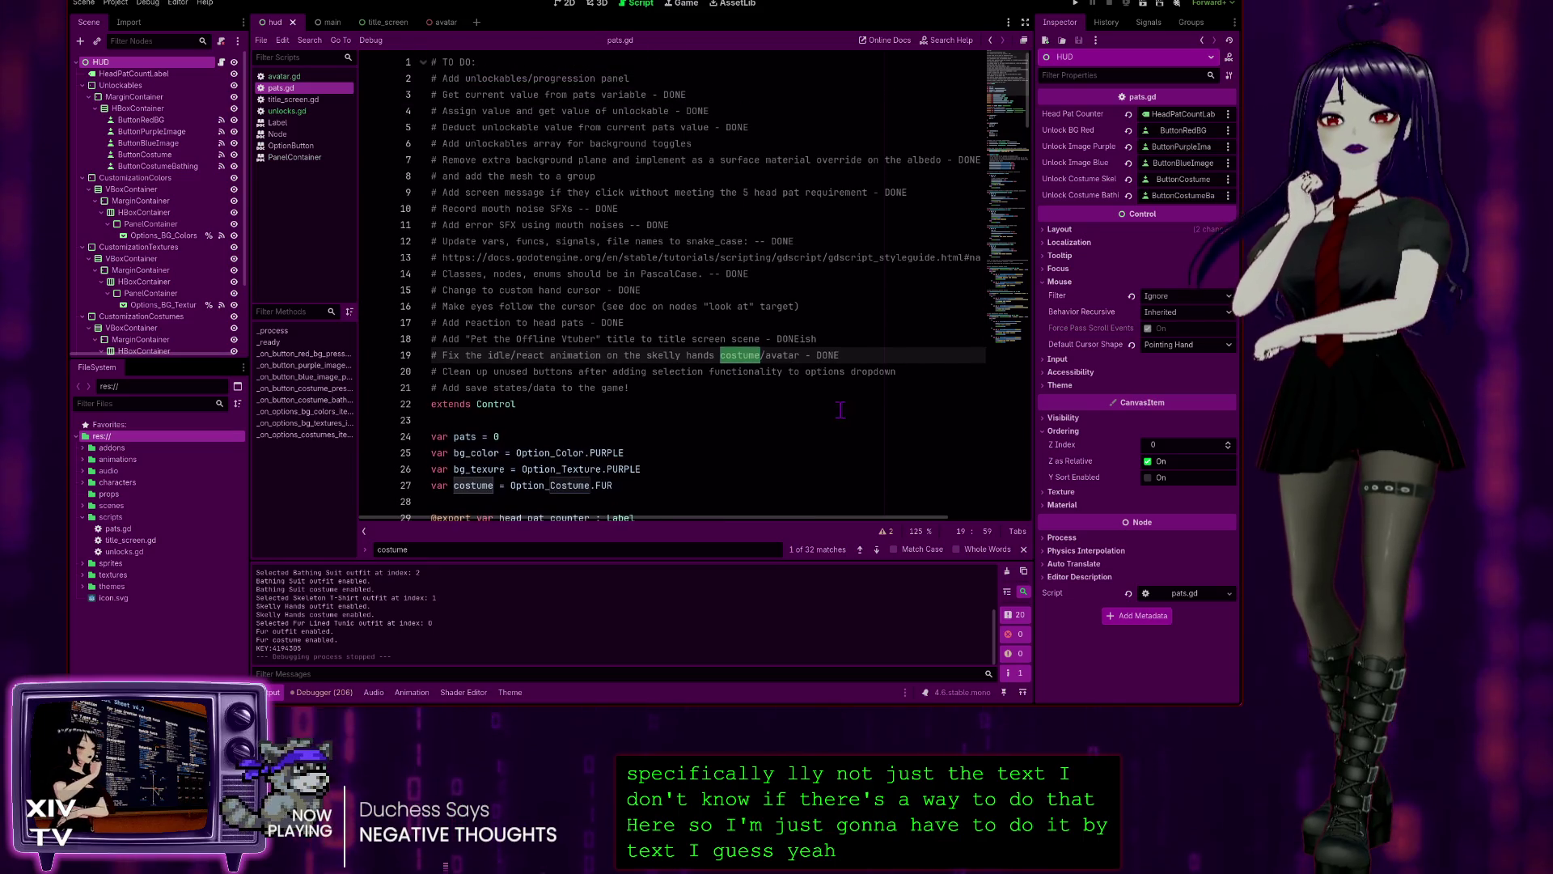
{"action": "scroll", "coordinate": [841, 409], "scroll_direction": "down", "scroll_amount": 4}
{"action": "left_click_drag", "start_coordinate": [615, 290], "coordinate": [371, 264]}
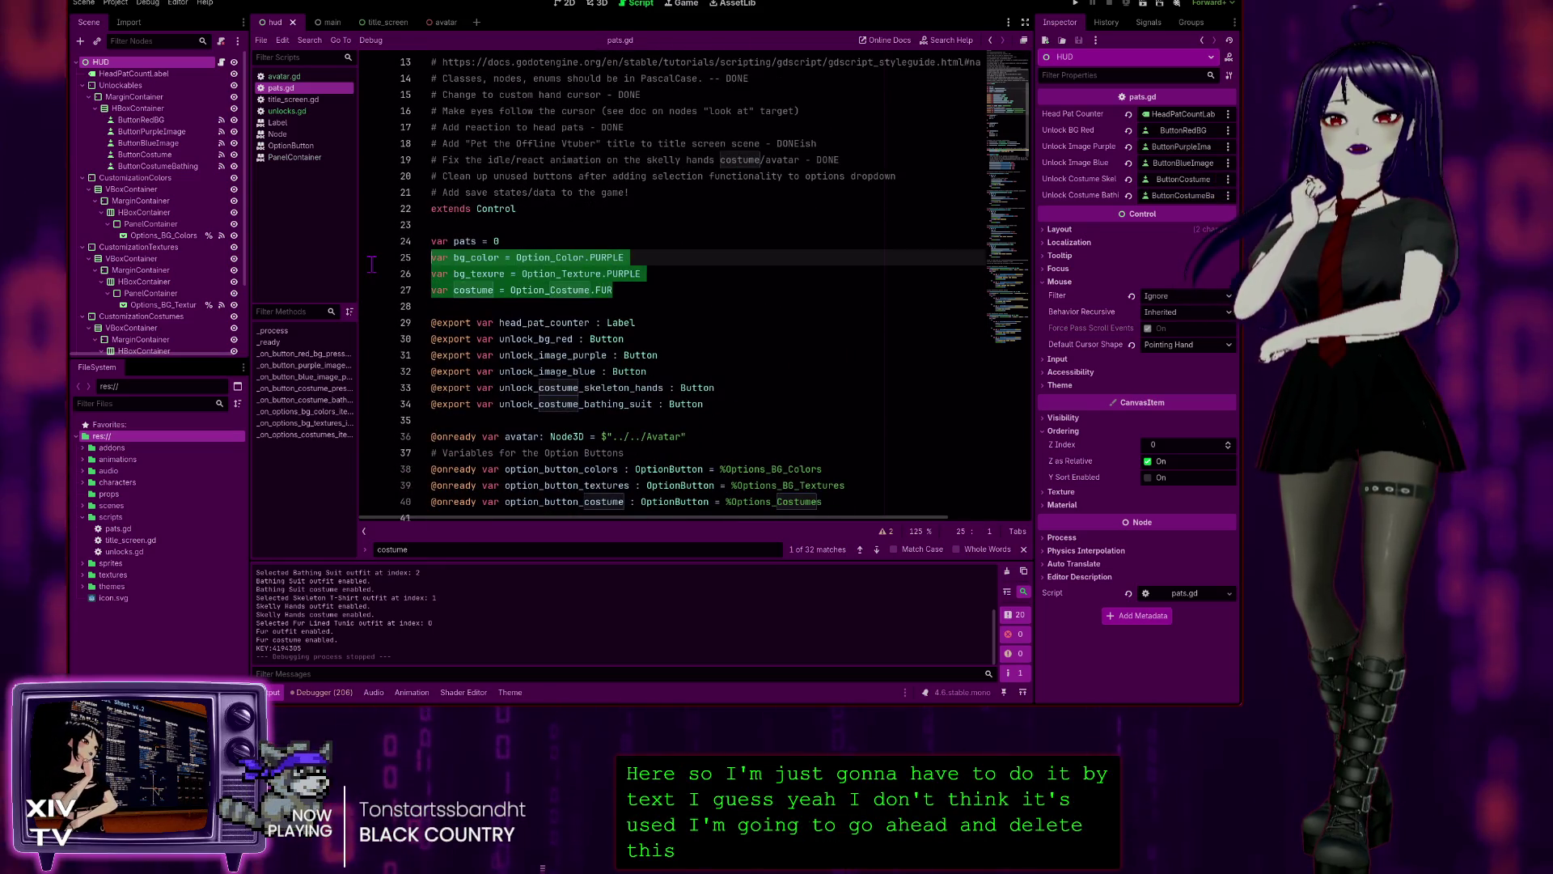
{"action": "key", "text": "BackSpace"}
{"action": "key", "text": "BackSpace"}
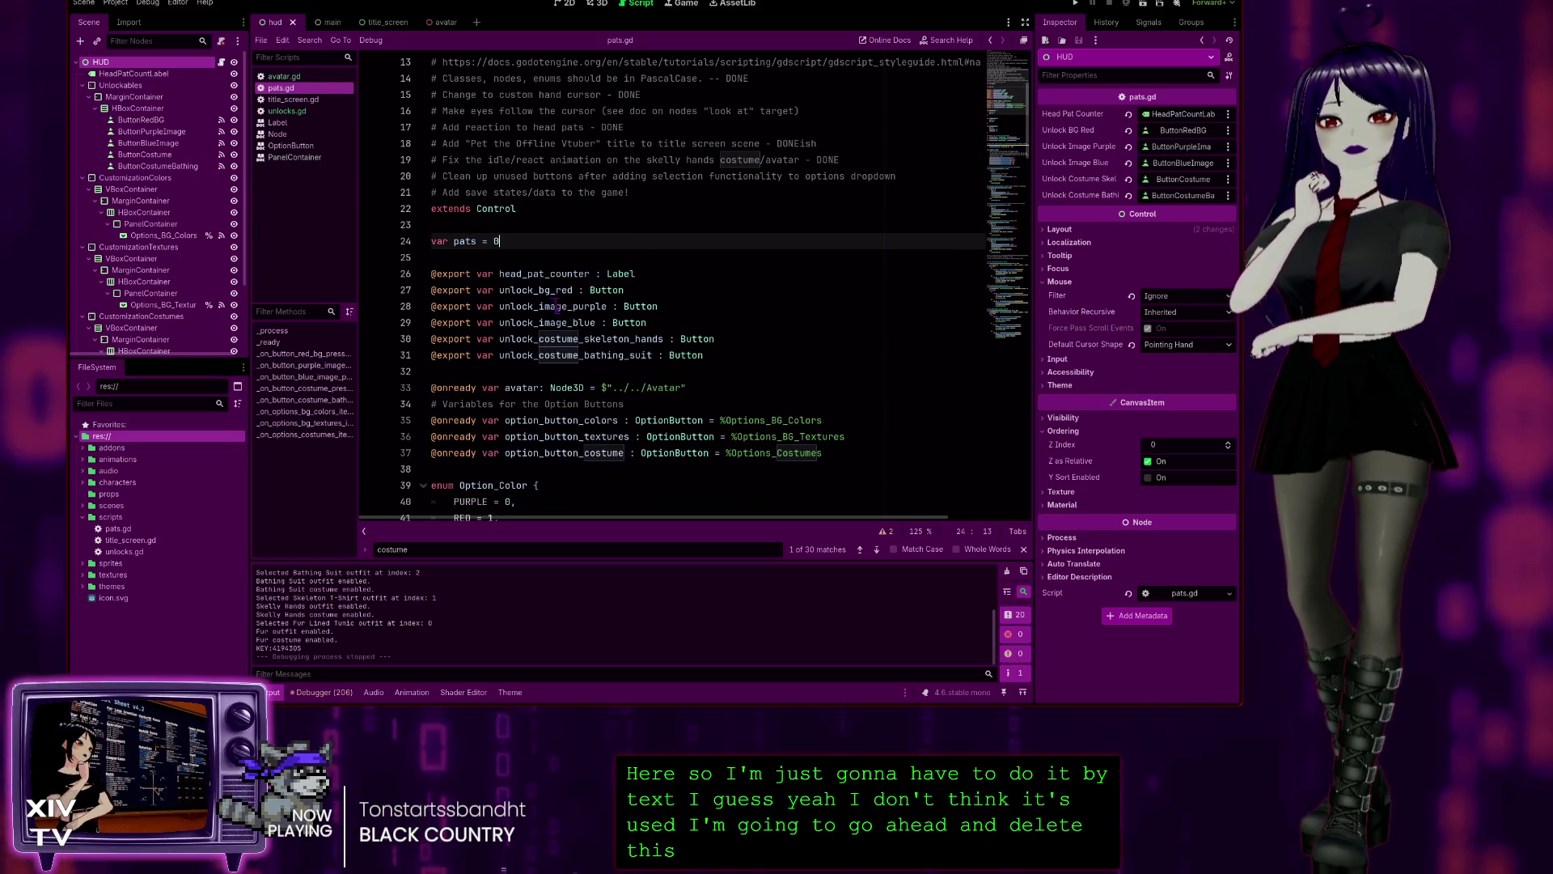
- Collapse the TO DO comment block on line 1 and run the project
{"action": "scroll", "coordinate": [474, 248], "scroll_direction": "down", "scroll_amount": 5}
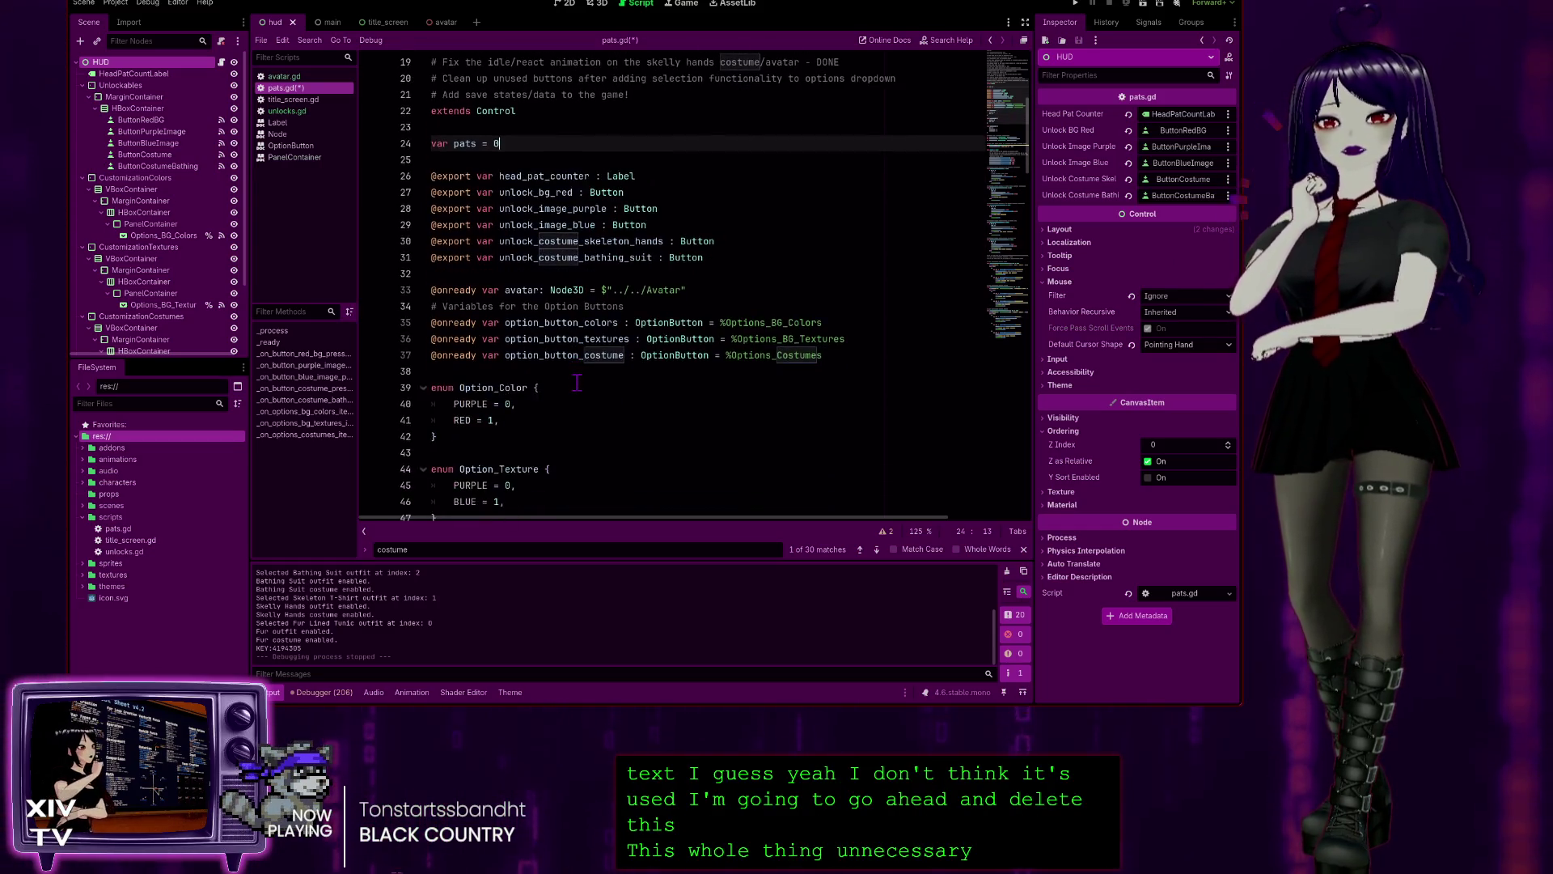
{"action": "scroll", "coordinate": [681, 310], "scroll_direction": "up", "scroll_amount": 9}
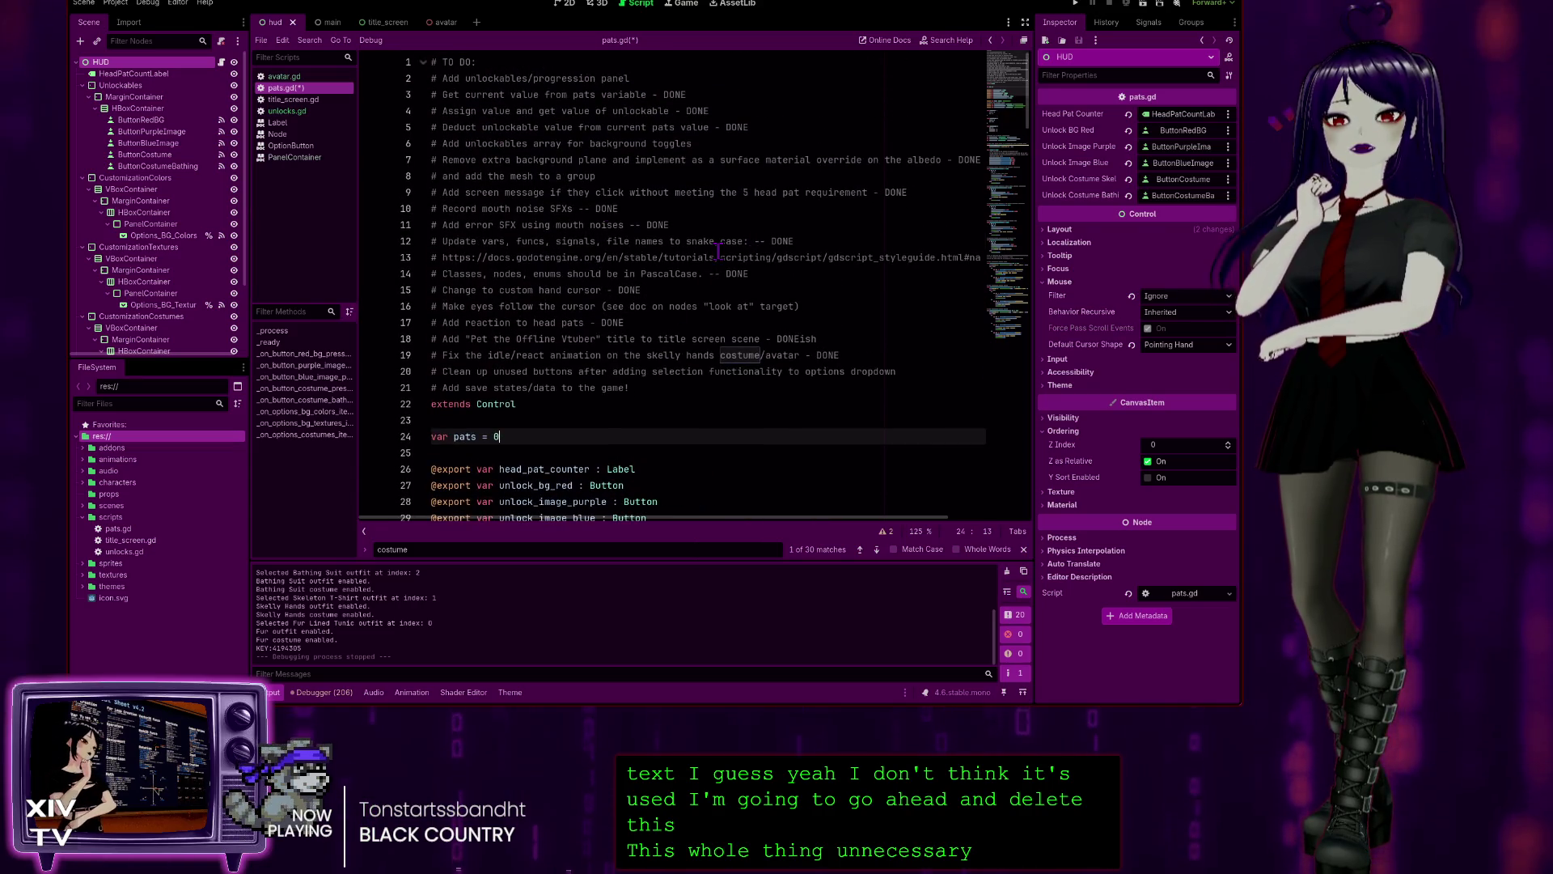
{"action": "left_click", "coordinate": [423, 63]}
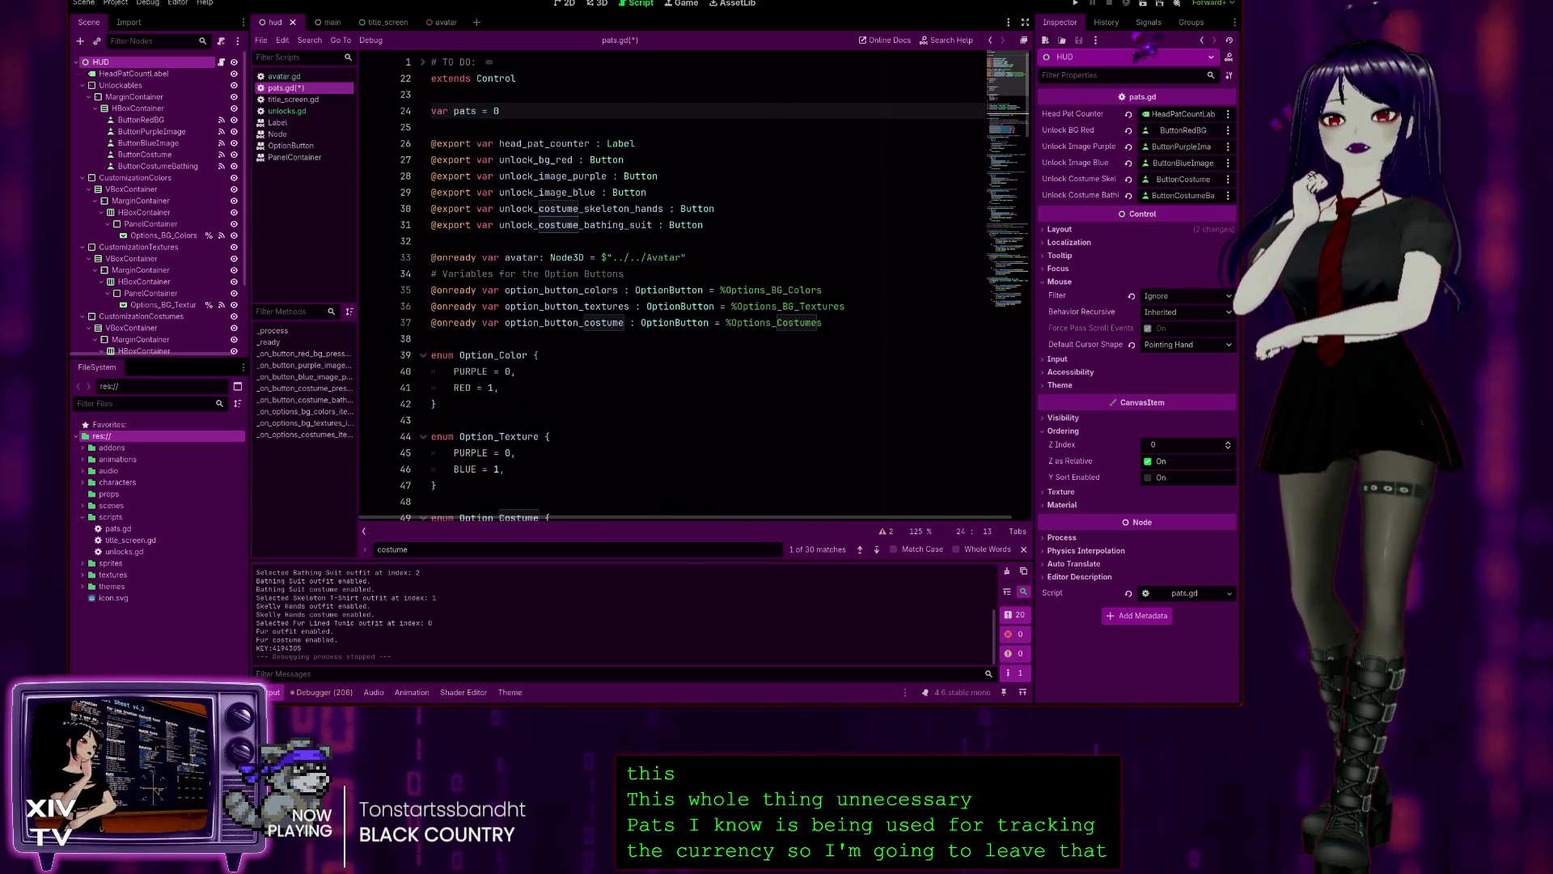
{"action": "left_click", "coordinate": [1076, 3]}
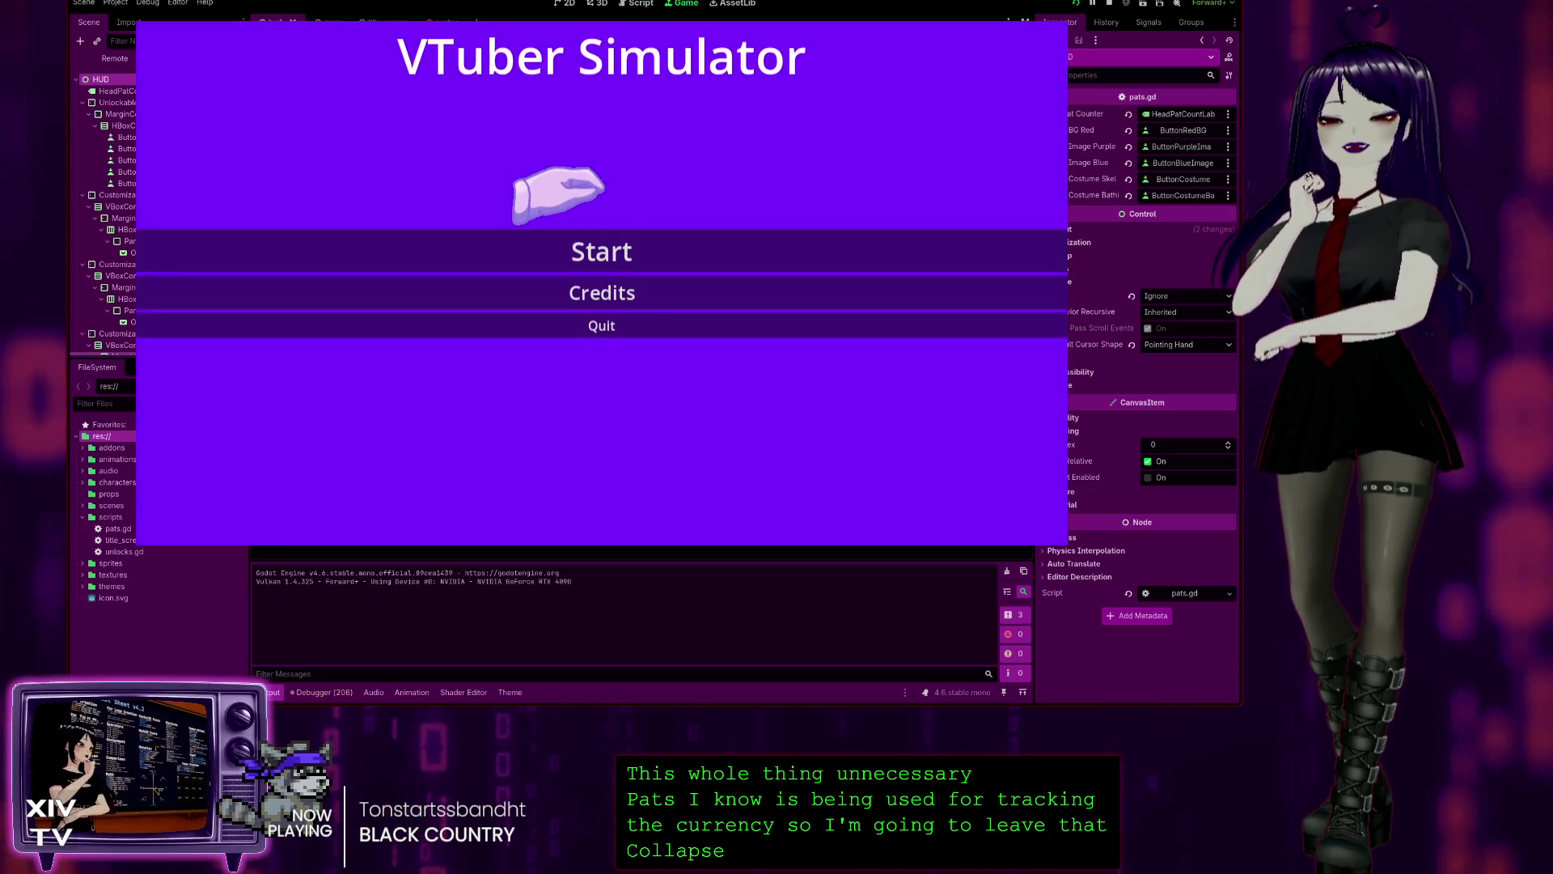
- Playtest the game by patting the head and unlocking and wearing the Skeleton T-Shirt, then stop the run
{"action": "left_click", "coordinate": [558, 242]}
{"action": "left_click", "coordinate": [603, 113]}
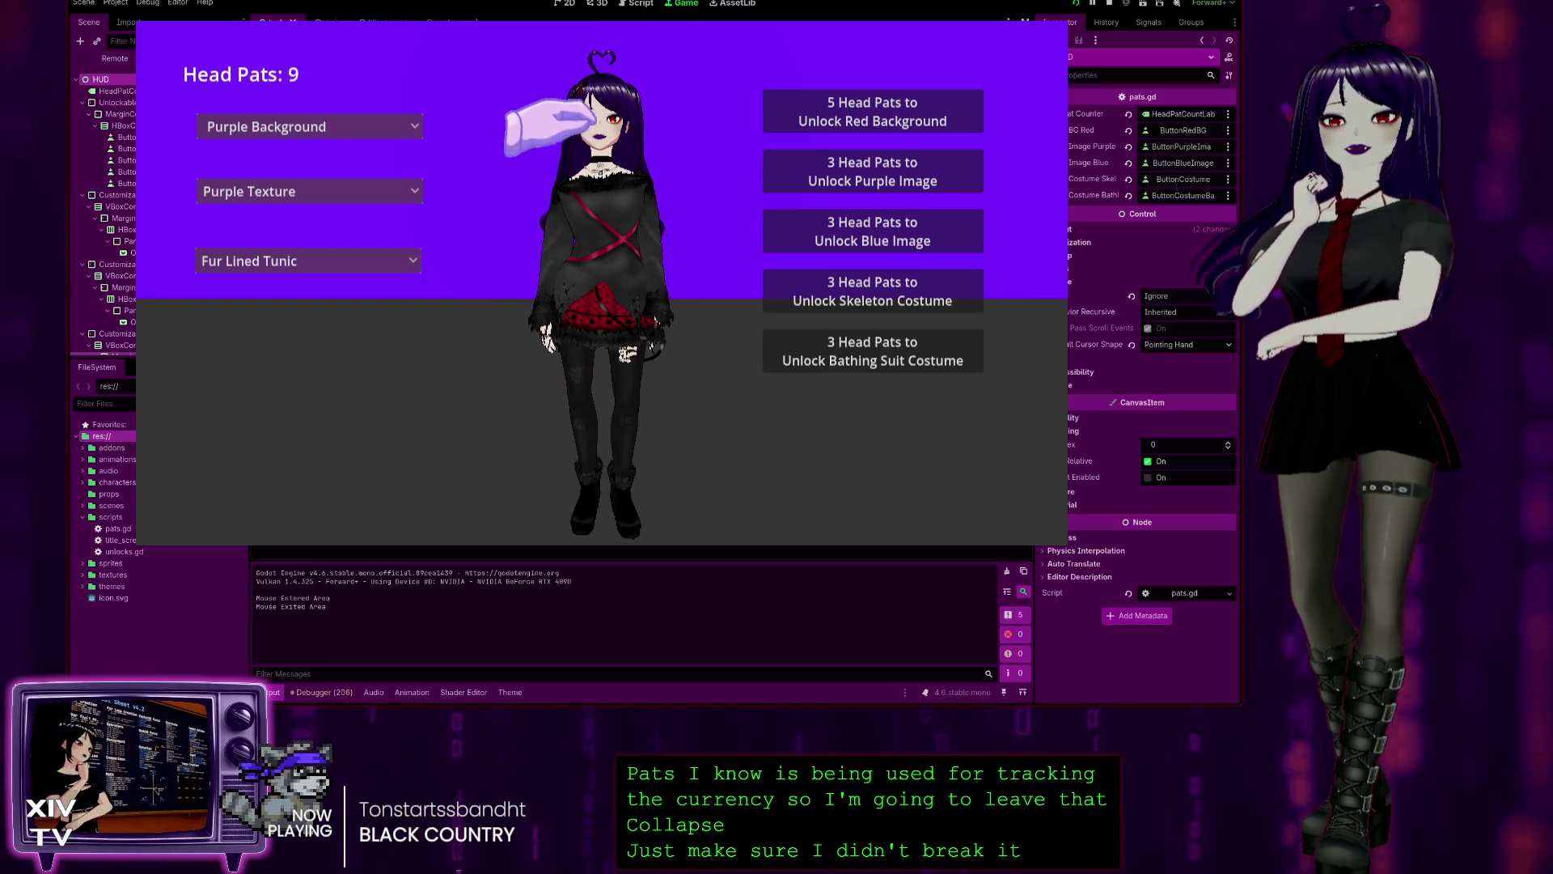
{"action": "left_click", "coordinate": [834, 288]}
{"action": "left_click", "coordinate": [356, 260]}
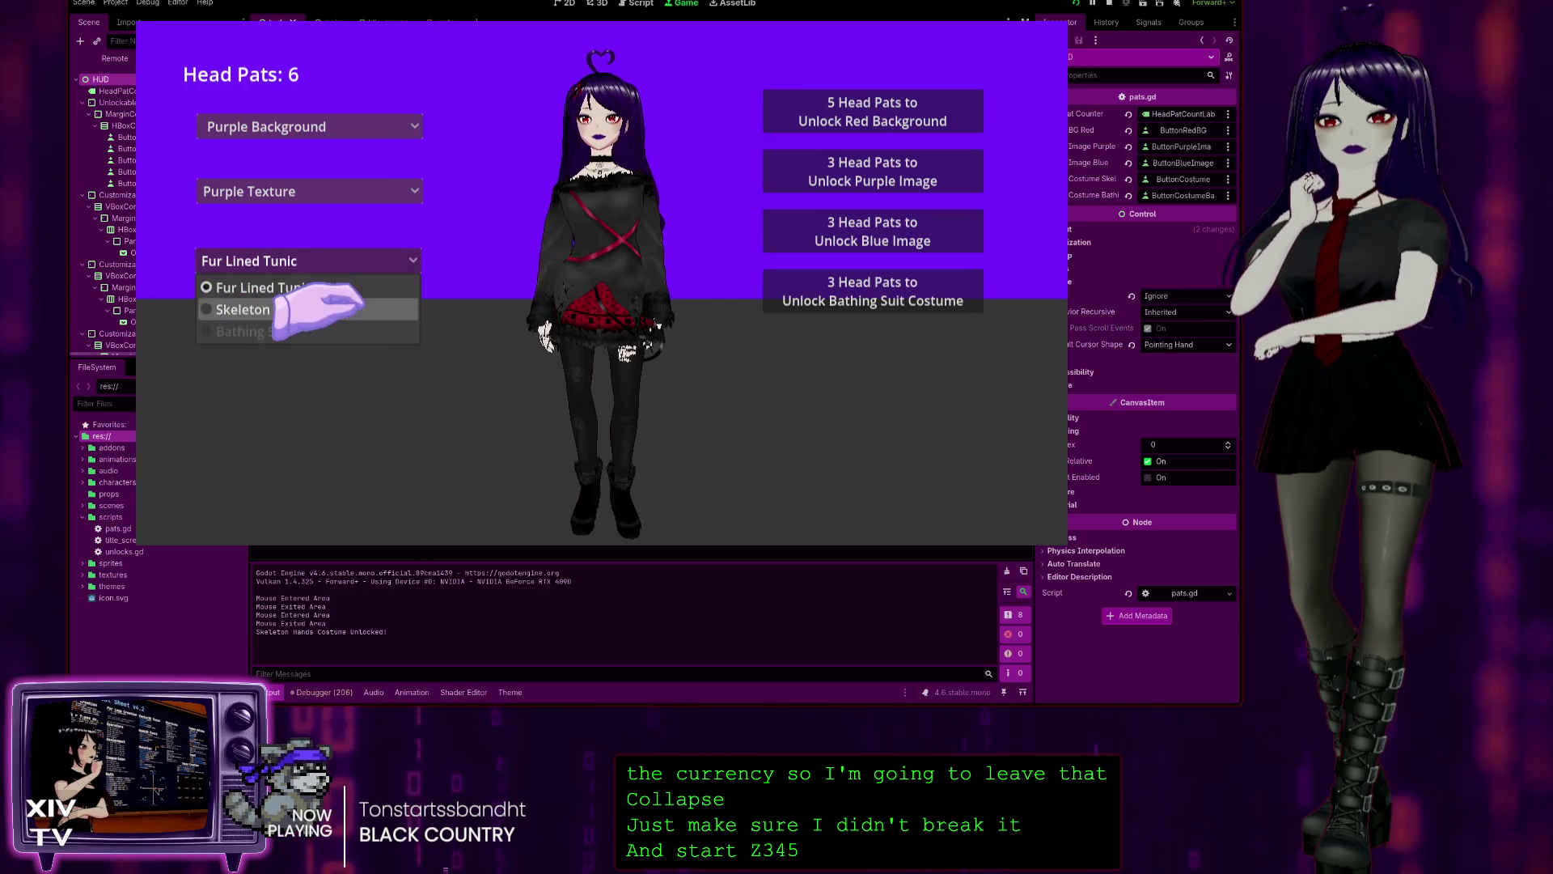
{"action": "left_click", "coordinate": [324, 309]}
{"action": "left_click", "coordinate": [643, 146]}
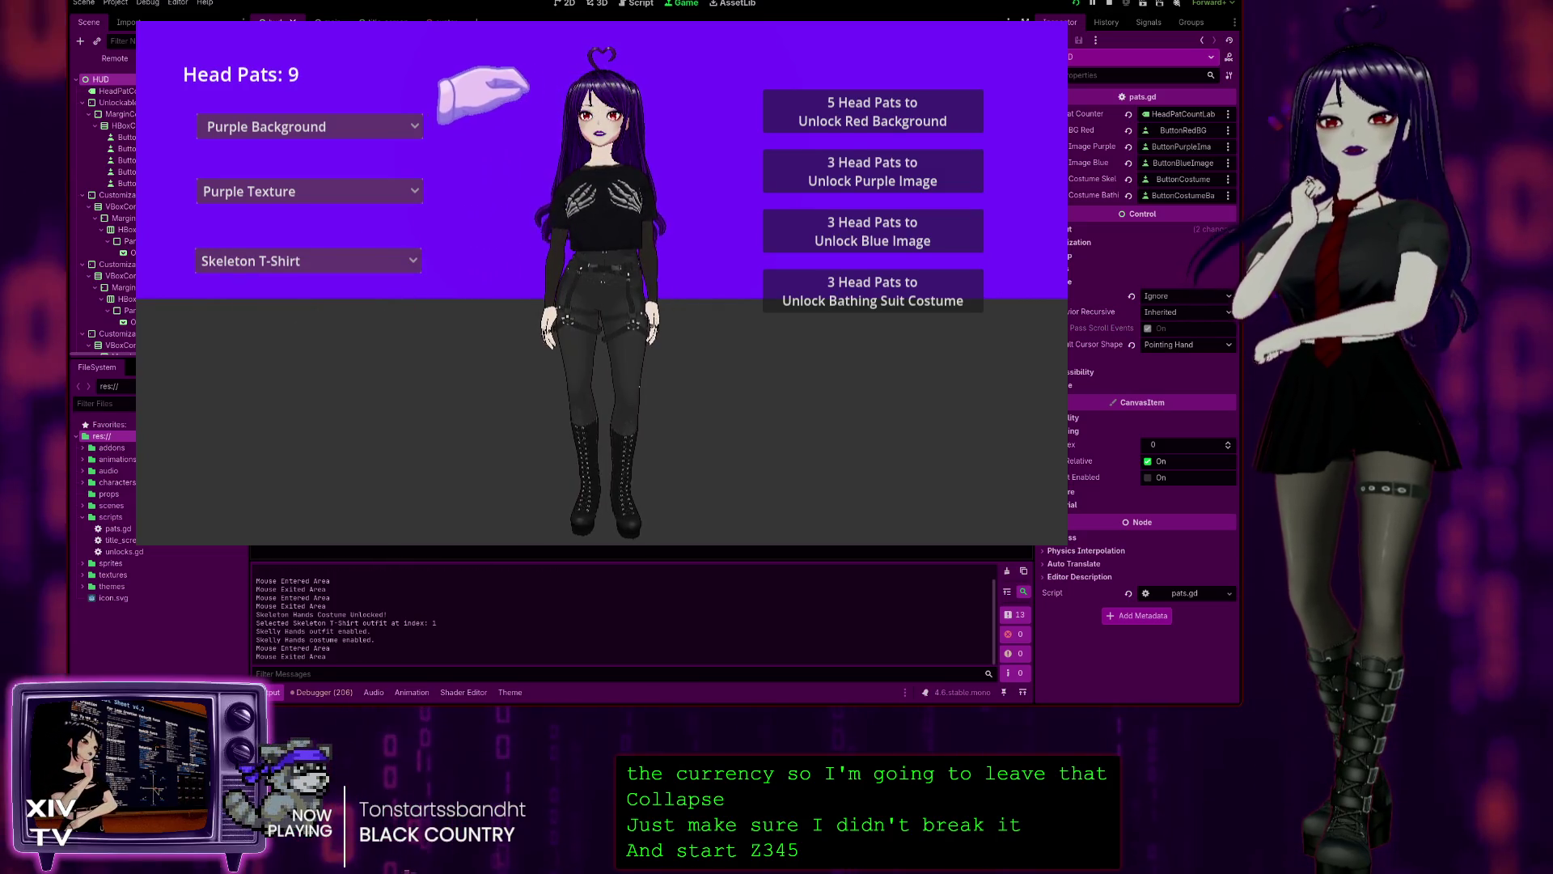
{"action": "key", "text": "Escape"}
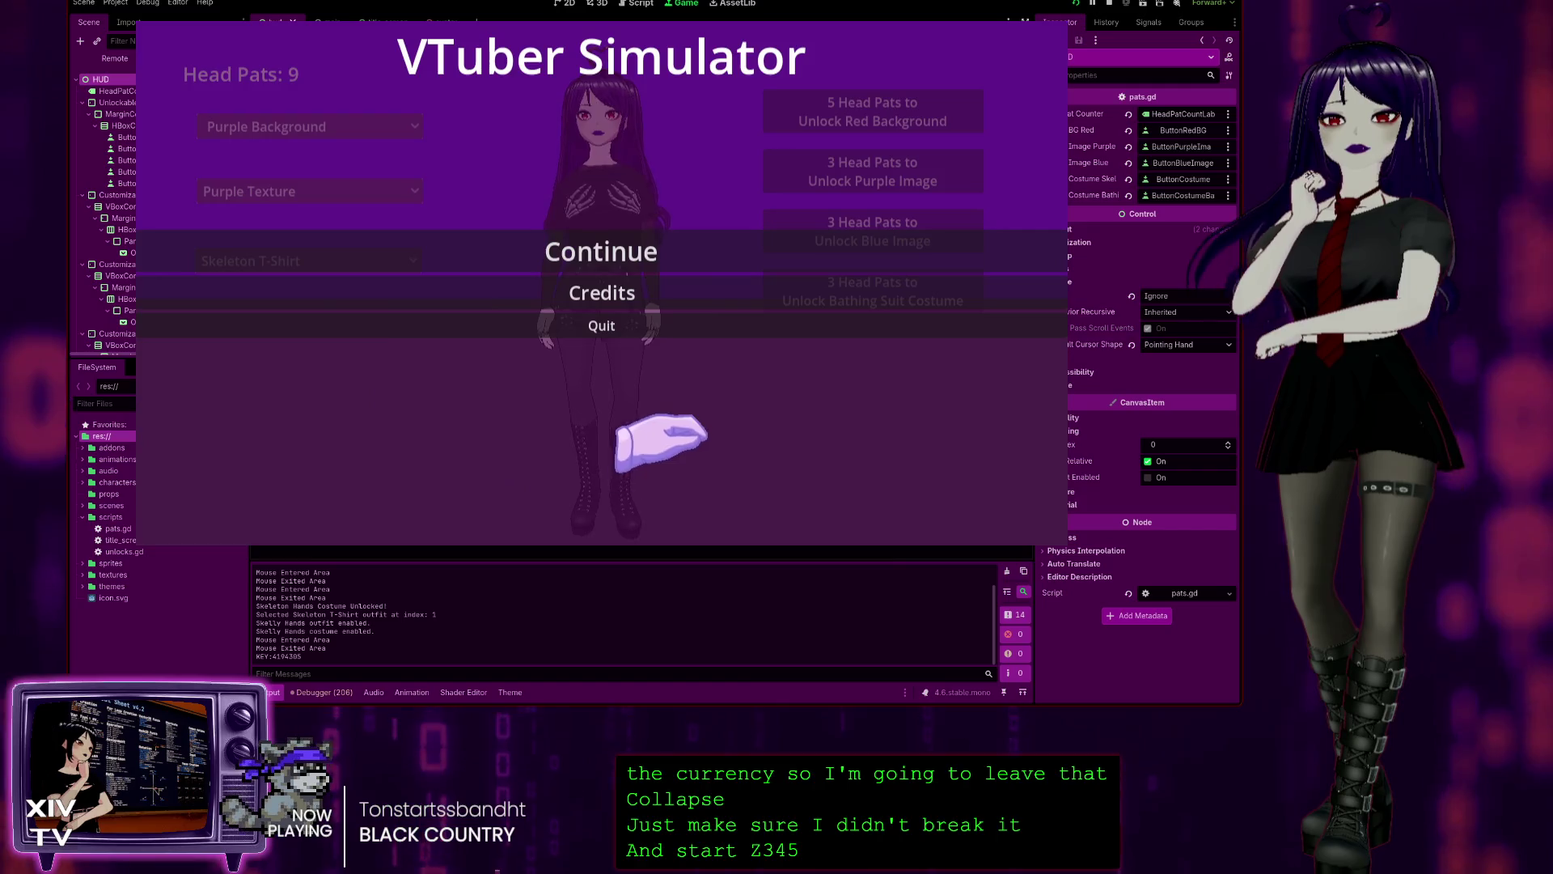
{"action": "left_click", "coordinate": [601, 325]}
{"action": "left_click", "coordinate": [770, 231]}
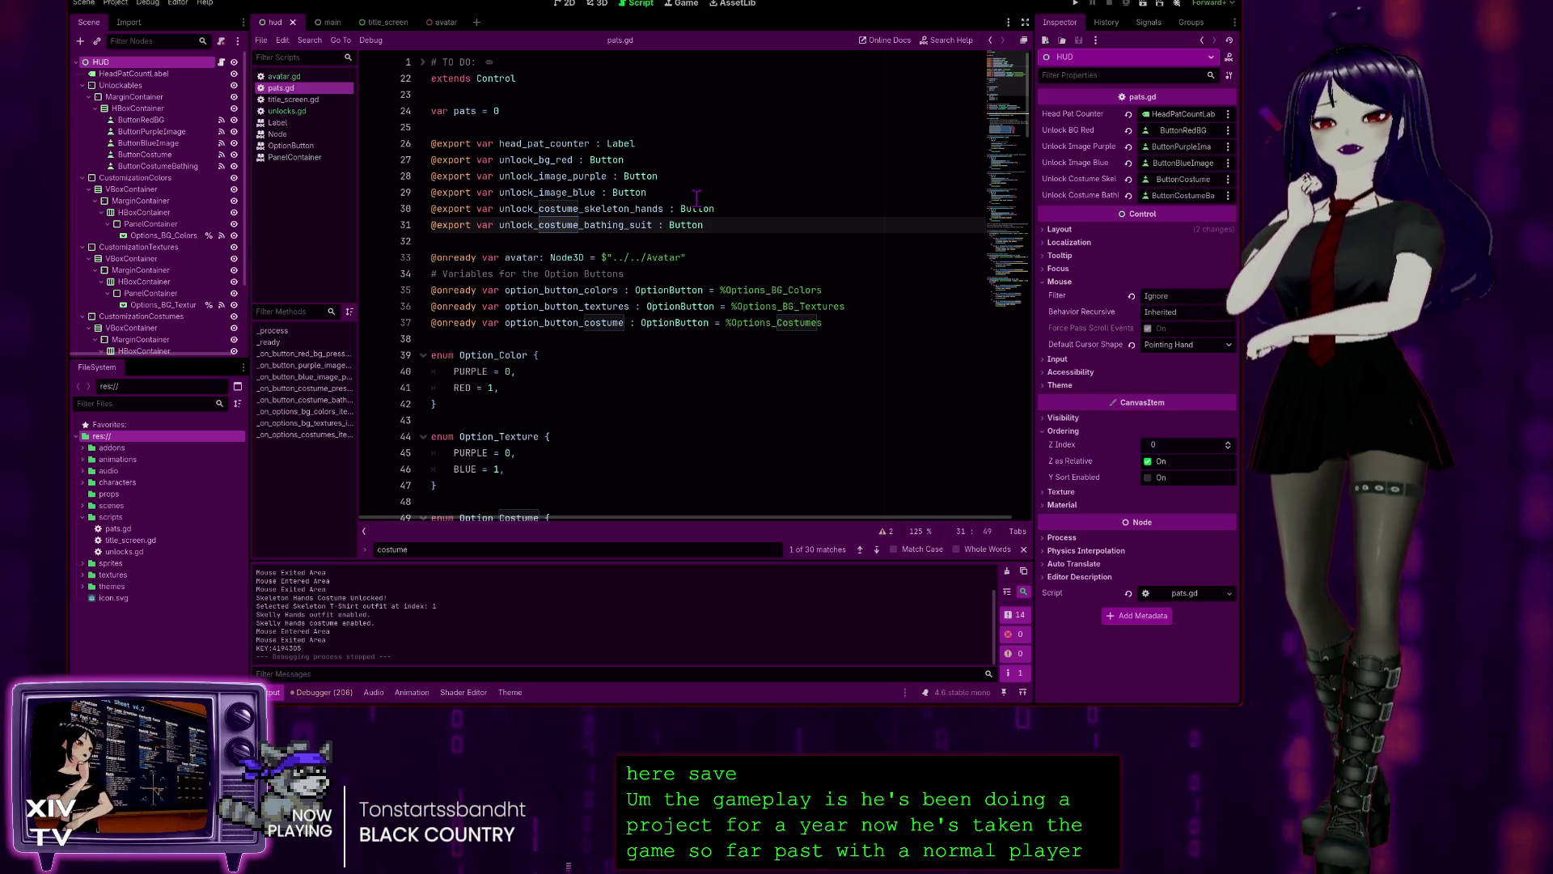
{"action": "left_click", "coordinate": [725, 258]}
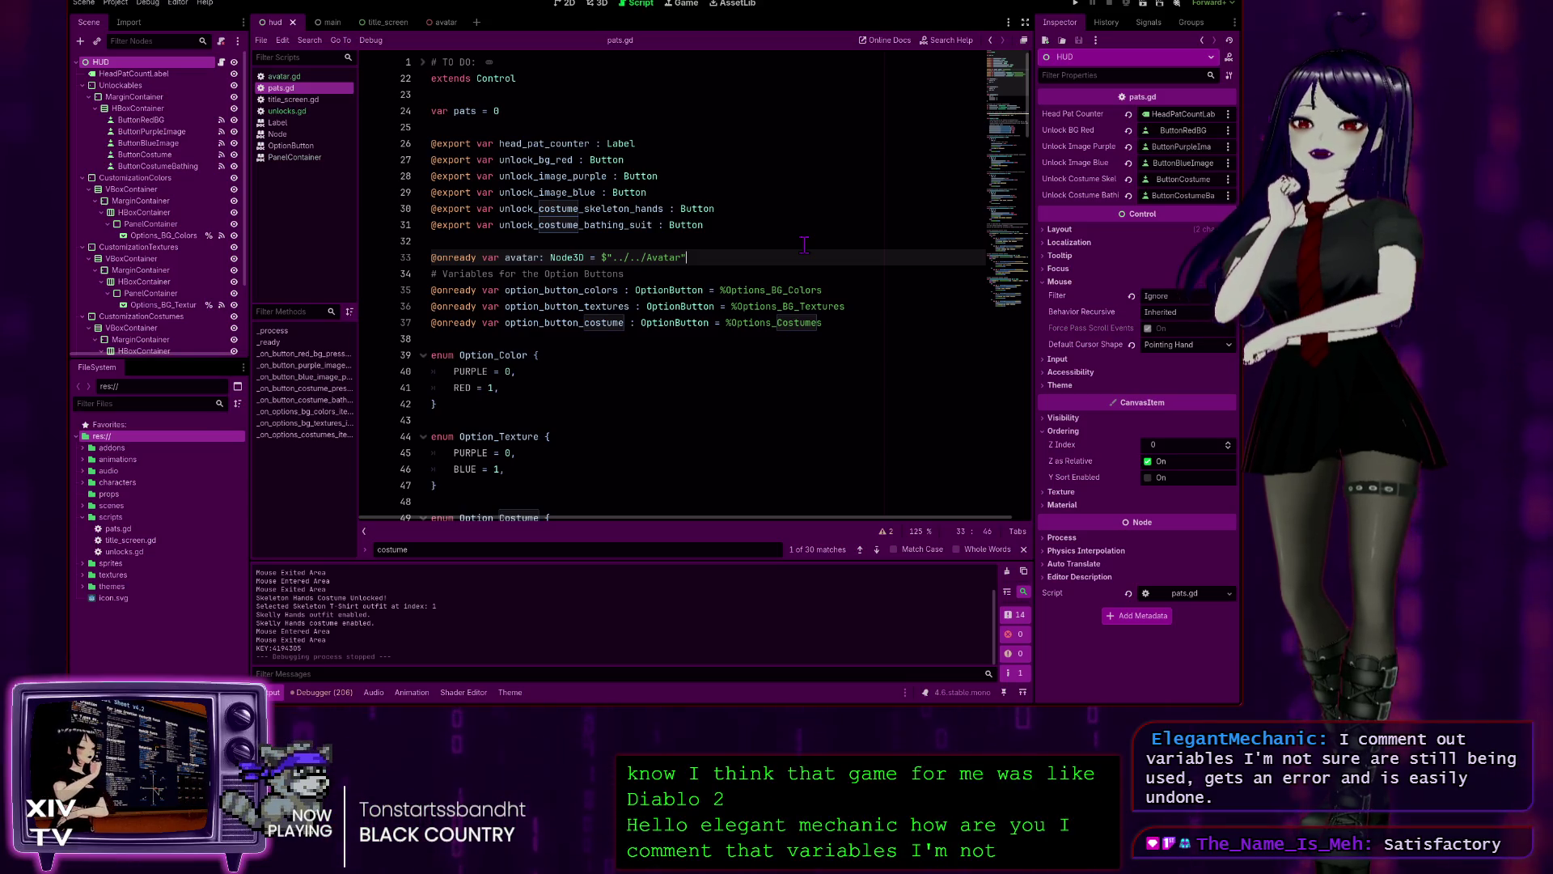
{"action": "scroll", "coordinate": [716, 296], "scroll_direction": "down", "scroll_amount": 3}
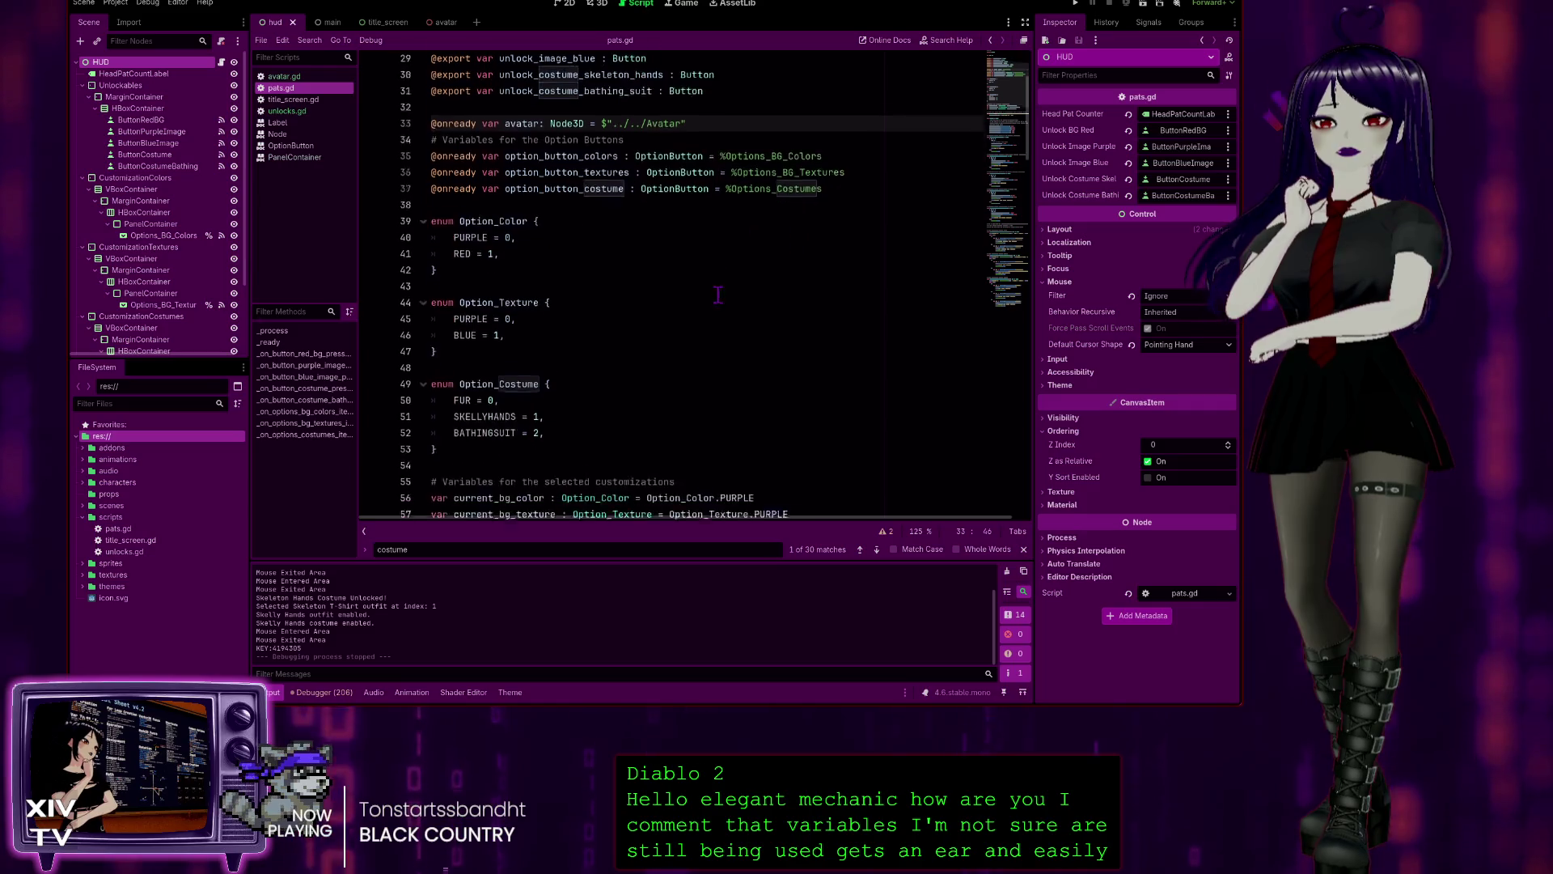
{"action": "scroll", "coordinate": [716, 297], "scroll_direction": "down", "scroll_amount": 4}
{"action": "mouse_move", "coordinate": [1026, 154]}
{"action": "left_mouse_down"}
{"action": "mouse_move", "coordinate": [1021, 506]}
{"action": "mouse_move", "coordinate": [1044, 283]}
{"action": "mouse_move", "coordinate": [897, 87]}
{"action": "left_mouse_up"}
{"action": "left_click", "coordinate": [708, 150]}
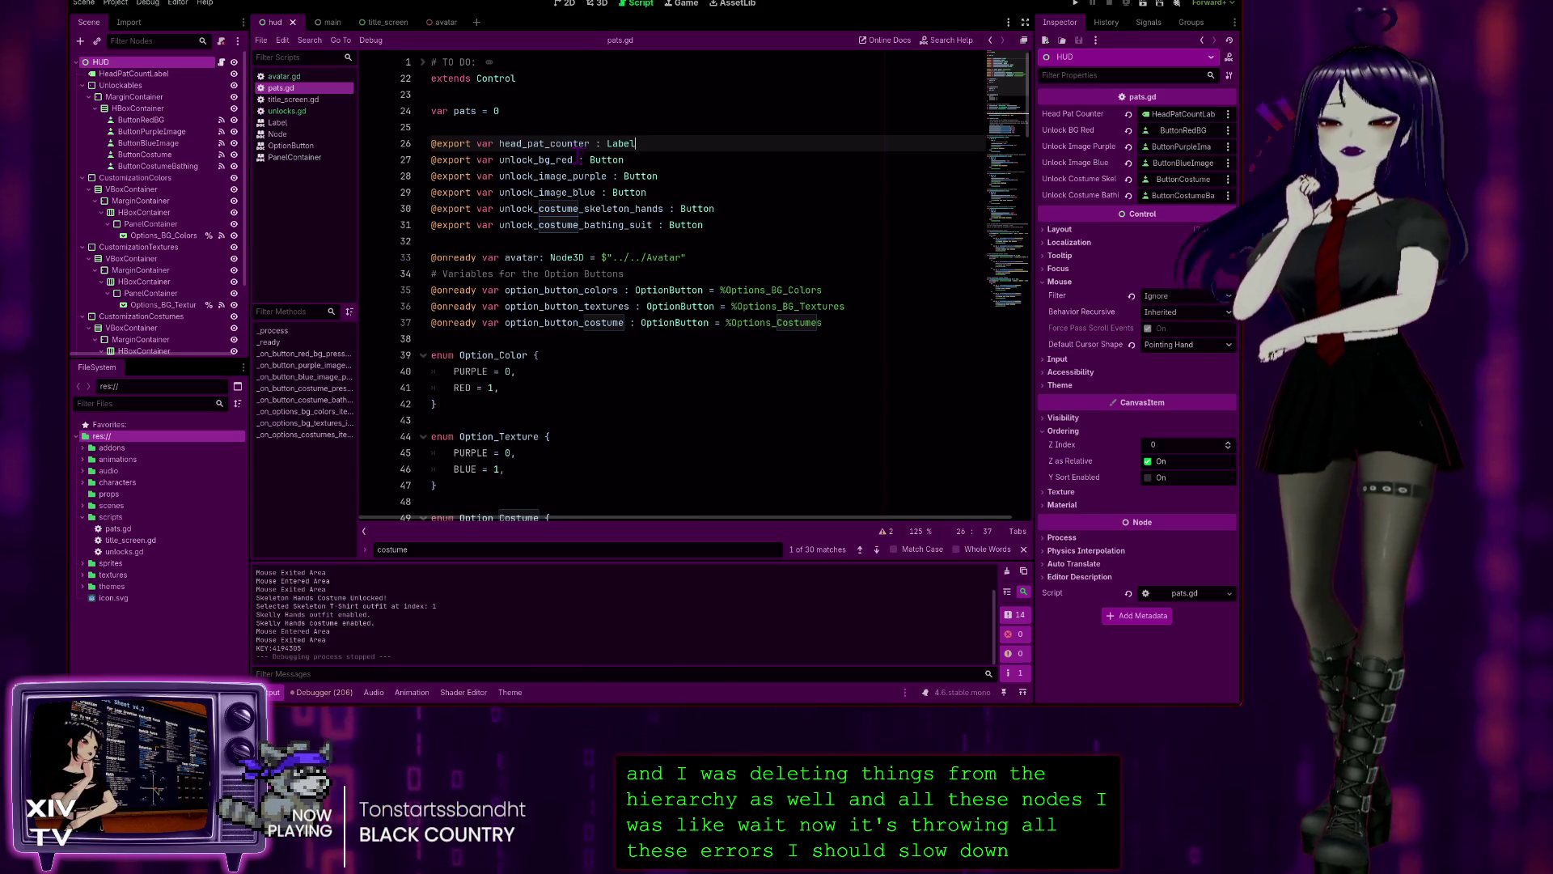
{"action": "left_click", "coordinate": [755, 210]}
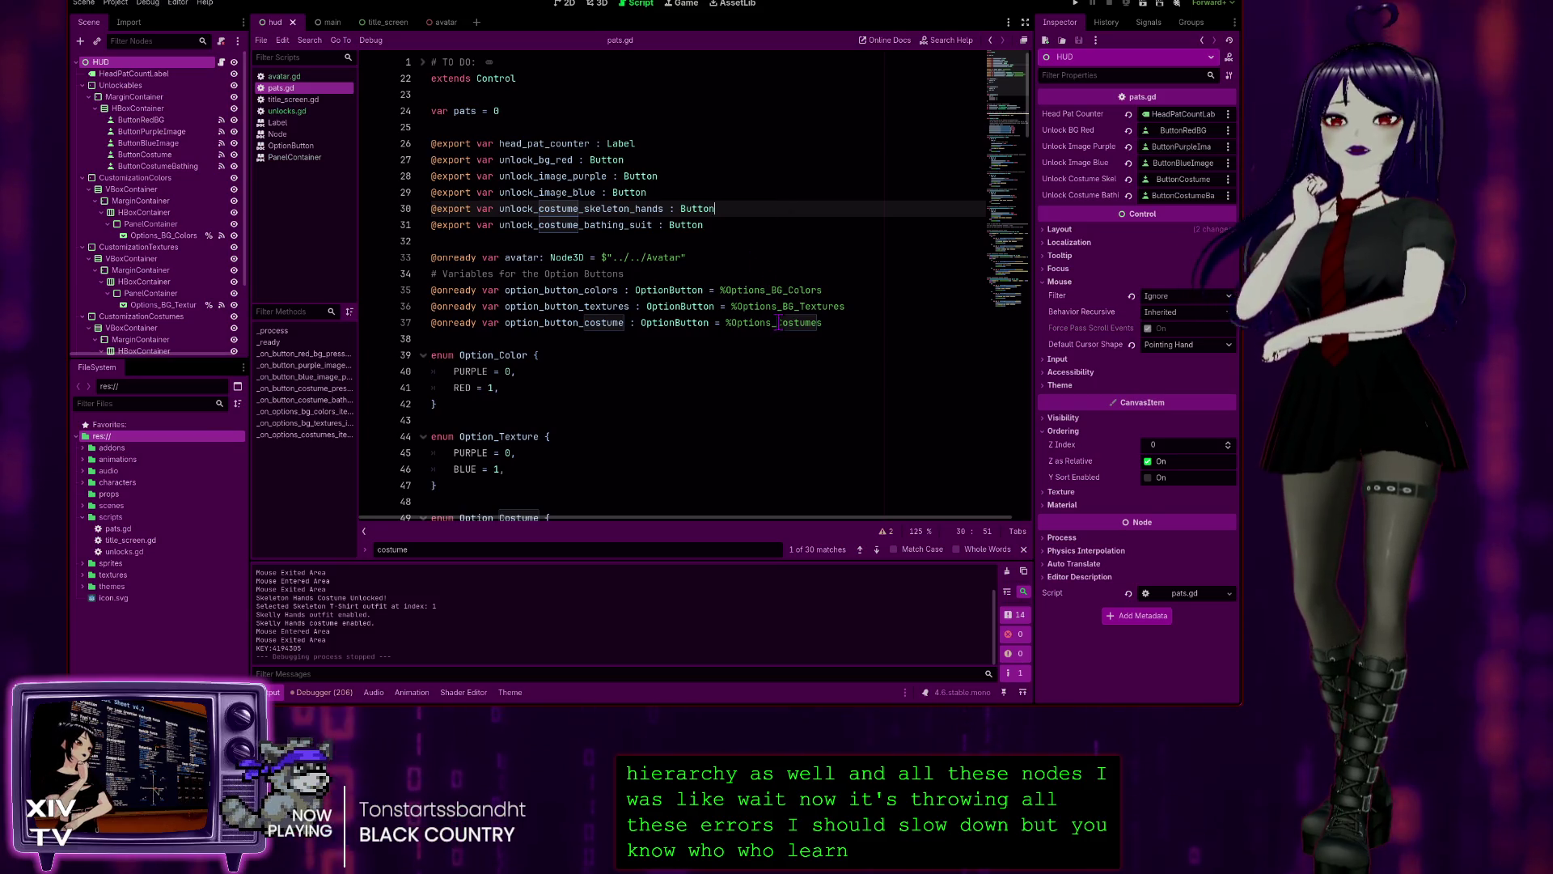
{"action": "left_click", "coordinate": [830, 322]}
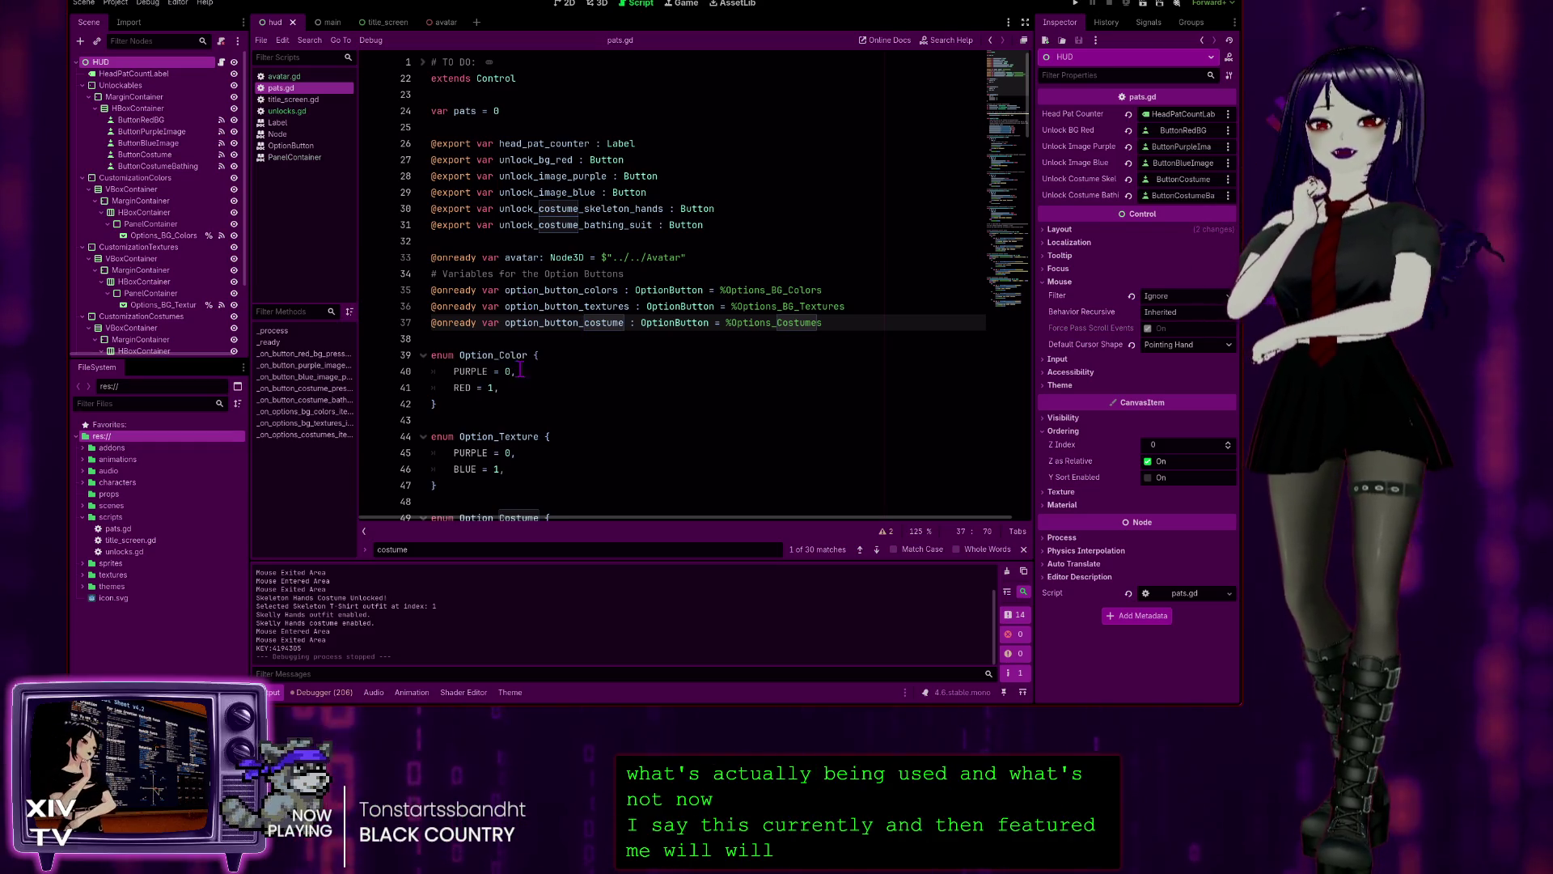
{"action": "left_click", "coordinate": [692, 225]}
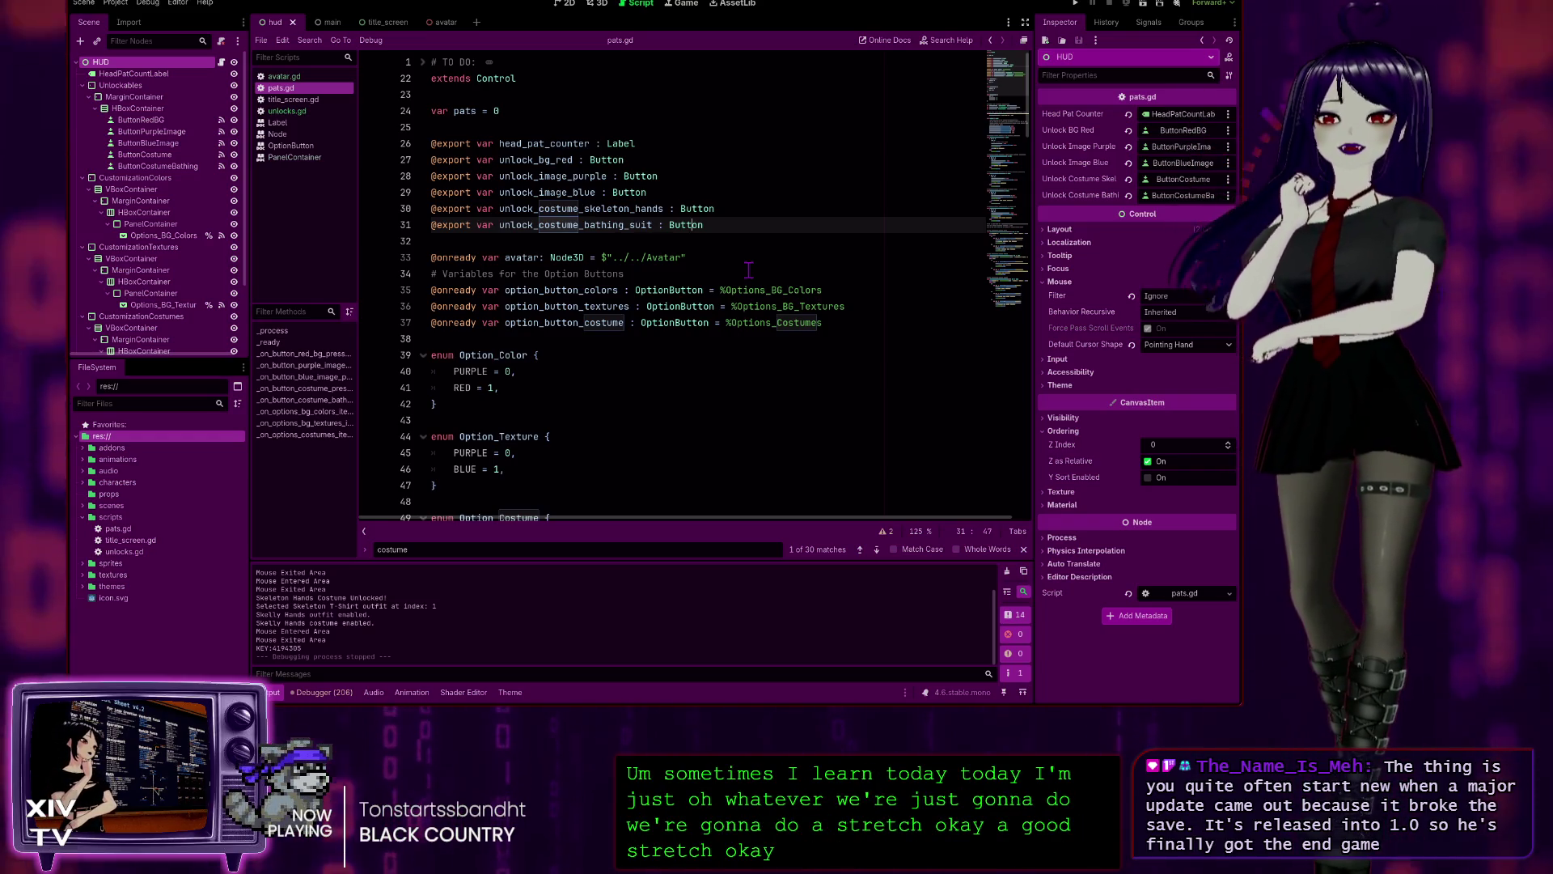
{"action": "left_click", "coordinate": [747, 225]}
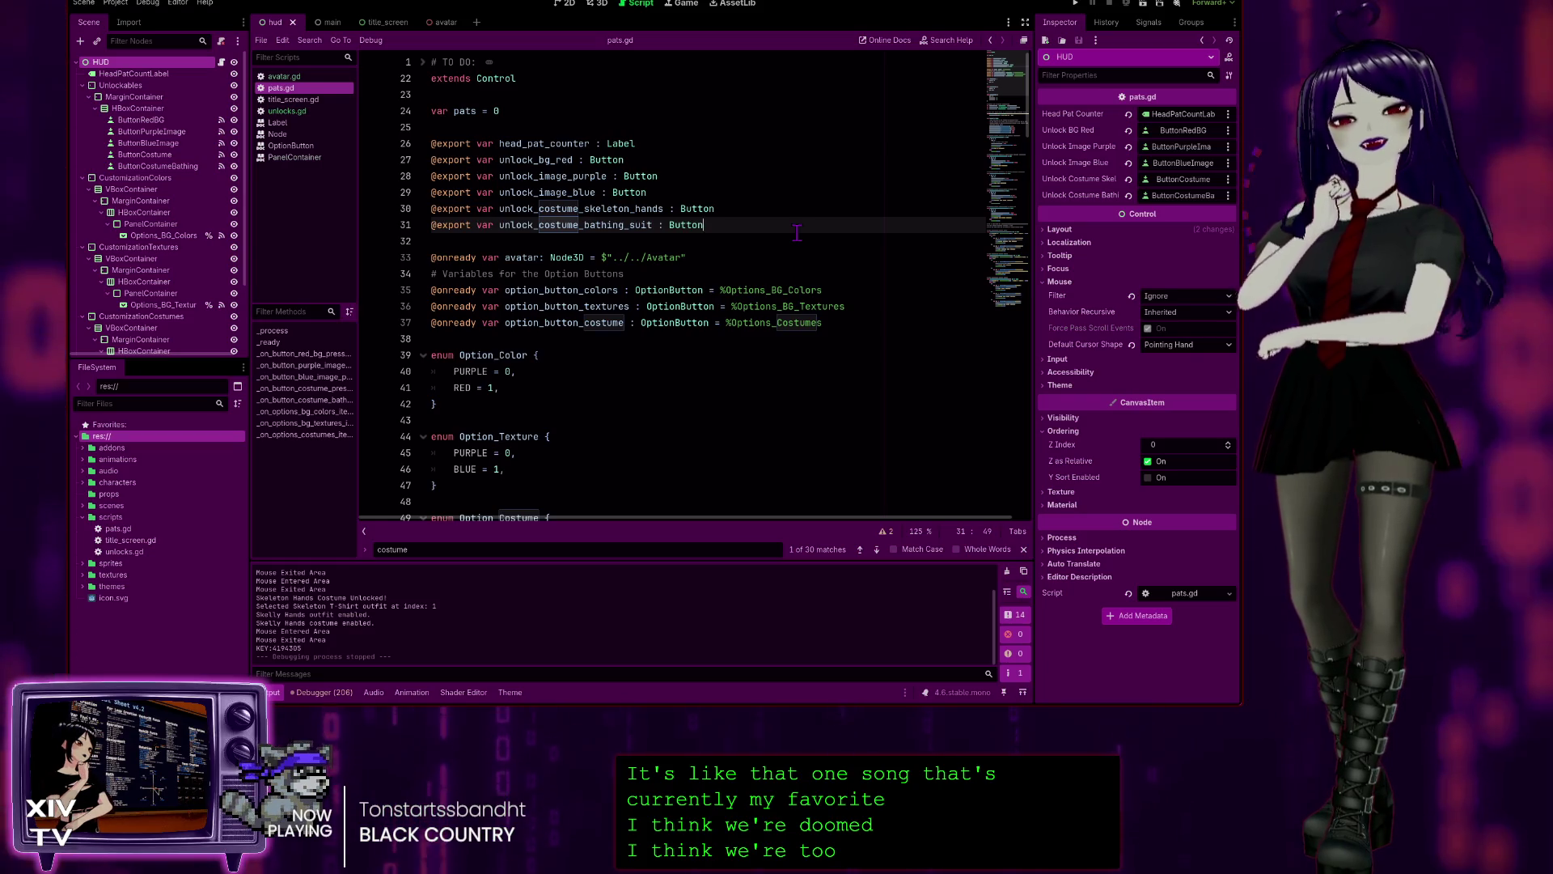
{"action": "left_click", "coordinate": [738, 256]}
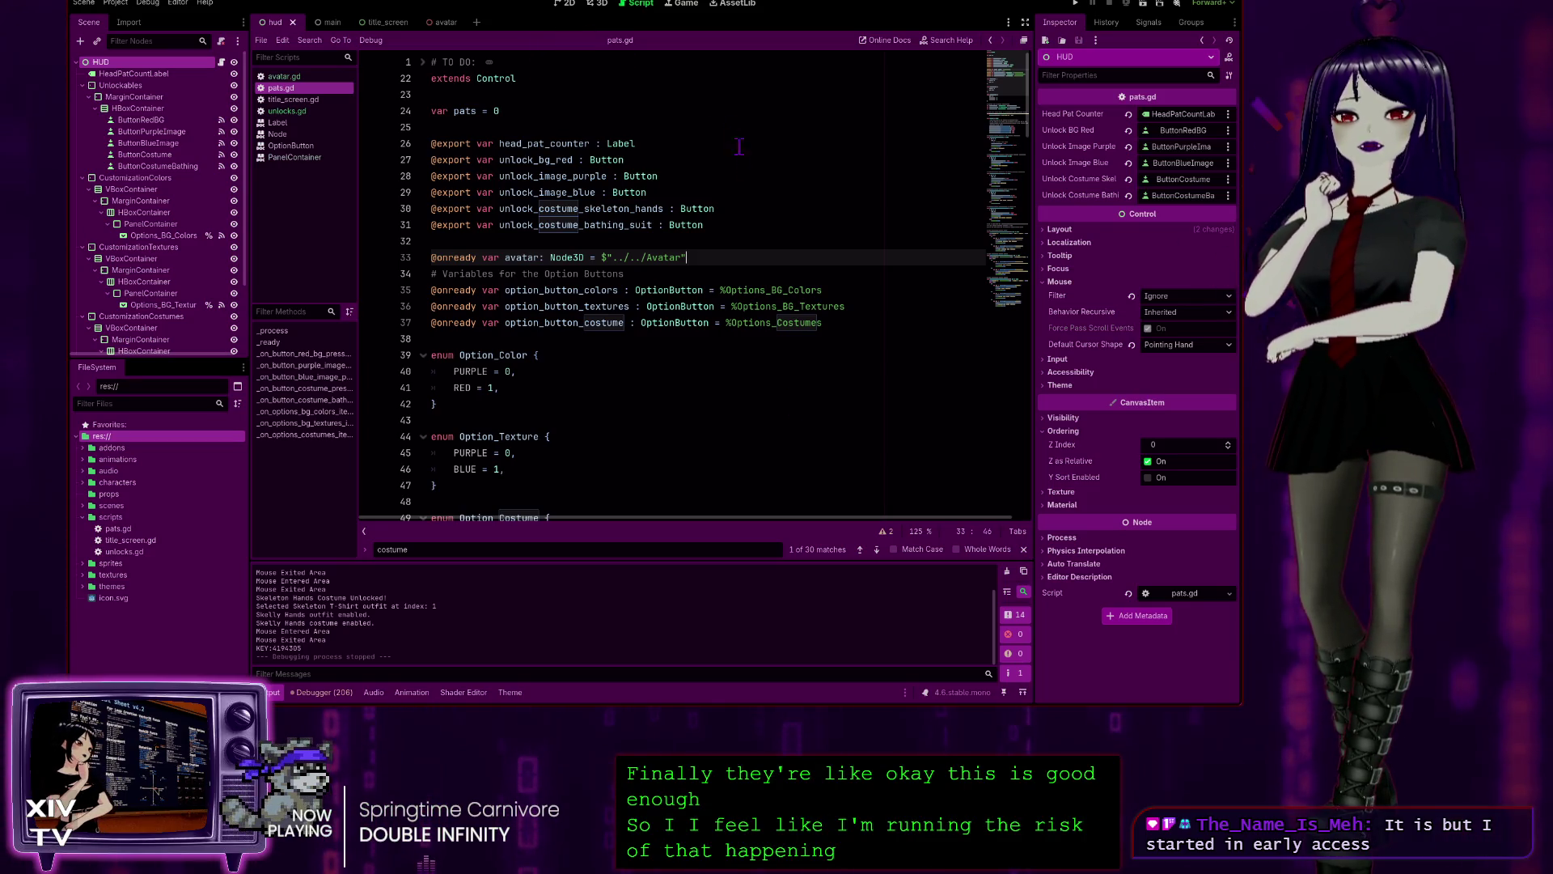
{"action": "scroll", "coordinate": [752, 187], "scroll_direction": "down", "scroll_amount": 1}
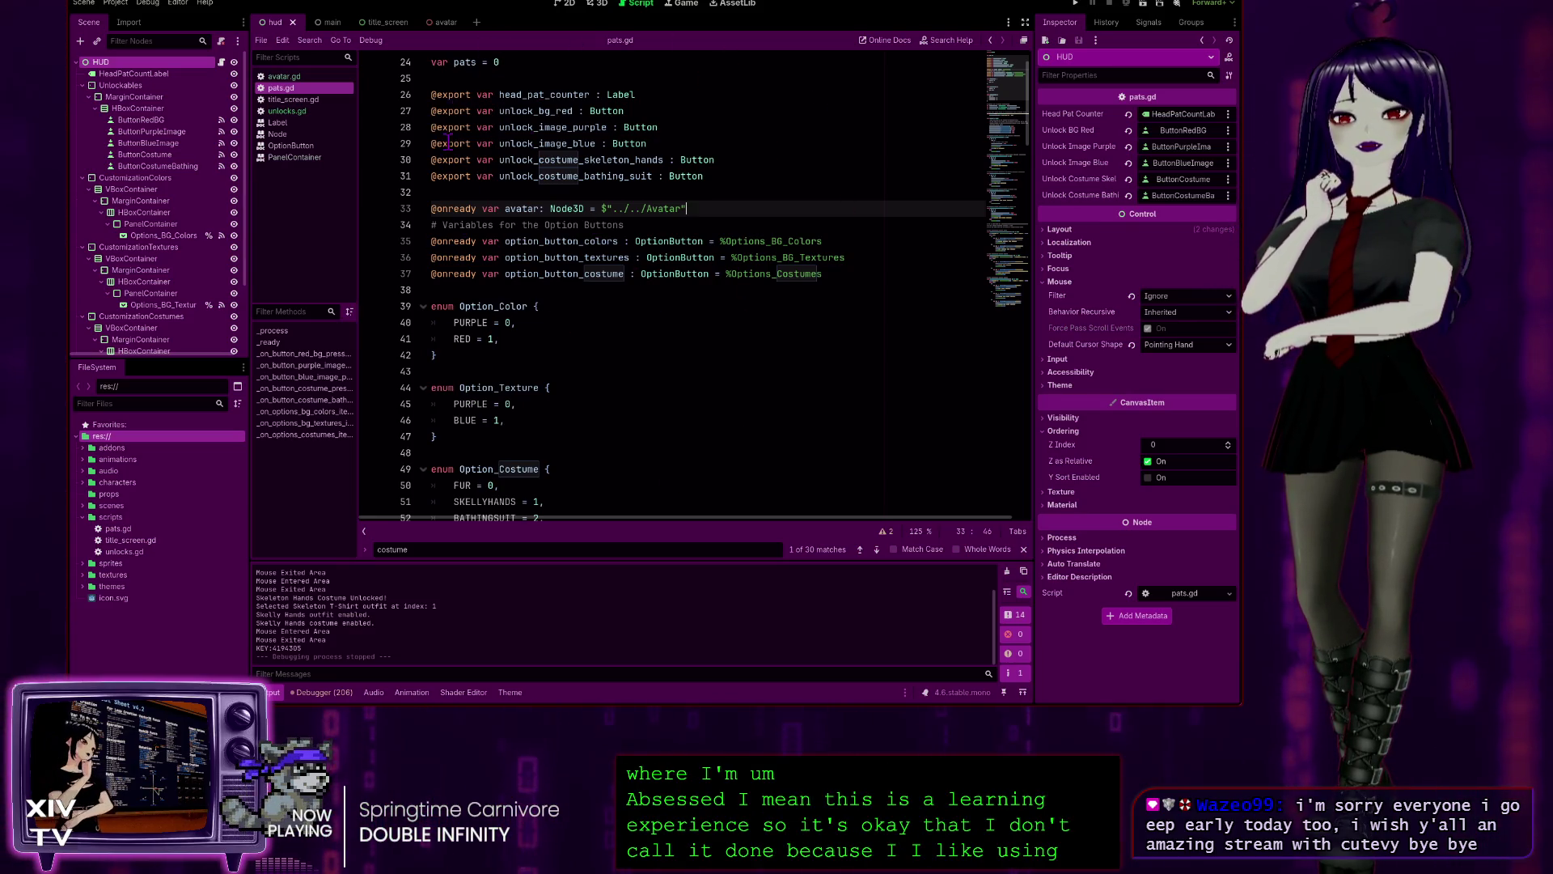
{"action": "scroll", "coordinate": [574, 335], "scroll_direction": "down", "scroll_amount": 8}
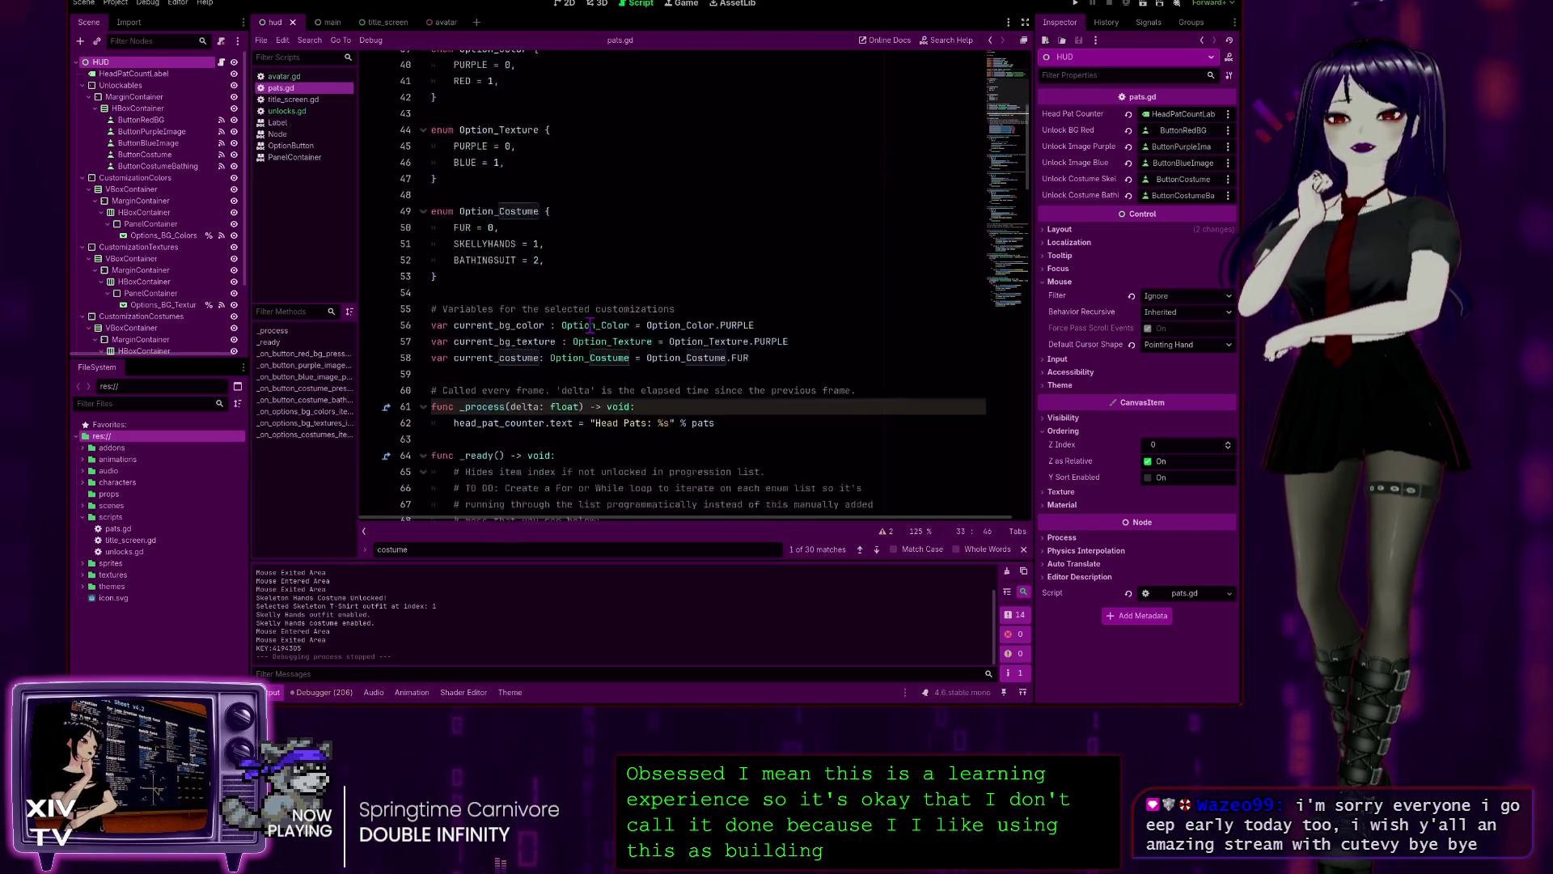
{"action": "scroll", "coordinate": [647, 340], "scroll_direction": "up", "scroll_amount": 9}
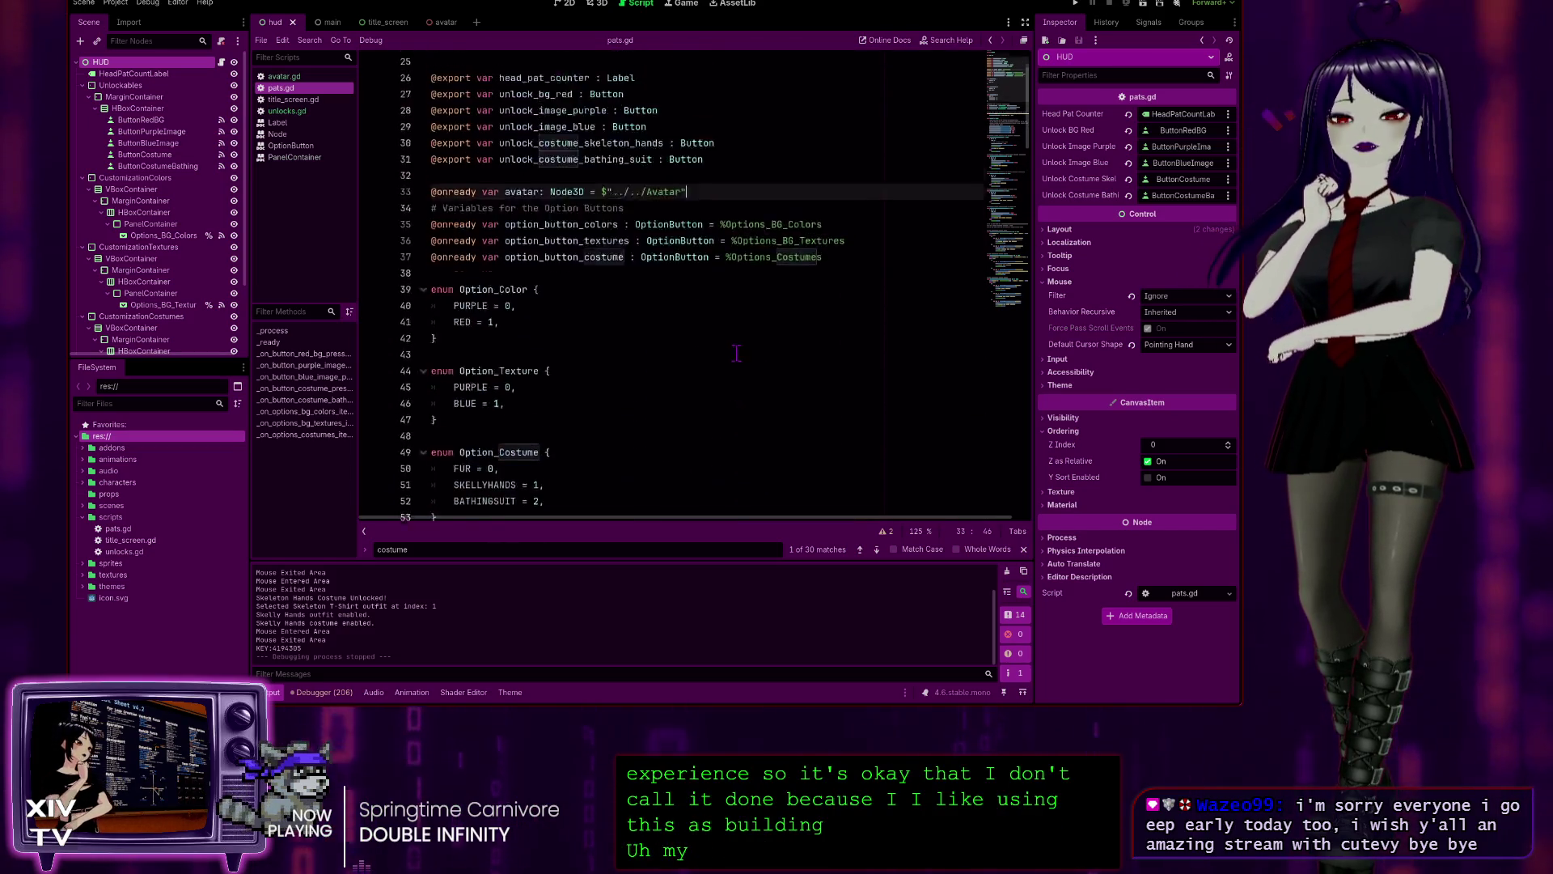
{"action": "scroll", "coordinate": [685, 187], "scroll_direction": "down", "scroll_amount": 4}
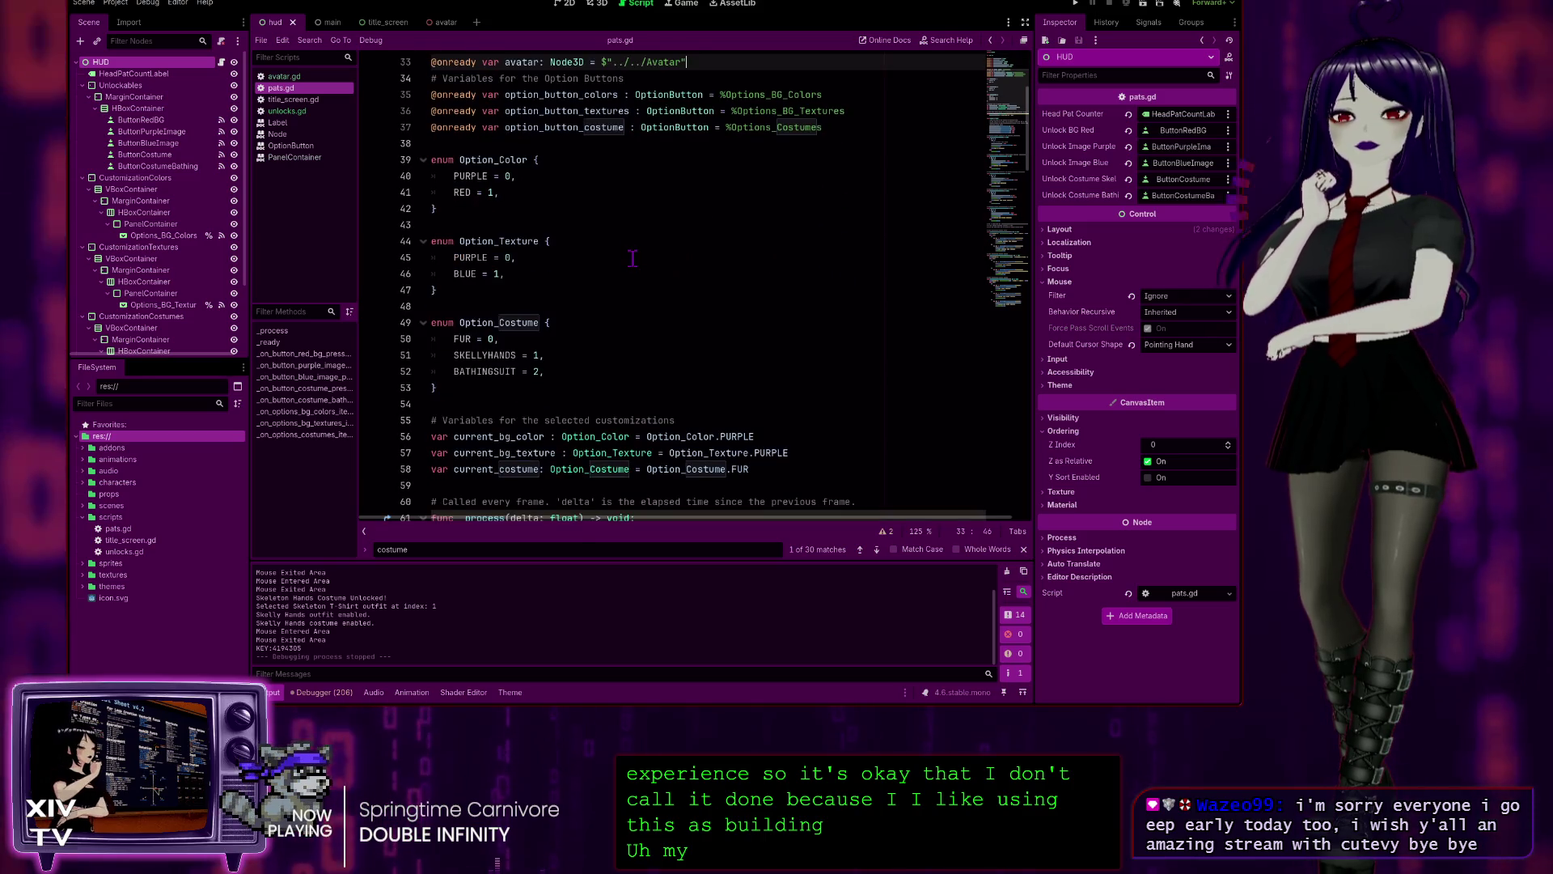
{"action": "scroll", "coordinate": [622, 240], "scroll_direction": "up", "scroll_amount": 4}
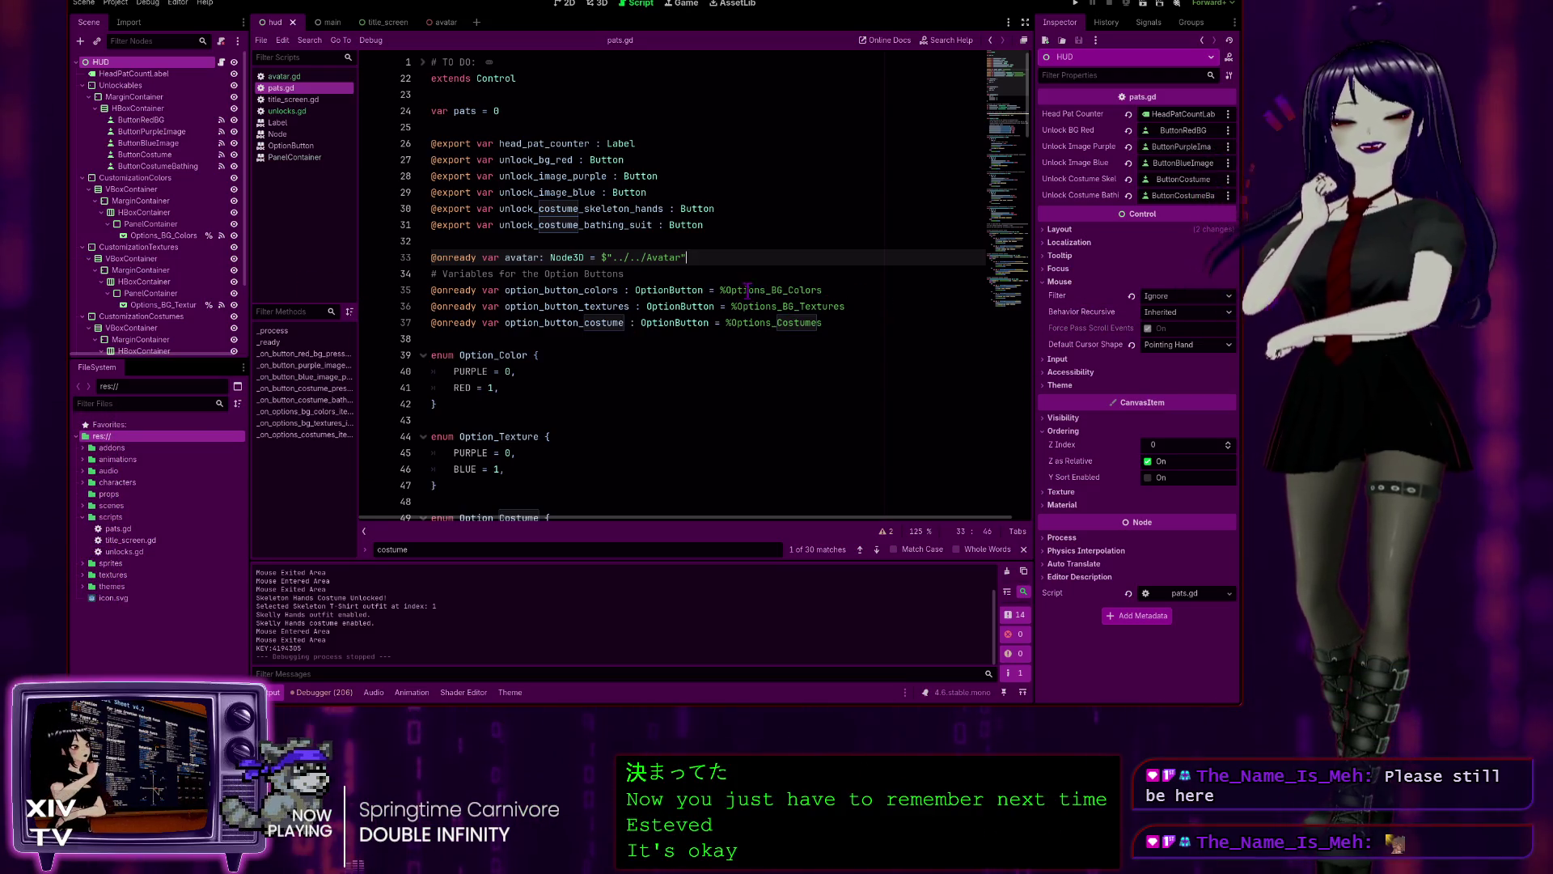
{"action": "scroll", "coordinate": [679, 278], "scroll_direction": "down", "scroll_amount": 2}
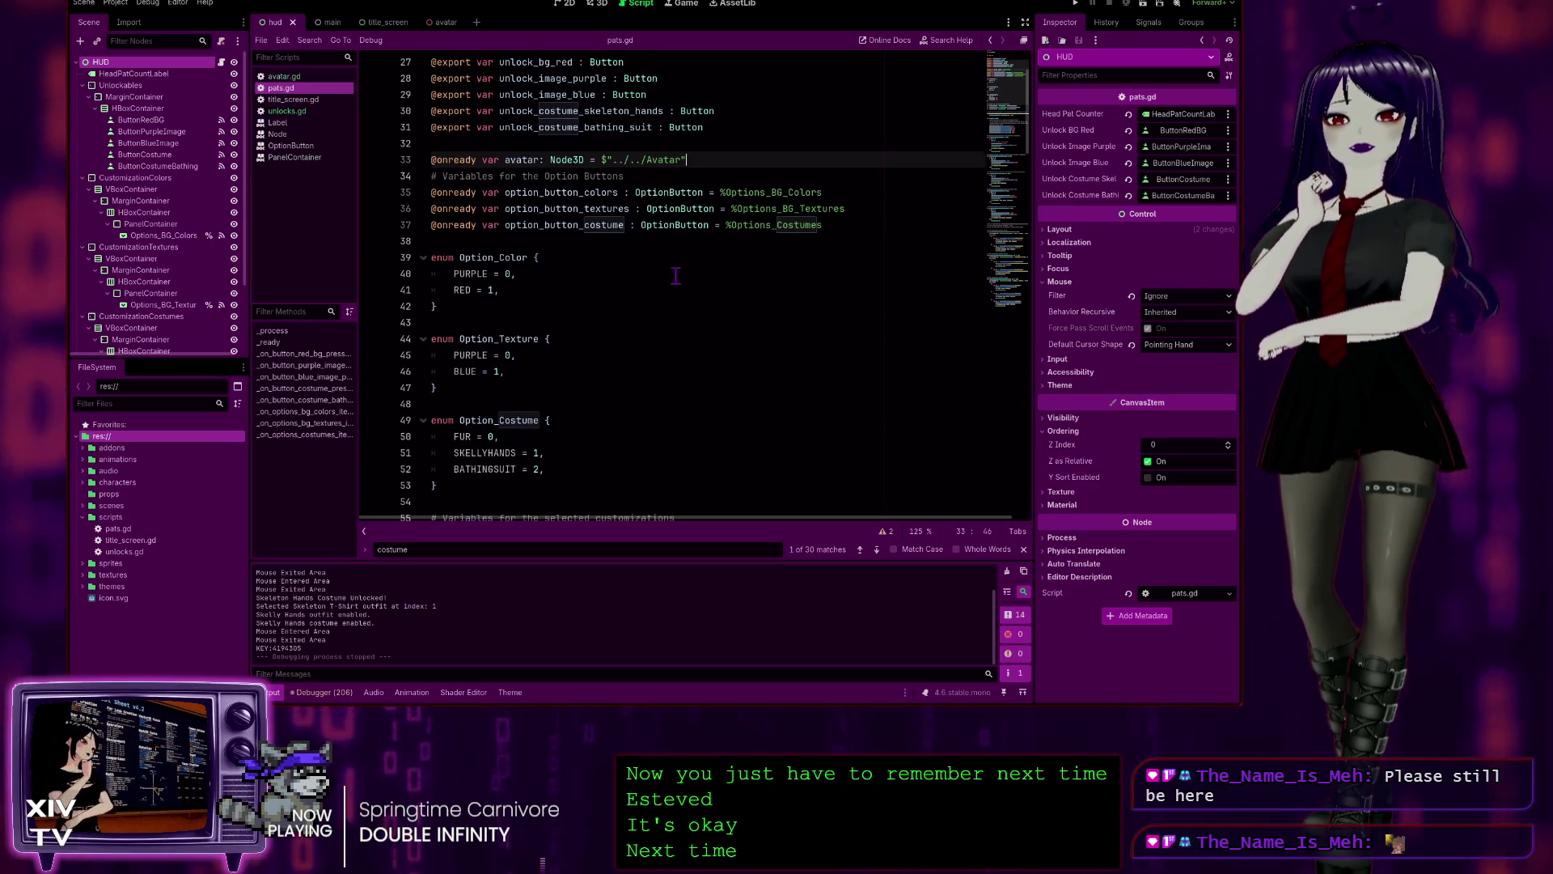
- Review the avatar and export lines, then select the unlock_costume_skeleton_hands name on line 30
{"action": "left_click", "coordinate": [862, 191]}
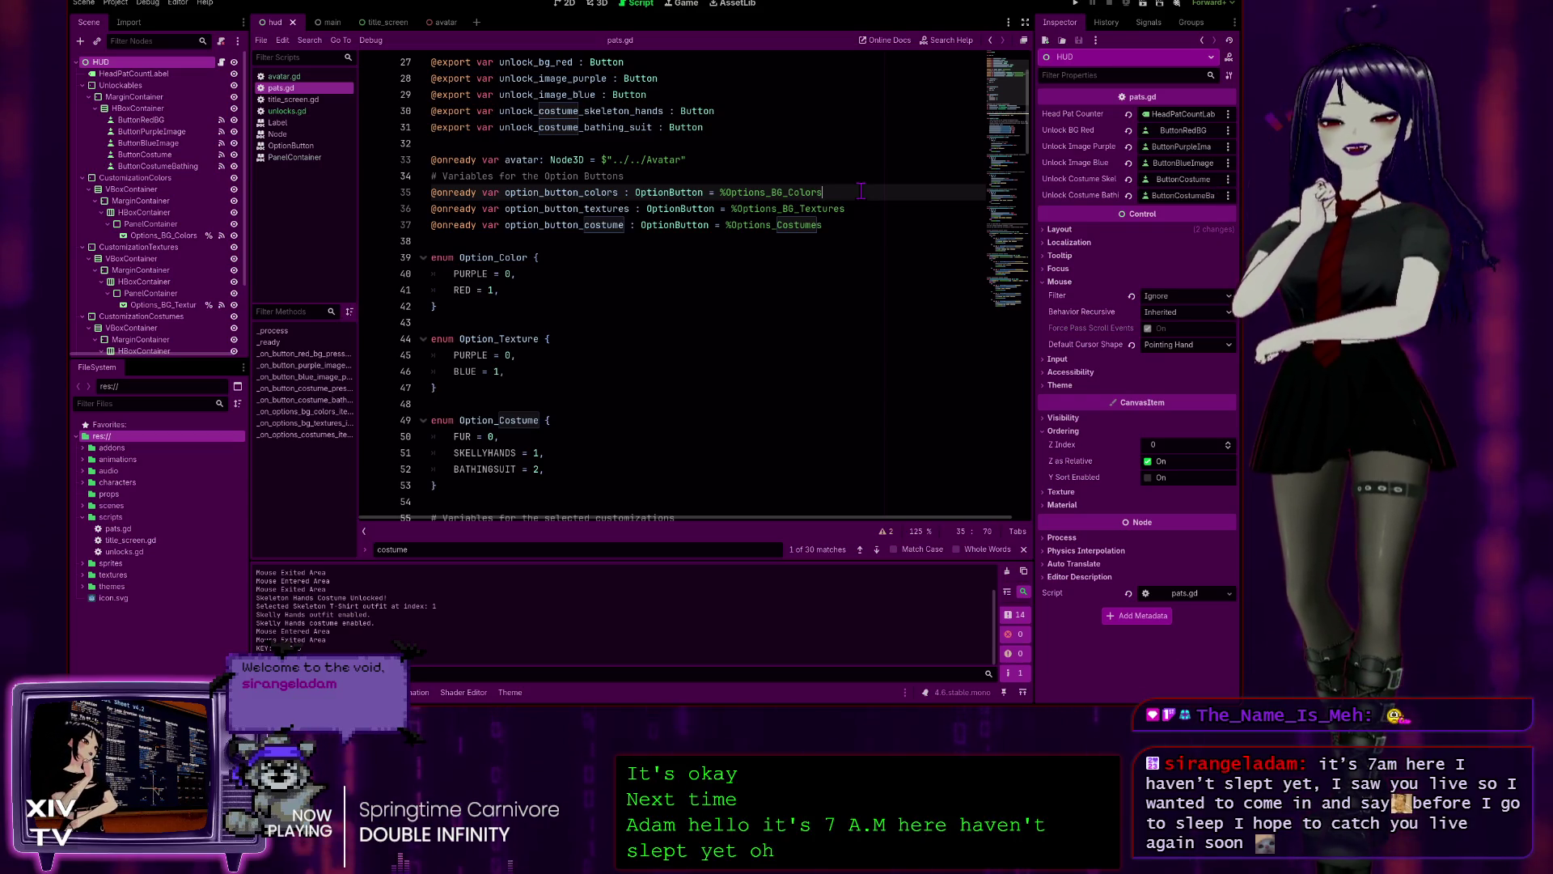
{"action": "key", "text": "F8"}
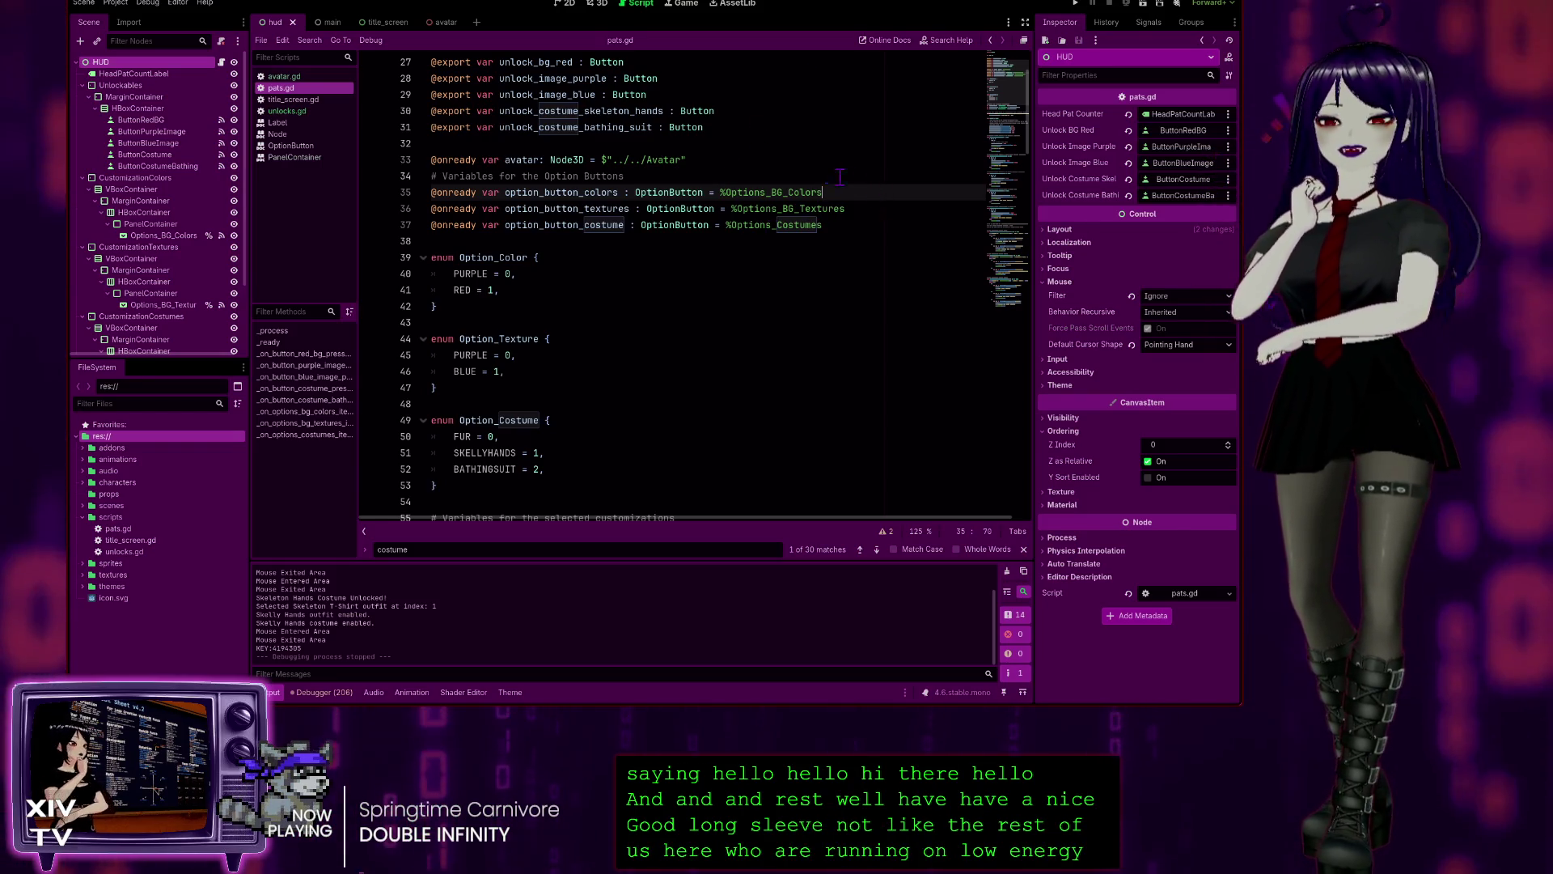
{"action": "key", "text": "Up"}
{"action": "key", "text": "Up"}
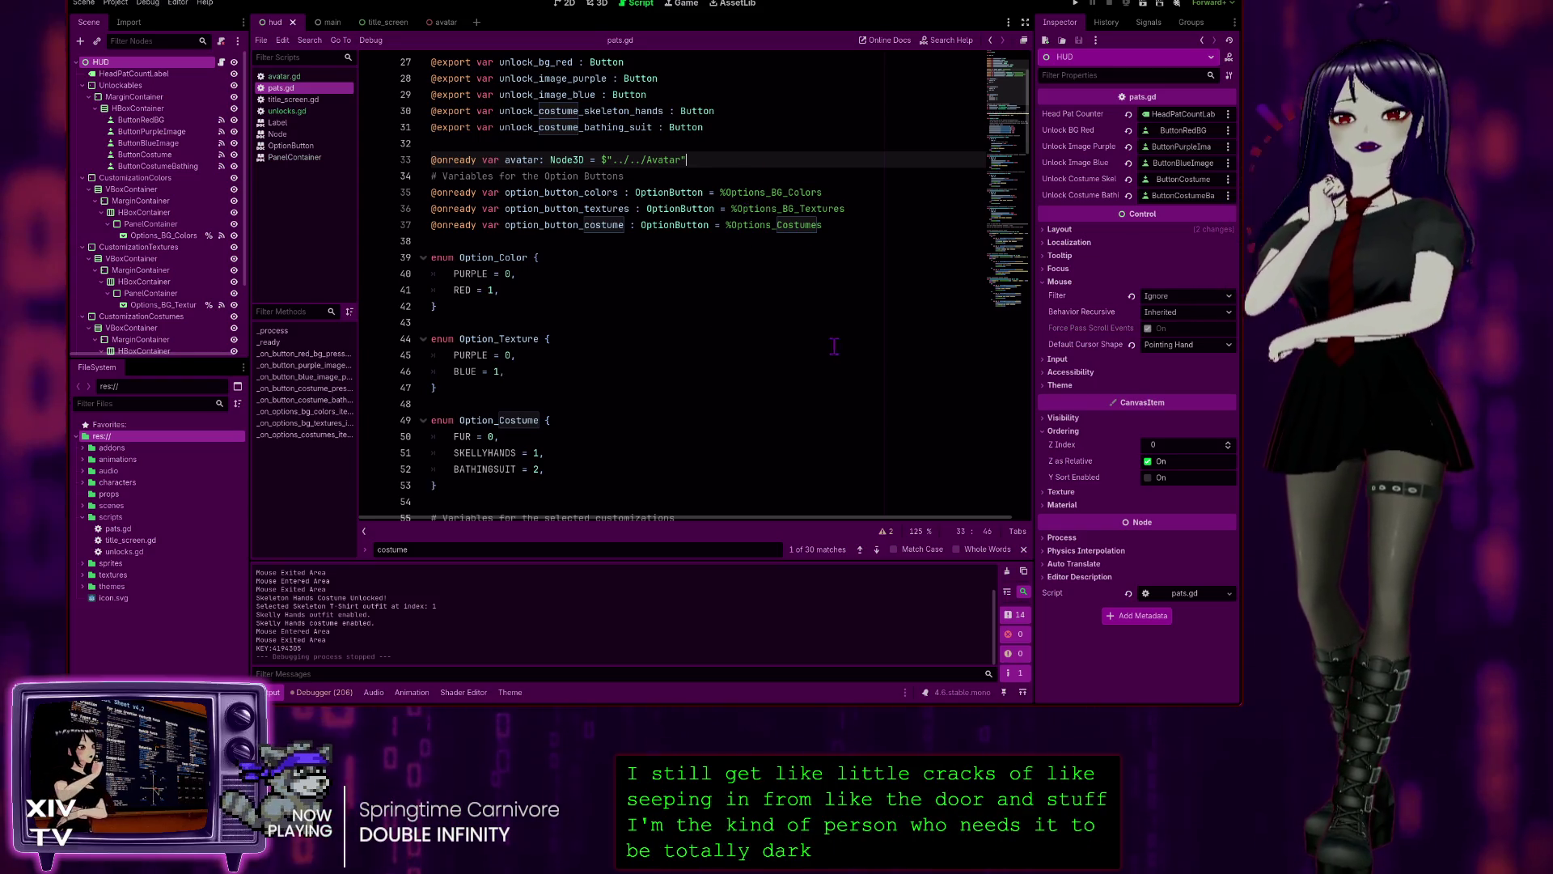
{"action": "scroll", "coordinate": [799, 337], "scroll_direction": "up", "scroll_amount": 2}
{"action": "scroll", "coordinate": [789, 344], "scroll_direction": "down", "scroll_amount": 3}
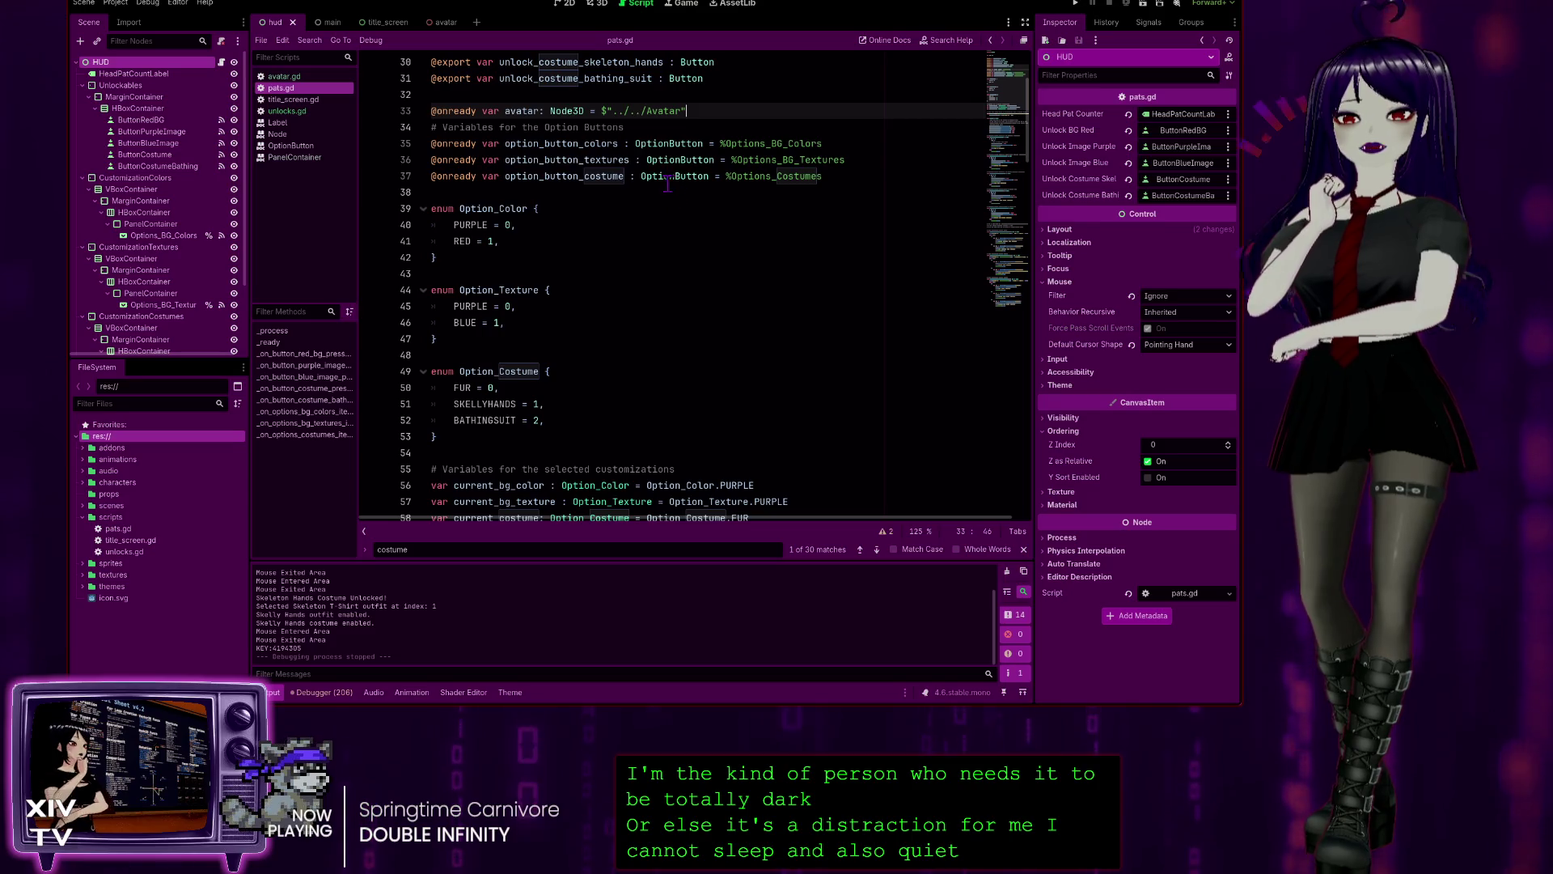
{"action": "scroll", "coordinate": [675, 275], "scroll_direction": "up", "scroll_amount": 2}
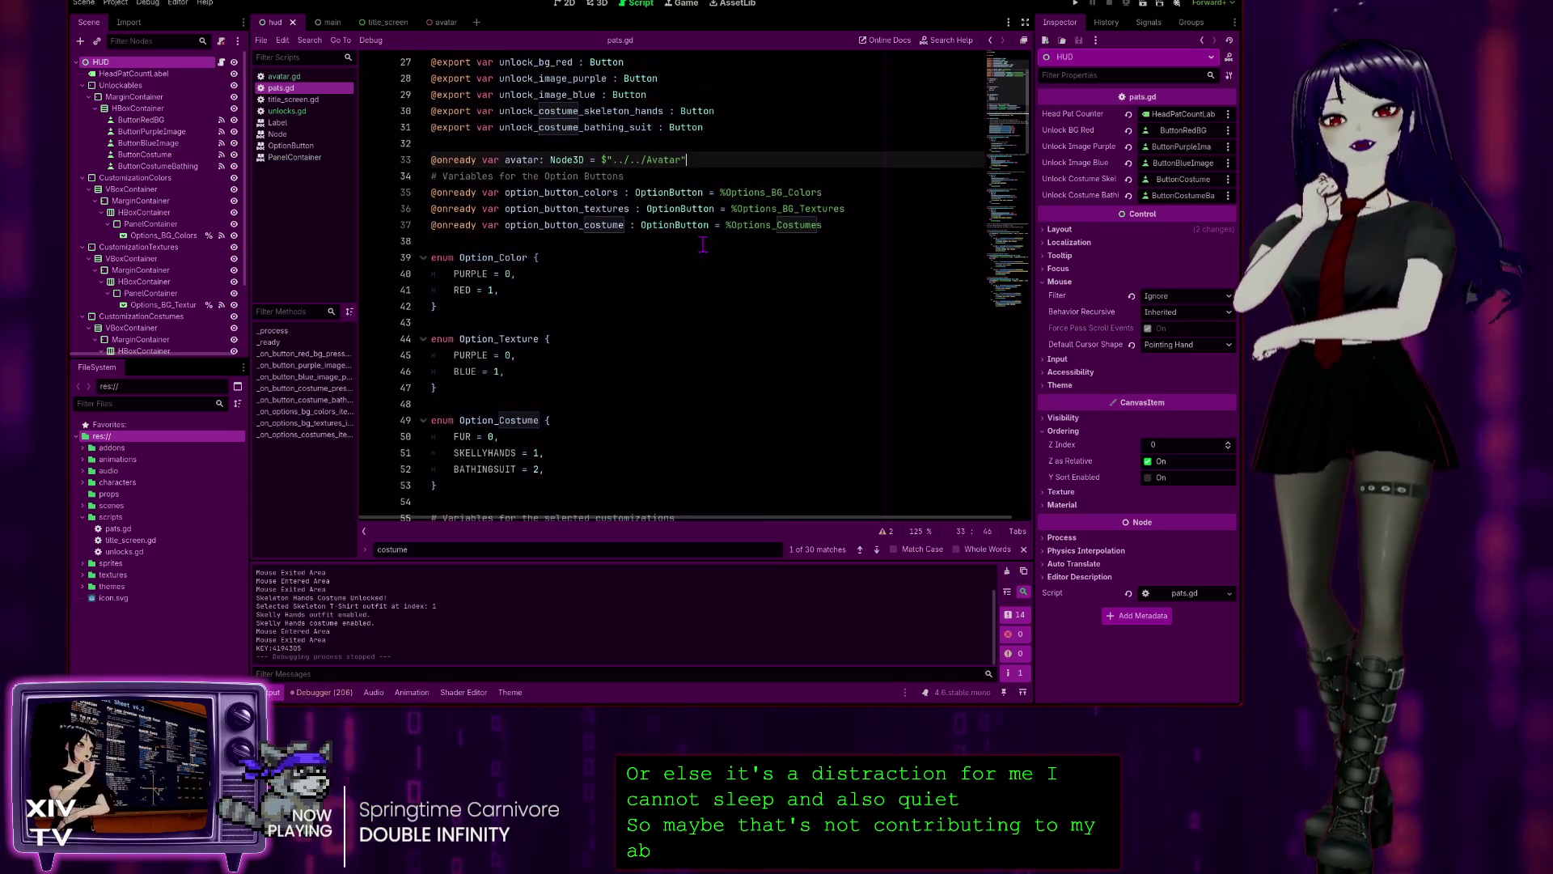
{"action": "left_click", "coordinate": [731, 159]}
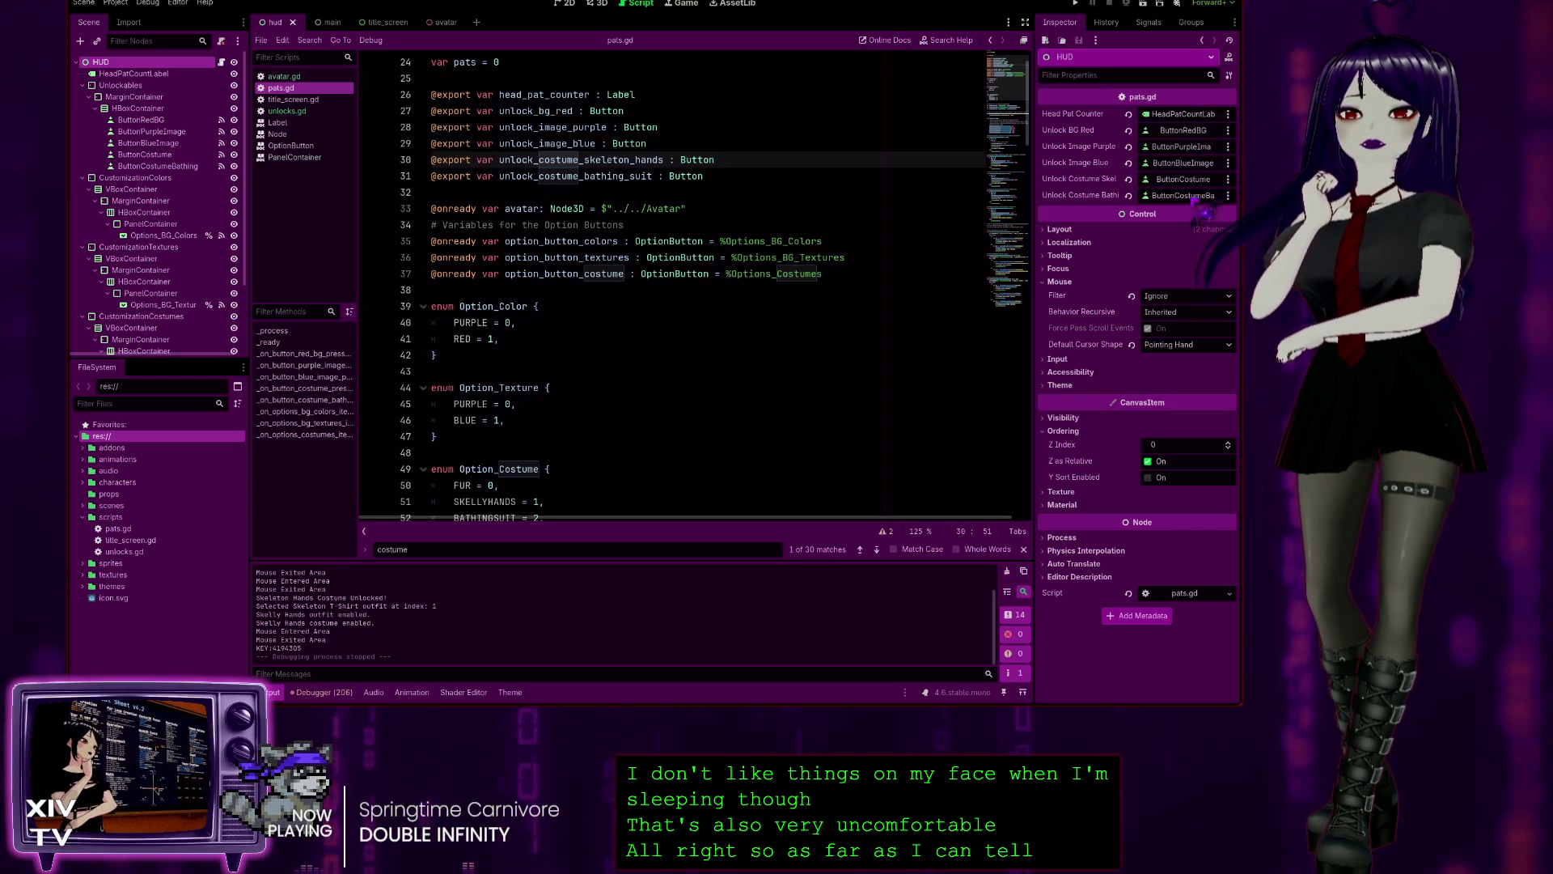
{"action": "double_click", "coordinate": [466, 209]}
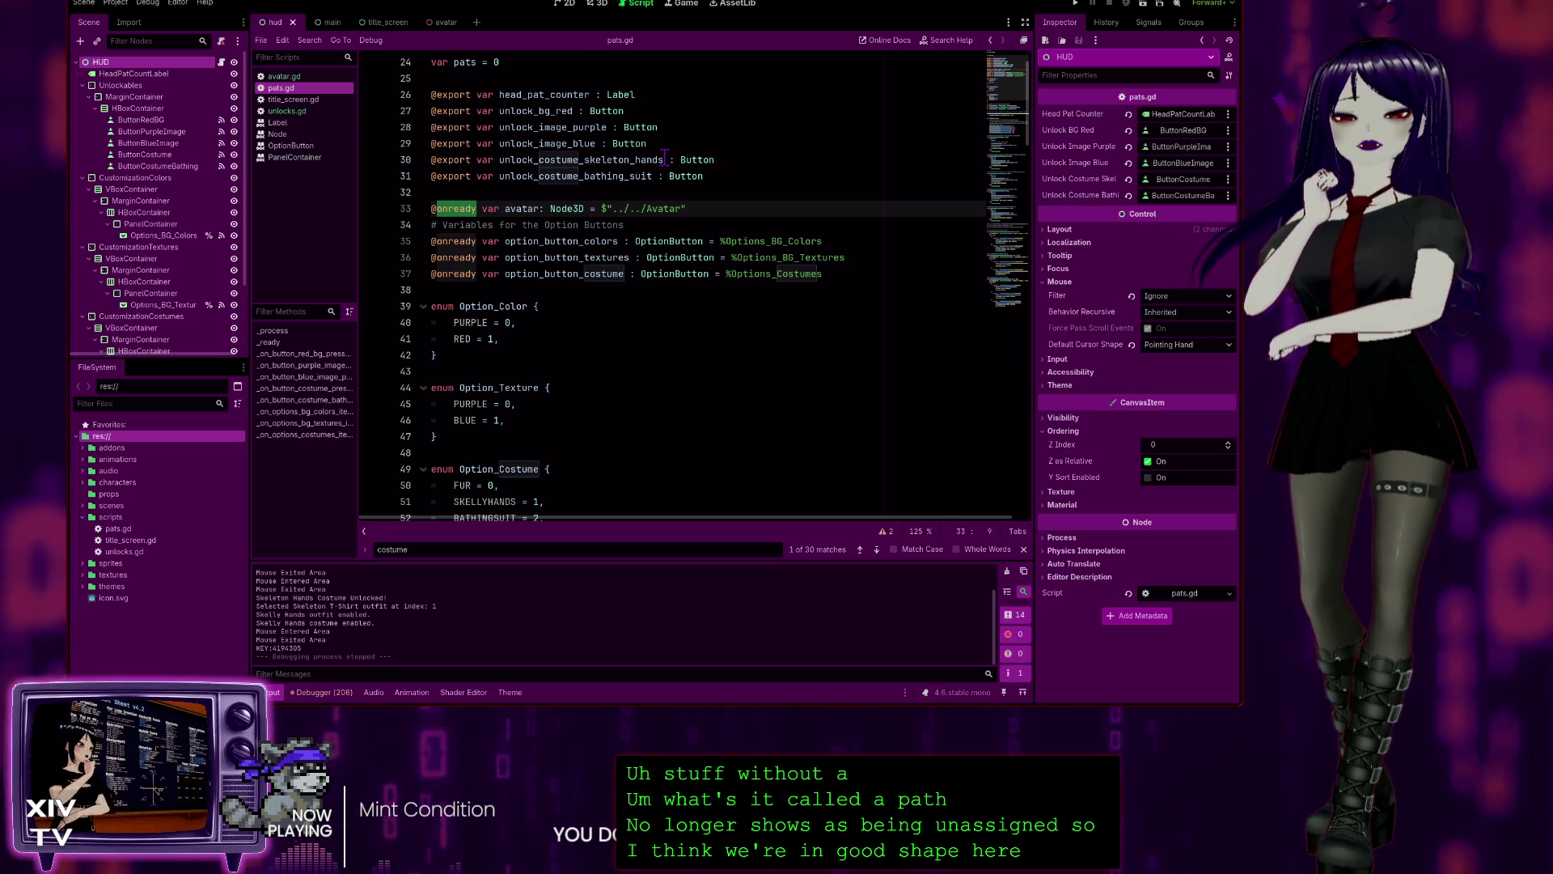
{"action": "left_click_drag", "start_coordinate": [662, 160], "coordinate": [497, 159]}
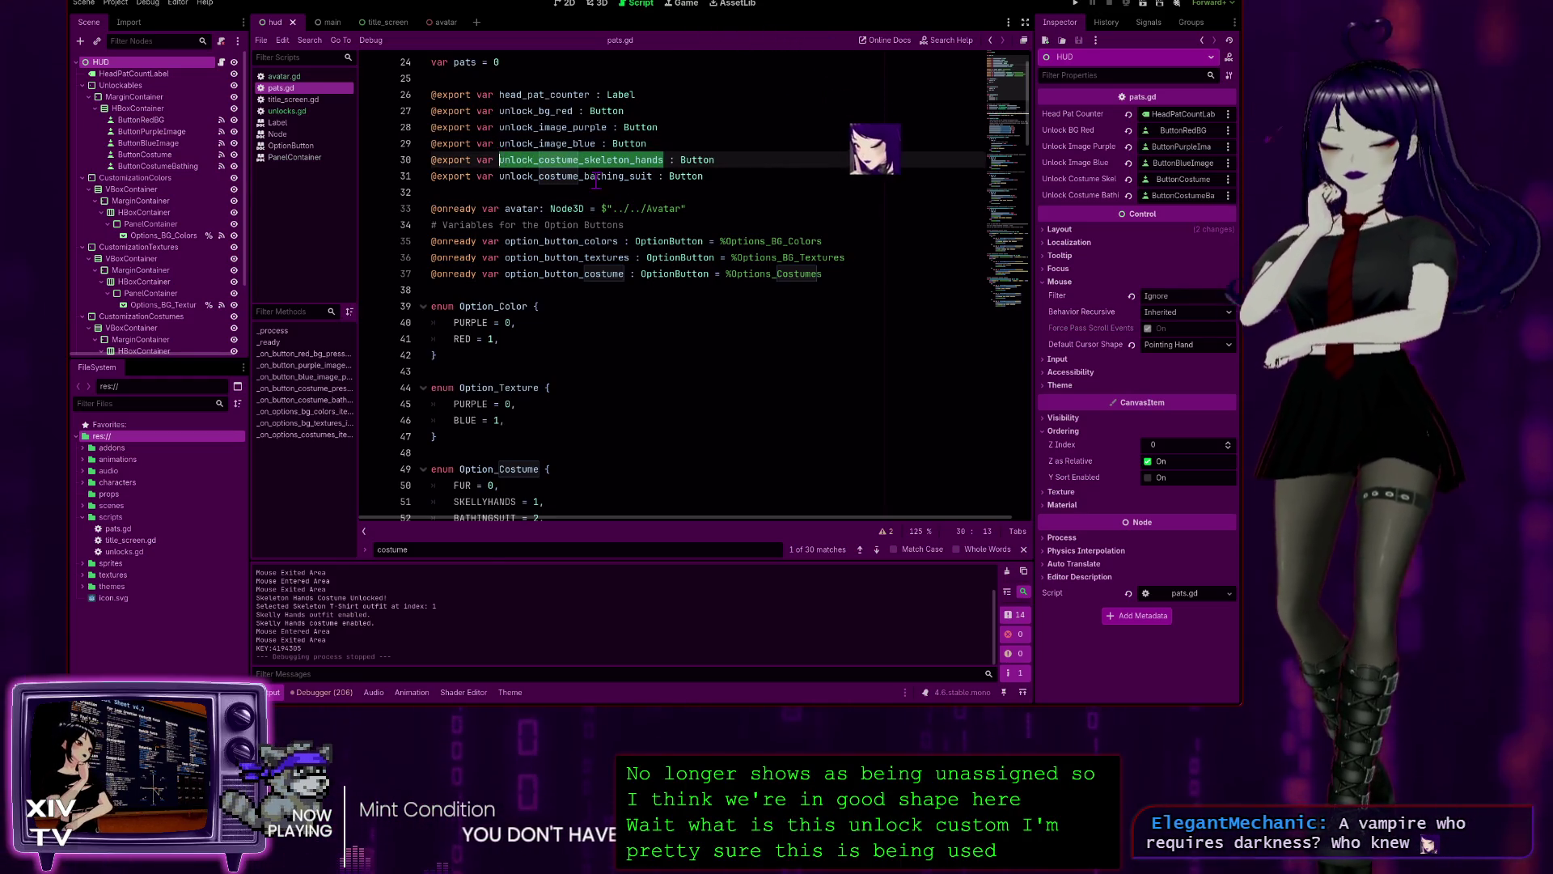
- Search for unlock_costume_skeleton_hands and cycle through the matches to its use on line 113
{"action": "key", "text": "ctrl+f"}
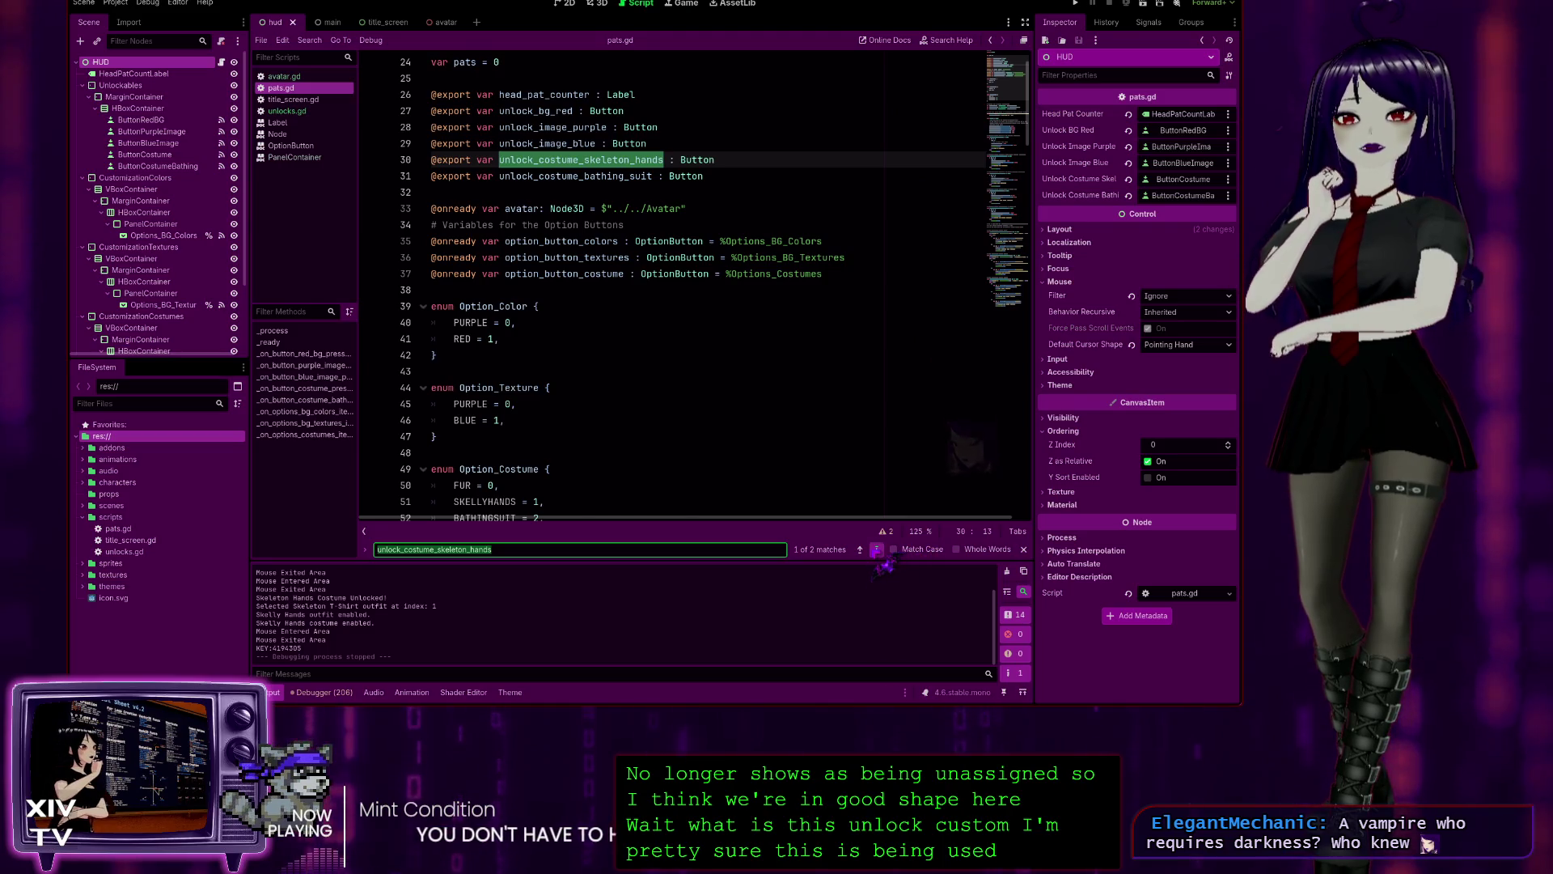
{"action": "left_click", "coordinate": [876, 550]}
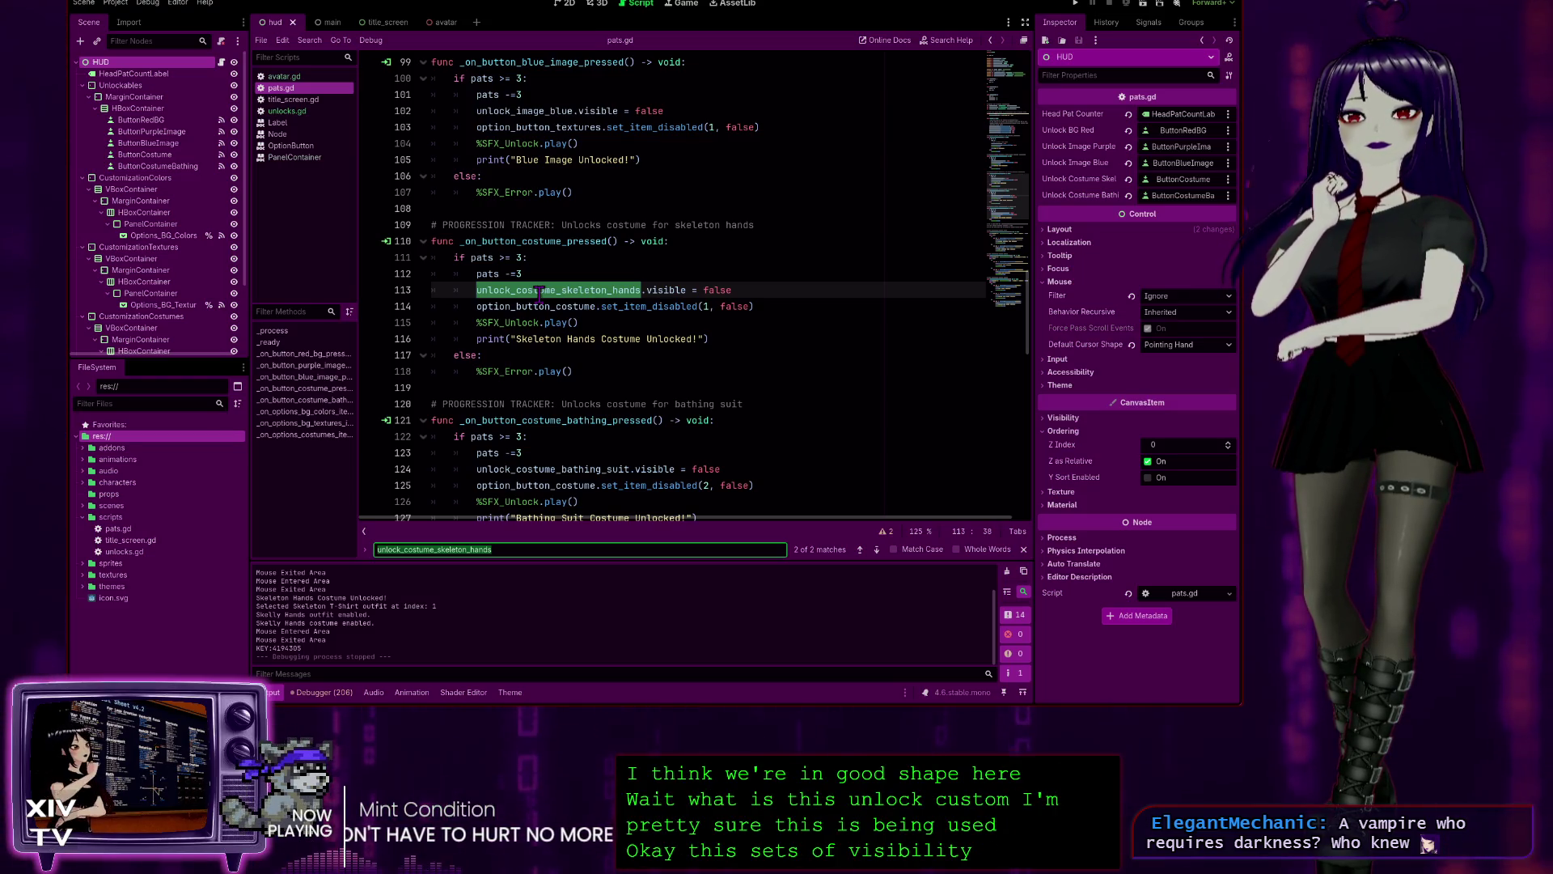
{"action": "left_click", "coordinate": [876, 550]}
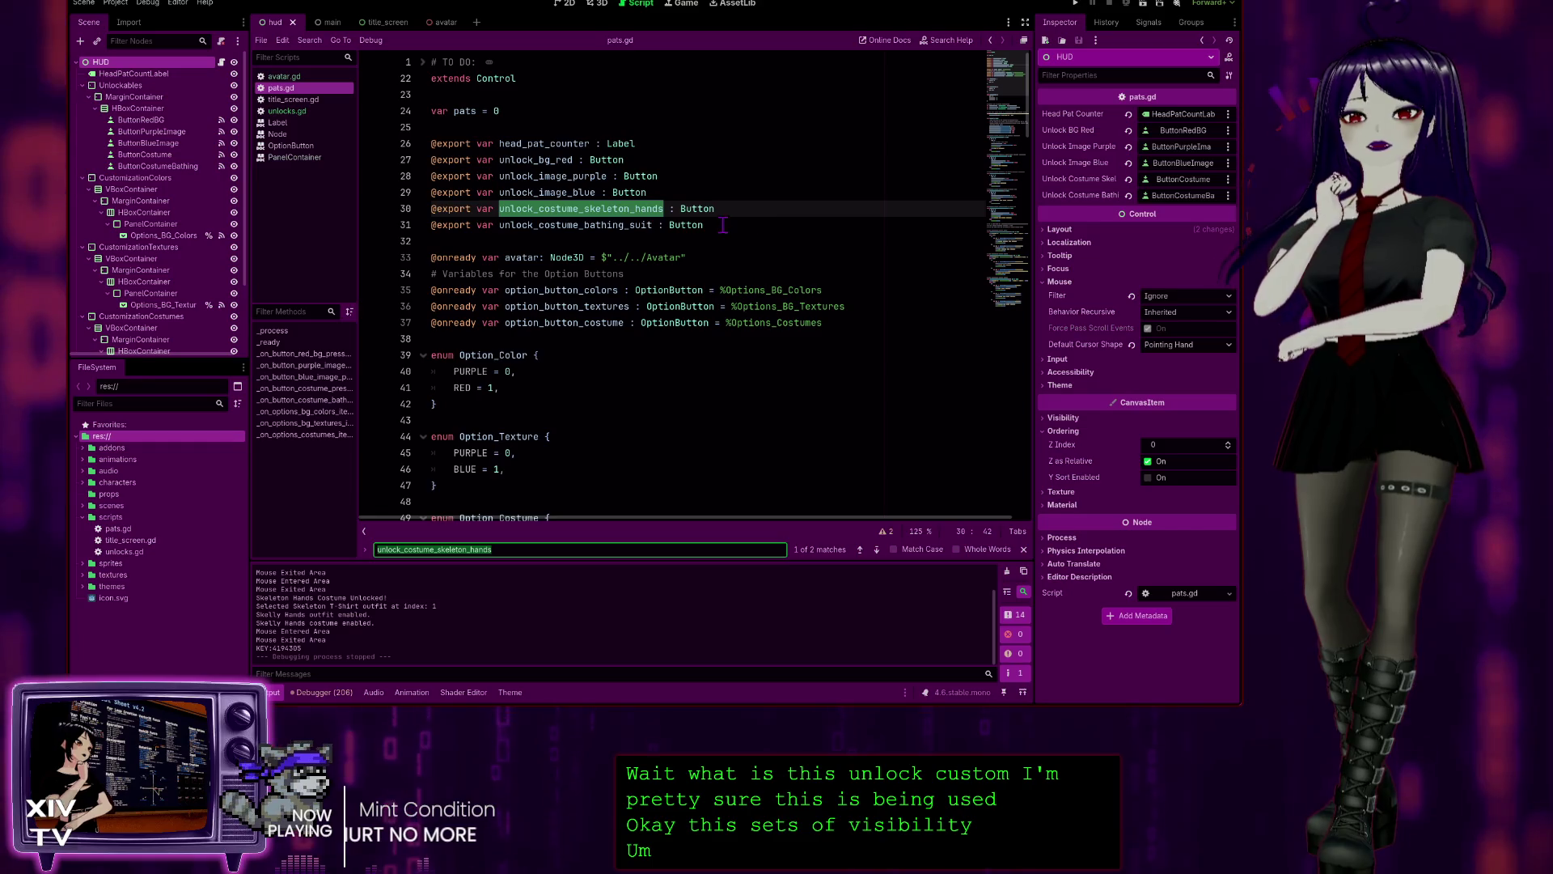
{"action": "left_click", "coordinate": [860, 550]}
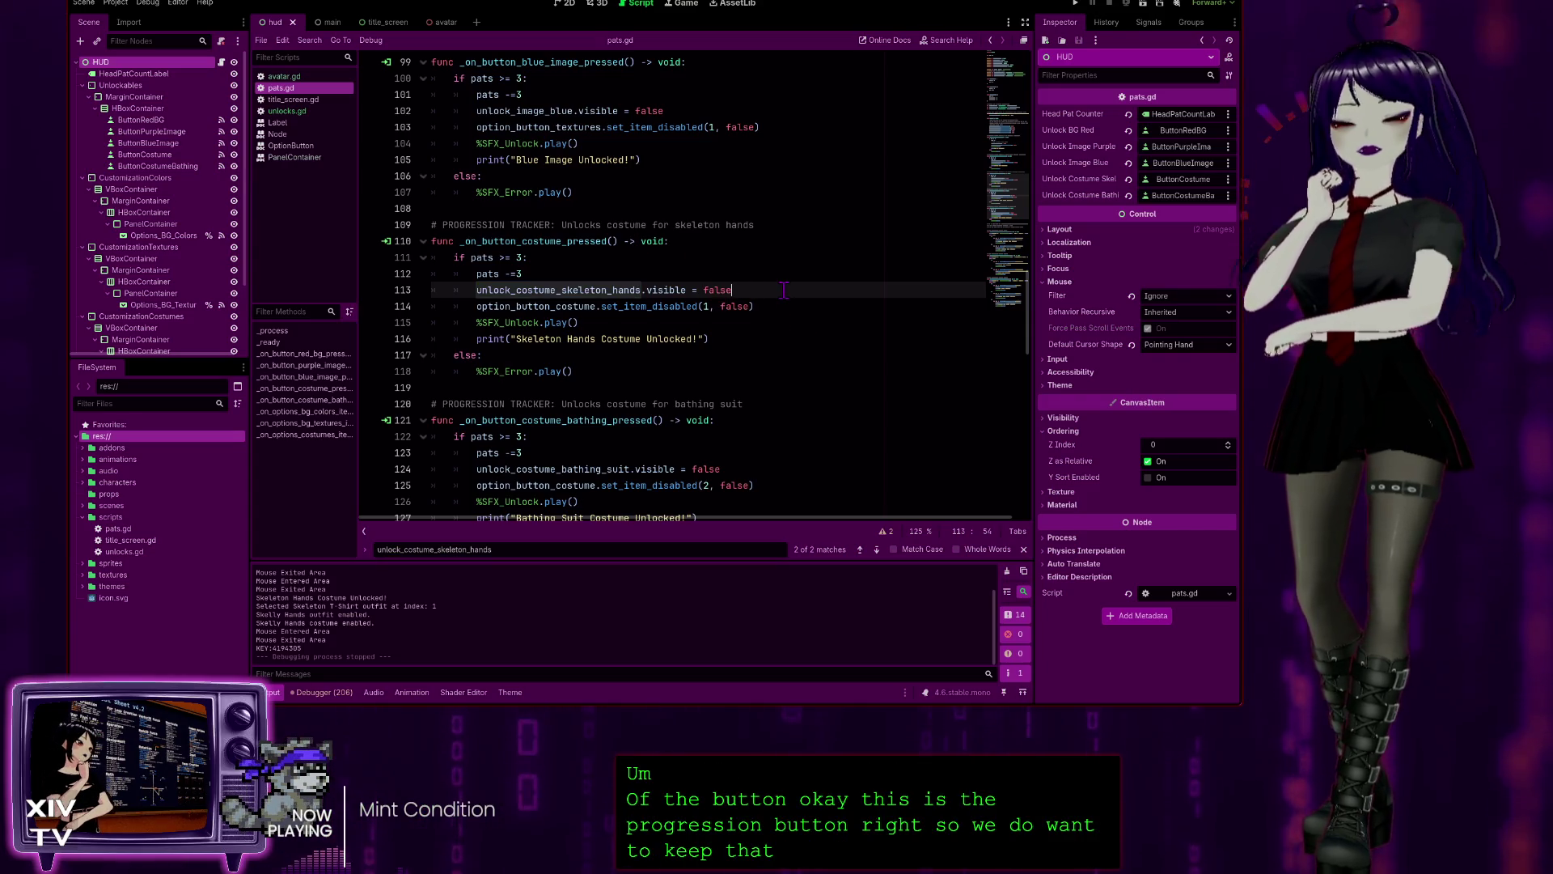
- Add '# Hide button when redeemed.' to line 113 and paste it onto line 124
{"action": "type", "text": " # "}
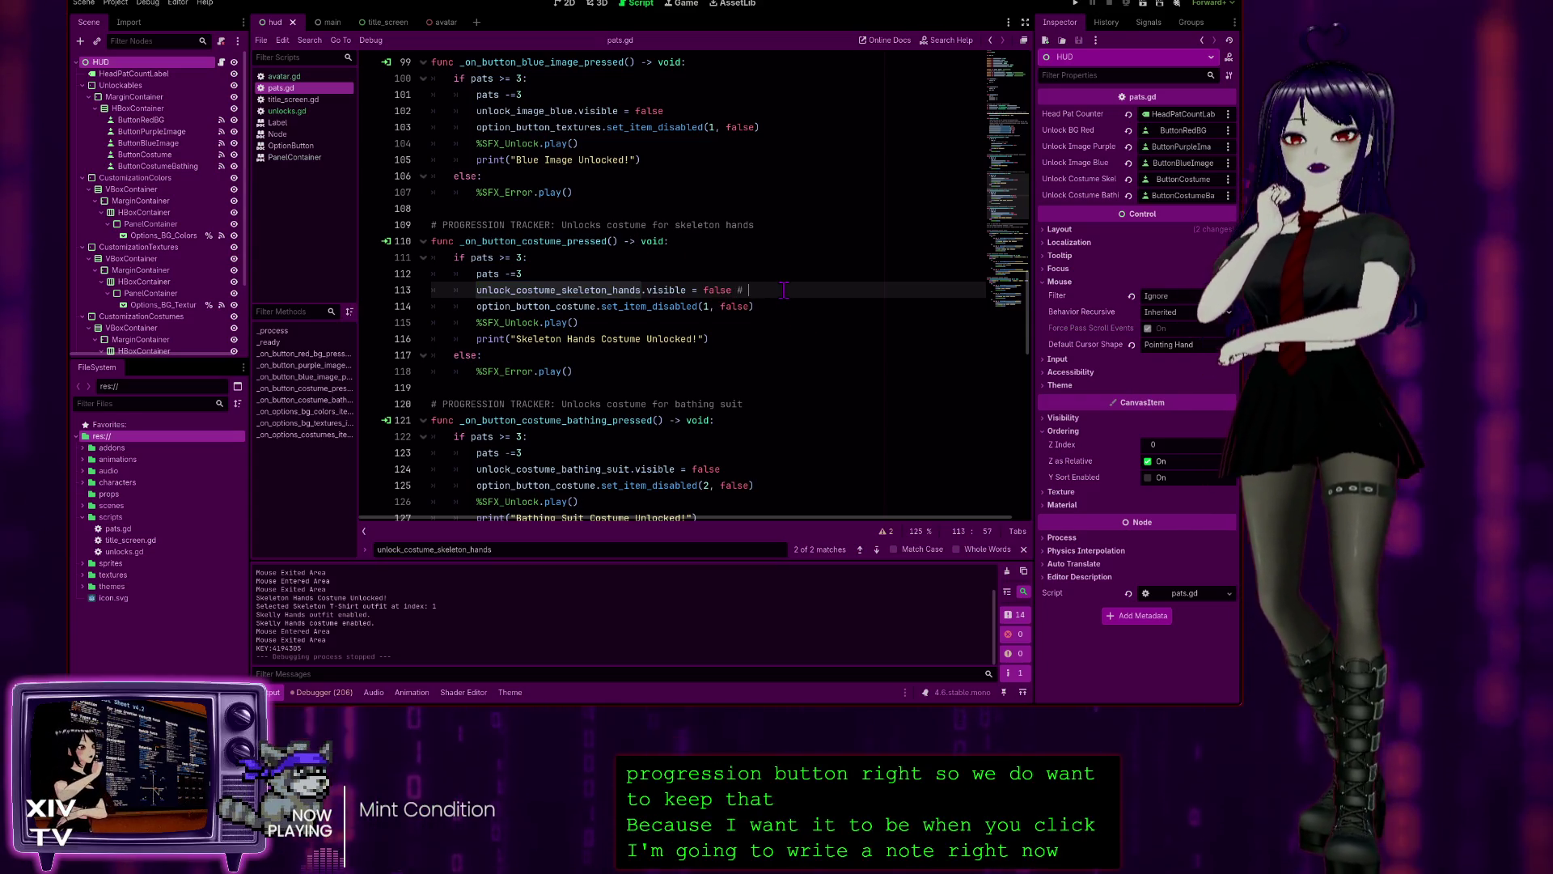
{"action": "type", "text": "Hi"}
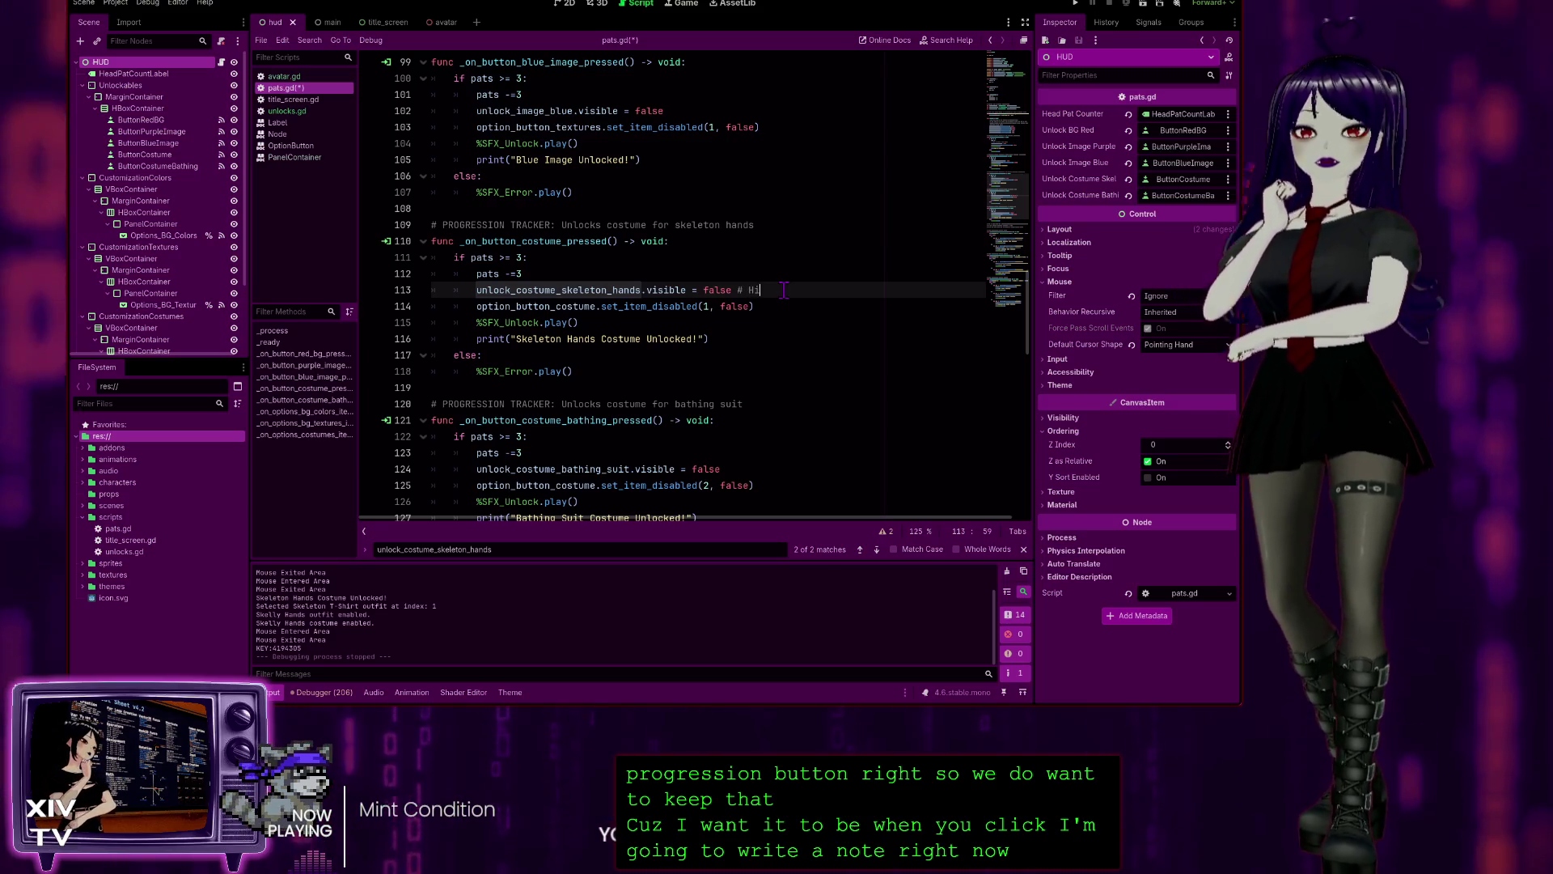
{"action": "type", "text": "de button when redeemed."}
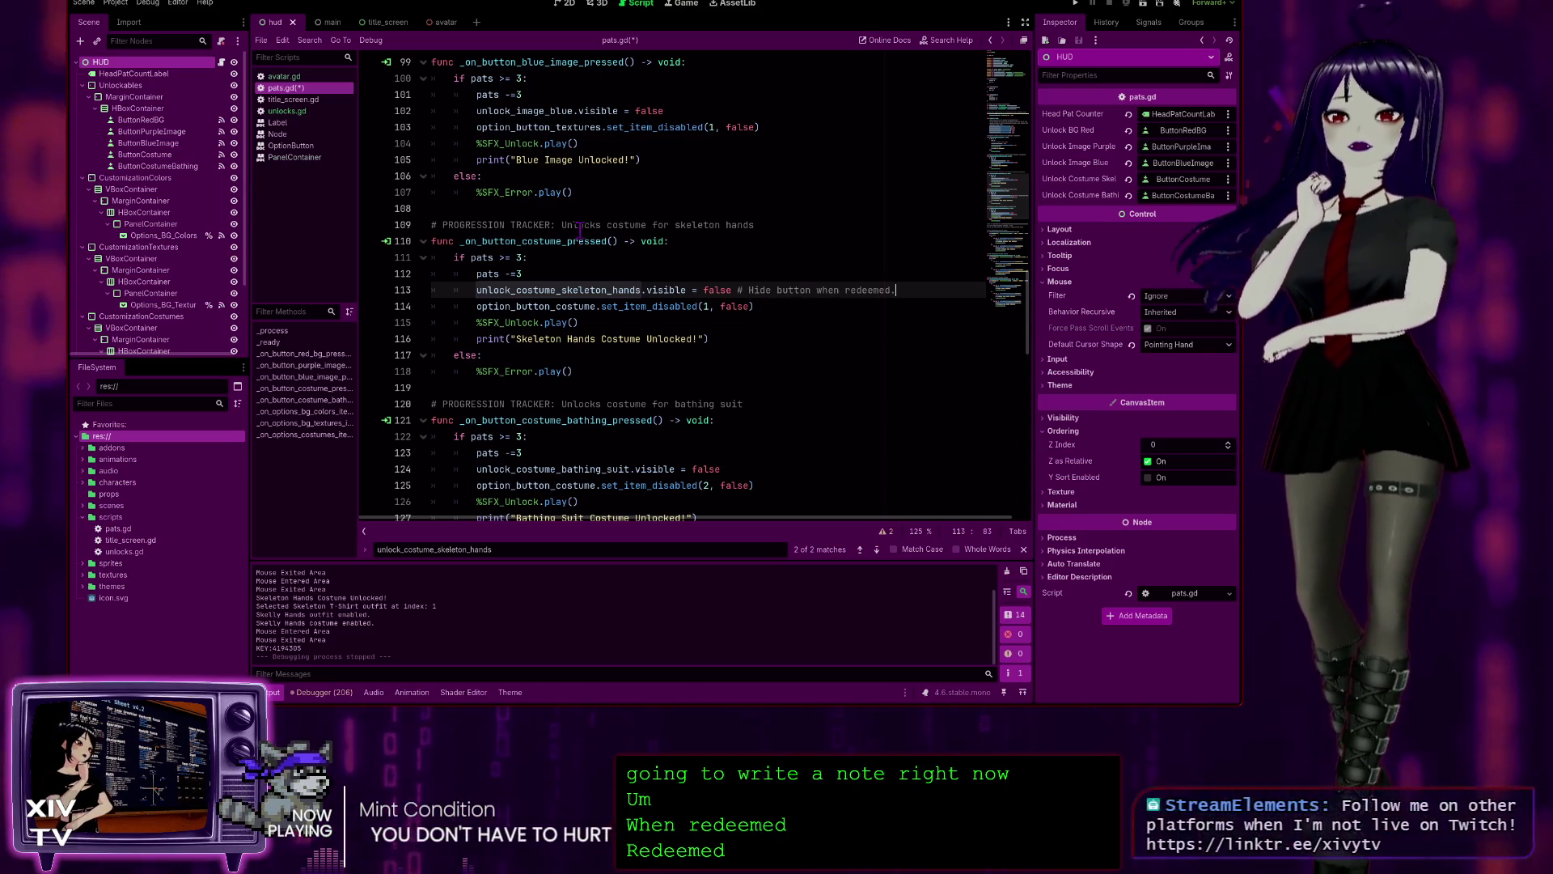
{"action": "left_click_drag", "start_coordinate": [900, 290], "coordinate": [738, 288]}
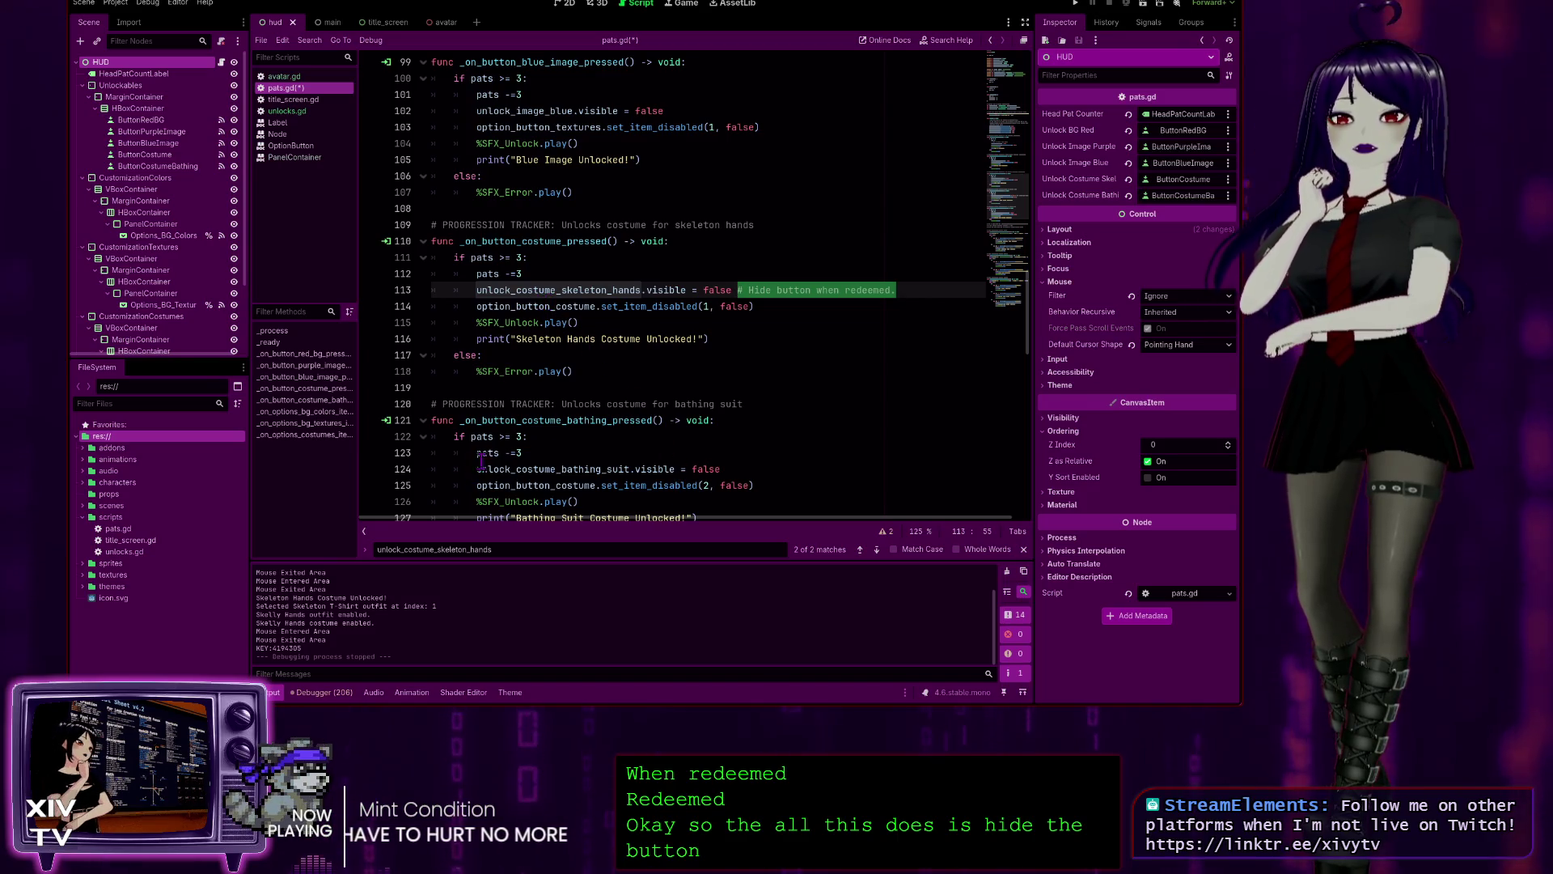
{"action": "key", "text": "ctrl+c"}
{"action": "left_click", "coordinate": [801, 472]}
{"action": "key", "text": "ctrl+v"}
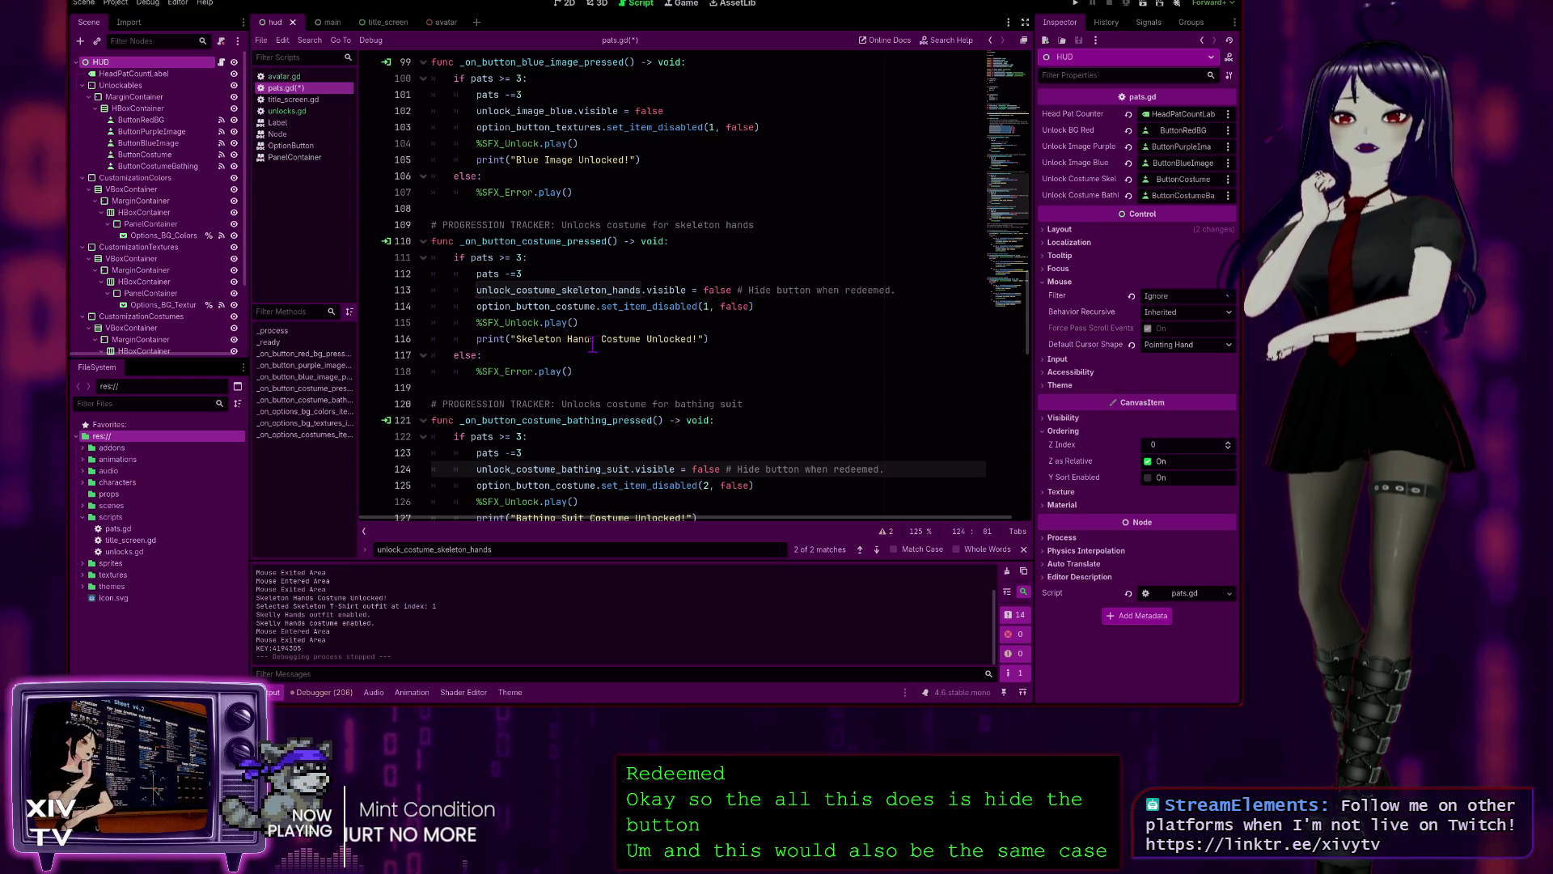
- Append the same comment to the blue and purple image hide lines, then select the existing 'Hides the button' comment
{"action": "left_click", "coordinate": [711, 111]}
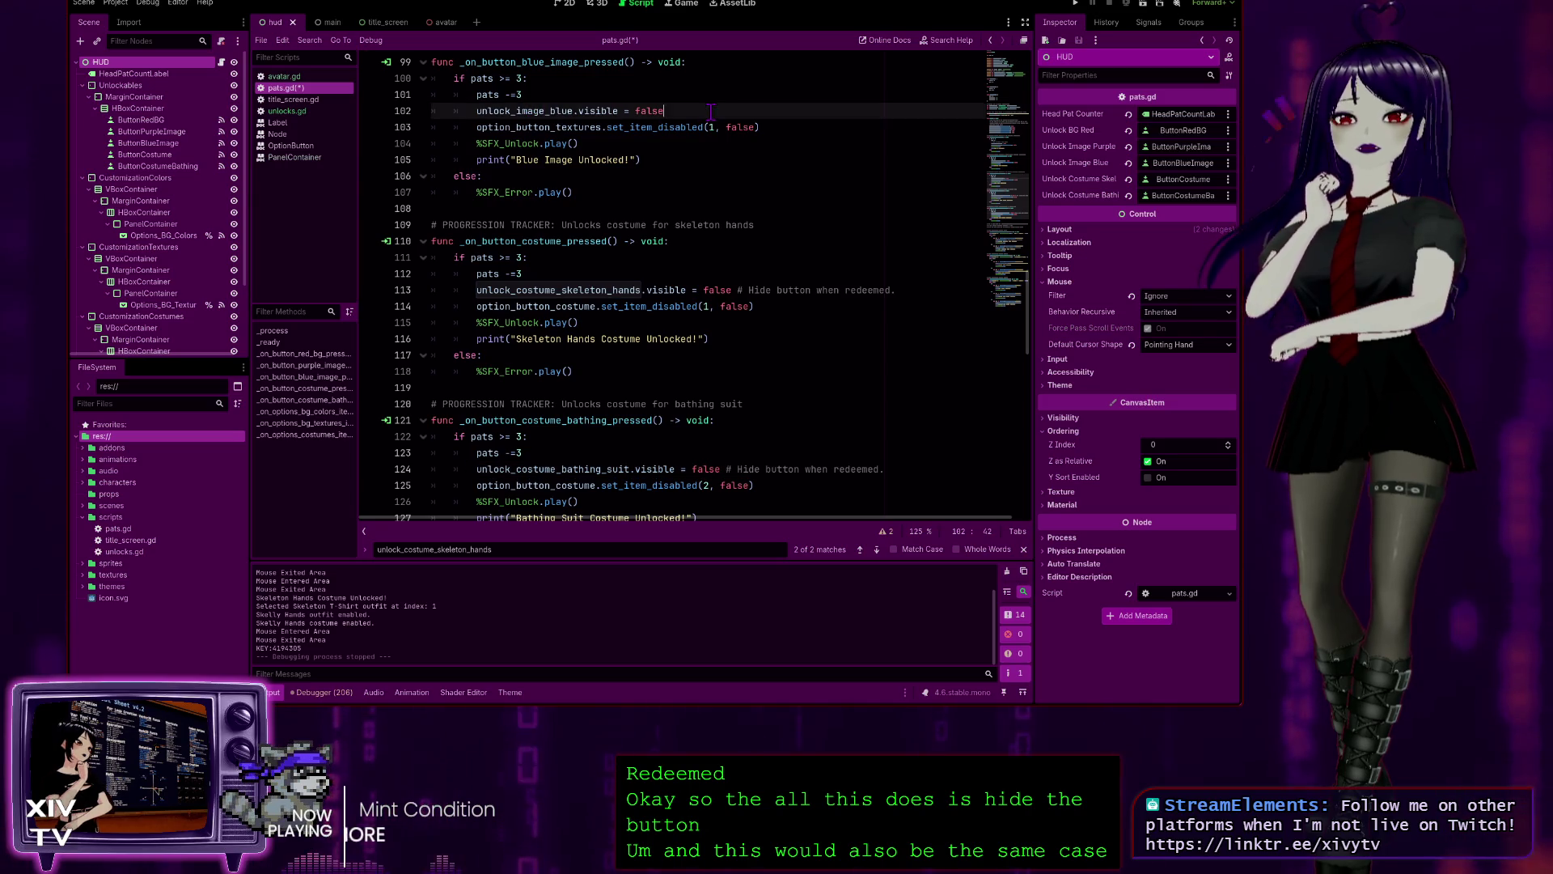
{"action": "type", "text": " # Hide button when redeemed."}
{"action": "scroll", "coordinate": [516, 256], "scroll_direction": "up", "scroll_amount": 4}
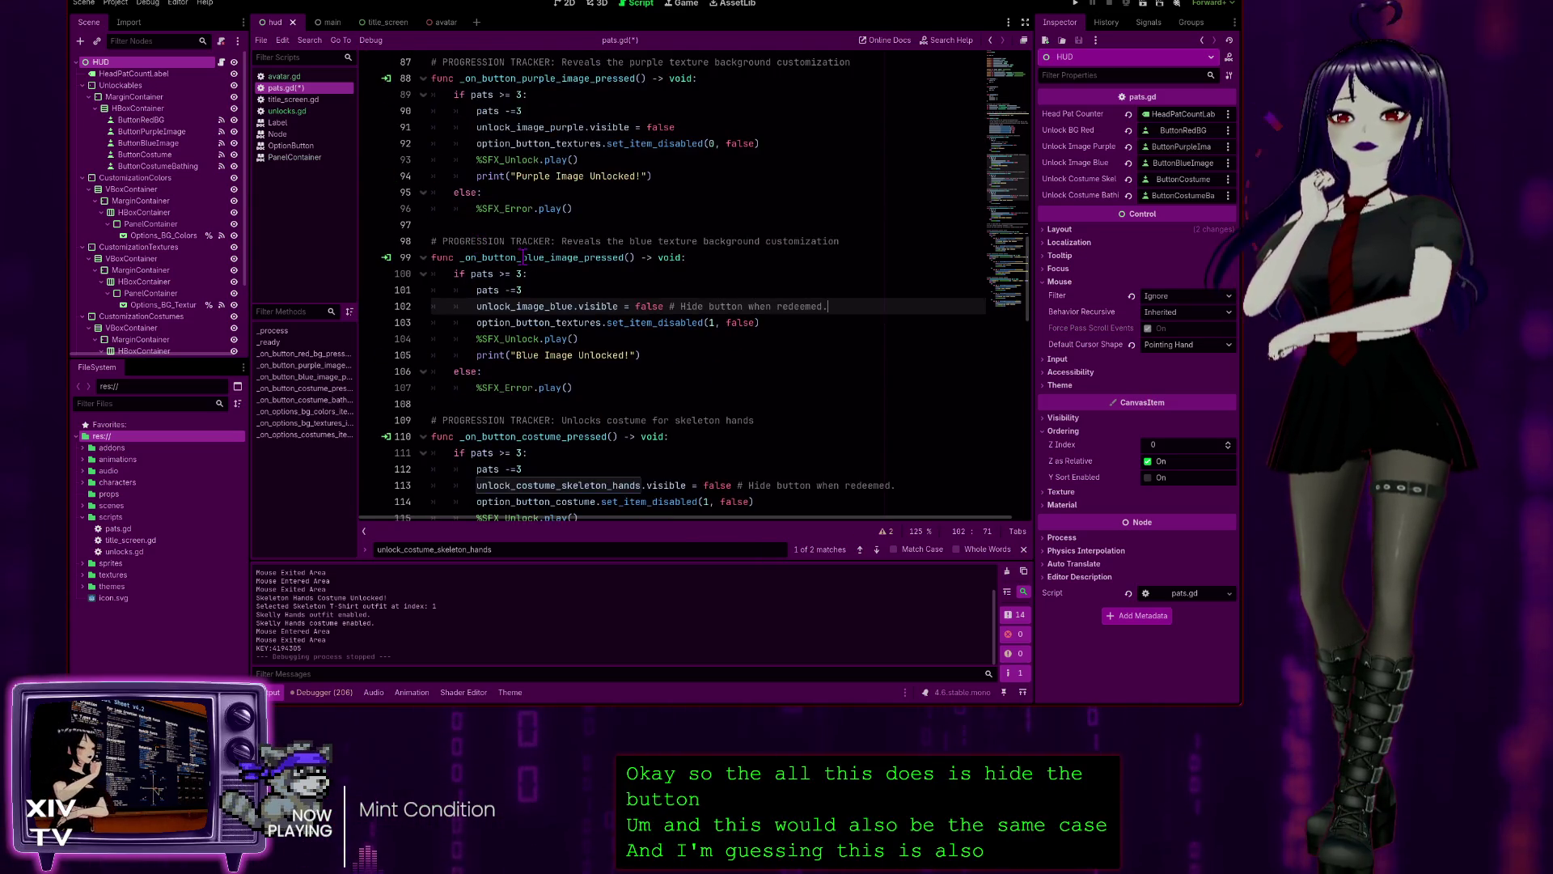
{"action": "left_click", "coordinate": [696, 127]}
{"action": "key", "text": "ctrl+v"}
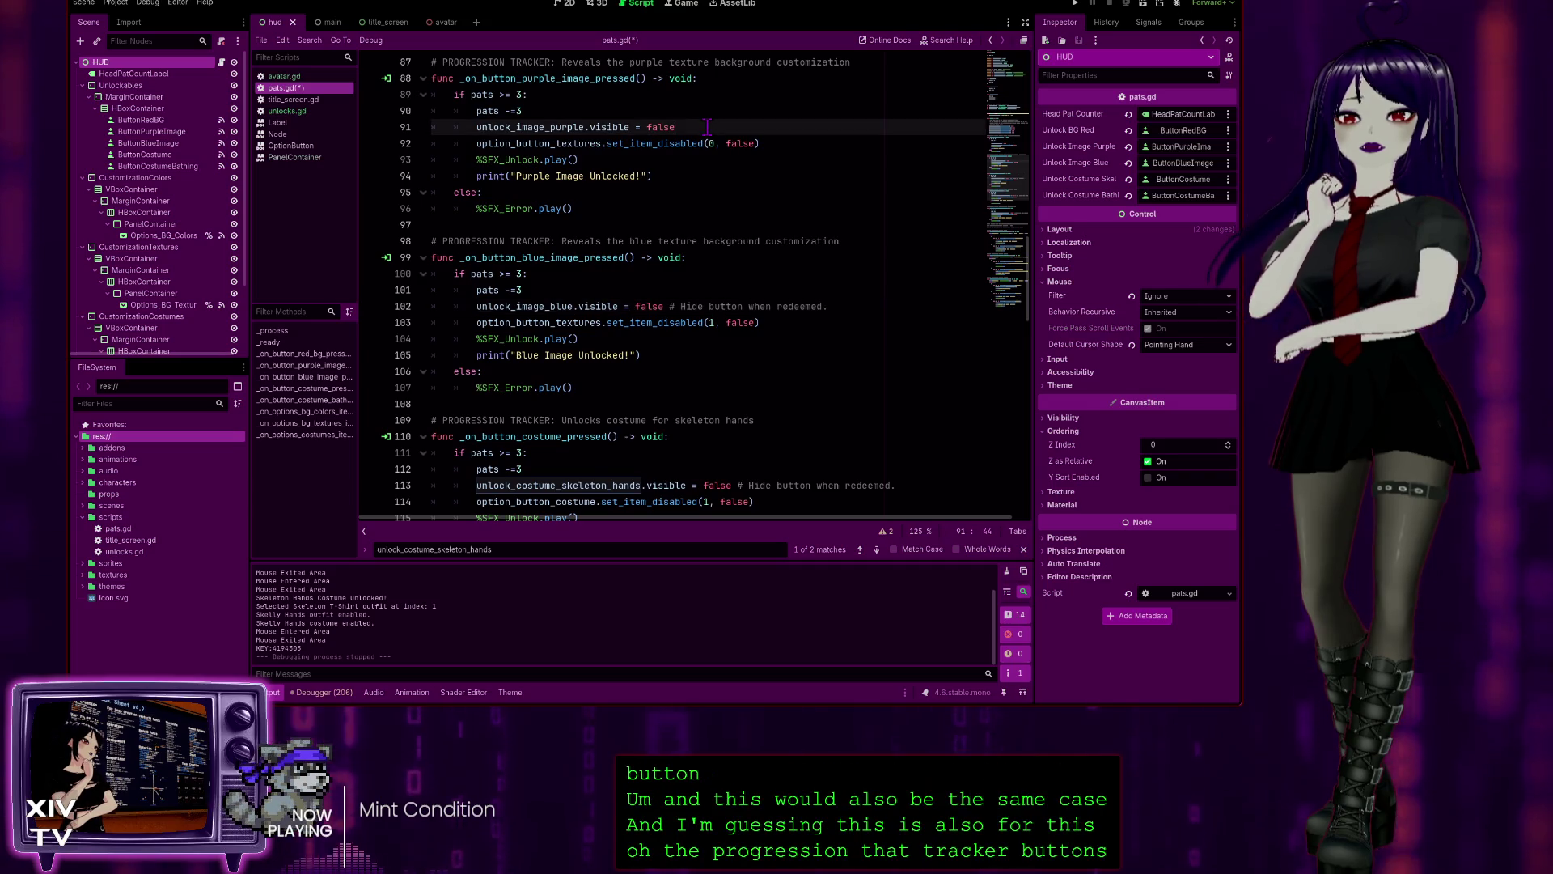
{"action": "scroll", "coordinate": [761, 201], "scroll_direction": "up", "scroll_amount": 4}
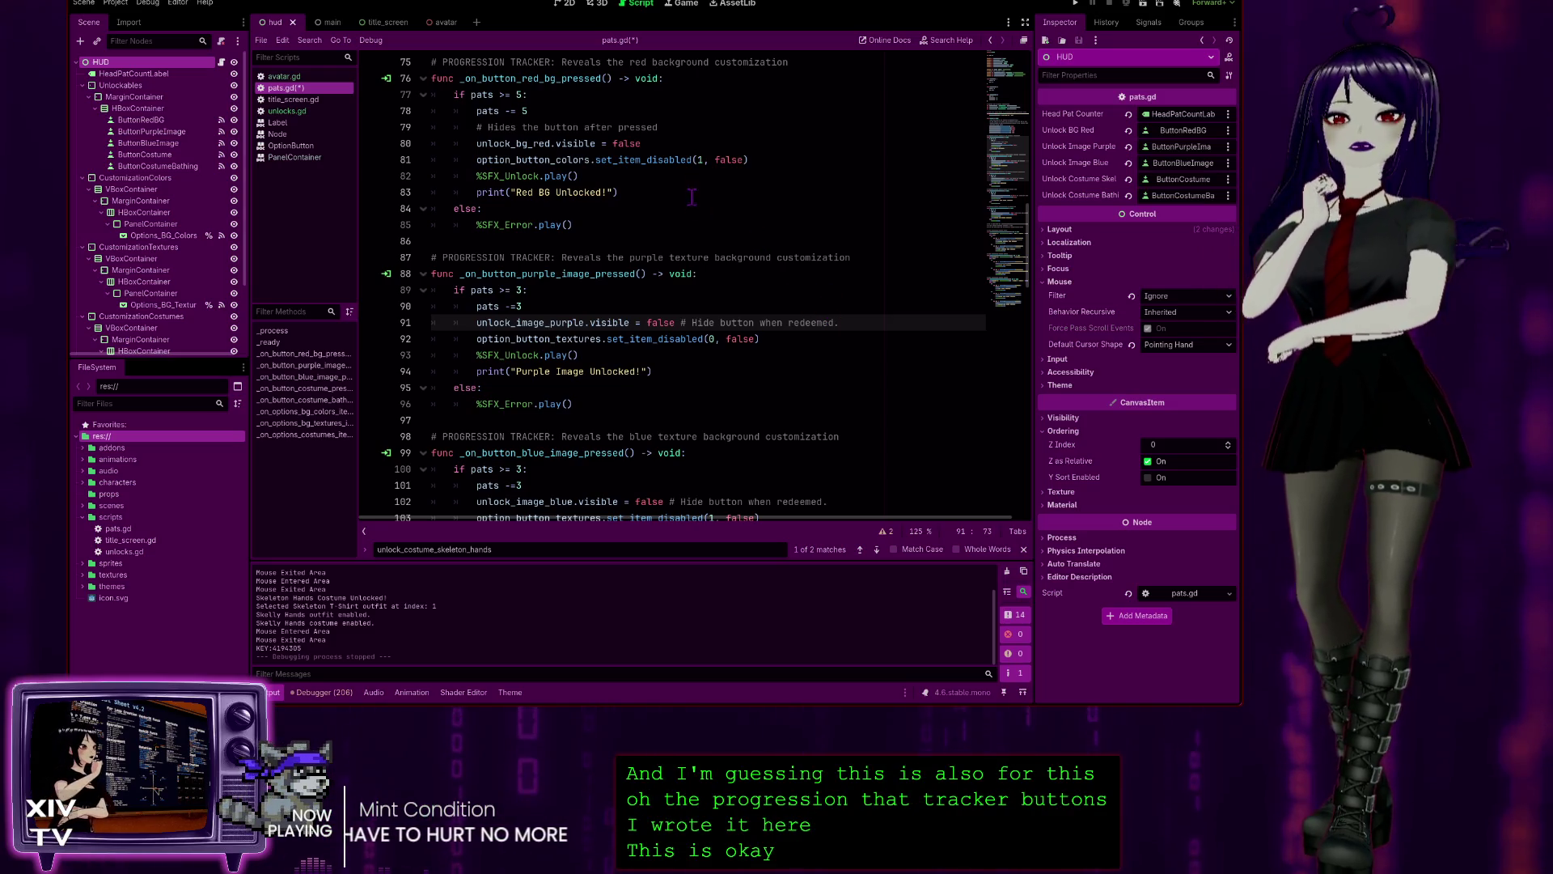
{"action": "left_click_drag", "start_coordinate": [664, 127], "coordinate": [475, 127]}
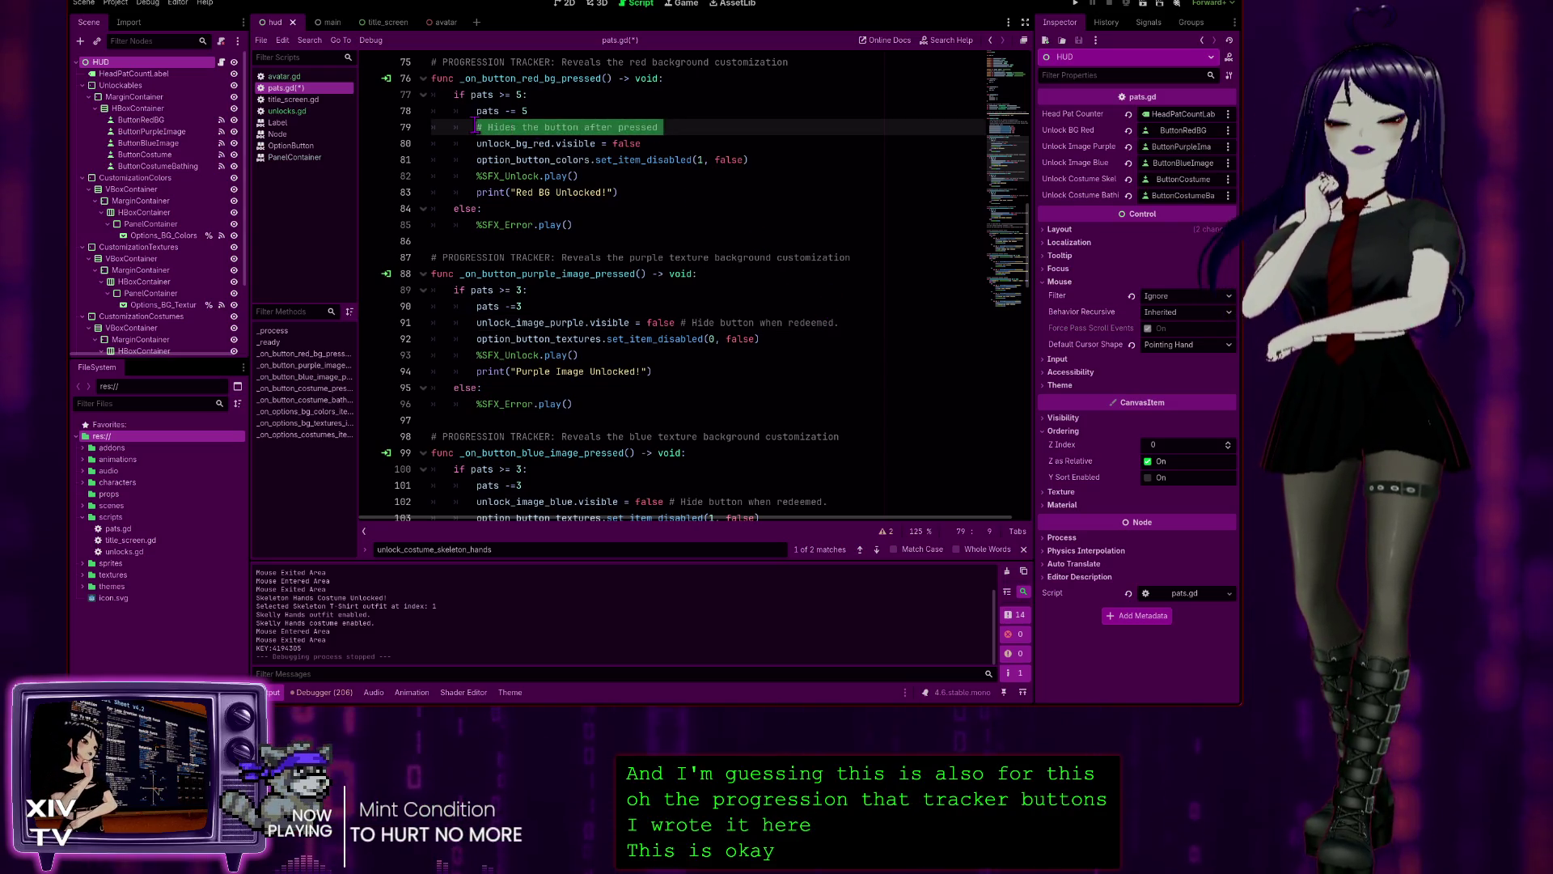
- Insert '# Hides the button after pressed' above the purple and blue image hide lines, removing their trailing notes
{"action": "key", "text": "ctrl+c"}
{"action": "left_click", "coordinate": [701, 306]}
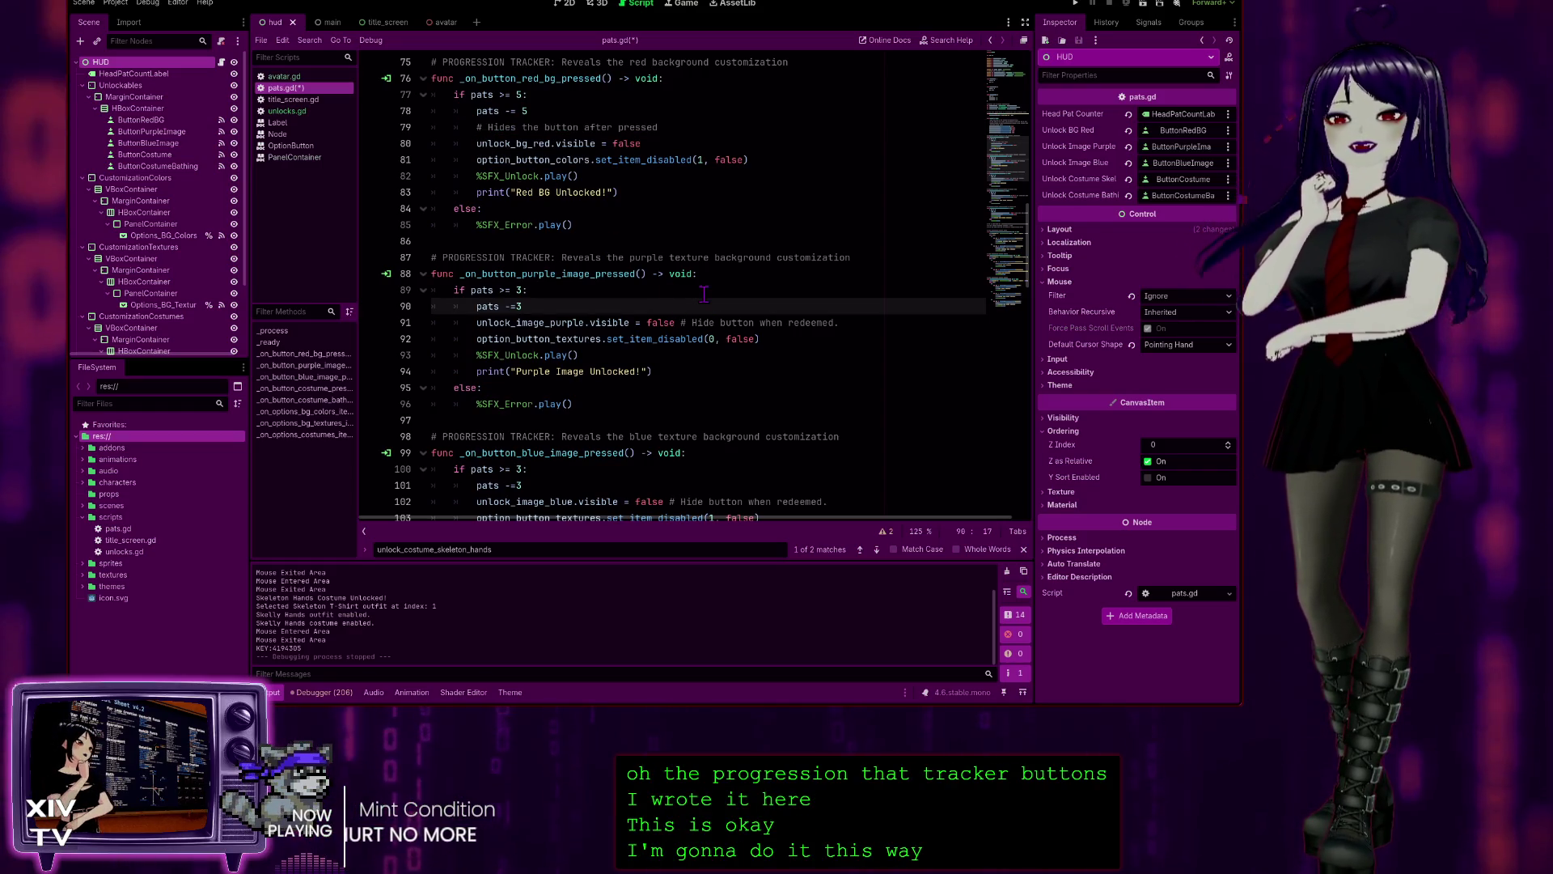
{"action": "key", "text": "Return"}
{"action": "key", "text": "ctrl+v"}
{"action": "left_click_drag", "start_coordinate": [840, 339], "coordinate": [682, 340]}
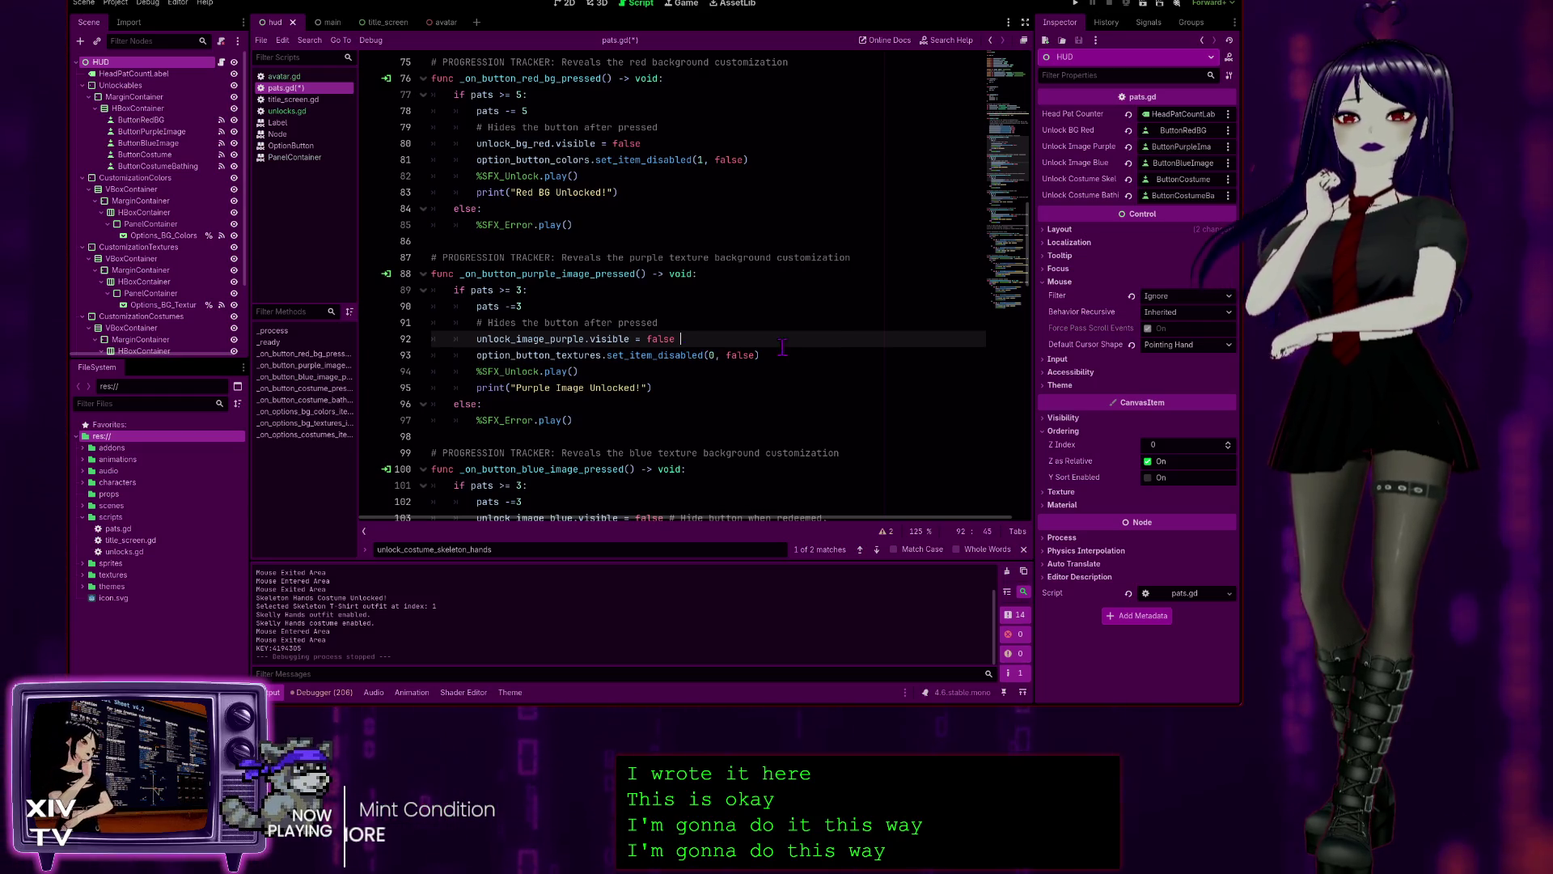
{"action": "scroll", "coordinate": [797, 340], "scroll_direction": "down", "scroll_amount": 2}
{"action": "scroll", "coordinate": [845, 363], "scroll_direction": "down", "scroll_amount": 1}
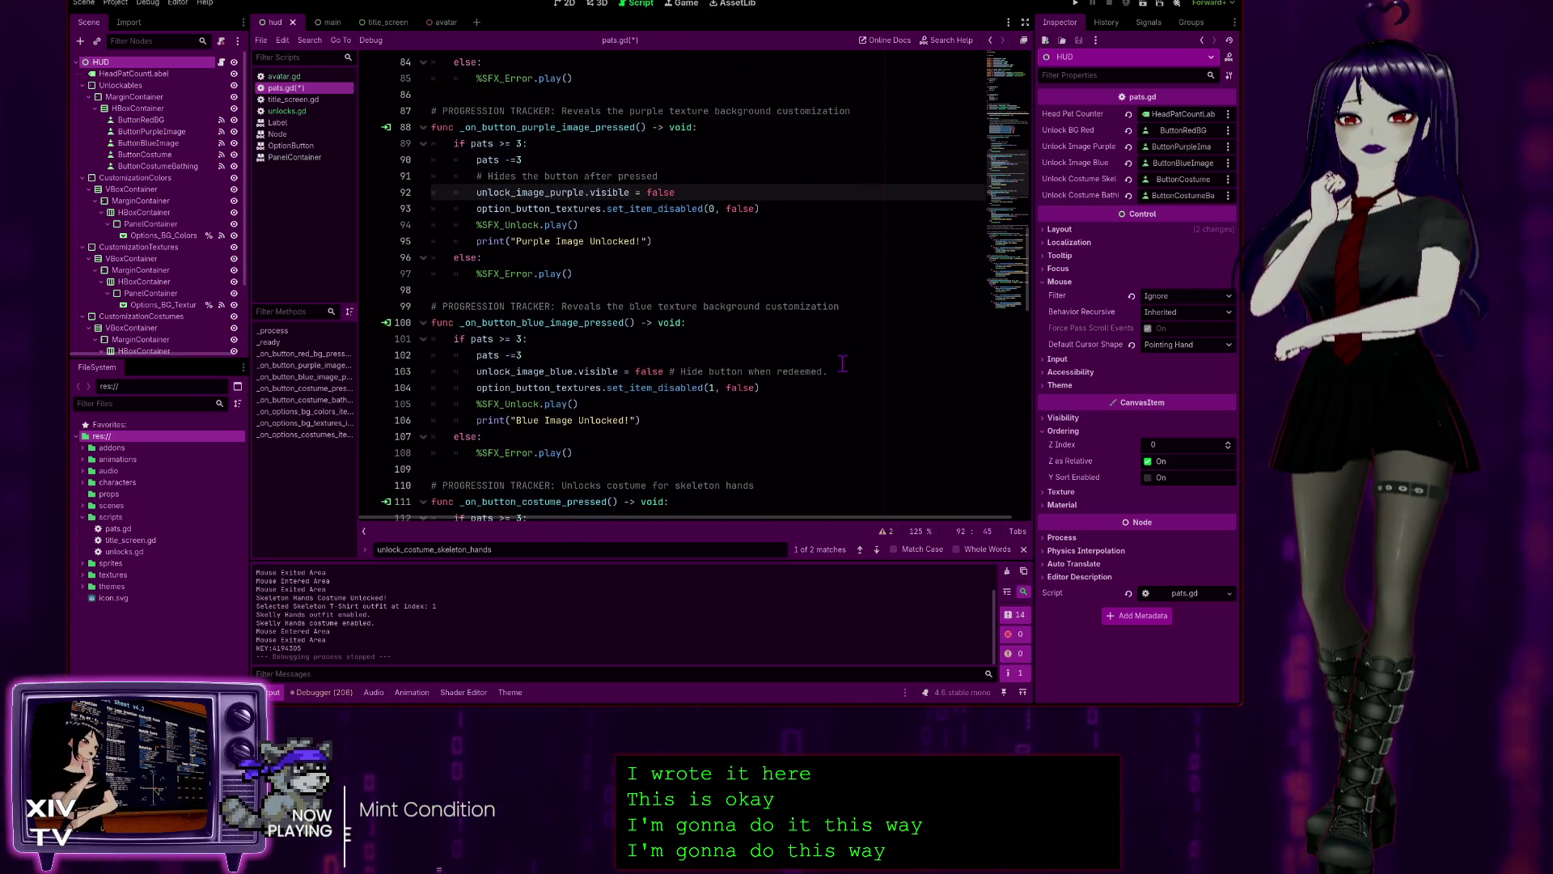
{"action": "left_click", "coordinate": [601, 356]}
{"action": "key", "text": "Return"}
{"action": "key", "text": "ctrl+v"}
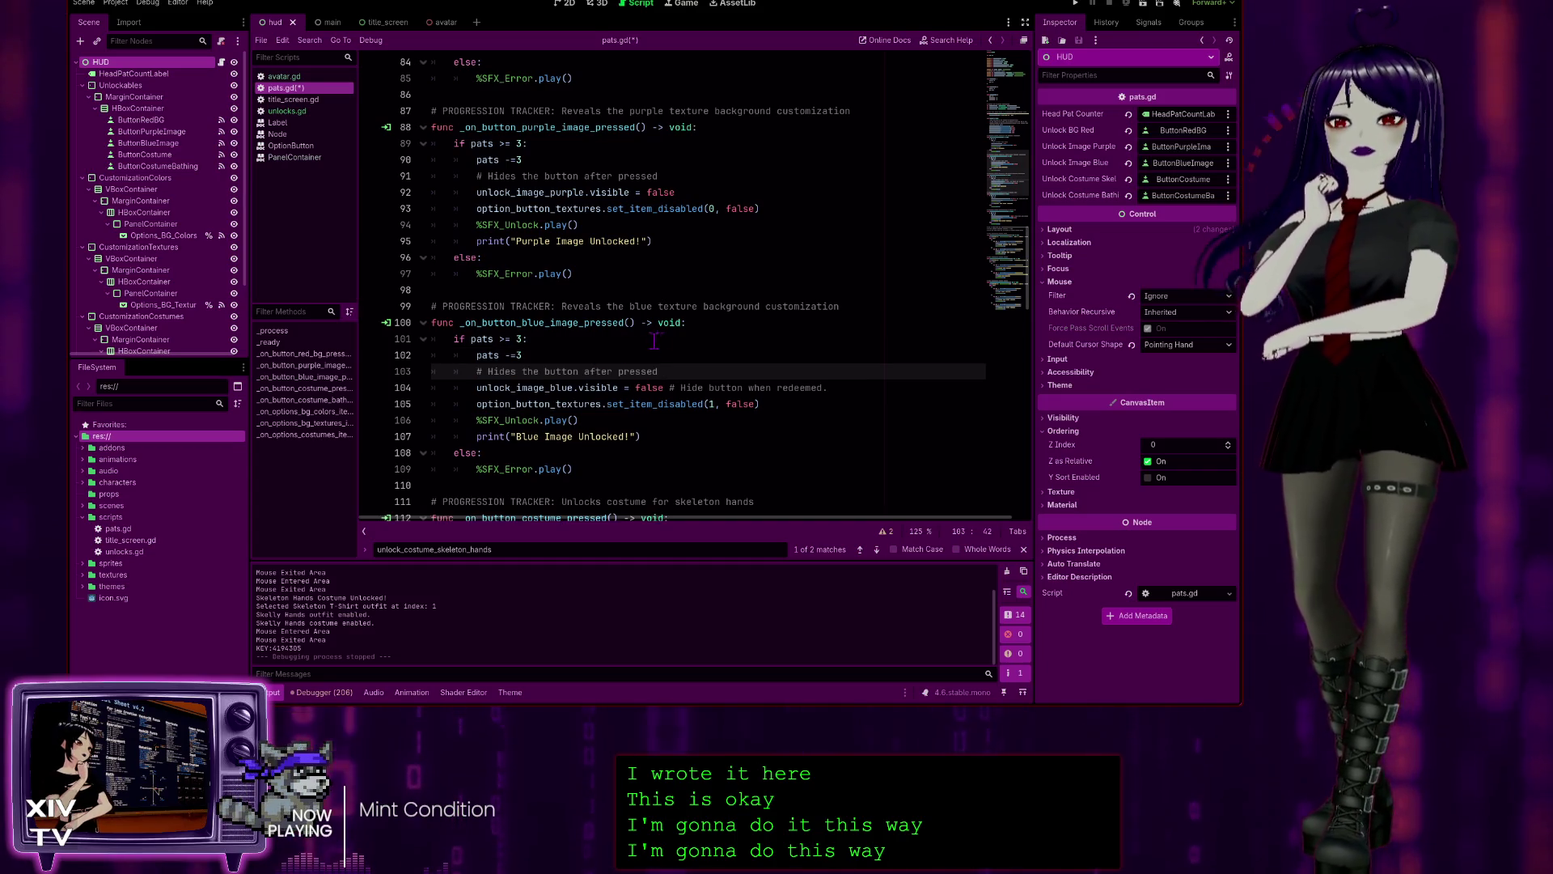
{"action": "left_click_drag", "start_coordinate": [827, 388], "coordinate": [676, 389]}
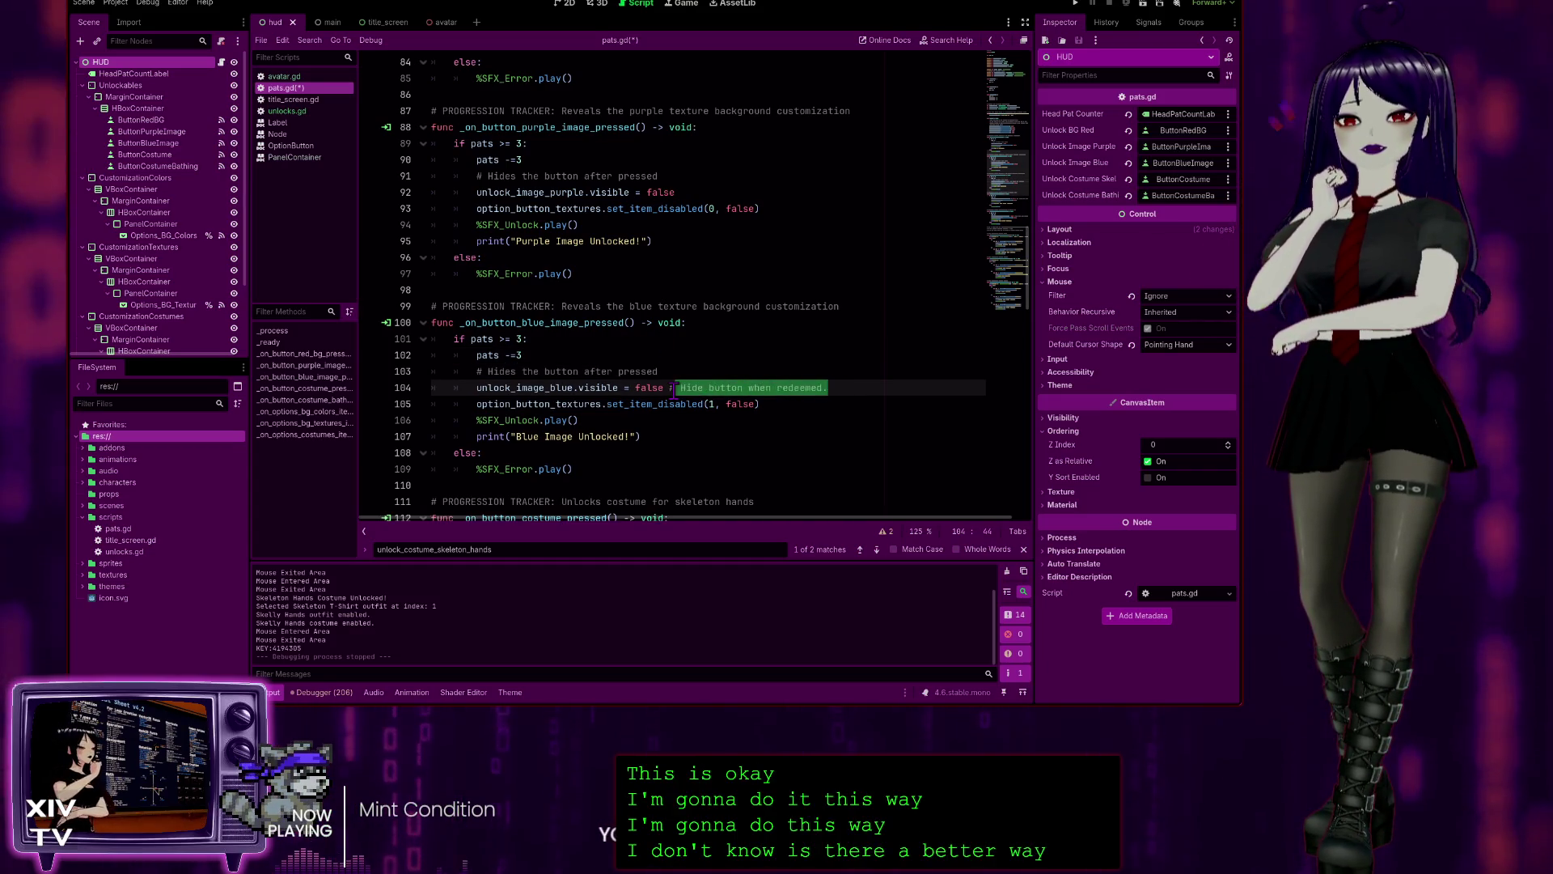
{"action": "key", "text": "BackSpace"}
{"action": "key", "text": "BackSpace"}
{"action": "scroll", "coordinate": [652, 233], "scroll_direction": "down", "scroll_amount": 3}
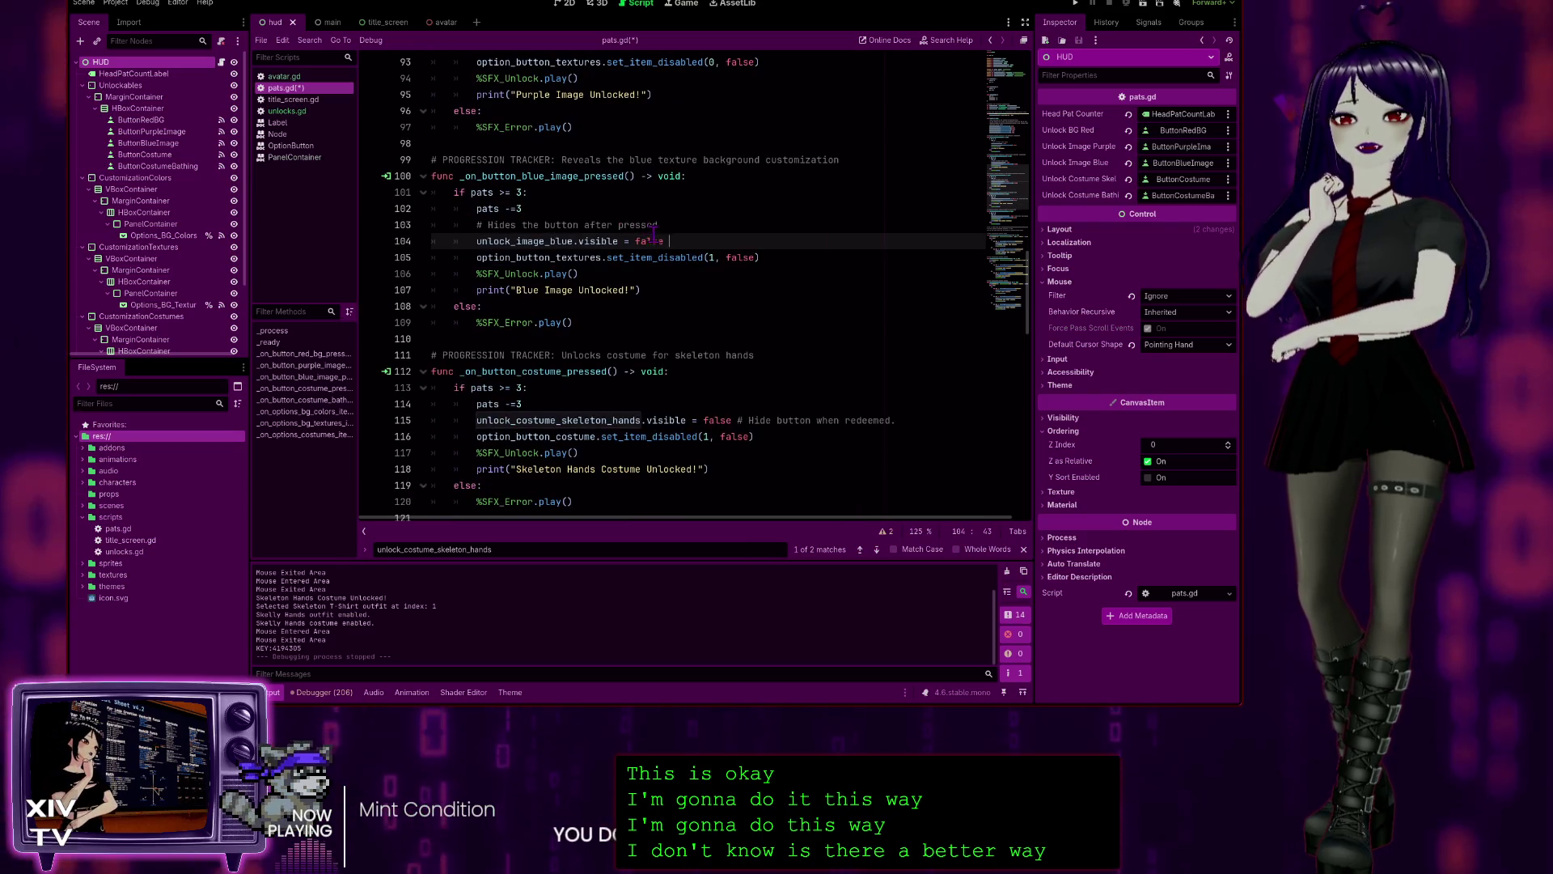
{"action": "key", "text": "Up"}
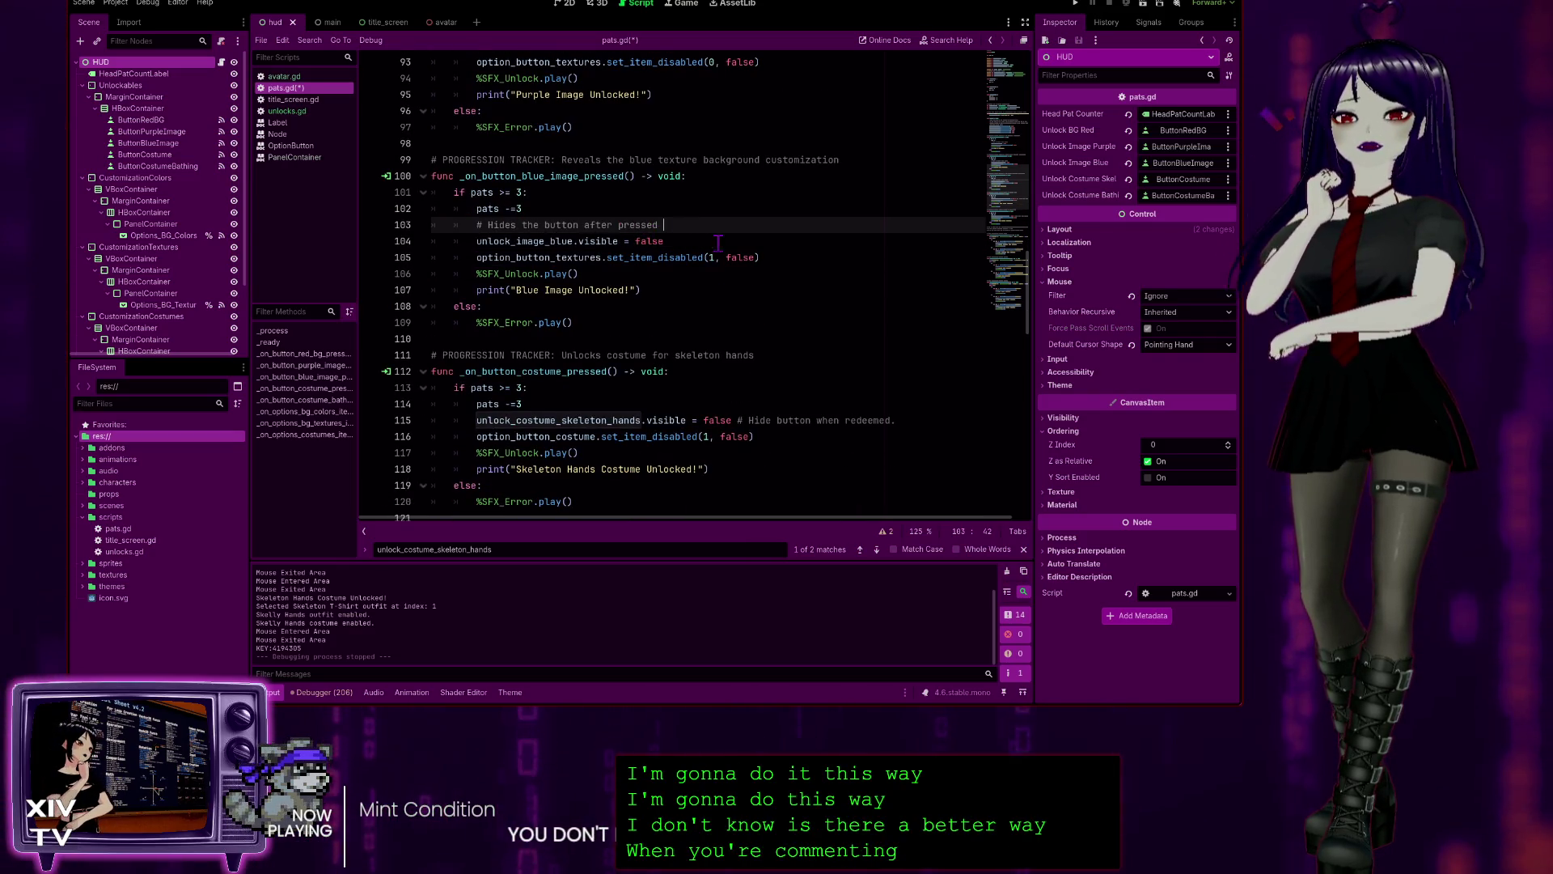
- Add the same comment line in the skeleton hands and bathing suit handlers, deleting their trailing redeemed comments
{"action": "scroll", "coordinate": [718, 242], "scroll_direction": "down", "scroll_amount": 2}
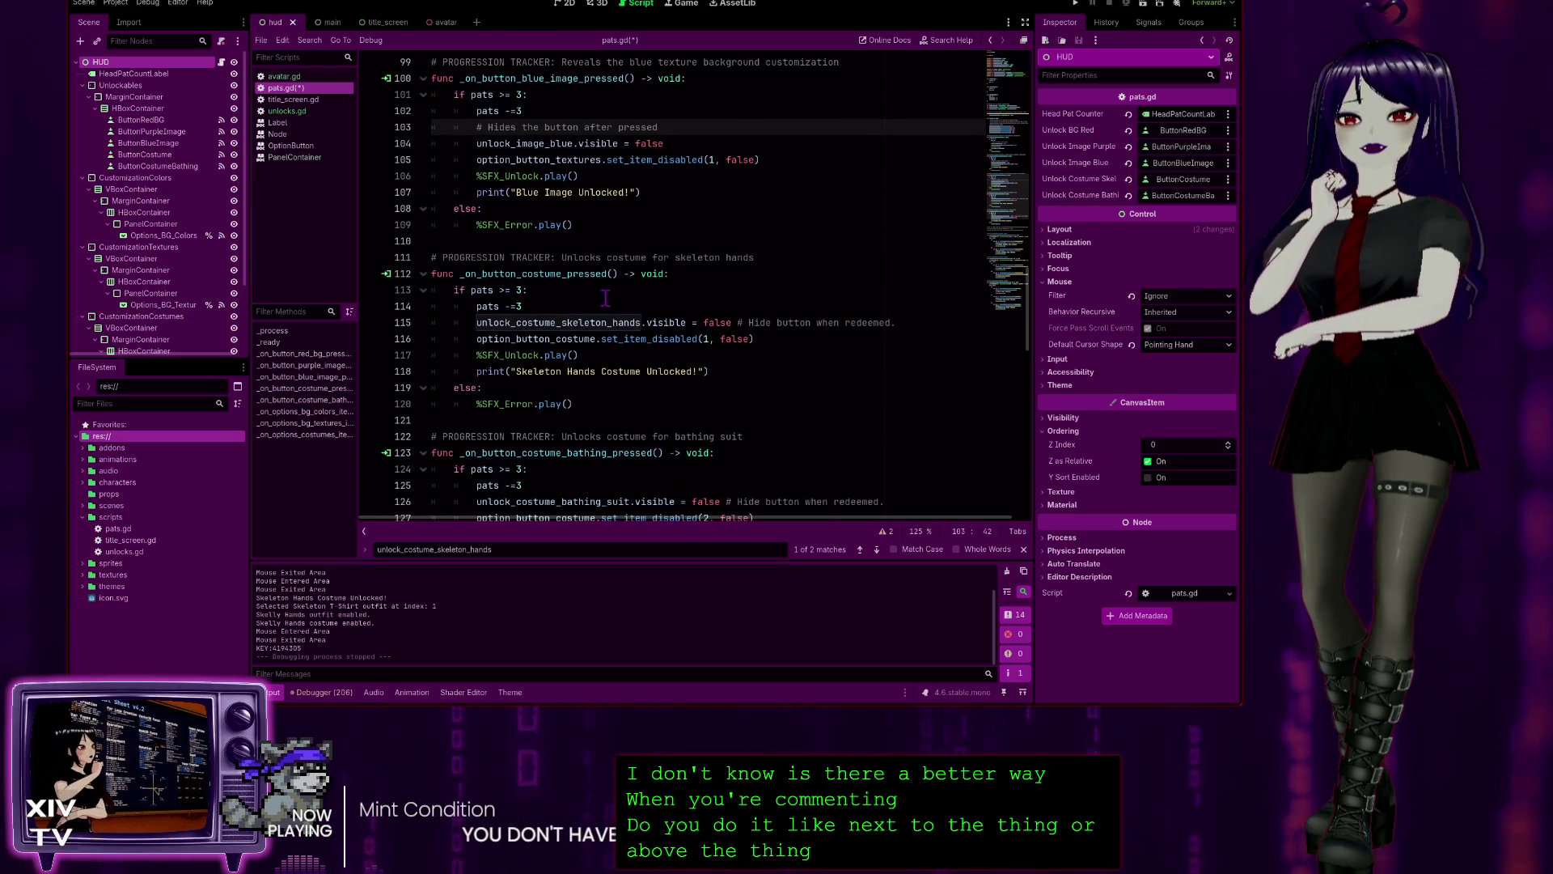
{"action": "left_click", "coordinate": [605, 300]}
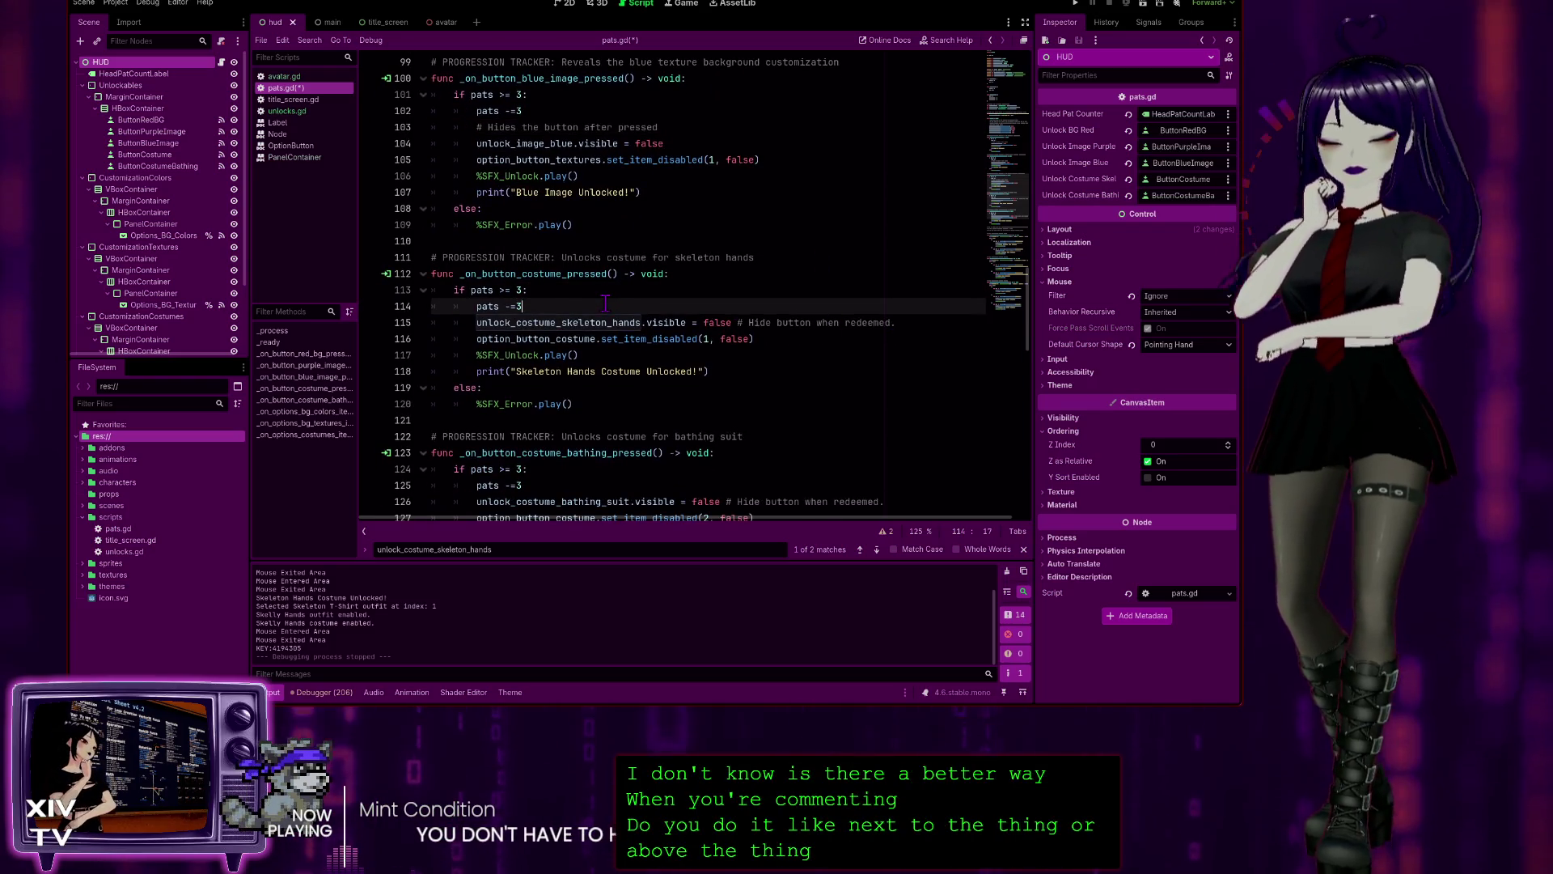
{"action": "key", "text": "Return"}
{"action": "type", "text": "# Hides the button after pressed"}
{"action": "left_click_drag", "start_coordinate": [896, 339], "coordinate": [738, 339]}
{"action": "key", "text": "BackSpace"}
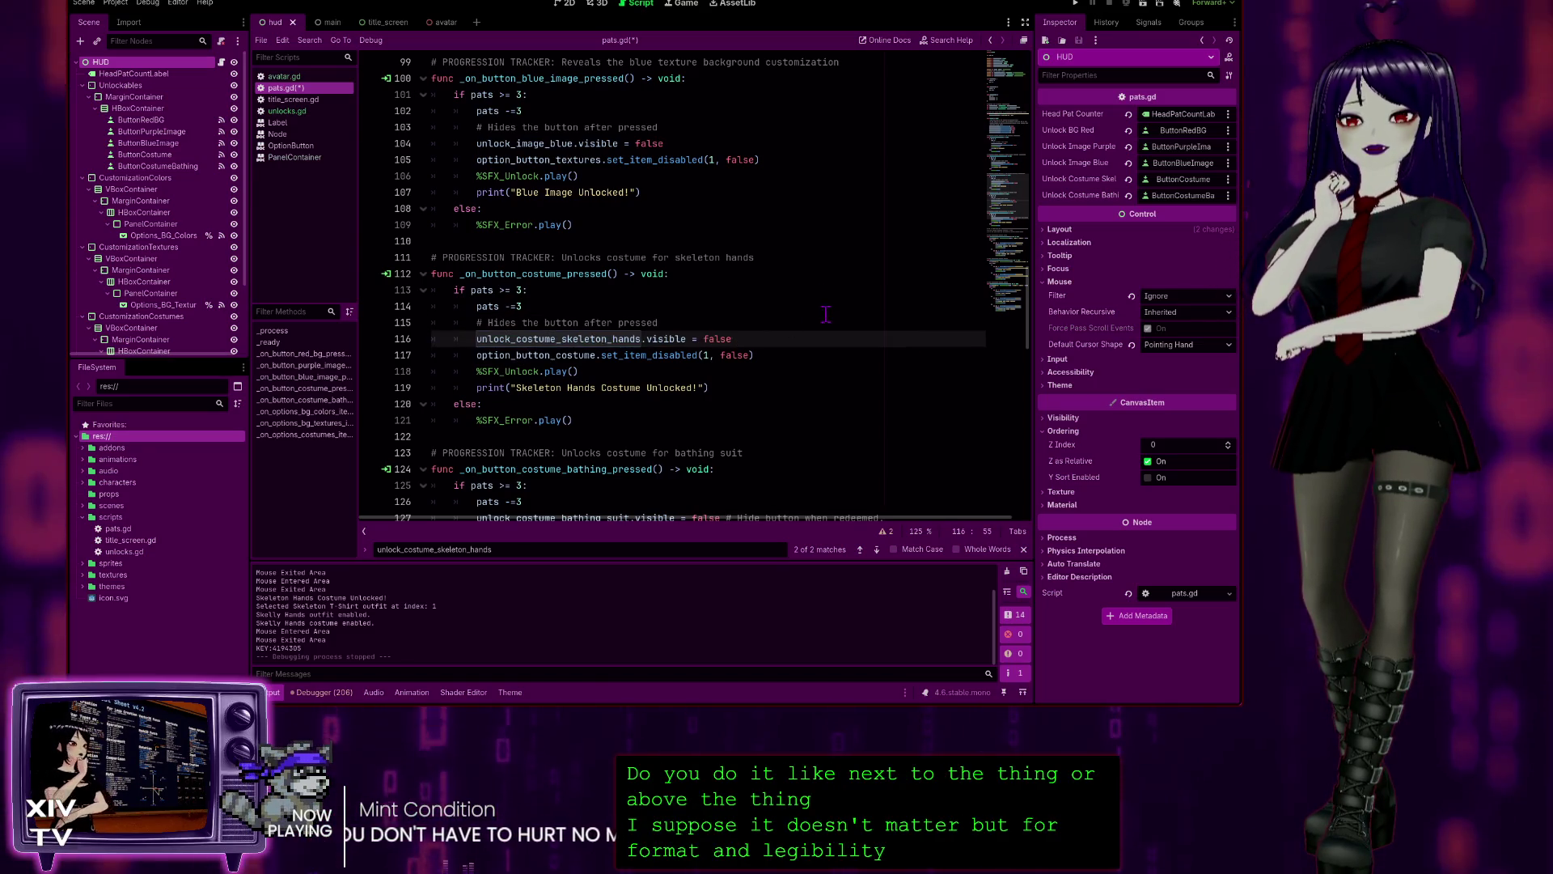
{"action": "scroll", "coordinate": [676, 161], "scroll_direction": "down", "scroll_amount": 4}
{"action": "left_click", "coordinate": [665, 125]}
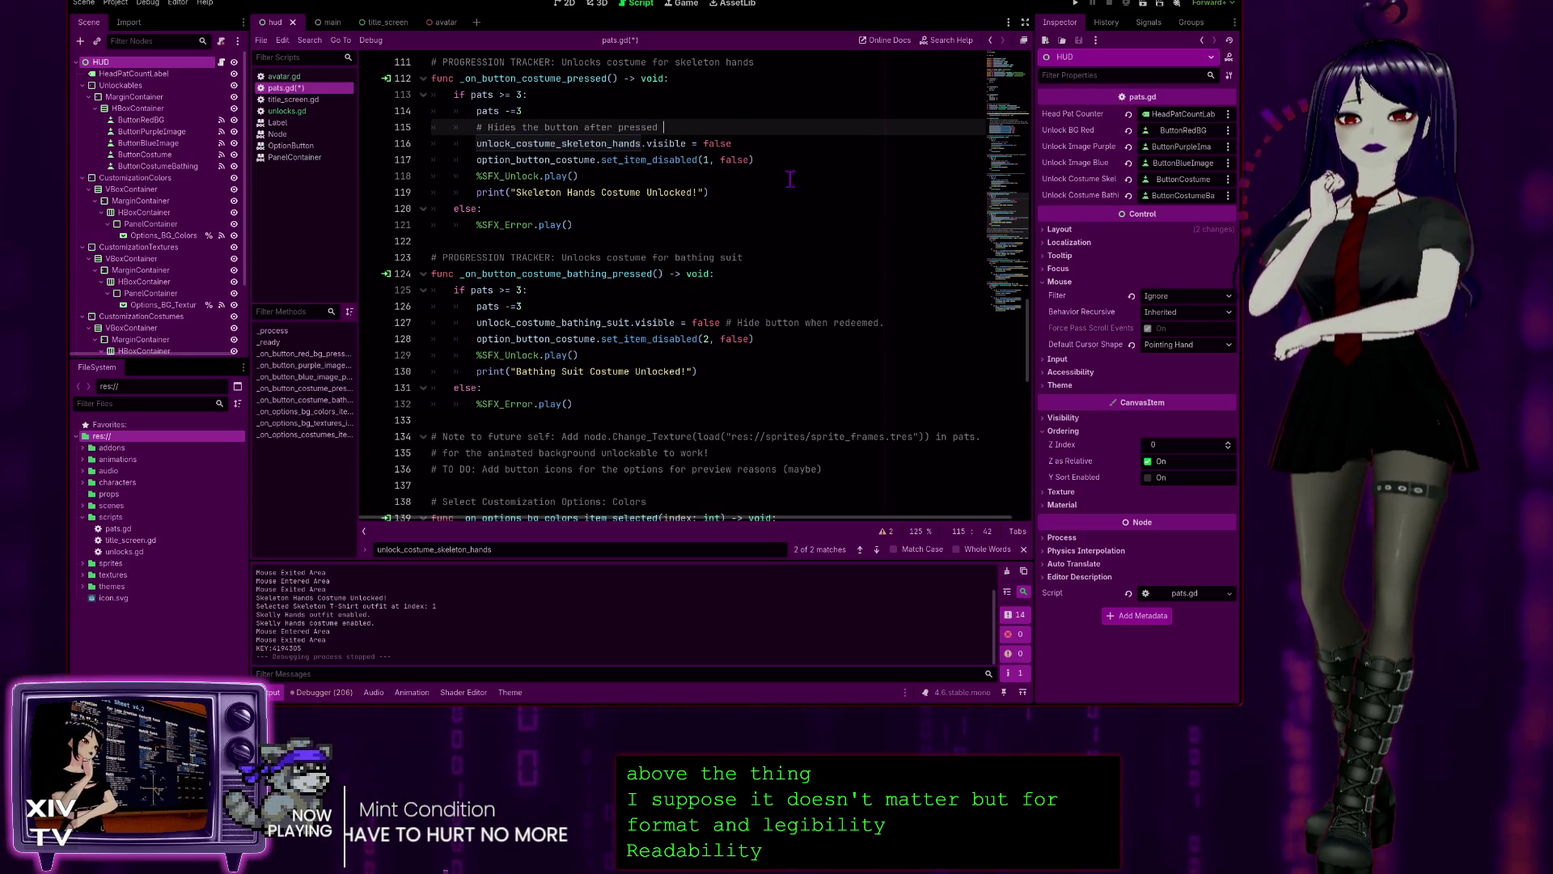
{"action": "left_click", "coordinate": [638, 305]}
{"action": "key", "text": "Return"}
{"action": "type", "text": "# Hides the button after pressed"}
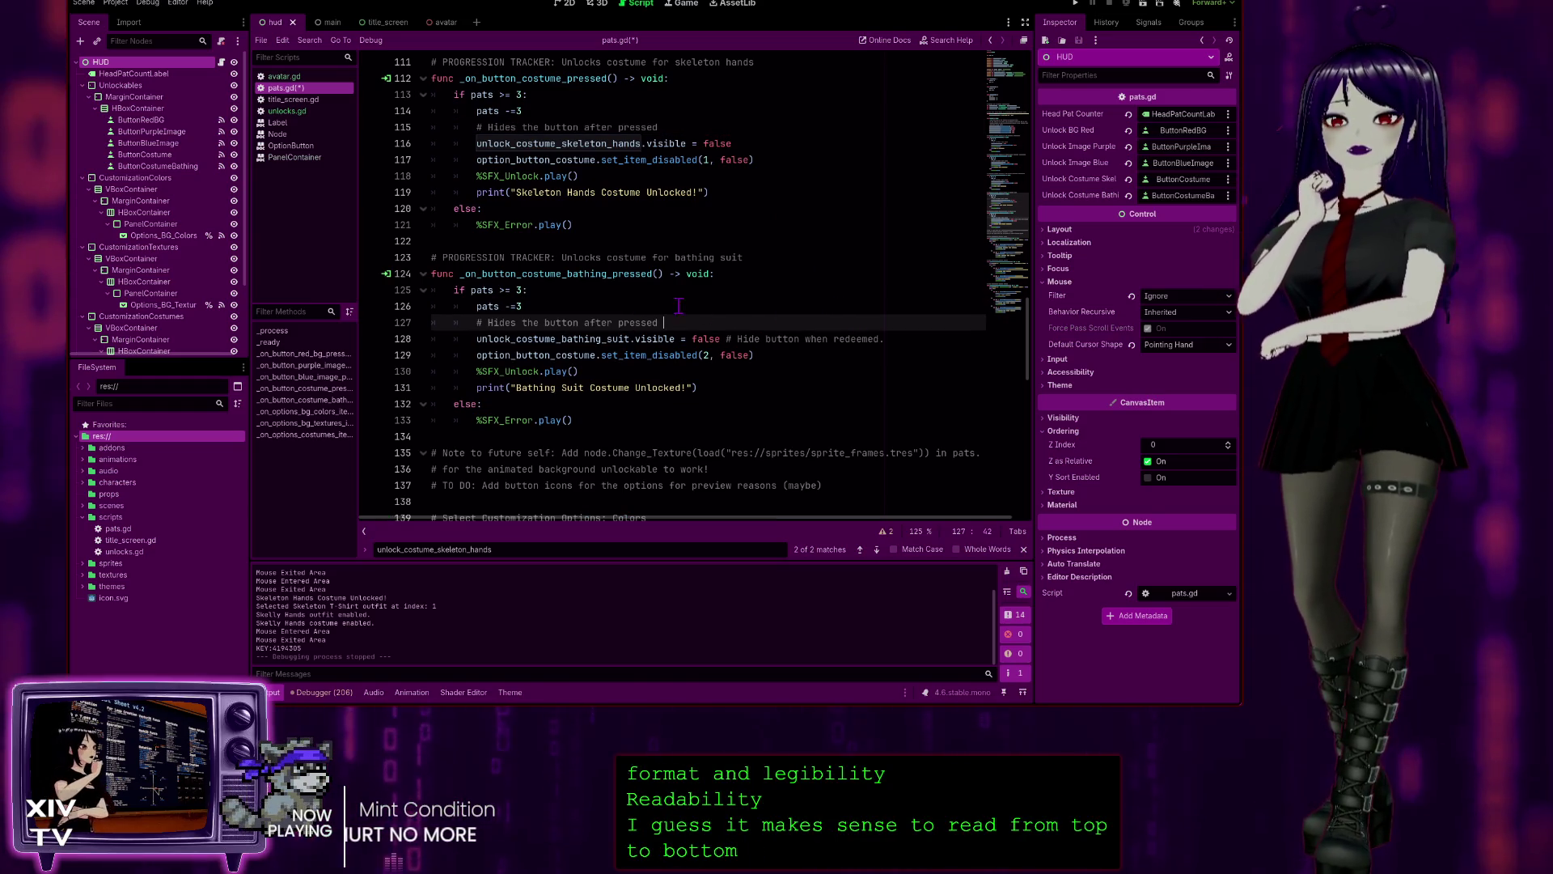
{"action": "left_click_drag", "start_coordinate": [885, 338], "coordinate": [771, 334]}
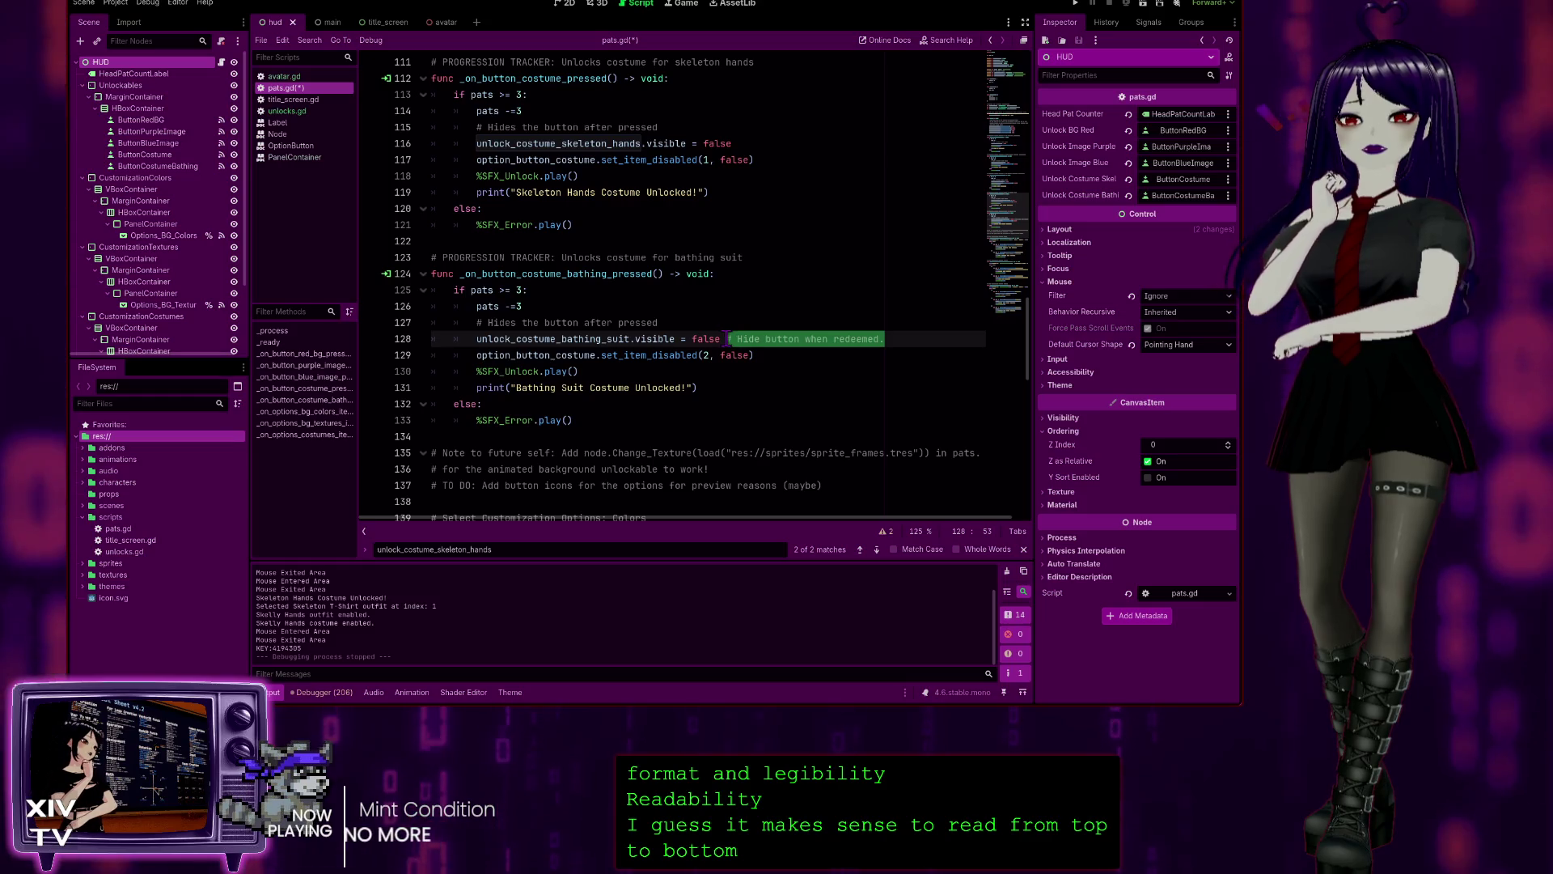
{"action": "left_click", "coordinate": [721, 338], "text": "shift"}
{"action": "key", "text": "BackSpace"}
{"action": "scroll", "coordinate": [780, 369], "scroll_direction": "down", "scroll_amount": 2}
{"action": "scroll", "coordinate": [779, 369], "scroll_direction": "up", "scroll_amount": 2}
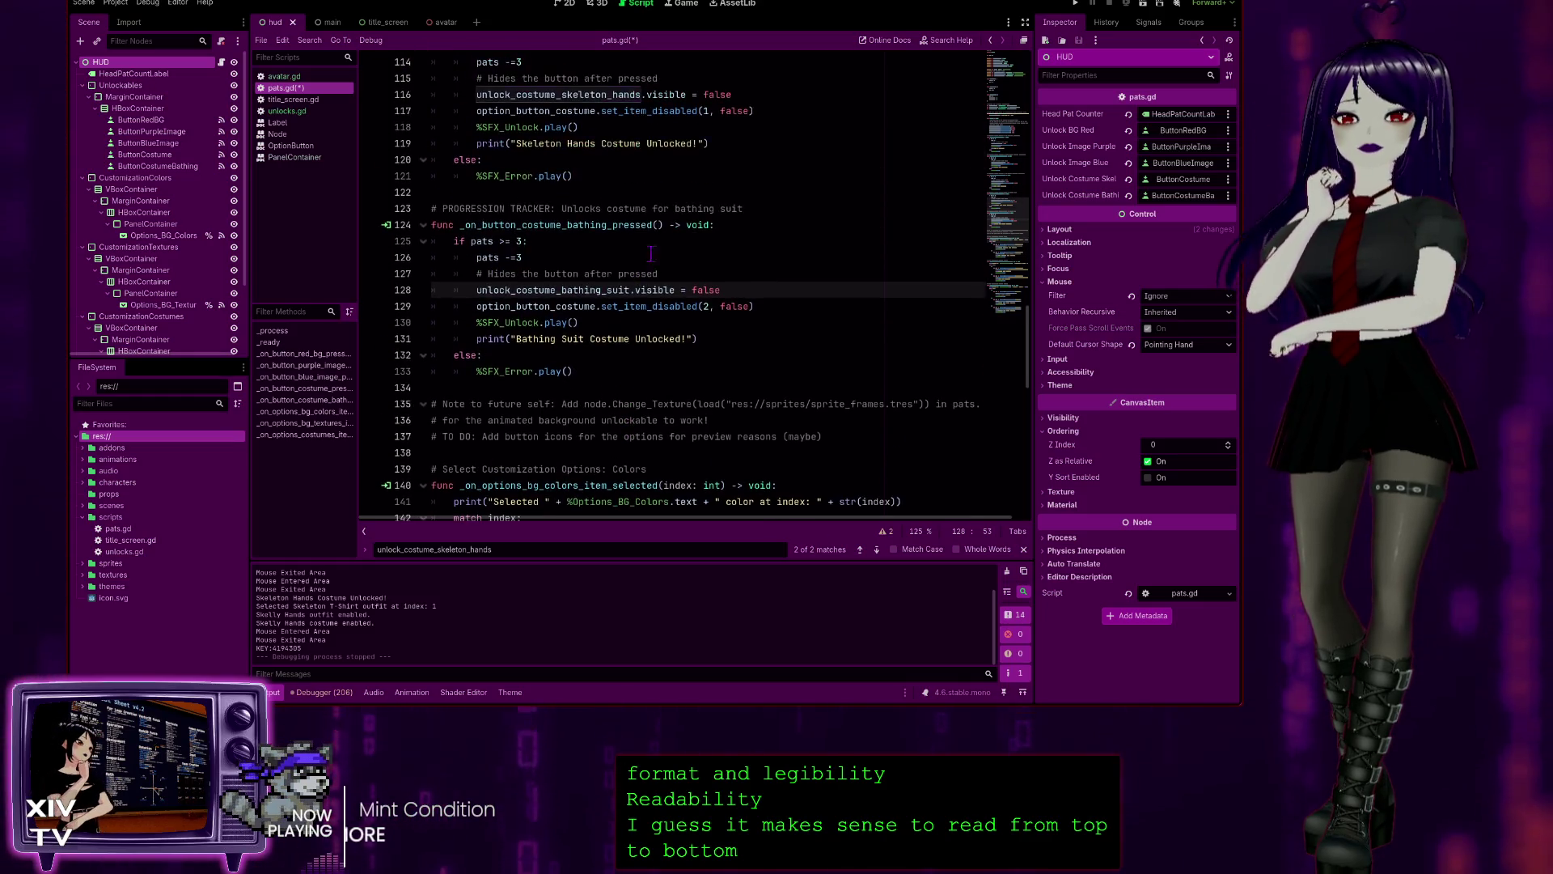
{"action": "scroll", "coordinate": [588, 259], "scroll_direction": "down", "scroll_amount": 3}
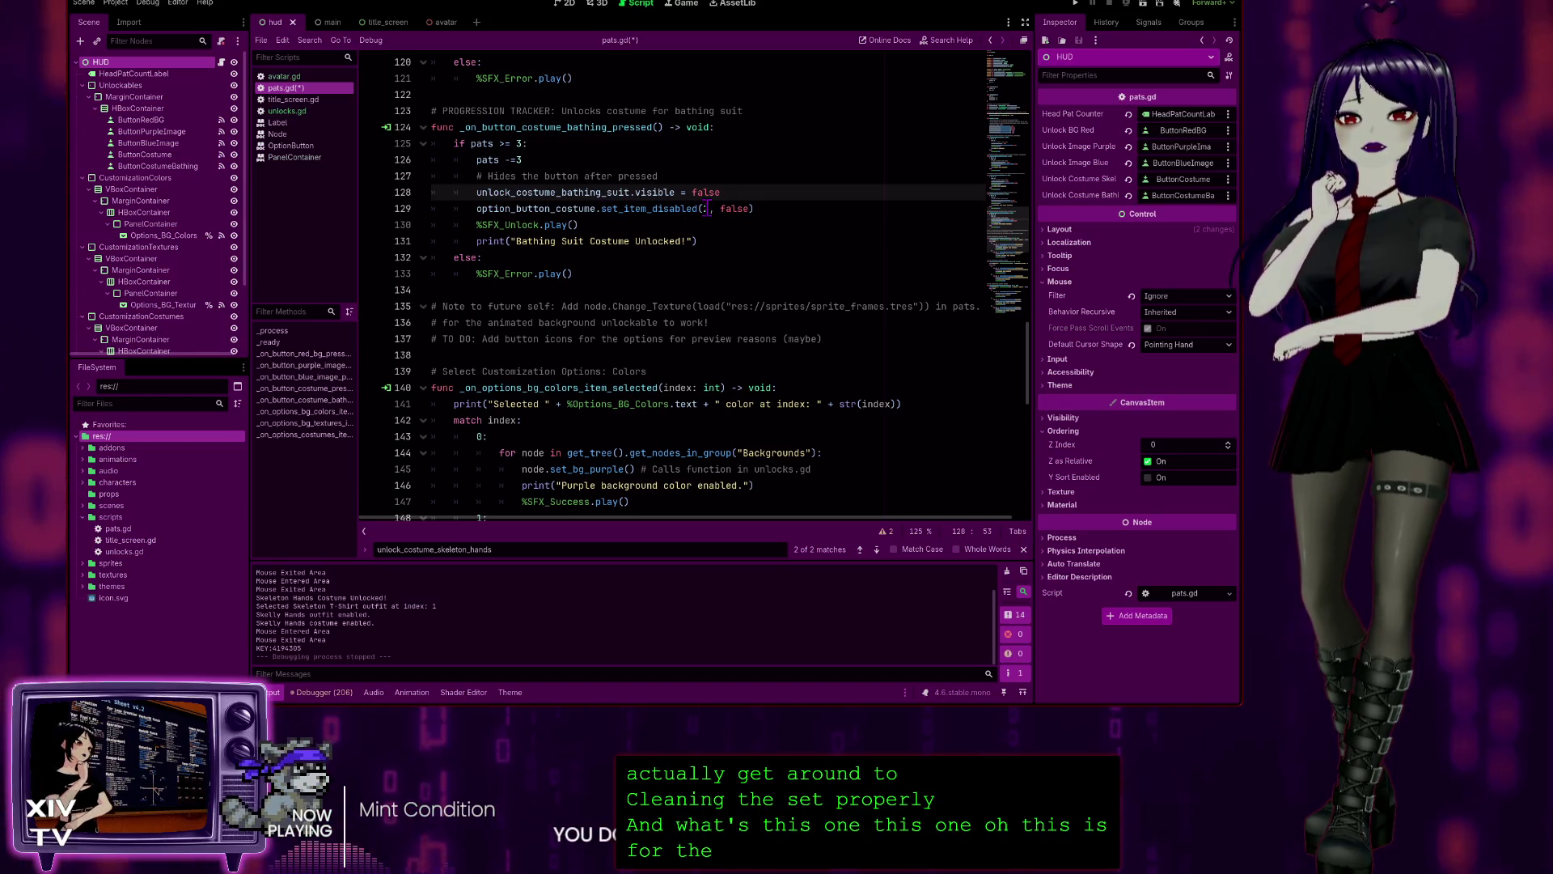
- Scroll from the _on_options_bg_colors handler up to the variable declarations around line 22
{"action": "left_click", "coordinate": [703, 208]}
{"action": "scroll", "coordinate": [742, 322], "scroll_direction": "down", "scroll_amount": 3}
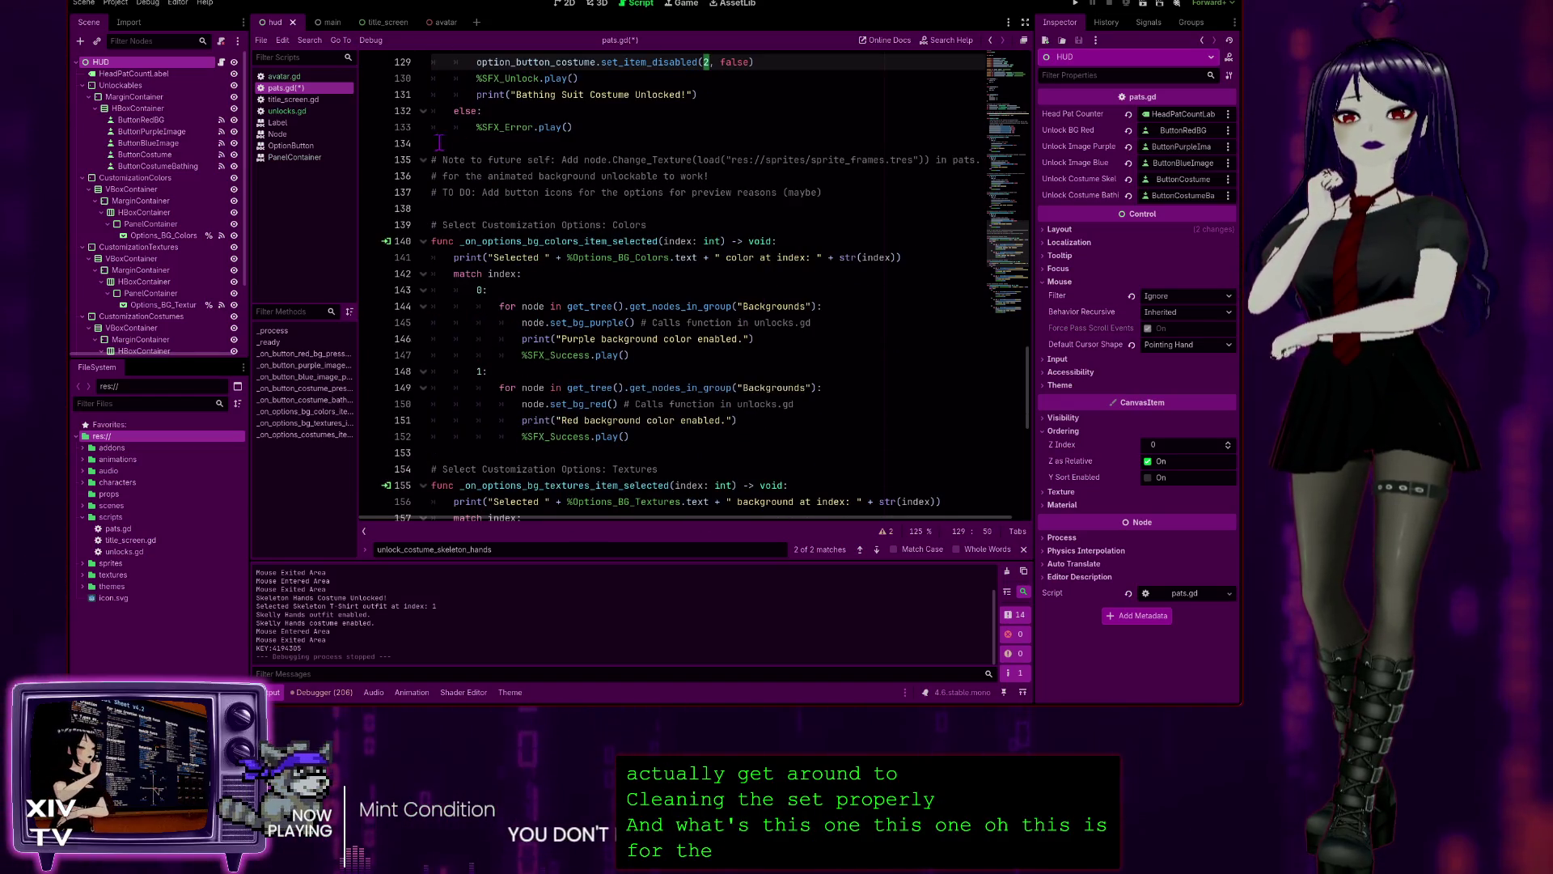
{"action": "scroll", "coordinate": [624, 306], "scroll_direction": "down", "scroll_amount": 2}
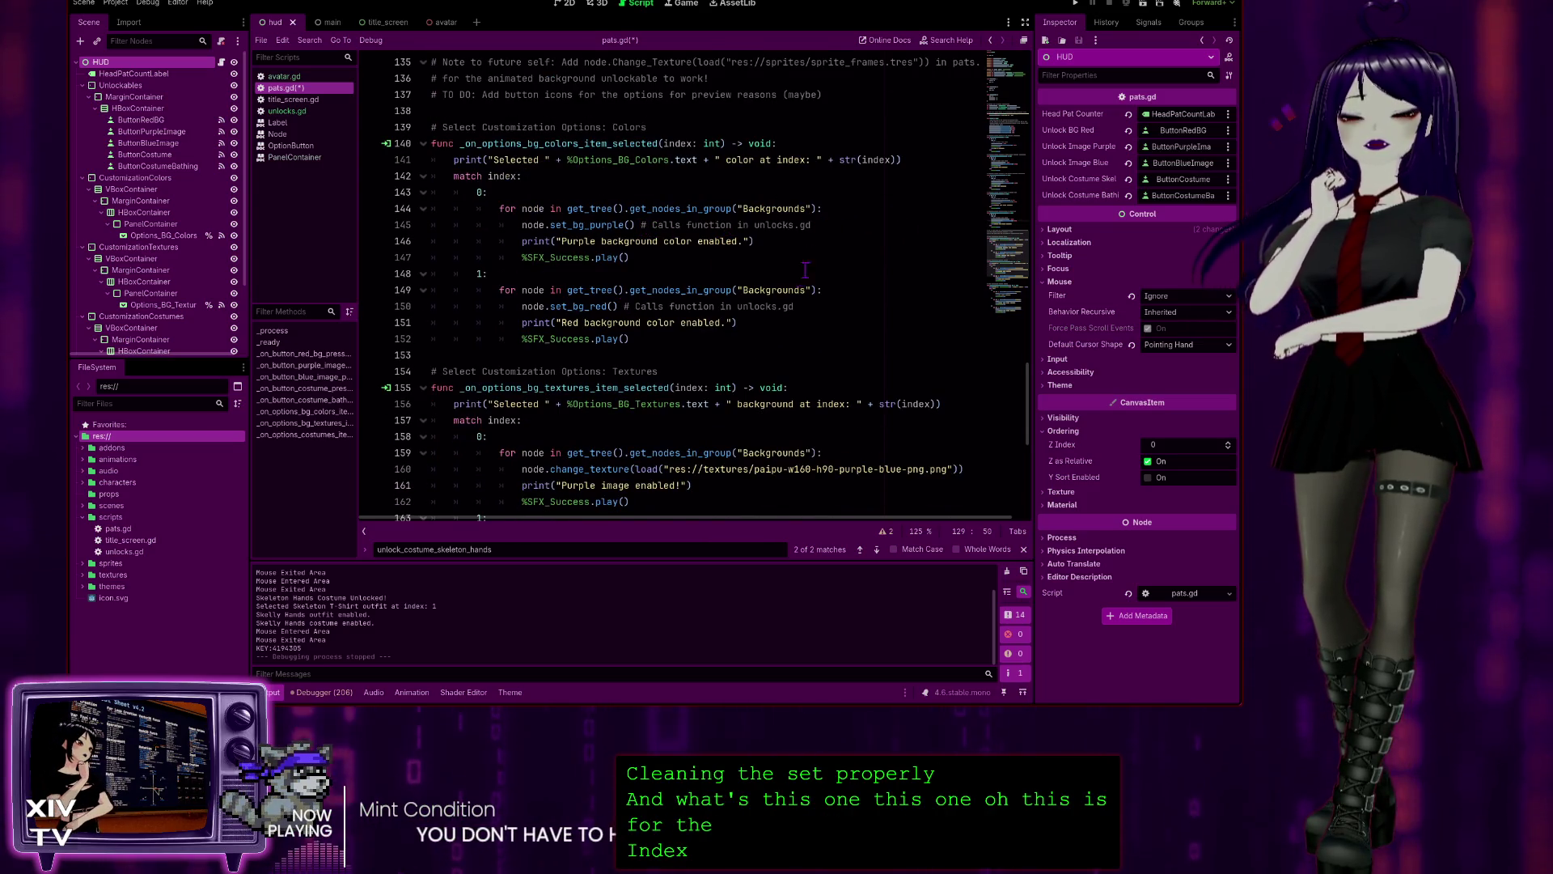
{"action": "scroll", "coordinate": [830, 362], "scroll_direction": "up", "scroll_amount": 10}
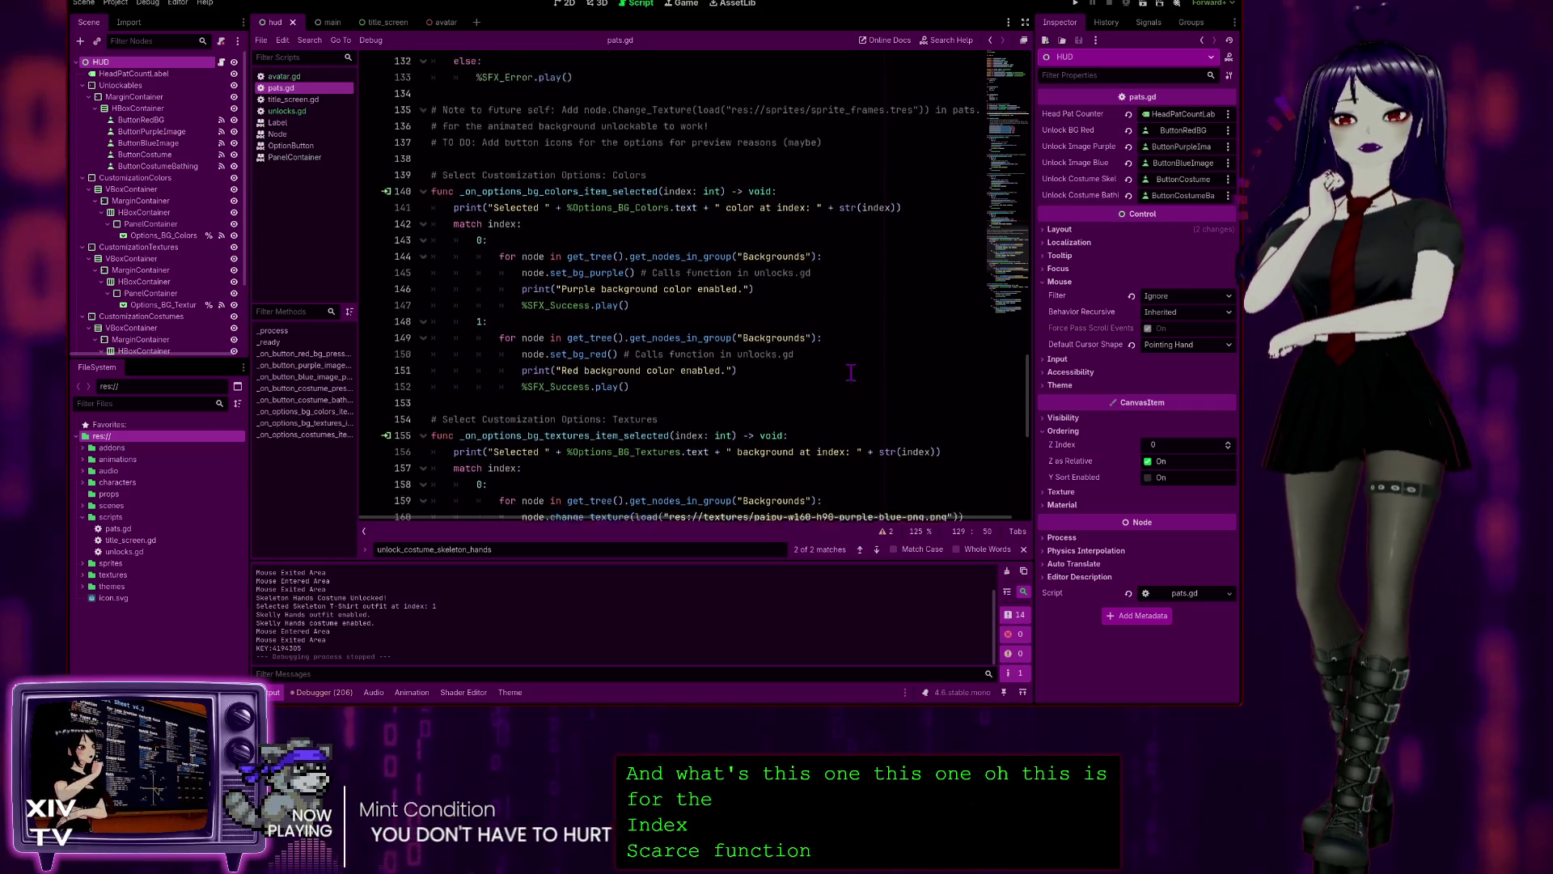
{"action": "scroll", "coordinate": [829, 362], "scroll_direction": "up", "scroll_amount": 20}
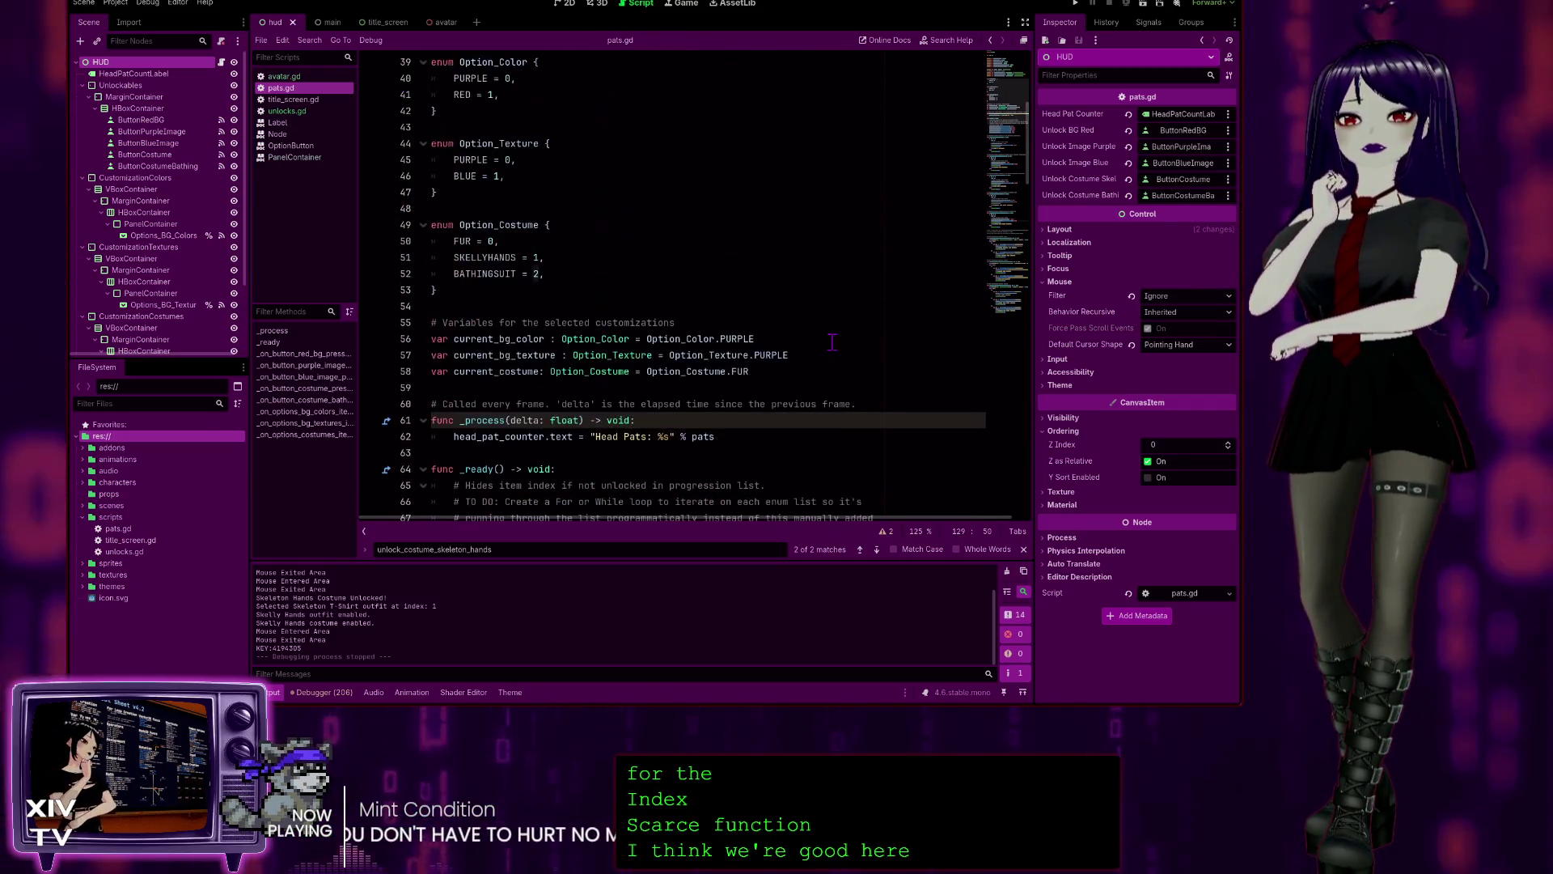
{"action": "scroll", "coordinate": [828, 335], "scroll_direction": "up", "scroll_amount": 5}
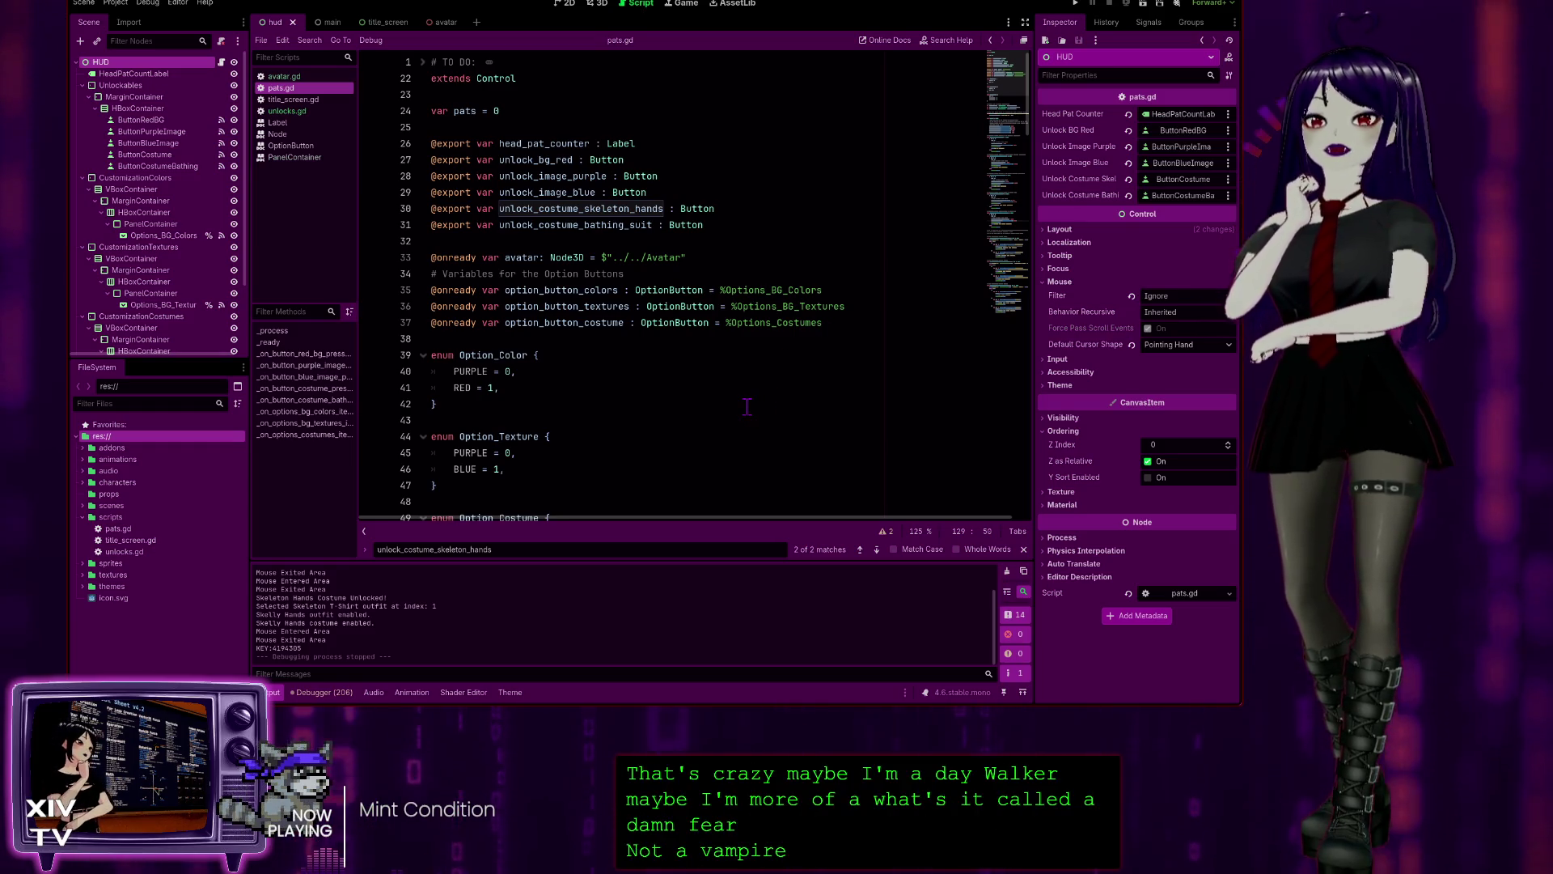
{"action": "left_click", "coordinate": [657, 111]}
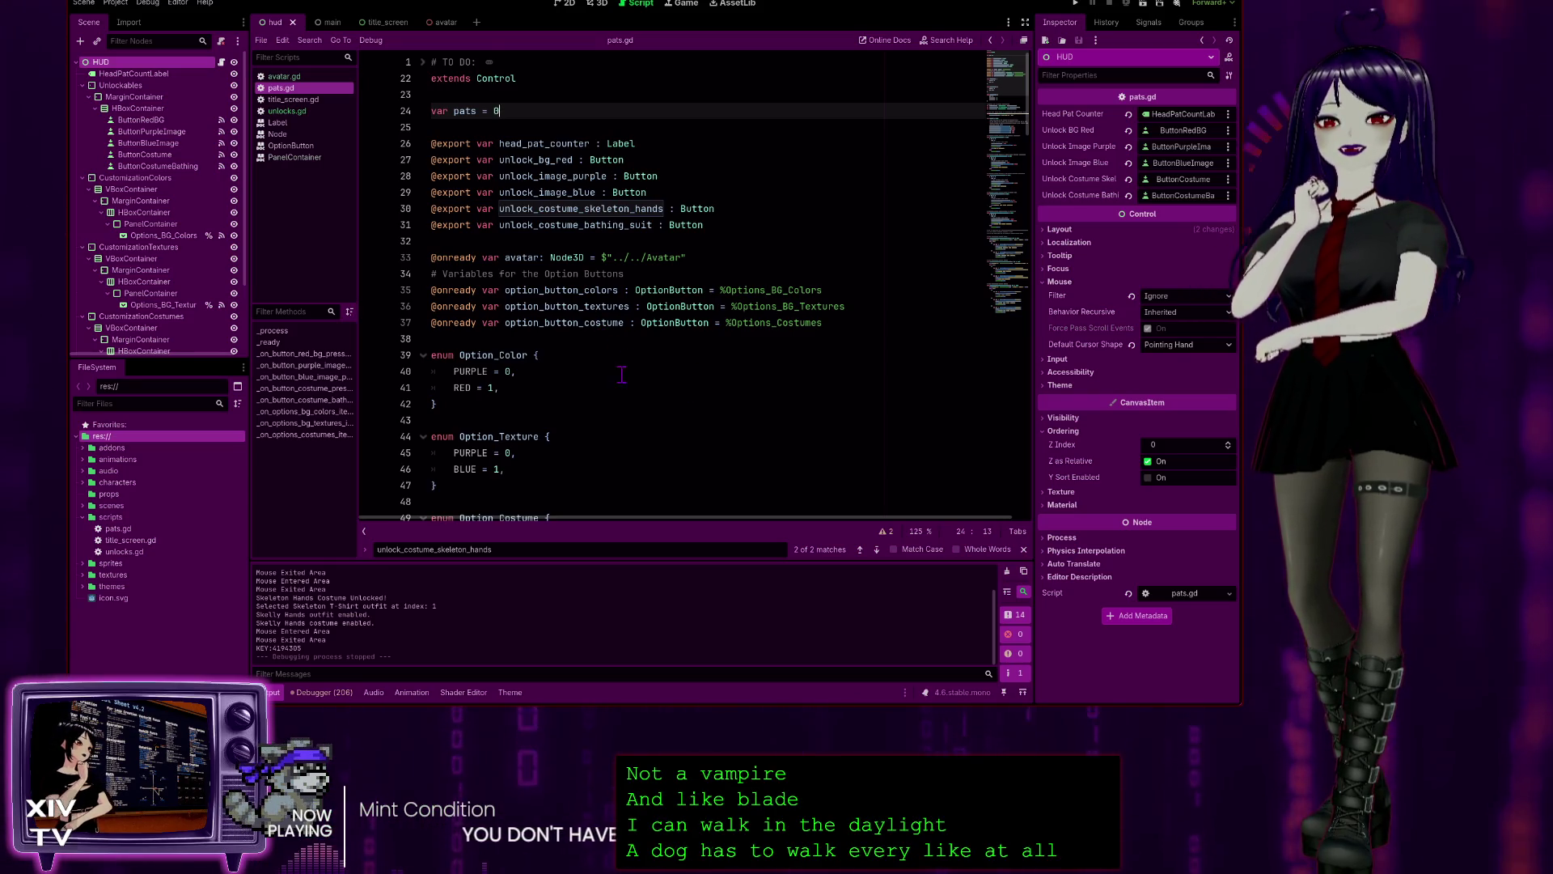
{"action": "scroll", "coordinate": [622, 374], "scroll_direction": "down", "scroll_amount": 2}
{"action": "scroll", "coordinate": [419, 143], "scroll_direction": "up", "scroll_amount": 2}
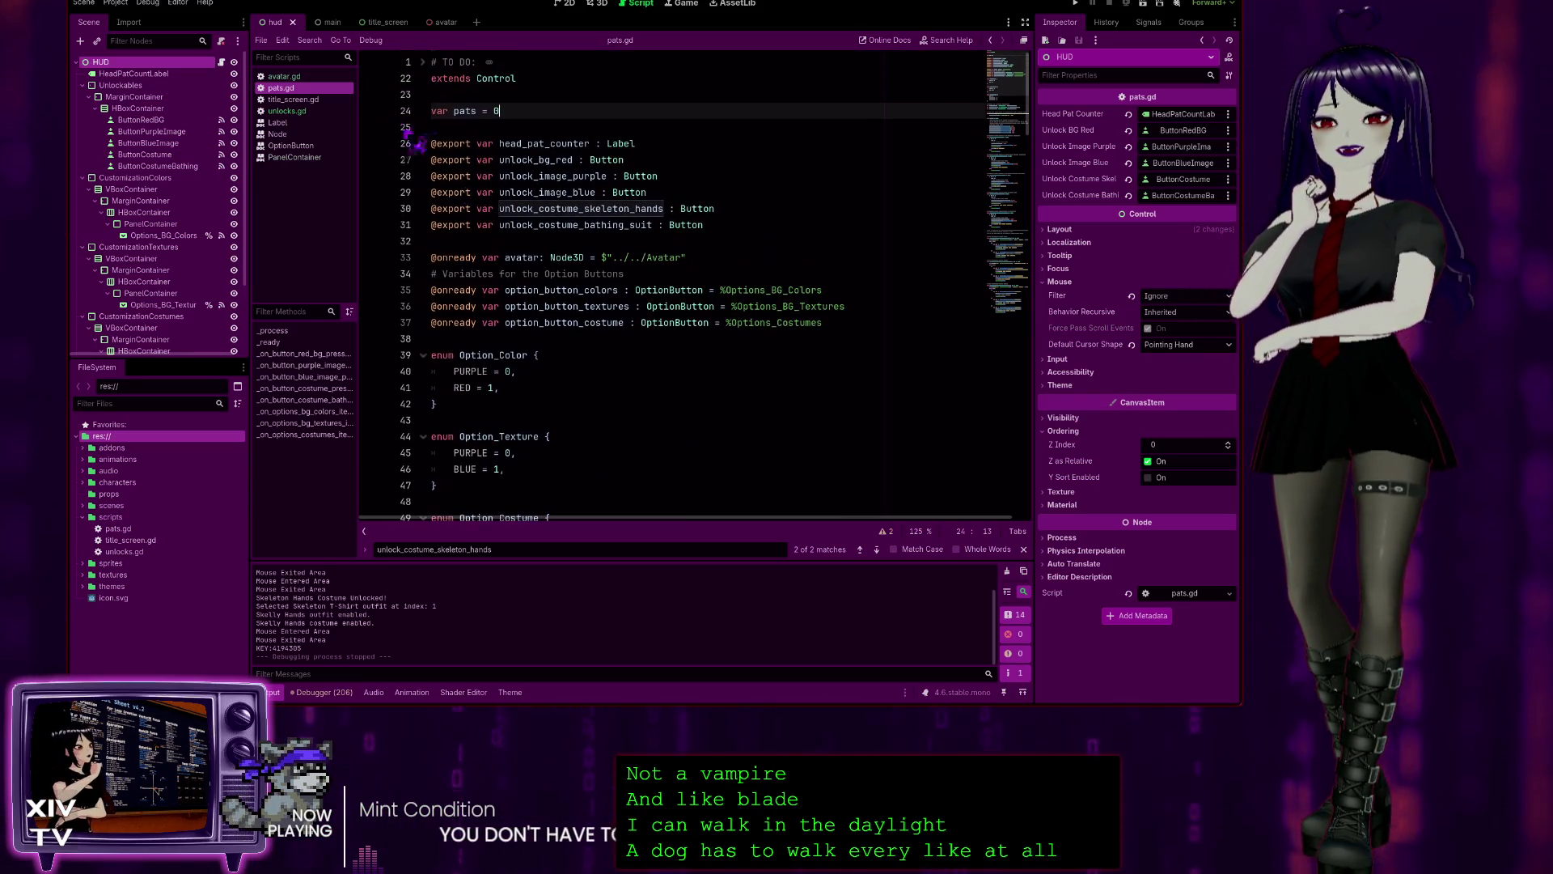
{"action": "left_click", "coordinate": [581, 81]}
{"action": "left_click", "coordinate": [466, 97]}
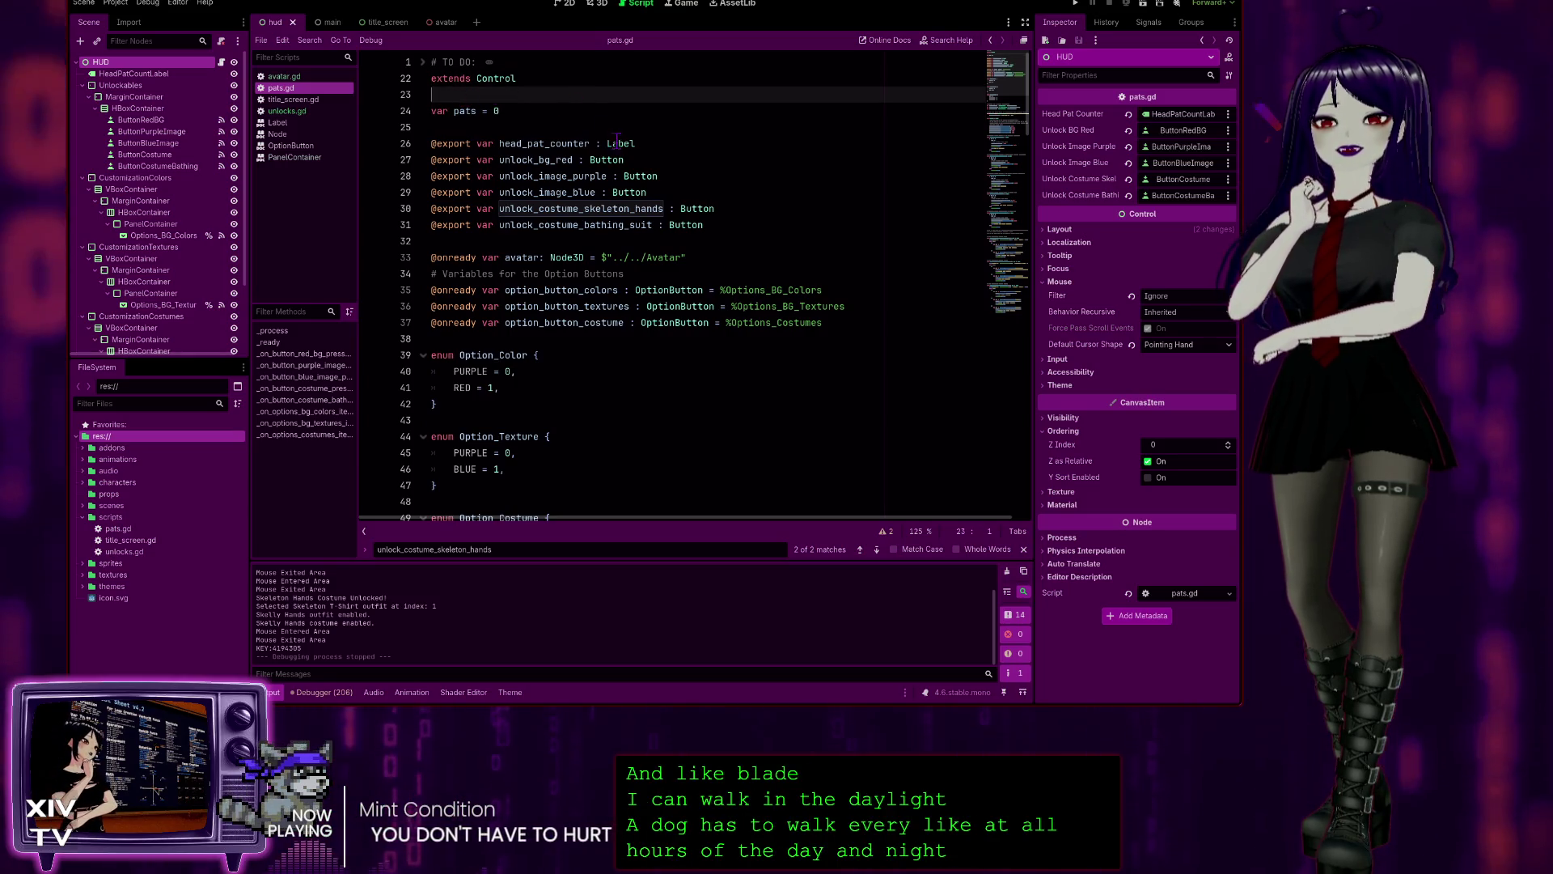
{"action": "key", "text": "Down"}
{"action": "key", "text": "Down"}
{"action": "scroll", "coordinate": [703, 314], "scroll_direction": "down", "scroll_amount": 2}
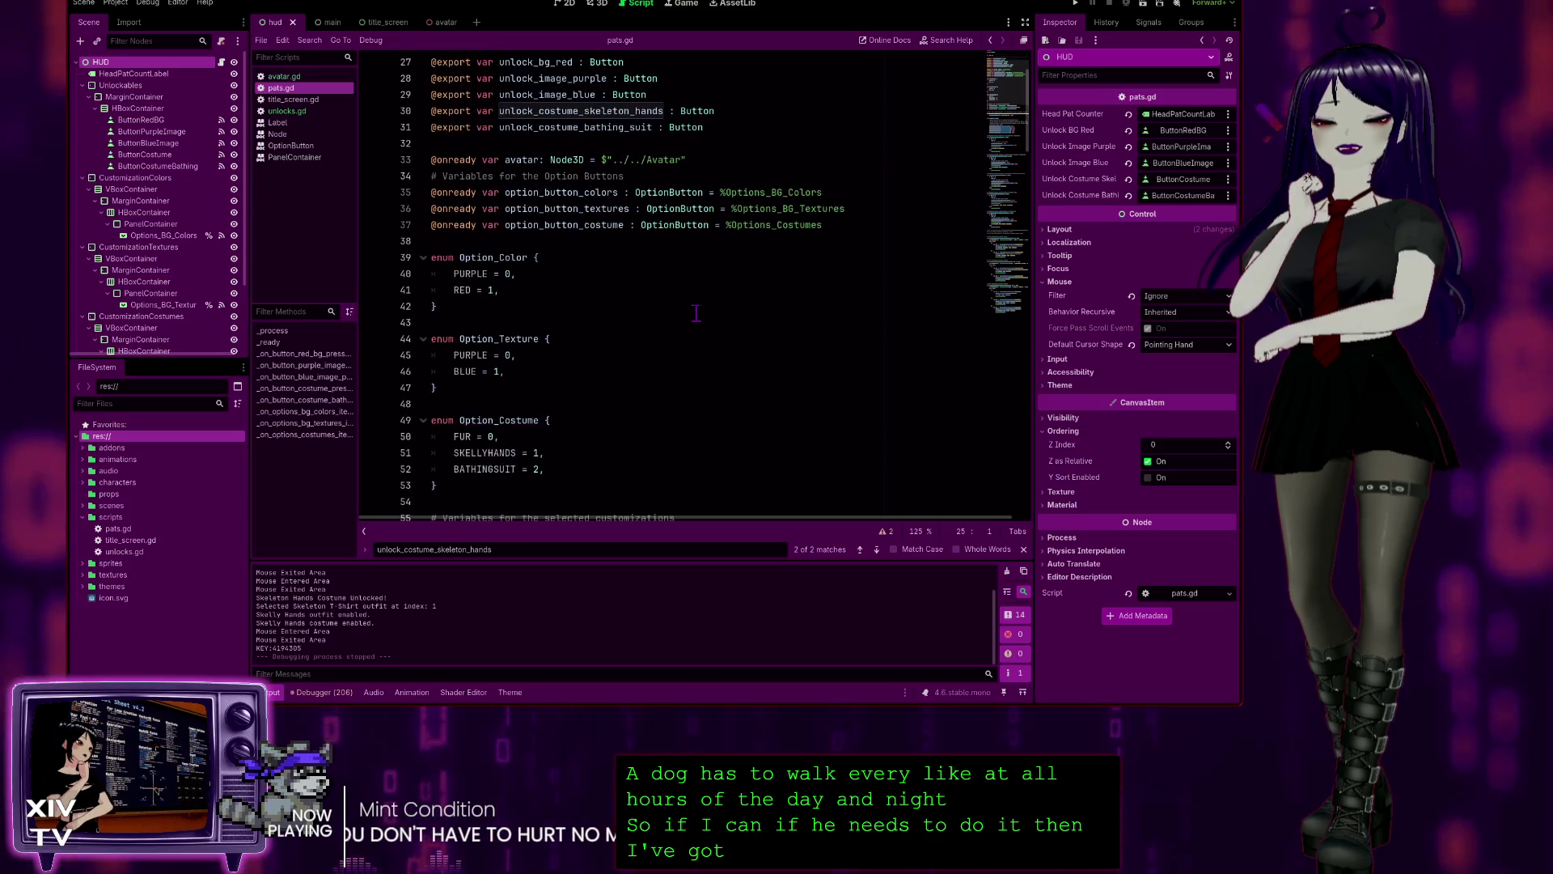
{"action": "scroll", "coordinate": [702, 314], "scroll_direction": "up", "scroll_amount": 2}
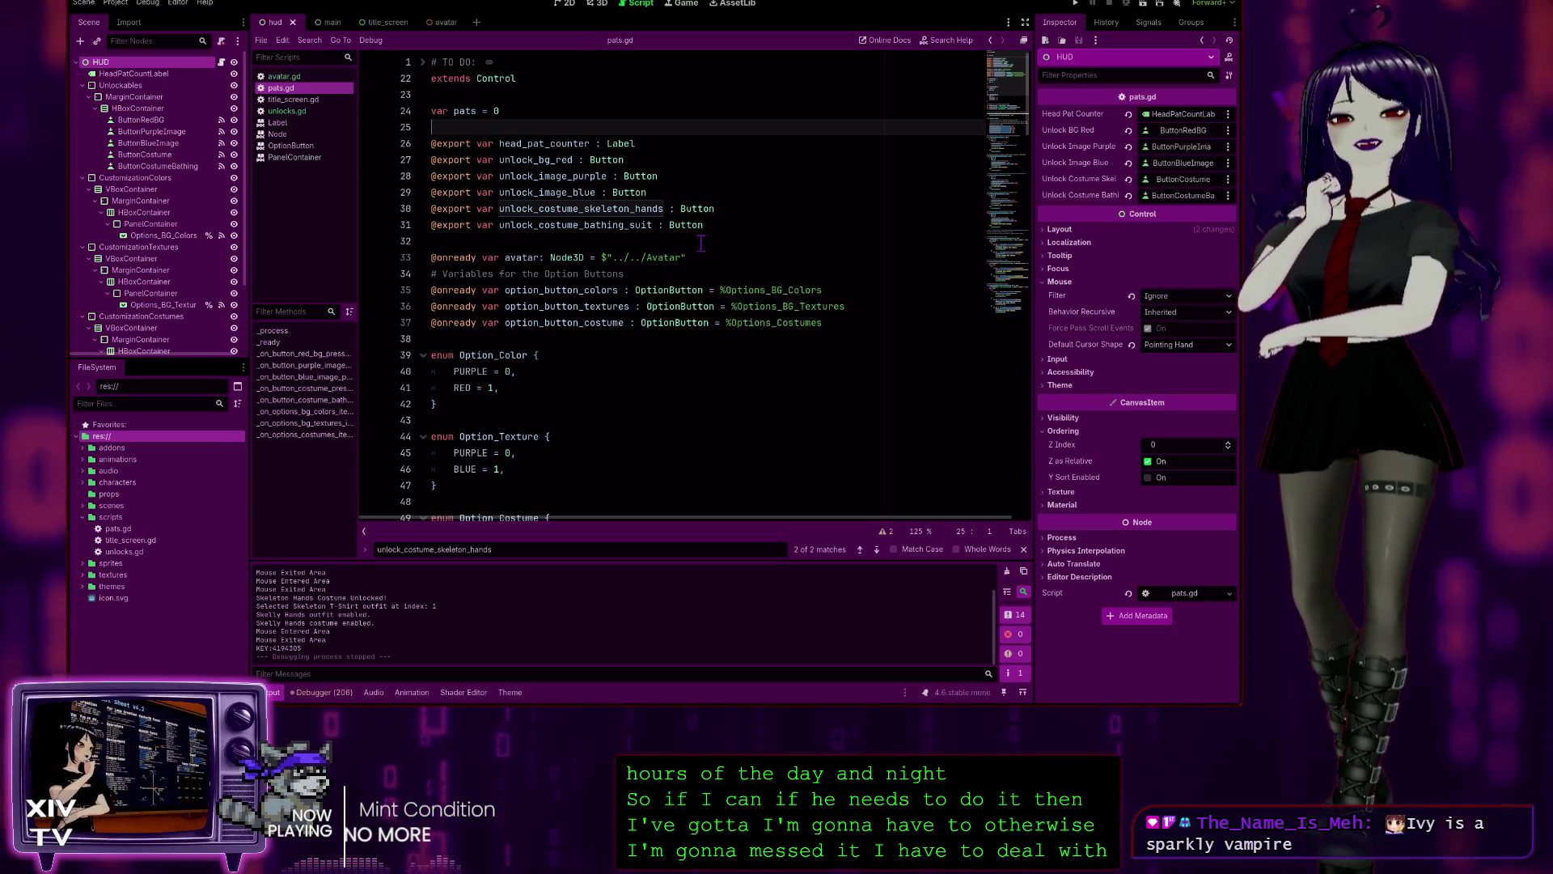
{"action": "left_click", "coordinate": [585, 91]}
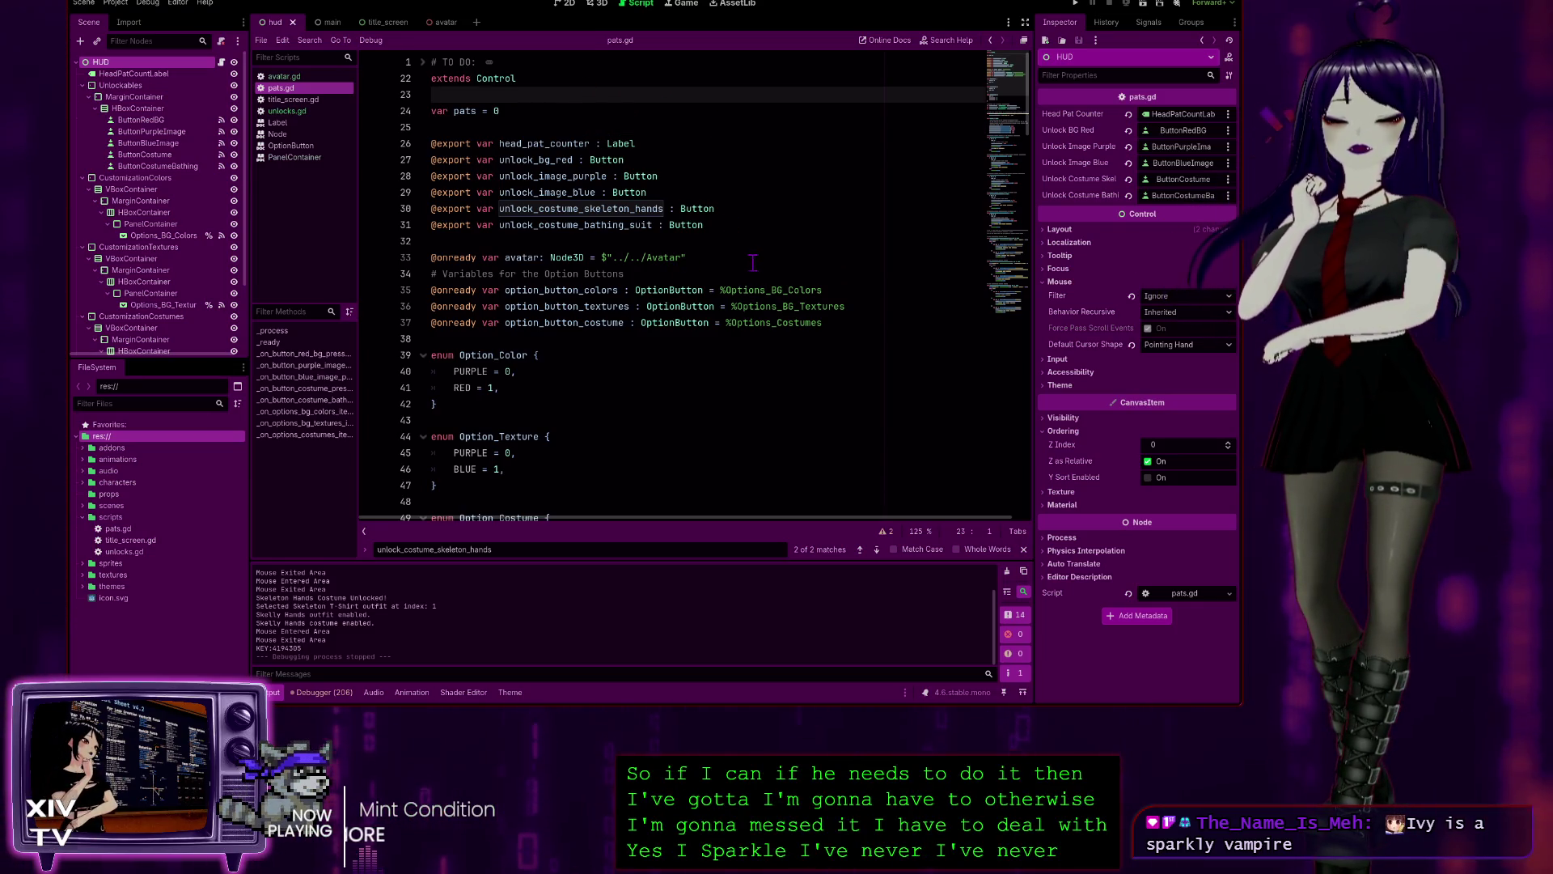
{"action": "left_click", "coordinate": [698, 244]}
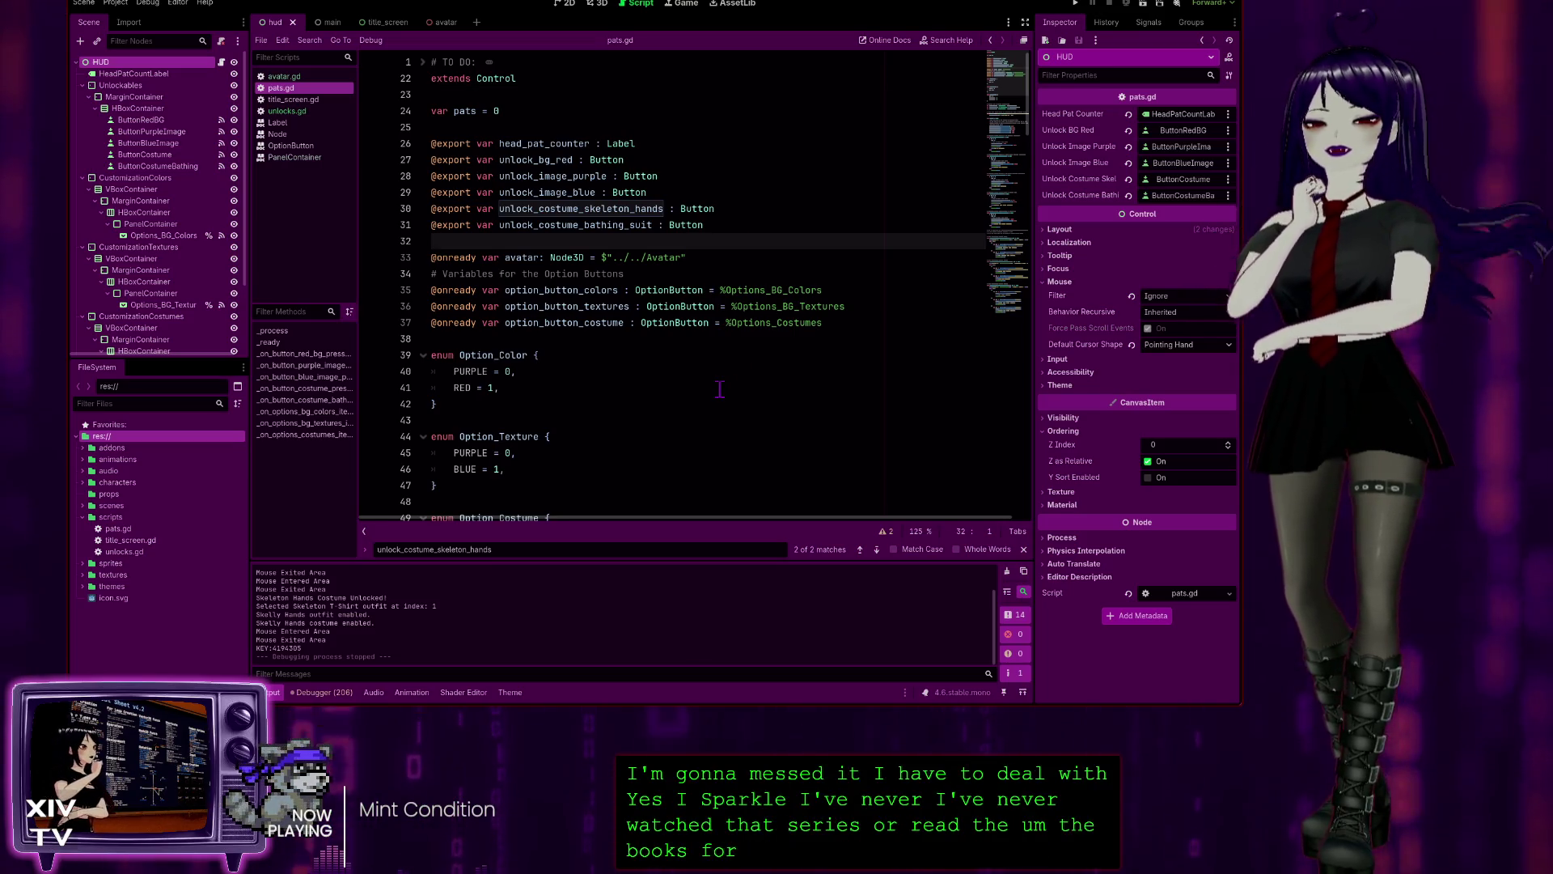
{"action": "left_click", "coordinate": [491, 94]}
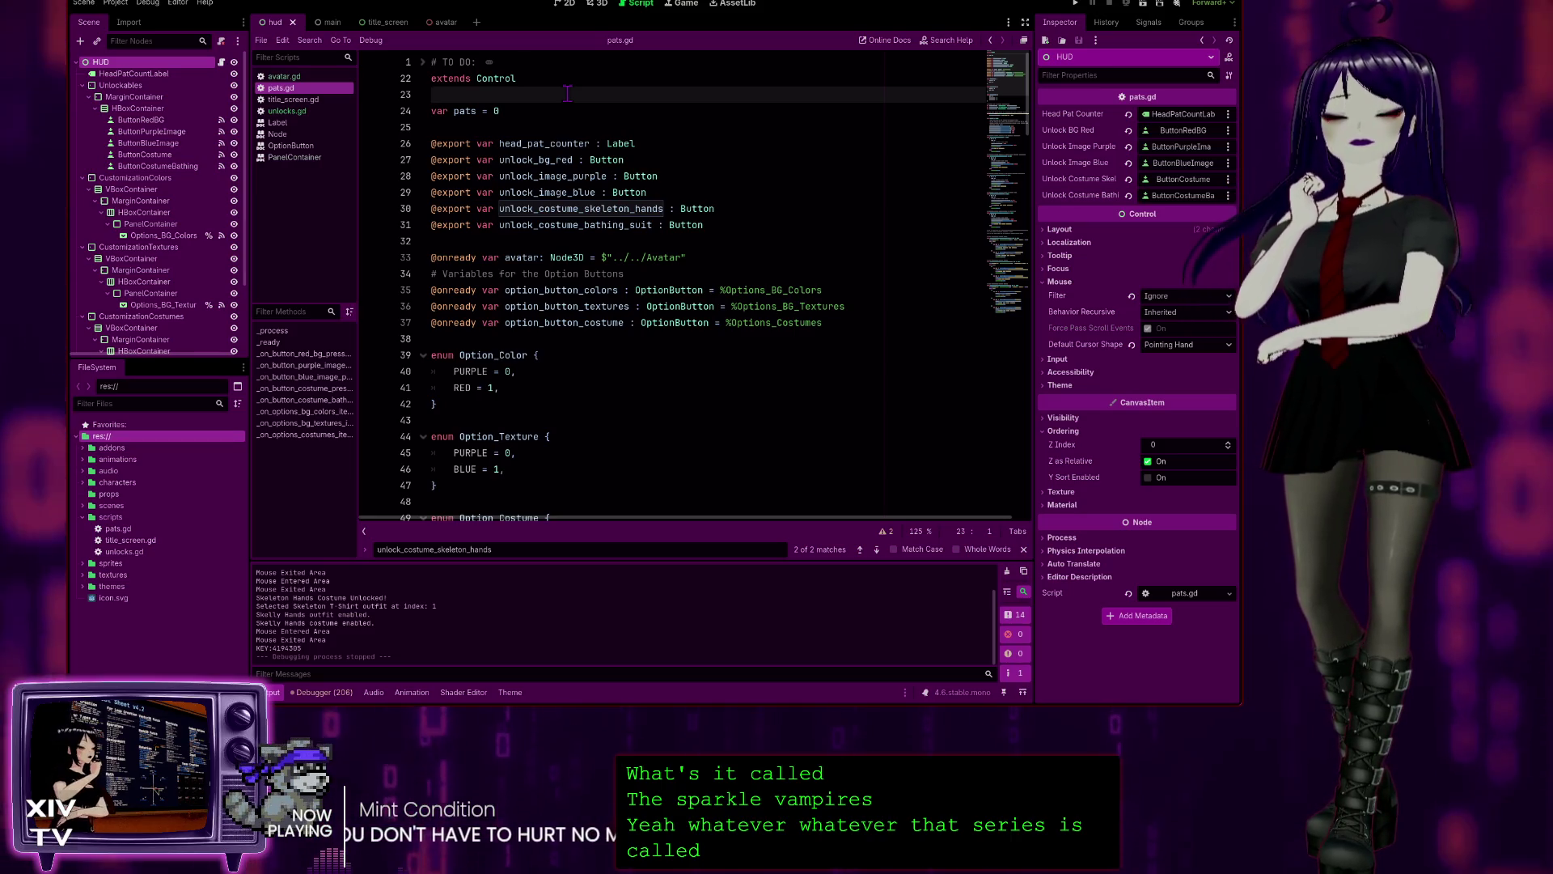
{"action": "left_click", "coordinate": [456, 240]}
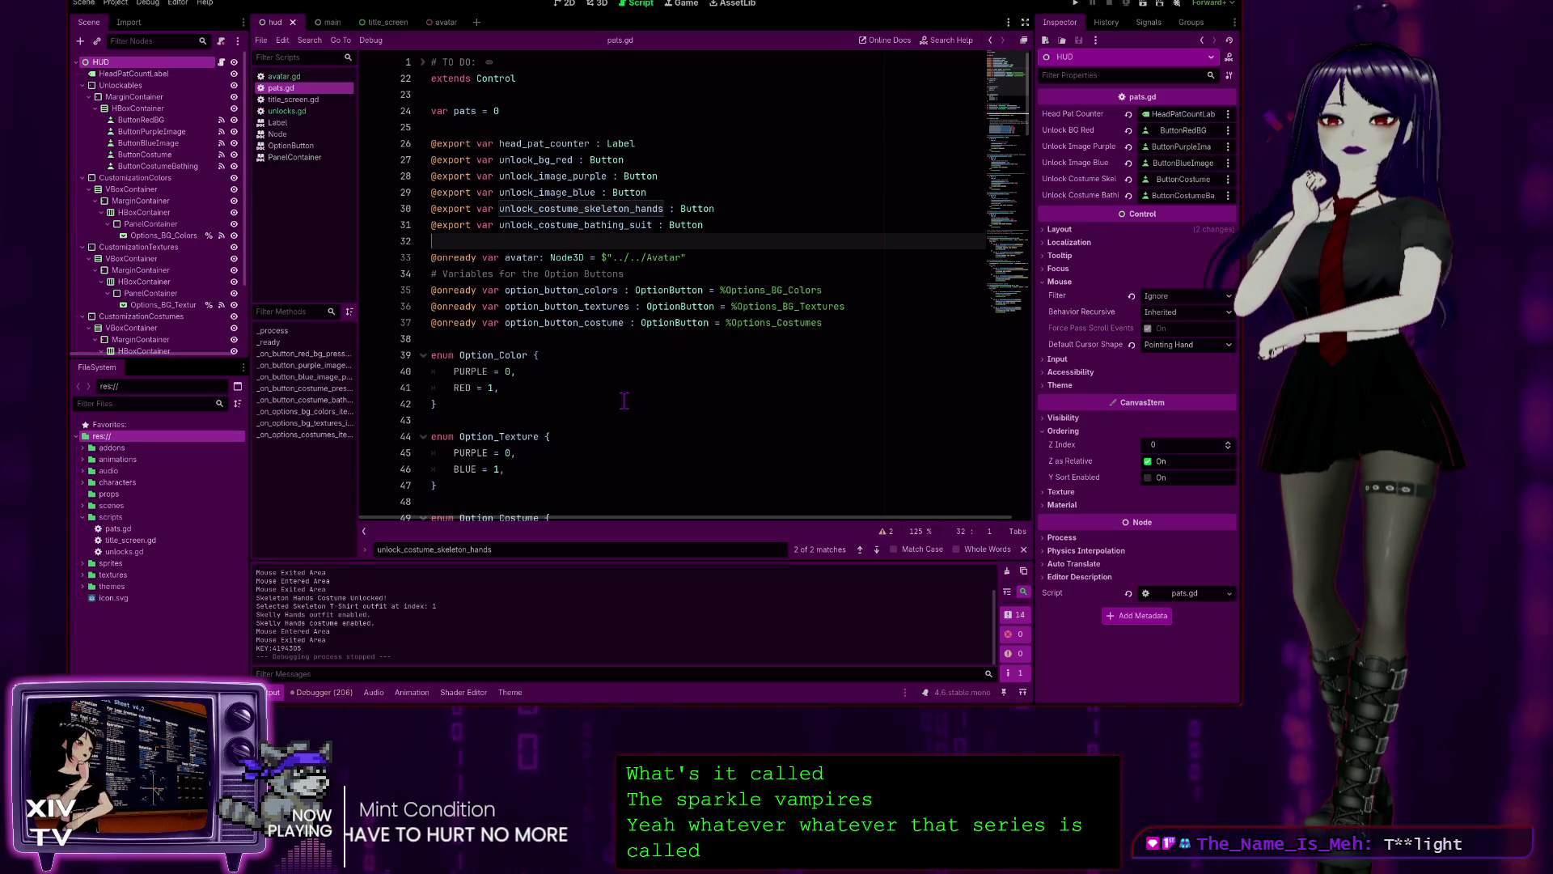
{"action": "left_click", "coordinate": [679, 374]}
{"action": "left_click", "coordinate": [826, 268]}
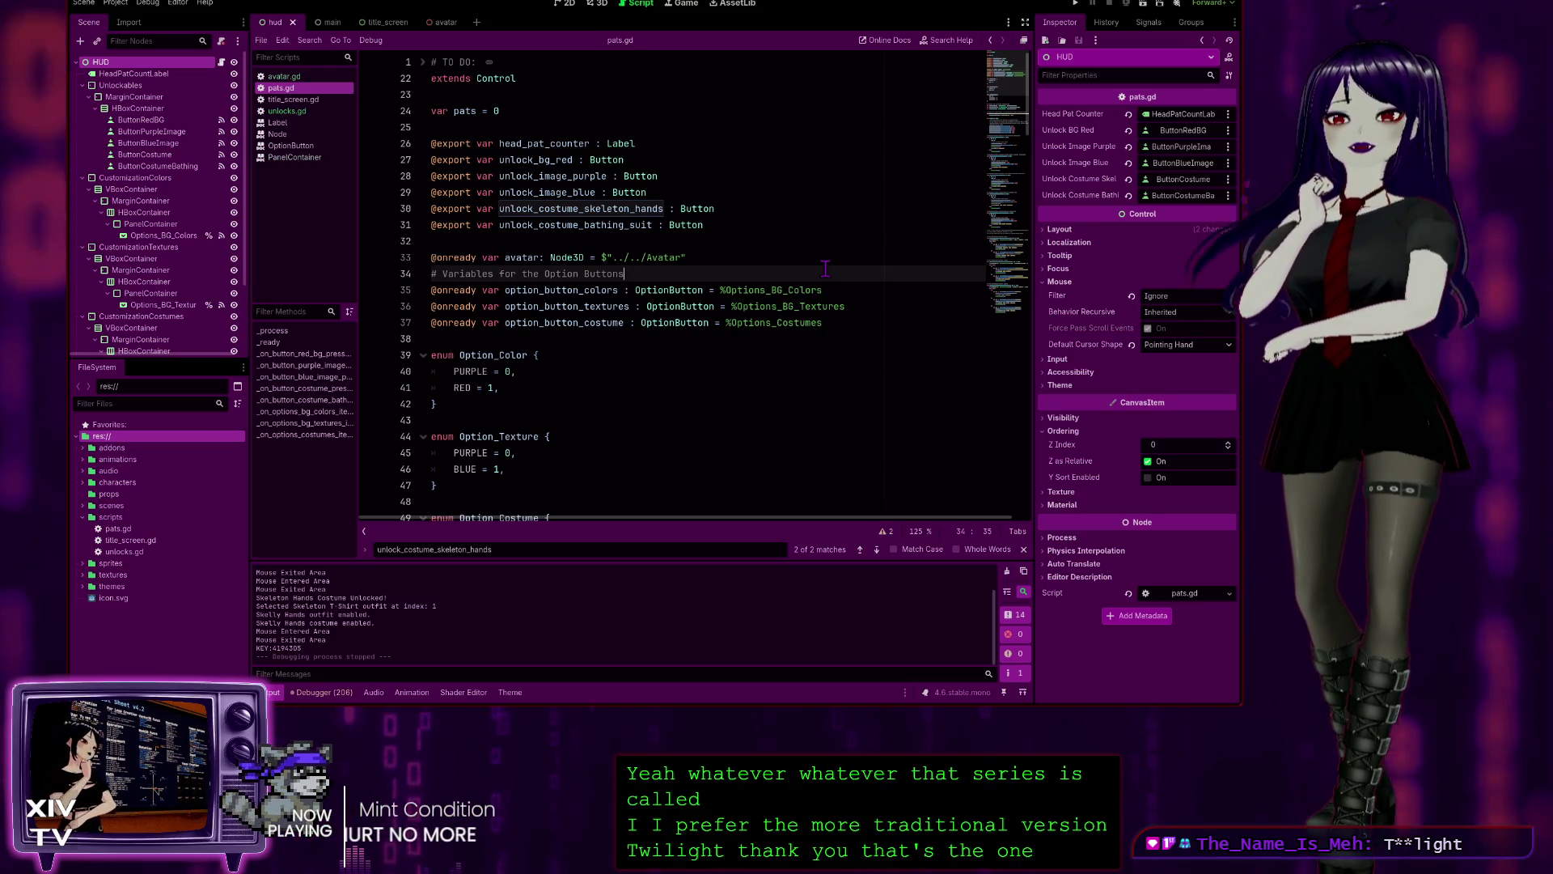
{"action": "key", "text": "Up"}
{"action": "key", "text": "Up"}
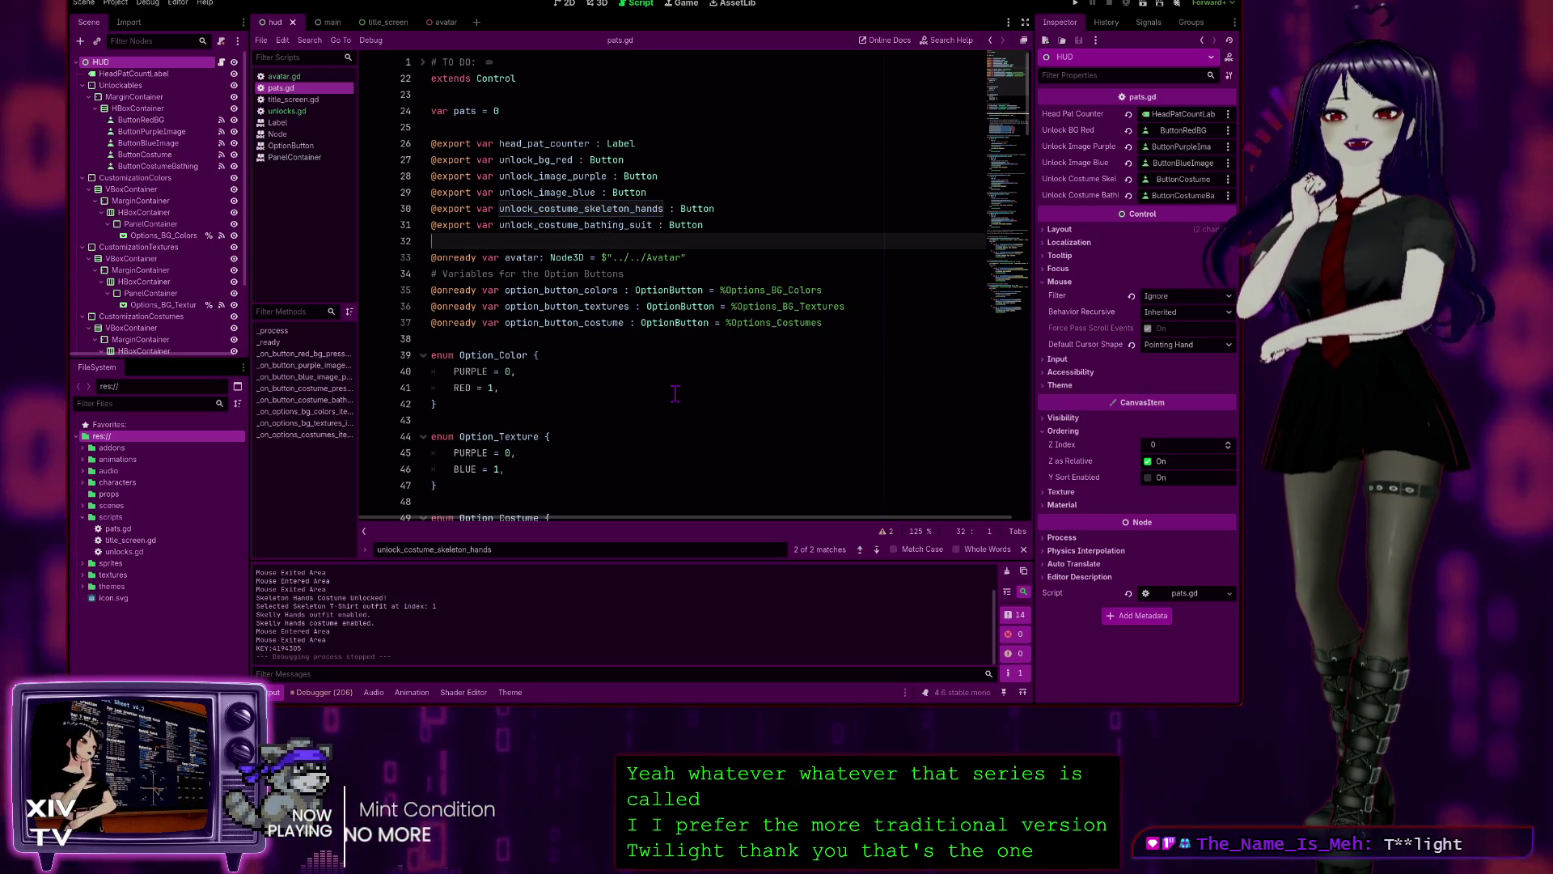
{"action": "scroll", "coordinate": [676, 392], "scroll_direction": "down", "scroll_amount": 2}
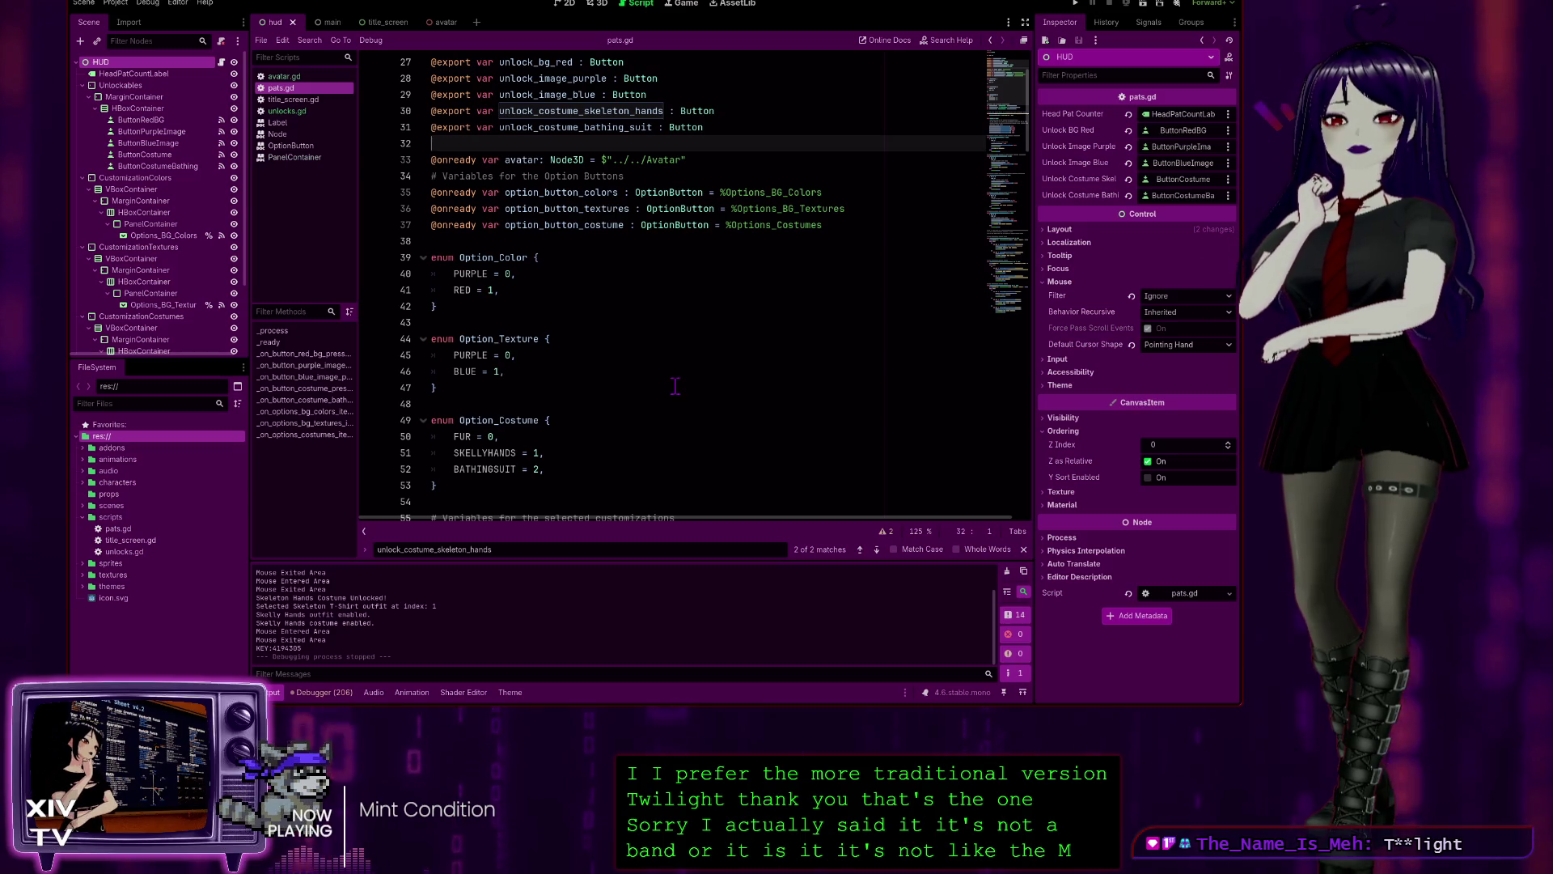
{"action": "scroll", "coordinate": [651, 364], "scroll_direction": "up", "scroll_amount": 1}
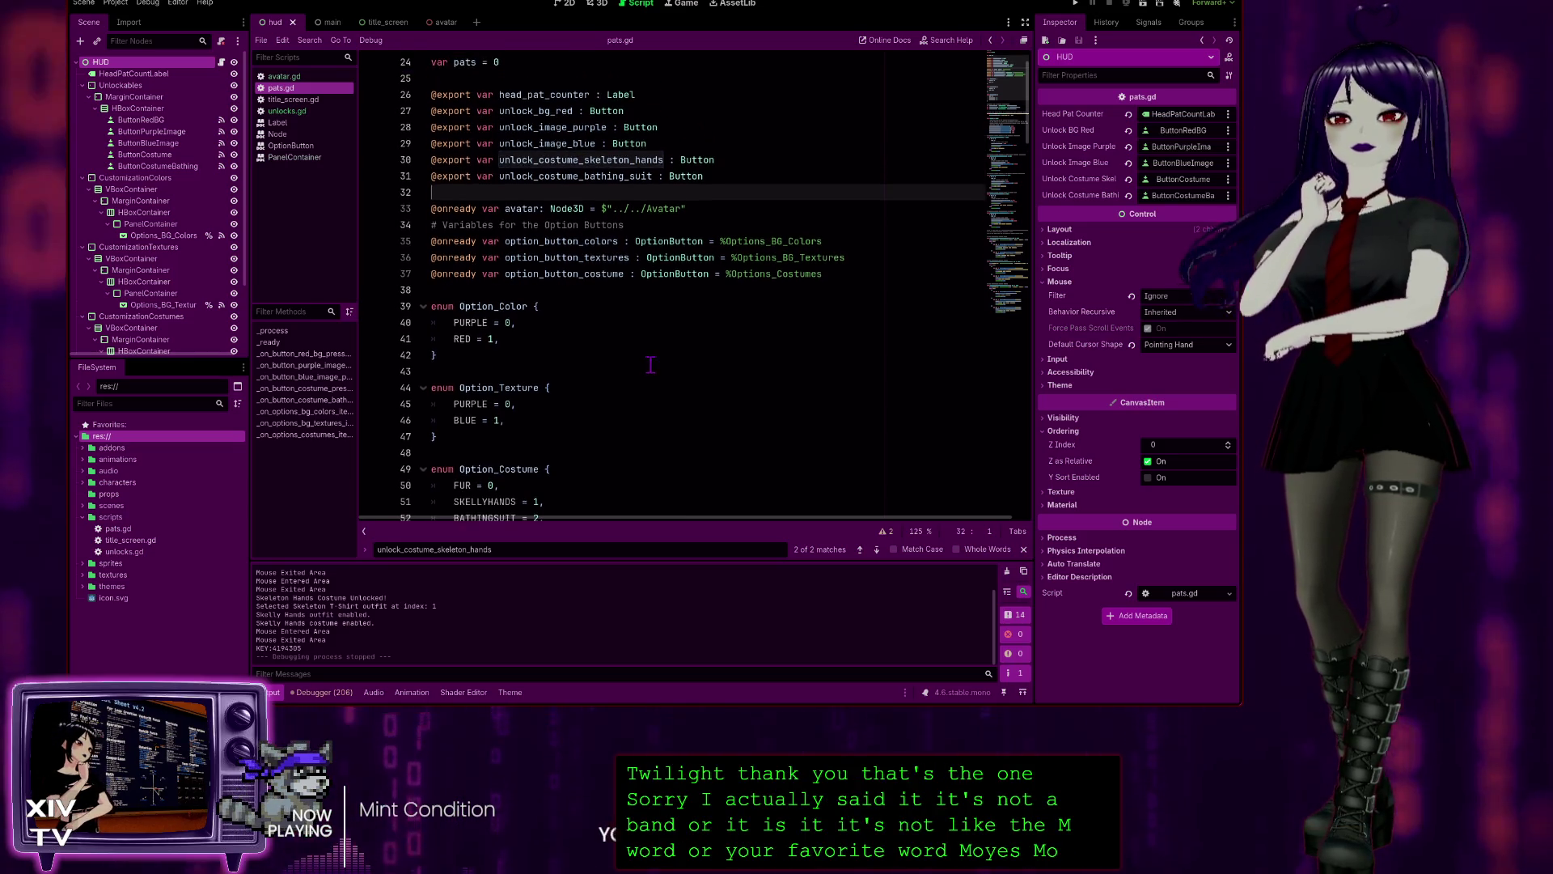
{"action": "key", "text": "Down"}
{"action": "key", "text": "Down"}
{"action": "key", "text": "End"}
{"action": "scroll", "coordinate": [788, 345], "scroll_direction": "up", "scroll_amount": 1}
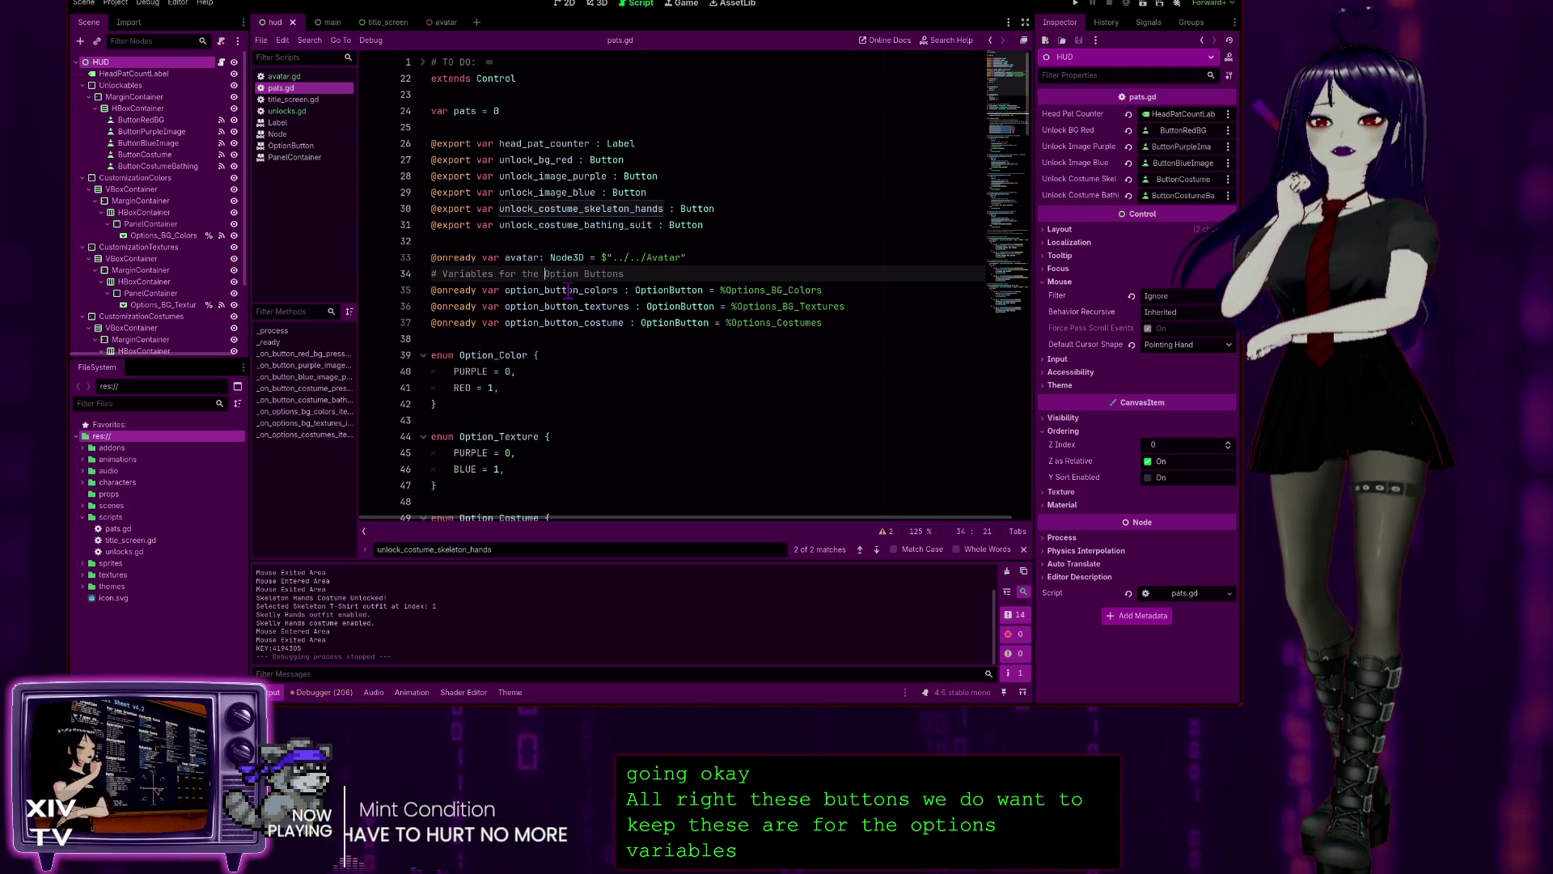
- Review the pats and head_pat_counter declarations and where pats is spent in the red unlock
{"action": "type", "text": "dropdown"}
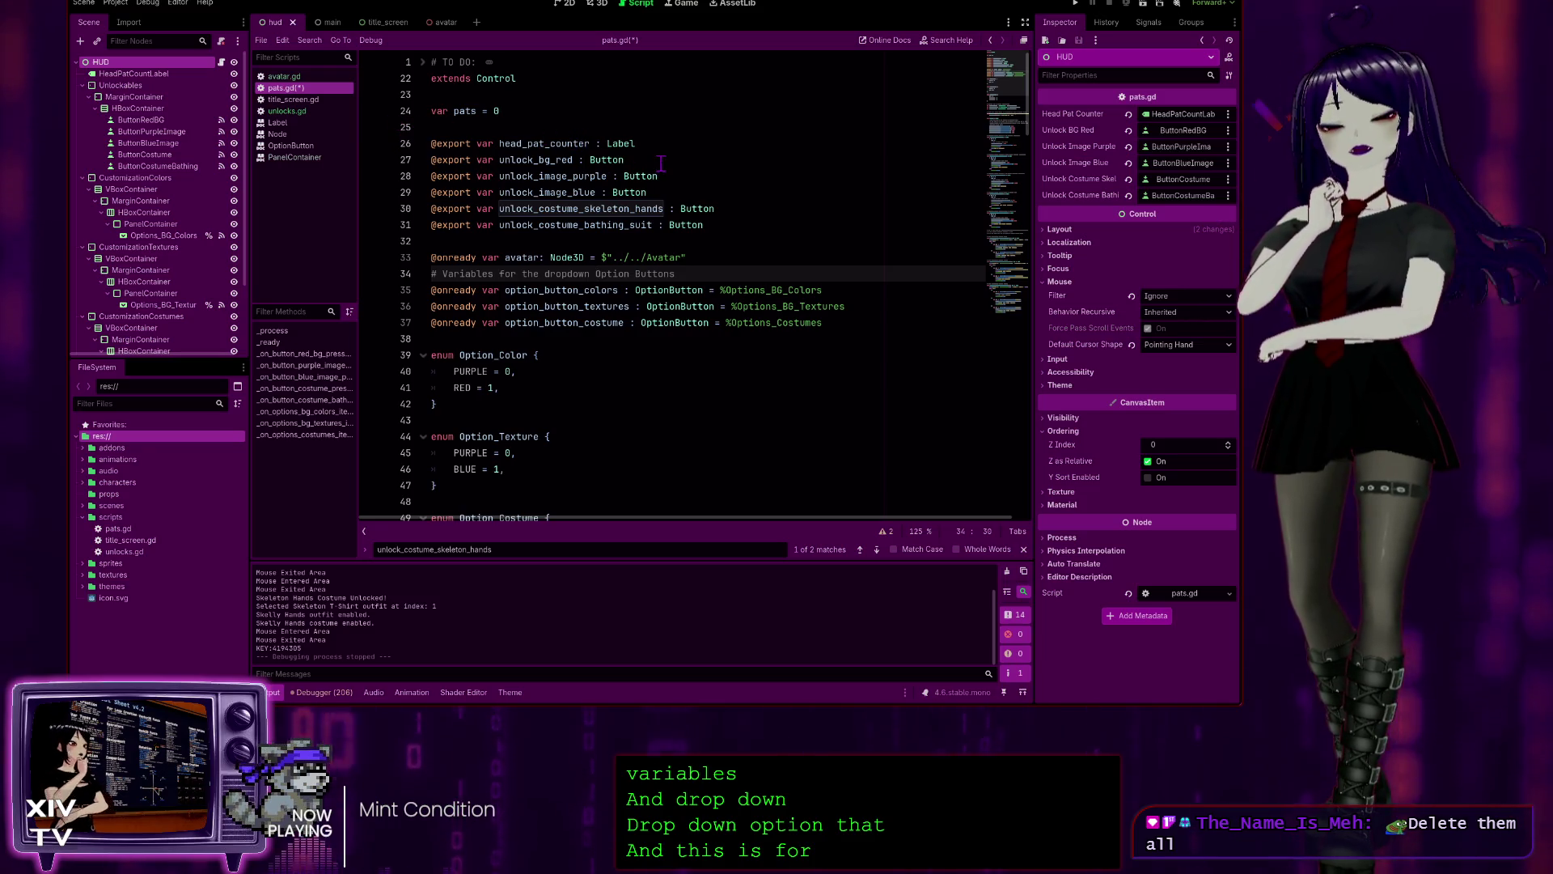
{"action": "double_click", "coordinate": [459, 111]}
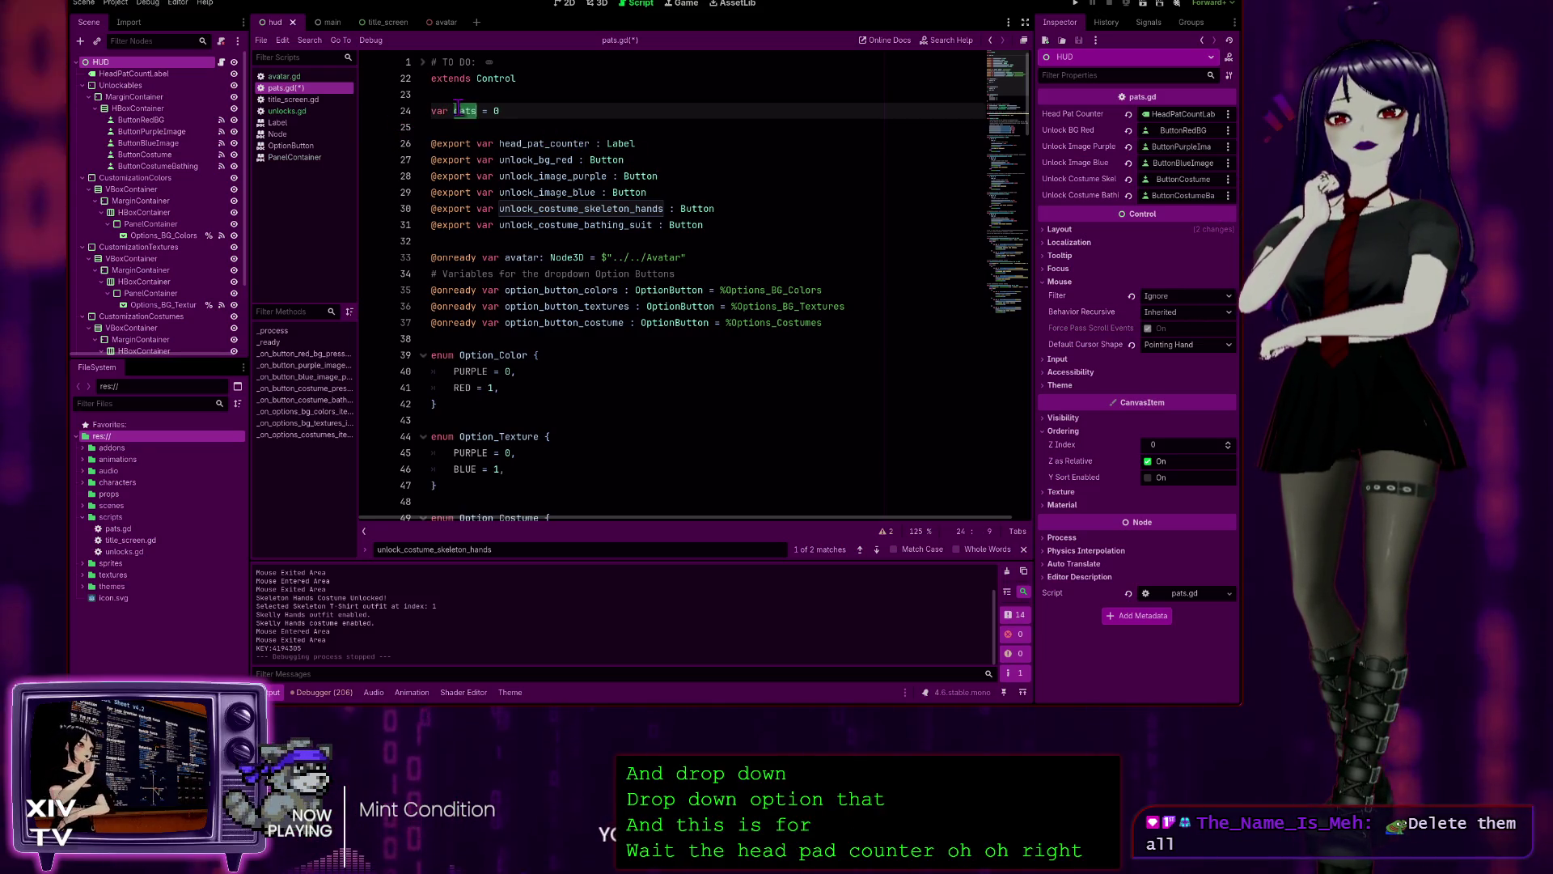
{"action": "left_click", "coordinate": [507, 114]}
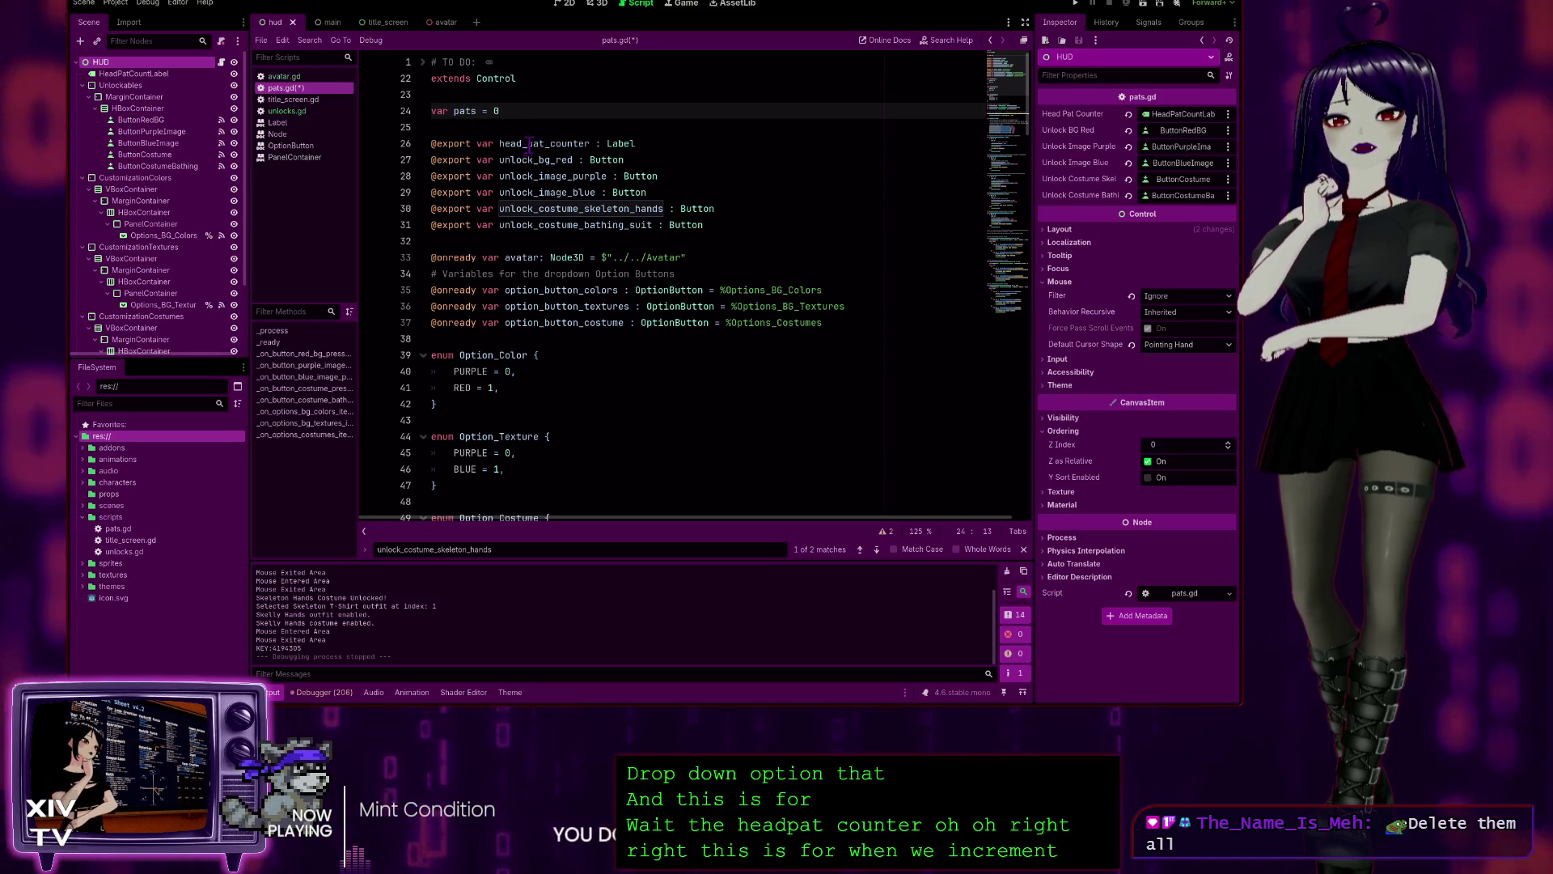
{"action": "left_click", "coordinate": [527, 144]}
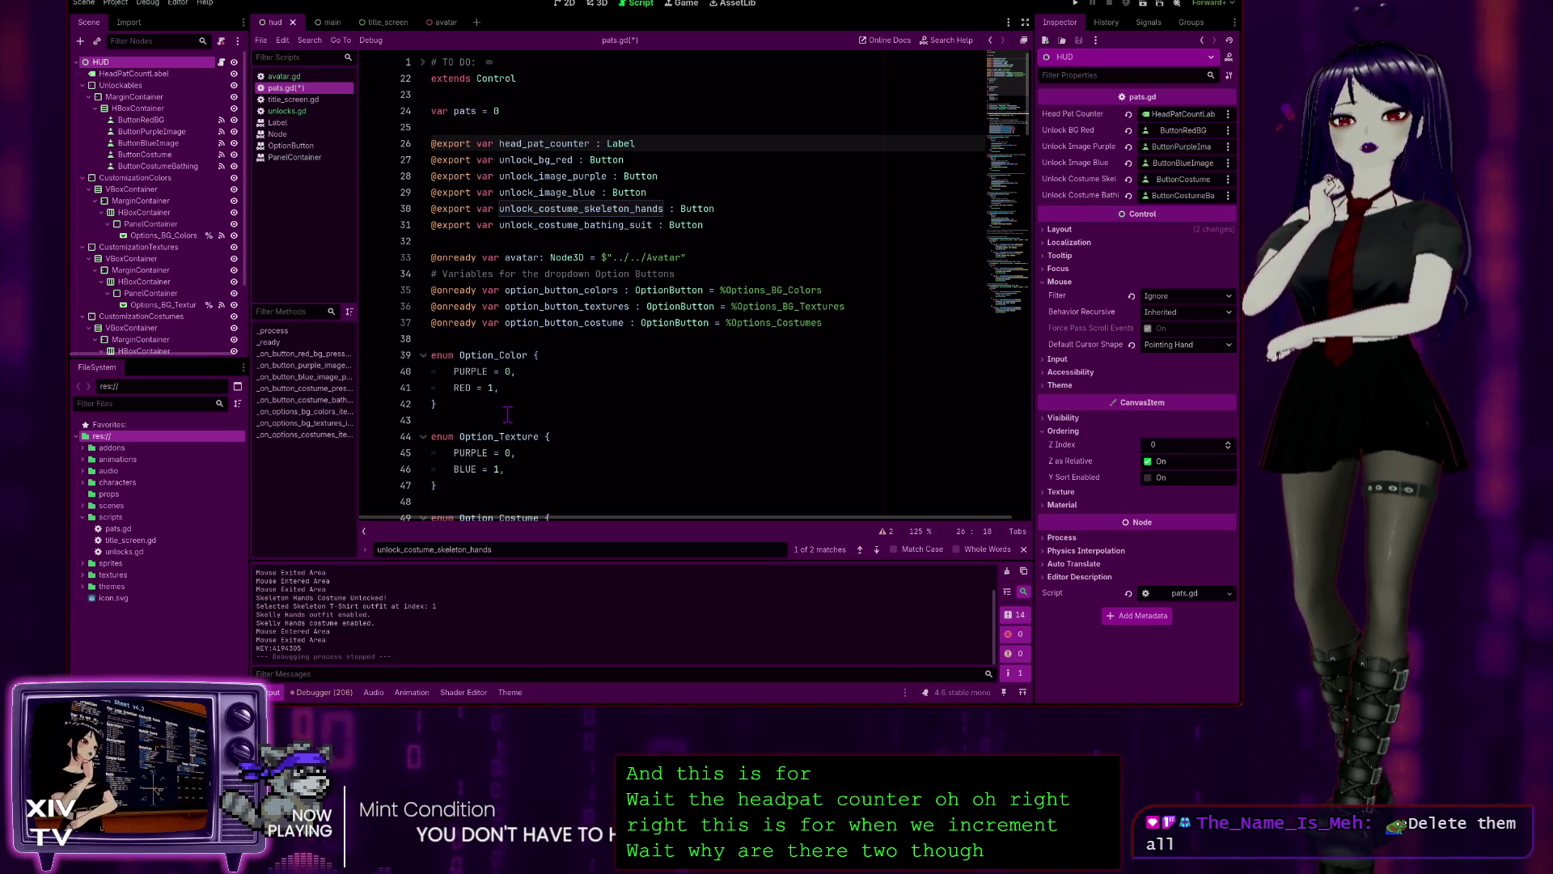
{"action": "scroll", "coordinate": [502, 402], "scroll_direction": "down", "scroll_amount": 3}
{"action": "scroll", "coordinate": [526, 389], "scroll_direction": "up", "scroll_amount": 4}
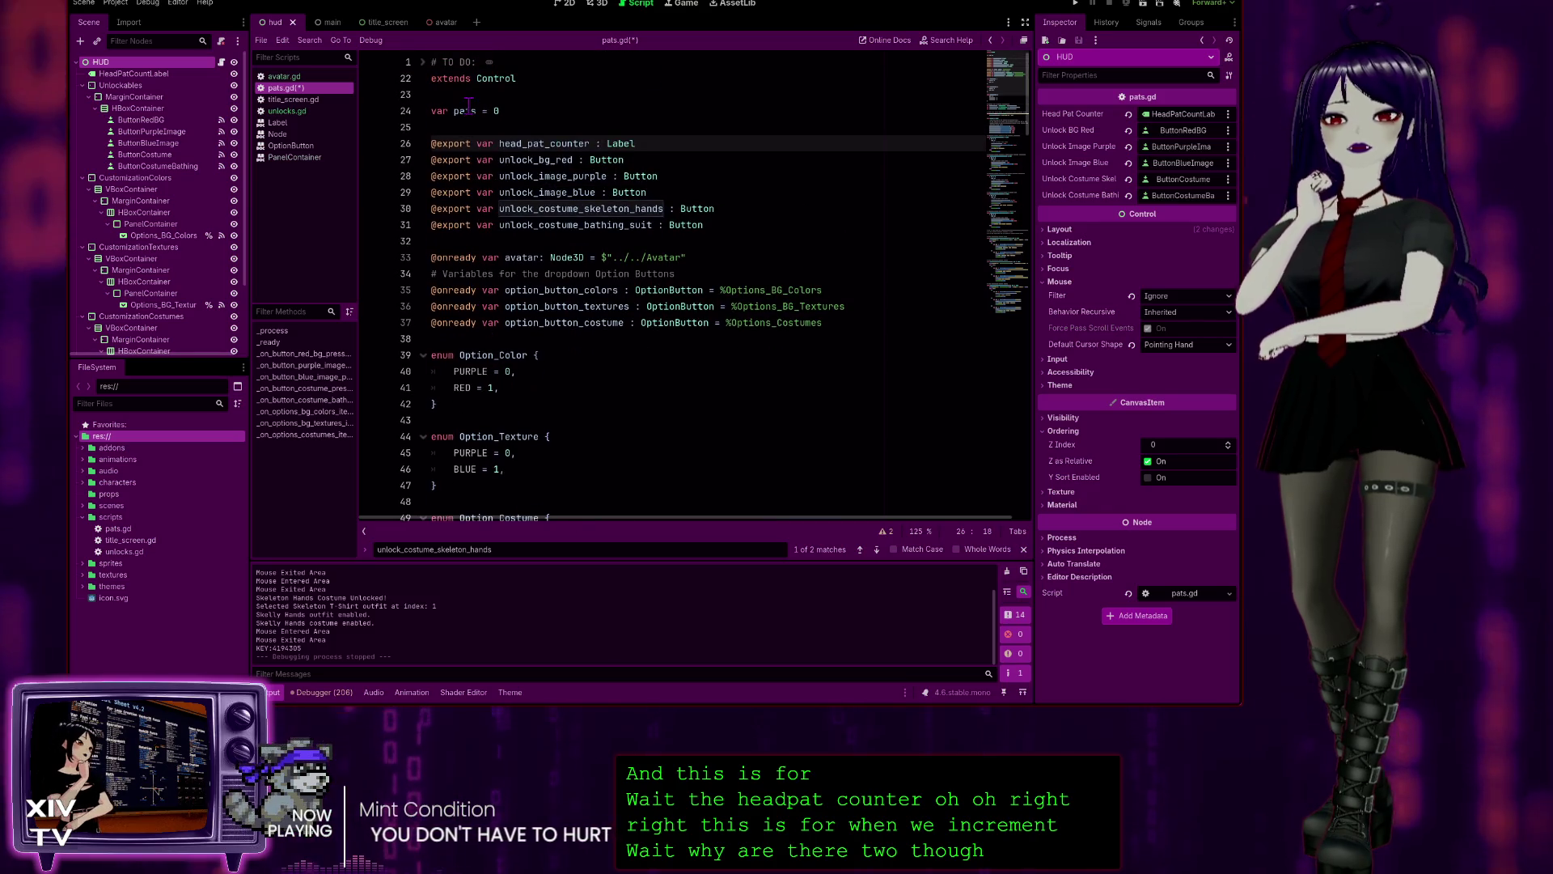
{"action": "scroll", "coordinate": [597, 366], "scroll_direction": "down", "scroll_amount": 3}
{"action": "scroll", "coordinate": [597, 365], "scroll_direction": "down", "scroll_amount": 2}
{"action": "scroll", "coordinate": [595, 366], "scroll_direction": "up", "scroll_amount": 3}
{"action": "scroll", "coordinate": [591, 366], "scroll_direction": "down", "scroll_amount": 6}
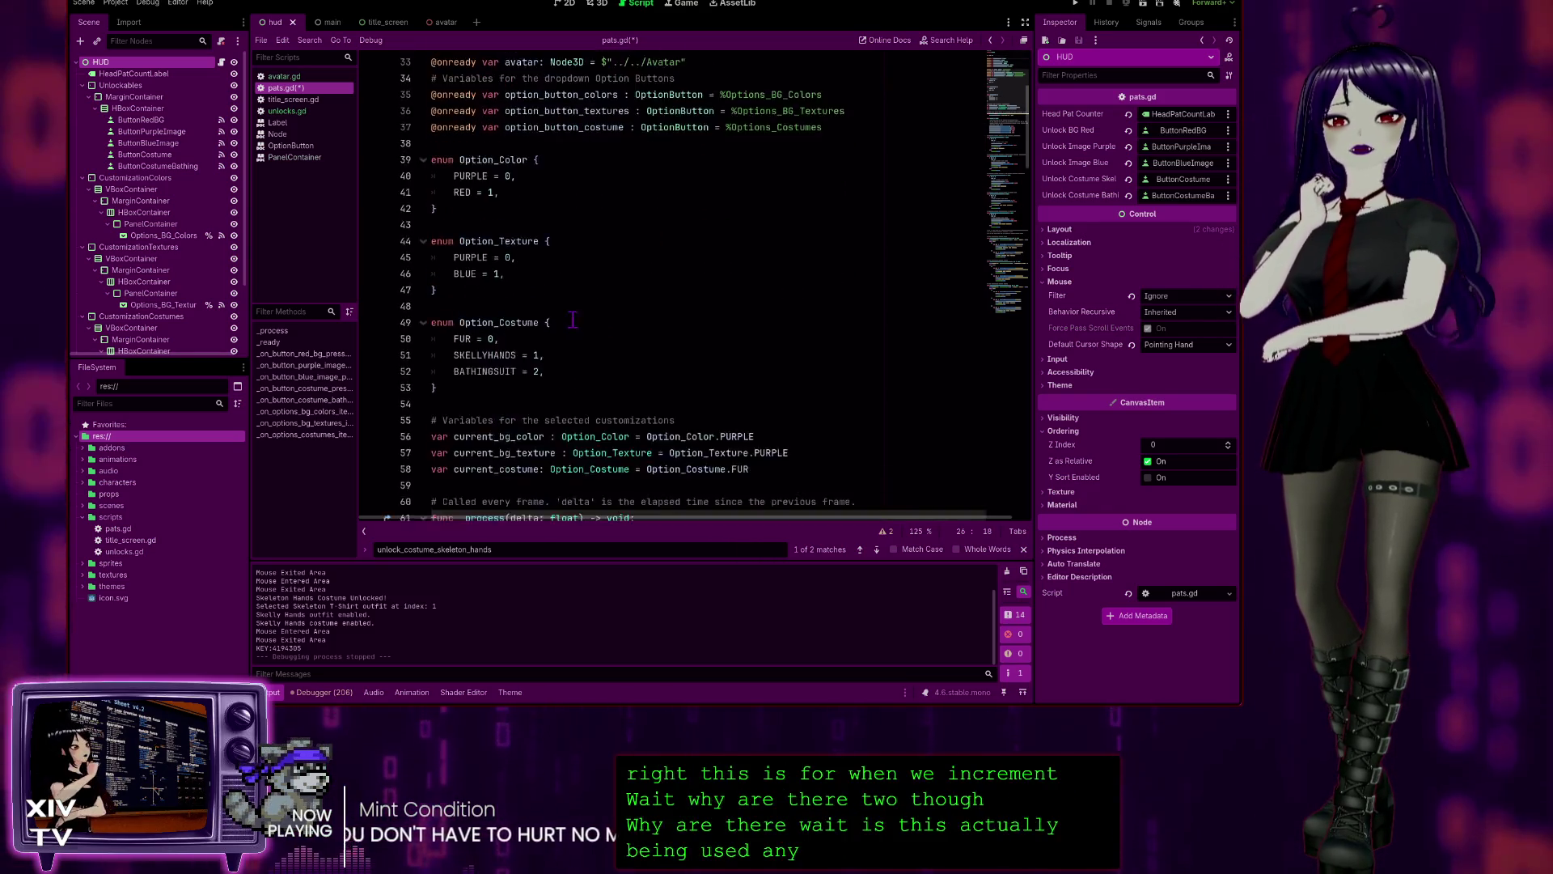
{"action": "scroll", "coordinate": [587, 365], "scroll_direction": "down", "scroll_amount": 8}
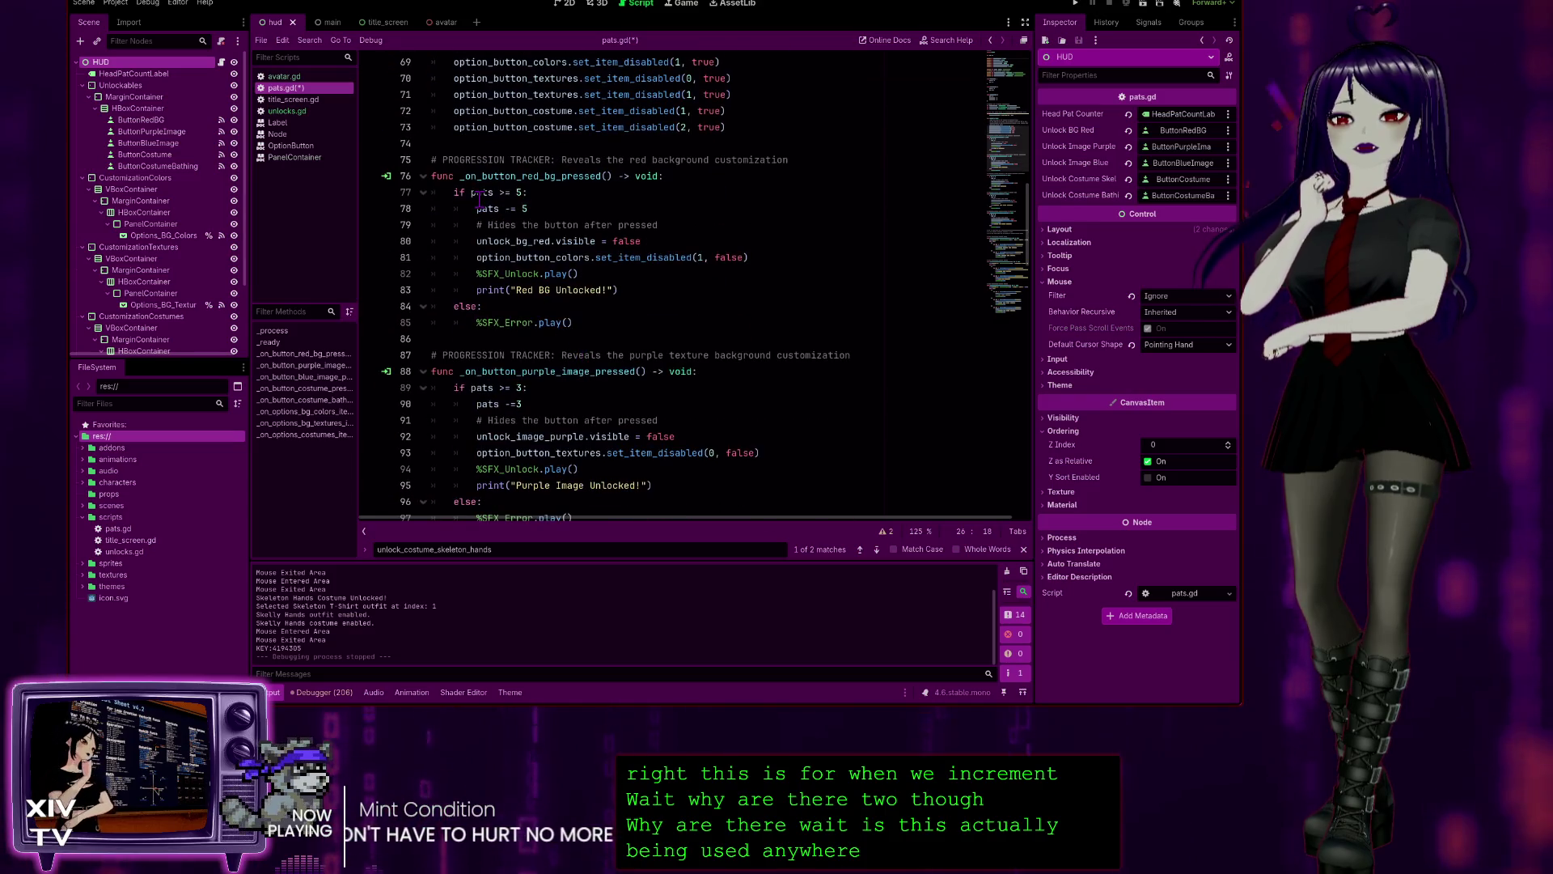
{"action": "left_click", "coordinate": [479, 192]}
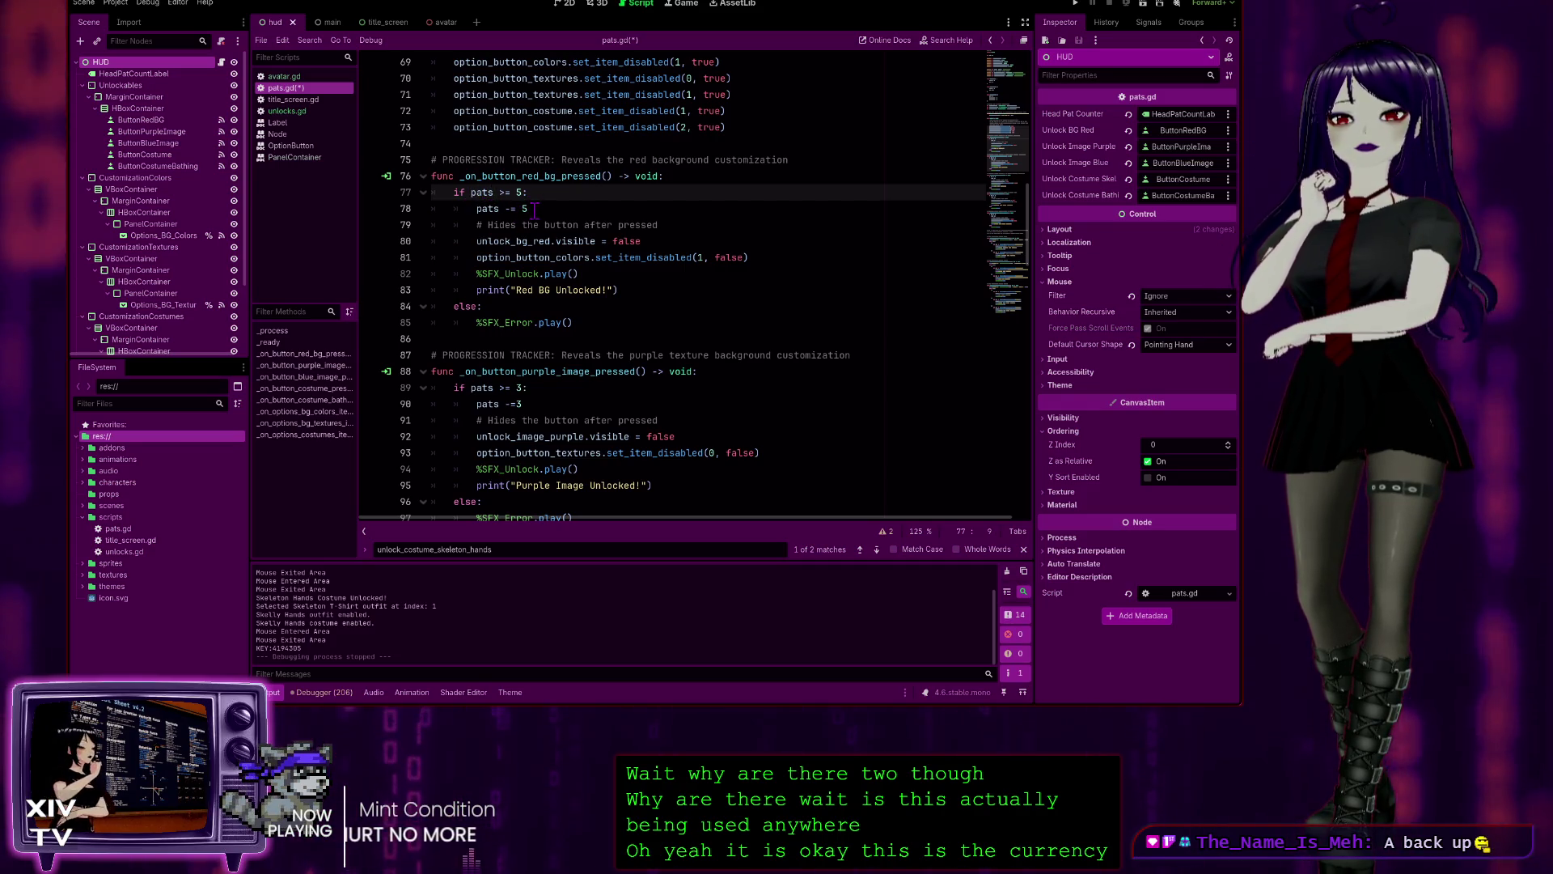
- Confirm head_pat_counter is declared with the Label type on line 26
{"action": "scroll", "coordinate": [606, 245], "scroll_direction": "up", "scroll_amount": 4}
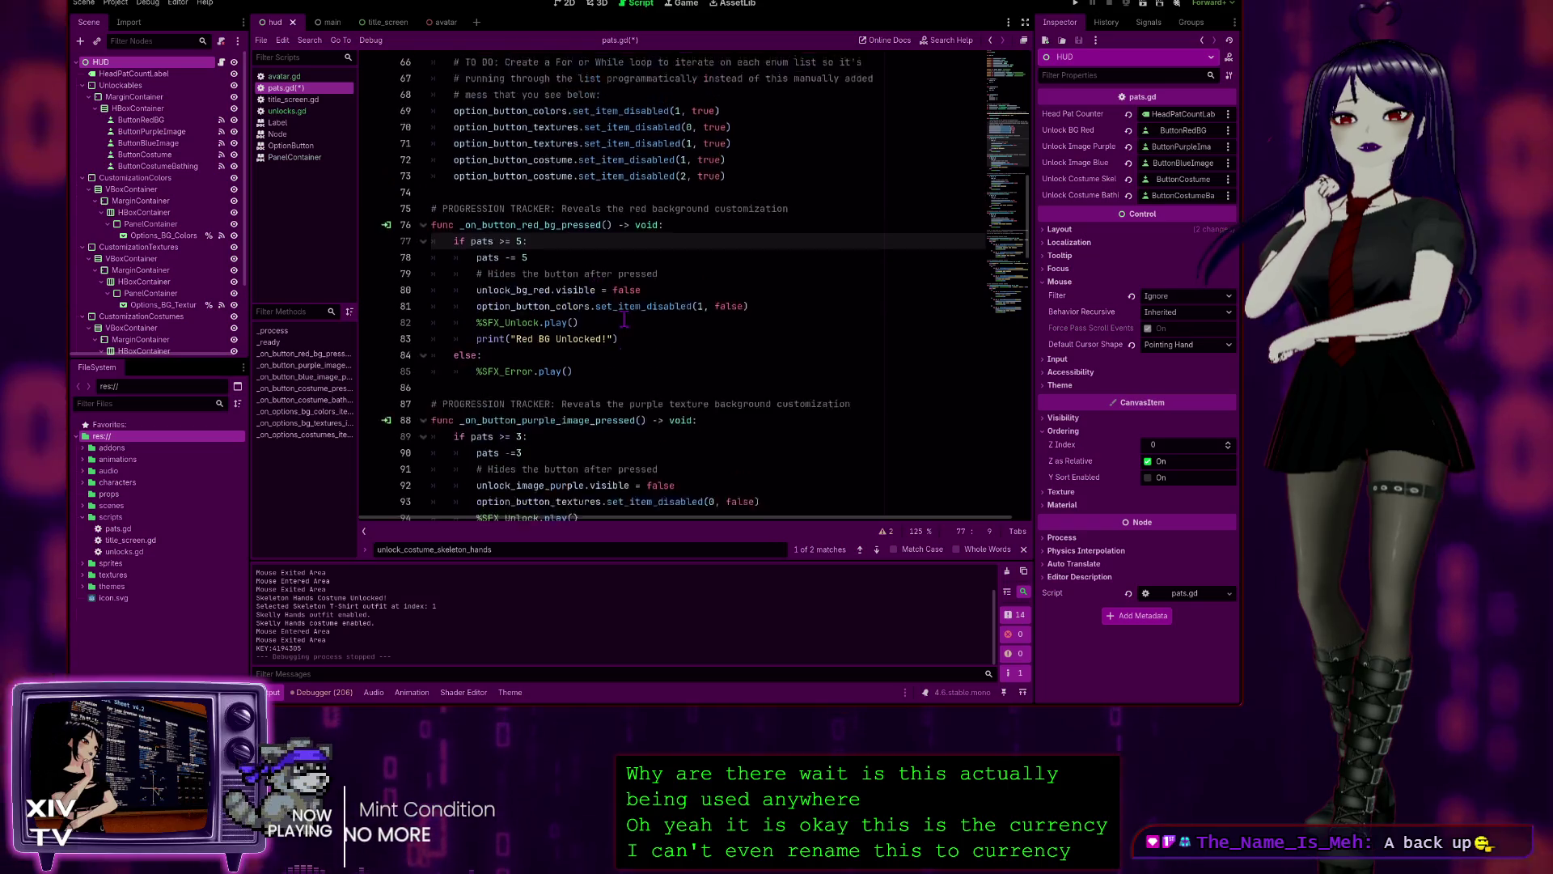
{"action": "scroll", "coordinate": [542, 237], "scroll_direction": "down", "scroll_amount": 4}
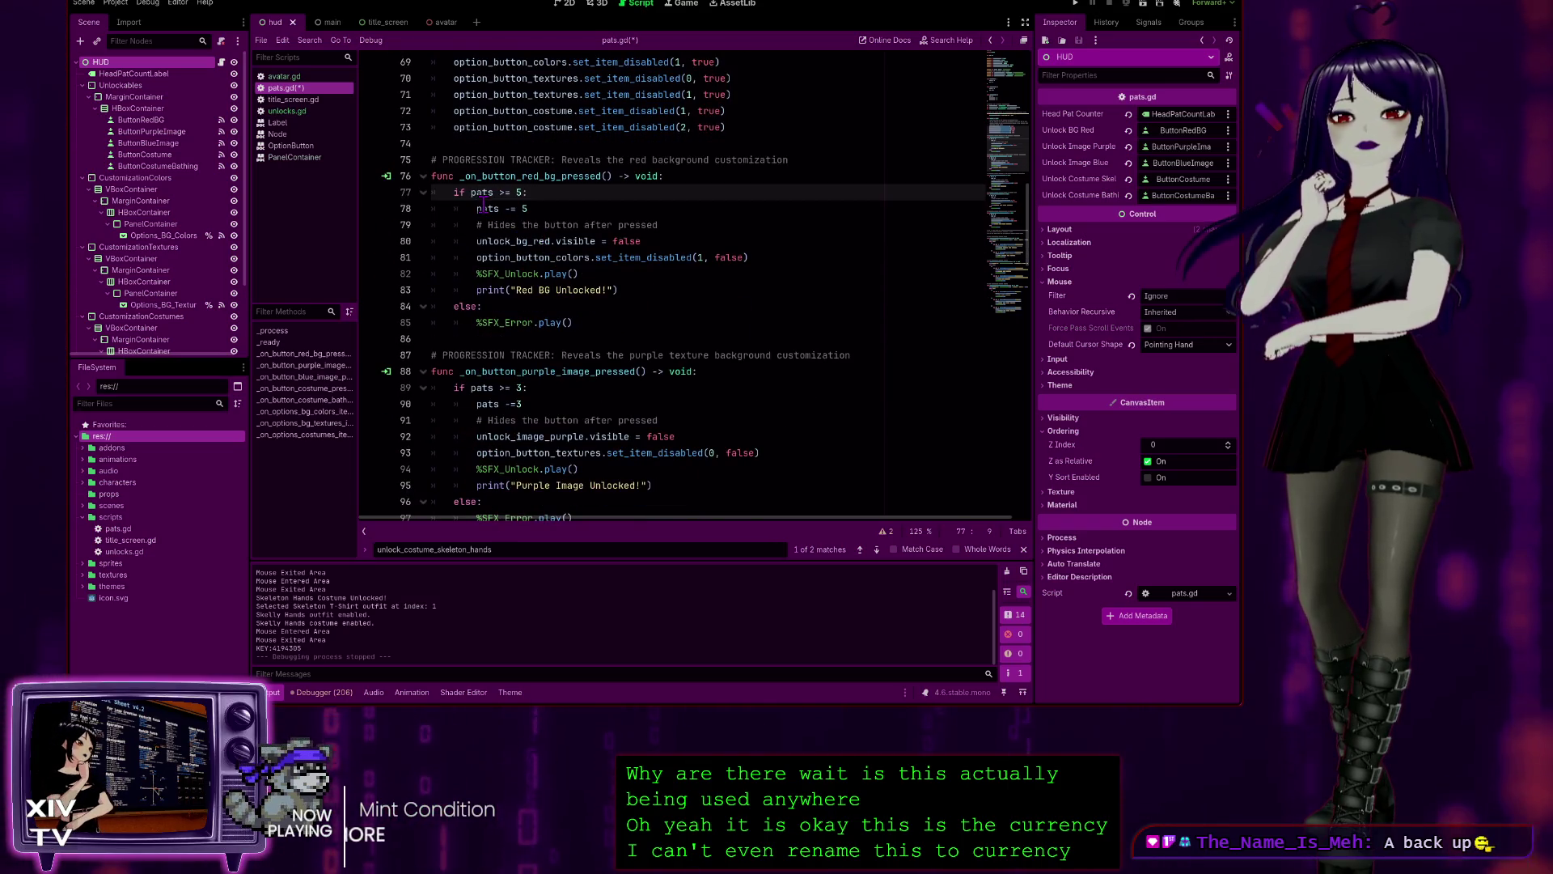
{"action": "scroll", "coordinate": [483, 188], "scroll_direction": "up", "scroll_amount": 15}
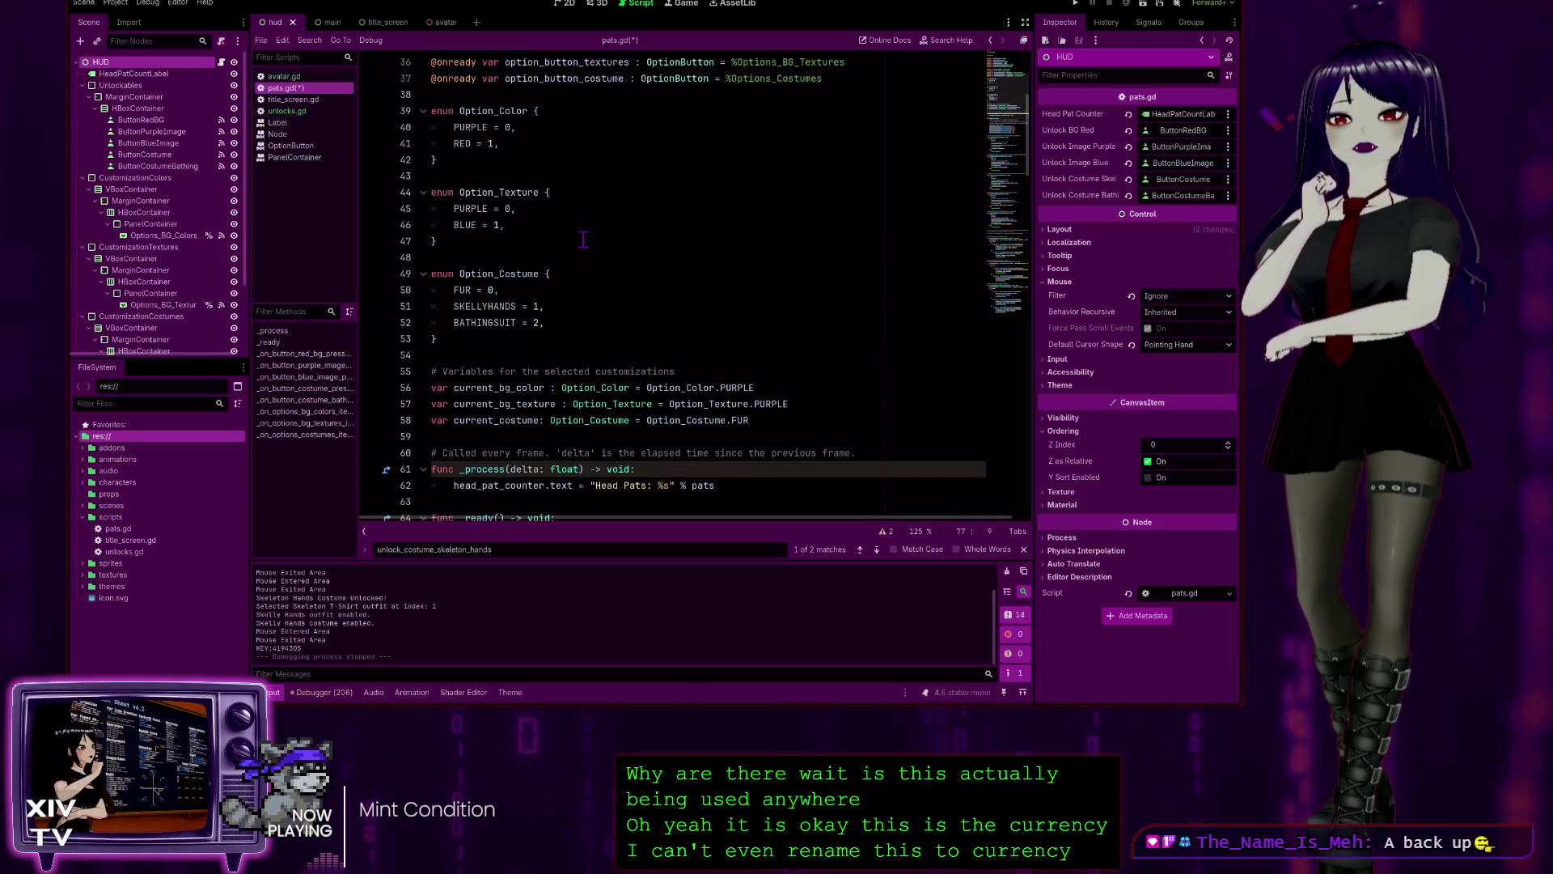
{"action": "scroll", "coordinate": [564, 209], "scroll_direction": "up", "scroll_amount": 2}
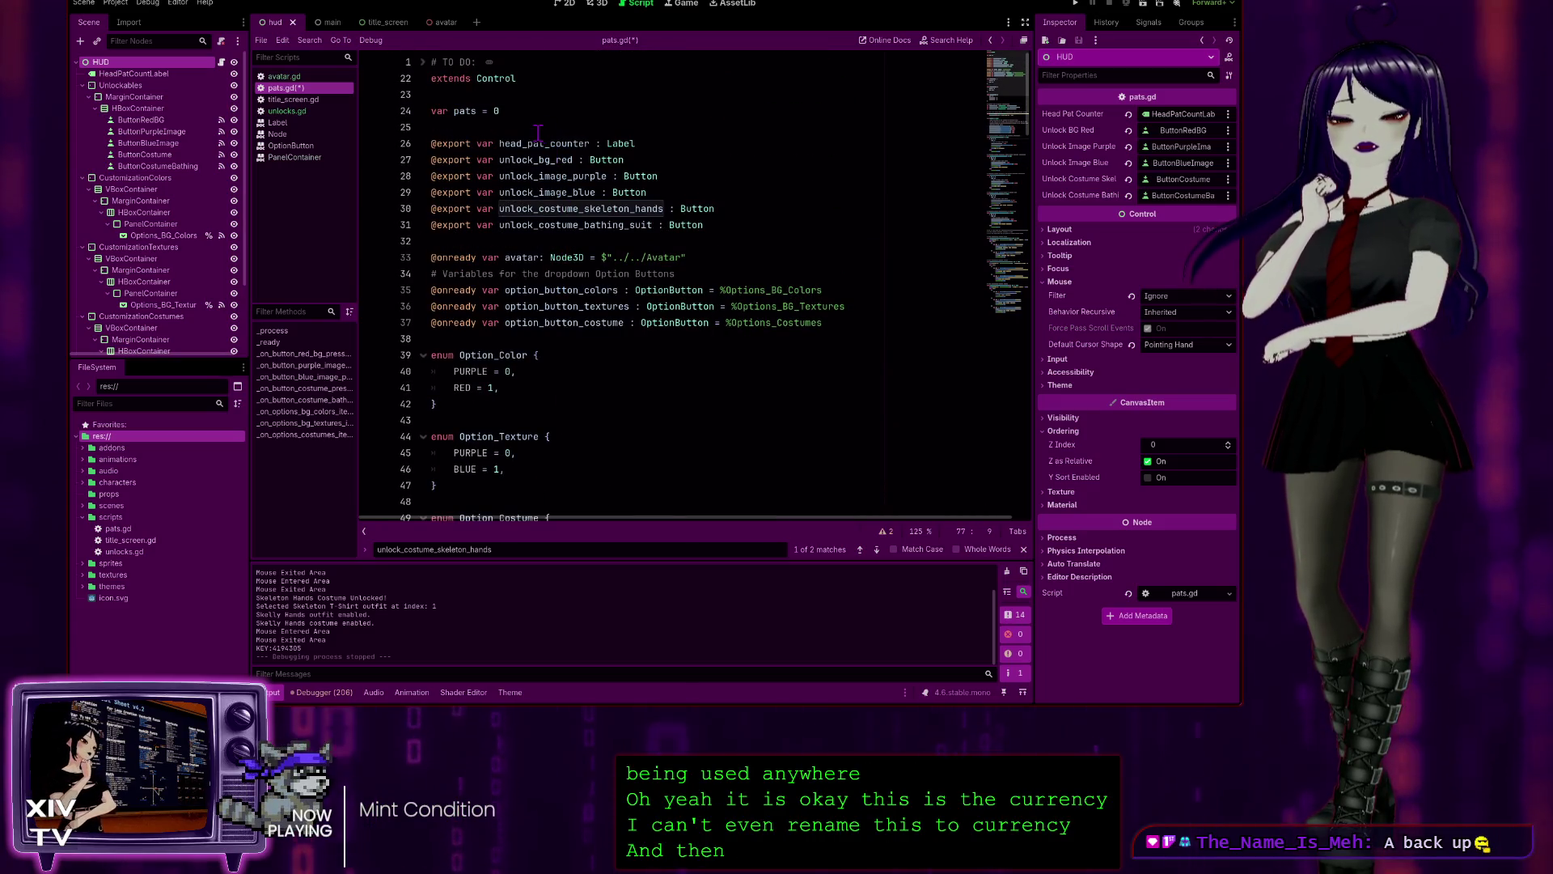
{"action": "double_click", "coordinate": [621, 144]}
{"action": "left_click", "coordinate": [691, 146]}
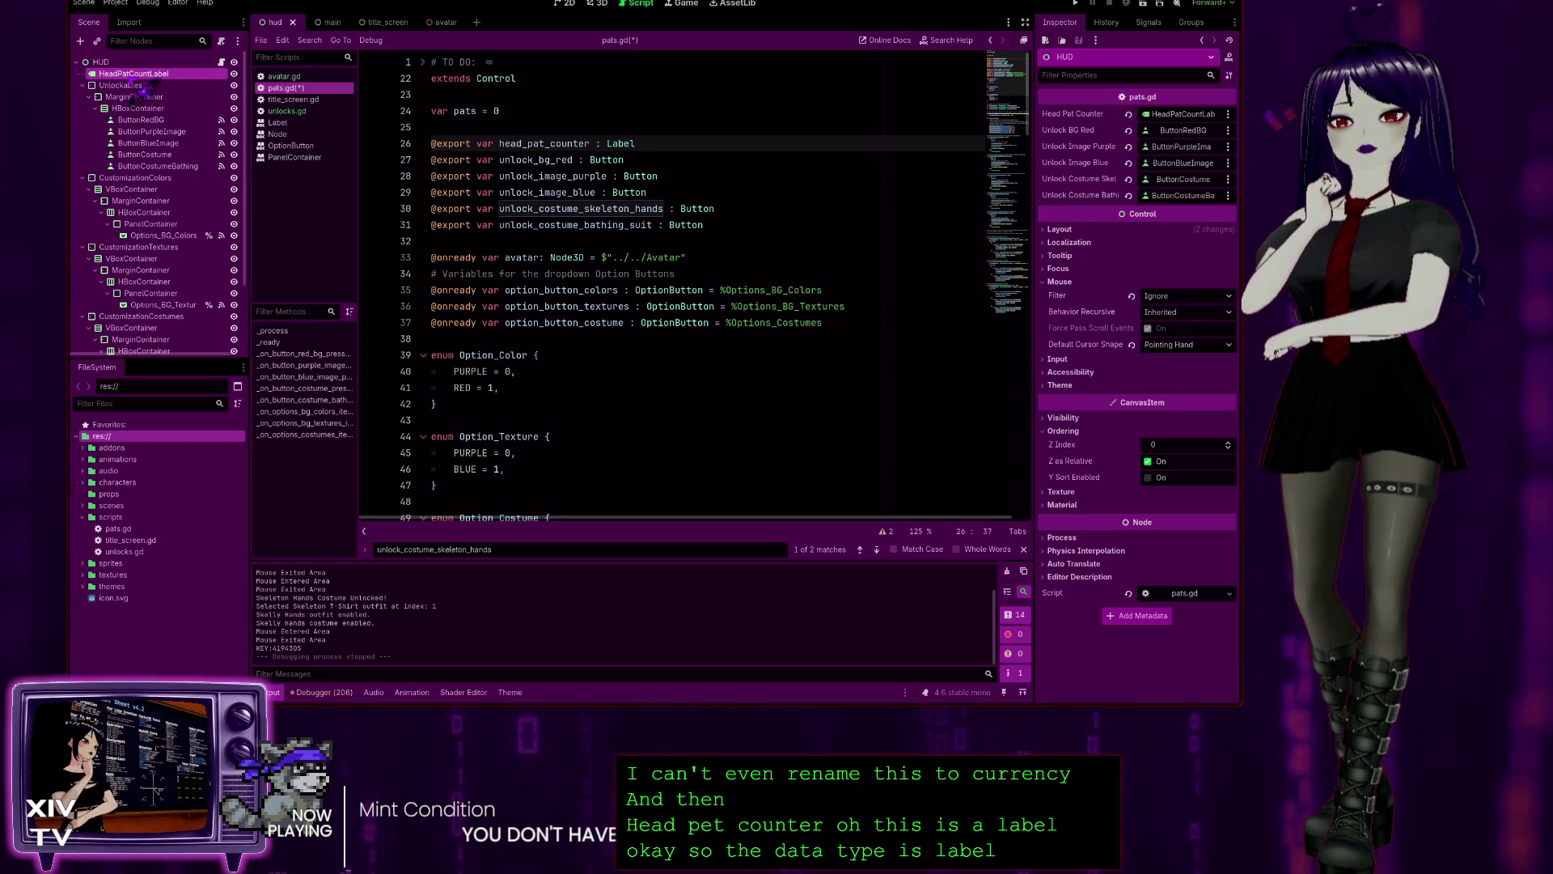
- View the Head Pats label on the HUD canvas, then return to pats.gd and save it
{"action": "left_click", "coordinate": [562, 4]}
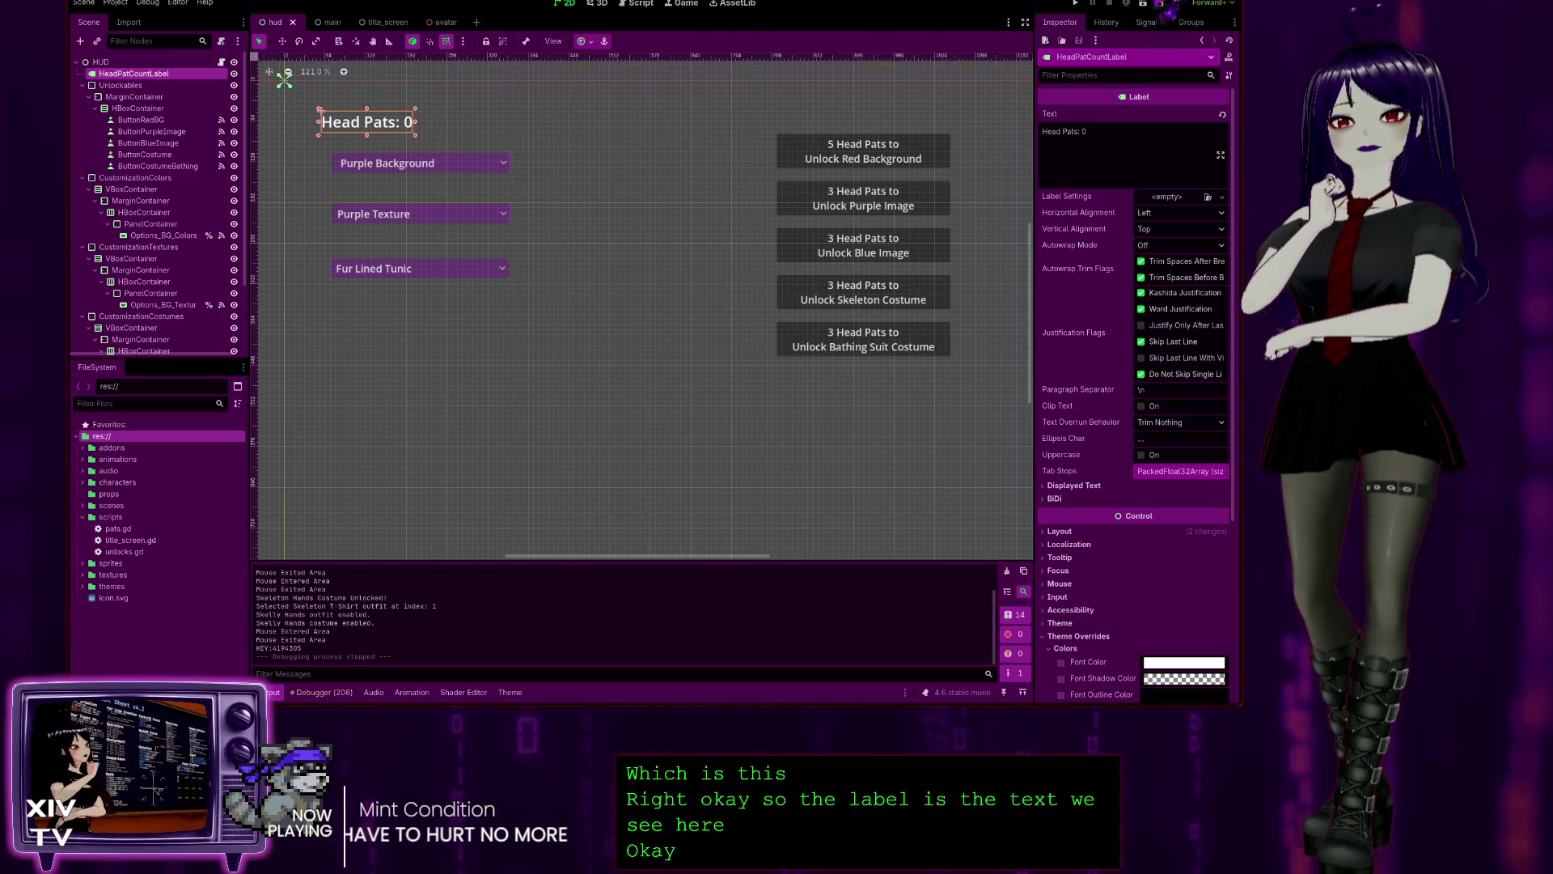
{"action": "left_click", "coordinate": [640, 4]}
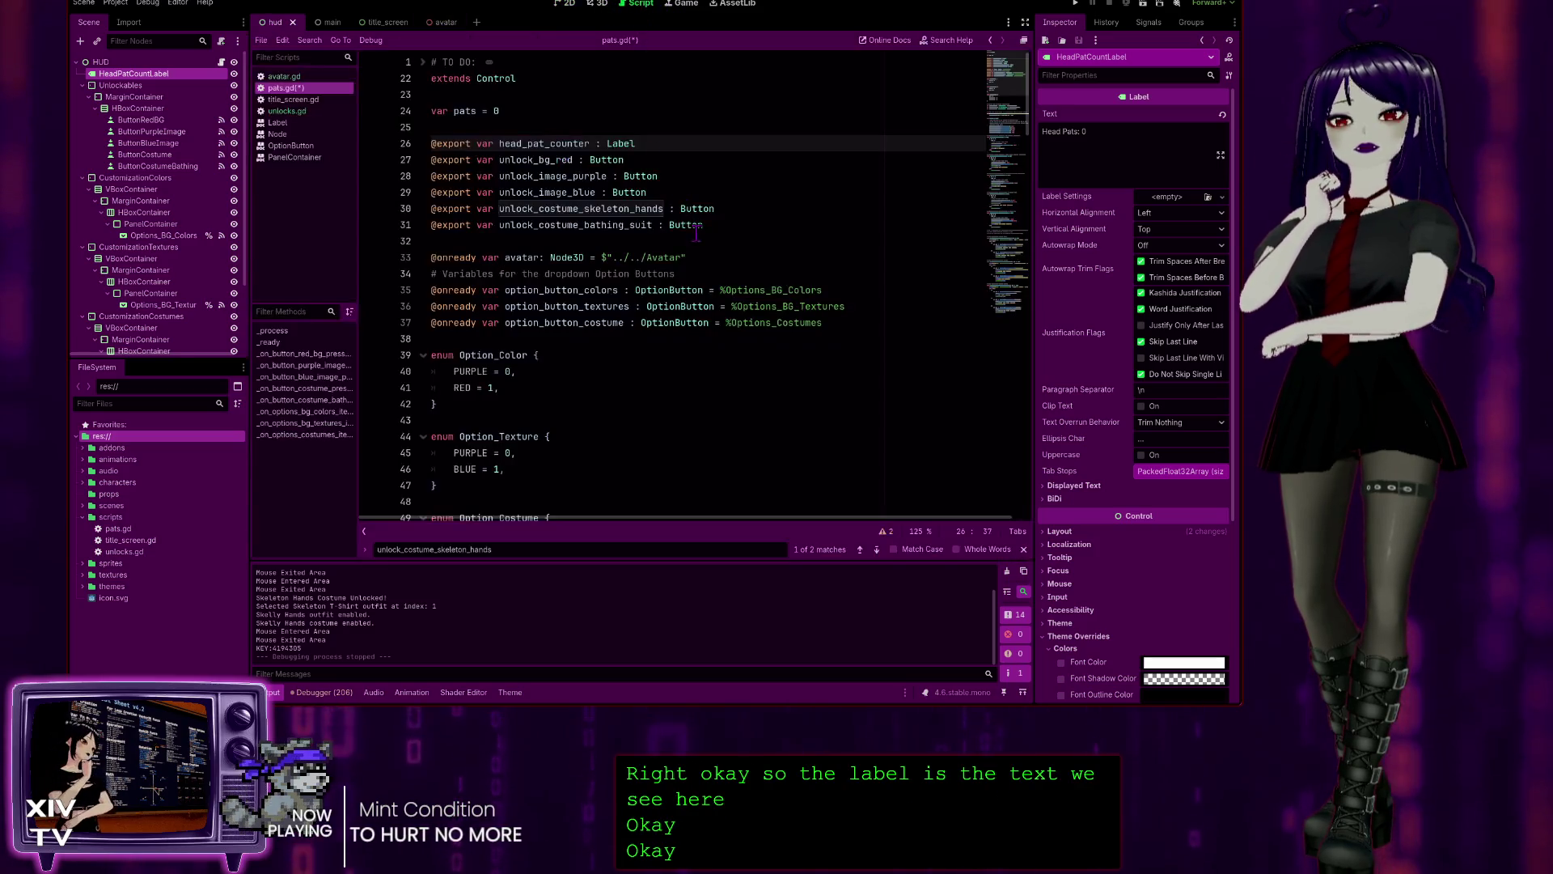
{"action": "scroll", "coordinate": [601, 306], "scroll_direction": "down", "scroll_amount": 8}
{"action": "scroll", "coordinate": [591, 326], "scroll_direction": "up", "scroll_amount": 2}
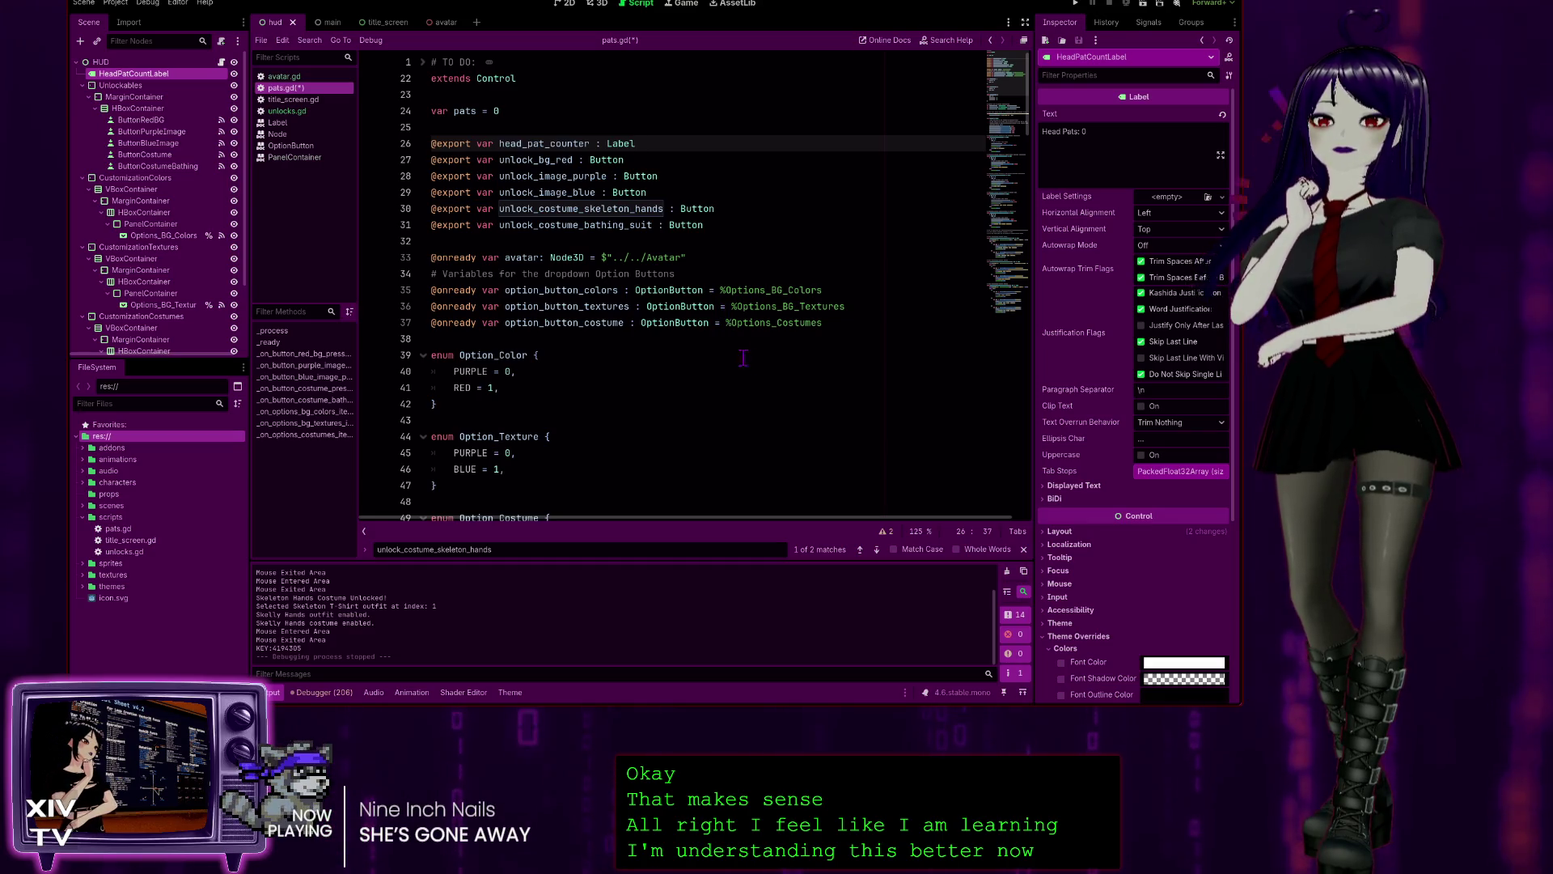
{"action": "left_click", "coordinate": [725, 387]}
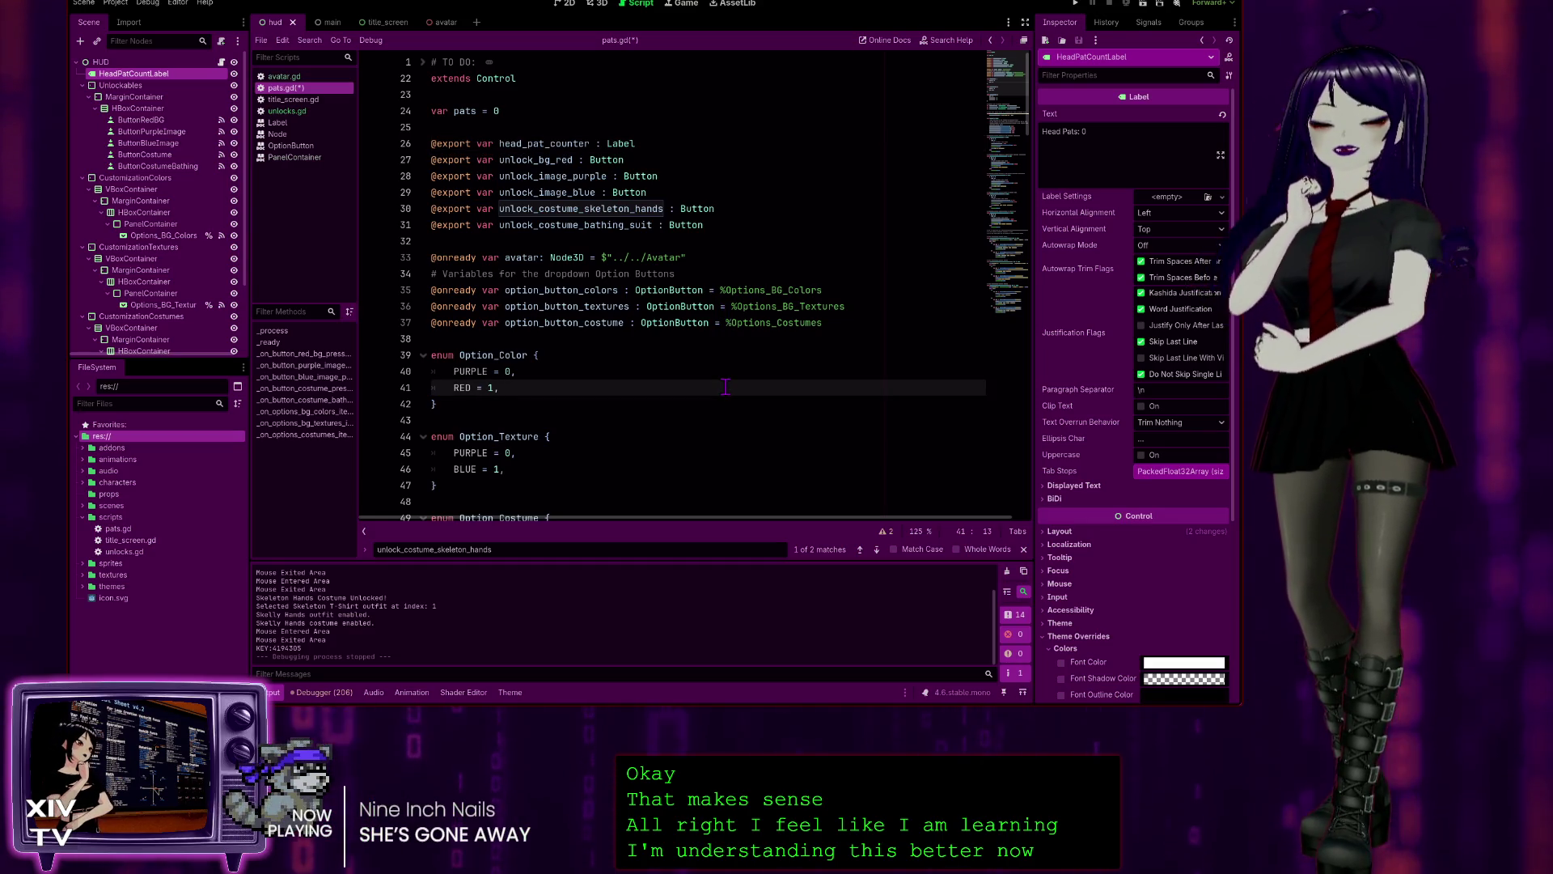
{"action": "key", "text": "ctrl+s"}
- Review the enums down to the customization variables ending at line 56
{"action": "scroll", "coordinate": [722, 353], "scroll_direction": "down", "scroll_amount": 5}
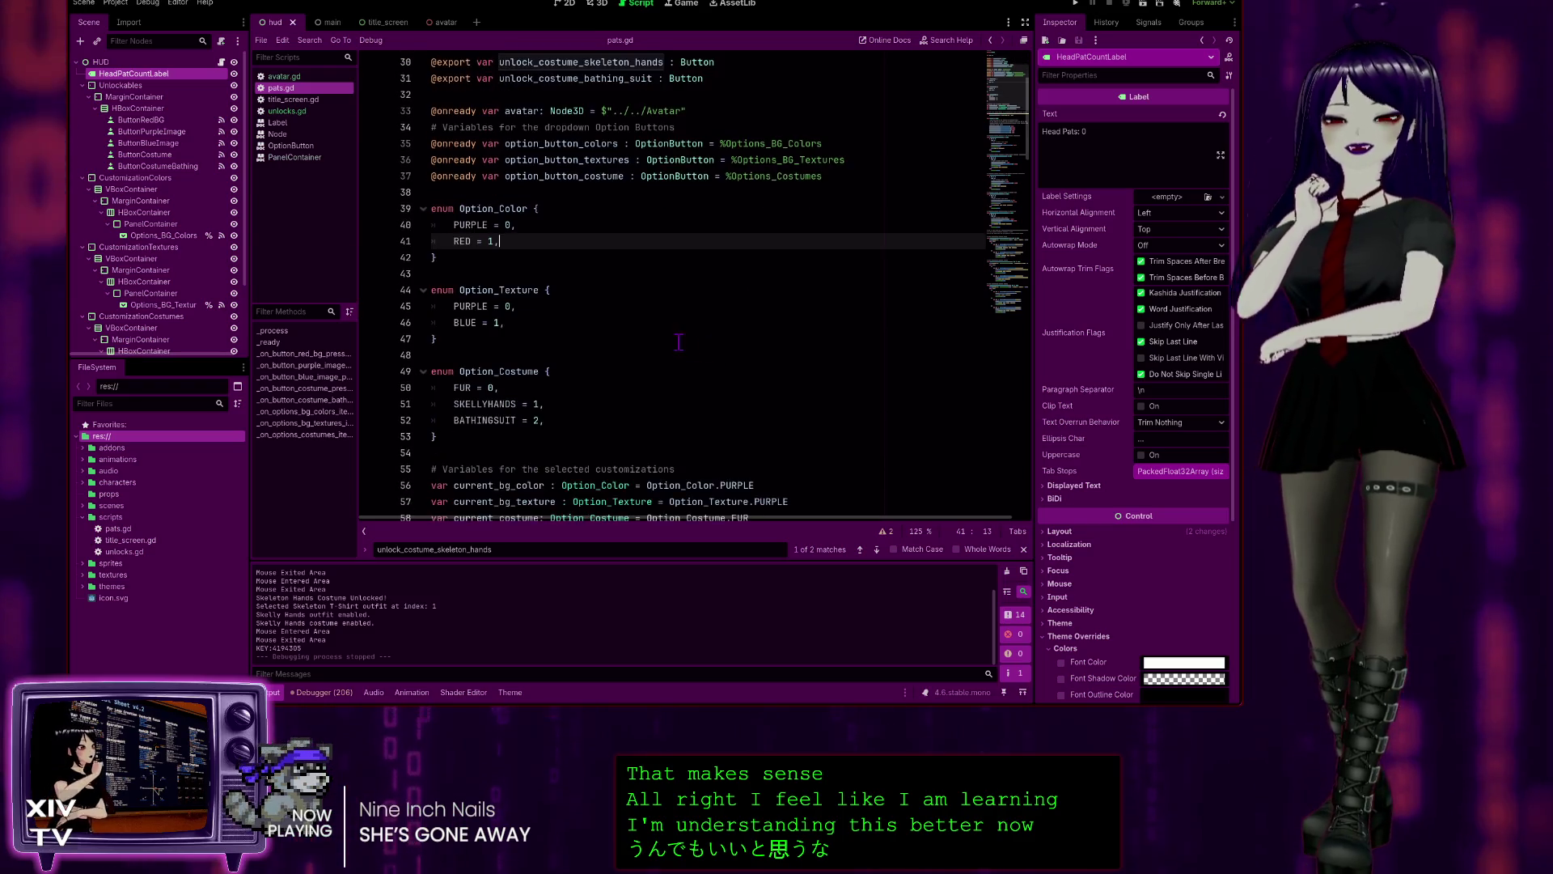
{"action": "scroll", "coordinate": [534, 200], "scroll_direction": "up", "scroll_amount": 3}
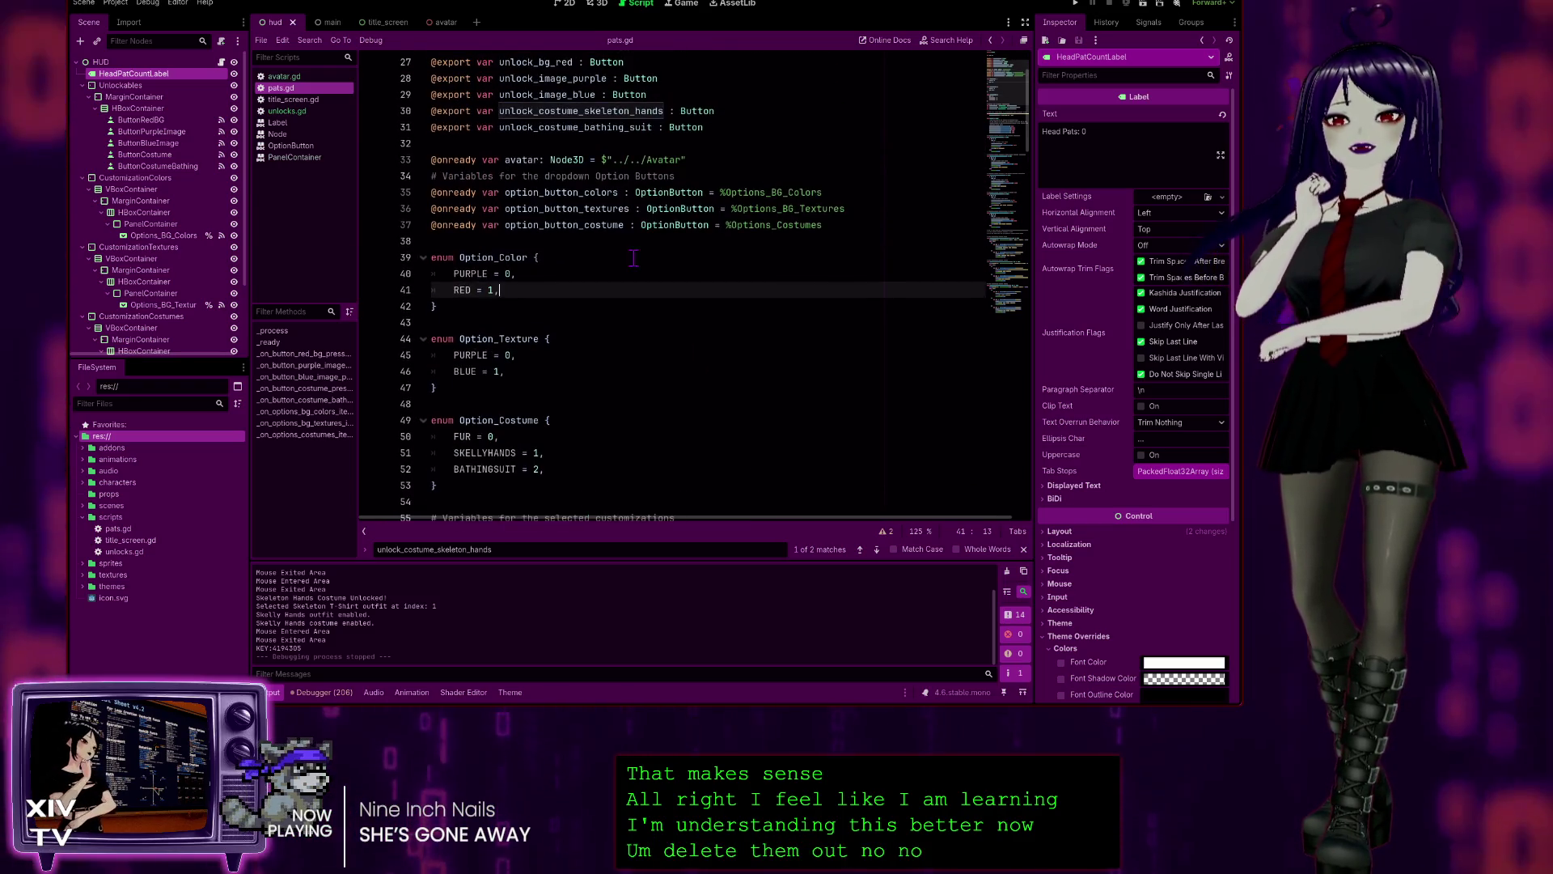
{"action": "scroll", "coordinate": [667, 274], "scroll_direction": "down", "scroll_amount": 2}
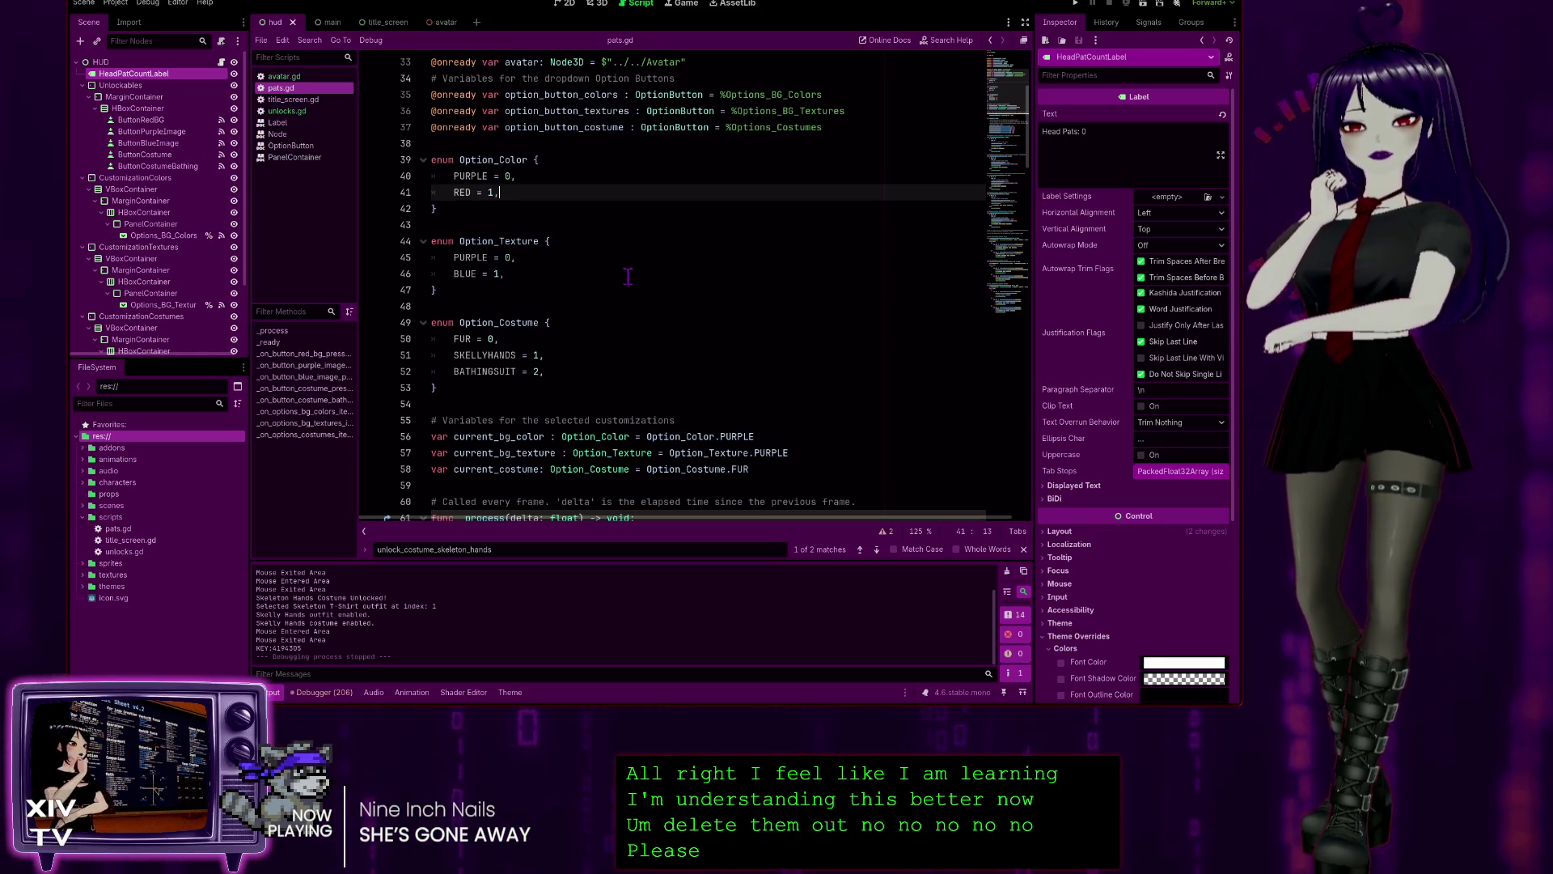
{"action": "scroll", "coordinate": [551, 227], "scroll_direction": "down", "scroll_amount": 1}
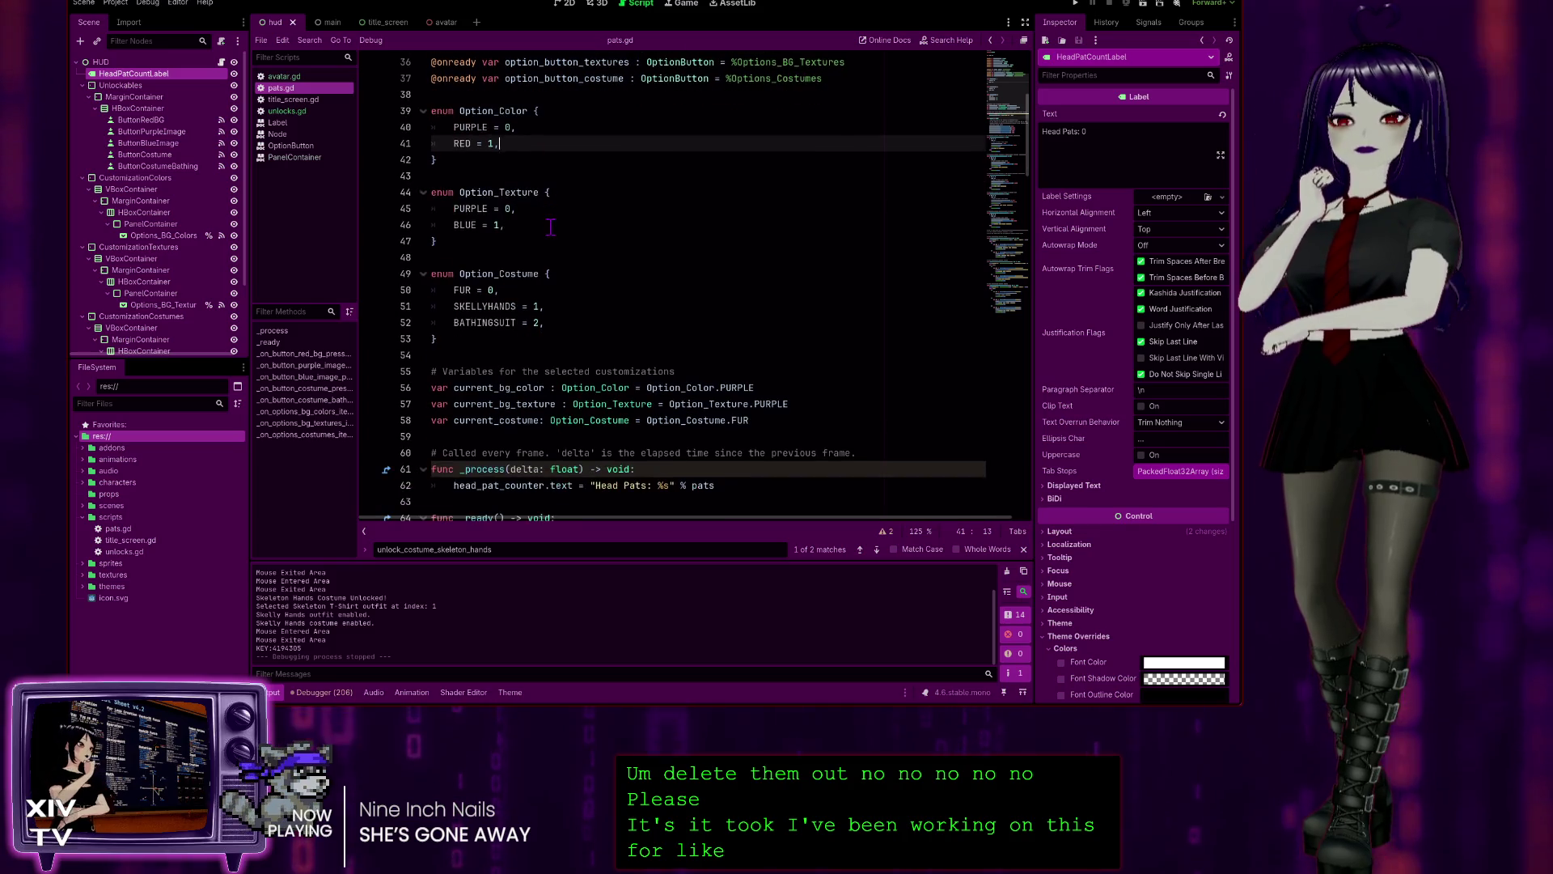
{"action": "scroll", "coordinate": [559, 178], "scroll_direction": "down", "scroll_amount": 1}
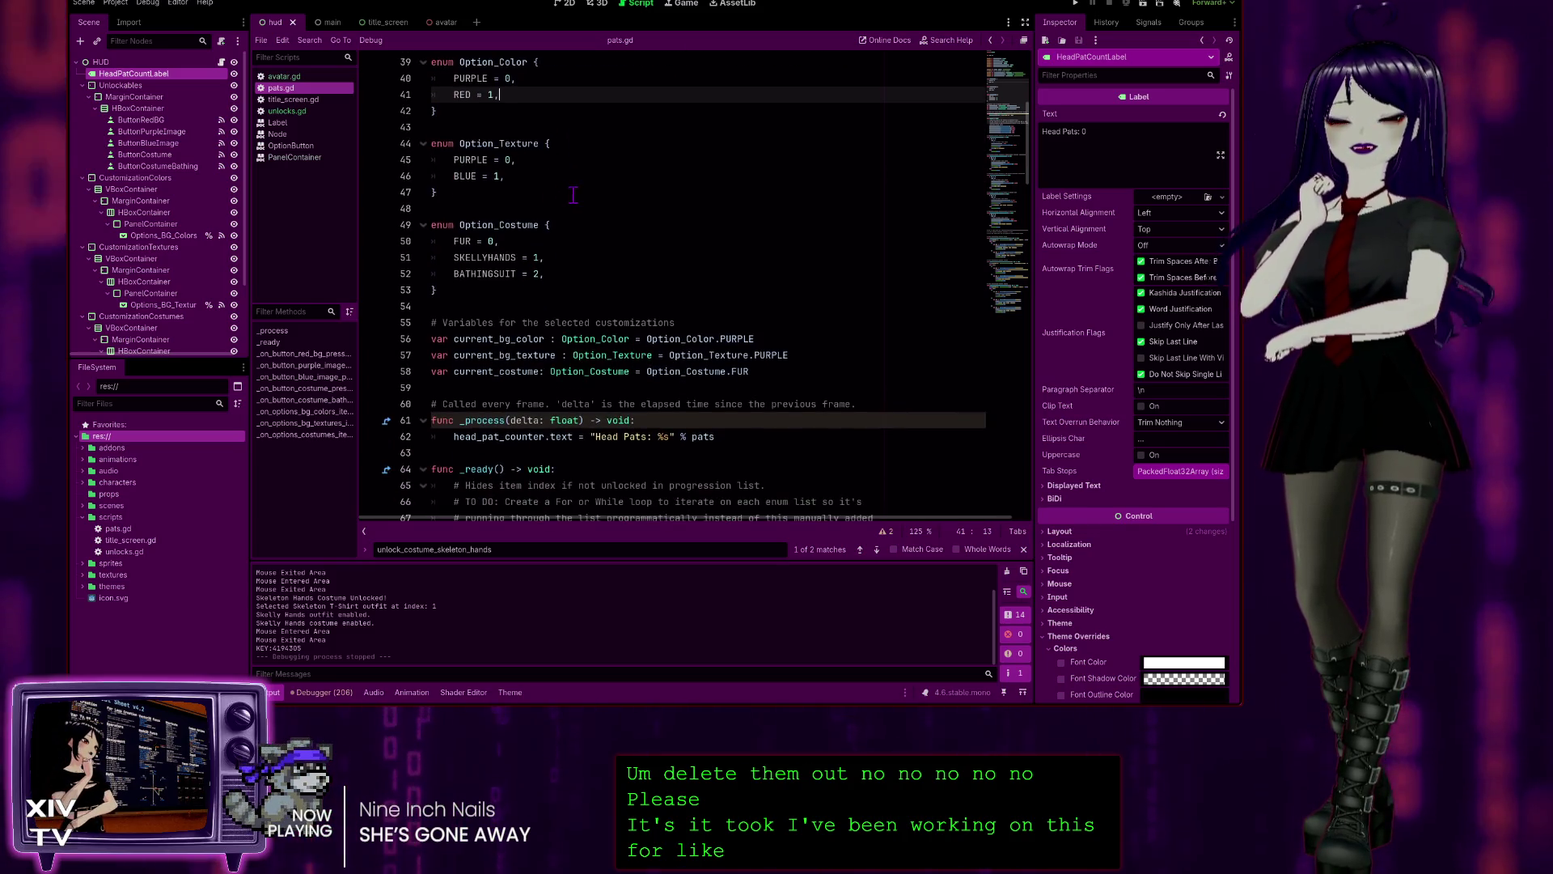
{"action": "scroll", "coordinate": [625, 219], "scroll_direction": "down", "scroll_amount": 1}
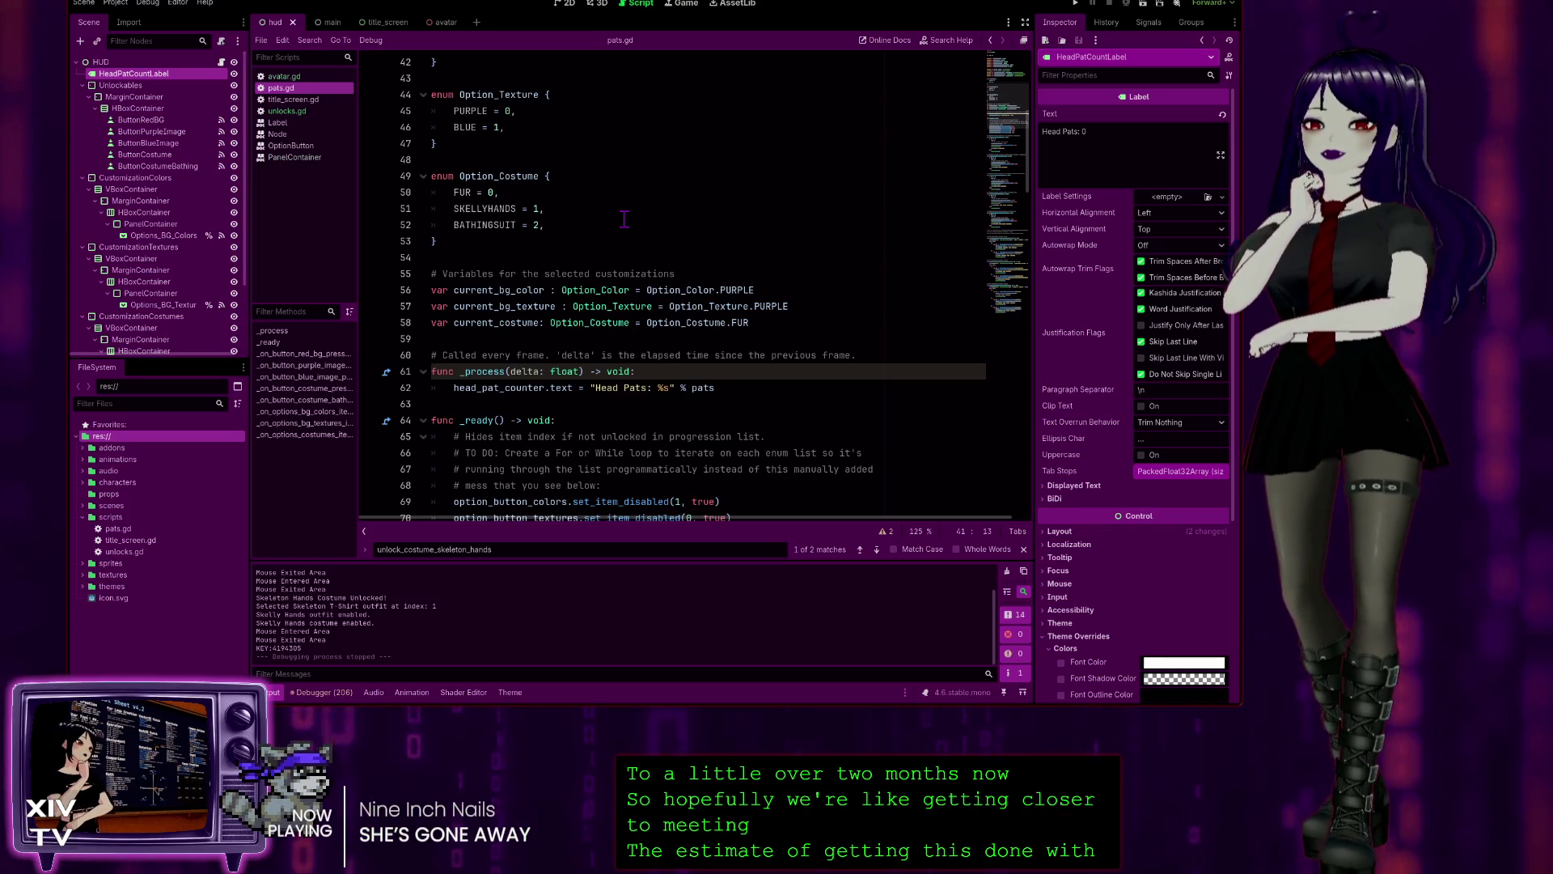
{"action": "scroll", "coordinate": [630, 210], "scroll_direction": "down", "scroll_amount": 2}
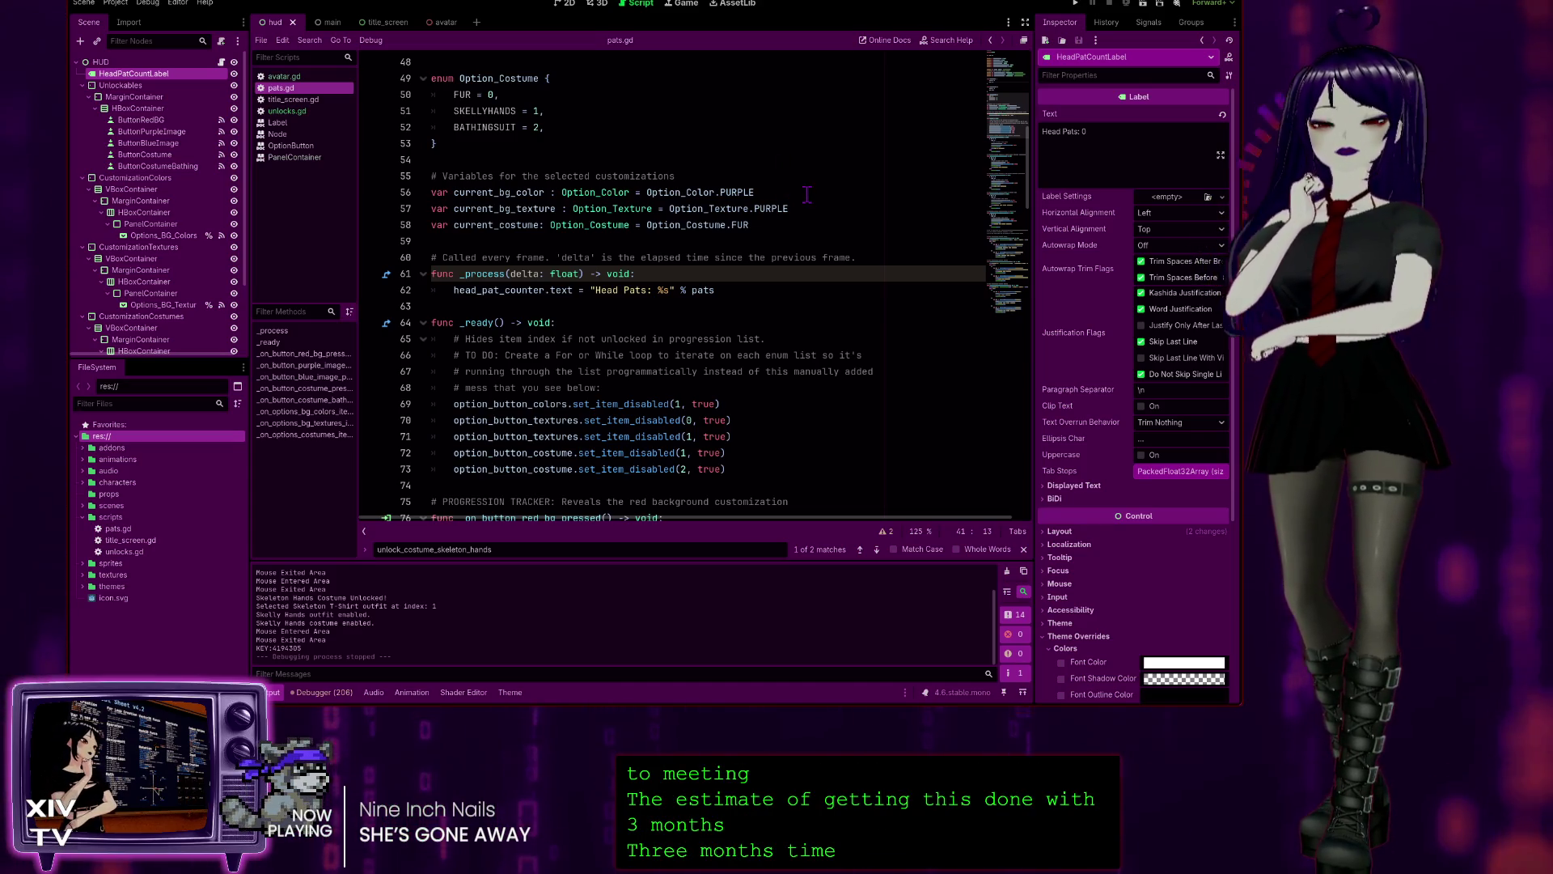
{"action": "left_click", "coordinate": [807, 195]}
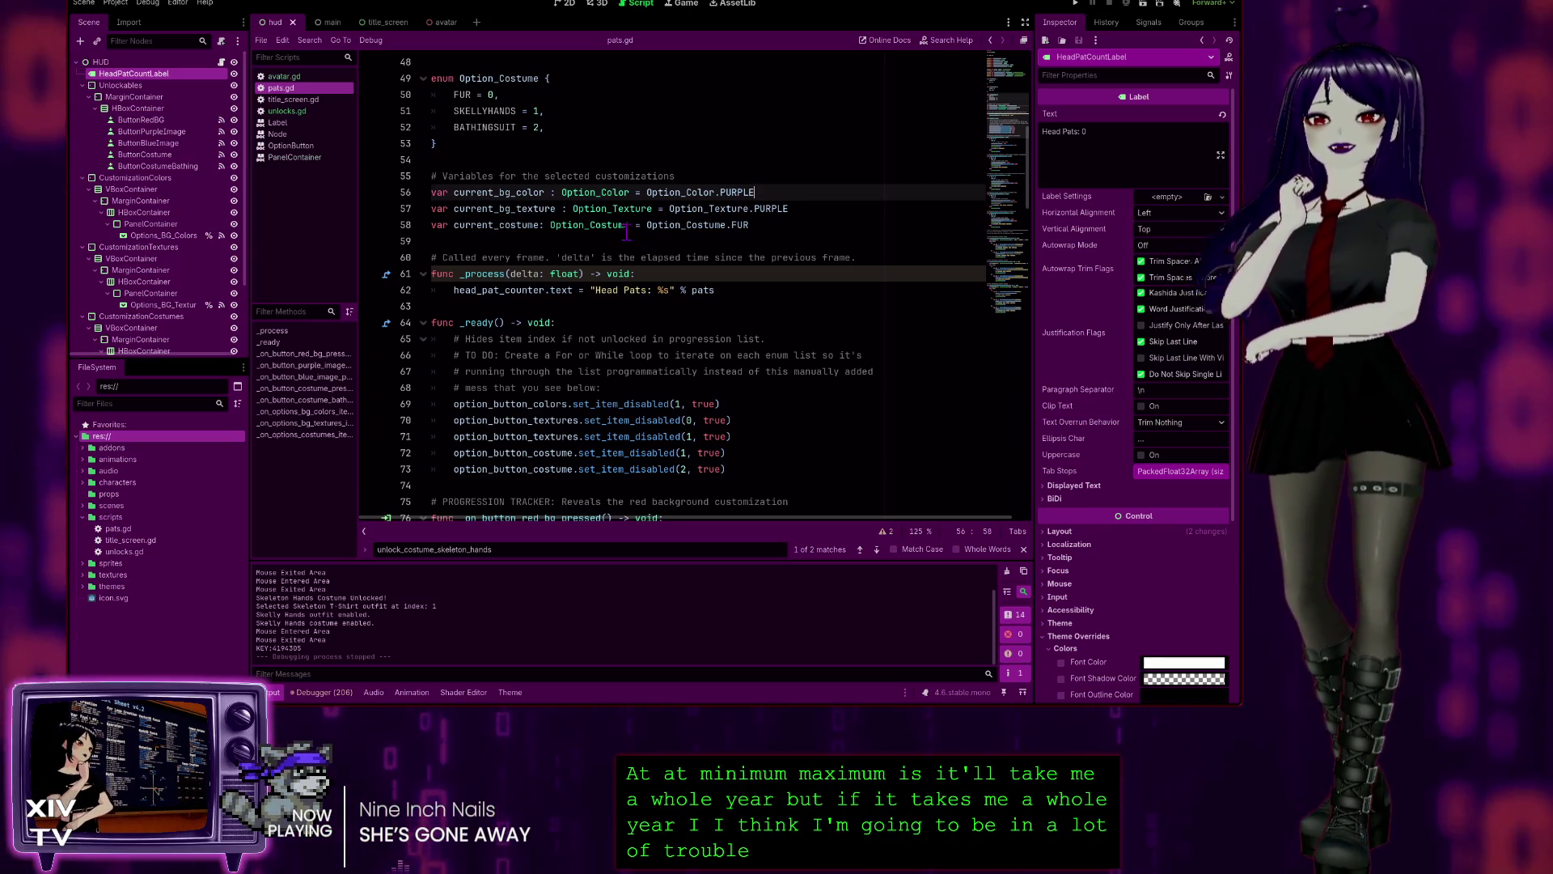
- Look over the surrounding declarations and search the script for current_bg_color
{"action": "scroll", "coordinate": [628, 224], "scroll_direction": "down", "scroll_amount": 1}
{"action": "scroll", "coordinate": [696, 174], "scroll_direction": "up", "scroll_amount": 3}
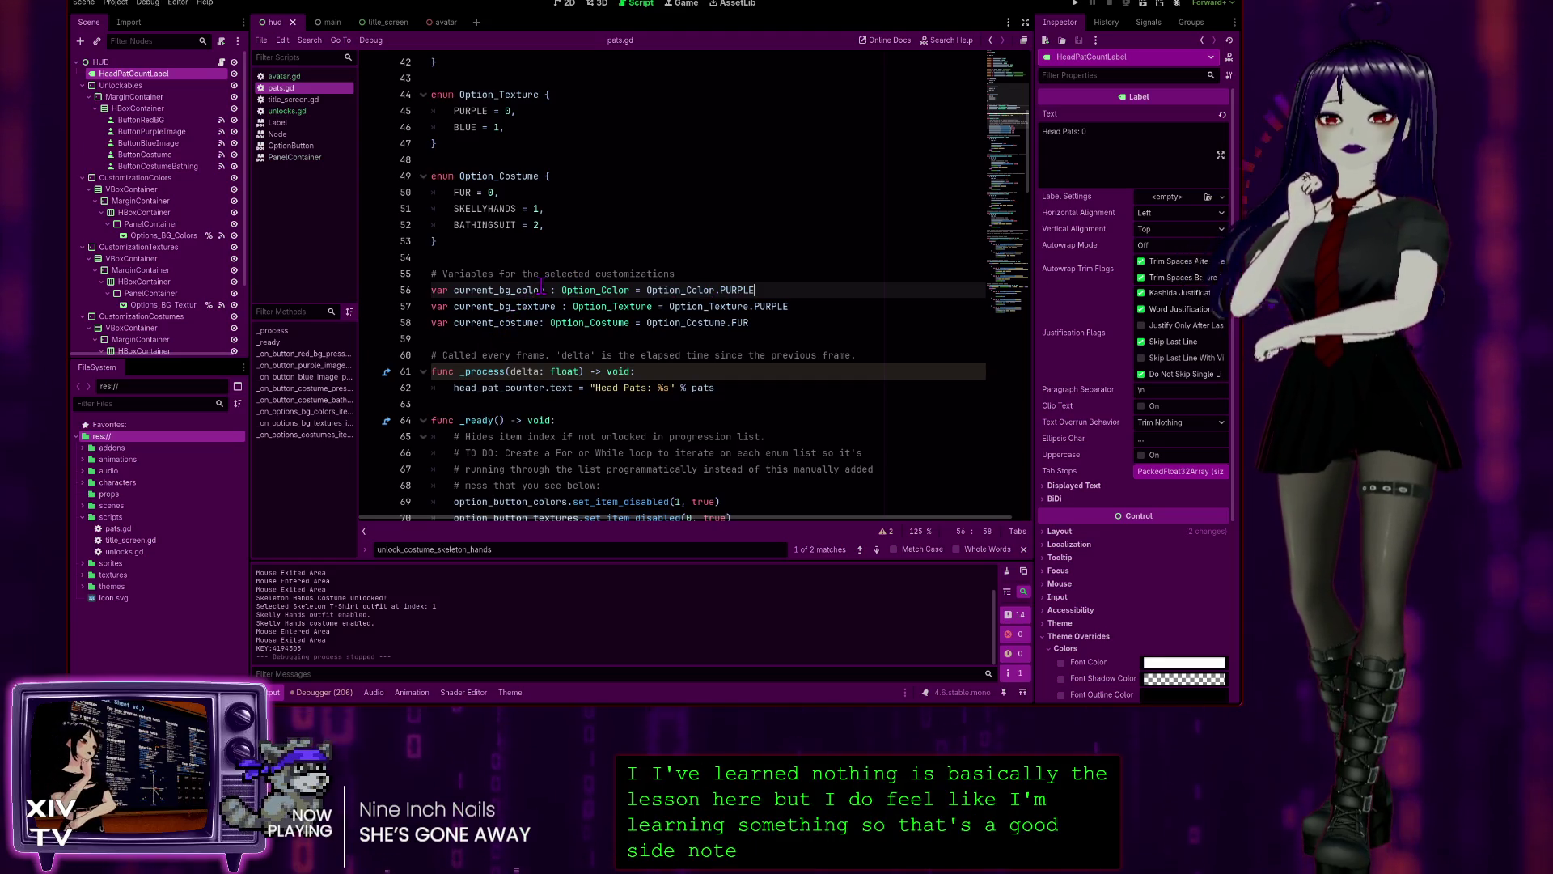
{"action": "scroll", "coordinate": [559, 245], "scroll_direction": "up", "scroll_amount": 3}
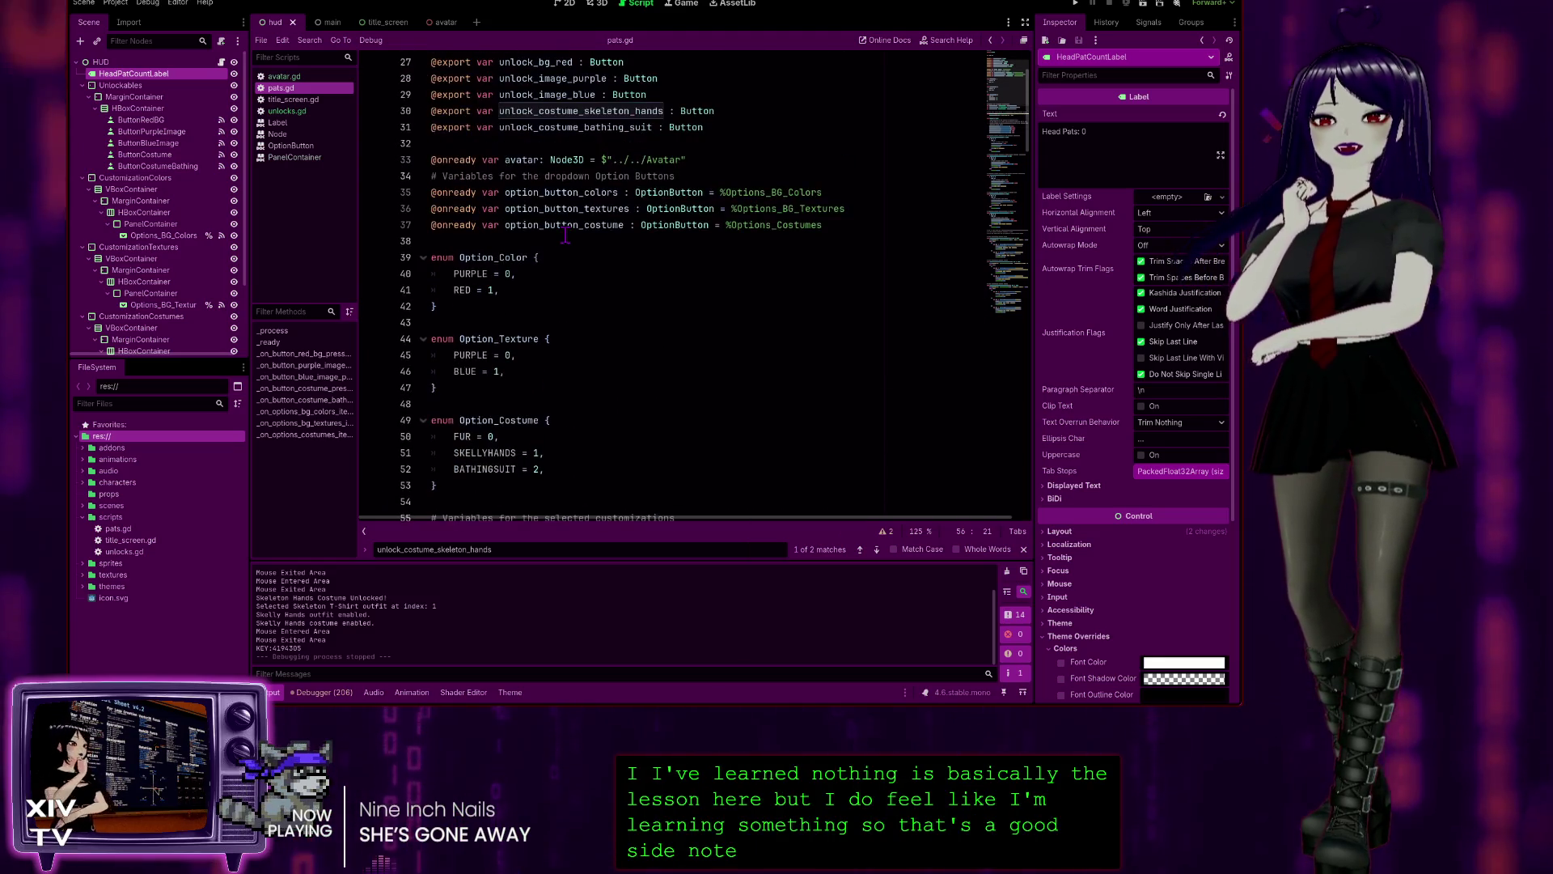
{"action": "scroll", "coordinate": [540, 182], "scroll_direction": "up", "scroll_amount": 2}
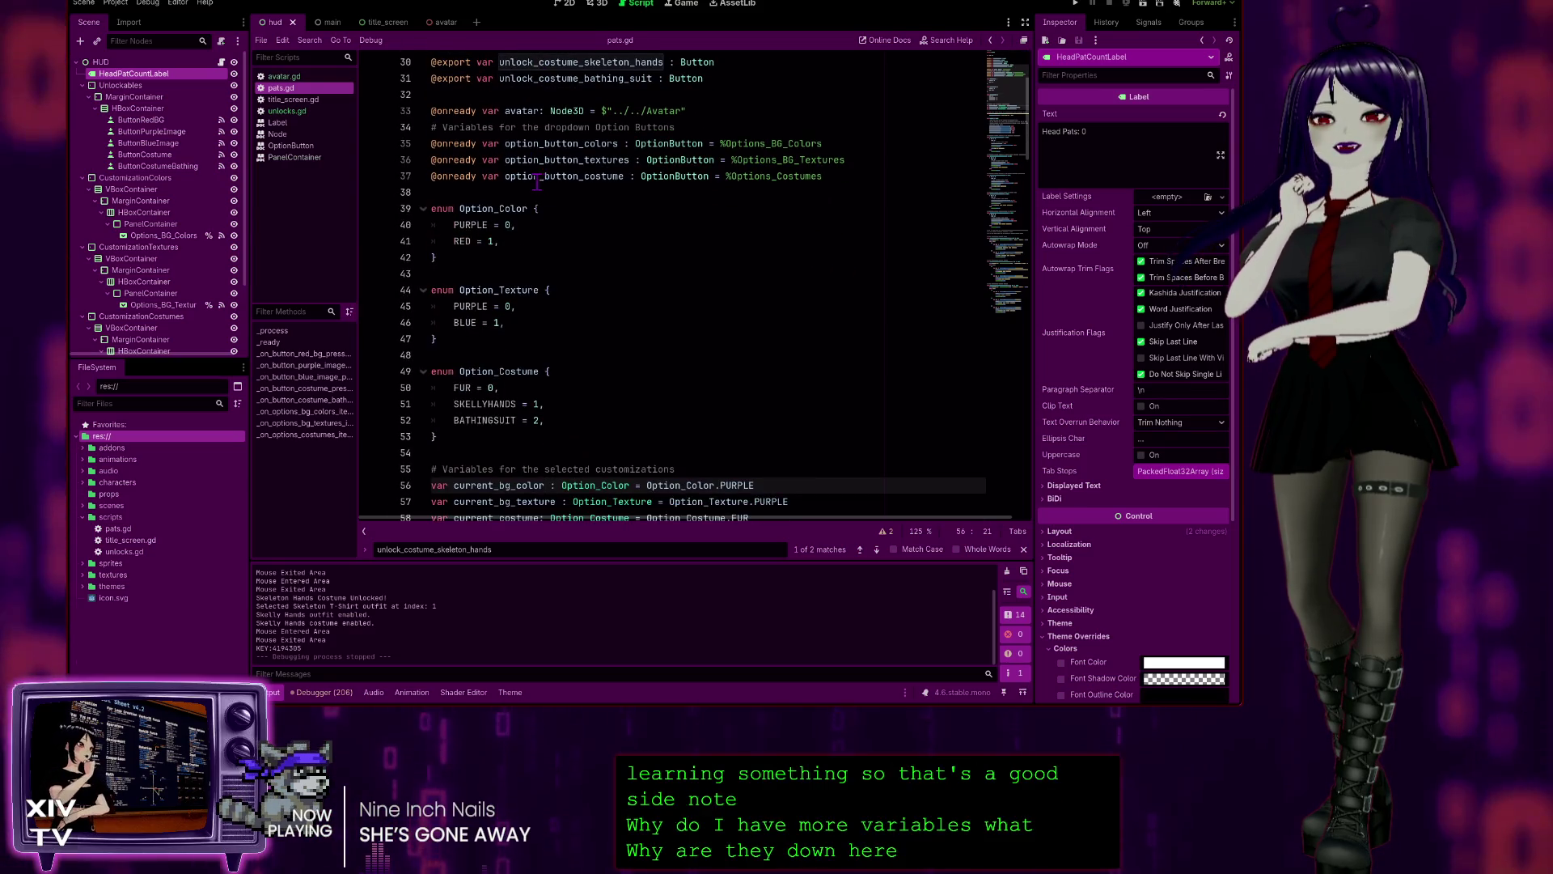
{"action": "scroll", "coordinate": [557, 244], "scroll_direction": "up", "scroll_amount": 3}
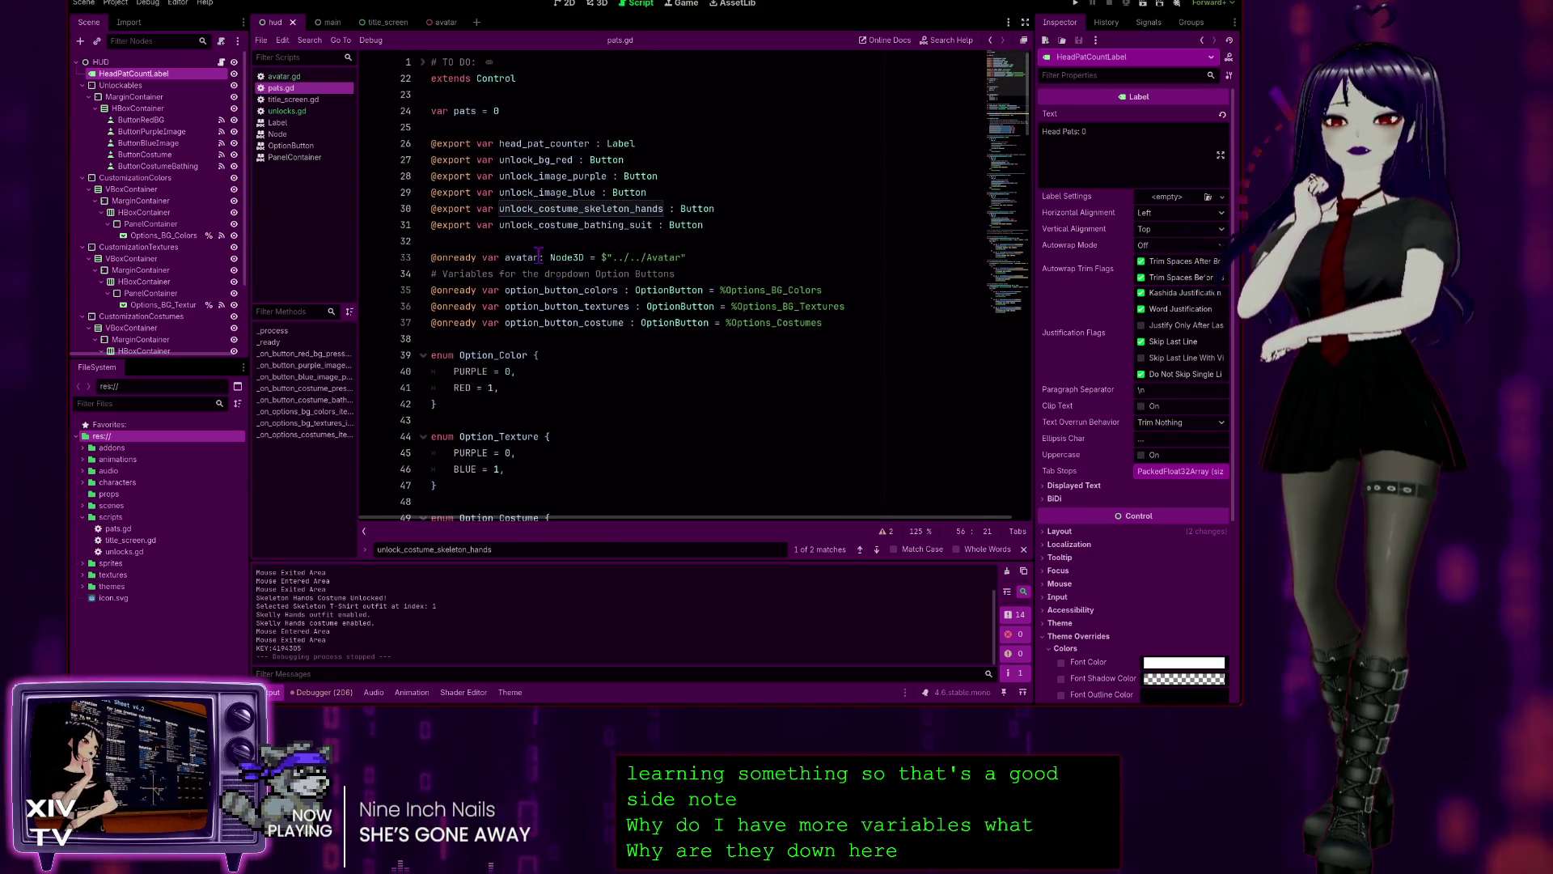
{"action": "scroll", "coordinate": [493, 344], "scroll_direction": "down", "scroll_amount": 5}
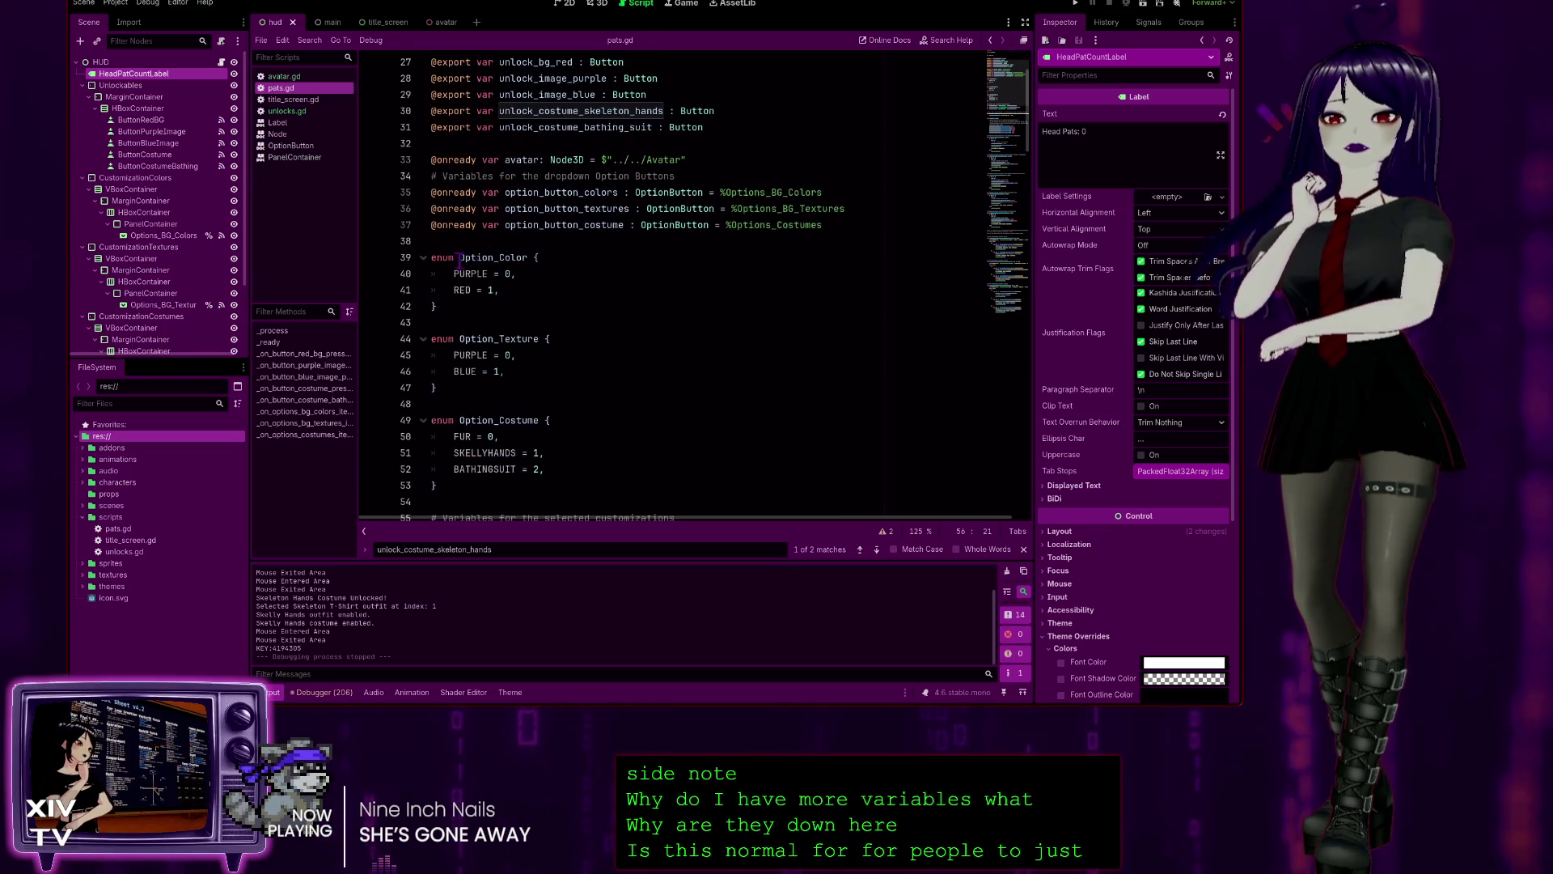
{"action": "scroll", "coordinate": [463, 233], "scroll_direction": "up", "scroll_amount": 3}
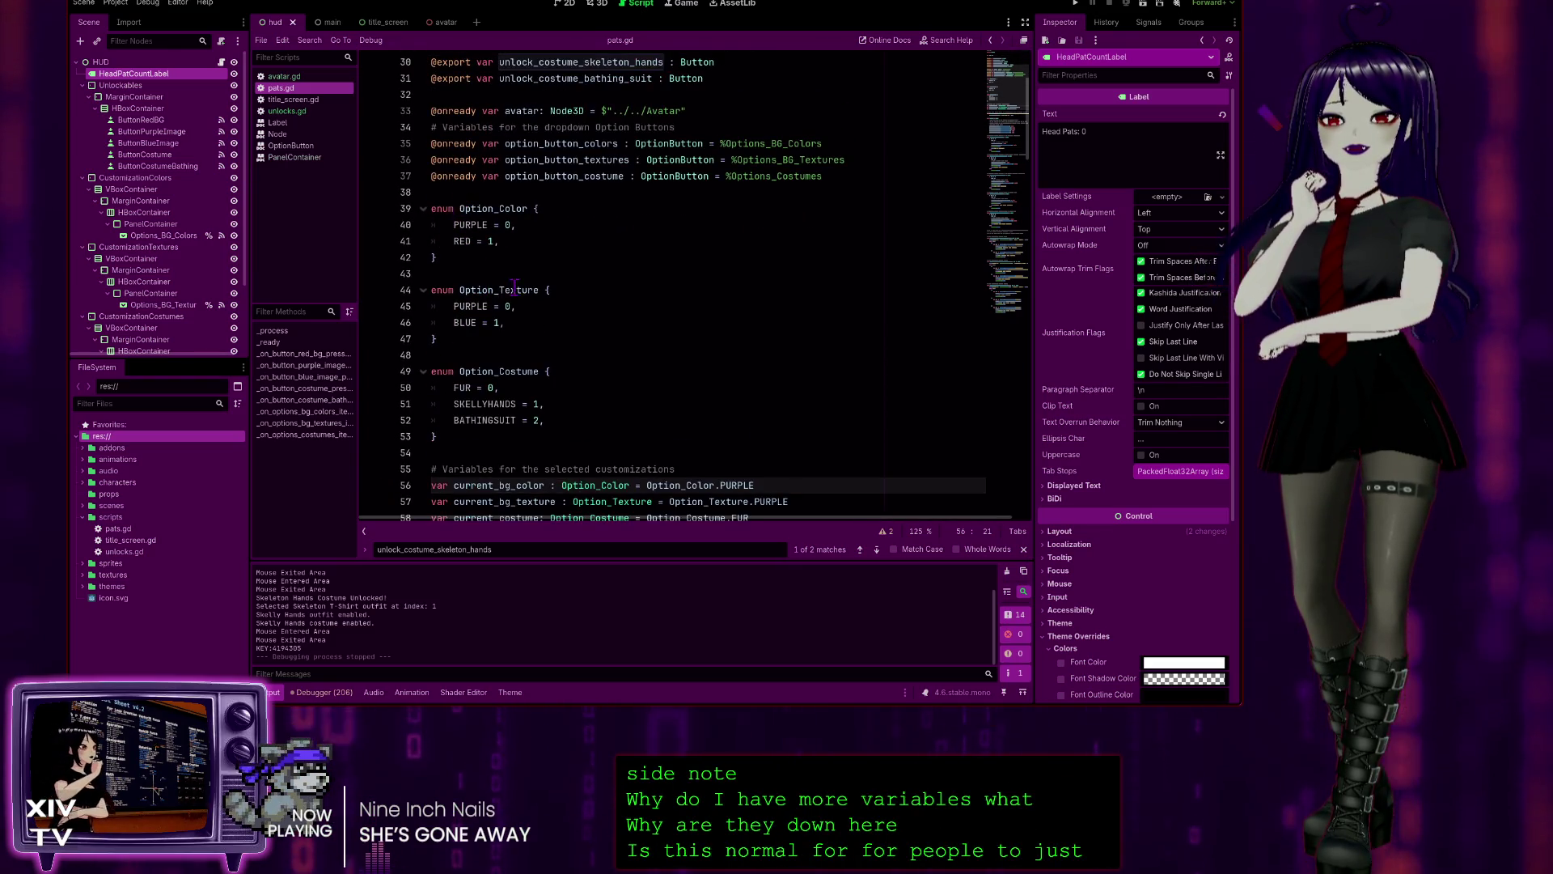
{"action": "scroll", "coordinate": [465, 236], "scroll_direction": "down", "scroll_amount": 6}
{"action": "scroll", "coordinate": [550, 251], "scroll_direction": "down", "scroll_amount": 3}
{"action": "scroll", "coordinate": [551, 249], "scroll_direction": "up", "scroll_amount": 6}
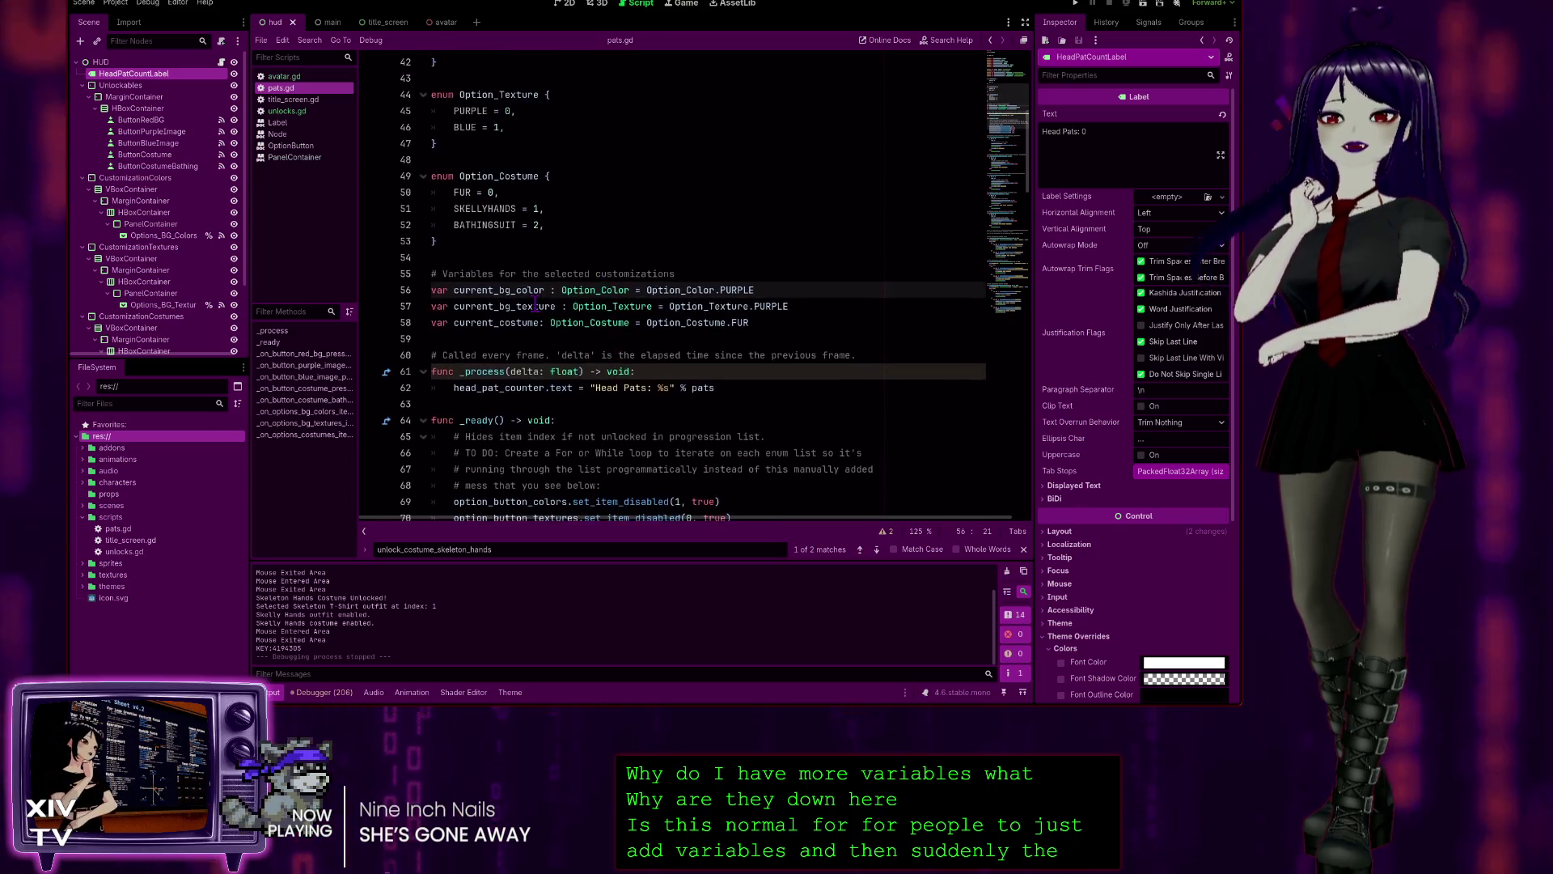
{"action": "scroll", "coordinate": [630, 451], "scroll_direction": "down", "scroll_amount": 3}
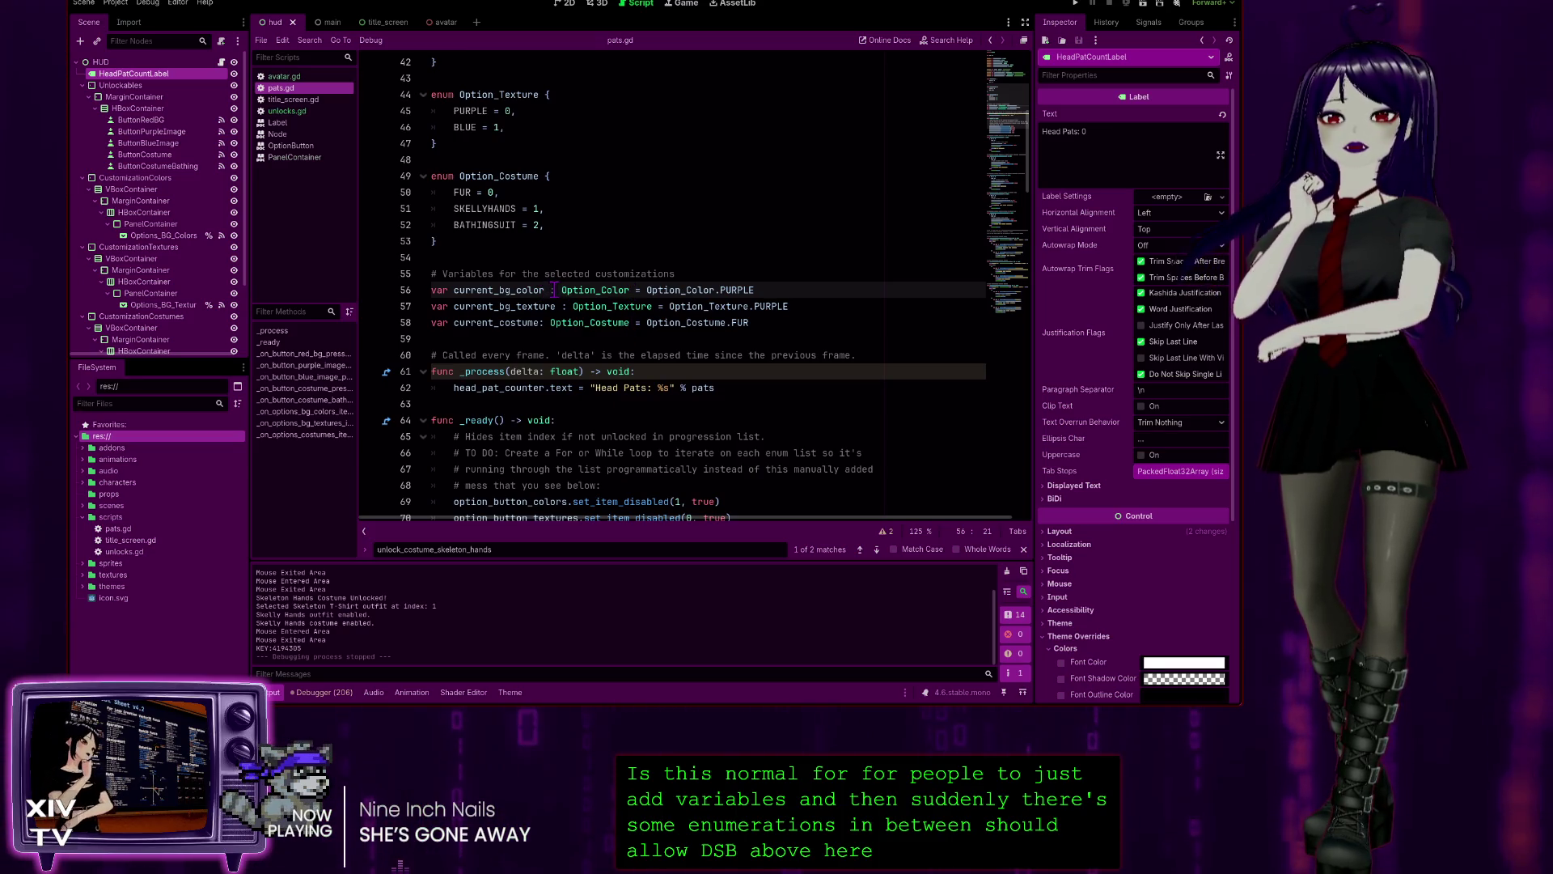
{"action": "scroll", "coordinate": [542, 233], "scroll_direction": "up", "scroll_amount": 3}
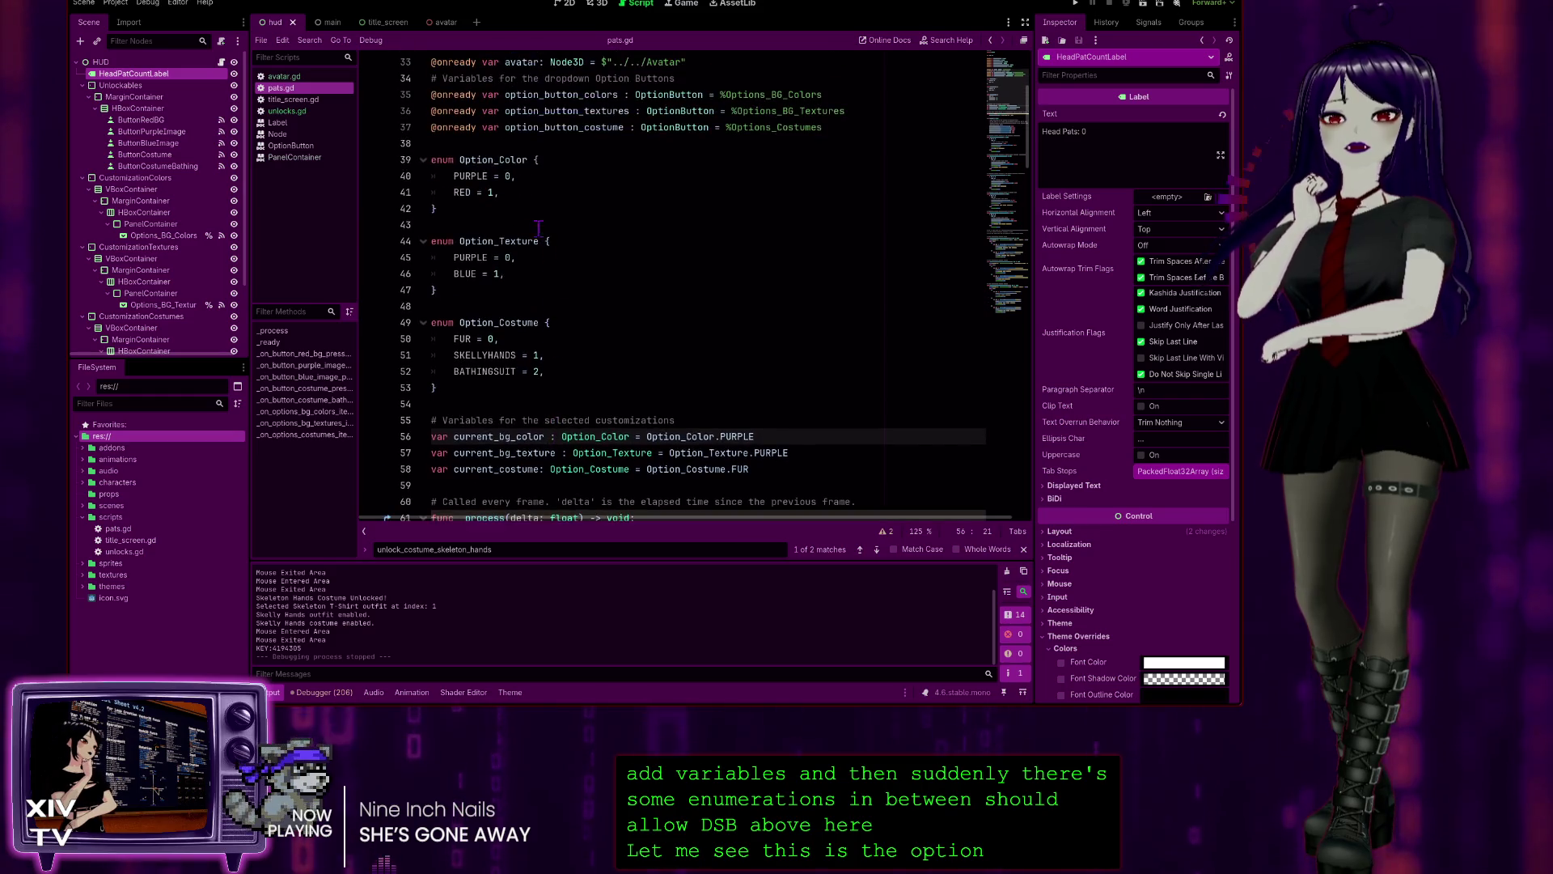
{"action": "scroll", "coordinate": [673, 458], "scroll_direction": "down", "scroll_amount": 2}
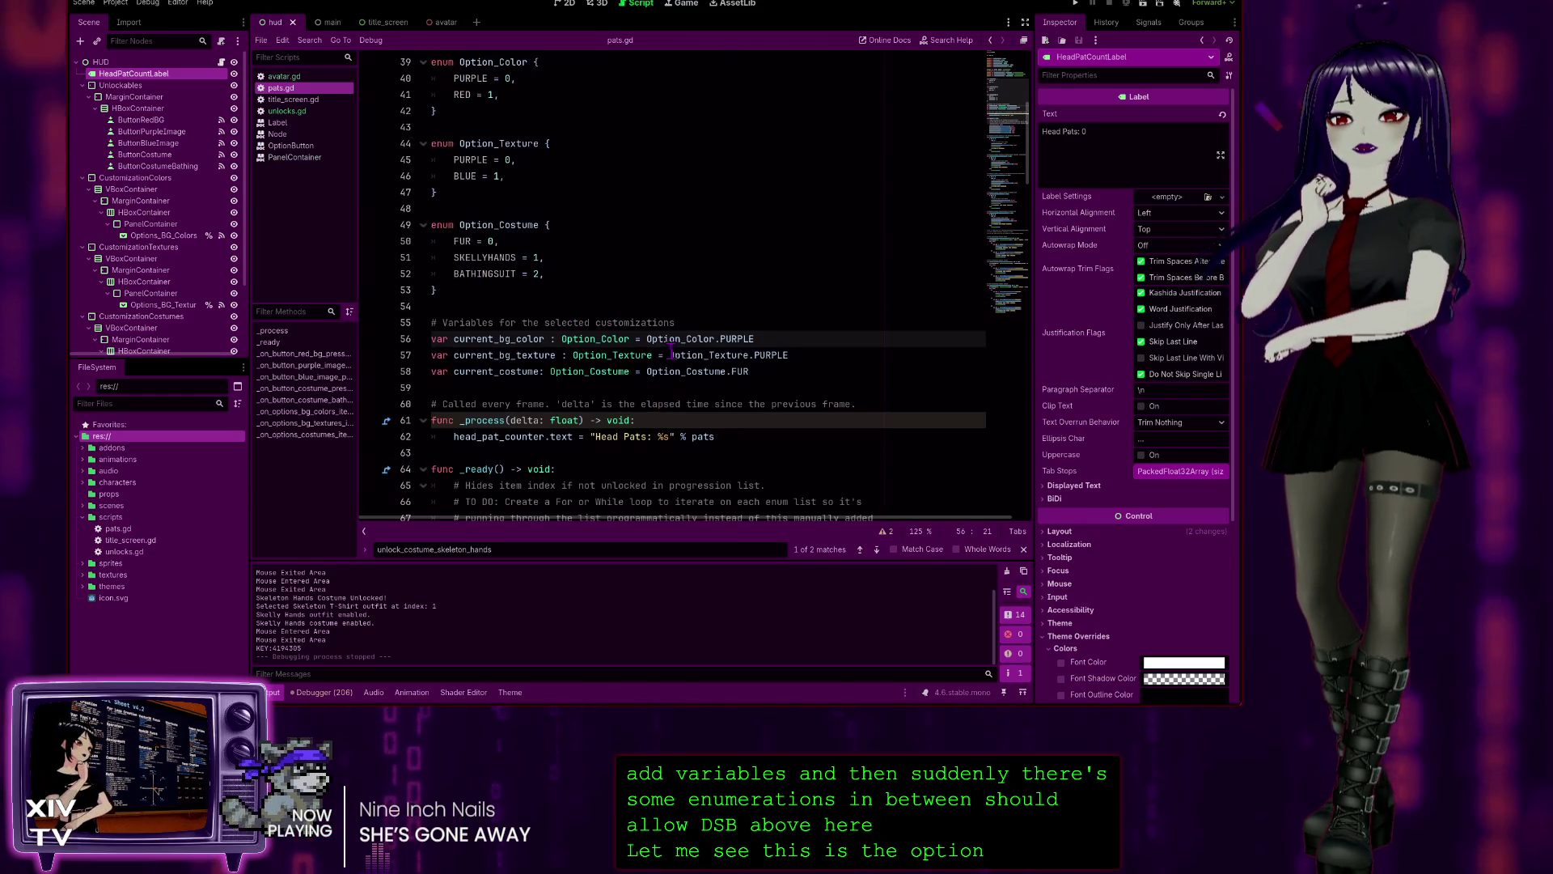
{"action": "scroll", "coordinate": [667, 345], "scroll_direction": "up", "scroll_amount": 1}
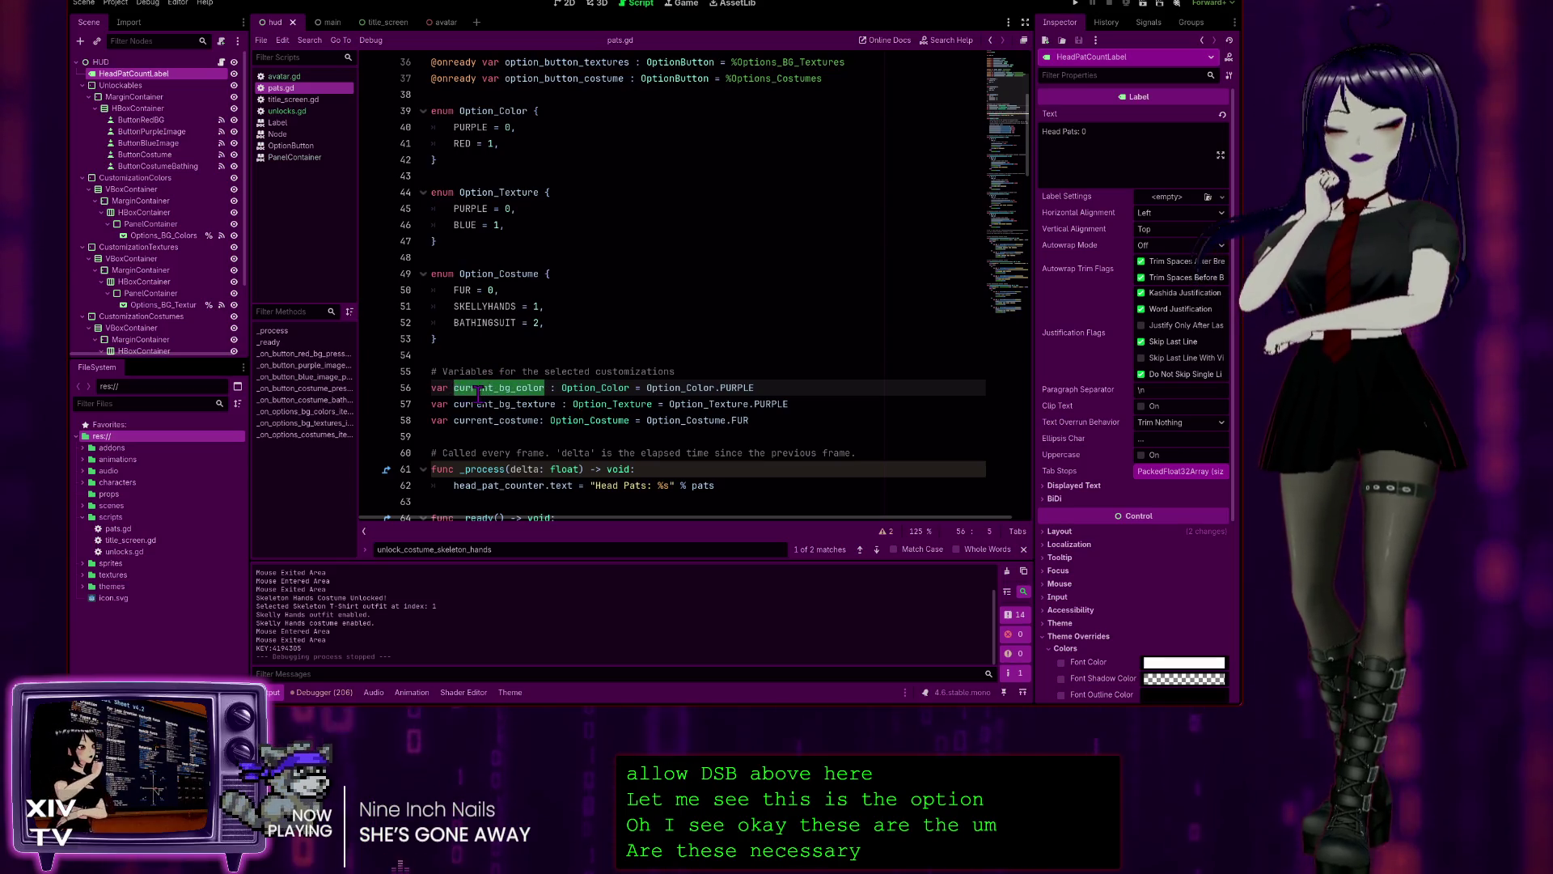
{"action": "key", "text": "ctrl+f"}
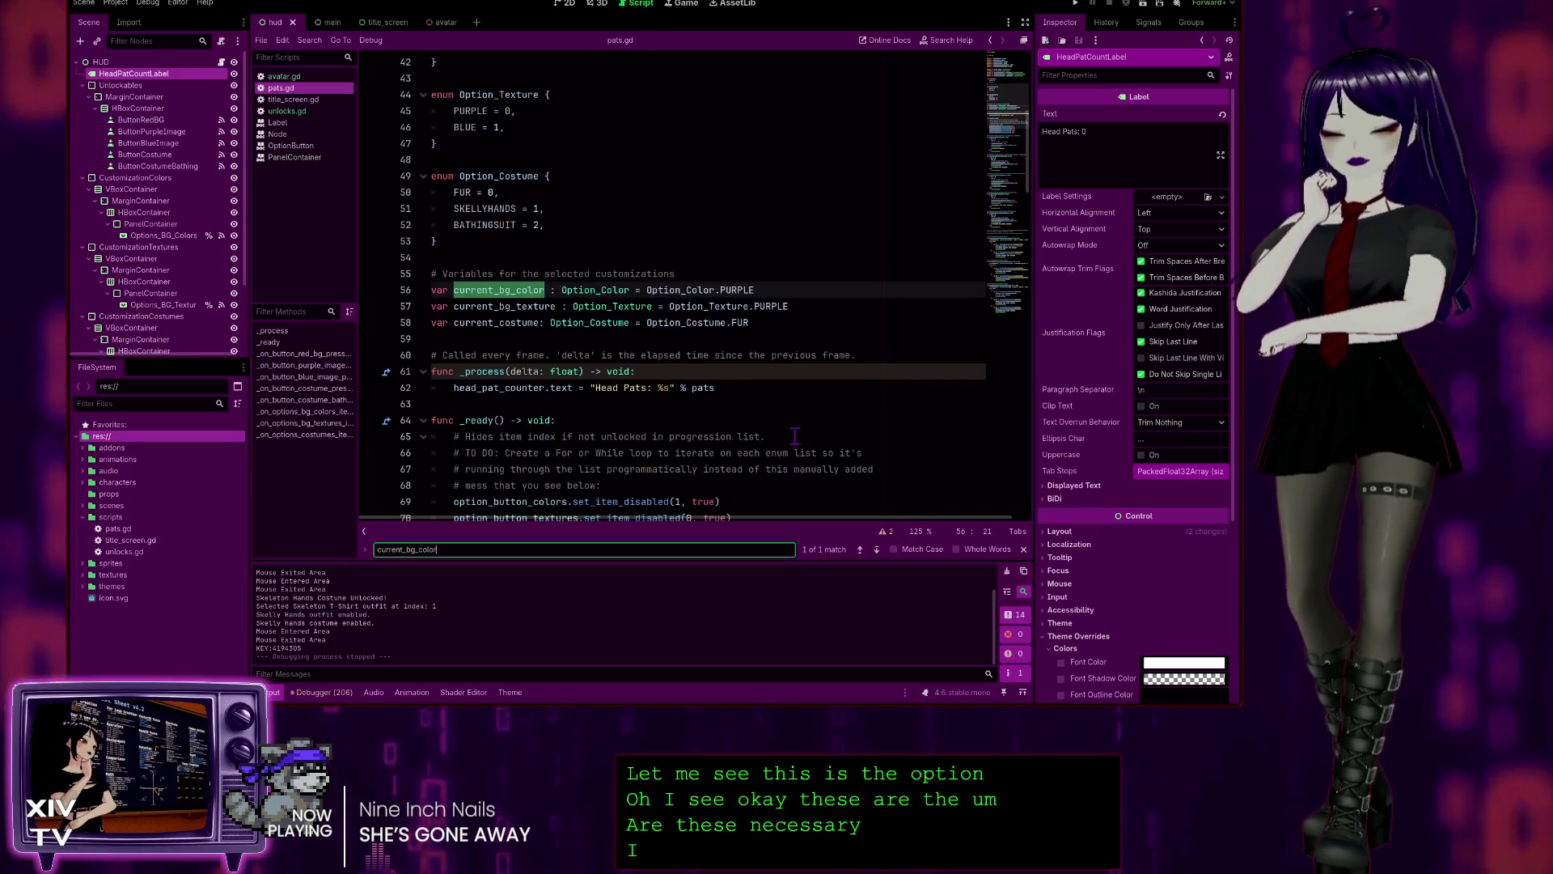
- Comment out current_bg_color, current_bg_texture and current_costume on lines 56–58 and run the project
{"action": "left_click", "coordinate": [876, 550]}
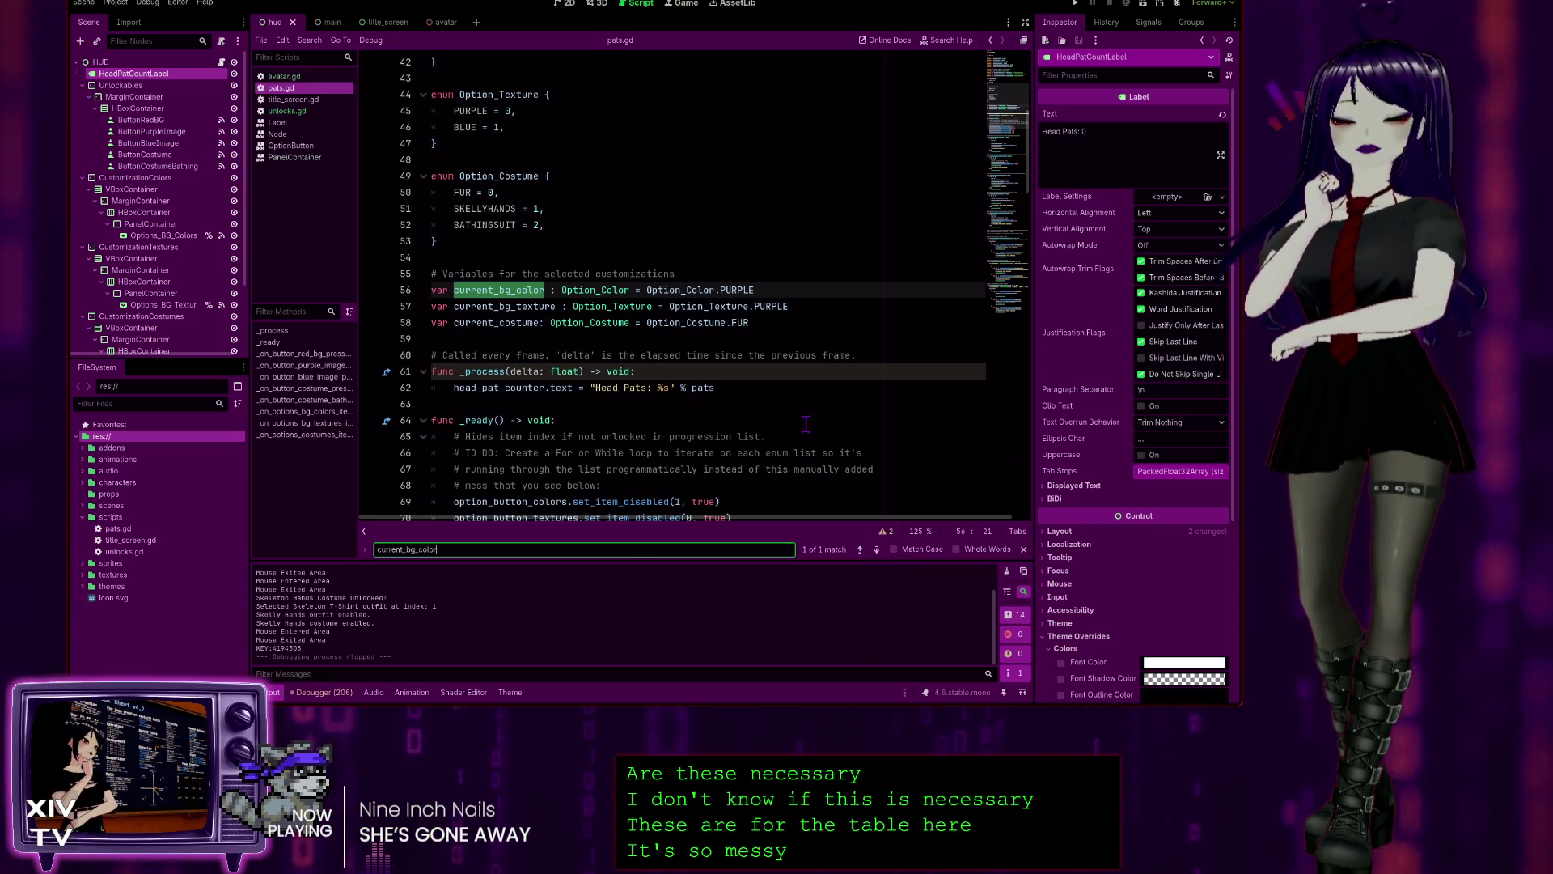
{"action": "left_click_drag", "start_coordinate": [759, 330], "coordinate": [368, 300]}
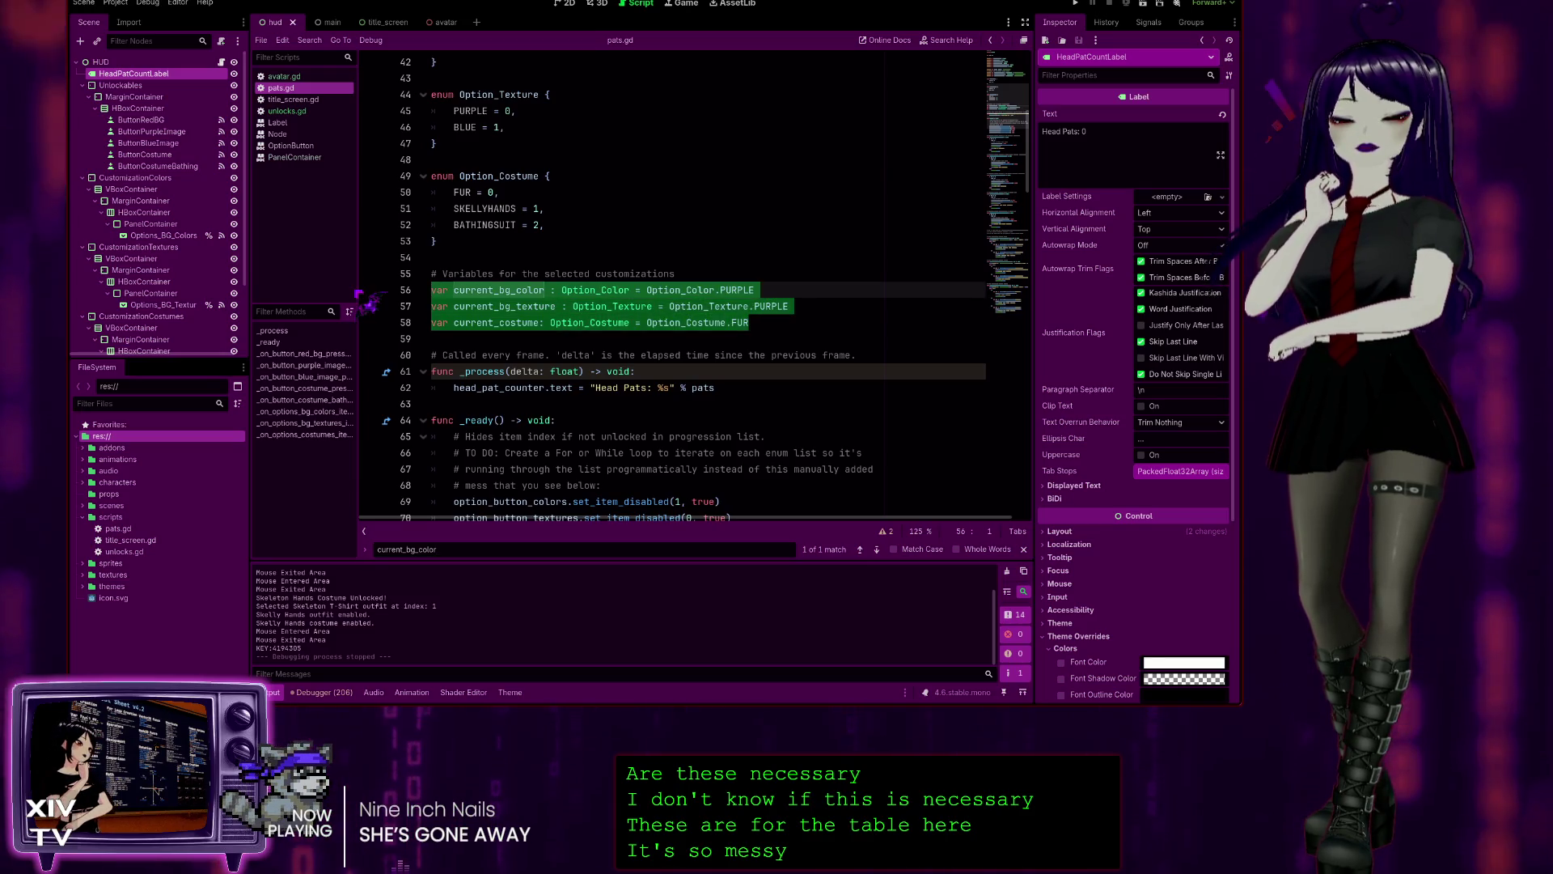
{"action": "key", "text": "ctrl+k"}
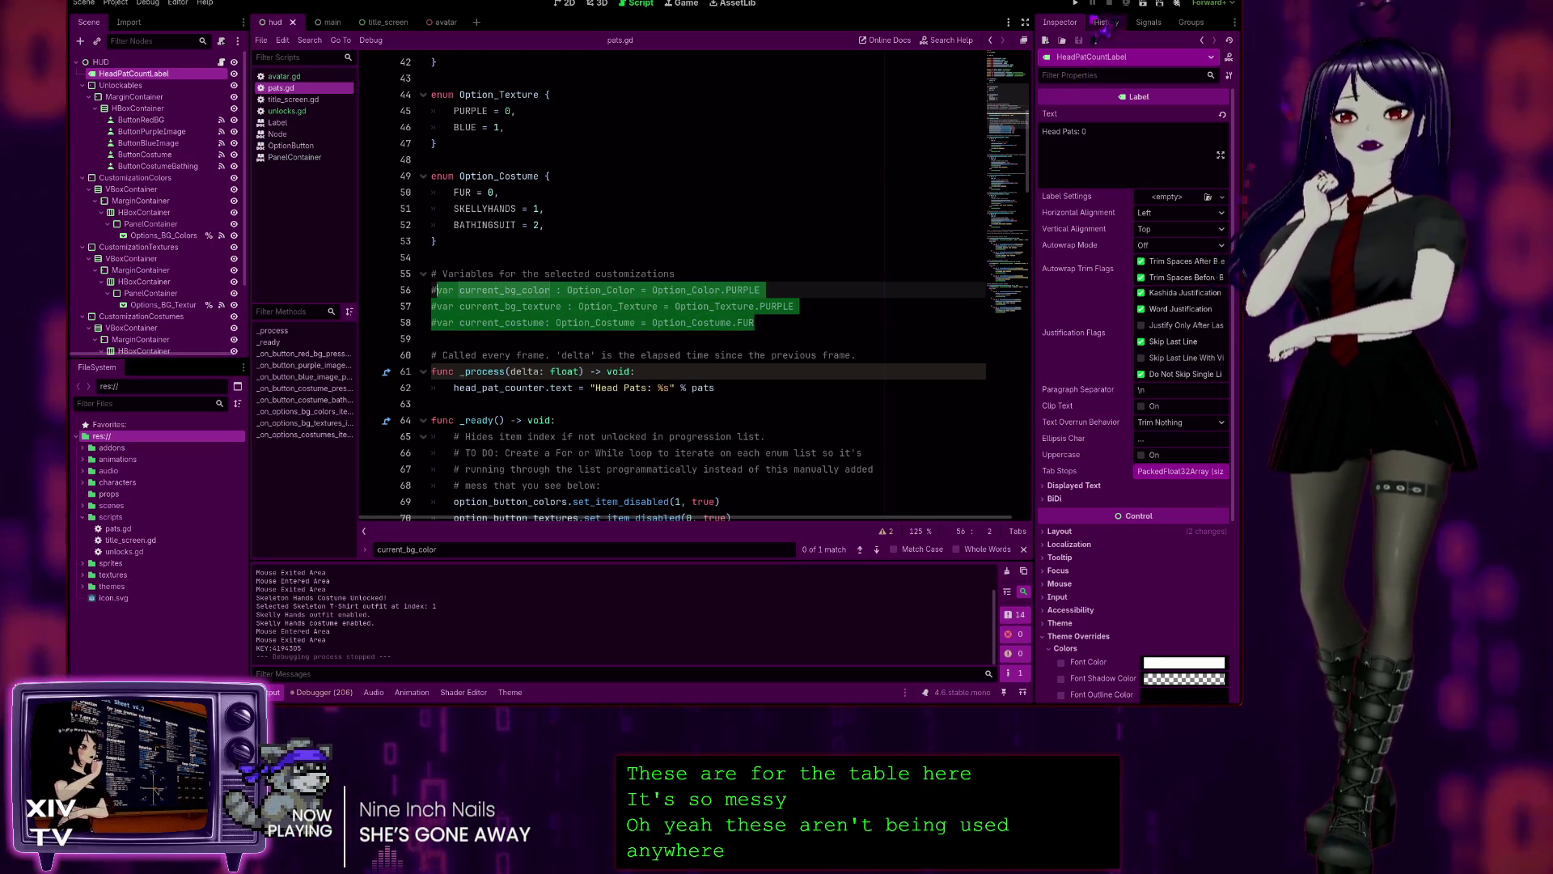
{"action": "left_click", "coordinate": [1075, 4]}
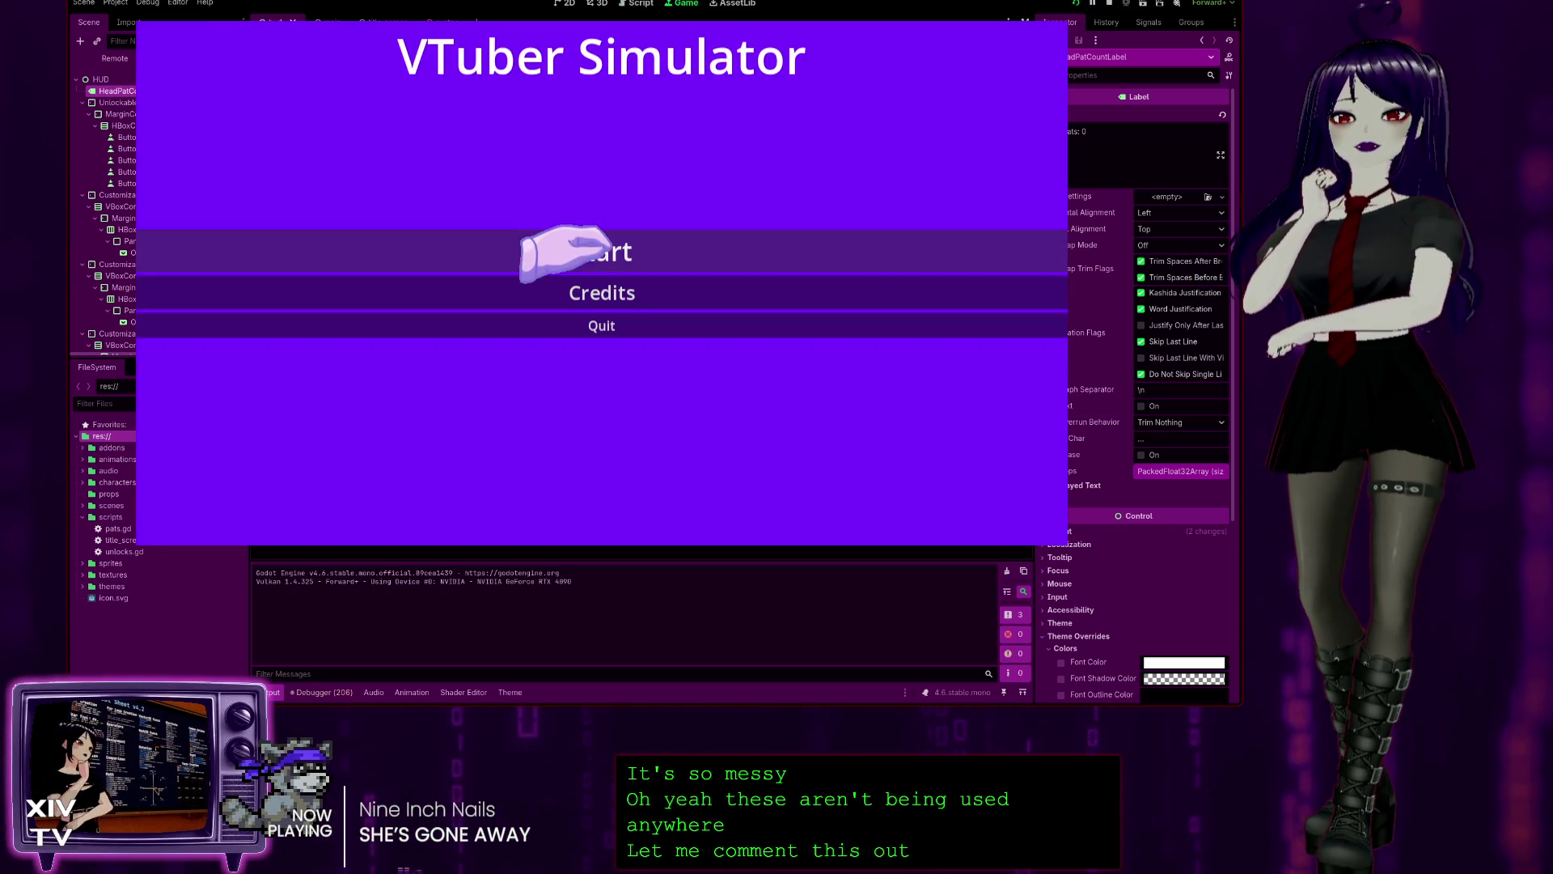
- Start the game and pat the character's head repeatedly to raise the Head Pats count
{"action": "left_click", "coordinate": [602, 249]}
{"action": "left_click", "coordinate": [569, 125]}
{"action": "left_click", "coordinate": [570, 127]}
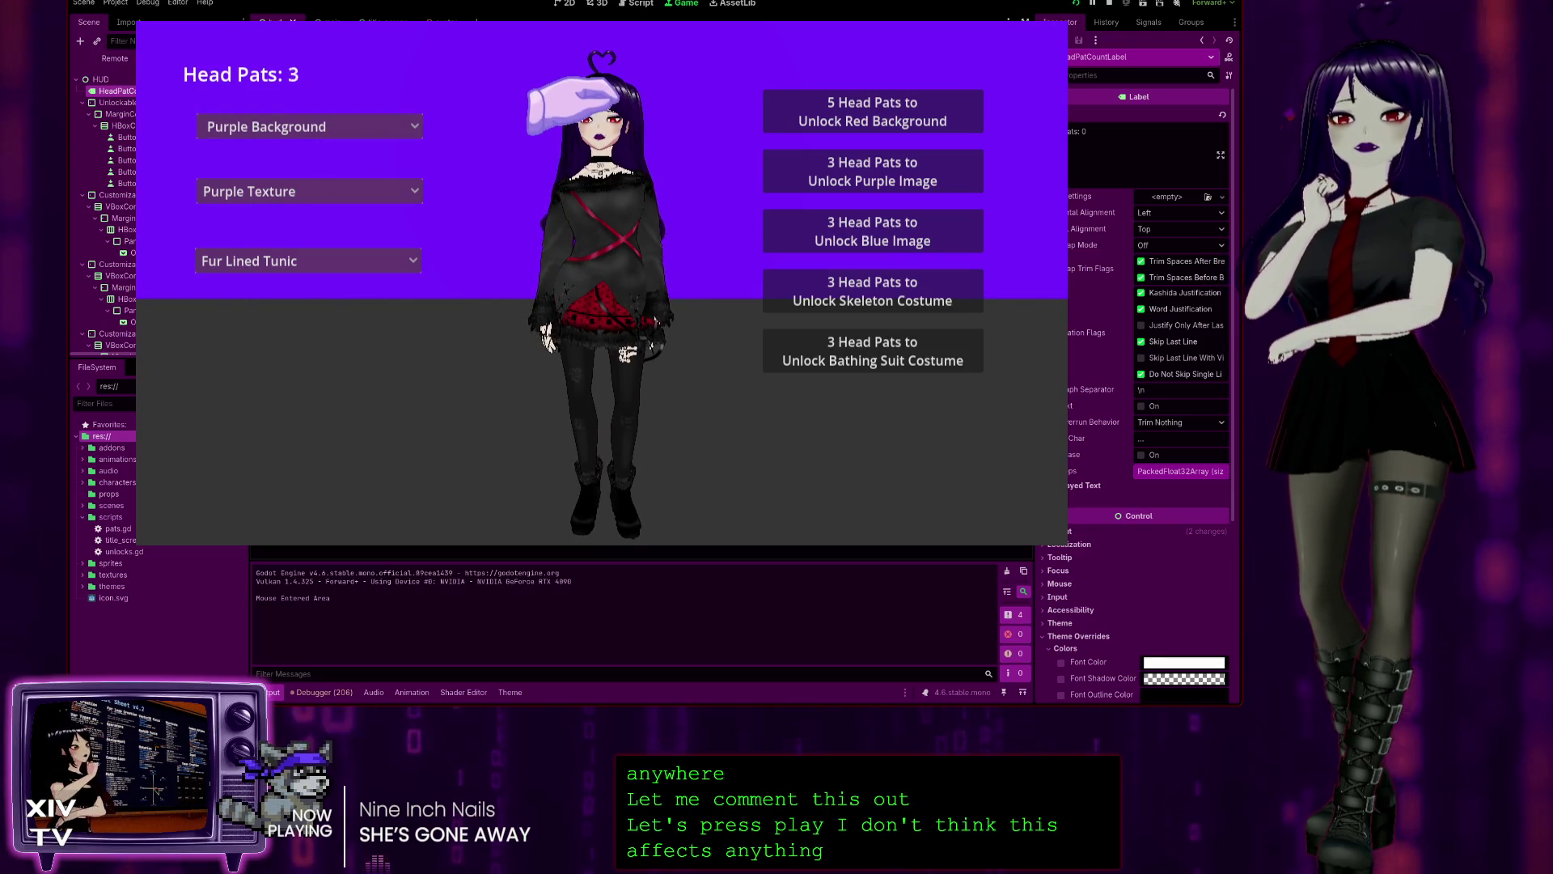
{"action": "left_click", "coordinate": [573, 113]}
{"action": "left_click", "coordinate": [574, 107]}
{"action": "left_click", "coordinate": [576, 101]}
{"action": "left_click", "coordinate": [576, 104]}
{"action": "left_click", "coordinate": [579, 106]}
{"action": "left_click", "coordinate": [581, 109]}
{"action": "left_click", "coordinate": [581, 109]}
{"action": "left_click", "coordinate": [581, 110]}
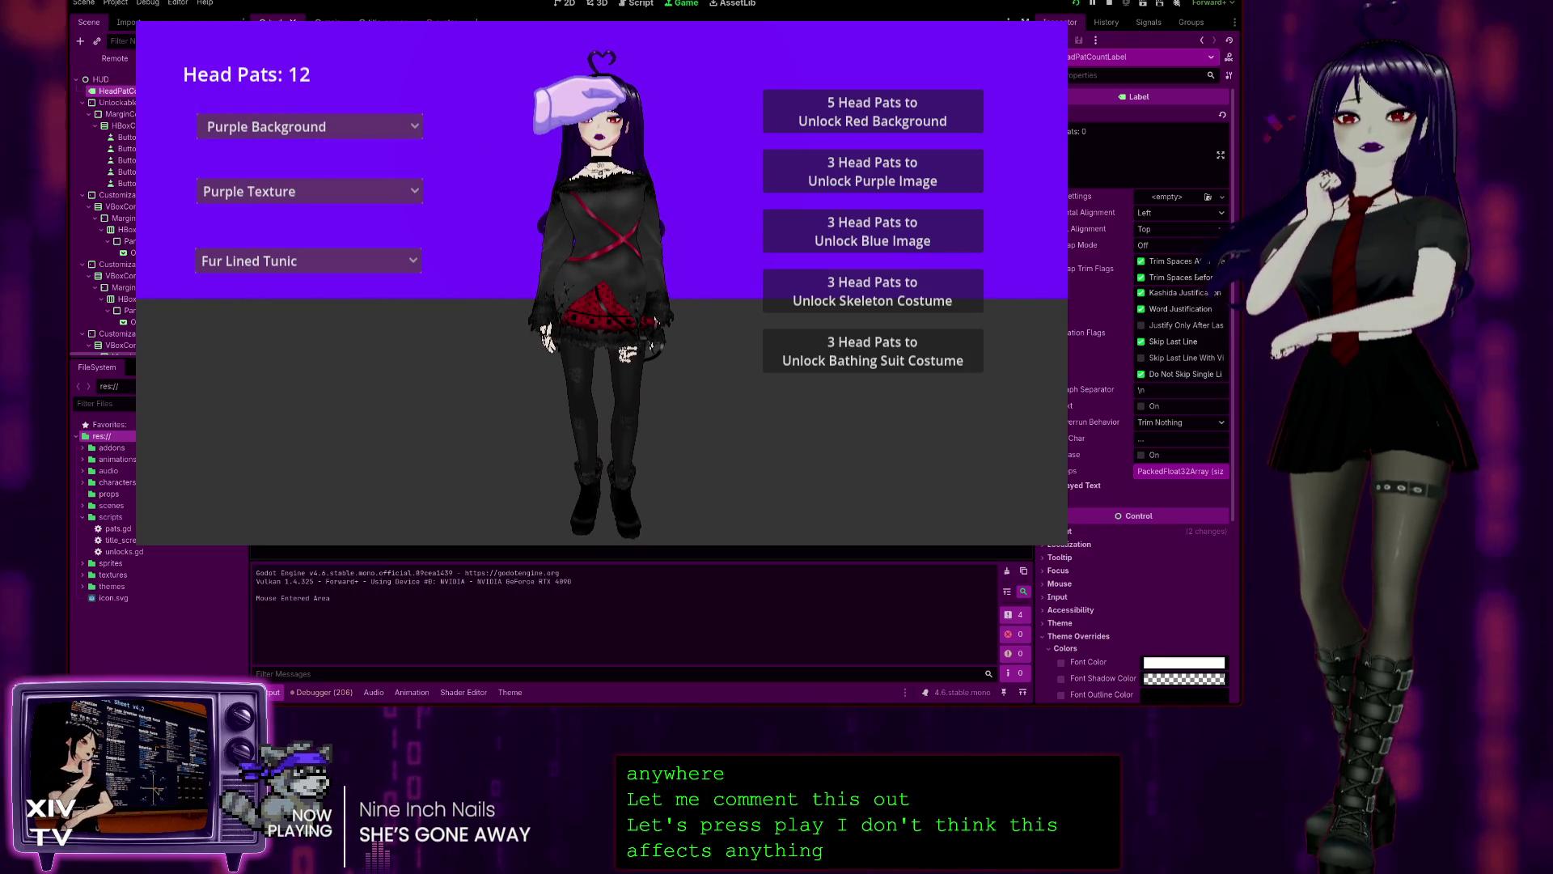
{"action": "left_click", "coordinate": [589, 122]}
- Unlock the Skeleton and Bathing Suit costumes, then dress the character in each
{"action": "left_click", "coordinate": [328, 259]}
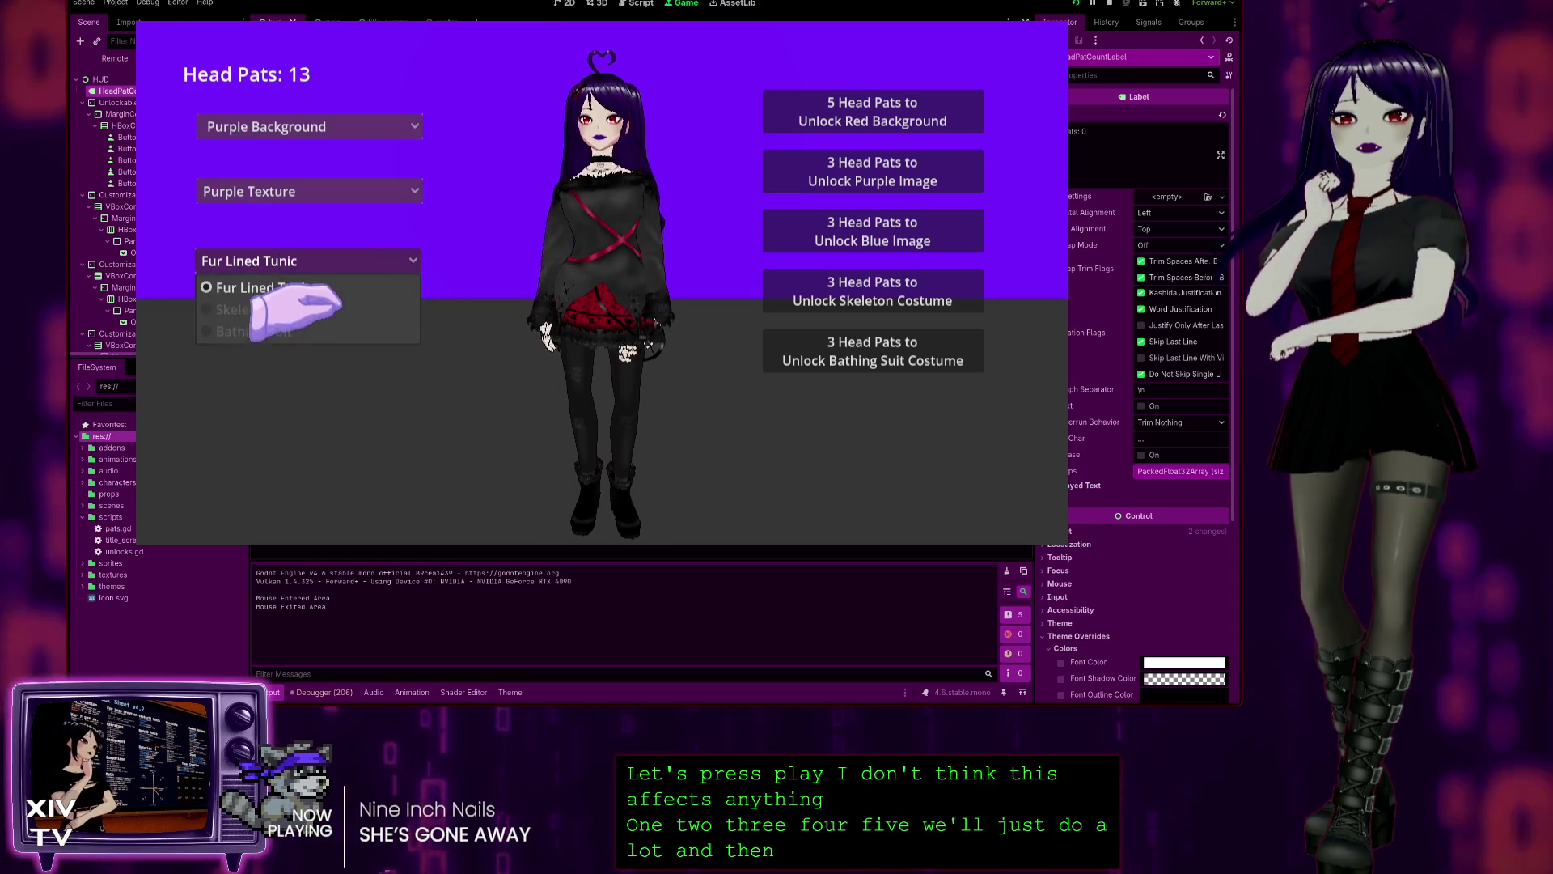
{"action": "left_click", "coordinate": [777, 293]}
{"action": "left_click", "coordinate": [777, 293]}
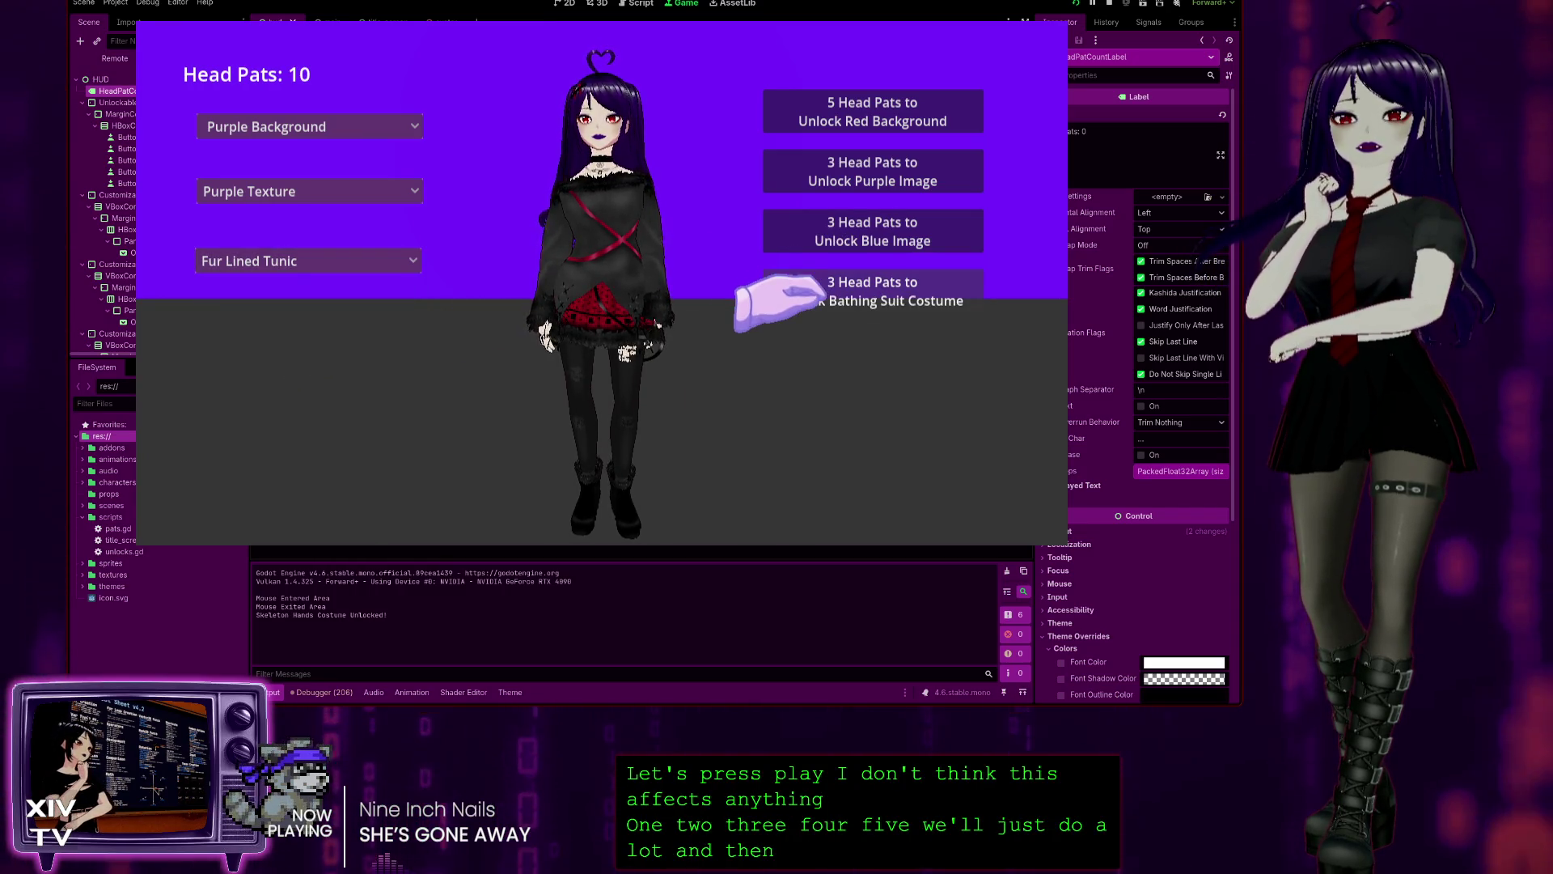
{"action": "left_click", "coordinate": [758, 298]}
{"action": "left_click", "coordinate": [344, 261]}
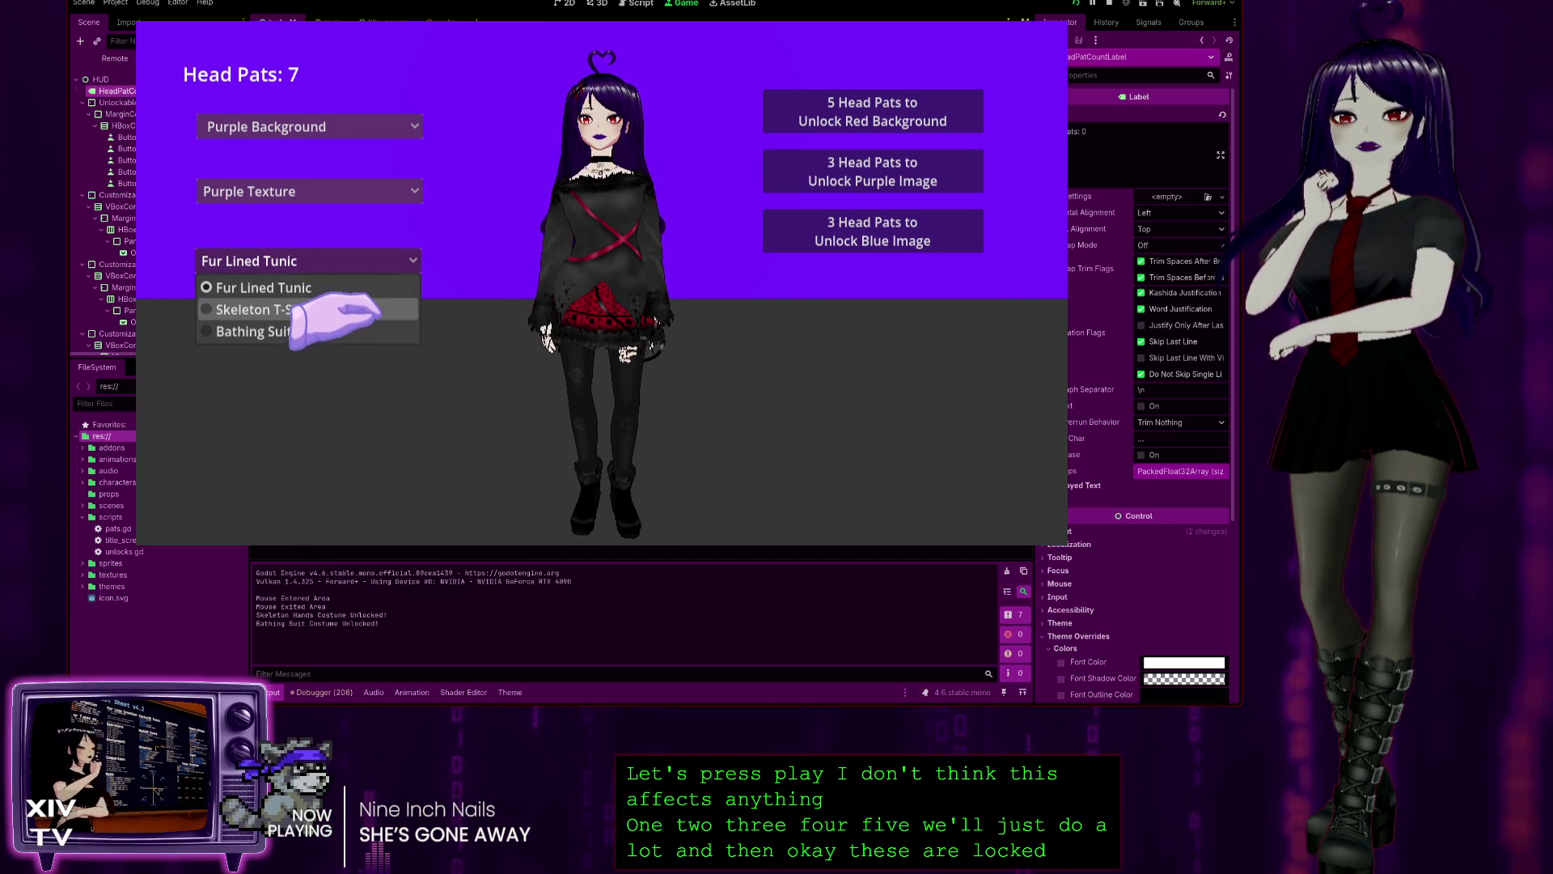
{"action": "left_click", "coordinate": [324, 309]}
{"action": "left_click", "coordinate": [307, 261]}
{"action": "left_click", "coordinate": [323, 330]}
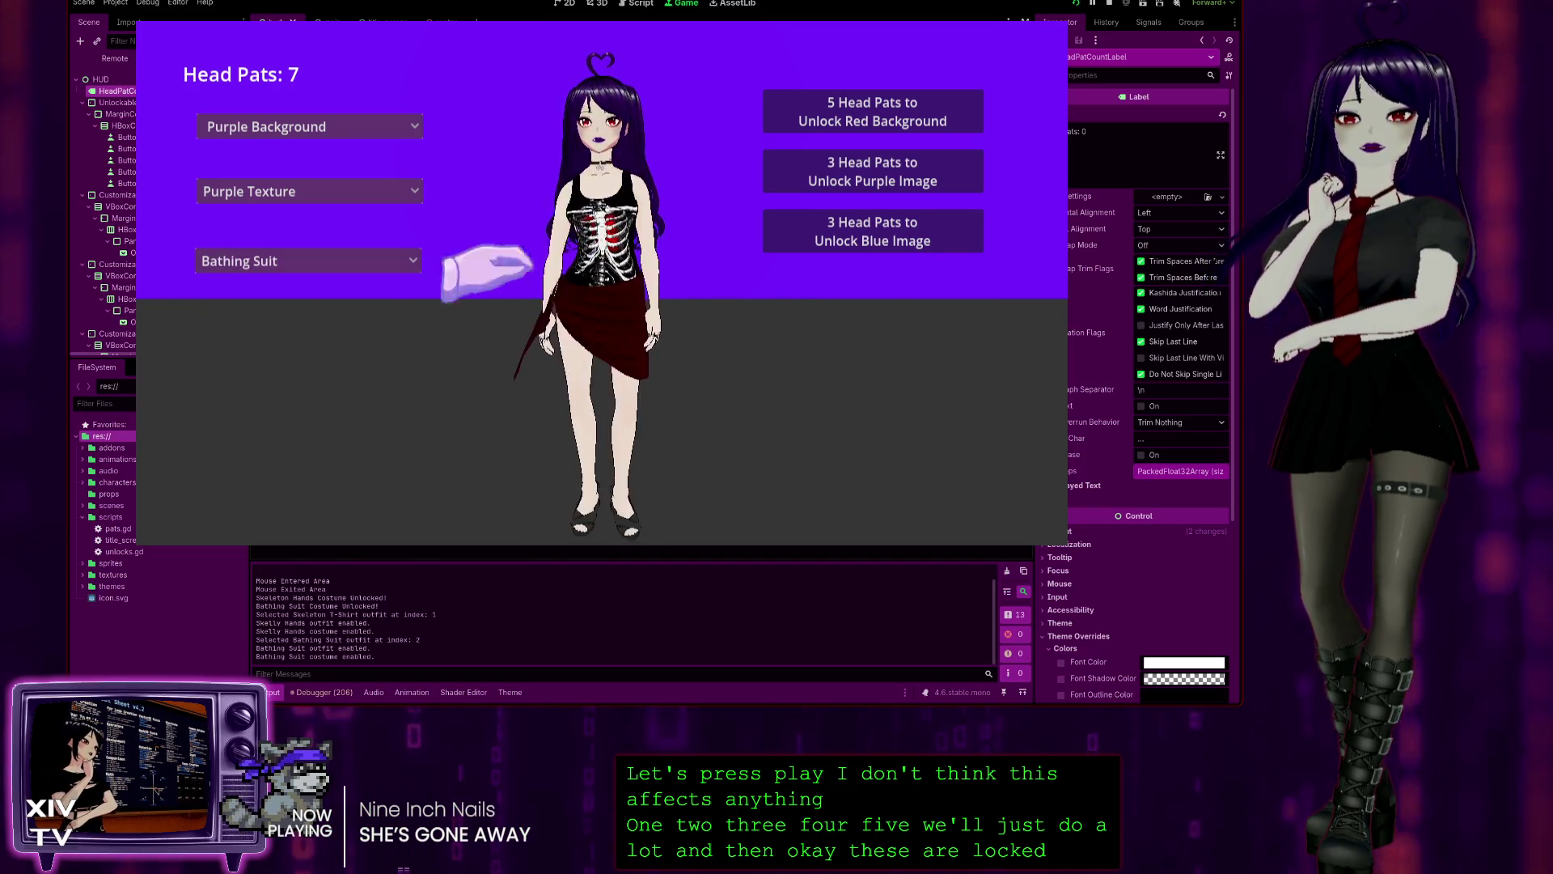
- Unlock the Purple and Blue Images, switching the background to Blue then back to Purple Texture
{"action": "left_click", "coordinate": [745, 178]}
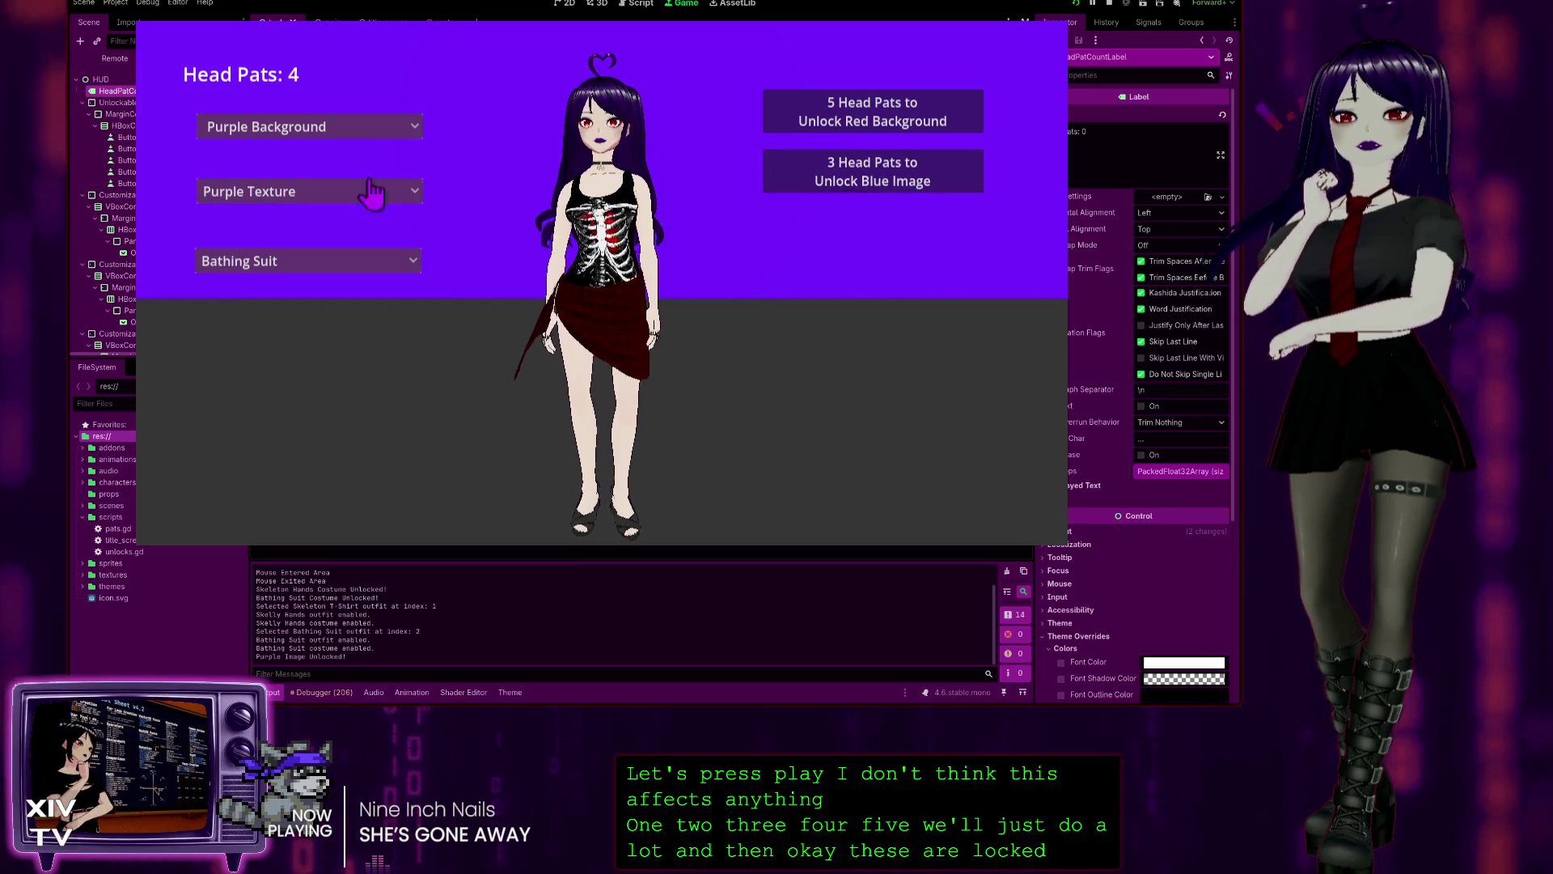
{"action": "left_click", "coordinate": [307, 191]}
{"action": "left_click", "coordinate": [243, 214]}
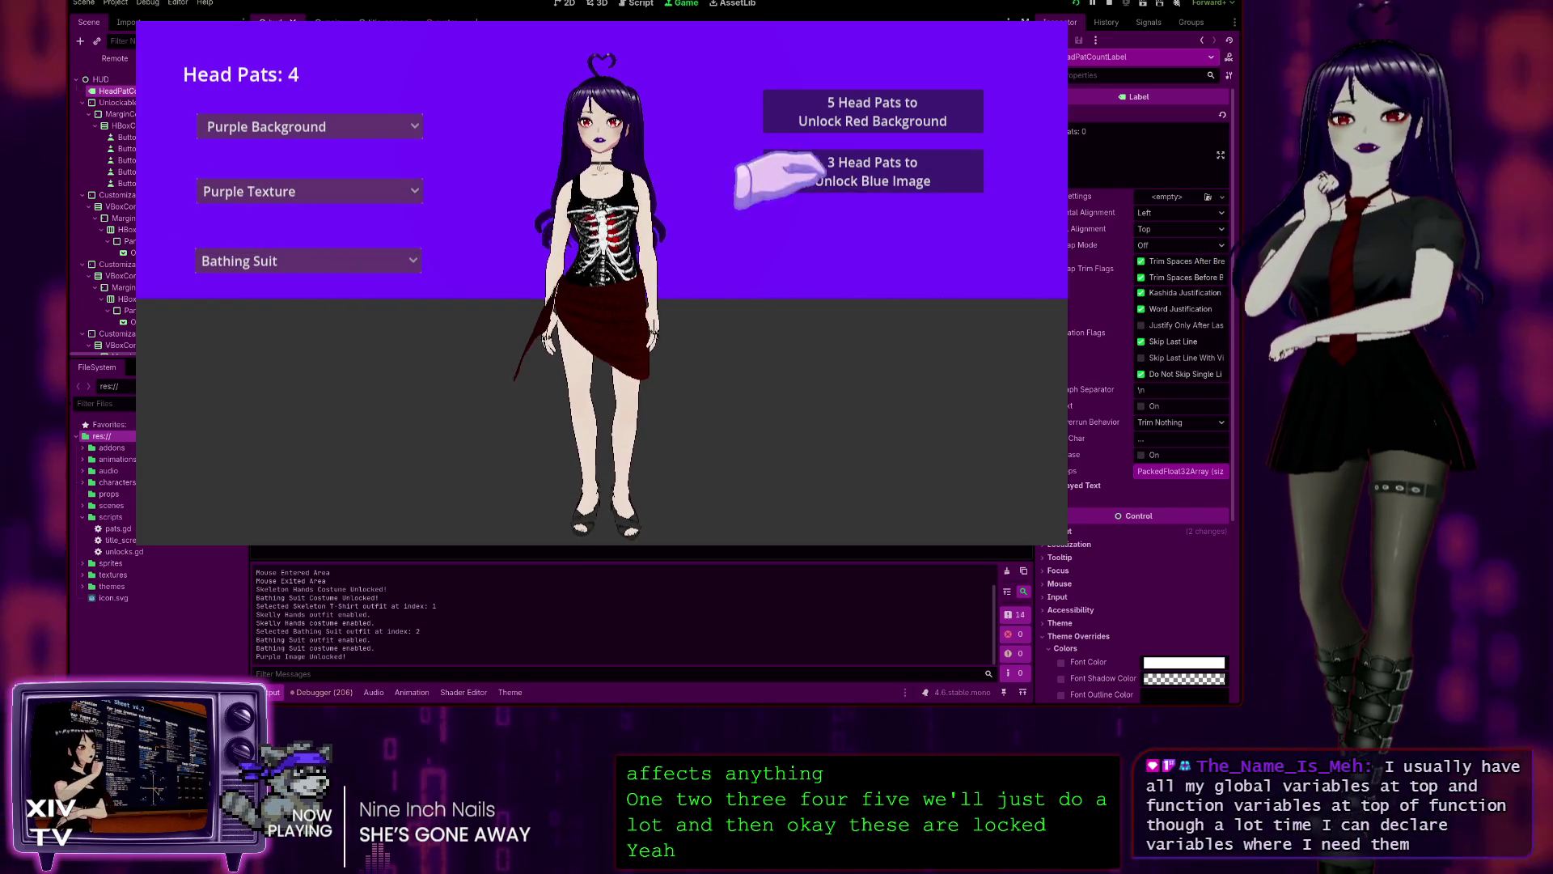
{"action": "left_click", "coordinate": [769, 170]}
{"action": "left_click", "coordinate": [235, 191]}
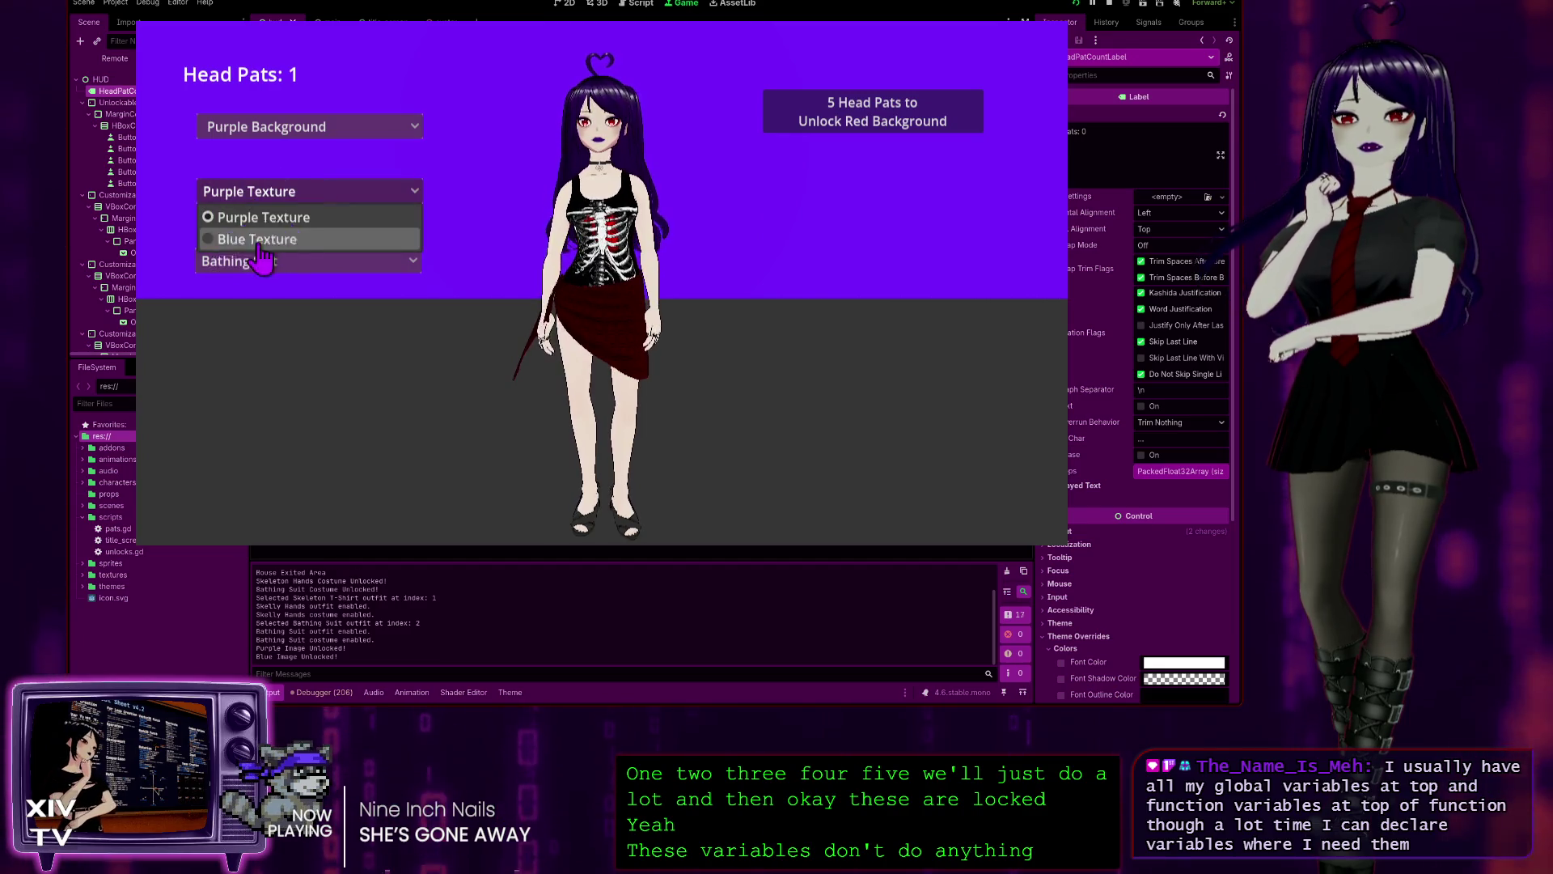
{"action": "left_click", "coordinate": [259, 239]}
{"action": "left_click", "coordinate": [308, 191]}
{"action": "left_click", "coordinate": [259, 215]}
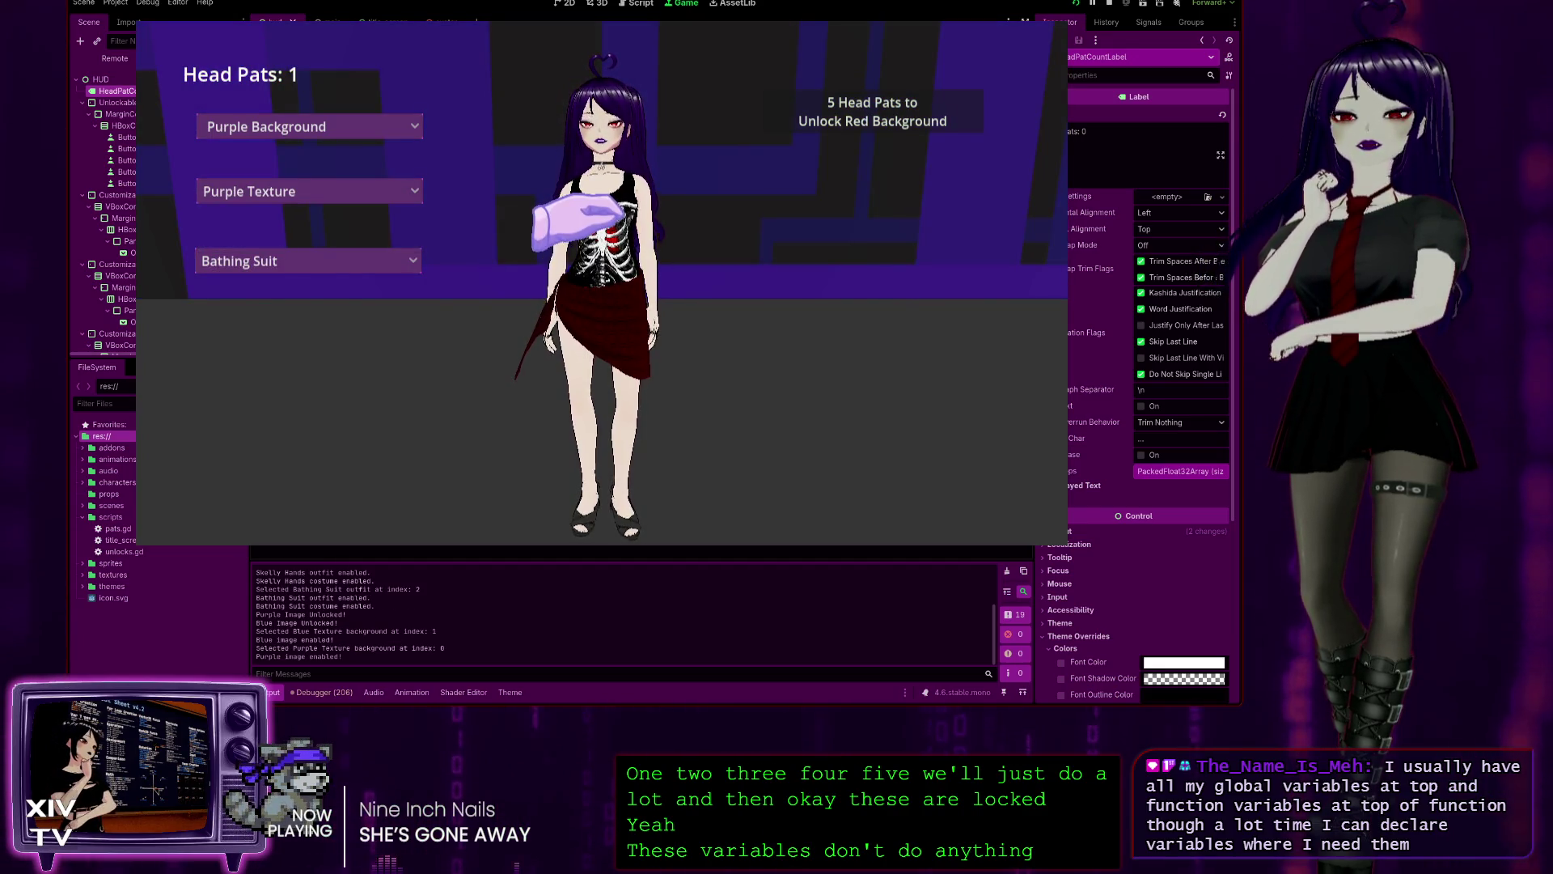
- Pause the game with Esc, stop it with F8, and return to pats.gd
{"action": "key", "text": "Escape"}
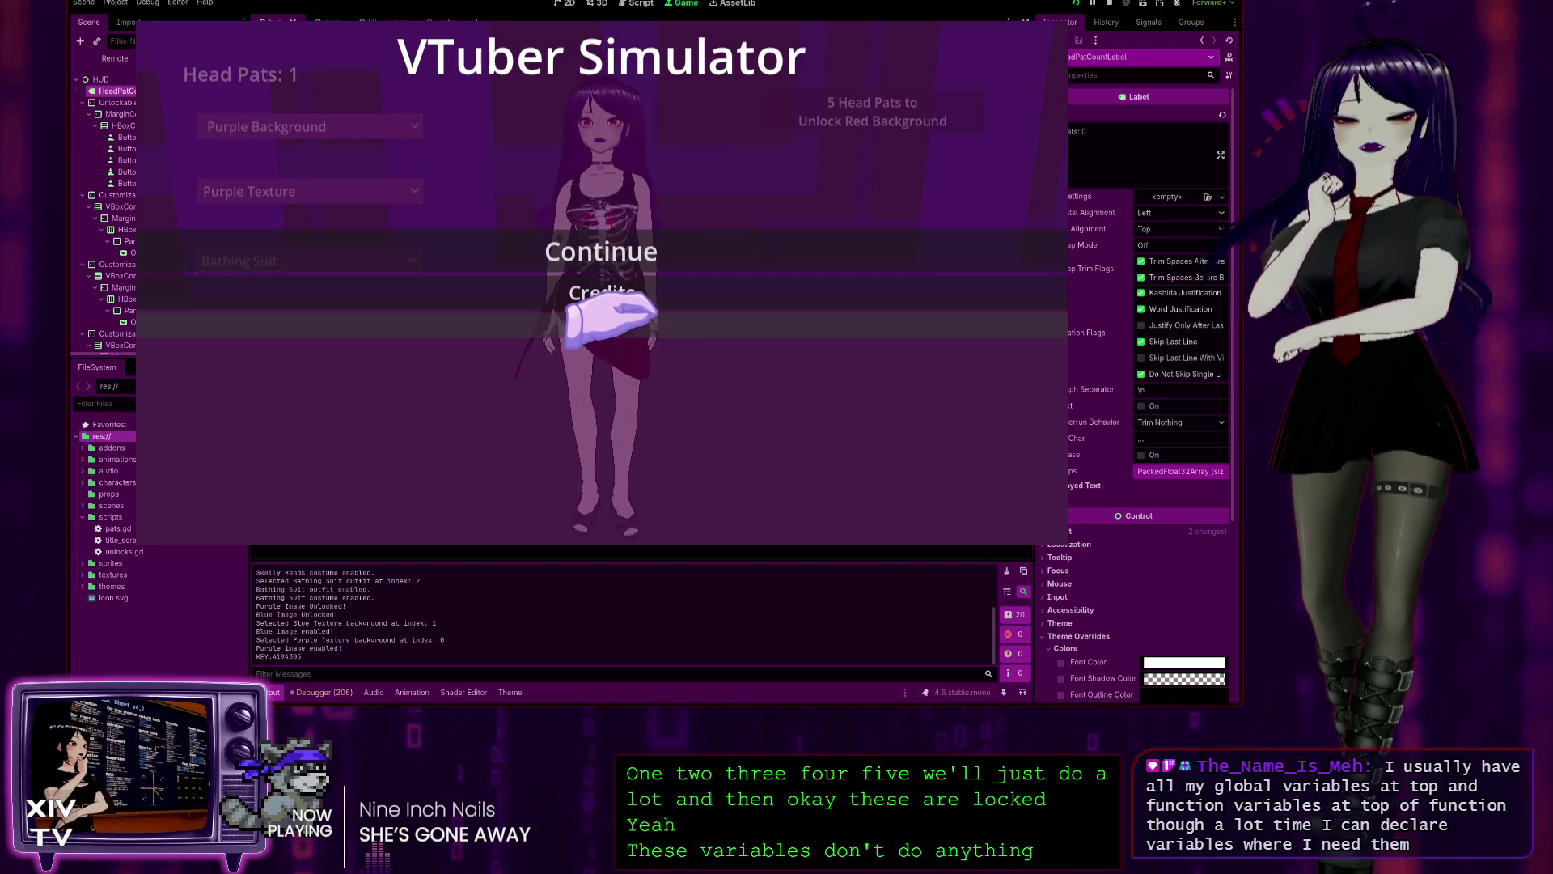
{"action": "key", "text": "F8"}
{"action": "left_click", "coordinate": [566, 293]}
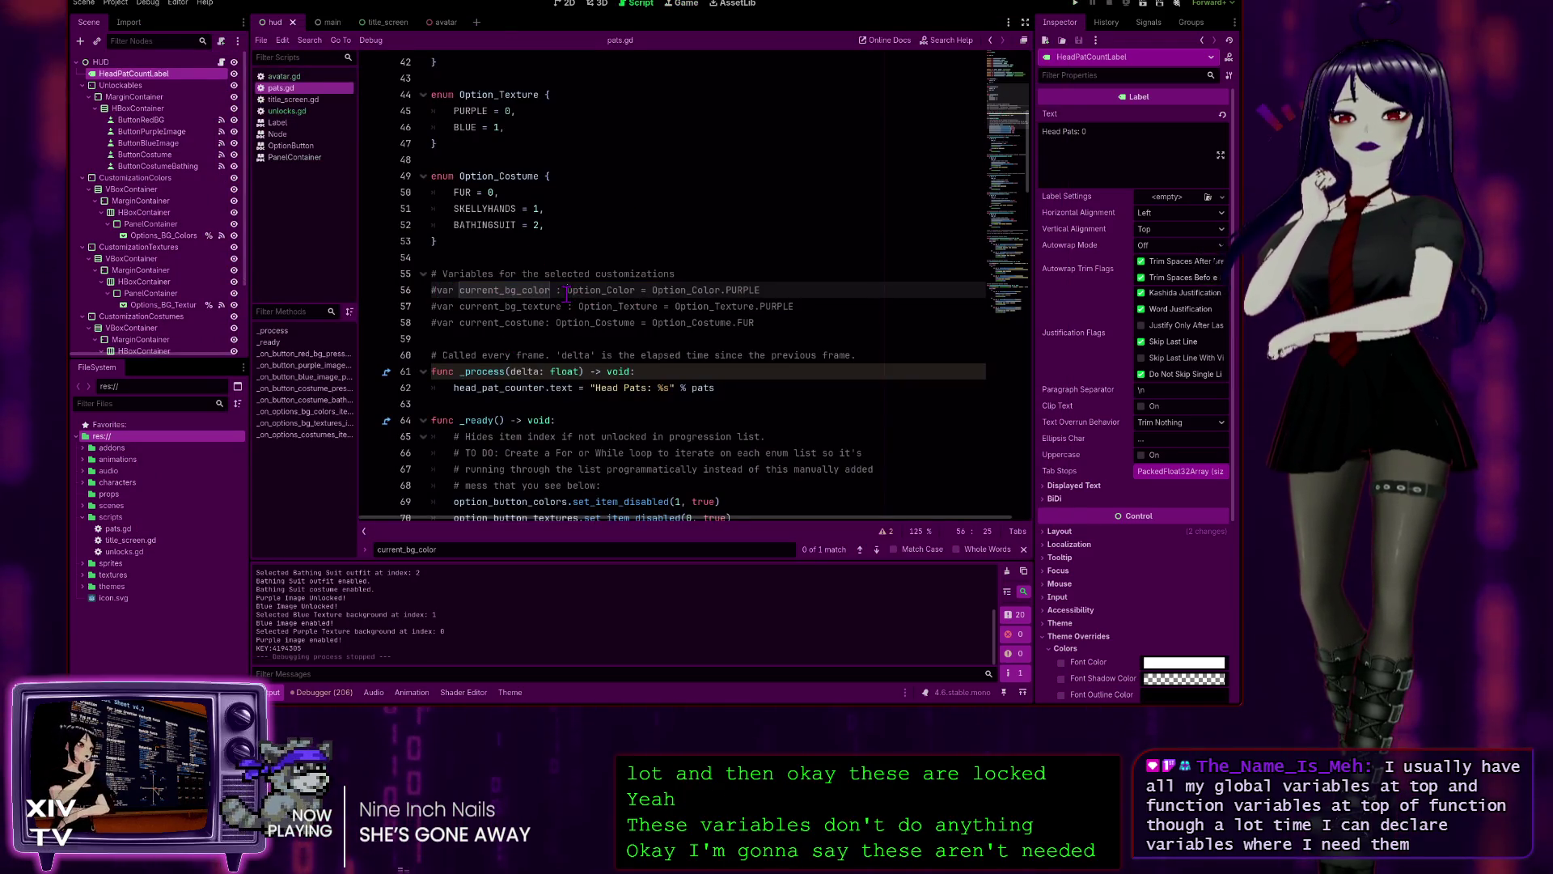
- Delete the commented-out customization variable lines 55–58 from pats.gd
{"action": "left_click_drag", "start_coordinate": [794, 327], "coordinate": [368, 285]}
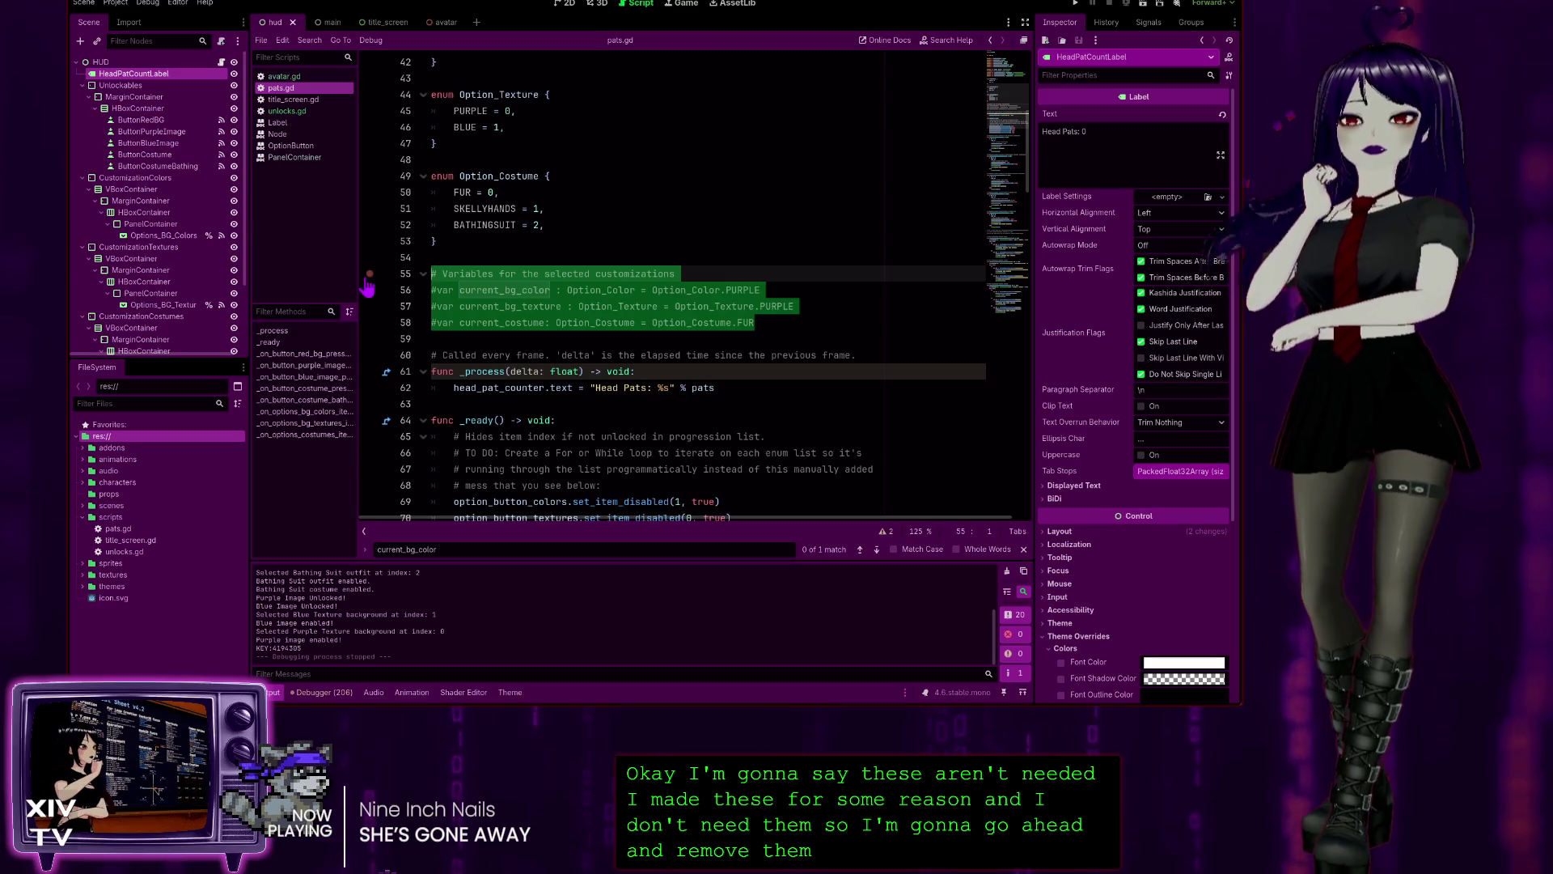
{"action": "key", "text": "BackSpace"}
{"action": "key", "text": "BackSpace"}
{"action": "key", "text": "BackSpace"}
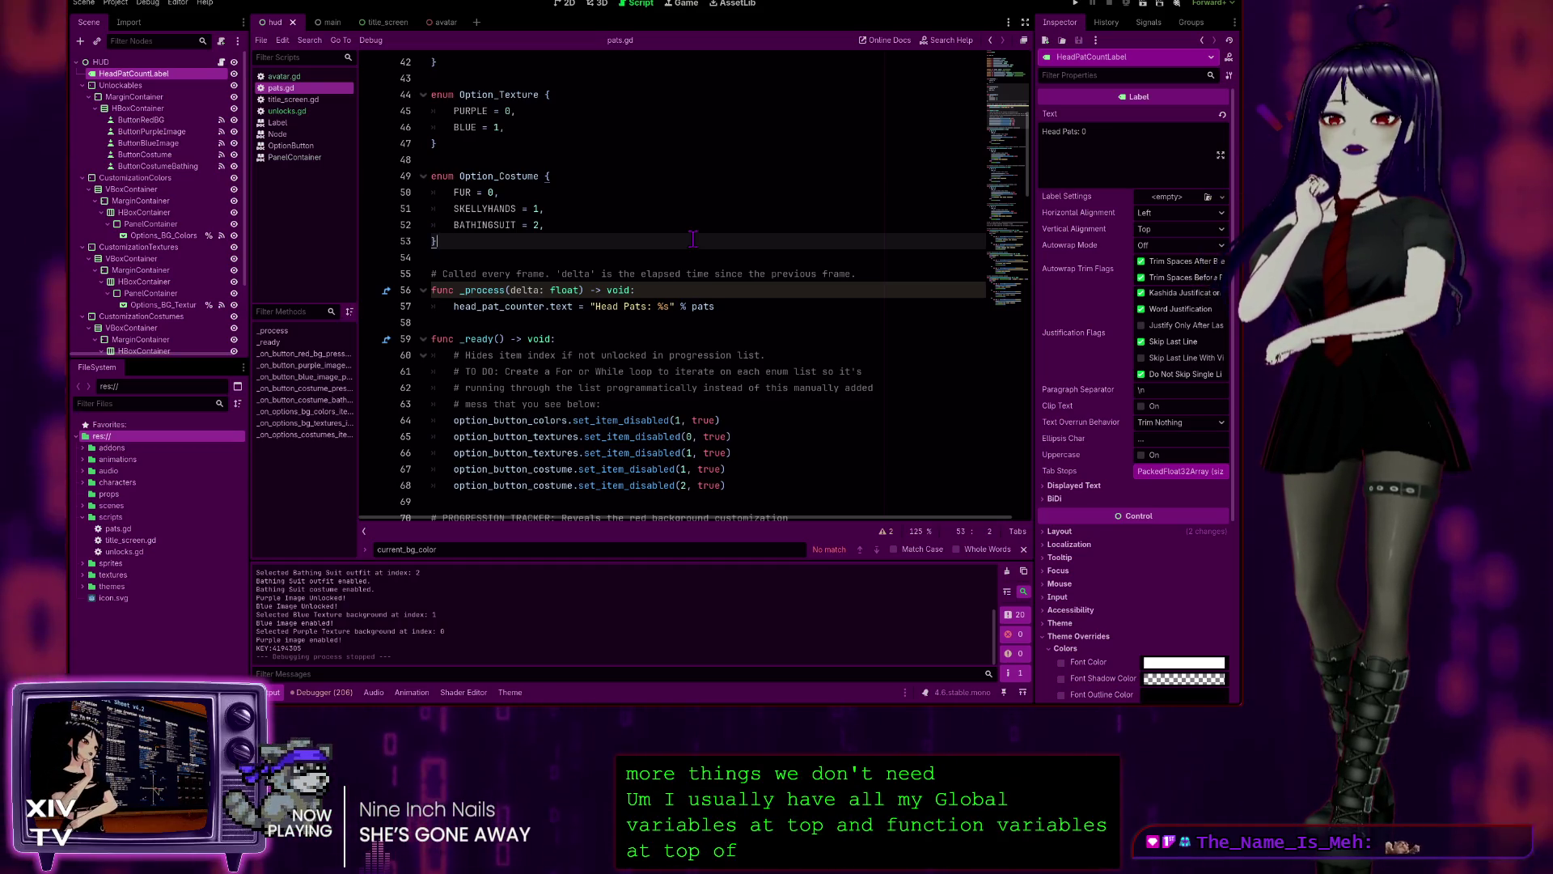
{"action": "left_click", "coordinate": [520, 259]}
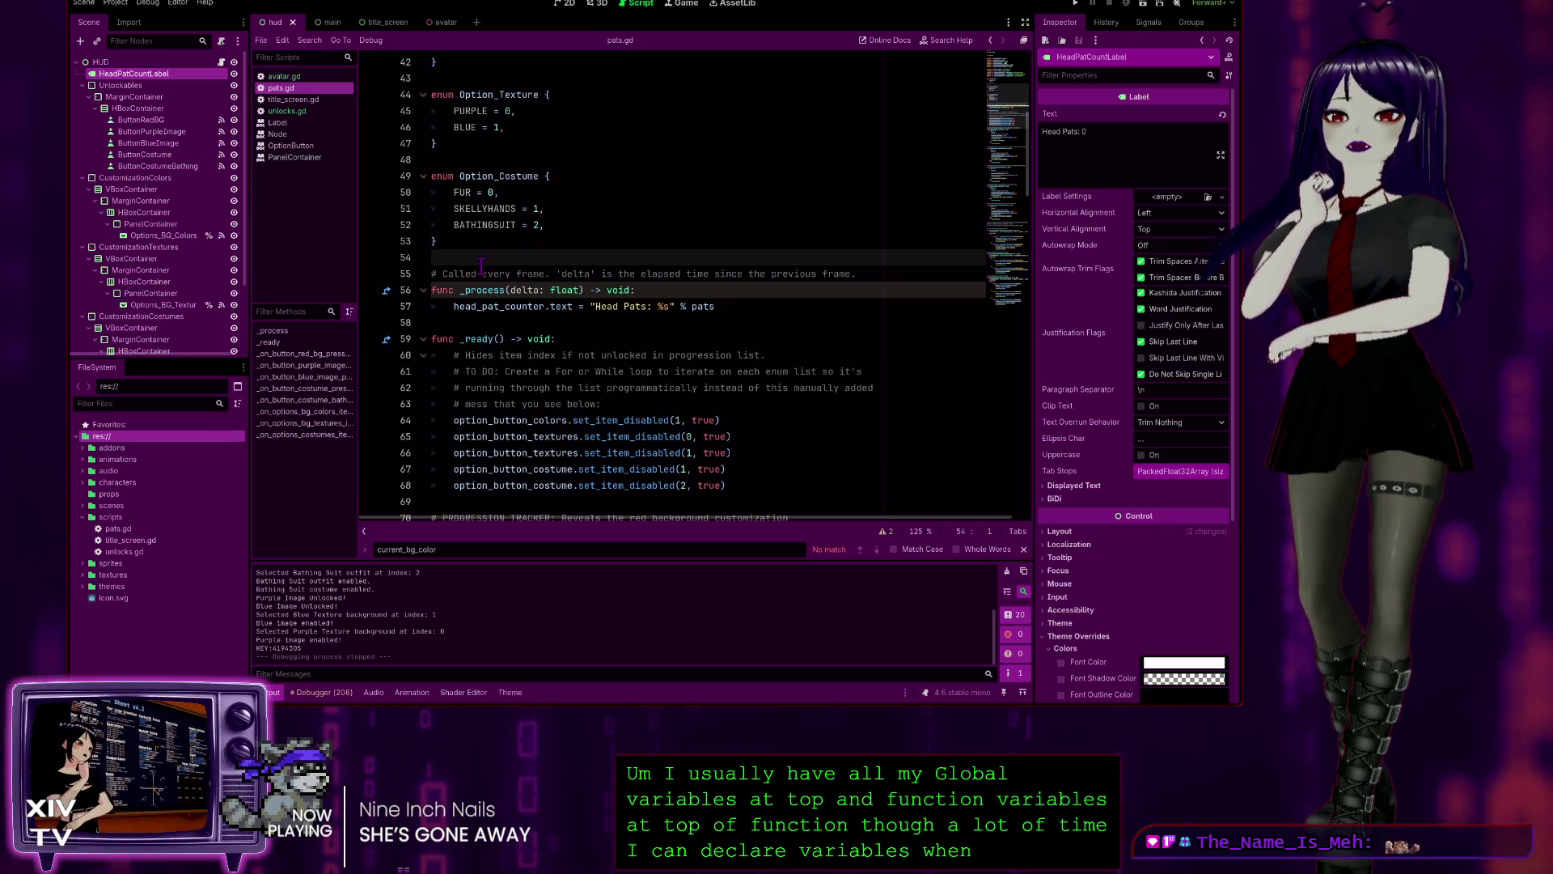
{"action": "scroll", "coordinate": [495, 171], "scroll_direction": "up", "scroll_amount": 7}
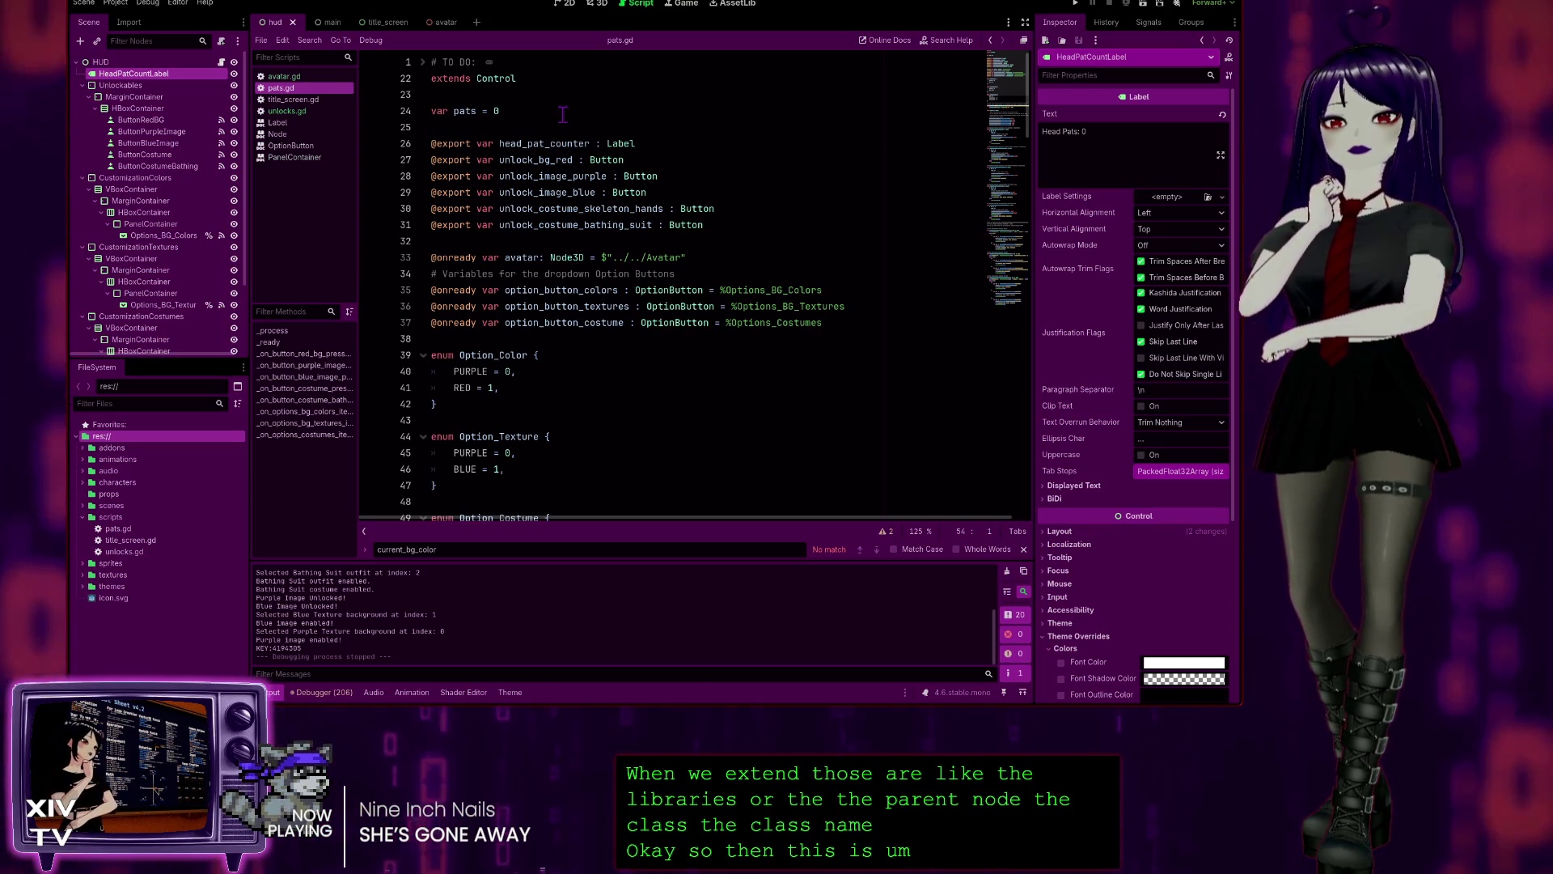
{"action": "left_click", "coordinate": [461, 144]}
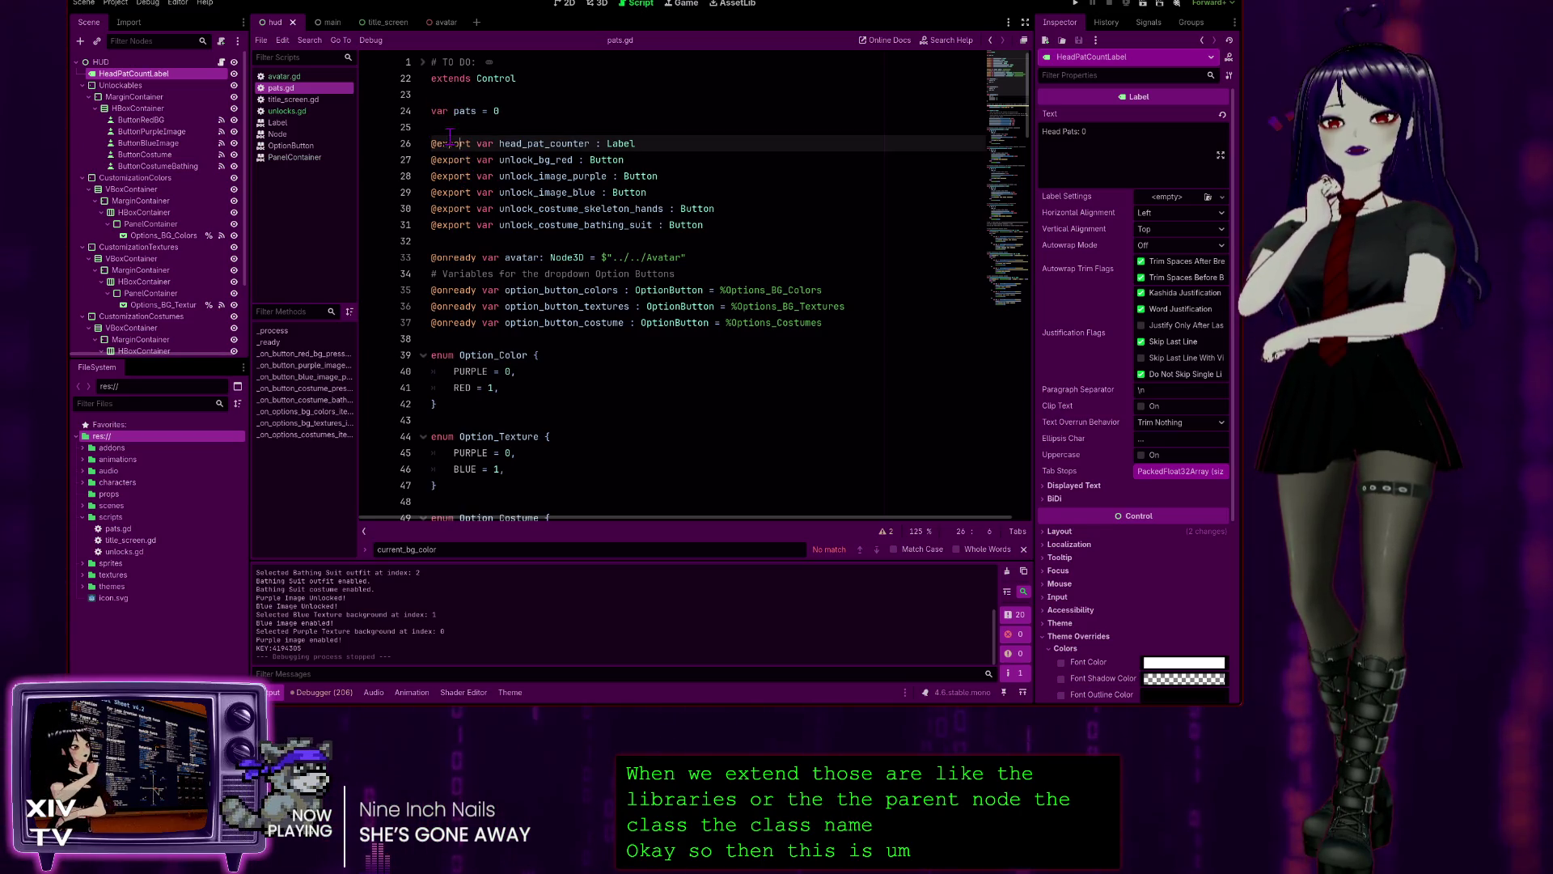
{"action": "left_click", "coordinate": [436, 113]}
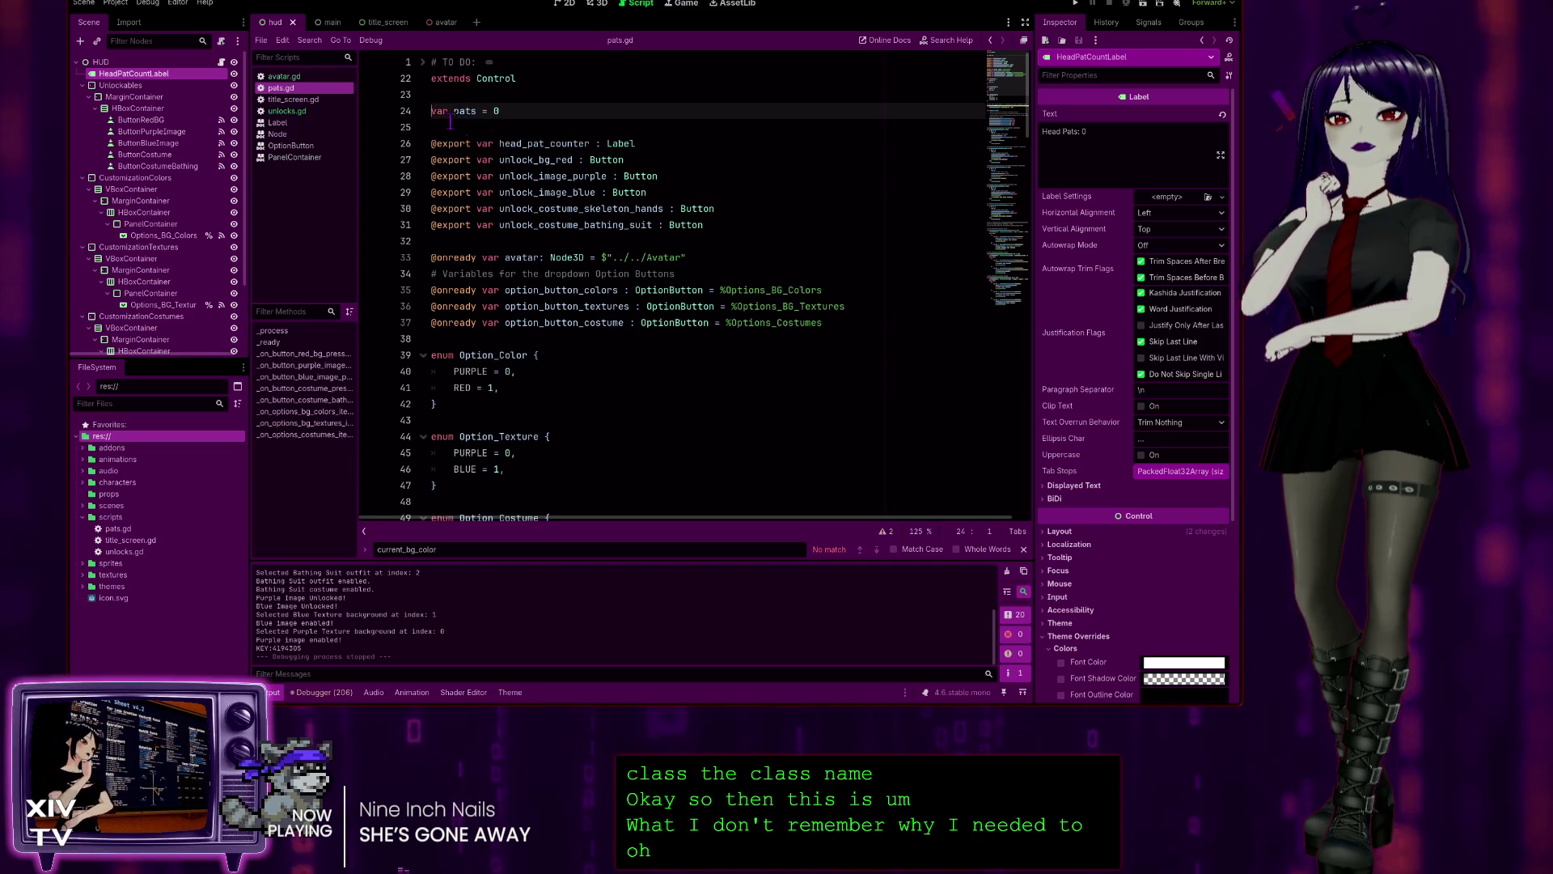
{"action": "left_click", "coordinate": [456, 144]}
{"action": "double_click", "coordinate": [462, 257]}
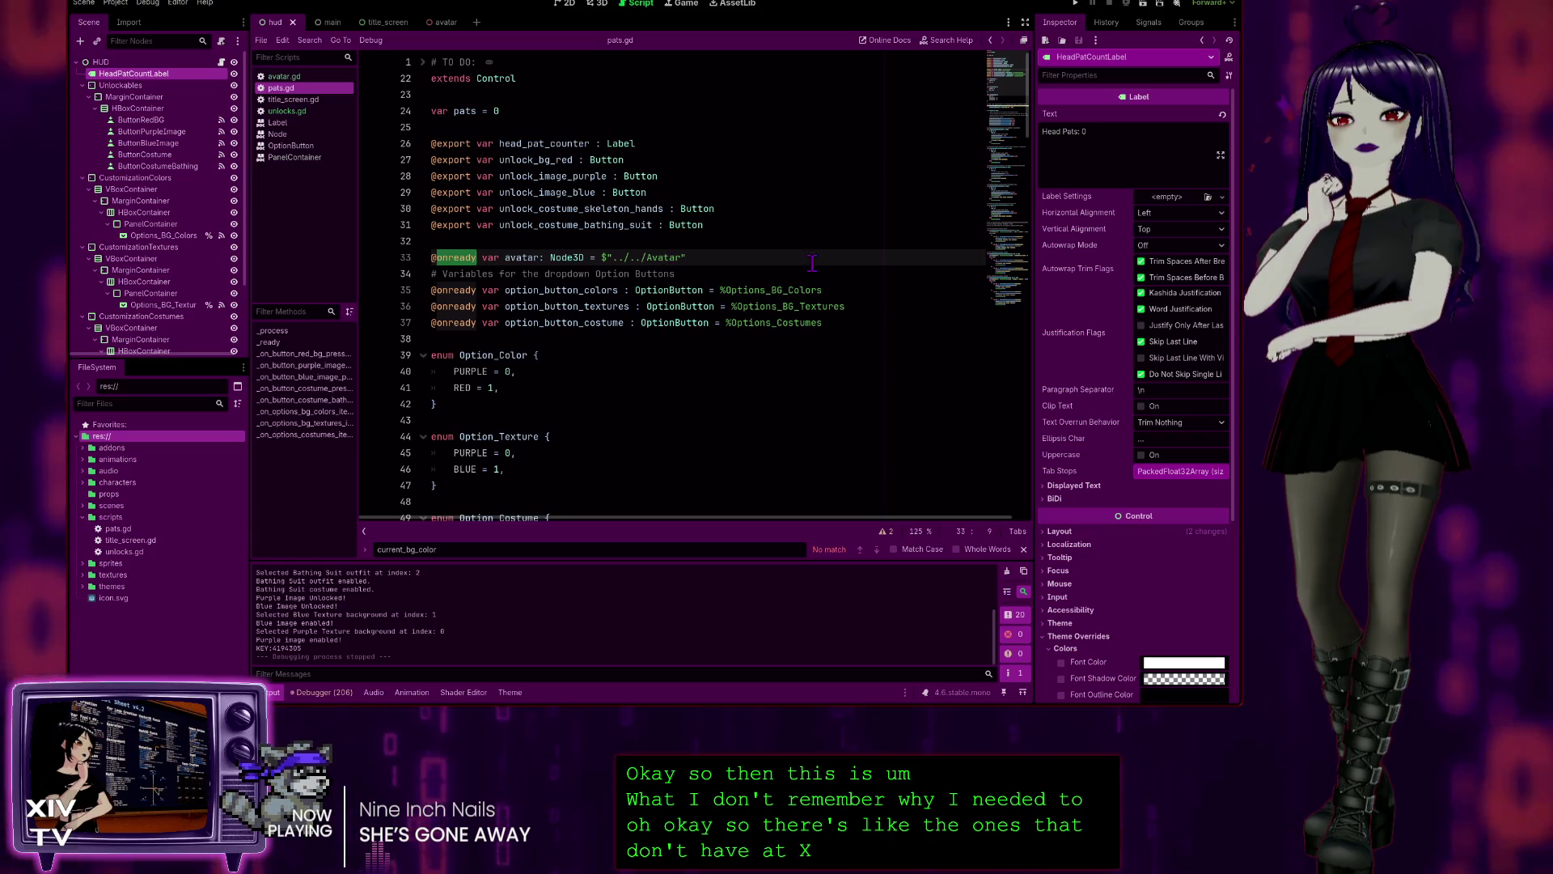
- Search pats.gd for 'avatar' and step through all 12 matches back to its declaration
{"action": "key", "text": "End"}
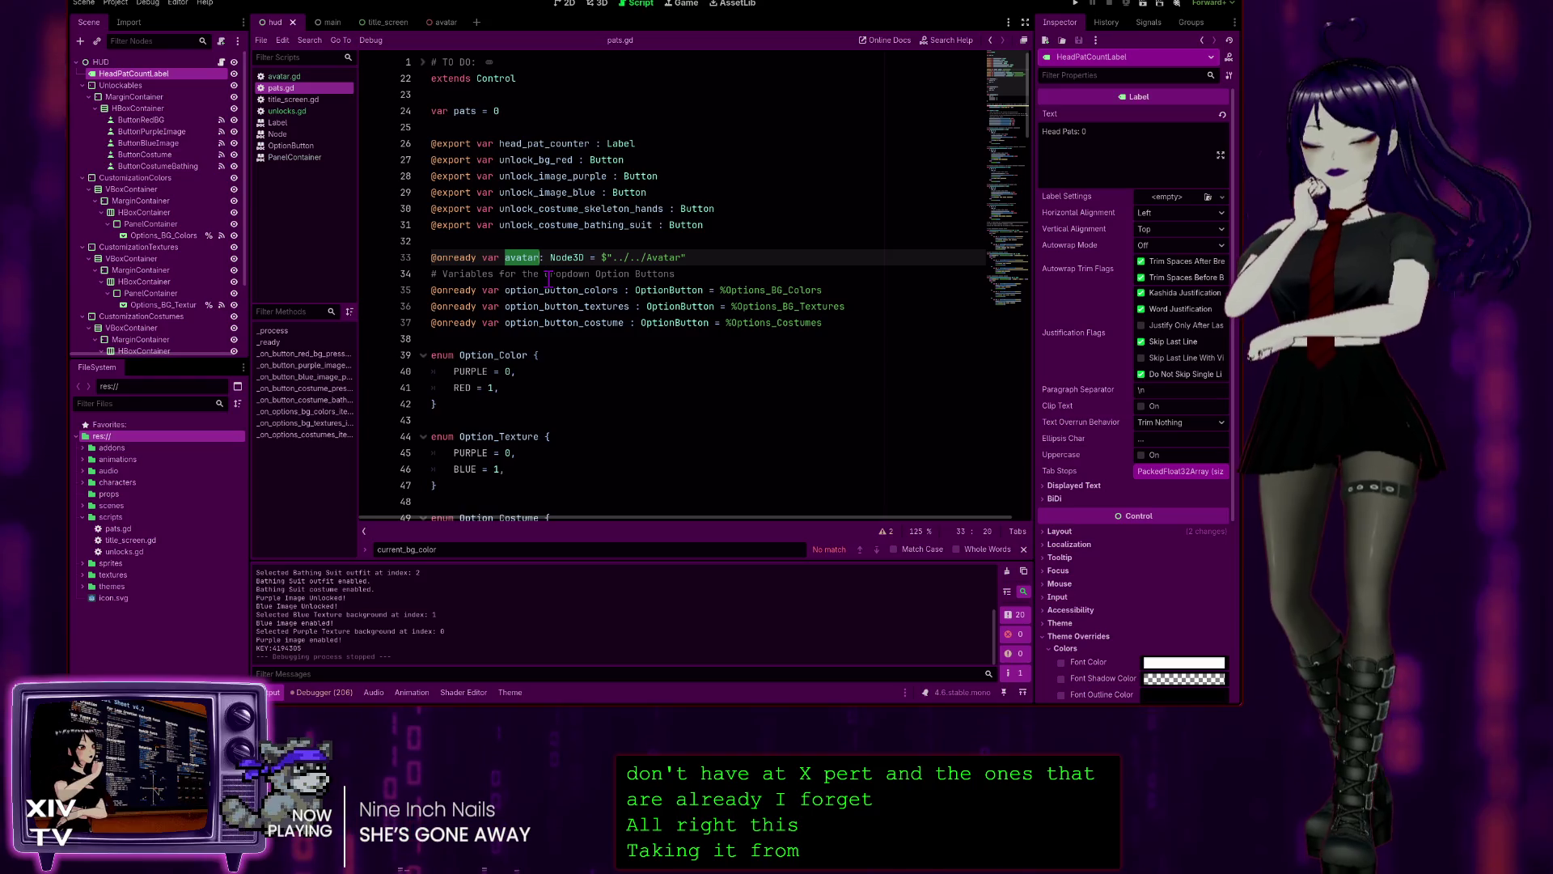
{"action": "key", "text": "ctrl+f"}
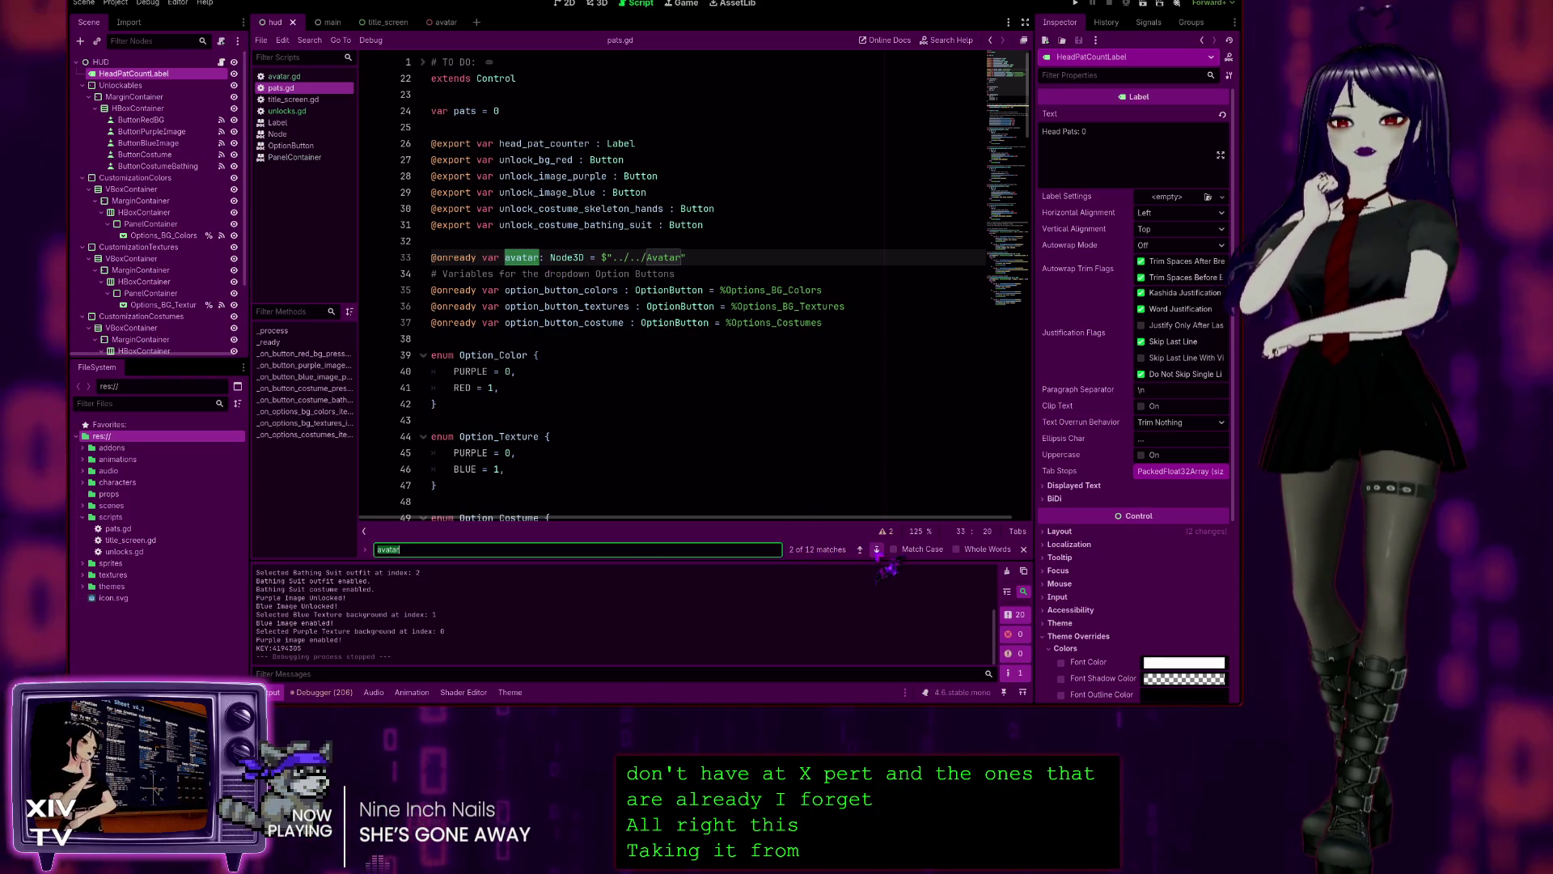
{"action": "double_click", "coordinate": [877, 551]}
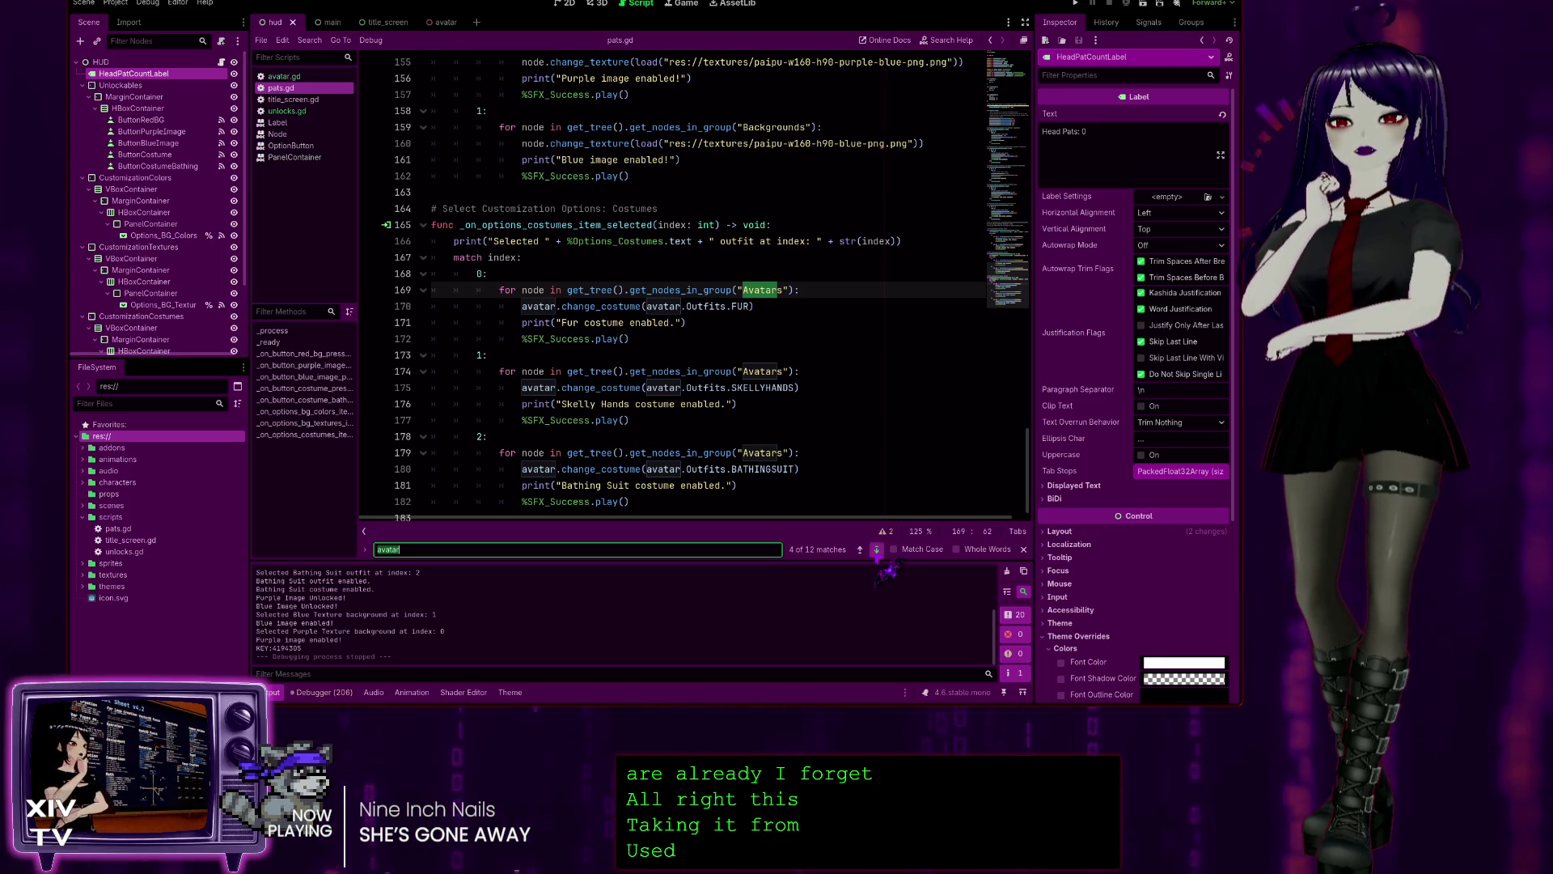
{"action": "left_click", "coordinate": [877, 551]}
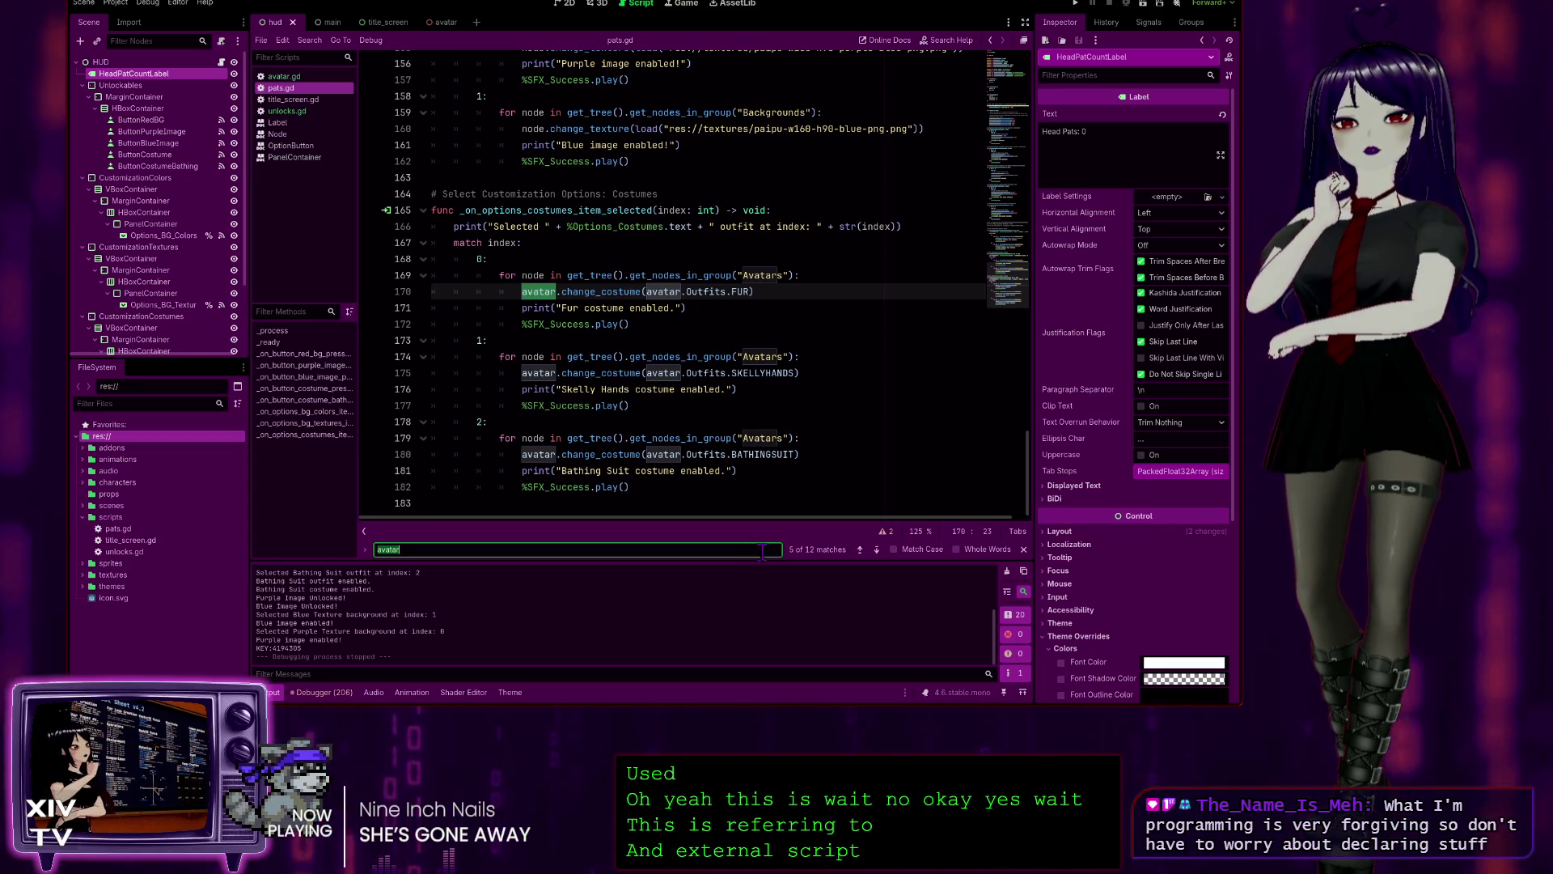
{"action": "left_click", "coordinate": [876, 551]}
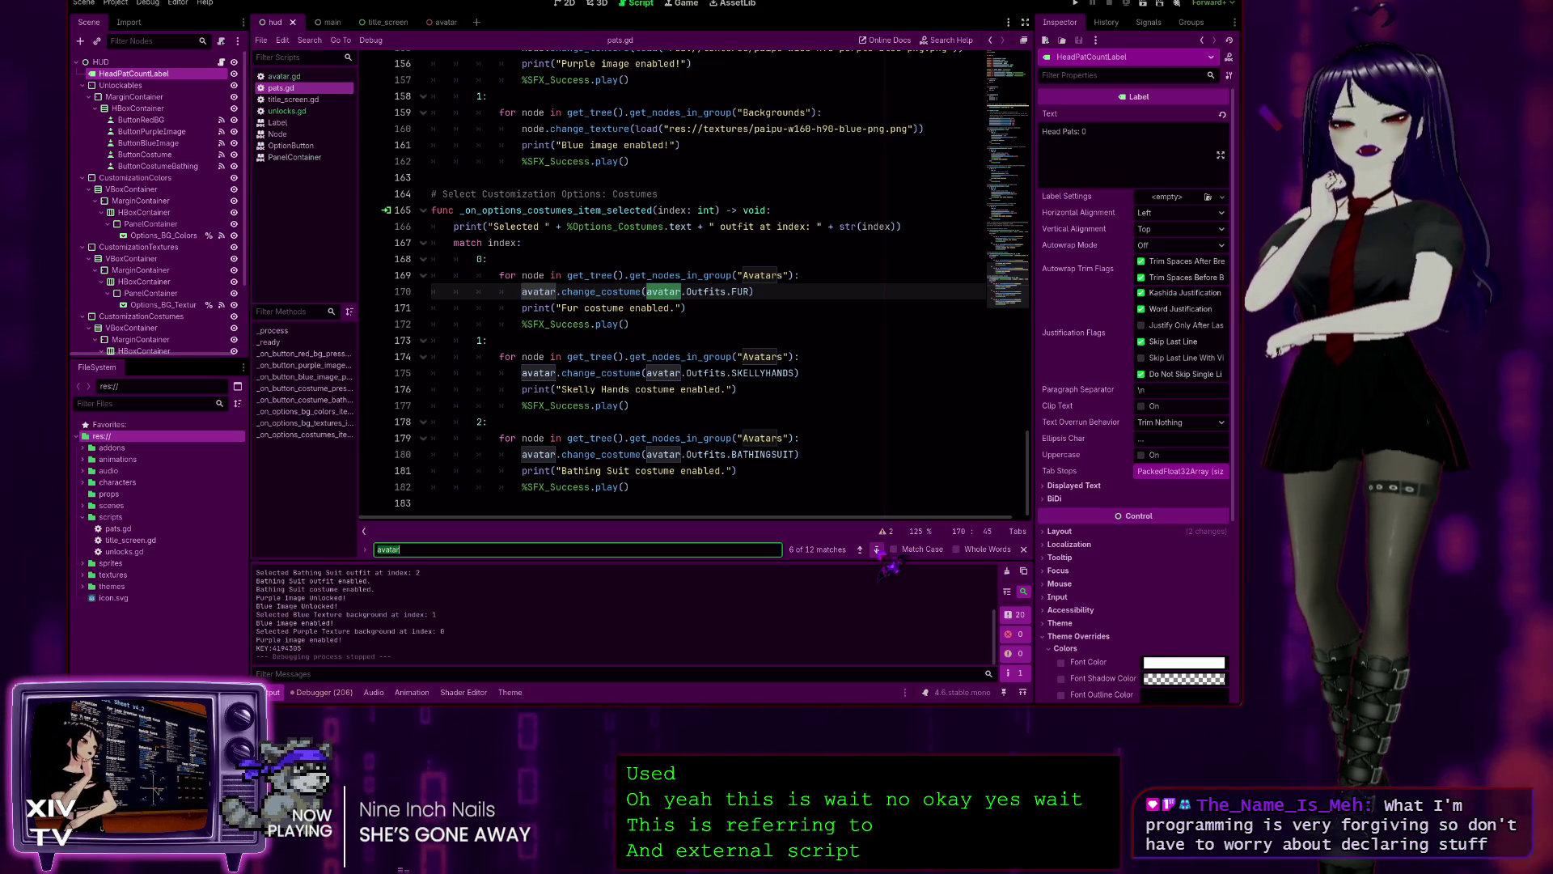
{"action": "left_click", "coordinate": [876, 550]}
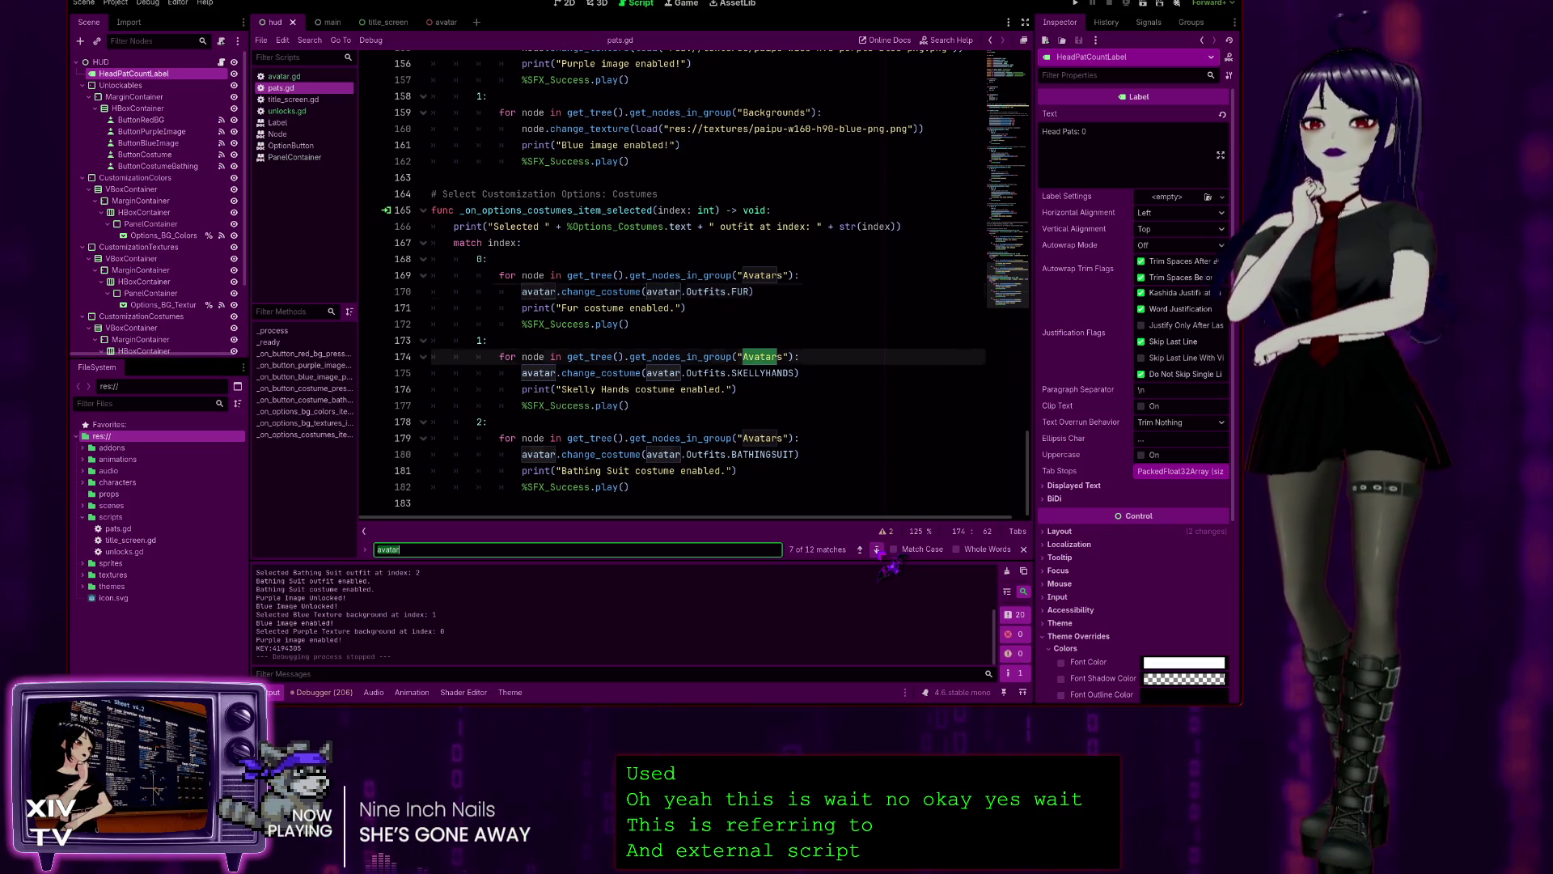
{"action": "left_click", "coordinate": [877, 550]}
{"action": "left_click", "coordinate": [876, 550]}
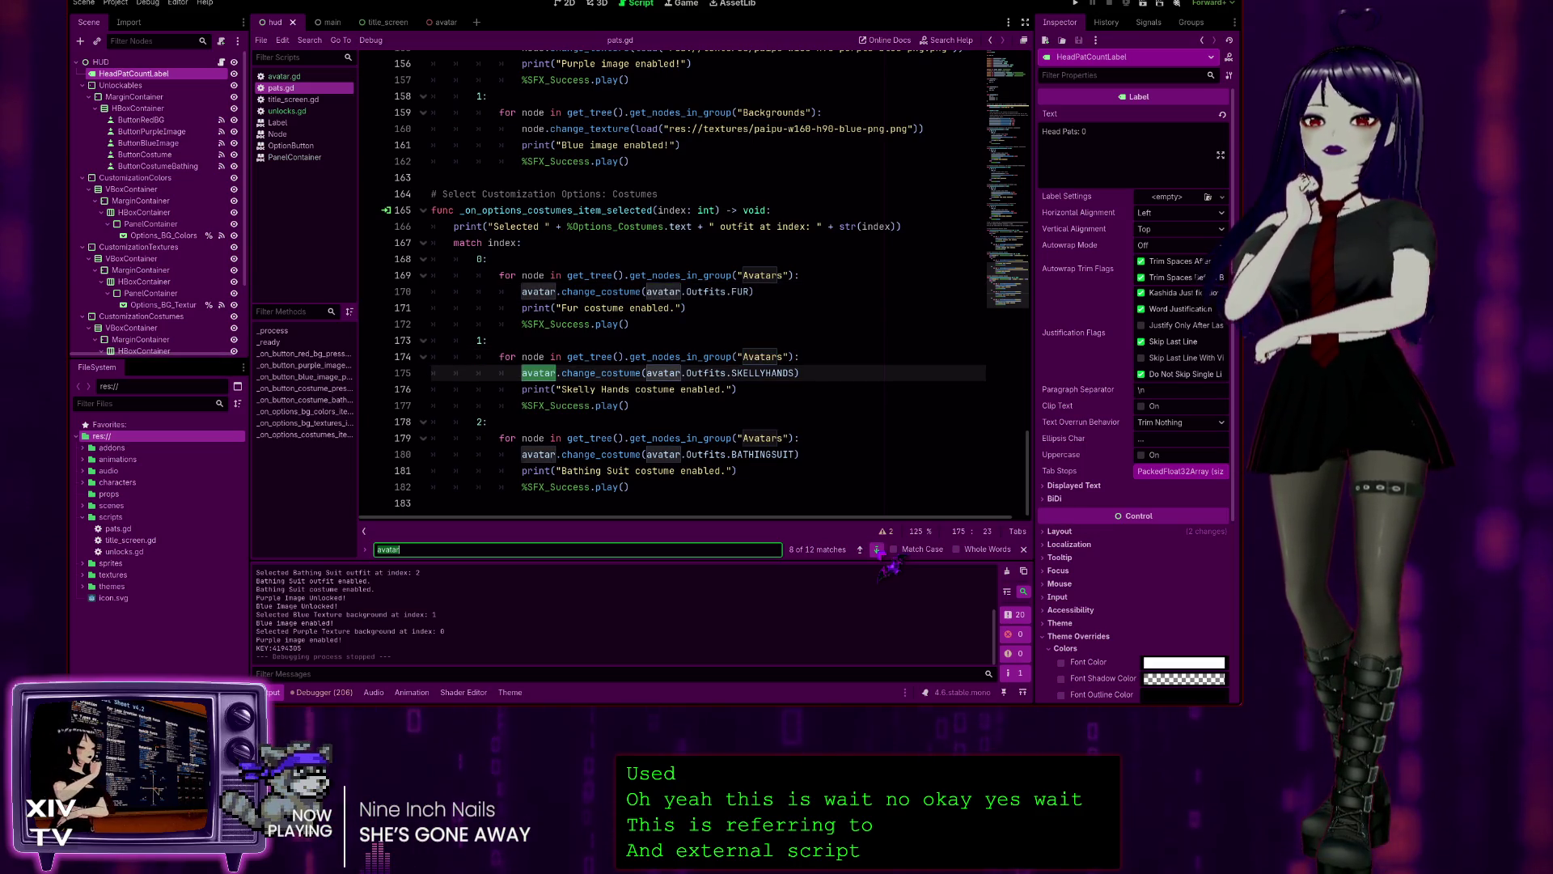
{"action": "left_click", "coordinate": [876, 551]}
{"action": "left_click", "coordinate": [876, 551]}
{"action": "left_click", "coordinate": [877, 550]}
{"action": "left_click", "coordinate": [877, 550]}
{"action": "left_click", "coordinate": [877, 550]}
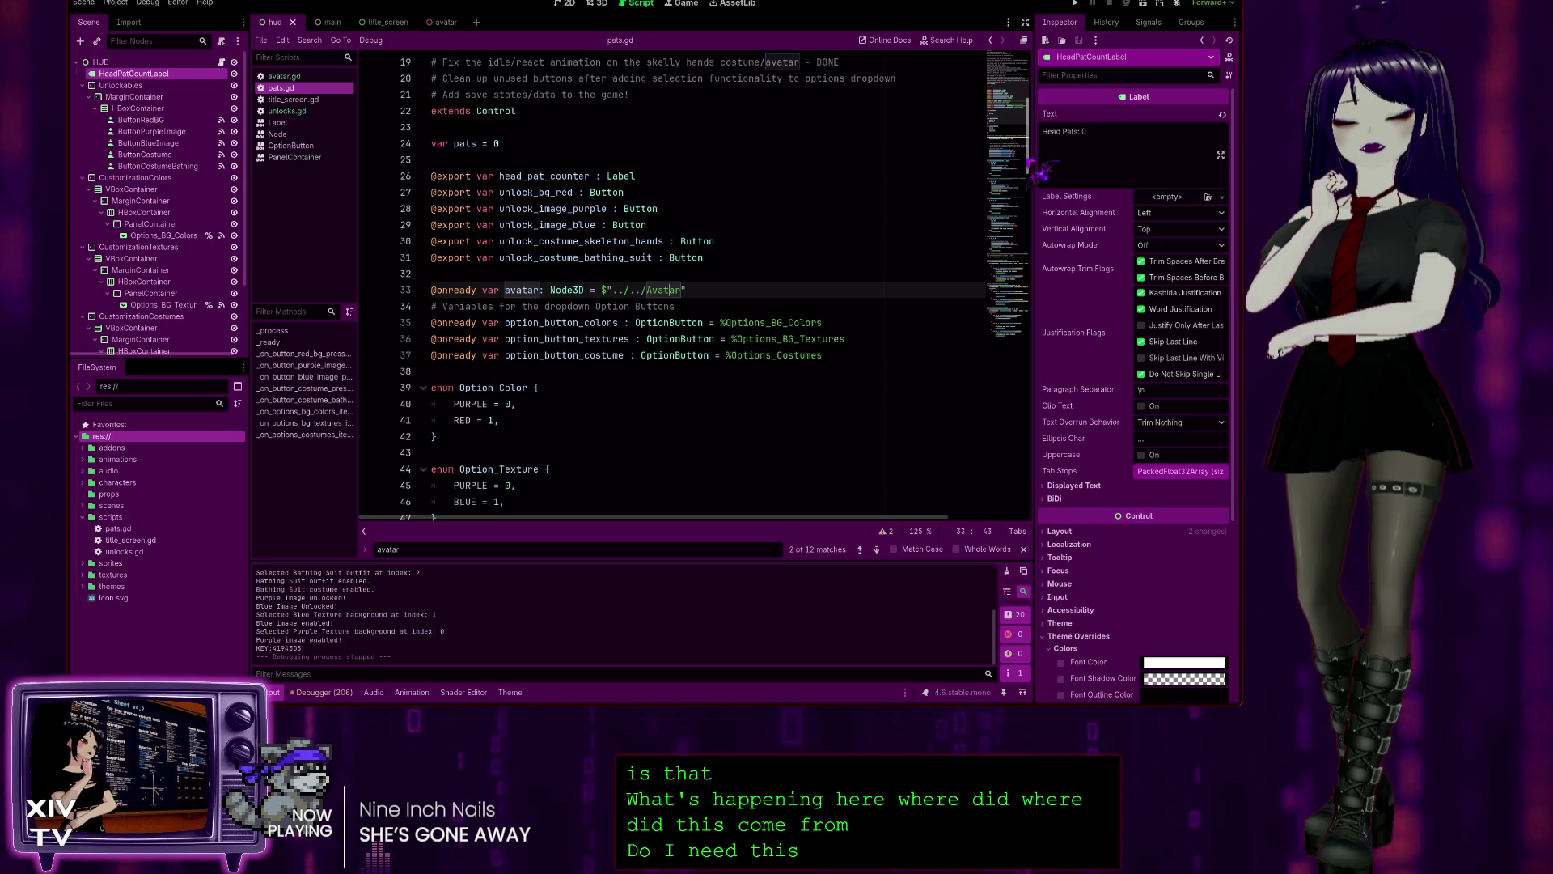
{"action": "left_click", "coordinate": [699, 296]}
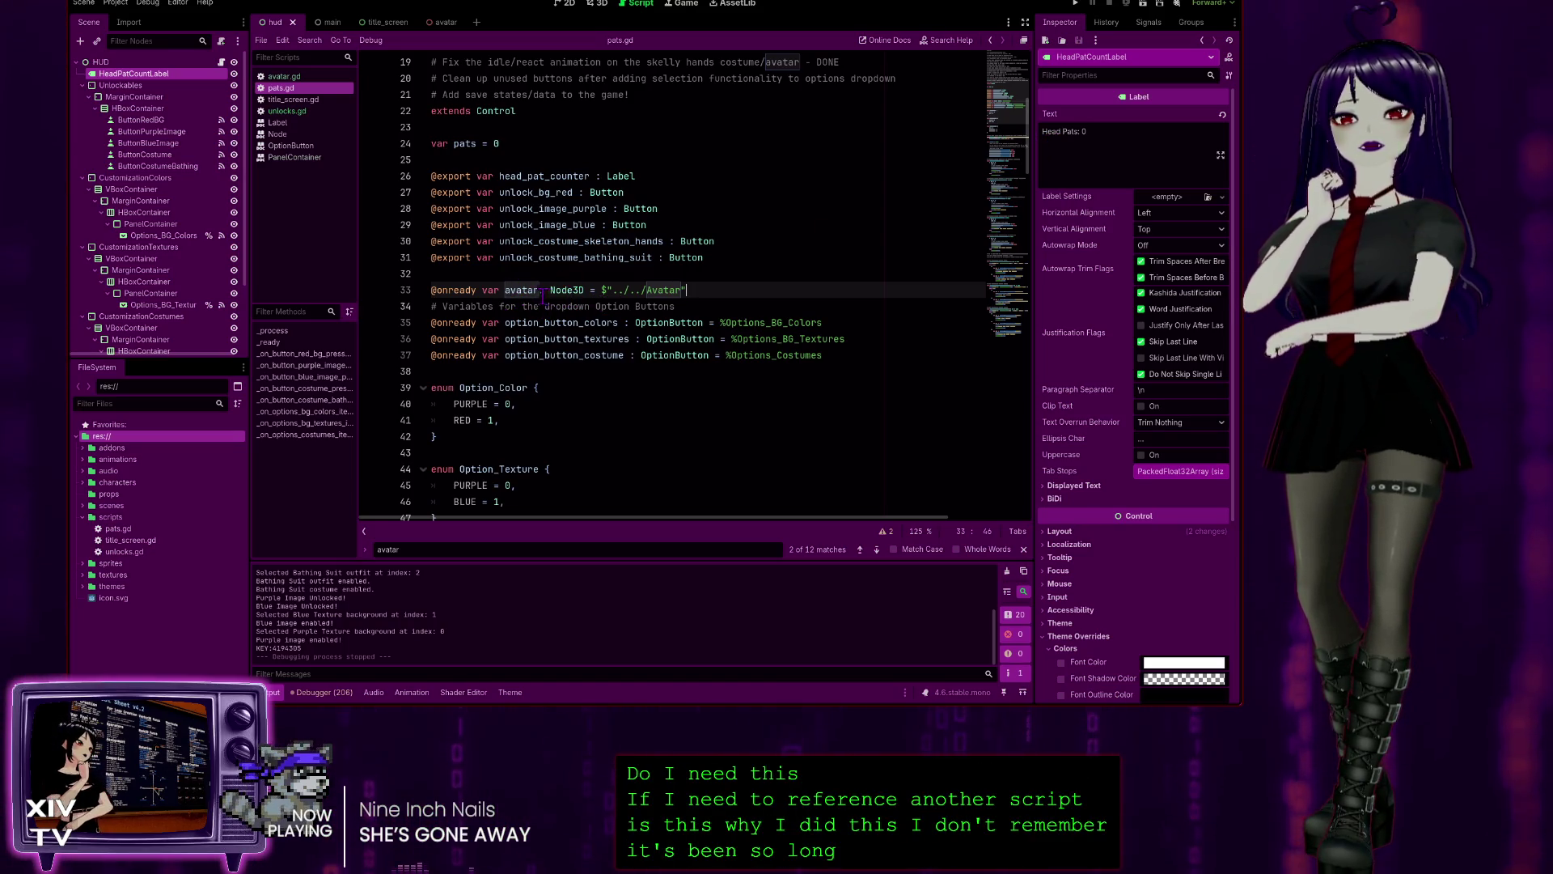
{"action": "left_click", "coordinate": [540, 291]}
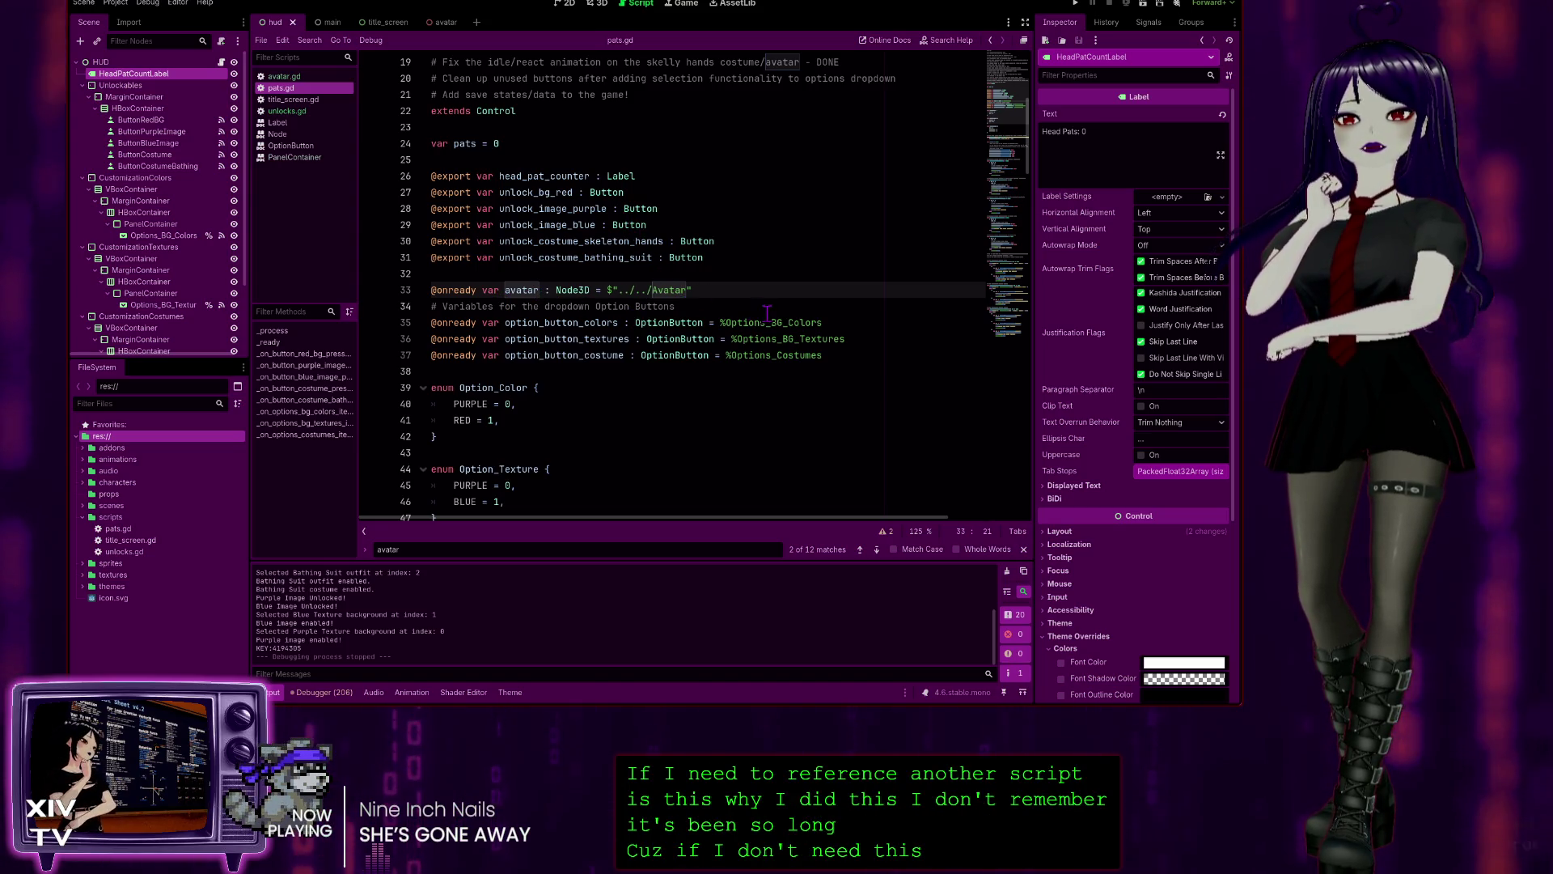
{"action": "left_click_drag", "start_coordinate": [718, 289], "coordinate": [419, 295]}
{"action": "key", "text": "ctrl+k"}
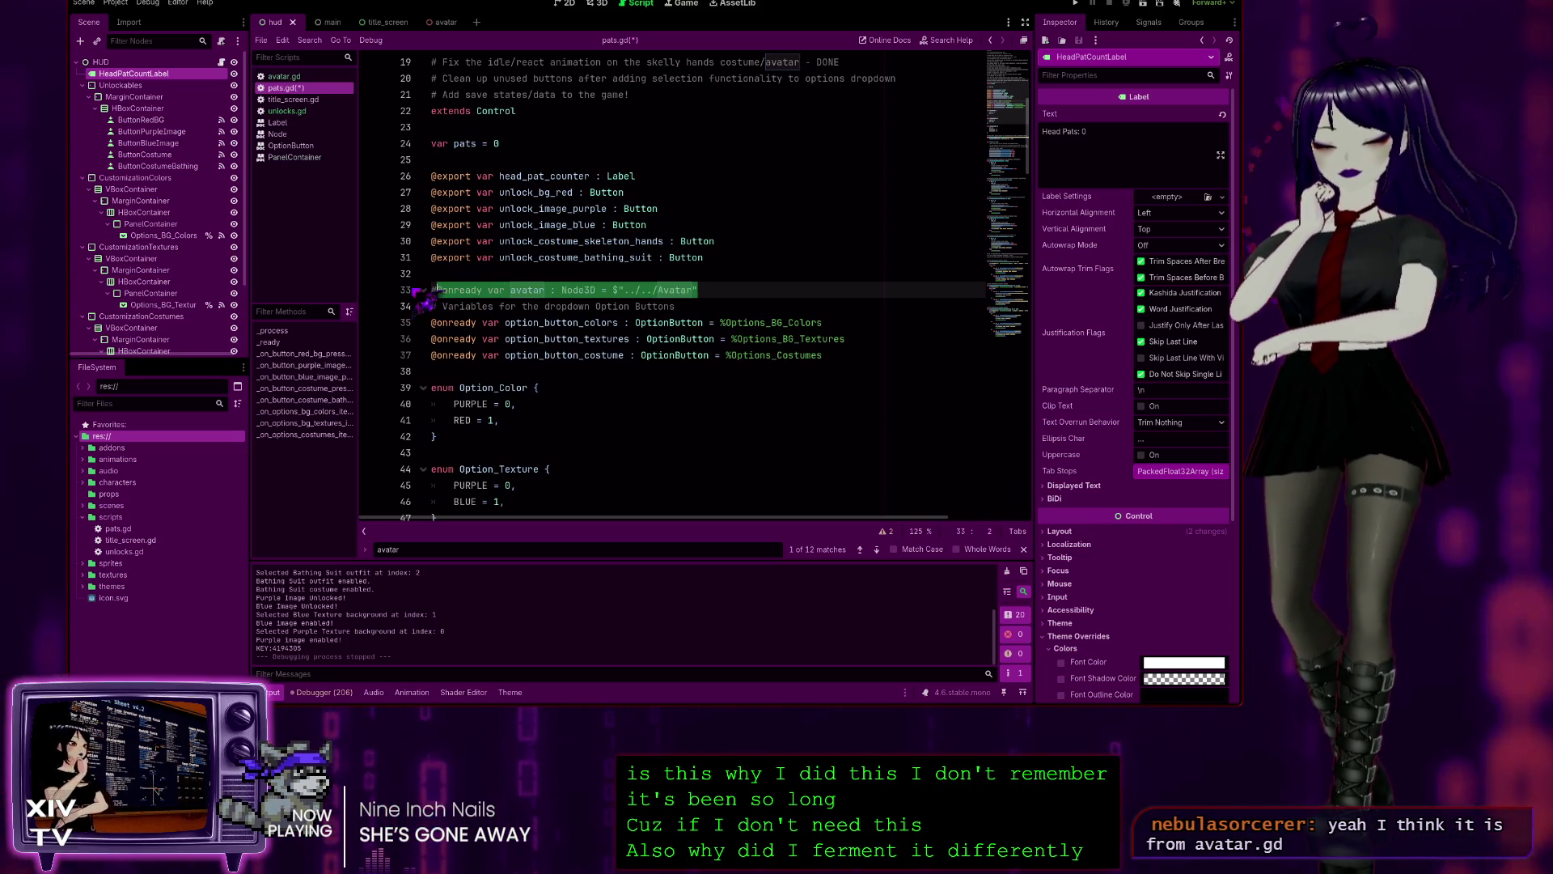
{"action": "key", "text": "ctrl+s"}
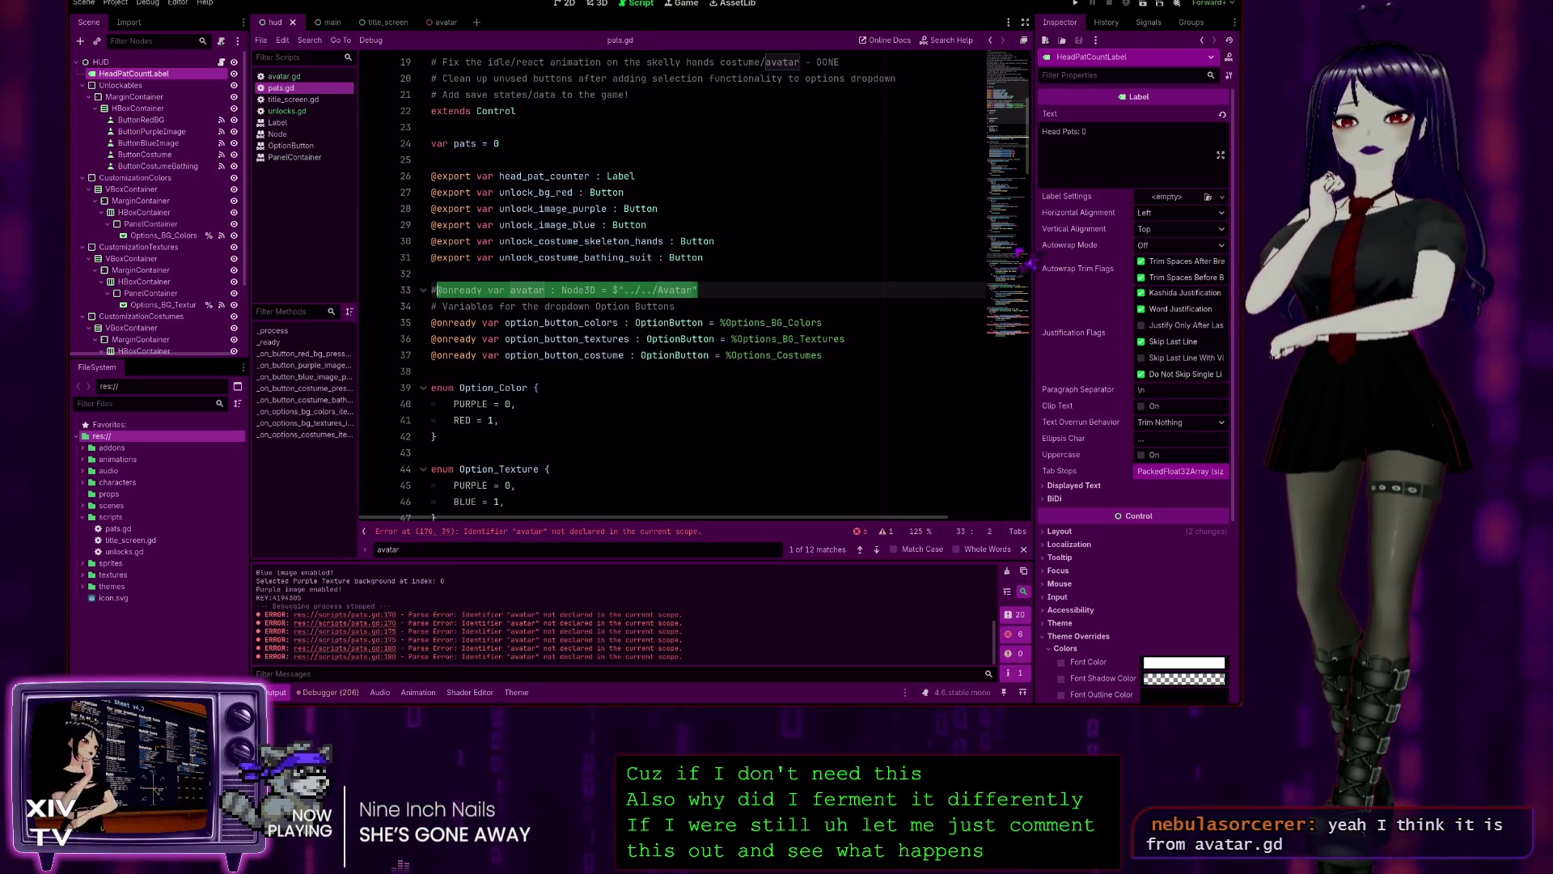
{"action": "scroll", "coordinate": [1003, 324], "scroll_direction": "down", "scroll_amount": 20}
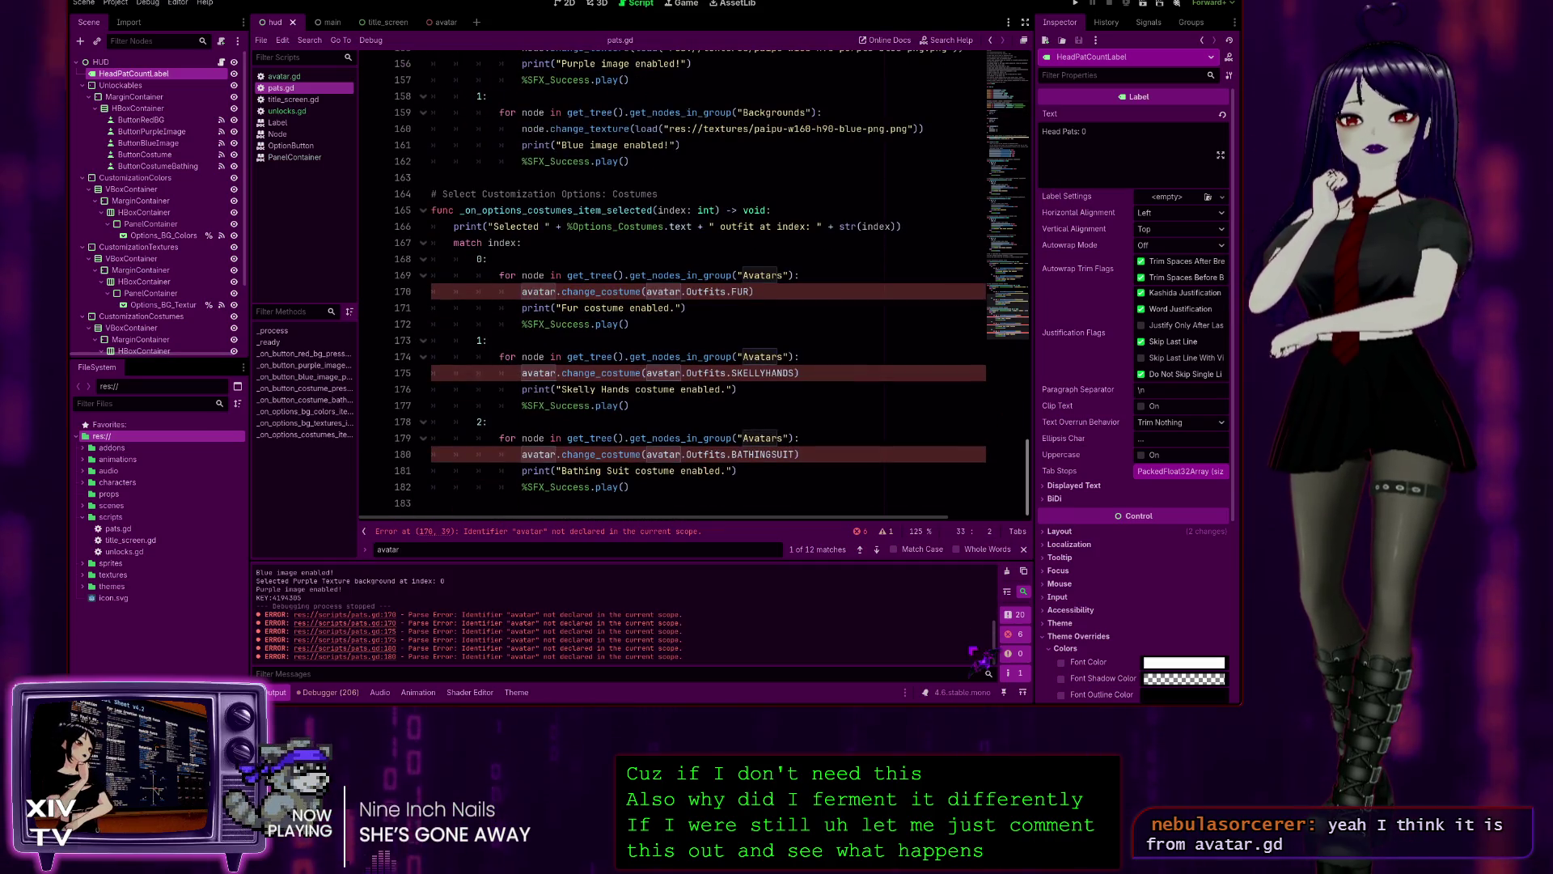
- Undo the comment to restore the avatar declaration and save pats.gd again
{"action": "key", "text": "ctrl+z"}
{"action": "scroll", "coordinate": [673, 267], "scroll_direction": "up", "scroll_amount": 6}
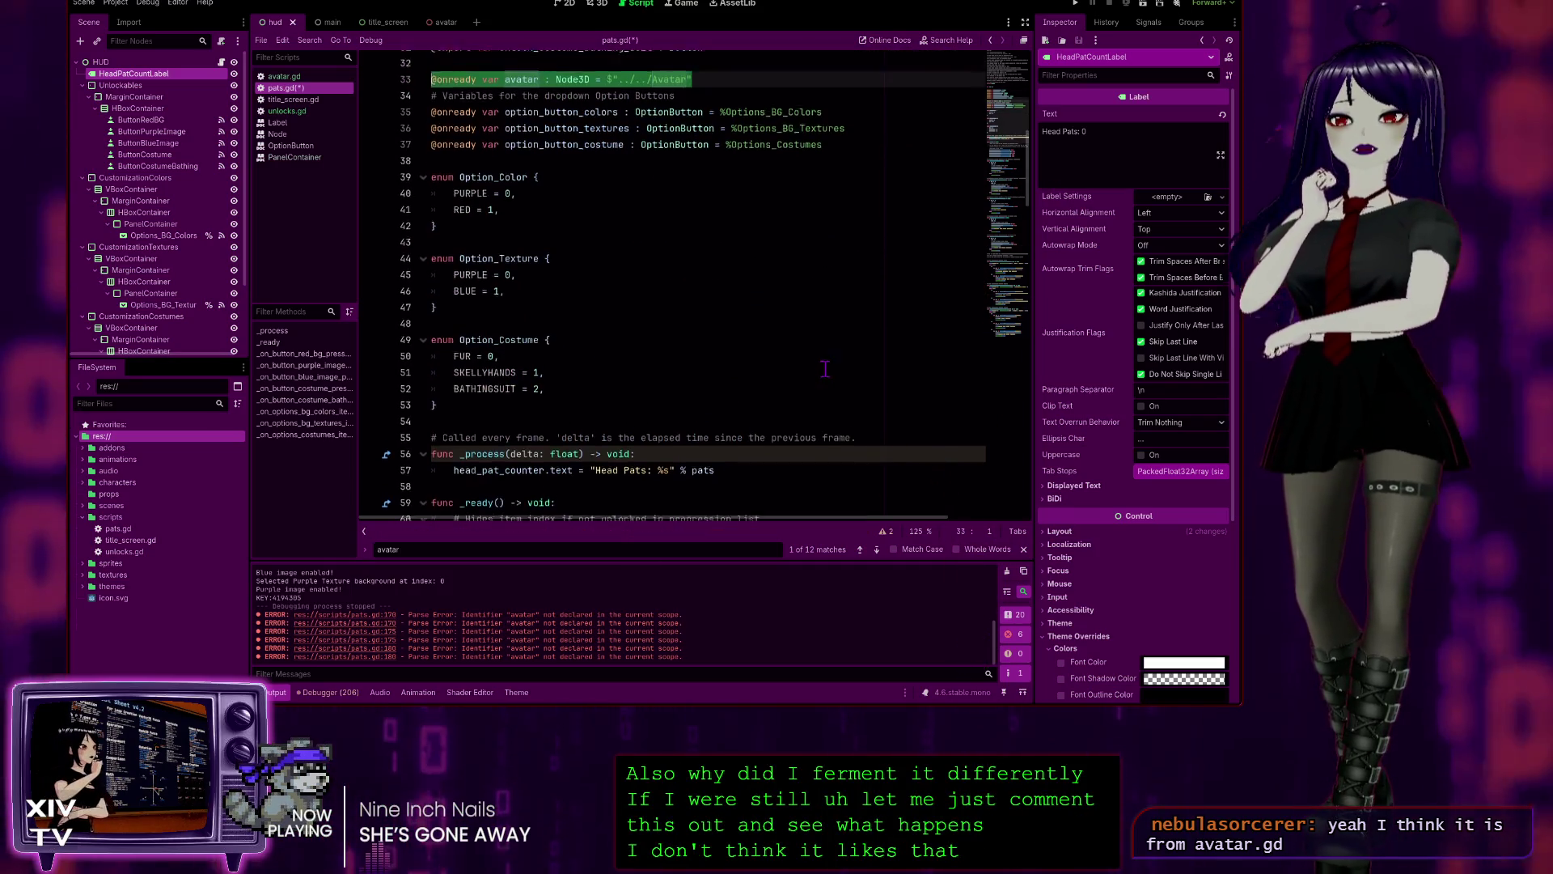
{"action": "key", "text": "End"}
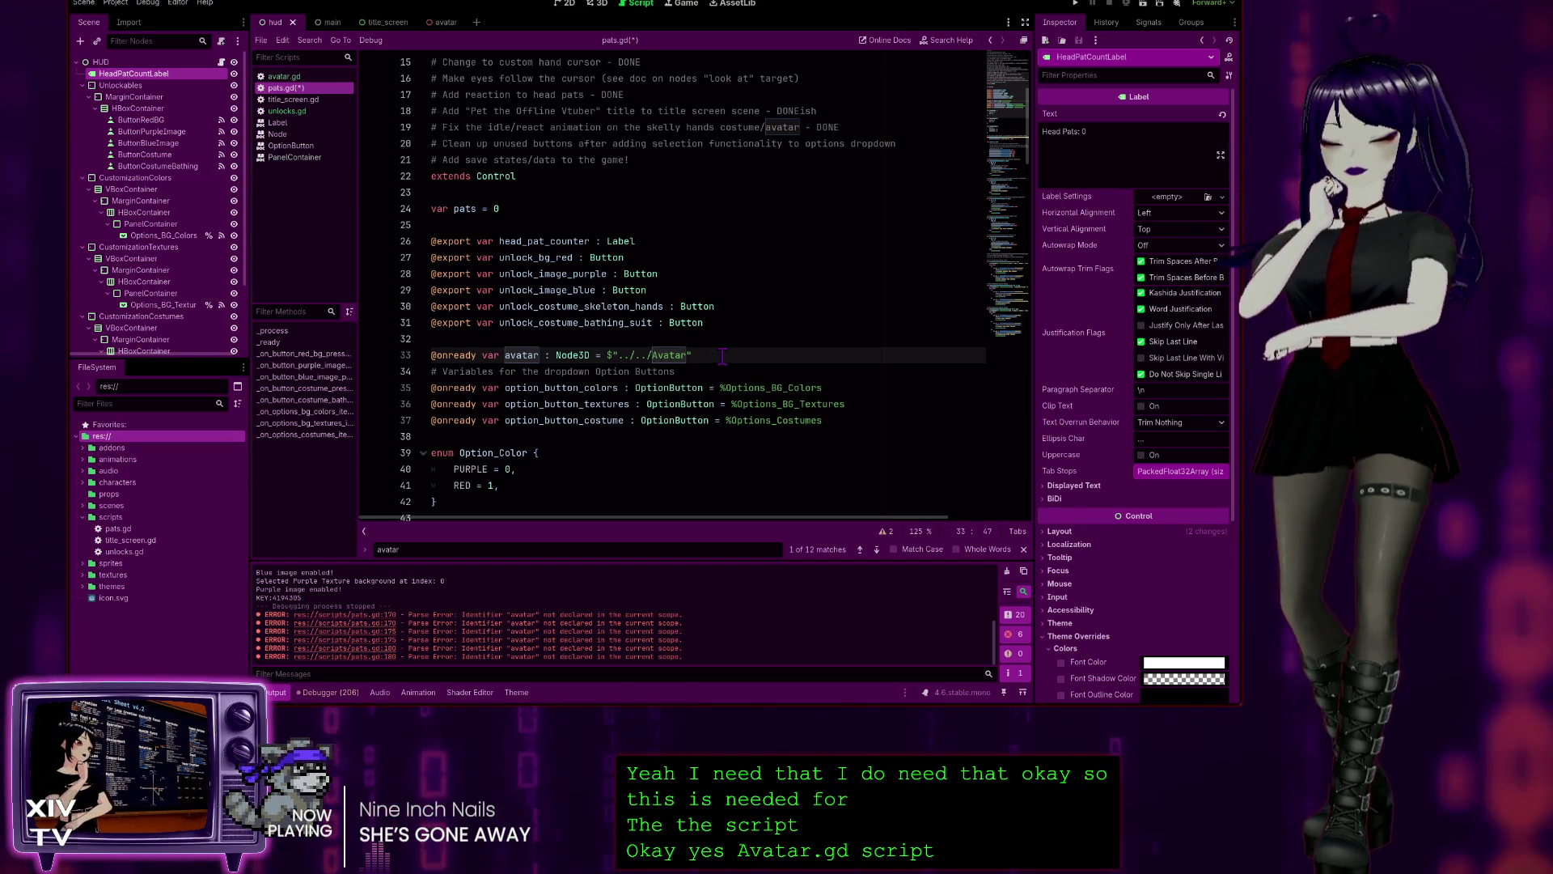
{"action": "key", "text": "ctrl+s"}
{"action": "left_click", "coordinate": [741, 287]}
{"action": "scroll", "coordinate": [661, 274], "scroll_direction": "down", "scroll_amount": 3}
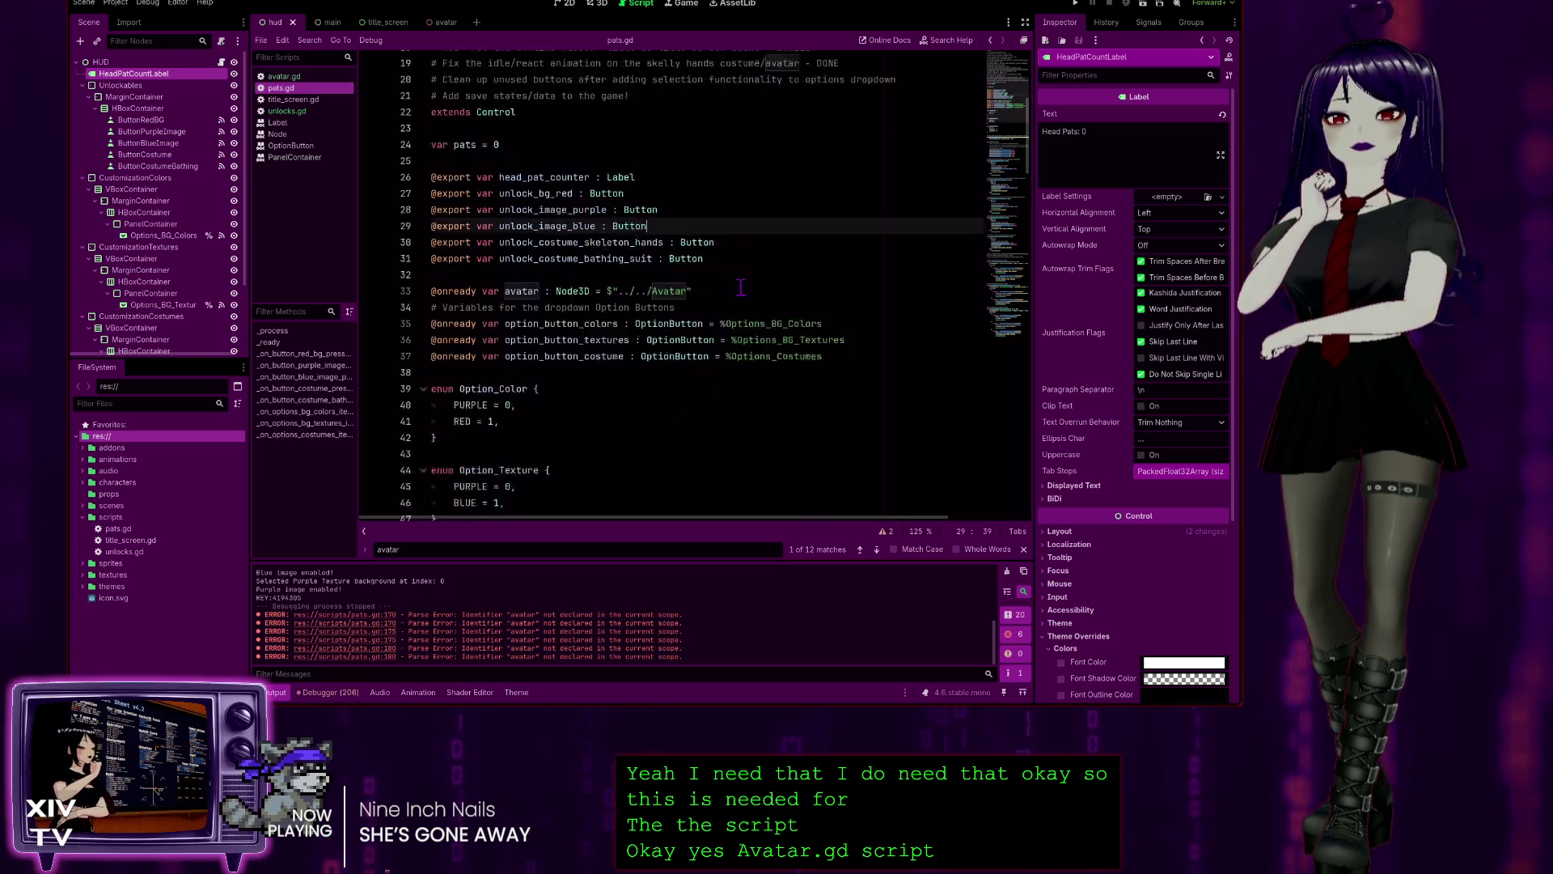
{"action": "scroll", "coordinate": [575, 267], "scroll_direction": "up", "scroll_amount": 4}
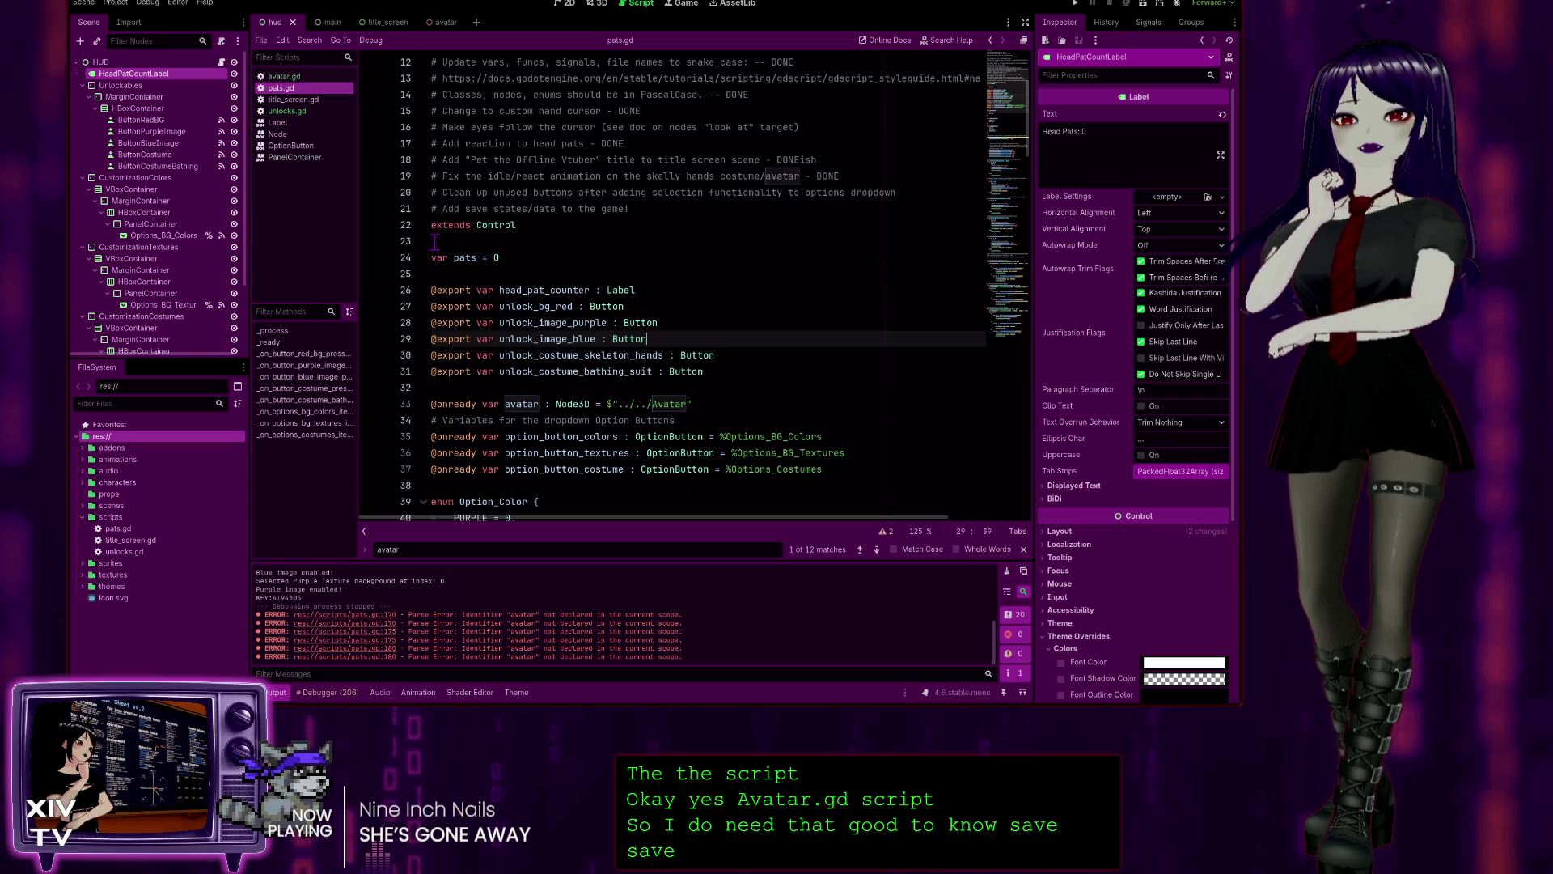
{"action": "scroll", "coordinate": [581, 212], "scroll_direction": "down", "scroll_amount": 4}
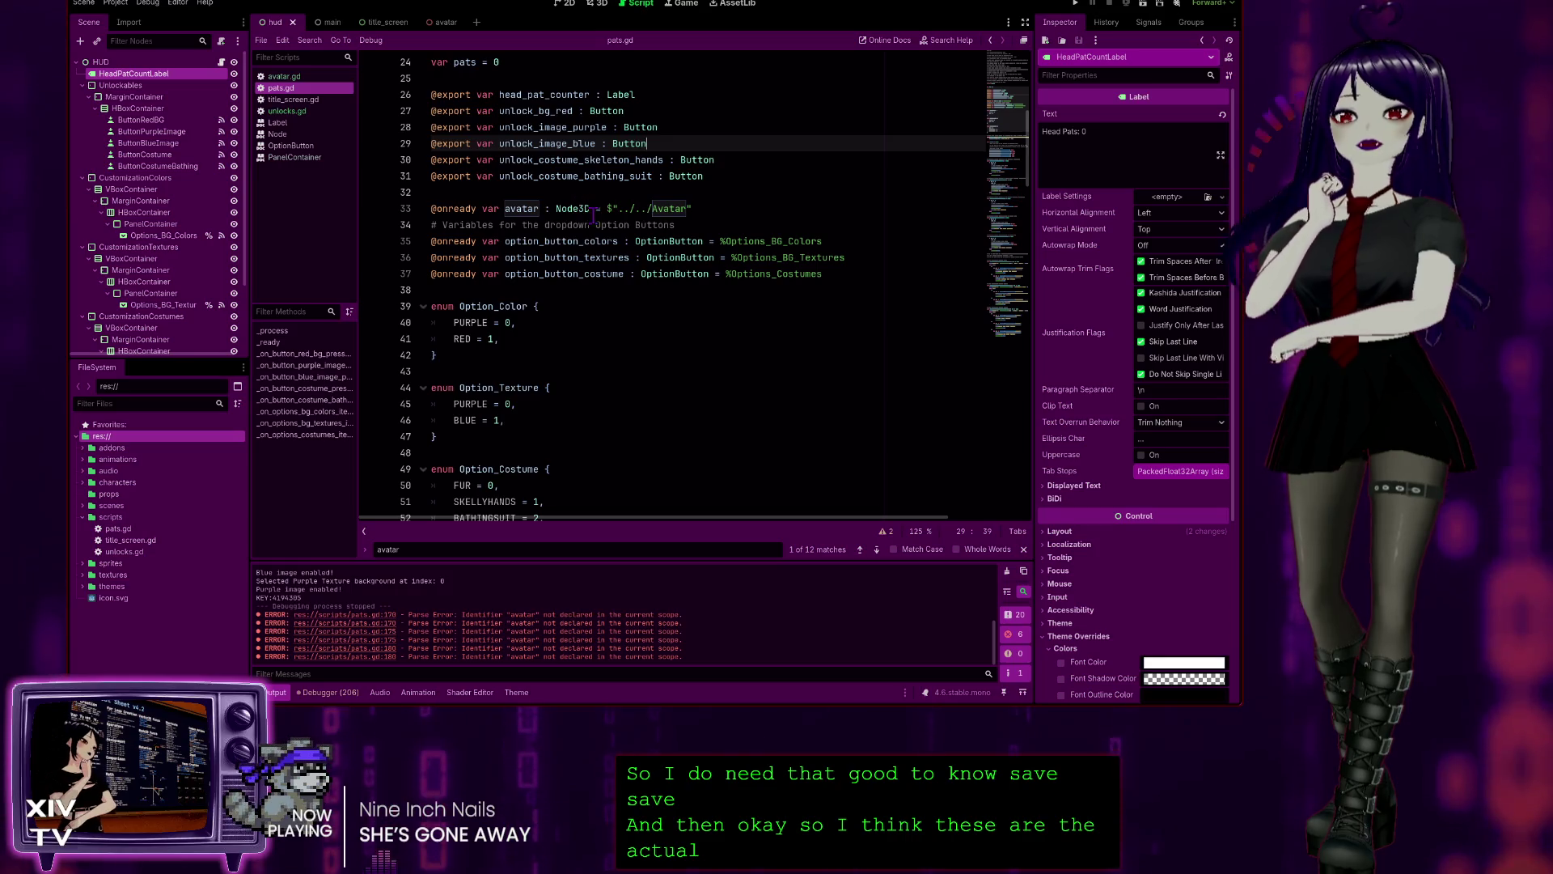
{"action": "scroll", "coordinate": [612, 223], "scroll_direction": "down", "scroll_amount": 4}
{"action": "scroll", "coordinate": [493, 197], "scroll_direction": "up", "scroll_amount": 4}
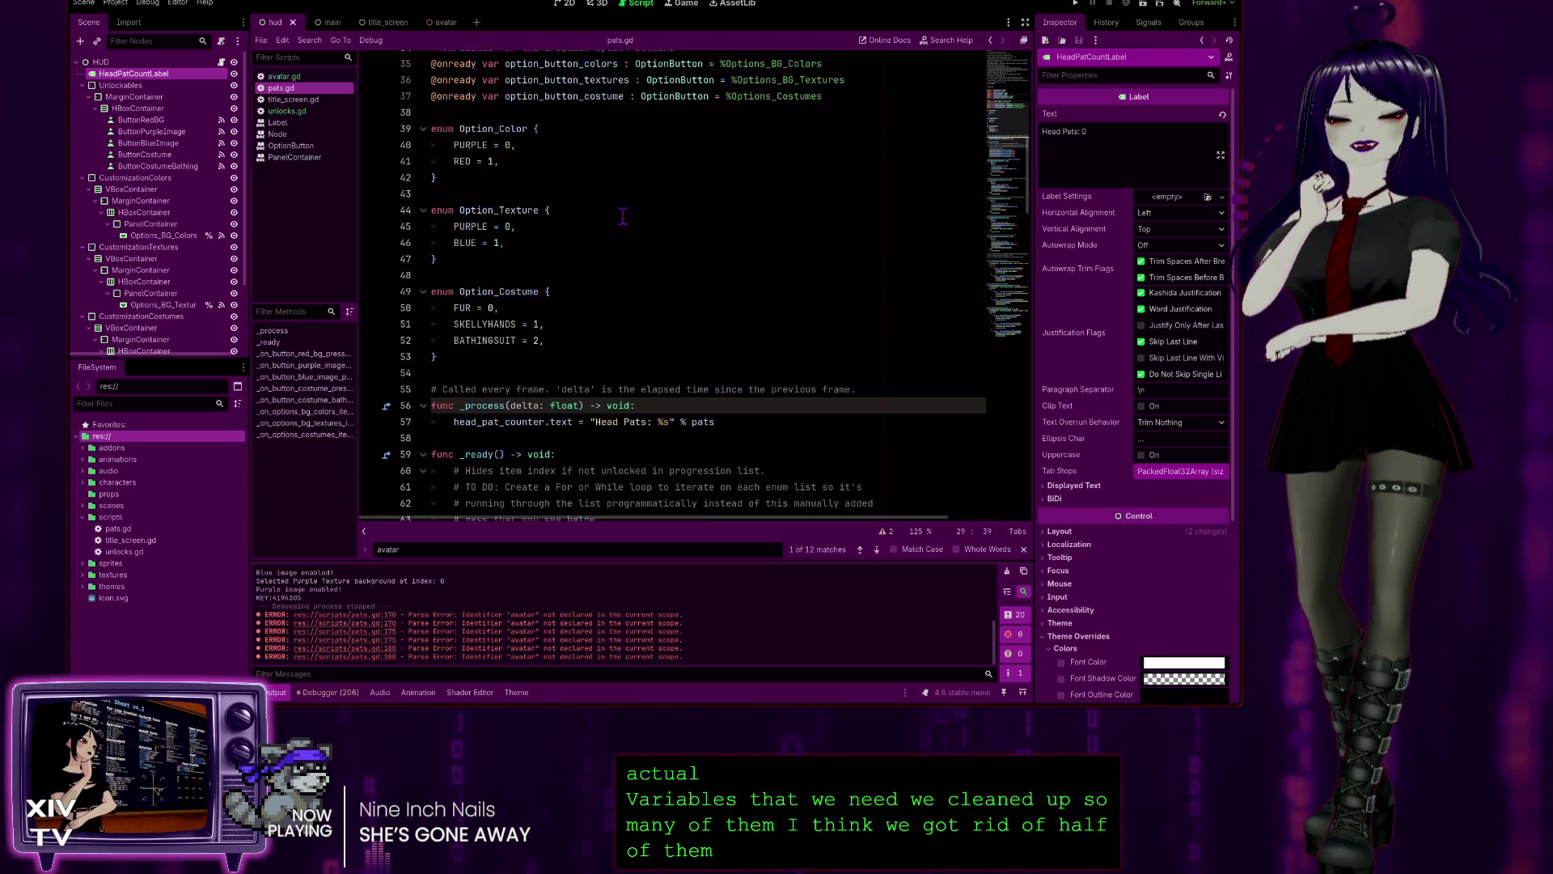
{"action": "scroll", "coordinate": [582, 346], "scroll_direction": "up", "scroll_amount": 4}
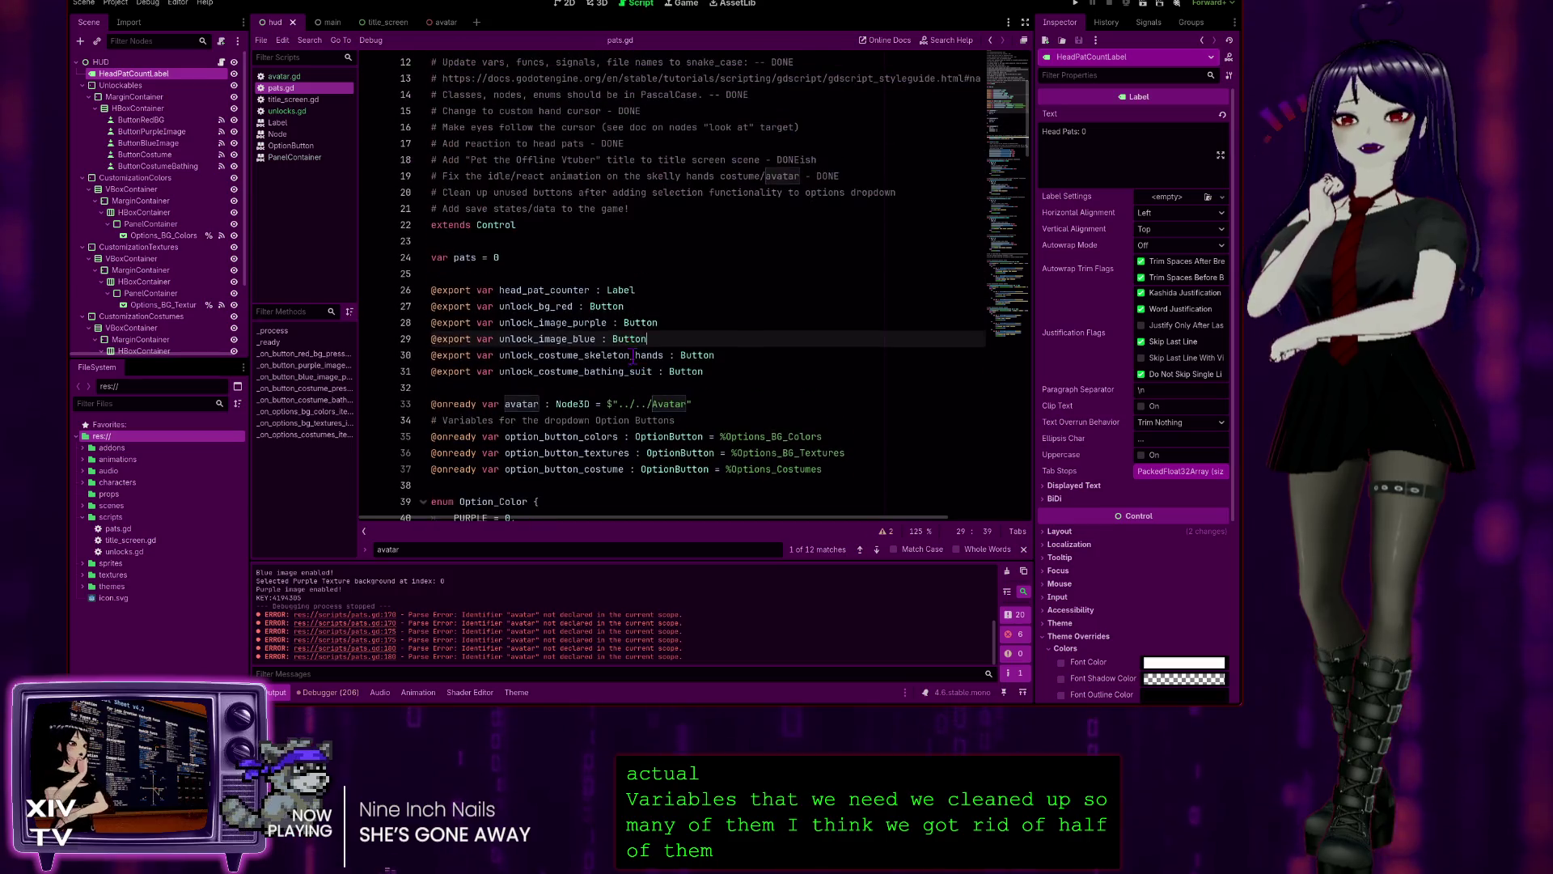
{"action": "scroll", "coordinate": [681, 213], "scroll_direction": "down", "scroll_amount": 4}
{"action": "scroll", "coordinate": [680, 223], "scroll_direction": "down", "scroll_amount": 6}
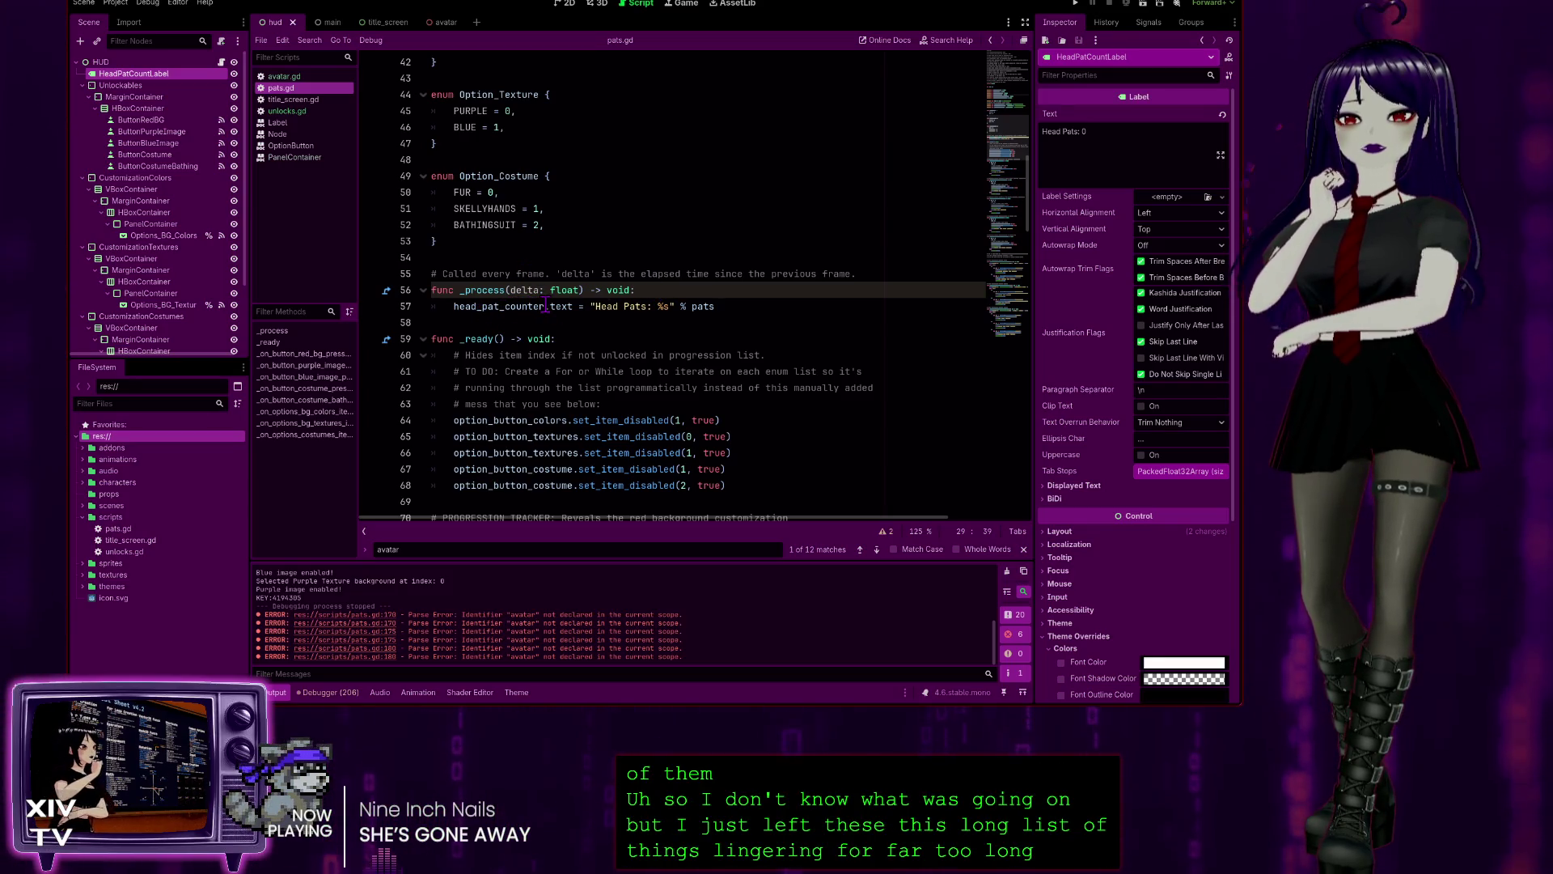
{"action": "left_click", "coordinate": [547, 306]}
{"action": "key", "text": "Left"}
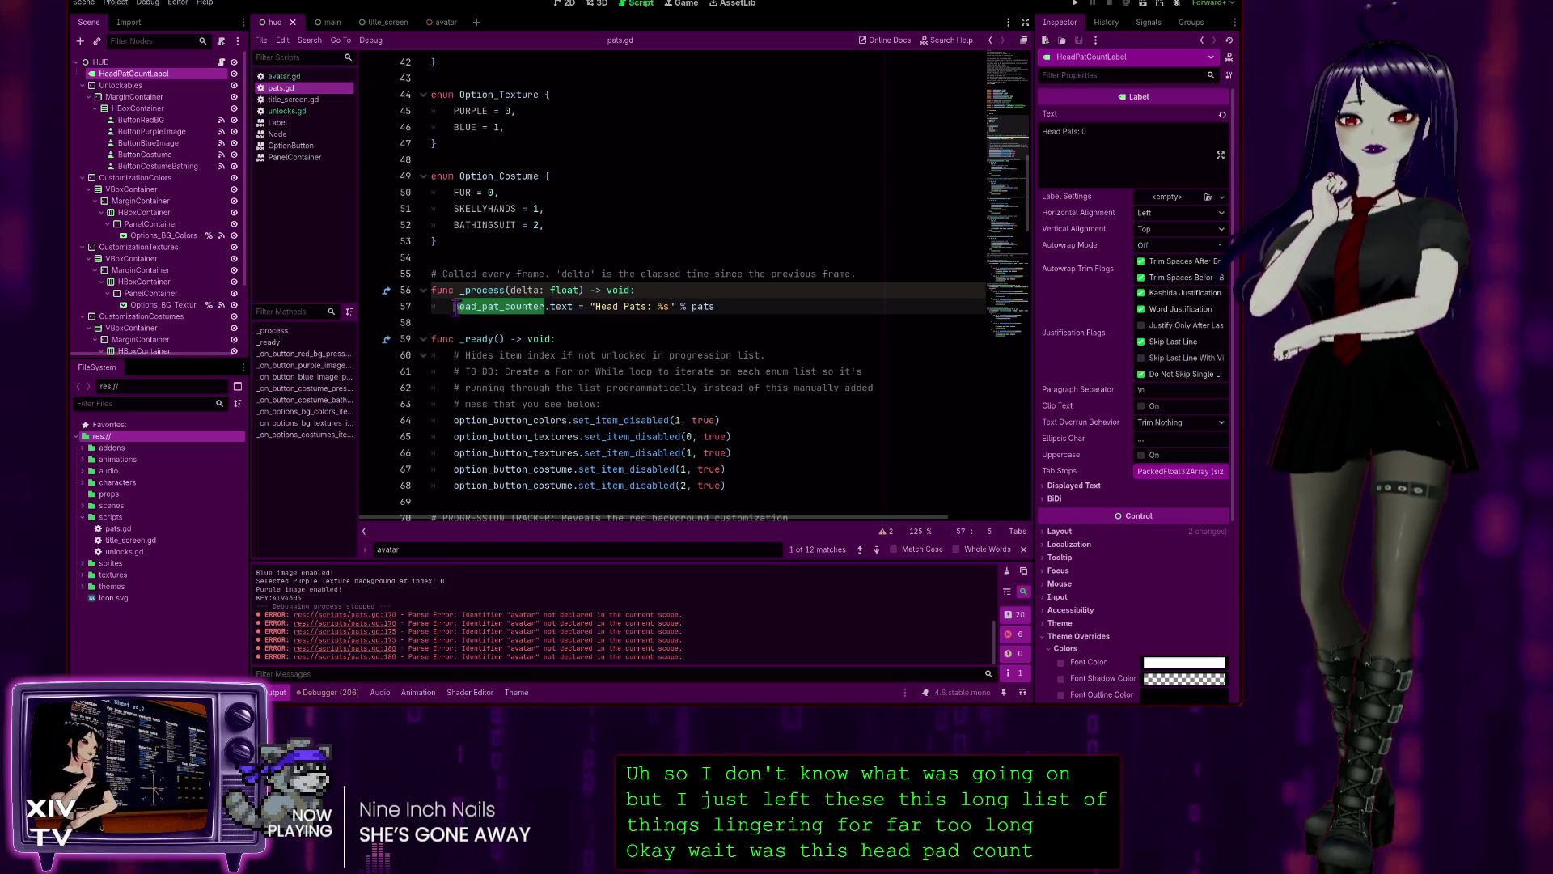
- Search pats.gd for head_pat_counter to locate its use in the _process function
{"action": "key", "text": "ctrl+f"}
{"action": "left_click", "coordinate": [876, 551]}
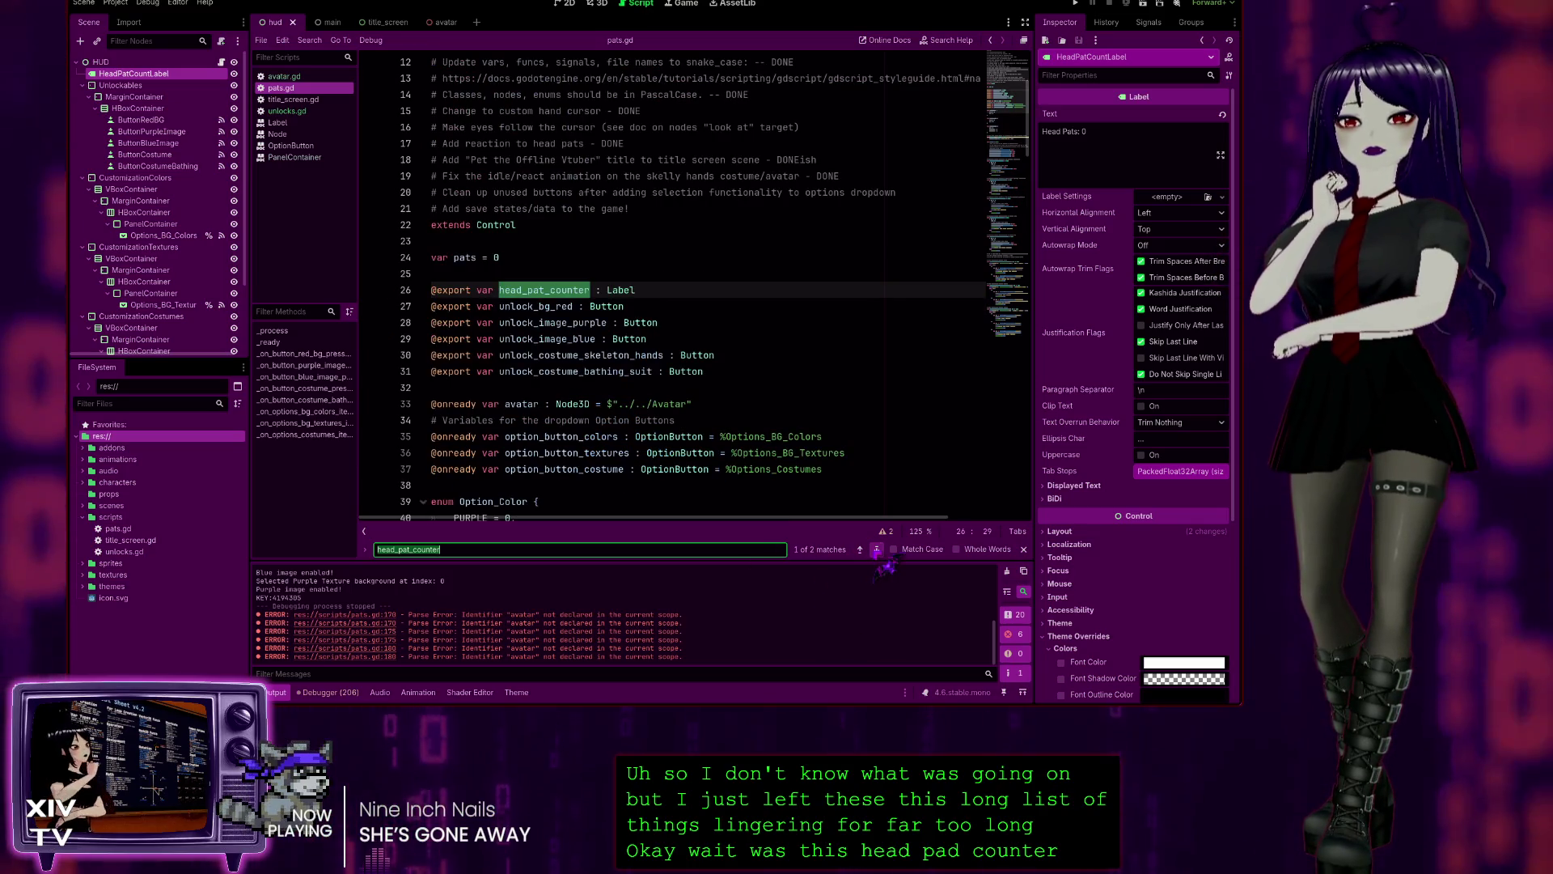
{"action": "left_click", "coordinate": [876, 550]}
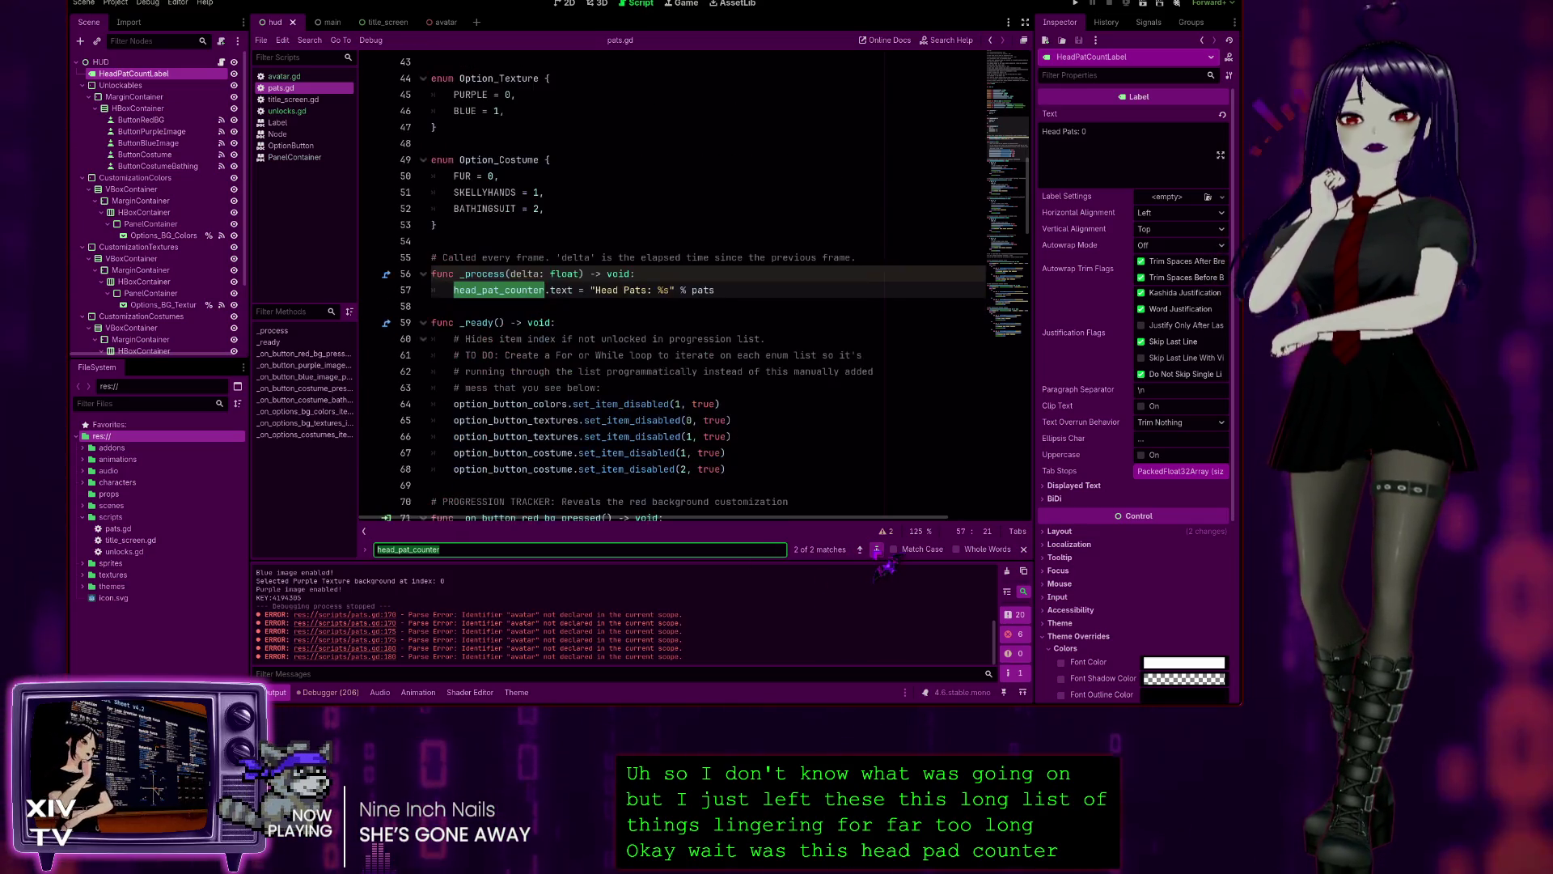
{"action": "left_click", "coordinate": [699, 306]}
{"action": "left_click", "coordinate": [769, 288]}
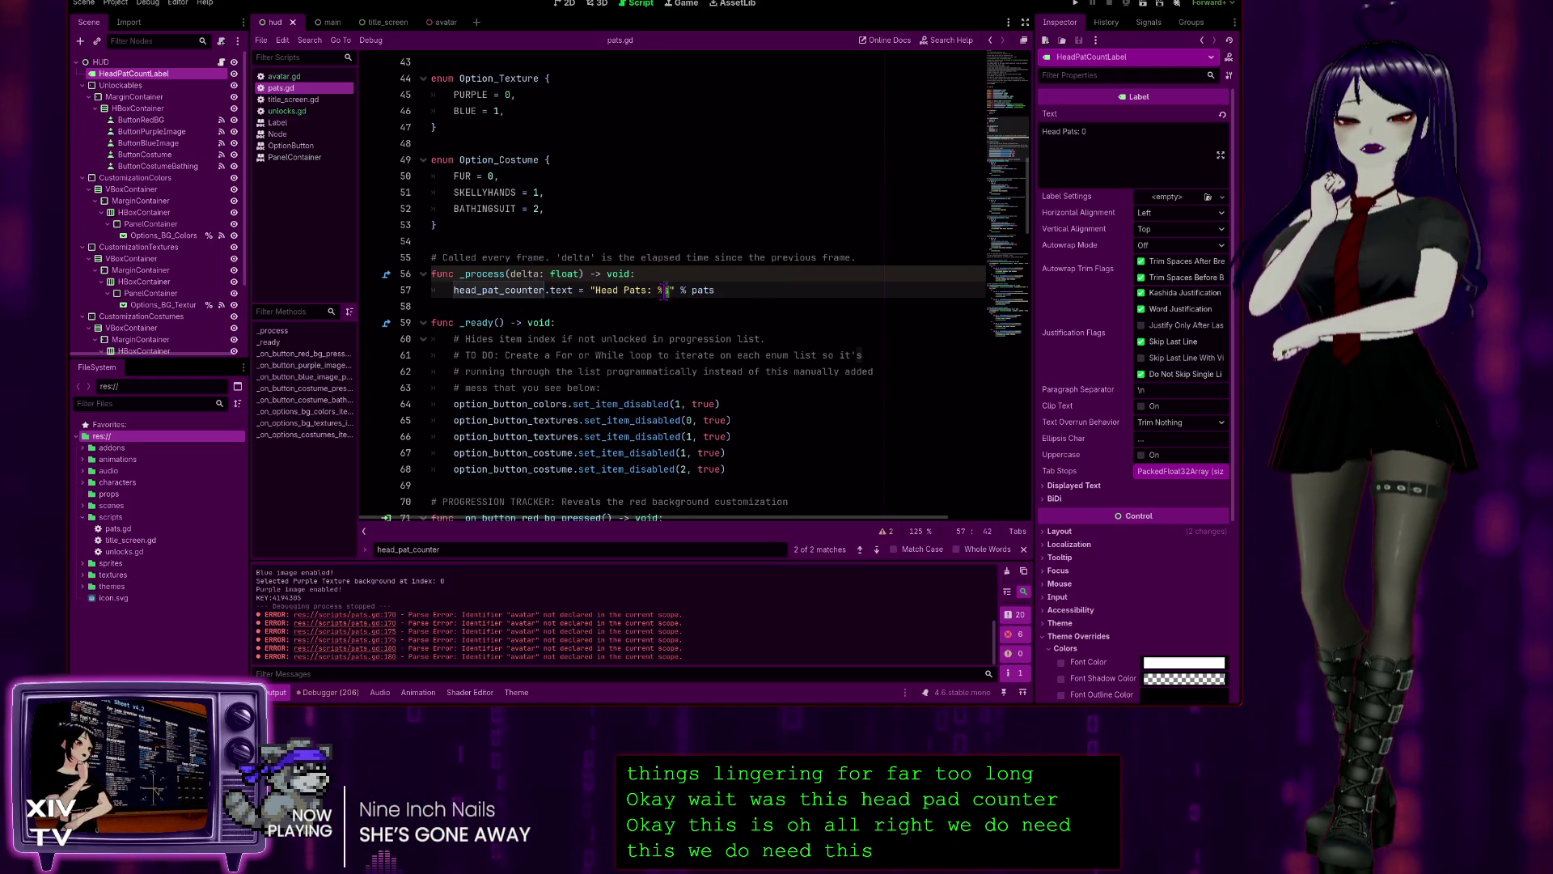
{"action": "left_click", "coordinate": [756, 291]}
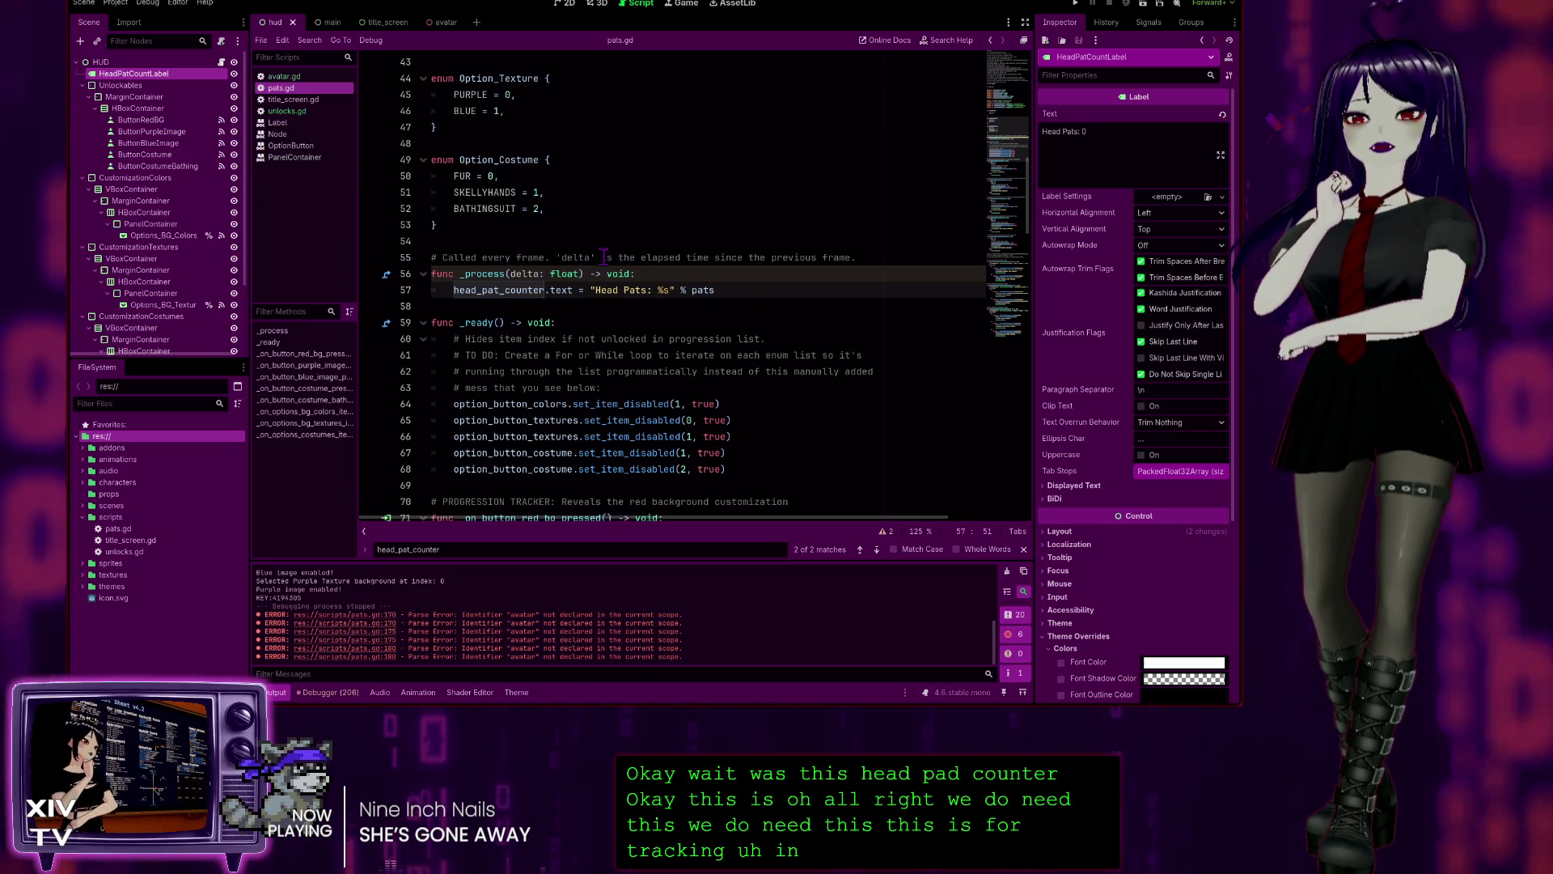
{"action": "left_click", "coordinate": [878, 257]}
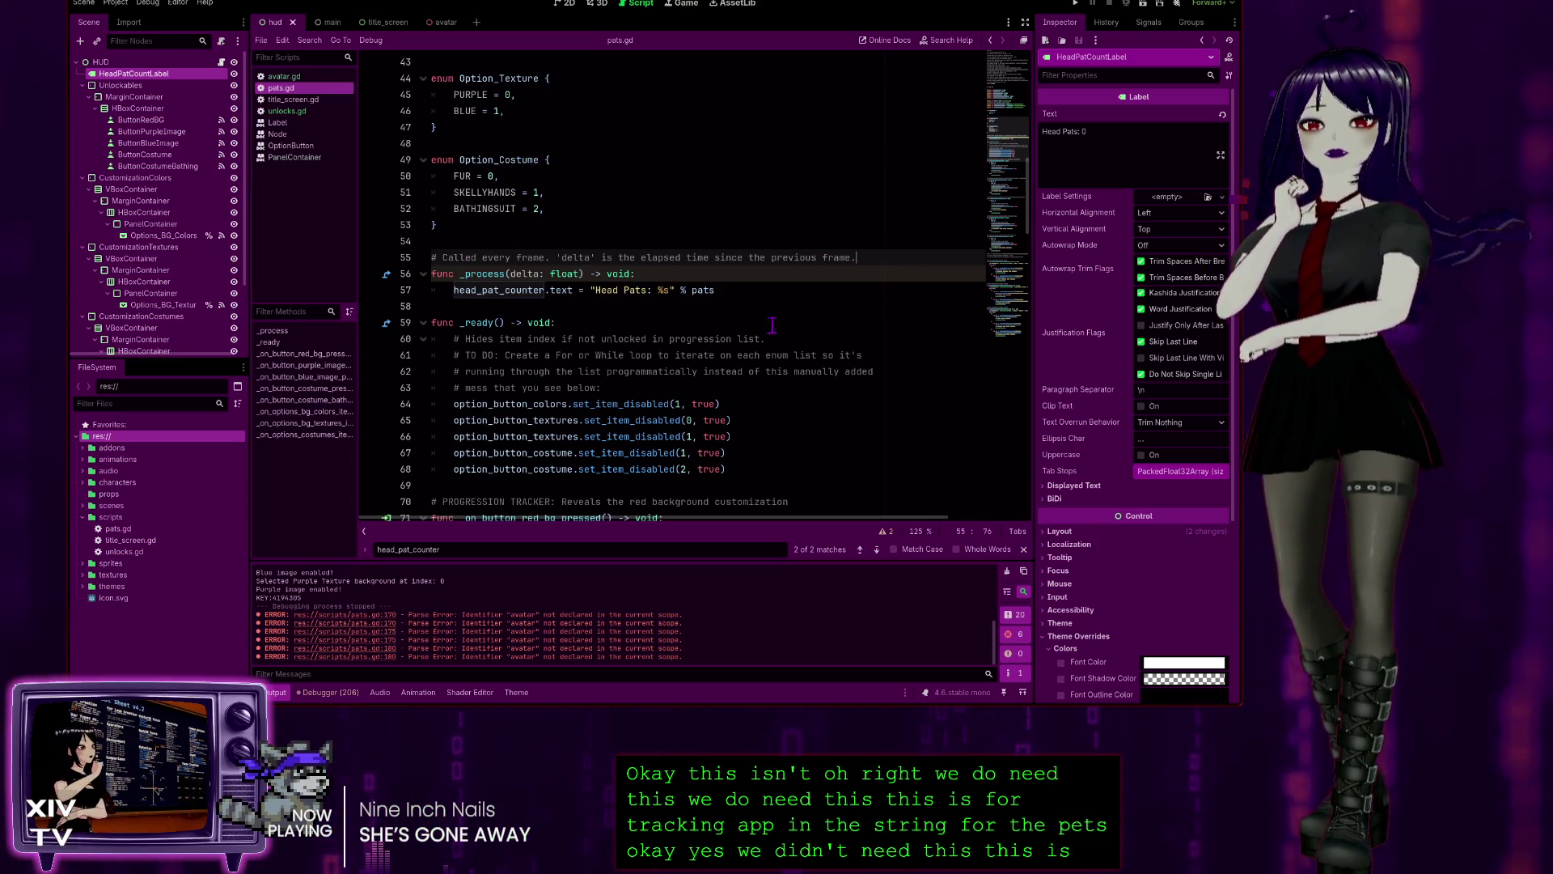
{"action": "left_click", "coordinate": [665, 276]}
- Add '# Displays and updates the head pat count/currency.' under func _process and save
{"action": "key", "text": "Return"}
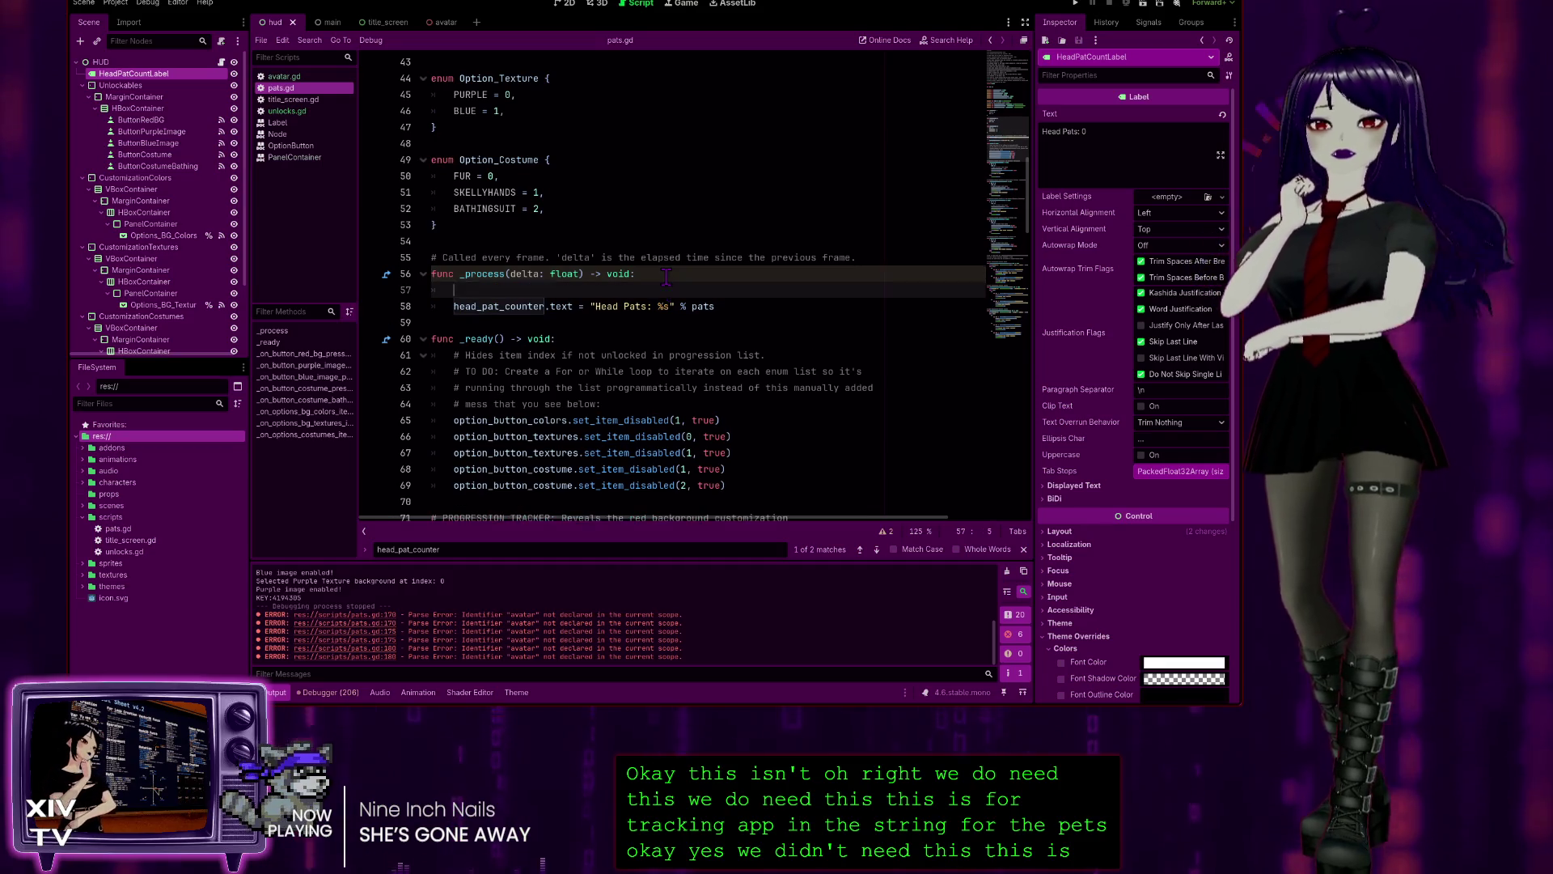
{"action": "type", "text": "#"}
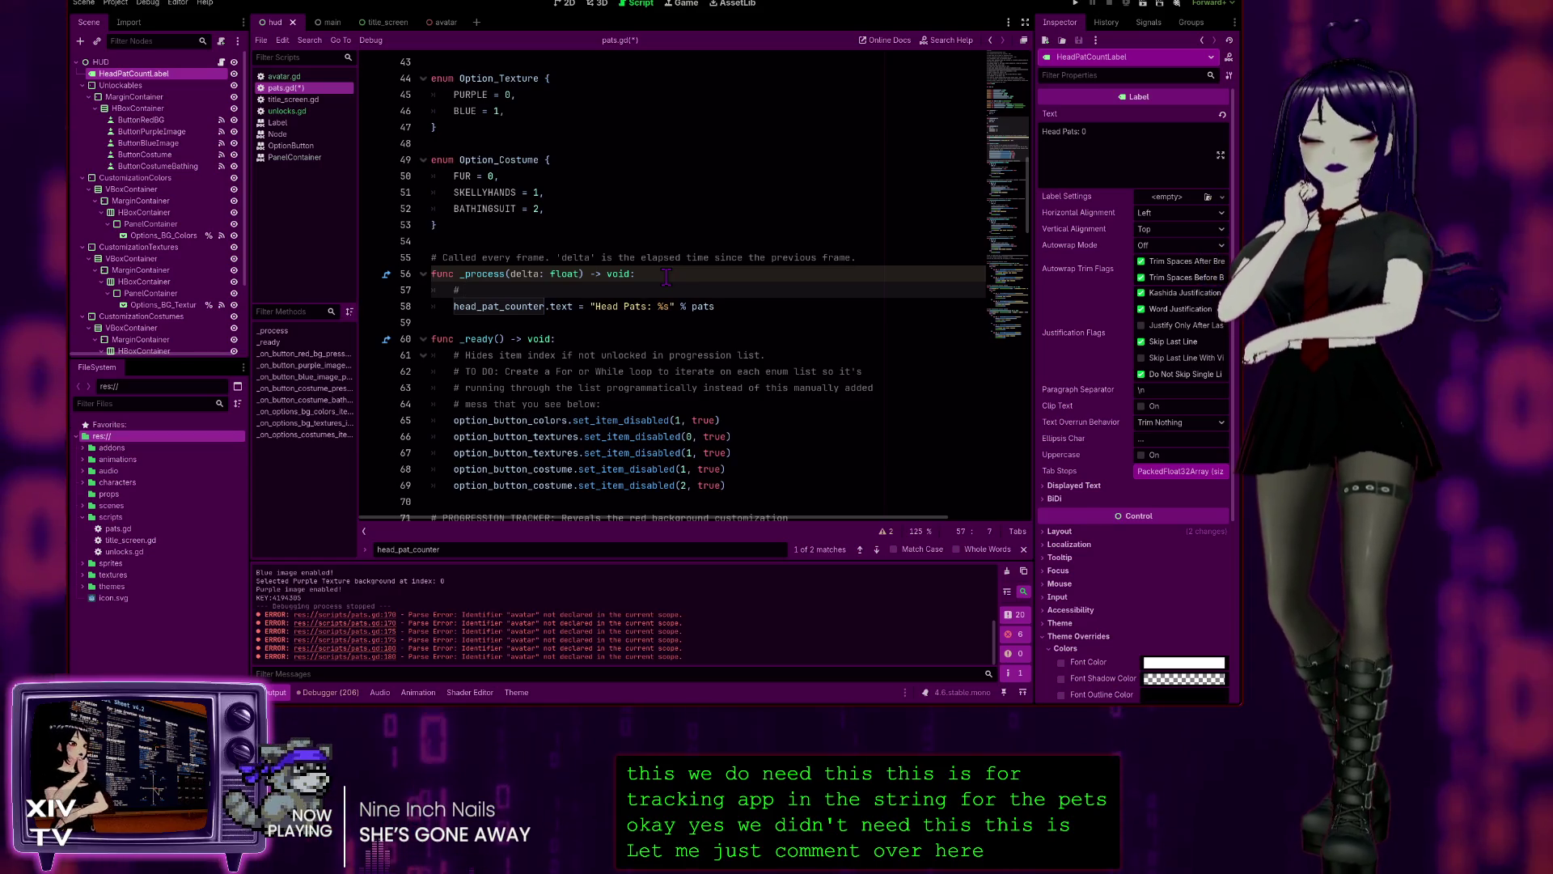
{"action": "type", "text": "ysd and updates t"}
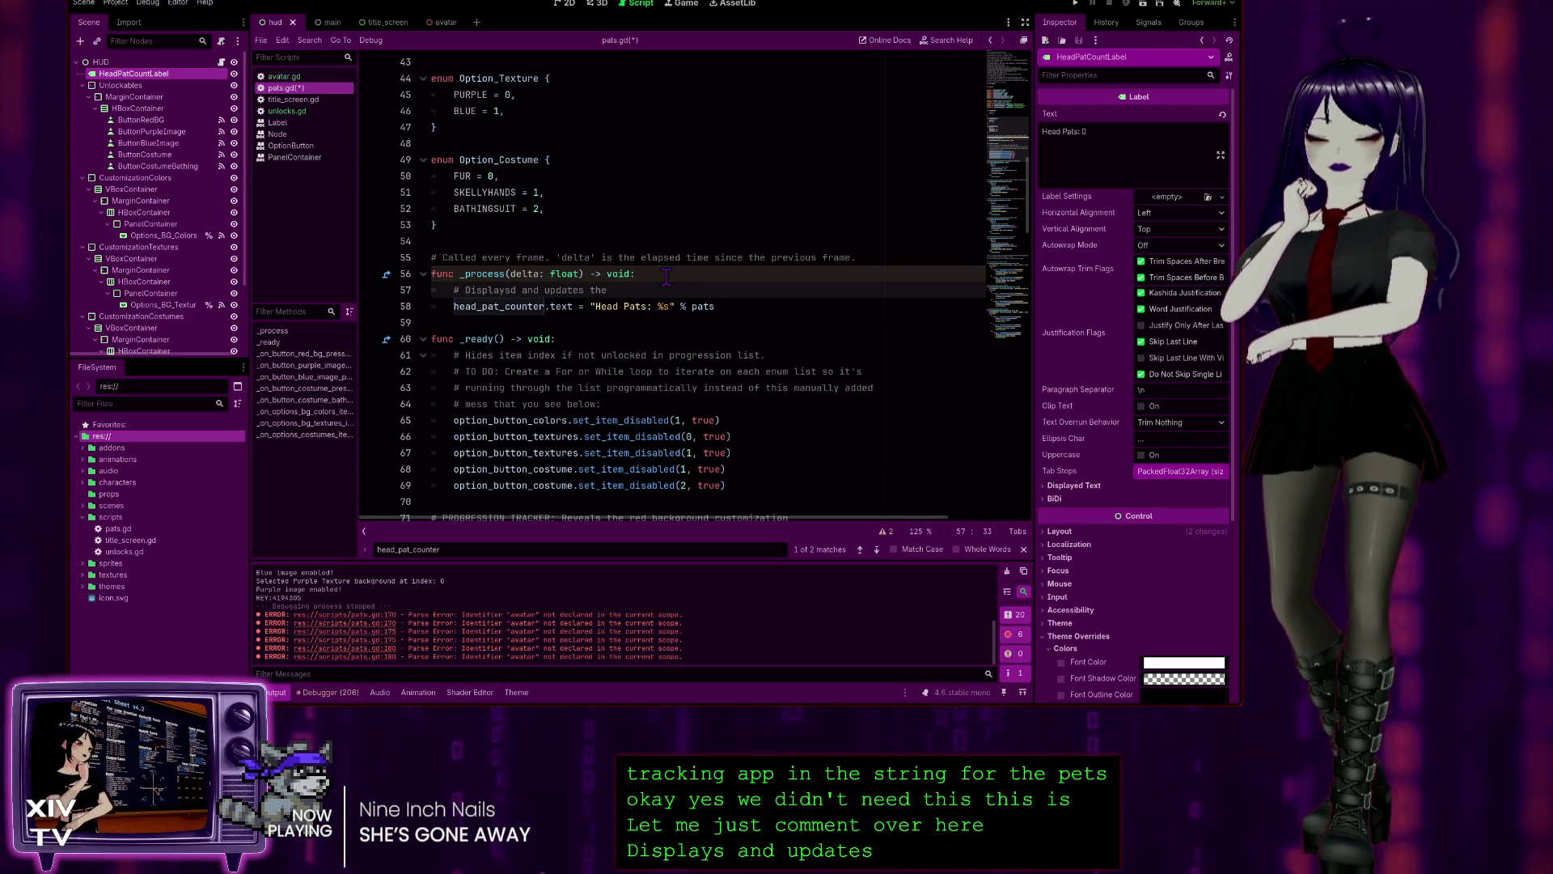
{"action": "type", "text": "head pa"}
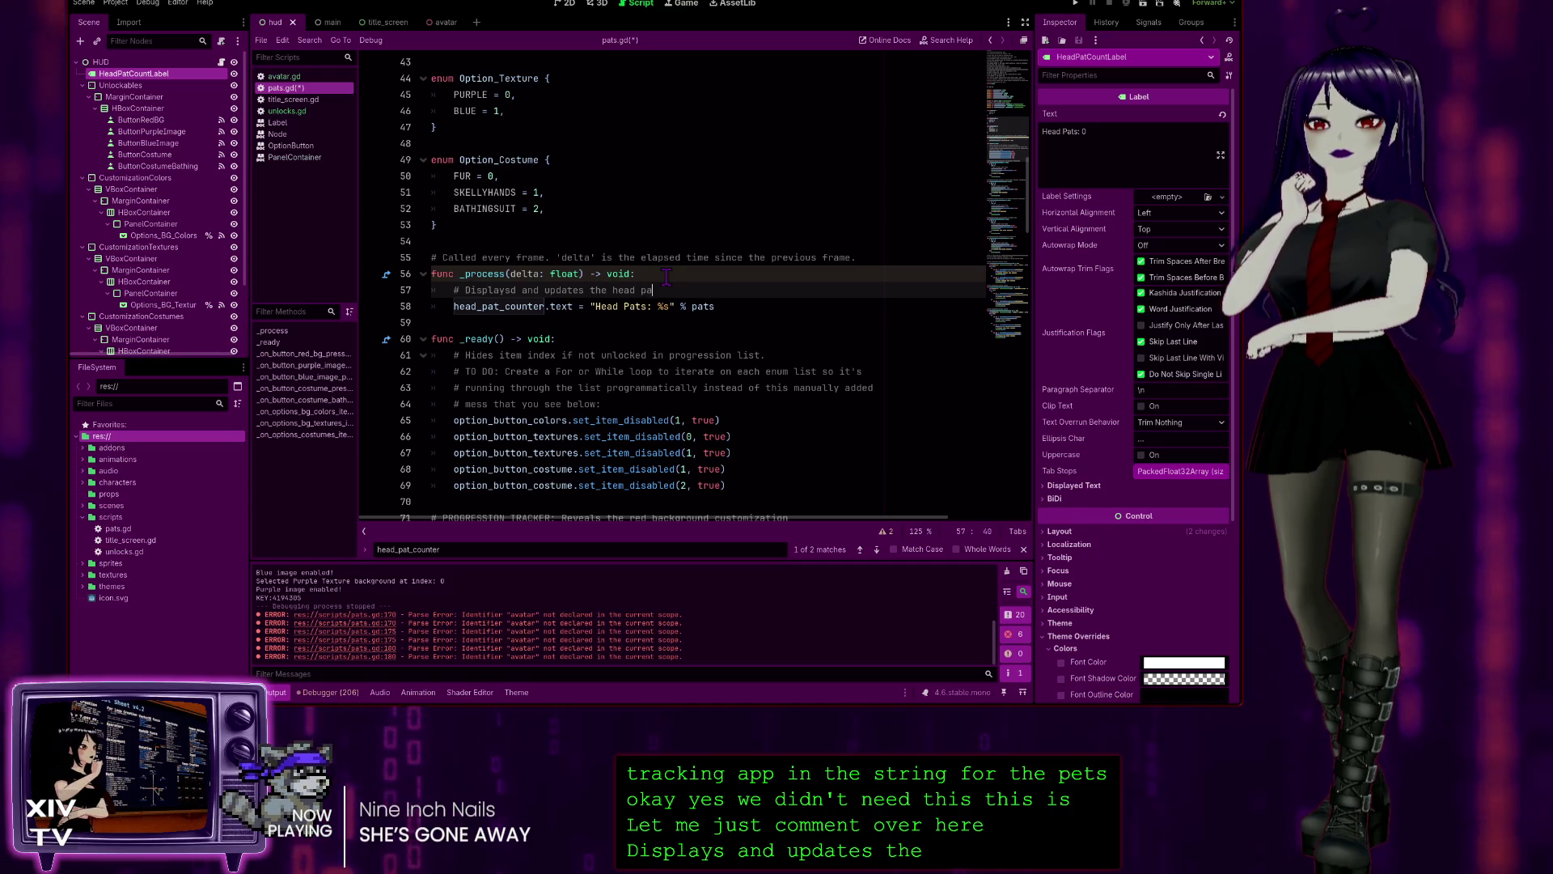
{"action": "type", "text": "t coun"}
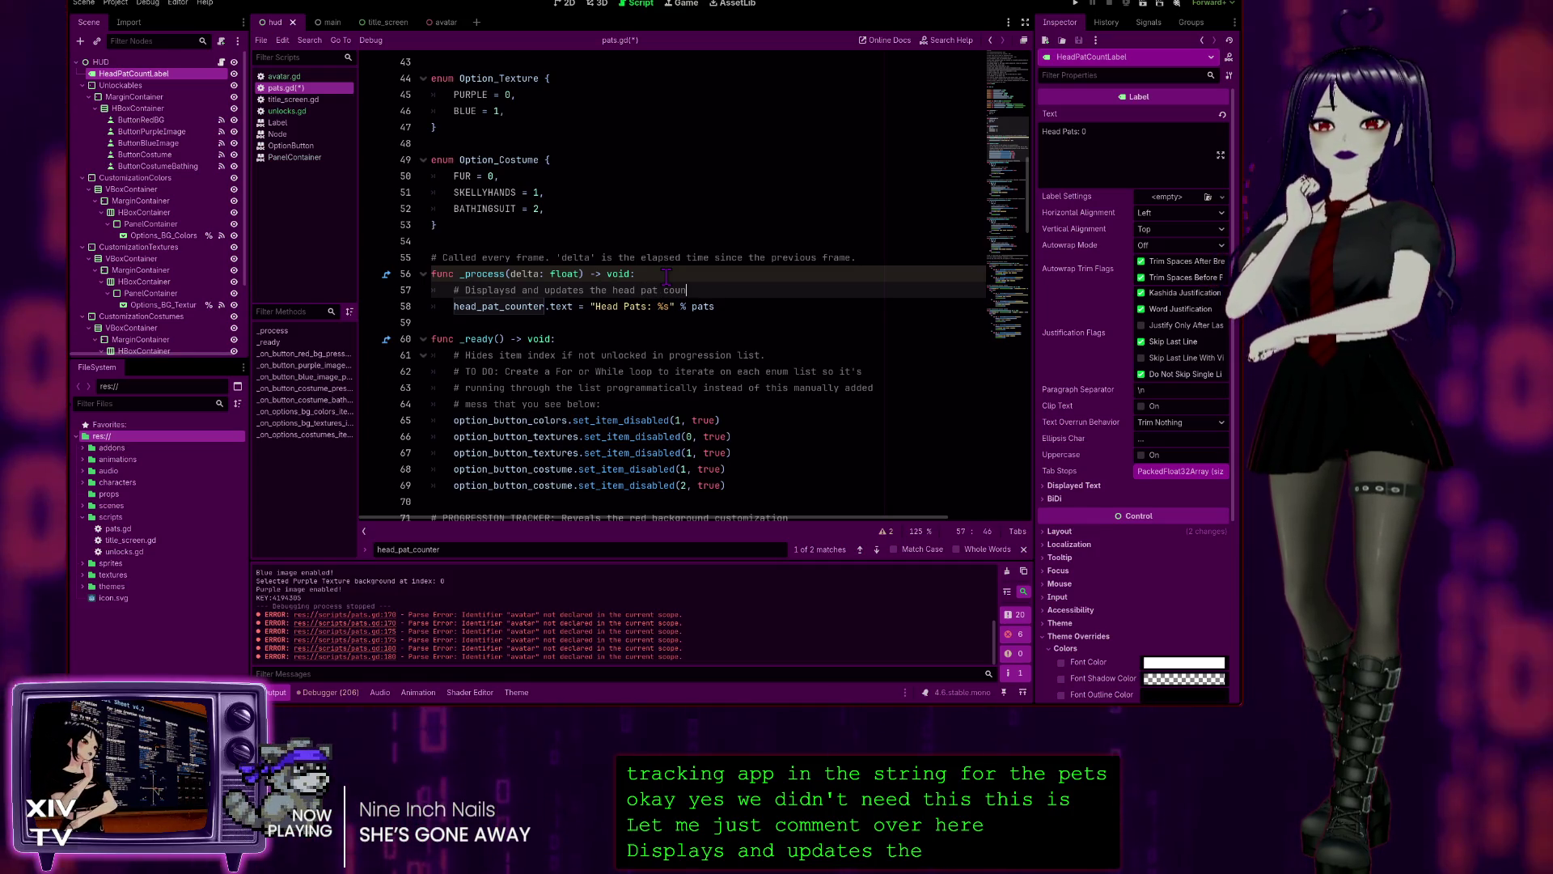
{"action": "type", "text": "t/currency."}
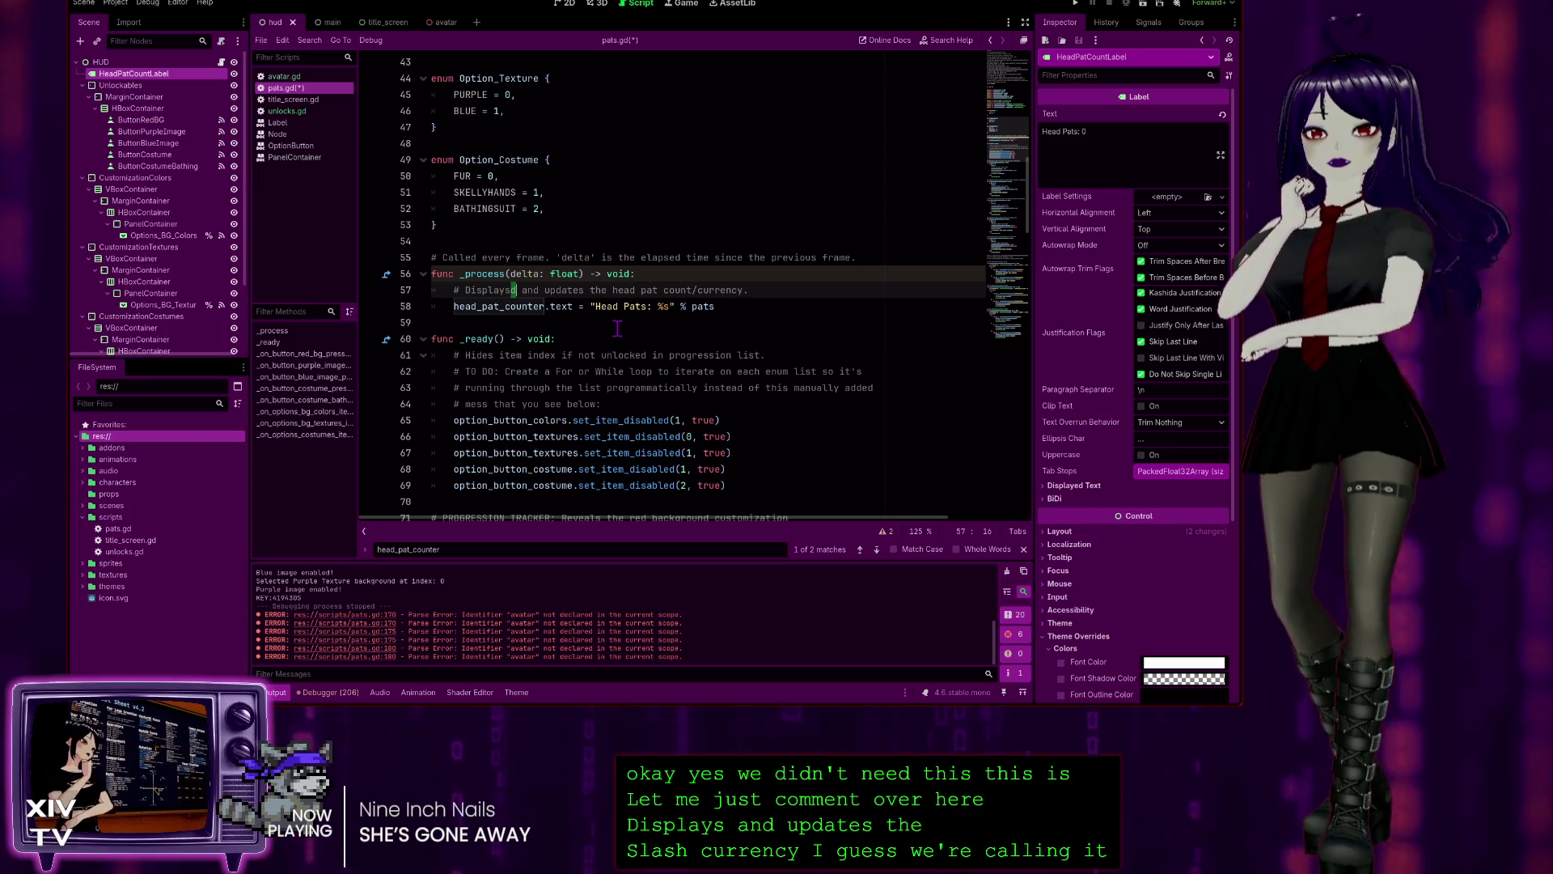
{"action": "key", "text": "BackSpace"}
{"action": "key", "text": "ctrl+s"}
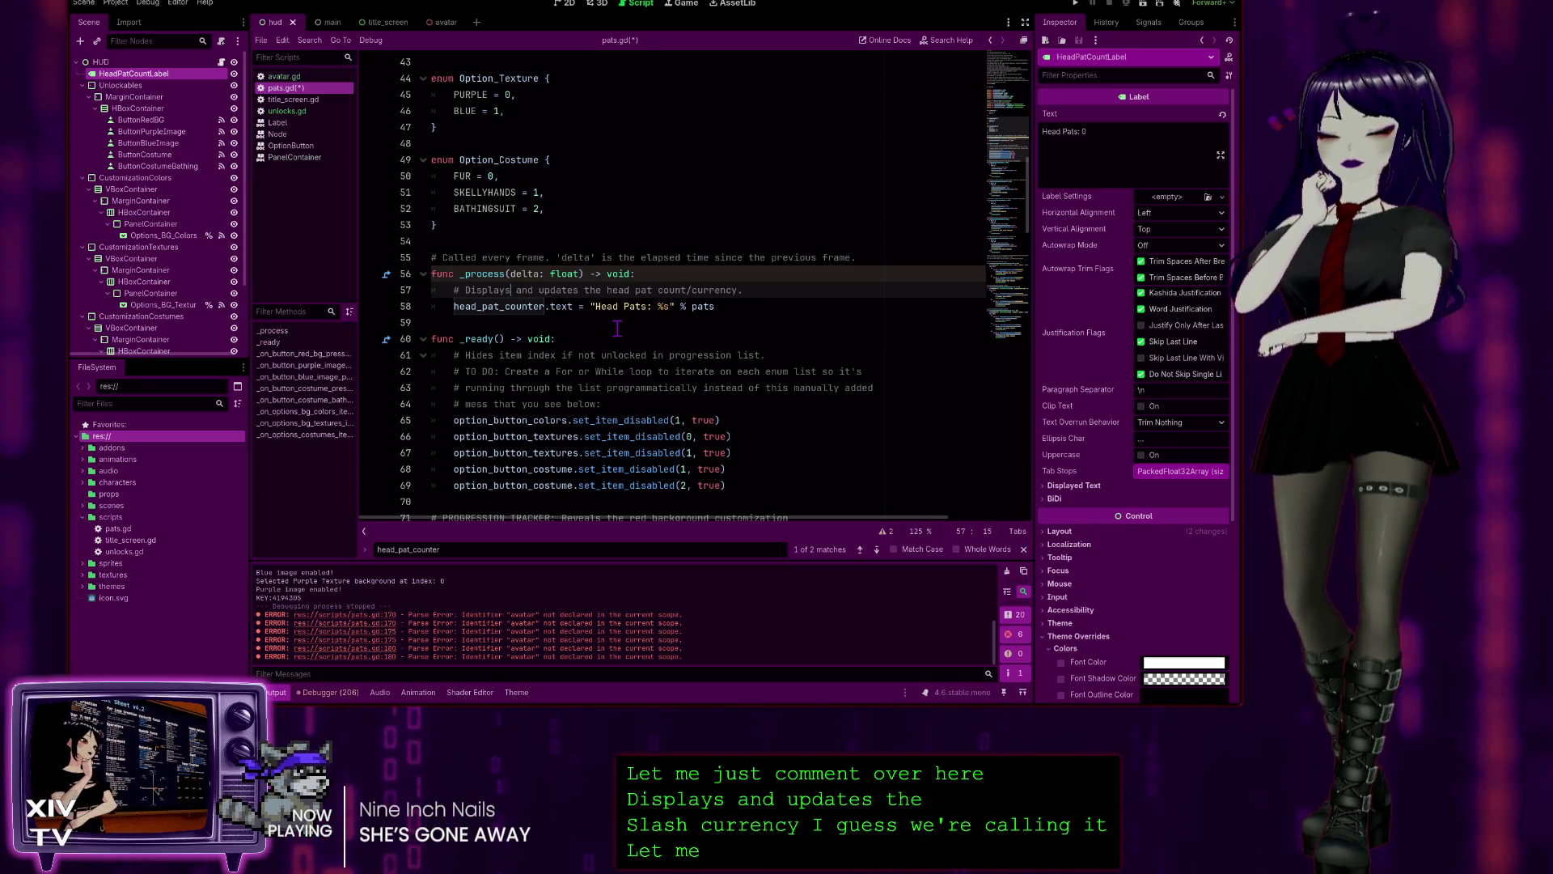
{"action": "left_click", "coordinate": [749, 306]}
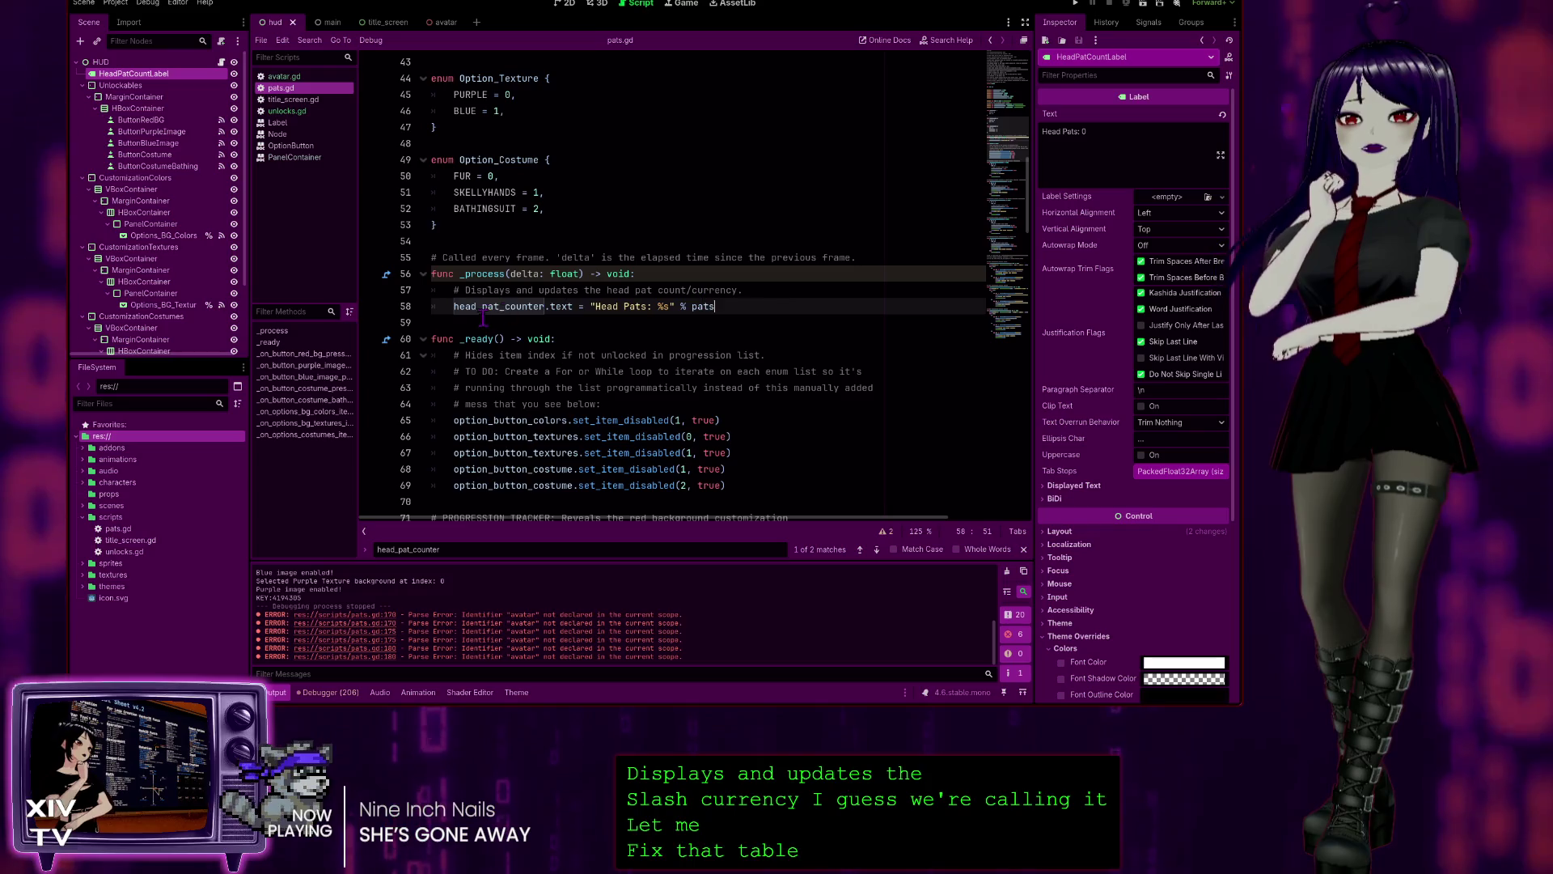
{"action": "scroll", "coordinate": [665, 348], "scroll_direction": "down", "scroll_amount": 1}
{"action": "scroll", "coordinate": [664, 348], "scroll_direction": "down", "scroll_amount": 2}
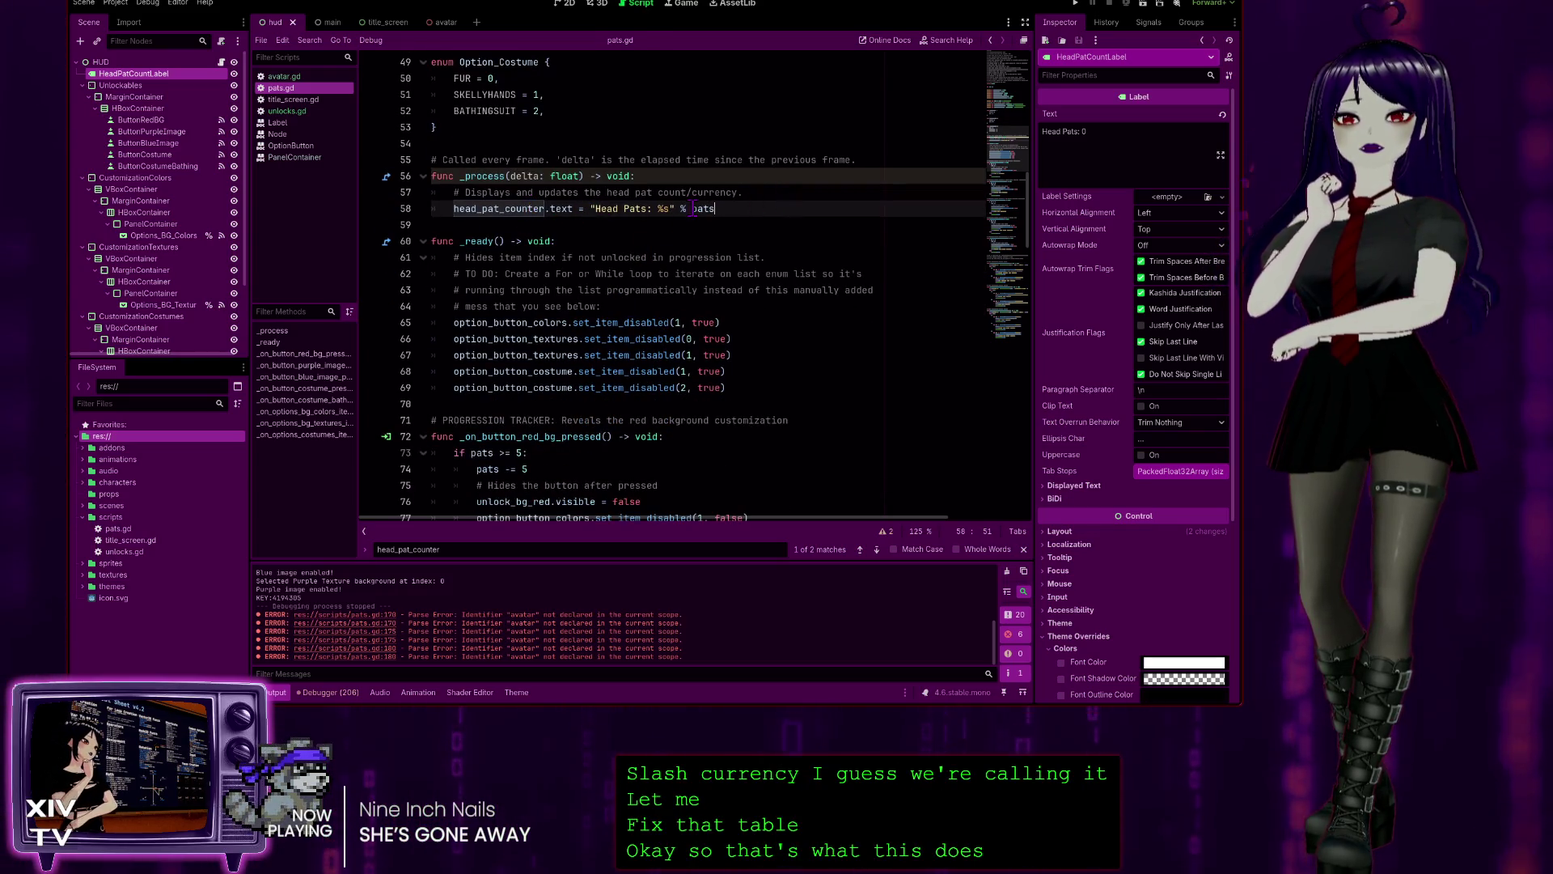
{"action": "scroll", "coordinate": [502, 277], "scroll_direction": "down", "scroll_amount": 2}
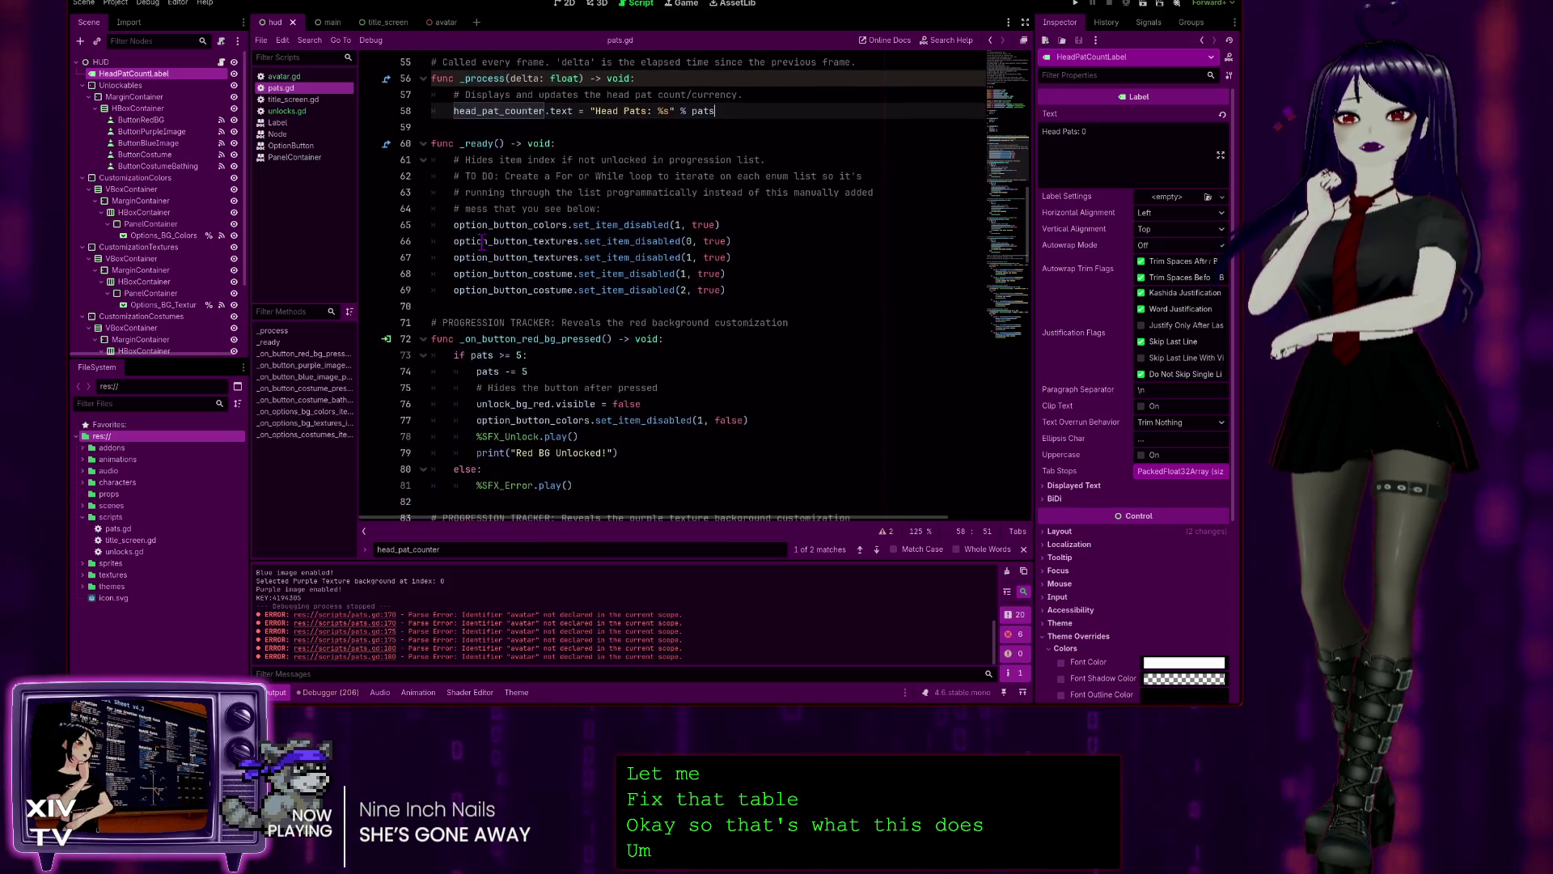
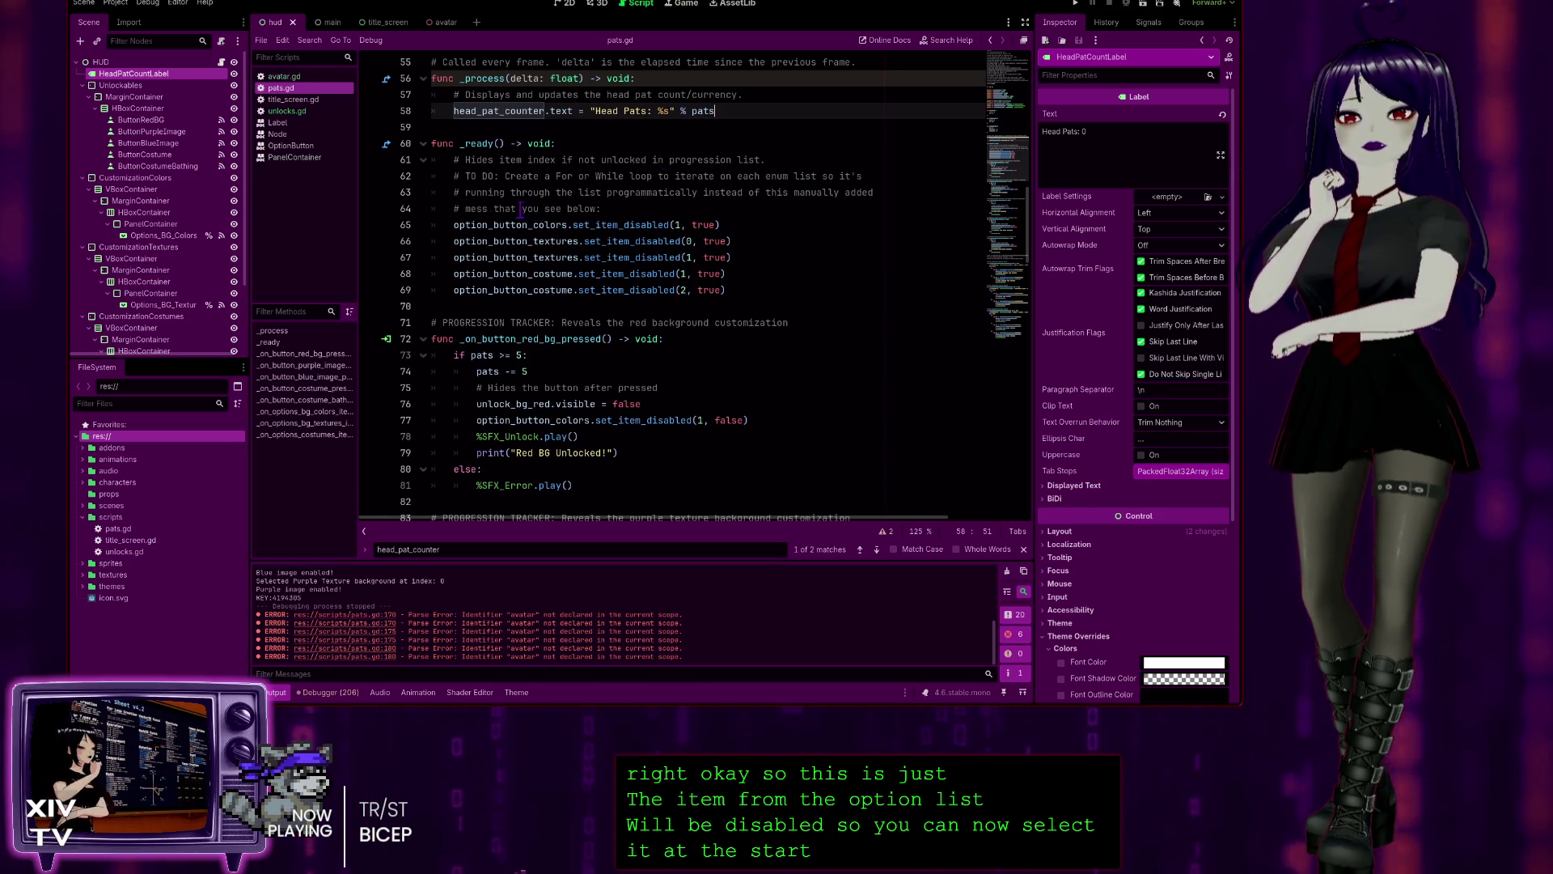
- Add the comment '# Spend the amount of "pats currency" to unlock a customization.' below the red background function header
{"action": "scroll", "coordinate": [661, 215], "scroll_direction": "down", "scroll_amount": 4}
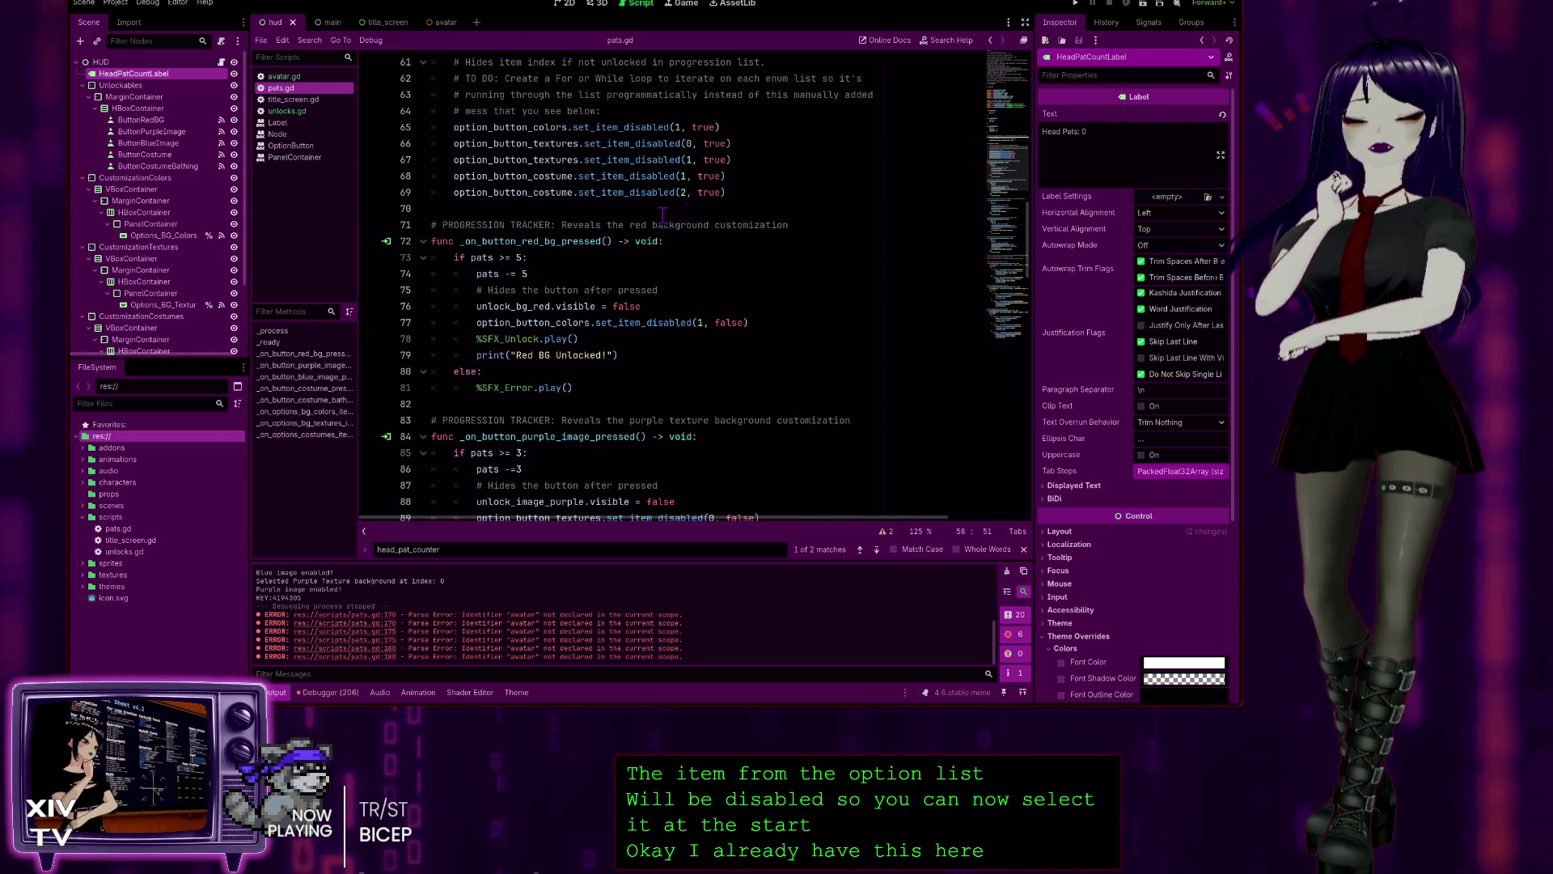
{"action": "left_click", "coordinate": [668, 143]}
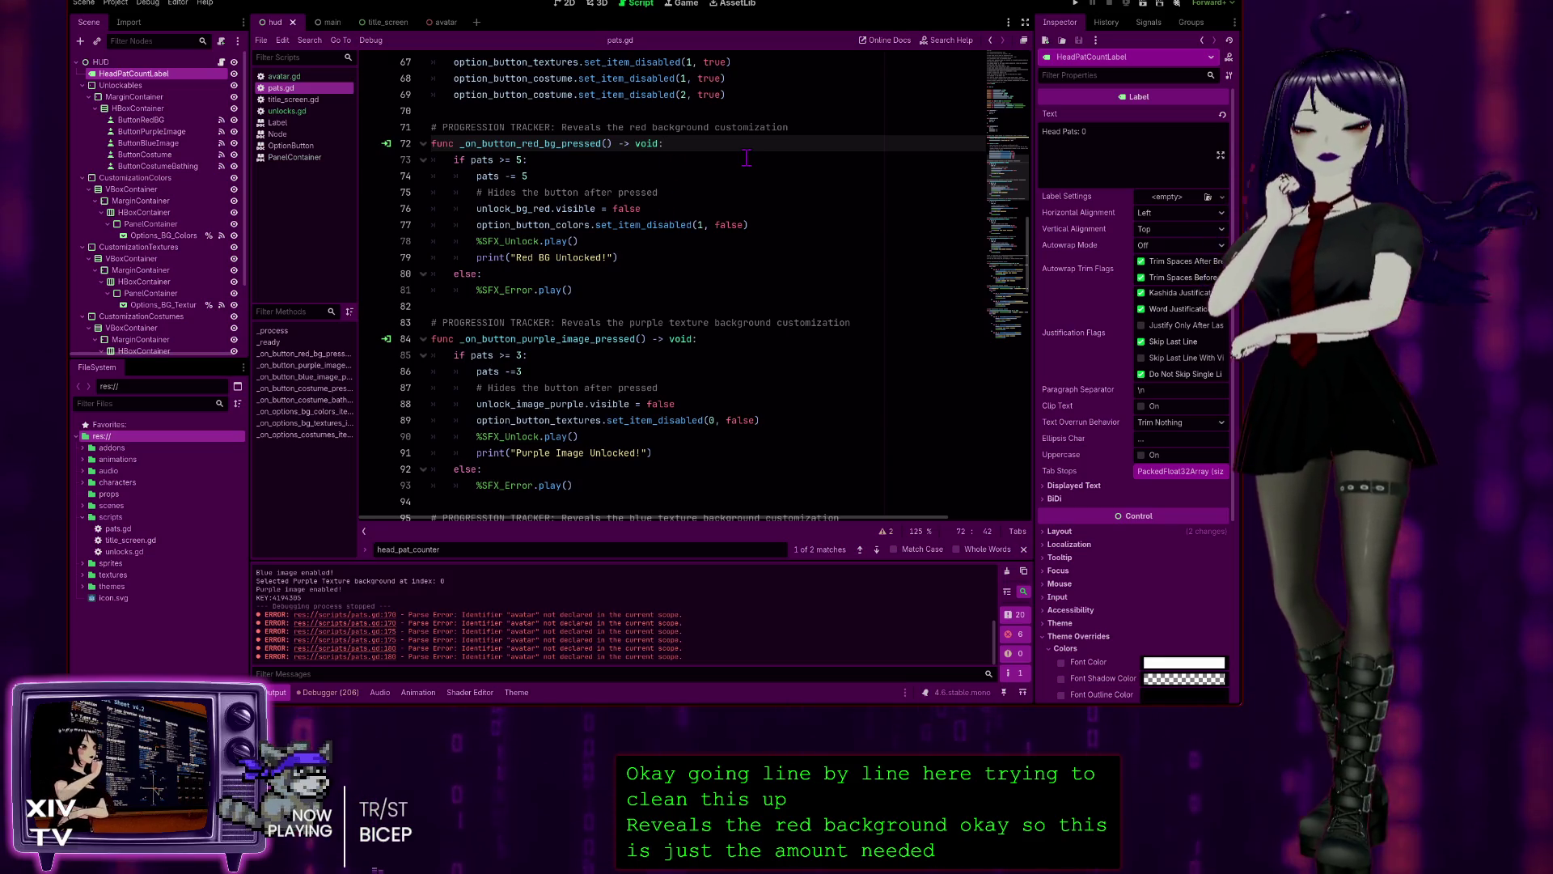
{"action": "key", "text": "Return"}
{"action": "type", "text": "# Spen"}
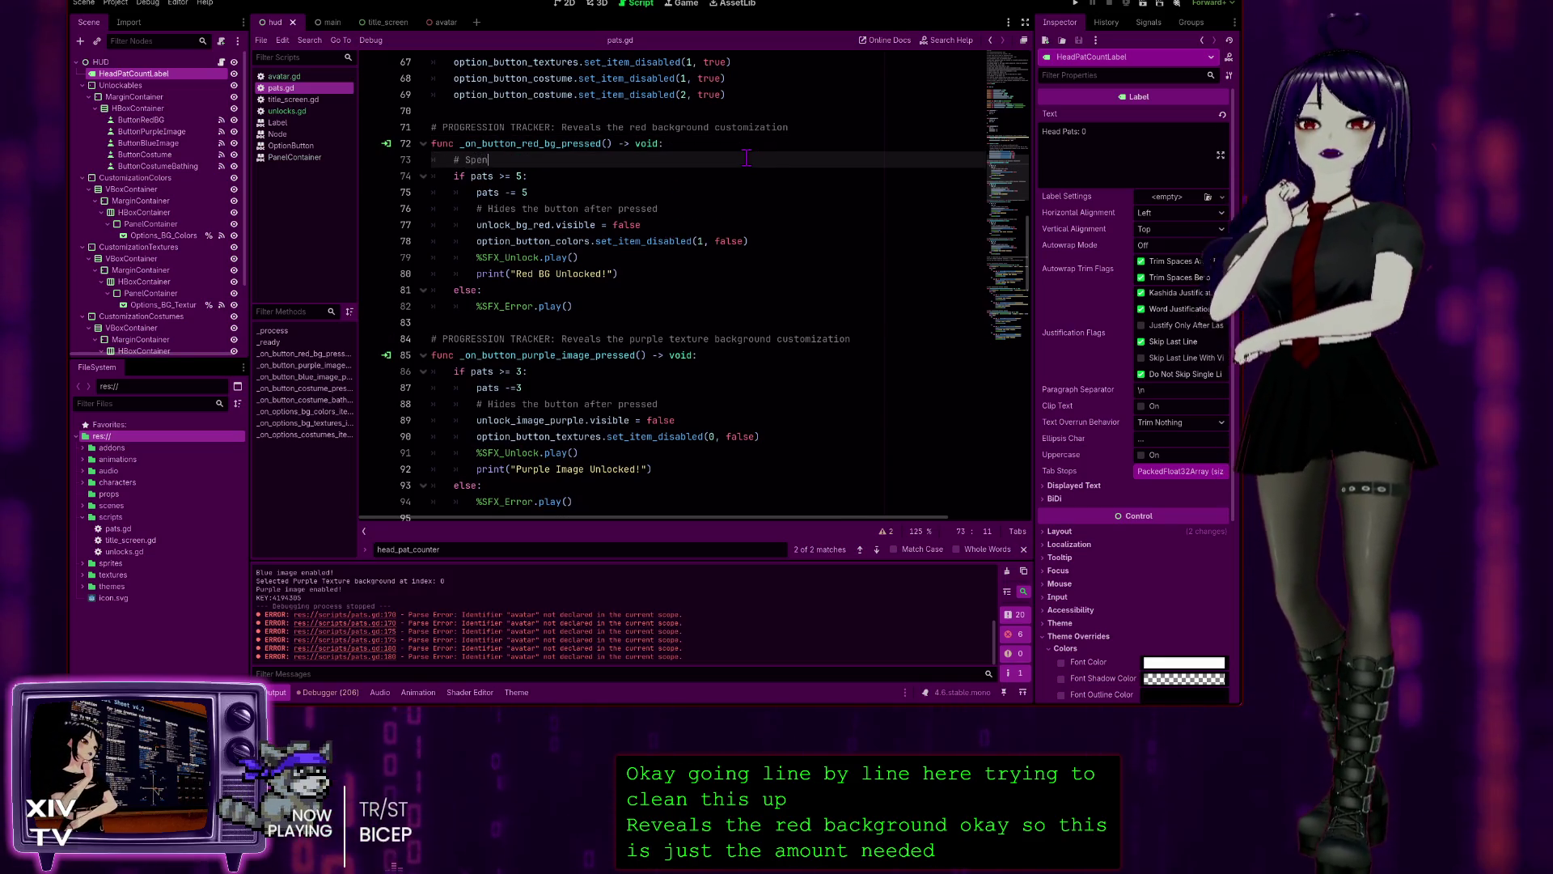
{"action": "type", "text": "d the "}
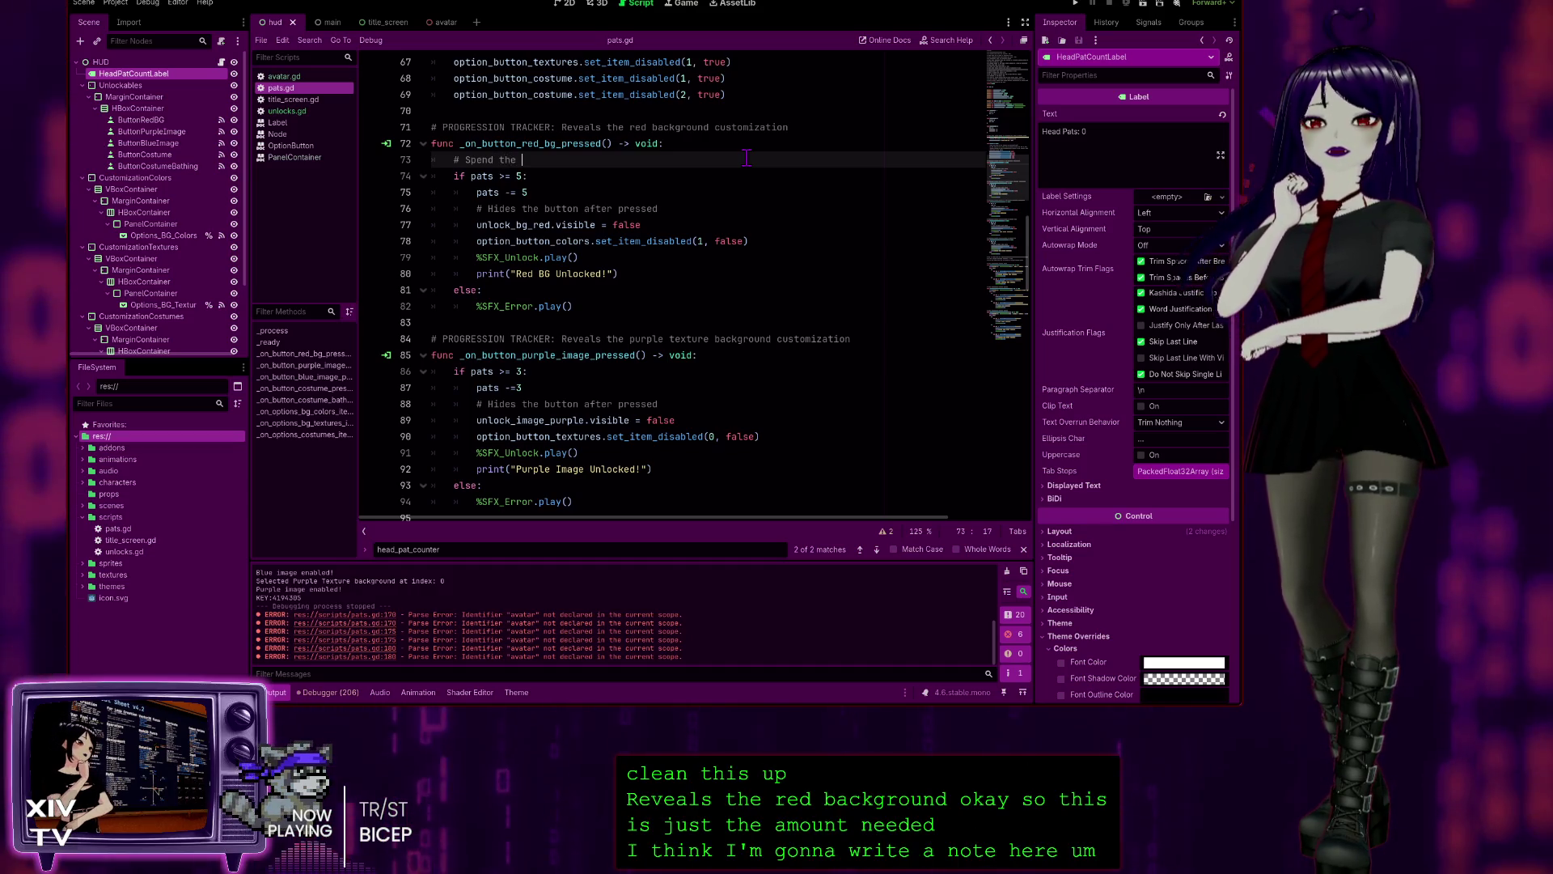
{"action": "type", "text": "amount of head pat"}
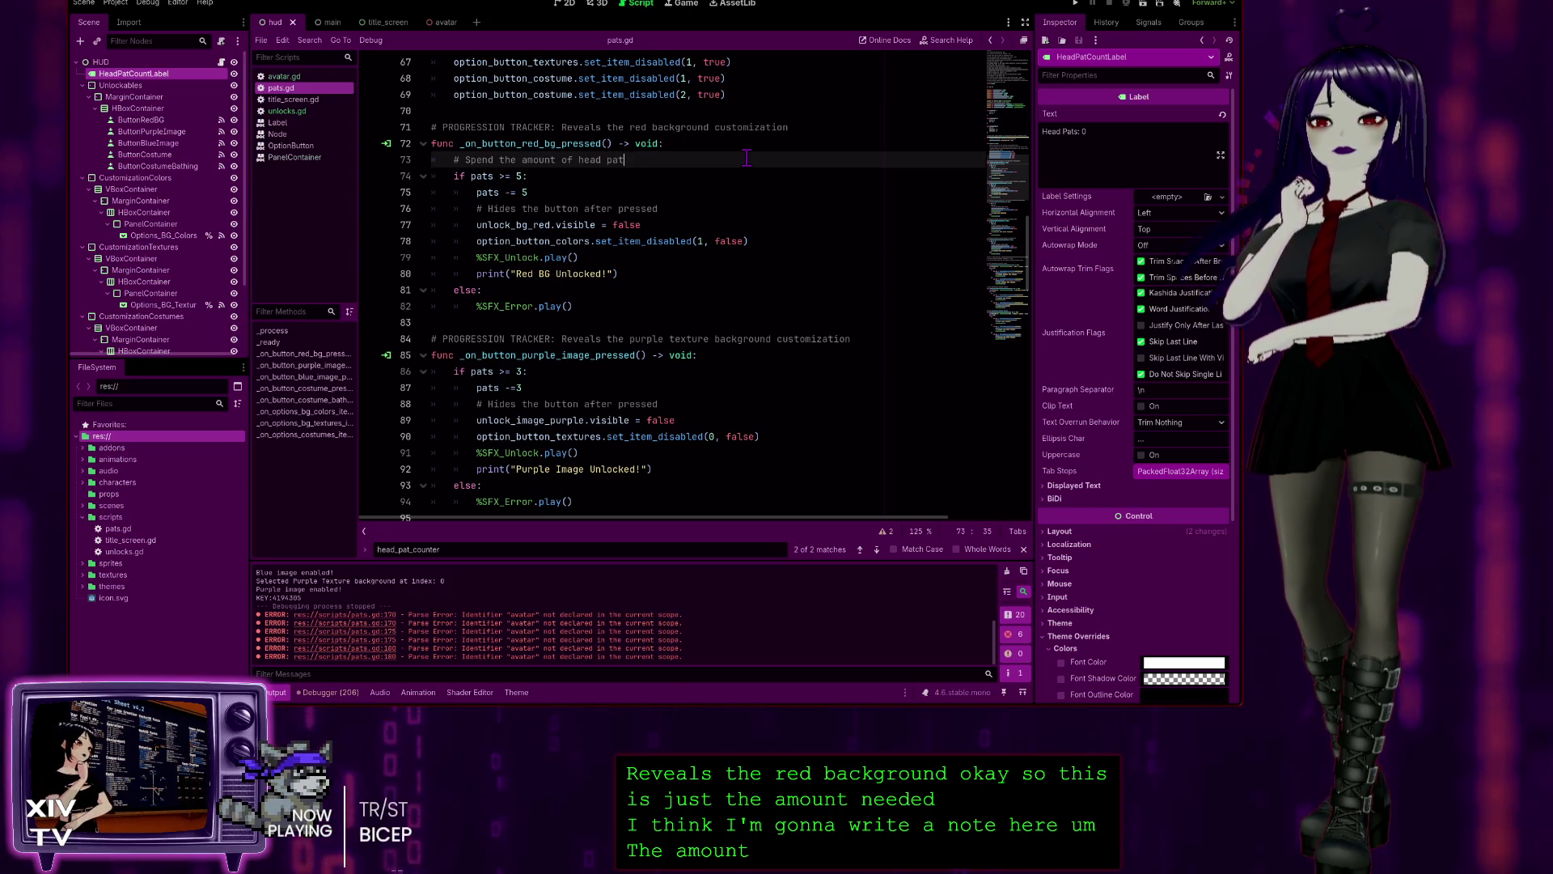
{"action": "type", "text": " \"c"}
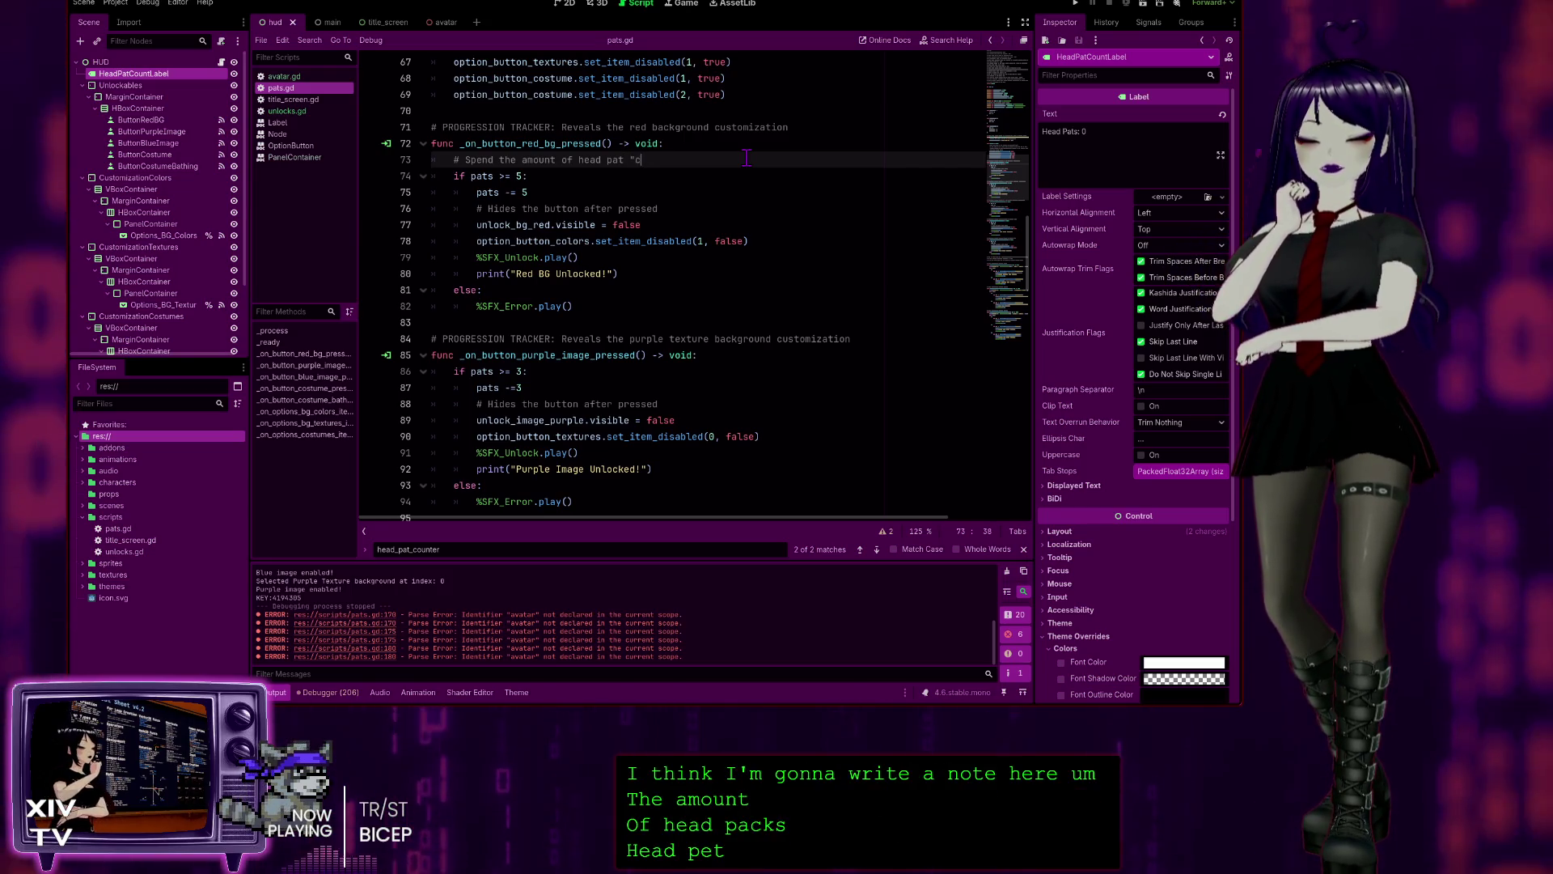
{"action": "type", "text": "urrency\" "}
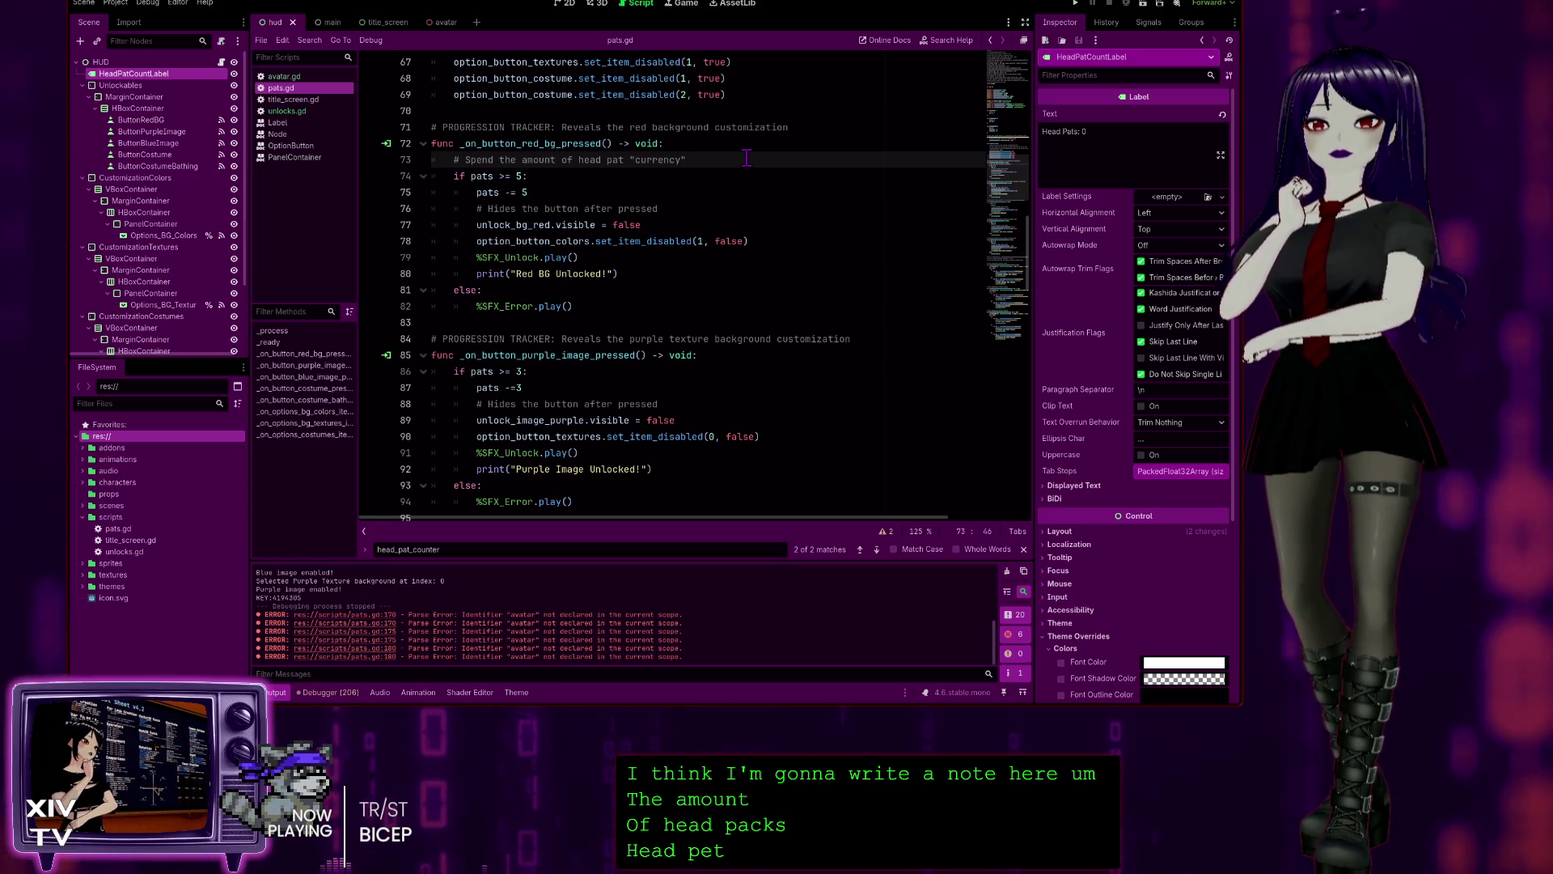
{"action": "type", "text": "to unlock"}
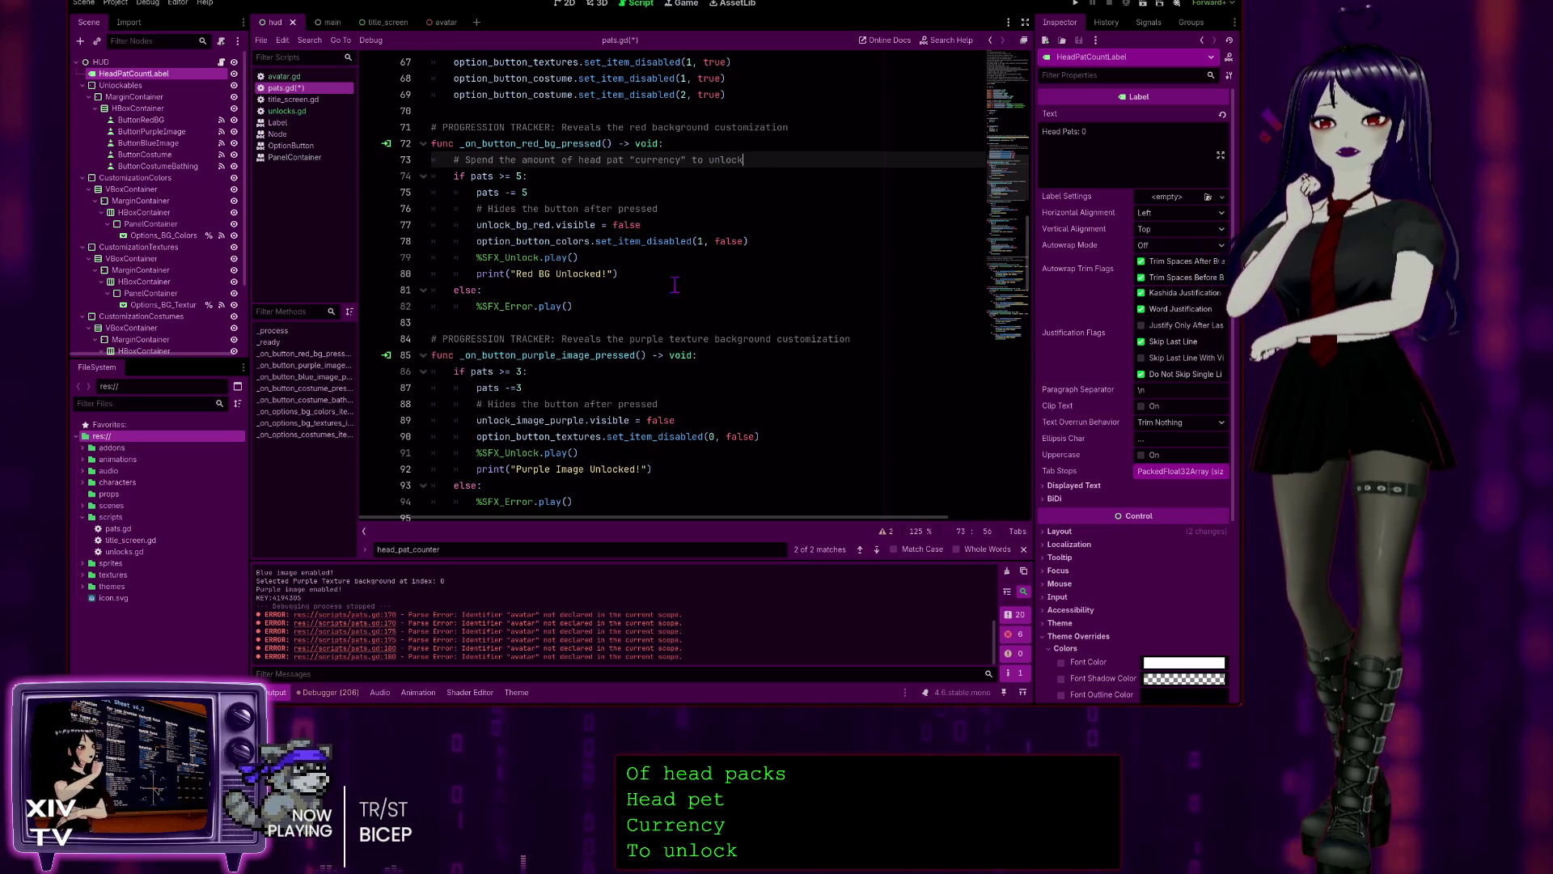
{"action": "type", "text": " a c"}
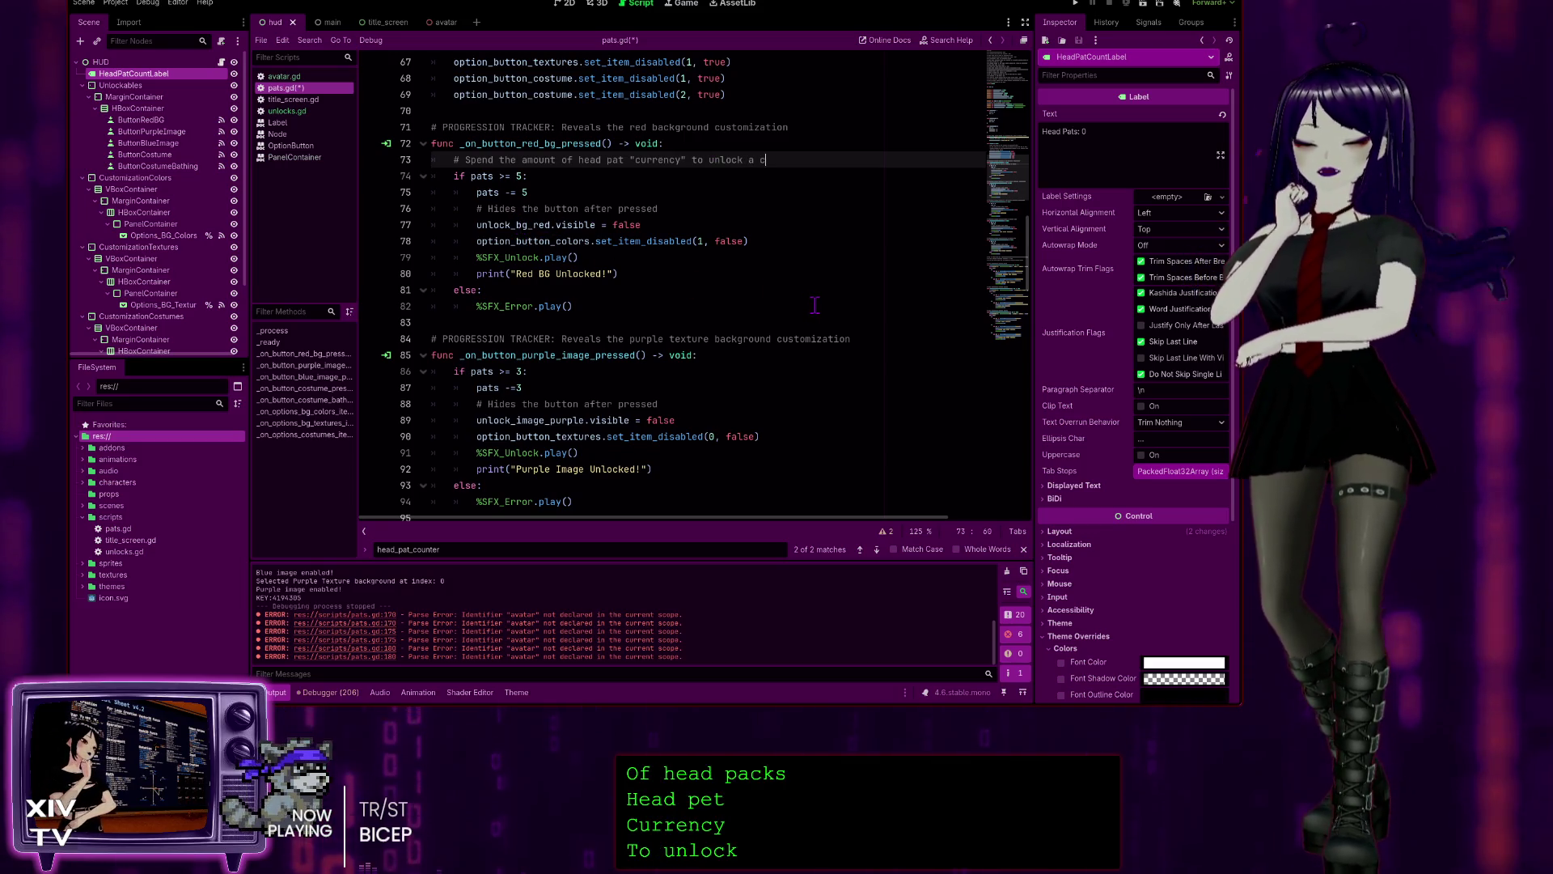
{"action": "type", "text": "ustomization/."}
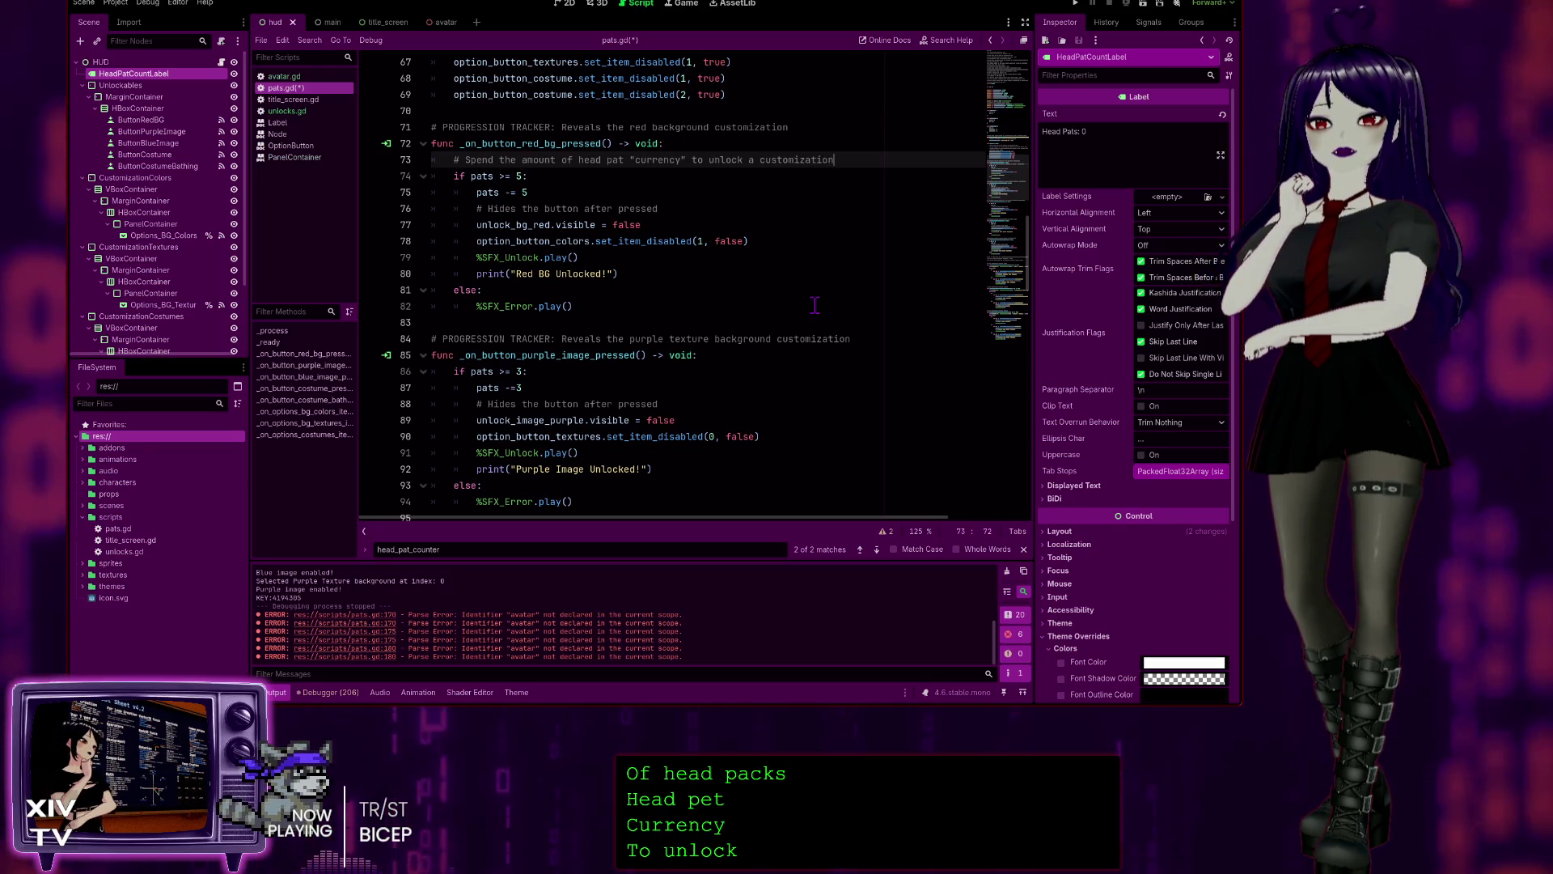
{"action": "key", "text": "BackSpace"}
{"action": "key", "text": "BackSpace"}
{"action": "type", "text": "."}
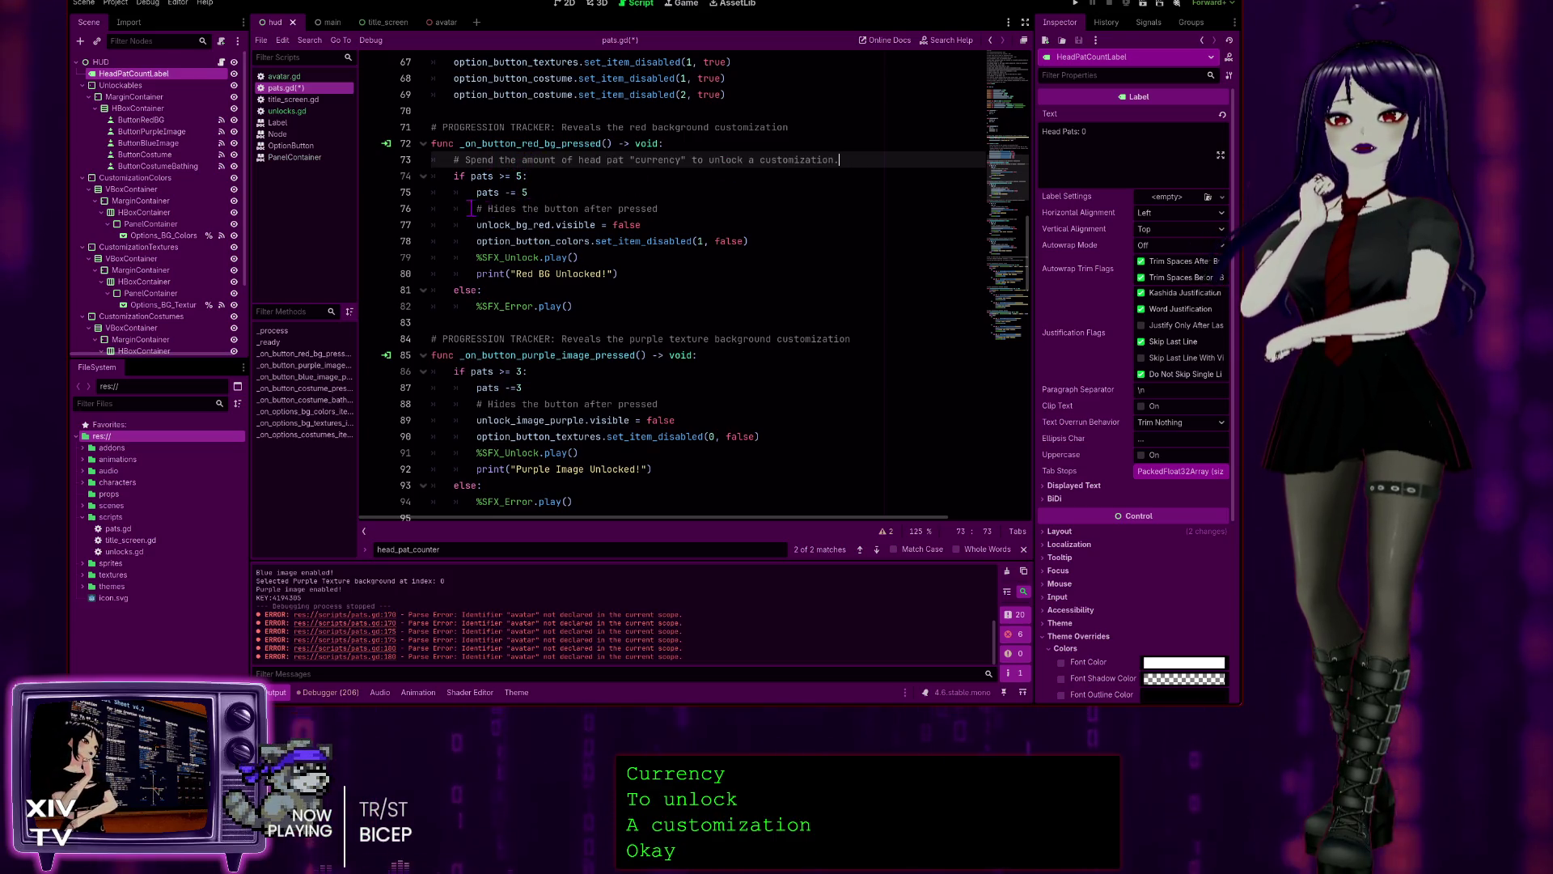
- Tidy the comment by deleting the word 'head' and restoring the opening quote before pats
{"action": "double_click", "coordinate": [588, 159]}
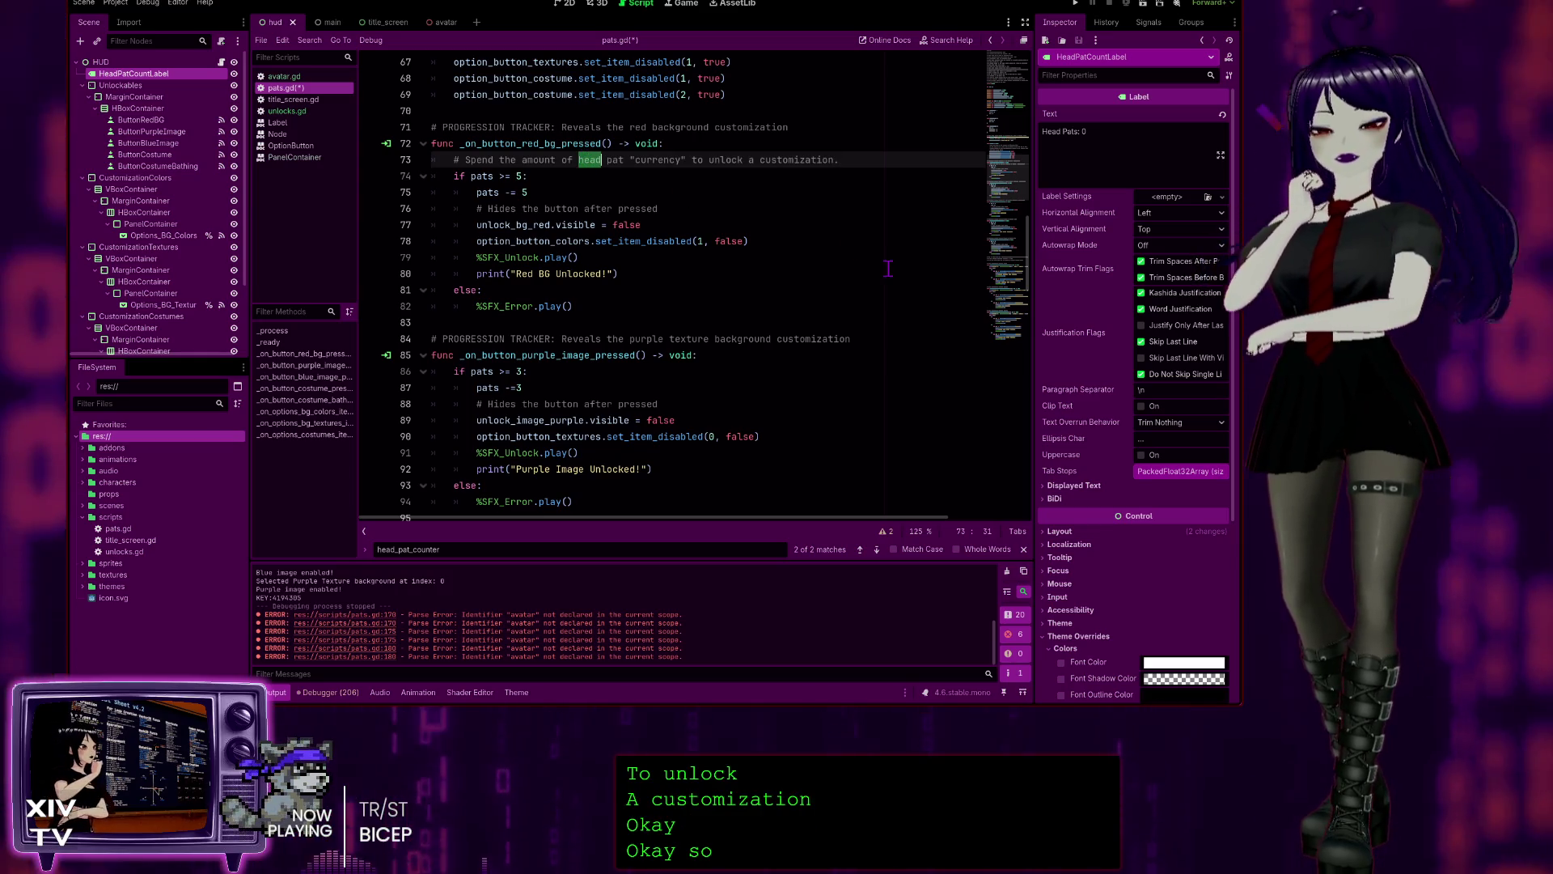
{"action": "key", "text": "BackSpace"}
{"action": "key", "text": "Delete"}
{"action": "key", "text": "Right"}
{"action": "key", "text": "Right"}
{"action": "key", "text": "Right"}
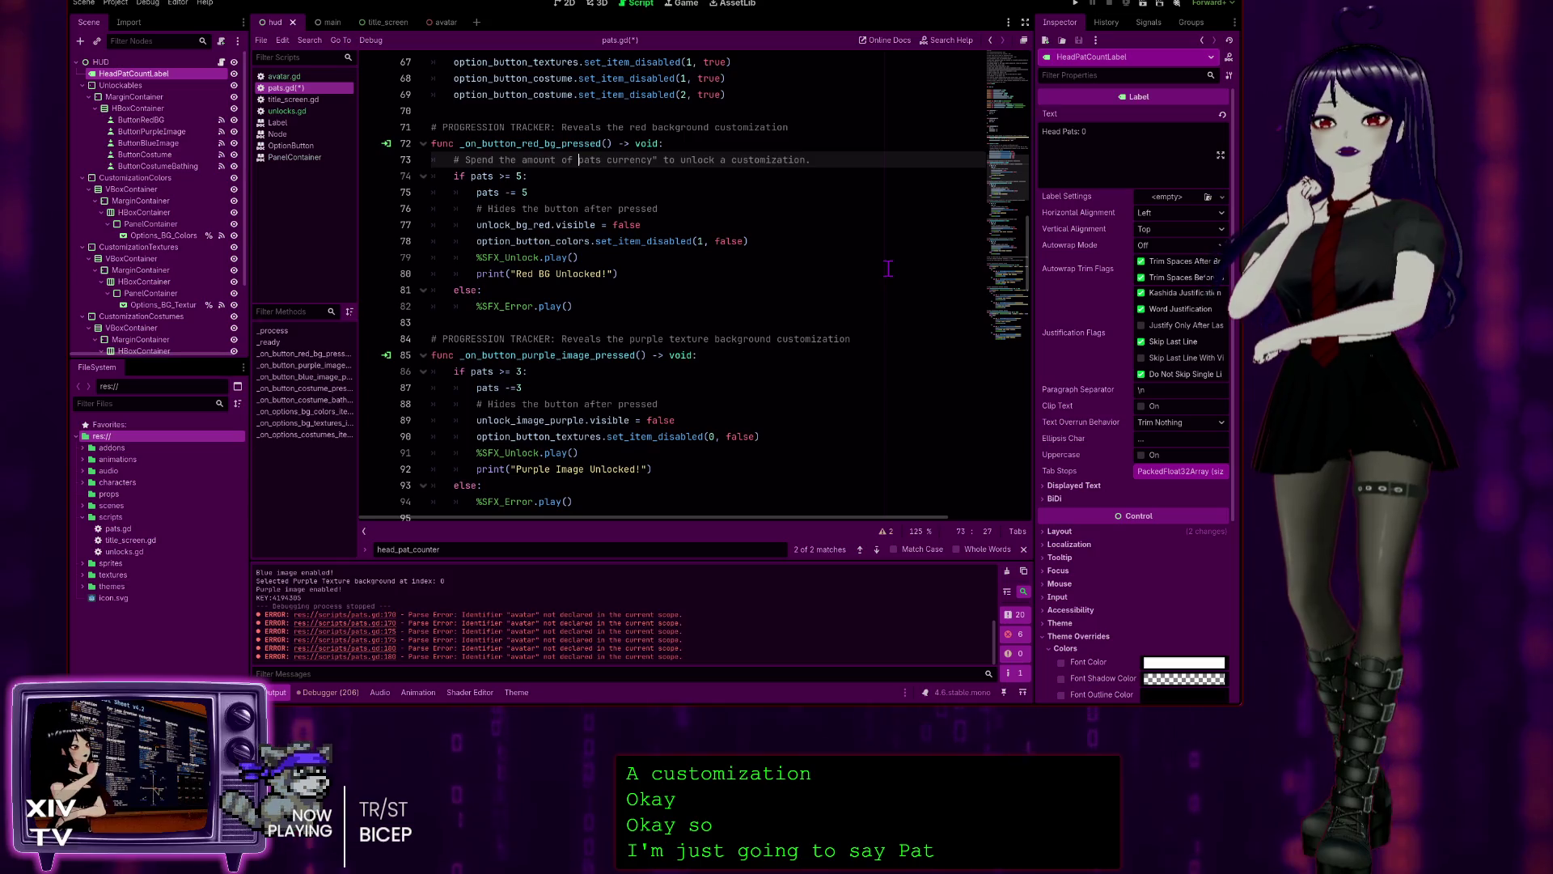
{"action": "type", "text": "\""}
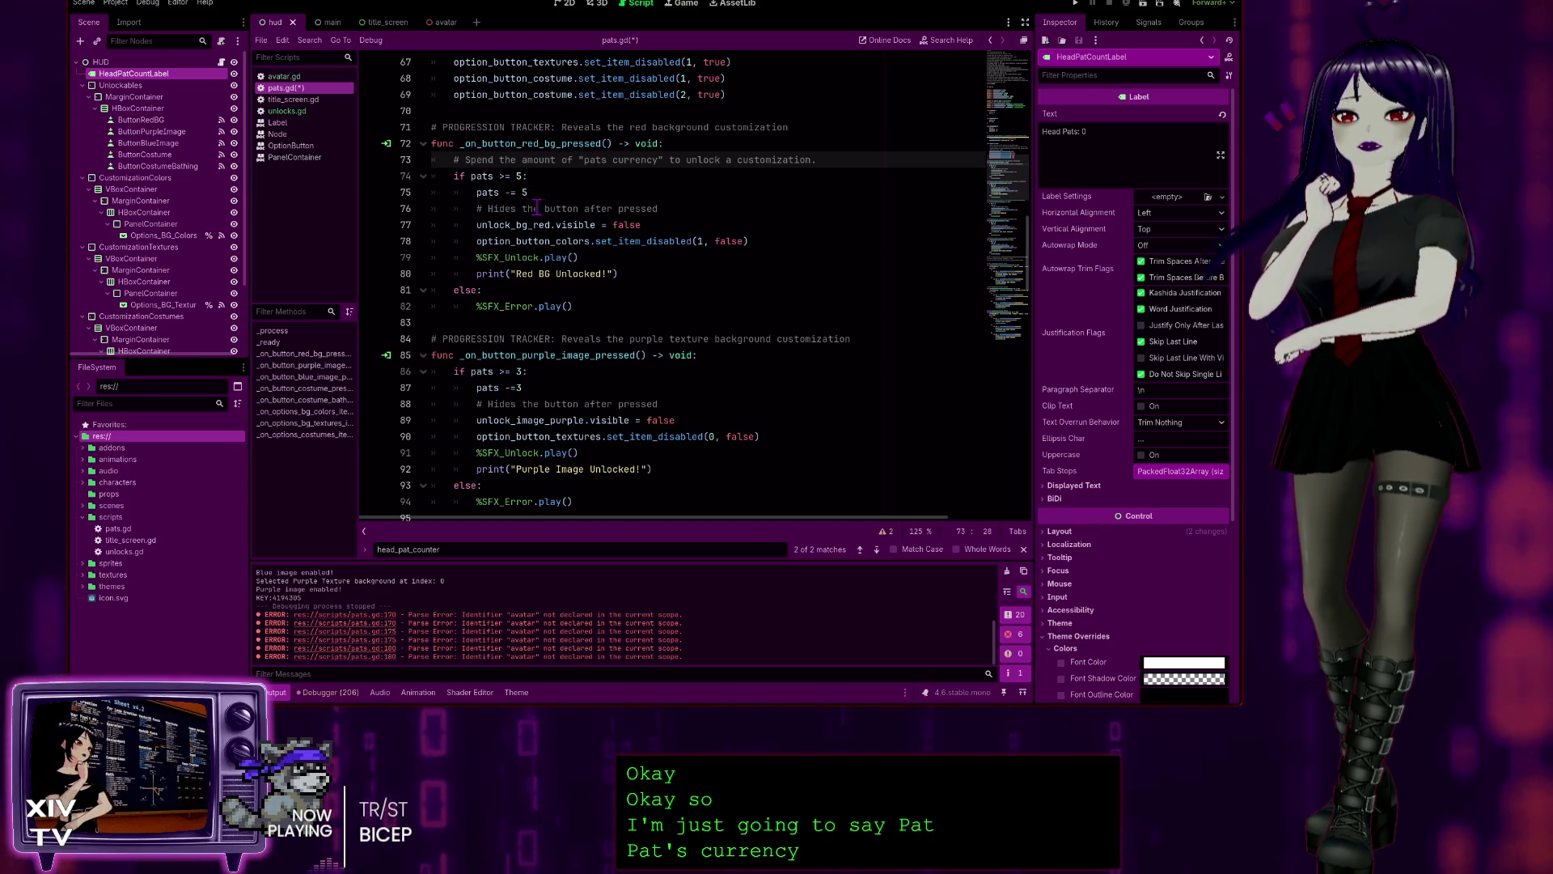
{"action": "left_click", "coordinate": [513, 208]}
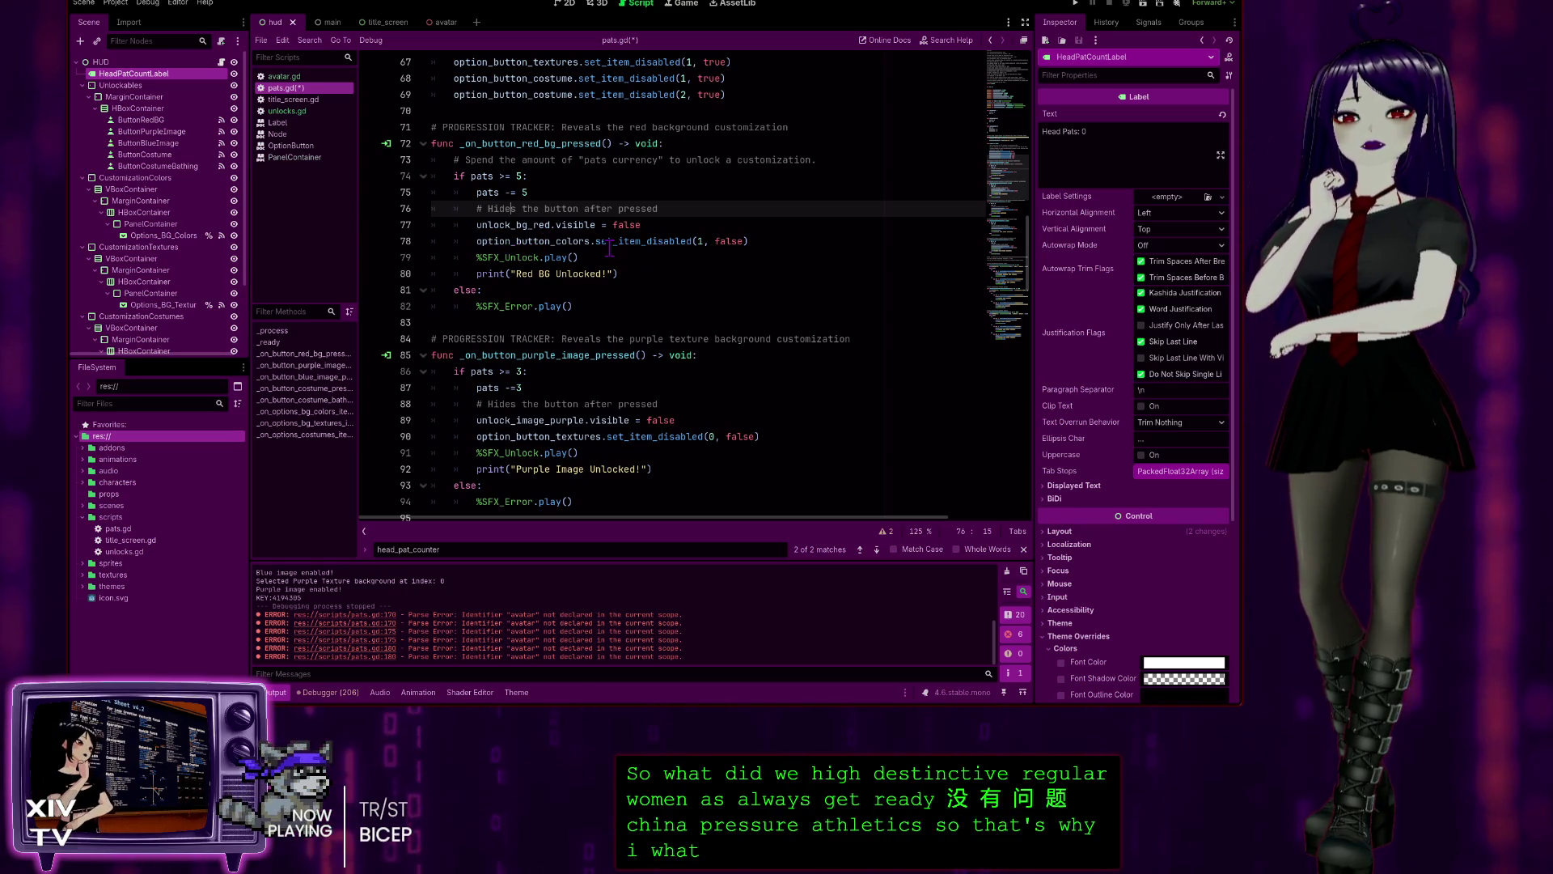
- Insert a blank line after unlock_bg_red.visible = false in the red background function
{"action": "left_click", "coordinate": [771, 240]}
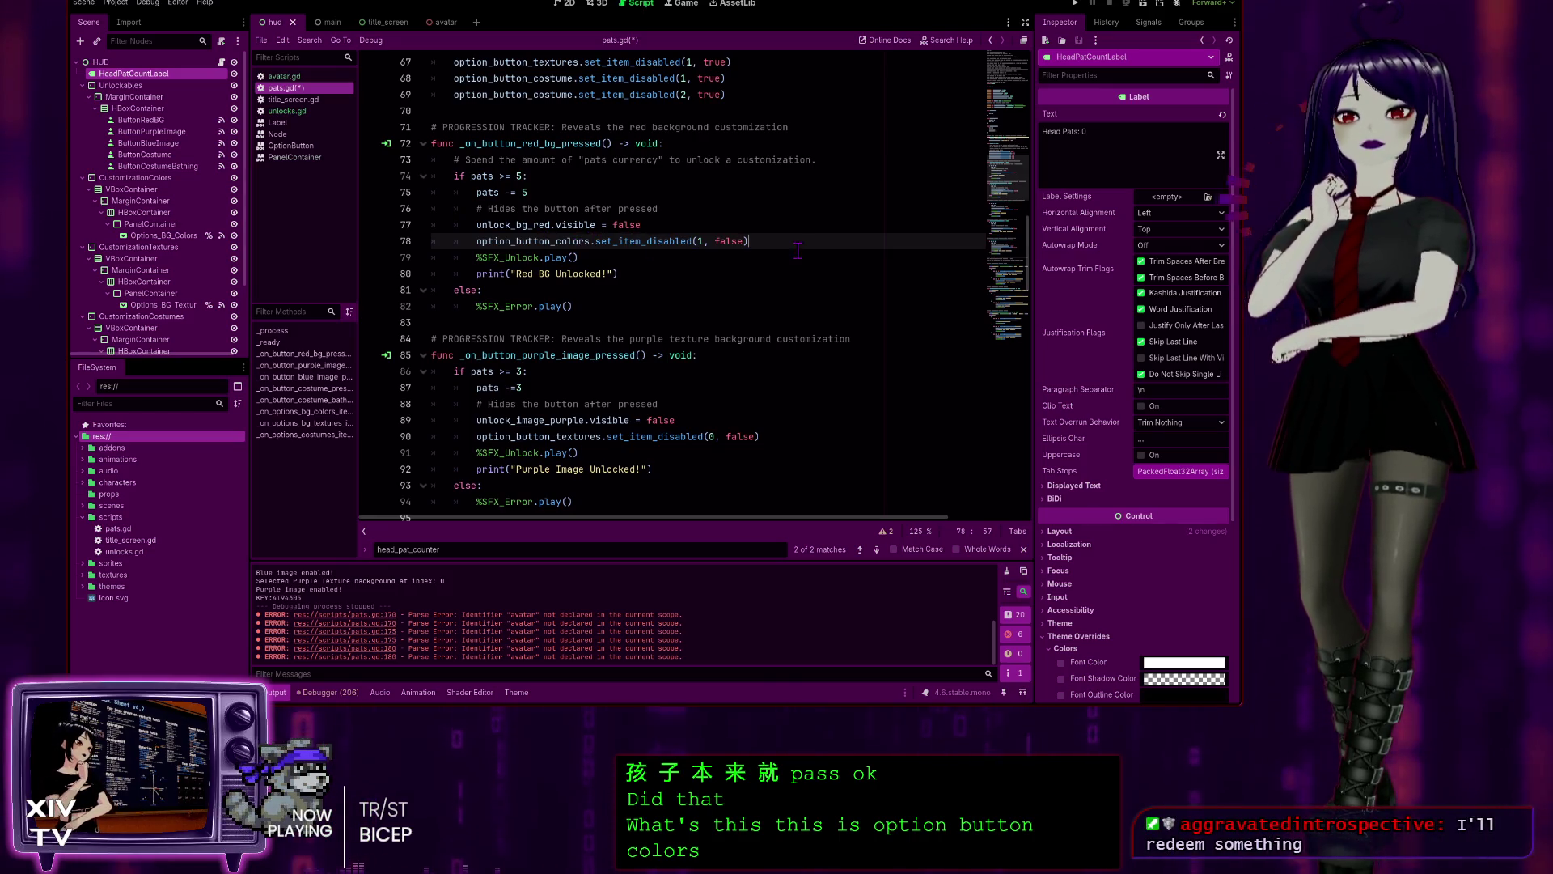
{"action": "left_click", "coordinate": [667, 226]}
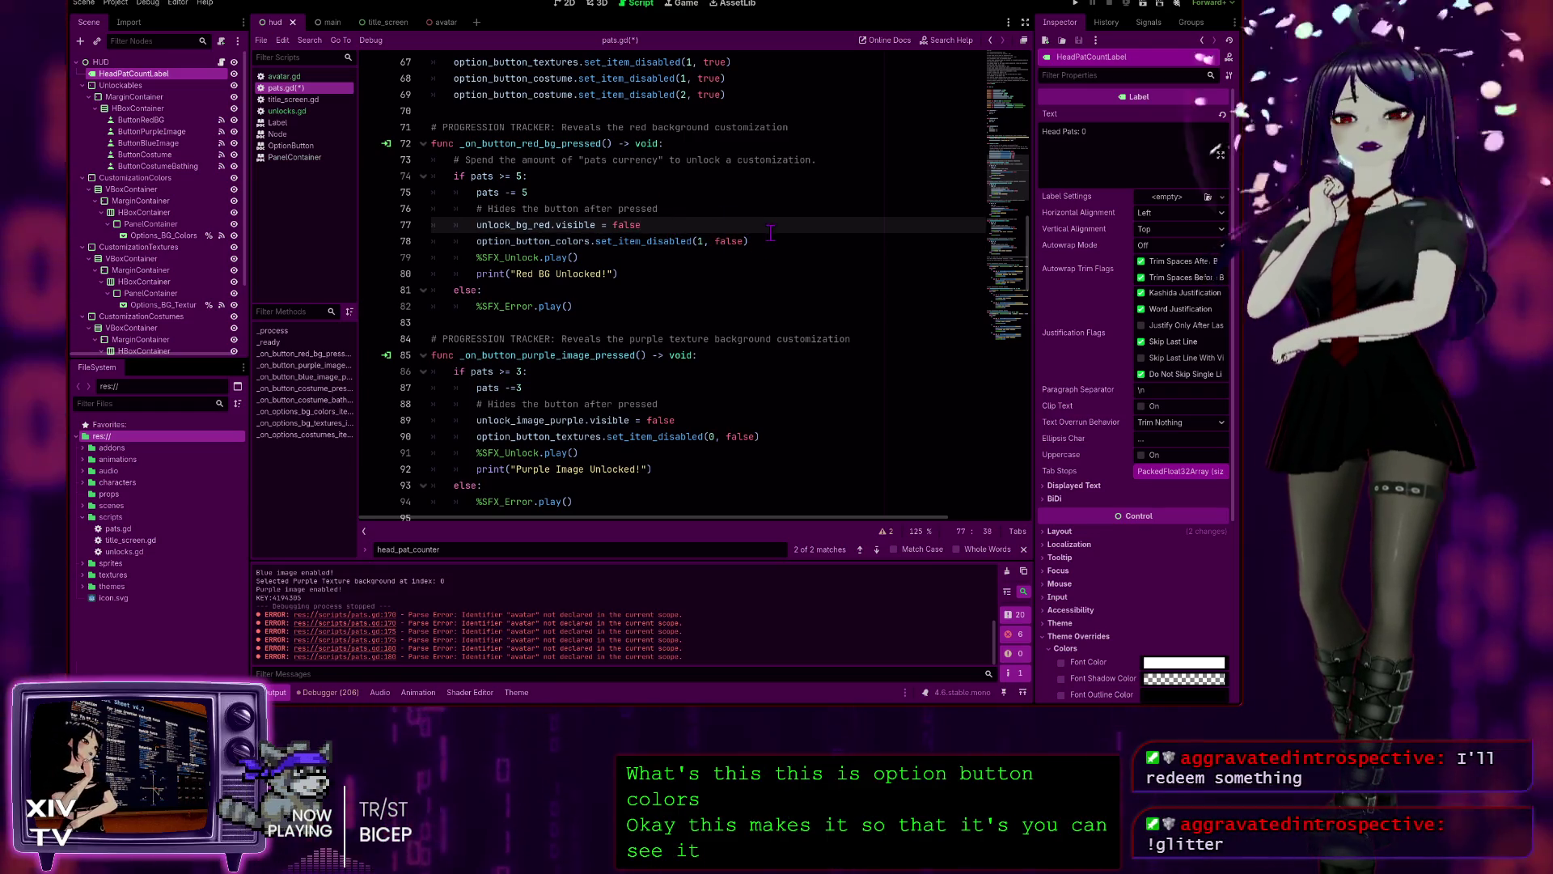
{"action": "key", "text": "Return"}
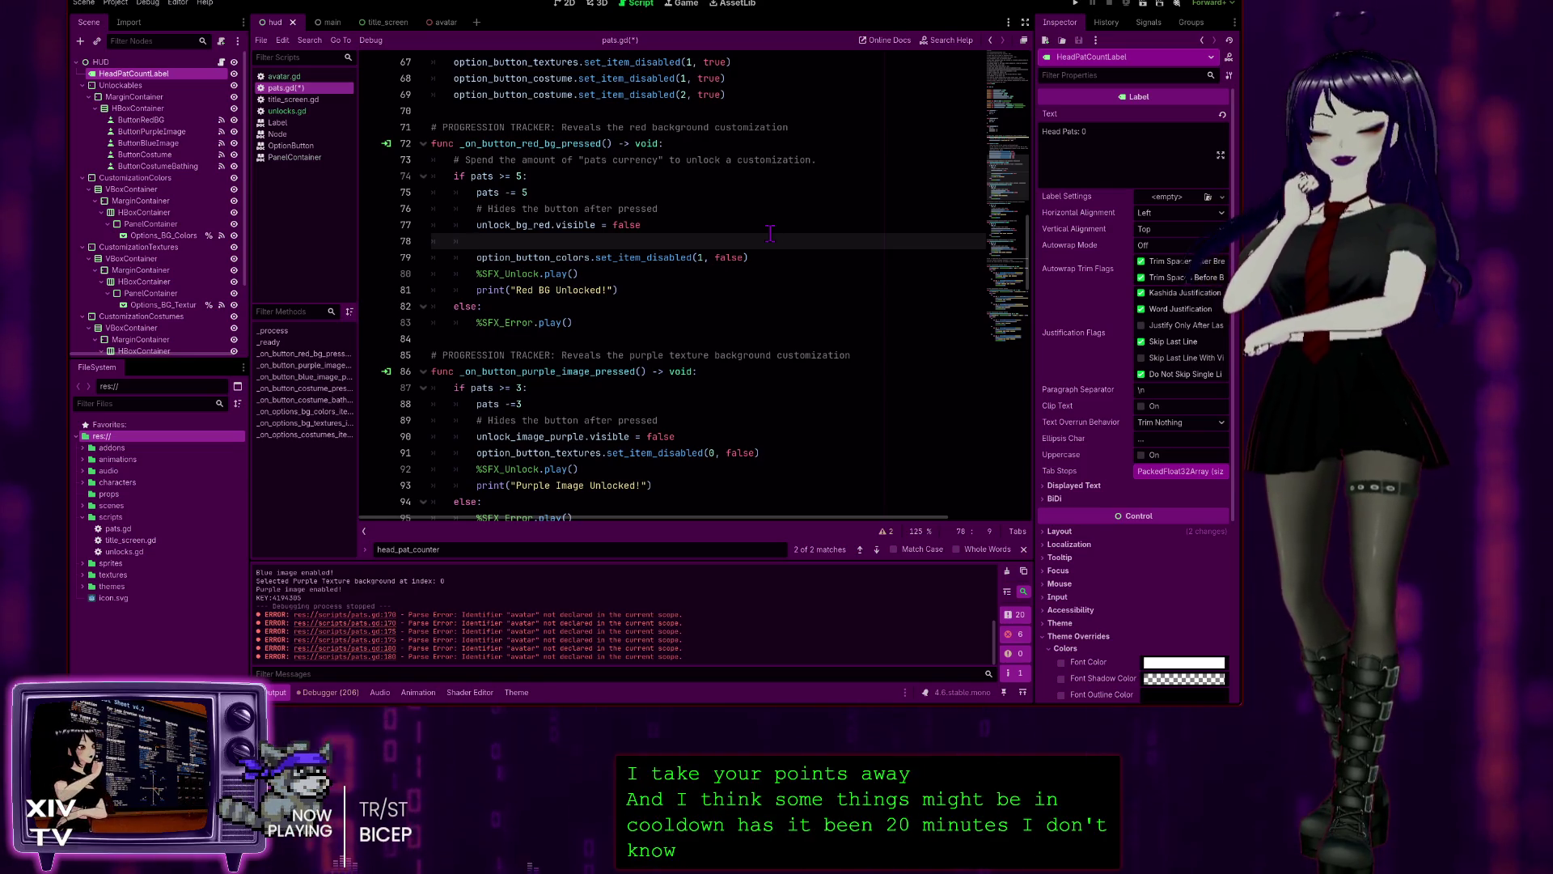
- Type '# Makes the option selectable in the dropdown options' and select it for copying
{"action": "type", "text": "#"}
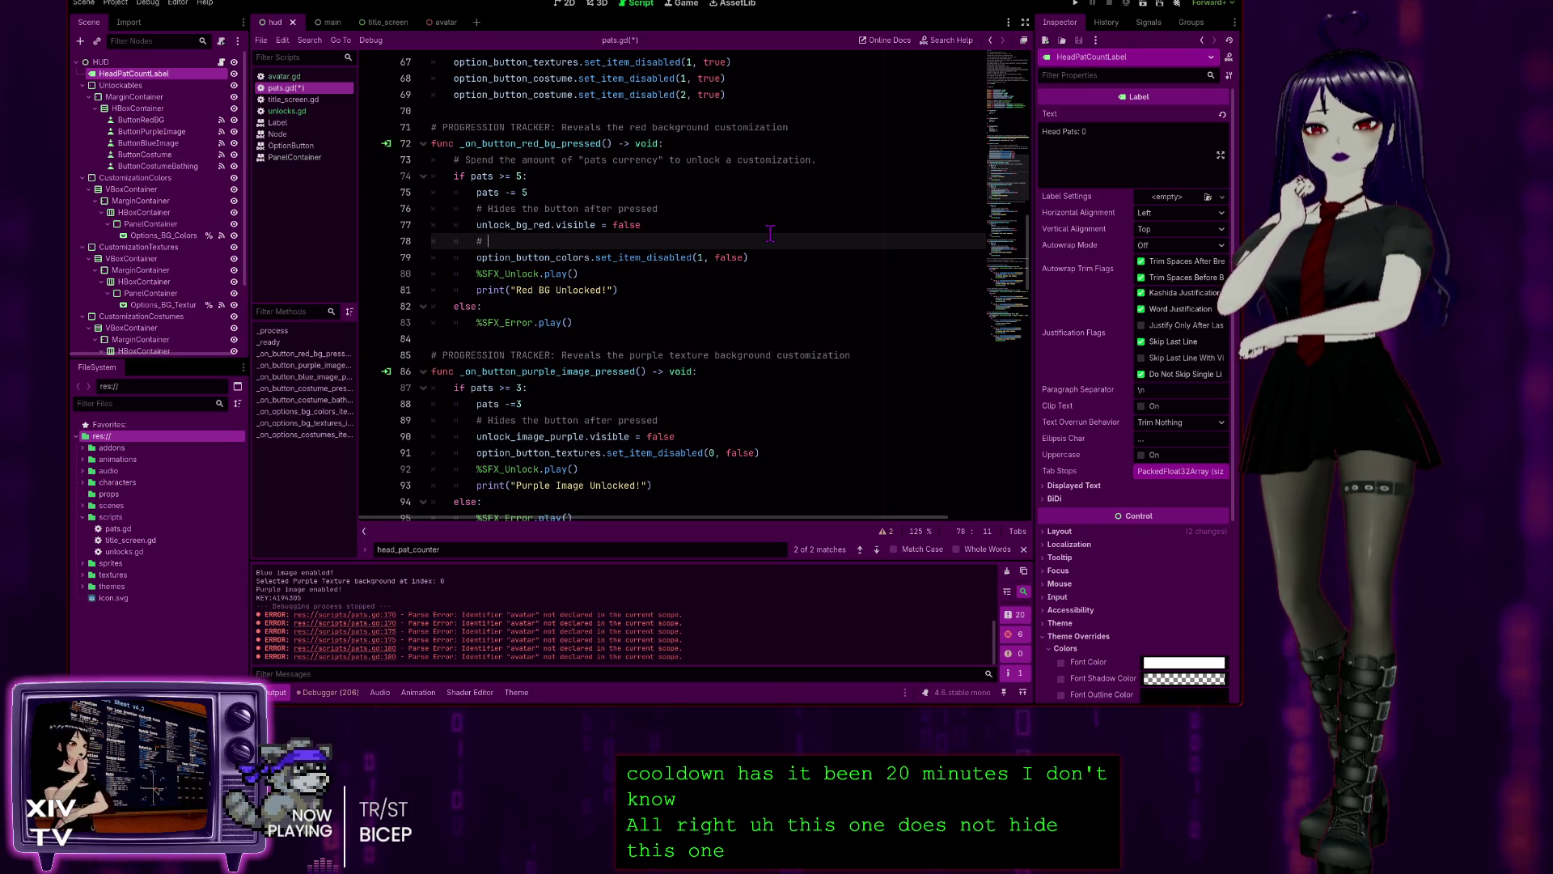
{"action": "type", "text": "a"}
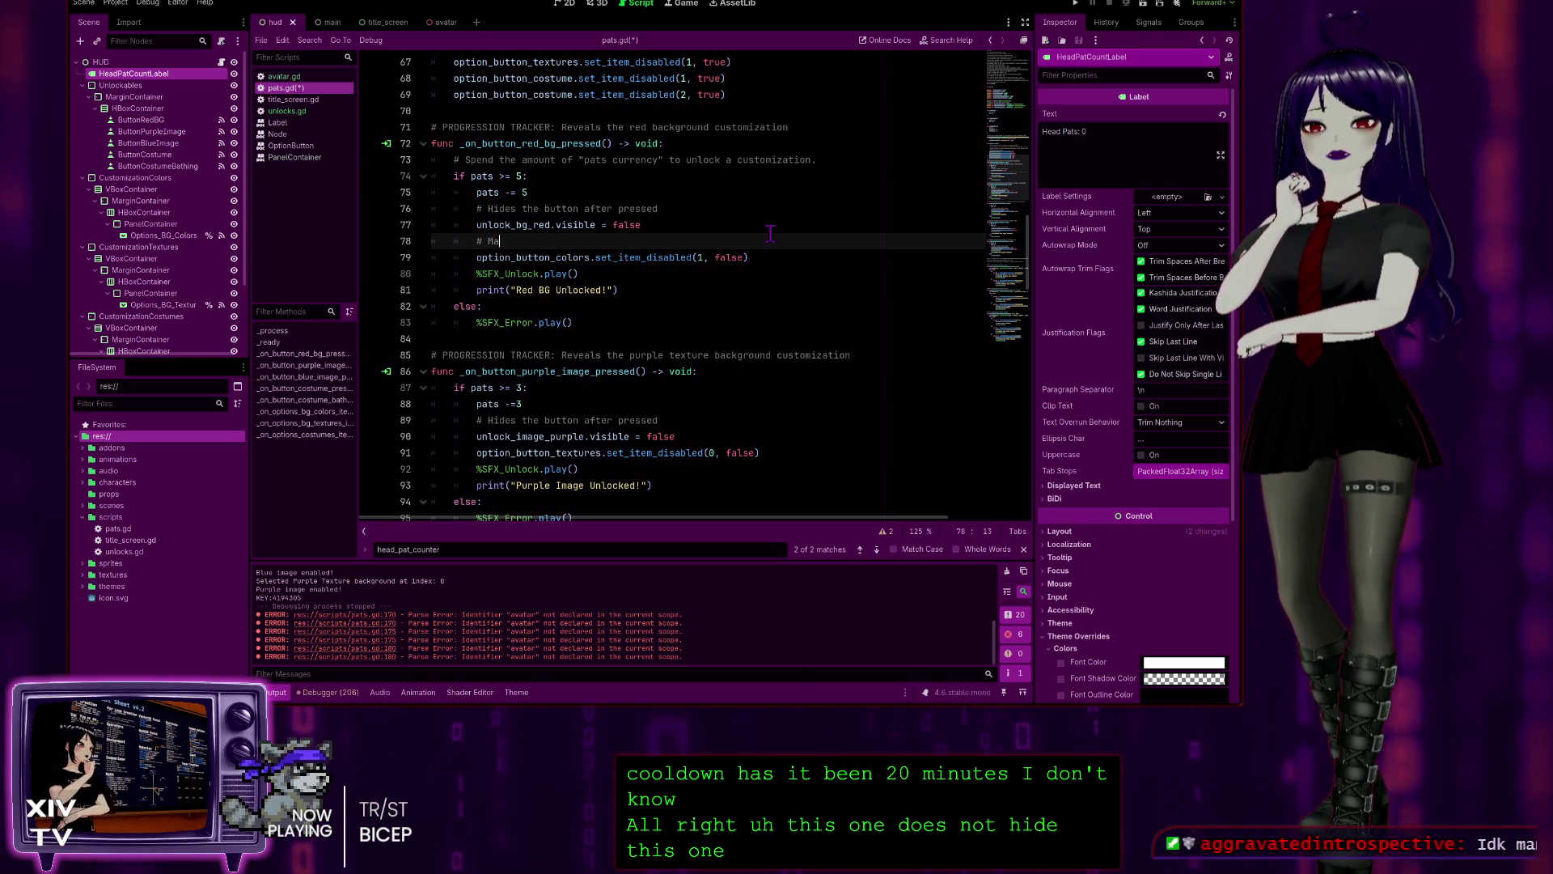
{"action": "type", "text": "kes the "}
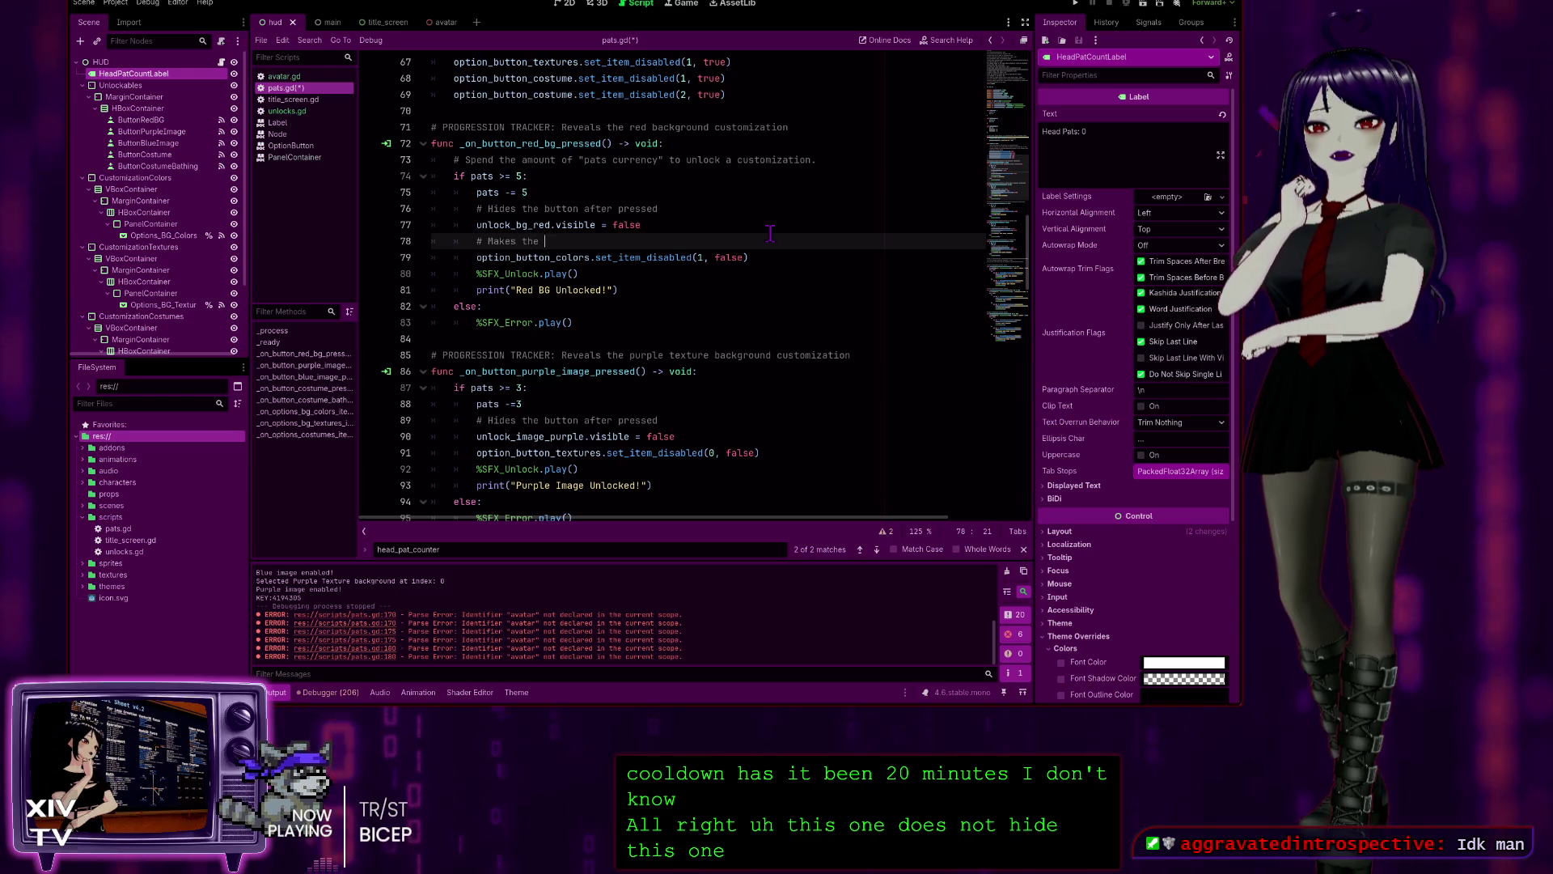
{"action": "type", "text": "option sele"}
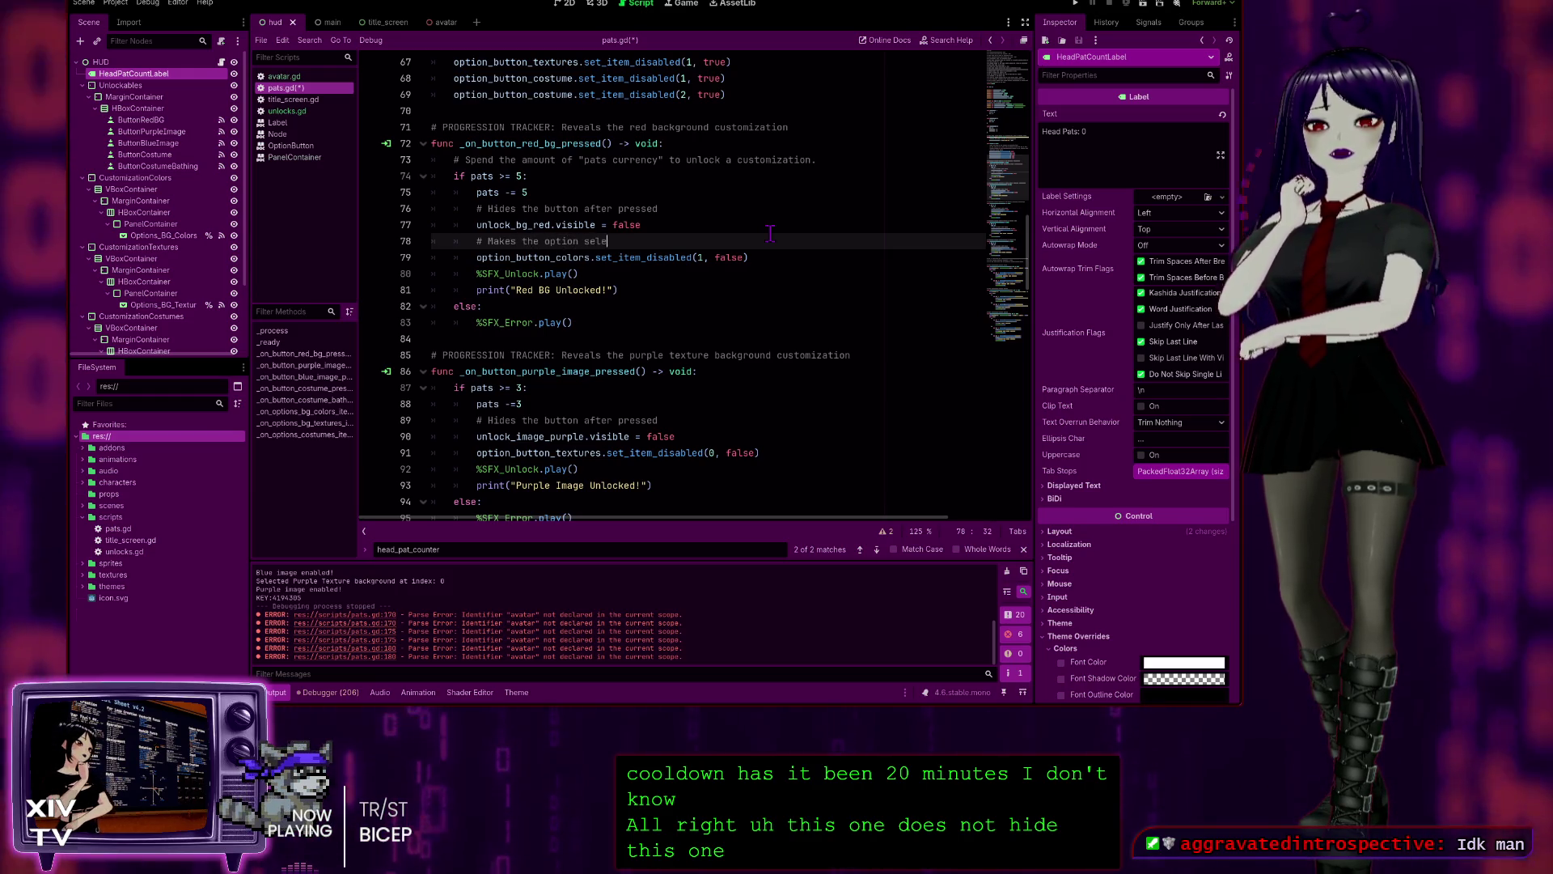
{"action": "type", "text": "ctable in the dropdo"}
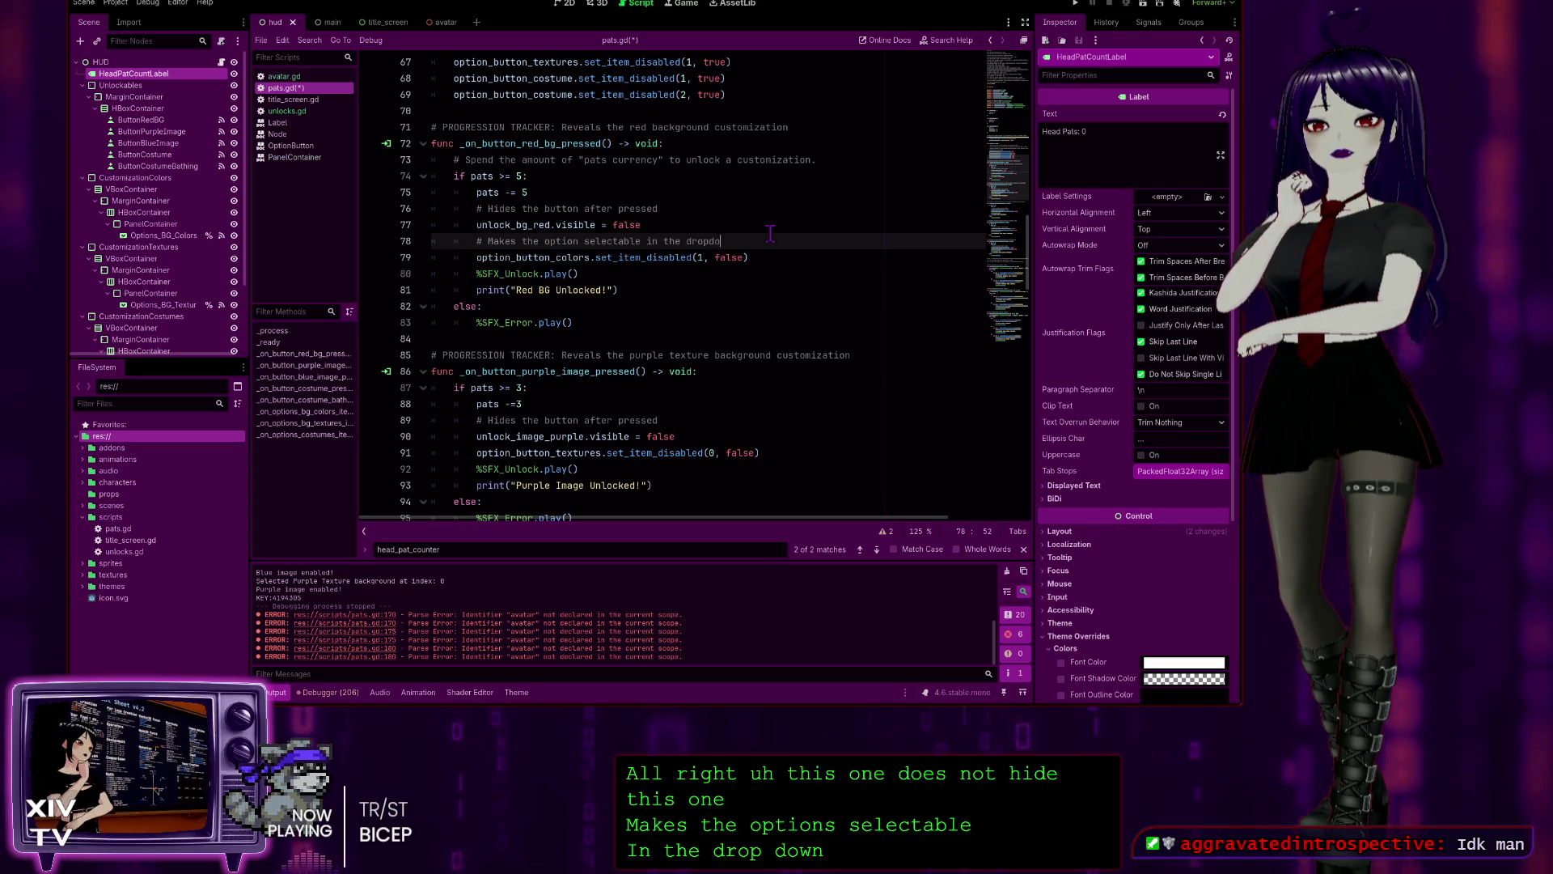
{"action": "type", "text": "wn option"}
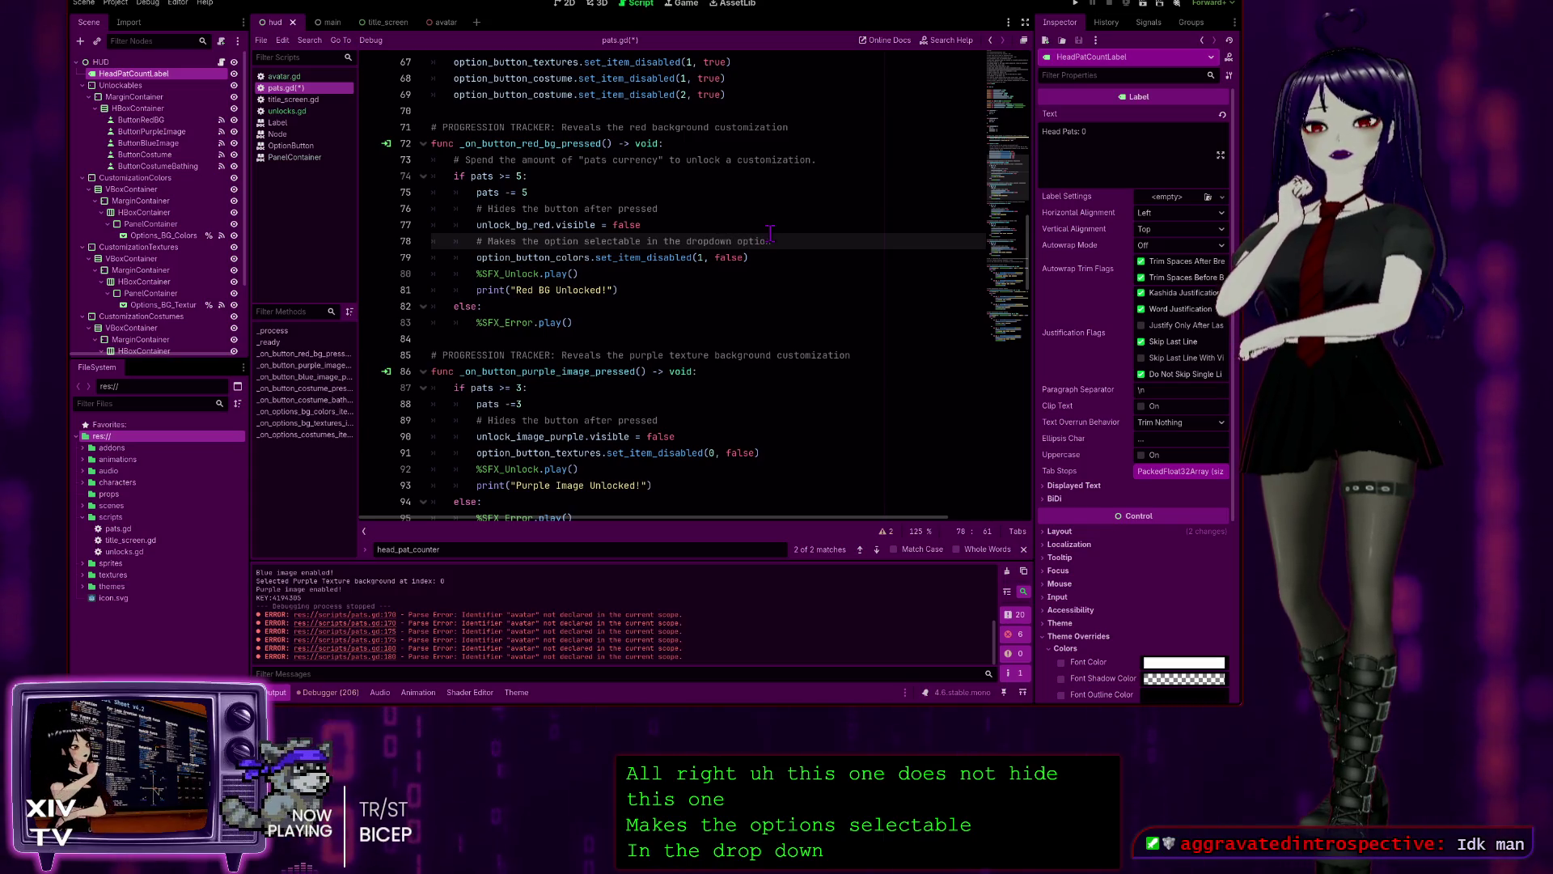
{"action": "type", "text": "s"}
{"action": "left_click_drag", "start_coordinate": [788, 242], "coordinate": [477, 242]}
{"action": "key", "text": "ctrl+c"}
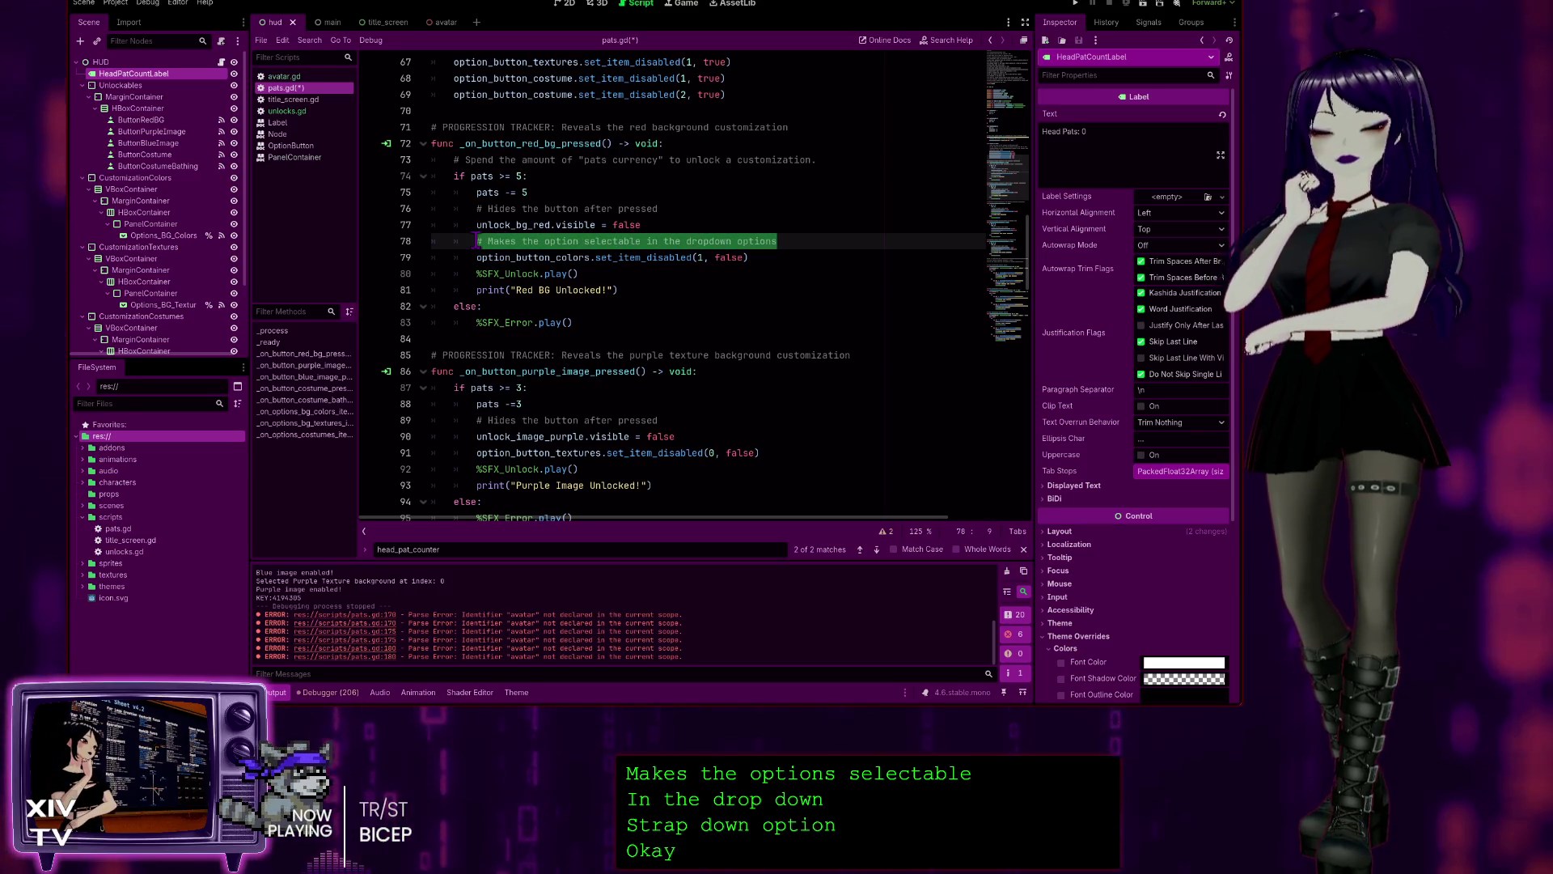
{"action": "left_click_drag", "start_coordinate": [687, 436], "coordinate": [704, 453]}
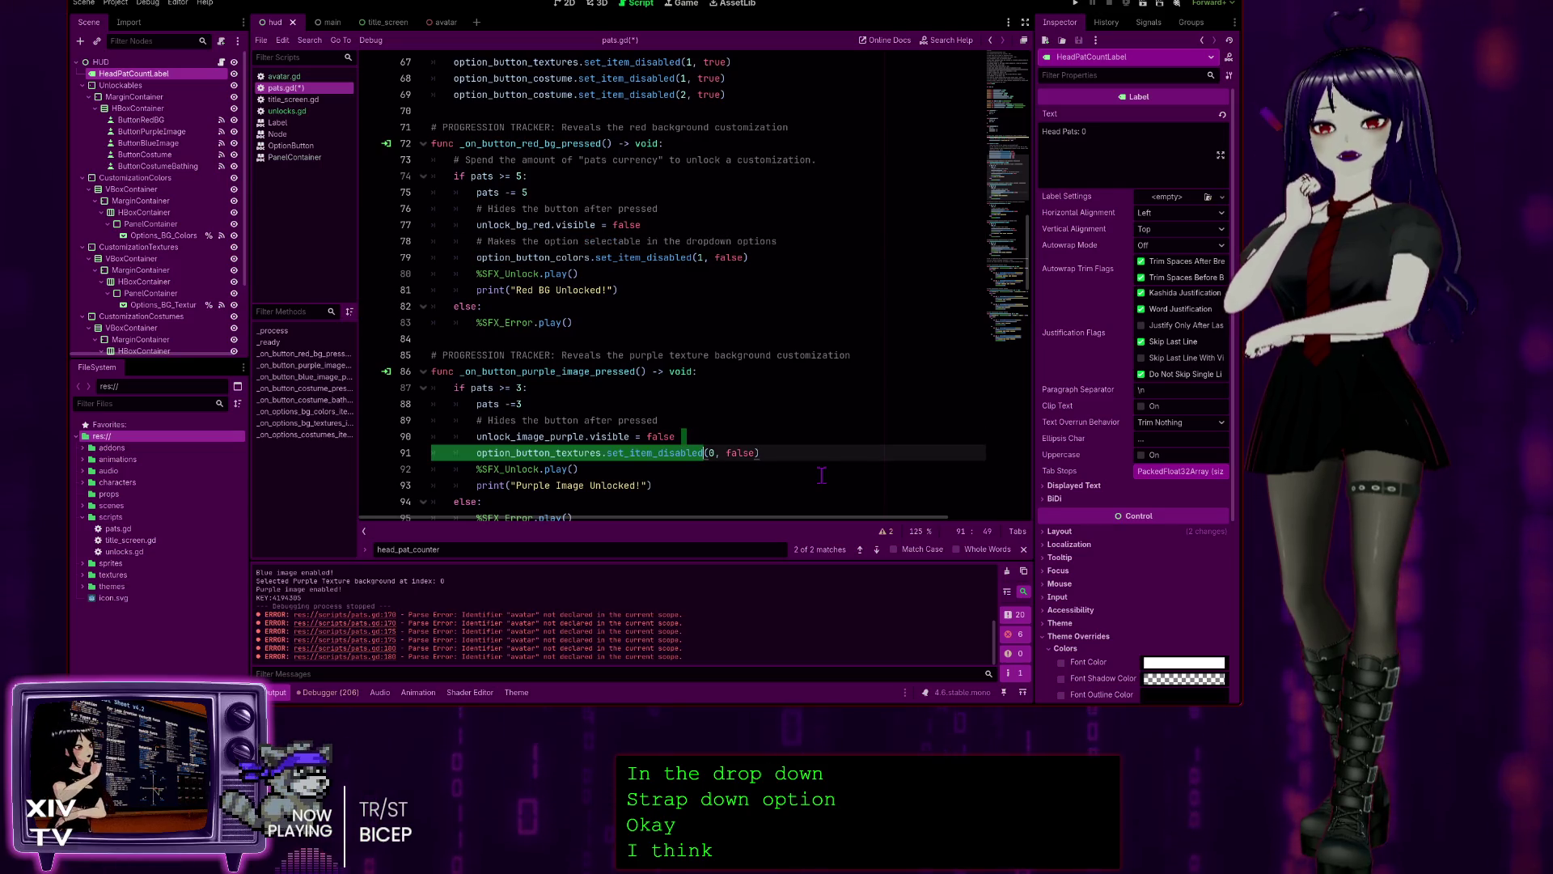
- Paste the dropdown-options comment after the purple button-hiding line and open a line in the blue function
{"action": "left_click", "coordinate": [712, 436]}
{"action": "key", "text": "Return"}
{"action": "key", "text": "ctrl+v"}
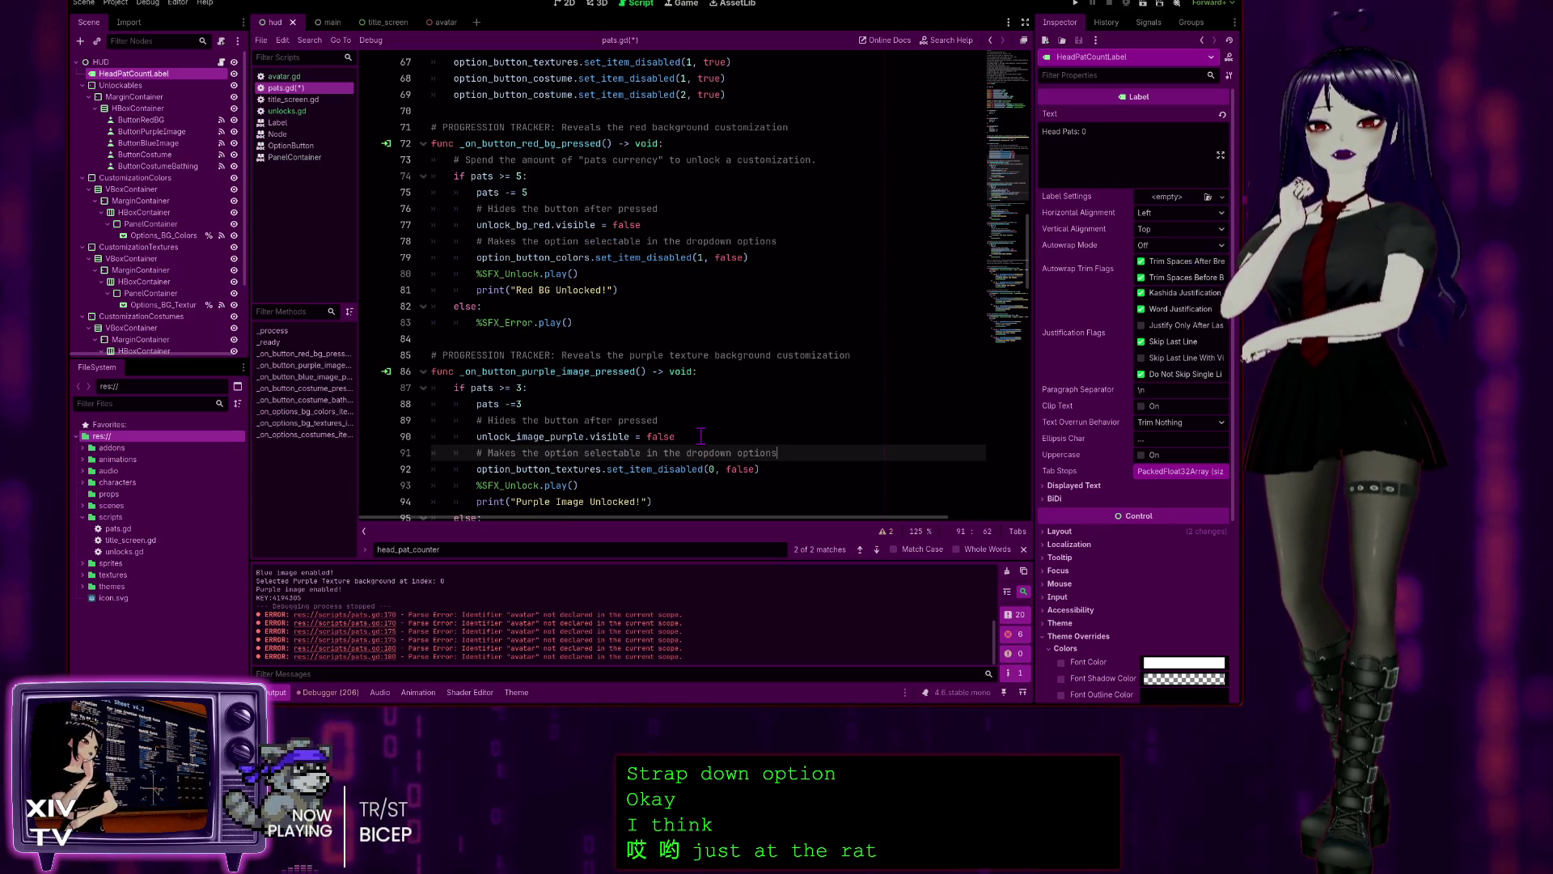
{"action": "scroll", "coordinate": [759, 381], "scroll_direction": "down", "scroll_amount": 5}
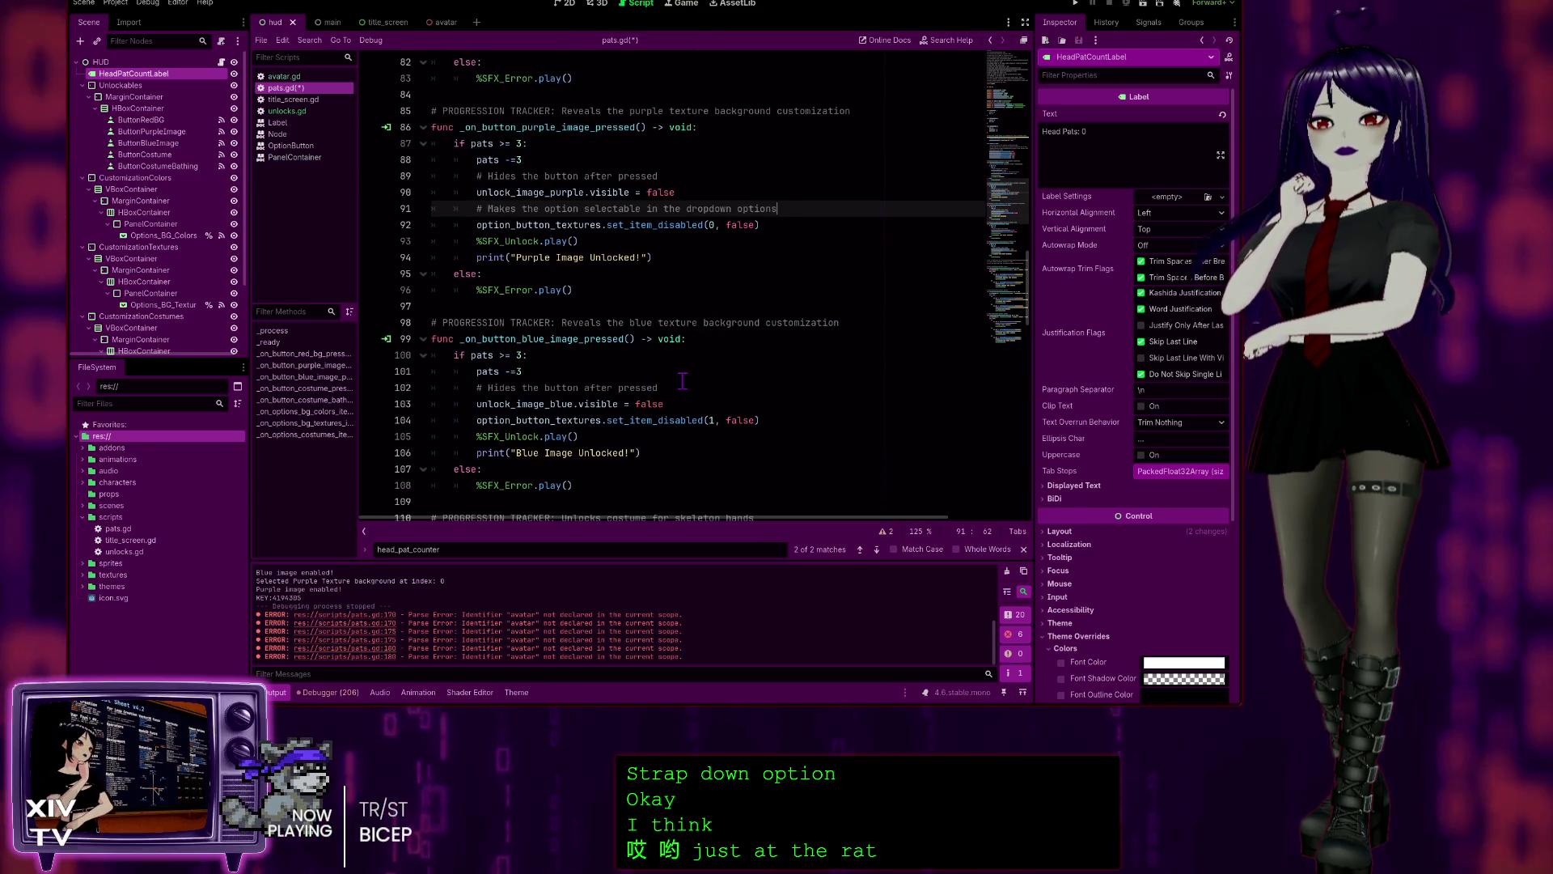
{"action": "left_click", "coordinate": [691, 403]}
{"action": "key", "text": "Return"}
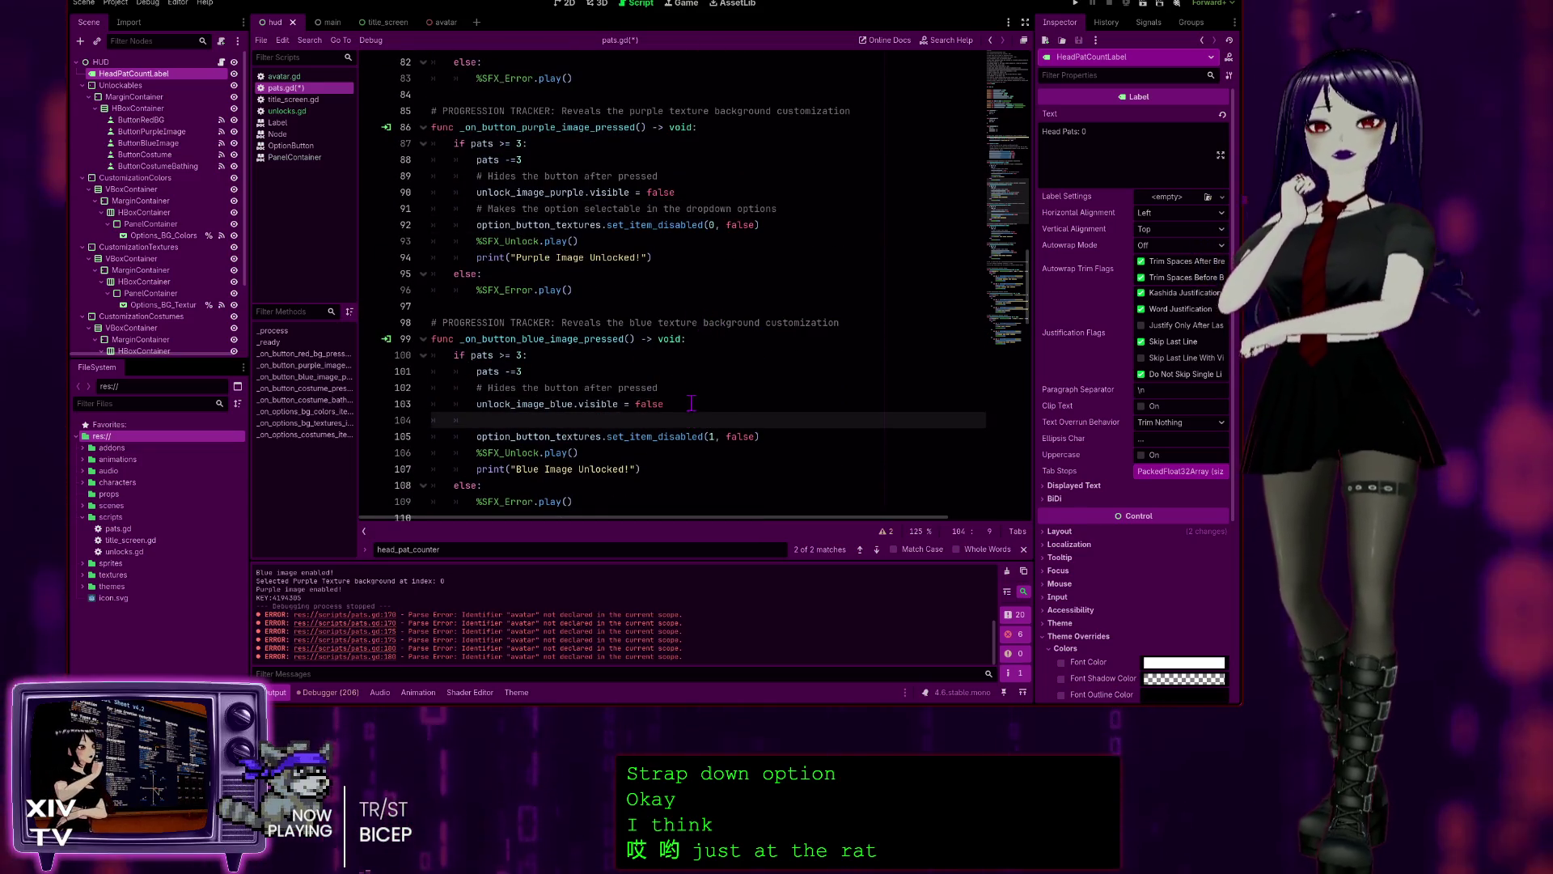
- Open a line in the skeleton hands function and paste the comment into the bathing suit function
{"action": "scroll", "coordinate": [668, 399], "scroll_direction": "down", "scroll_amount": 4}
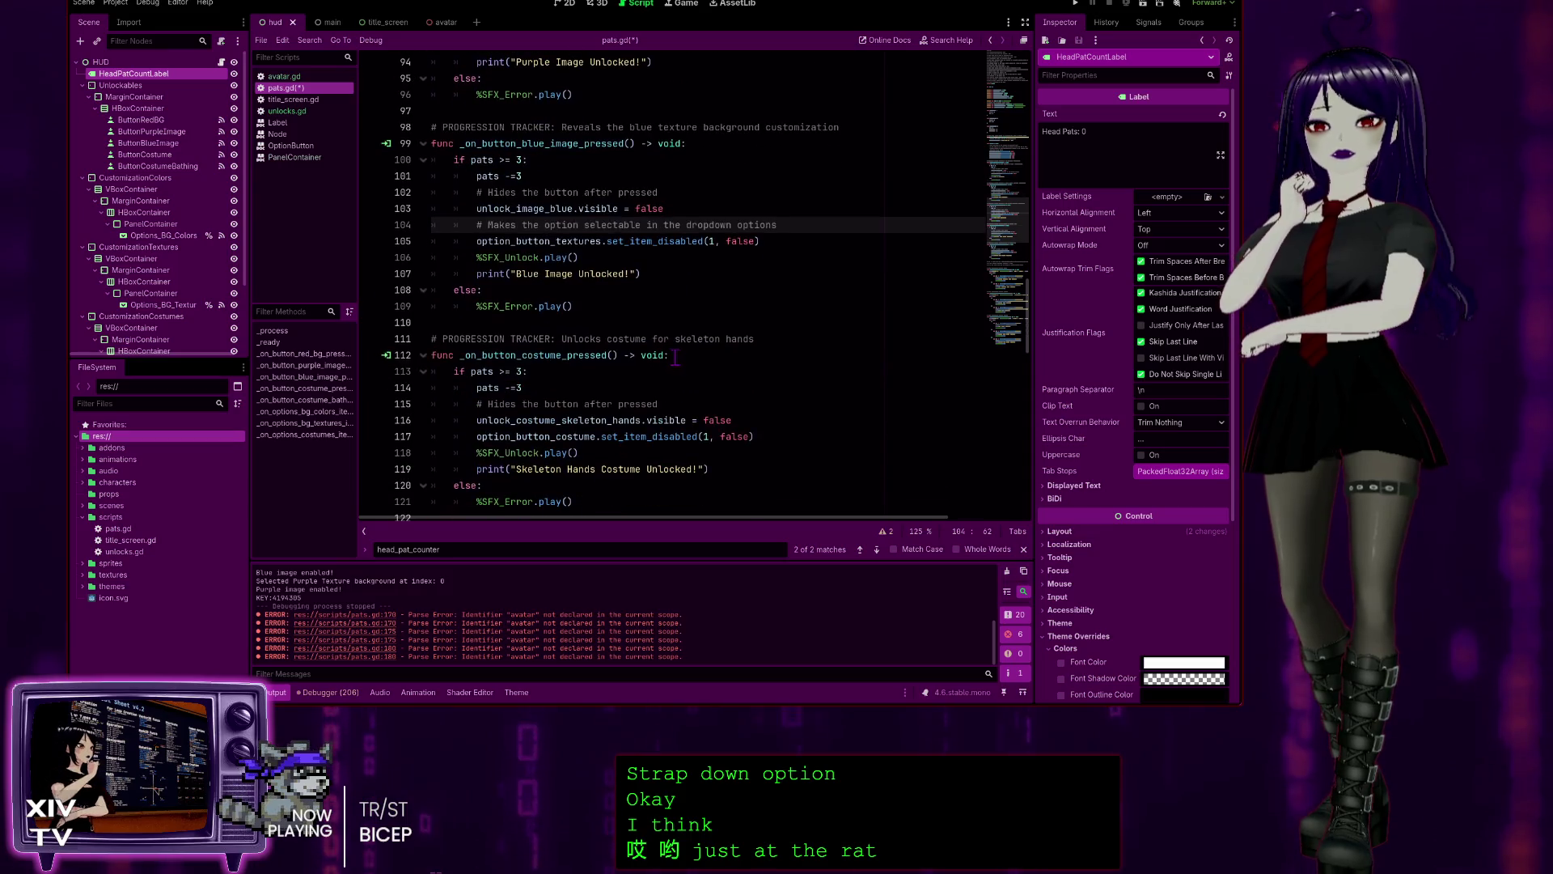
{"action": "left_click", "coordinate": [750, 418]}
{"action": "key", "text": "Return"}
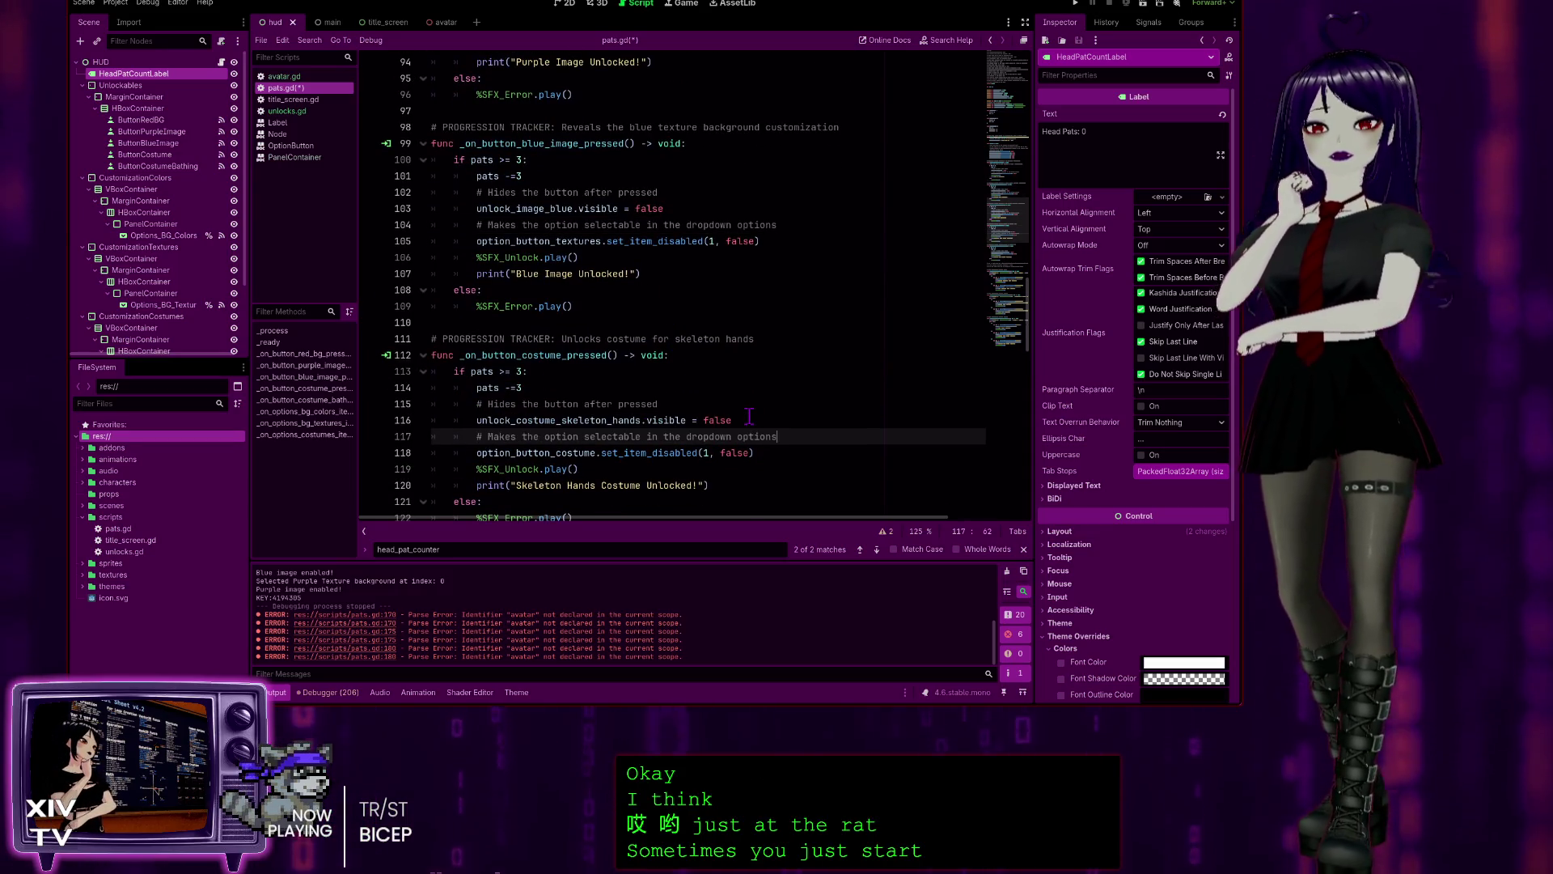
{"action": "scroll", "coordinate": [701, 327], "scroll_direction": "down", "scroll_amount": 4}
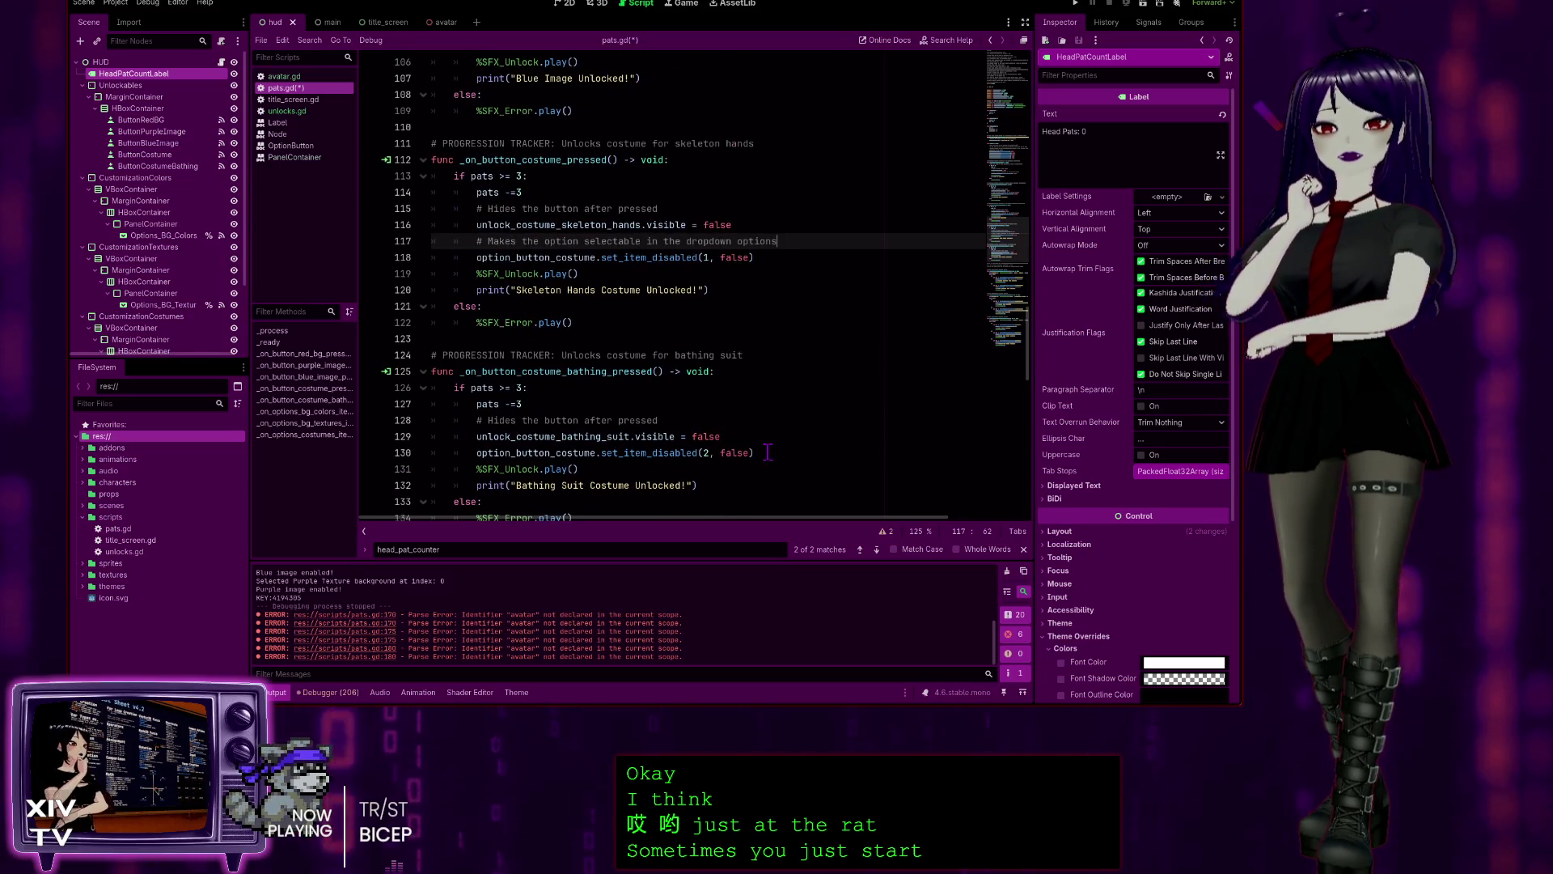
{"action": "left_click", "coordinate": [742, 438]}
{"action": "key", "text": "Return"}
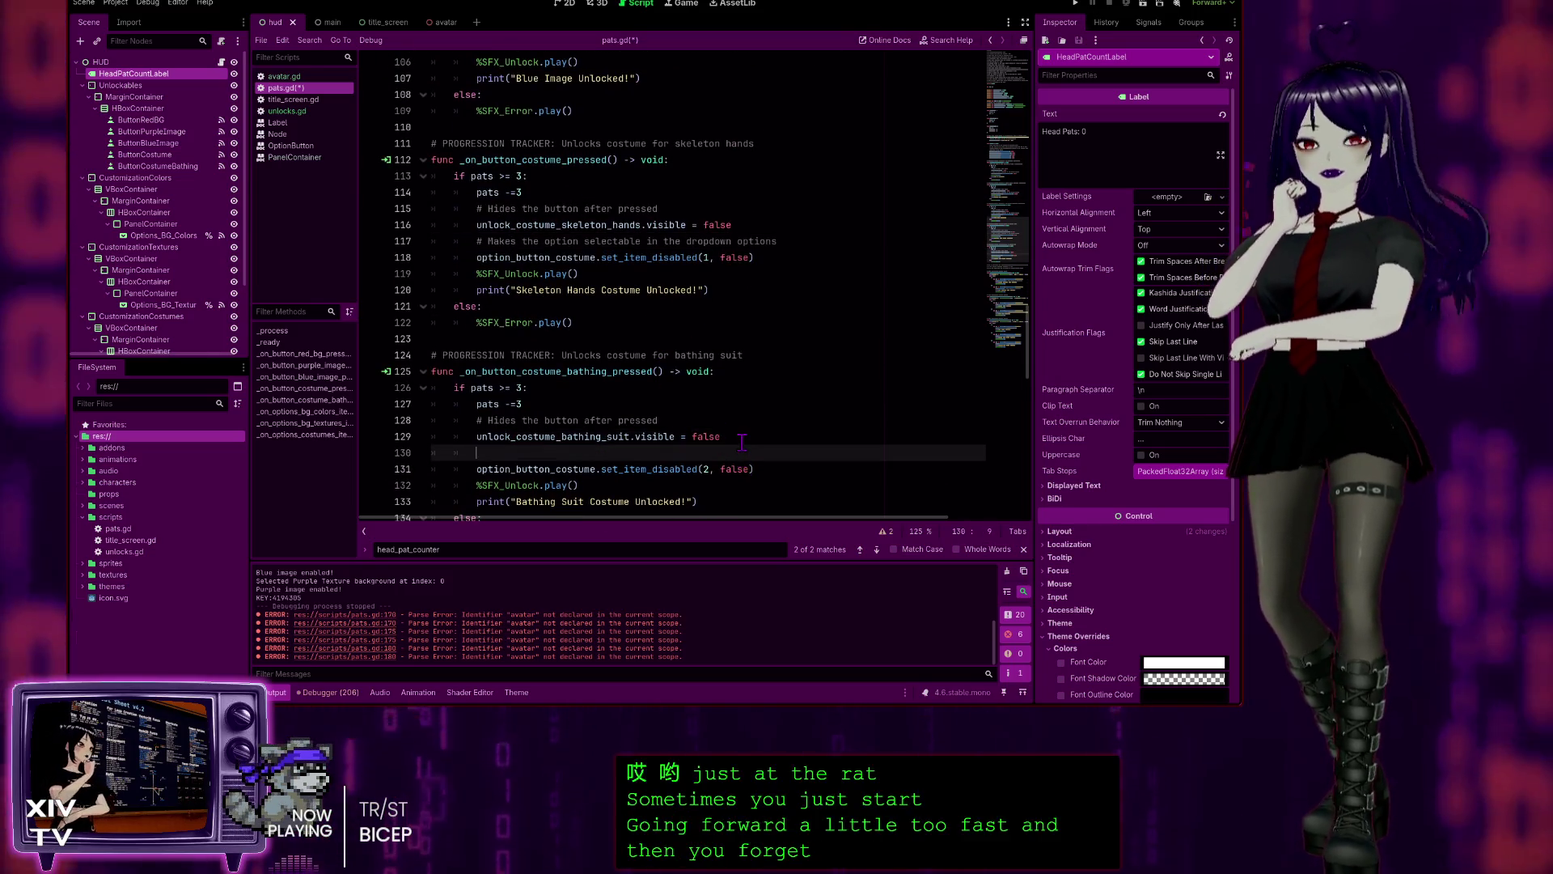
{"action": "key", "text": "ctrl+v"}
- Review the inserted comments and save pats.gd
{"action": "scroll", "coordinate": [756, 377], "scroll_direction": "down", "scroll_amount": 3}
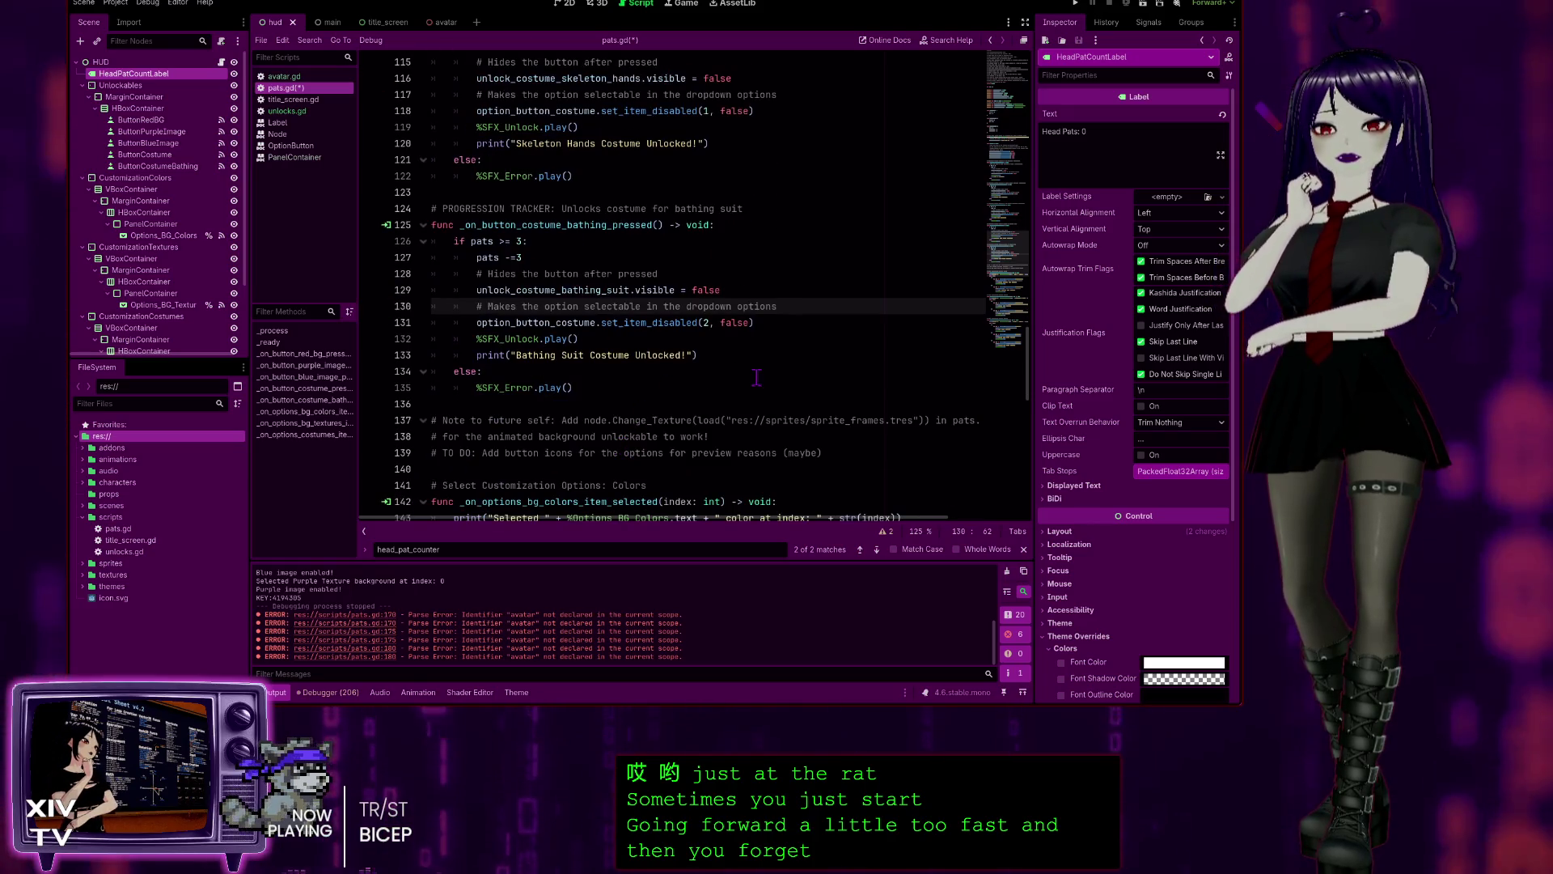
{"action": "scroll", "coordinate": [606, 365], "scroll_direction": "down", "scroll_amount": 2}
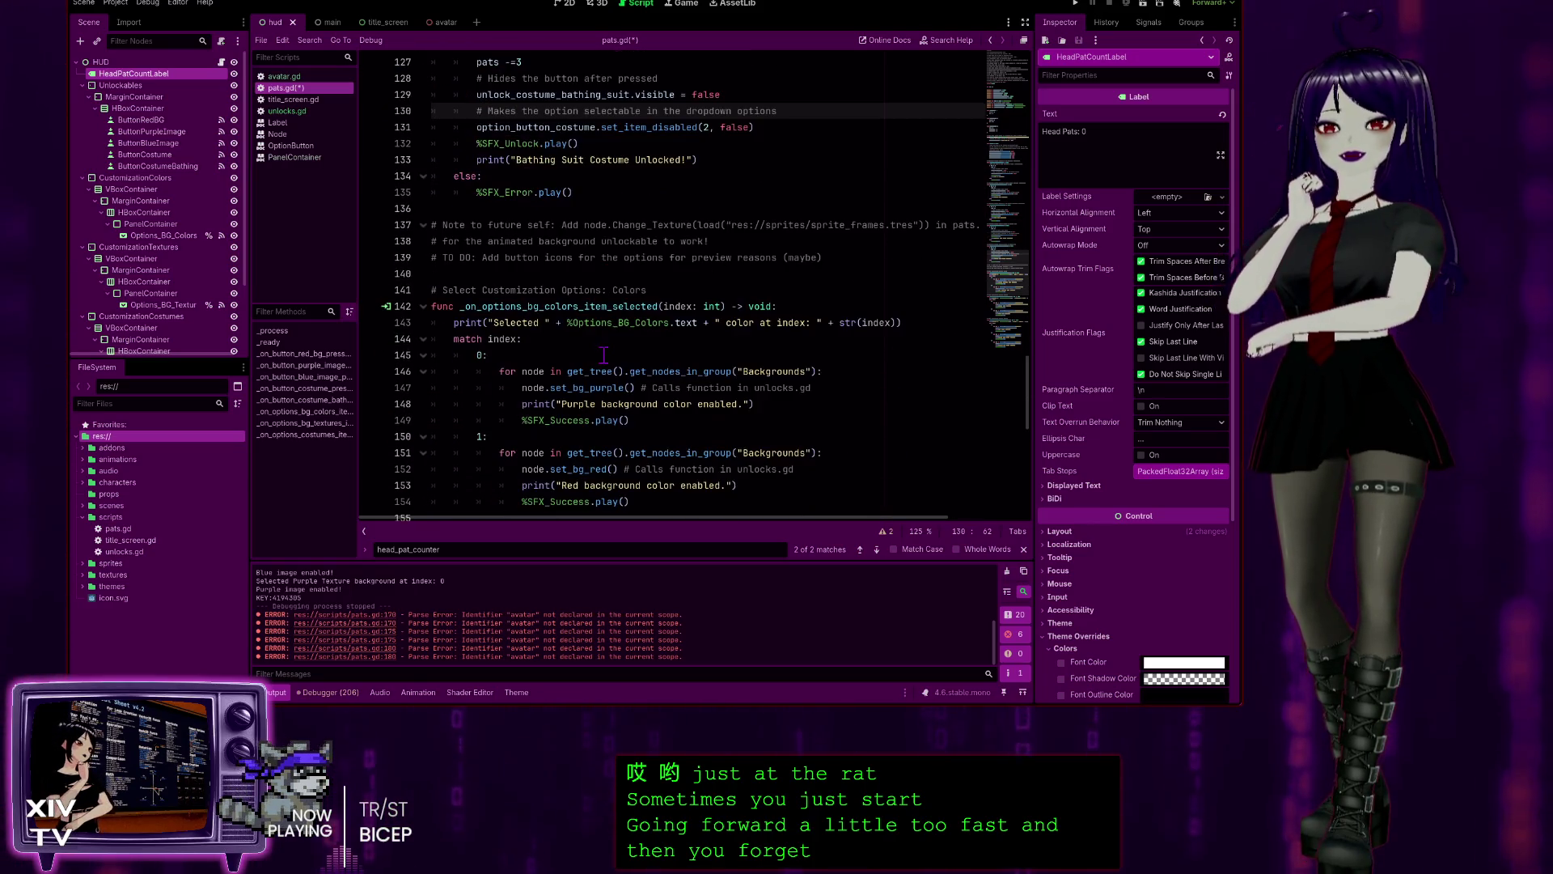
{"action": "scroll", "coordinate": [710, 346], "scroll_direction": "up", "scroll_amount": 5}
{"action": "scroll", "coordinate": [711, 346], "scroll_direction": "up", "scroll_amount": 6}
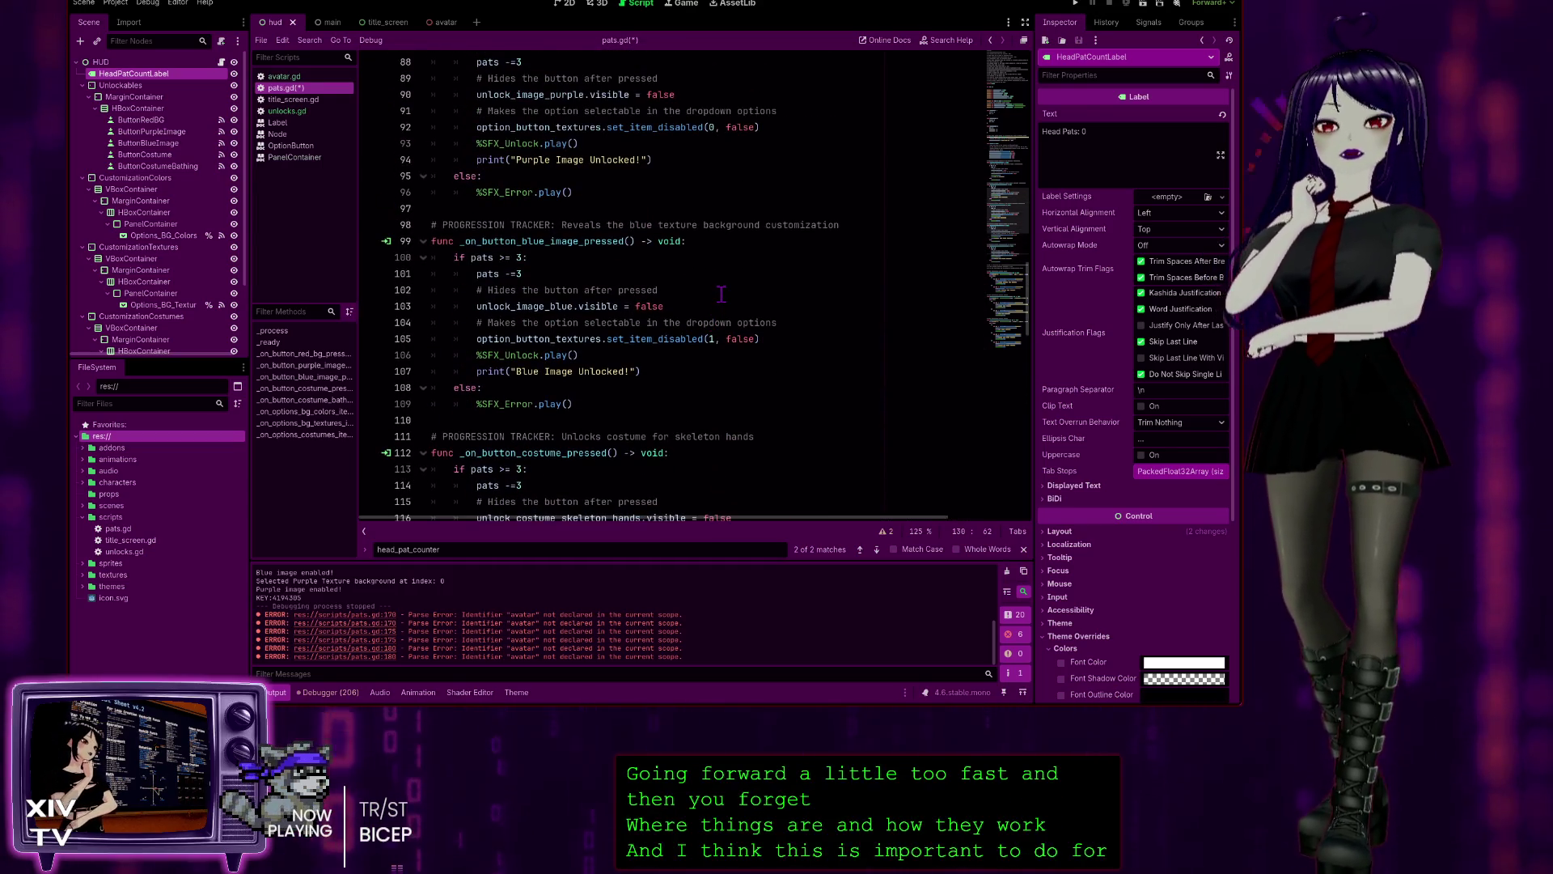
{"action": "key", "text": "ctrl+s"}
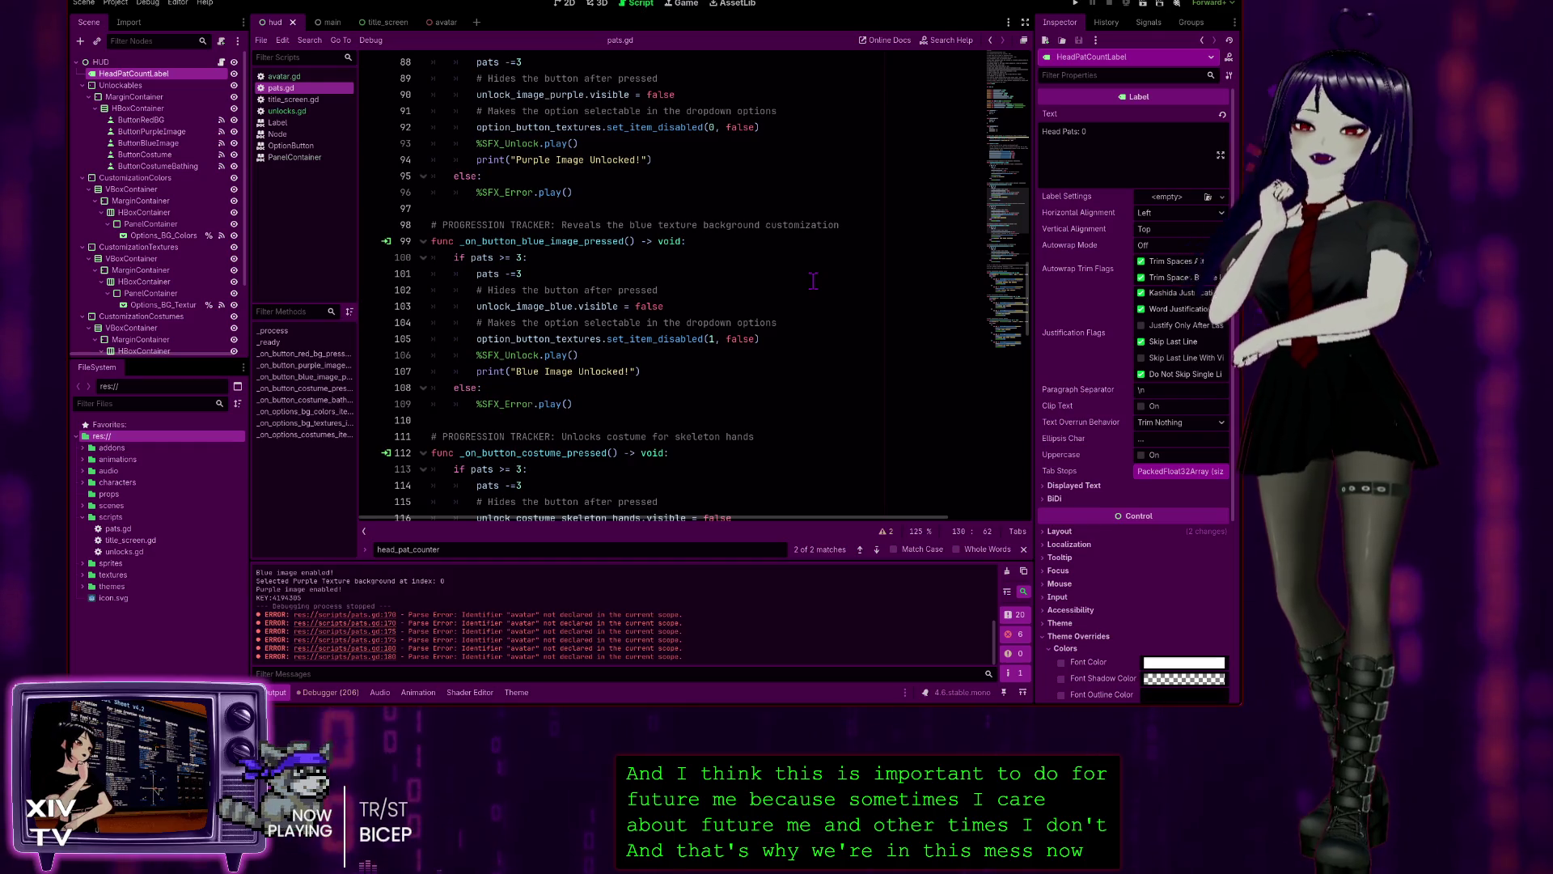
- Scroll through the unlock functions, then place the caret in the 'Red BG Unlocked!' message
{"action": "scroll", "coordinate": [771, 235], "scroll_direction": "down", "scroll_amount": 2}
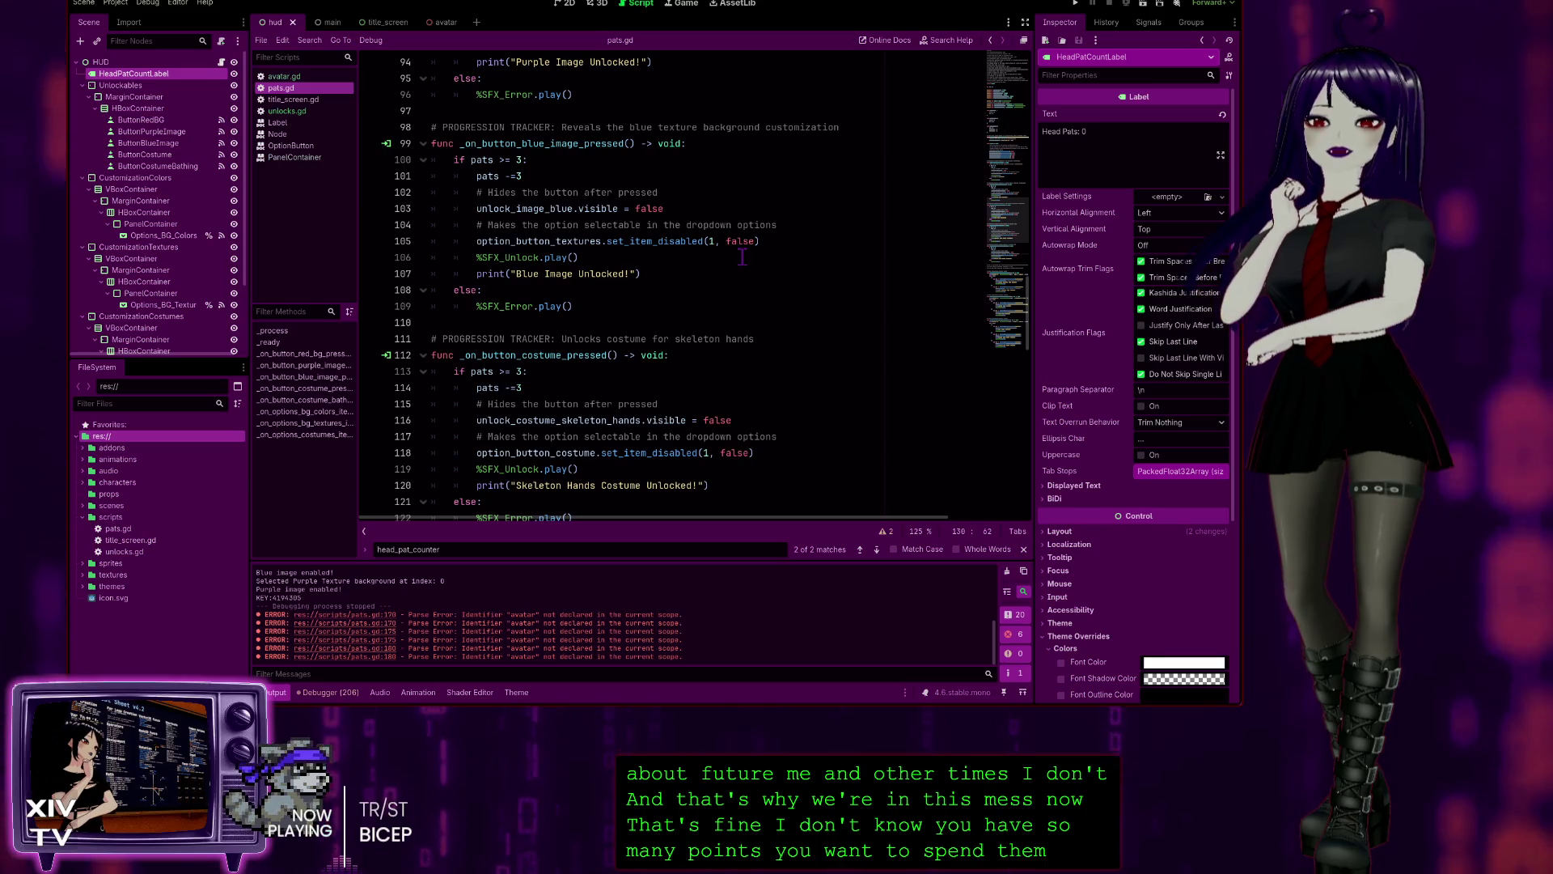
{"action": "scroll", "coordinate": [671, 248], "scroll_direction": "up", "scroll_amount": 2}
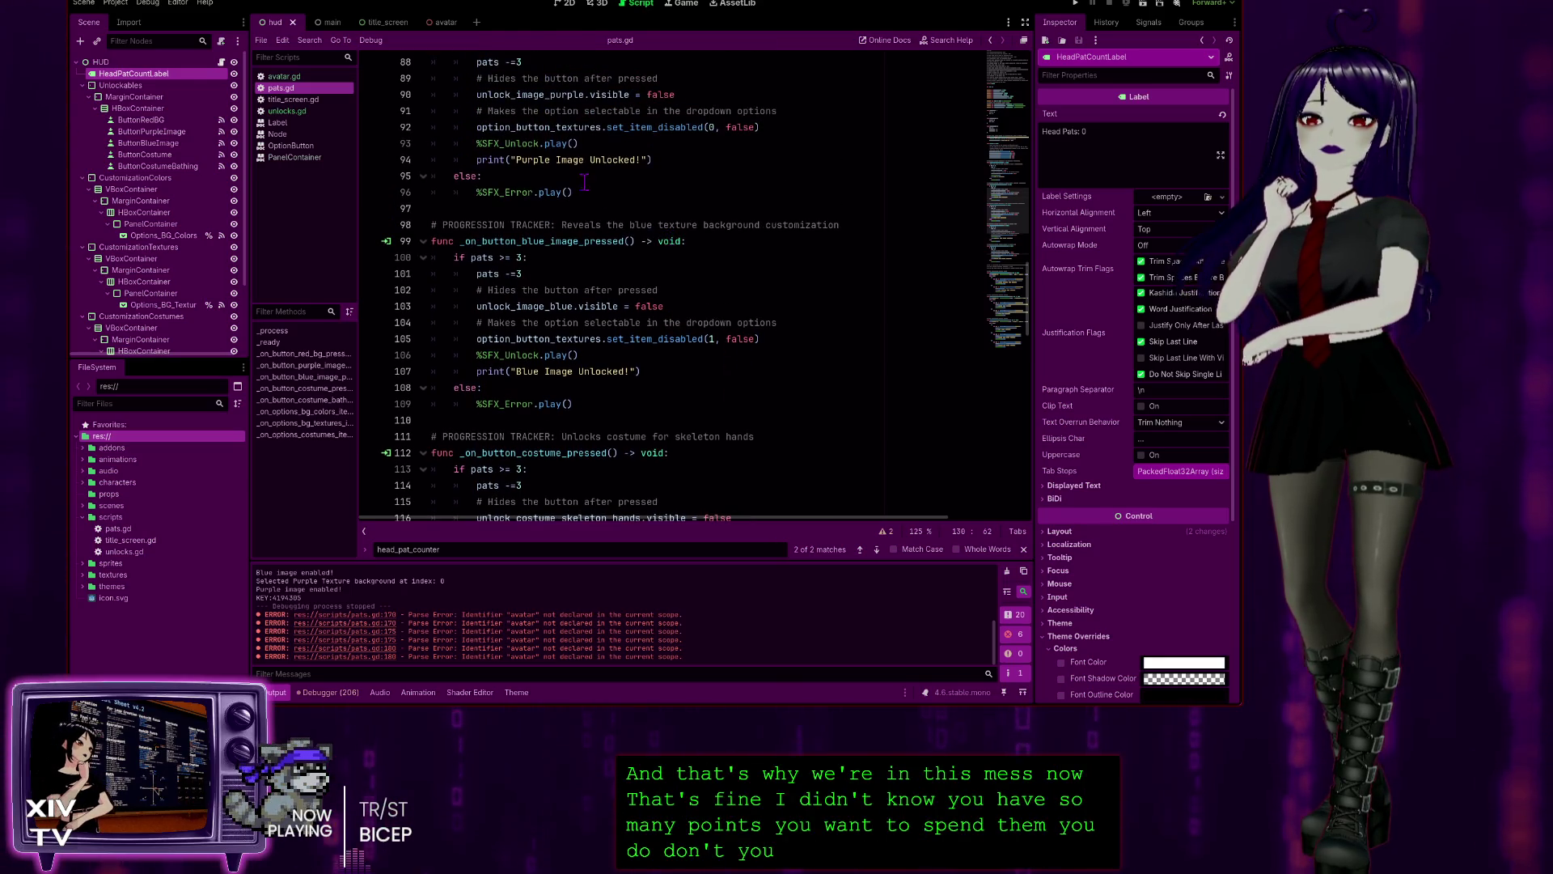
{"action": "scroll", "coordinate": [594, 382], "scroll_direction": "up", "scroll_amount": 5}
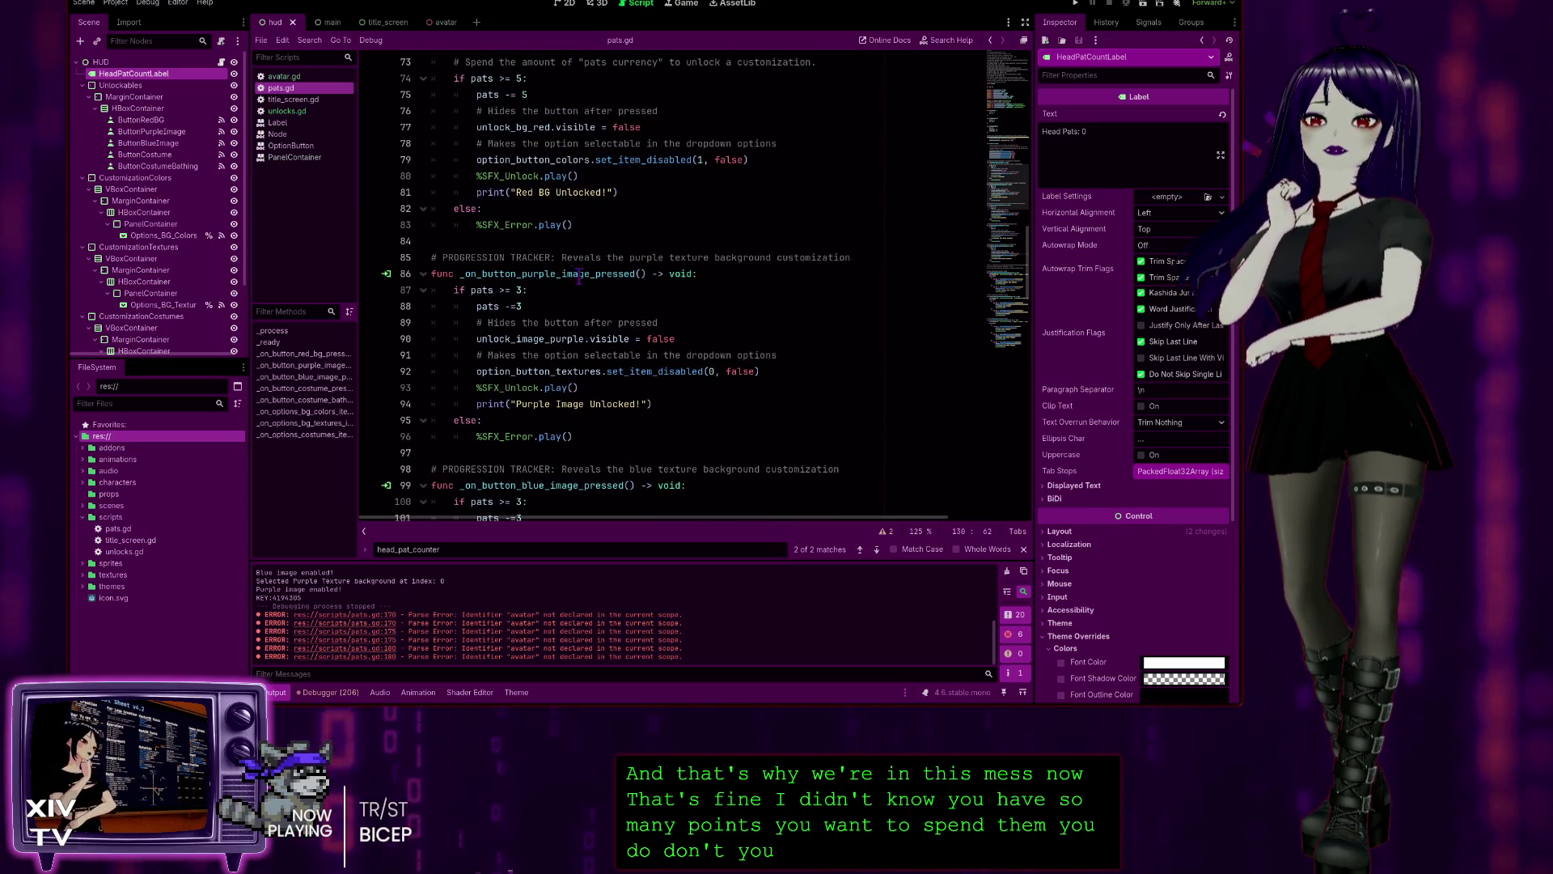
{"action": "scroll", "coordinate": [586, 285], "scroll_direction": "up", "scroll_amount": 1}
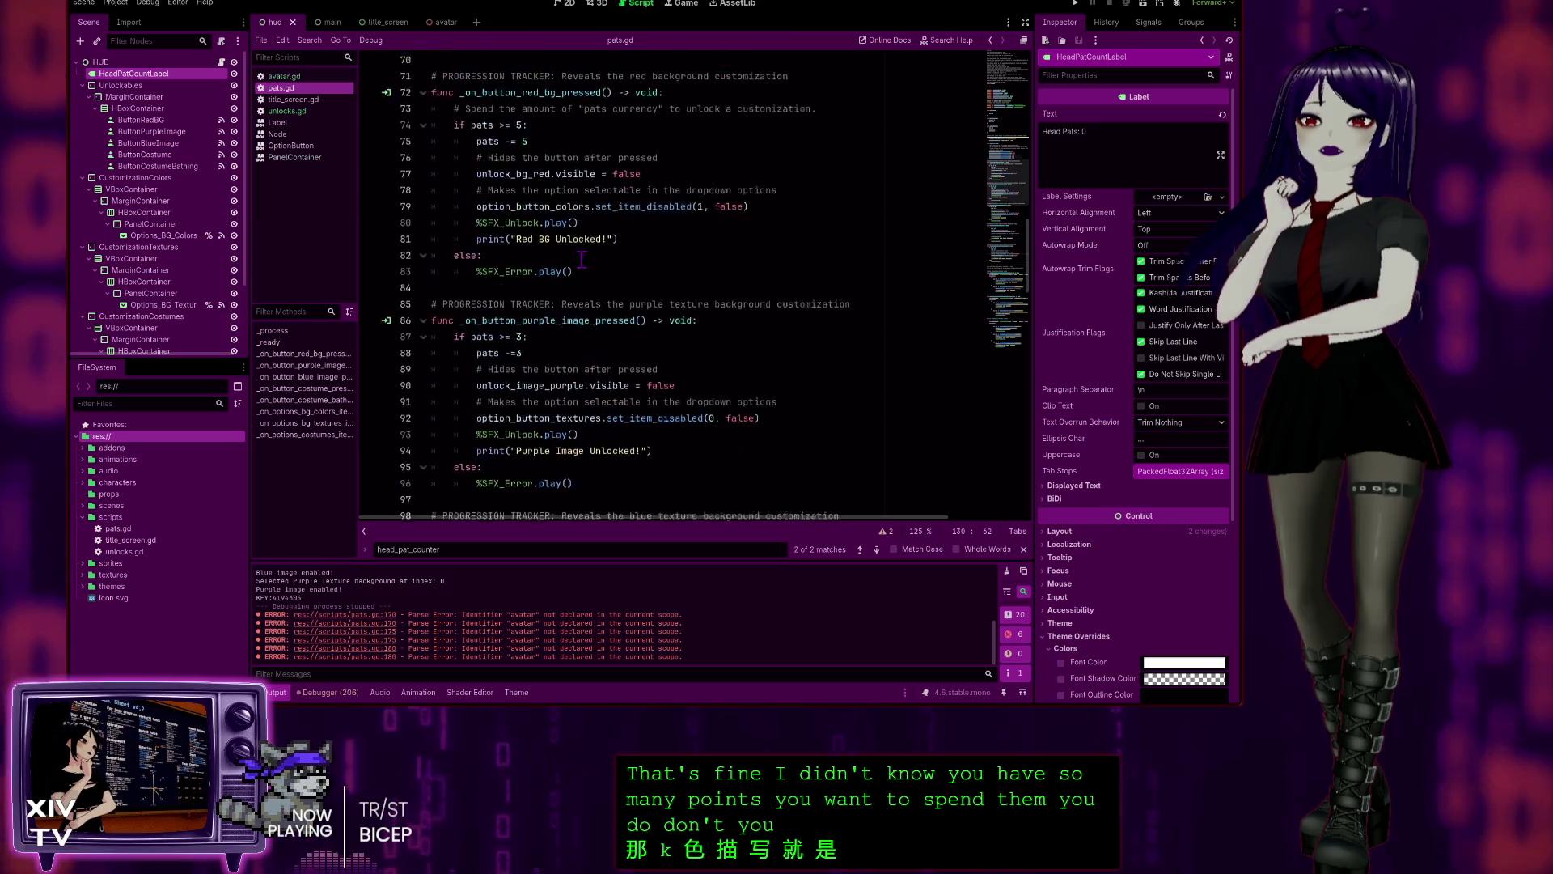
{"action": "scroll", "coordinate": [581, 251], "scroll_direction": "up", "scroll_amount": 2}
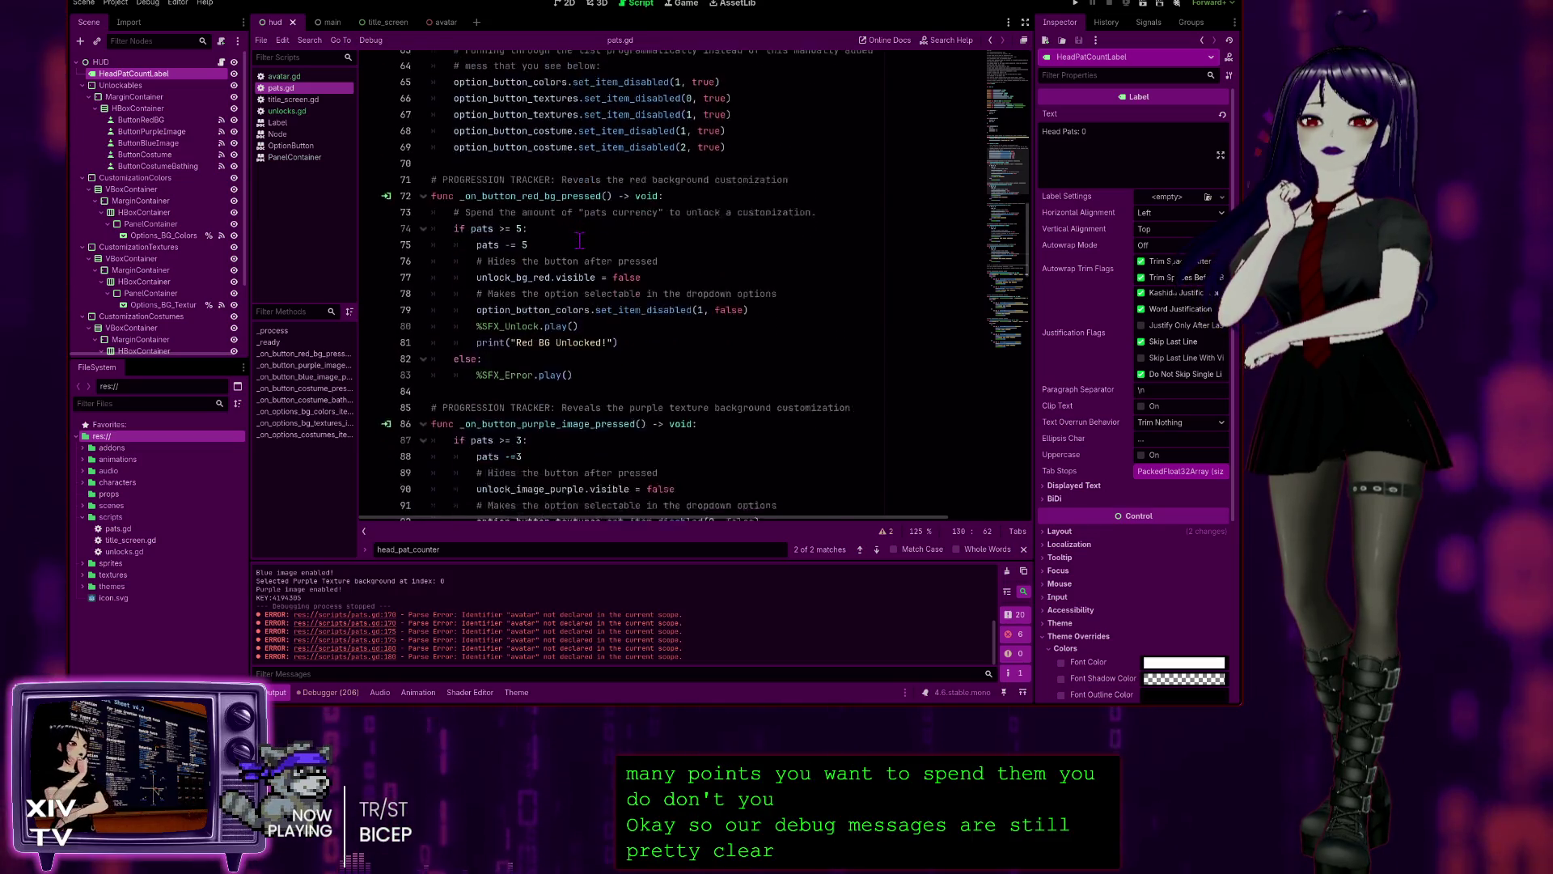
{"action": "scroll", "coordinate": [580, 240], "scroll_direction": "down", "scroll_amount": 1}
{"action": "scroll", "coordinate": [583, 242], "scroll_direction": "up", "scroll_amount": 7}
{"action": "scroll", "coordinate": [595, 256], "scroll_direction": "down", "scroll_amount": 9}
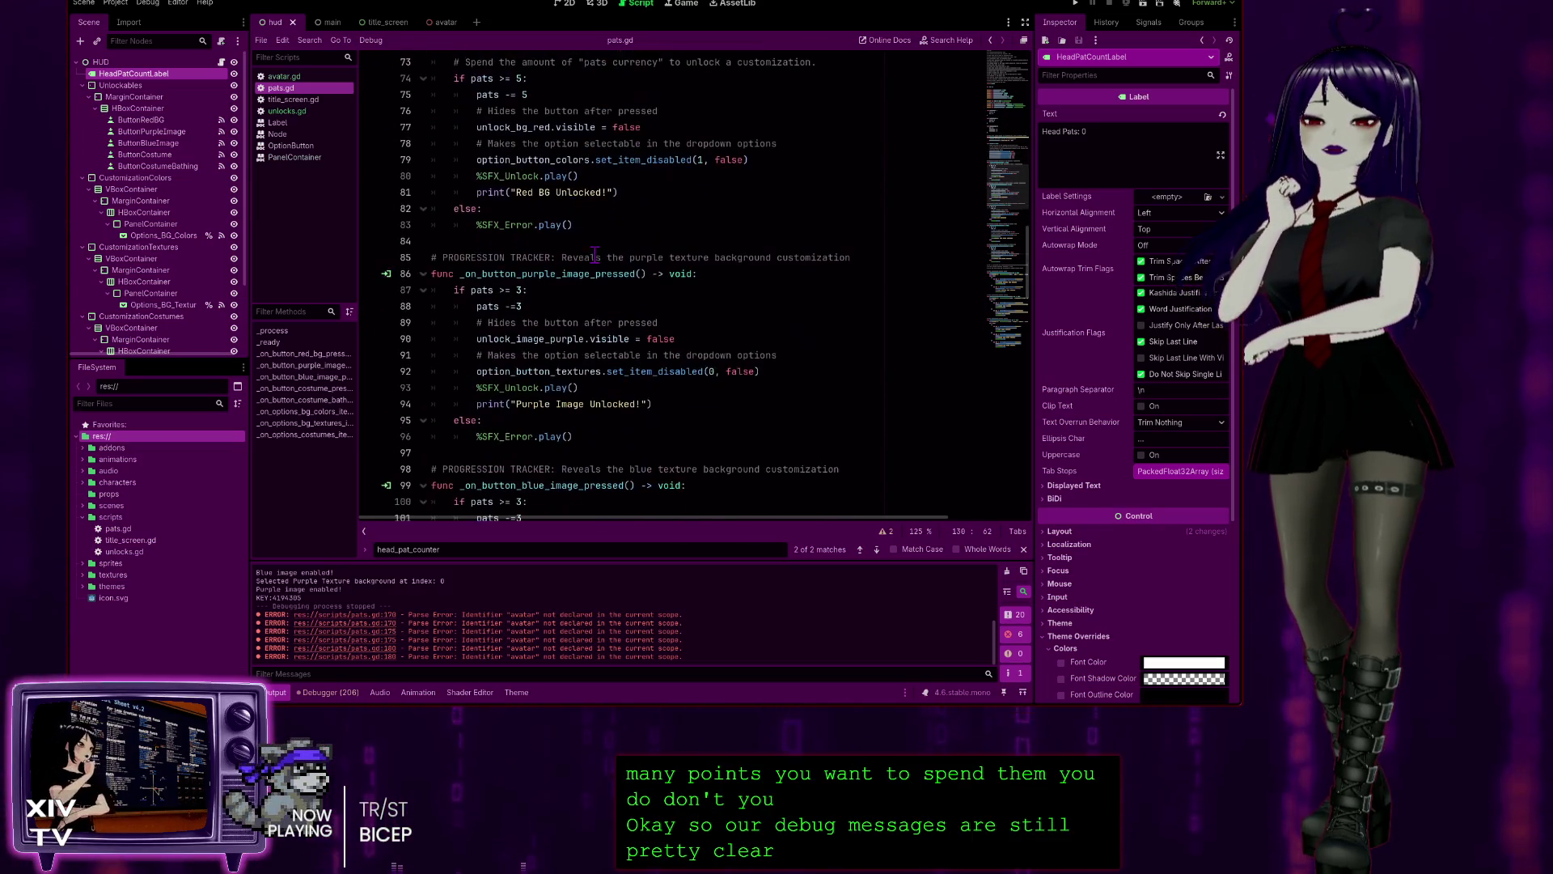
{"action": "left_click", "coordinate": [545, 194]}
{"action": "type", "text": "u"}
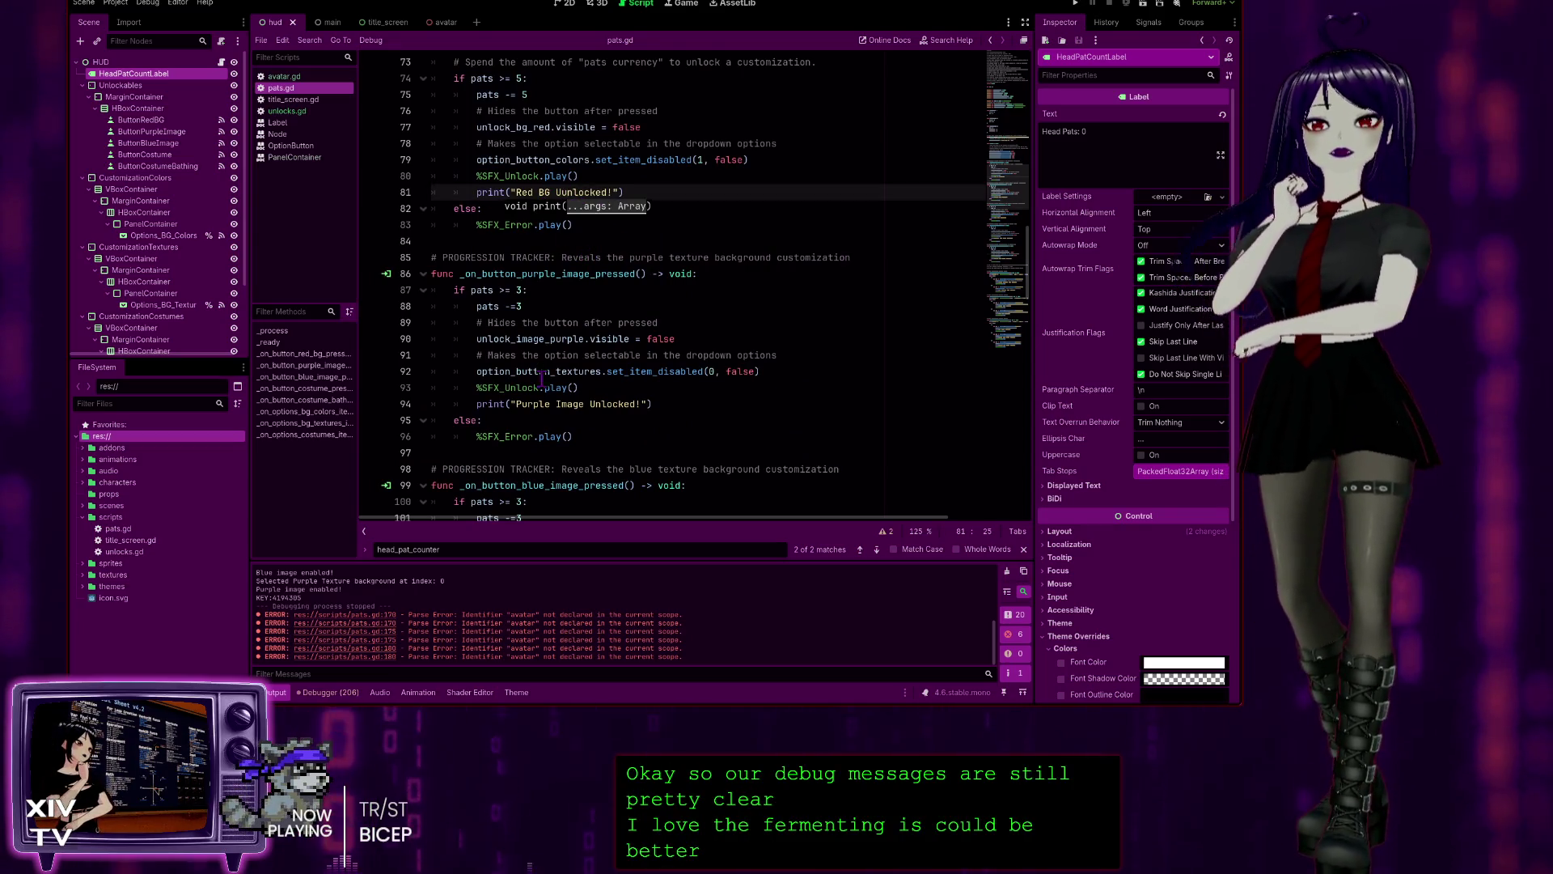
- Lowercase 'Unlocked' and 'Image' in the Red BG and purple image unlock messages
{"action": "left_click", "coordinate": [584, 402]}
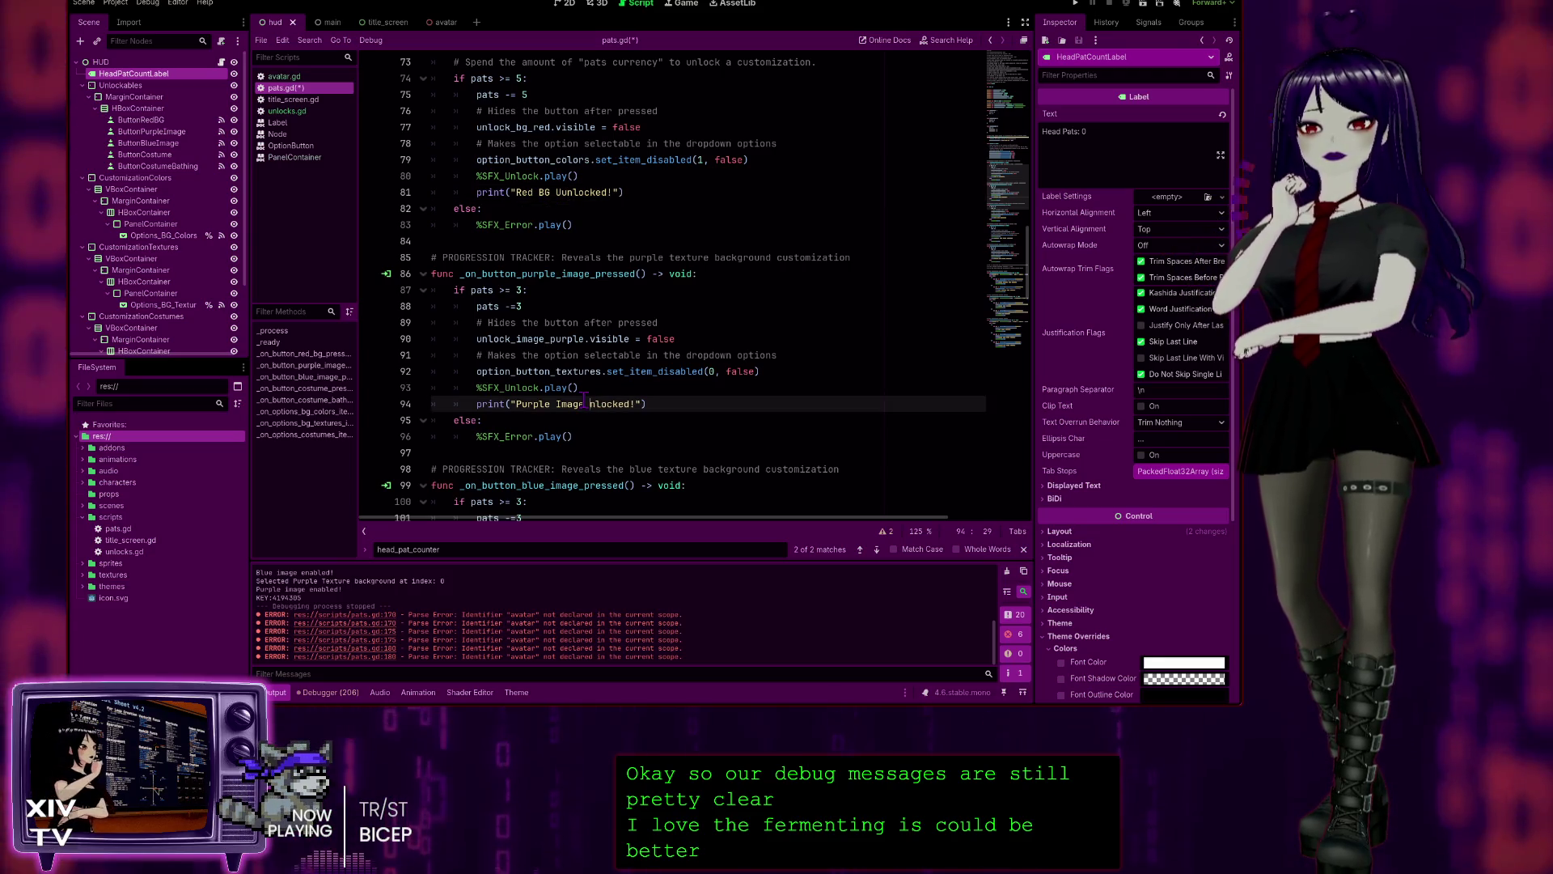
{"action": "key", "text": "BackSpace"}
{"action": "type", "text": "u"}
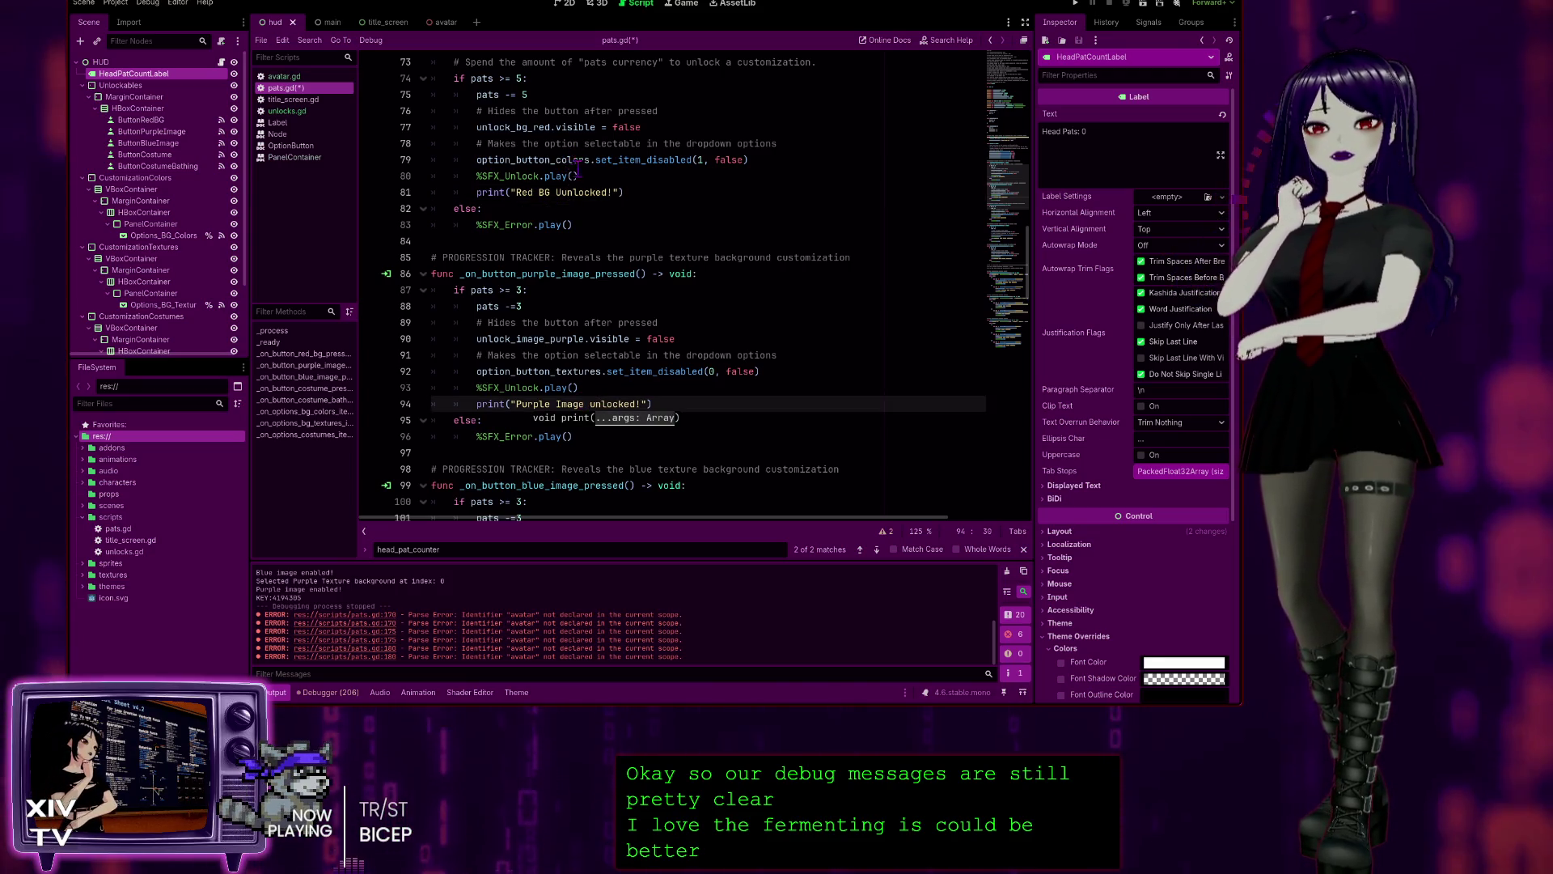
{"action": "left_click", "coordinate": [558, 192]}
{"action": "key", "text": "Delete"}
{"action": "type", "text": "u"}
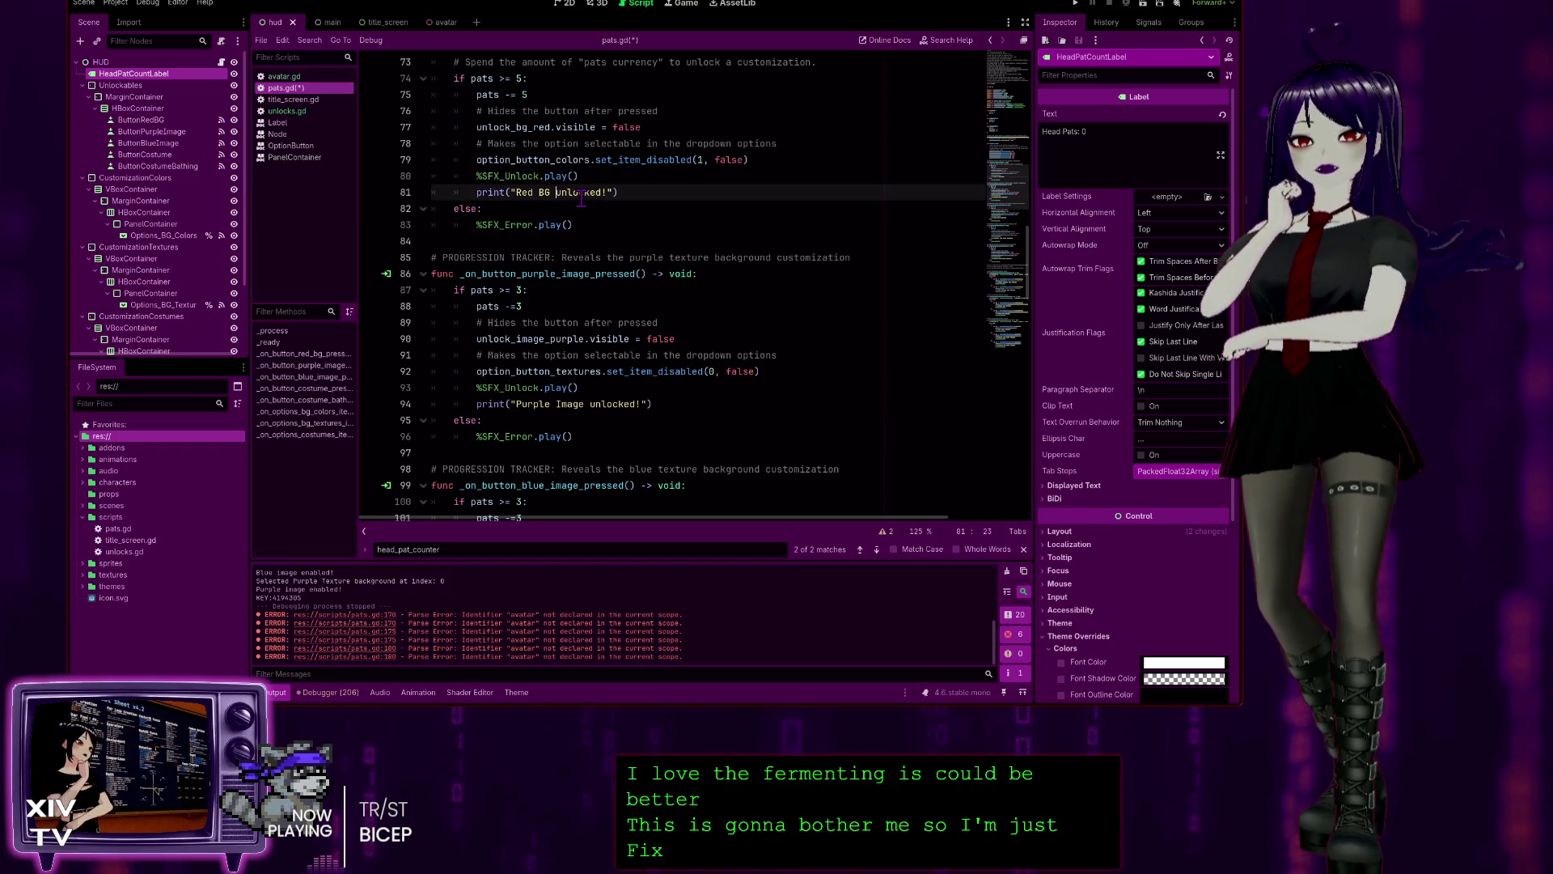
{"action": "scroll", "coordinate": [684, 176], "scroll_direction": "down", "scroll_amount": 5}
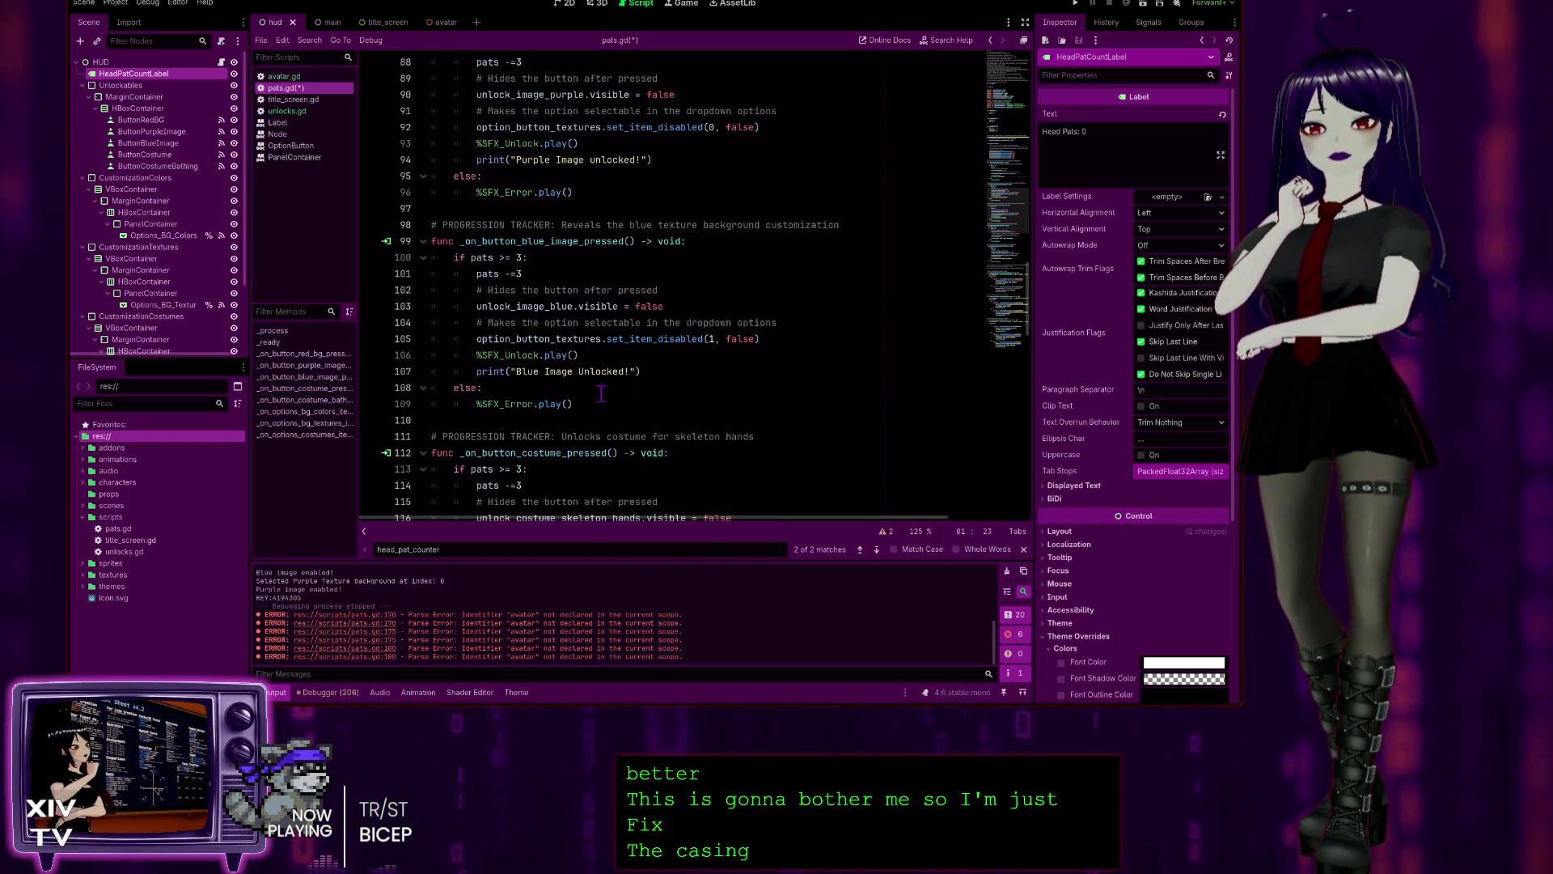
{"action": "left_click", "coordinate": [550, 373]}
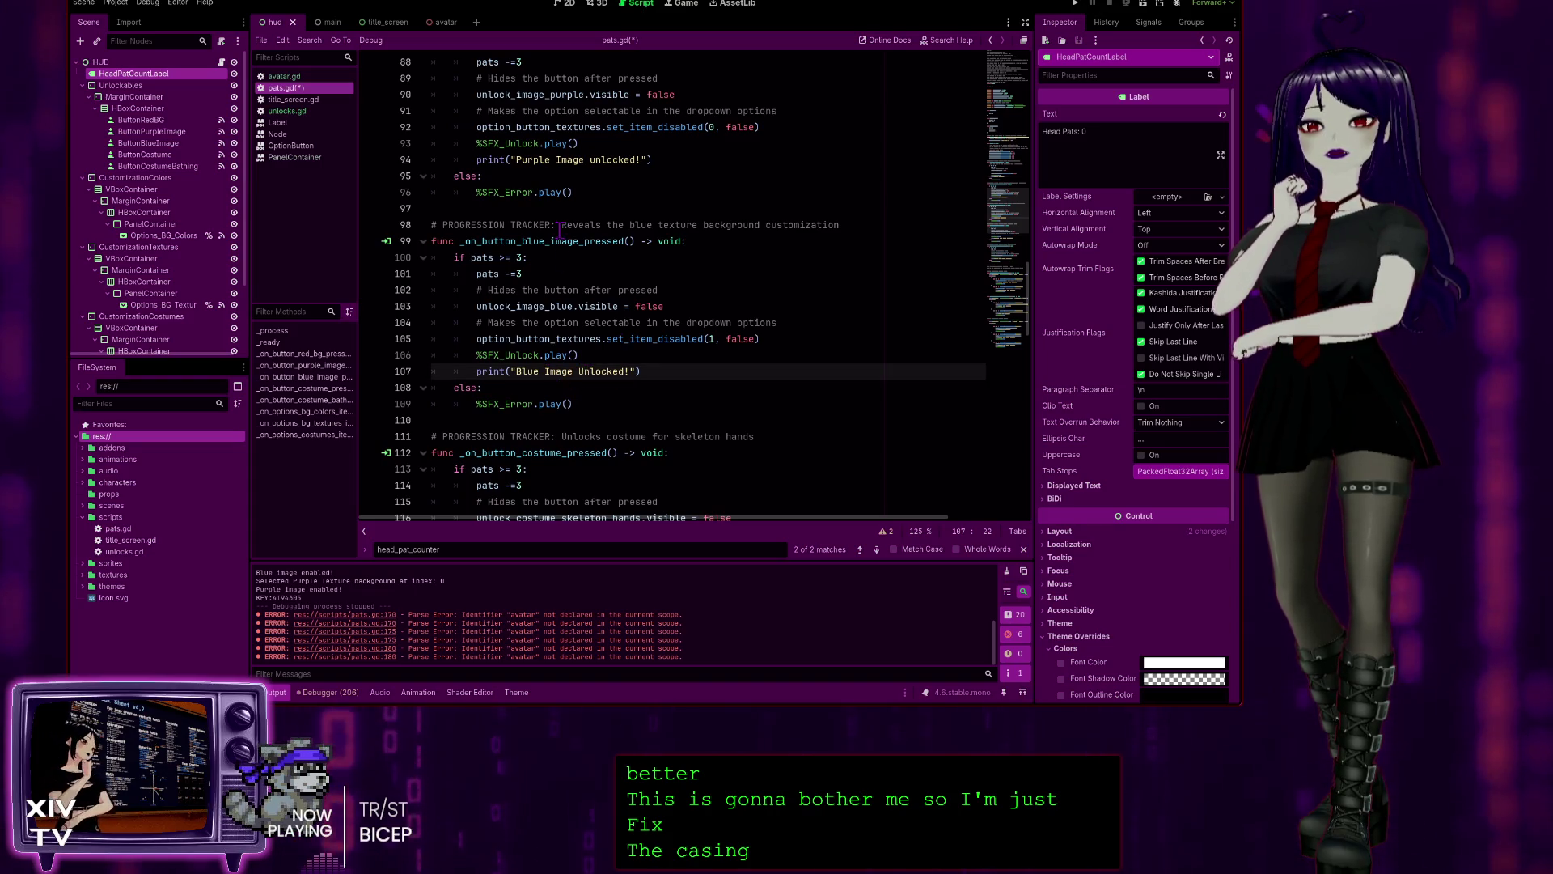
{"action": "scroll", "coordinate": [558, 159], "scroll_direction": "up", "scroll_amount": 4}
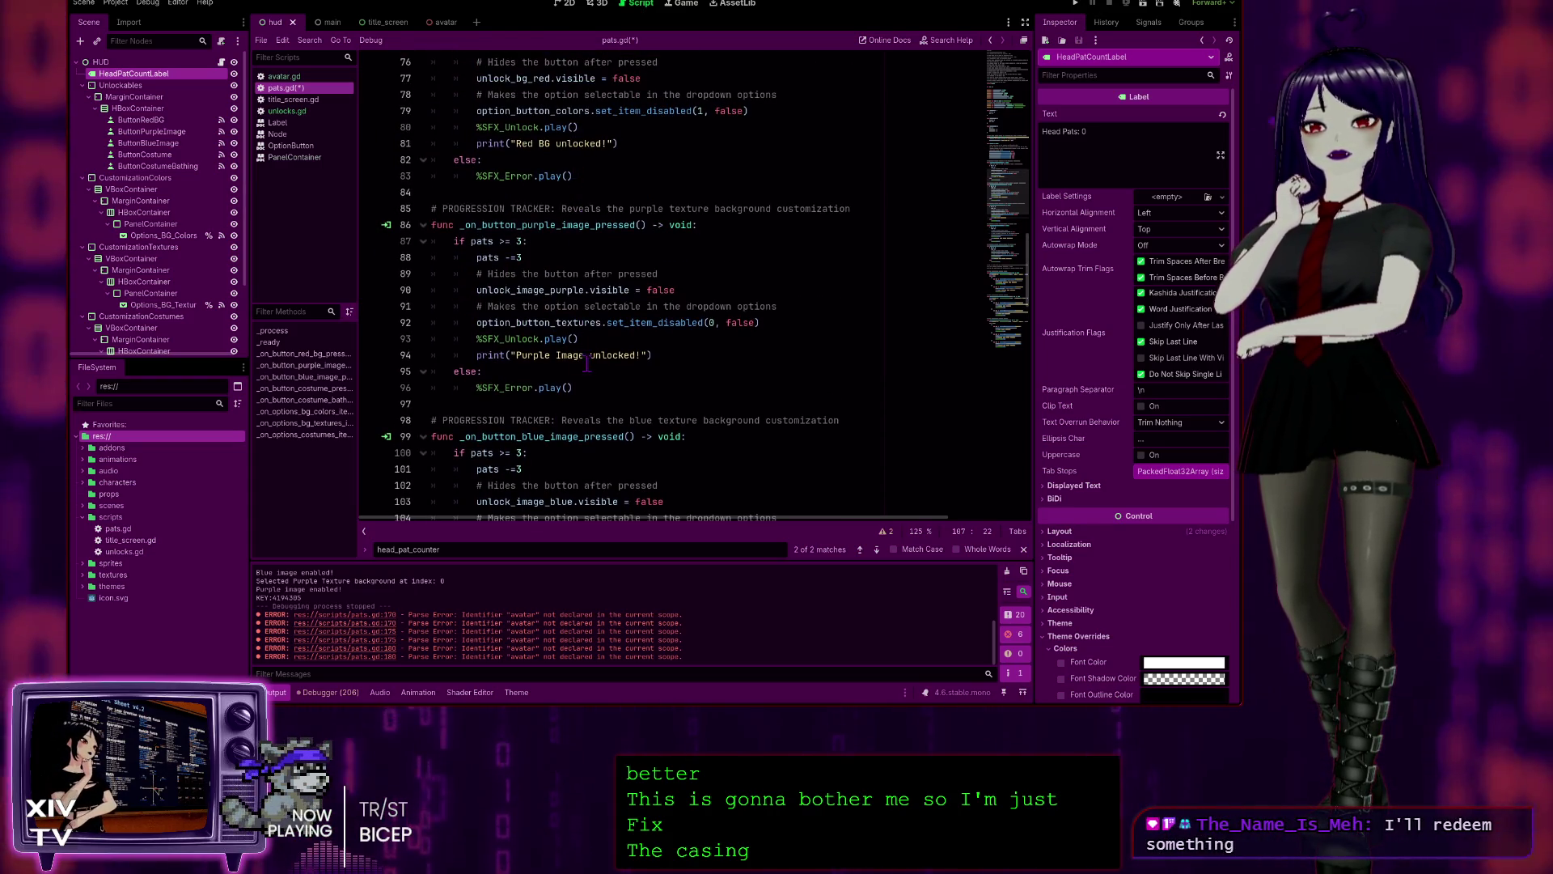
{"action": "left_click", "coordinate": [557, 355]}
{"action": "key", "text": "Delete"}
{"action": "type", "text": "i"}
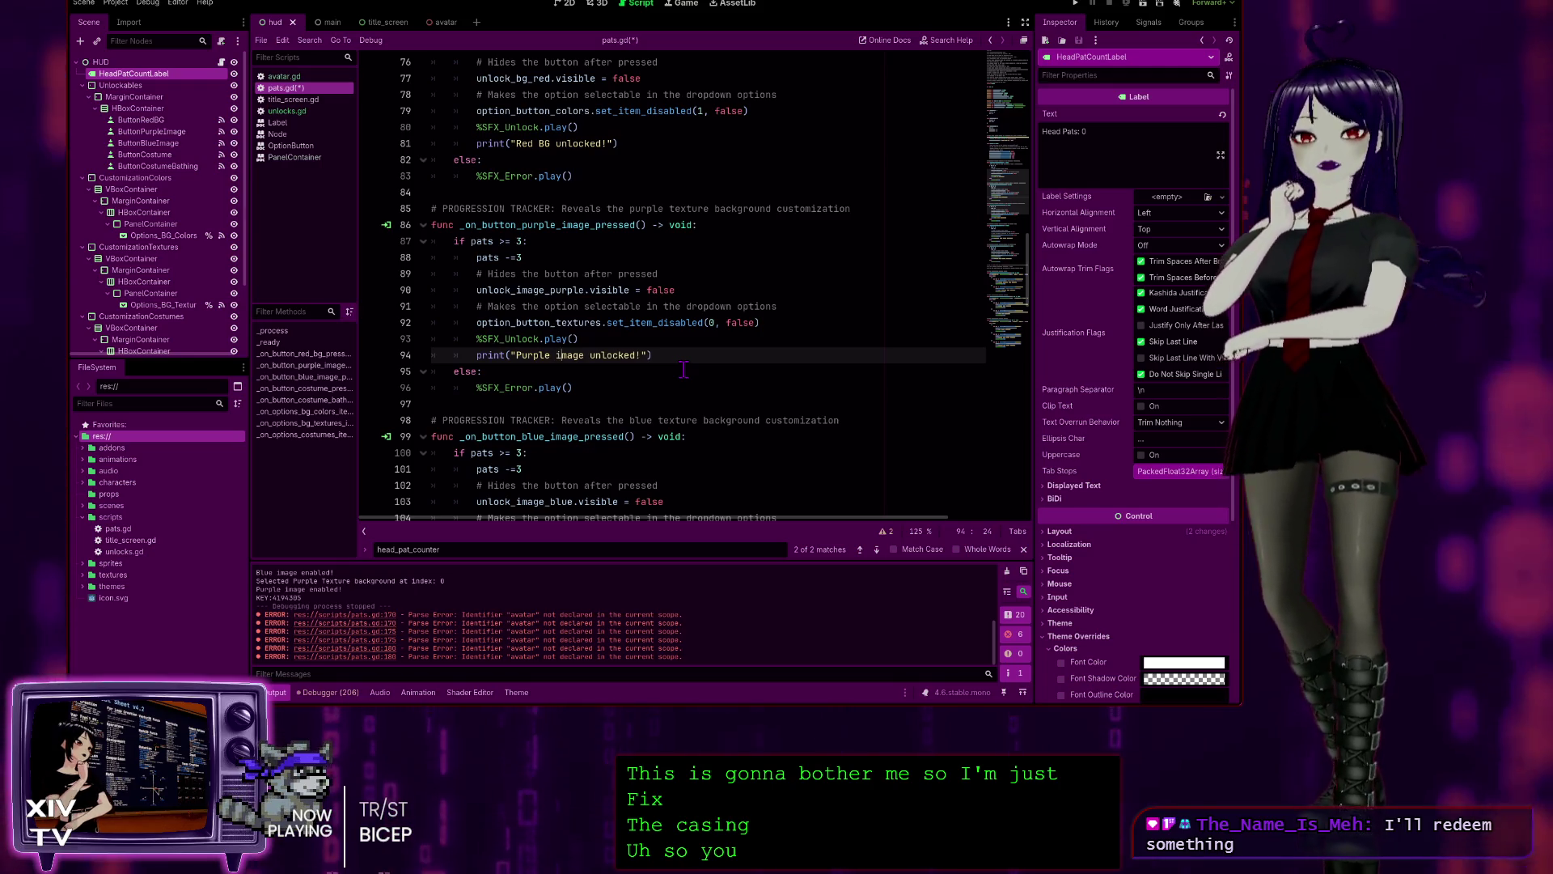
- Lowercase 'Unlocked' in the blue image unlock message
{"action": "scroll", "coordinate": [615, 399], "scroll_direction": "down", "scroll_amount": 2}
{"action": "left_click", "coordinate": [549, 470]}
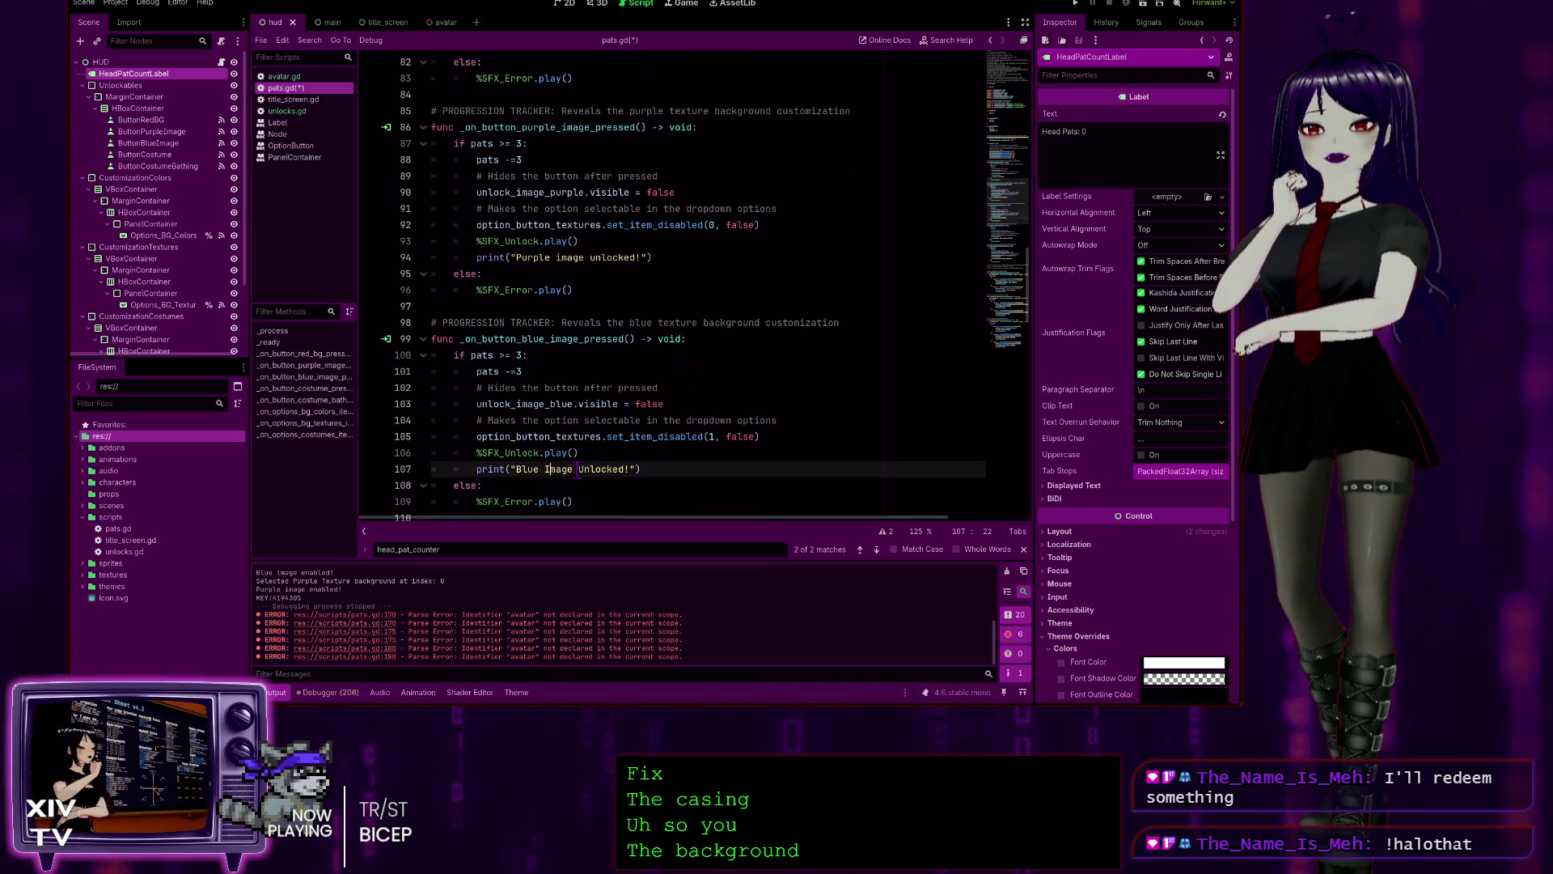
{"action": "scroll", "coordinate": [627, 375], "scroll_direction": "down", "scroll_amount": 4}
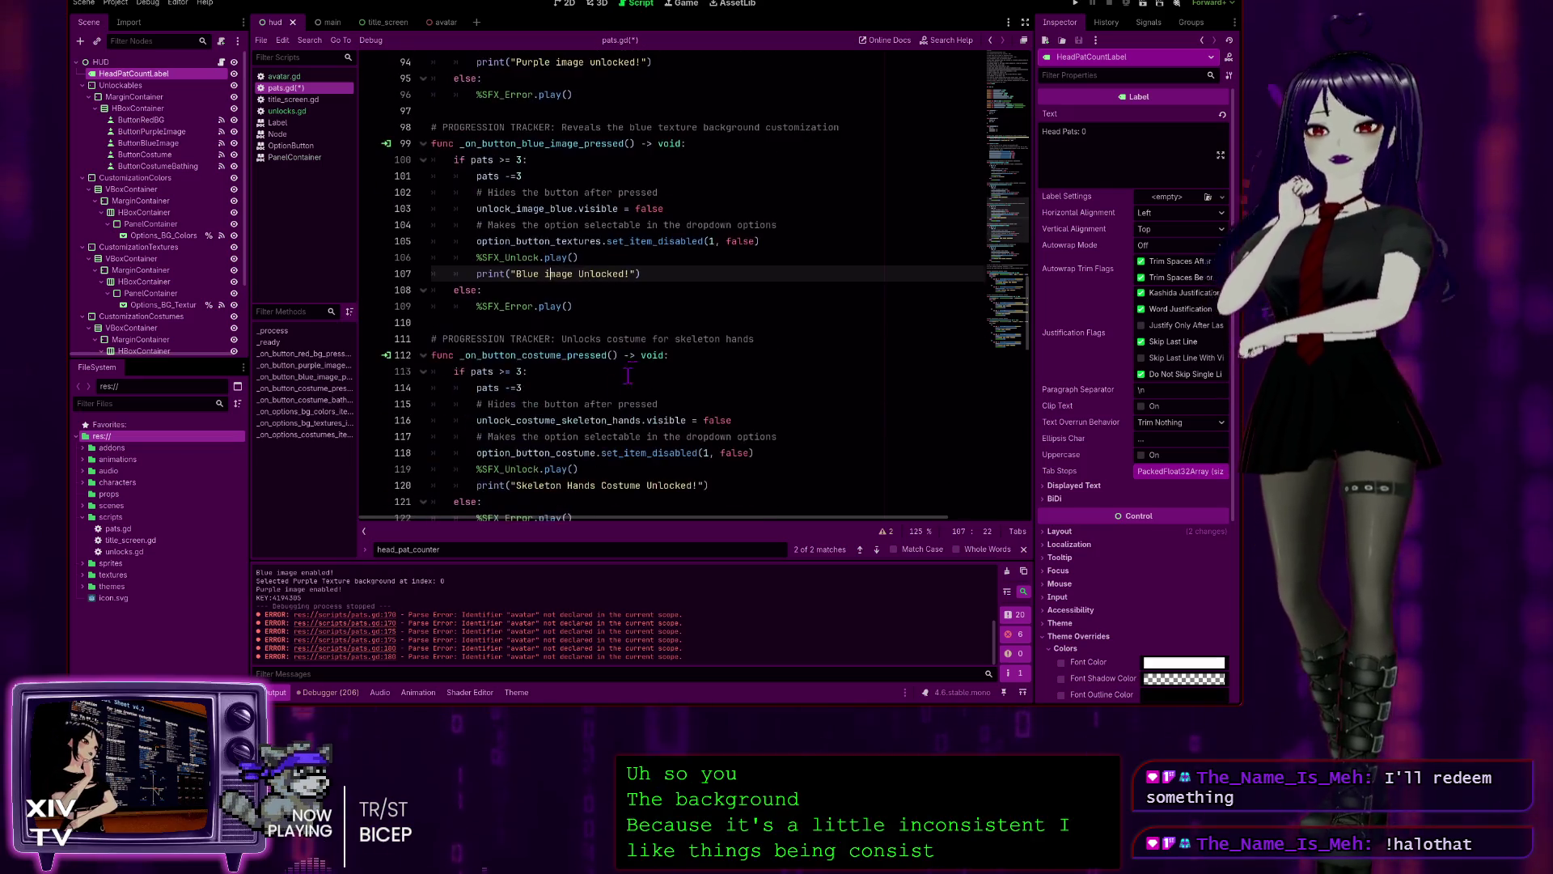
{"action": "left_click", "coordinate": [583, 274]}
{"action": "key", "text": "BackSpace"}
{"action": "type", "text": "u"}
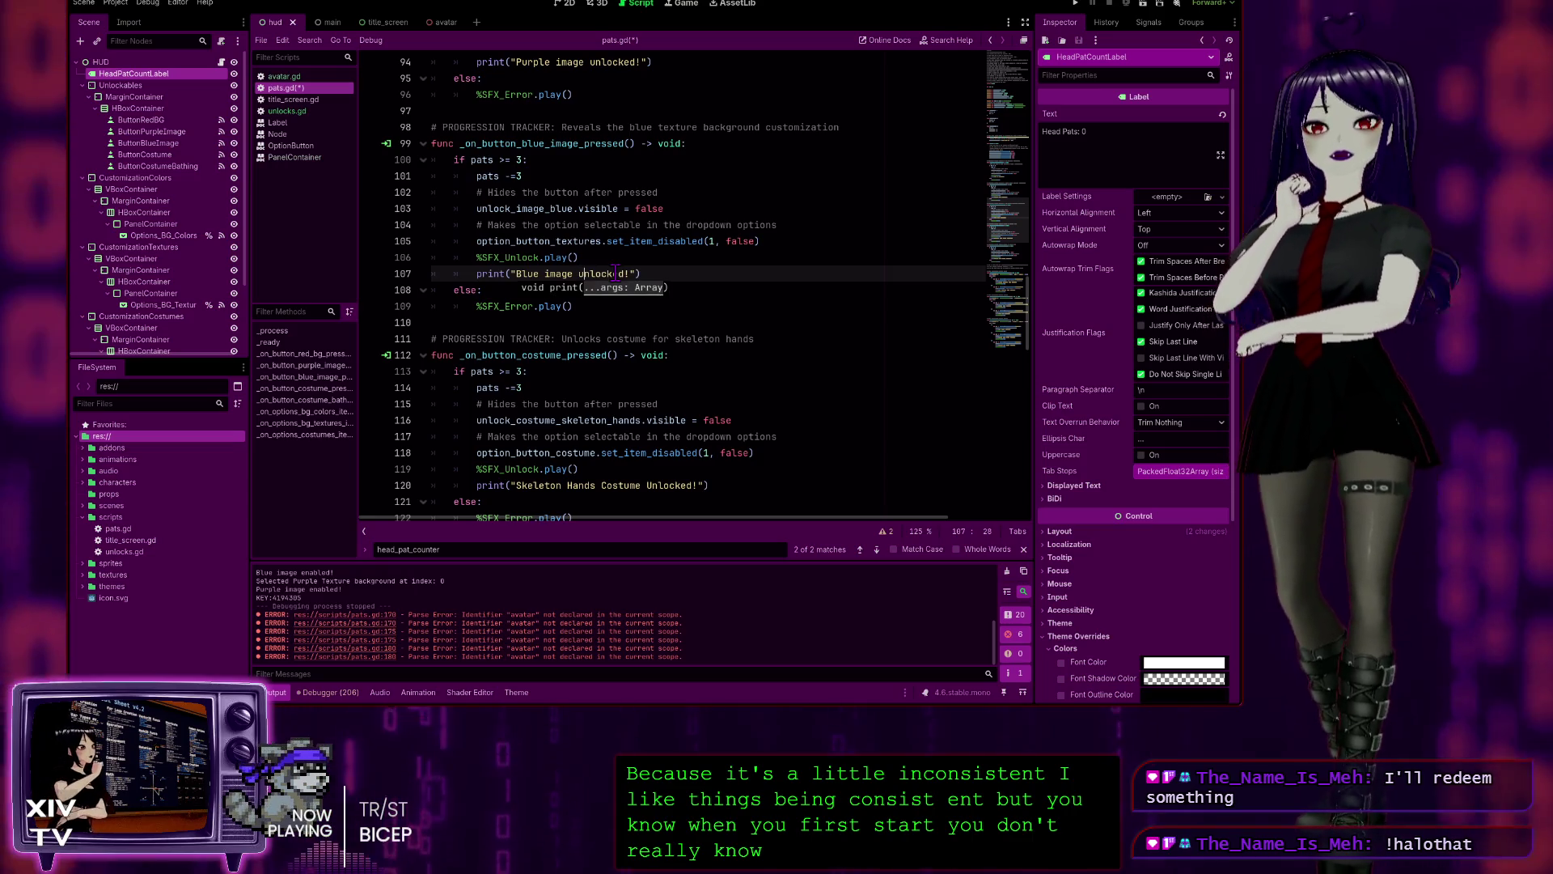
- Change 'Costume' to 'costume' in the Skeleton Hands unlock message
{"action": "scroll", "coordinate": [566, 300], "scroll_direction": "down", "scroll_amount": 3}
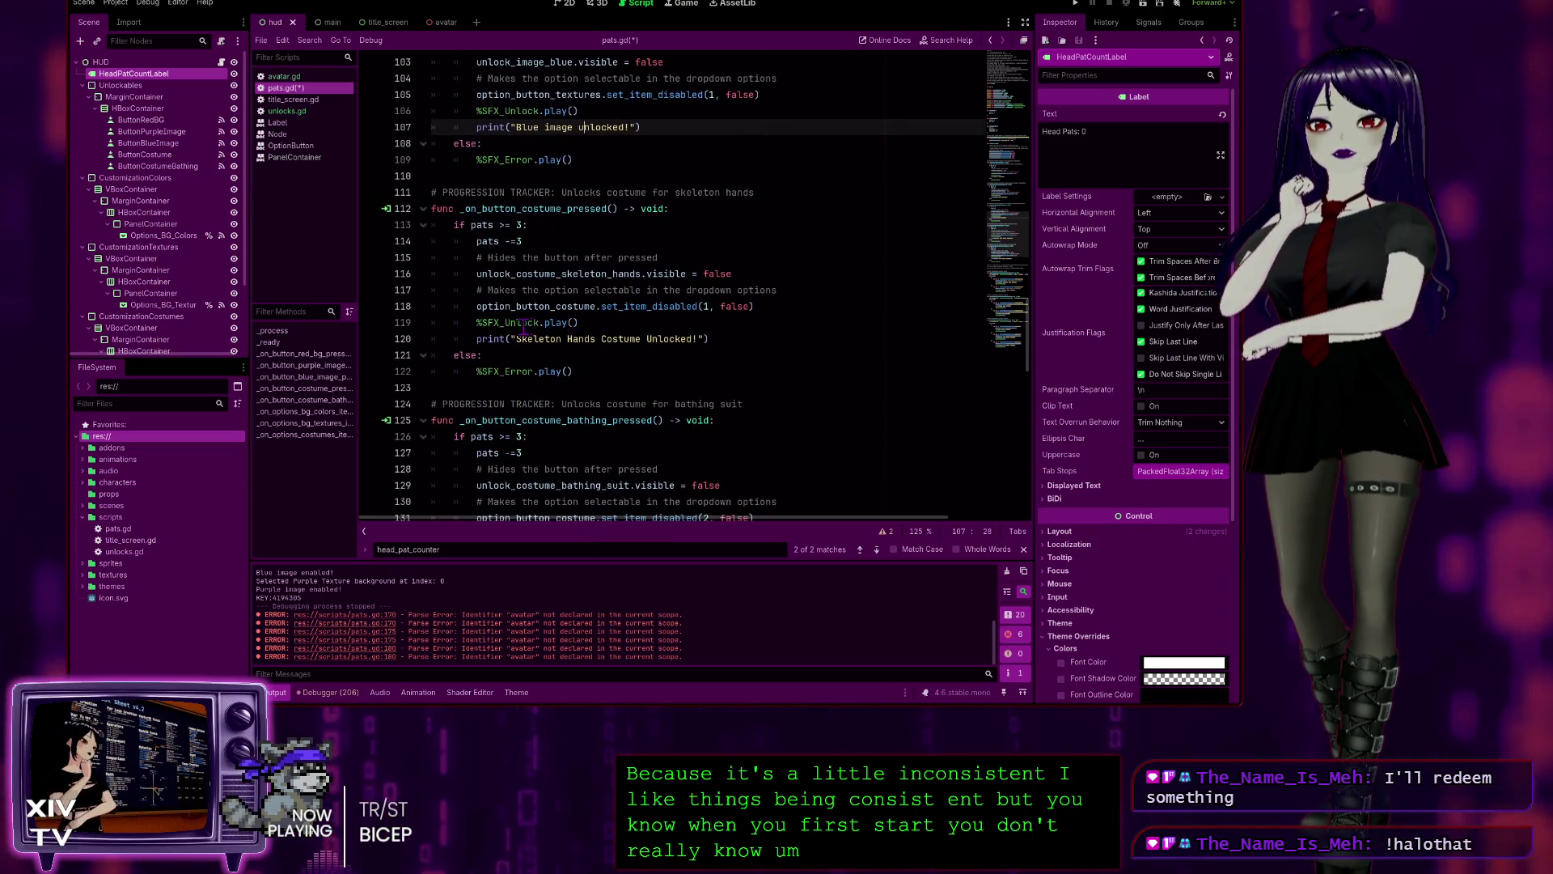
{"action": "left_click", "coordinate": [647, 338]}
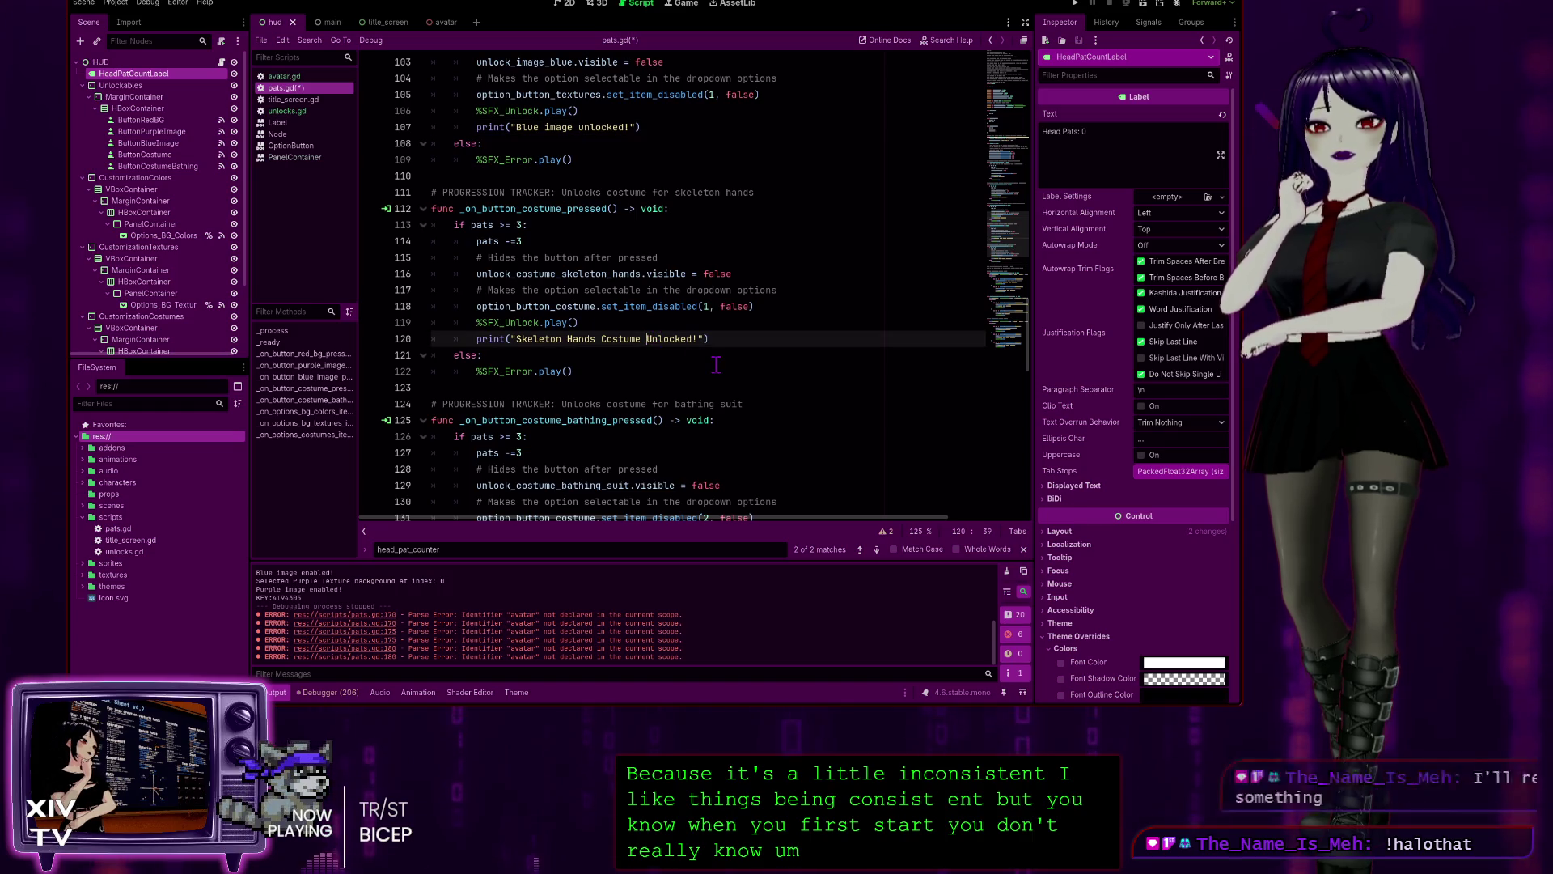
{"action": "type", "text": "u"}
{"action": "scroll", "coordinate": [716, 366], "scroll_direction": "down", "scroll_amount": 2}
{"action": "type", "text": "u"}
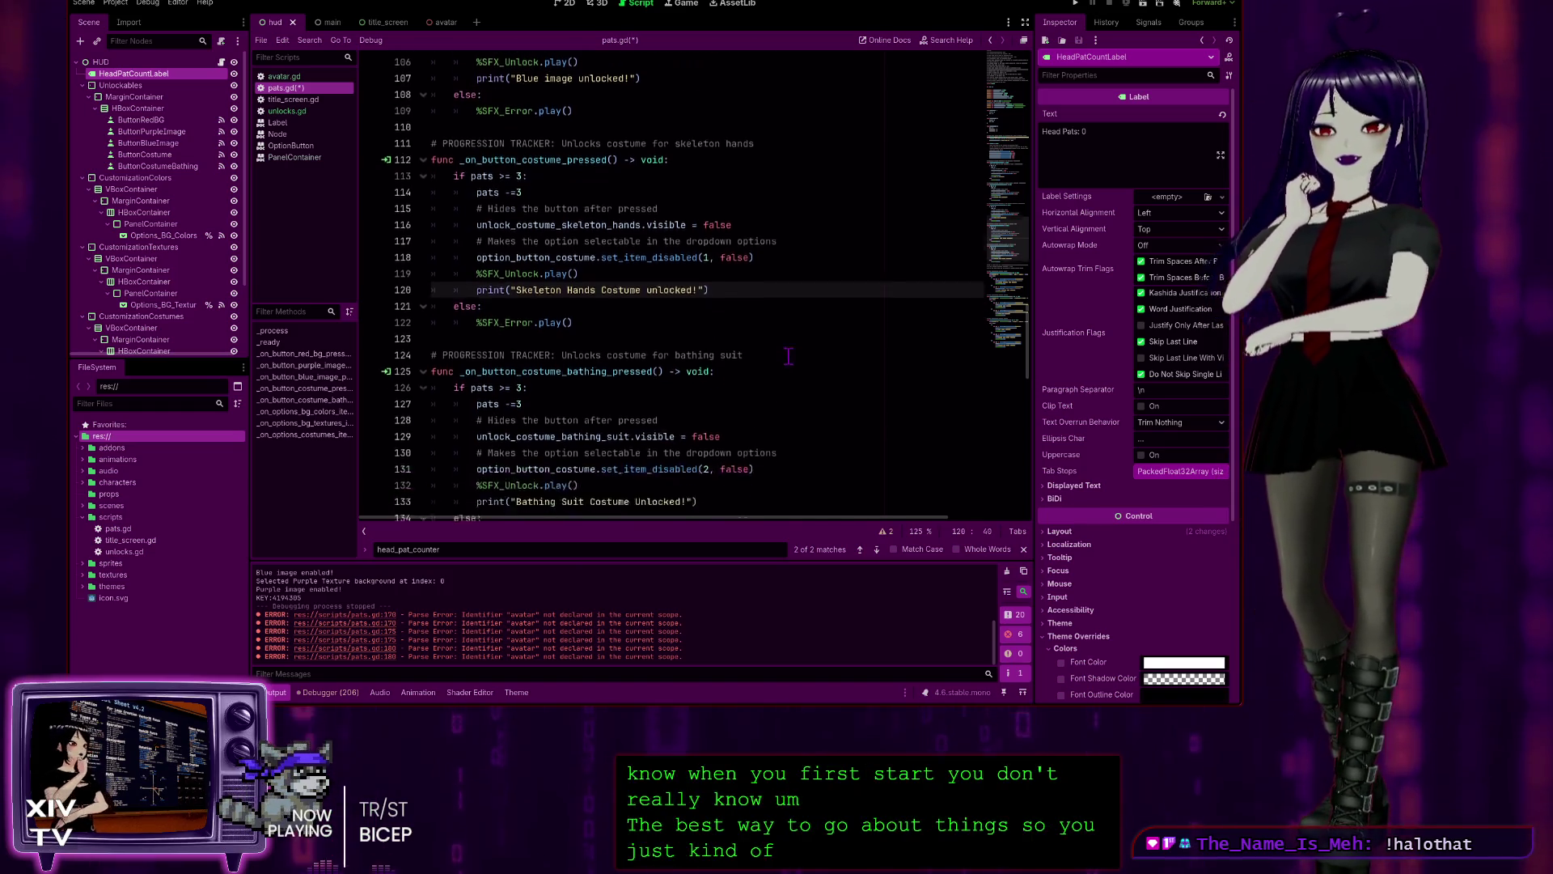
{"action": "left_click", "coordinate": [608, 241]}
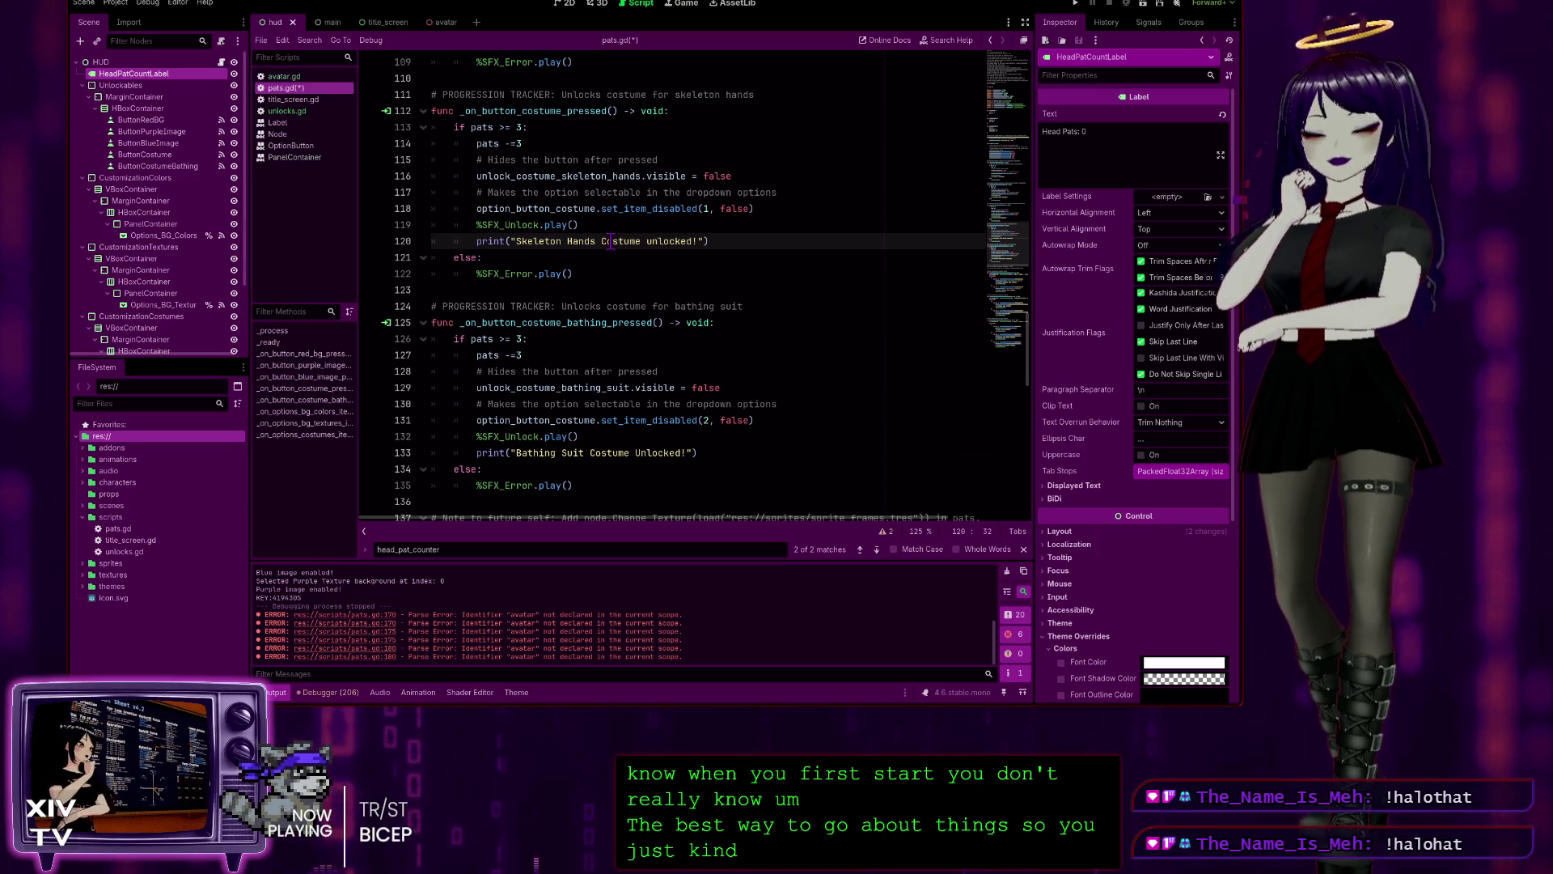
{"action": "key", "text": "BackSpace"}
{"action": "type", "text": "c"}
- Check the Bathing Suit unlock message and save pats.gd
{"action": "scroll", "coordinate": [615, 267], "scroll_direction": "down", "scroll_amount": 2}
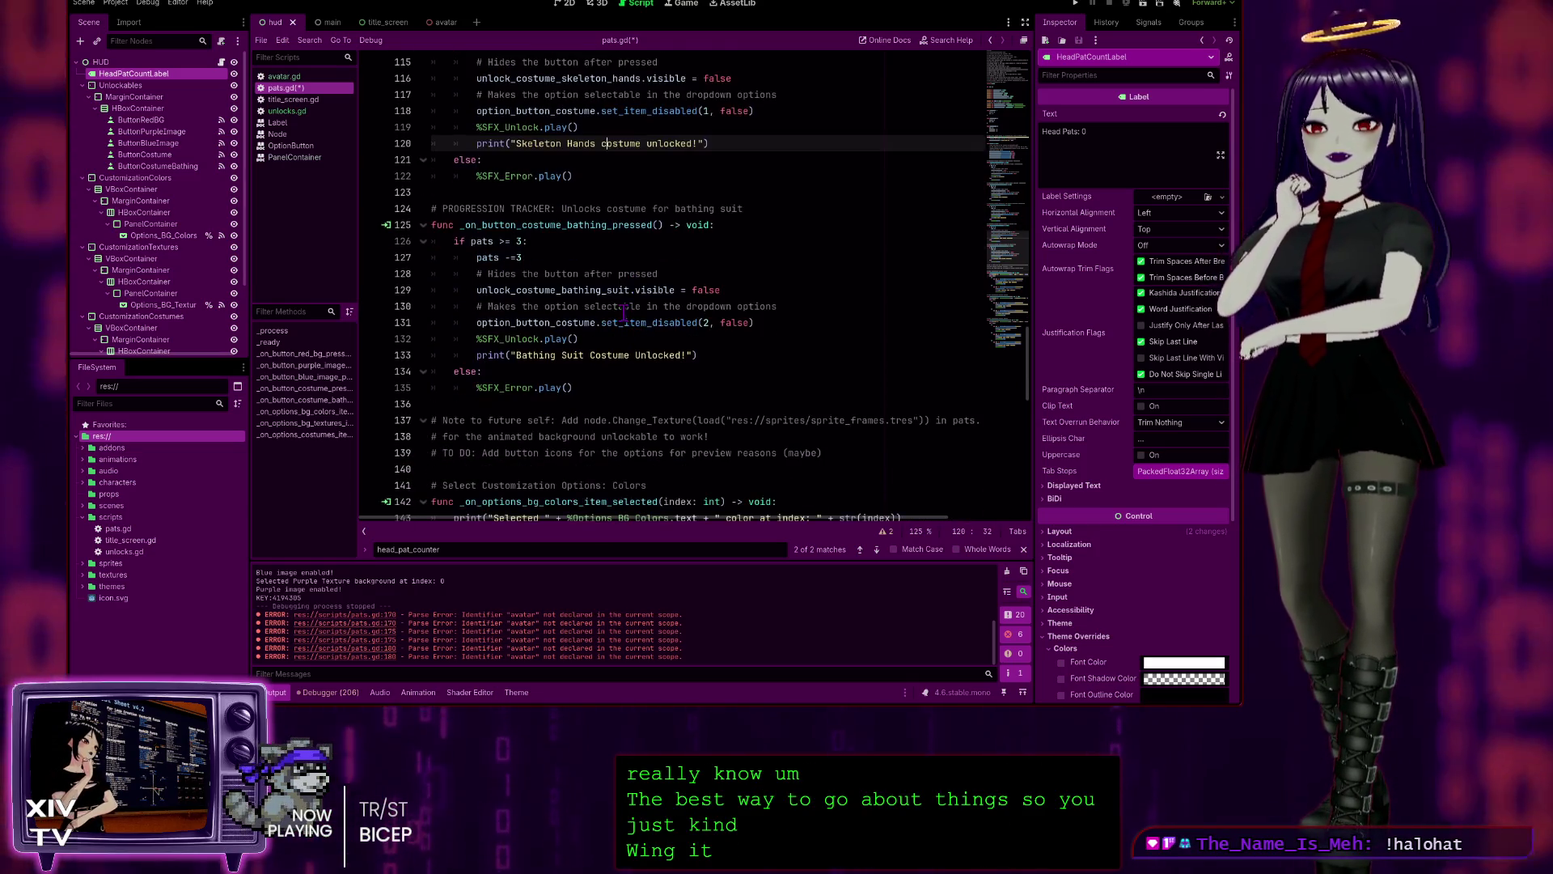
{"action": "left_click", "coordinate": [592, 356]}
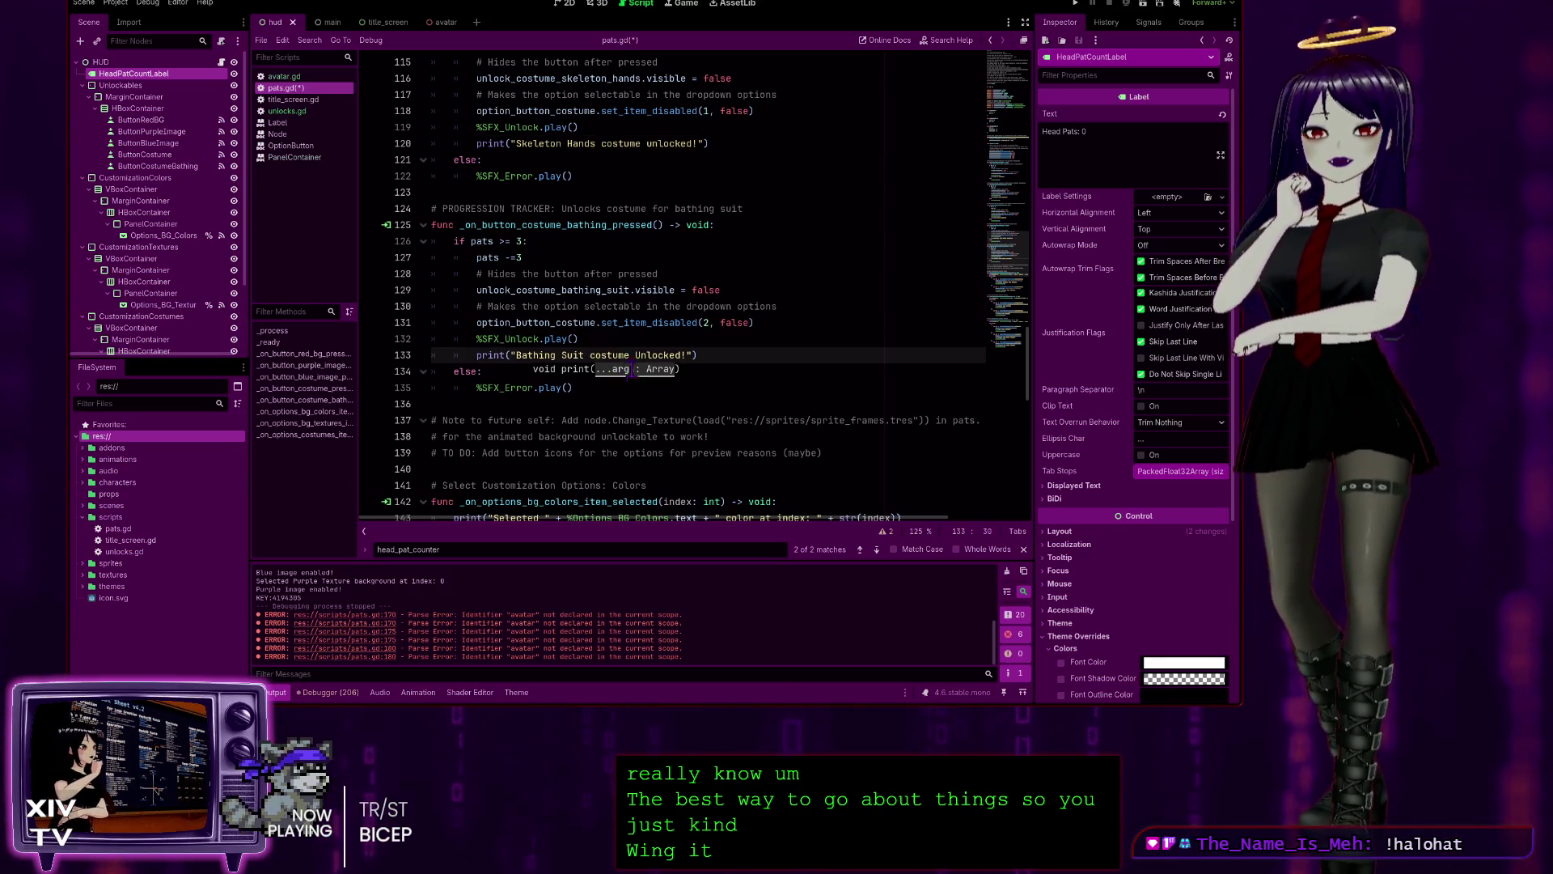
{"action": "left_click", "coordinate": [650, 356]}
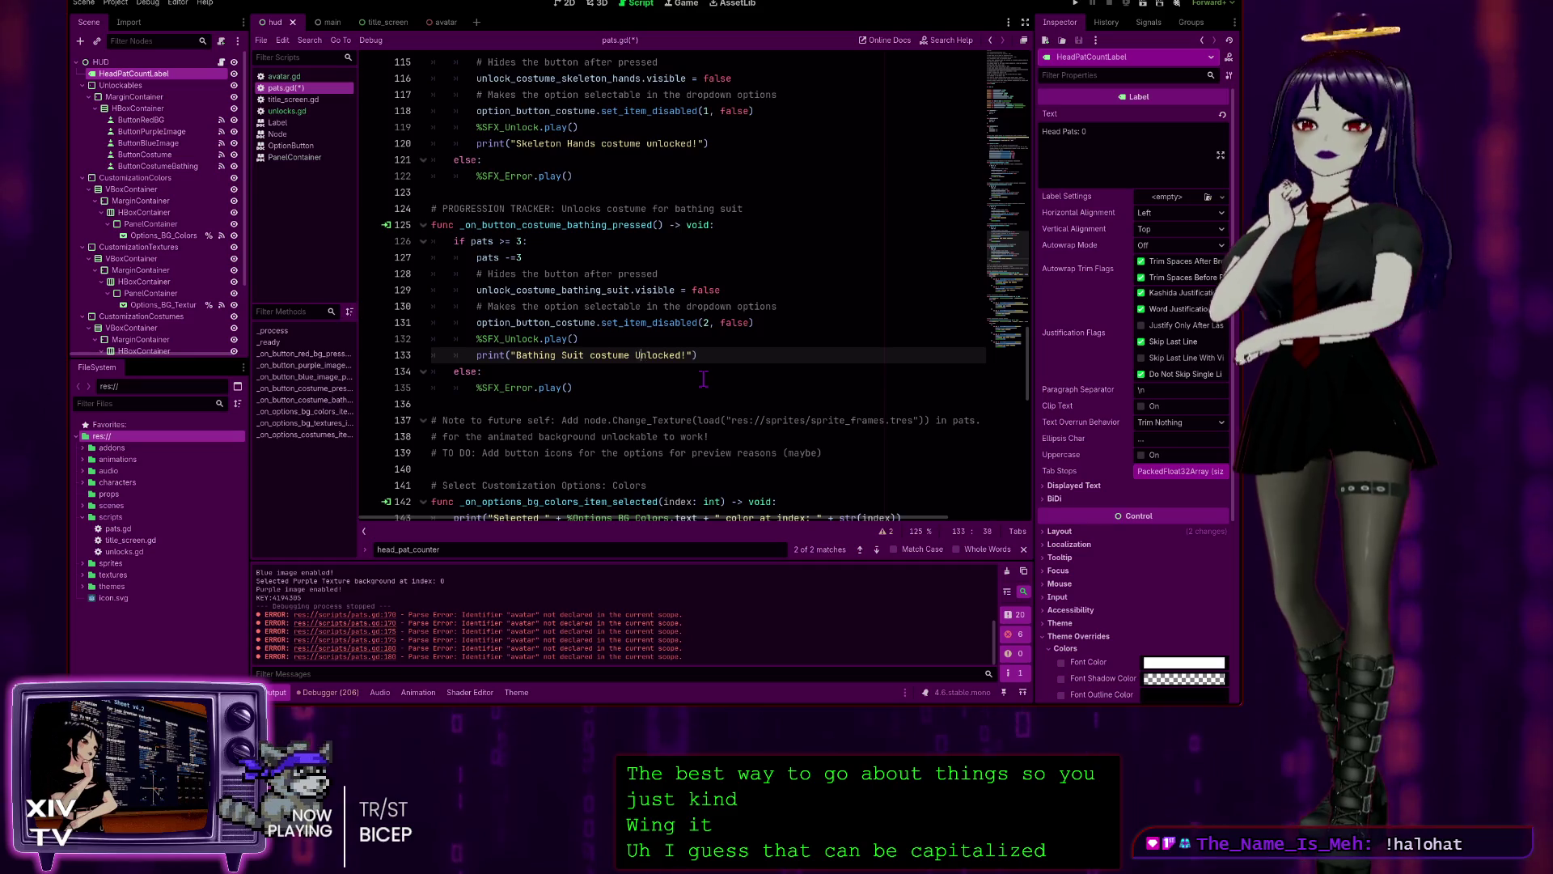
{"action": "left_click", "coordinate": [760, 307]}
{"action": "scroll", "coordinate": [732, 411], "scroll_direction": "down", "scroll_amount": 4}
{"action": "scroll", "coordinate": [732, 411], "scroll_direction": "down", "scroll_amount": 3}
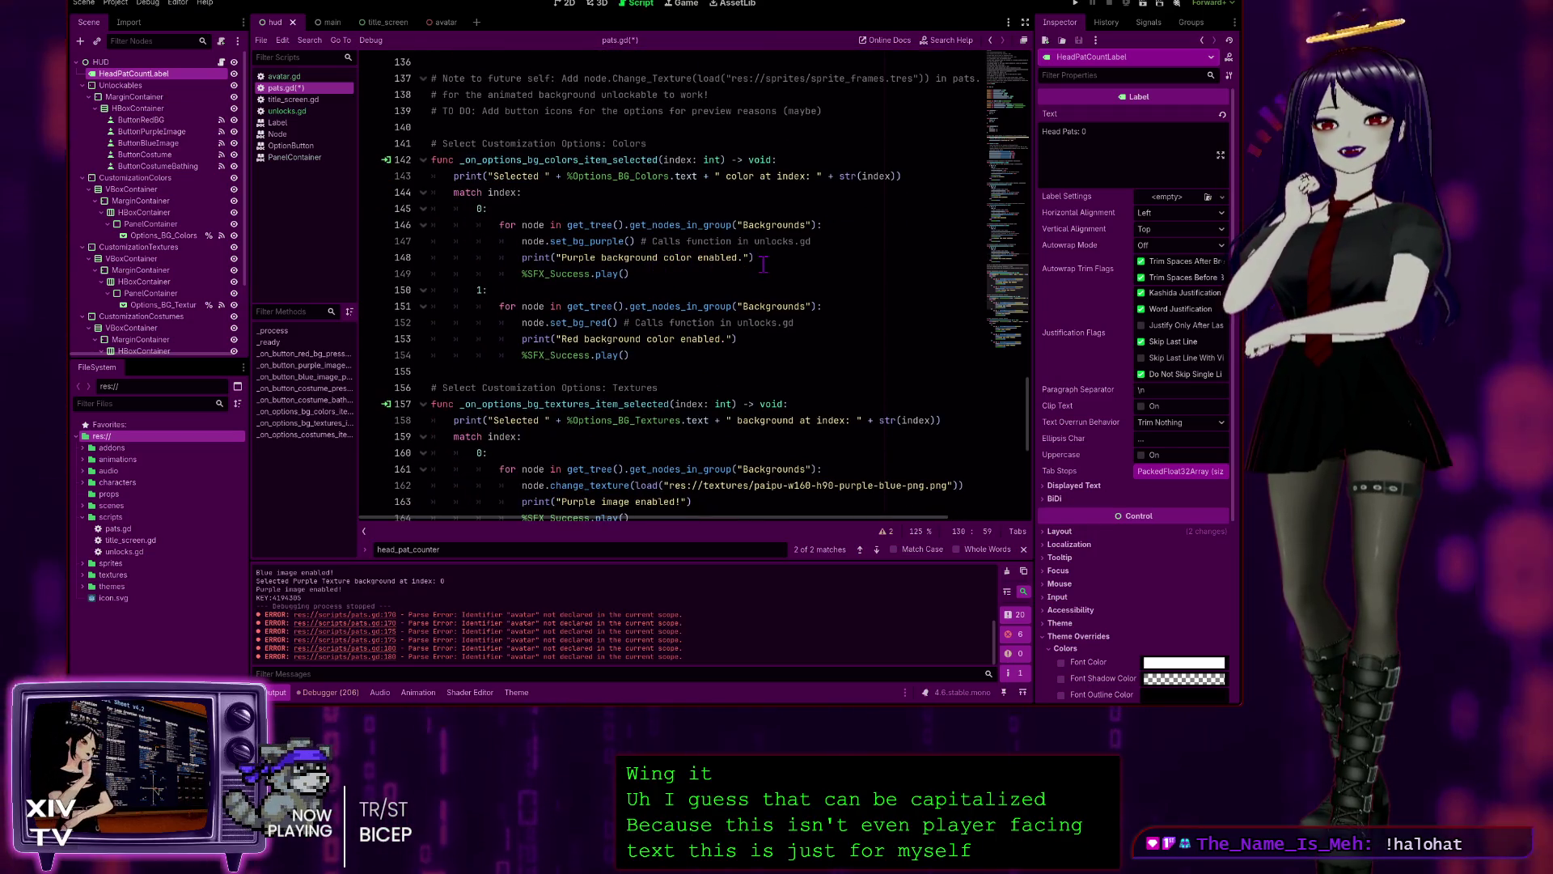
{"action": "scroll", "coordinate": [716, 226], "scroll_direction": "up", "scroll_amount": 3}
{"action": "key", "text": "ctrl+s"}
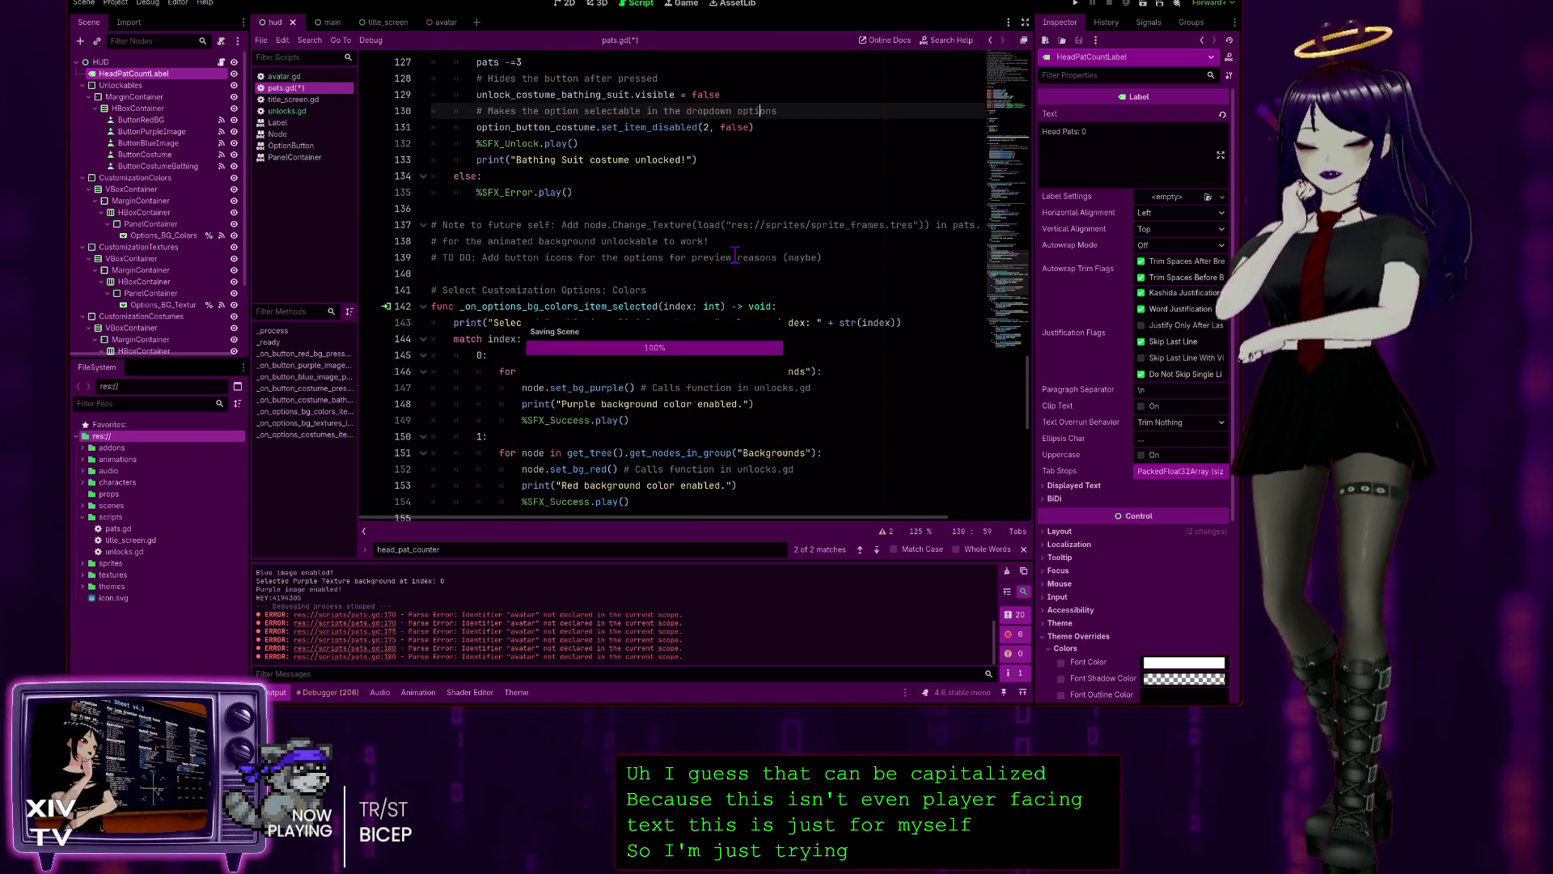
{"action": "scroll", "coordinate": [593, 188], "scroll_direction": "down", "scroll_amount": 1}
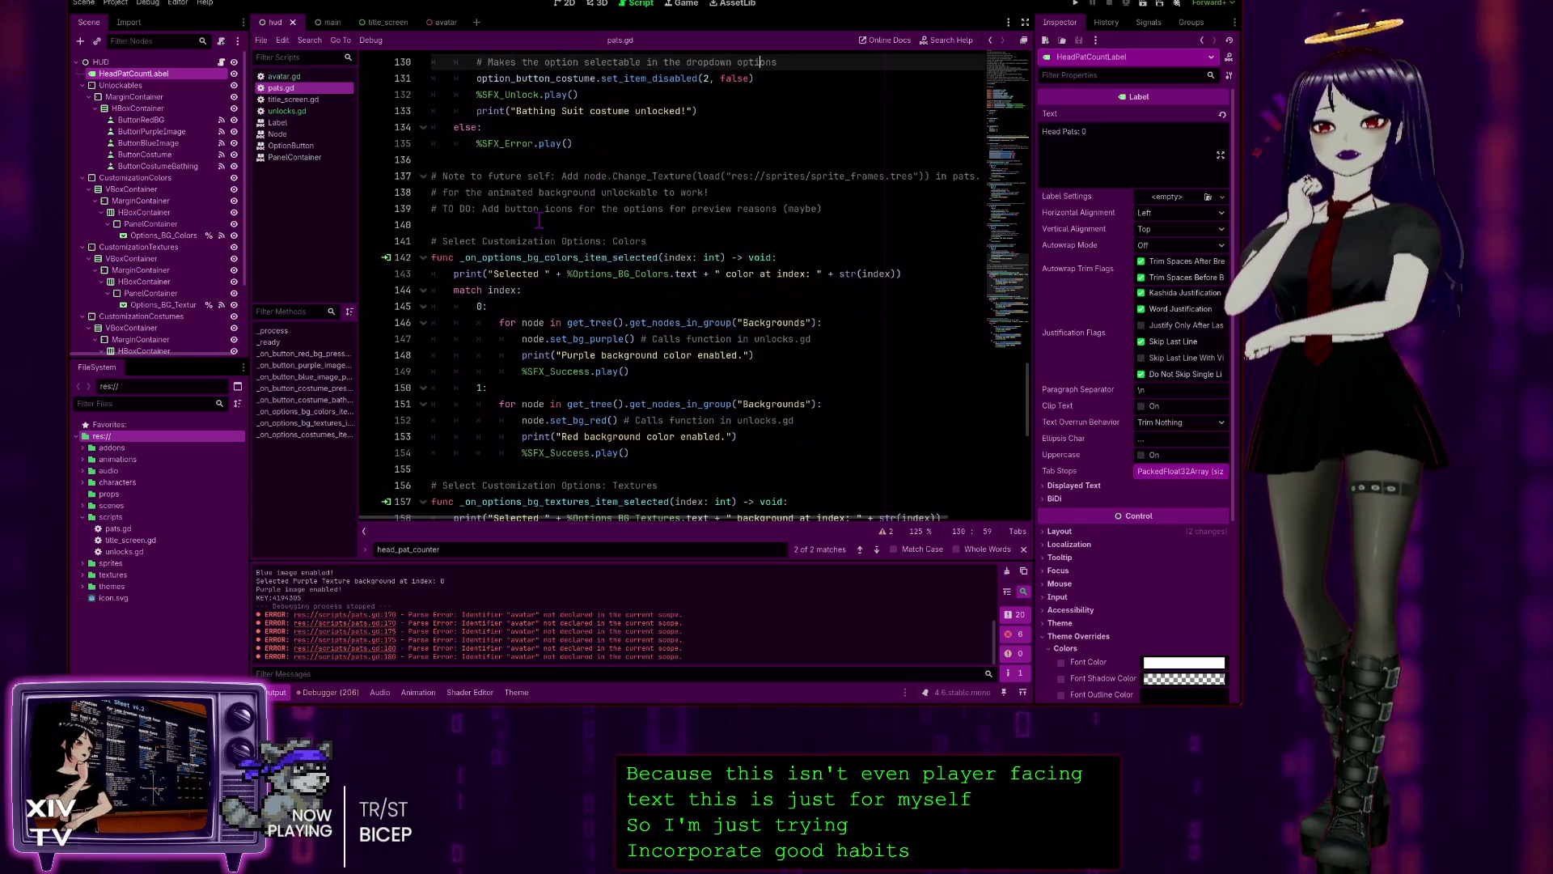
{"action": "scroll", "coordinate": [534, 258], "scroll_direction": "up", "scroll_amount": 2}
{"action": "scroll", "coordinate": [485, 307], "scroll_direction": "down", "scroll_amount": 1}
{"action": "scroll", "coordinate": [474, 320], "scroll_direction": "down", "scroll_amount": 3}
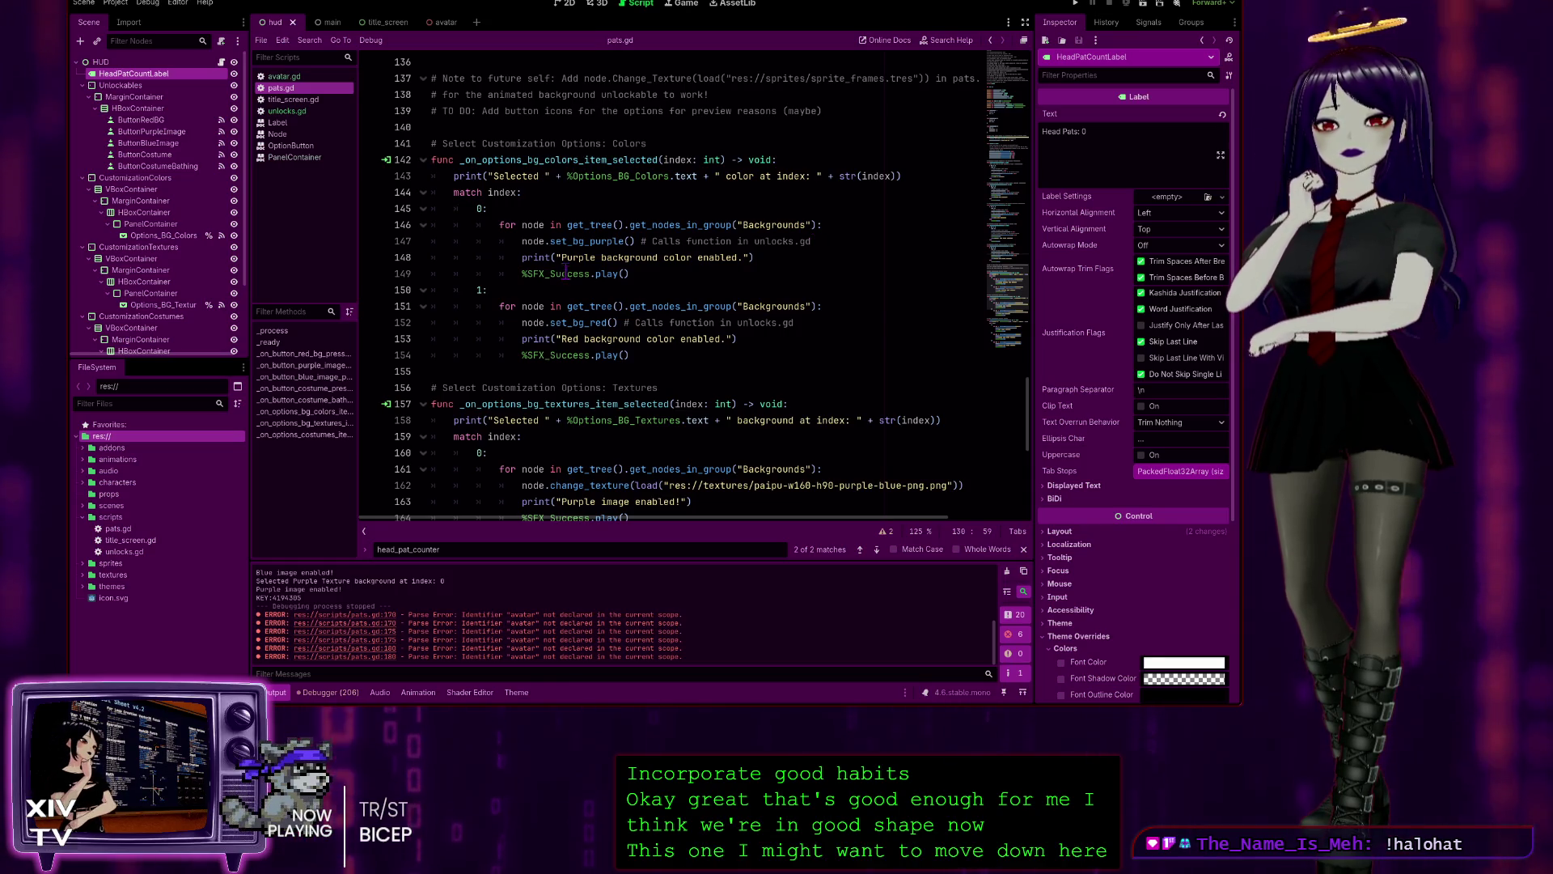
{"action": "scroll", "coordinate": [706, 374], "scroll_direction": "down", "scroll_amount": 2}
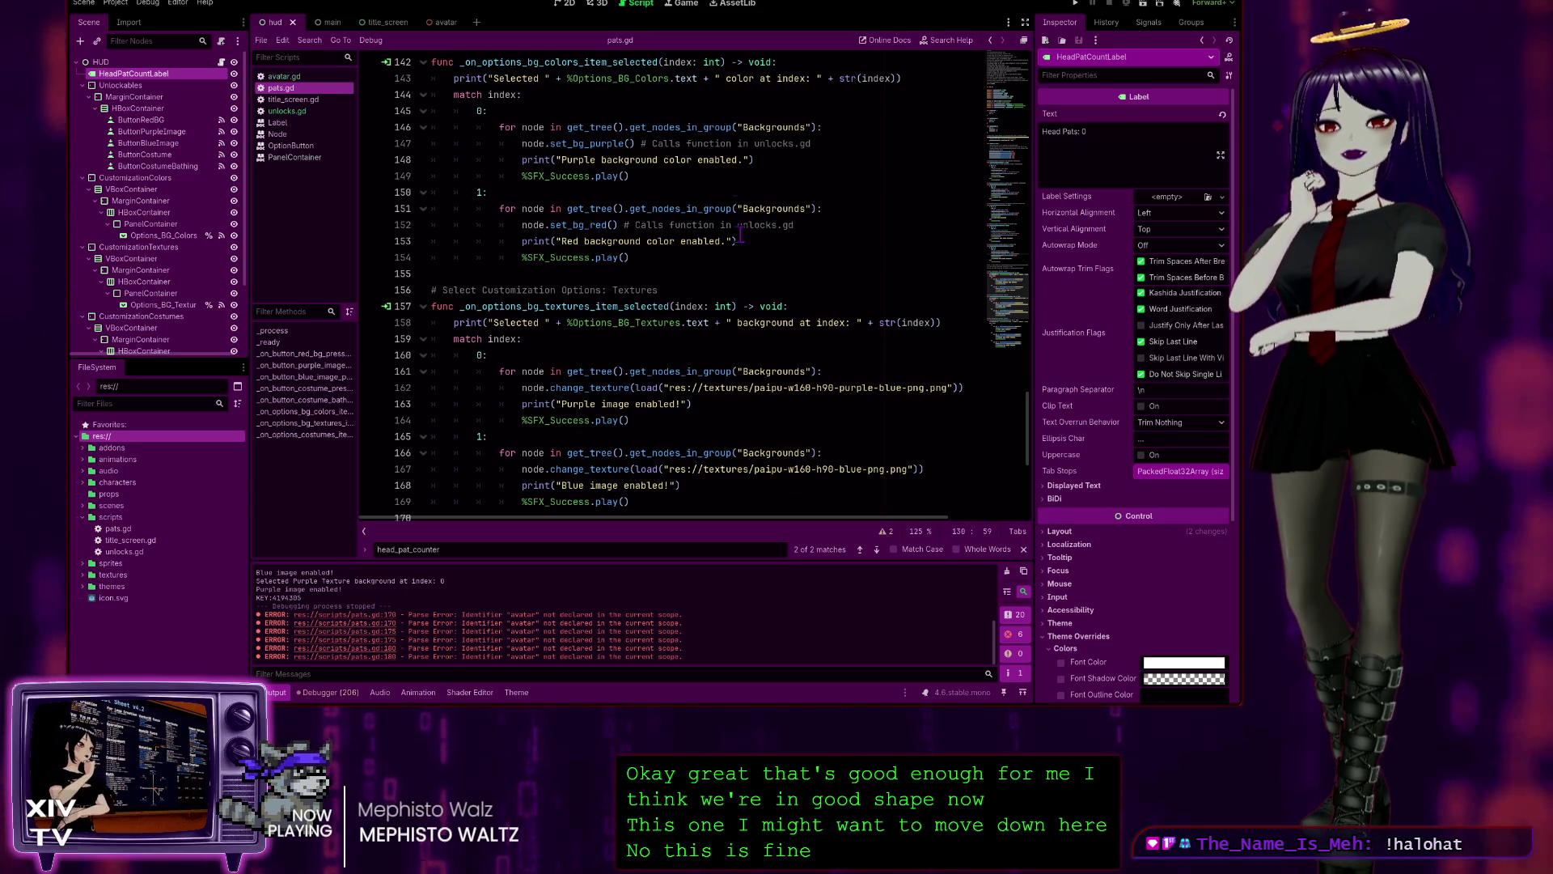
{"action": "scroll", "coordinate": [564, 353], "scroll_direction": "up", "scroll_amount": 4}
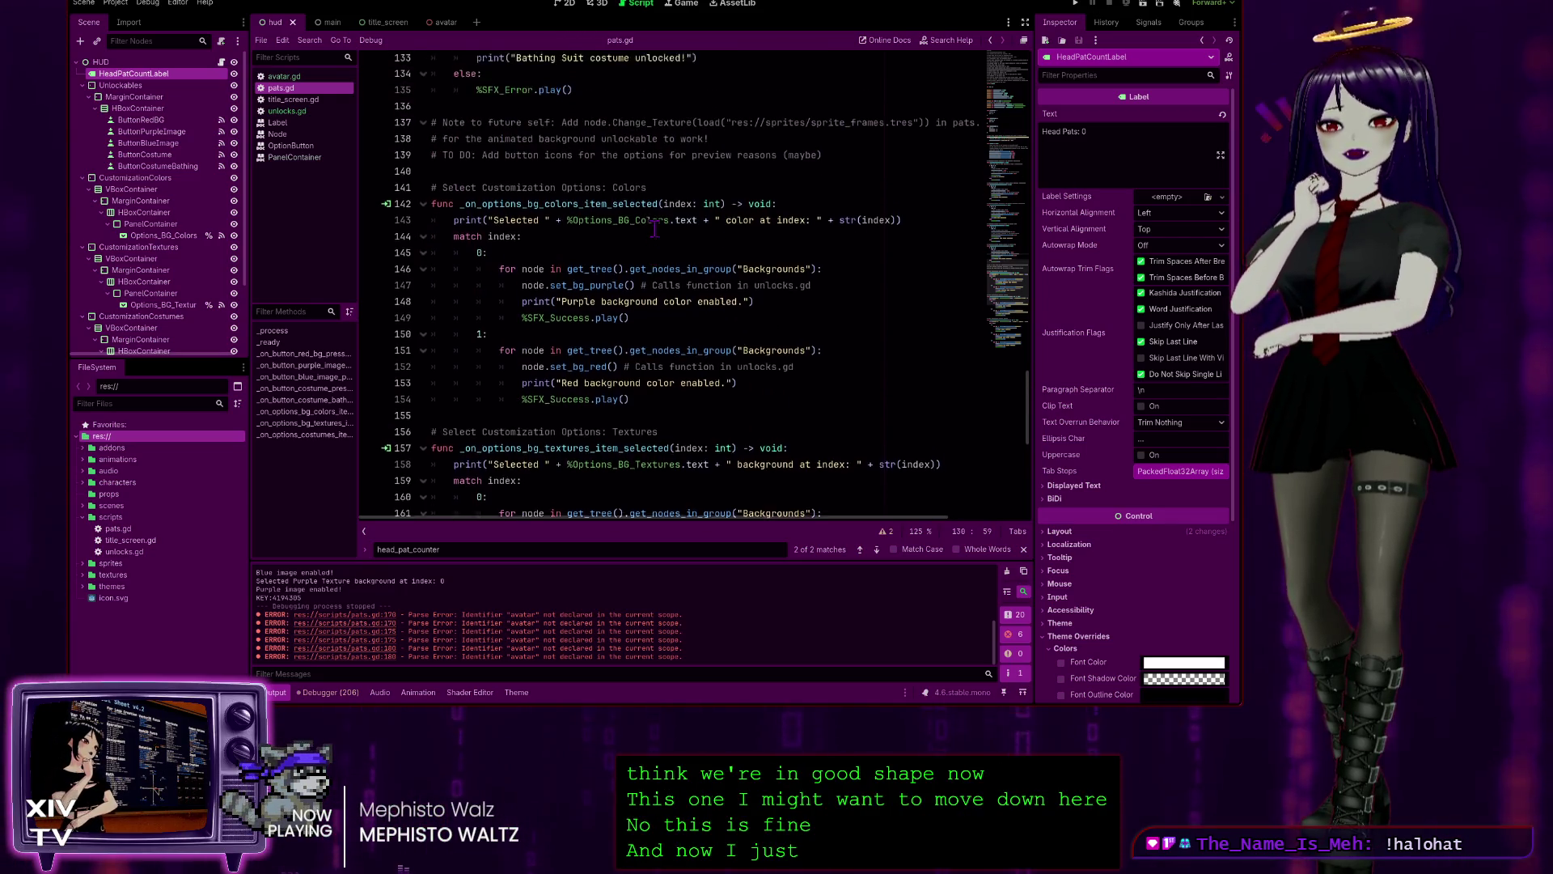
{"action": "scroll", "coordinate": [670, 338], "scroll_direction": "down", "scroll_amount": 1}
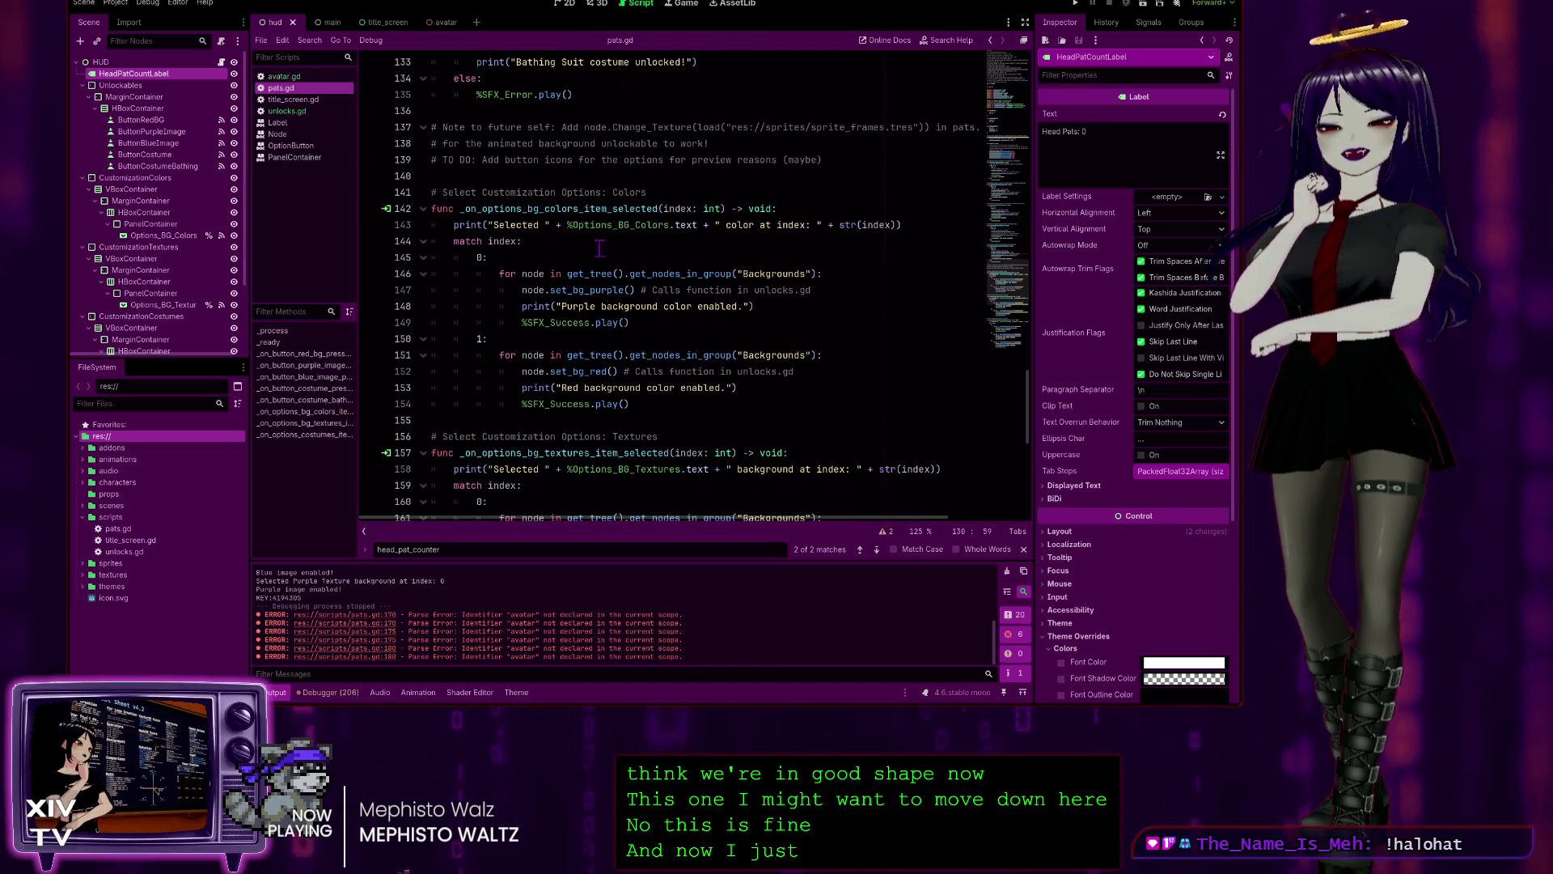
{"action": "scroll", "coordinate": [615, 267], "scroll_direction": "down", "scroll_amount": 4}
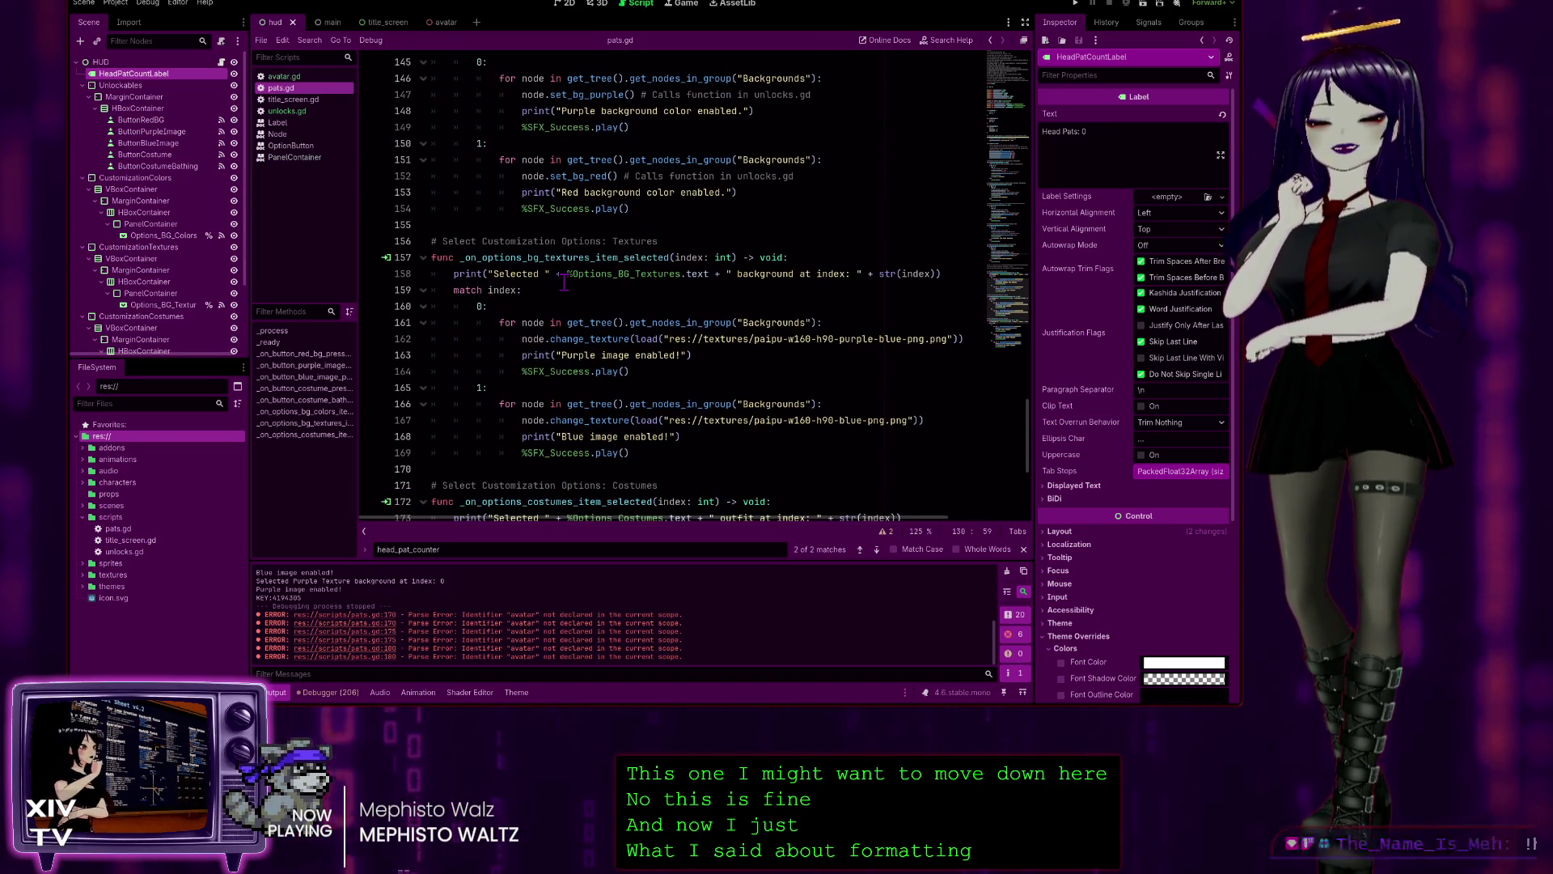
{"action": "scroll", "coordinate": [733, 182], "scroll_direction": "up", "scroll_amount": 3}
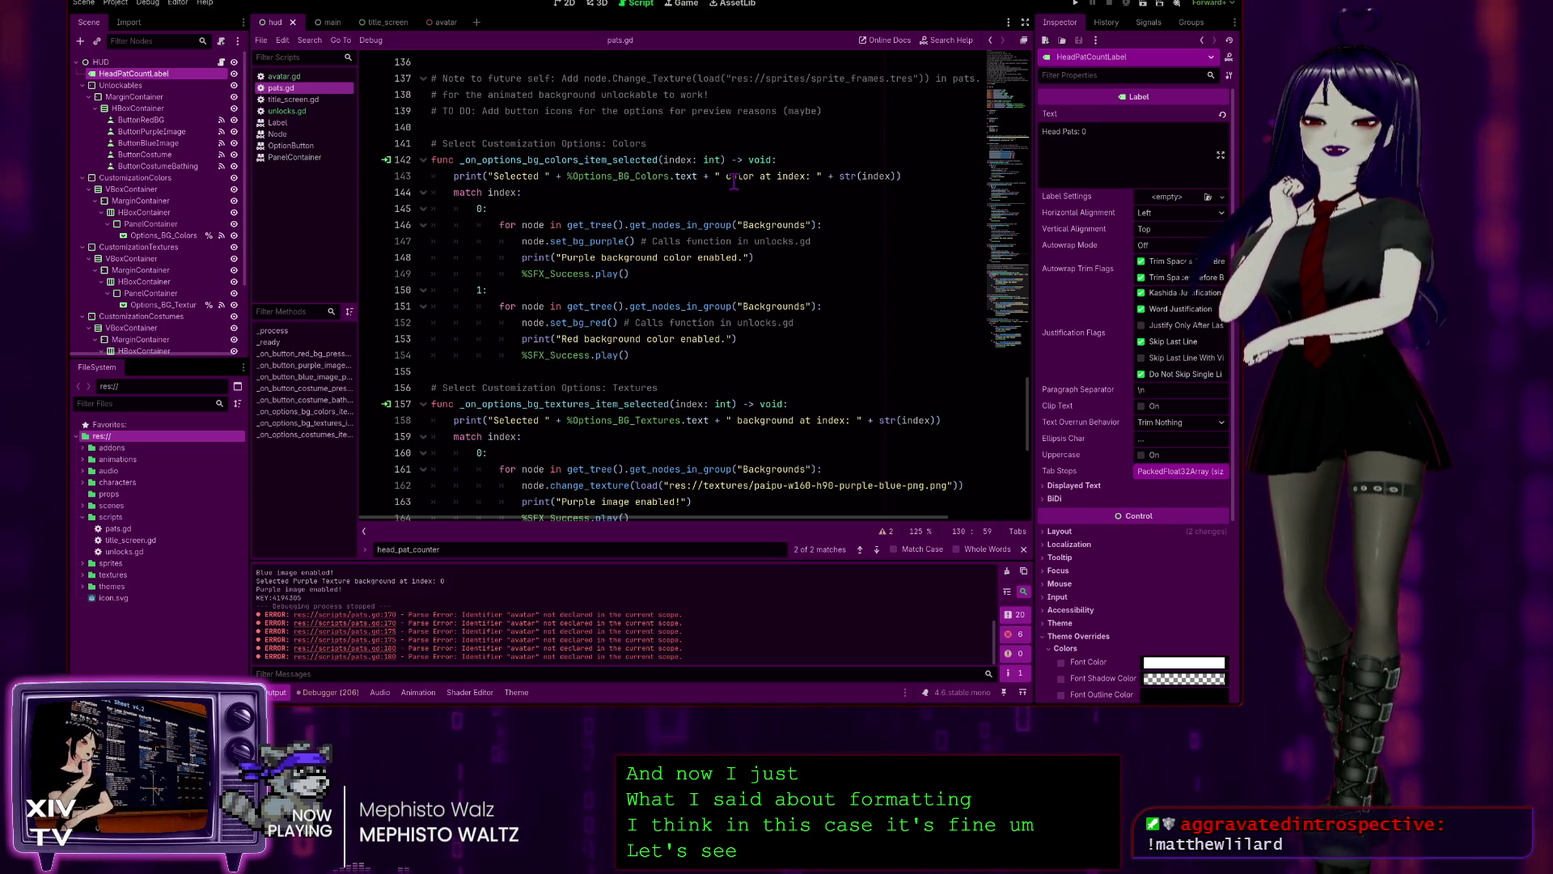
{"action": "scroll", "coordinate": [728, 191], "scroll_direction": "down", "scroll_amount": 1}
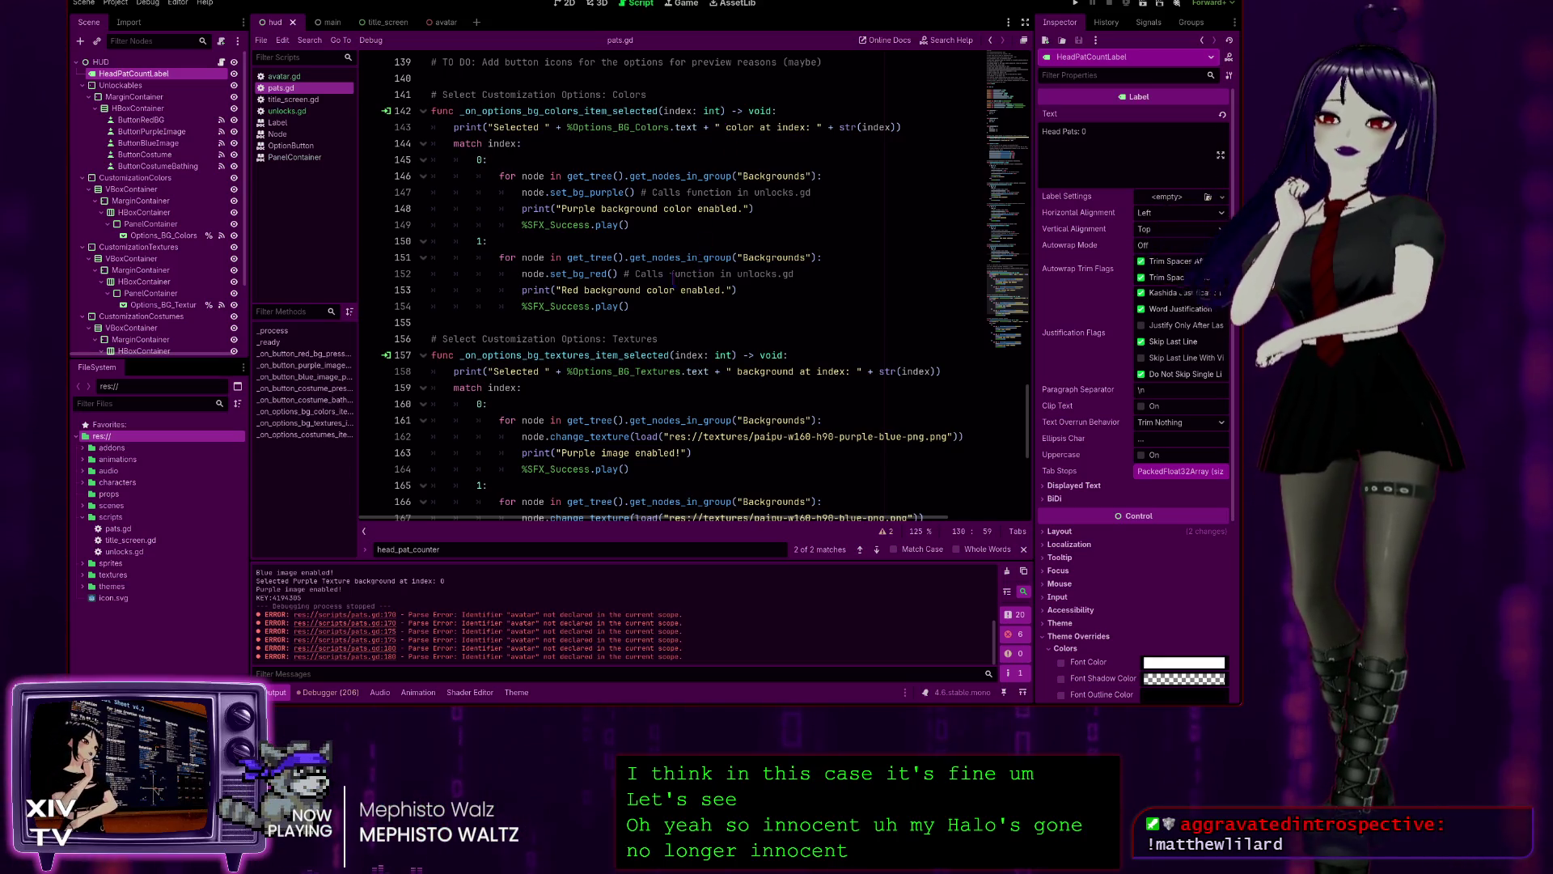
{"action": "scroll", "coordinate": [615, 364], "scroll_direction": "down", "scroll_amount": 1}
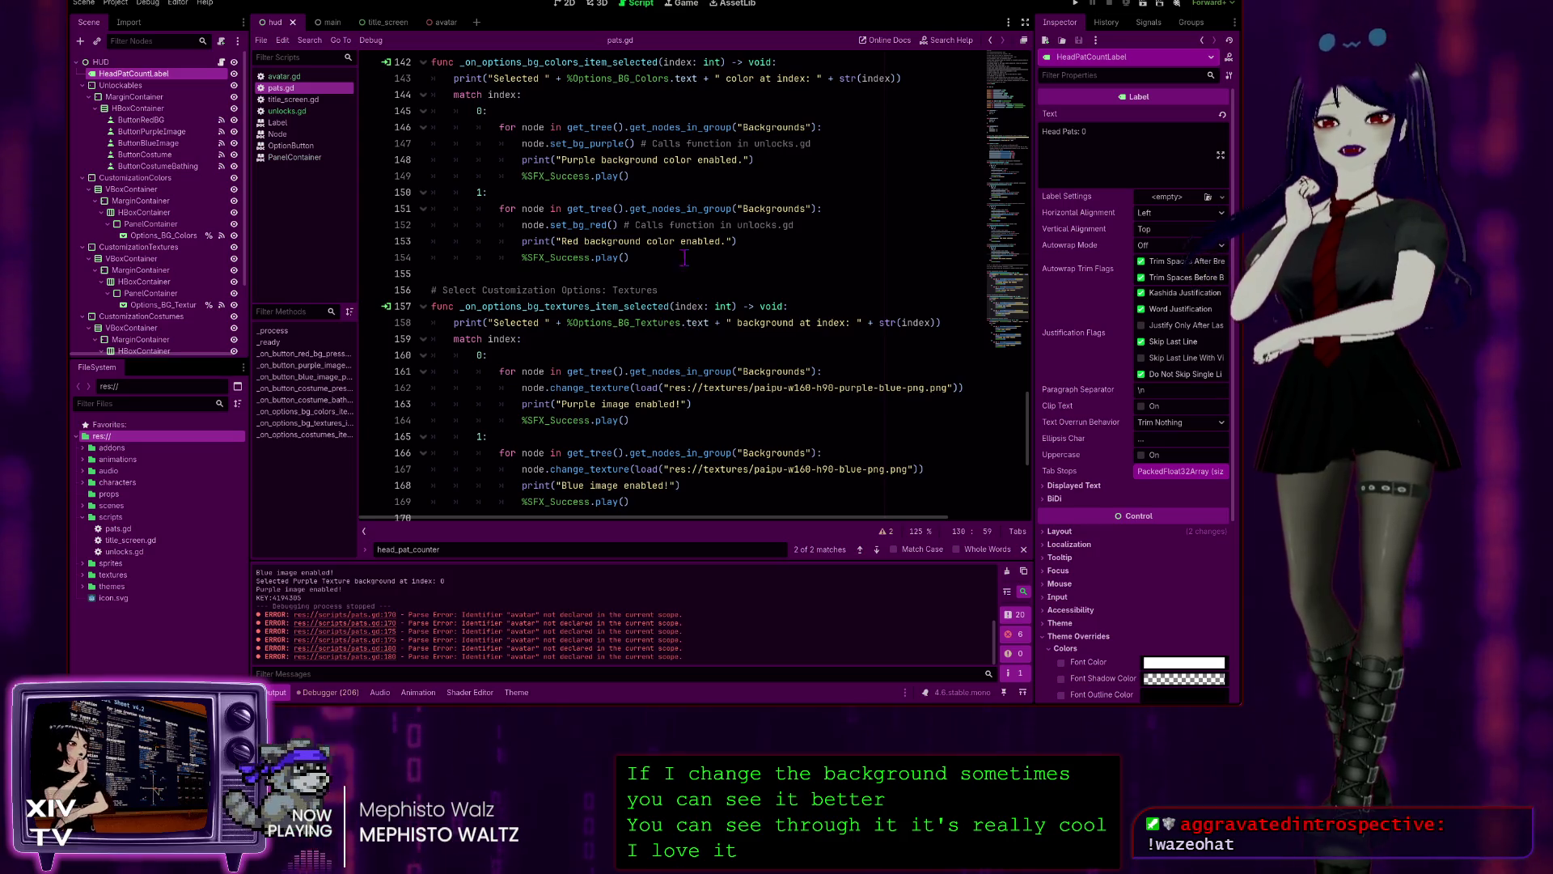
{"action": "left_click", "coordinate": [691, 94]}
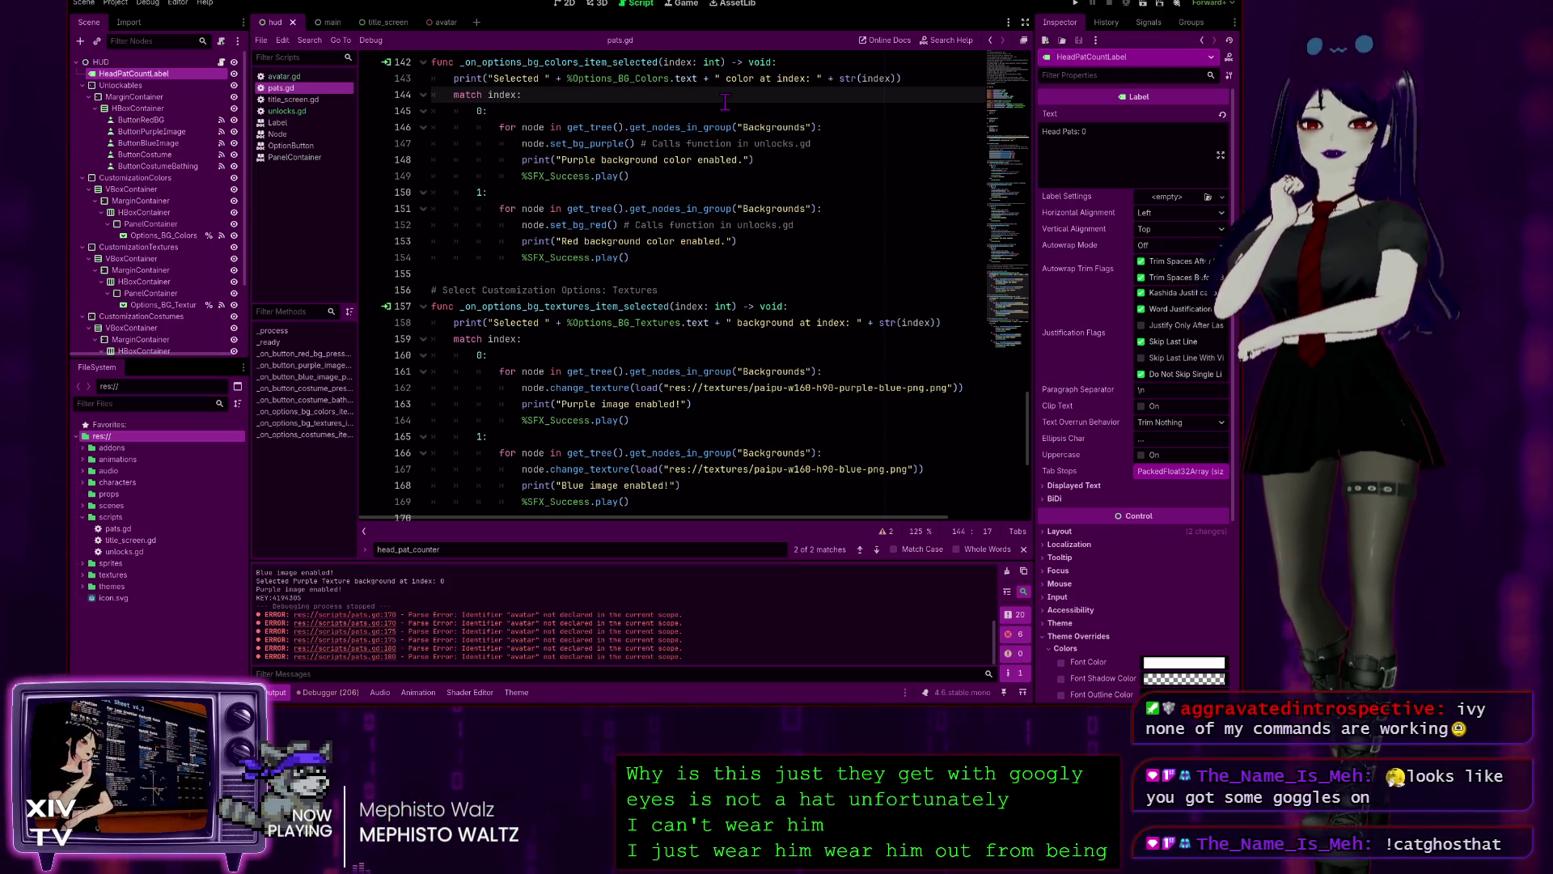
{"action": "left_click", "coordinate": [796, 158]}
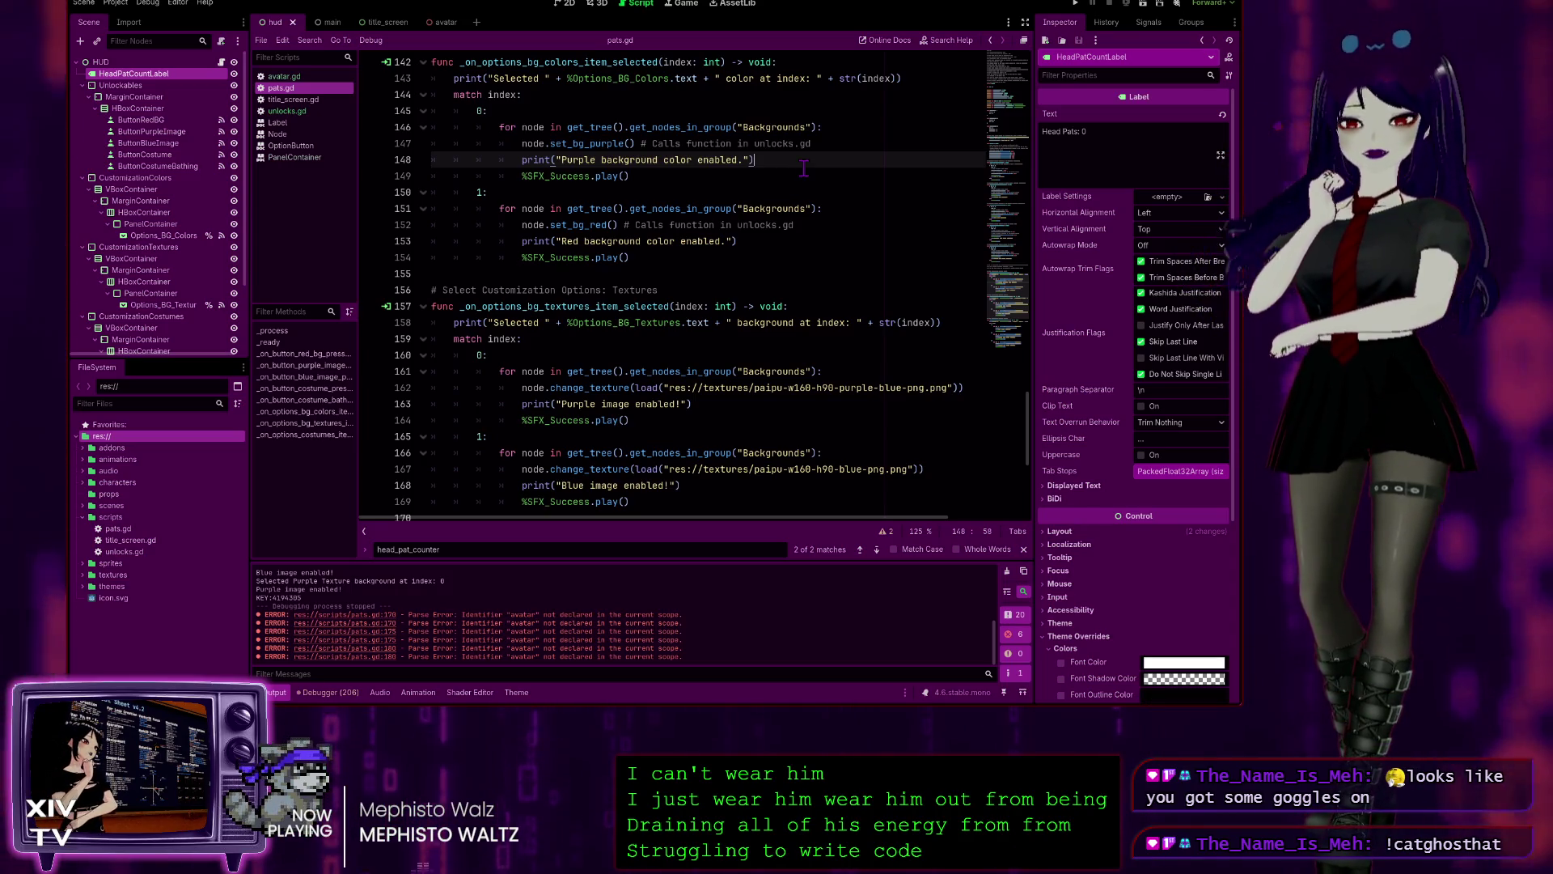
{"action": "scroll", "coordinate": [745, 164], "scroll_direction": "down", "scroll_amount": 1}
{"action": "scroll", "coordinate": [551, 127], "scroll_direction": "up", "scroll_amount": 1}
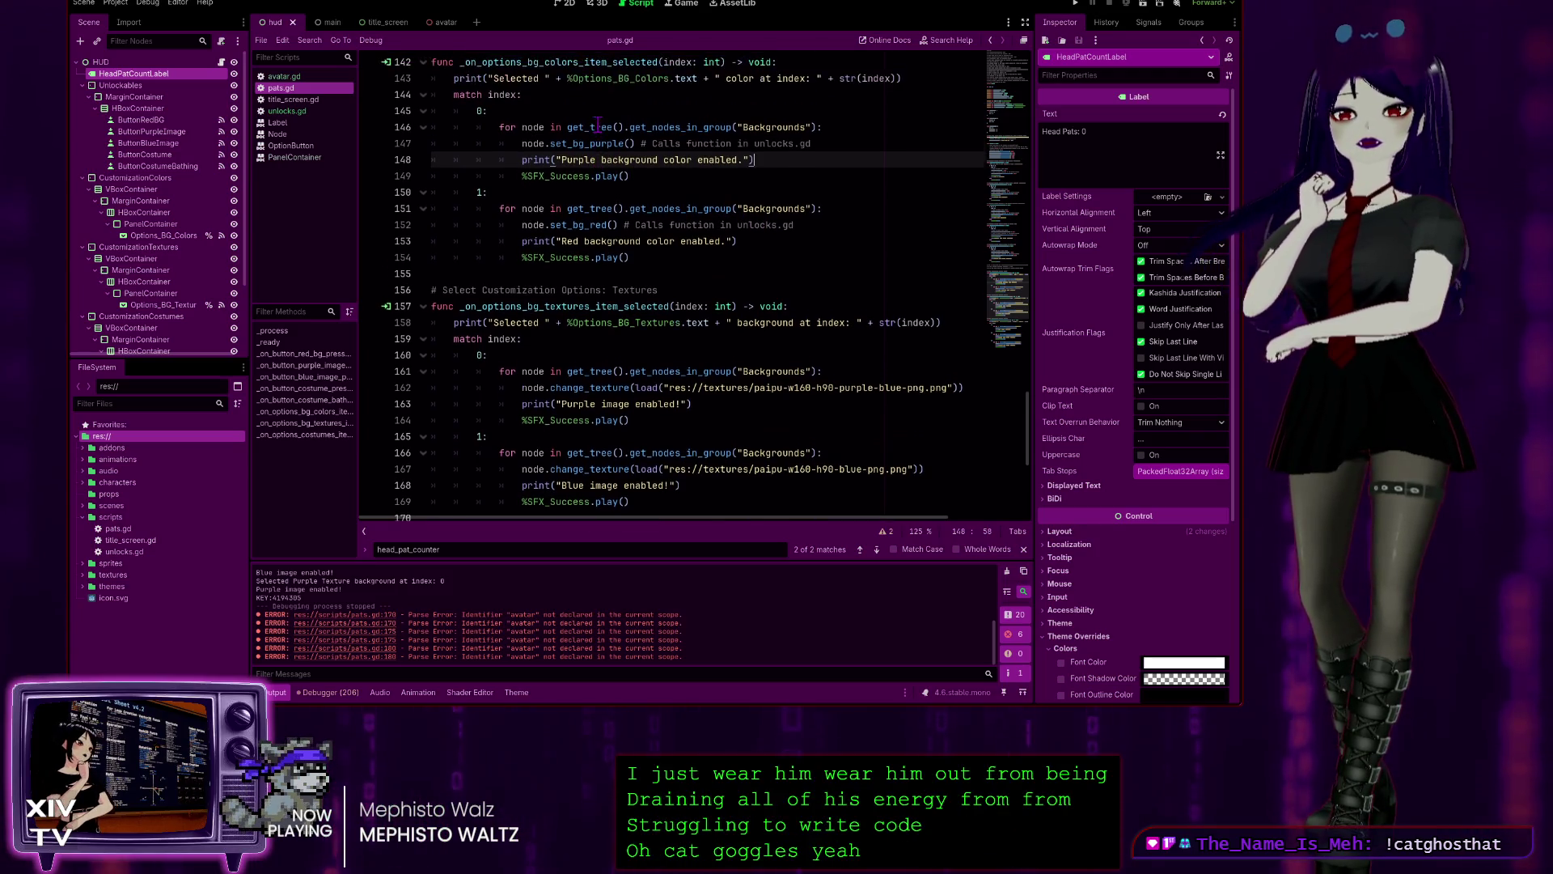
{"action": "scroll", "coordinate": [617, 159], "scroll_direction": "down", "scroll_amount": 3}
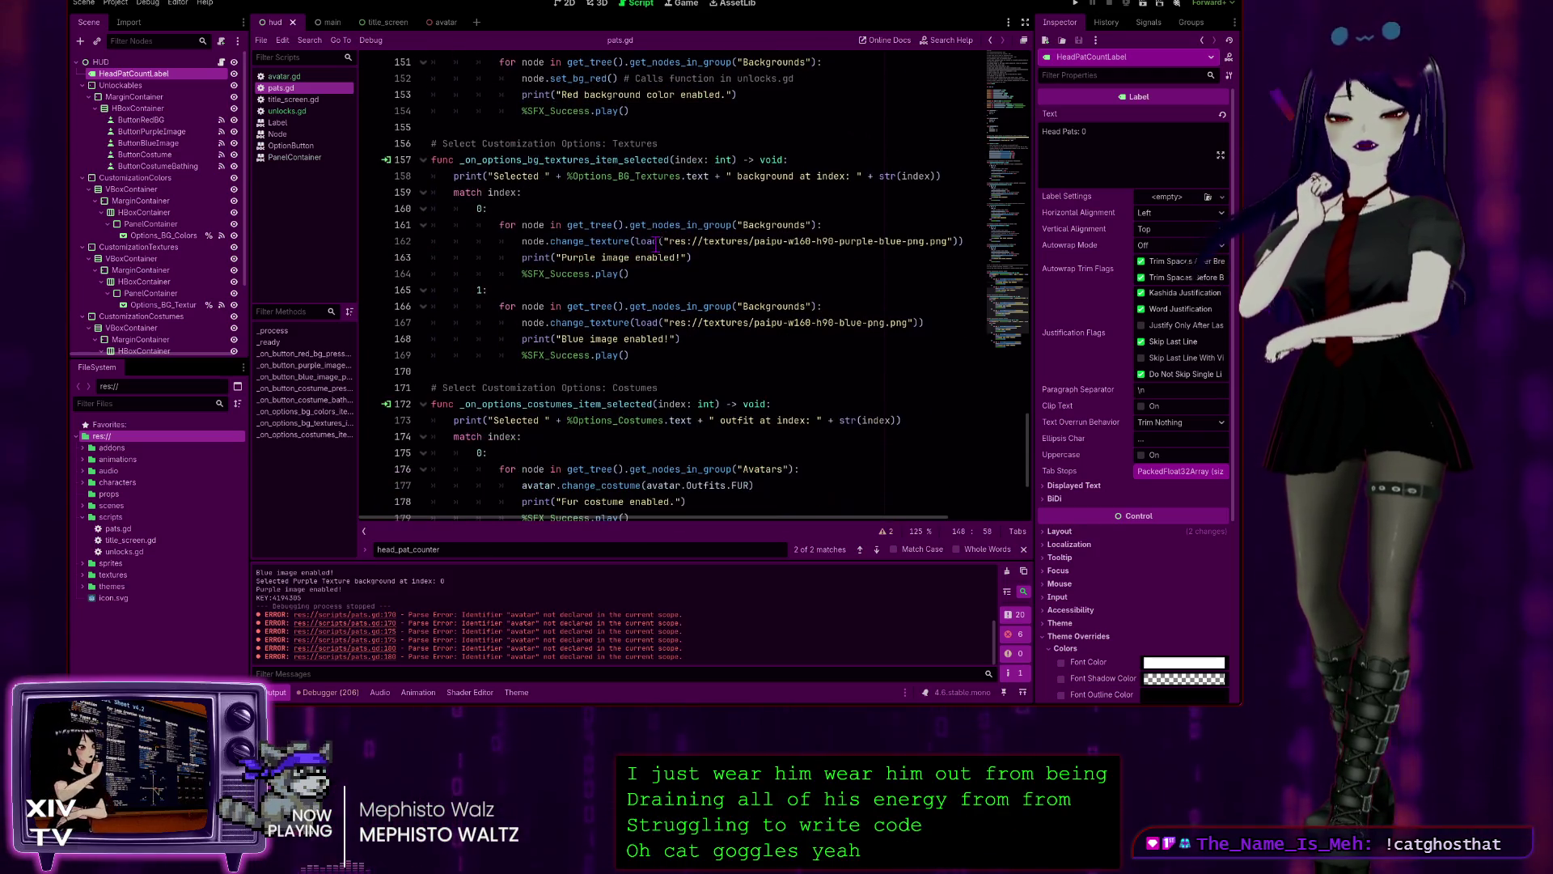
{"action": "scroll", "coordinate": [688, 255], "scroll_direction": "down", "scroll_amount": 2}
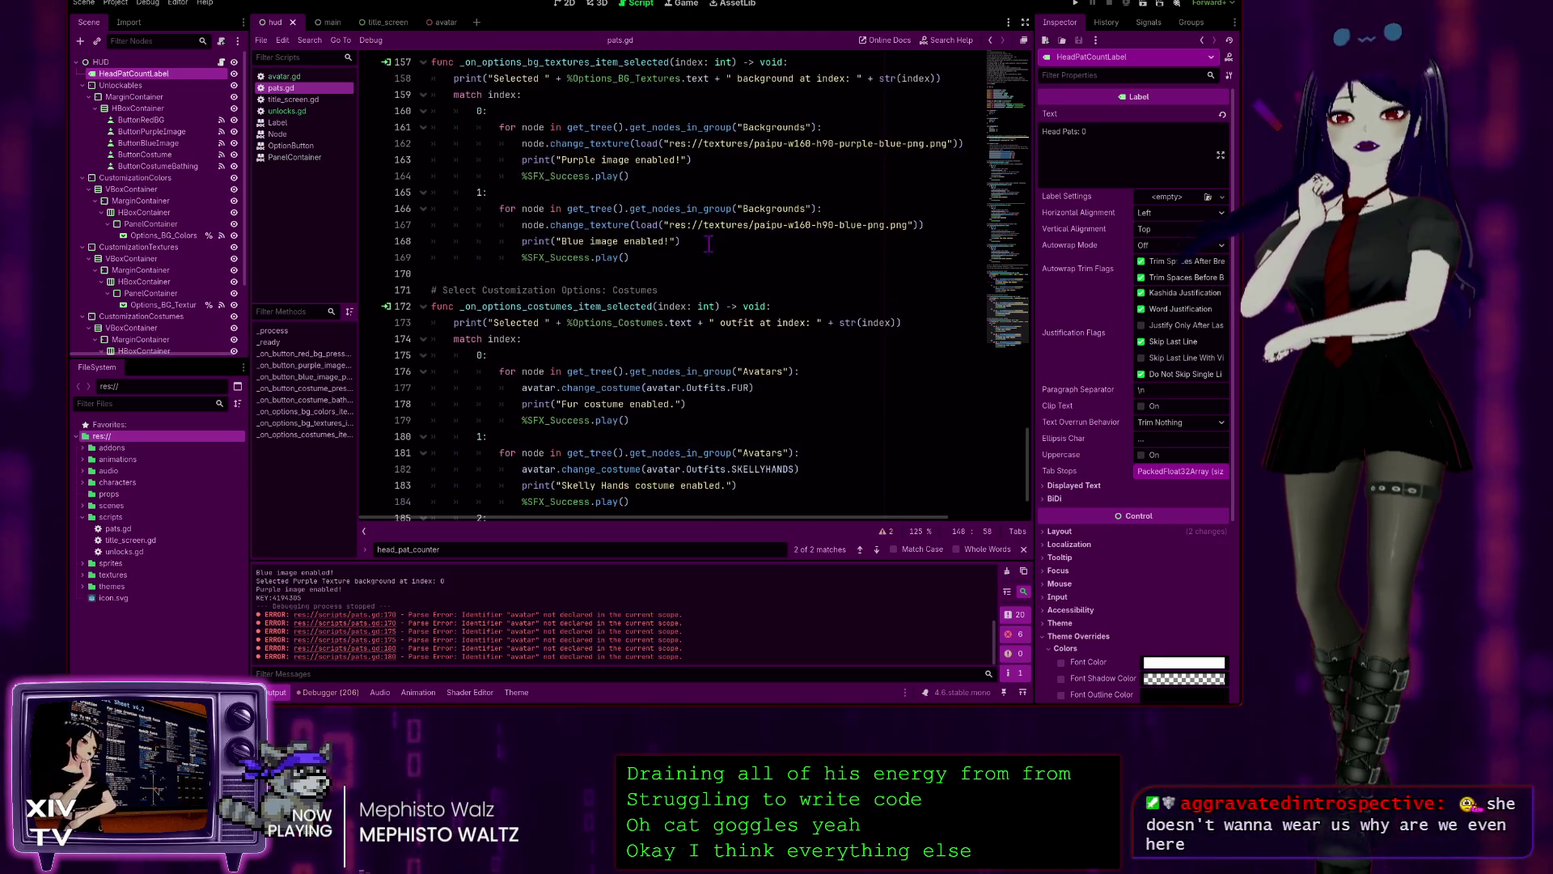
{"action": "scroll", "coordinate": [718, 241], "scroll_direction": "down", "scroll_amount": 2}
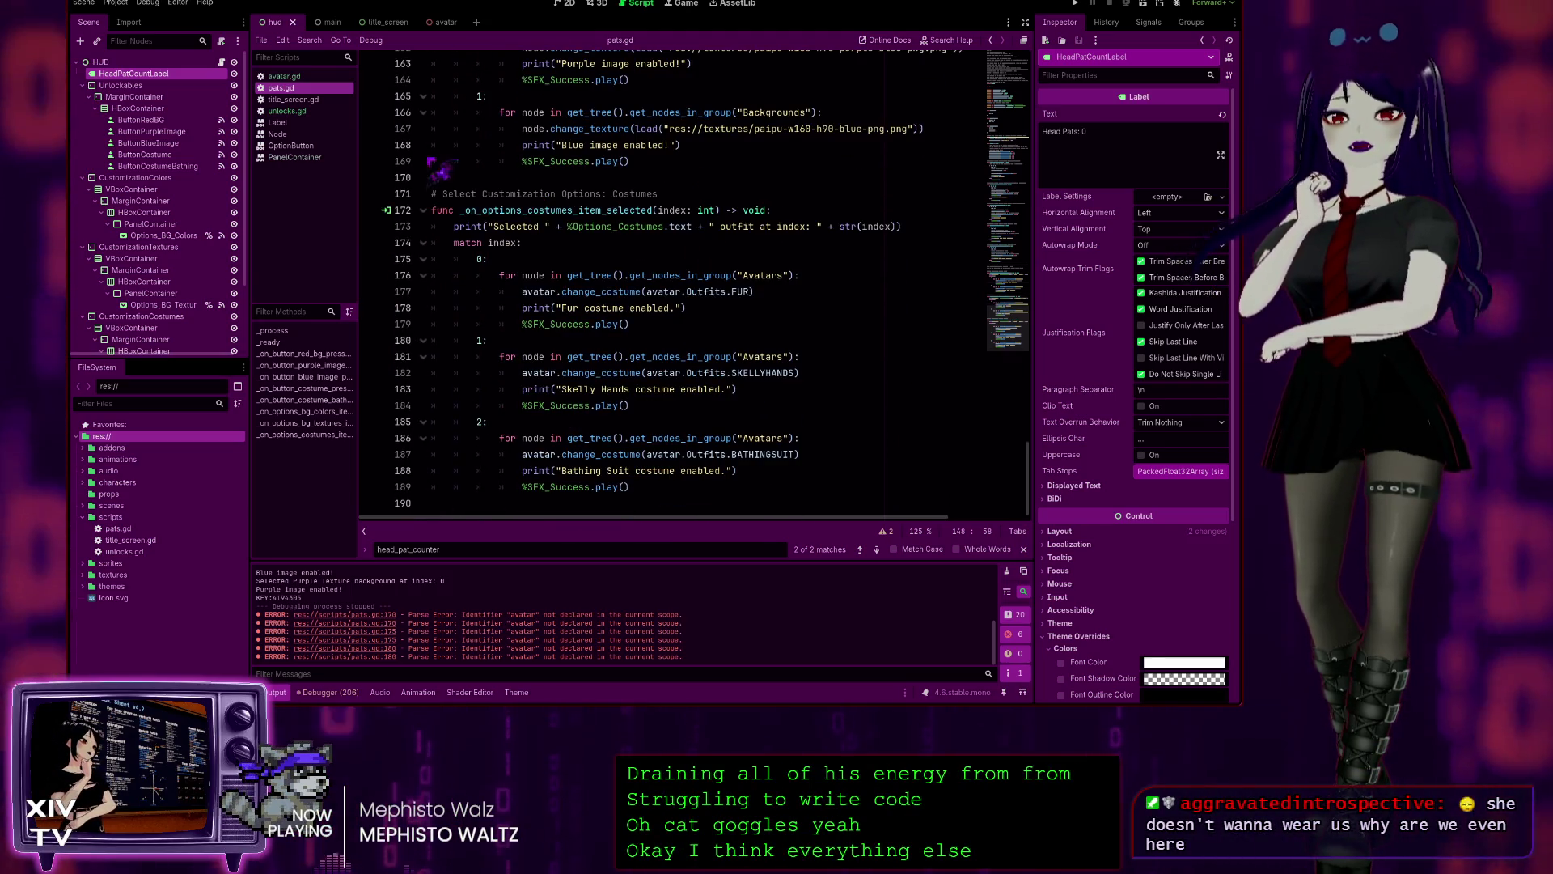
{"action": "left_click", "coordinate": [301, 77]}
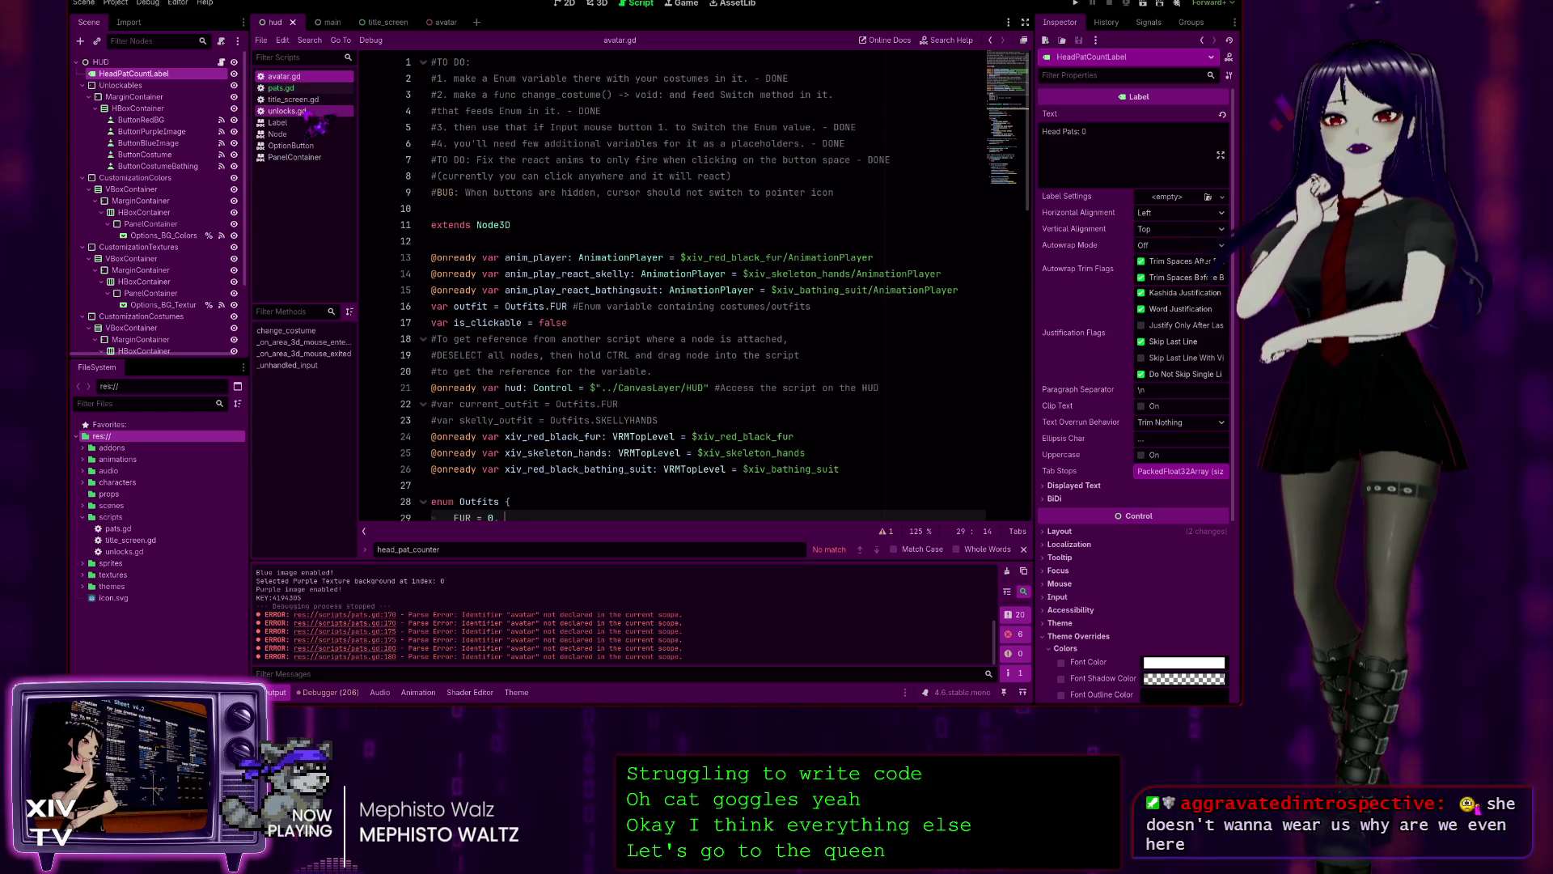
- Open unlocks.gd from the Scripts list
{"action": "left_click", "coordinate": [304, 112]}
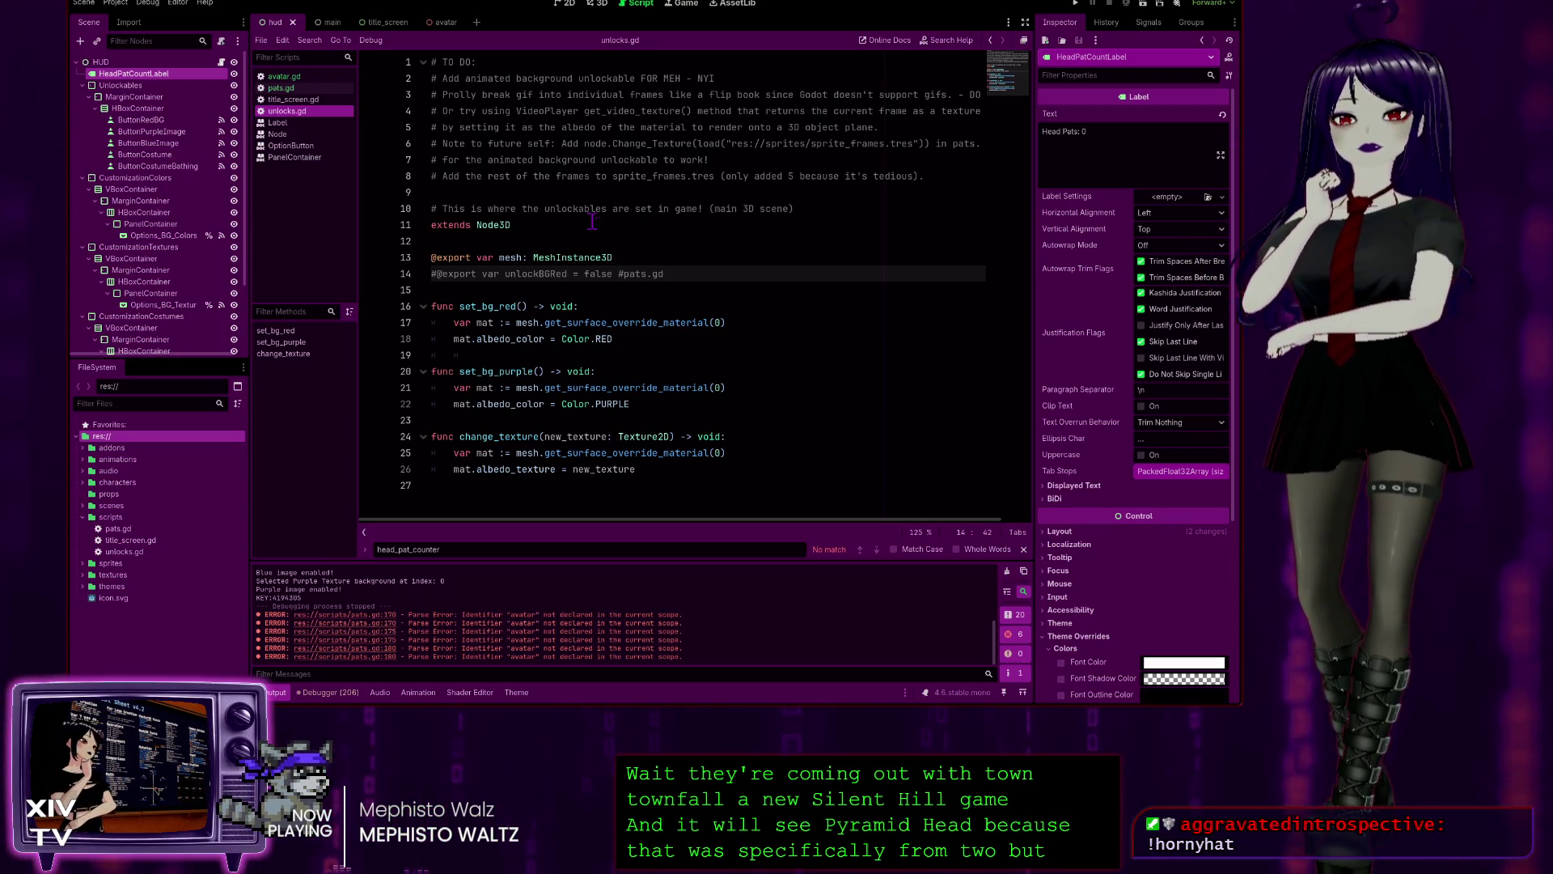
- Change the header comment to '# This is where the unlockables appear in the main 3D scene.'
{"action": "left_click", "coordinate": [597, 226]}
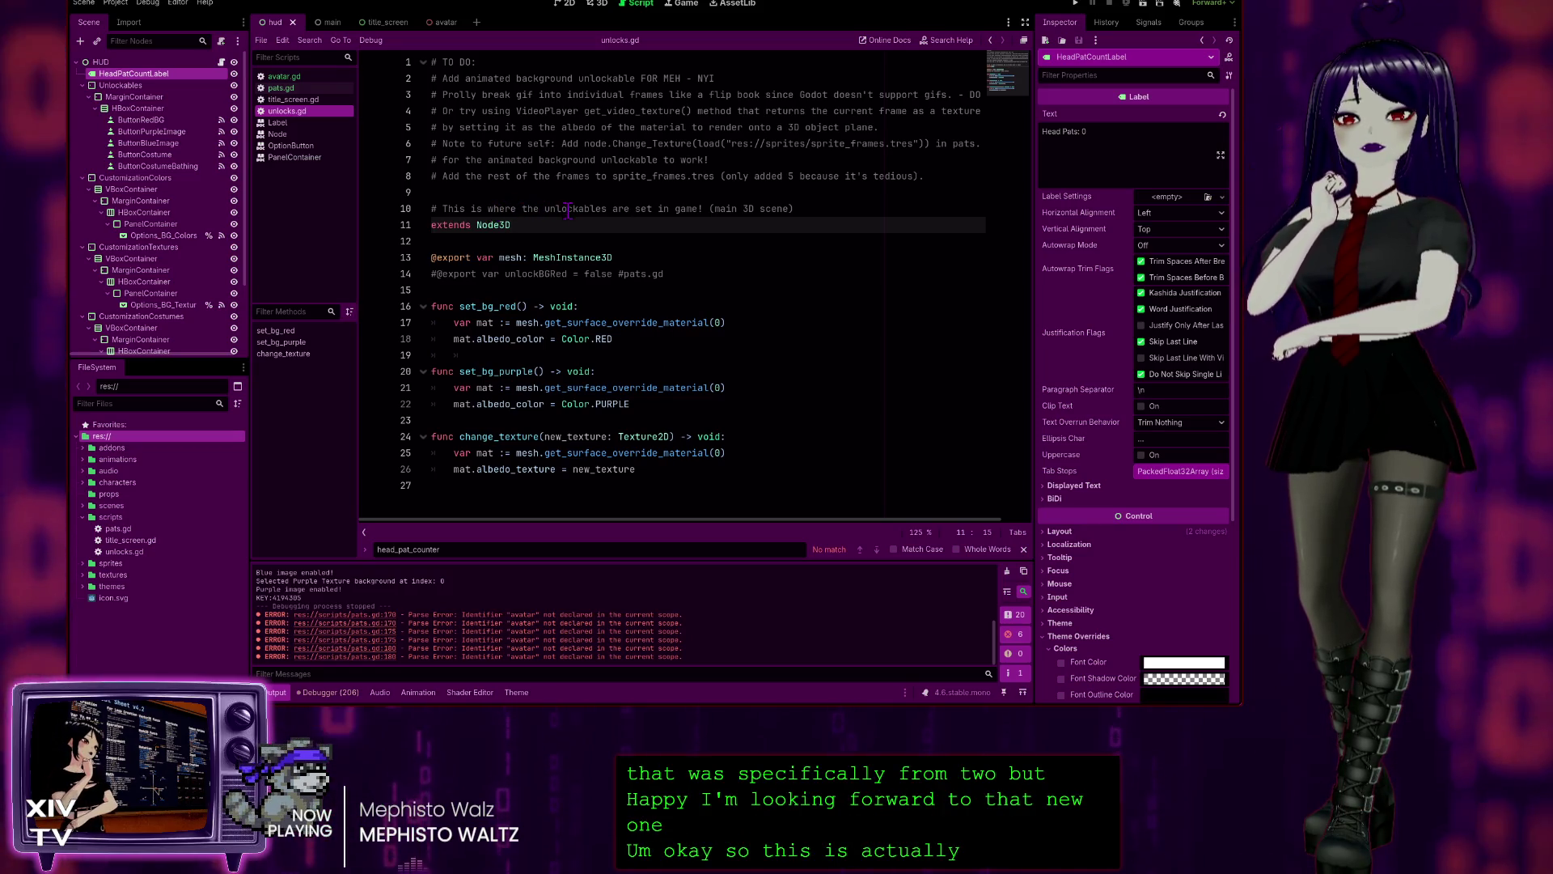
{"action": "left_click", "coordinate": [569, 209]}
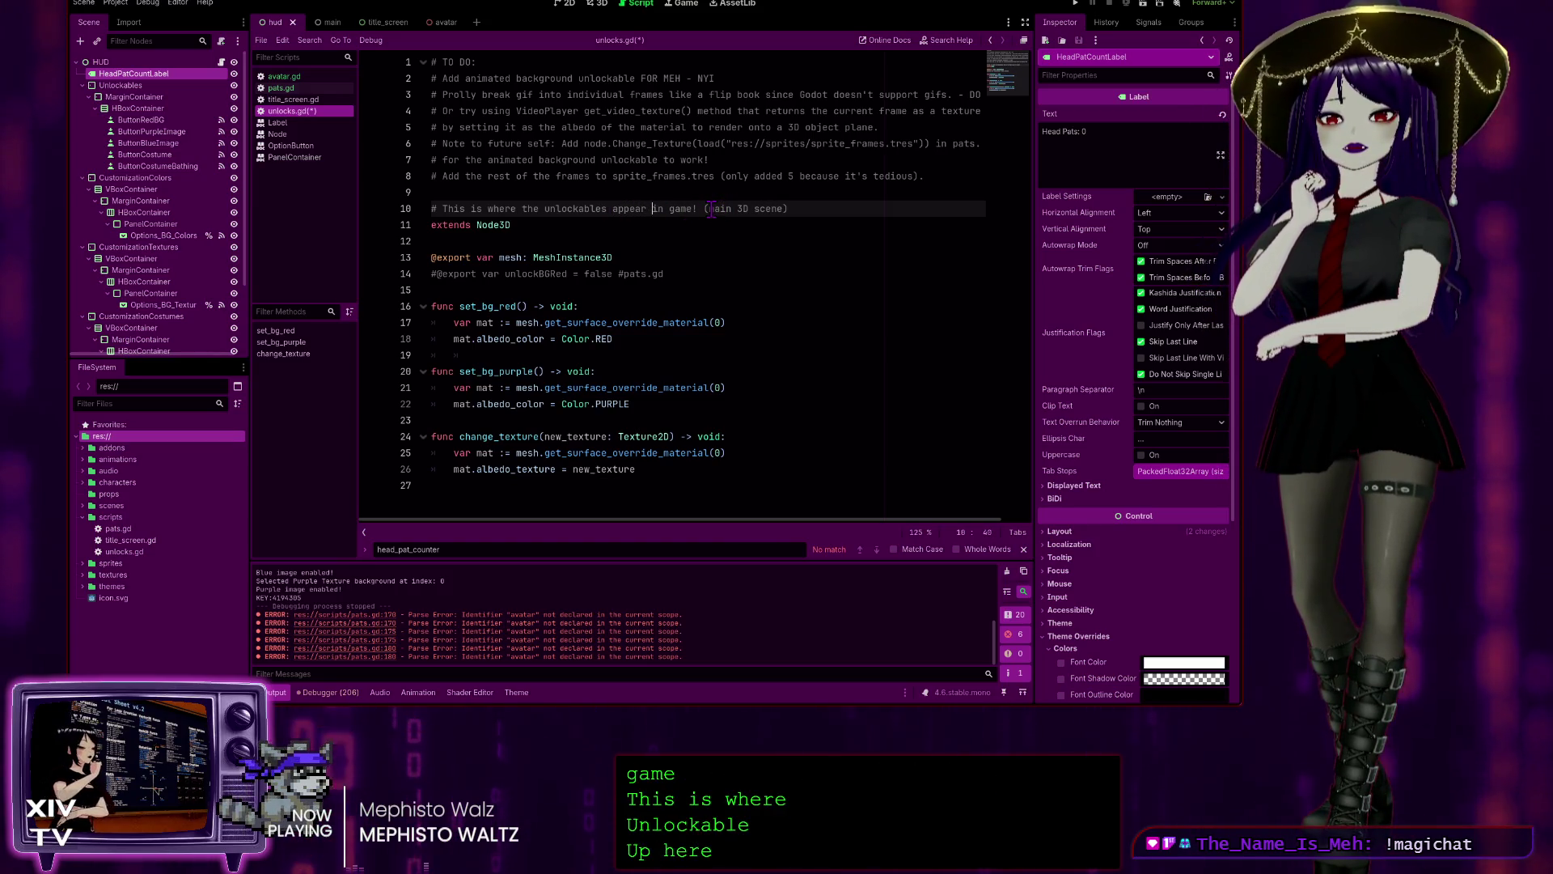
{"action": "key", "text": "BackSpace"}
{"action": "key", "text": "BackSpace"}
{"action": "key", "text": "BackSpace"}
{"action": "key", "text": "Delete"}
{"action": "type", "text": "the"}
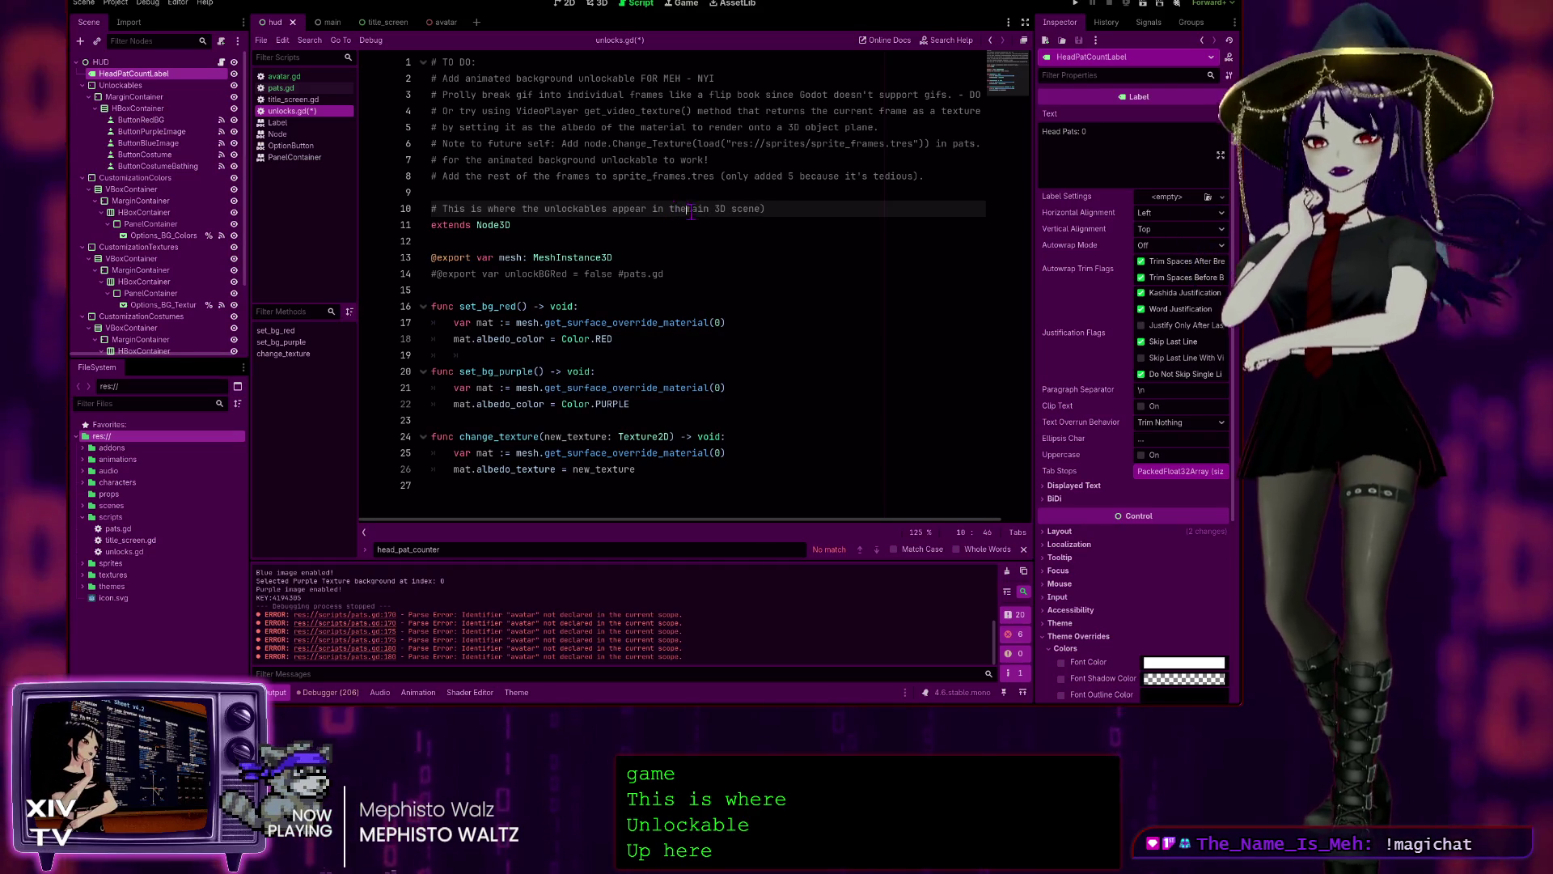
{"action": "left_click", "coordinate": [790, 211]}
{"action": "key", "text": "BackSpace"}
{"action": "type", "text": "."}
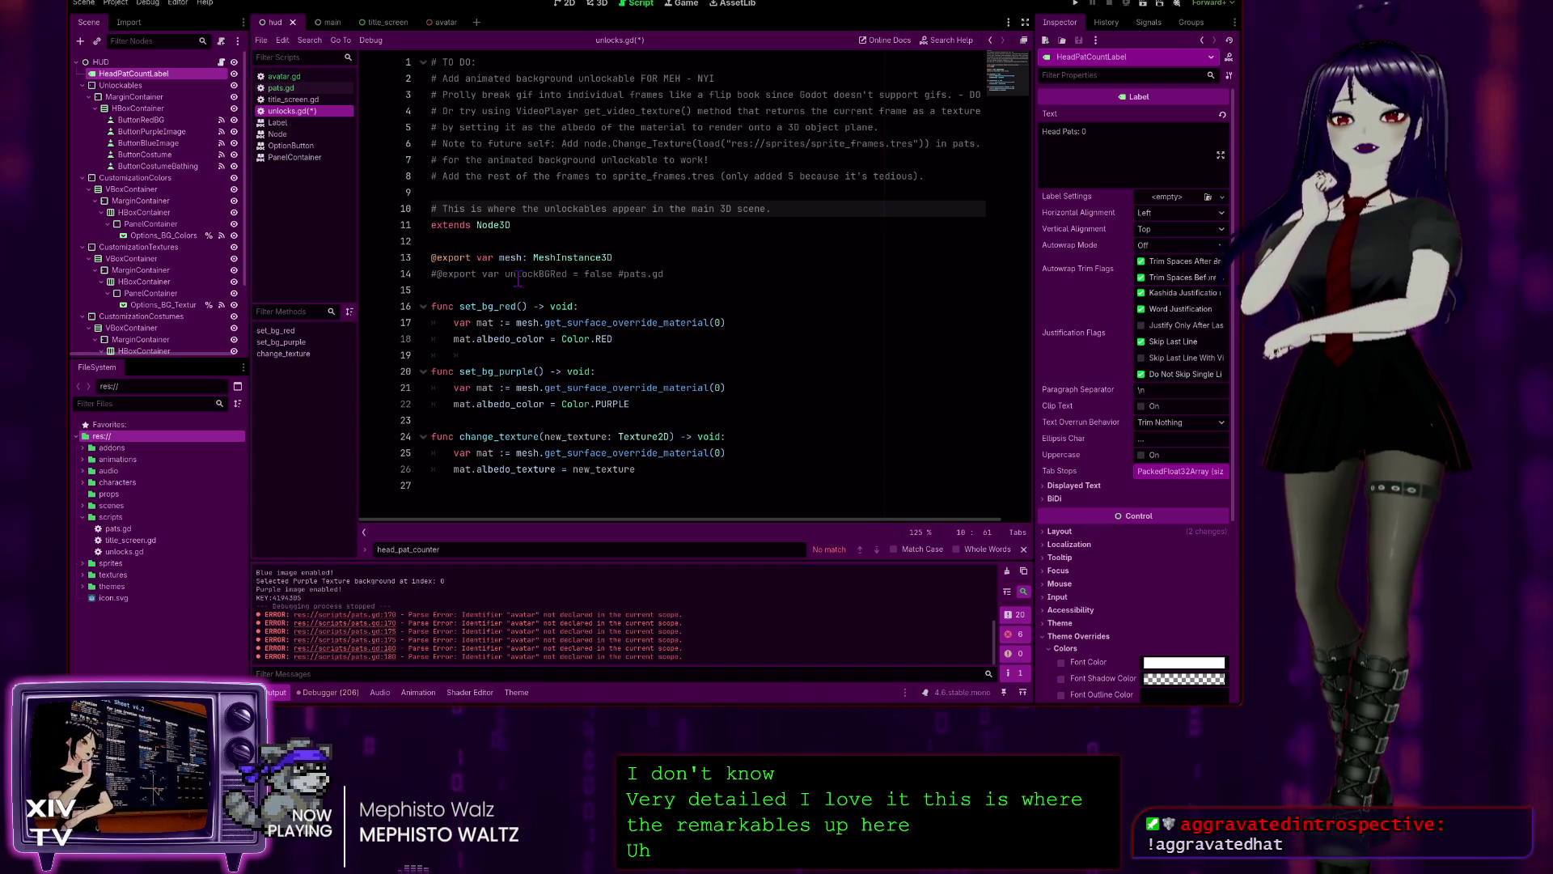
- Delete the commented-out unlockBGRed export line and look up get_surface_override_material in the docs
{"action": "mouse_move", "coordinate": [670, 276]}
{"action": "left_mouse_down"}
{"action": "mouse_move", "coordinate": [431, 275]}
{"action": "mouse_move", "coordinate": [692, 260]}
{"action": "left_mouse_up"}
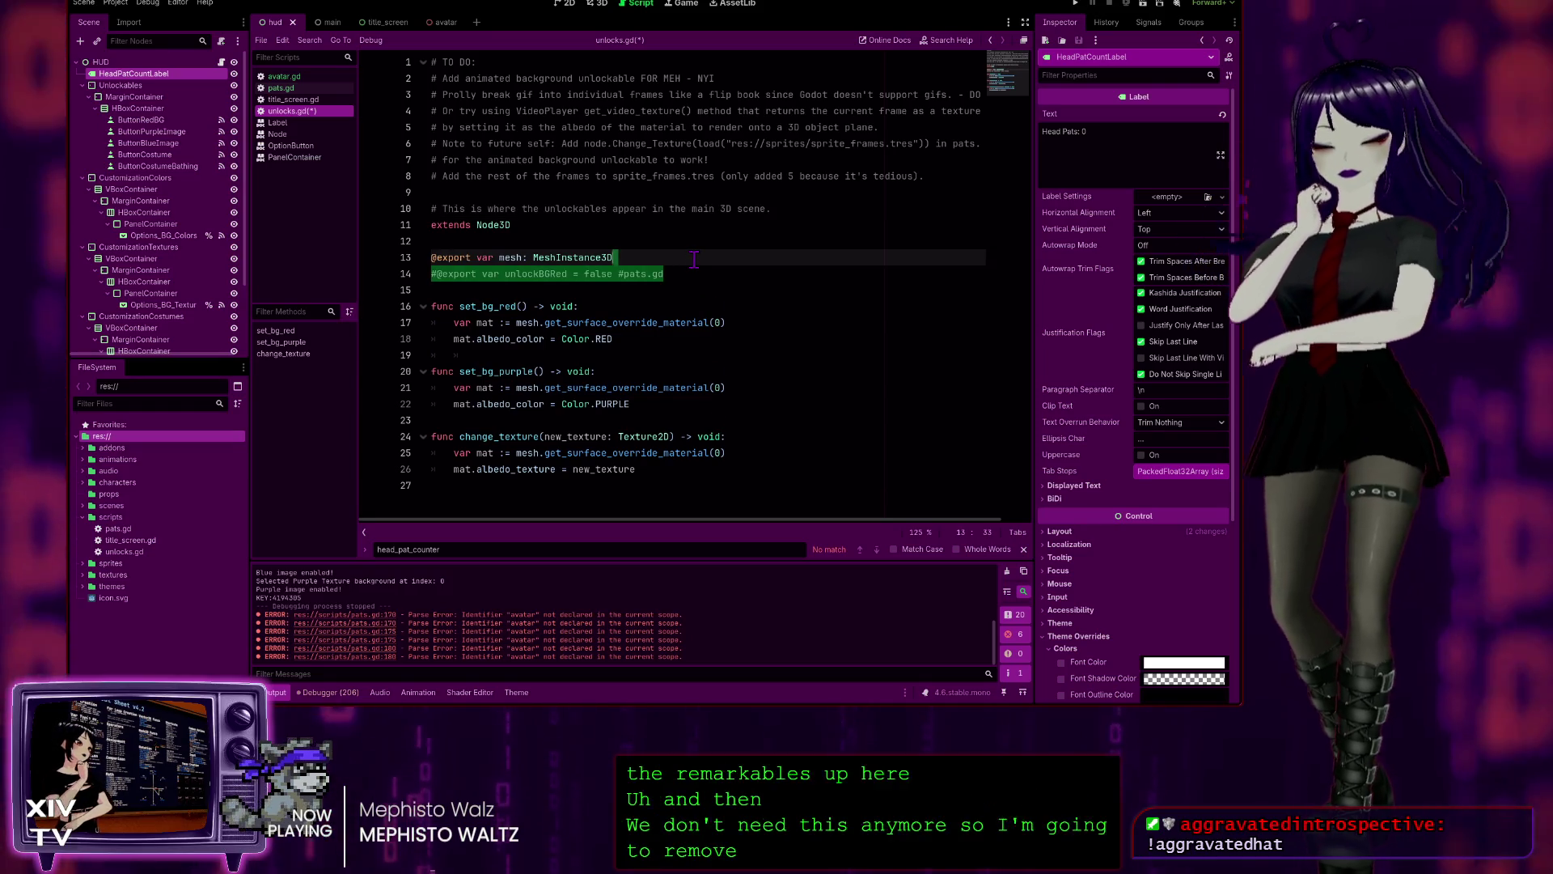
{"action": "key", "text": "Delete"}
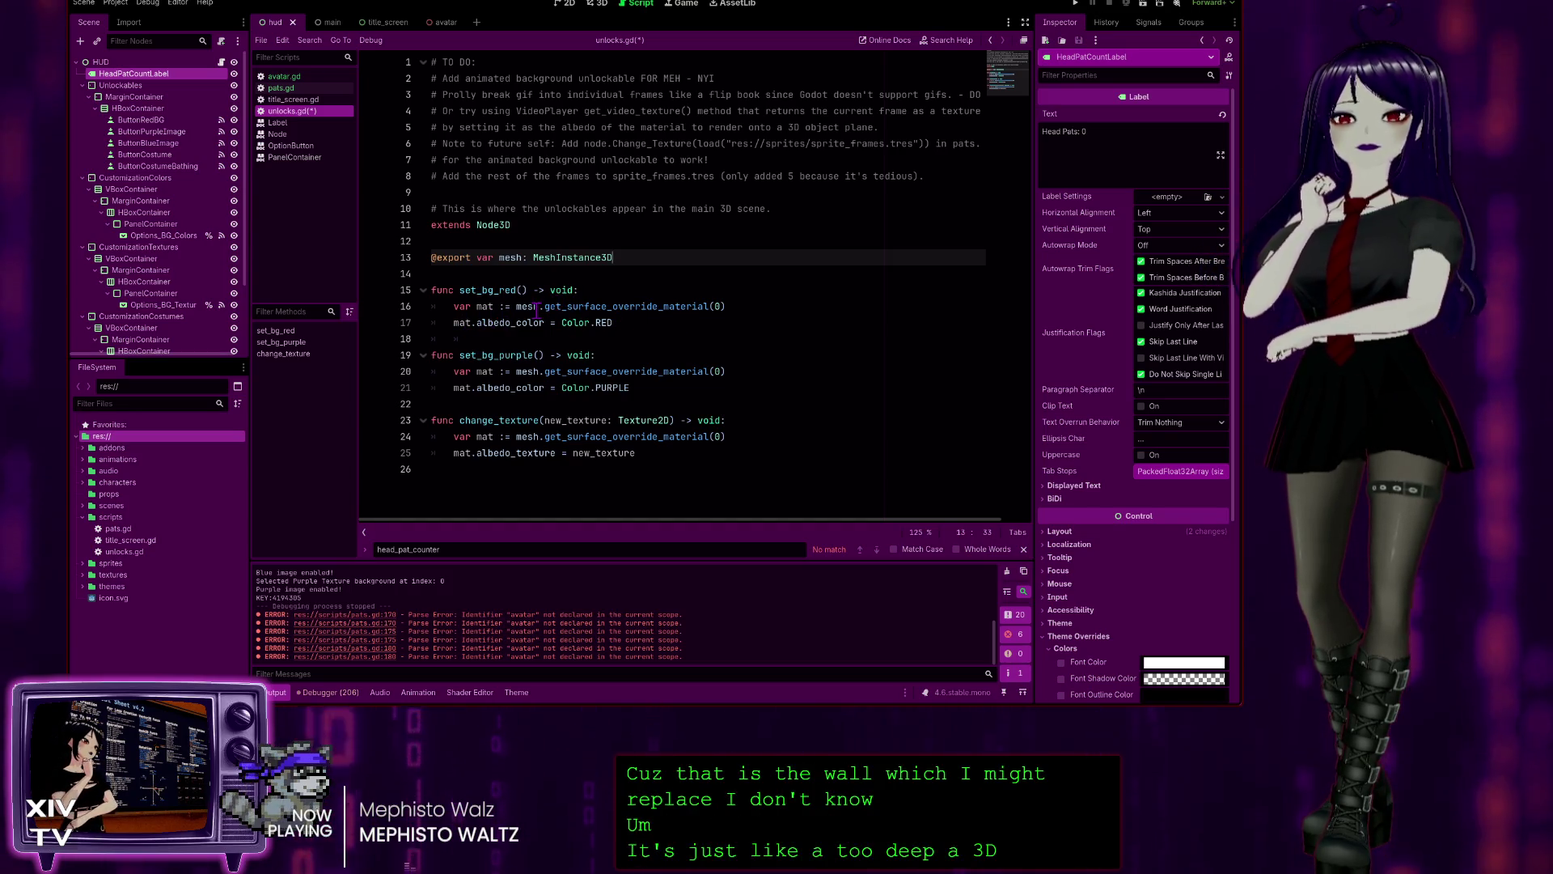
{"action": "left_click", "coordinate": [719, 308]}
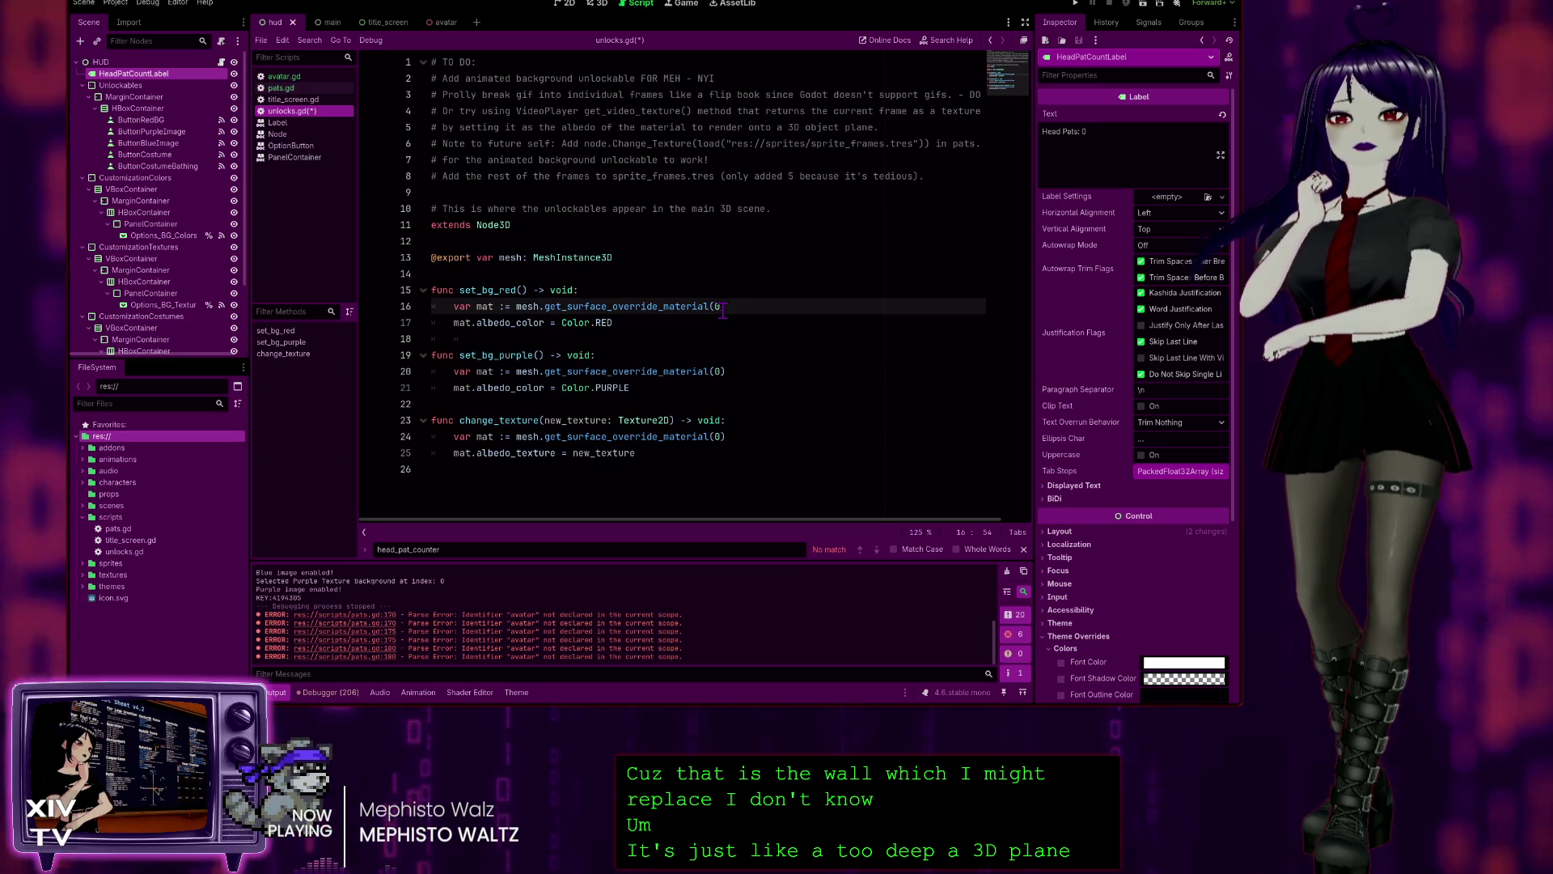
{"action": "key", "text": "Left"}
{"action": "key", "text": "Left"}
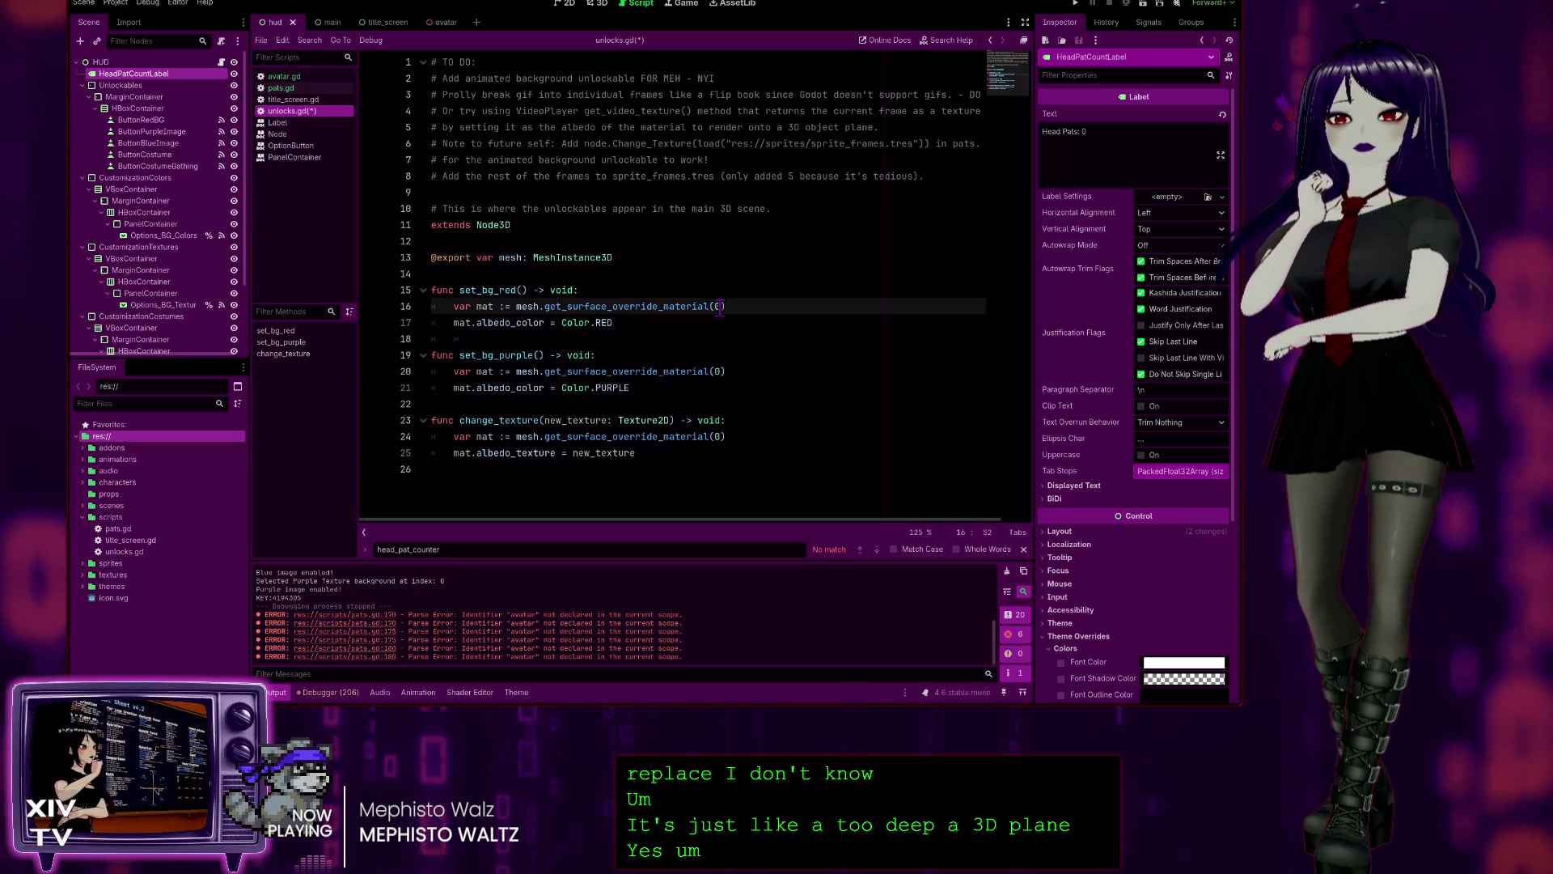
{"action": "left_click", "coordinate": [692, 306], "text": "ctrl"}
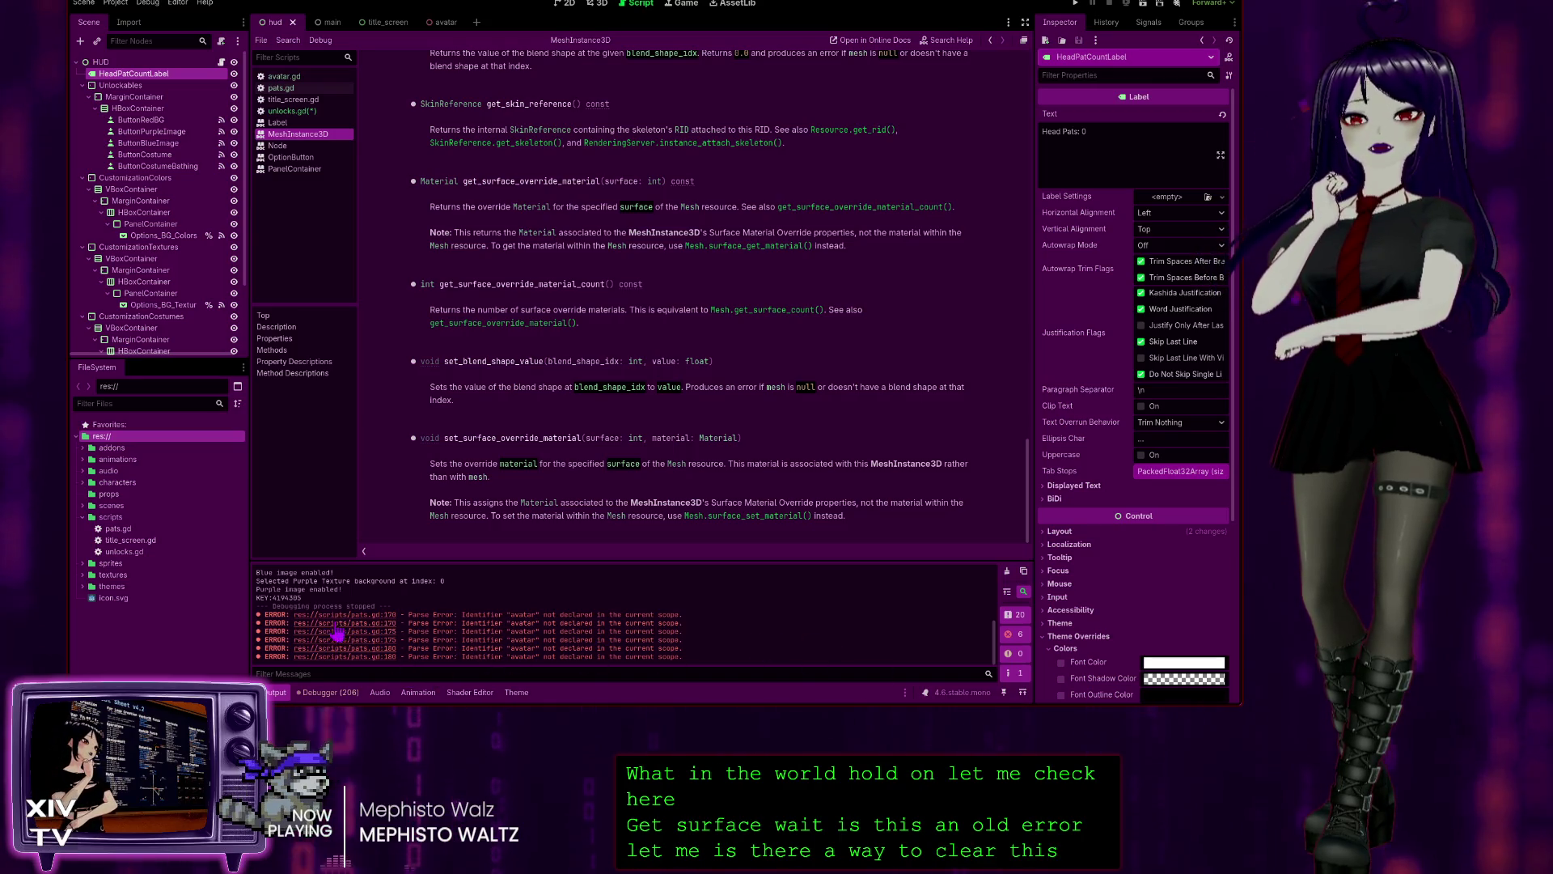
- Clear the Errors list in the Debugger panel and return to the Output log
{"action": "left_click", "coordinate": [328, 692]}
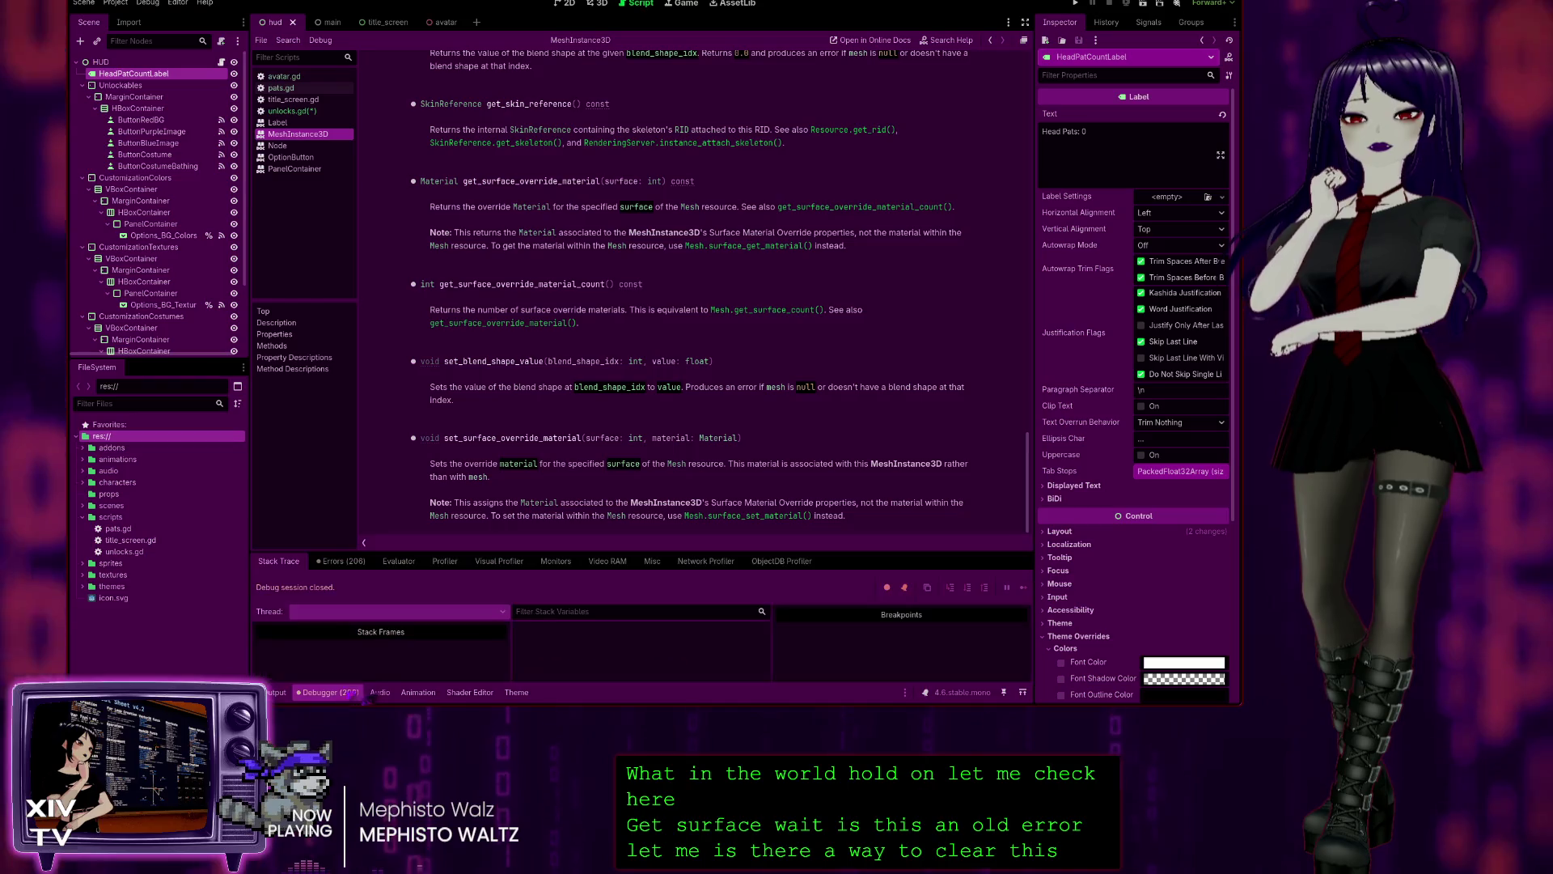
{"action": "left_click", "coordinate": [341, 560]}
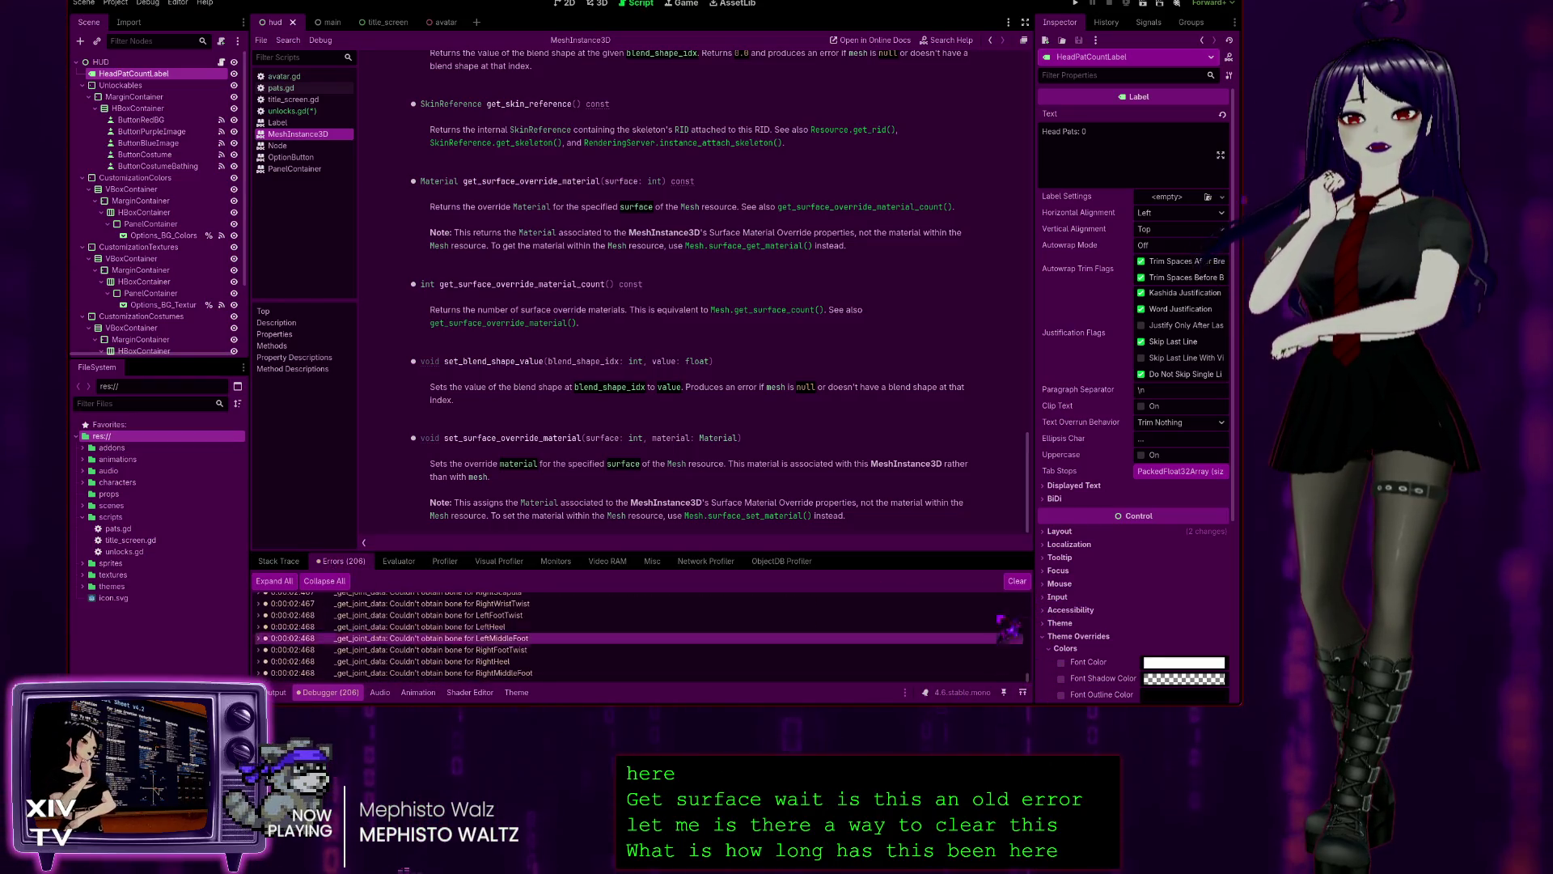
{"action": "left_click", "coordinate": [1017, 581]}
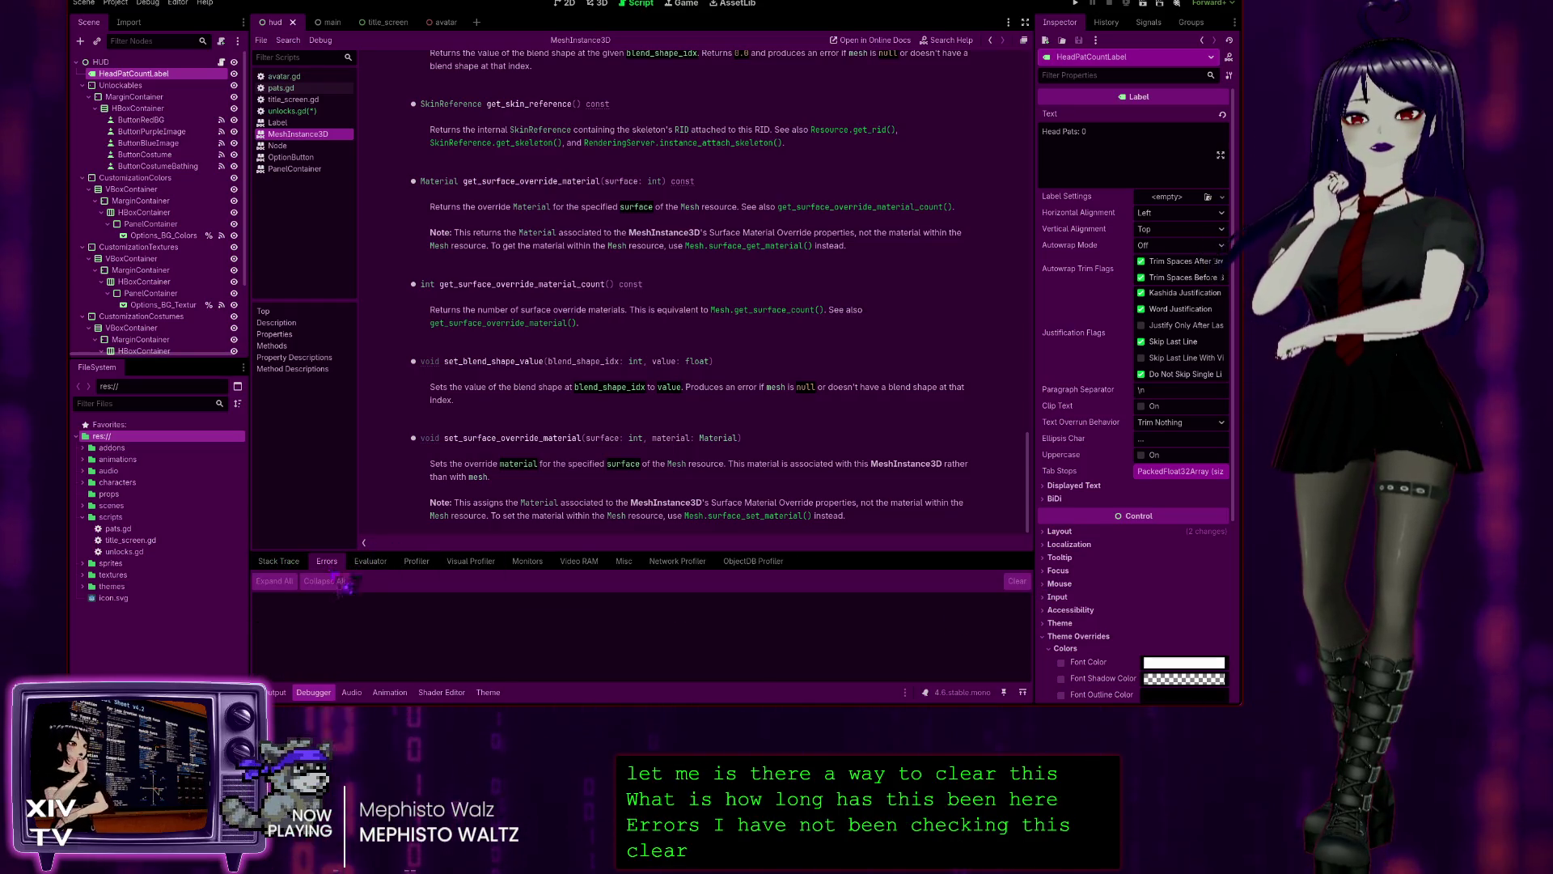
{"action": "left_click", "coordinate": [276, 693]}
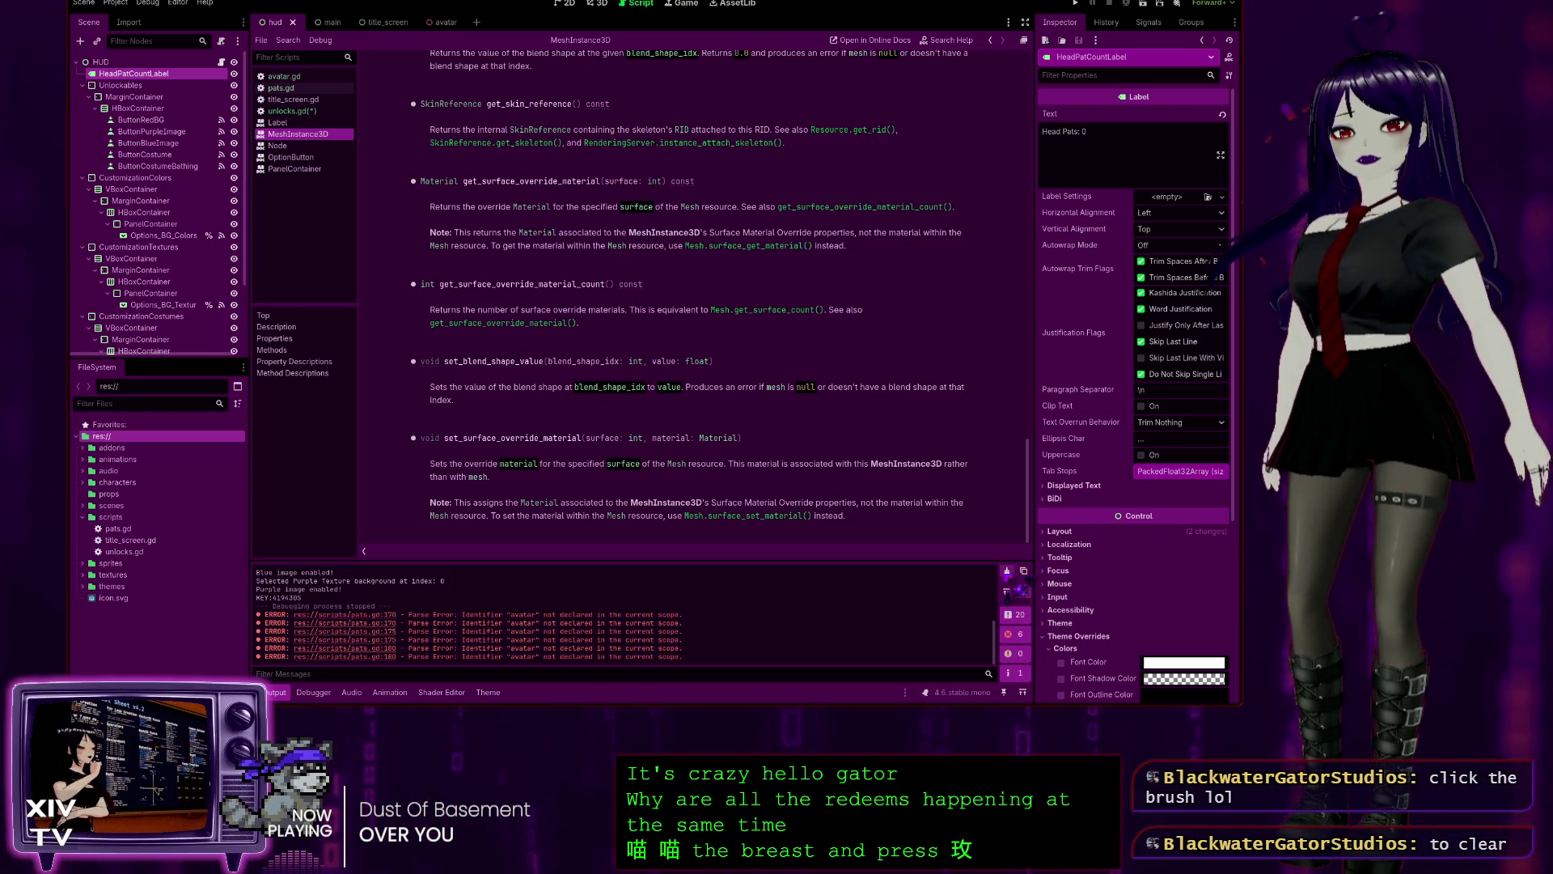
- Empty the Output panel so the old parse error messages disappear
{"action": "left_click", "coordinate": [1008, 572]}
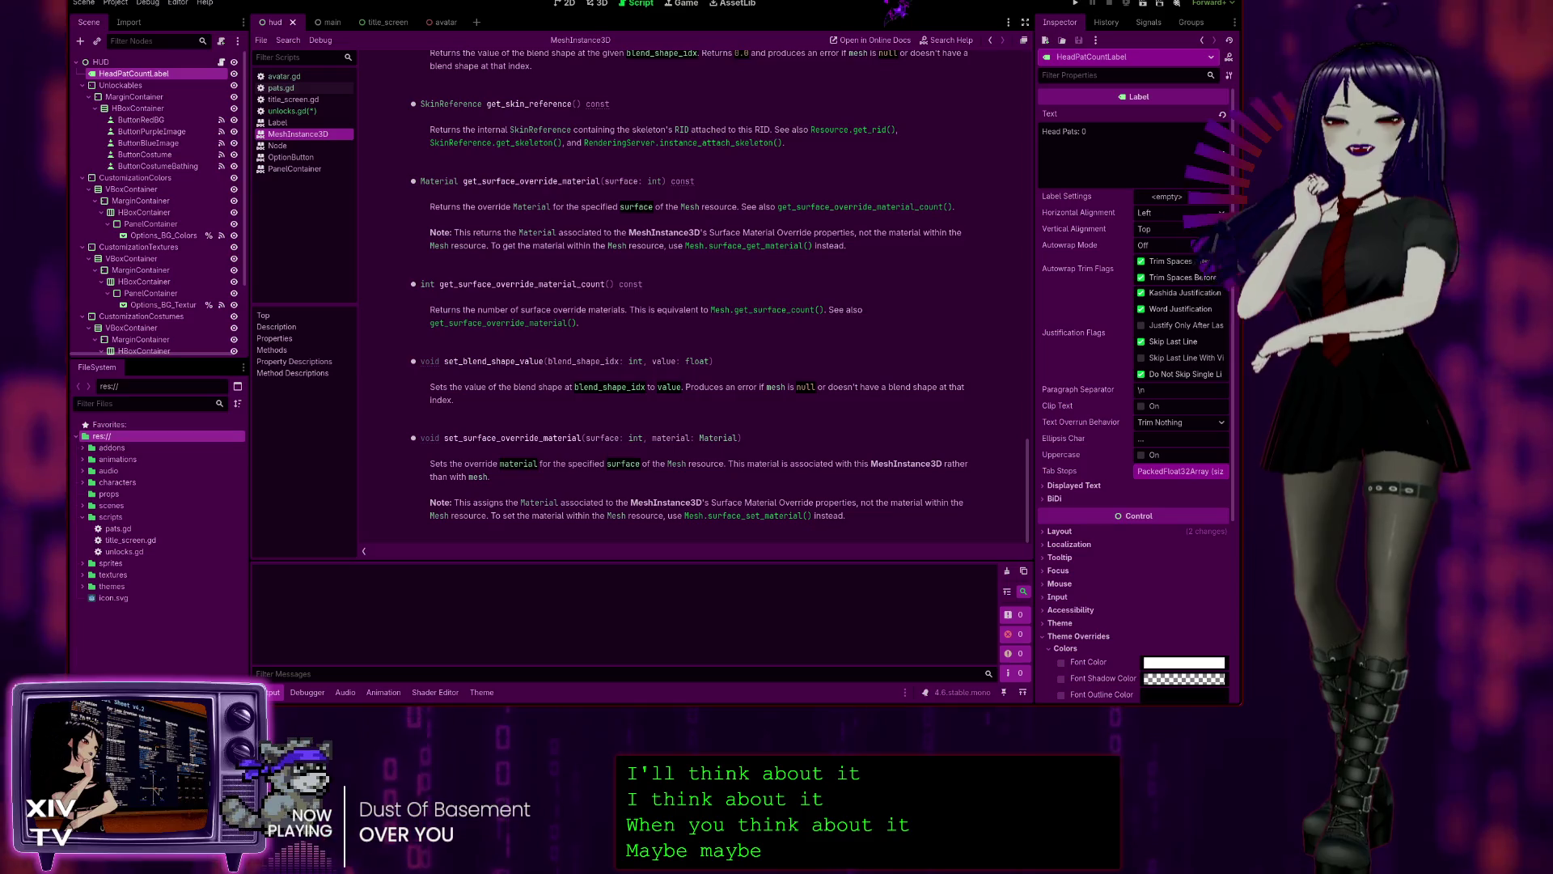
- Mark the functions in unlocks.gd as called in pats.gd, then switch to title_screen.gd
{"action": "left_click", "coordinate": [322, 111]}
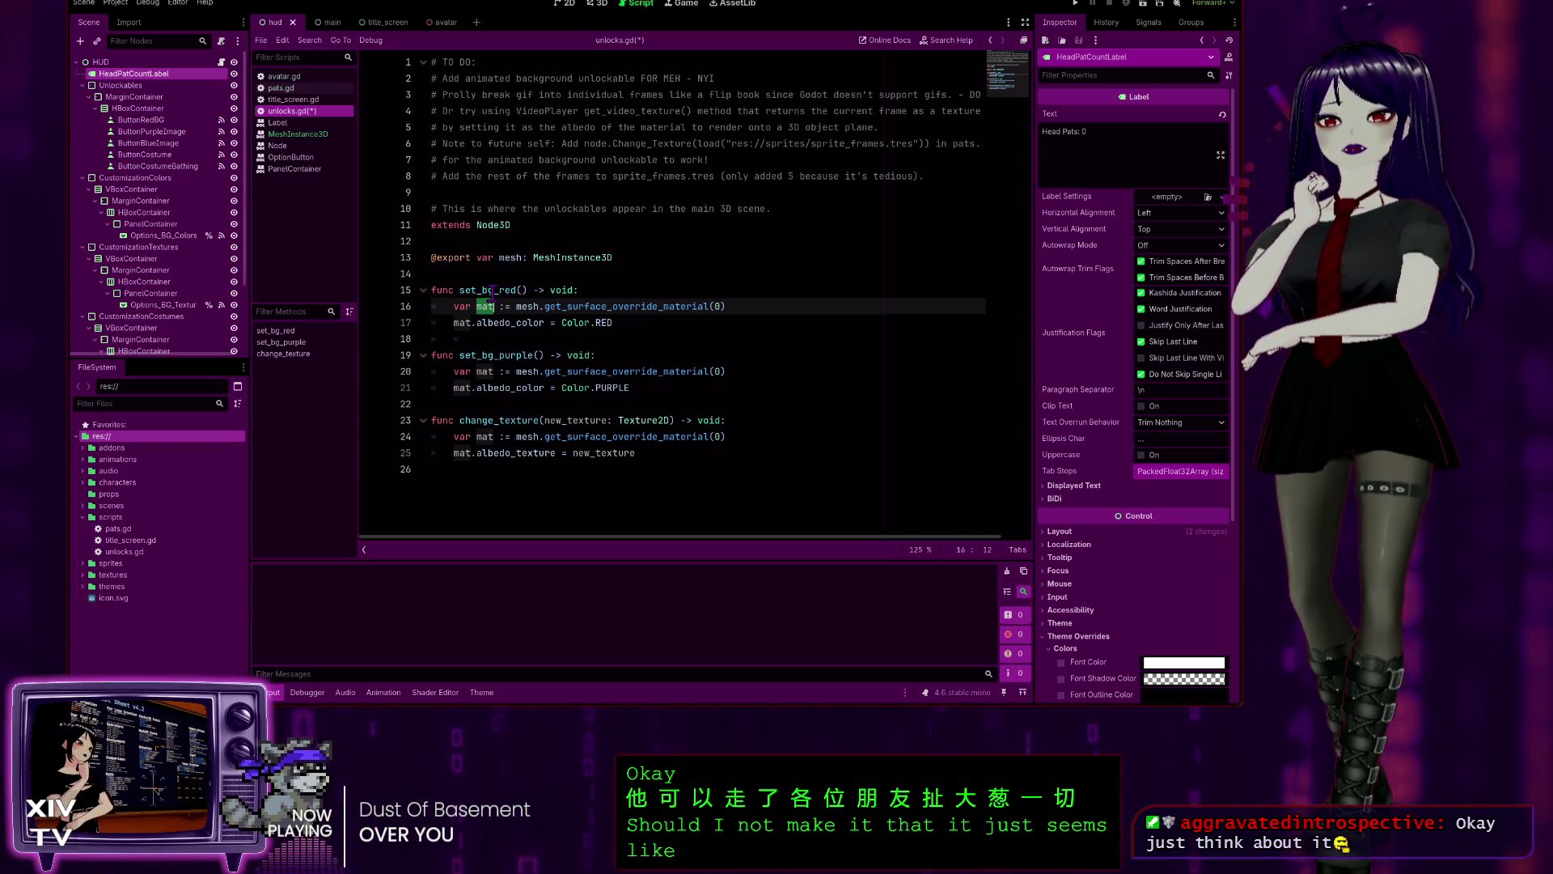
{"action": "left_click", "coordinate": [649, 257]}
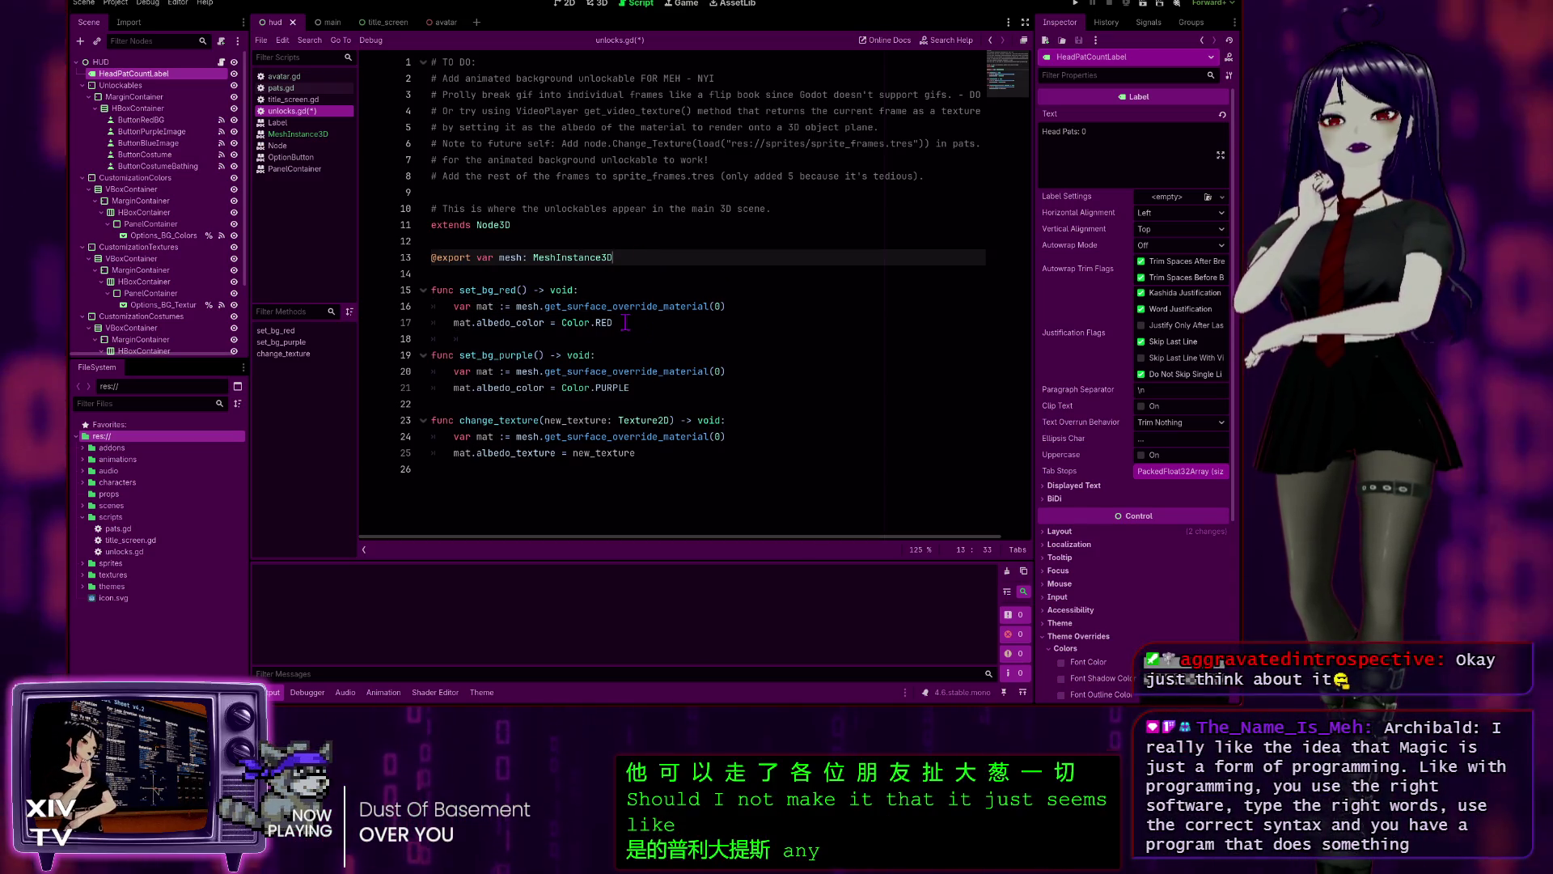
{"action": "left_click_drag", "start_coordinate": [625, 323], "coordinate": [431, 290]}
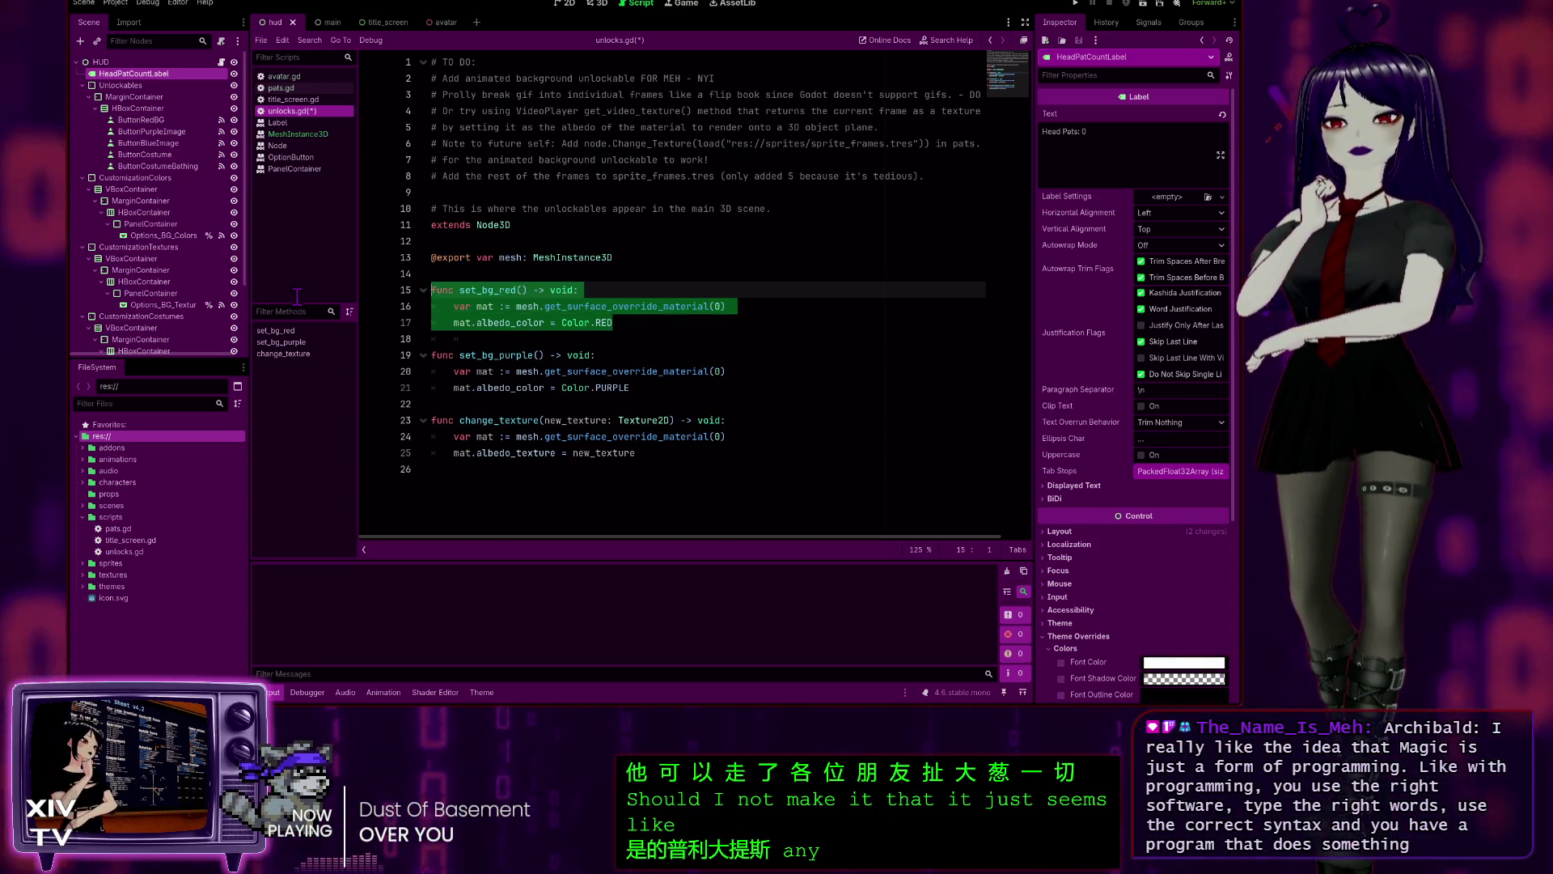
{"action": "left_click", "coordinate": [533, 309]}
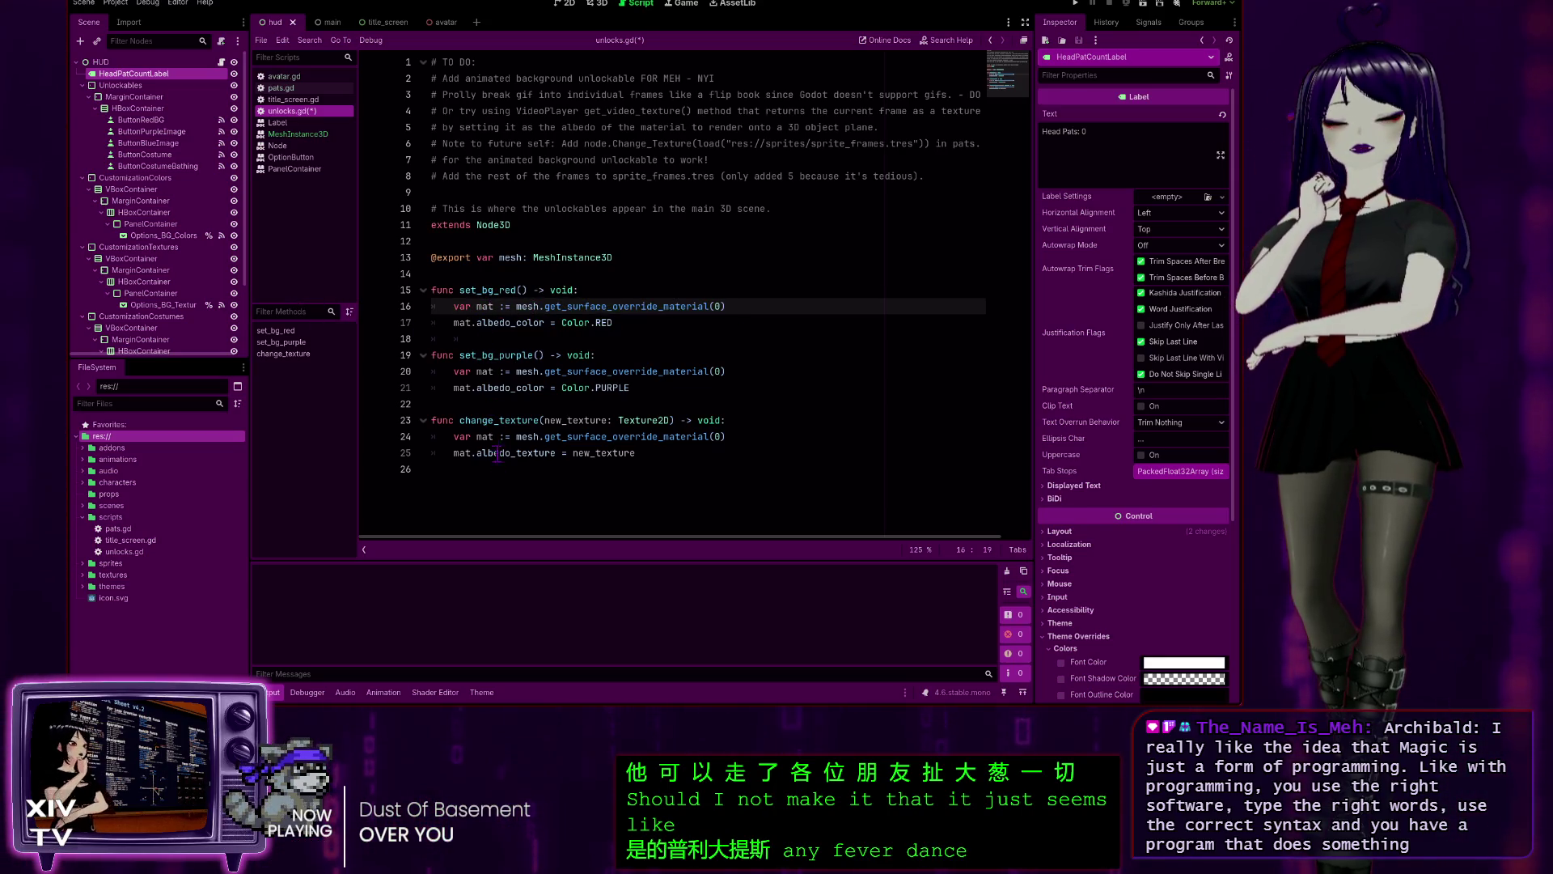
{"action": "left_click", "coordinate": [684, 390]}
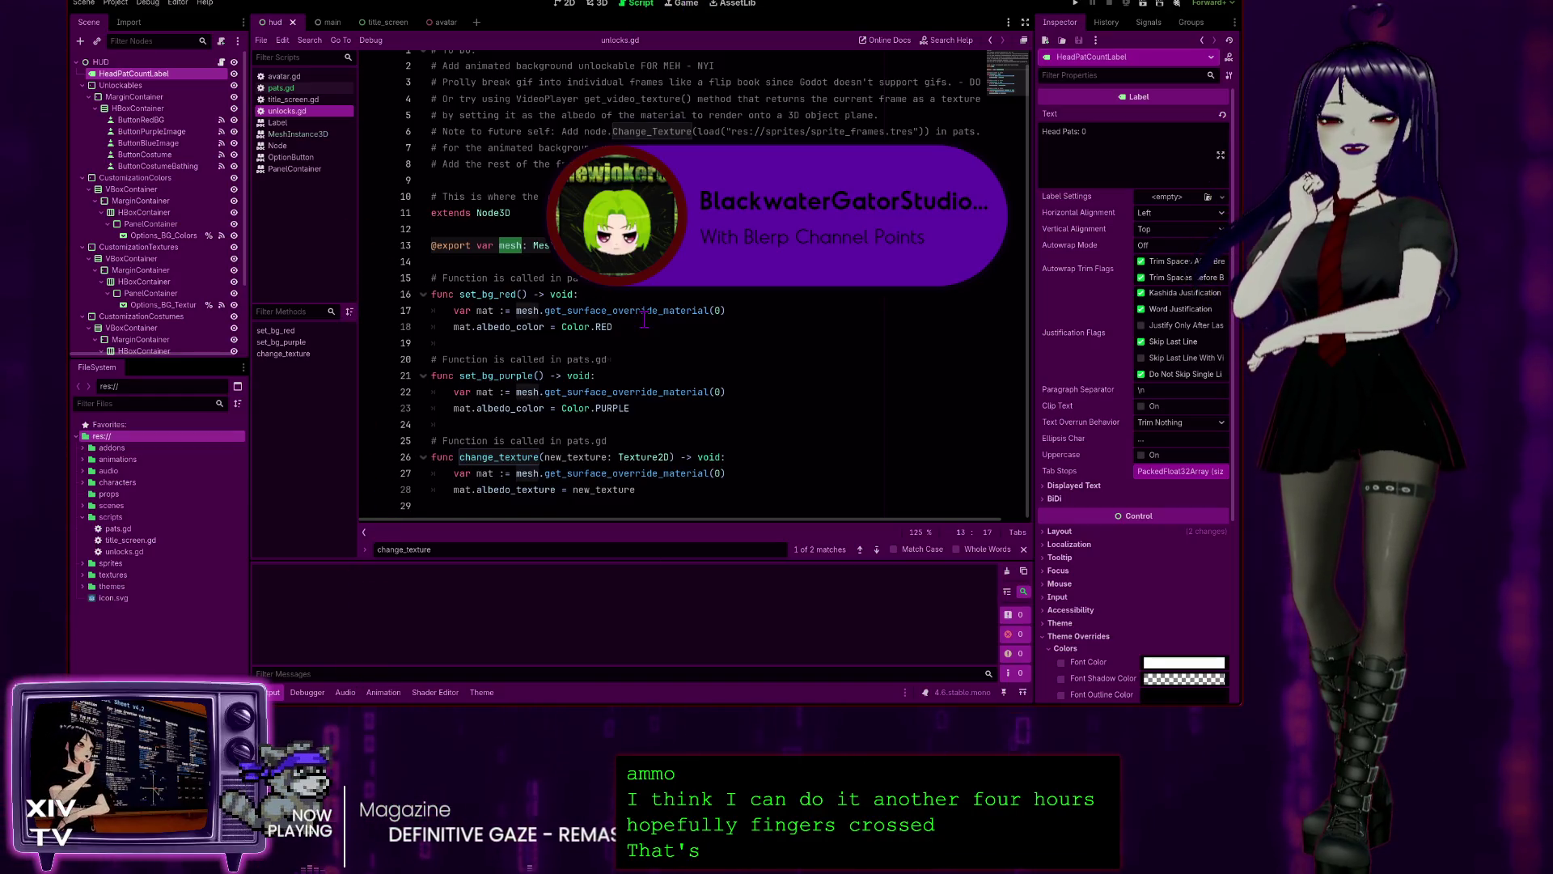
{"action": "left_click", "coordinate": [292, 100]}
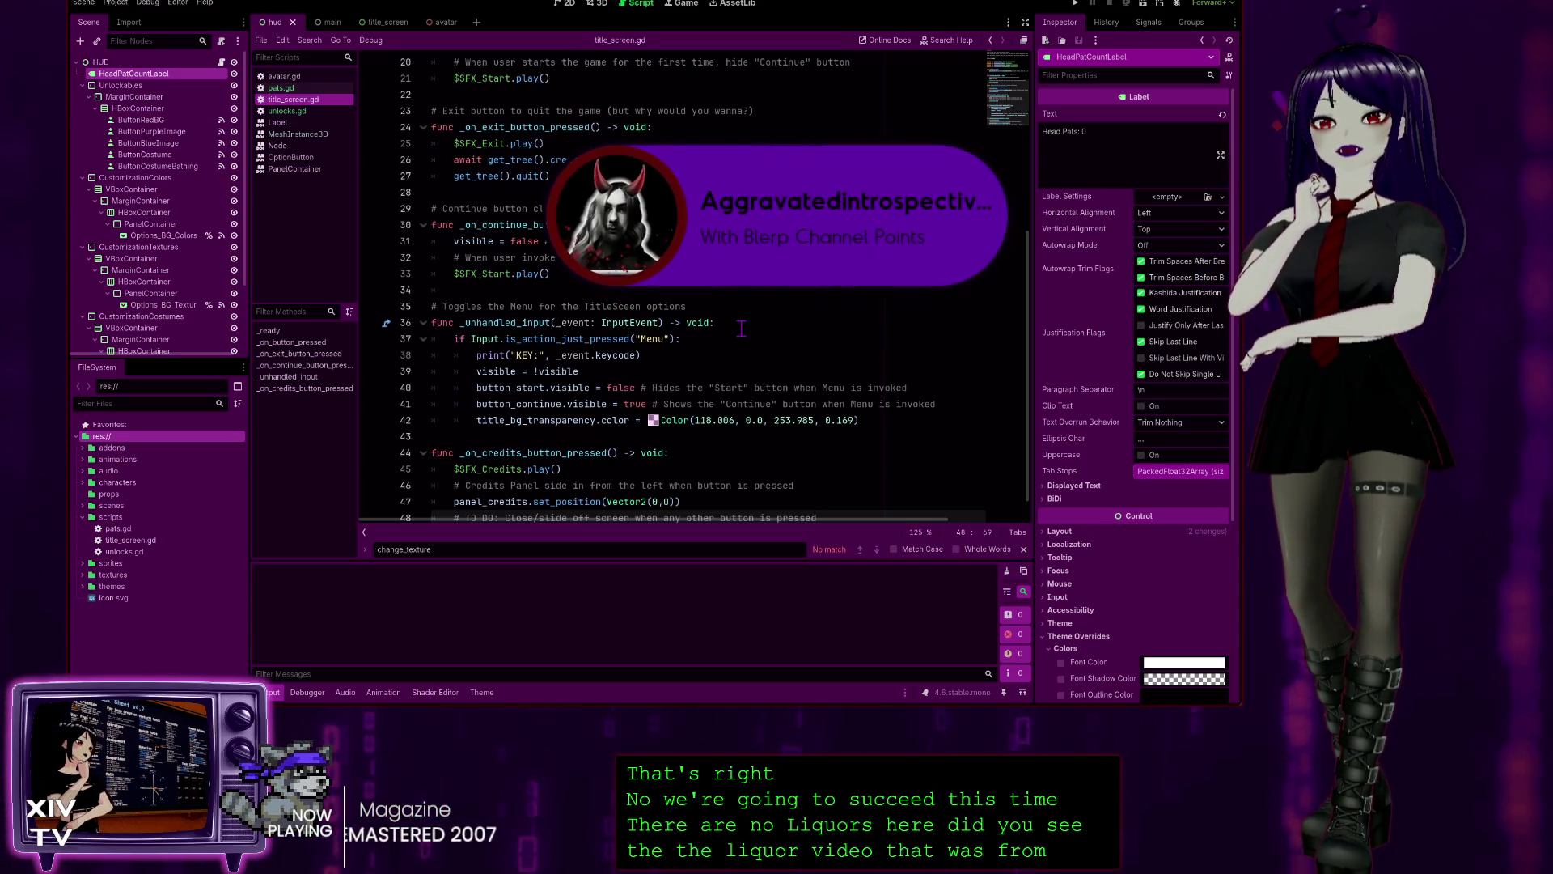
{"action": "left_click", "coordinate": [295, 88]}
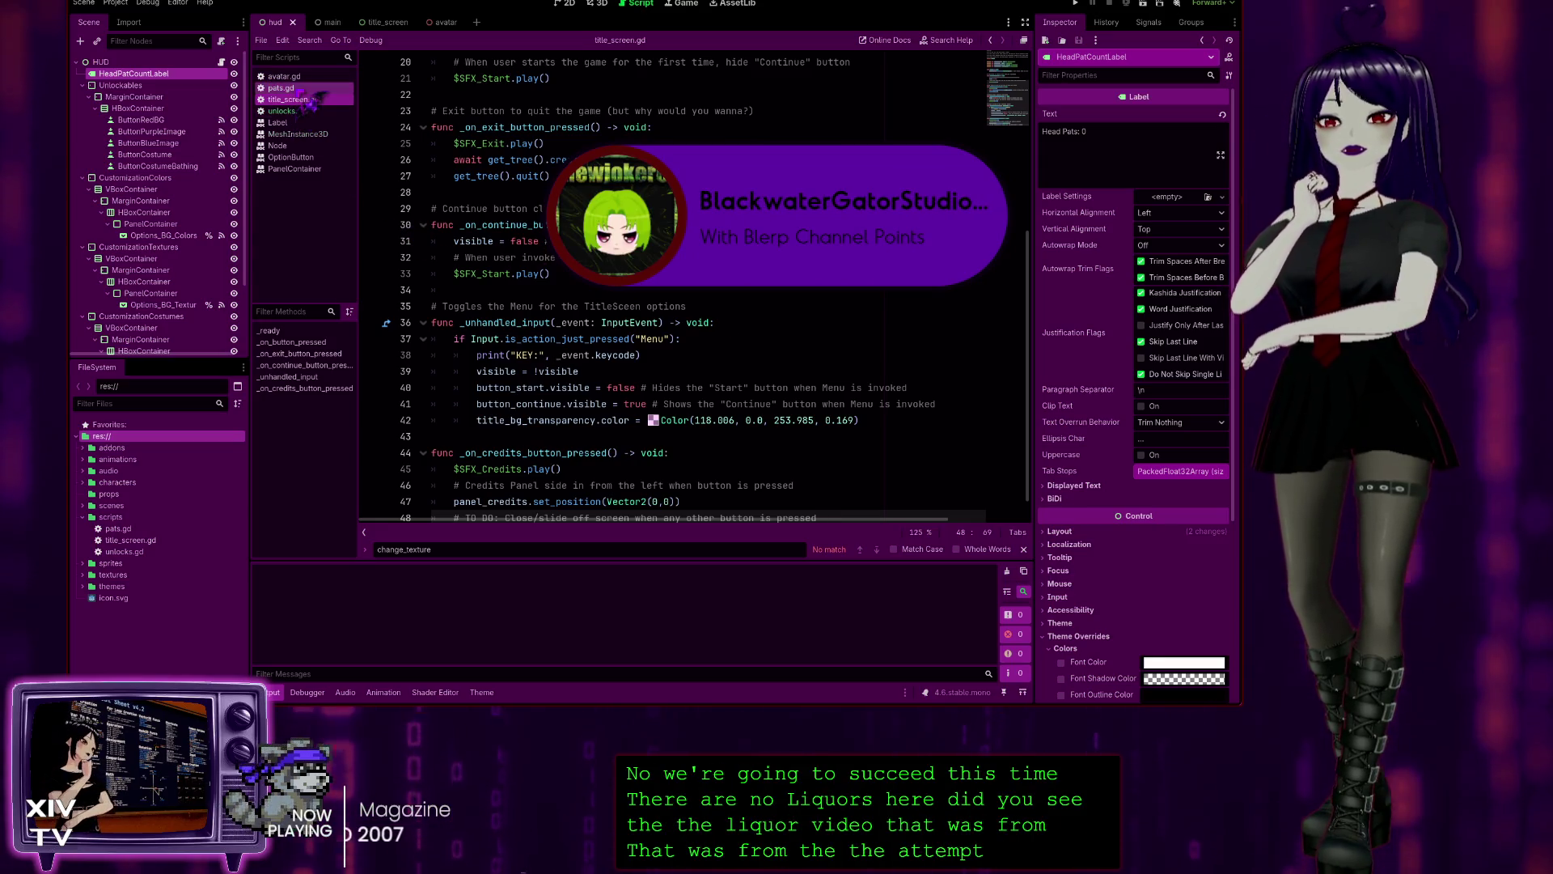
- In title_screen.gd, select button_continue and step through its occurrences
{"action": "left_click", "coordinate": [288, 101]}
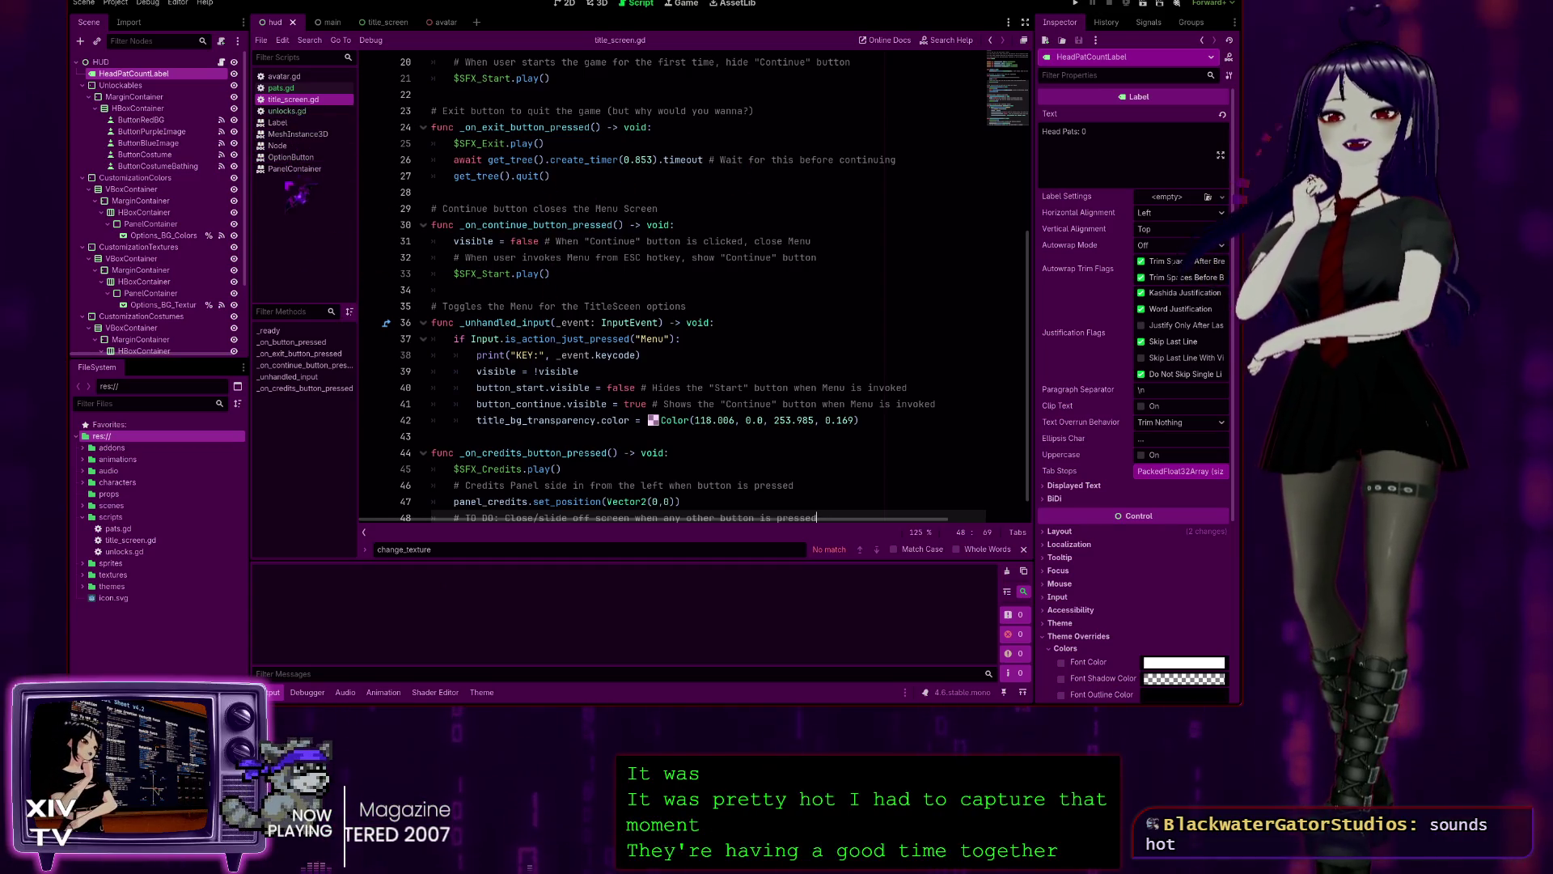
{"action": "scroll", "coordinate": [518, 143], "scroll_direction": "up", "scroll_amount": 7}
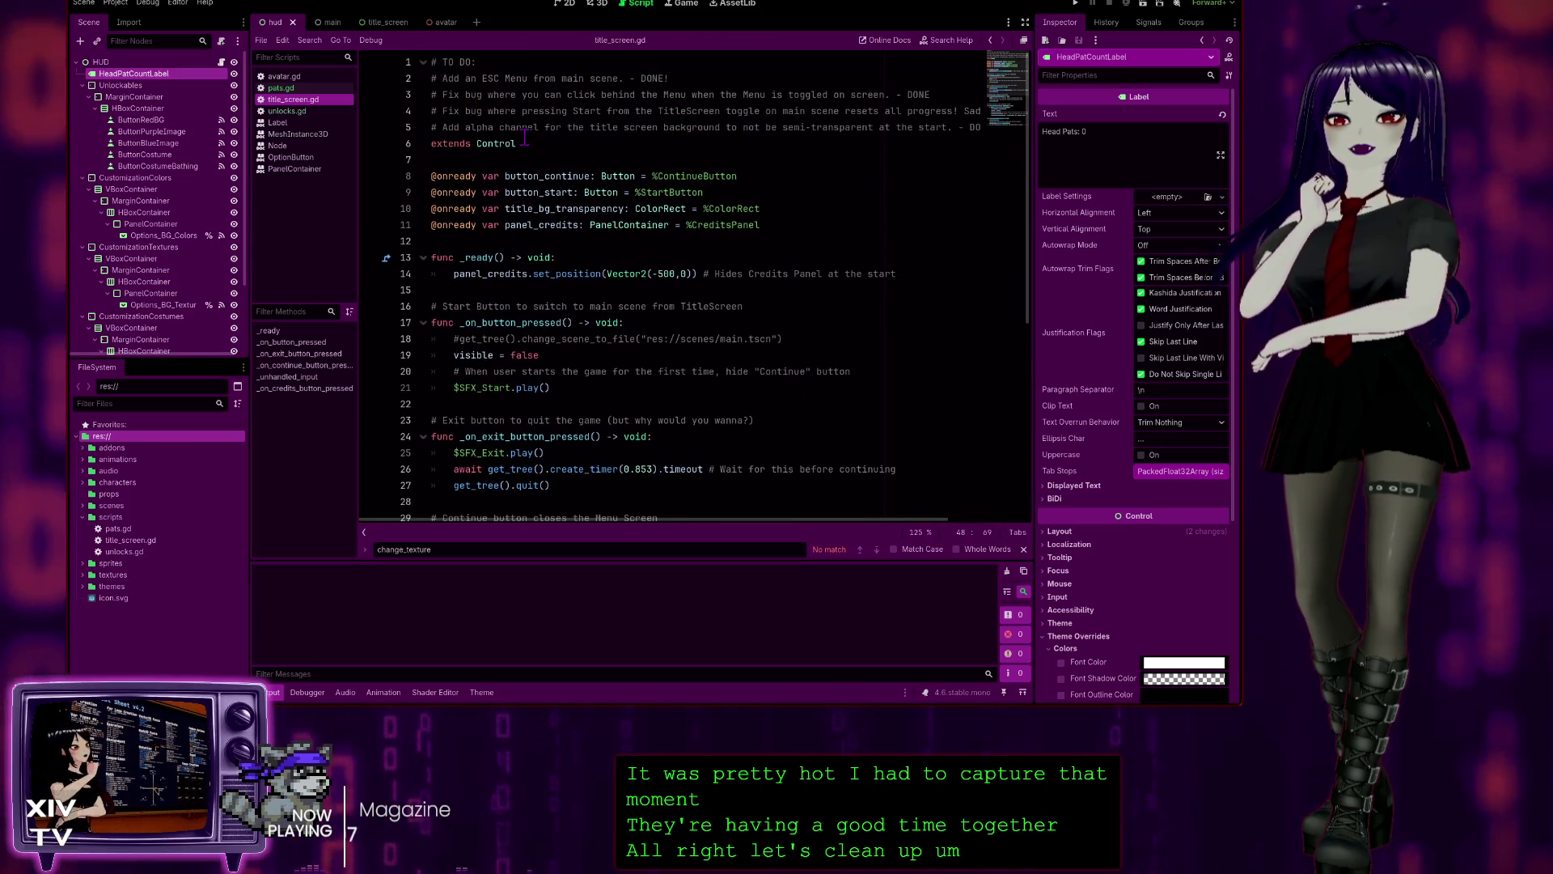
{"action": "scroll", "coordinate": [507, 185], "scroll_direction": "down", "scroll_amount": 2}
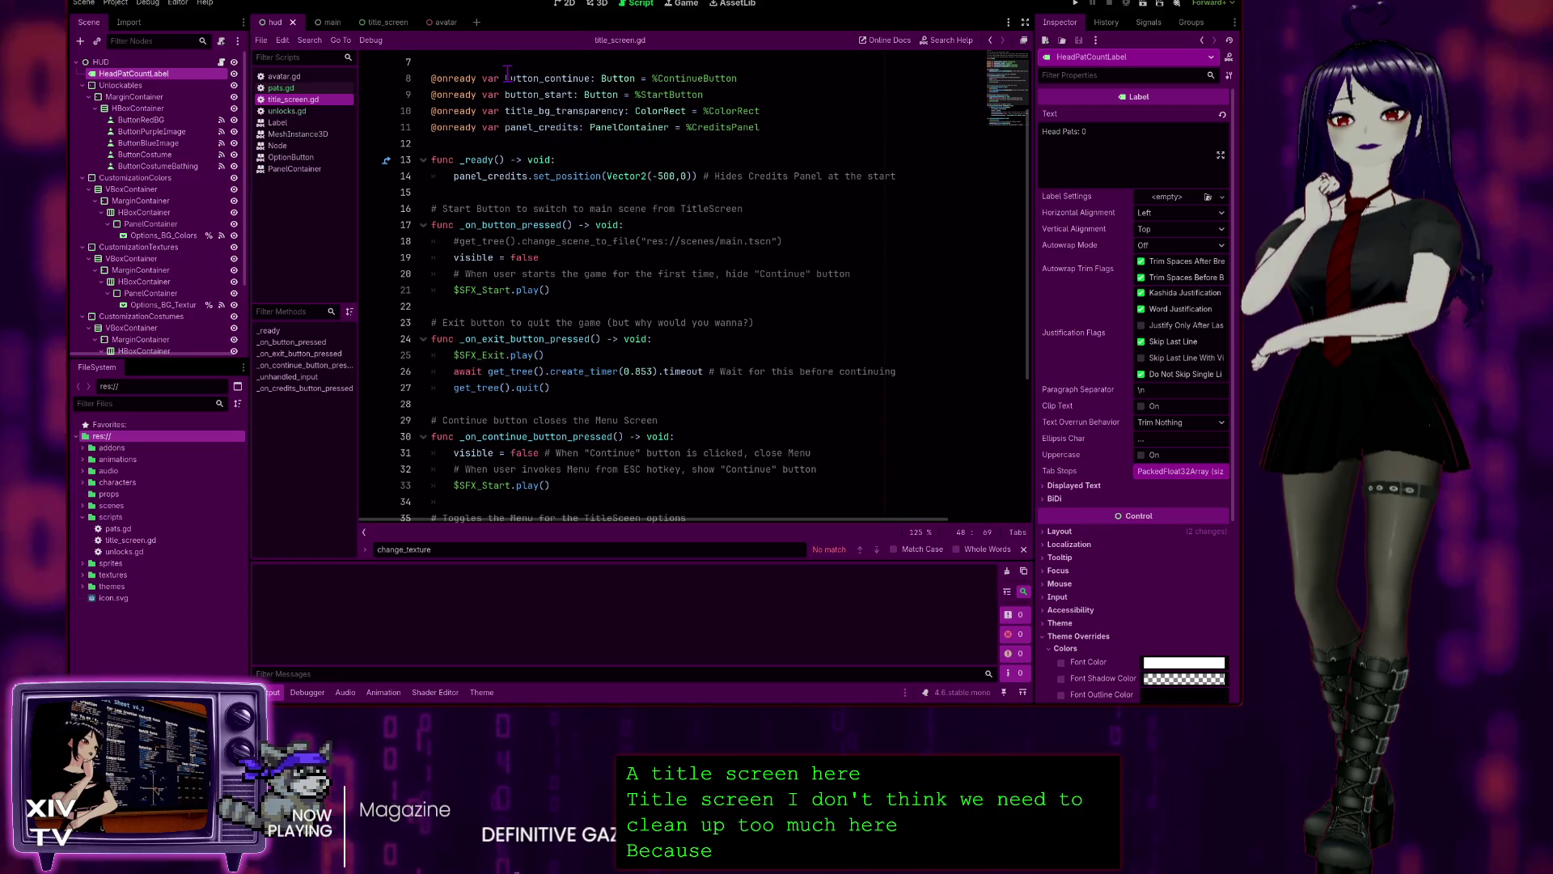
{"action": "double_click", "coordinate": [508, 78]}
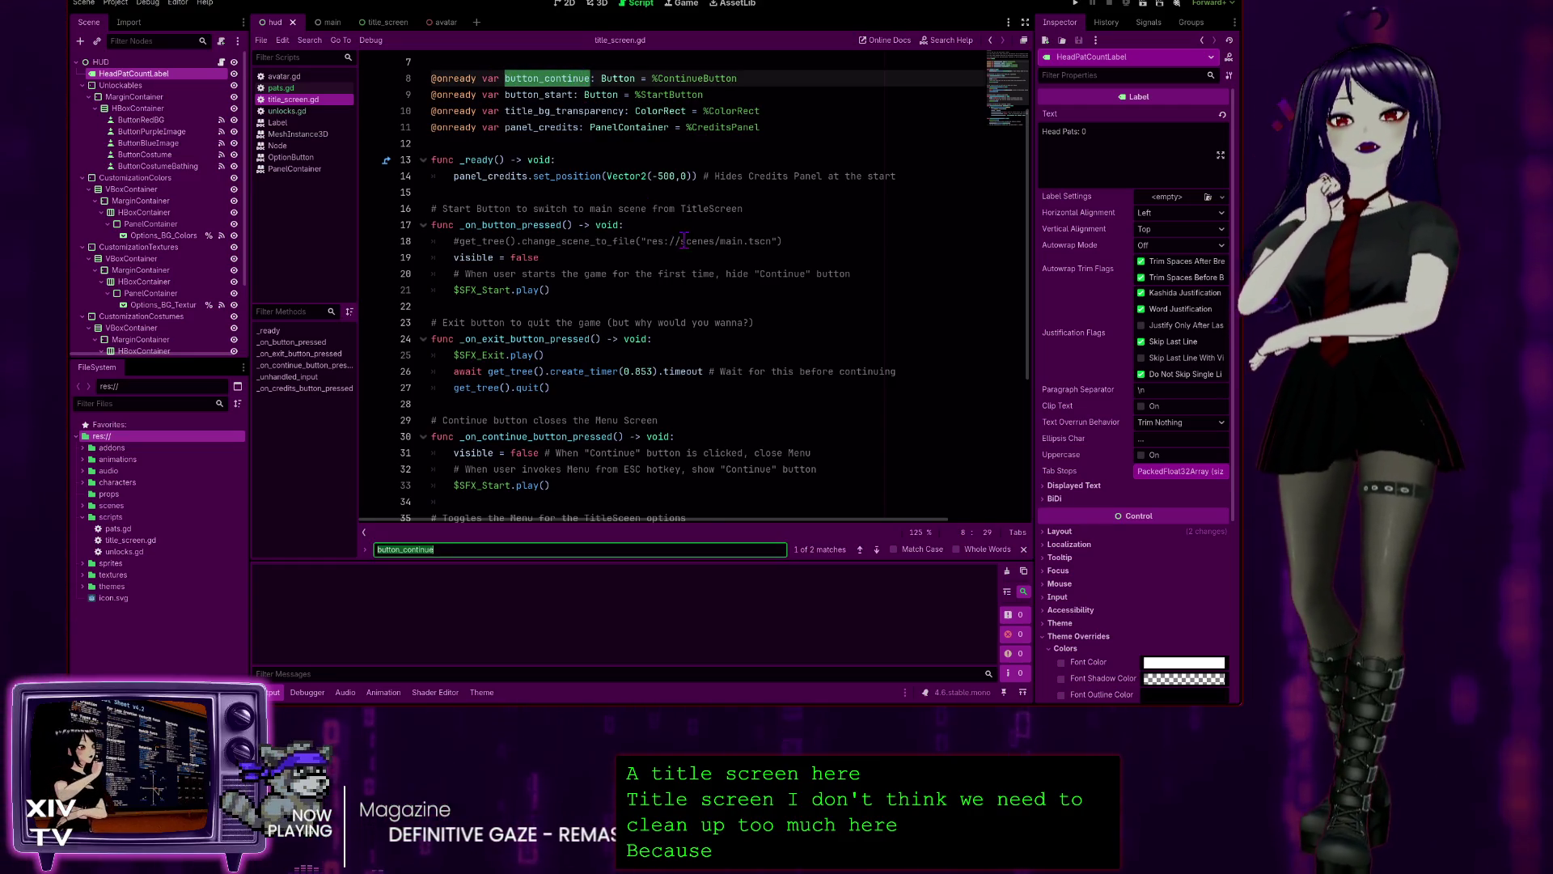
{"action": "left_click", "coordinate": [876, 550]}
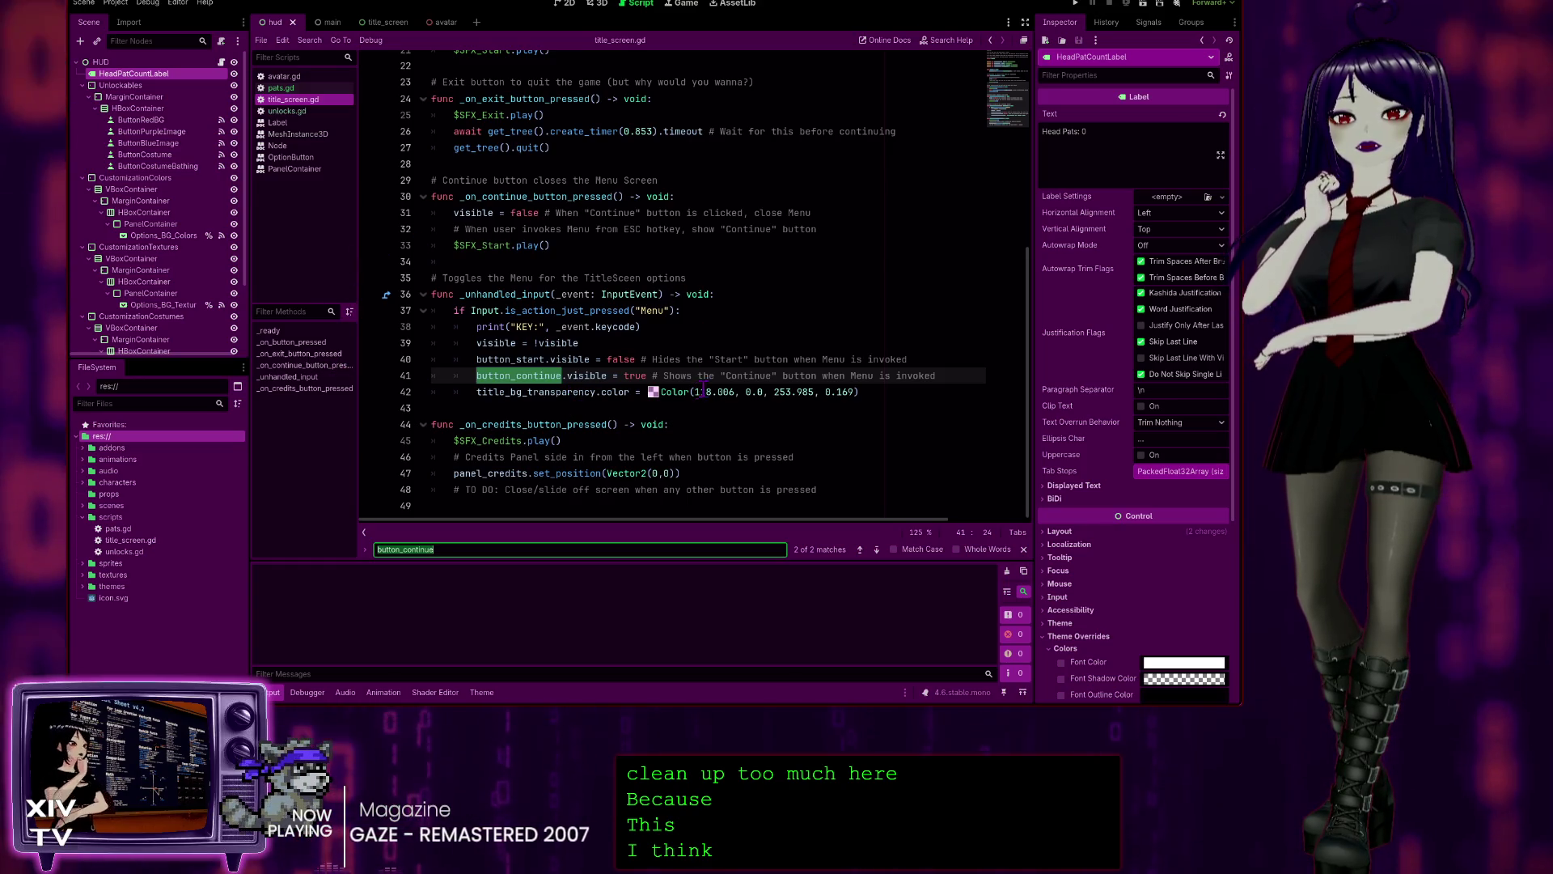
{"action": "scroll", "coordinate": [837, 342], "scroll_direction": "up", "scroll_amount": 5}
{"action": "scroll", "coordinate": [838, 342], "scroll_direction": "up", "scroll_amount": 1}
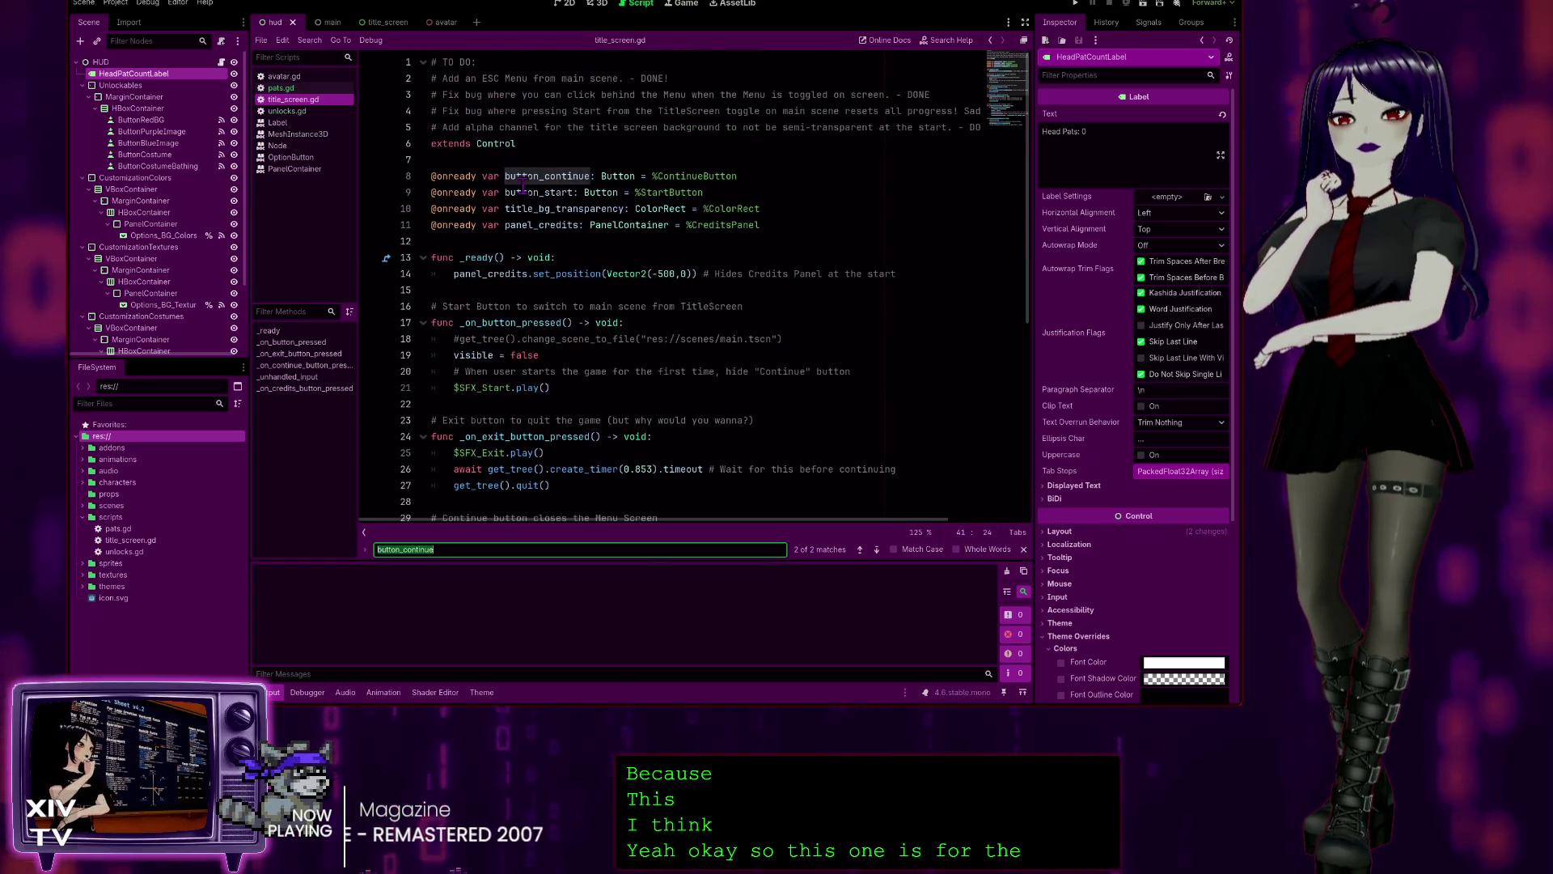
{"action": "scroll", "coordinate": [550, 277], "scroll_direction": "down", "scroll_amount": 2}
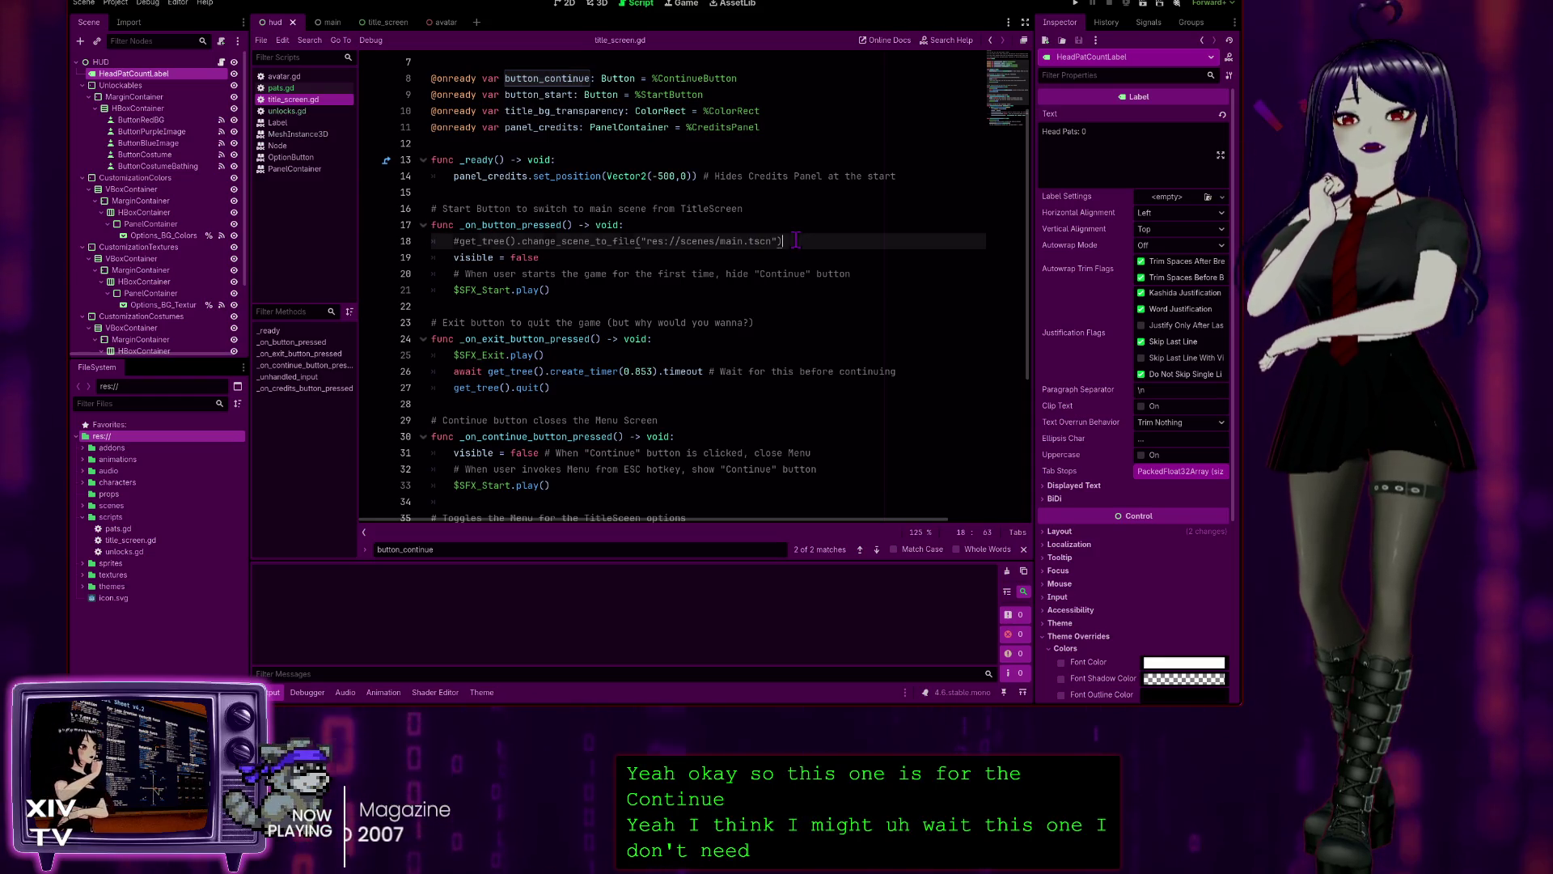
- Delete the commented-out change_scene_to_file line and save title_screen.gd
{"action": "left_click_drag", "start_coordinate": [796, 240], "coordinate": [809, 227]}
{"action": "key", "text": "BackSpace"}
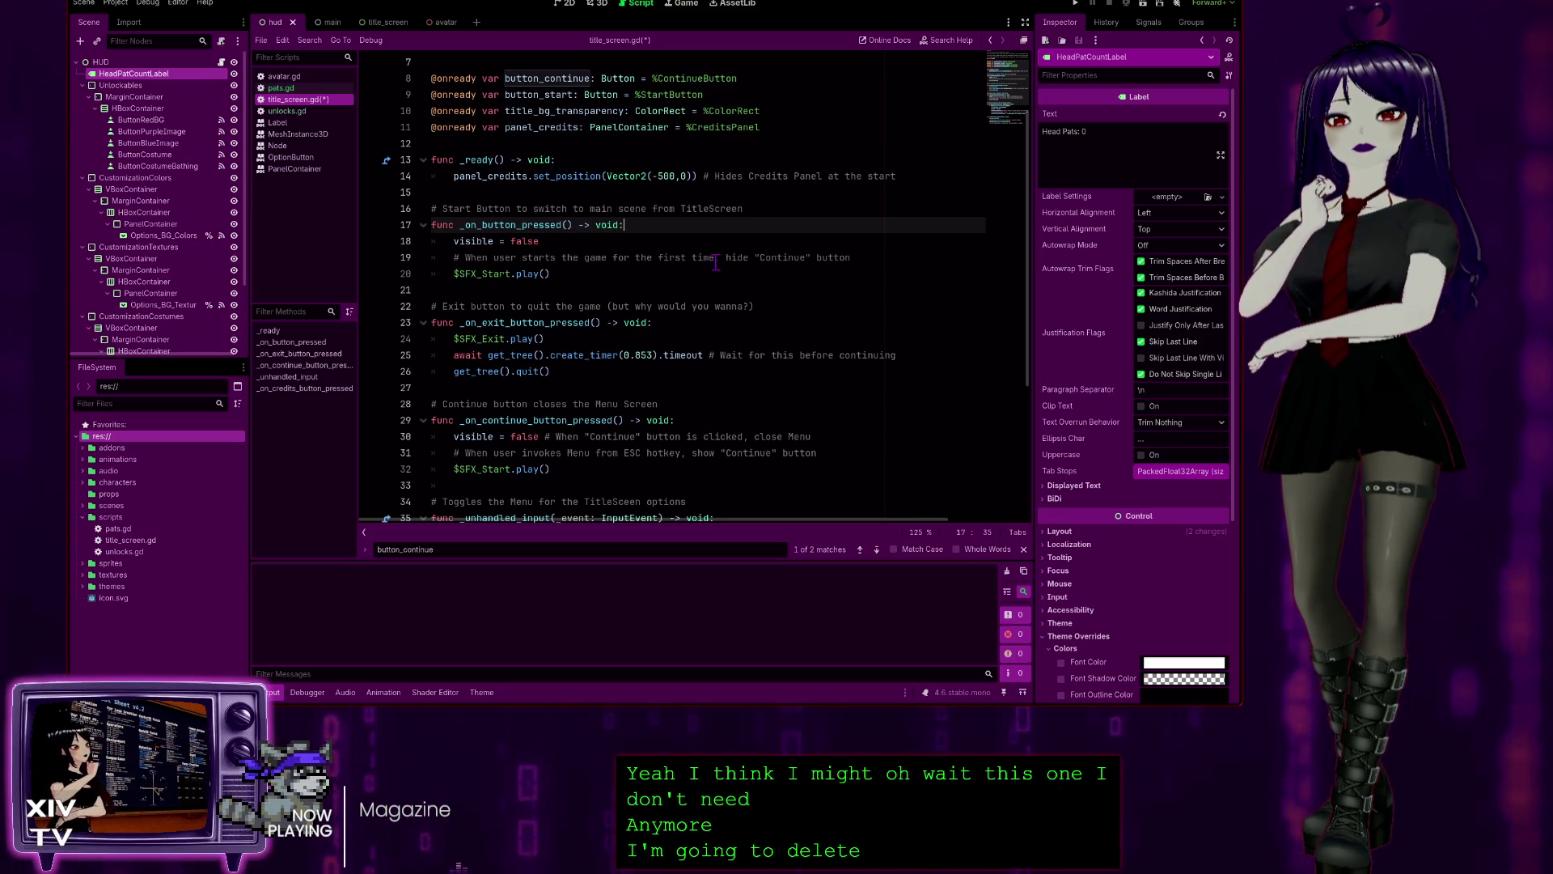
{"action": "scroll", "coordinate": [594, 233], "scroll_direction": "up", "scroll_amount": 1}
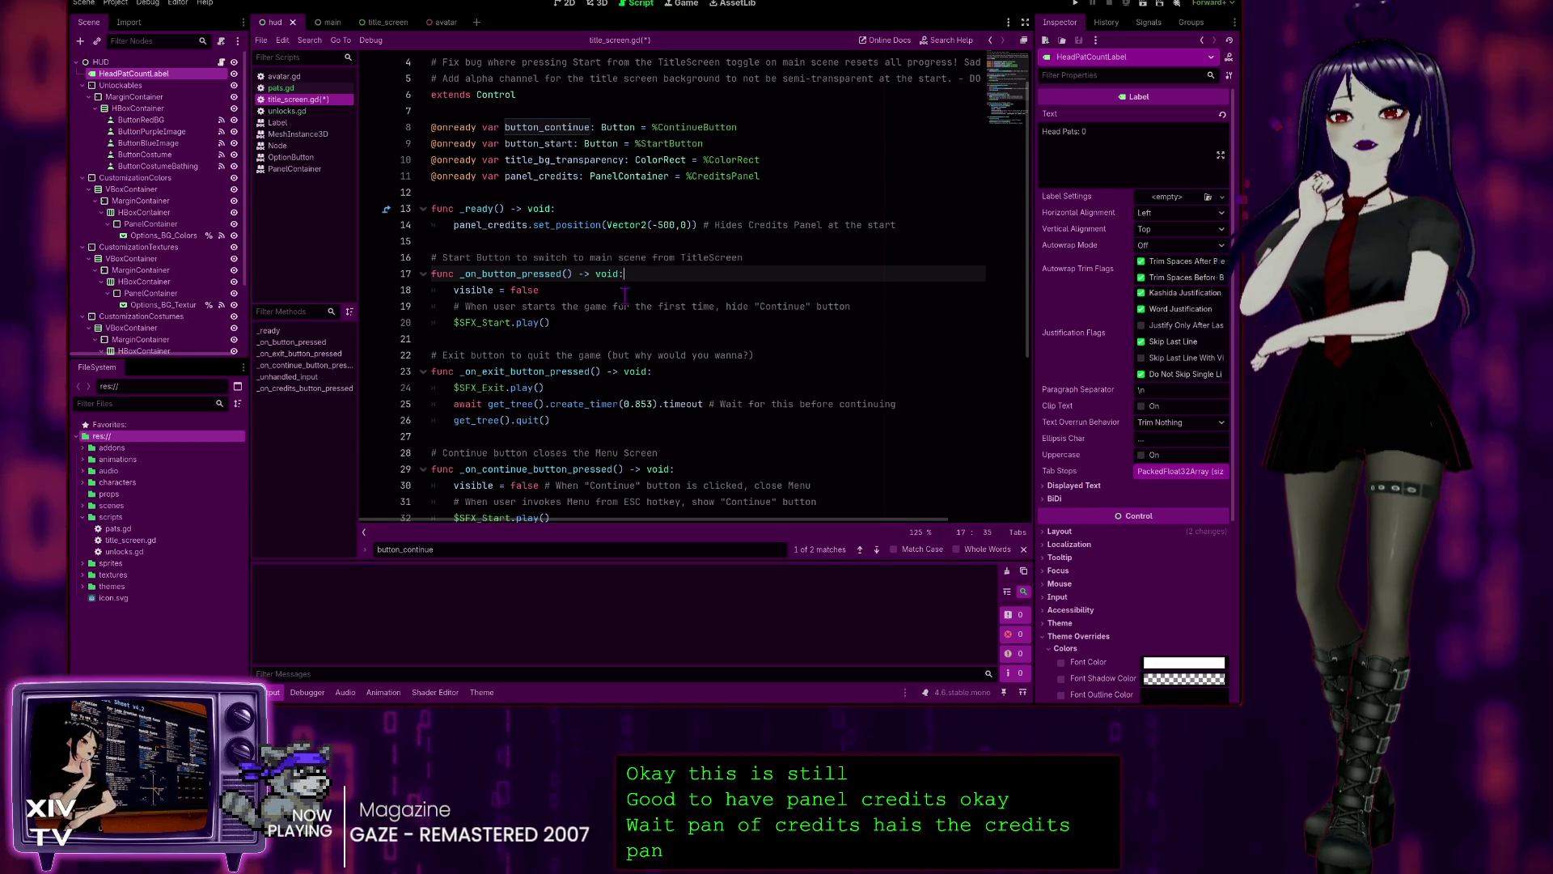
{"action": "scroll", "coordinate": [741, 281], "scroll_direction": "down", "scroll_amount": 1}
{"action": "scroll", "coordinate": [742, 282], "scroll_direction": "down", "scroll_amount": 4}
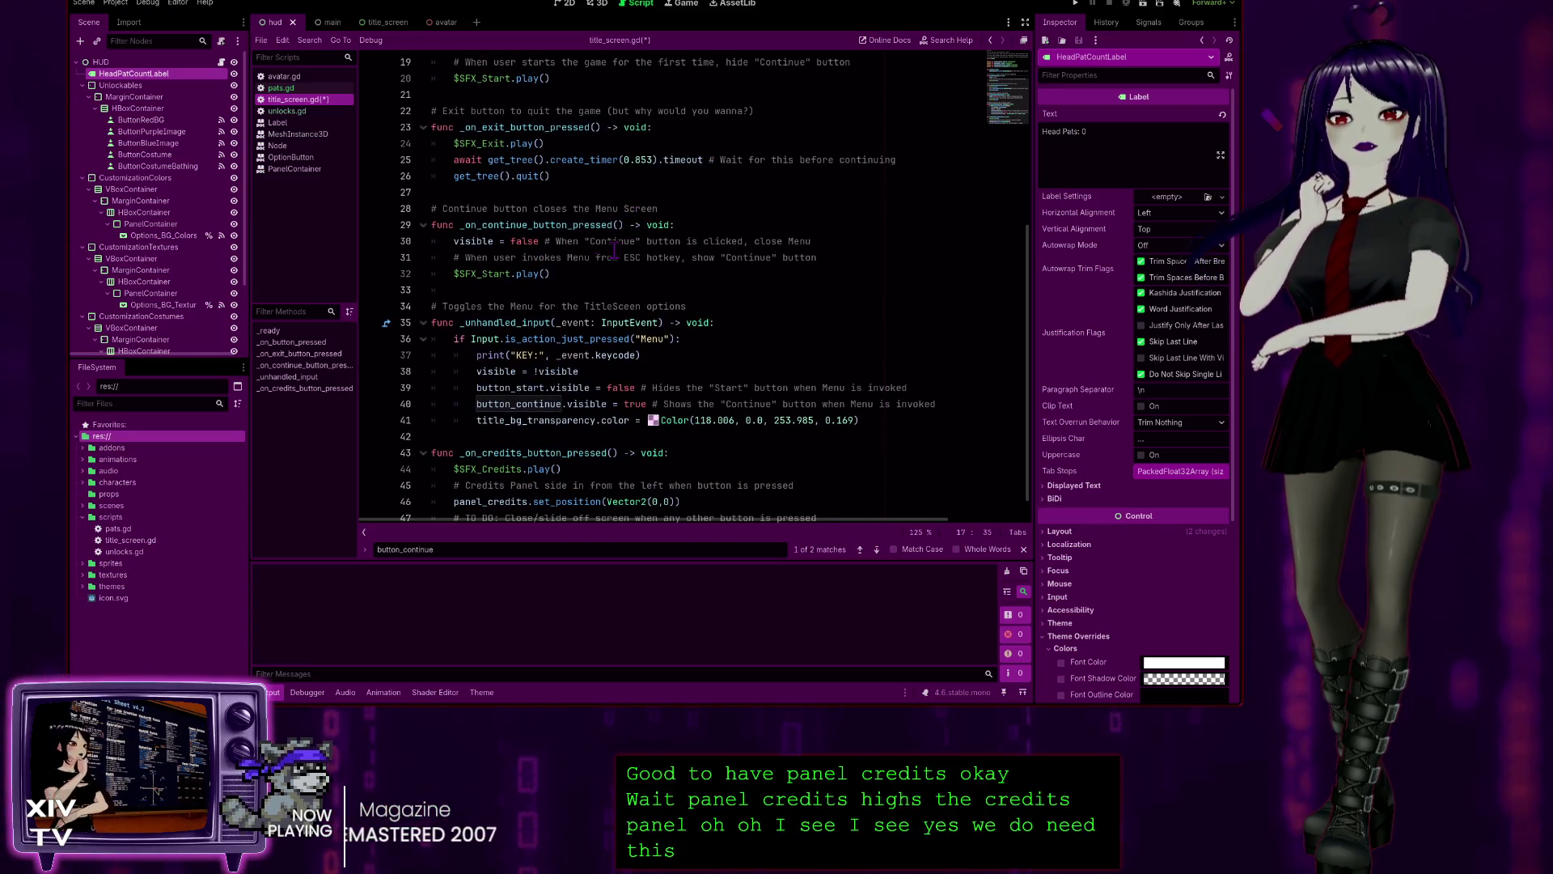
{"action": "scroll", "coordinate": [728, 321], "scroll_direction": "down", "scroll_amount": 1}
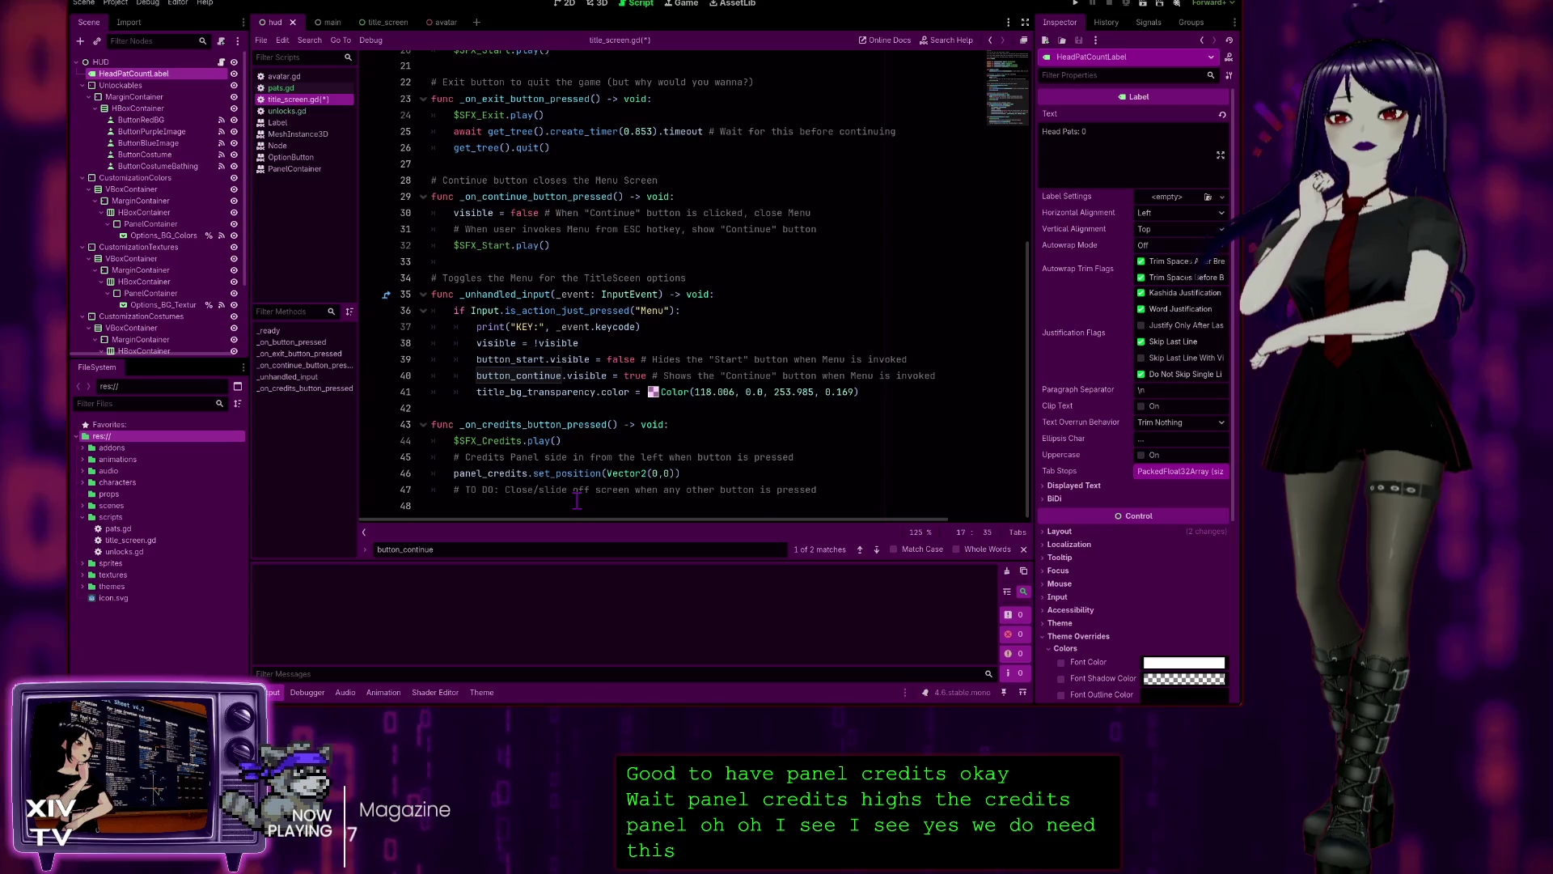
{"action": "left_click", "coordinate": [821, 484]}
{"action": "scroll", "coordinate": [777, 323], "scroll_direction": "up", "scroll_amount": 10}
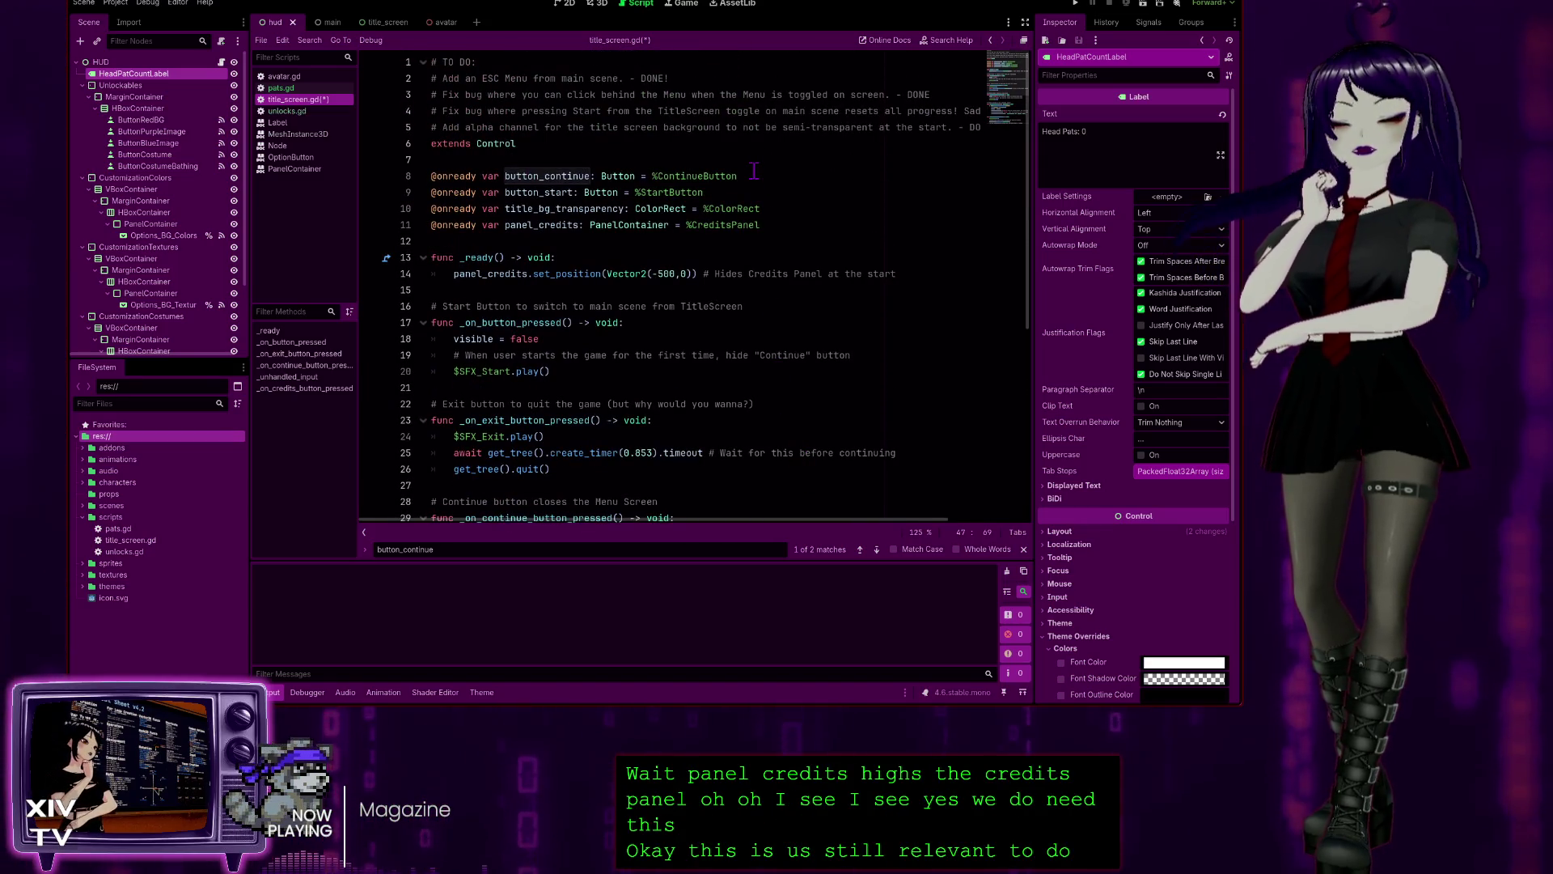
{"action": "key", "text": "ctrl+s"}
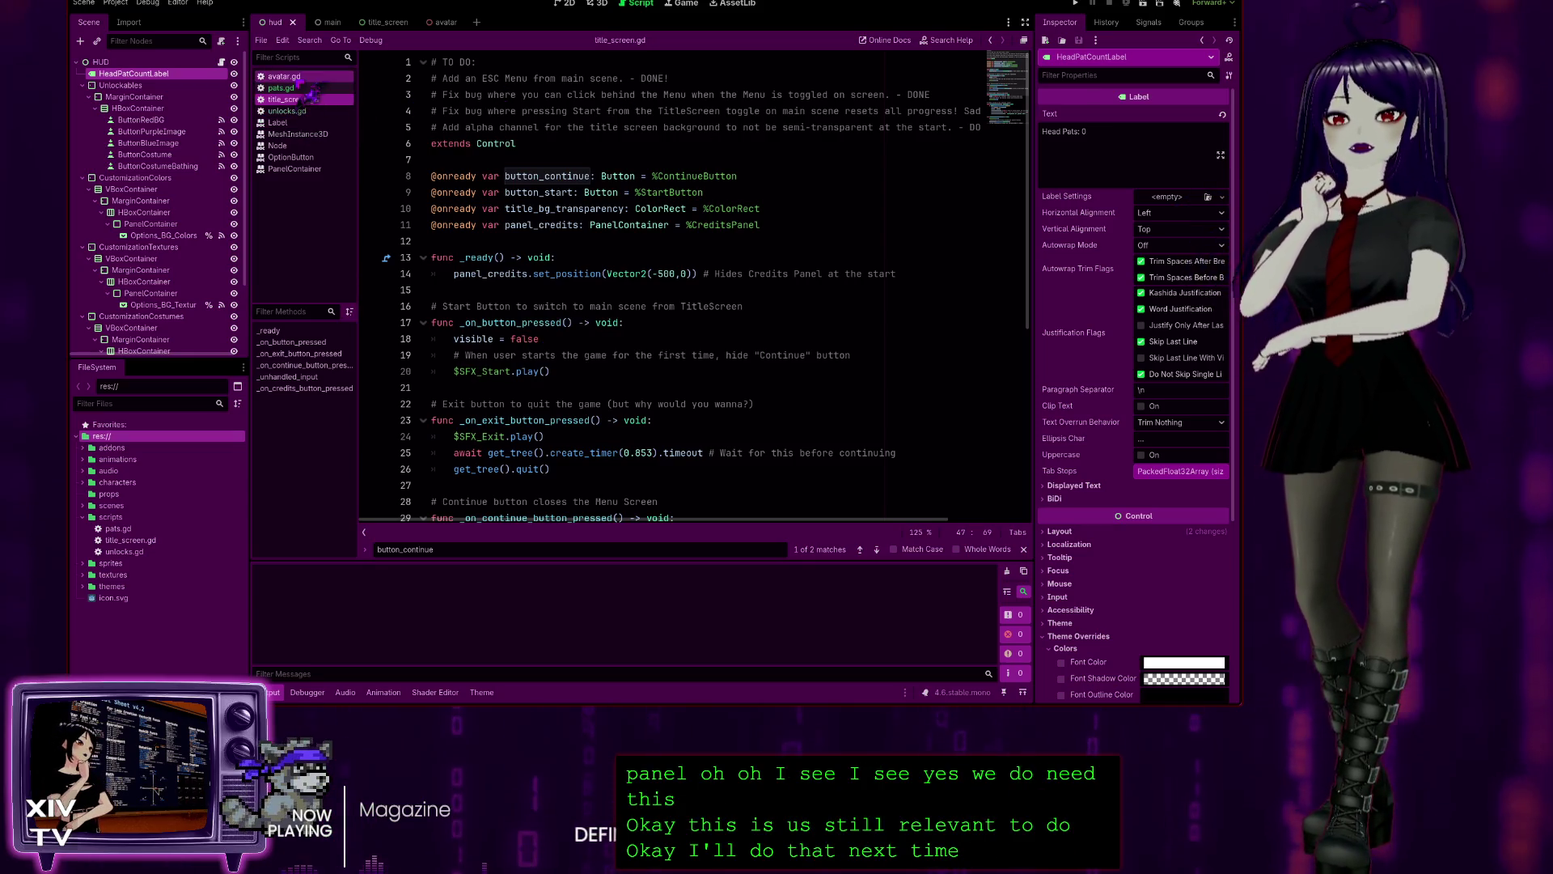
- Review and select the Outfits enum block in avatar.gd, then go back to pats.gd
{"action": "left_click", "coordinate": [301, 77]}
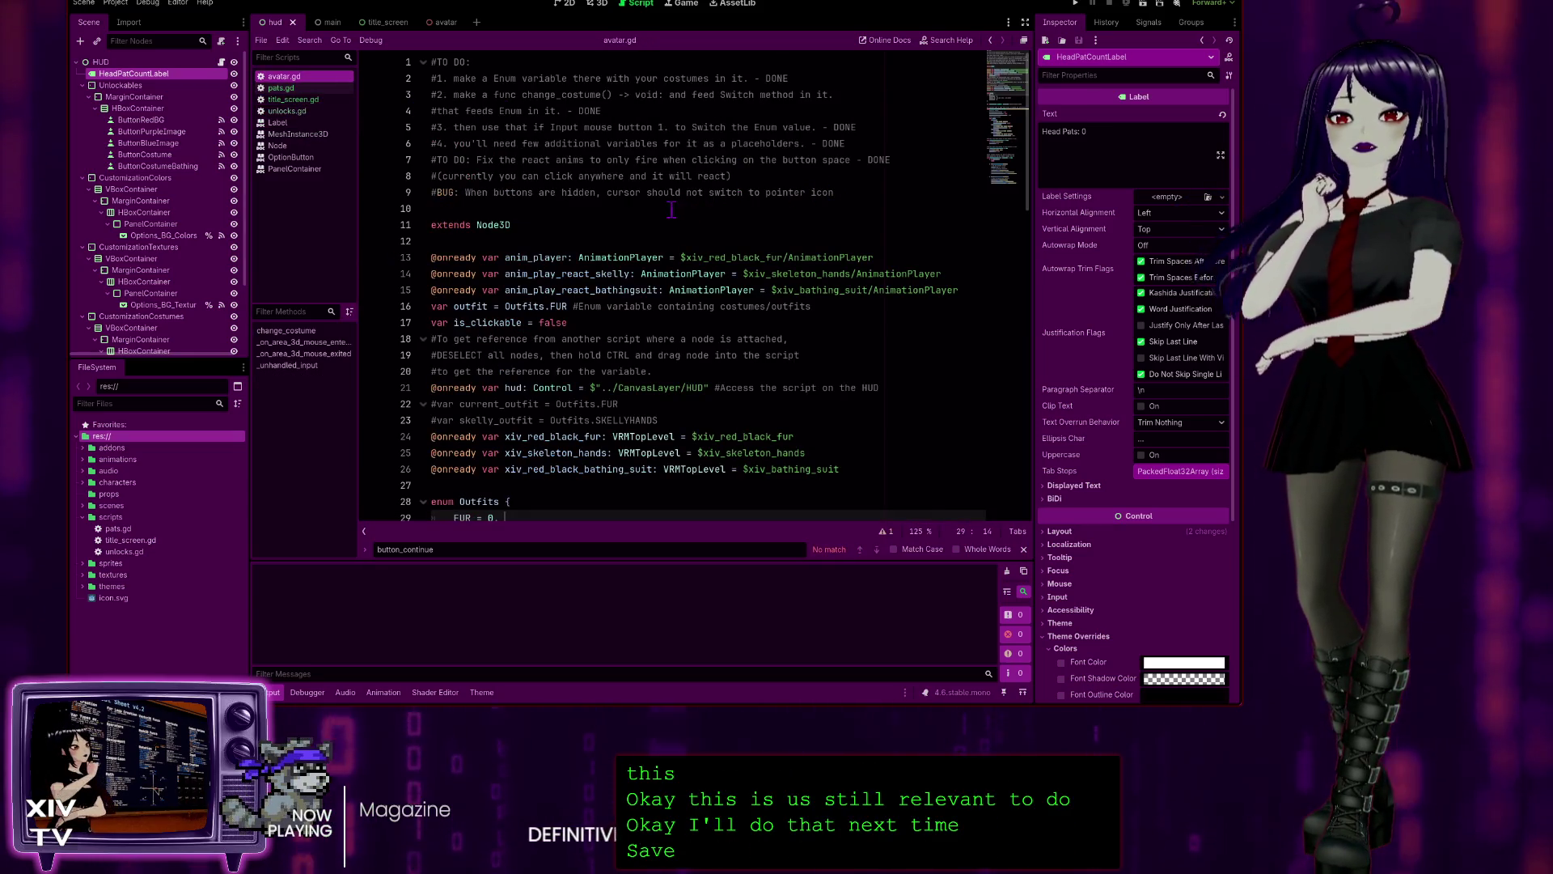
{"action": "scroll", "coordinate": [728, 194], "scroll_direction": "down", "scroll_amount": 2}
{"action": "scroll", "coordinate": [659, 197], "scroll_direction": "up", "scroll_amount": 2}
{"action": "scroll", "coordinate": [538, 151], "scroll_direction": "down", "scroll_amount": 3}
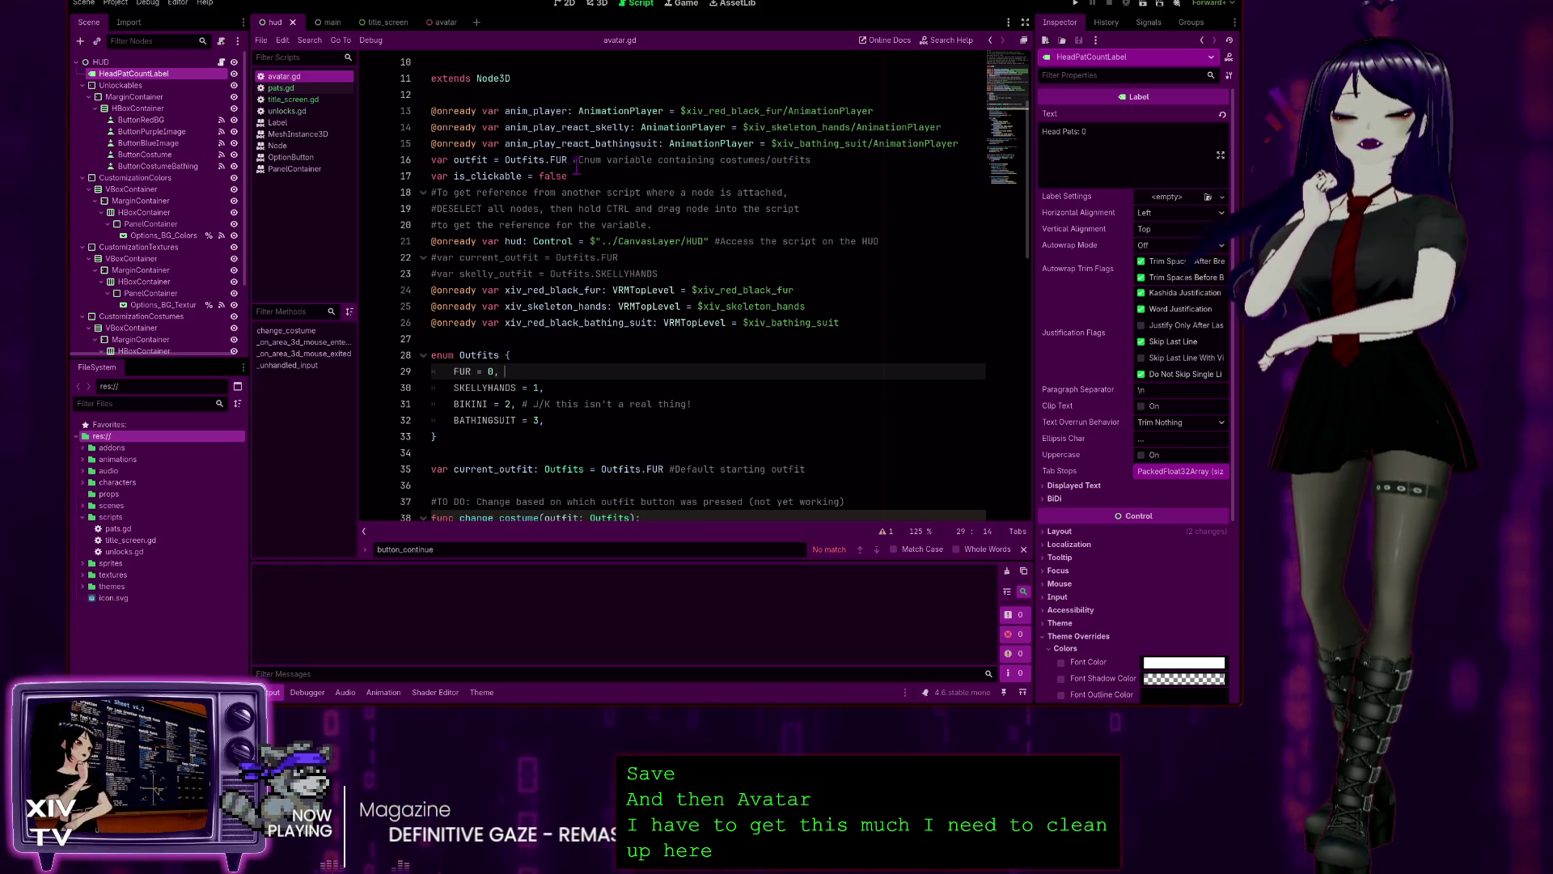
{"action": "left_click", "coordinate": [846, 159]}
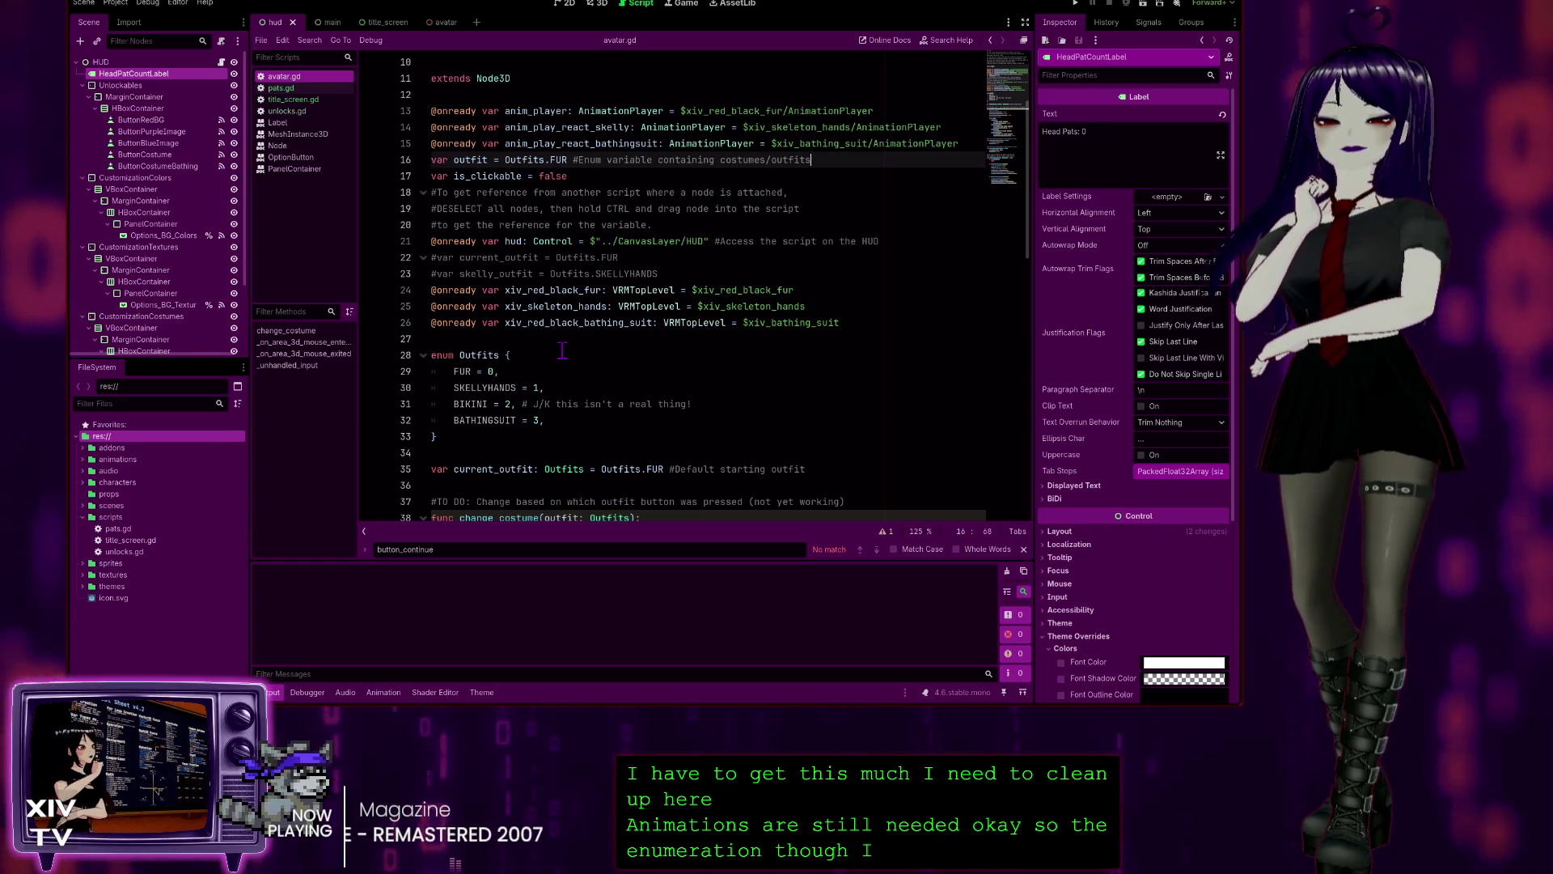
{"action": "scroll", "coordinate": [601, 312], "scroll_direction": "down", "scroll_amount": 1}
{"action": "scroll", "coordinate": [602, 311], "scroll_direction": "up", "scroll_amount": 4}
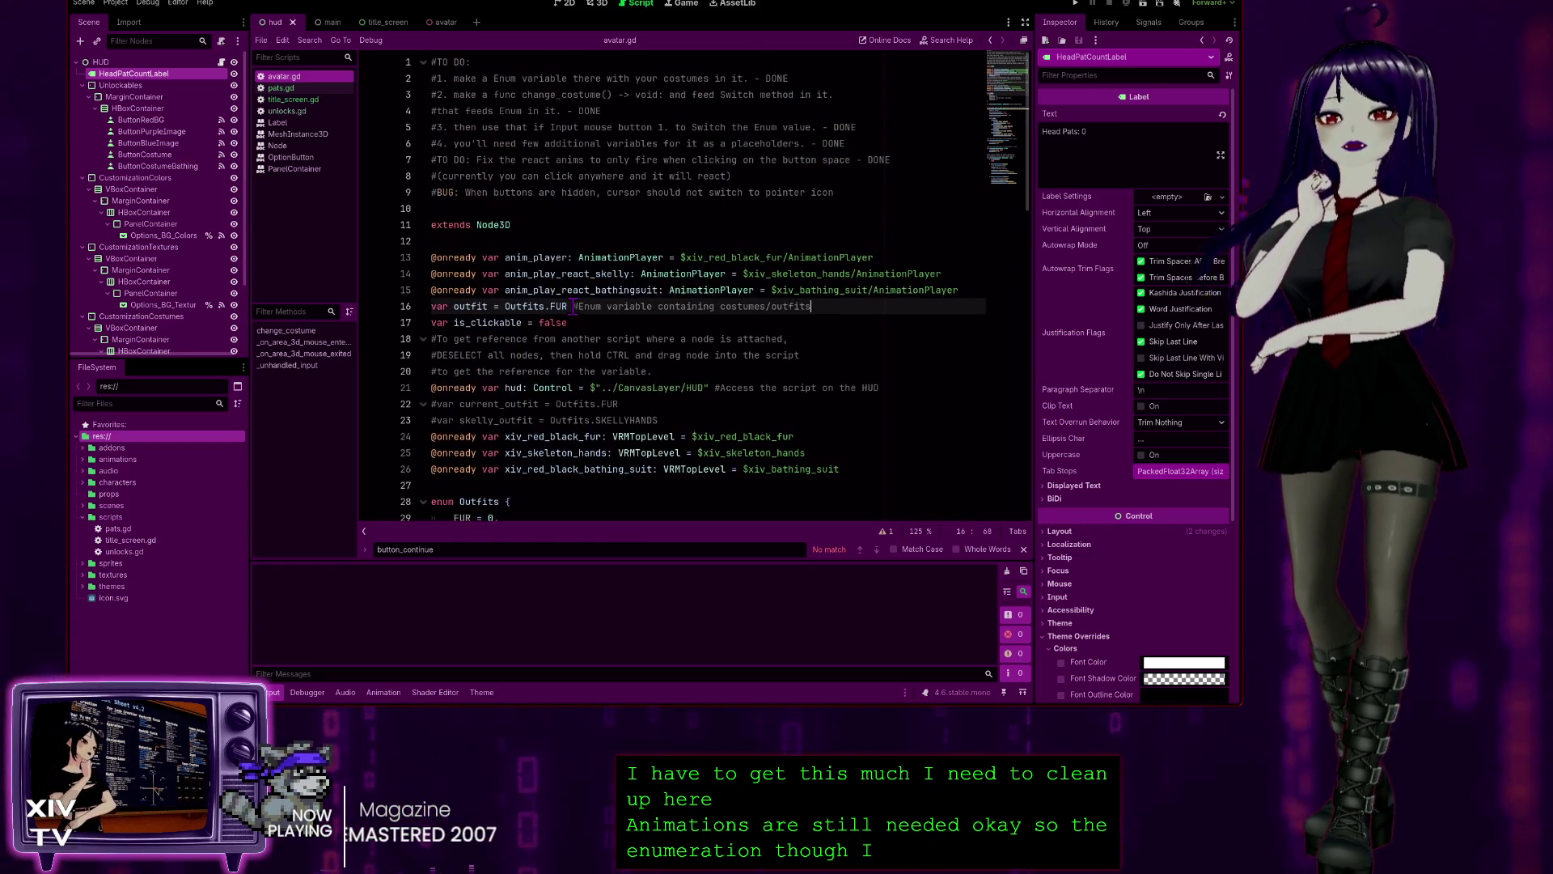
{"action": "scroll", "coordinate": [573, 306], "scroll_direction": "down", "scroll_amount": 2}
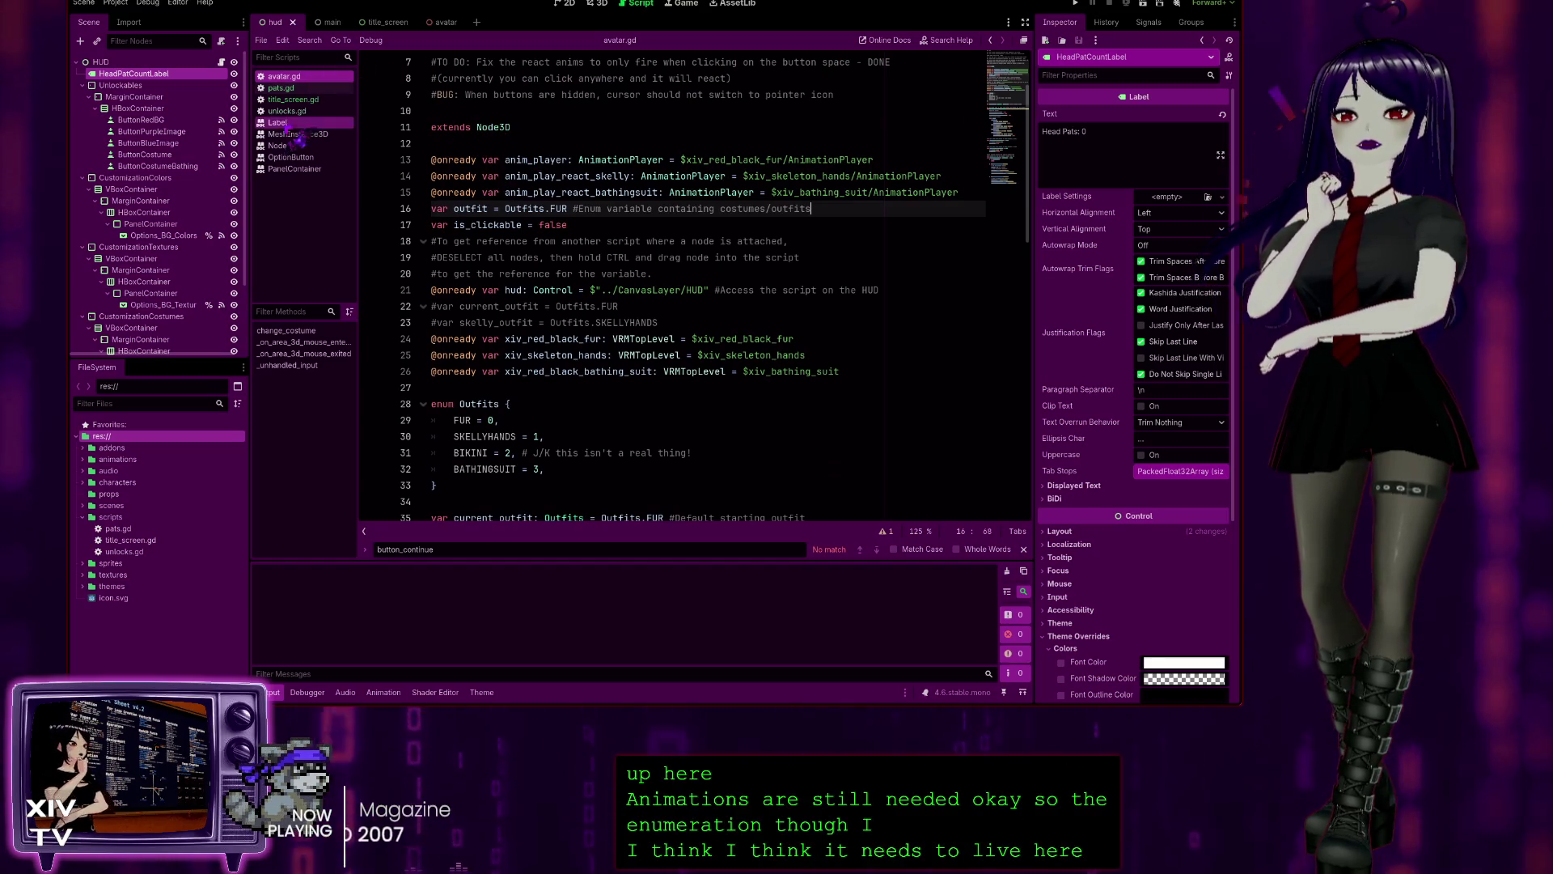
{"action": "scroll", "coordinate": [540, 225], "scroll_direction": "down", "scroll_amount": 1}
{"action": "mouse_move", "coordinate": [547, 421]}
{"action": "left_mouse_down"}
{"action": "mouse_move", "coordinate": [437, 356]}
{"action": "mouse_move", "coordinate": [350, 356]}
{"action": "left_mouse_up"}
{"action": "left_click", "coordinate": [316, 122]}
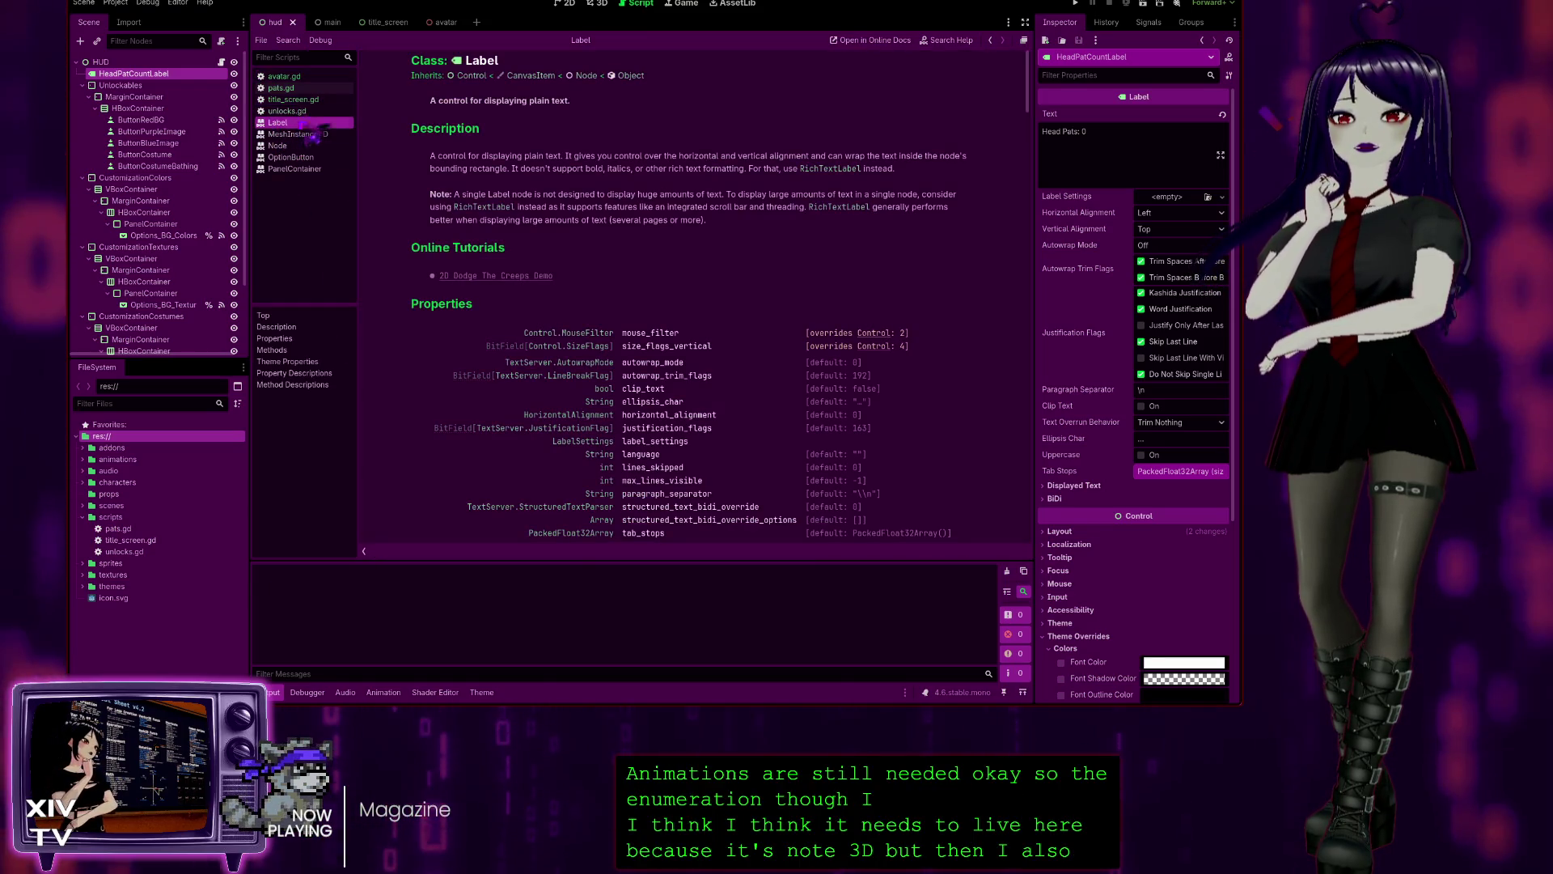
{"action": "left_click", "coordinate": [301, 88]}
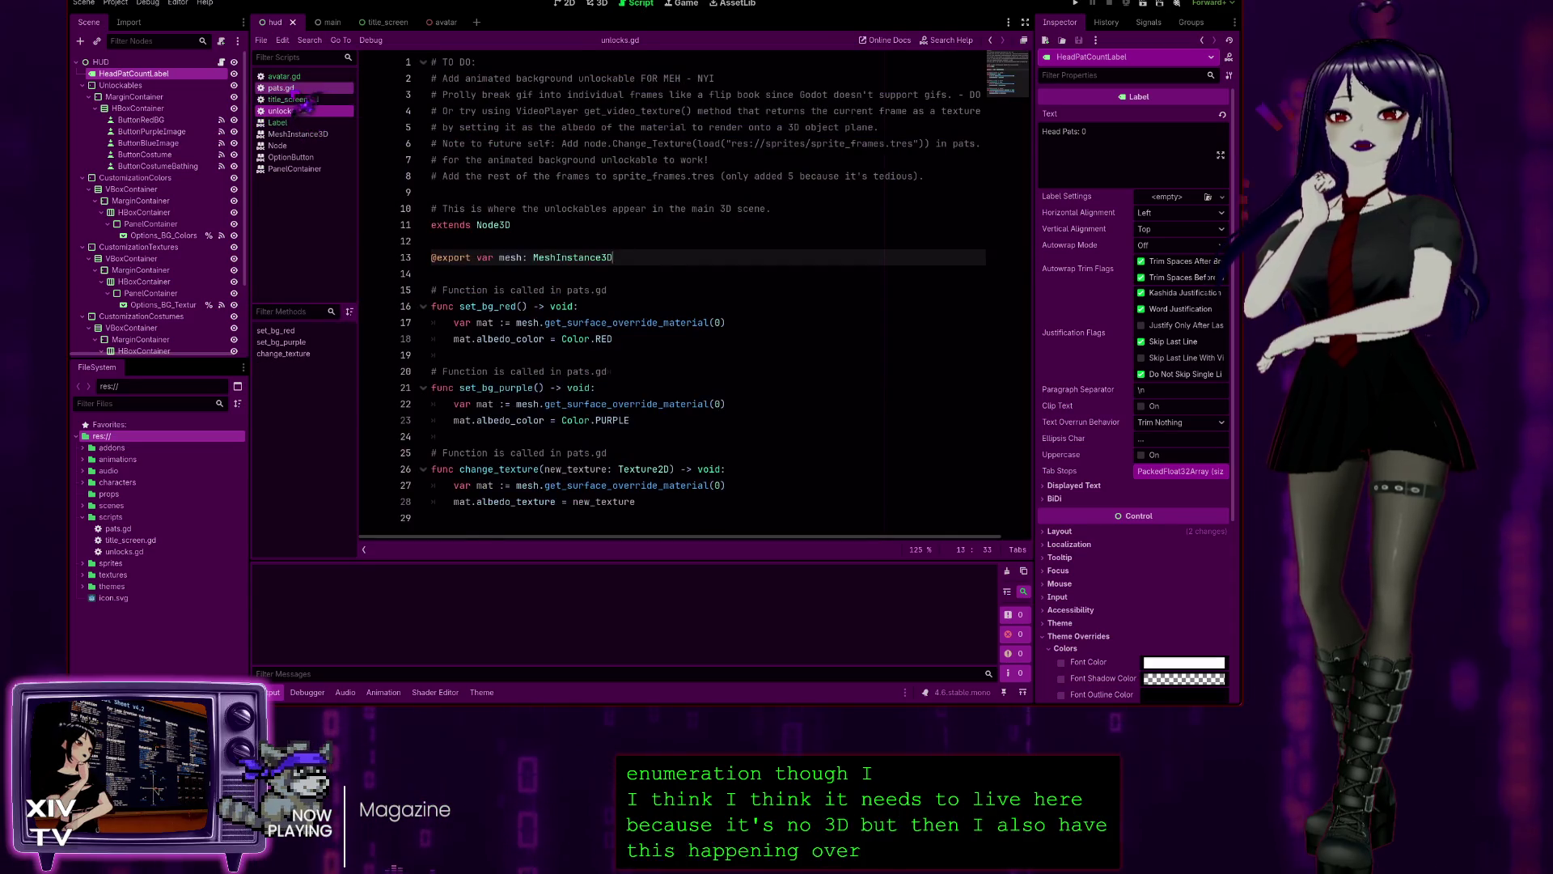
{"action": "scroll", "coordinate": [647, 257], "scroll_direction": "down", "scroll_amount": 4}
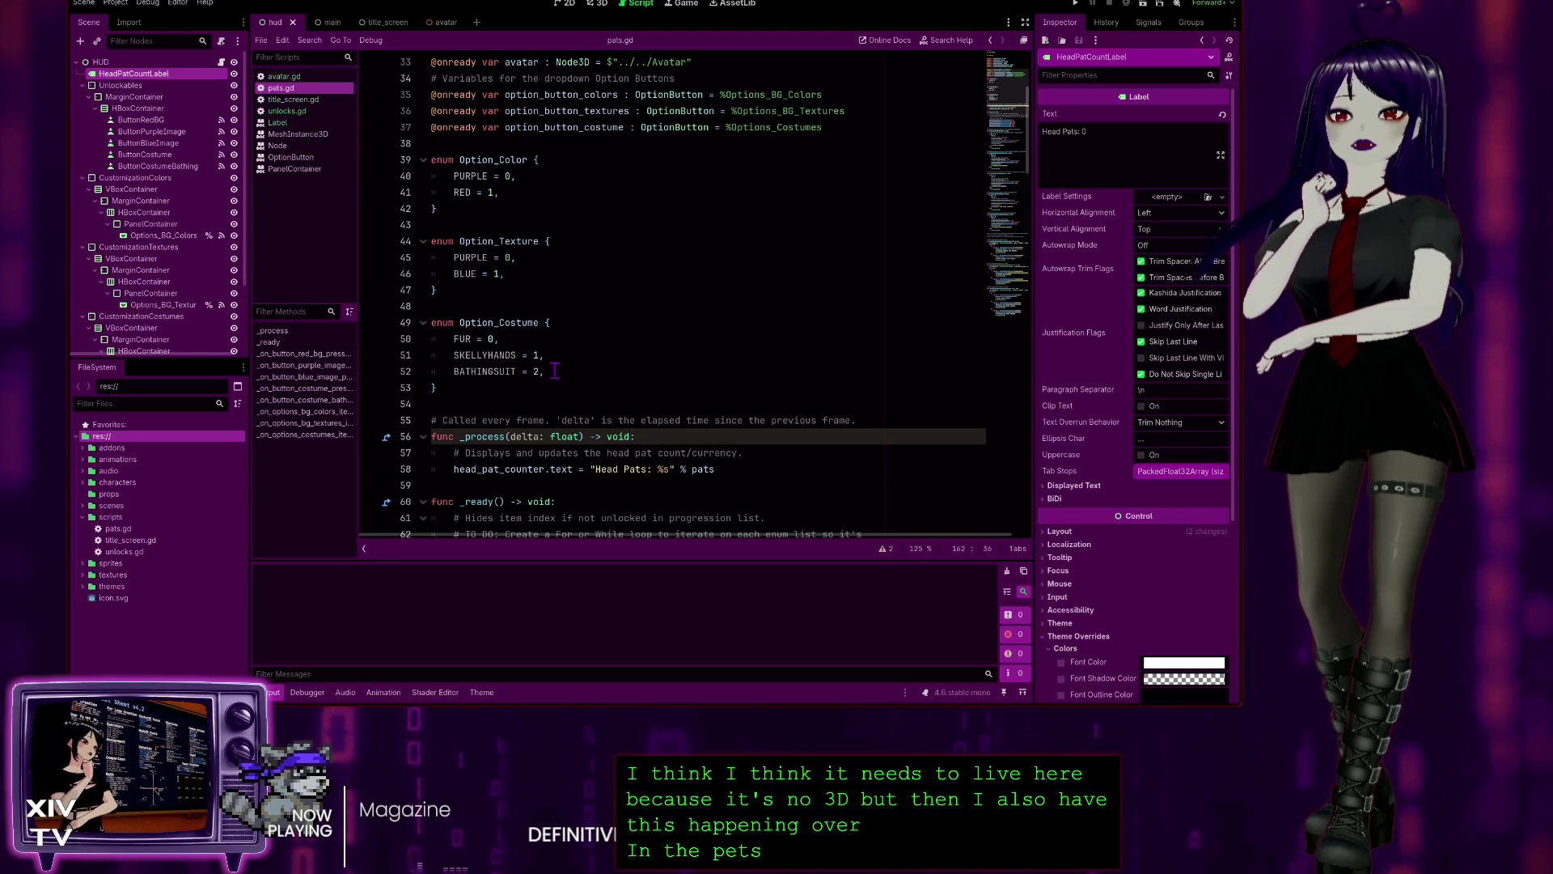
{"action": "left_click", "coordinate": [719, 383]}
{"action": "key", "text": "shift+Up"}
{"action": "key", "text": "shift+Up"}
{"action": "key", "text": "shift+Up"}
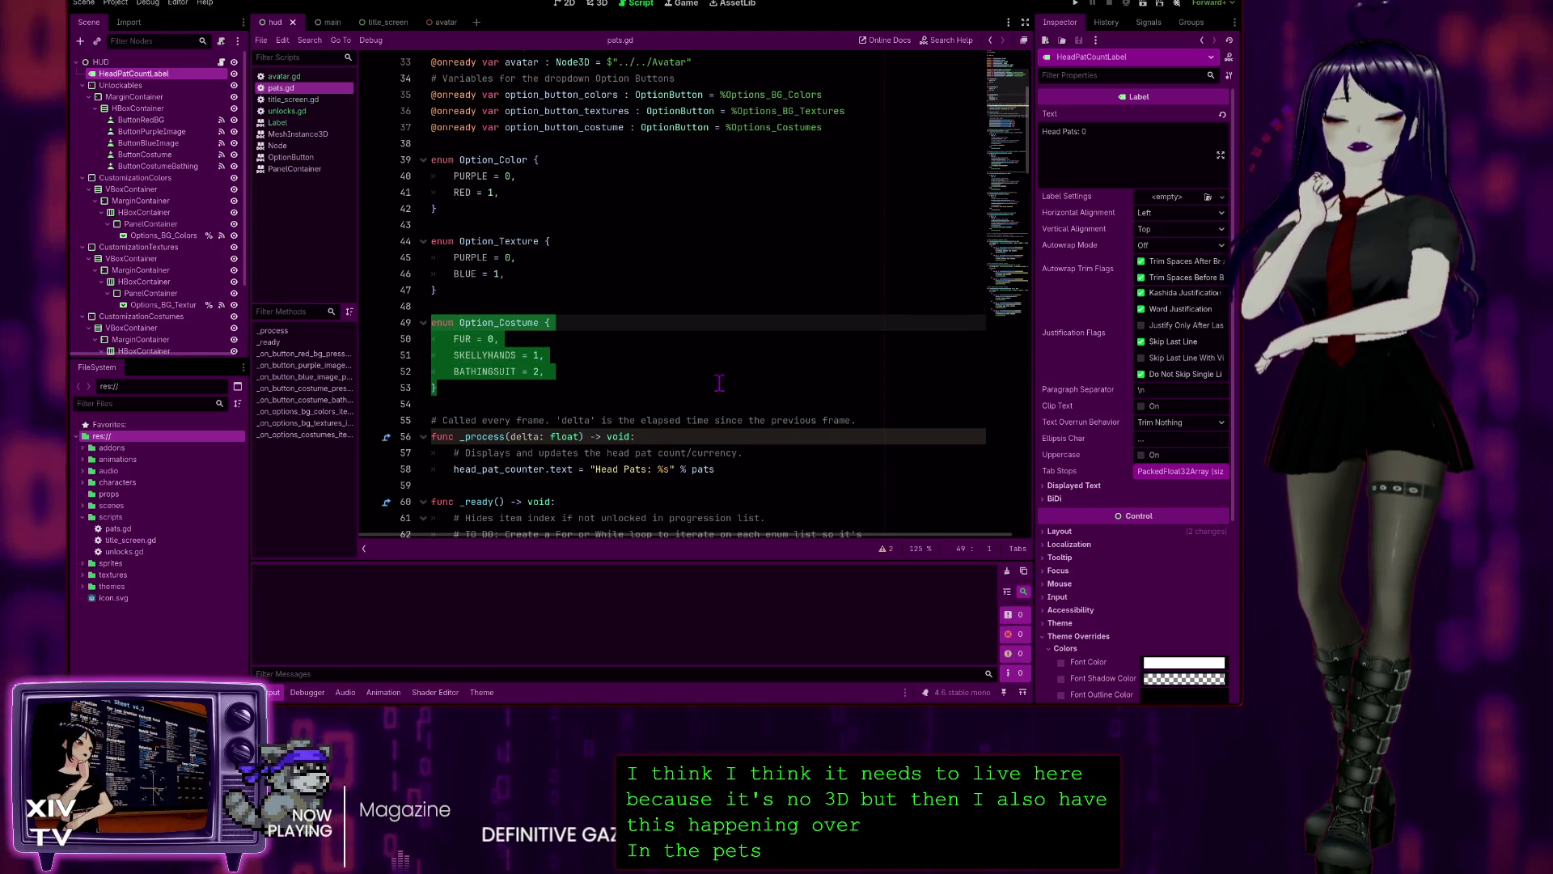
{"action": "scroll", "coordinate": [719, 382], "scroll_direction": "down", "scroll_amount": 2}
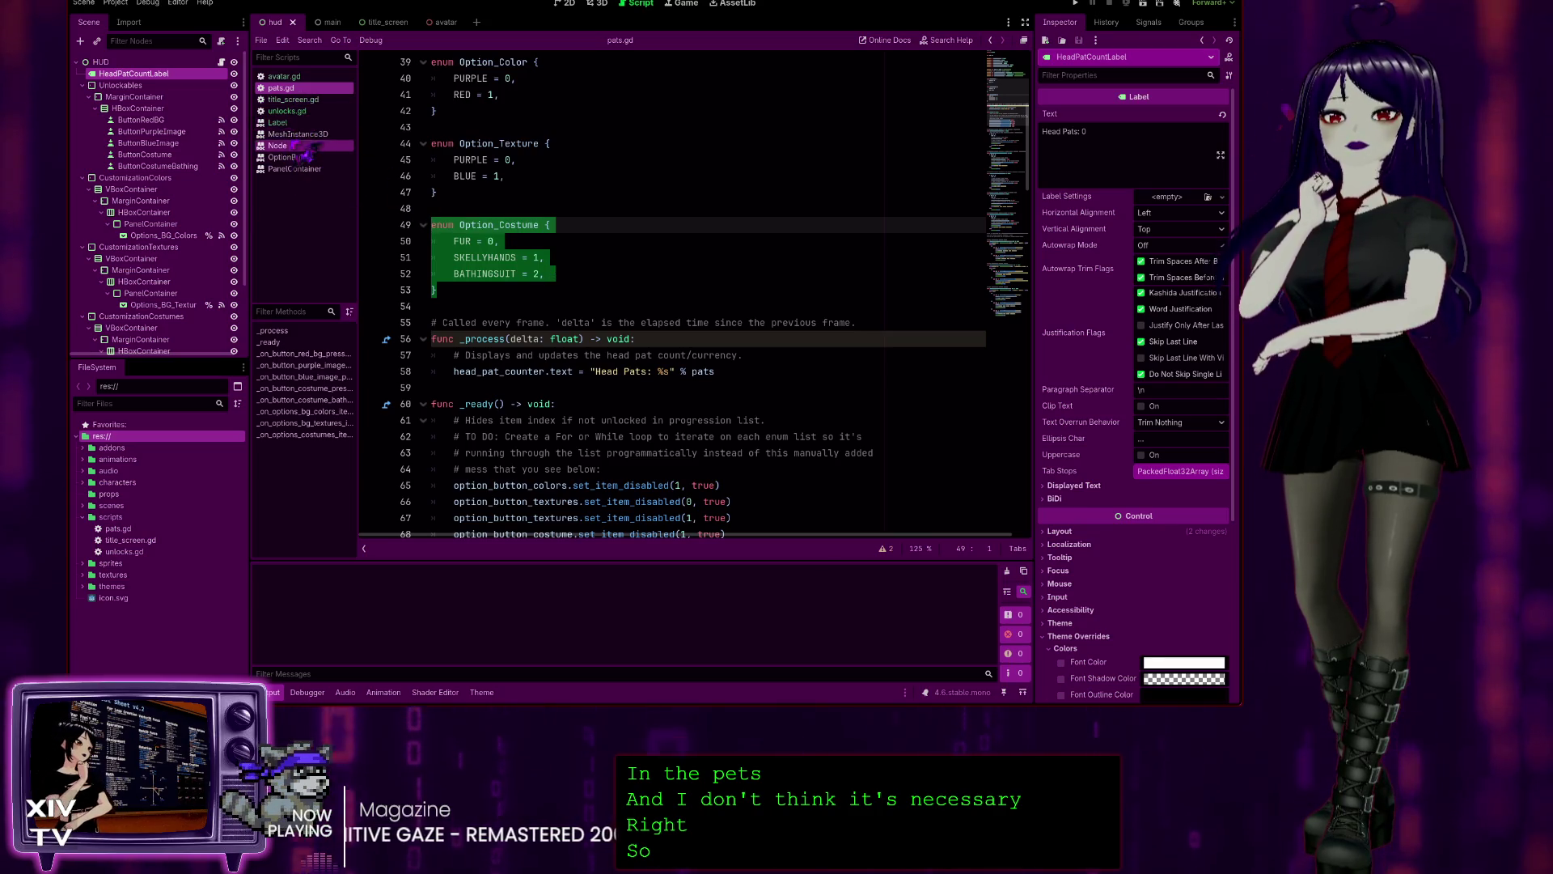
{"action": "left_click", "coordinate": [284, 76]}
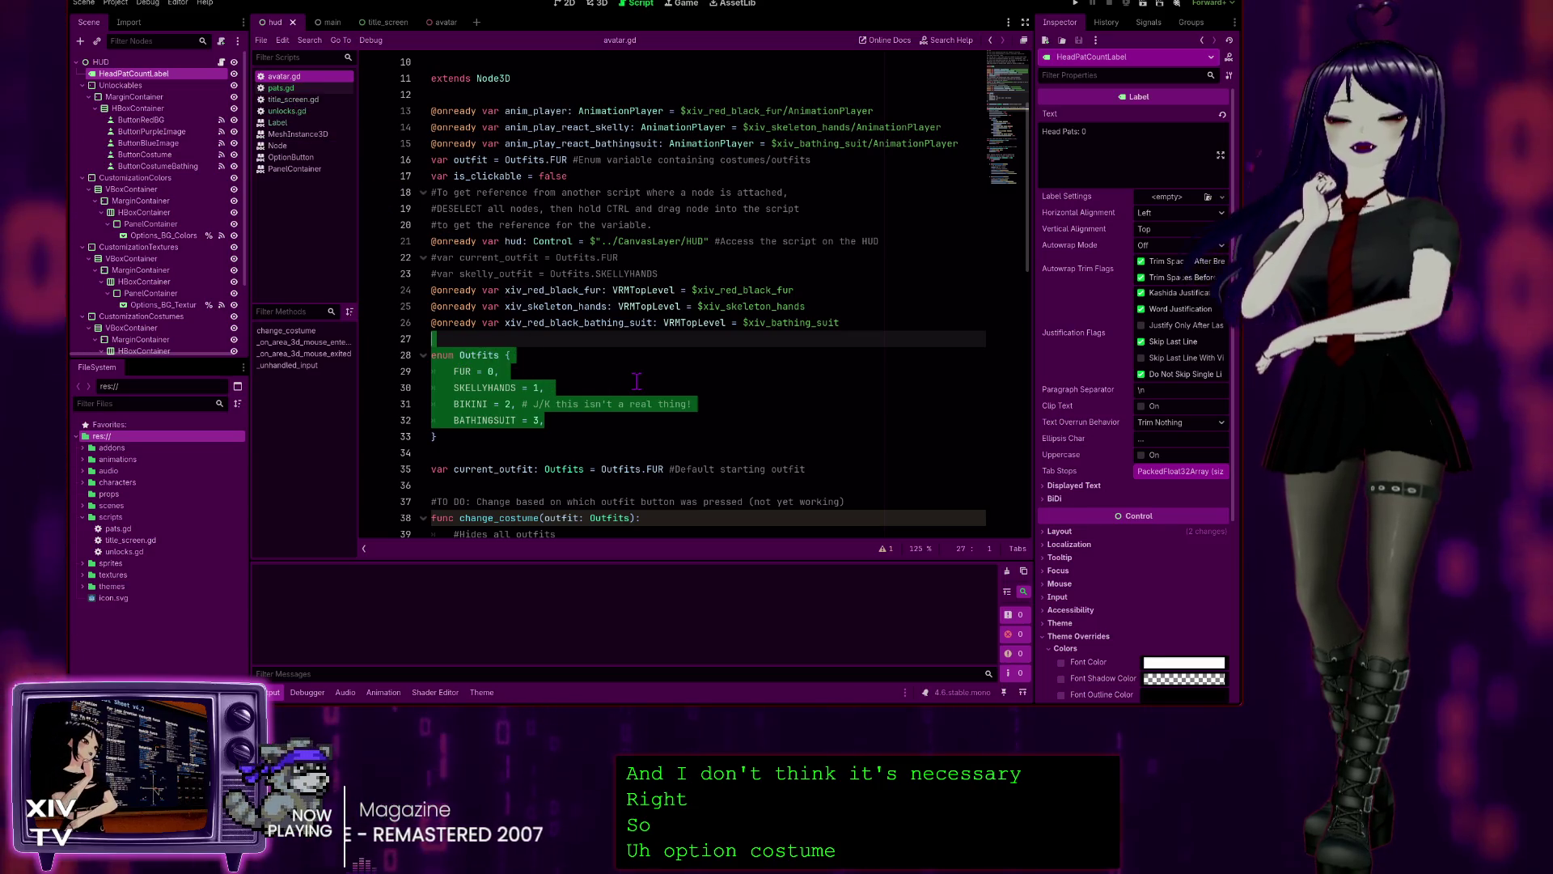
{"action": "scroll", "coordinate": [635, 380], "scroll_direction": "down", "scroll_amount": 3}
{"action": "left_click", "coordinate": [539, 275]}
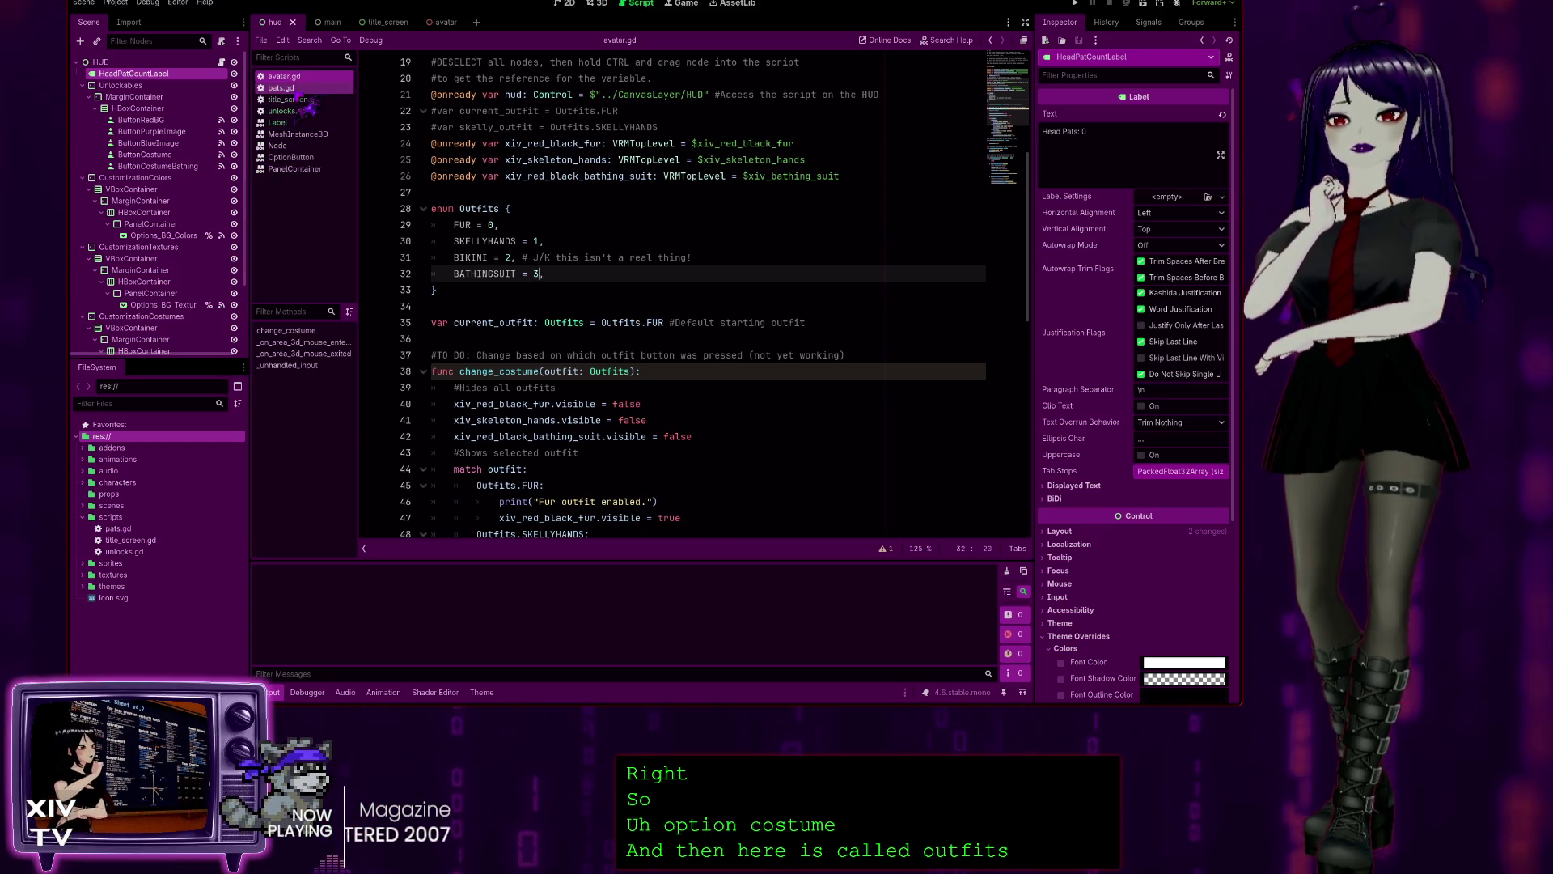
{"action": "left_click", "coordinate": [283, 87]}
{"action": "scroll", "coordinate": [809, 368], "scroll_direction": "down", "scroll_amount": 2}
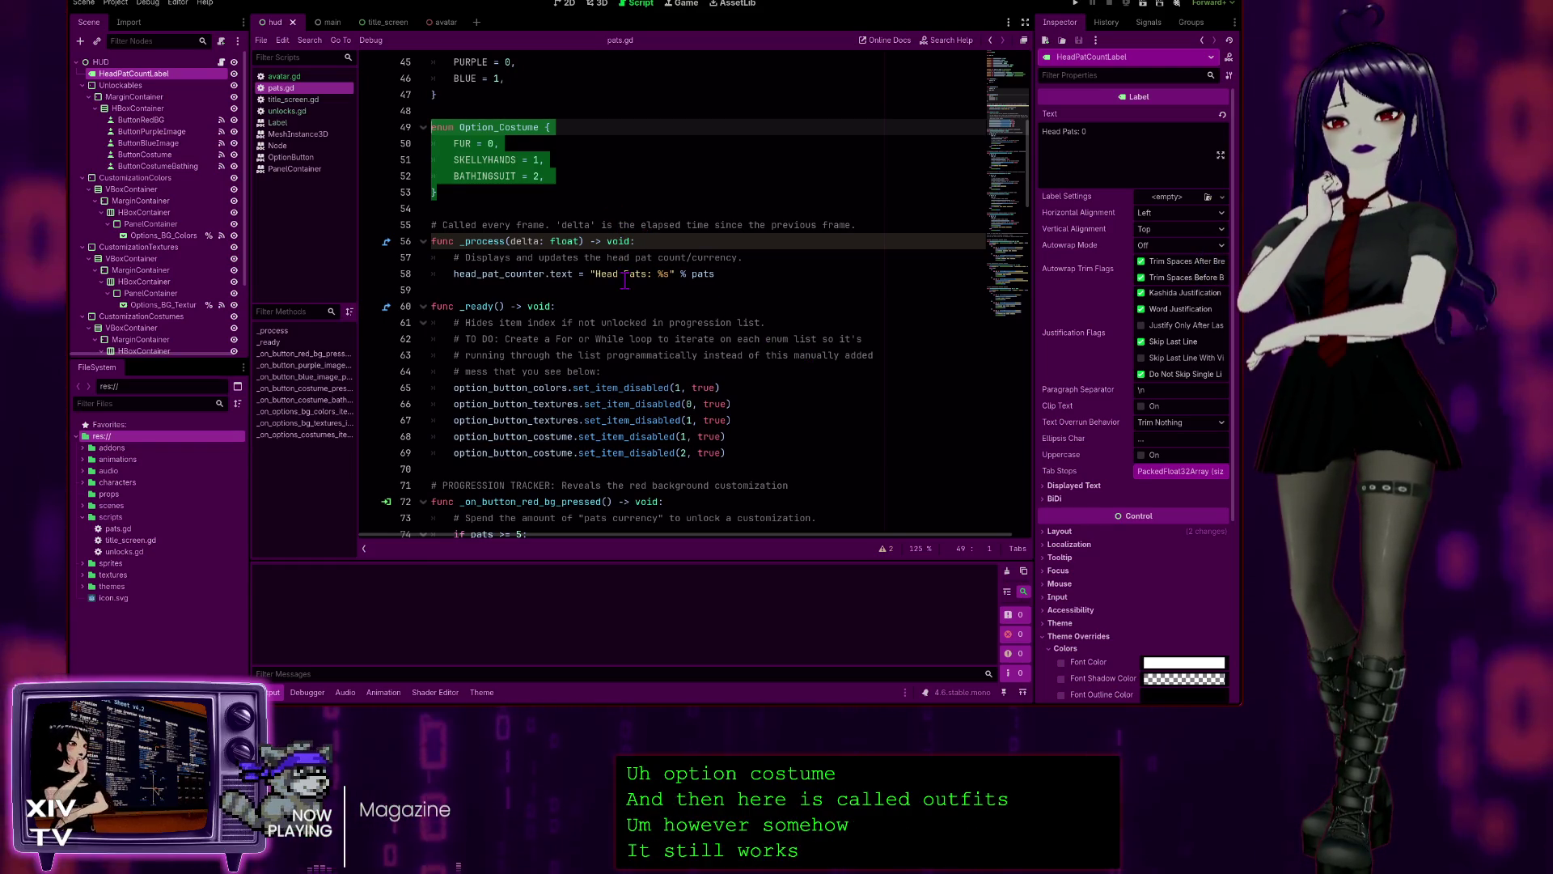
{"action": "scroll", "coordinate": [639, 307], "scroll_direction": "down", "scroll_amount": 4}
{"action": "scroll", "coordinate": [656, 319], "scroll_direction": "down", "scroll_amount": 8}
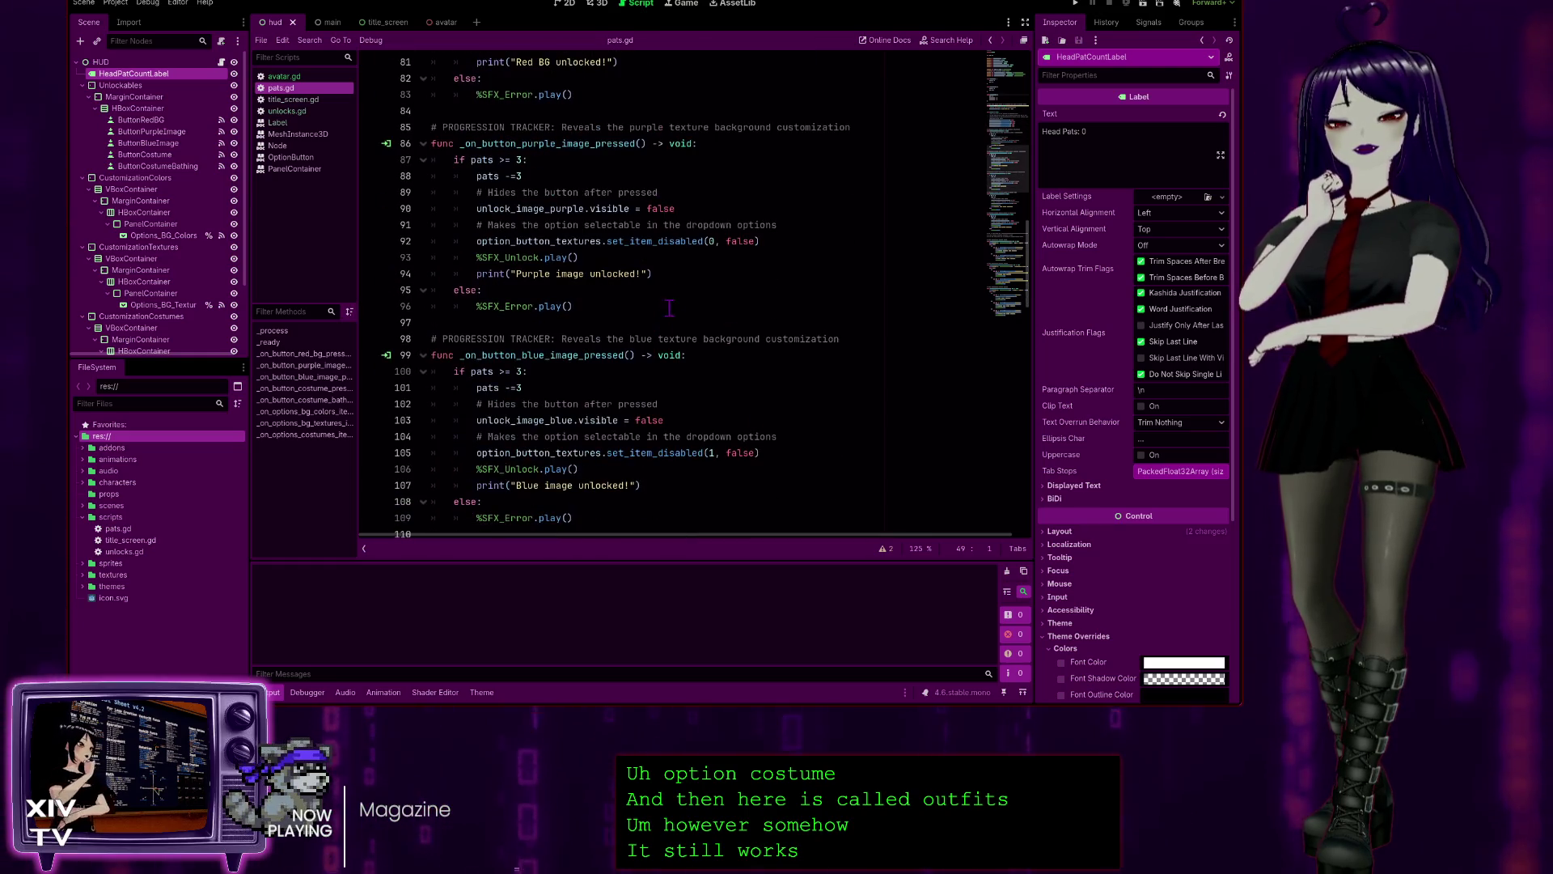
{"action": "scroll", "coordinate": [665, 341], "scroll_direction": "down", "scroll_amount": 5}
{"action": "scroll", "coordinate": [615, 308], "scroll_direction": "up", "scroll_amount": 5}
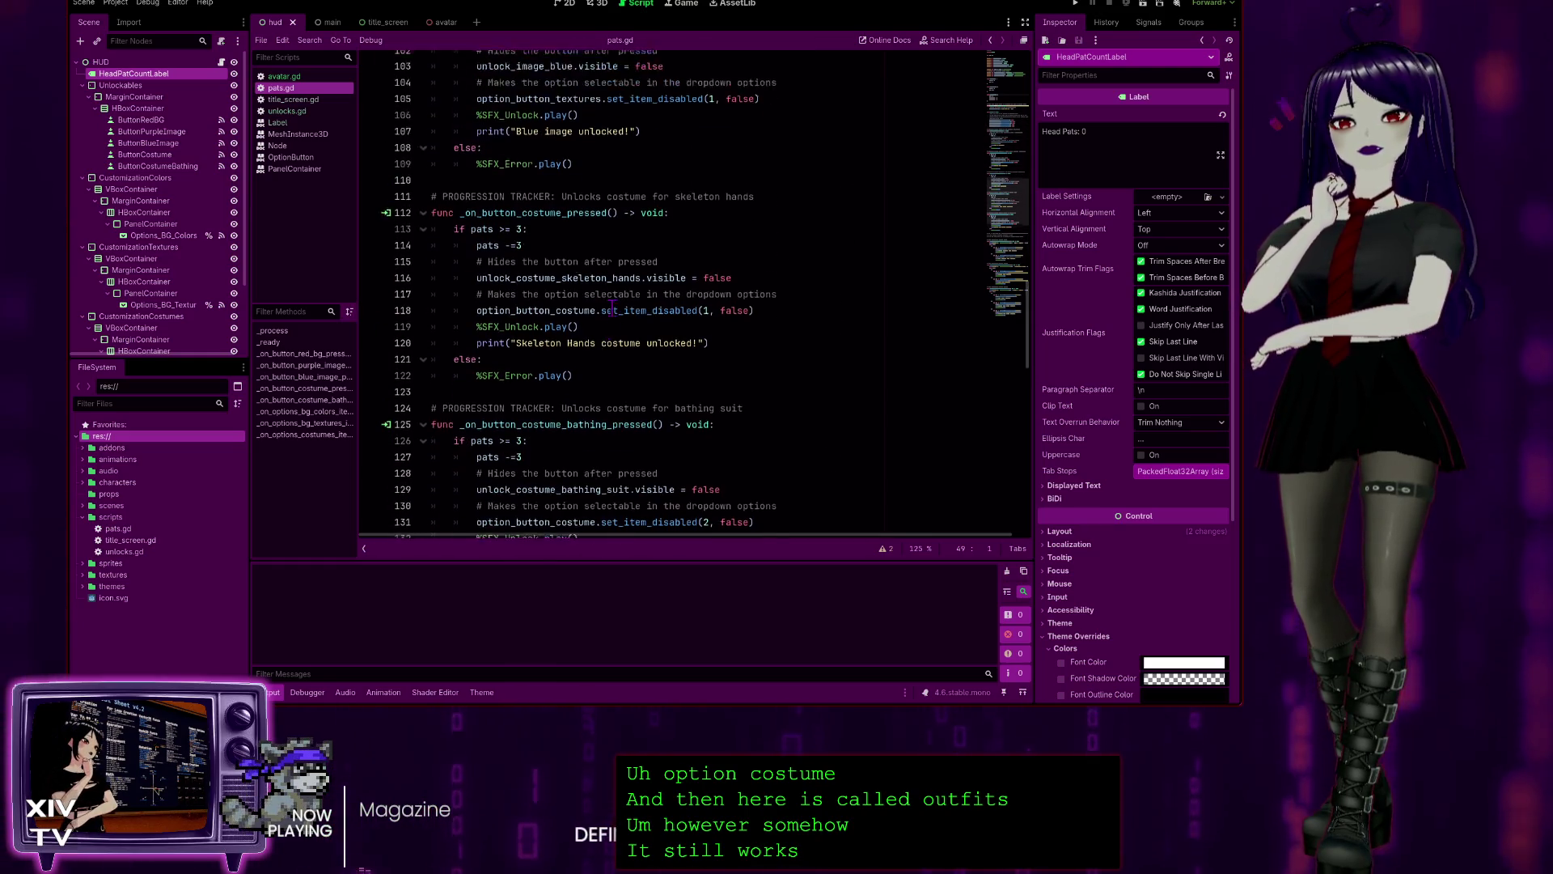
{"action": "scroll", "coordinate": [611, 305], "scroll_direction": "up", "scroll_amount": 6}
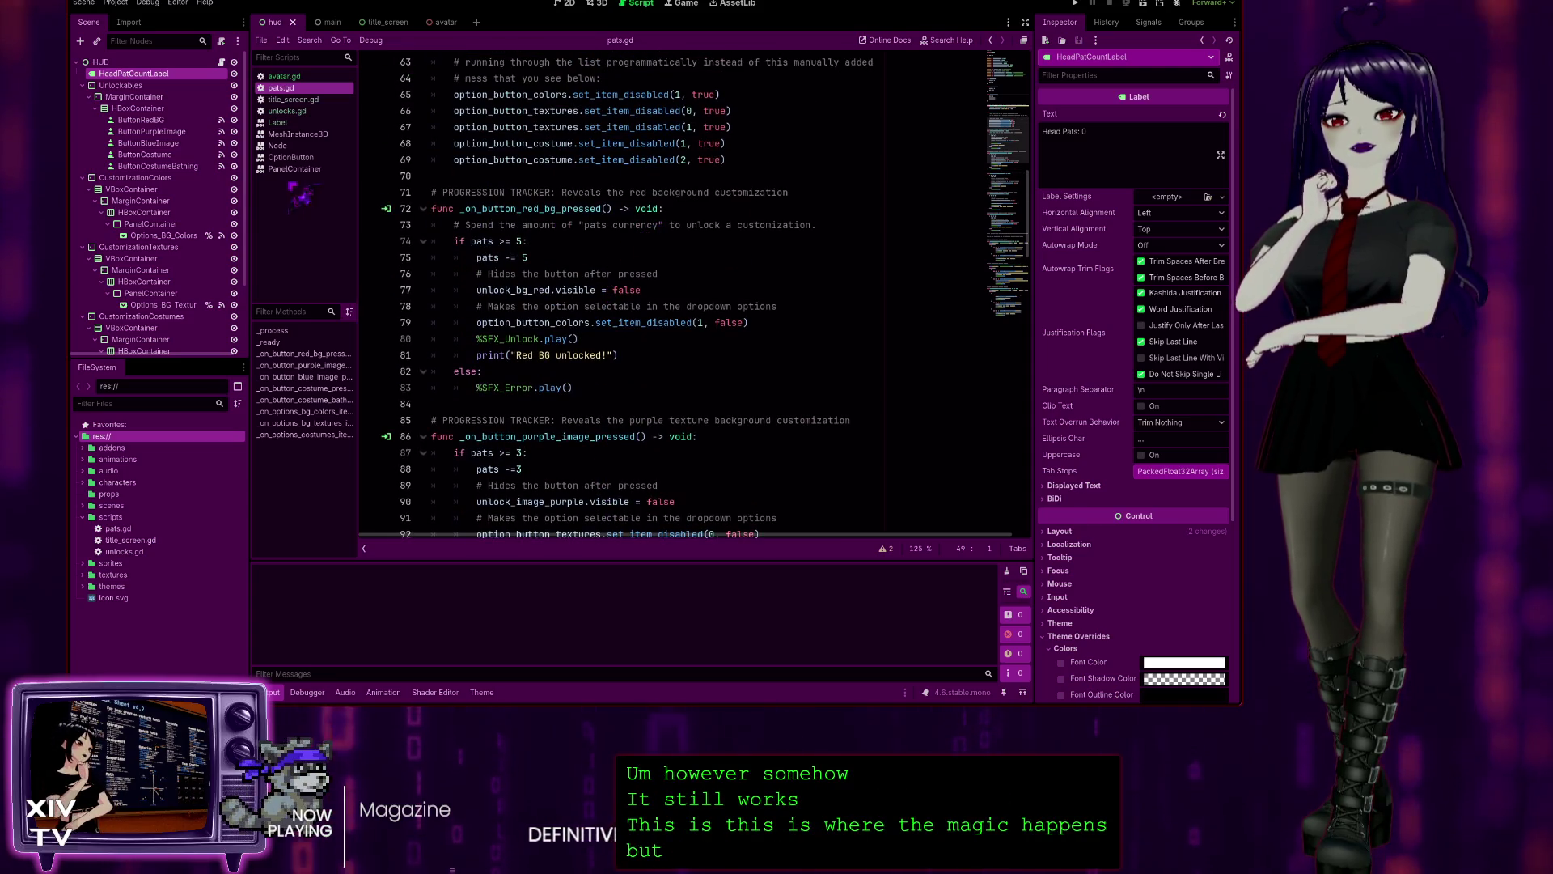
- Fold the background and costume unlock functions and both background selection handlers in pats.gd
{"action": "left_click", "coordinate": [422, 209]}
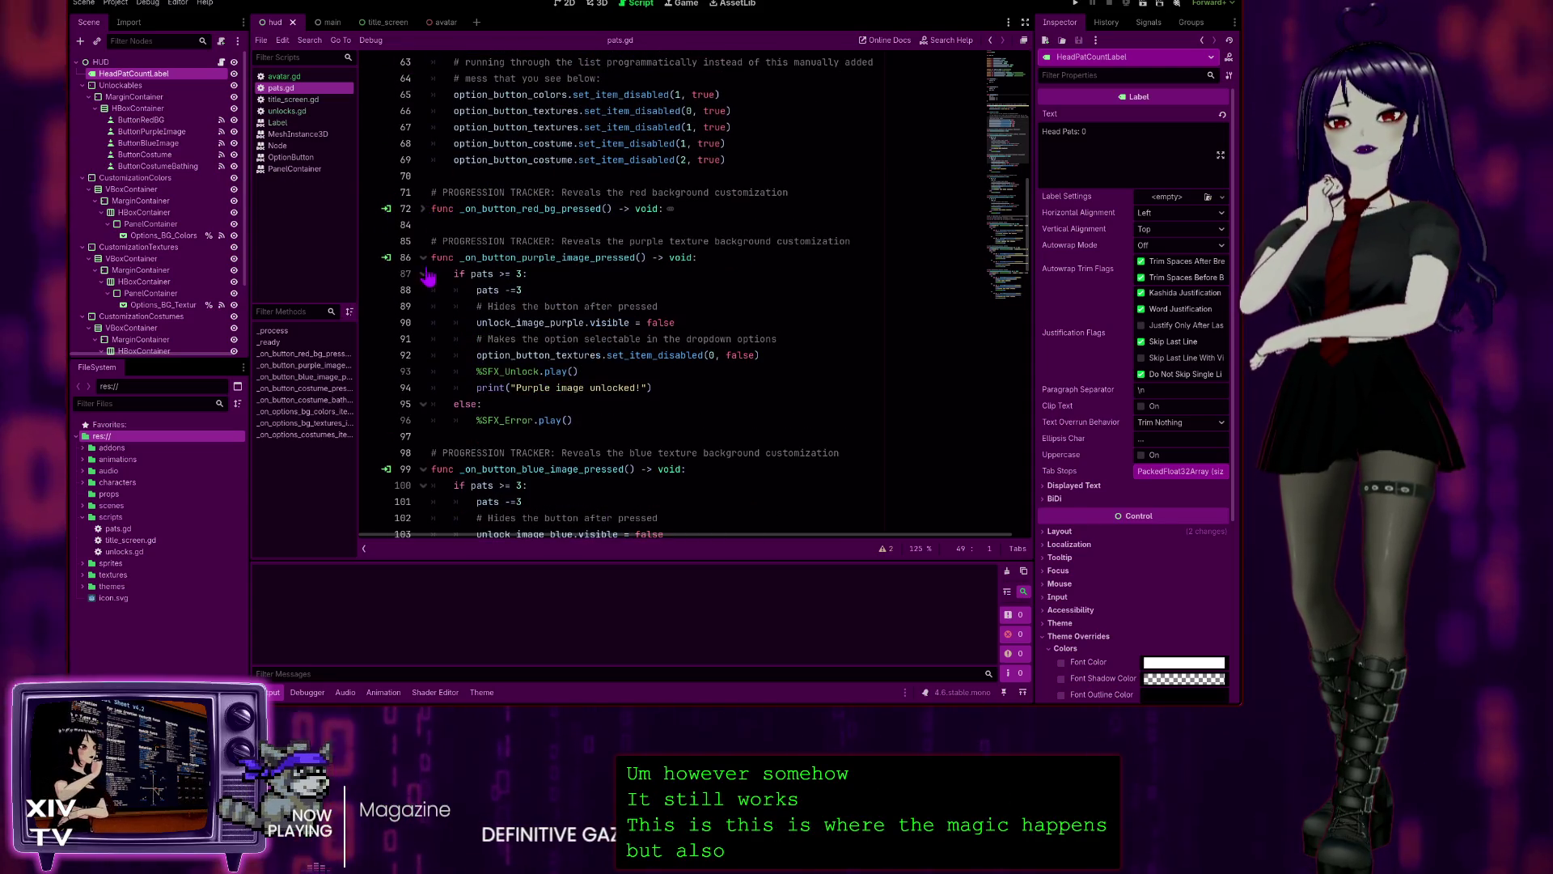
{"action": "left_click", "coordinate": [423, 258]}
{"action": "left_click", "coordinate": [423, 307]}
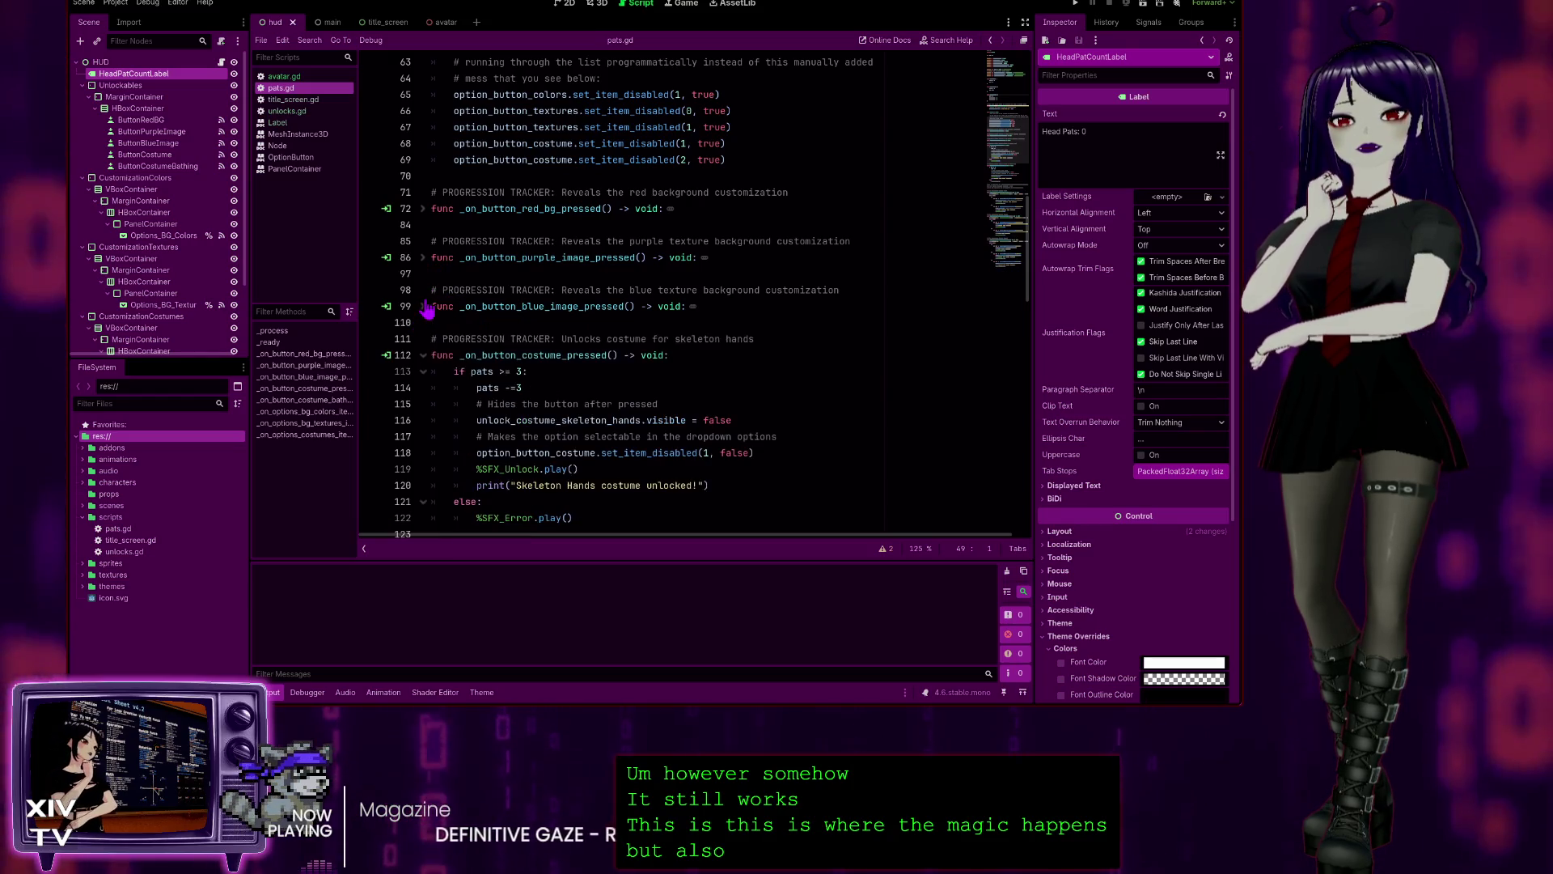
{"action": "scroll", "coordinate": [500, 390], "scroll_direction": "down", "scroll_amount": 1}
{"action": "scroll", "coordinate": [545, 341], "scroll_direction": "down", "scroll_amount": 1}
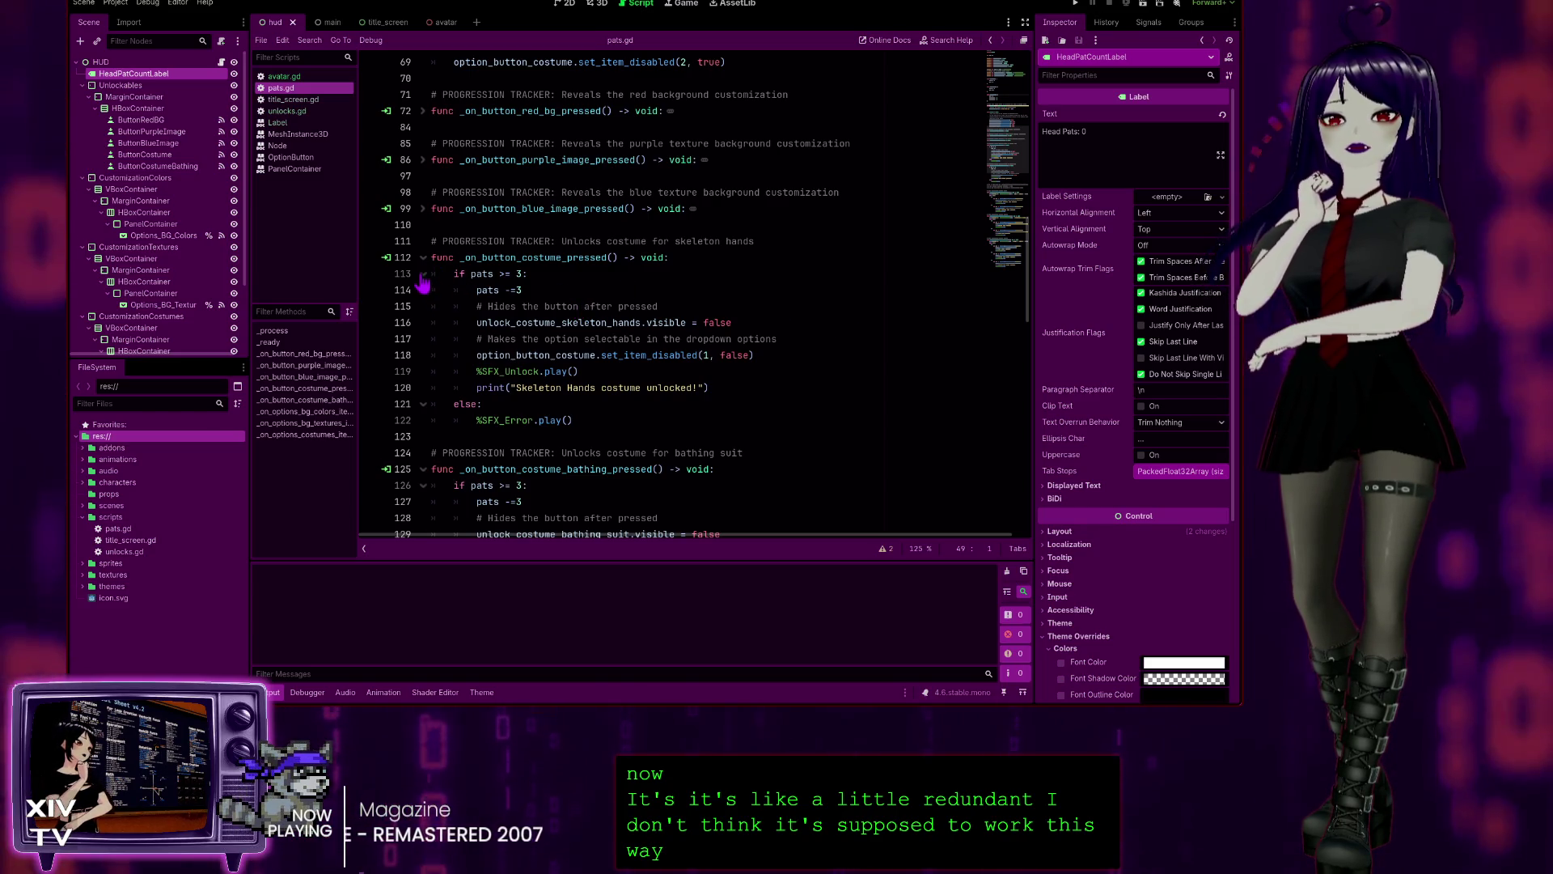
{"action": "left_click", "coordinate": [423, 258]}
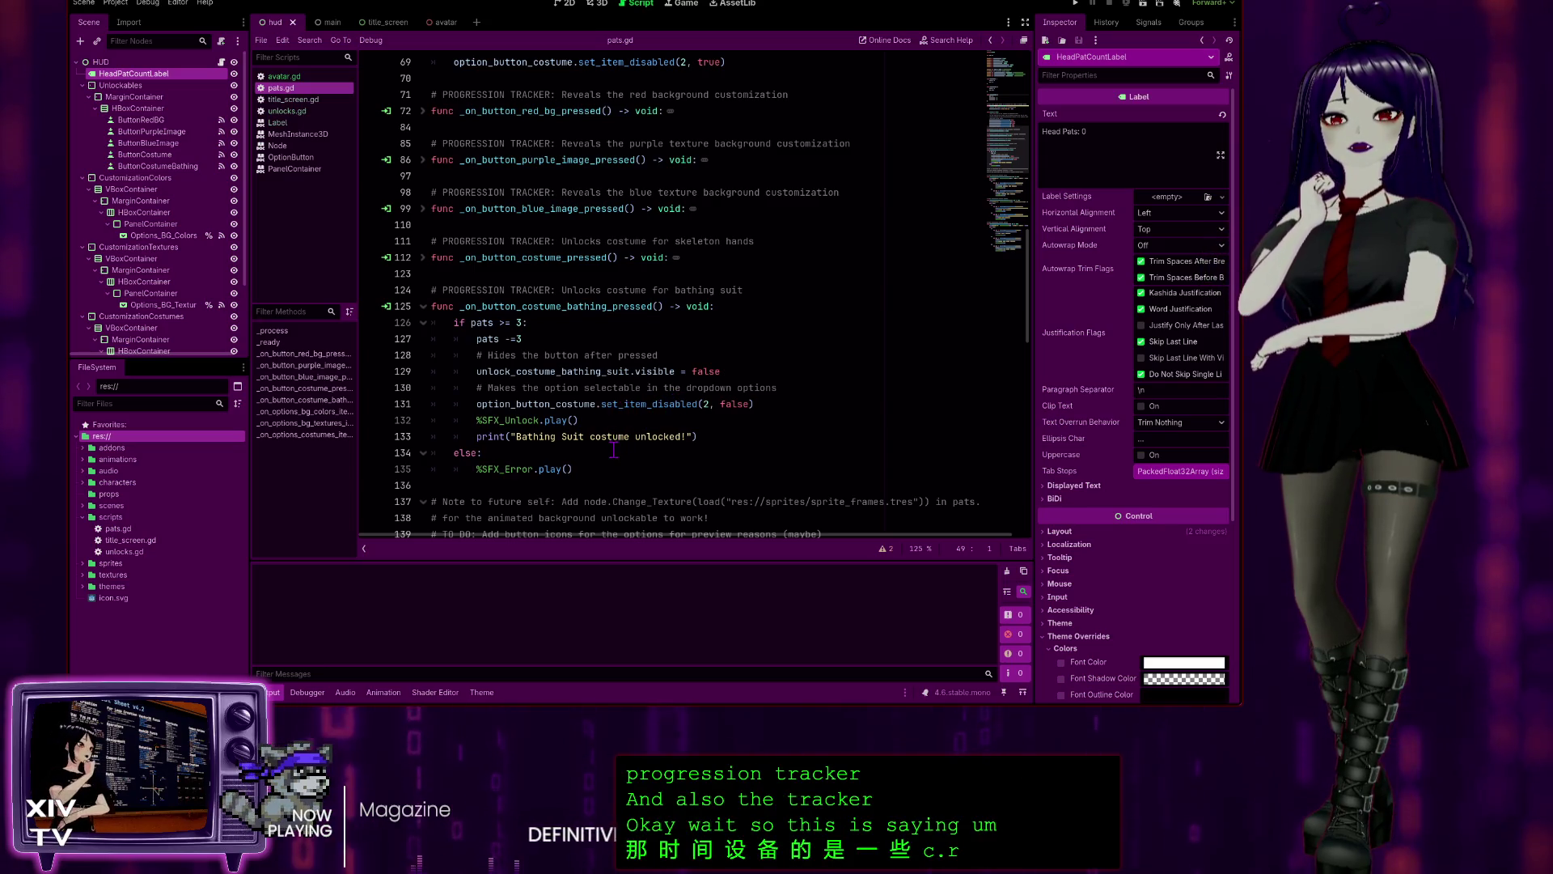
{"action": "left_click", "coordinate": [424, 314]}
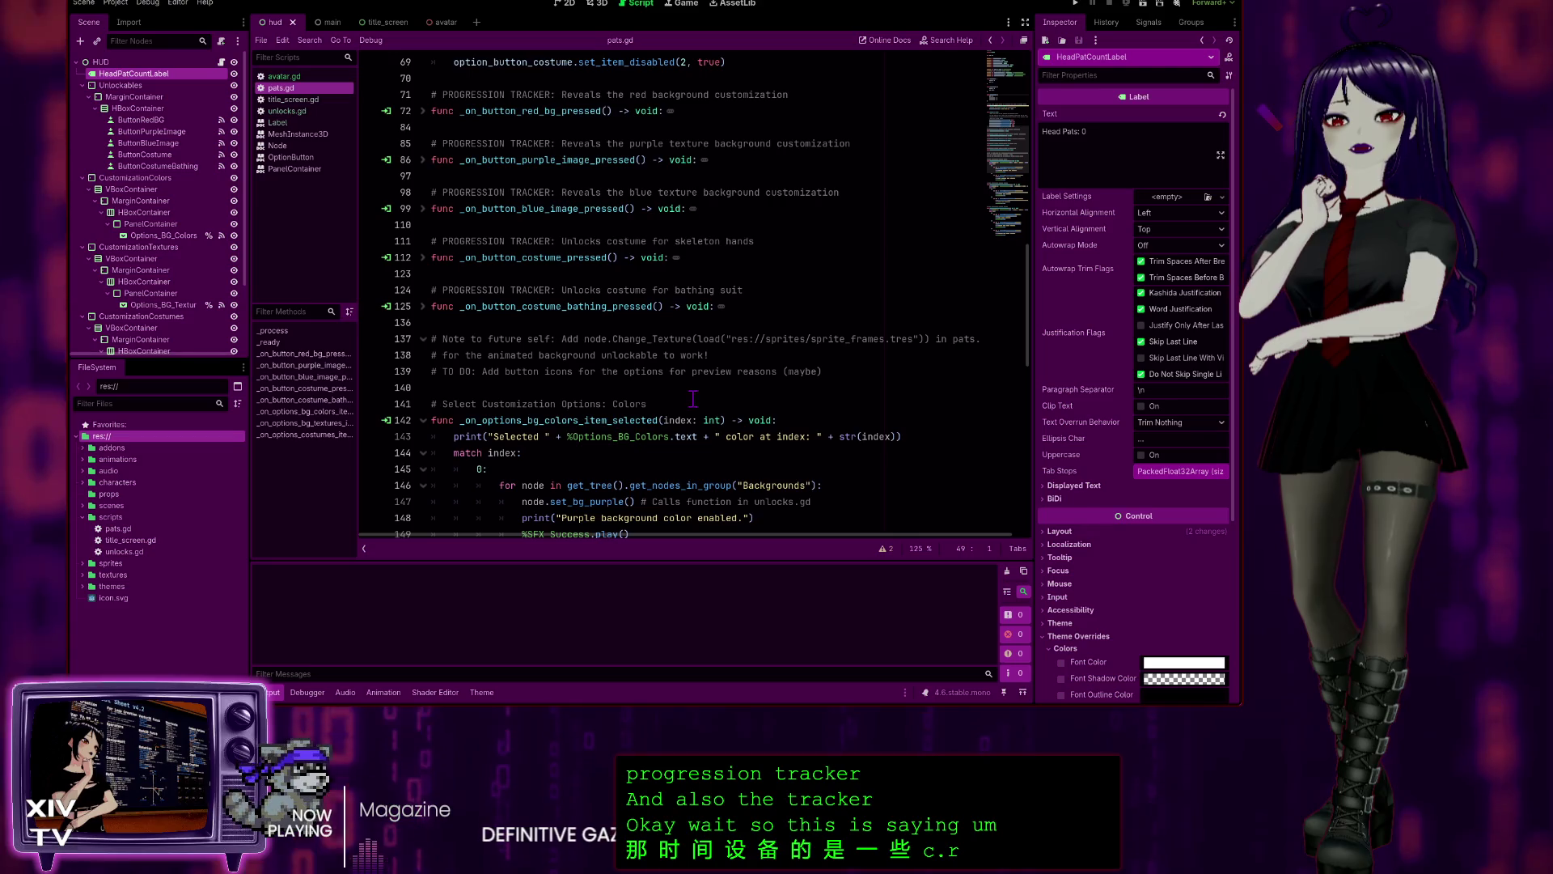
{"action": "scroll", "coordinate": [682, 392], "scroll_direction": "down", "scroll_amount": 5}
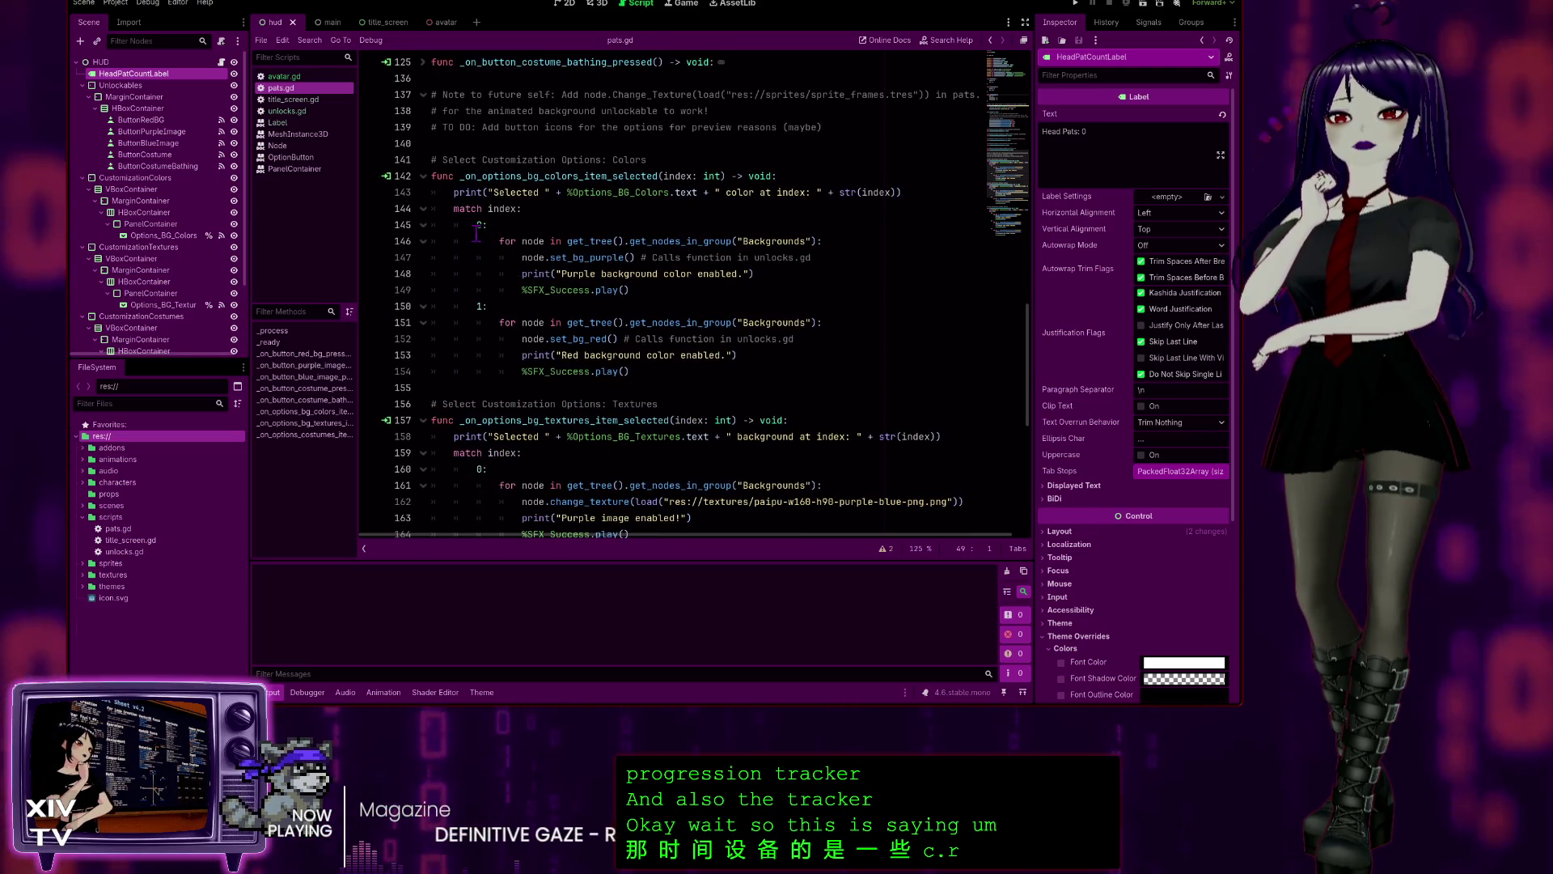
{"action": "left_click", "coordinate": [422, 177]}
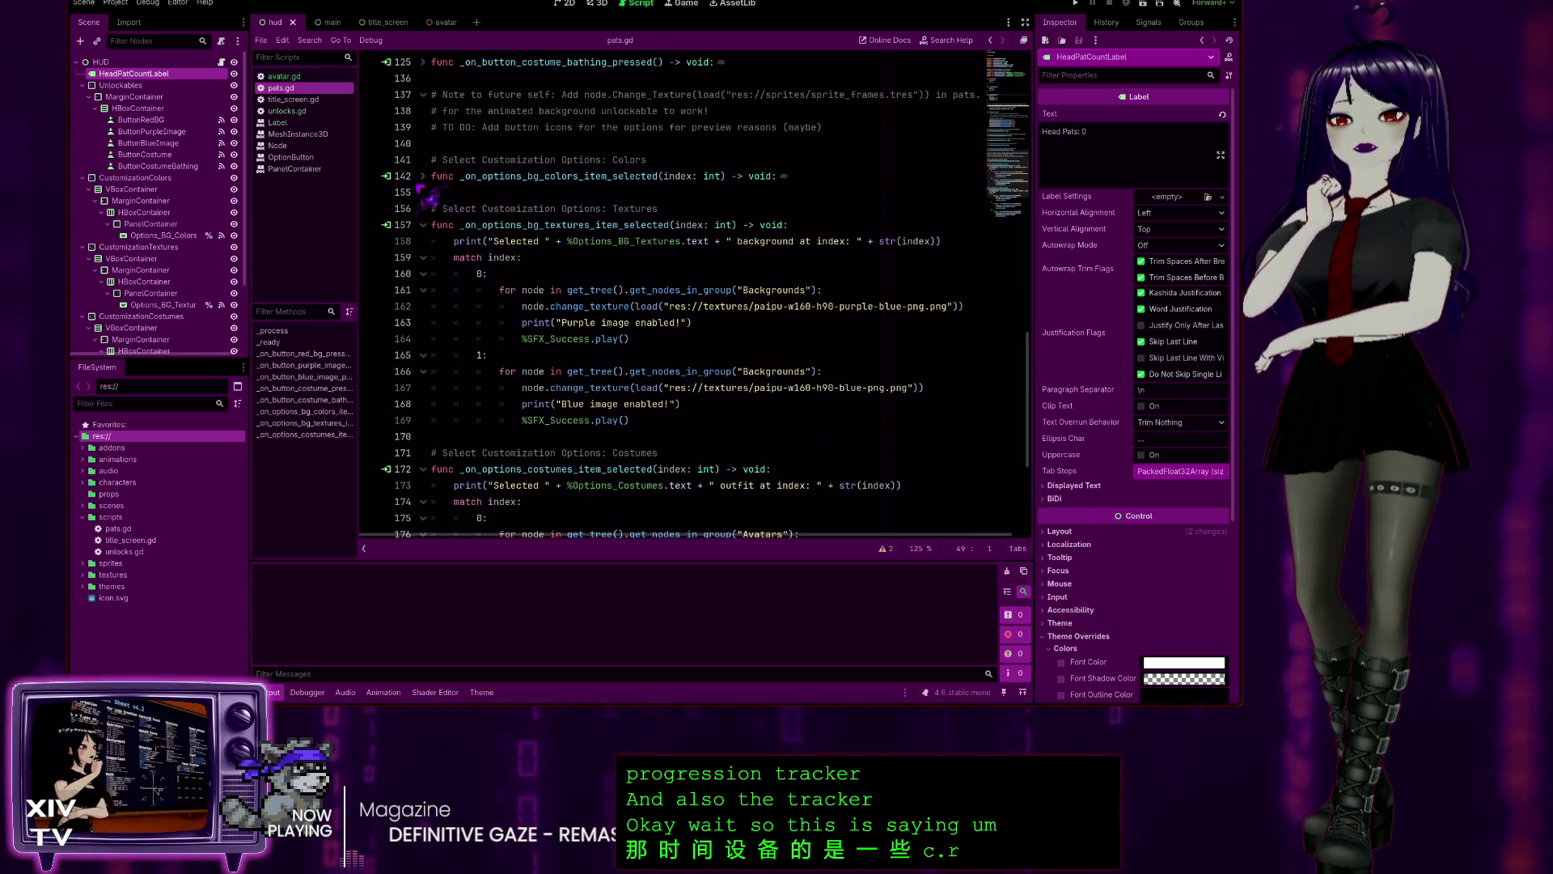
{"action": "left_click", "coordinate": [423, 226]}
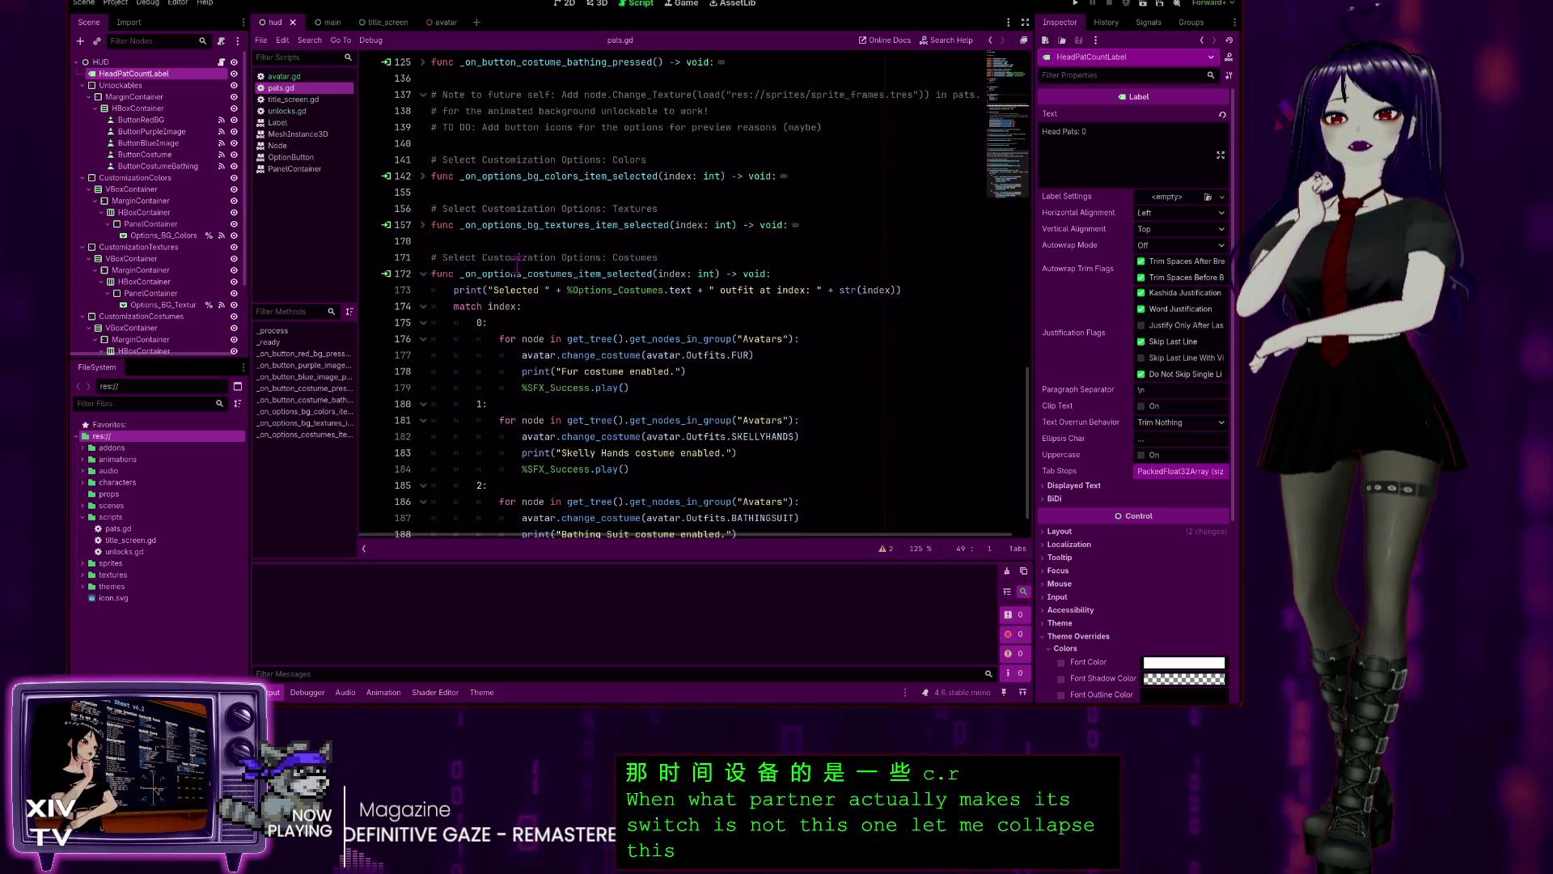
{"action": "scroll", "coordinate": [454, 273], "scroll_direction": "down", "scroll_amount": 1}
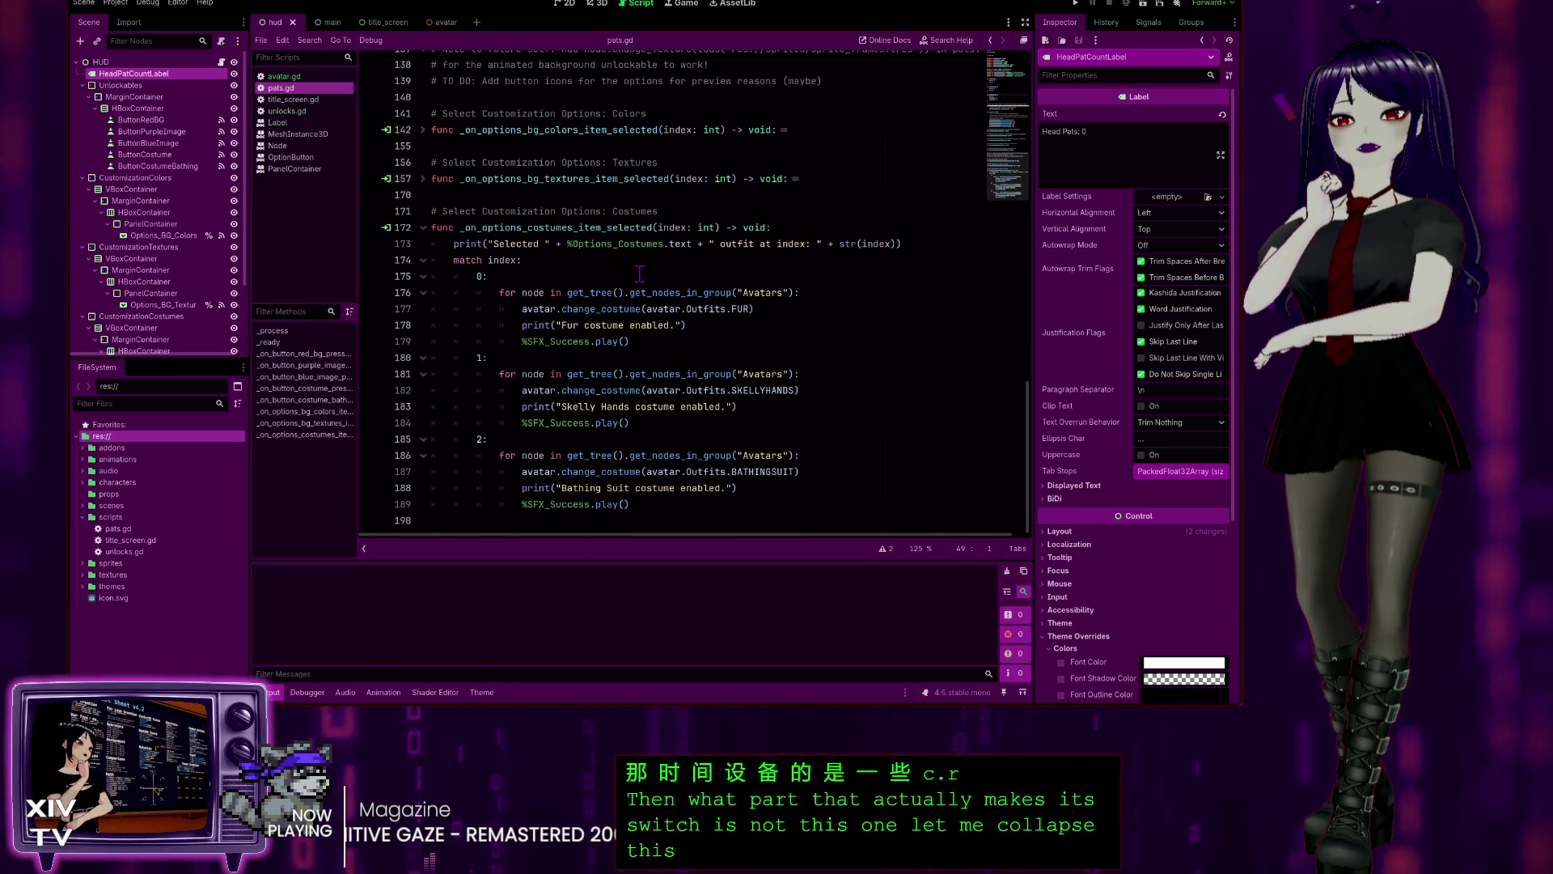
- Inspect the costume match lines: FUR change_costume call, success sound, Bathing Suit message, index-0 case
{"action": "left_click", "coordinate": [561, 309]}
{"action": "key", "text": "End"}
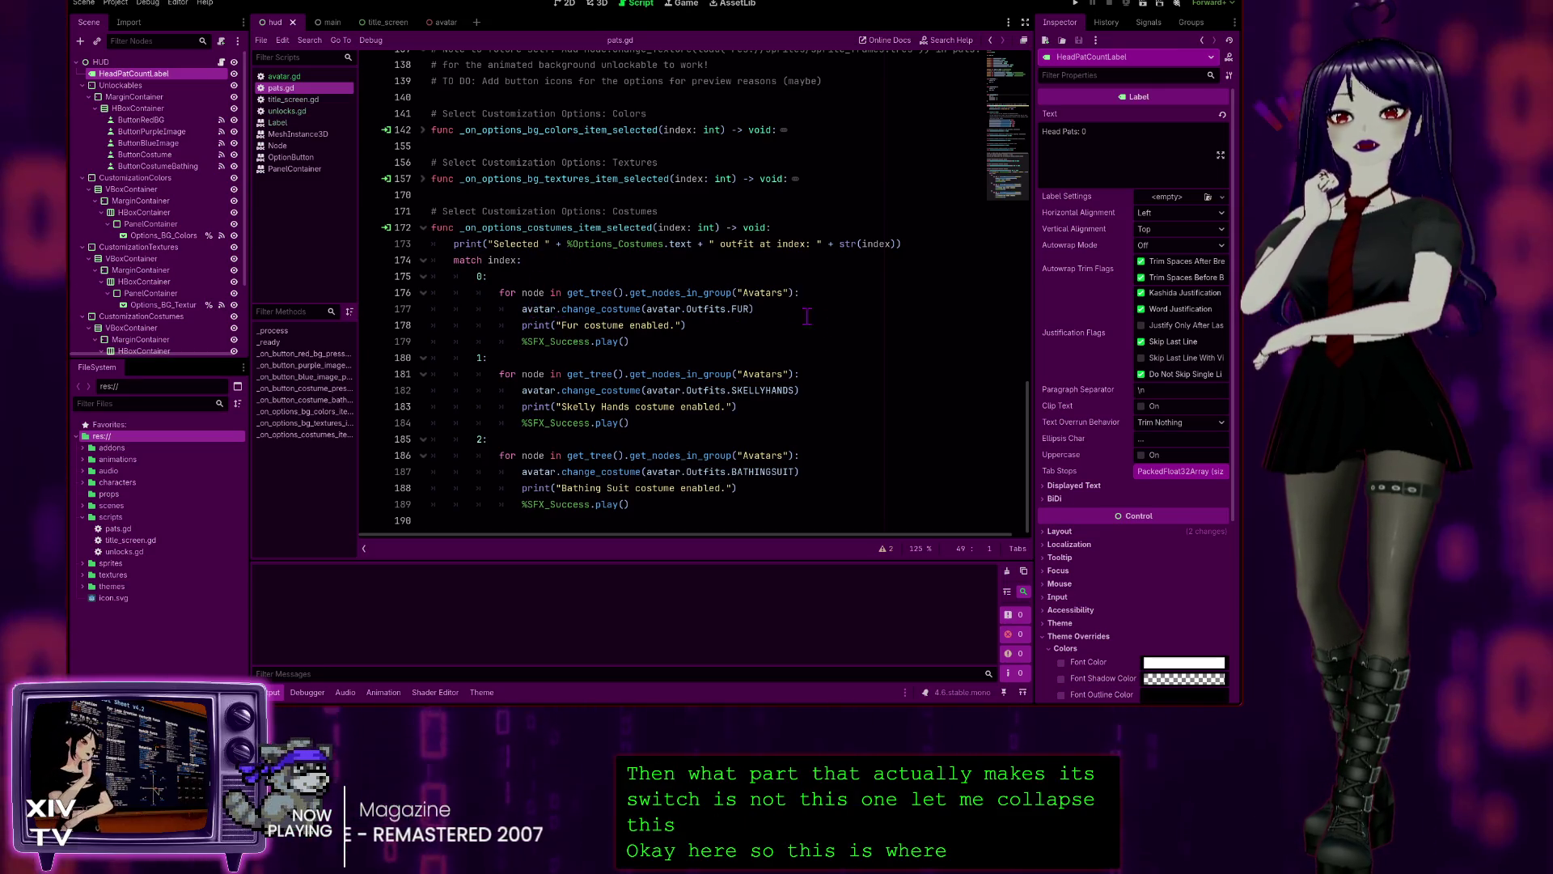
{"action": "left_click", "coordinate": [652, 335]}
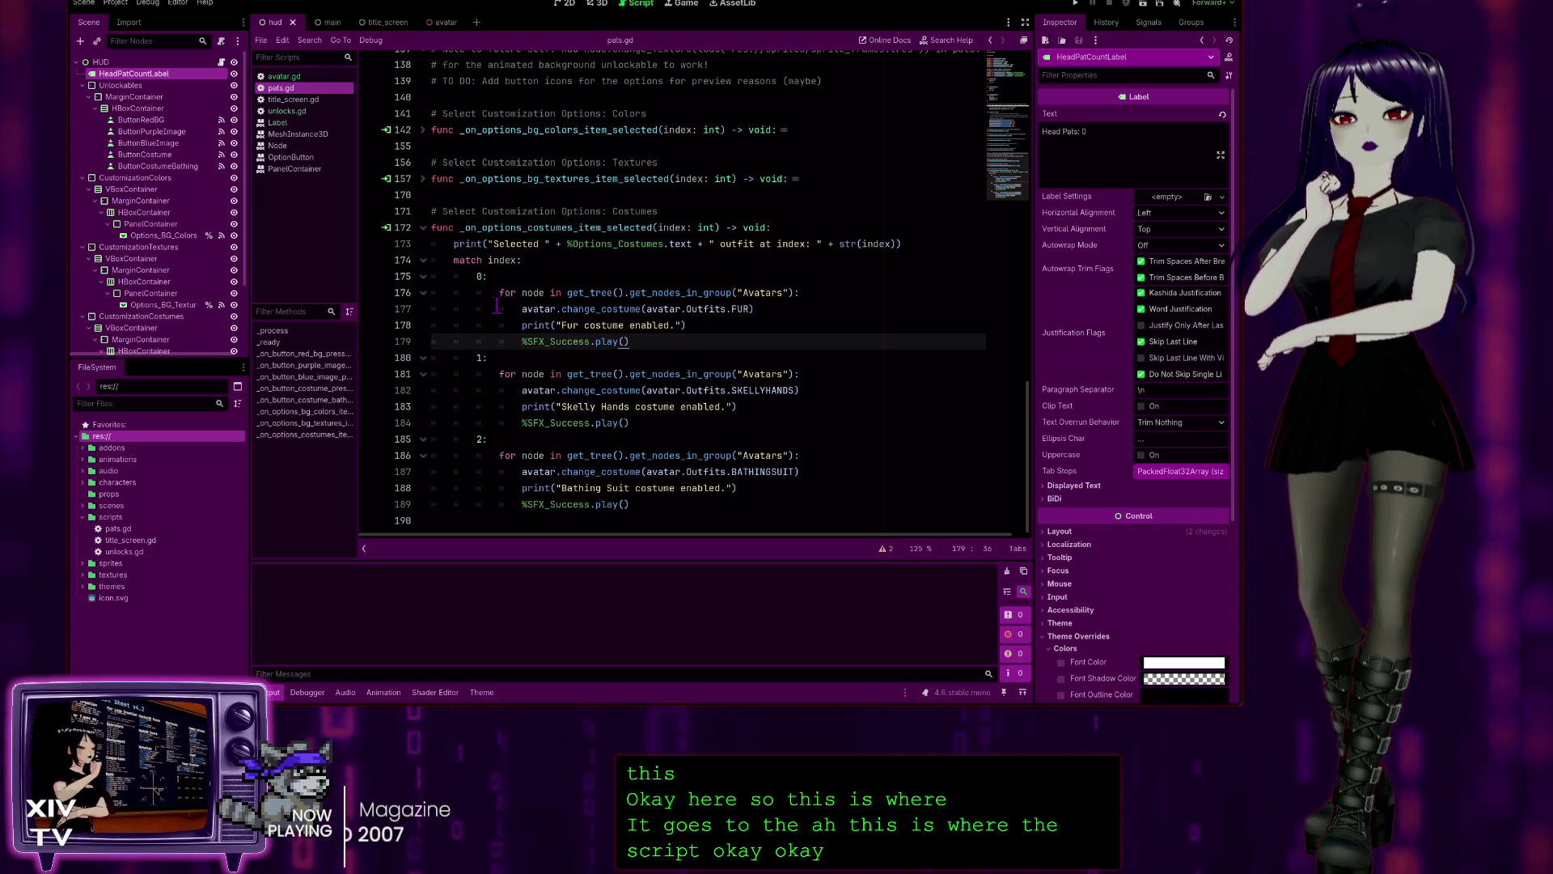
{"action": "left_click", "coordinate": [761, 489]}
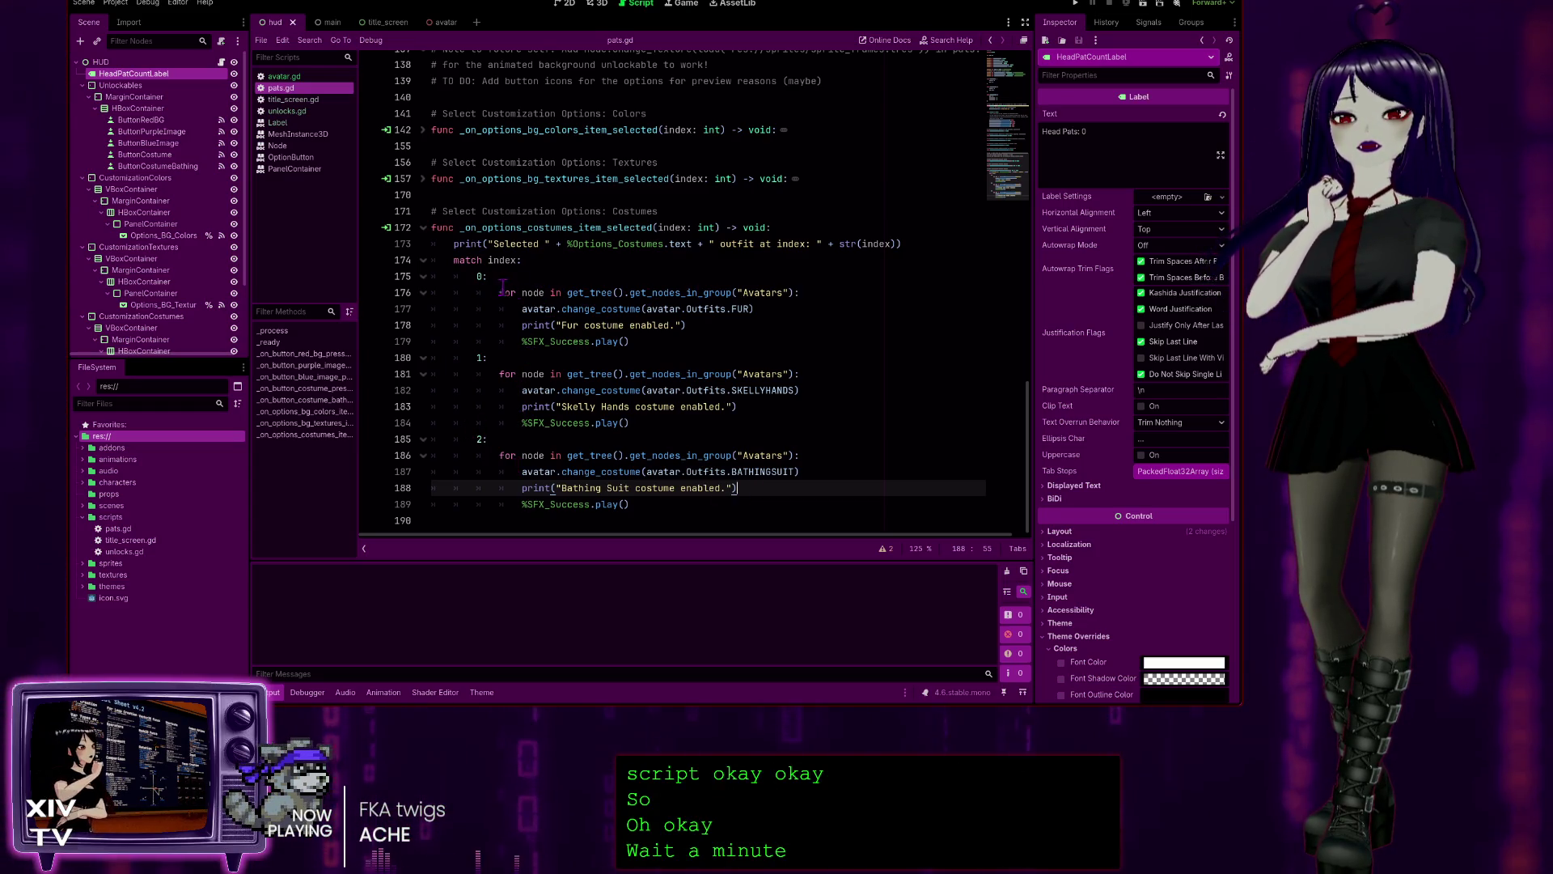
{"action": "left_click", "coordinate": [478, 276]}
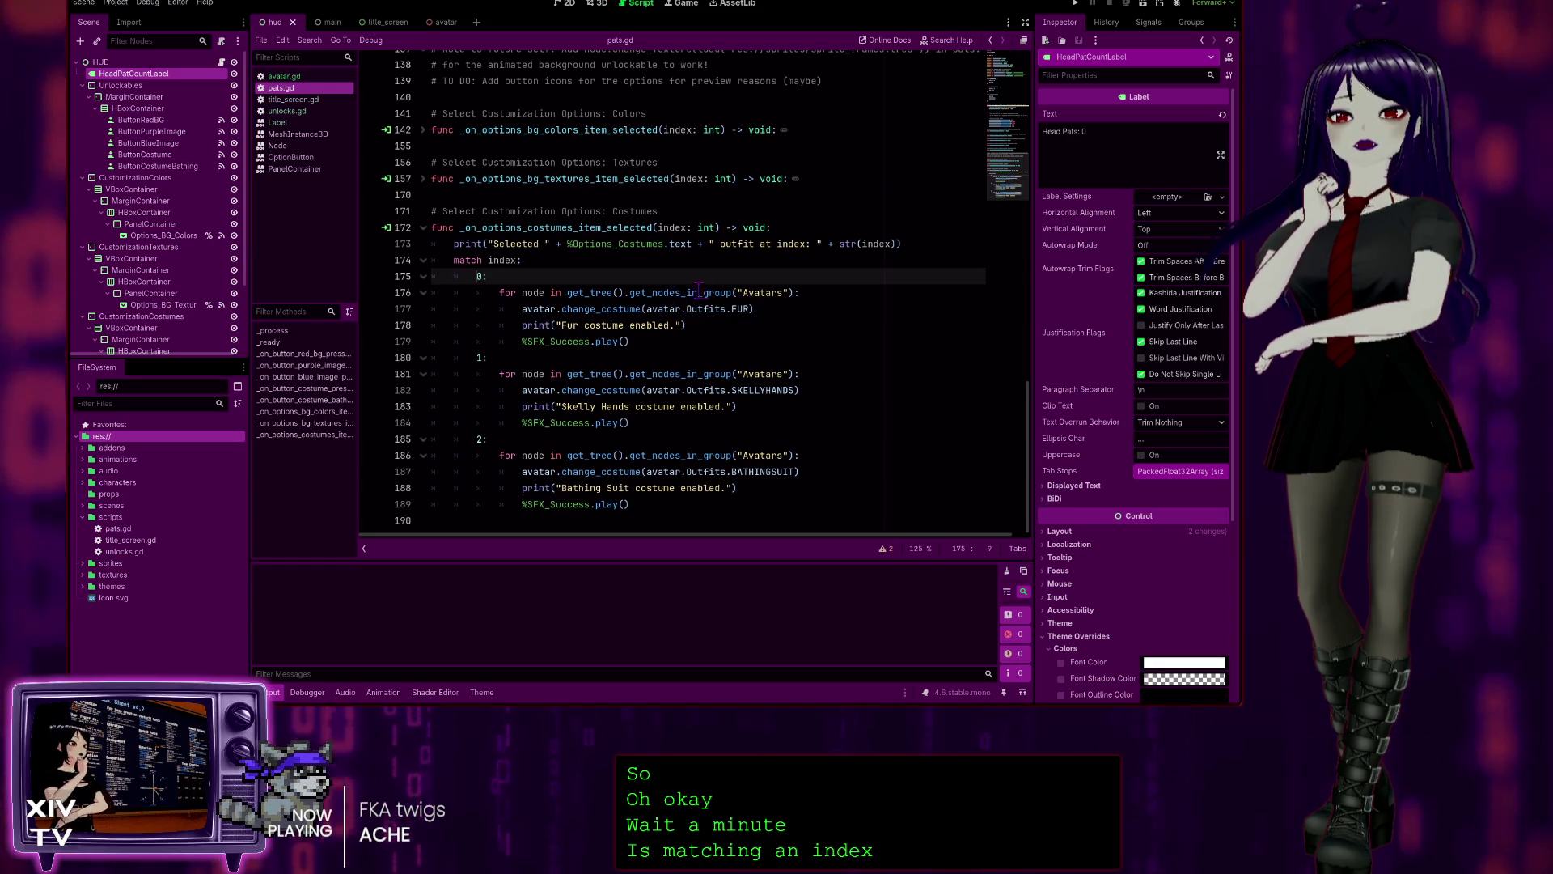
{"action": "left_click", "coordinate": [545, 308]}
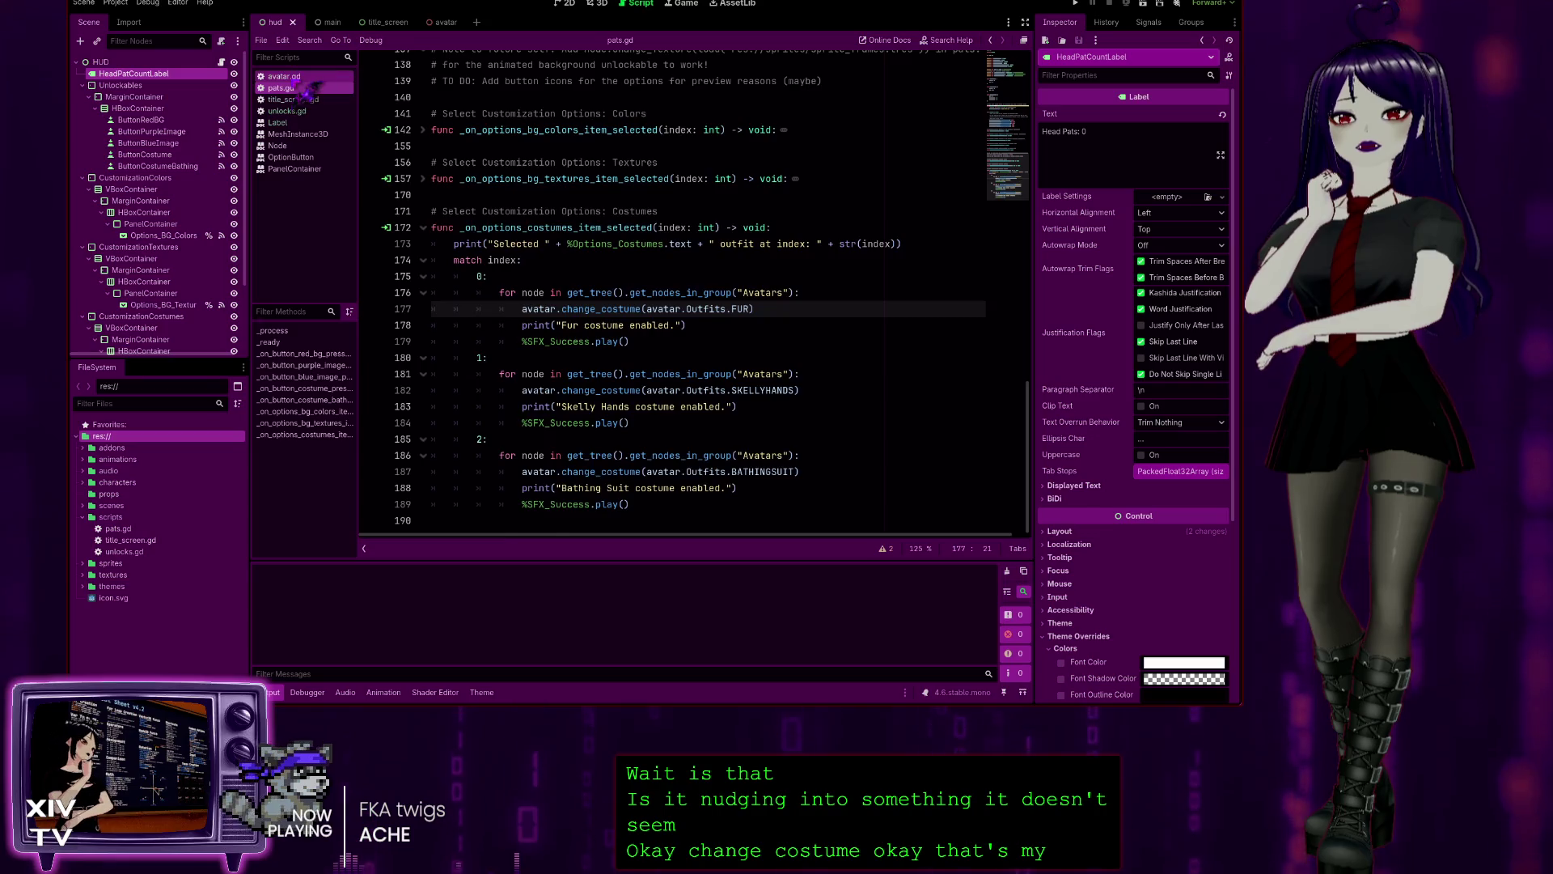
{"action": "left_click", "coordinate": [283, 76]}
{"action": "scroll", "coordinate": [485, 372], "scroll_direction": "down", "scroll_amount": 3}
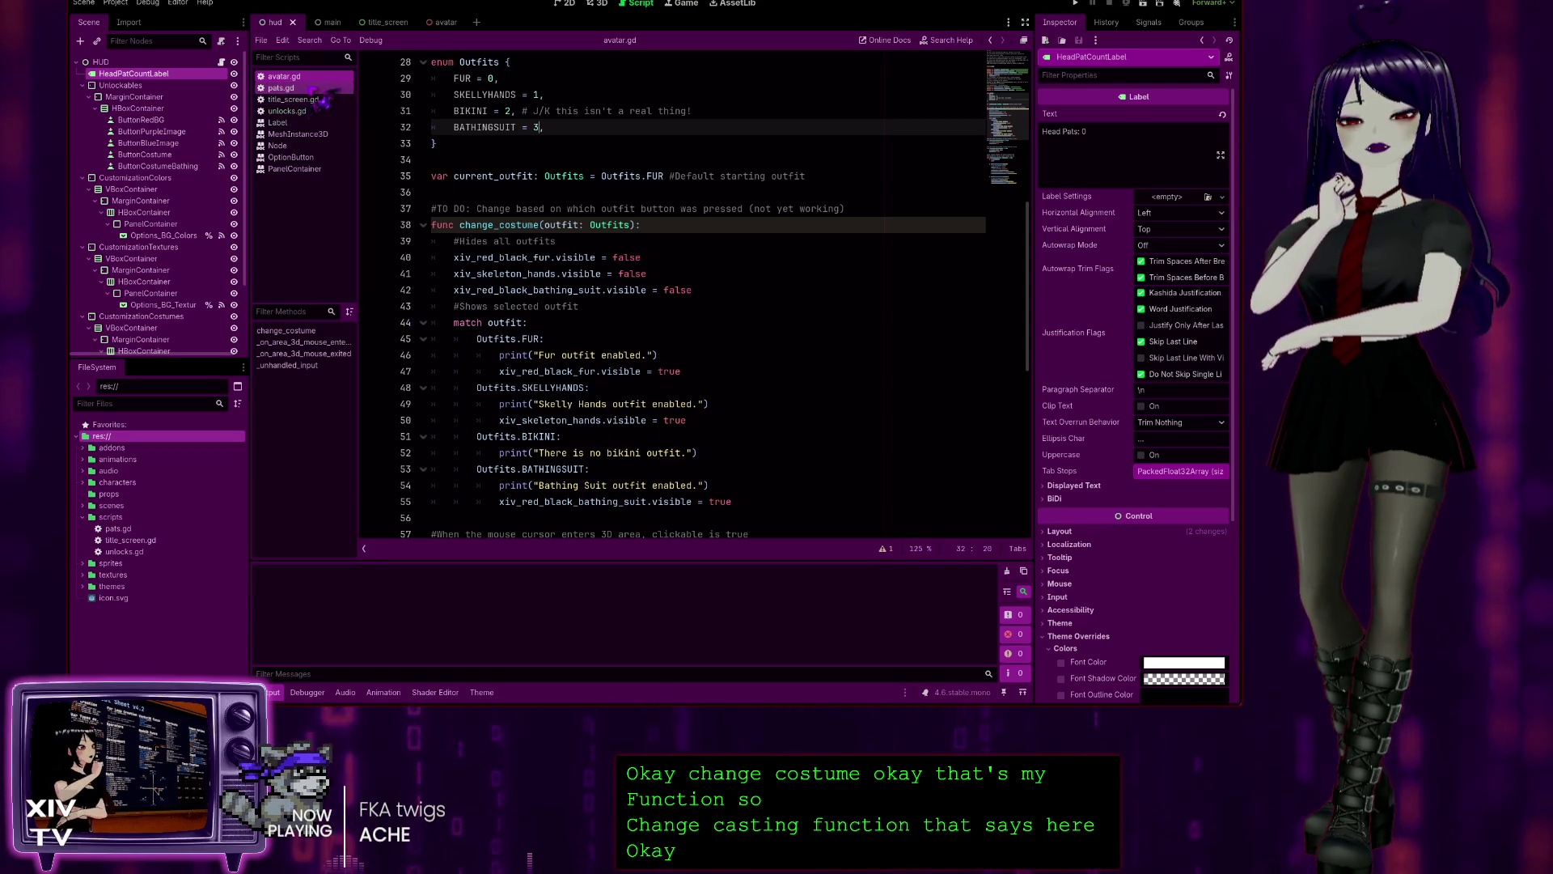
{"action": "left_click", "coordinate": [280, 88]}
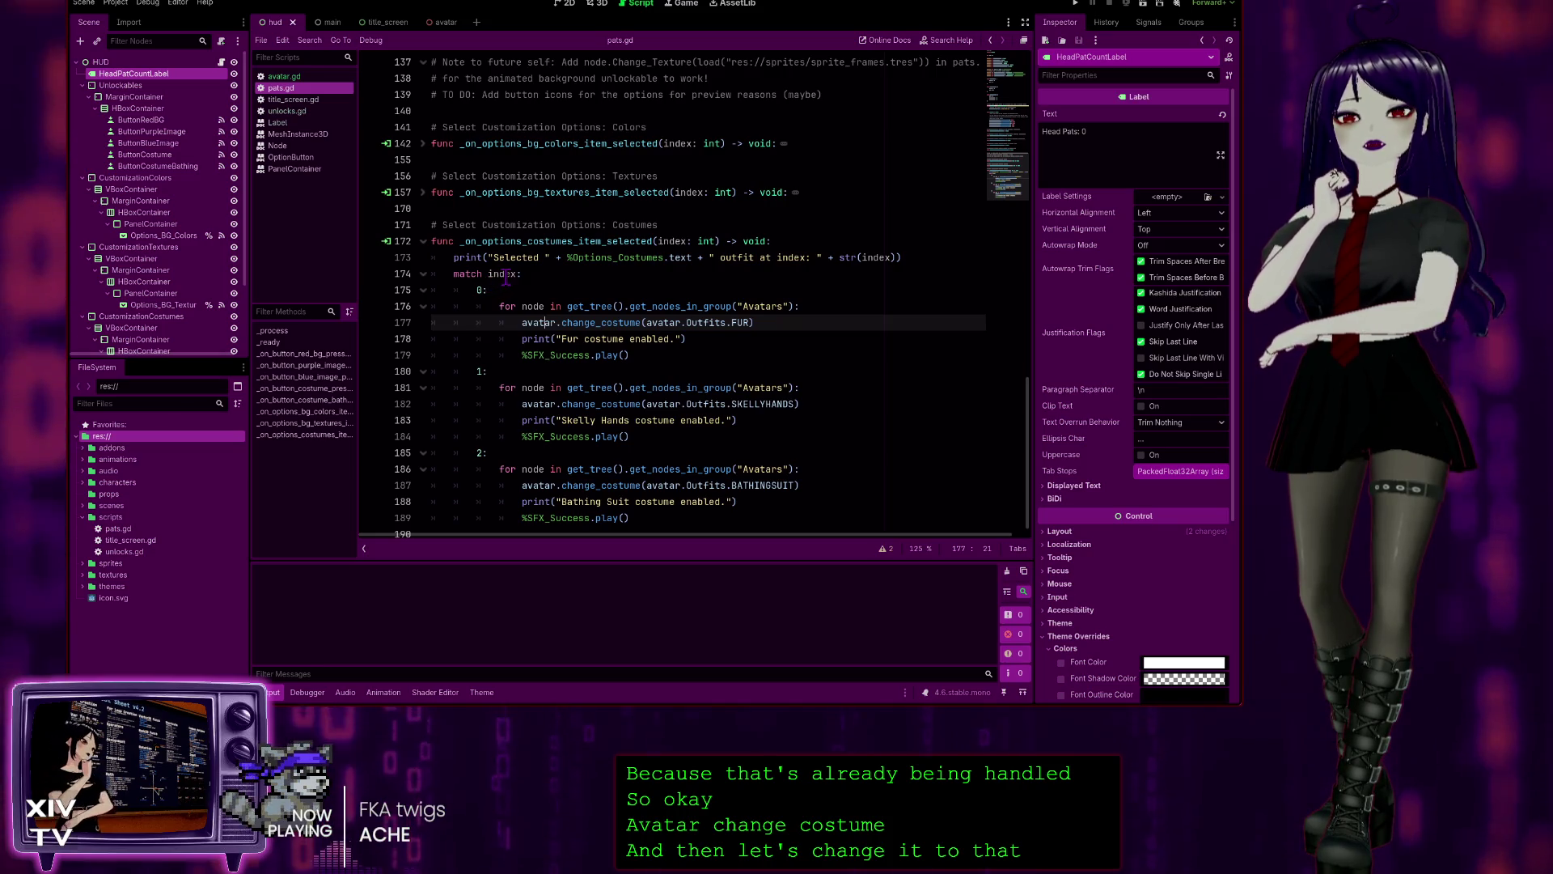
{"action": "left_click", "coordinate": [483, 290]}
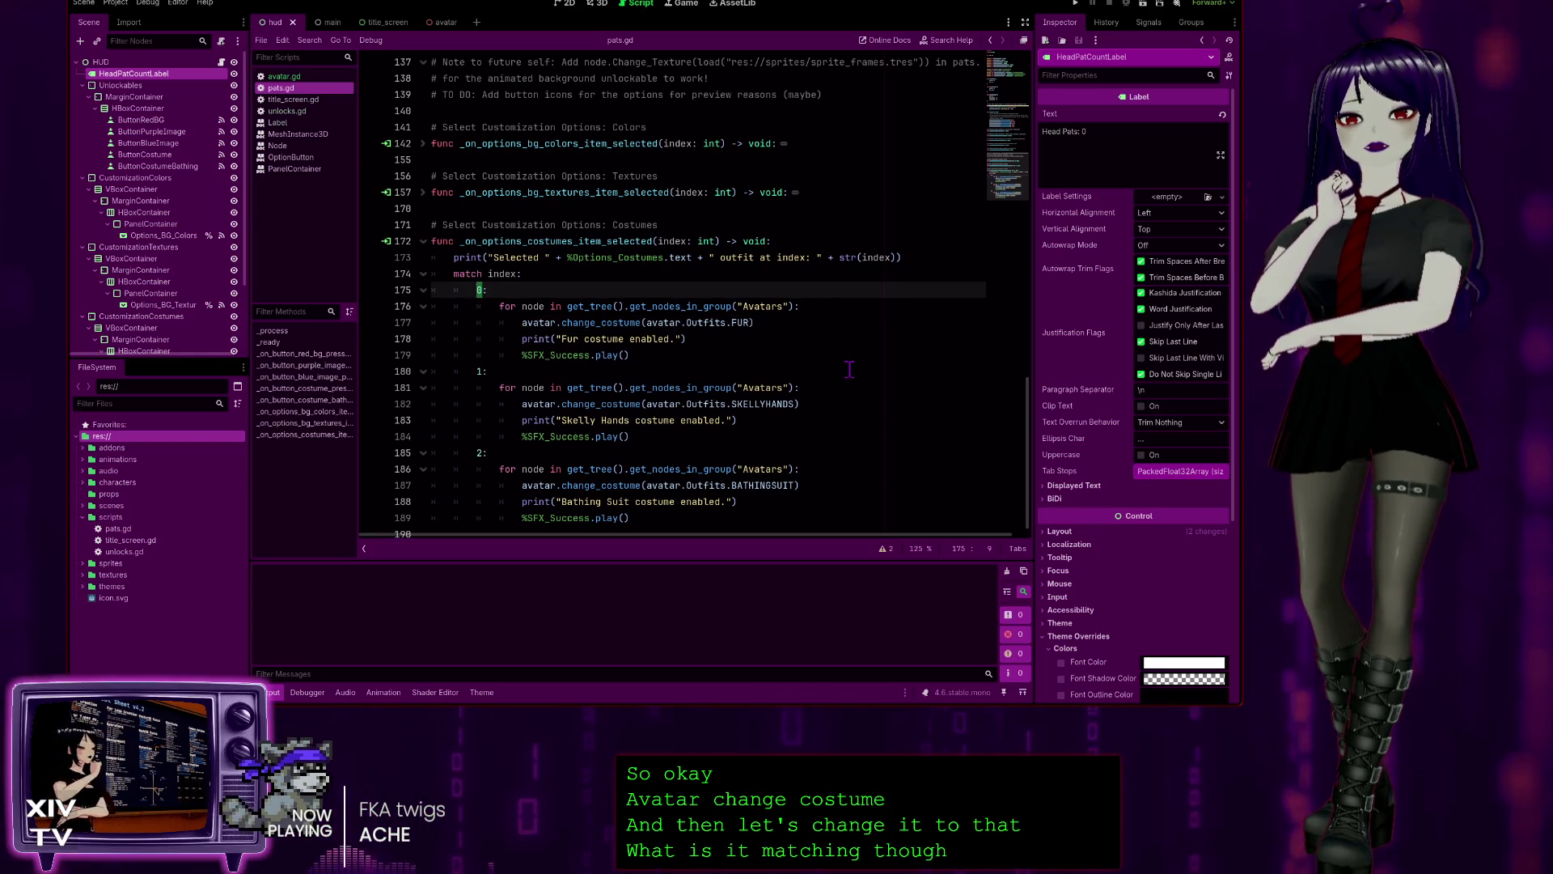
{"action": "scroll", "coordinate": [833, 377], "scroll_direction": "down", "scroll_amount": 1}
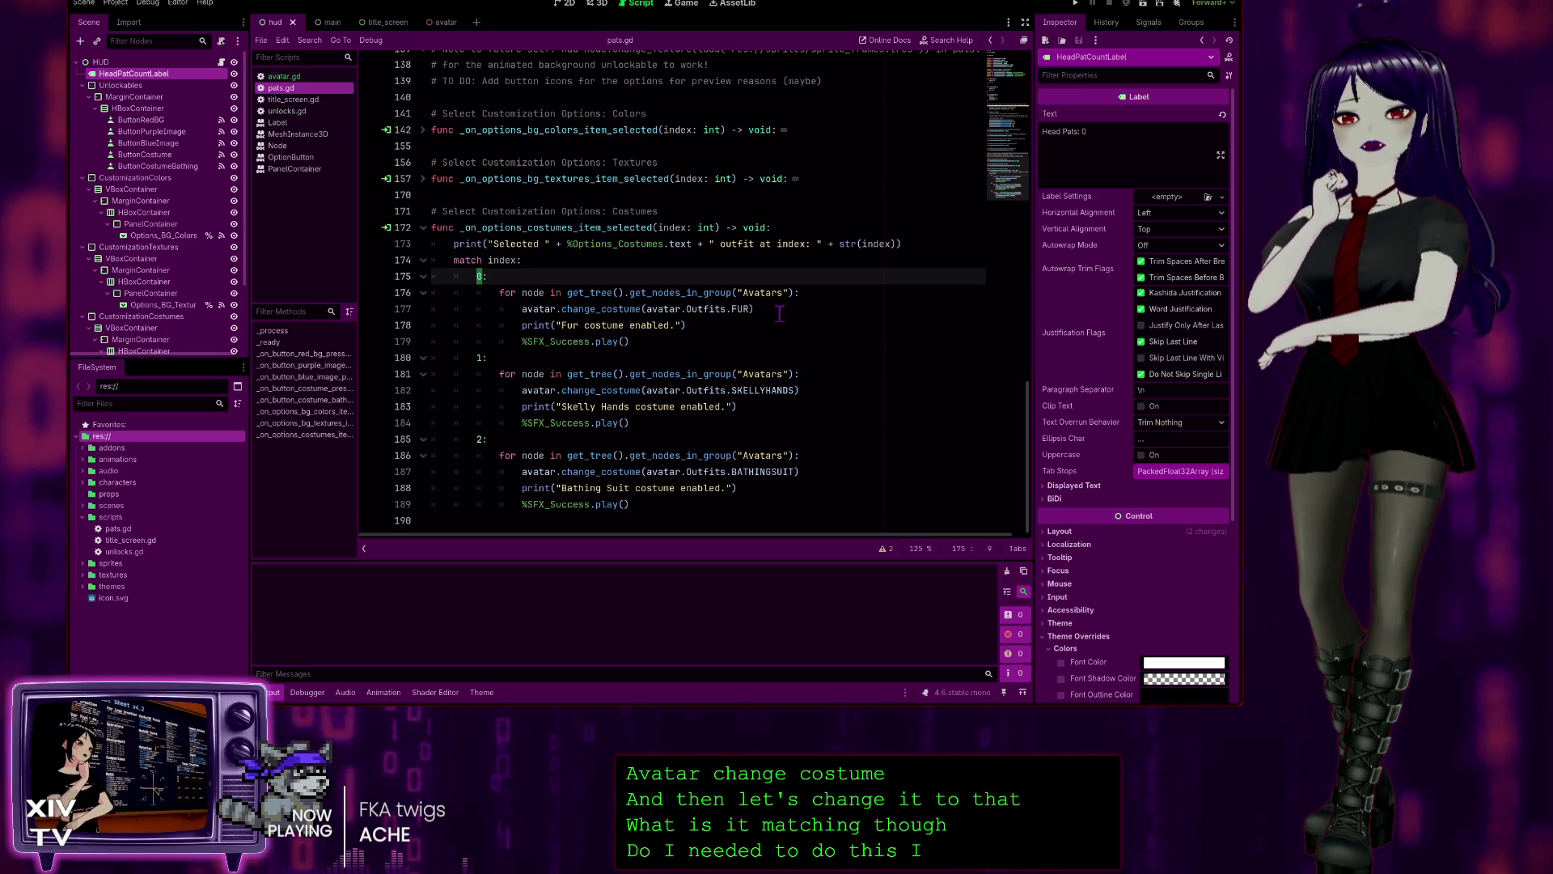
{"action": "scroll", "coordinate": [815, 434], "scroll_direction": "up", "scroll_amount": 20}
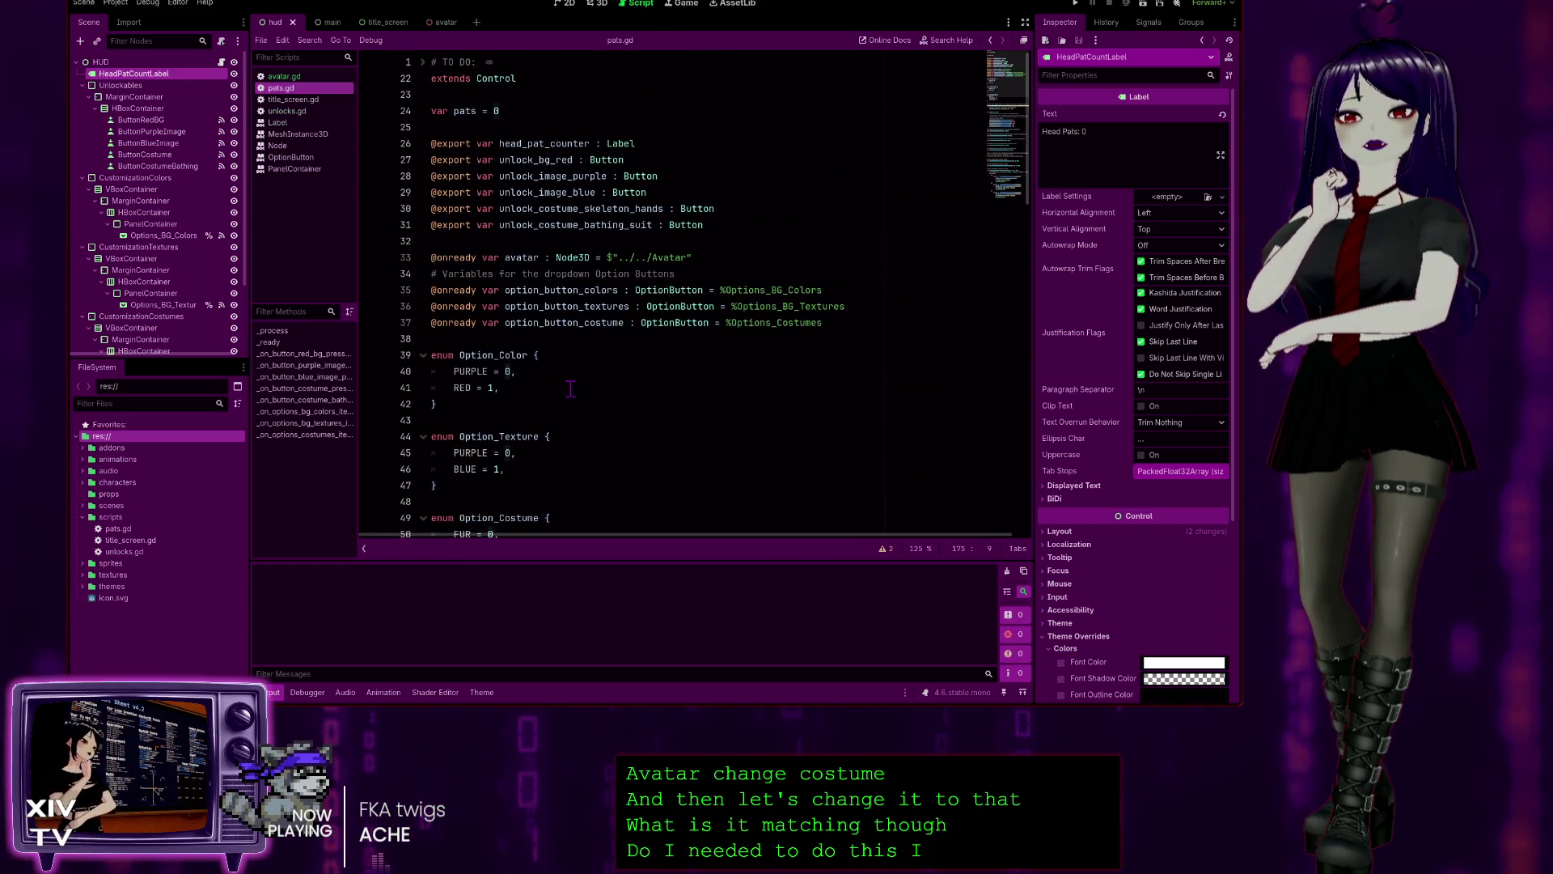
{"action": "scroll", "coordinate": [570, 388], "scroll_direction": "down", "scroll_amount": 3}
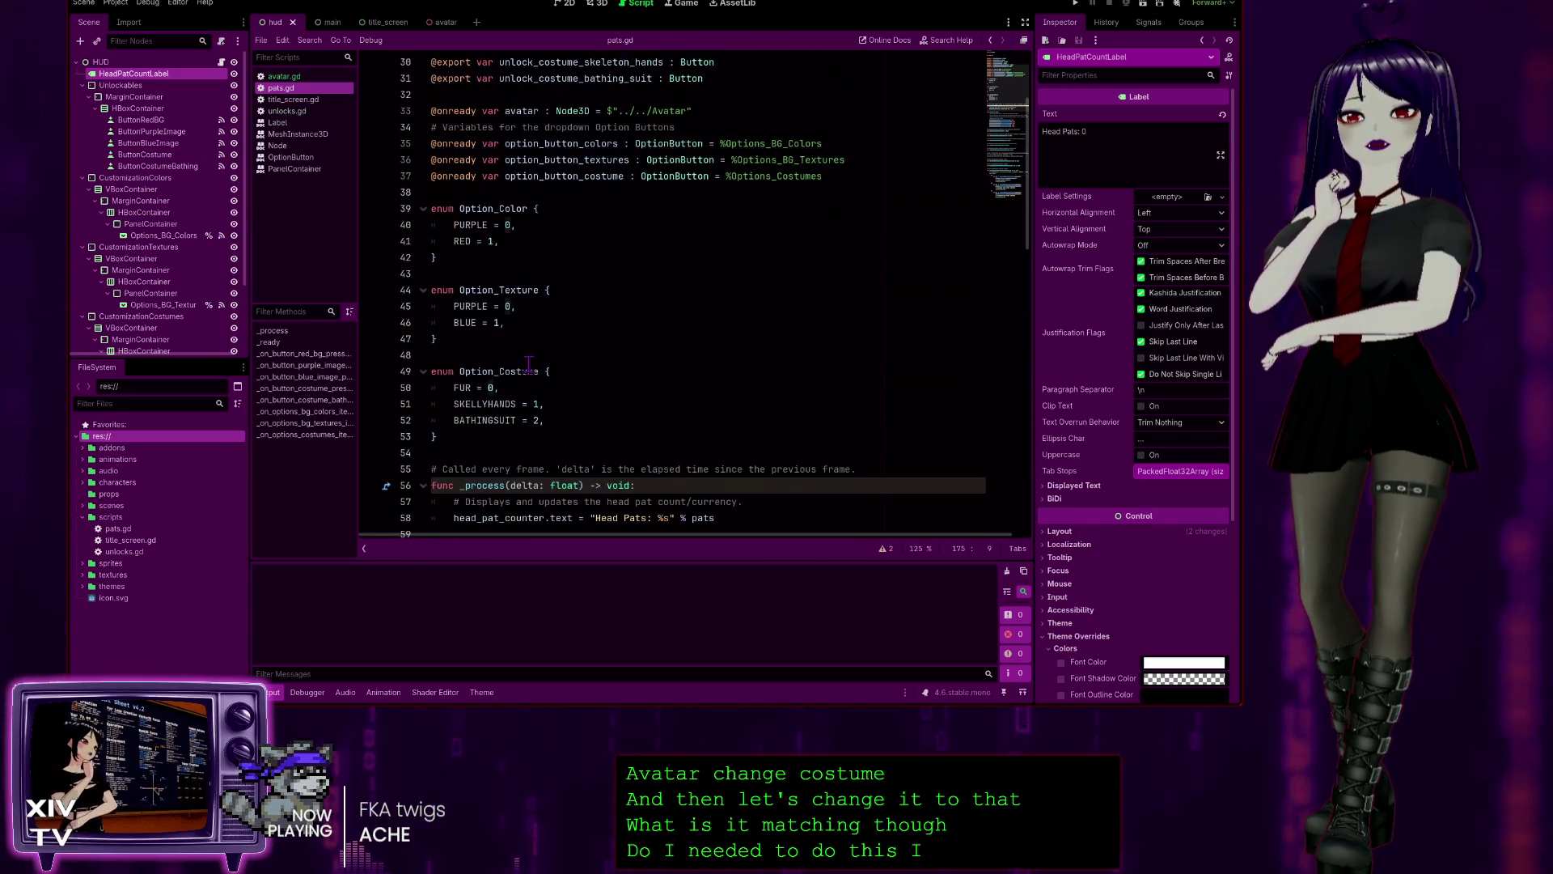
{"action": "left_click", "coordinate": [506, 405]}
{"action": "scroll", "coordinate": [809, 396], "scroll_direction": "down", "scroll_amount": 6}
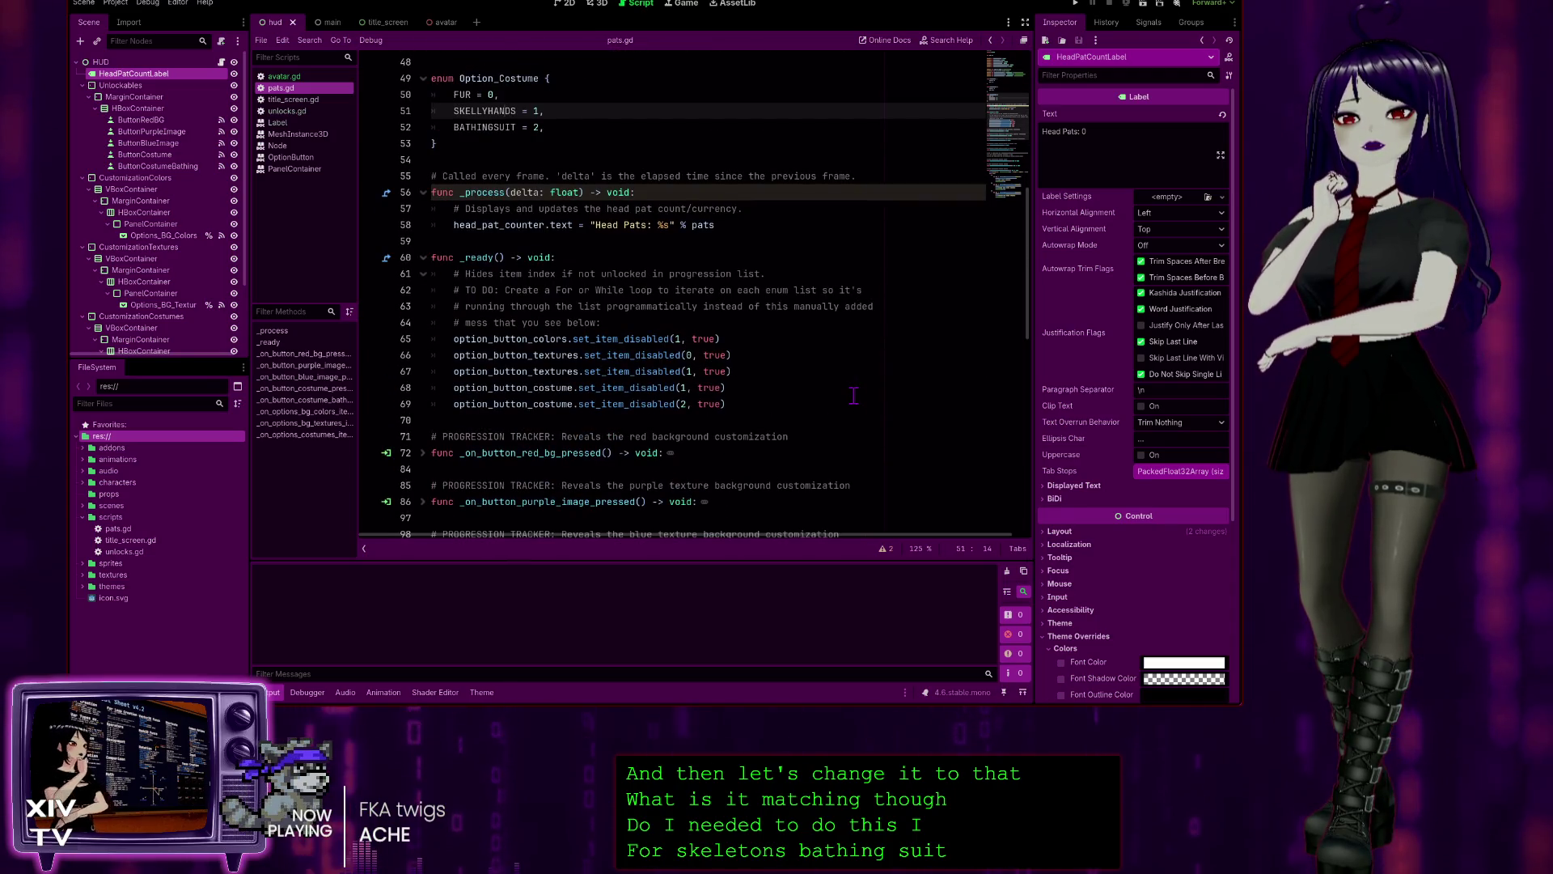
{"action": "scroll", "coordinate": [513, 110], "scroll_direction": "up", "scroll_amount": 1}
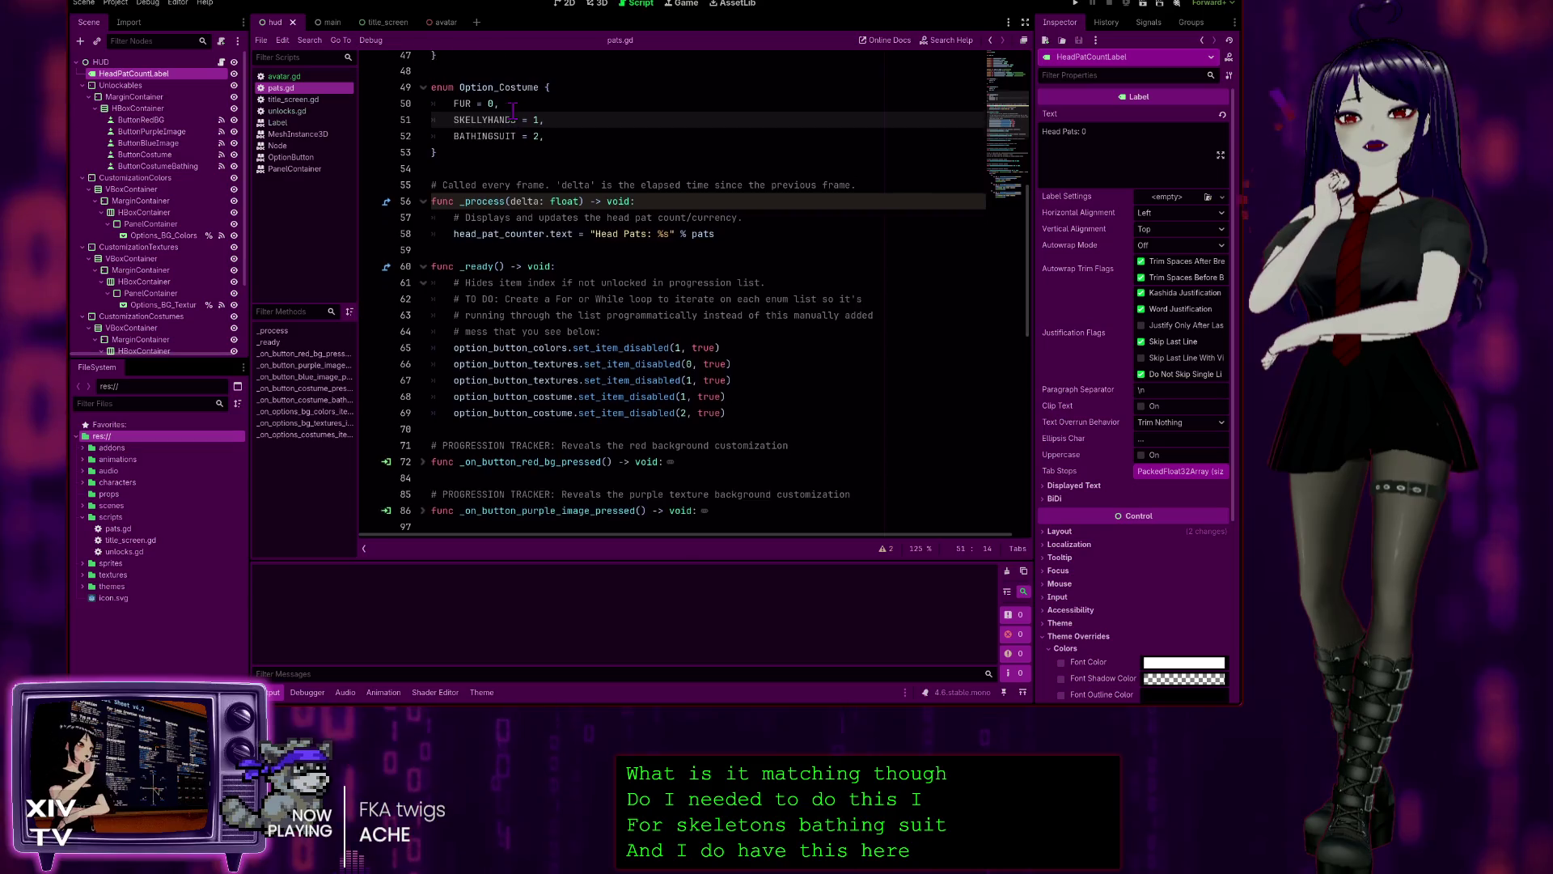
{"action": "scroll", "coordinate": [602, 349], "scroll_direction": "down", "scroll_amount": 8}
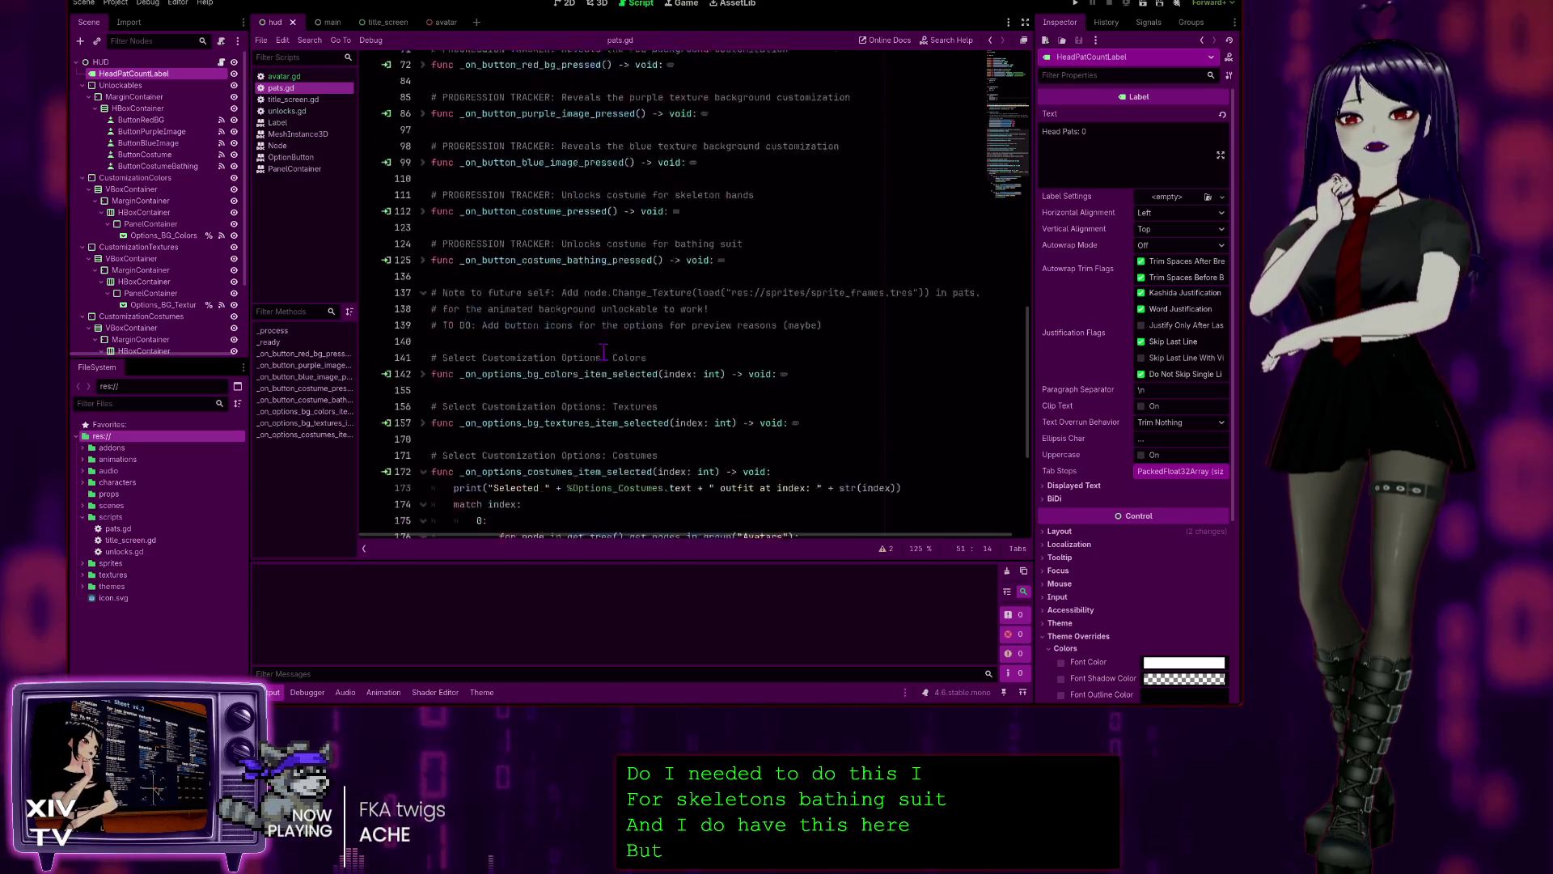
{"action": "scroll", "coordinate": [602, 350], "scroll_direction": "down", "scroll_amount": 5}
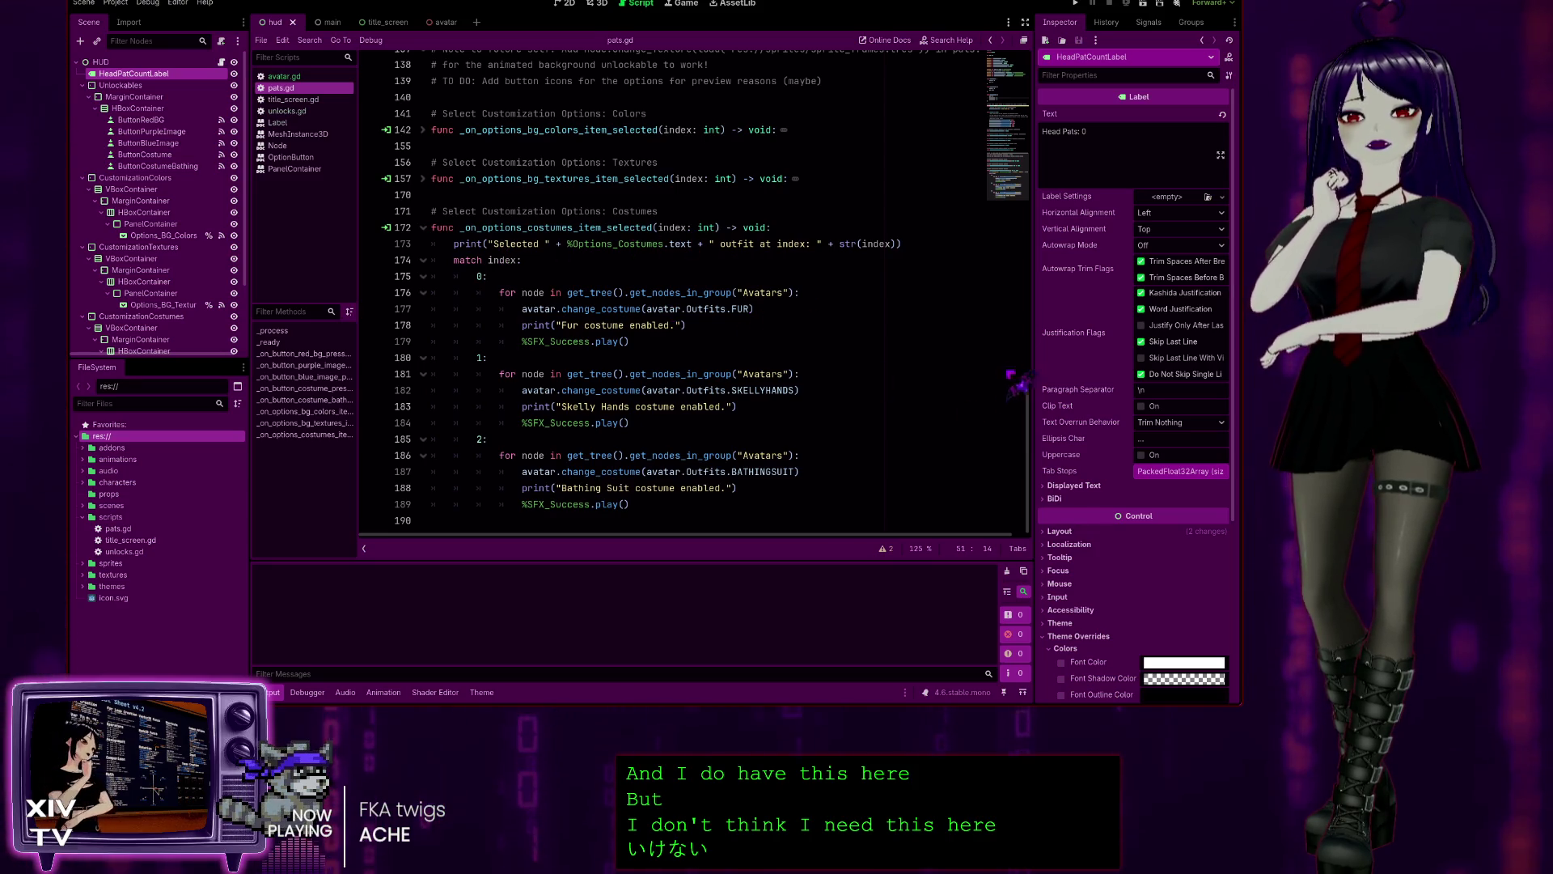
{"action": "scroll", "coordinate": [1029, 398], "scroll_direction": "up", "scroll_amount": 20}
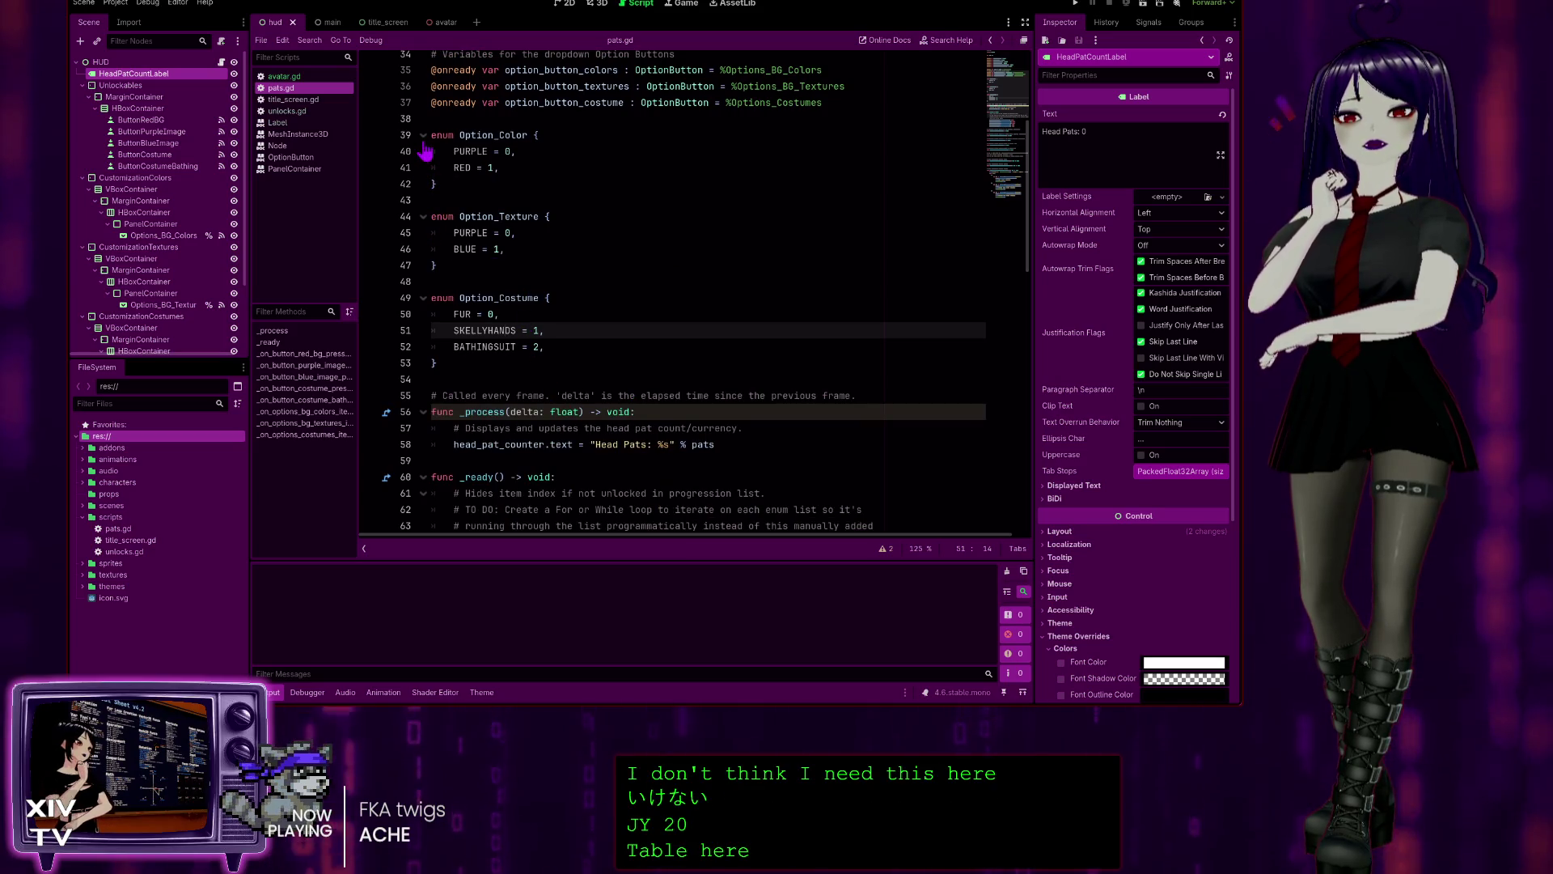
{"action": "left_click", "coordinate": [423, 135]}
{"action": "left_click", "coordinate": [422, 183]}
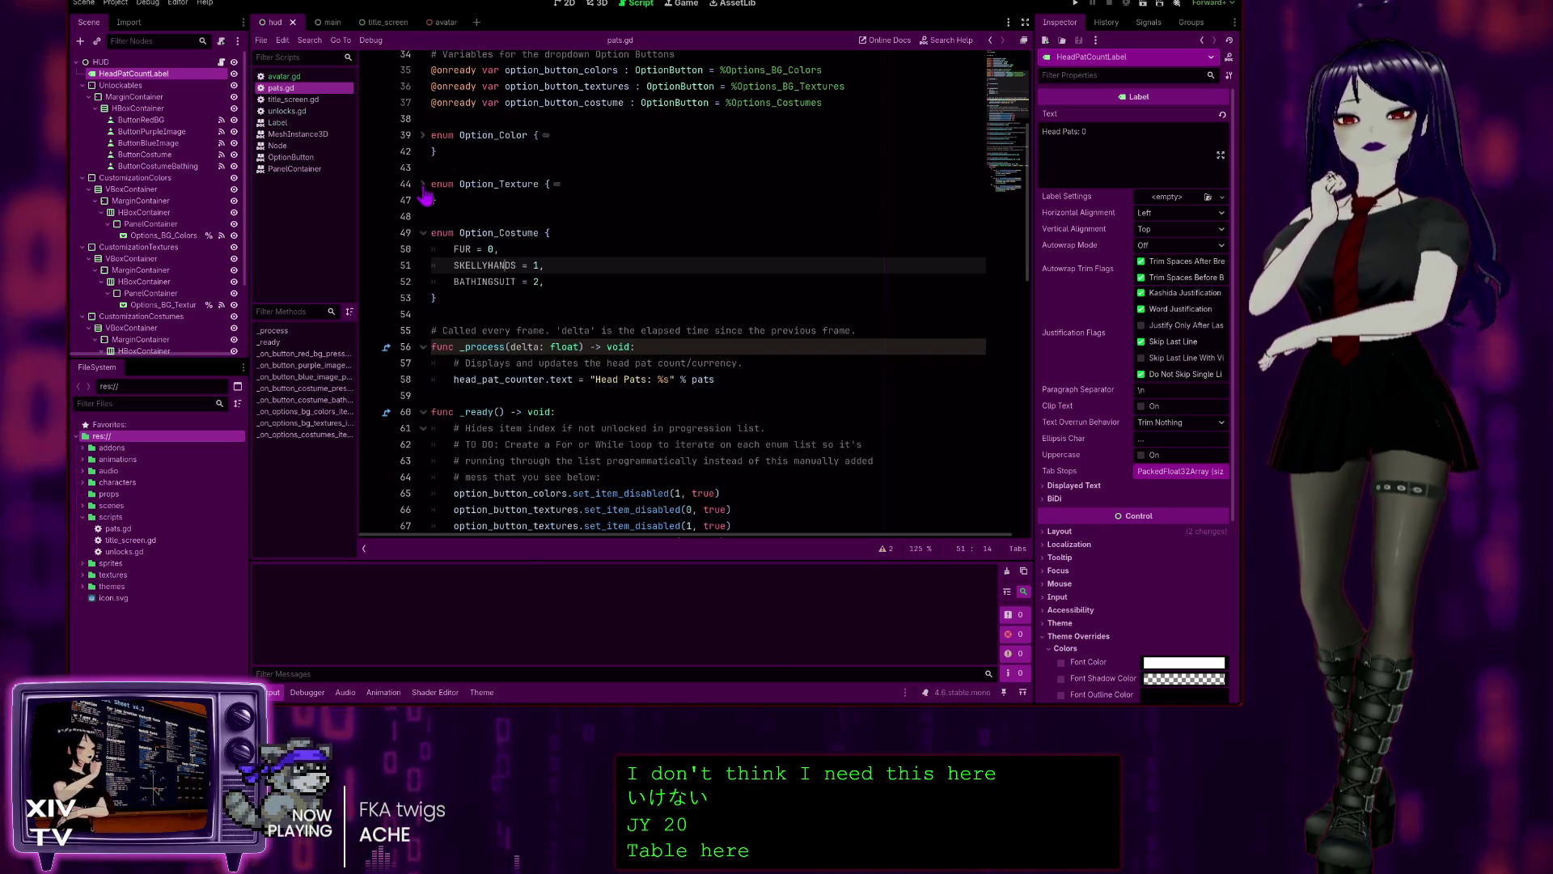
{"action": "scroll", "coordinate": [534, 363], "scroll_direction": "down", "scroll_amount": 4}
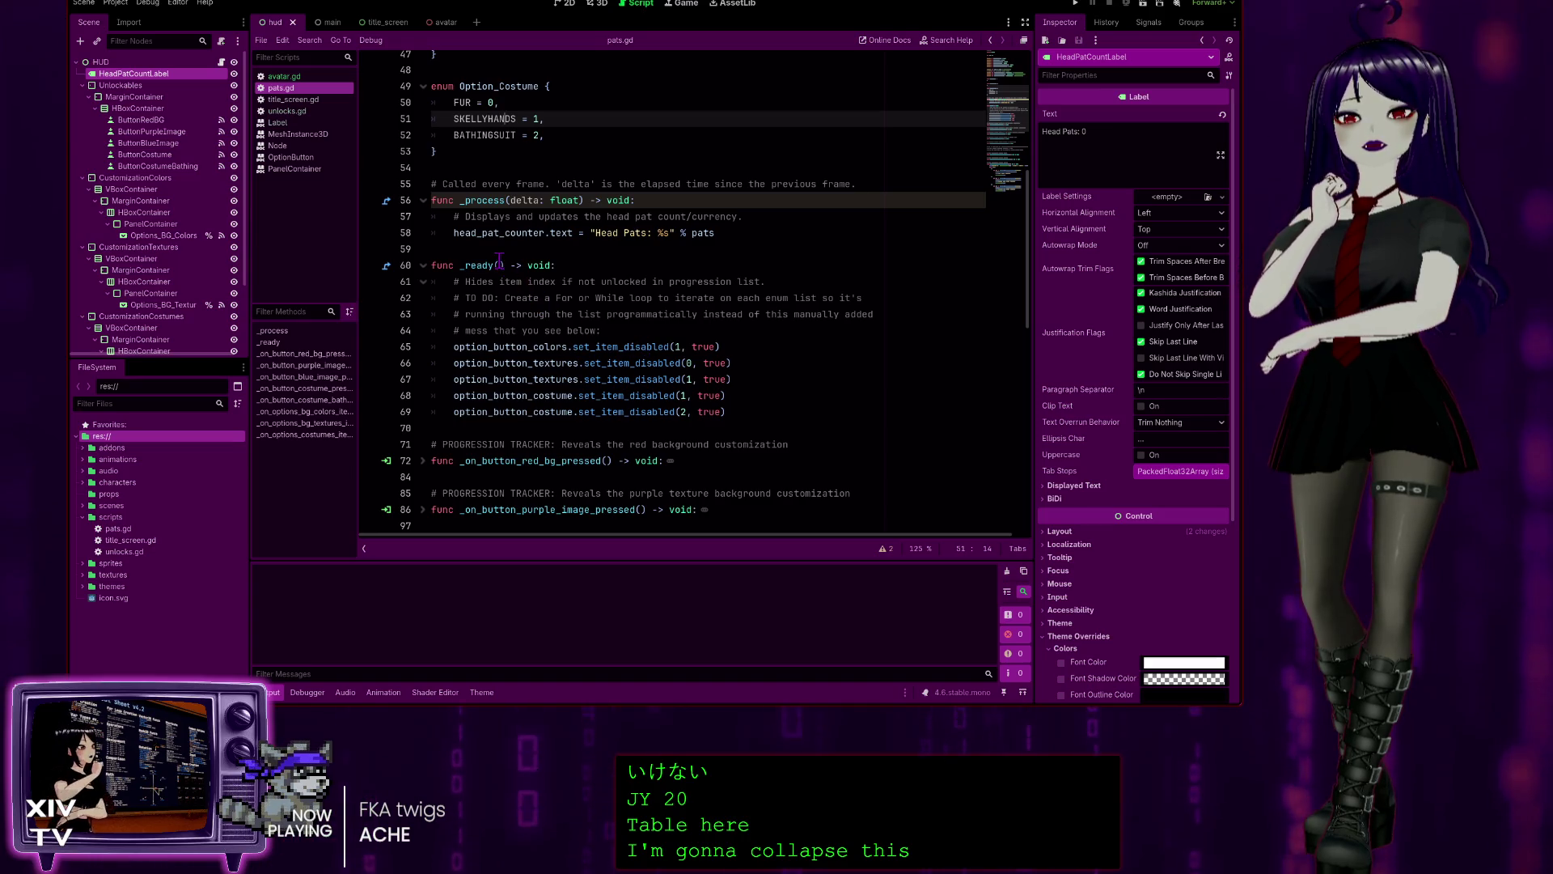
{"action": "left_click", "coordinate": [422, 265]}
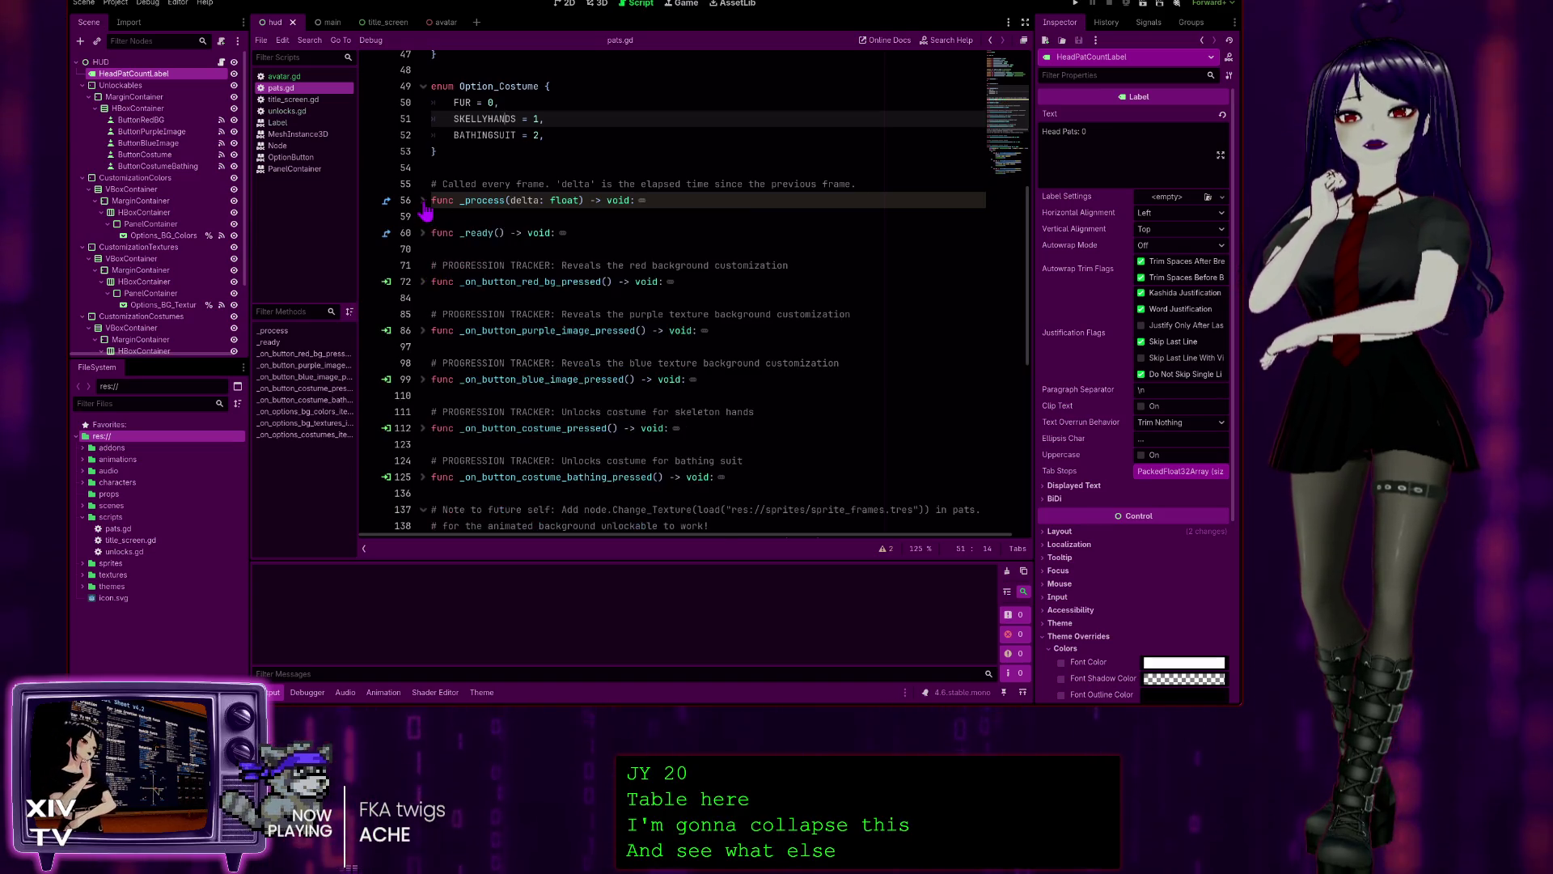
{"action": "scroll", "coordinate": [673, 437], "scroll_direction": "down", "scroll_amount": 4}
{"action": "scroll", "coordinate": [672, 437], "scroll_direction": "down", "scroll_amount": 1}
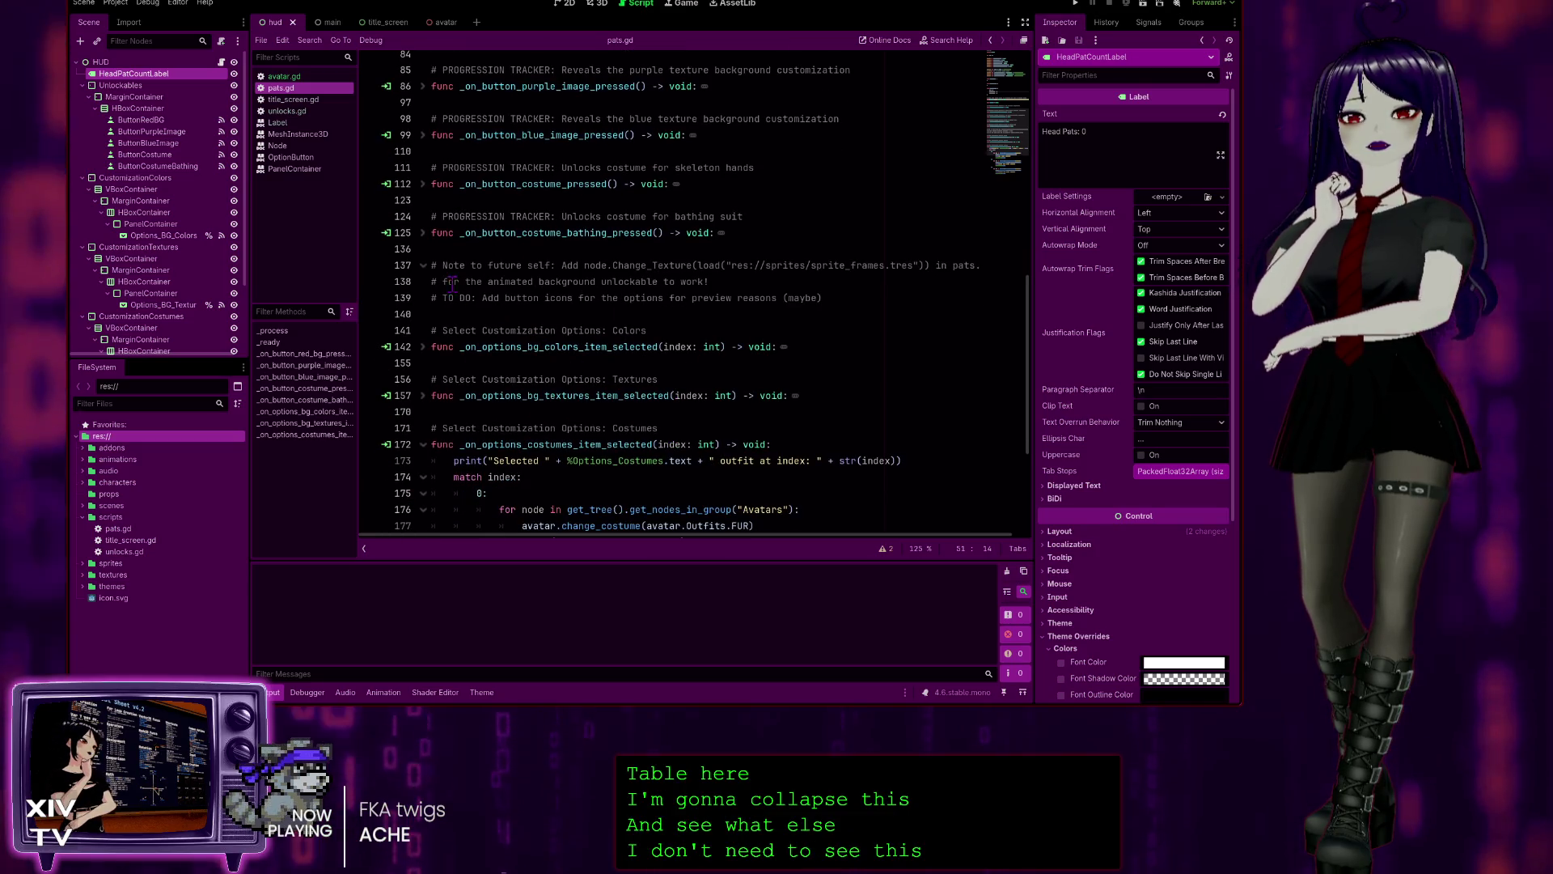
{"action": "scroll", "coordinate": [608, 386], "scroll_direction": "down", "scroll_amount": 3}
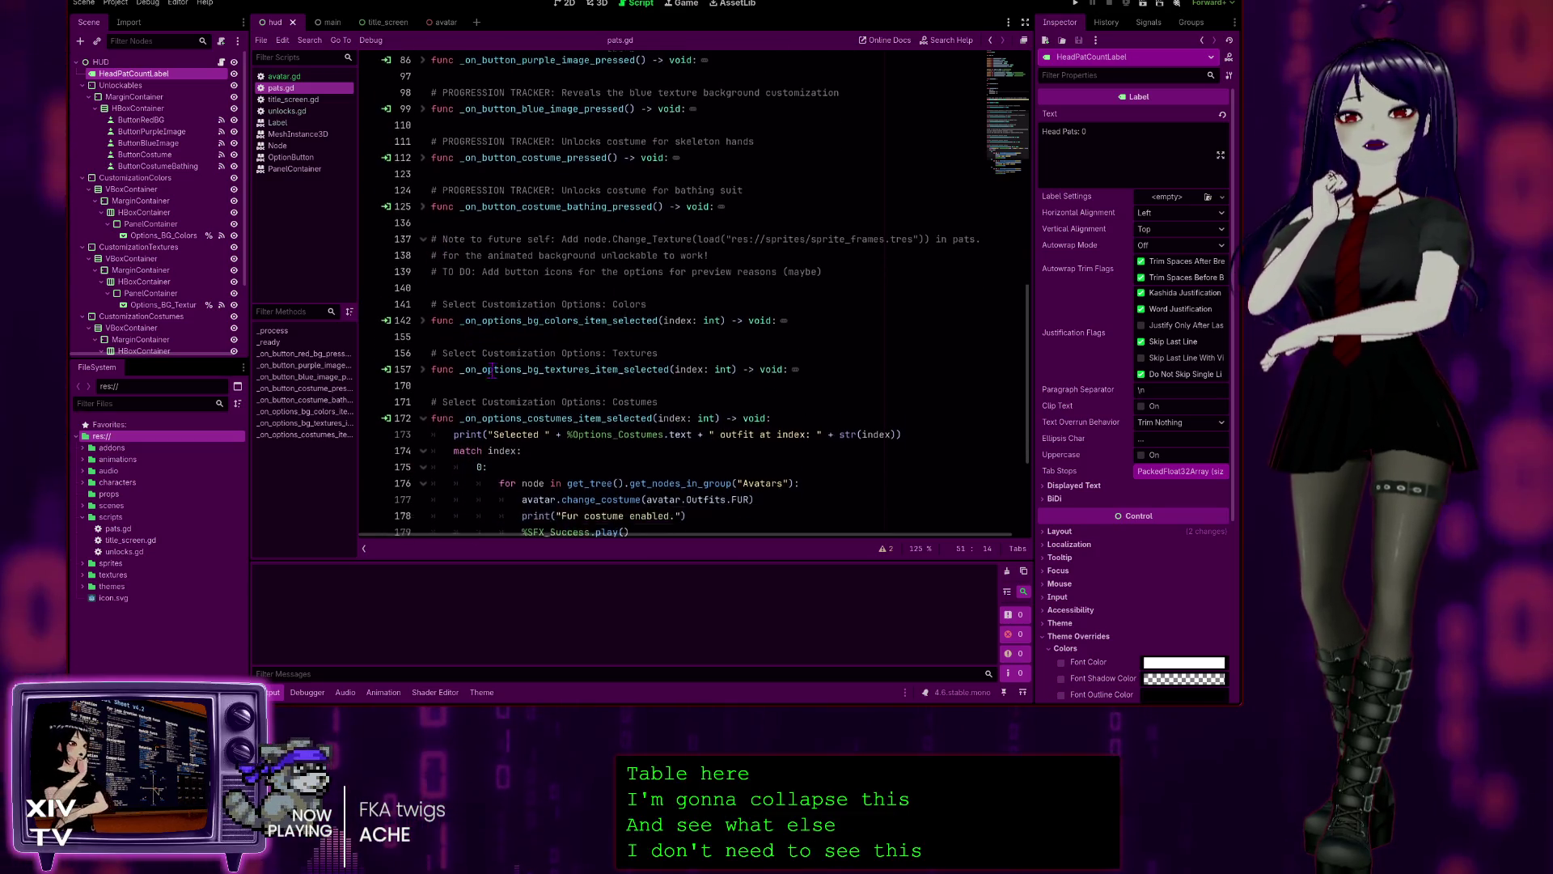
{"action": "scroll", "coordinate": [609, 387], "scroll_direction": "up", "scroll_amount": 15}
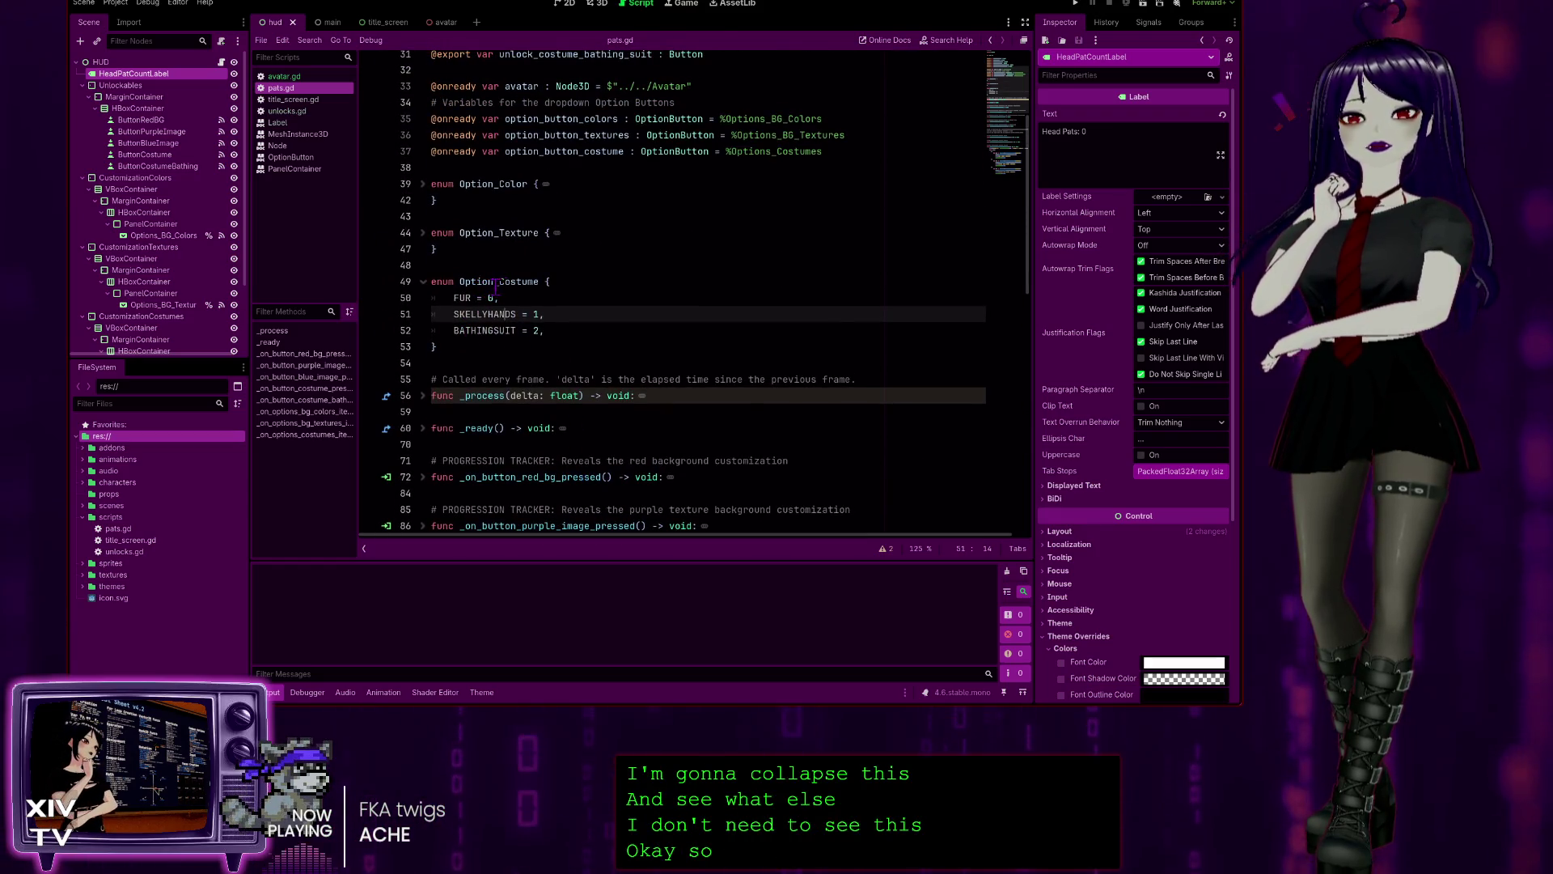
{"action": "scroll", "coordinate": [524, 289], "scroll_direction": "down", "scroll_amount": 18}
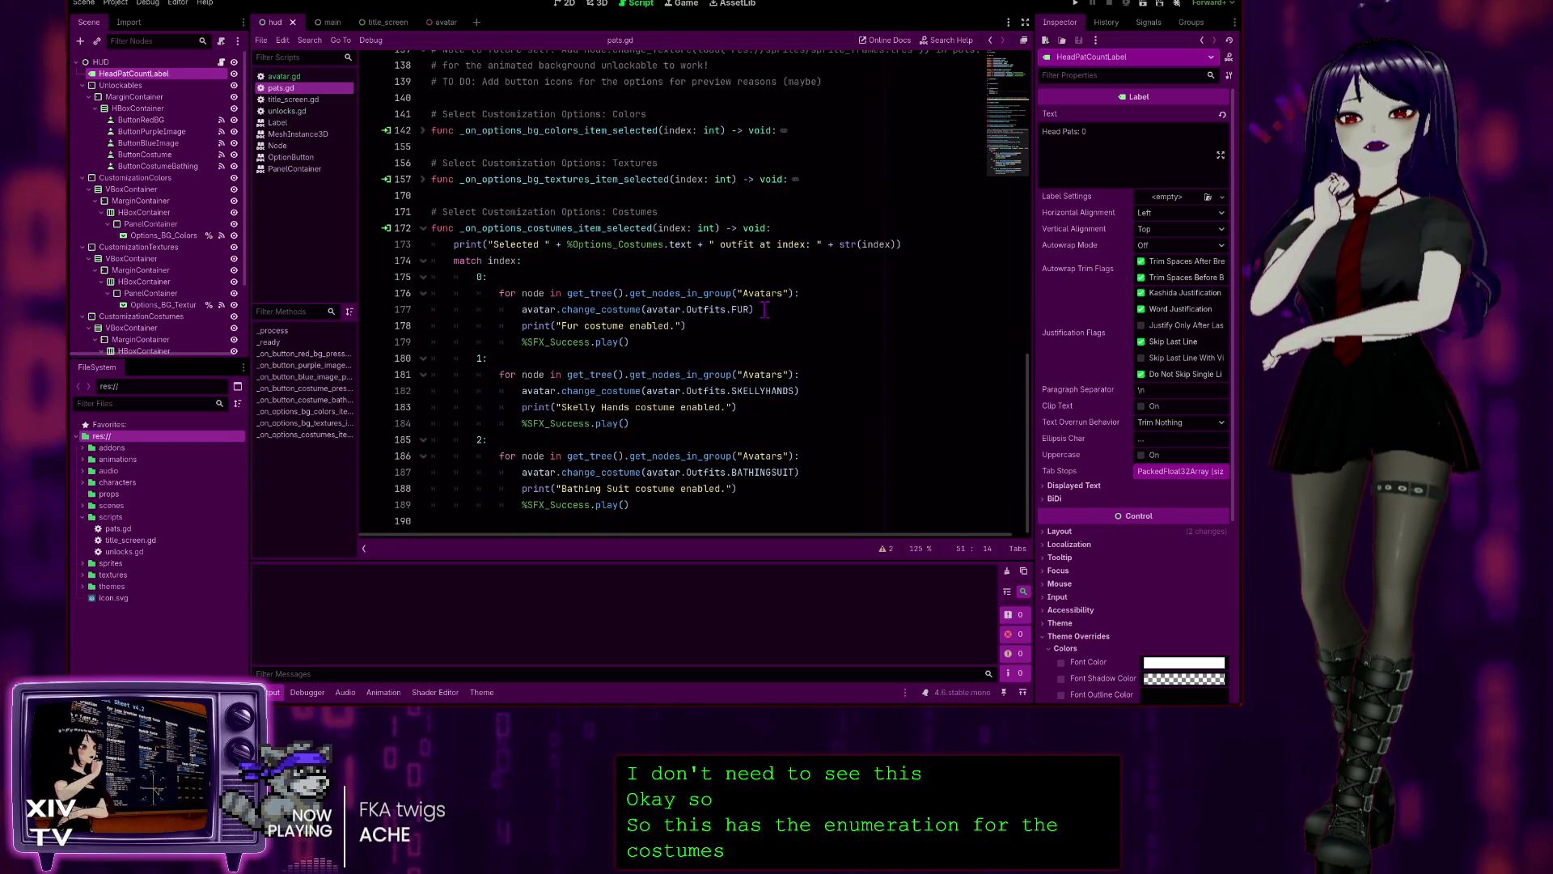
{"action": "left_click", "coordinate": [755, 313]}
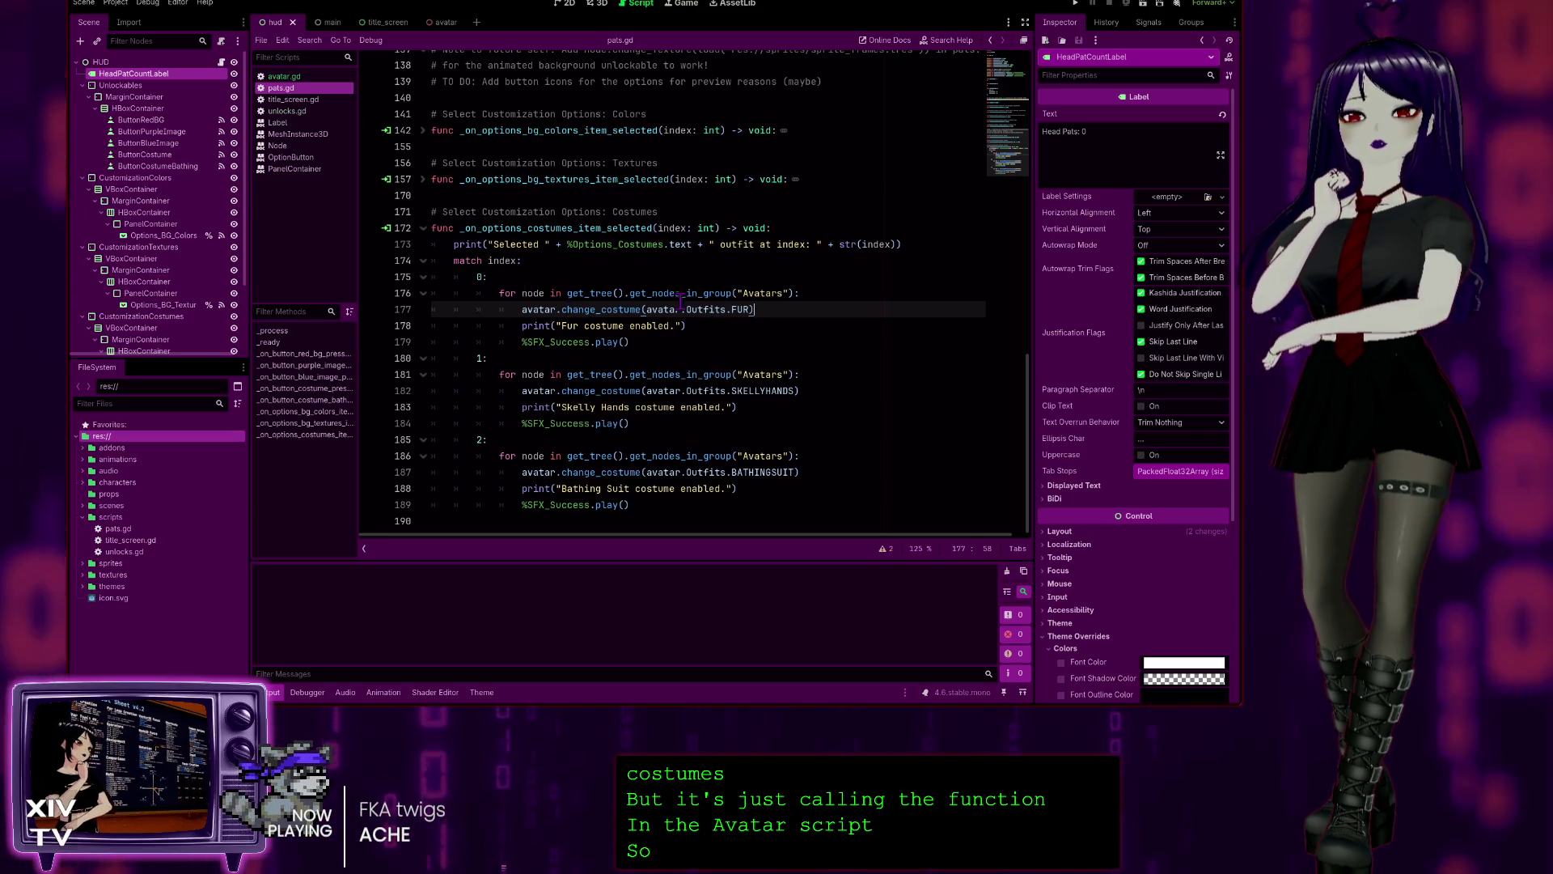
{"action": "left_click_drag", "start_coordinate": [1027, 397], "coordinate": [1041, 152]}
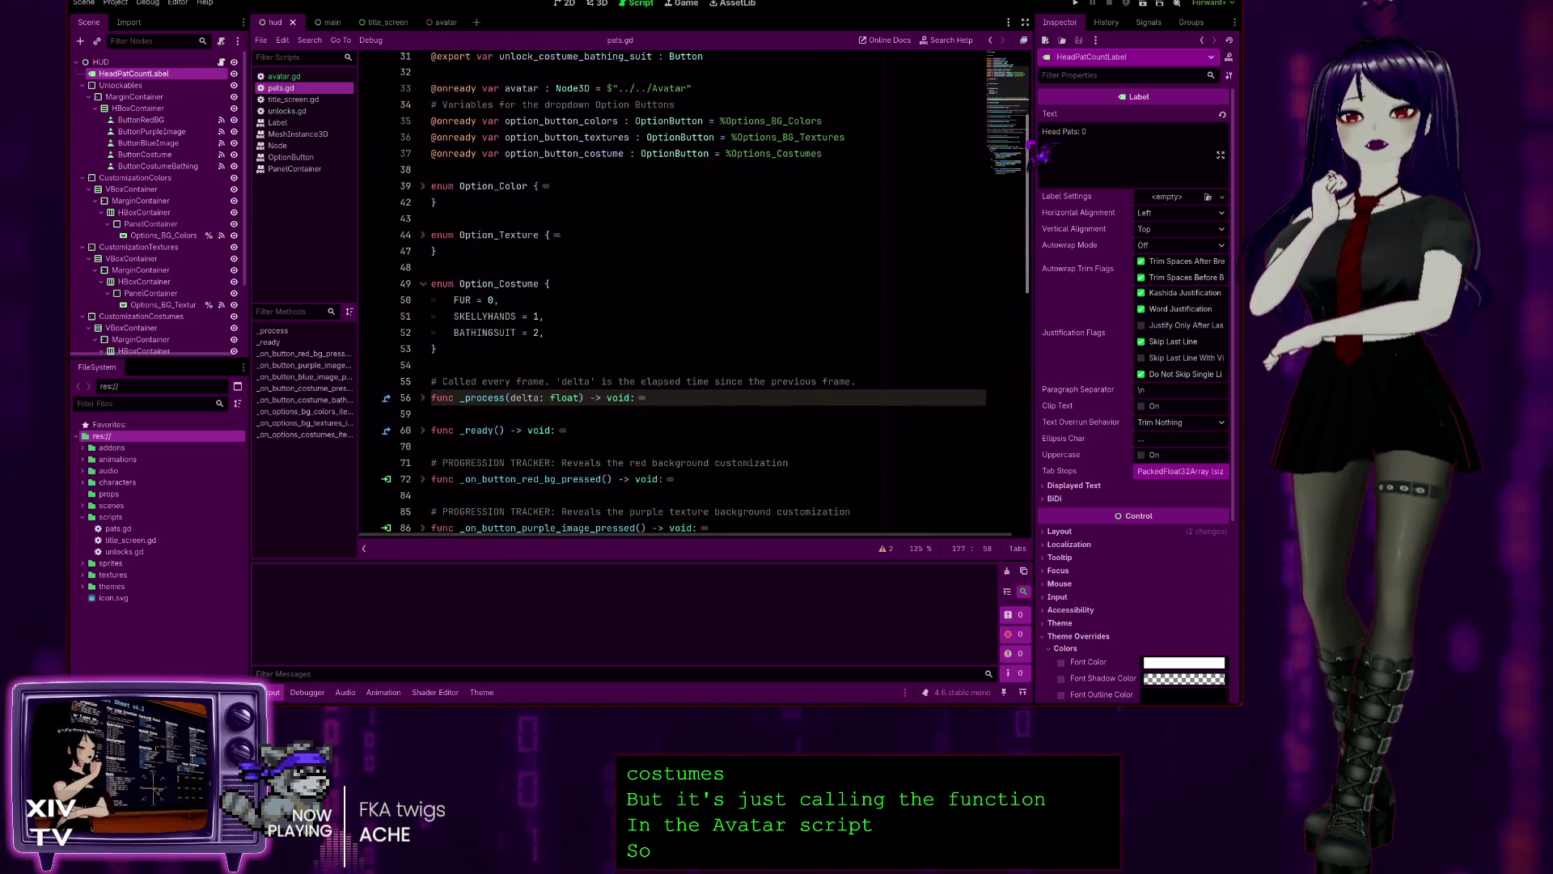
{"action": "left_click", "coordinate": [519, 293]}
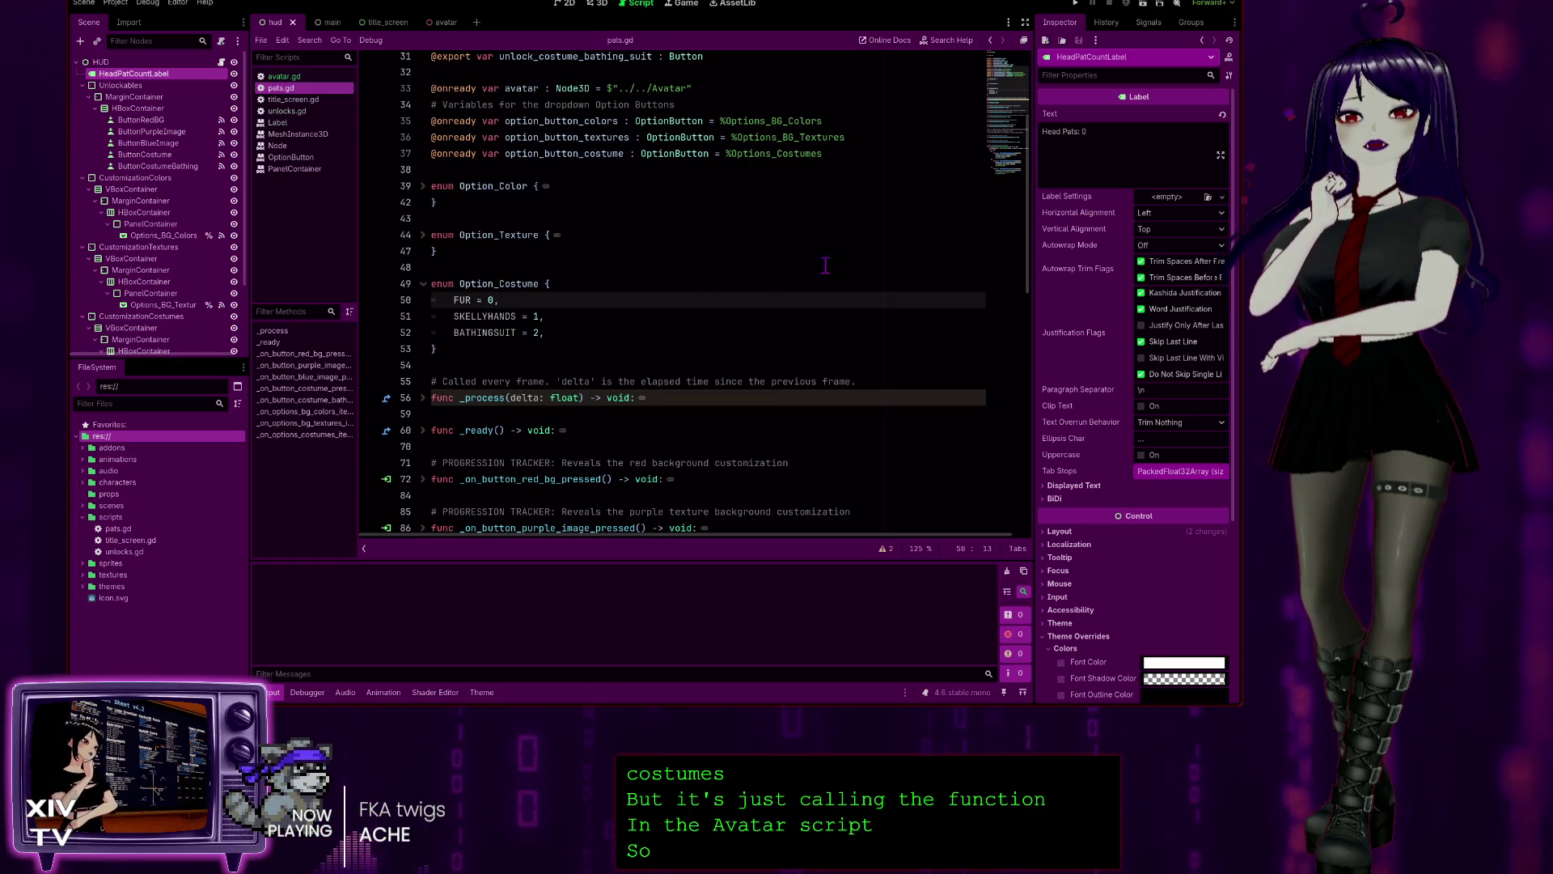
{"action": "left_click_drag", "start_coordinate": [1038, 230], "coordinate": [1024, 542]}
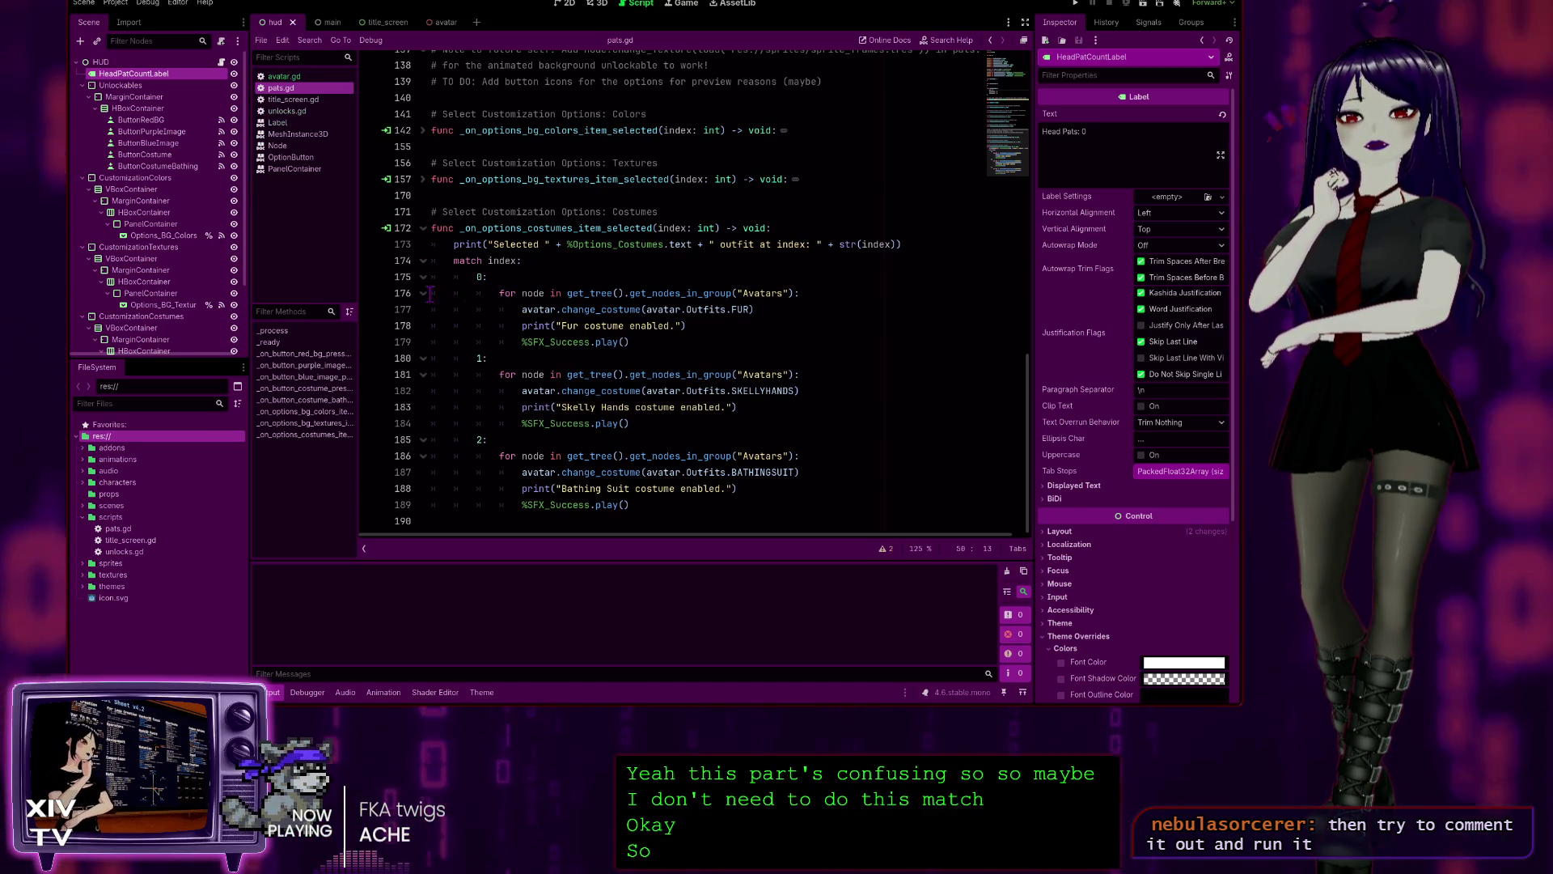
{"action": "left_click_drag", "start_coordinate": [445, 278], "coordinate": [360, 261]}
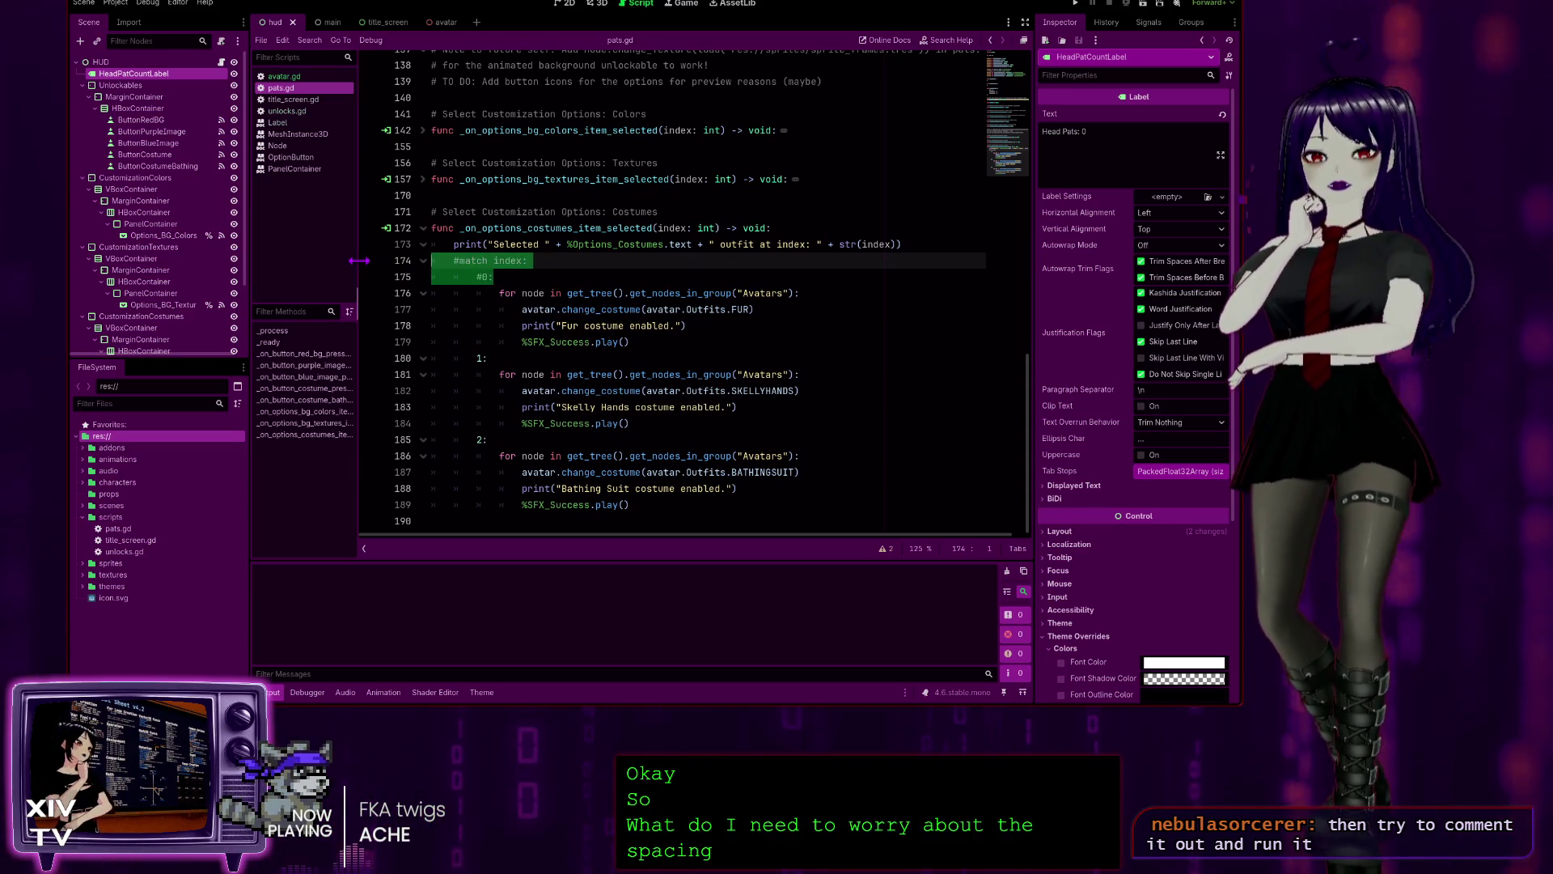
- Comment out the 1: case label with Ctrl+K and move to the 2: label
{"action": "left_click", "coordinate": [545, 356]}
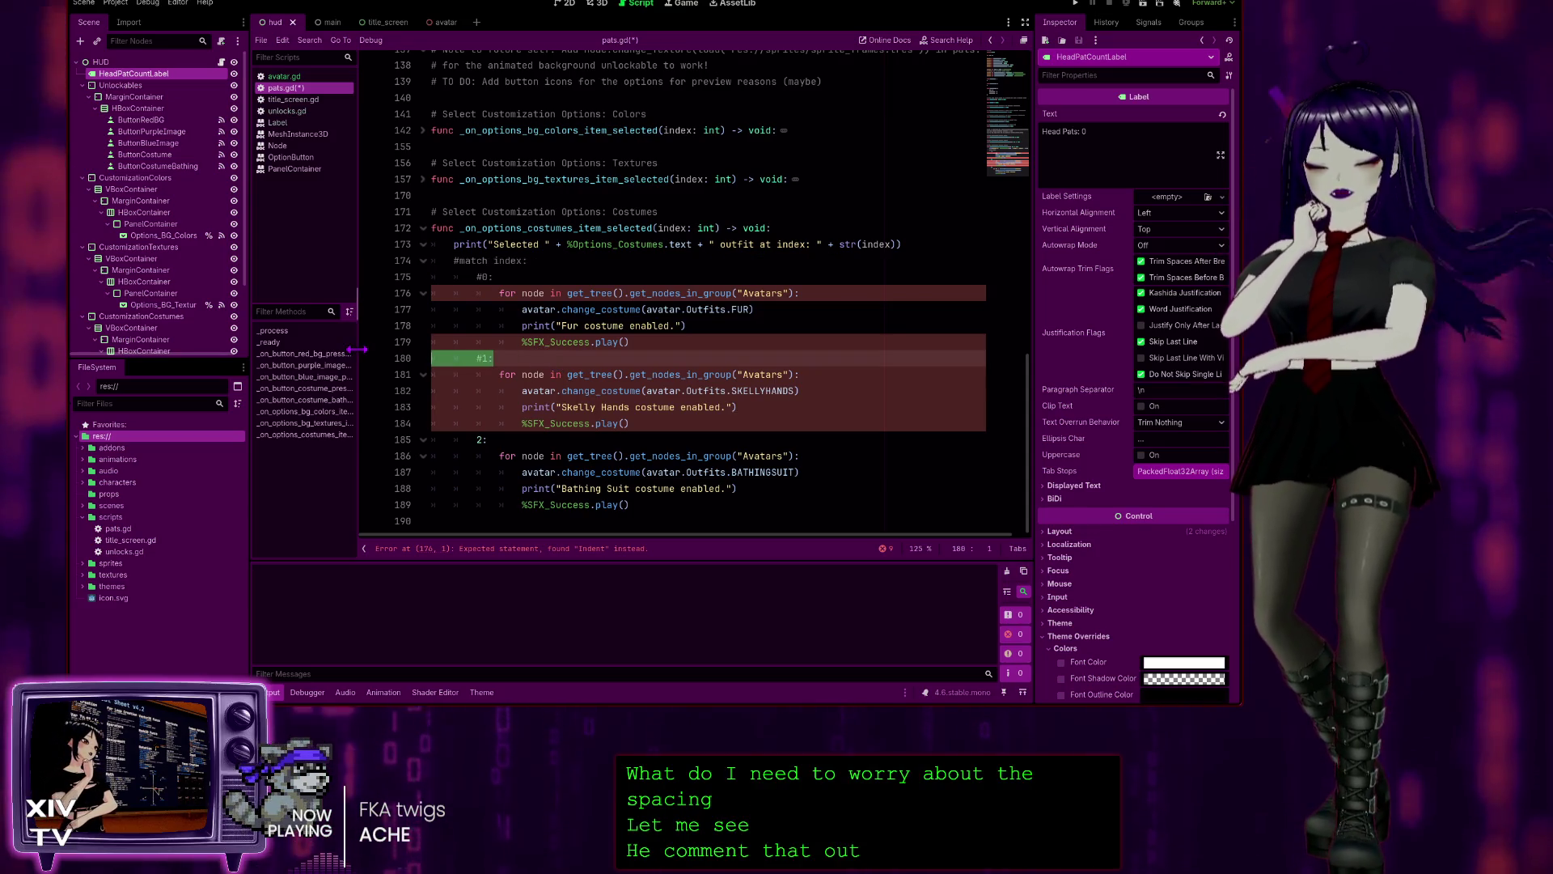
{"action": "key", "text": "ctrl+k"}
{"action": "left_click", "coordinate": [550, 441]}
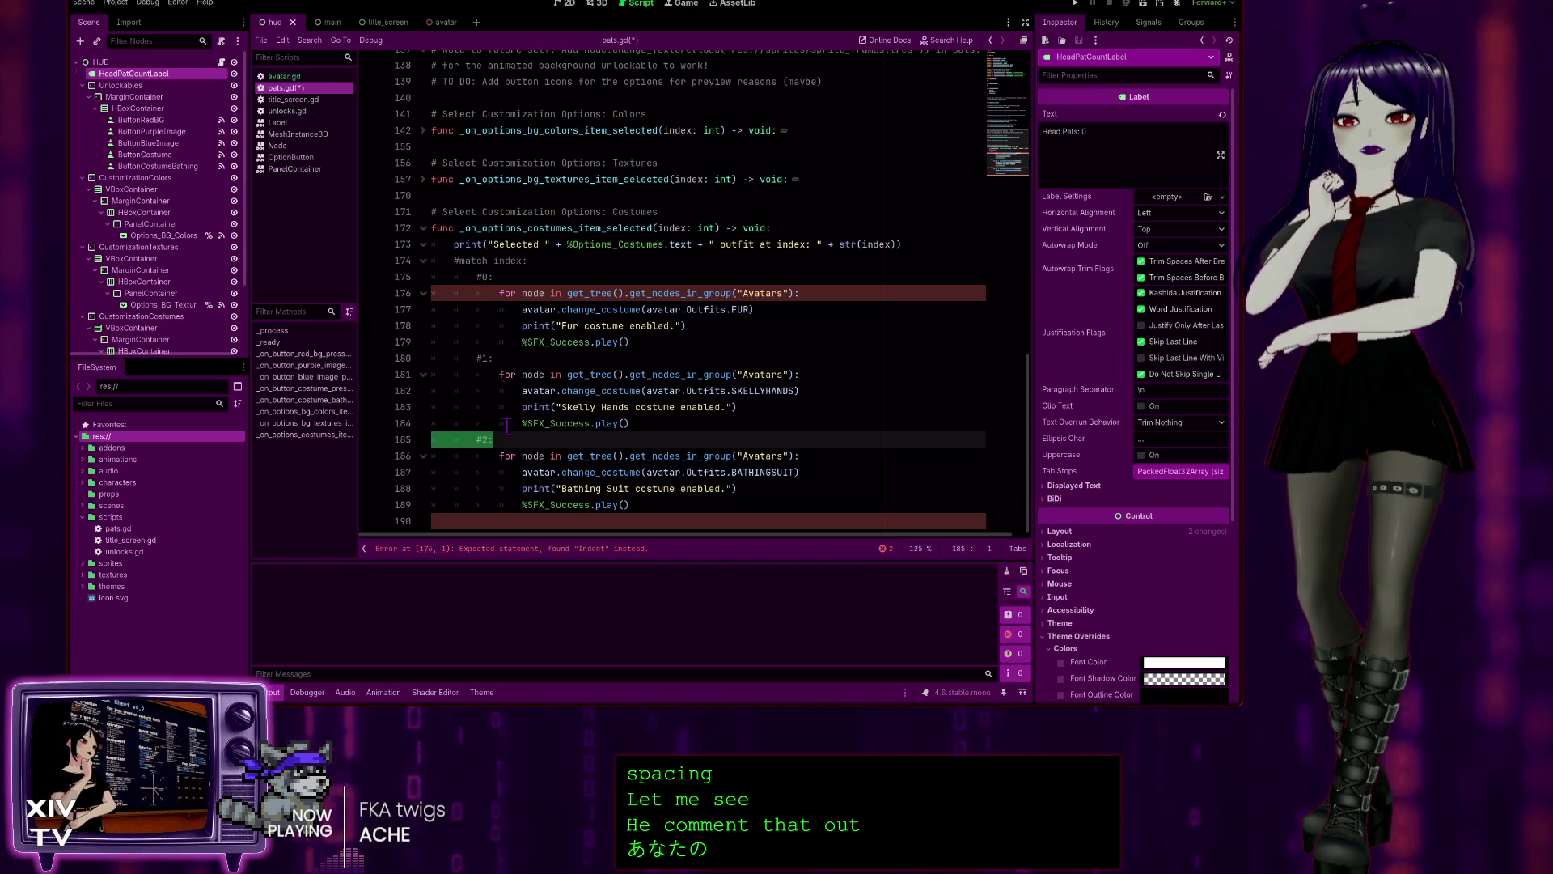
- Remove the extra indentation from the first for loop and the Fur costume block
{"action": "left_click", "coordinate": [488, 291]}
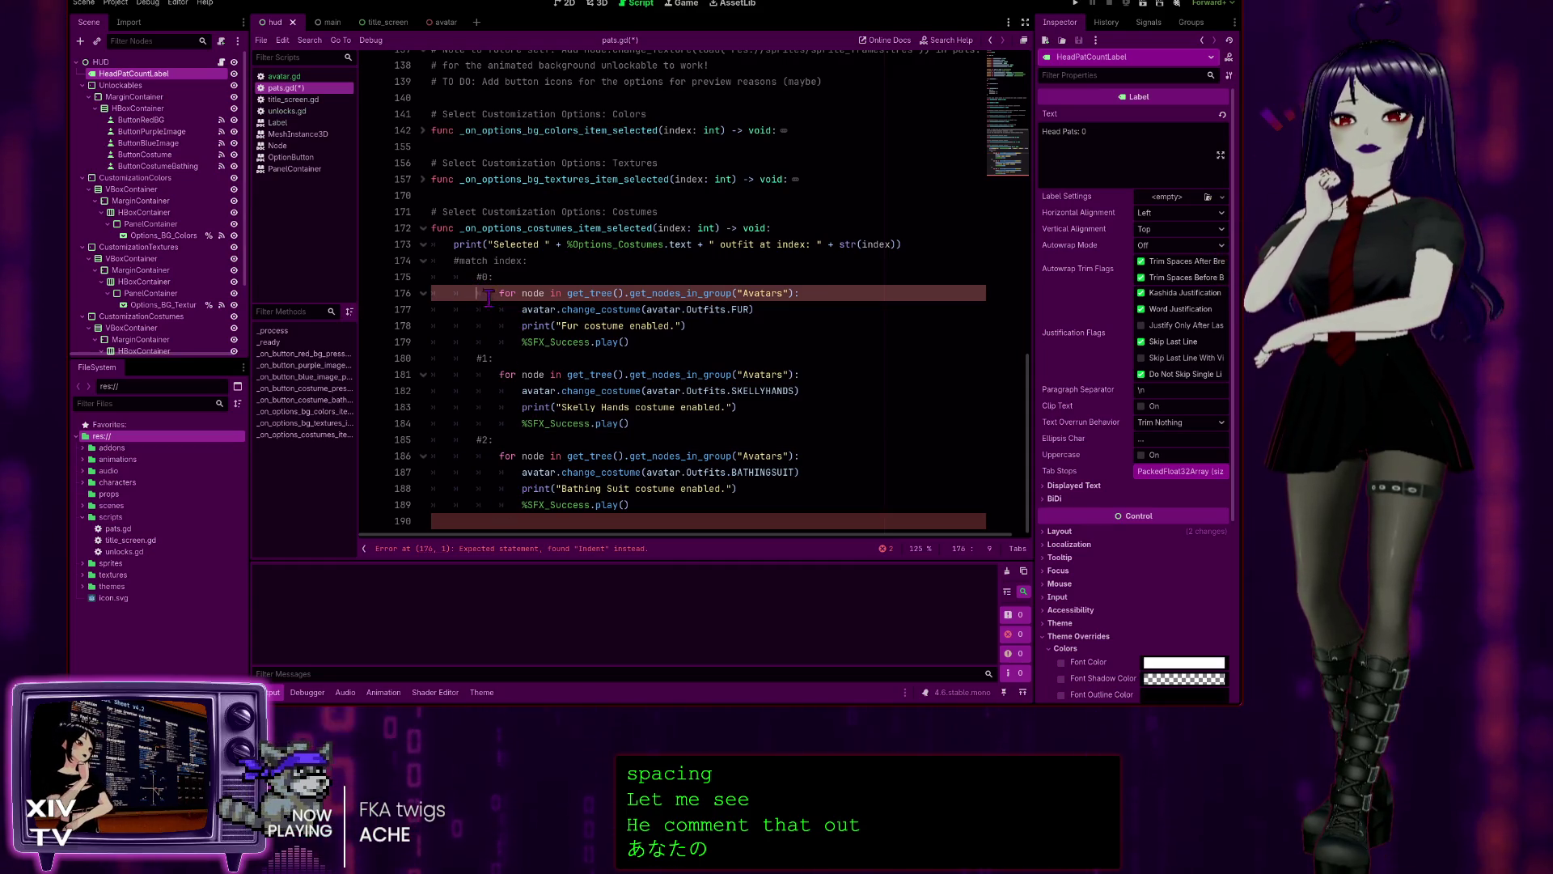
{"action": "left_click", "coordinate": [433, 295]}
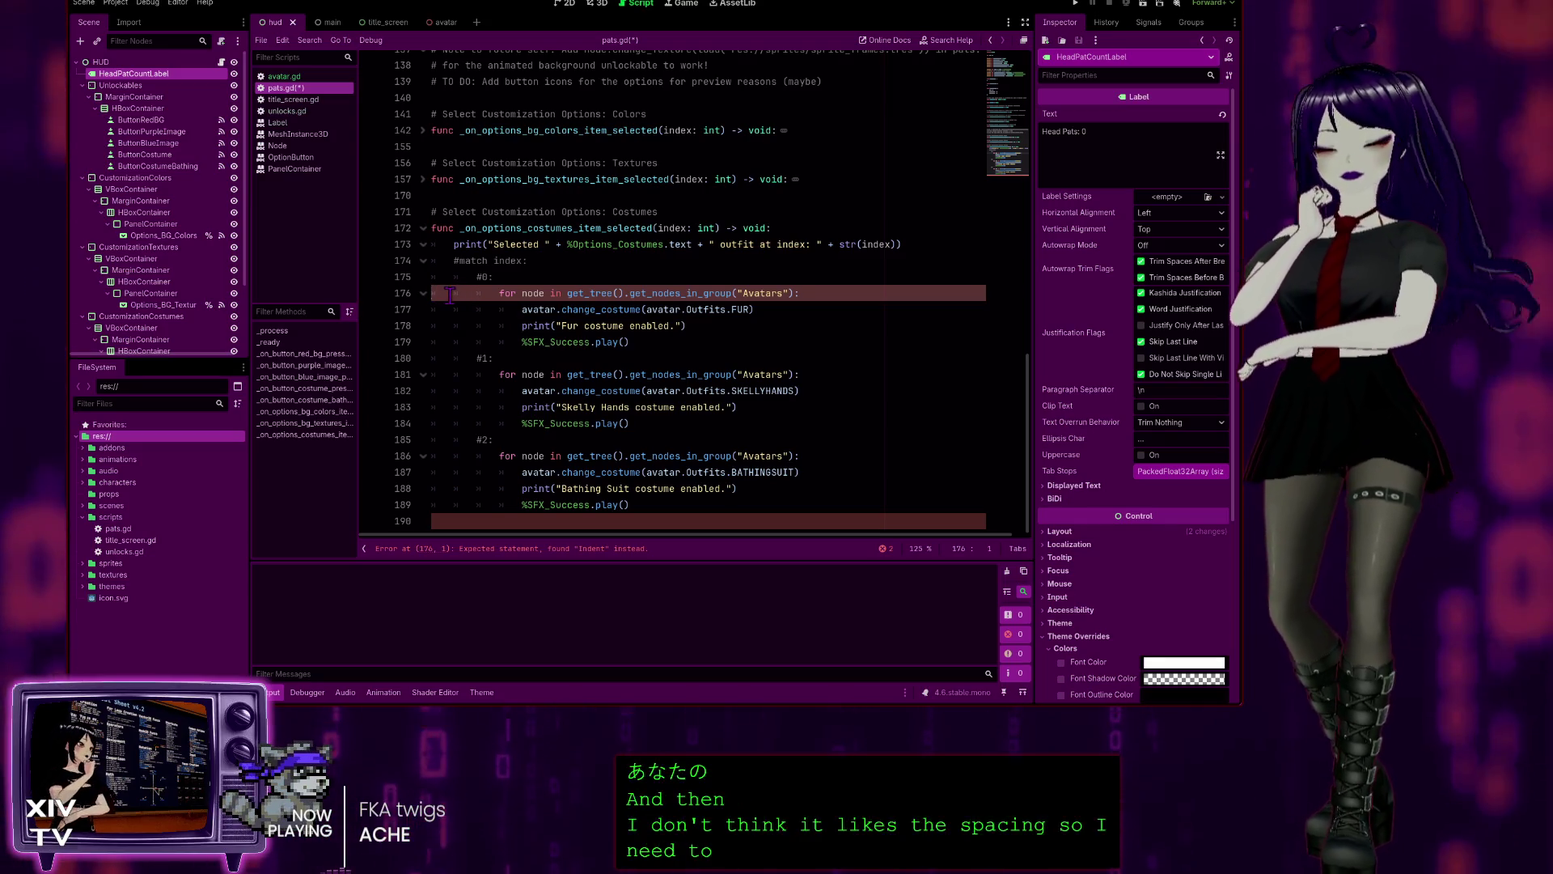
{"action": "key", "text": "Delete"}
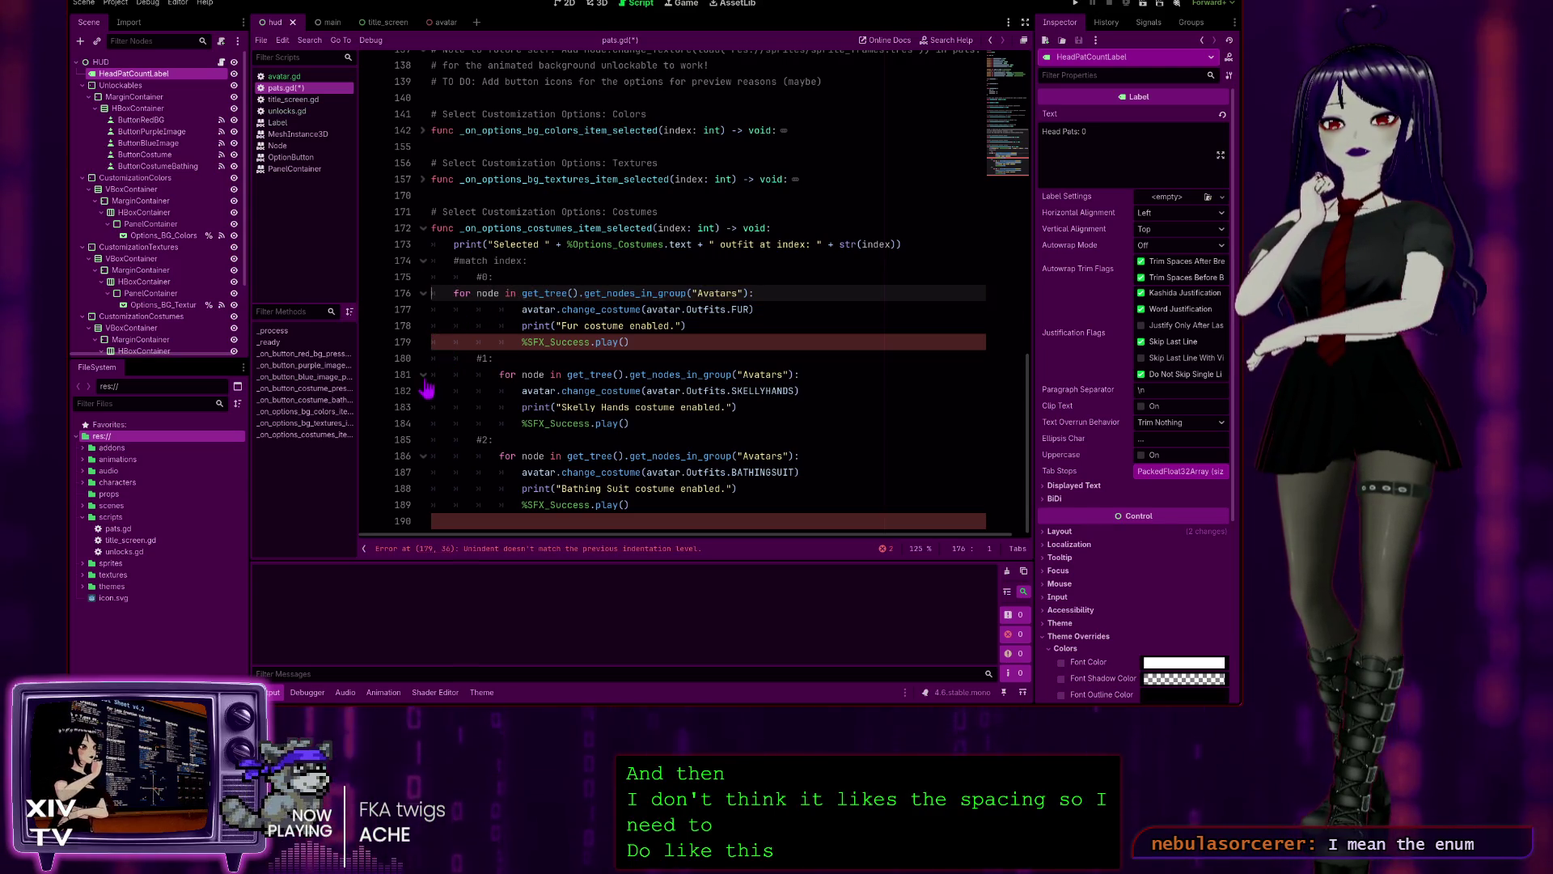
{"action": "left_click_drag", "start_coordinate": [435, 309], "coordinate": [500, 310]}
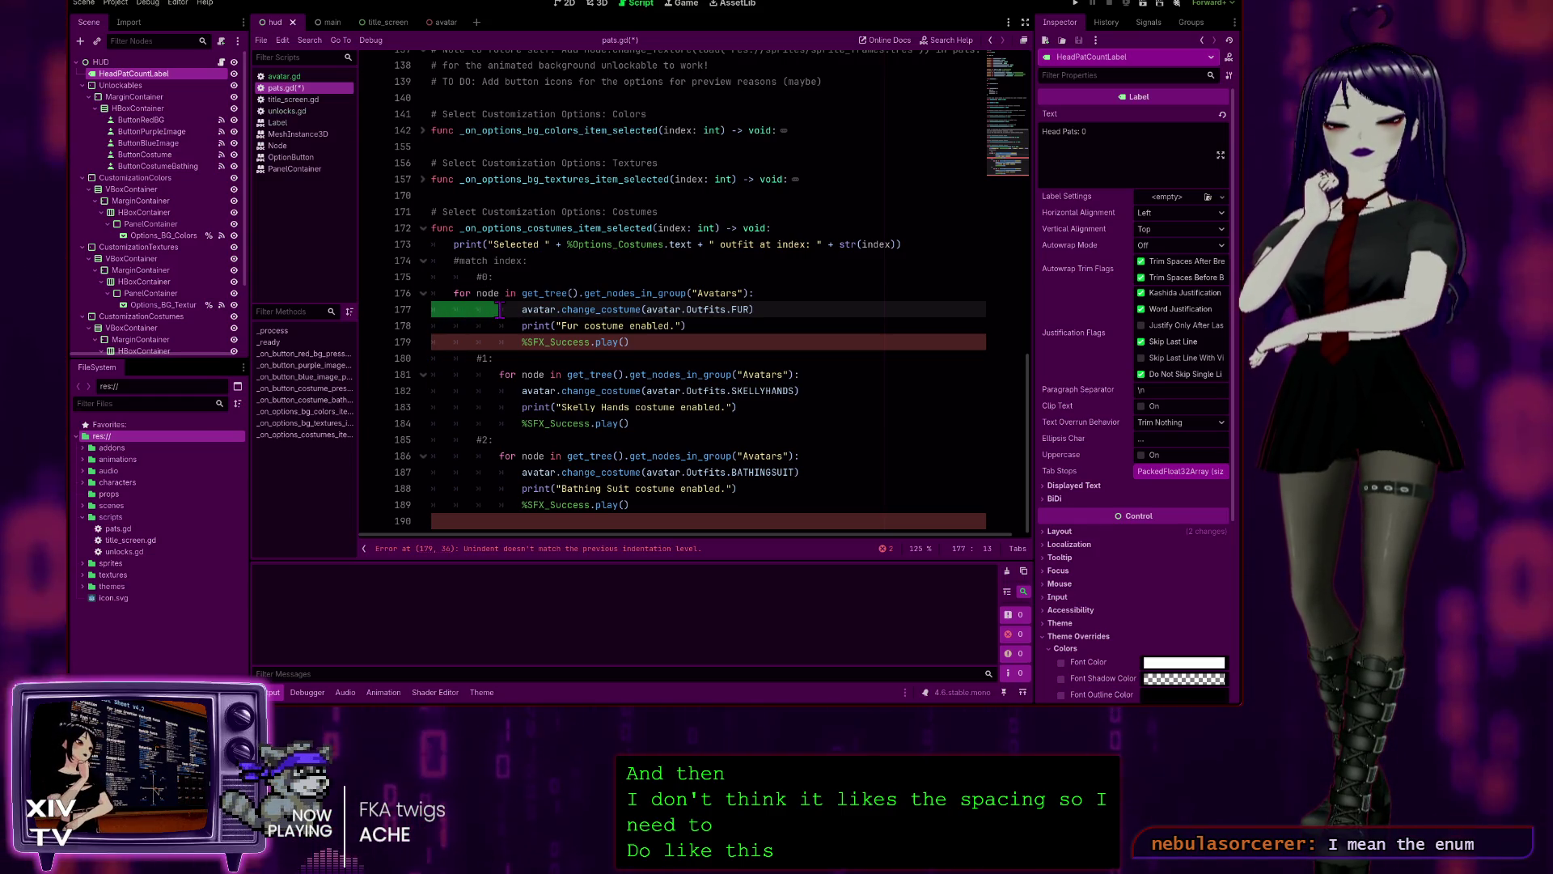
{"action": "key", "text": "BackSpace"}
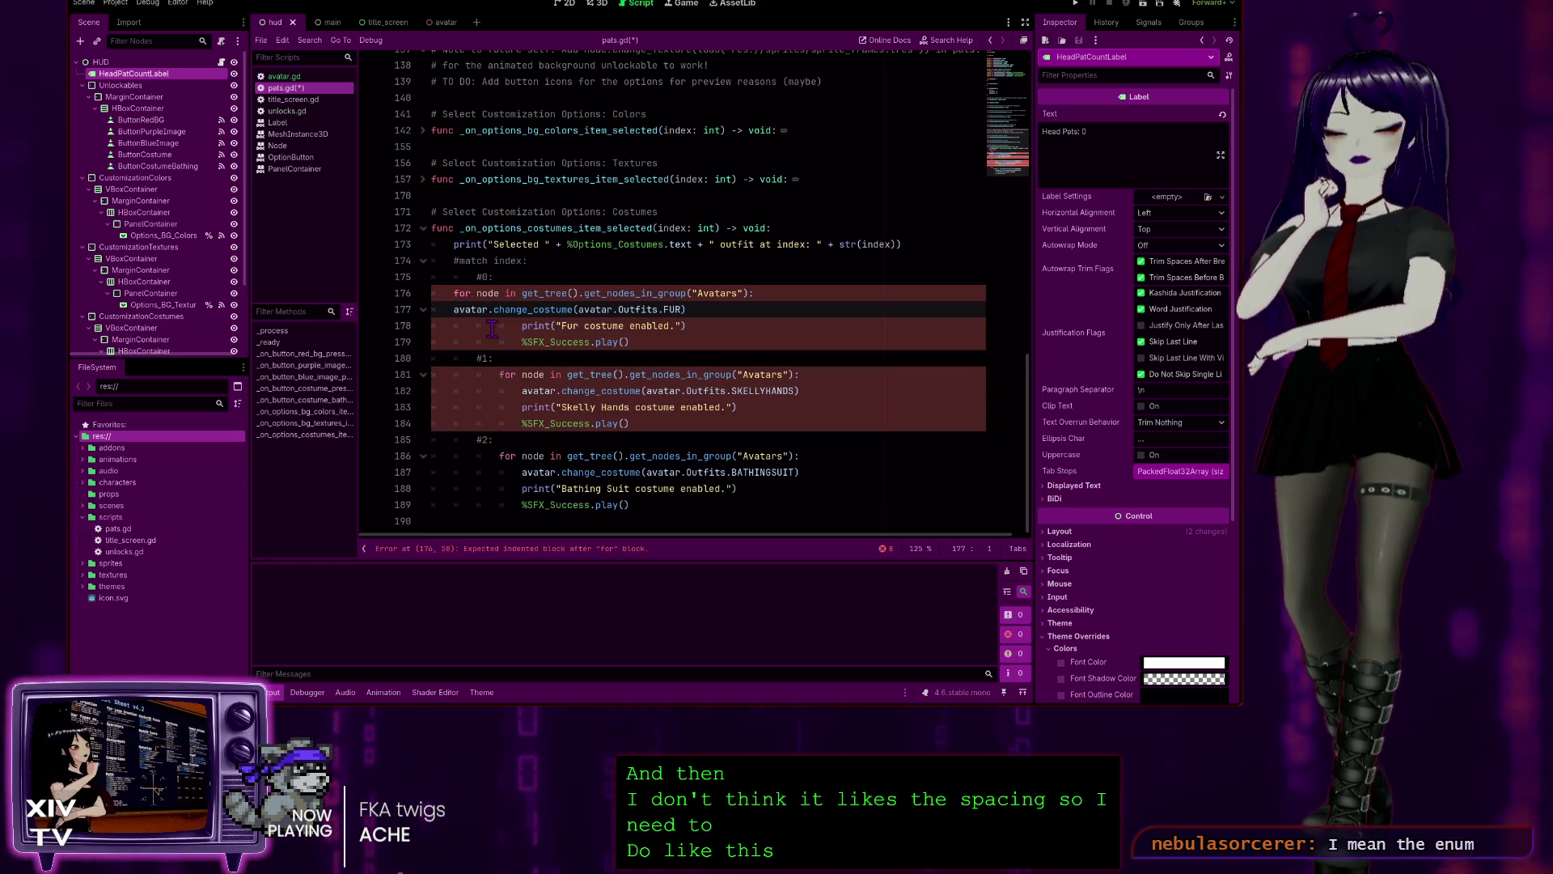
{"action": "key", "text": "Tab"}
{"action": "mouse_move", "coordinate": [480, 325]}
{"action": "left_mouse_down"}
{"action": "mouse_move", "coordinate": [402, 326]}
{"action": "mouse_move", "coordinate": [407, 342]}
{"action": "left_mouse_up"}
{"action": "key", "text": "BackSpace"}
{"action": "key", "text": "BackSpace"}
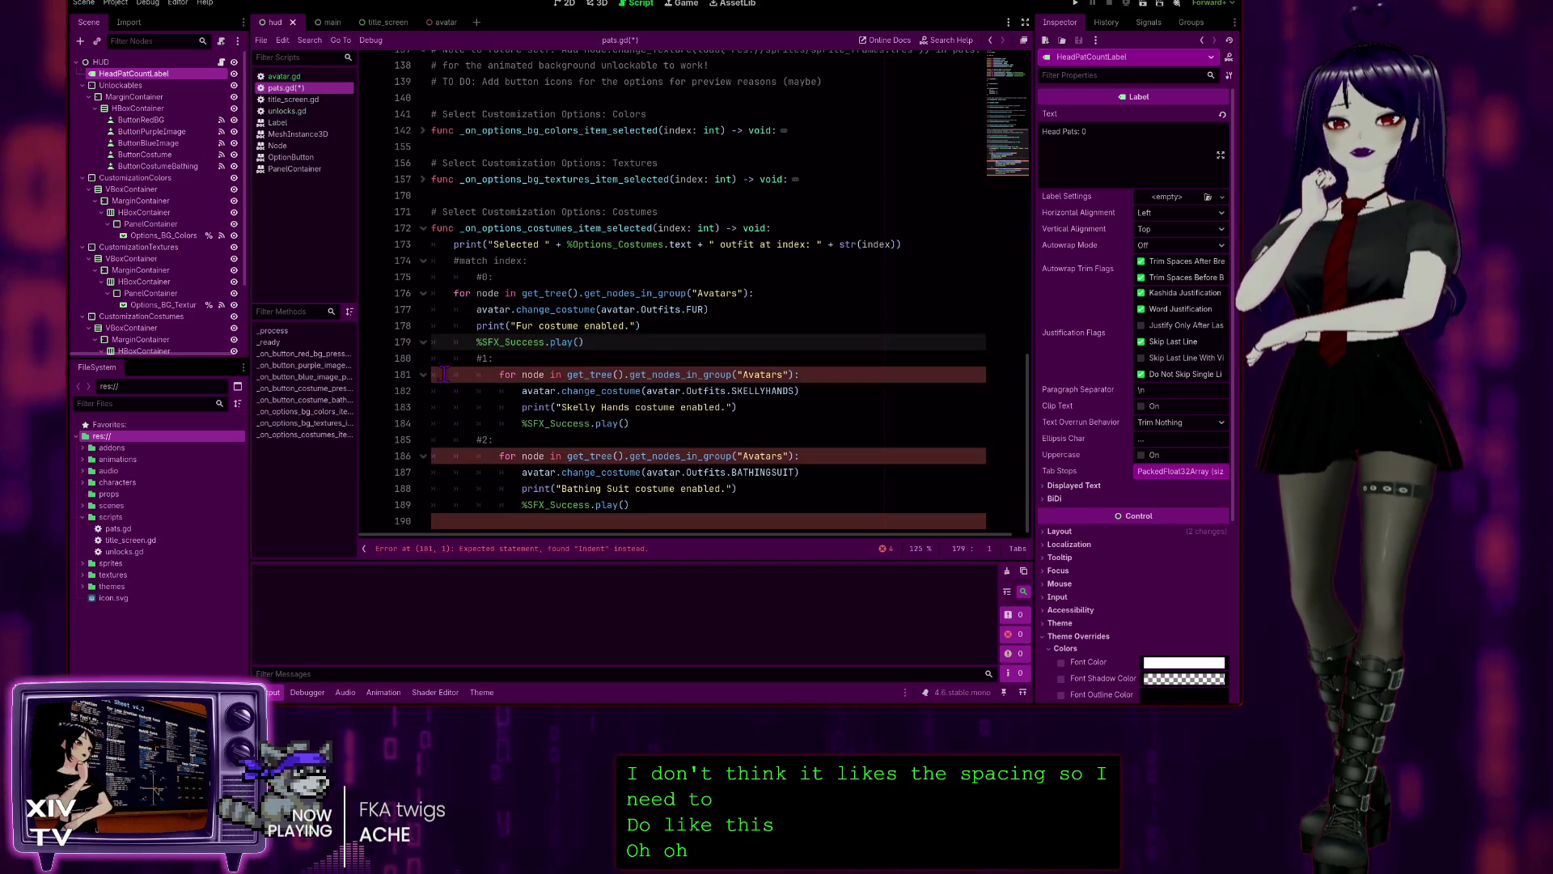
- Dedent the Skelly Hands and Bathing Suit blocks, including the final SFX_Success play line
{"action": "left_click", "coordinate": [499, 375]}
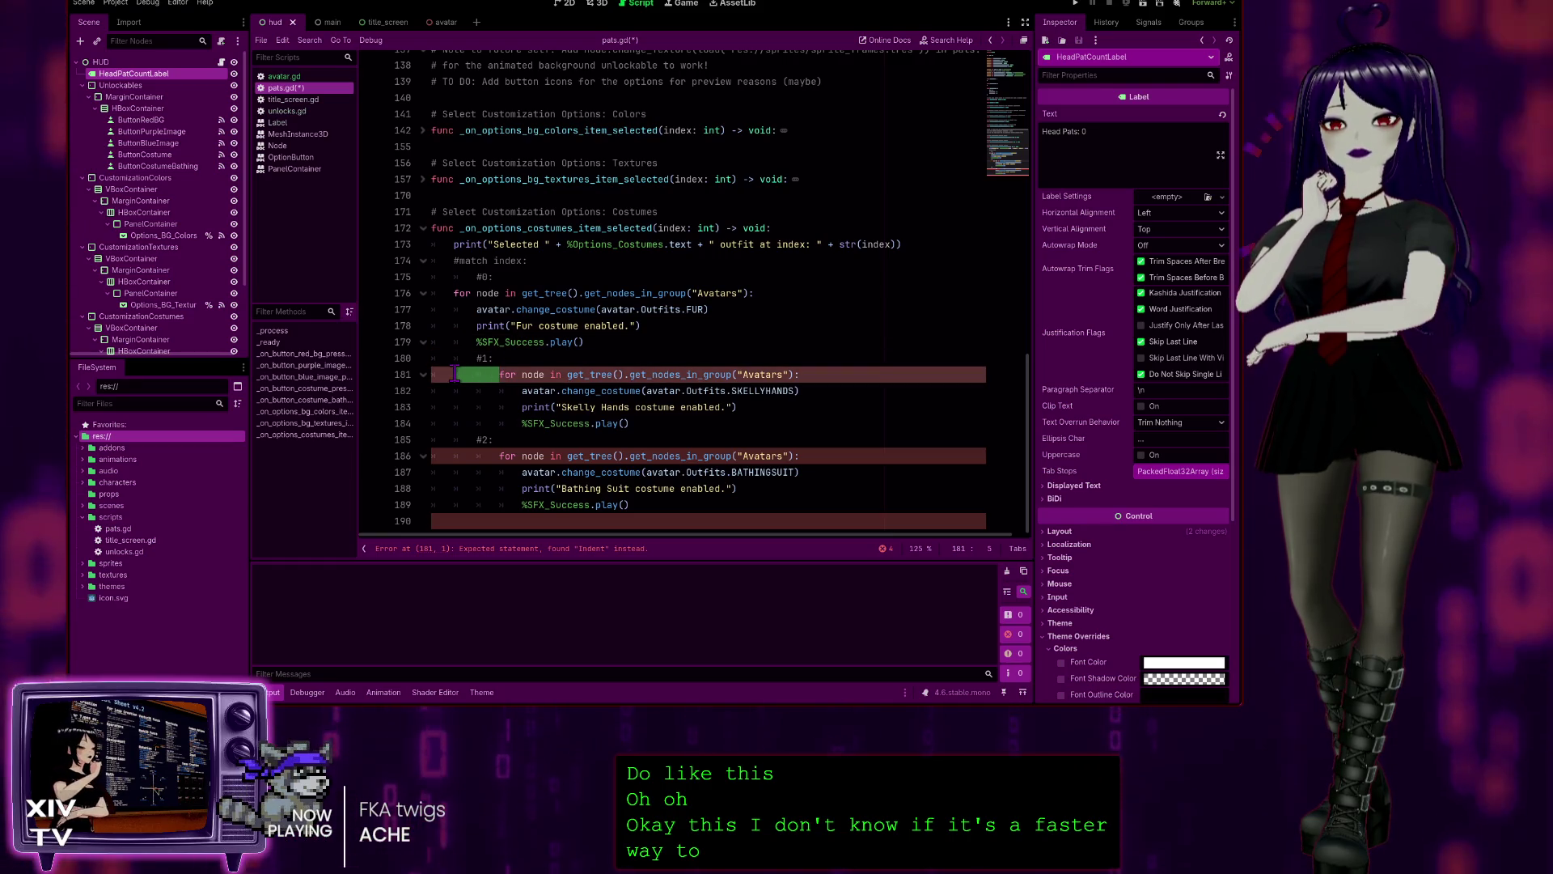
{"action": "key", "text": "BackSpace"}
{"action": "key", "text": "BackSpace"}
{"action": "mouse_move", "coordinate": [521, 391]}
{"action": "left_mouse_down"}
{"action": "mouse_move", "coordinate": [480, 391]}
{"action": "mouse_move", "coordinate": [478, 424]}
{"action": "left_mouse_up"}
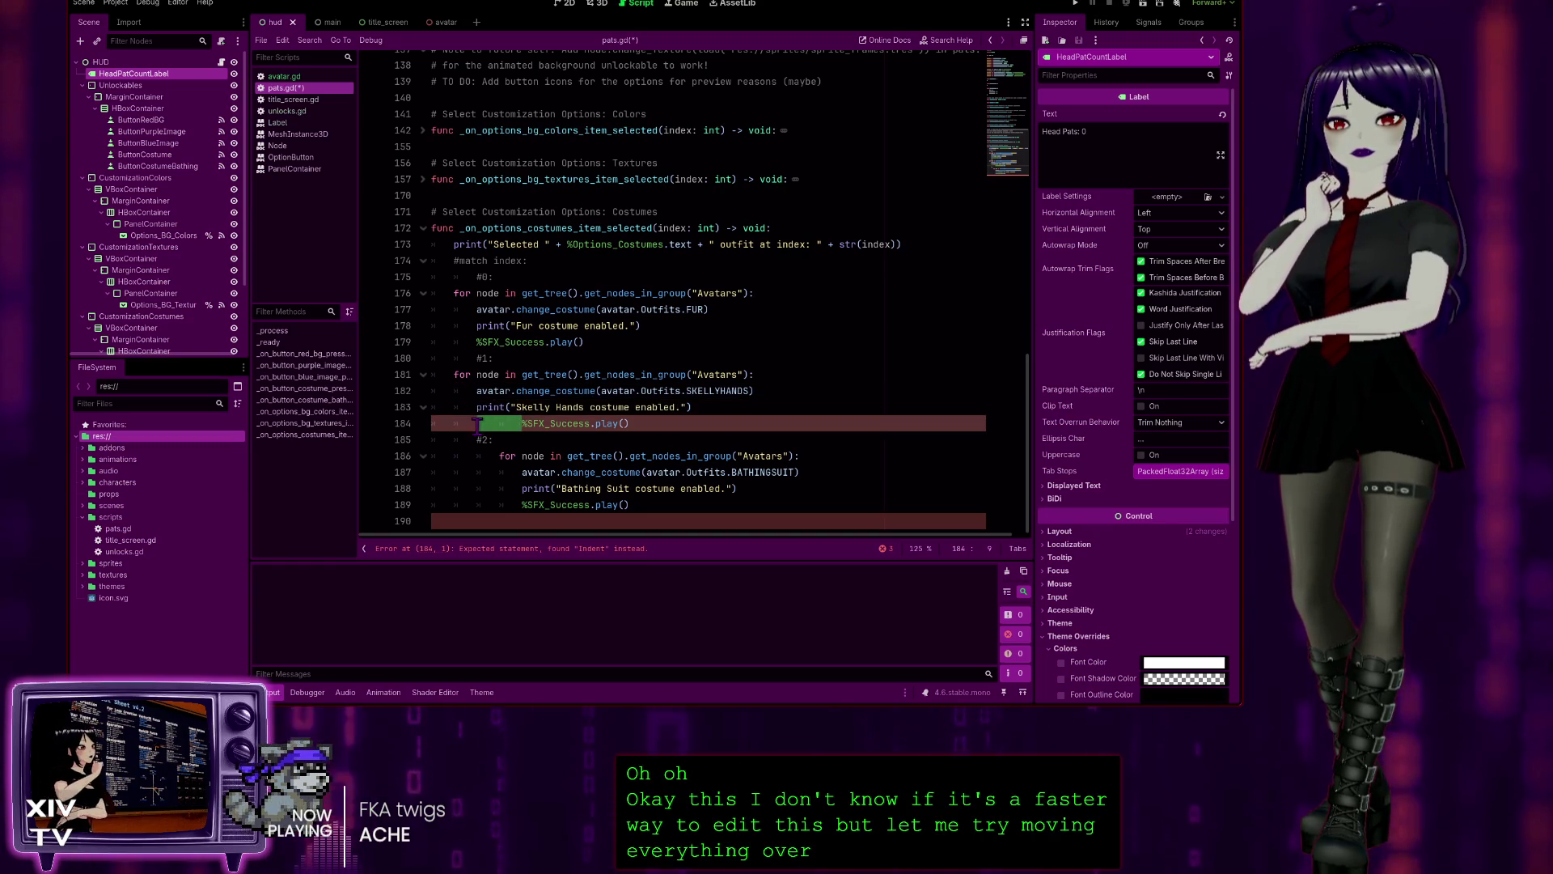
{"action": "key", "text": "BackSpace"}
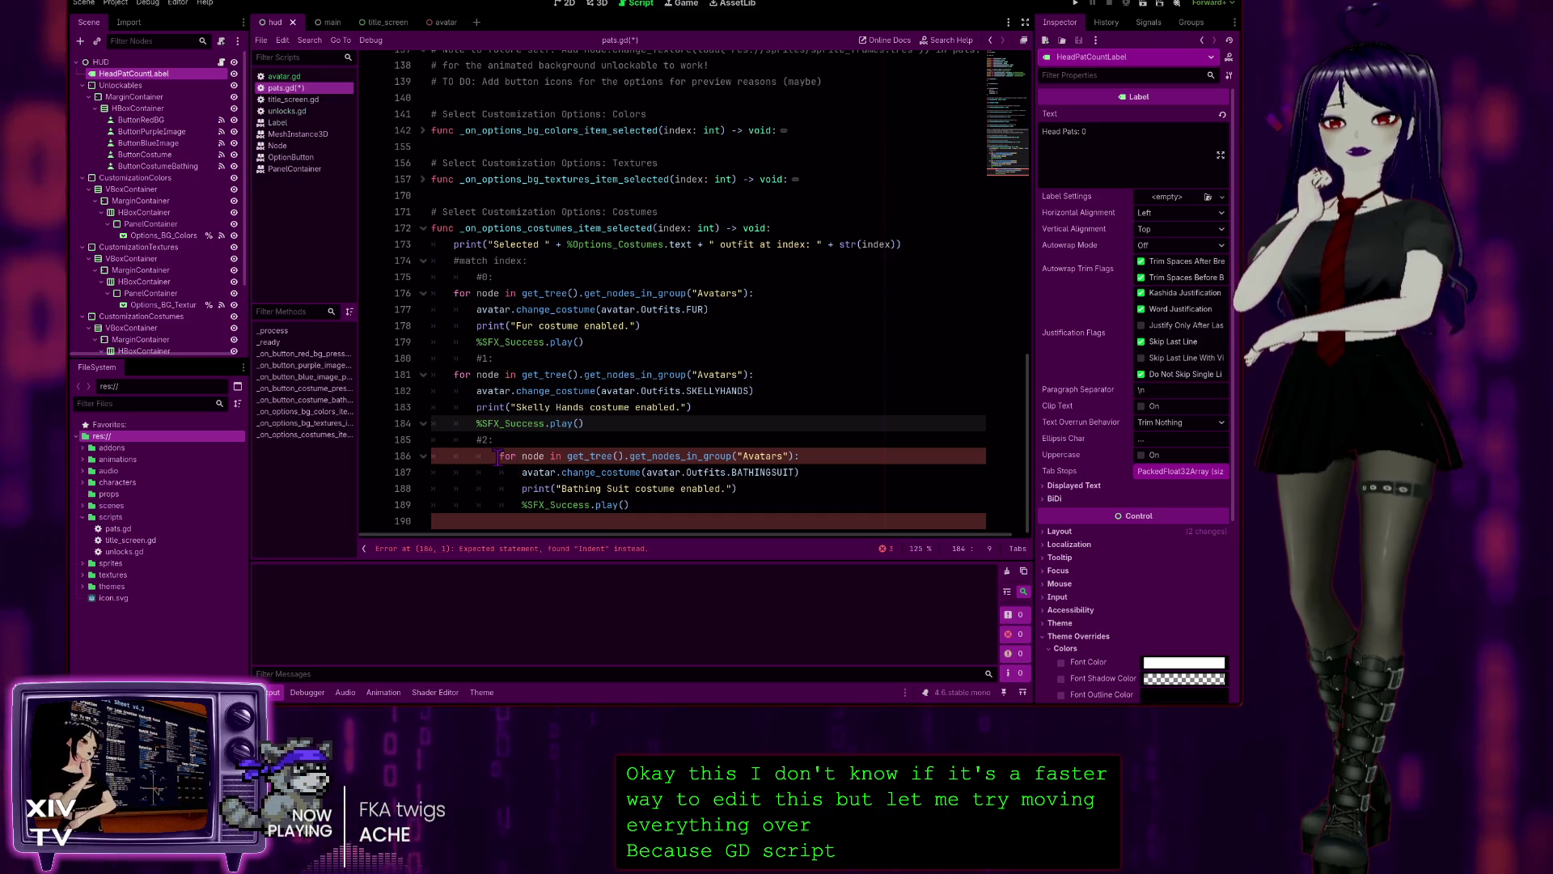
{"action": "left_click", "coordinate": [500, 455]}
{"action": "key", "text": "BackSpace"}
{"action": "key", "text": "BackSpace"}
{"action": "left_click_drag", "start_coordinate": [523, 473], "coordinate": [470, 473]}
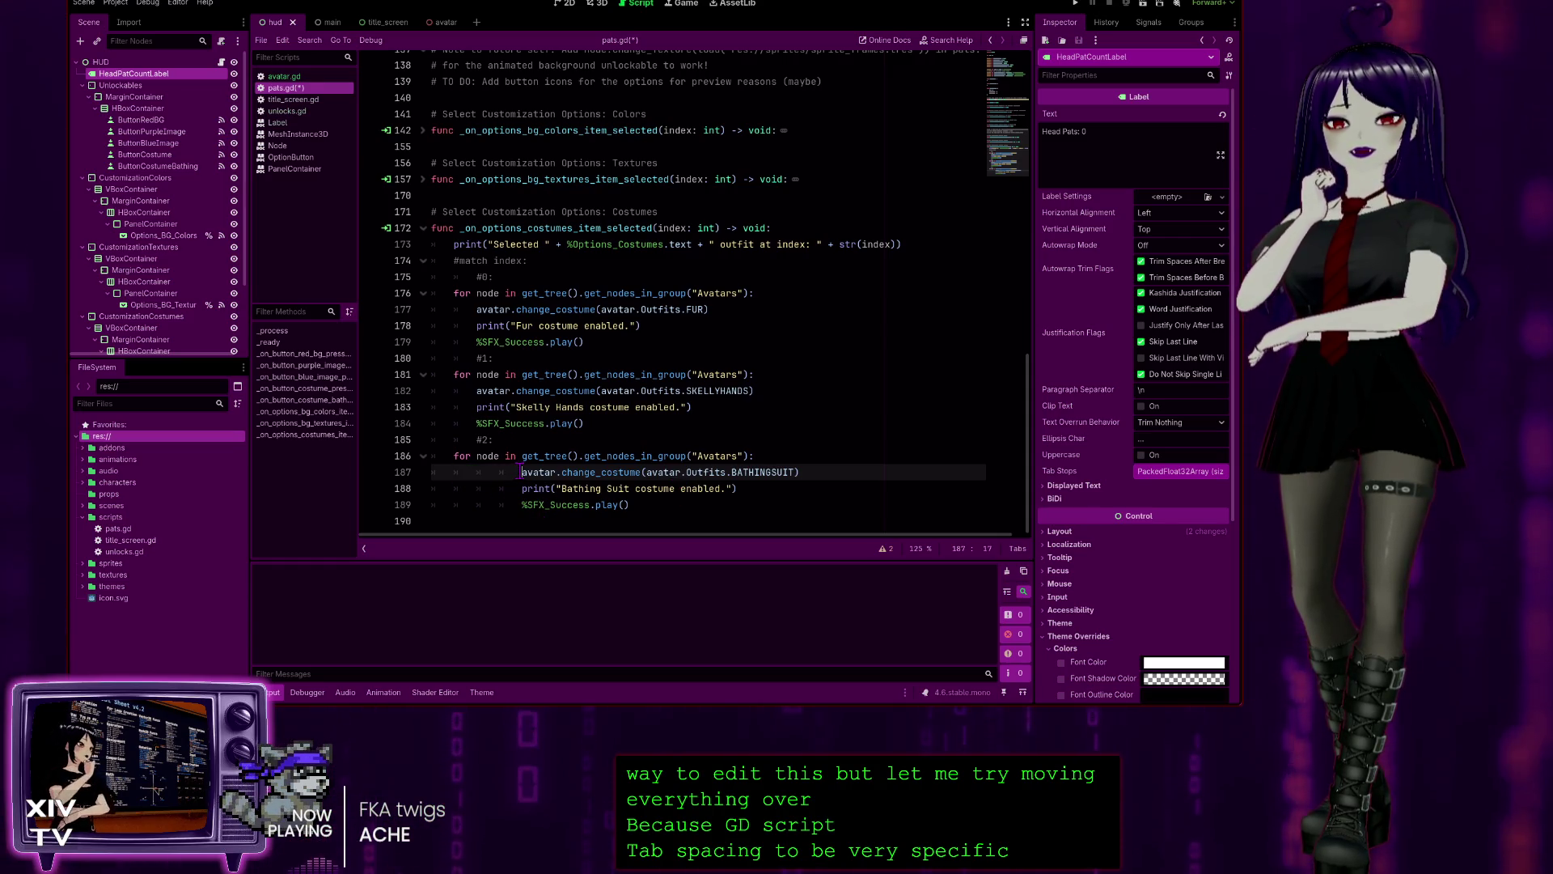
{"action": "key", "text": "BackSpace"}
{"action": "mouse_move", "coordinate": [522, 489]}
{"action": "left_mouse_down"}
{"action": "mouse_move", "coordinate": [477, 489]}
{"action": "mouse_move", "coordinate": [477, 505]}
{"action": "left_mouse_up"}
{"action": "key", "text": "BackSpace"}
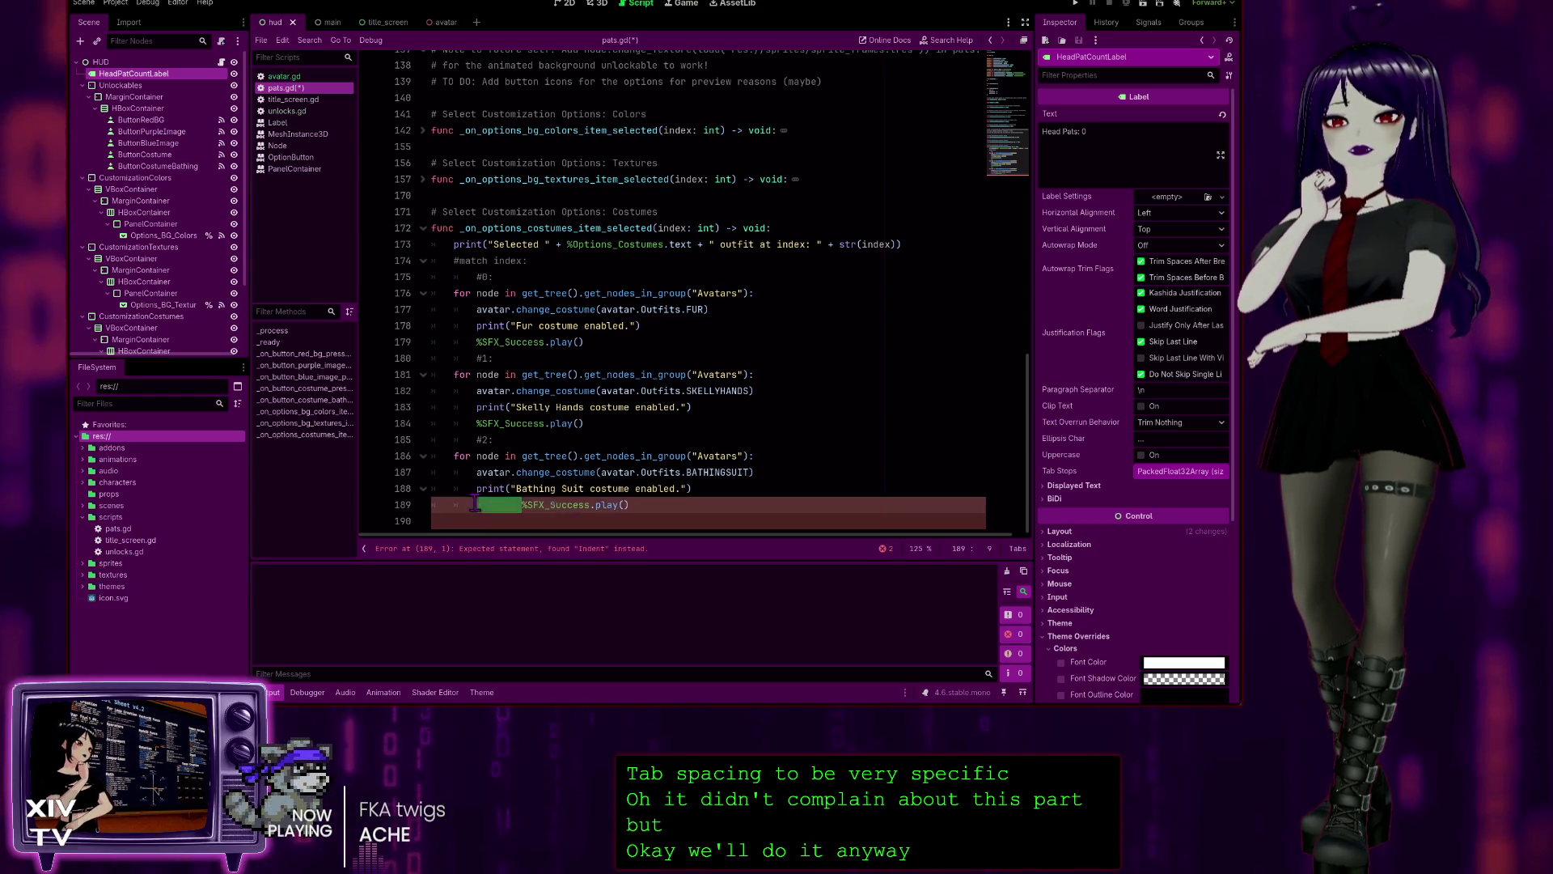
{"action": "key", "text": "BackSpace"}
{"action": "left_click", "coordinate": [808, 377]}
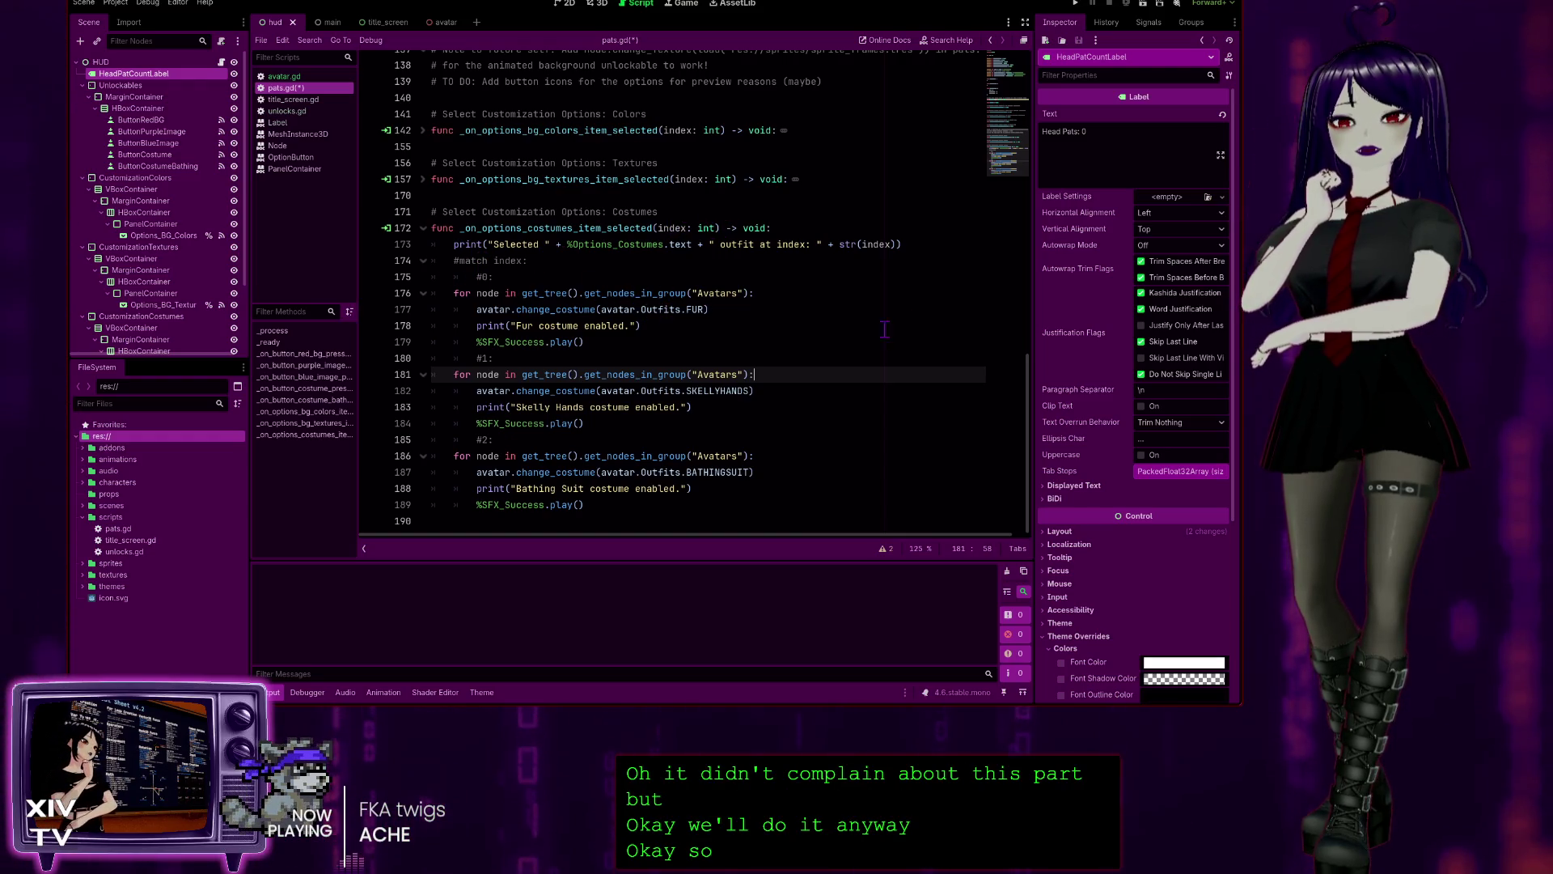
- Comment out the whole Option_Costume enum and run the project
{"action": "left_click_drag", "start_coordinate": [1035, 378], "coordinate": [1048, 72]}
{"action": "scroll", "coordinate": [531, 389], "scroll_direction": "down", "scroll_amount": 3}
{"action": "mouse_move", "coordinate": [450, 369]}
{"action": "left_mouse_down"}
{"action": "mouse_move", "coordinate": [425, 327]}
{"action": "mouse_move", "coordinate": [319, 306]}
{"action": "left_mouse_up"}
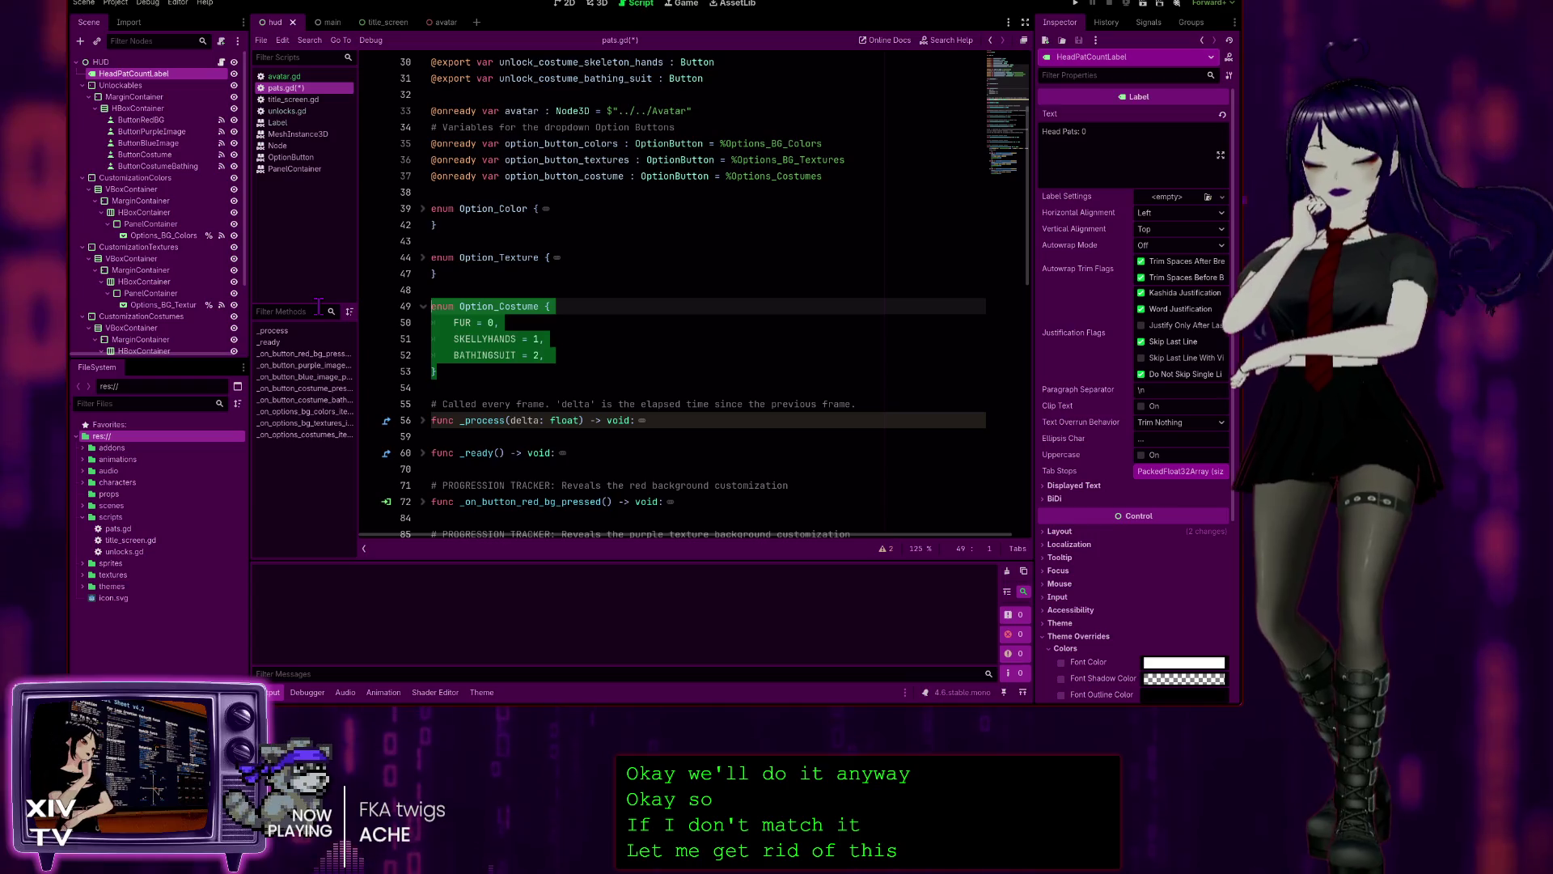
{"action": "key", "text": "ctrl+k"}
{"action": "left_click", "coordinate": [1004, 306]}
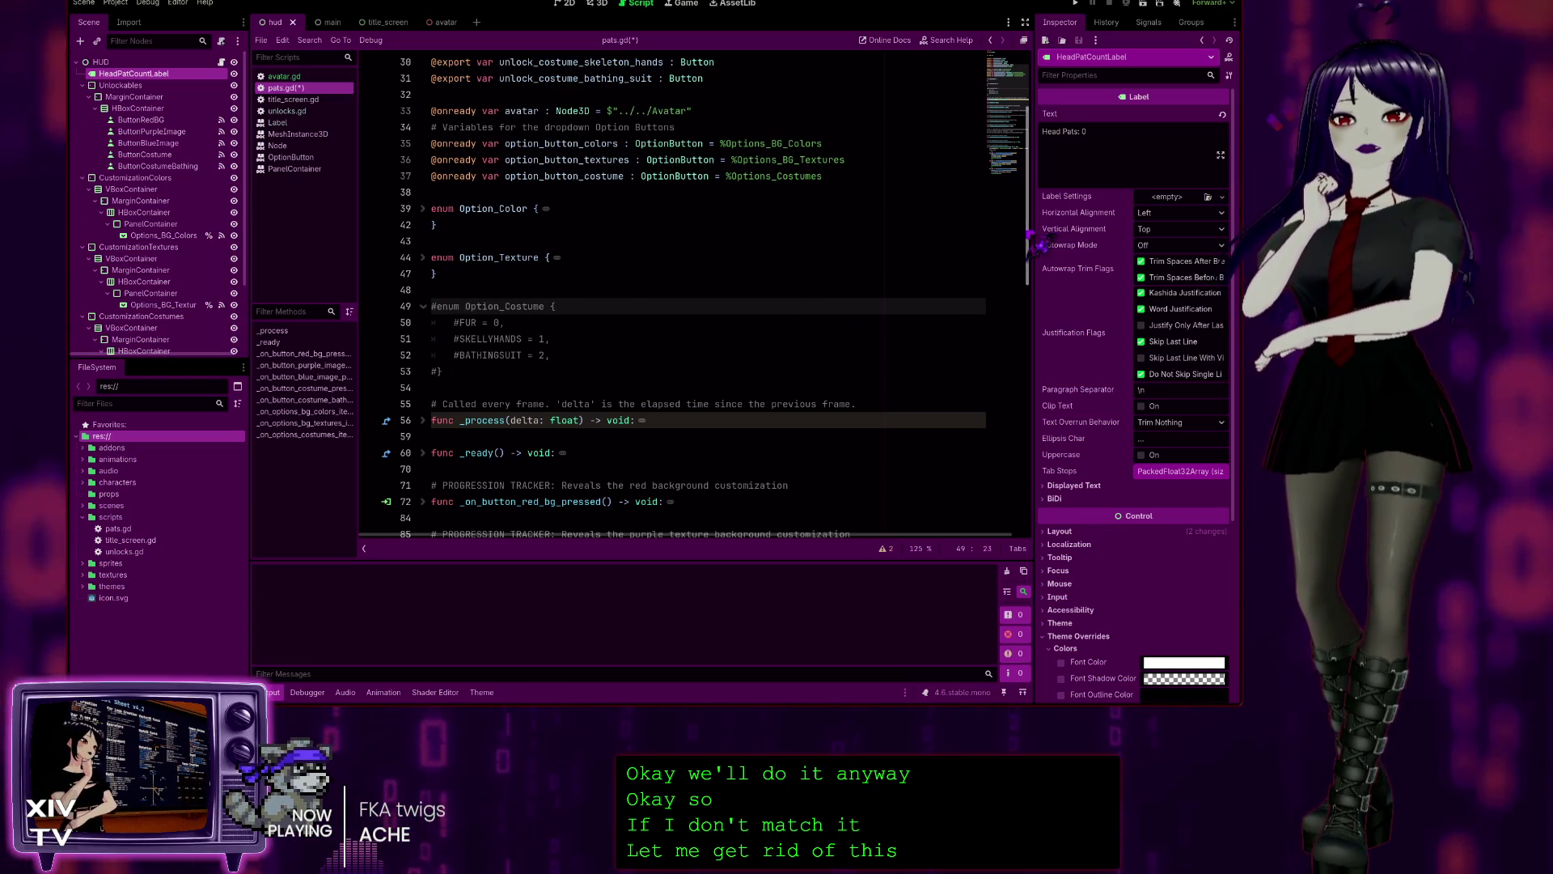
{"action": "scroll", "coordinate": [943, 518], "scroll_direction": "down", "scroll_amount": 10}
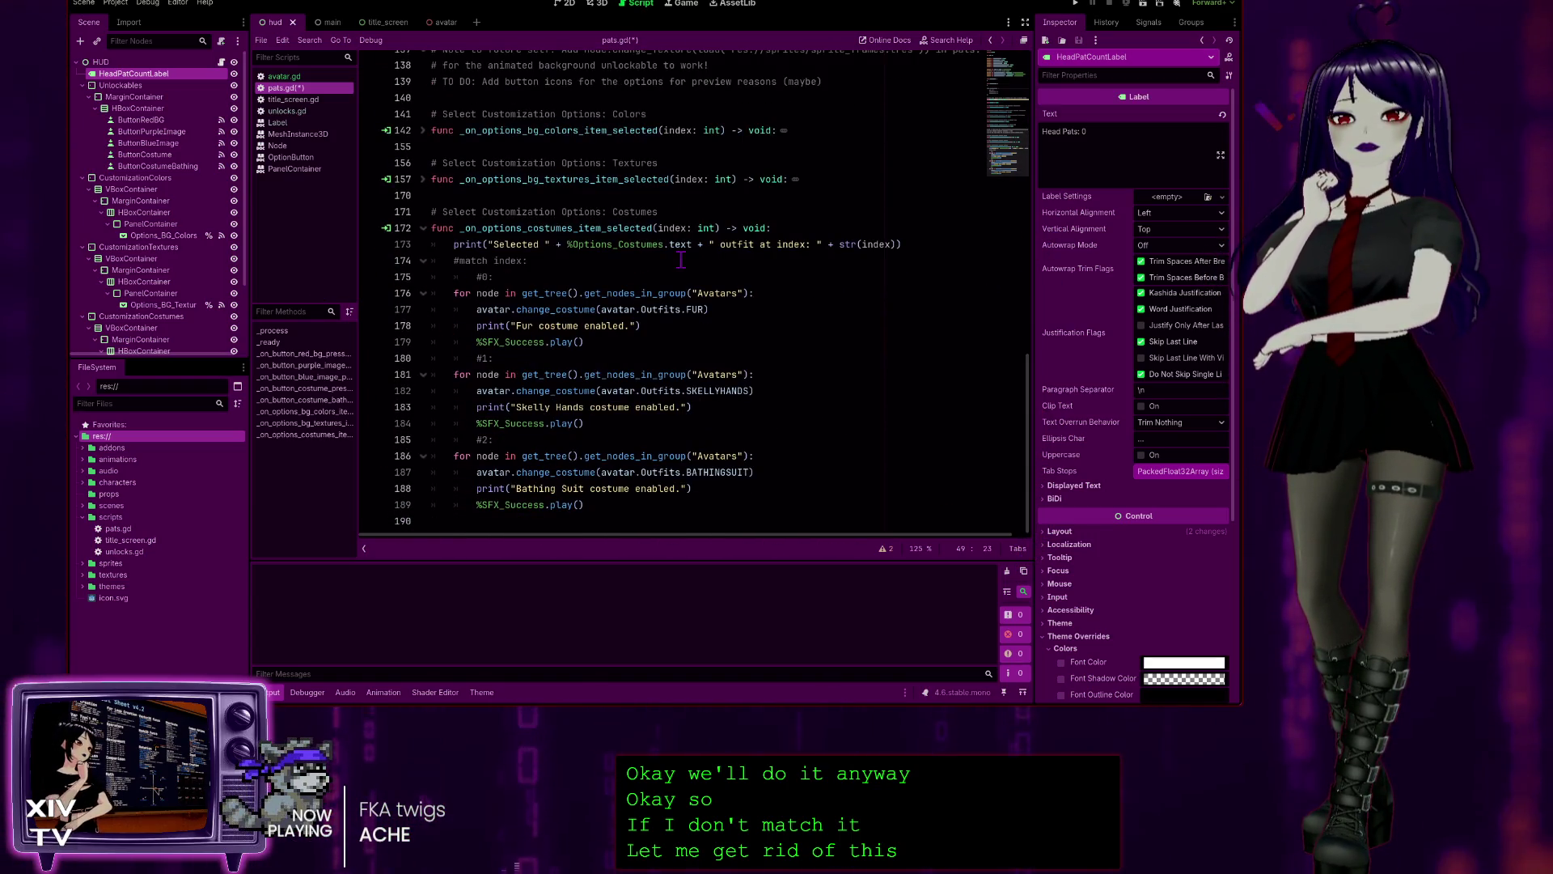
{"action": "left_click", "coordinate": [1077, 5]}
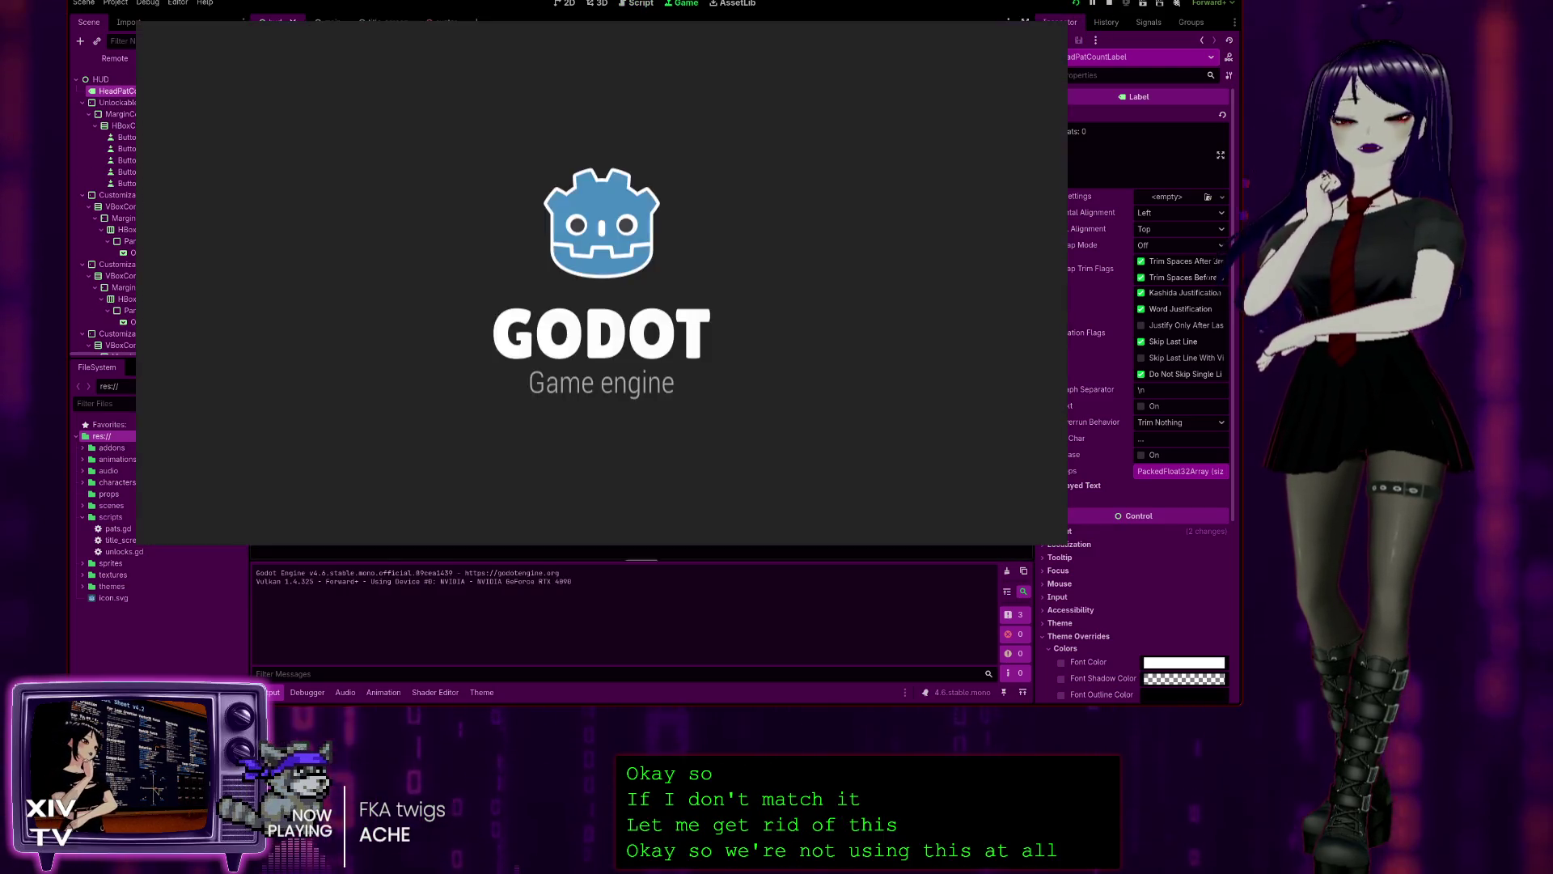
- Start the game, unlock the Skeleton and Bathing Suit costumes, and wear each one
{"action": "left_click", "coordinate": [631, 255]}
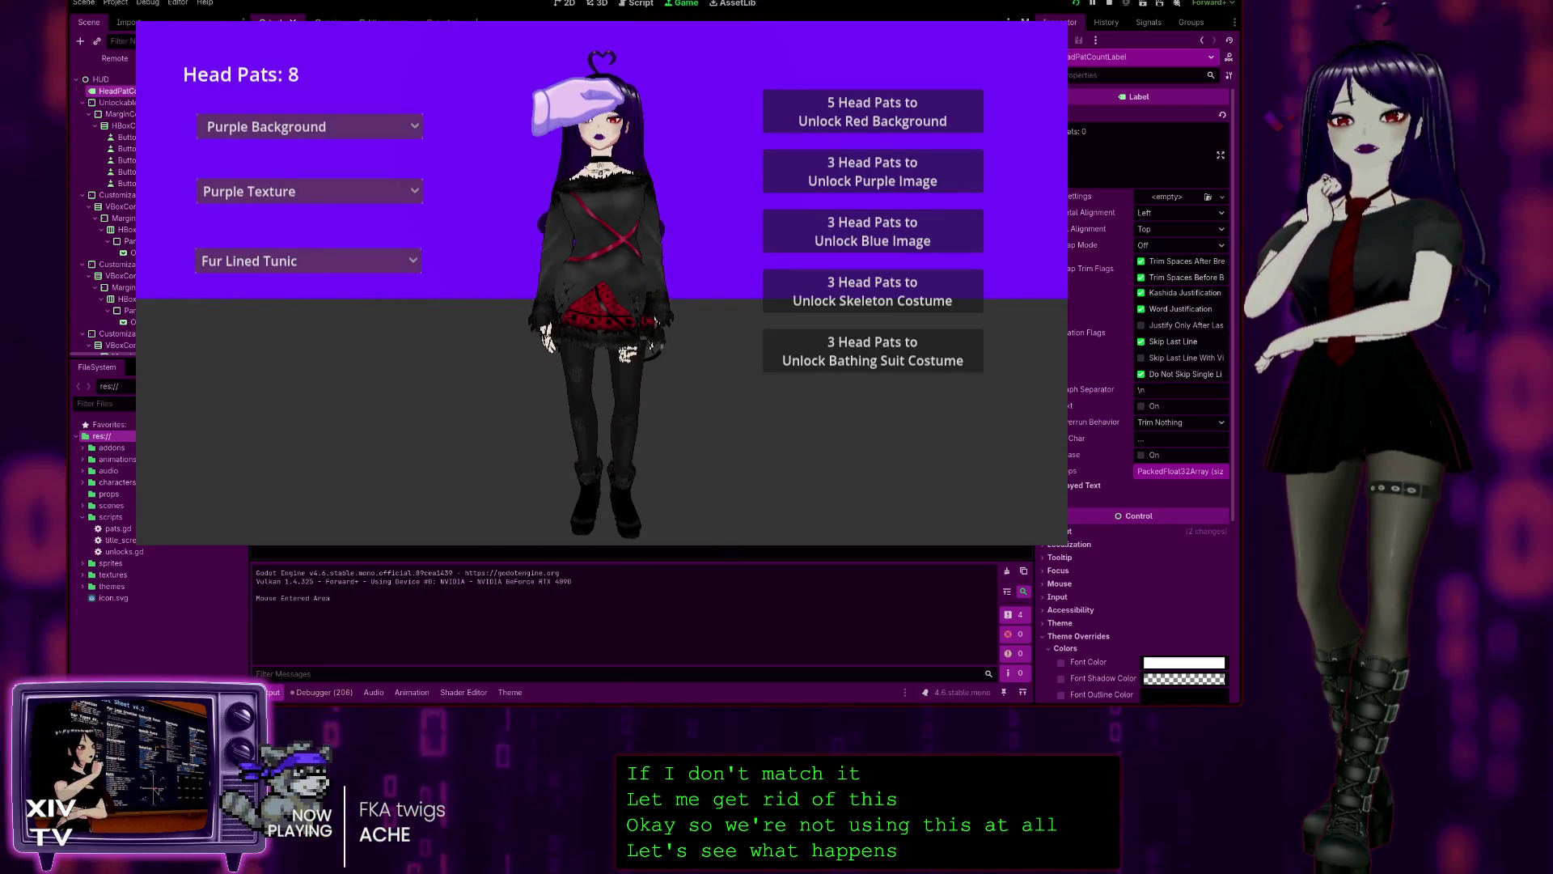
{"action": "left_click", "coordinate": [307, 260]}
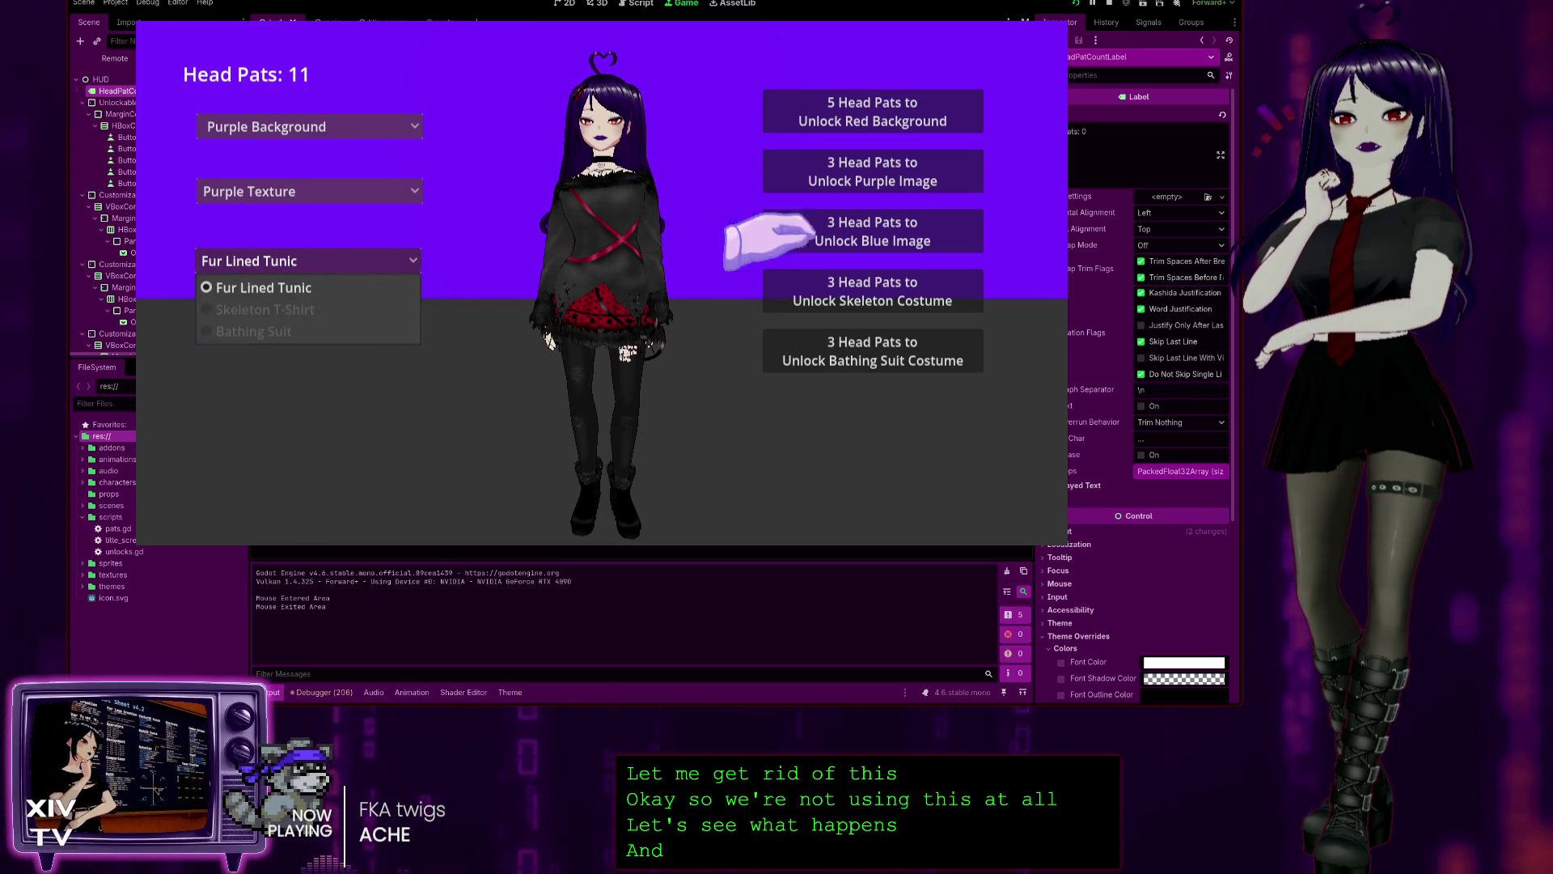
{"action": "left_click", "coordinate": [797, 291]}
{"action": "left_click", "coordinate": [307, 261]}
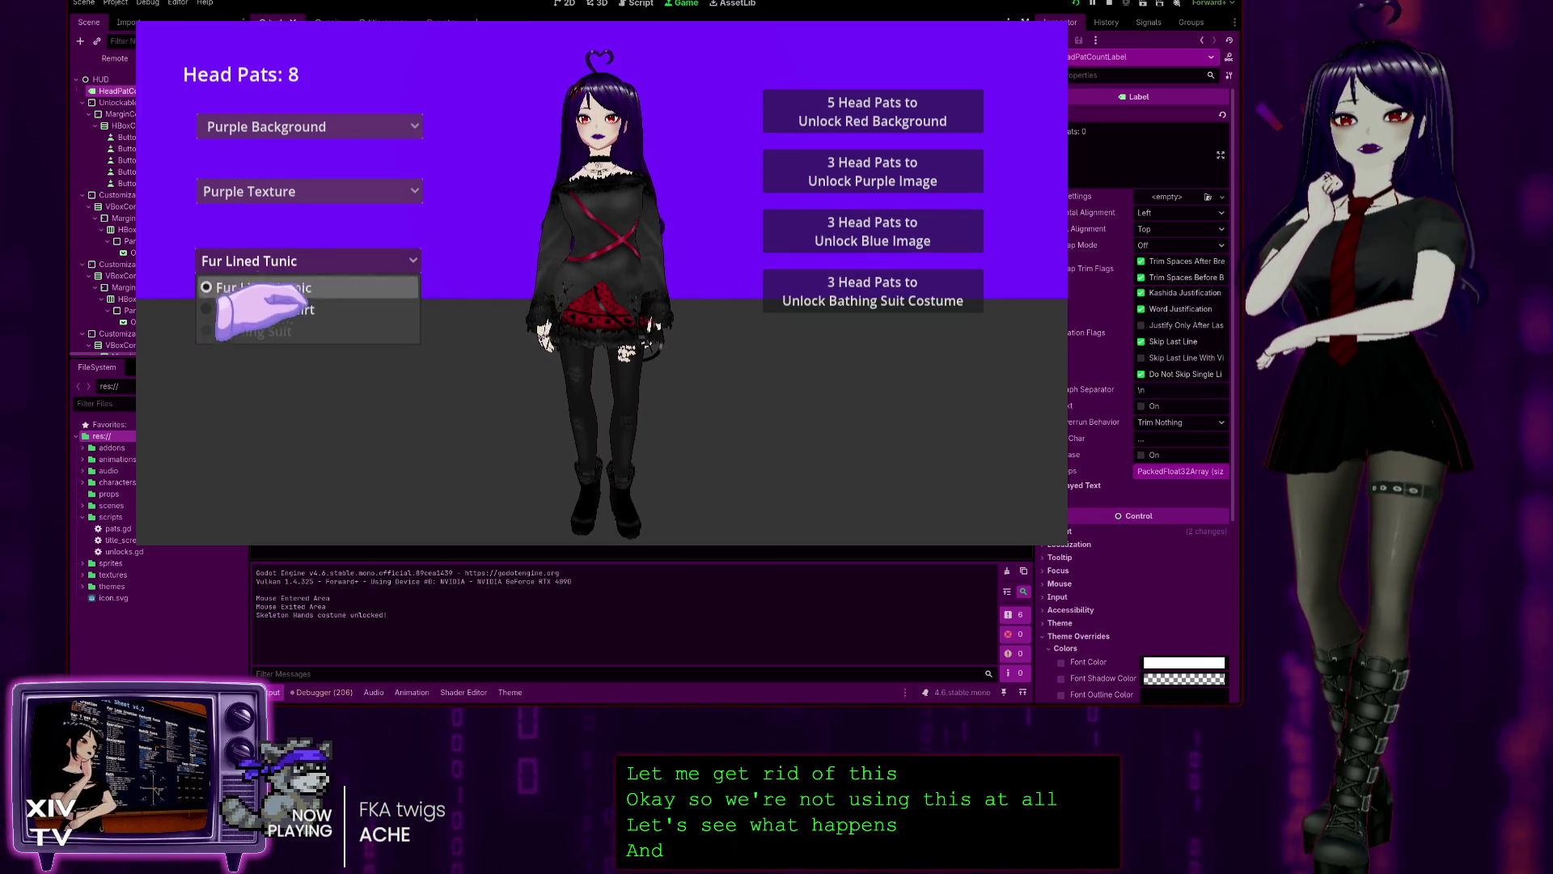
{"action": "left_click", "coordinate": [259, 309]}
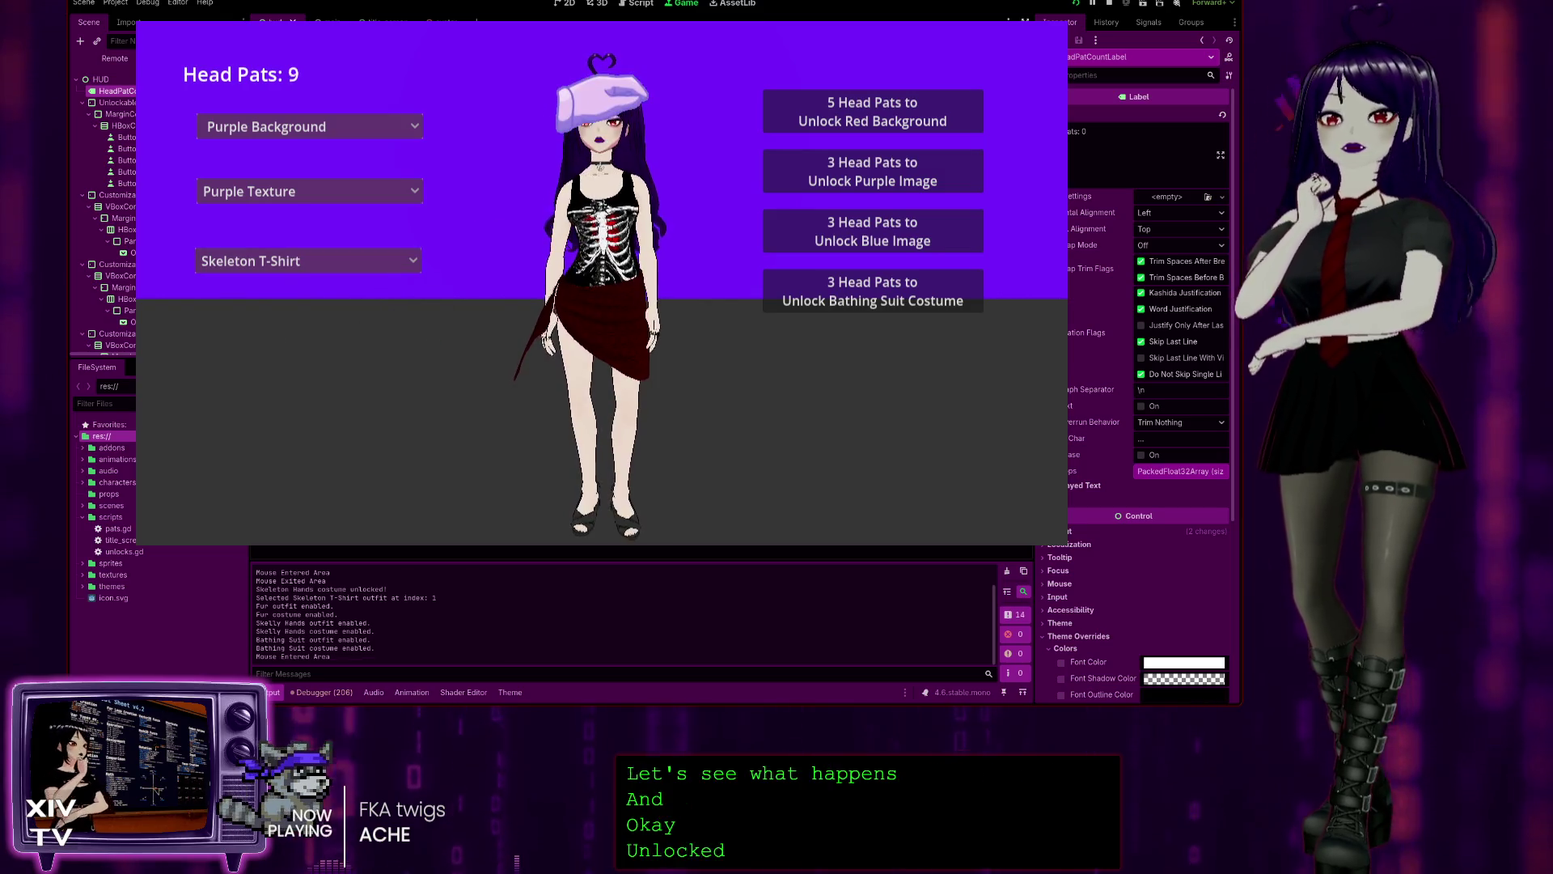
{"action": "left_click", "coordinate": [825, 301]}
{"action": "left_click", "coordinate": [291, 259]}
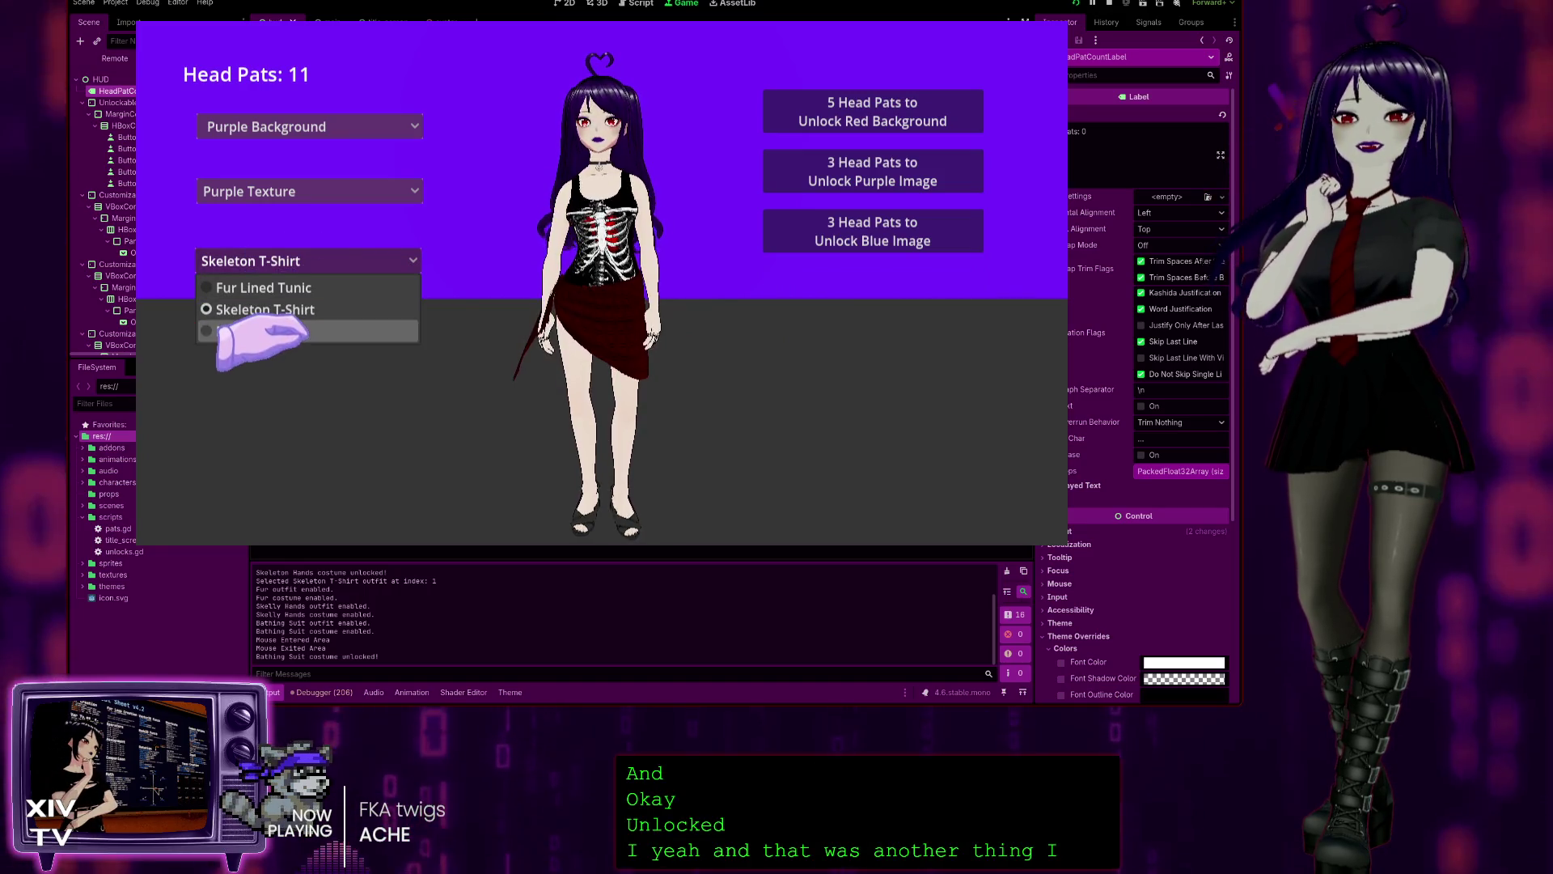
{"action": "left_click", "coordinate": [227, 328]}
- Cycle the outfit through Bathing Suit, Skeleton T-Shirt, Fur Lined Tunic and Bathing Suit, then stop the game
{"action": "left_click", "coordinate": [323, 261]}
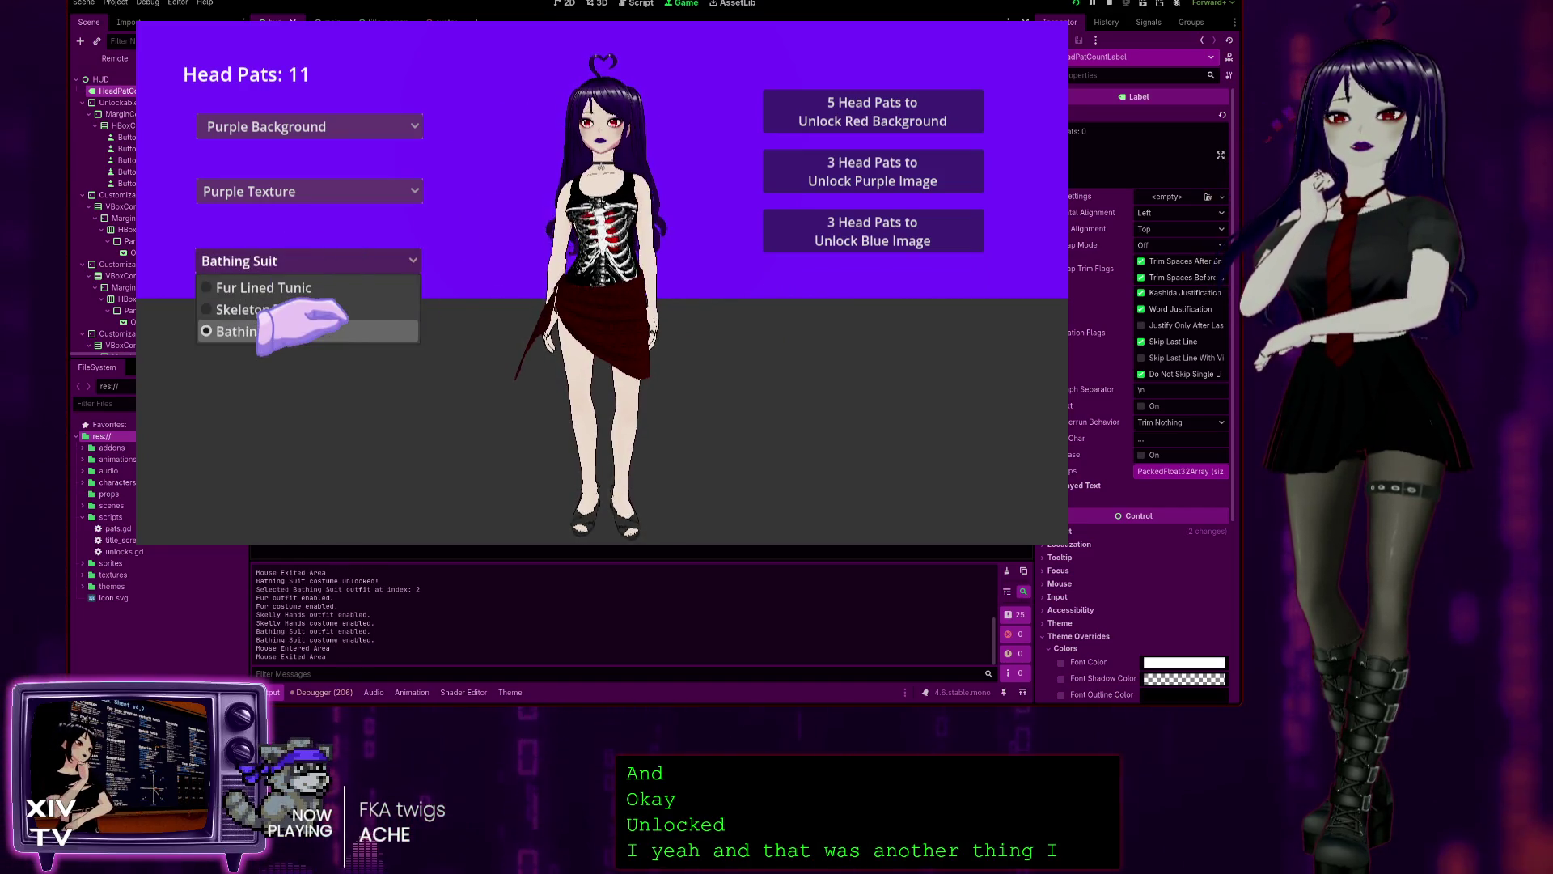
{"action": "left_click", "coordinate": [300, 331]}
{"action": "left_click", "coordinate": [315, 259]}
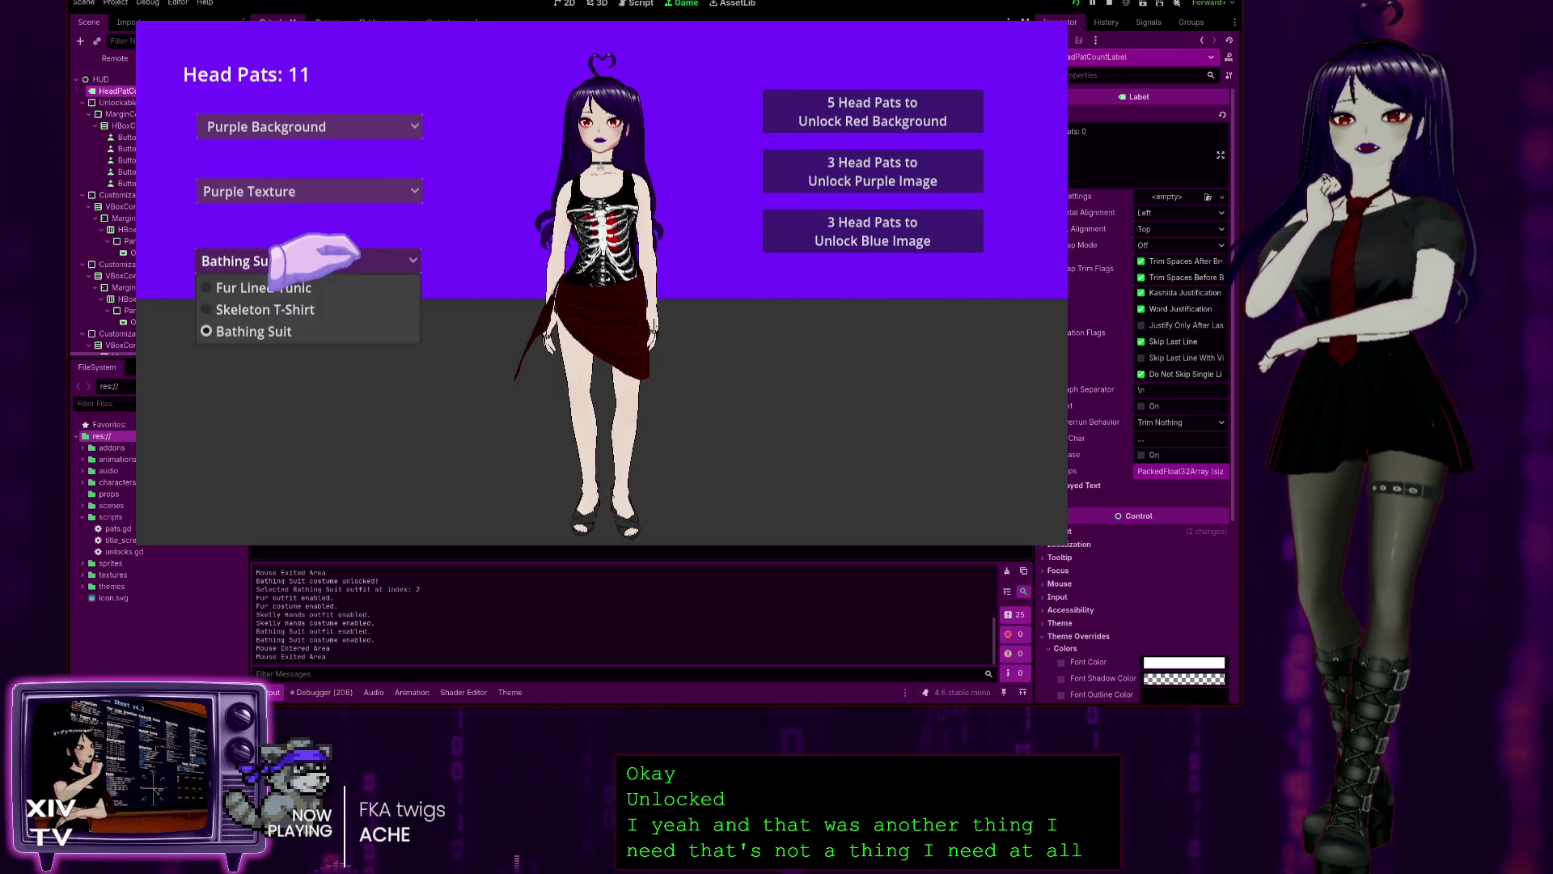
{"action": "left_click", "coordinate": [295, 309]}
{"action": "left_click", "coordinate": [336, 258]}
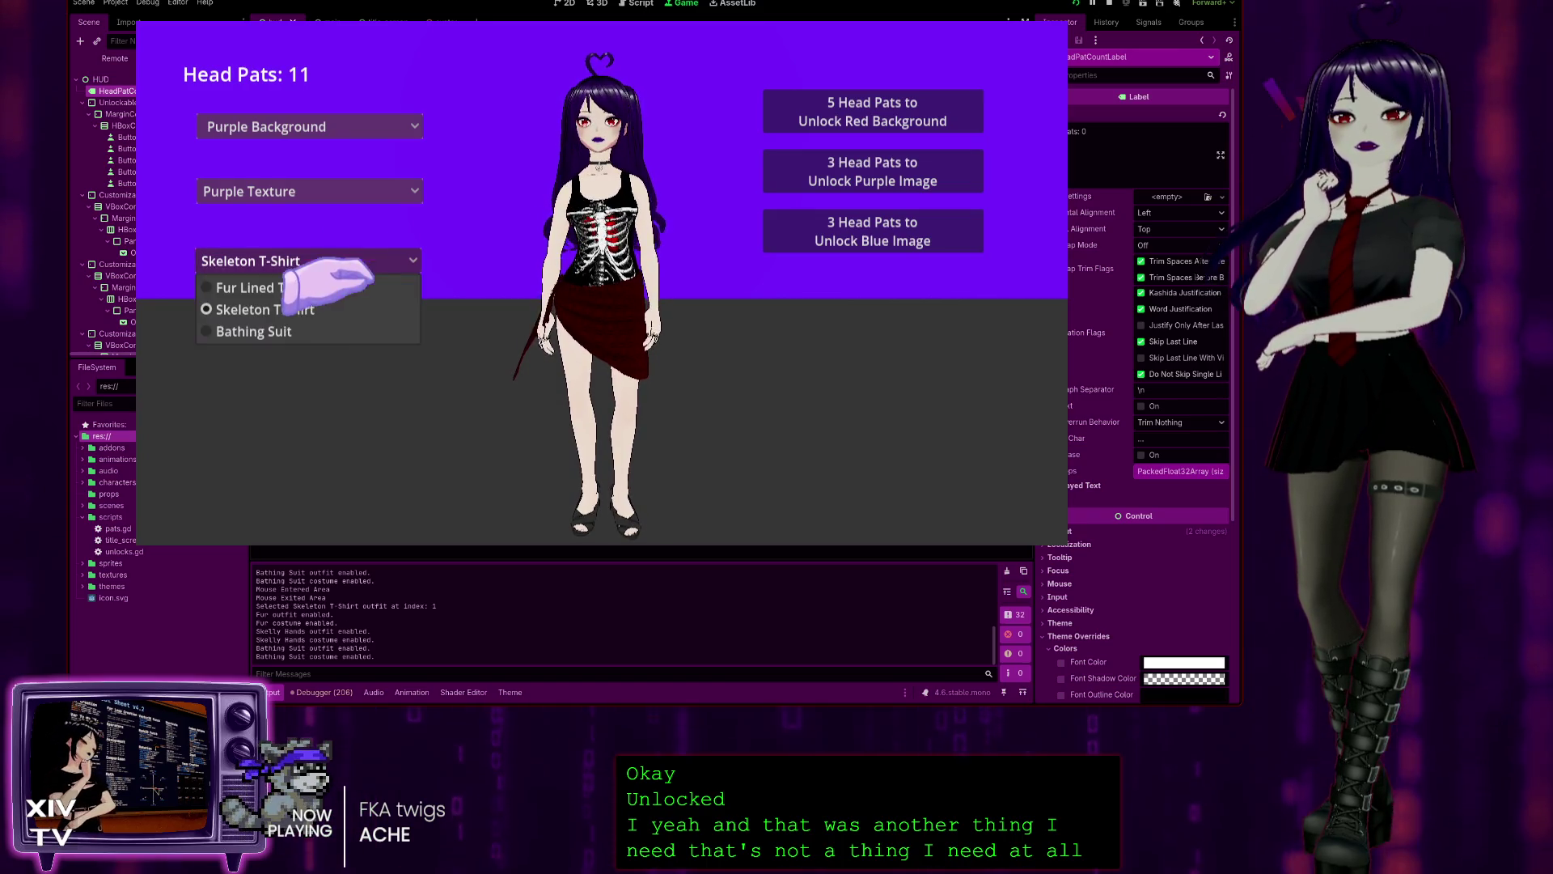
{"action": "left_click", "coordinate": [291, 330]}
{"action": "left_click", "coordinate": [316, 261]}
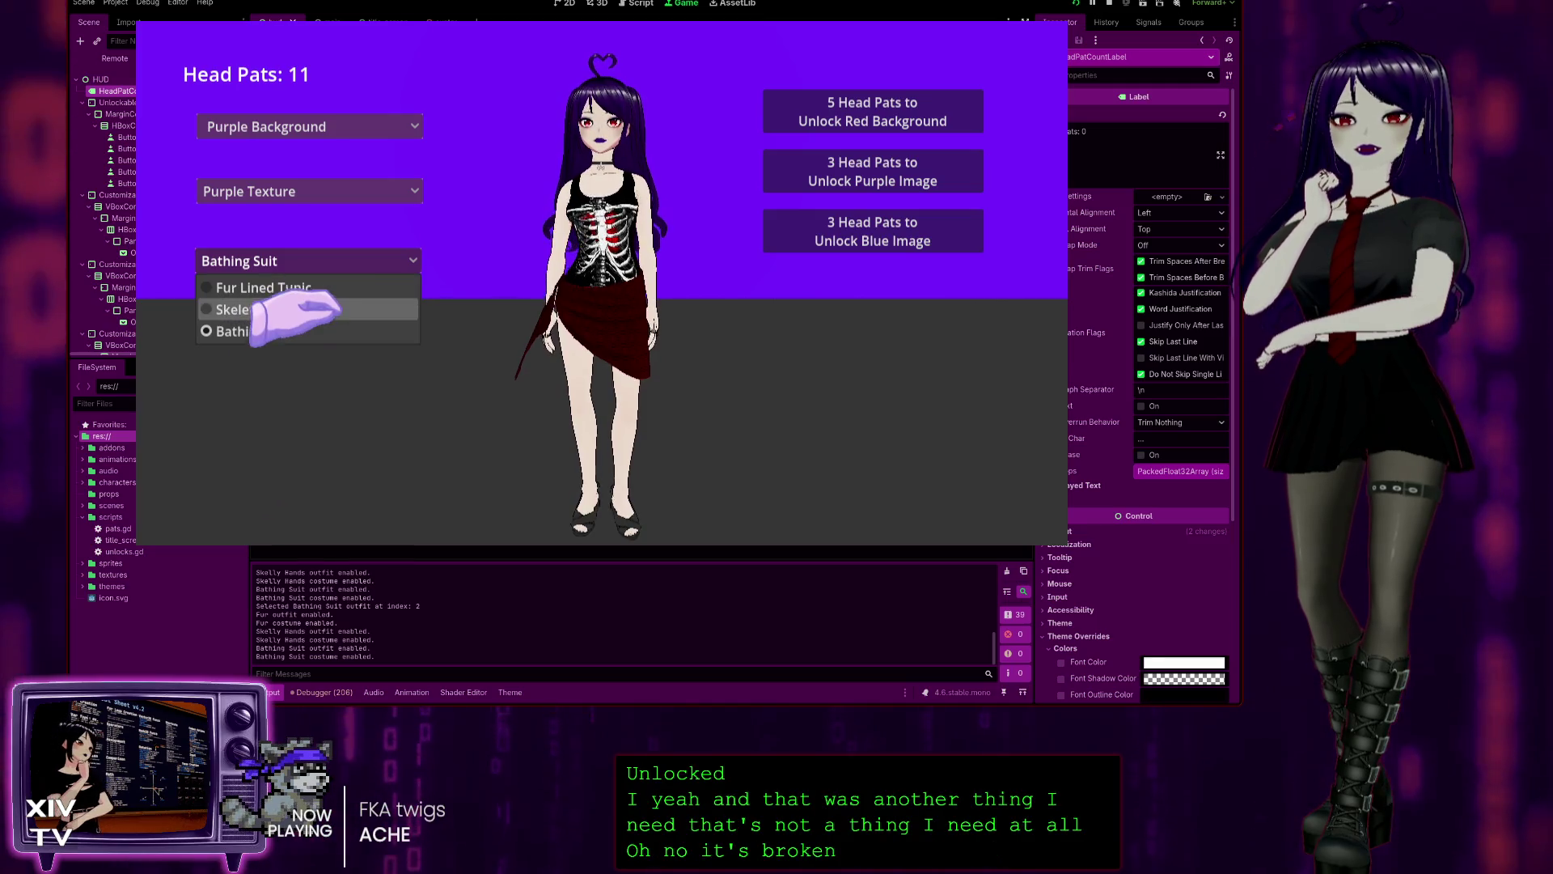
{"action": "left_click", "coordinate": [243, 288]}
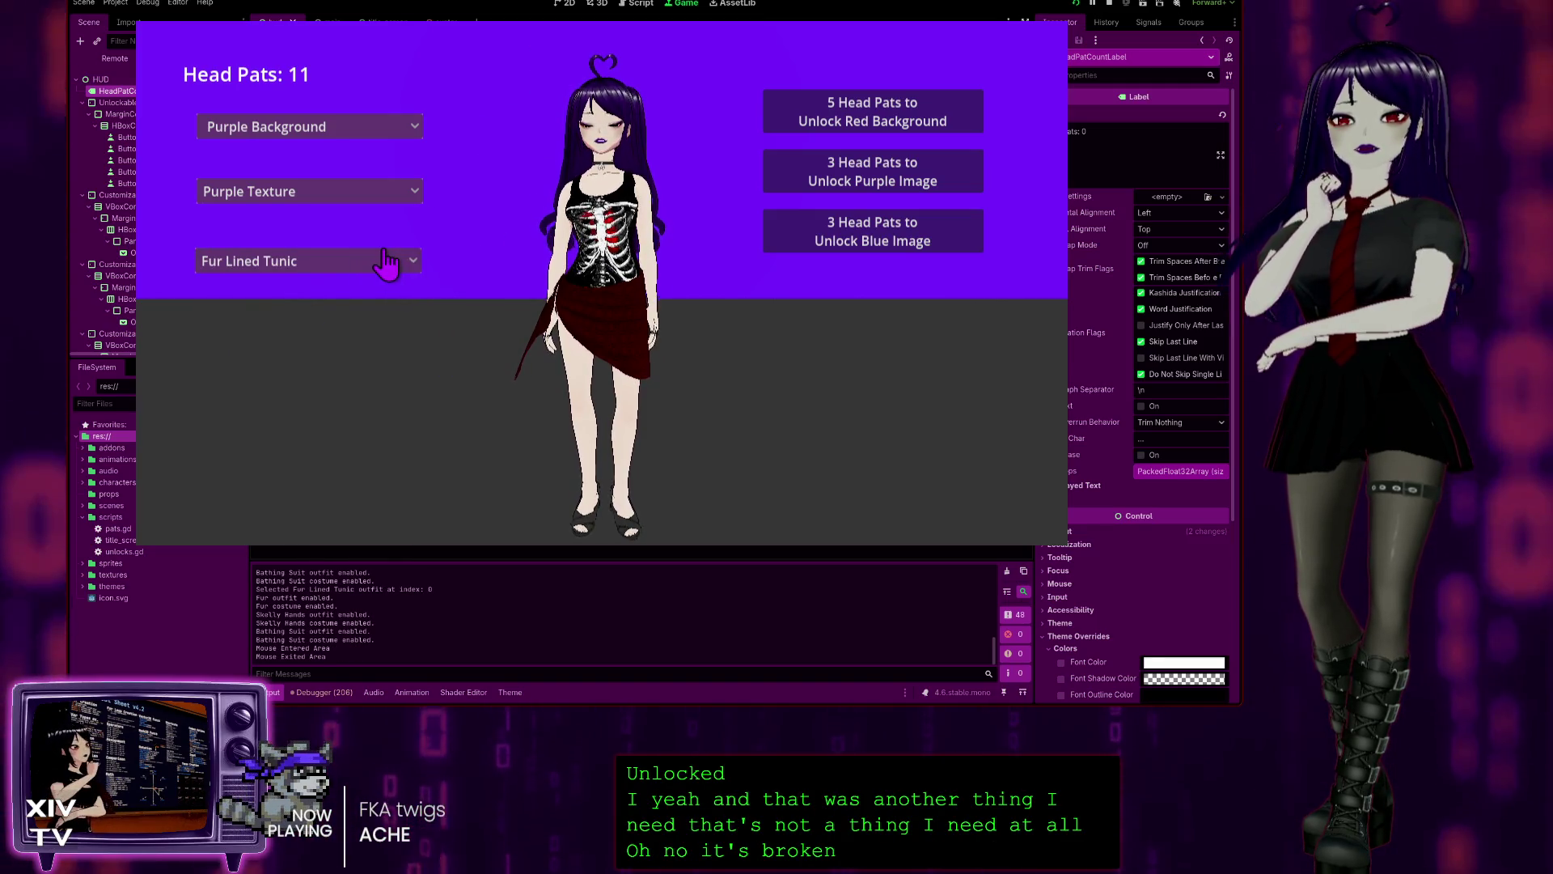
{"action": "left_click", "coordinate": [392, 260]}
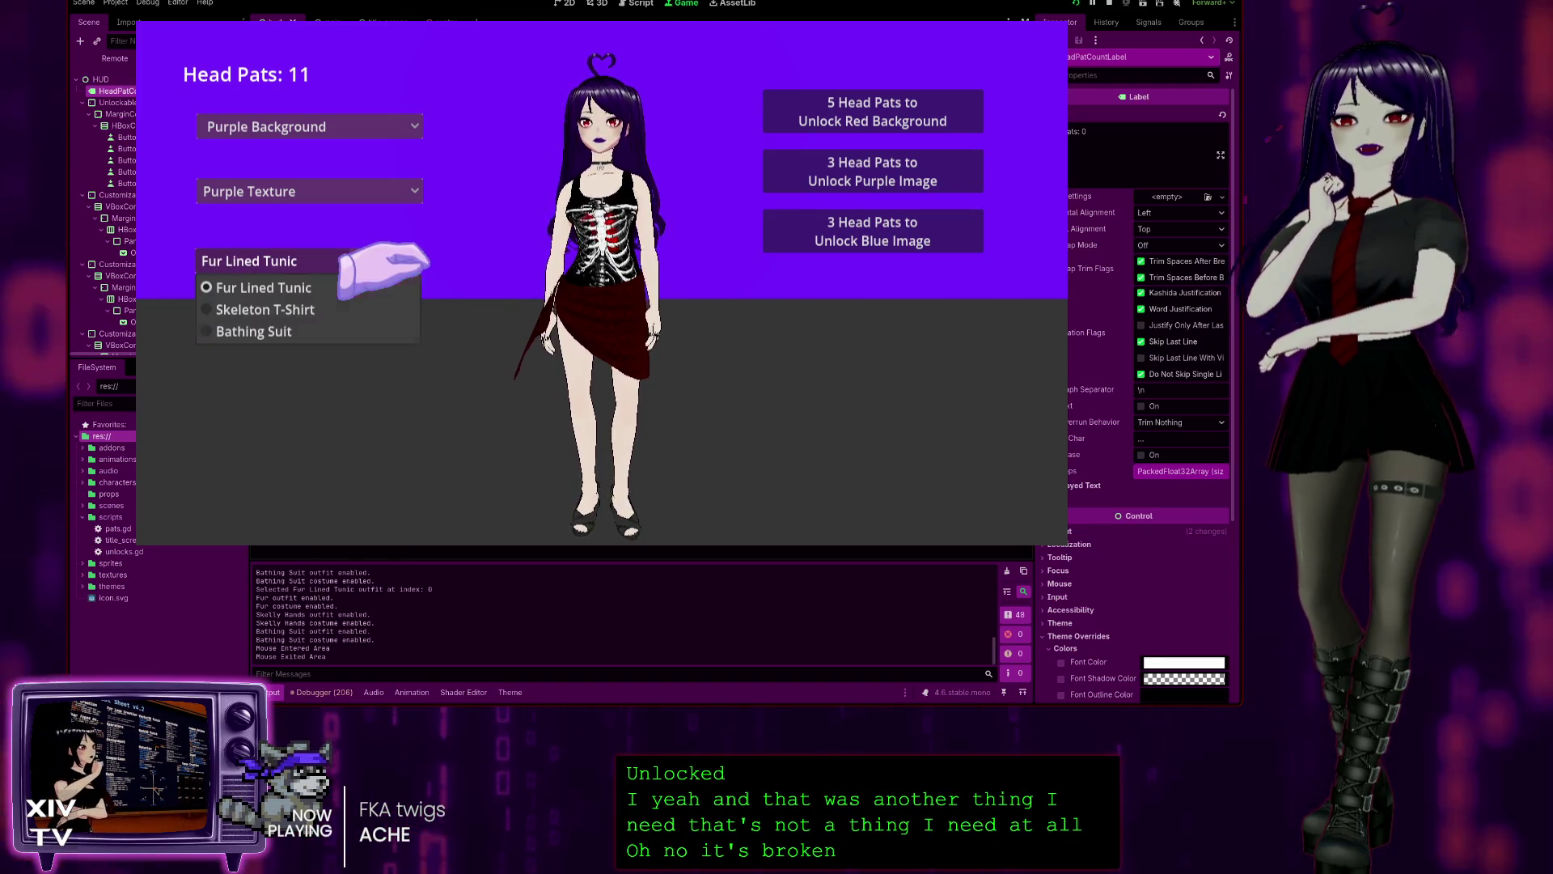
{"action": "left_click", "coordinate": [372, 330]}
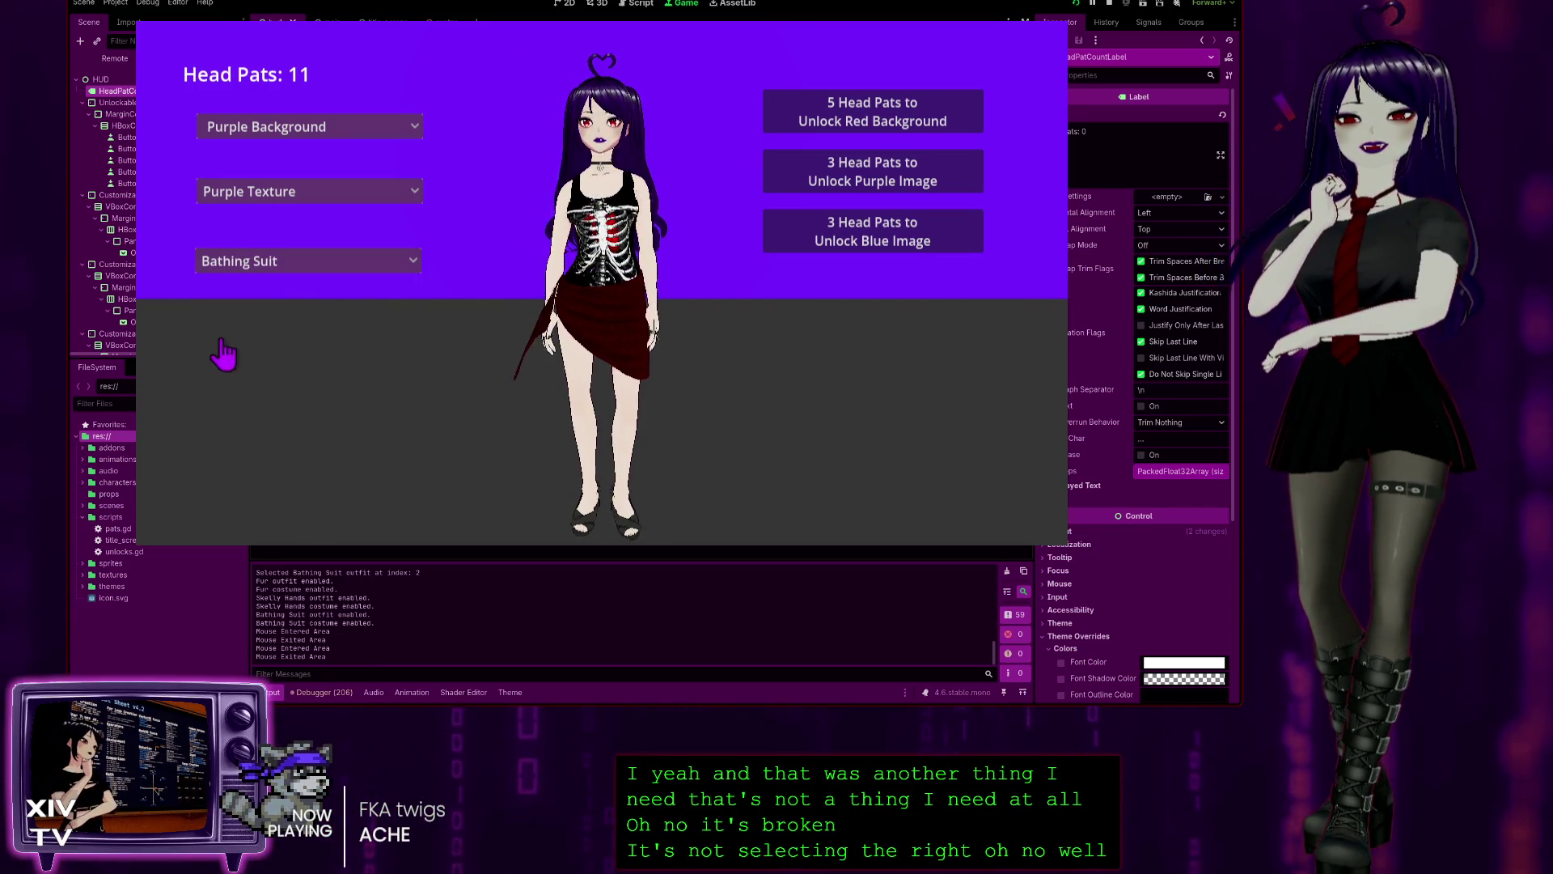
{"action": "left_click", "coordinate": [316, 261]}
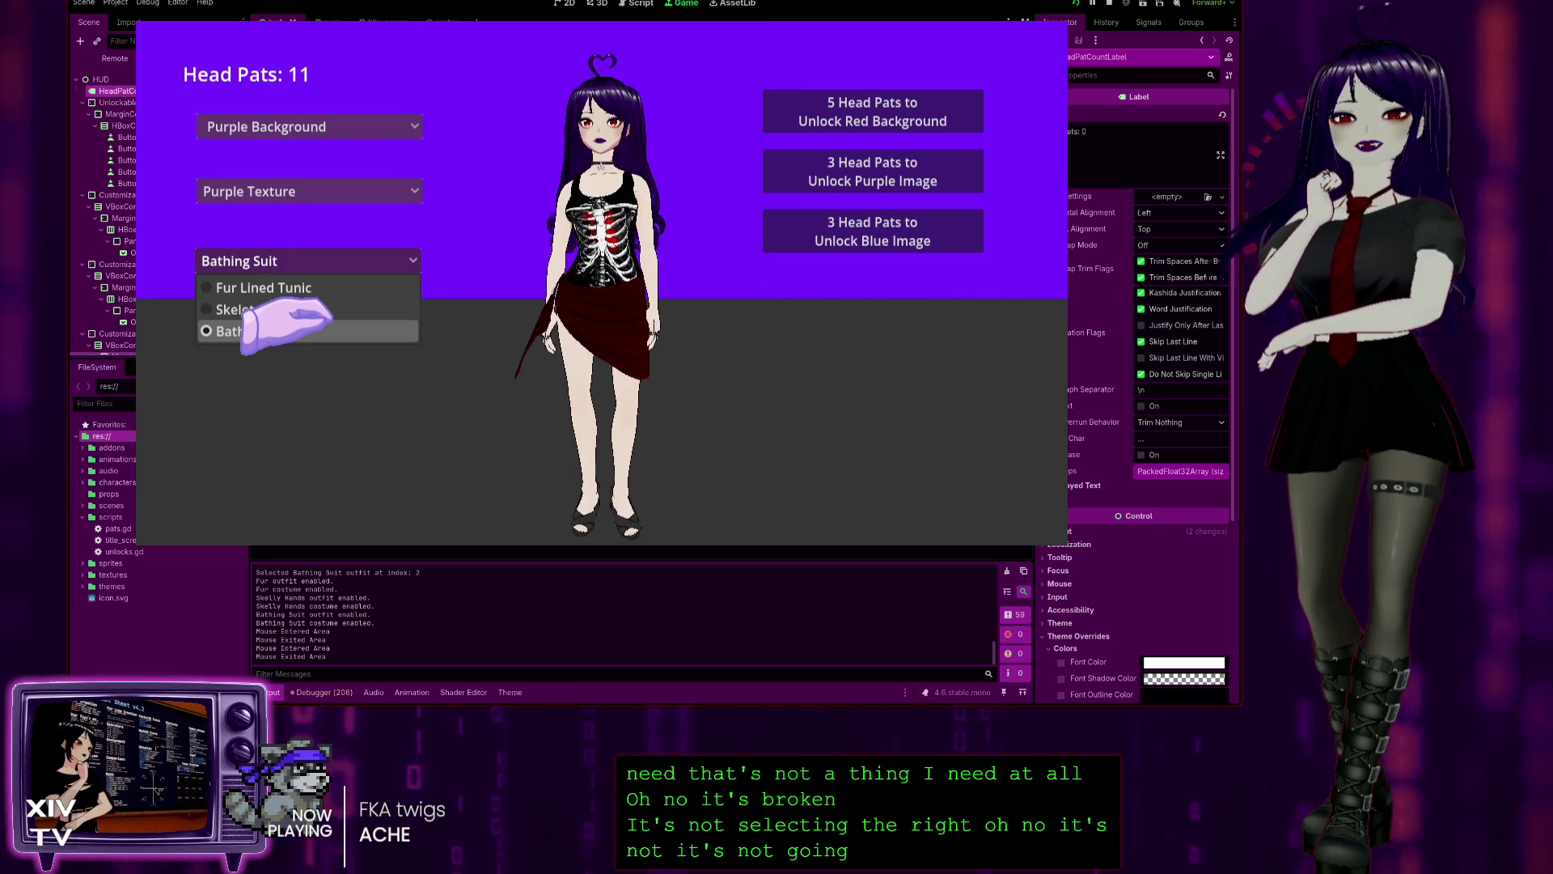
{"action": "left_click", "coordinate": [288, 323]}
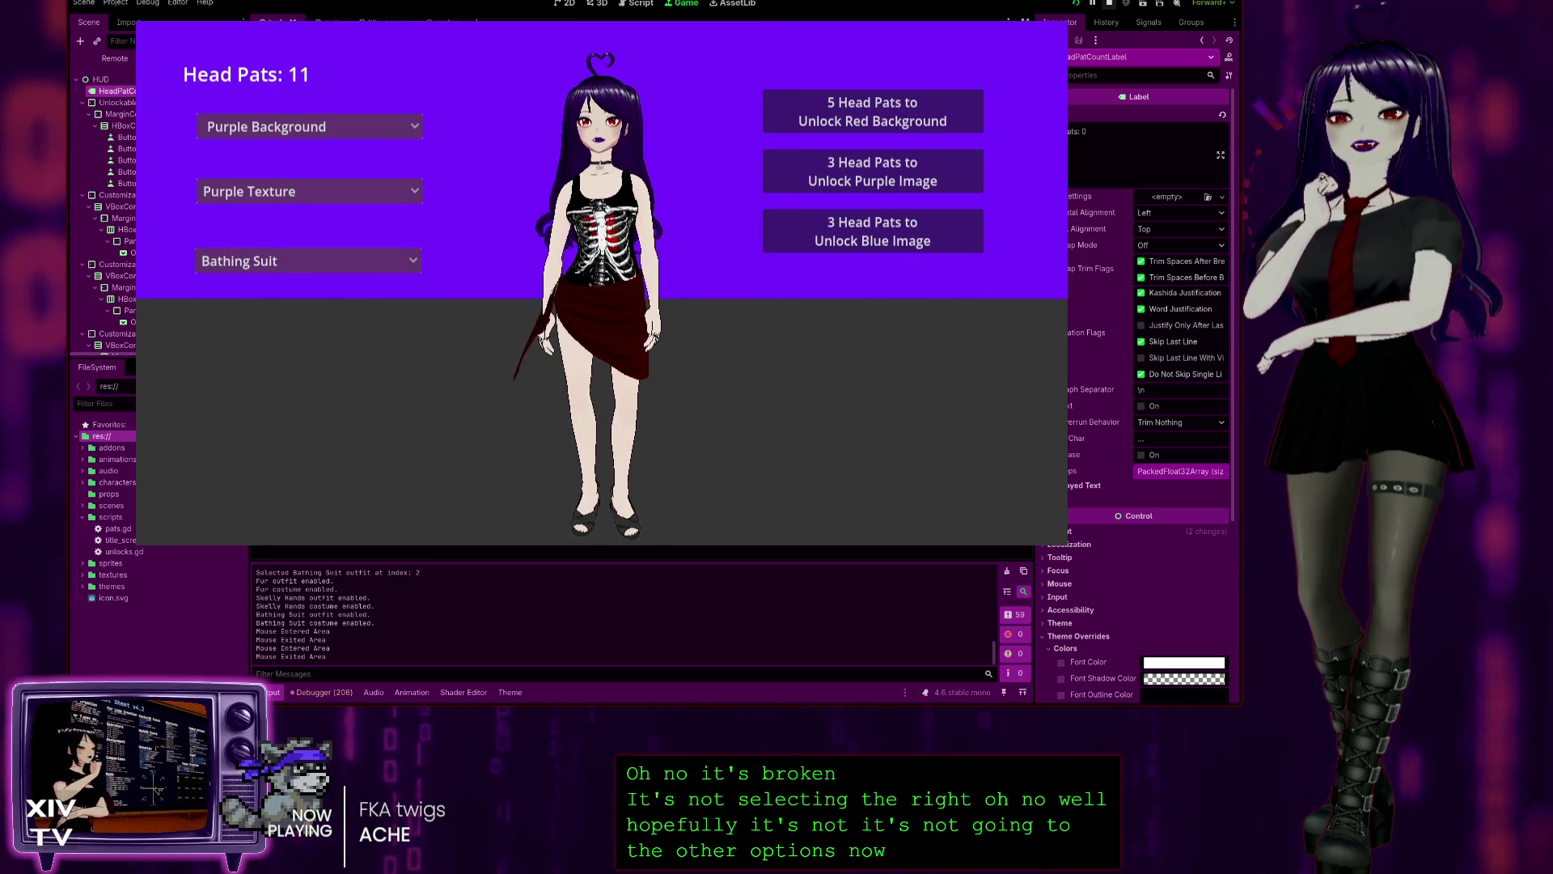
{"action": "key", "text": "F8"}
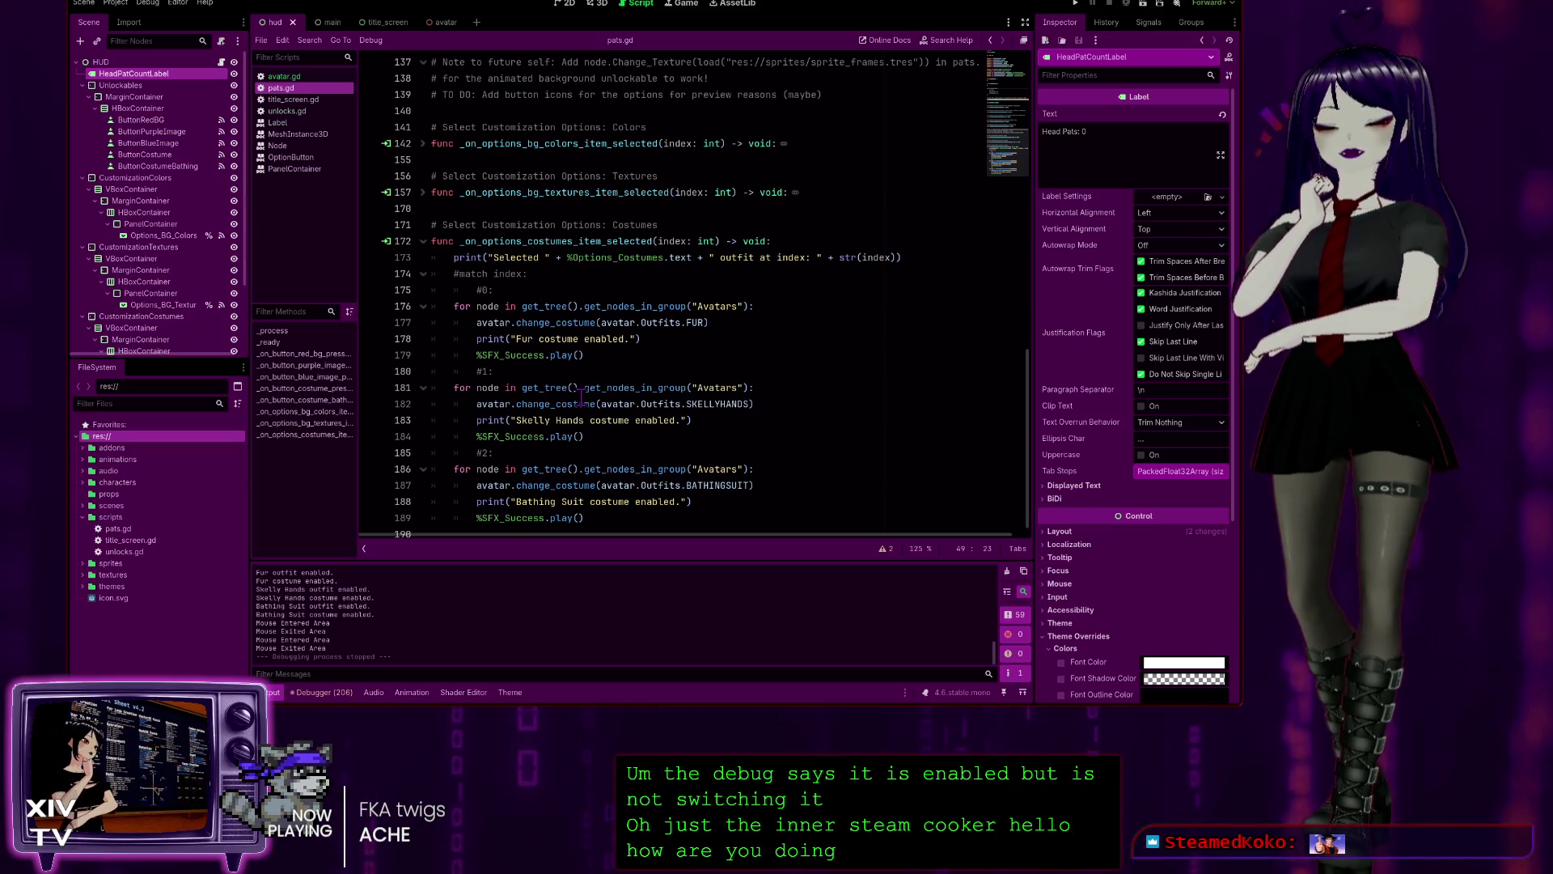
- Undo the recent edits with Ctrl+Z so the match index block and case labels return
{"action": "left_click", "coordinate": [585, 390]}
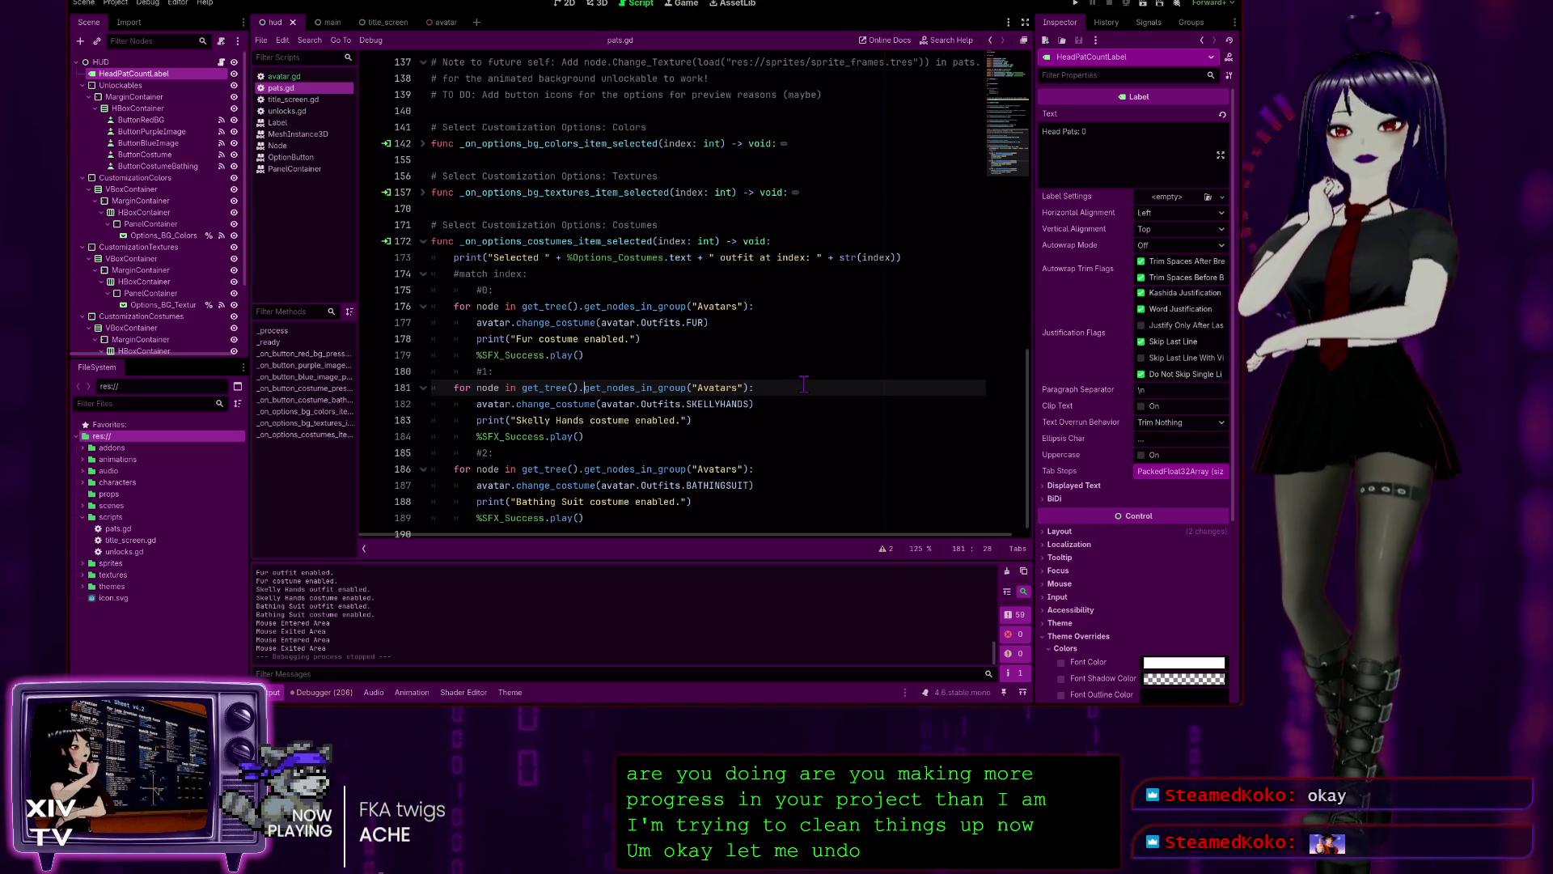
{"action": "key", "text": "ctrl+a"}
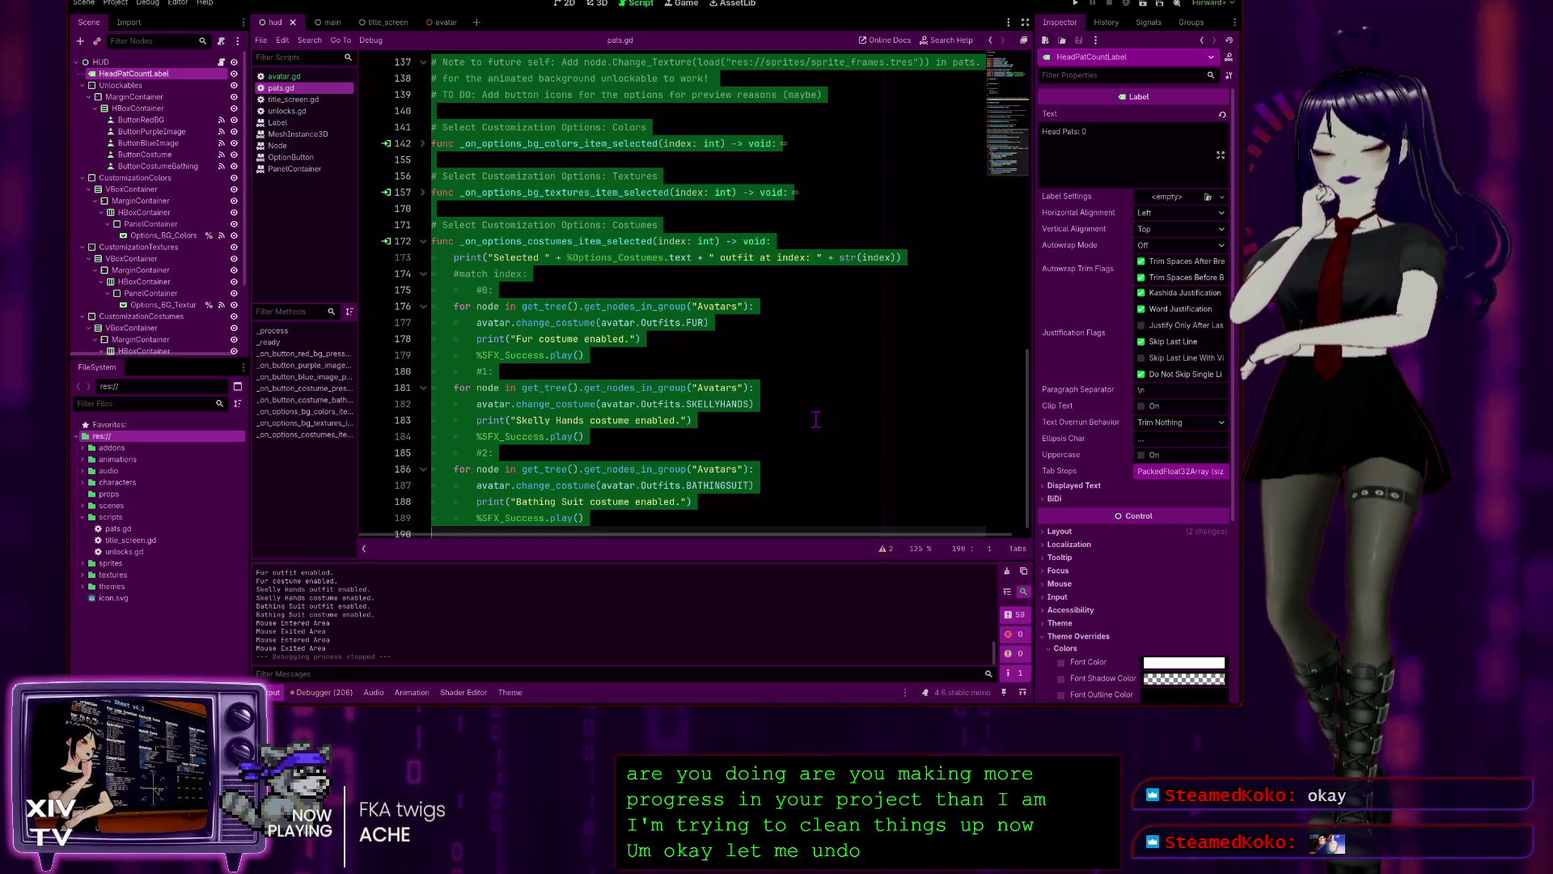
{"action": "left_click", "coordinate": [815, 418]}
{"action": "key", "text": "ctrl+z"}
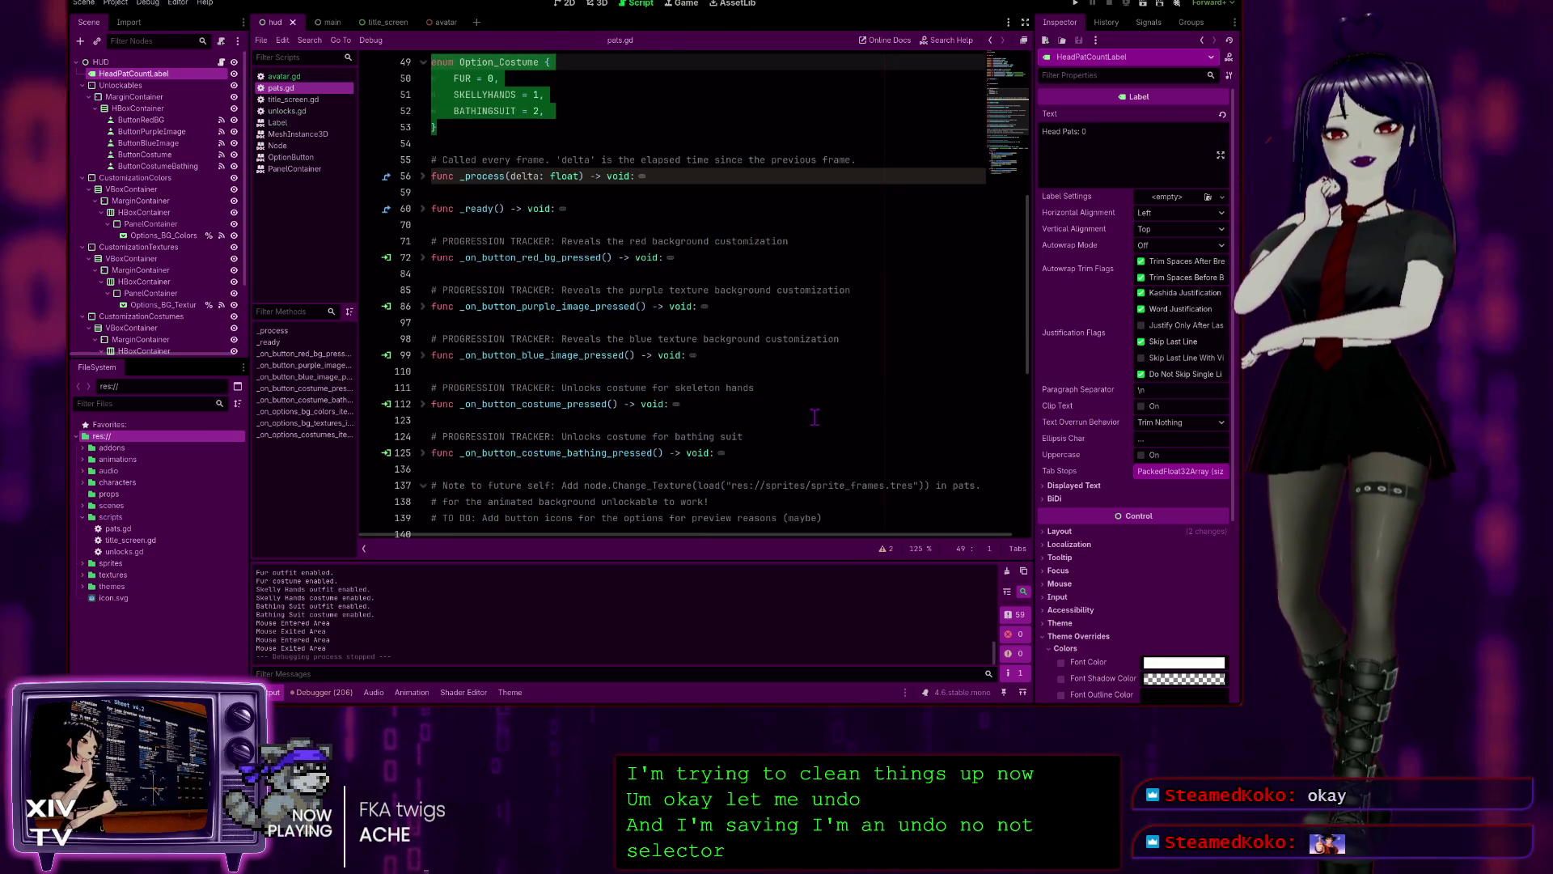
{"action": "key", "text": "ctrl+z"}
{"action": "key", "text": "ctrl+z"}
{"action": "key", "text": "ctrl+z"}
{"action": "key", "text": "ctrl+z"}
{"action": "key", "text": "ctrl+z"}
{"action": "key", "text": "ctrl+z"}
{"action": "key", "text": "ctrl+z"}
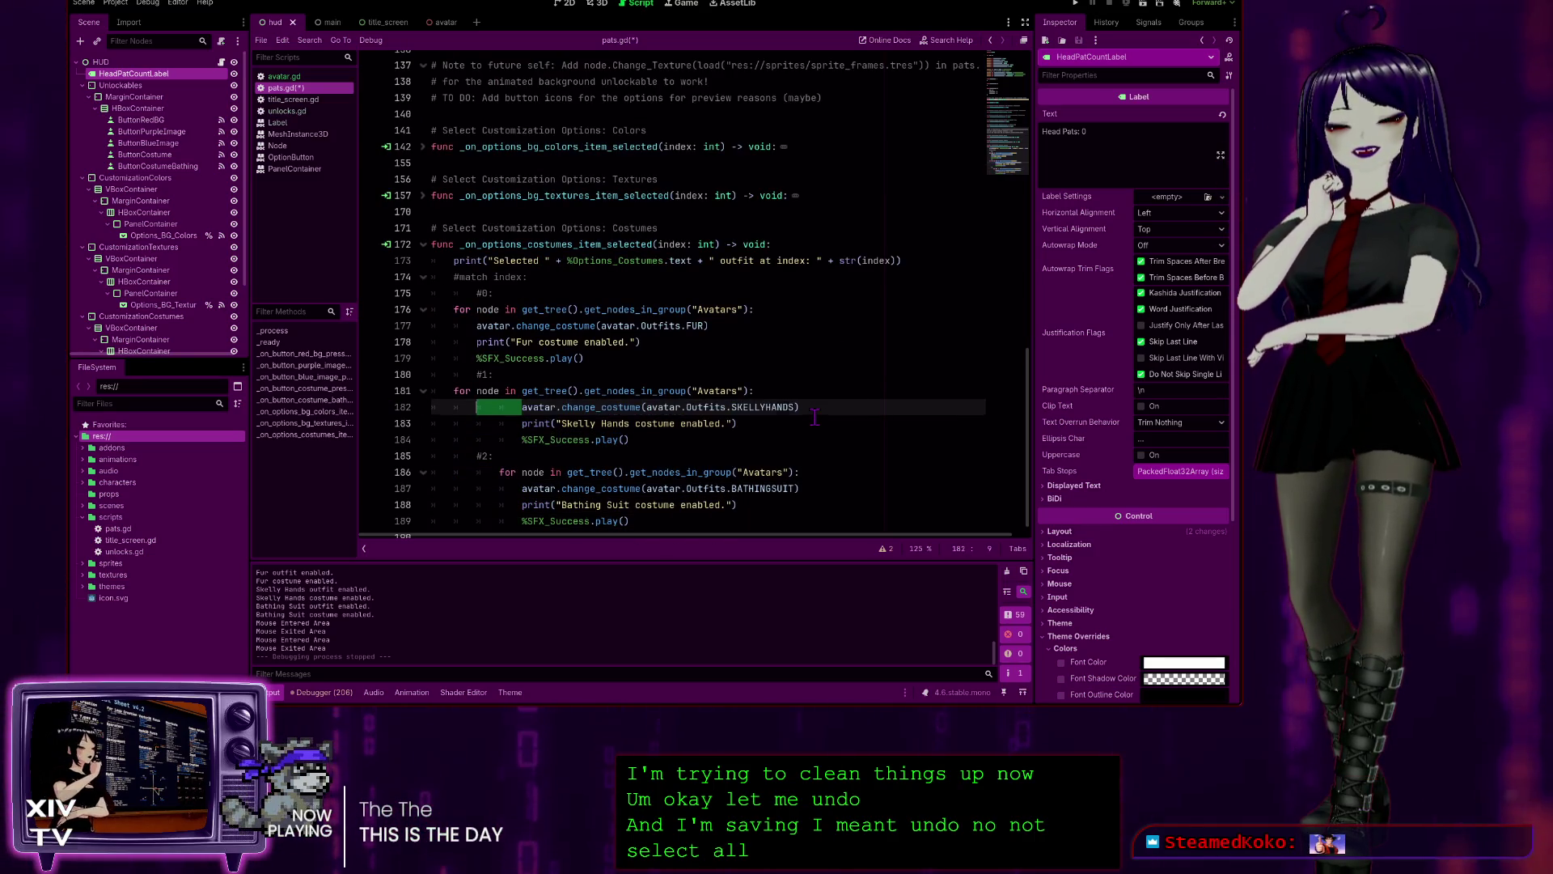
{"action": "key", "text": "ctrl+z"}
{"action": "key", "text": "ctrl+z"}
{"action": "key", "text": "ctrl+z"}
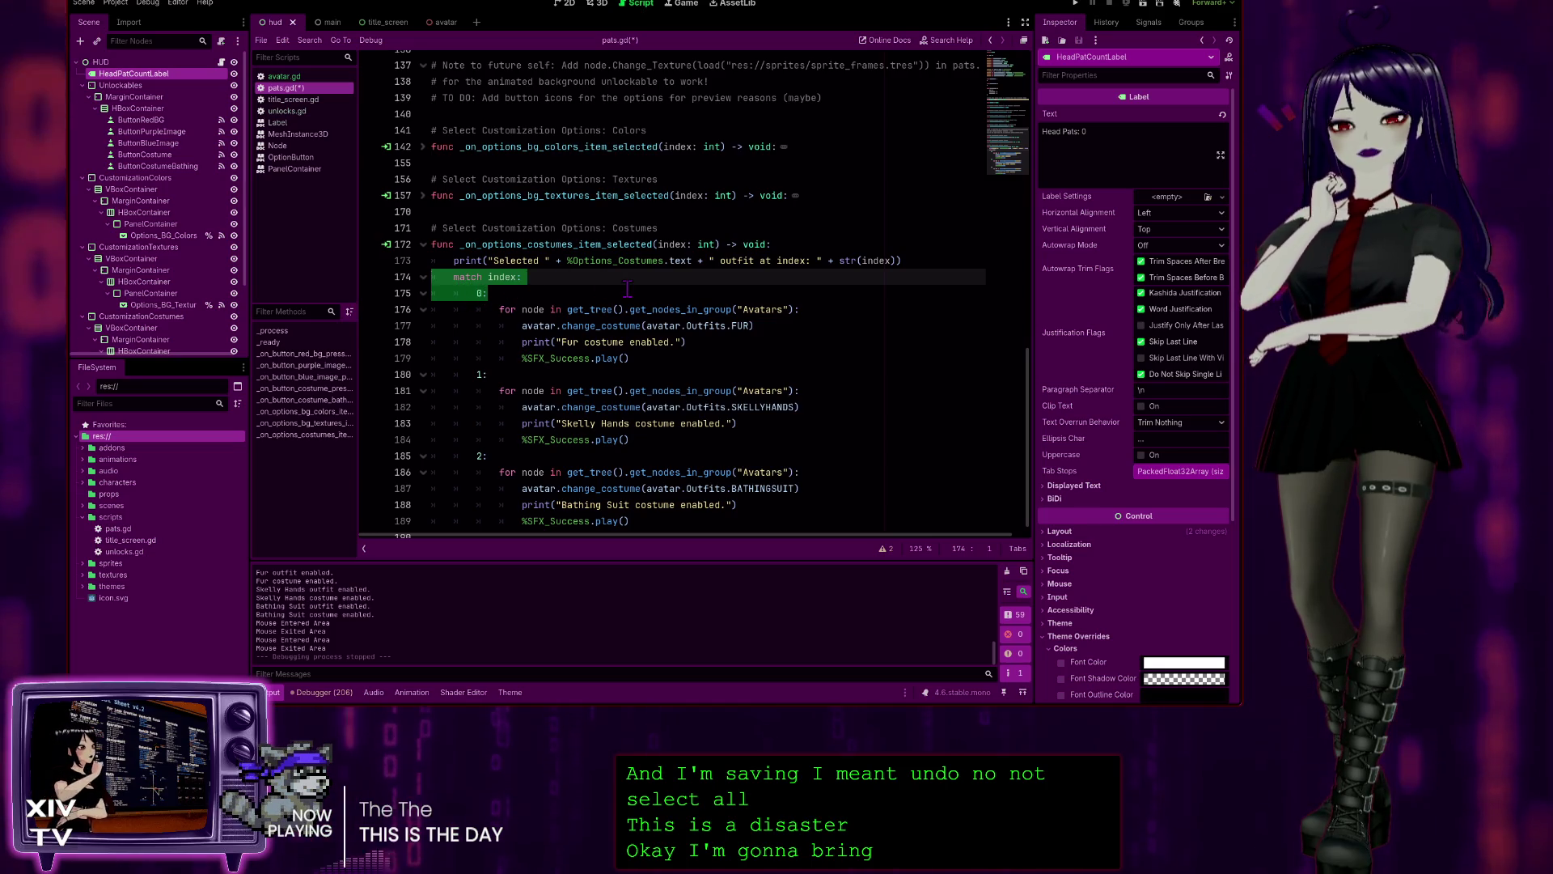
- Comment out the Option_Costume enum with Ctrl+K and relaunch the game
{"action": "mouse_move", "coordinate": [1038, 456]}
{"action": "left_mouse_down"}
{"action": "mouse_move", "coordinate": [1039, 154]}
{"action": "mouse_move", "coordinate": [1080, 527]}
{"action": "left_mouse_up"}
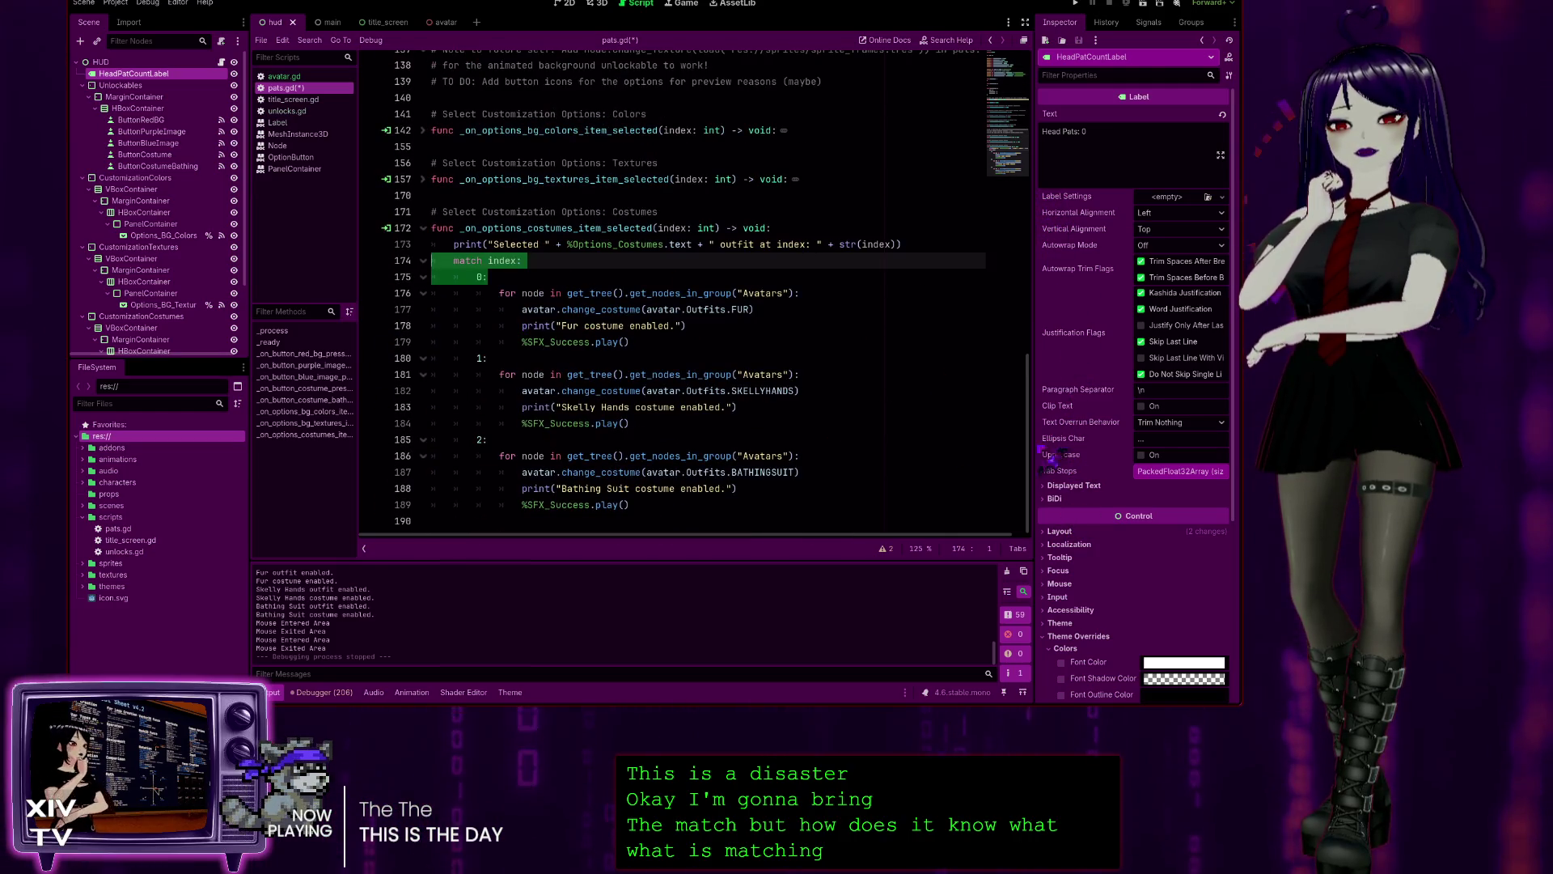
{"action": "left_click_drag", "start_coordinate": [1032, 398], "coordinate": [1034, 142]}
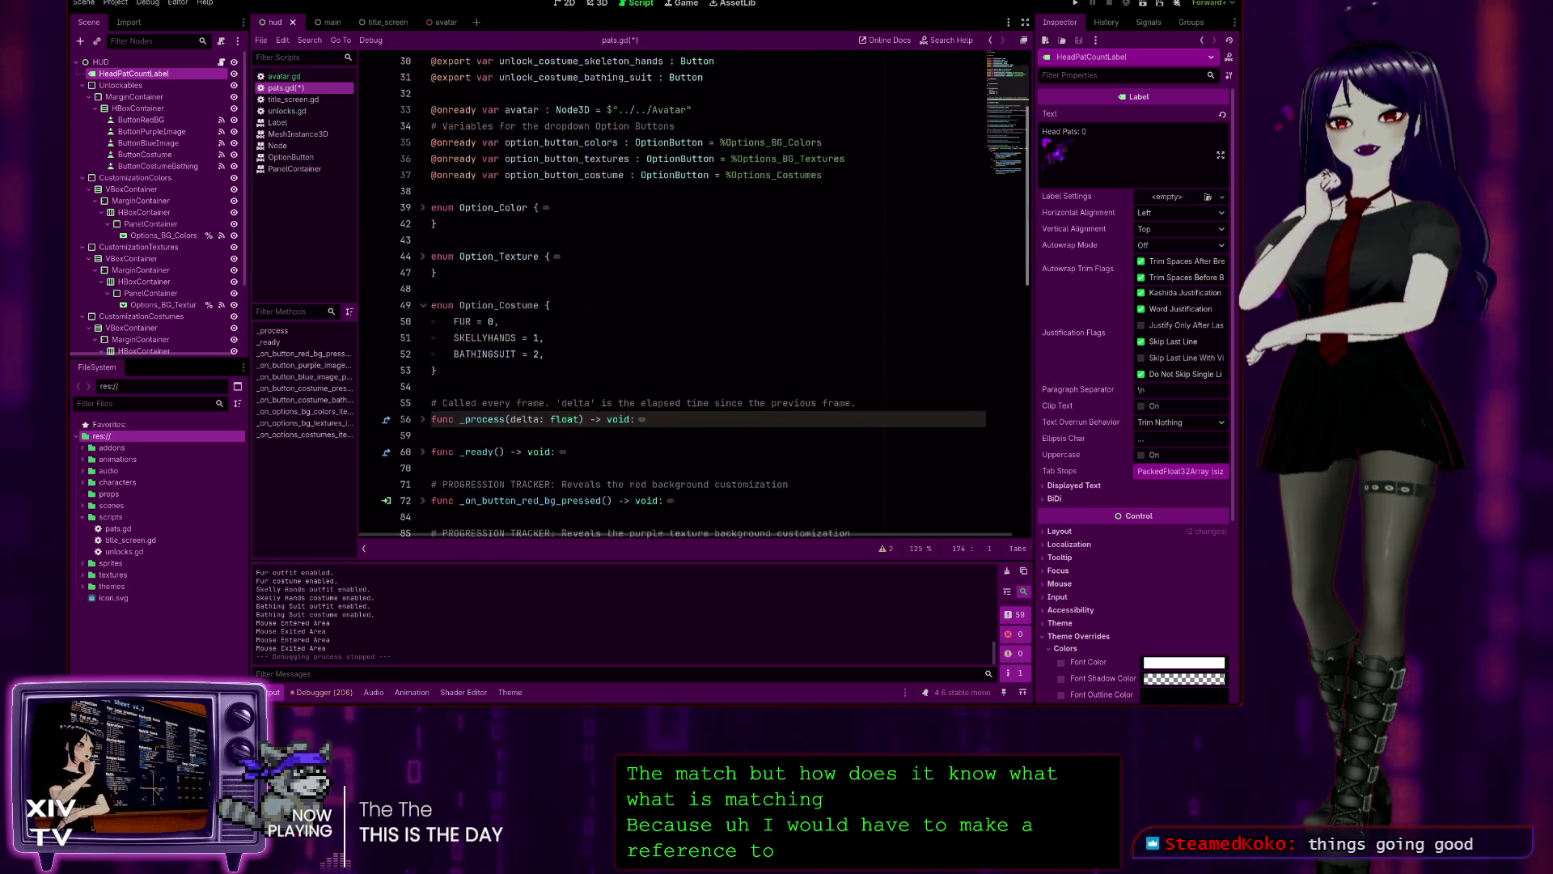
{"action": "mouse_move", "coordinate": [441, 375]}
{"action": "left_mouse_down"}
{"action": "mouse_move", "coordinate": [429, 312]}
{"action": "mouse_move", "coordinate": [356, 307]}
{"action": "left_mouse_up"}
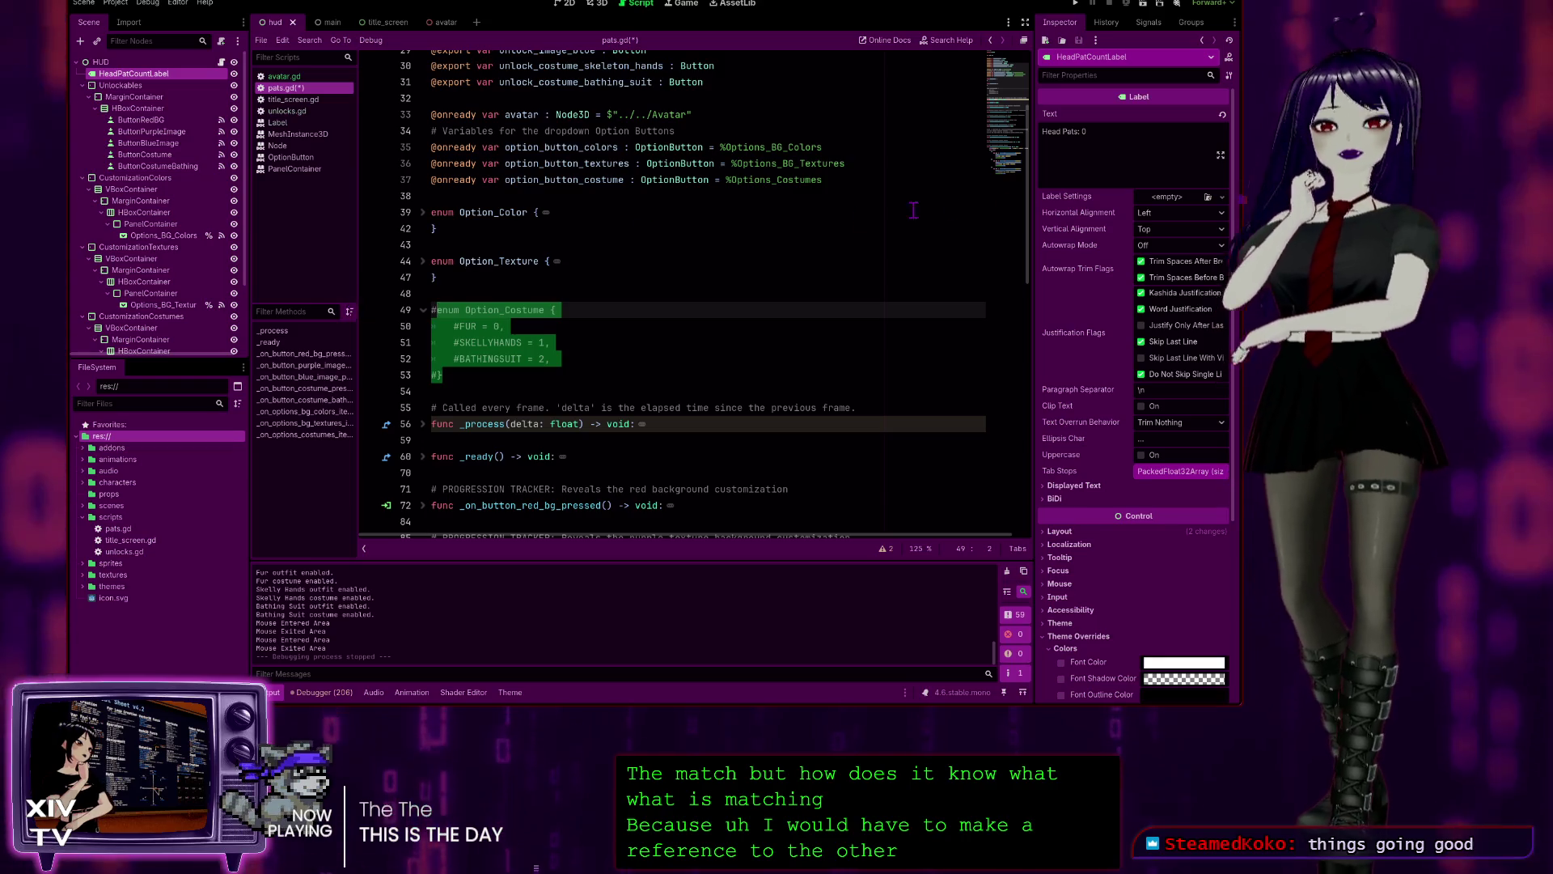
{"action": "key", "text": "ctrl+k"}
{"action": "left_click_drag", "start_coordinate": [1033, 208], "coordinate": [1021, 629]}
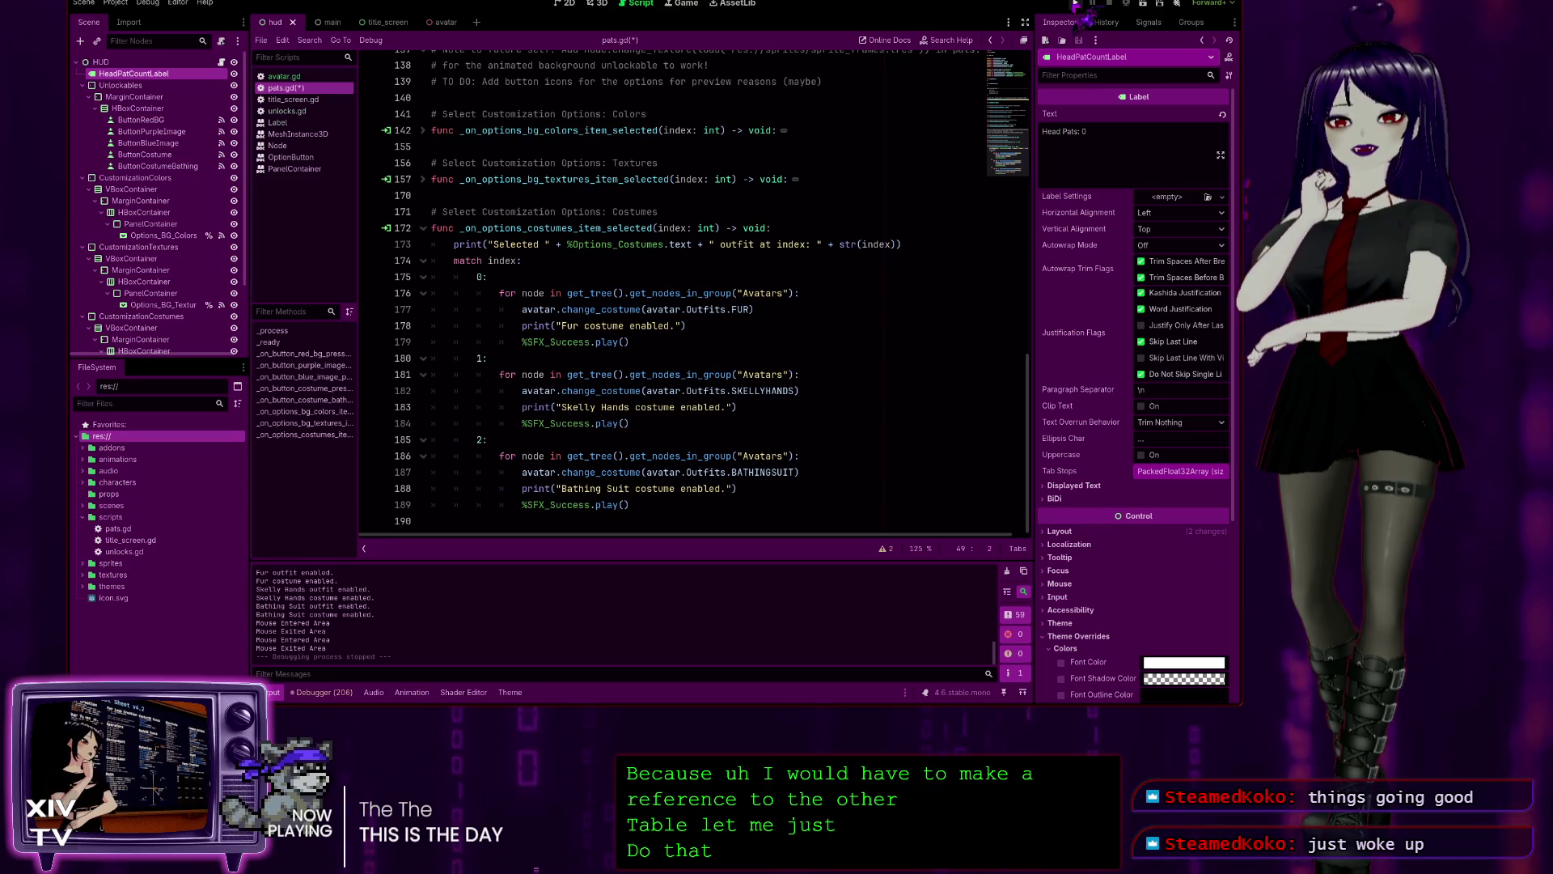
{"action": "left_click", "coordinate": [1076, 5]}
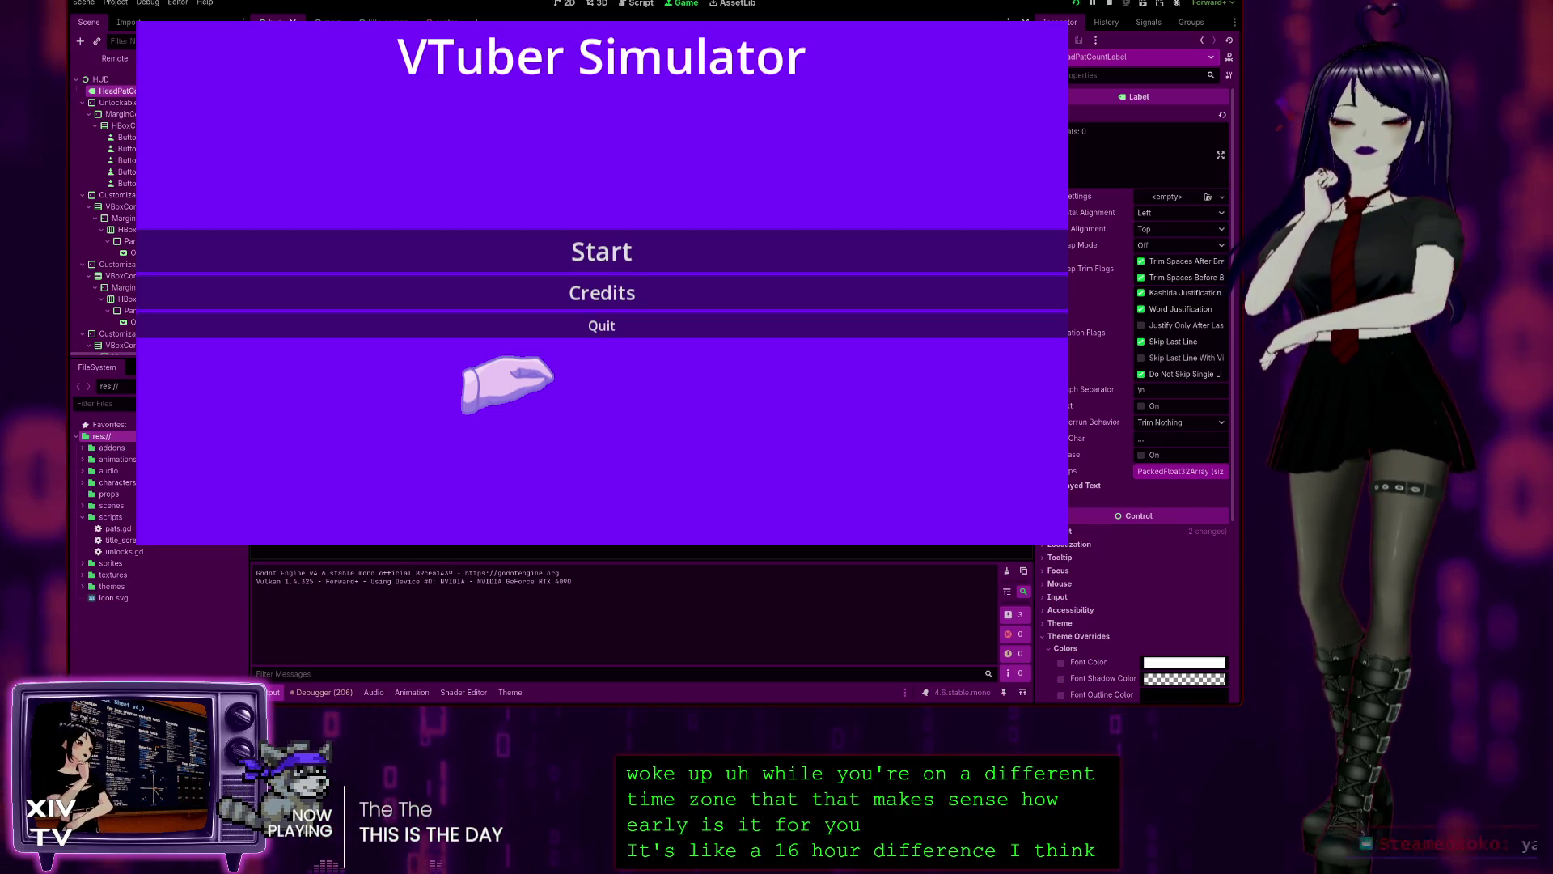
- Start the game and click the avatar's head repeatedly to raise Head Pats to 18
{"action": "left_click", "coordinate": [620, 243]}
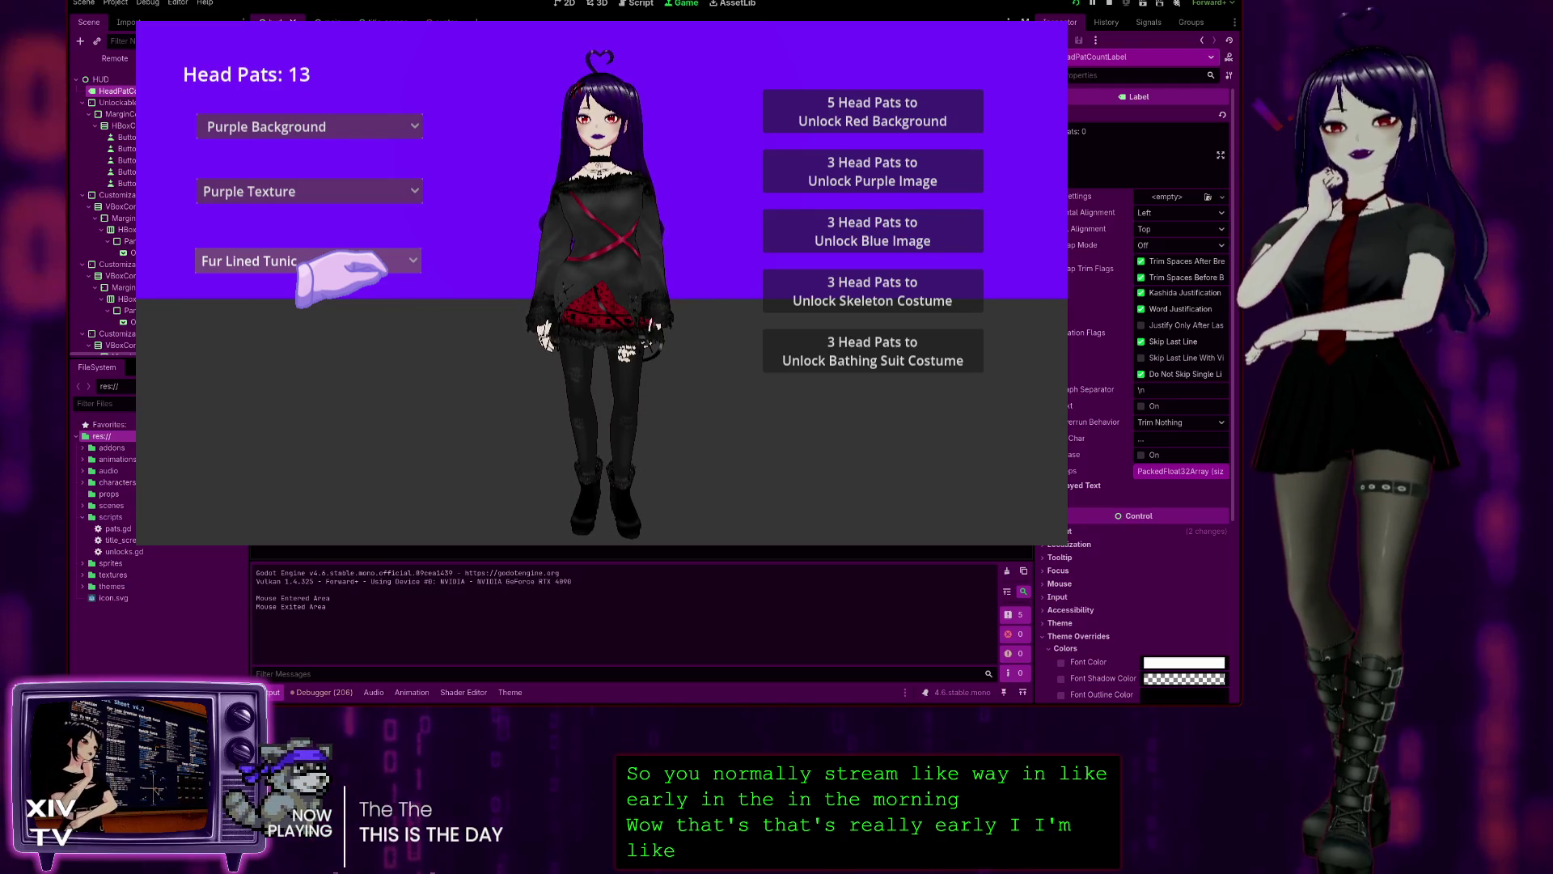
{"action": "left_click", "coordinate": [339, 267]}
{"action": "left_click", "coordinate": [596, 97]}
{"action": "left_click", "coordinate": [597, 97]}
{"action": "left_click", "coordinate": [596, 97]}
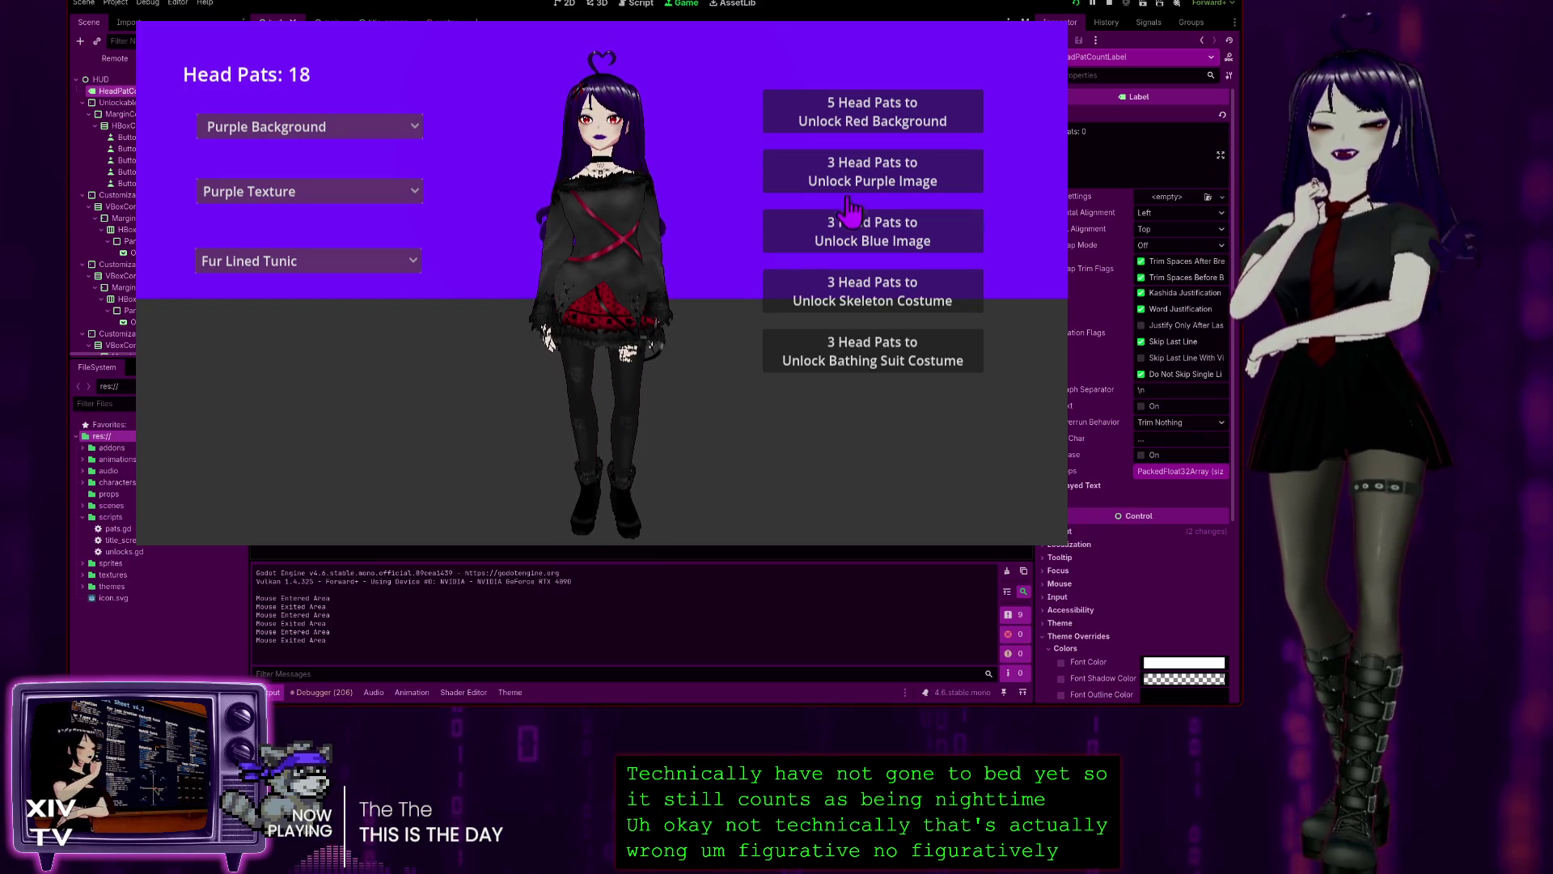
- Check the outfit list, then pat the character's head a few times to earn more pats
{"action": "left_click", "coordinate": [271, 261]}
{"action": "left_click", "coordinate": [615, 198]}
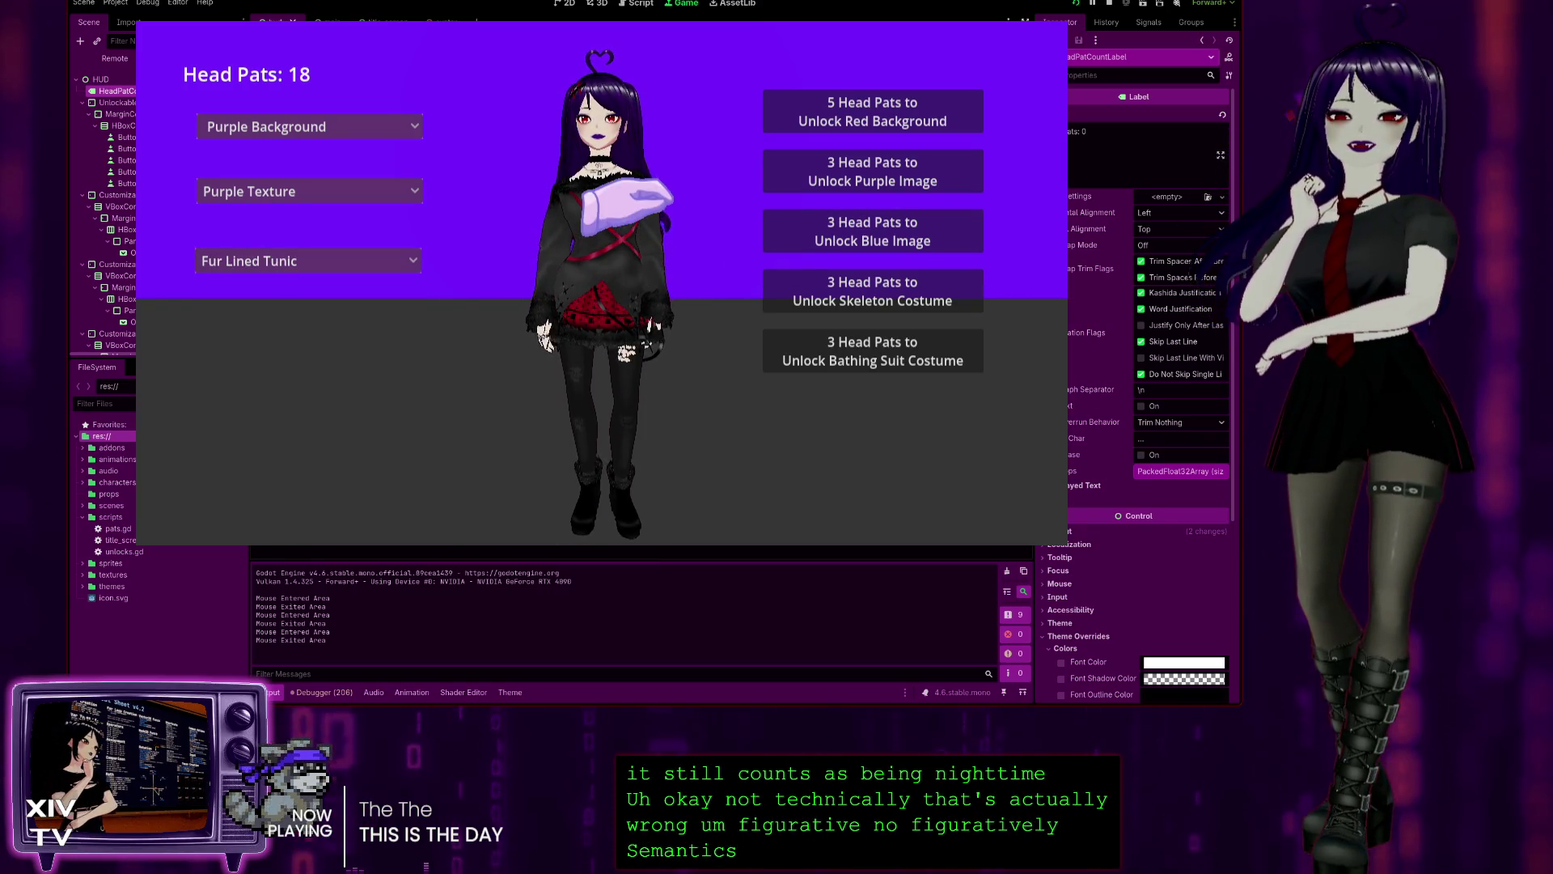
{"action": "left_click", "coordinate": [308, 257]}
{"action": "left_click", "coordinate": [589, 81]}
{"action": "left_click", "coordinate": [589, 85]}
{"action": "left_click", "coordinate": [586, 101]}
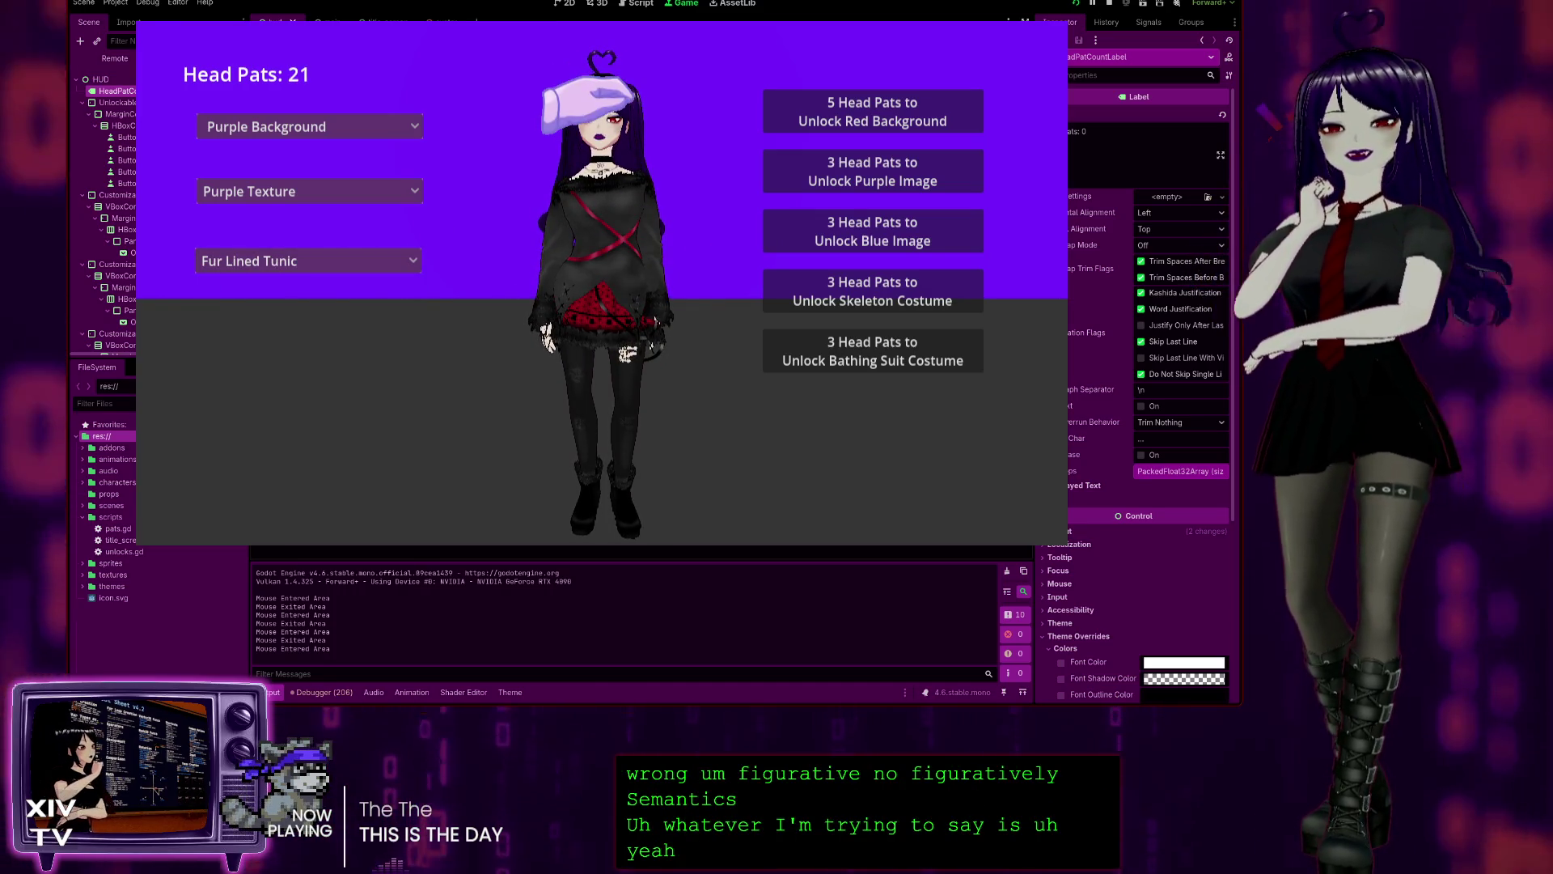
- Unlock the Skeleton costume, switch to Skeleton T-Shirt, then back to Fur Lined Tunic
{"action": "left_click", "coordinate": [310, 257]}
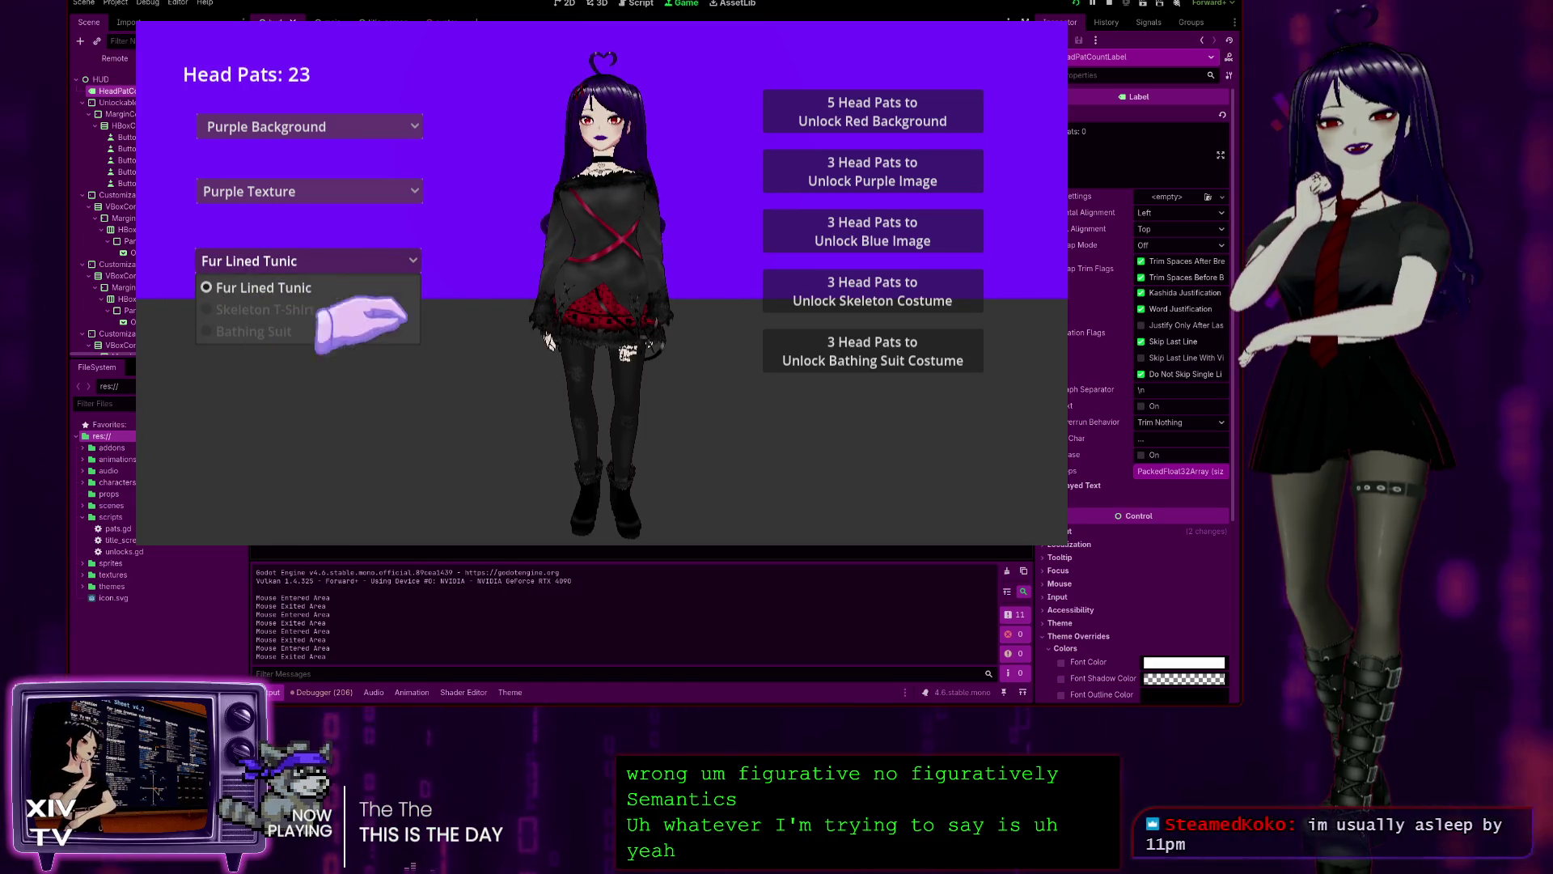
{"action": "left_click", "coordinate": [833, 298]}
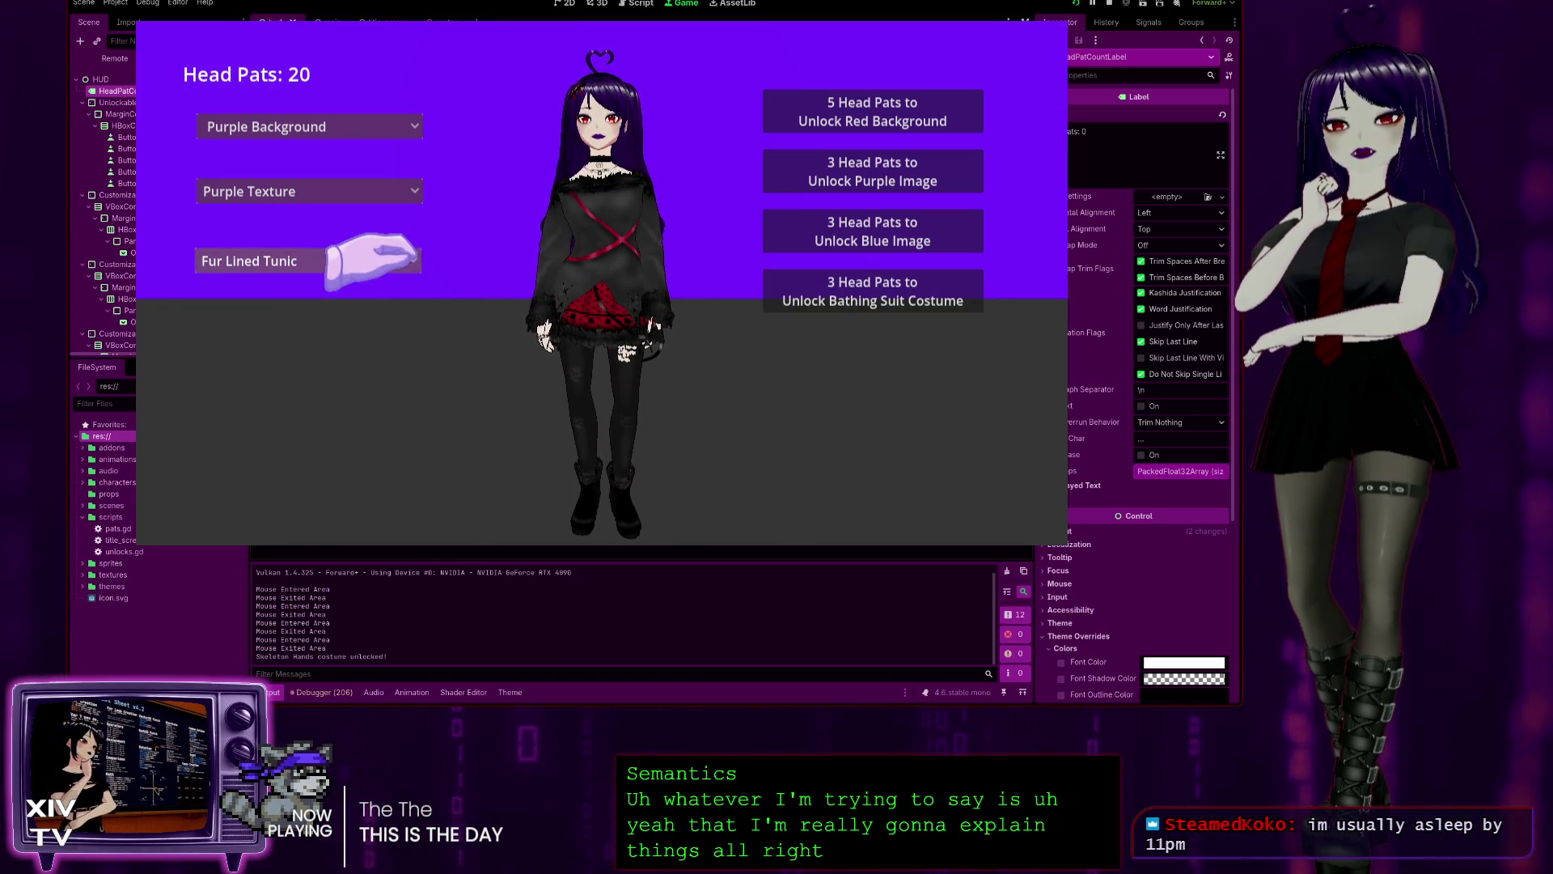
{"action": "left_click", "coordinate": [374, 259]}
{"action": "left_click", "coordinate": [324, 310]}
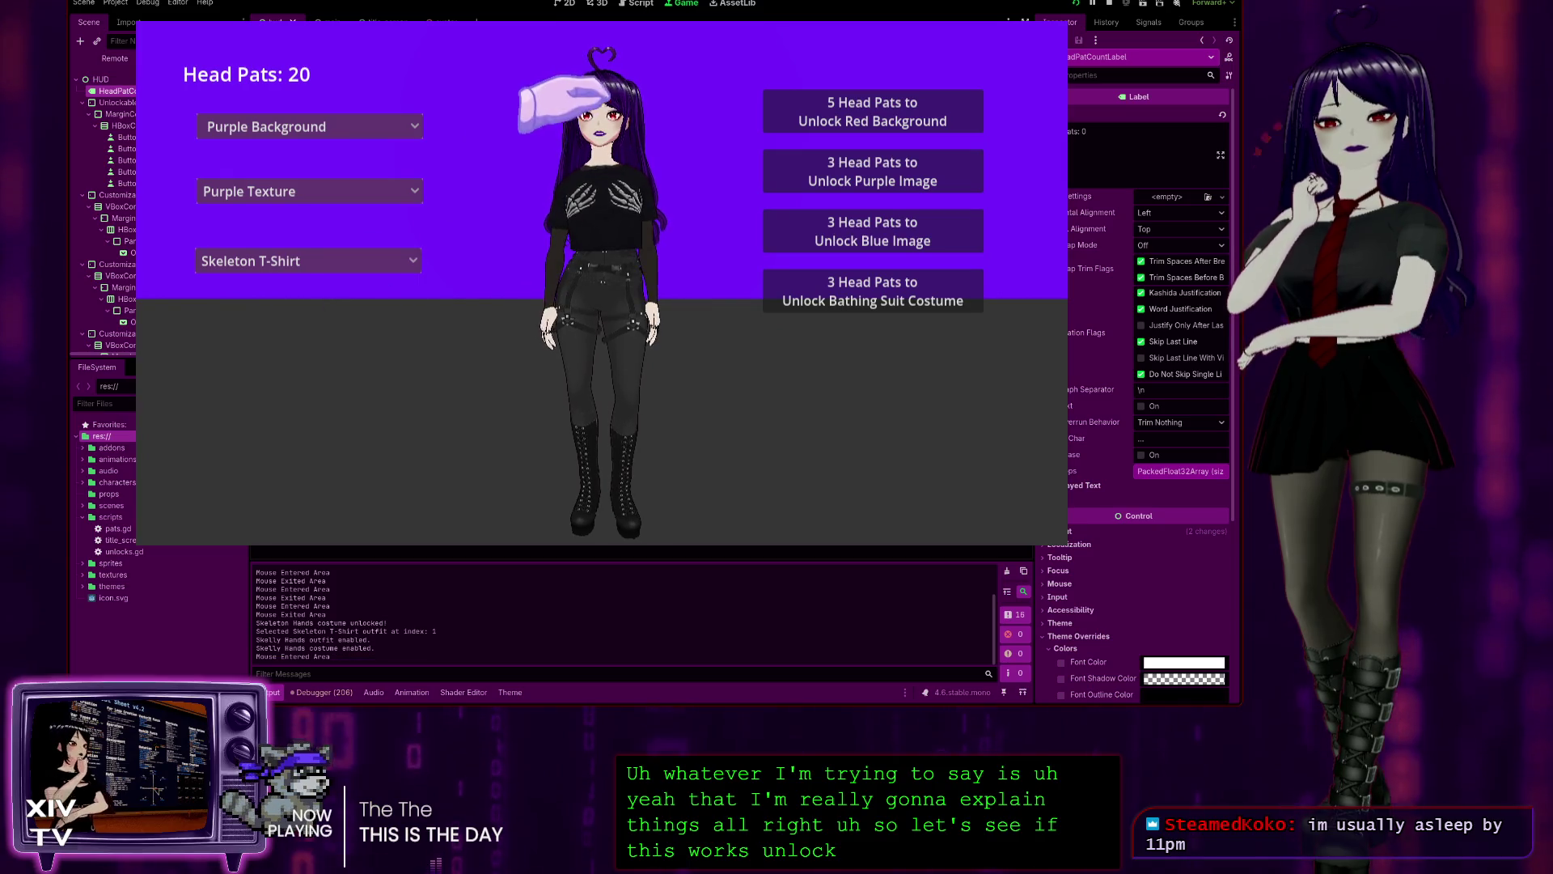
{"action": "left_click", "coordinate": [352, 258]}
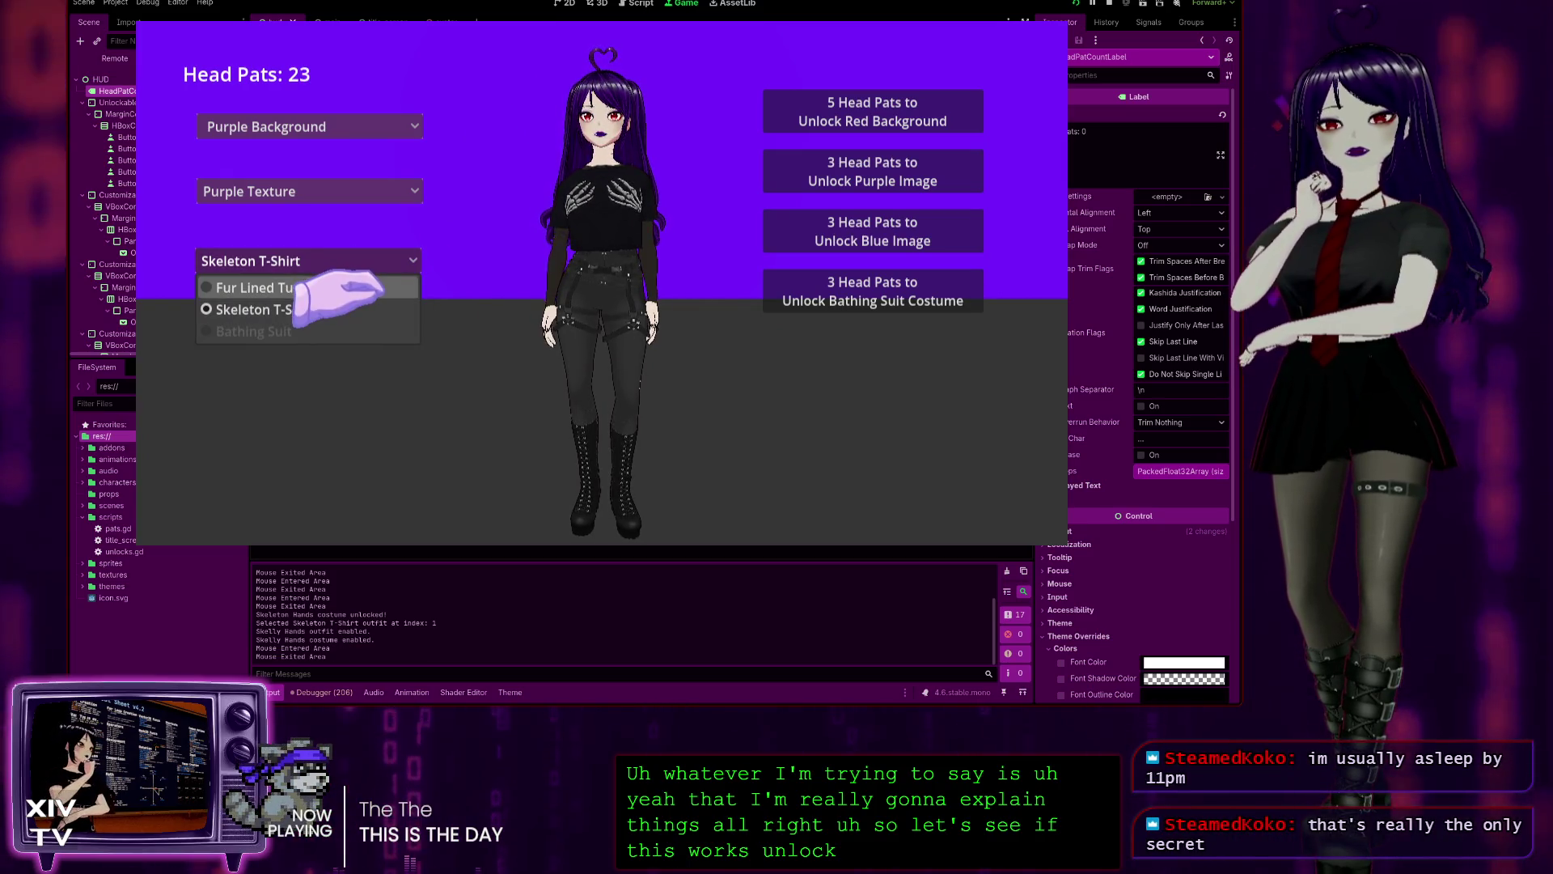
{"action": "left_click", "coordinate": [356, 287]}
- Unlock the Bathing Suit costume and swap between Skeleton T-Shirt and Fur Lined Tunic
{"action": "left_click", "coordinate": [775, 306]}
{"action": "left_click", "coordinate": [324, 261]}
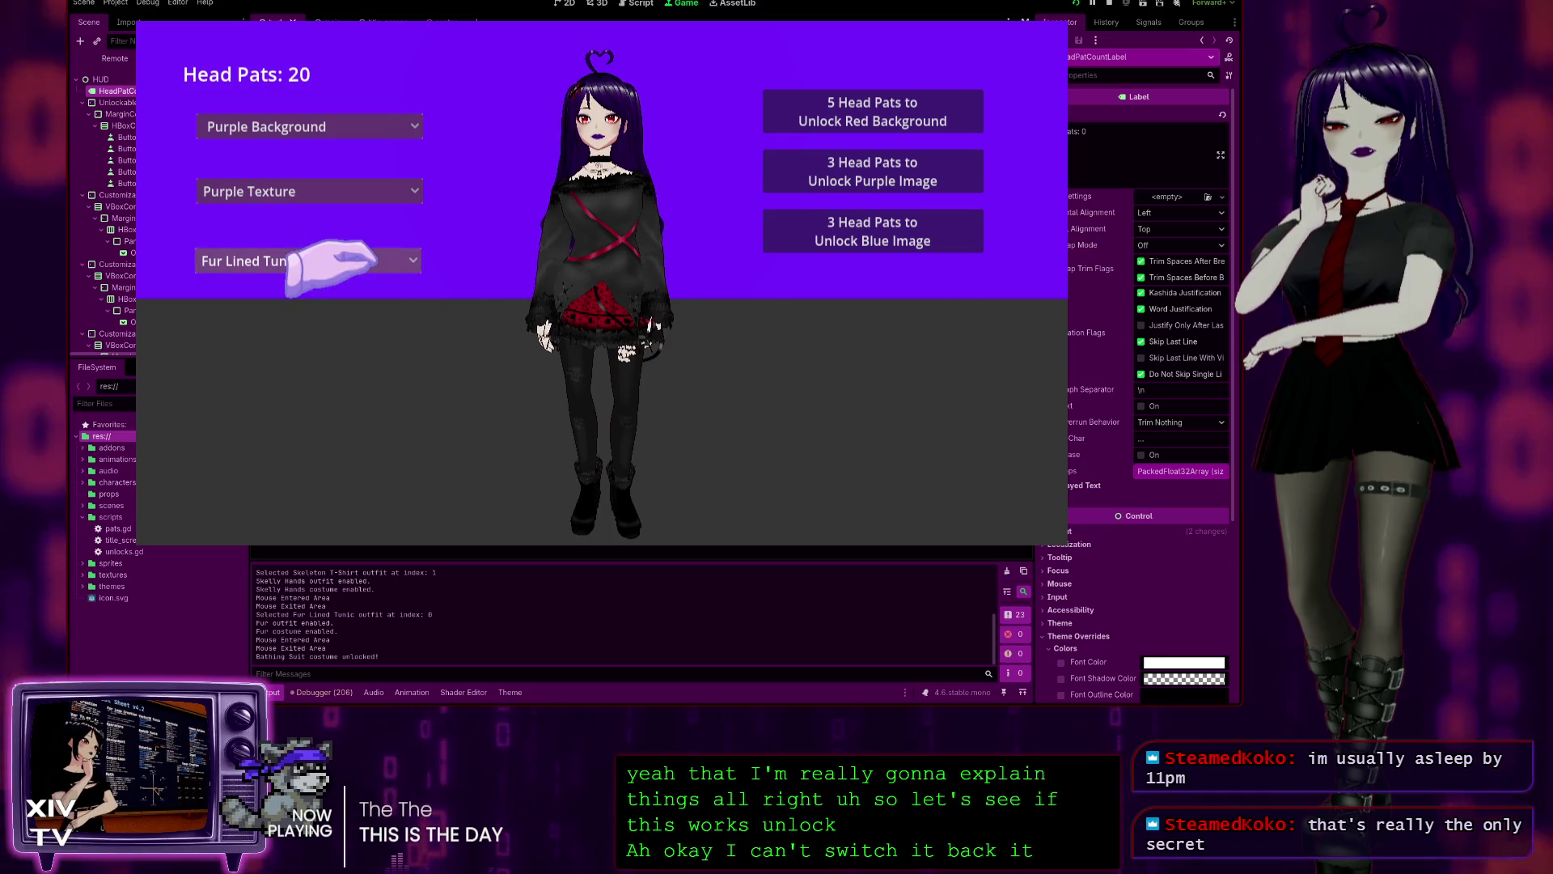
{"action": "double_click", "coordinate": [574, 68]}
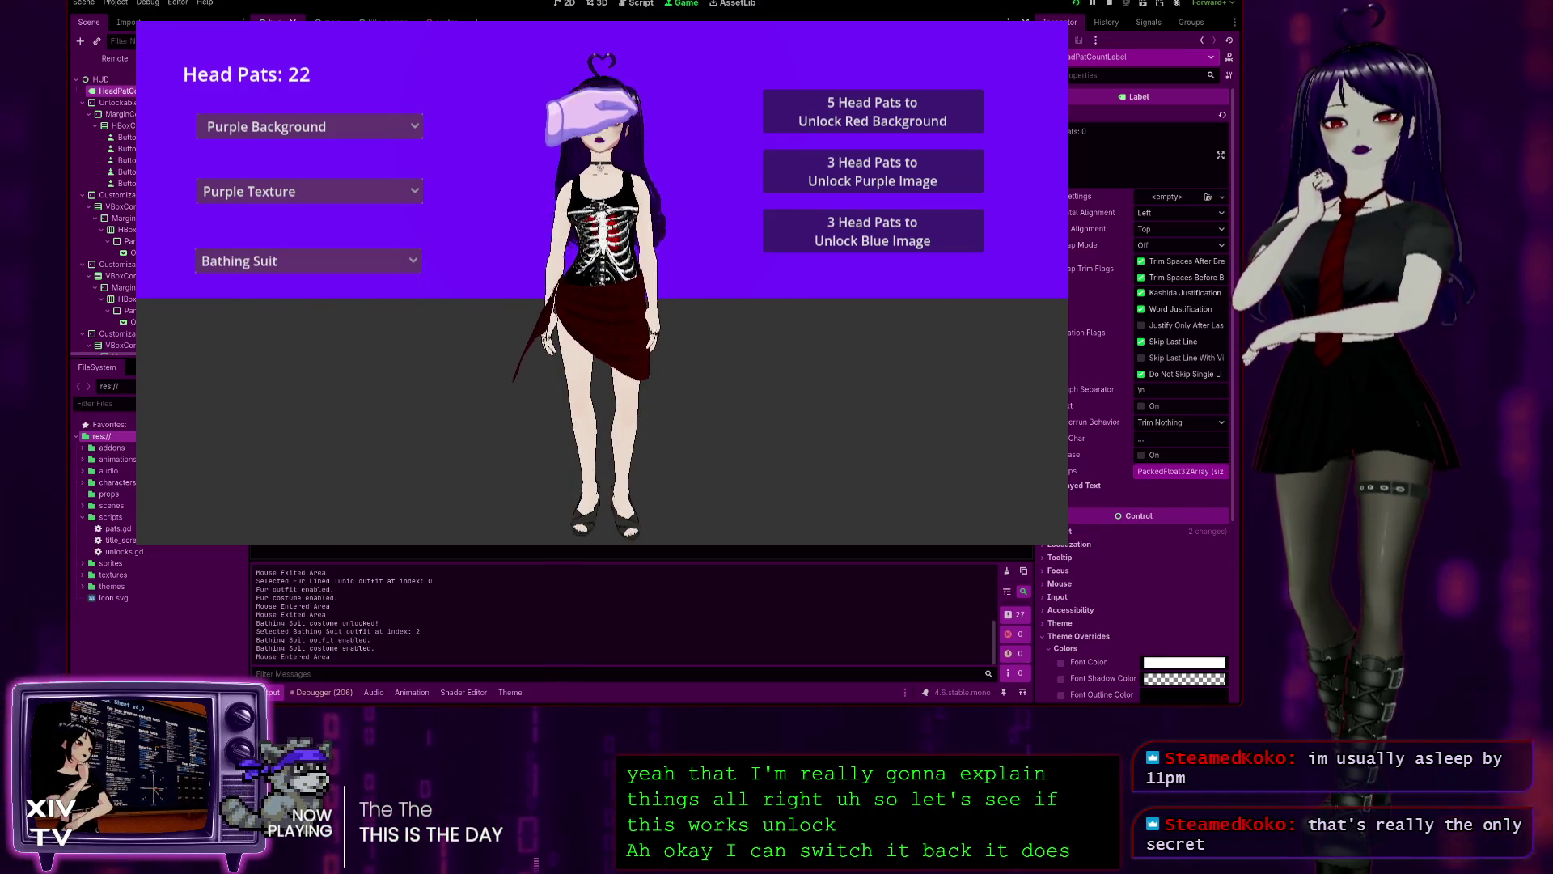
{"action": "left_click", "coordinate": [374, 259]}
{"action": "left_click", "coordinate": [312, 306]}
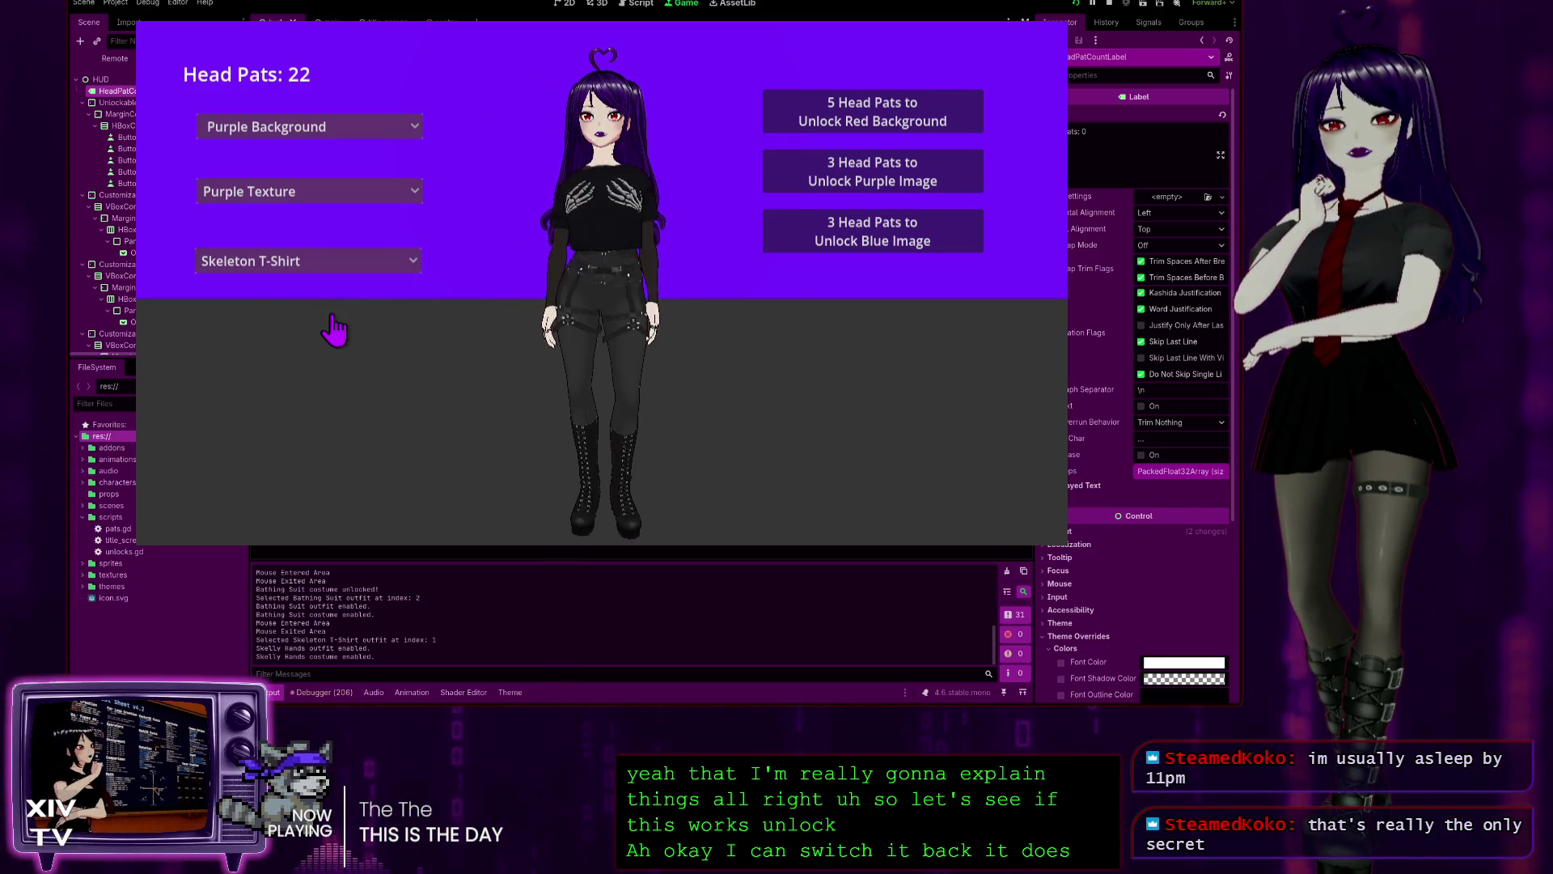
{"action": "left_click", "coordinate": [348, 260]}
{"action": "left_click", "coordinate": [364, 285]}
{"action": "left_click", "coordinate": [579, 101]}
- Pat the head once more, bring up the pause menu, and quit the running game
{"action": "double_click", "coordinate": [579, 101]}
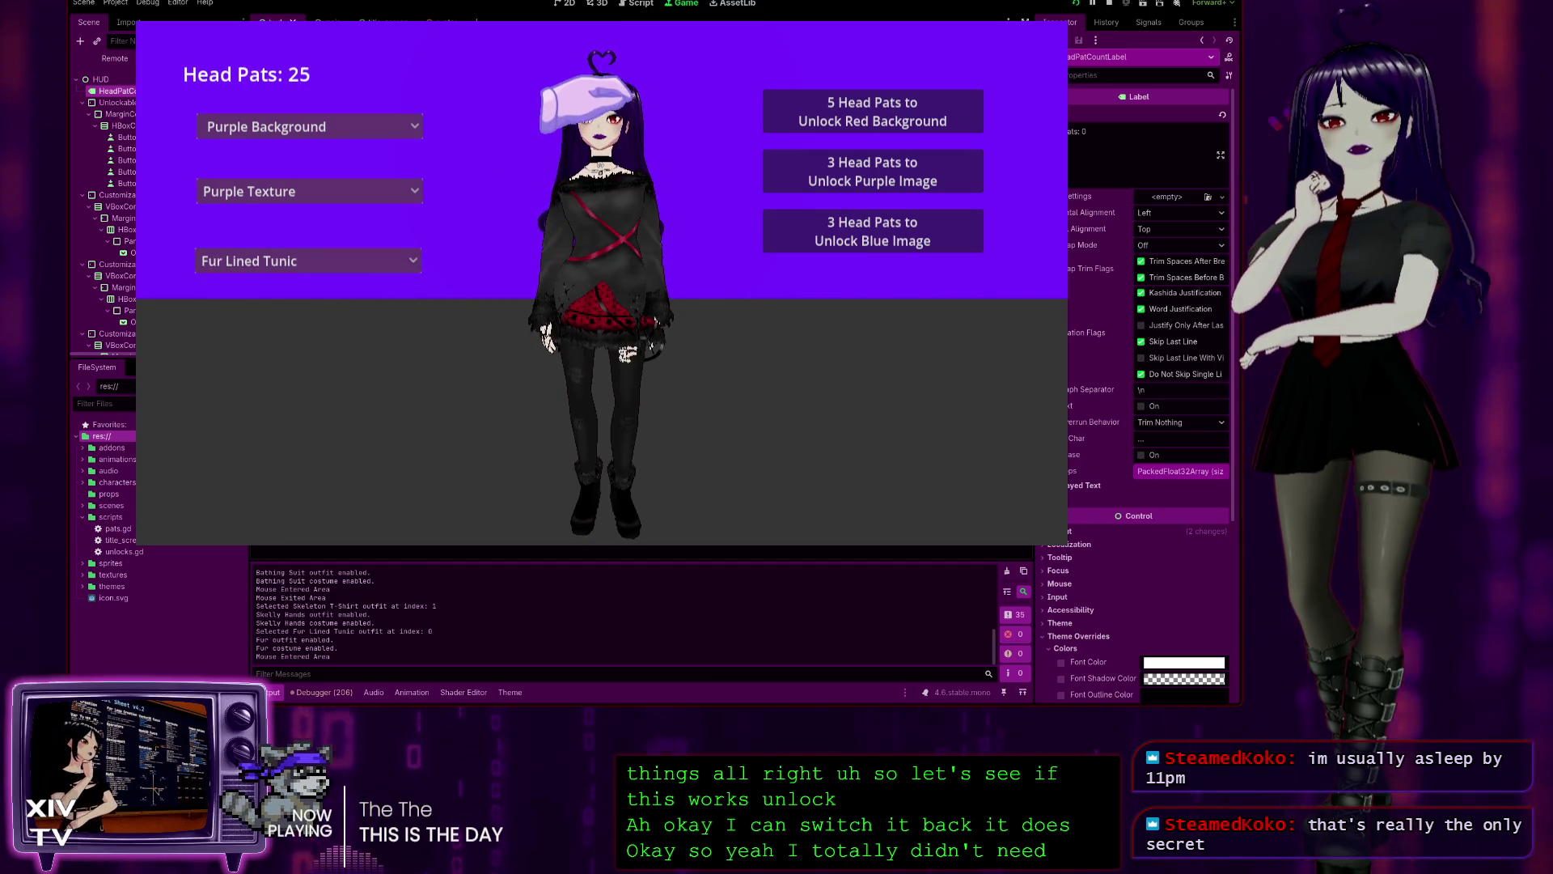
{"action": "key", "text": "Escape"}
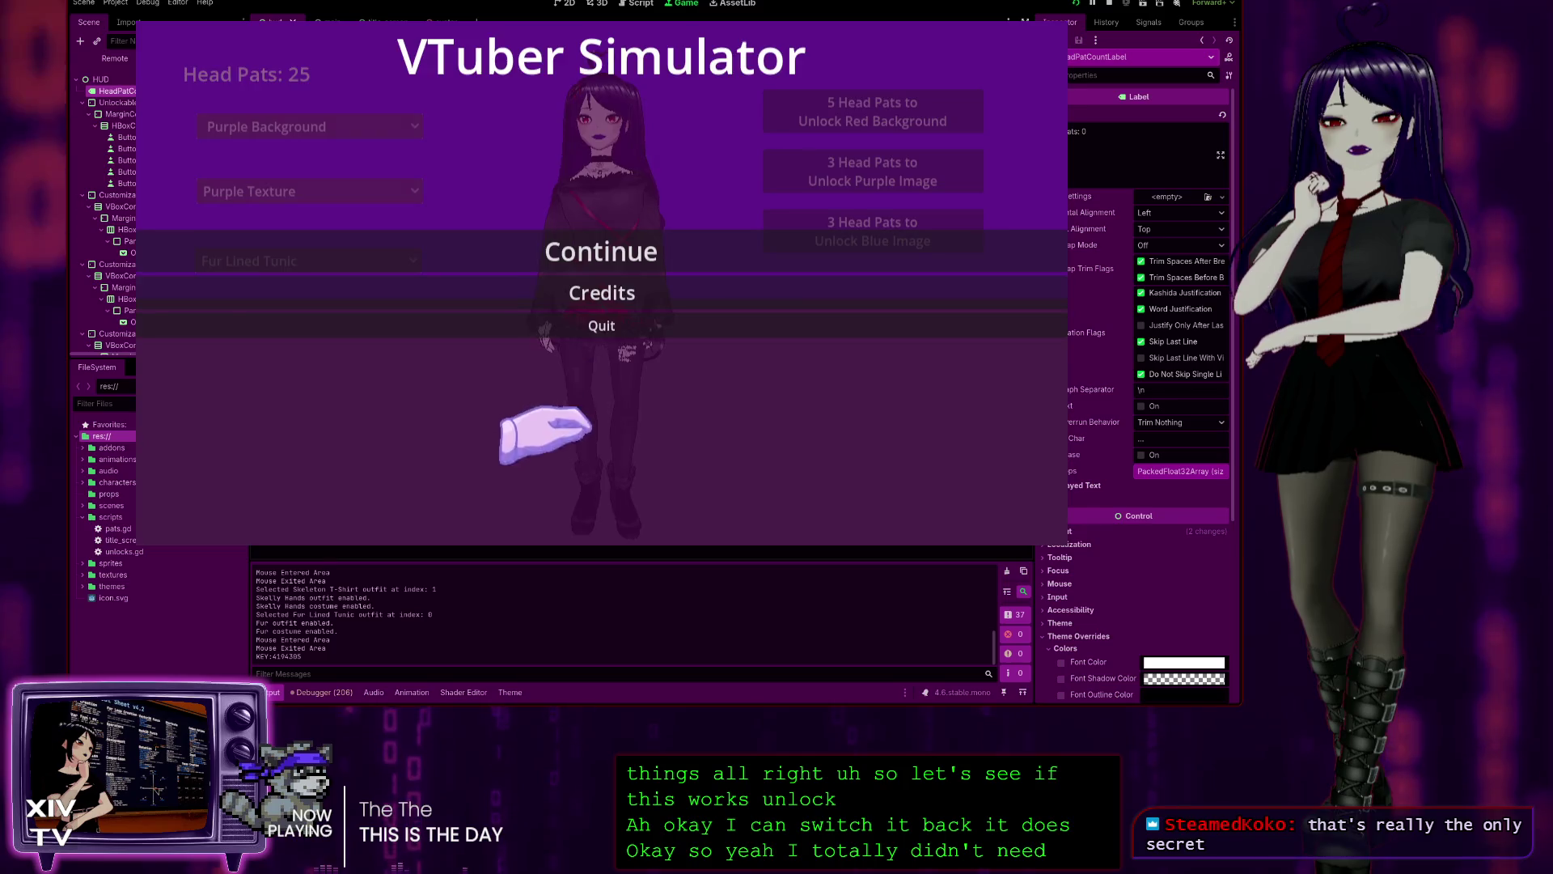
{"action": "left_click", "coordinate": [589, 331]}
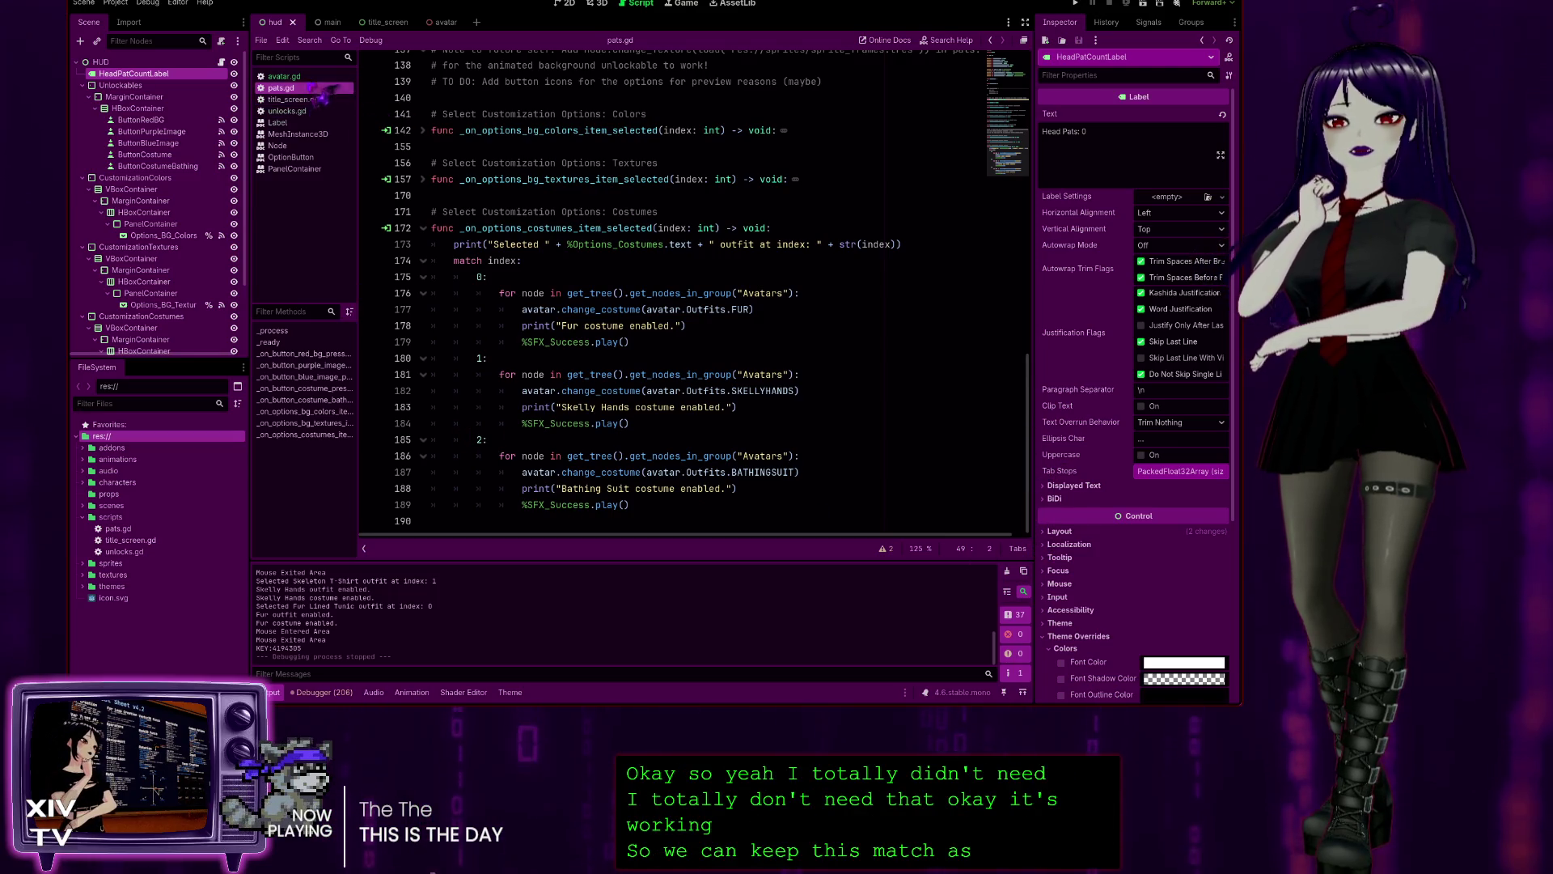
{"action": "left_click", "coordinate": [285, 76]}
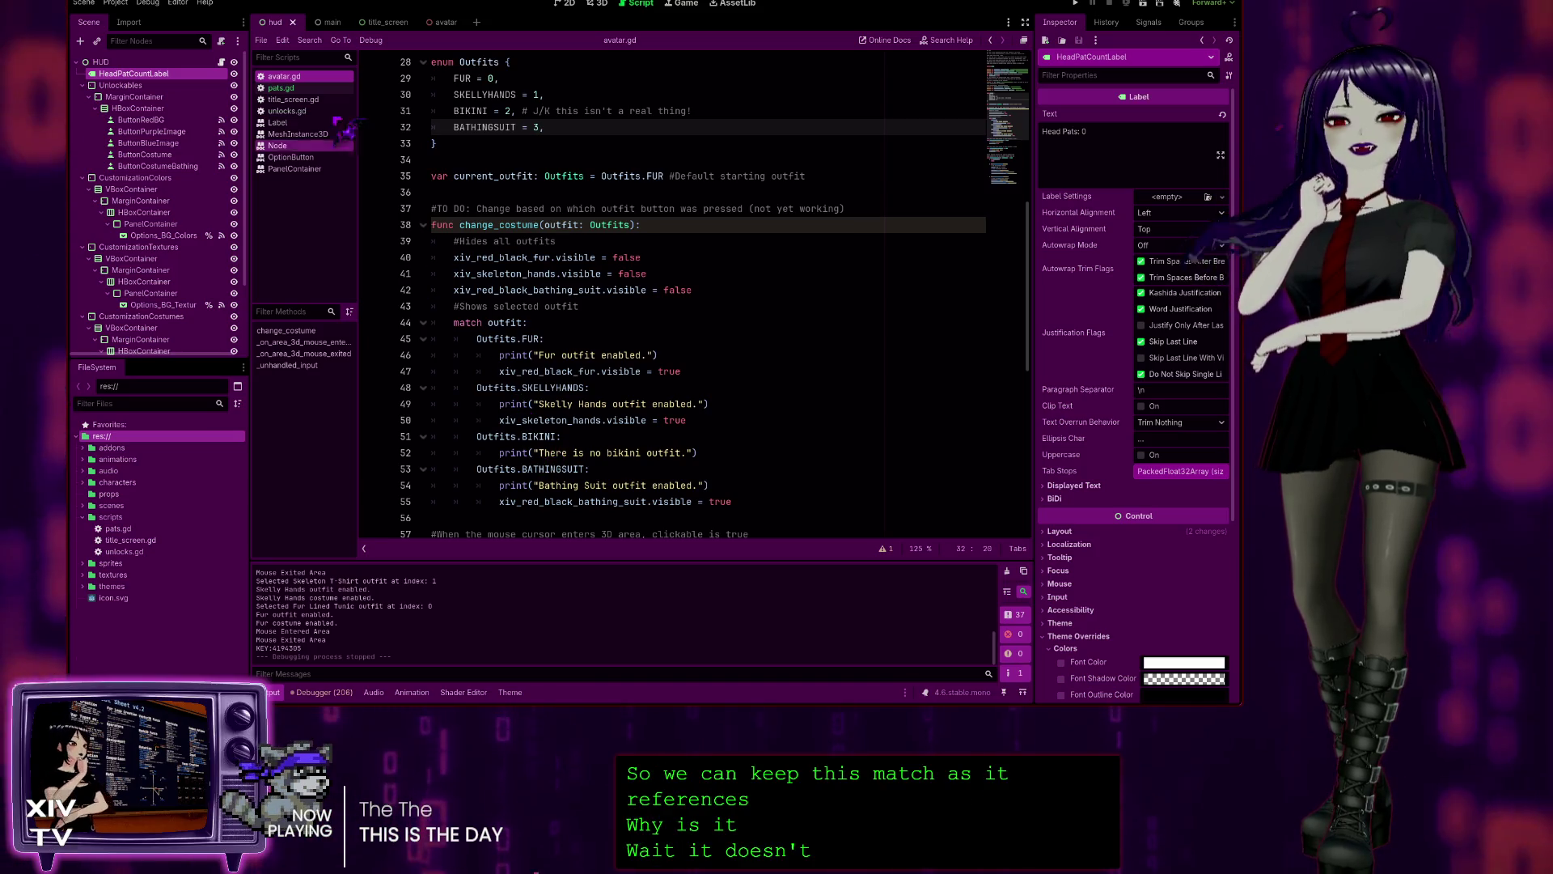
{"action": "left_click", "coordinate": [291, 90]}
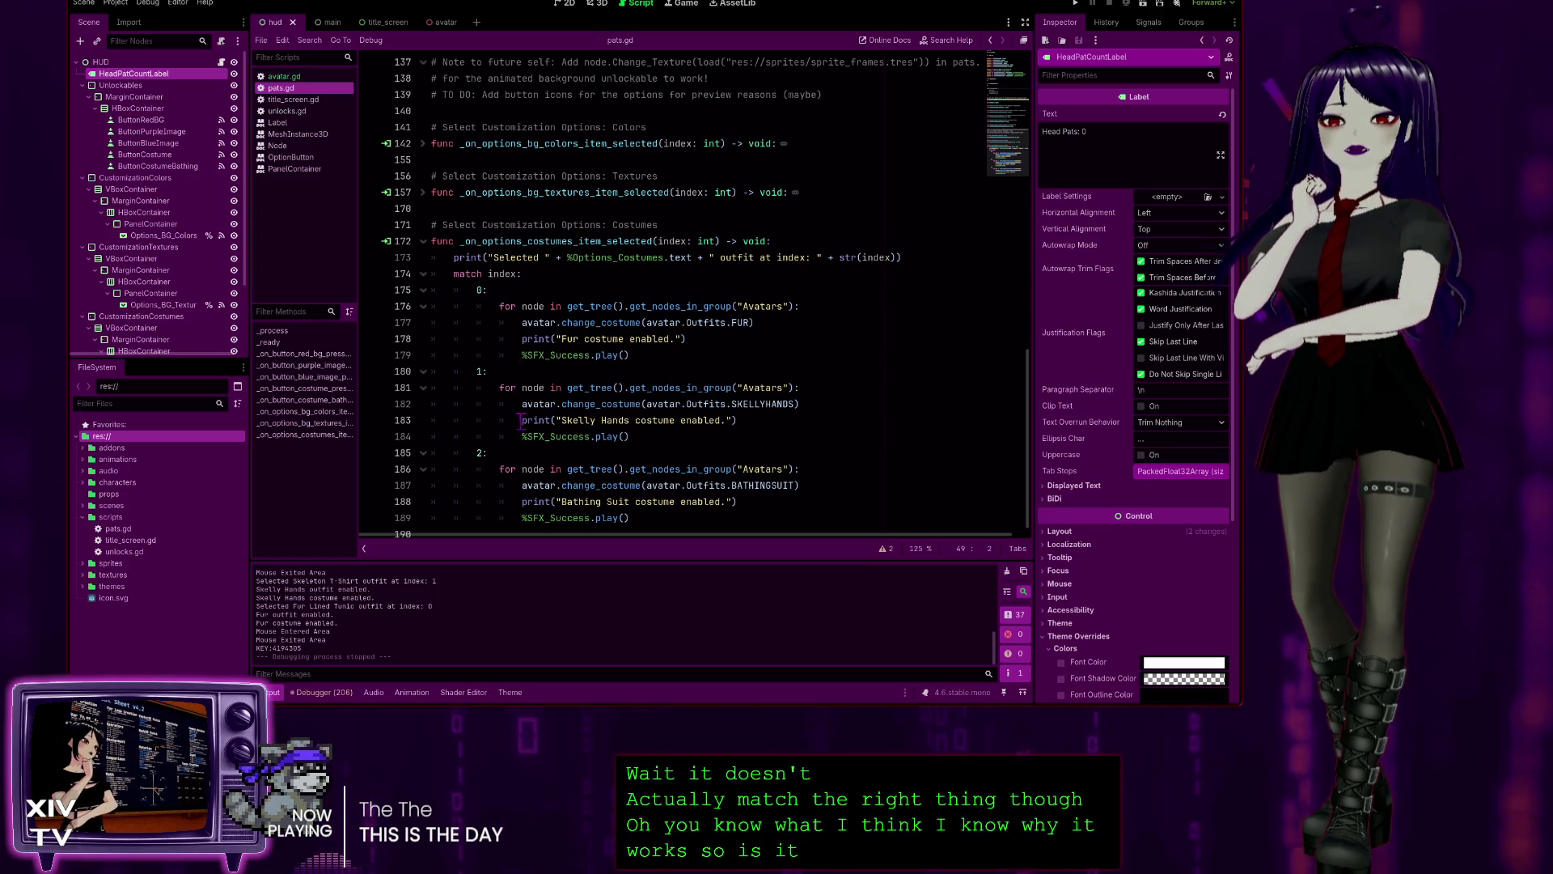
{"action": "scroll", "coordinate": [523, 423], "scroll_direction": "down", "scroll_amount": 1}
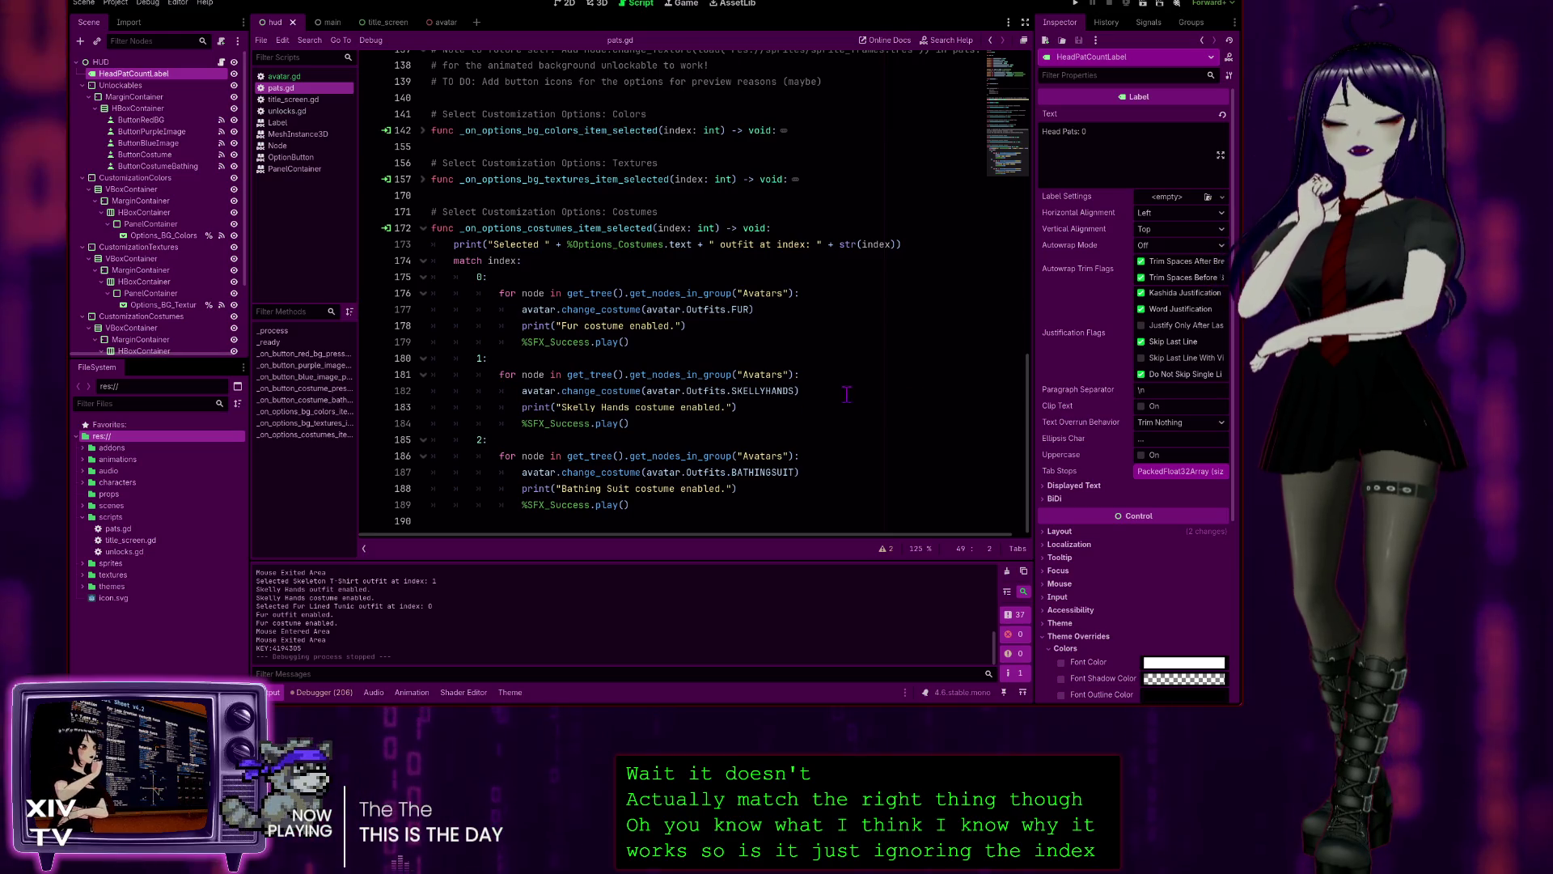
{"action": "left_click_drag", "start_coordinate": [801, 390], "coordinate": [518, 389]}
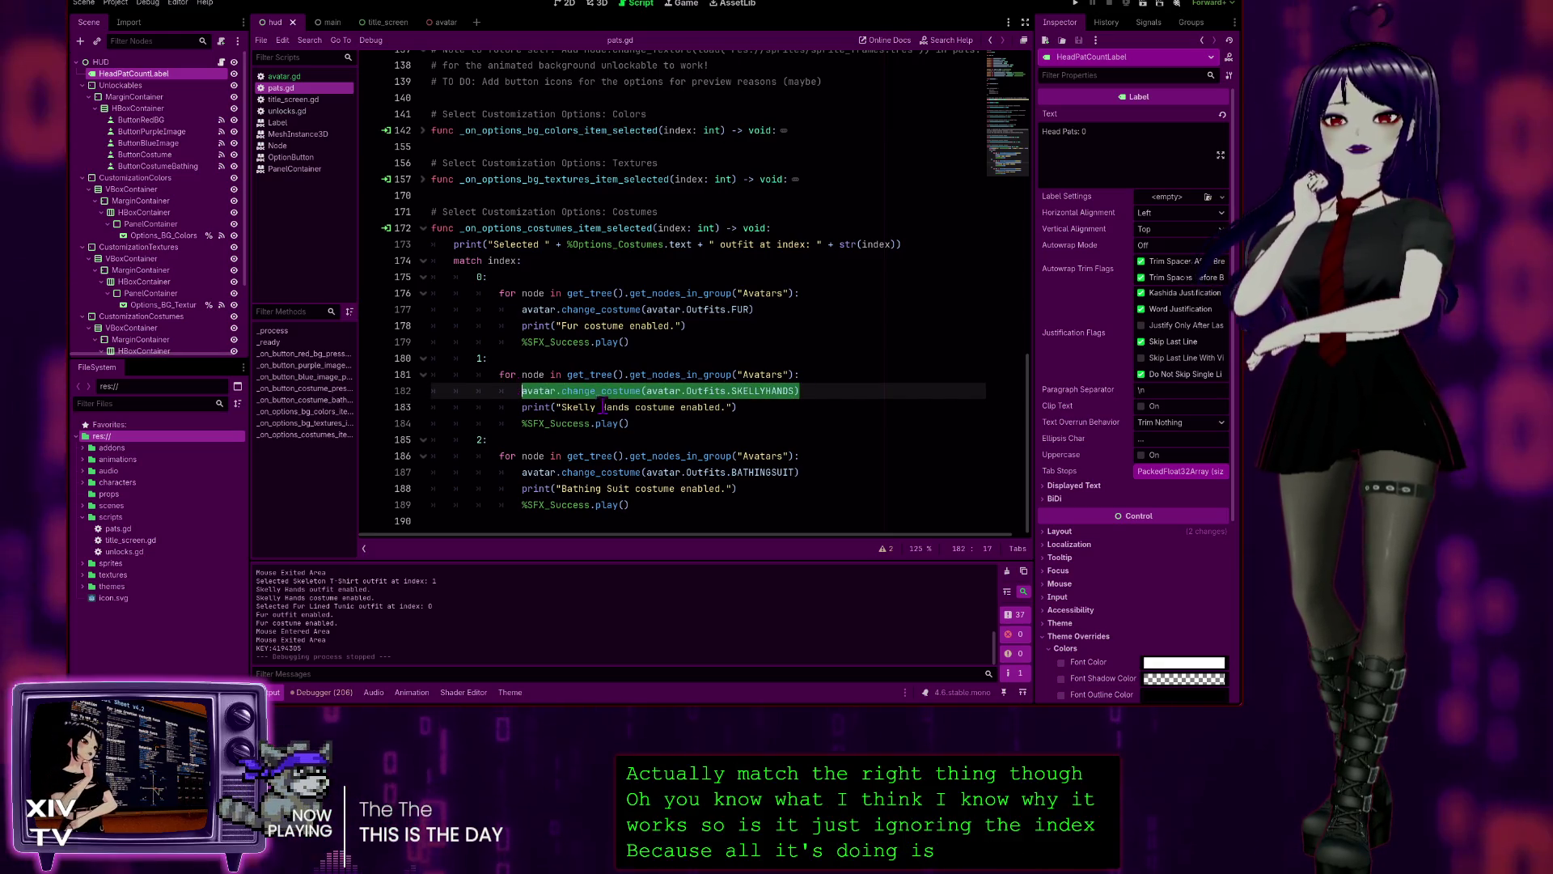
{"action": "double_click", "coordinate": [705, 391]}
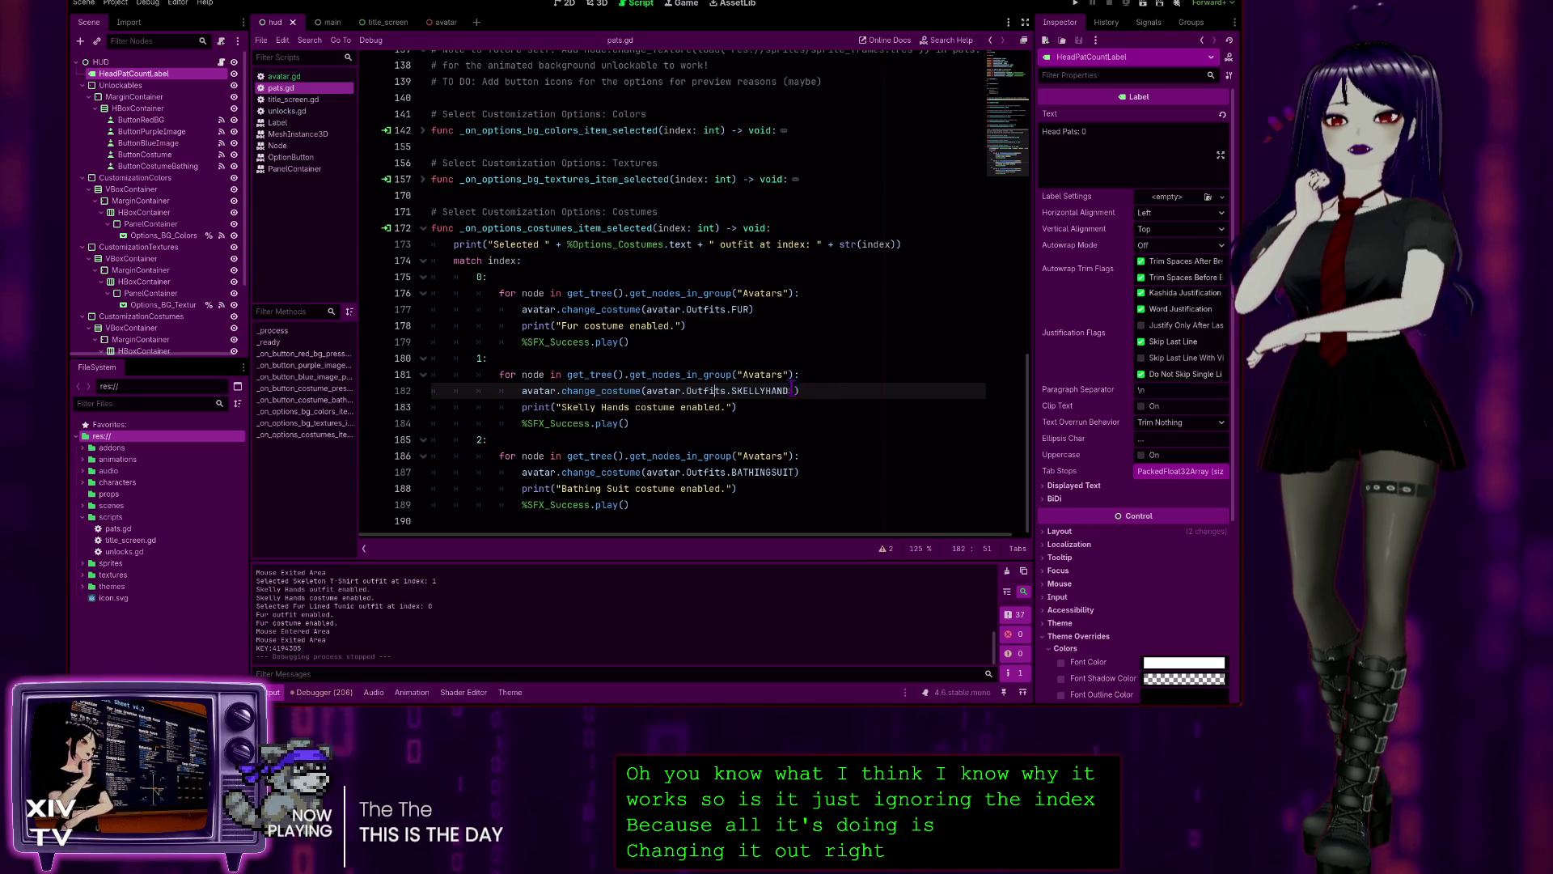
{"action": "left_click_drag", "start_coordinate": [700, 391], "coordinate": [682, 394]}
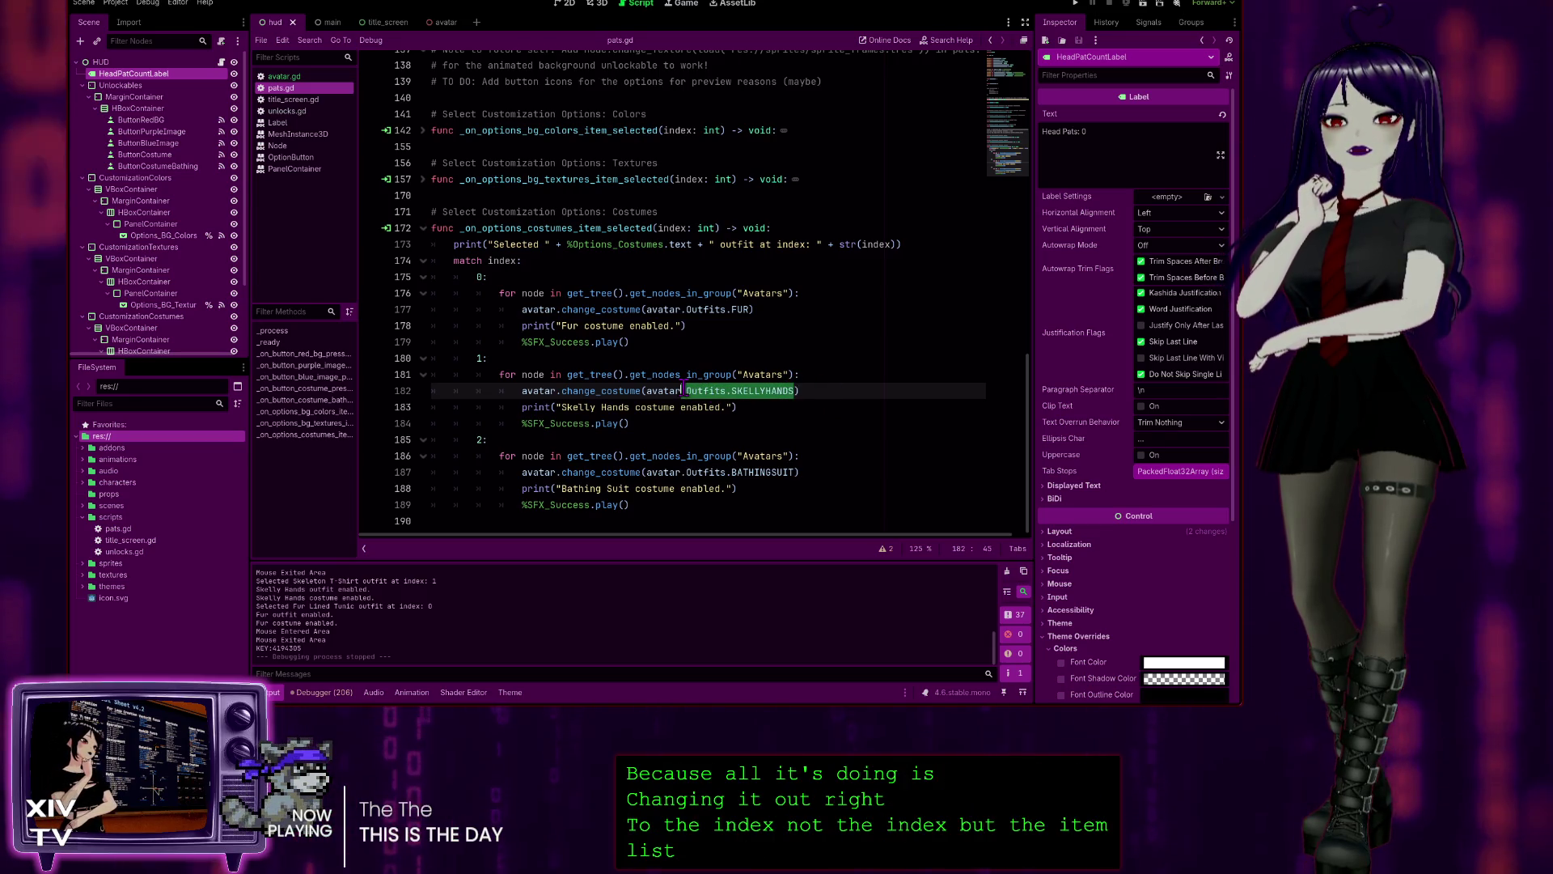
{"action": "left_click", "coordinate": [682, 394]}
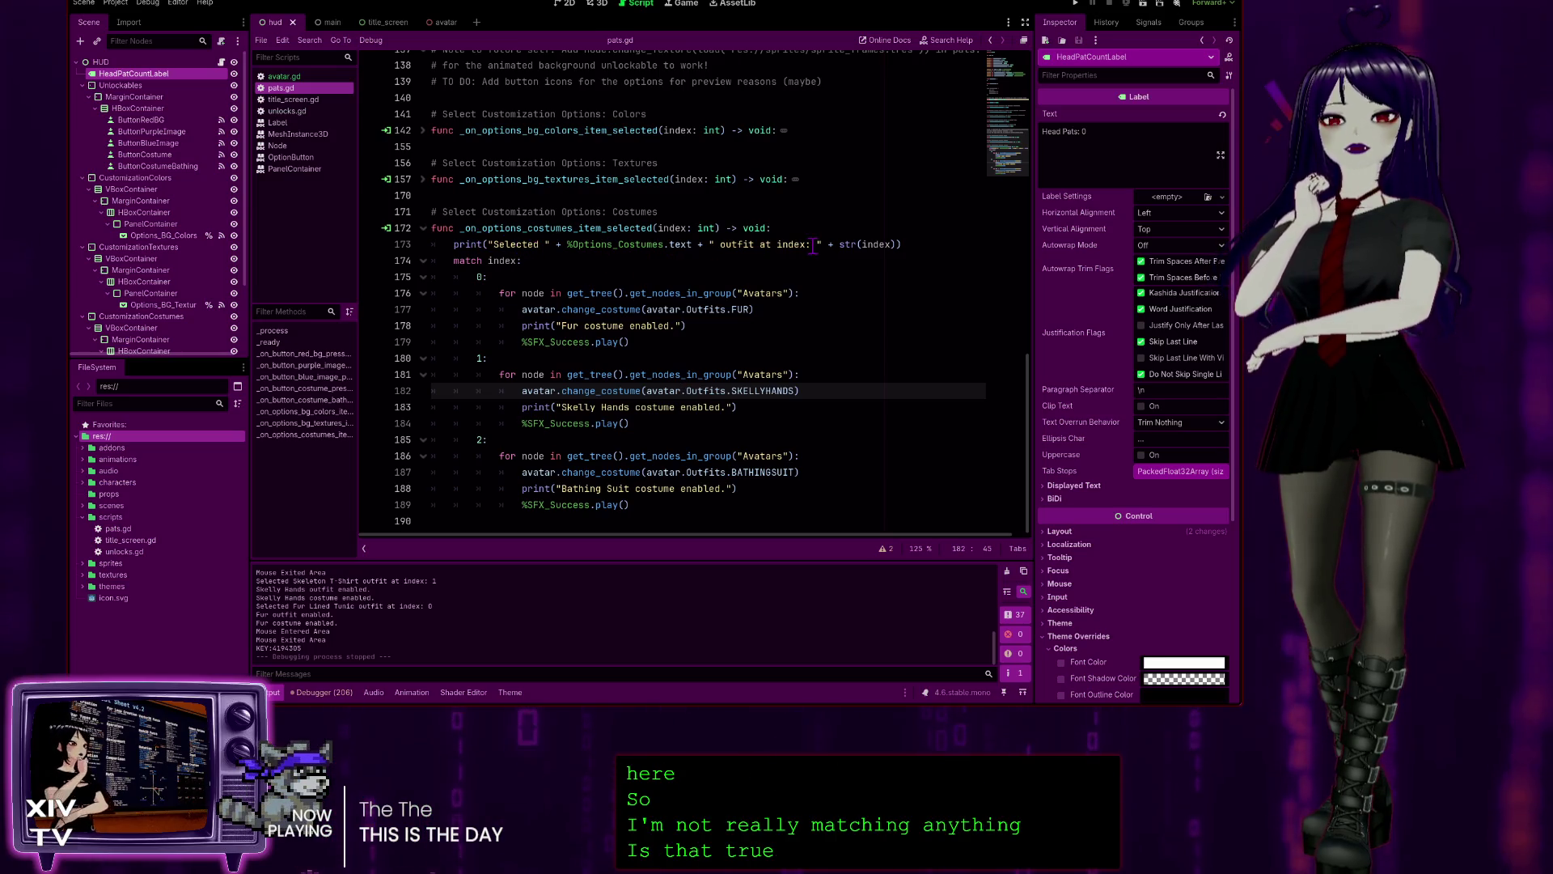
{"action": "left_click_drag", "start_coordinate": [914, 246], "coordinate": [919, 234]}
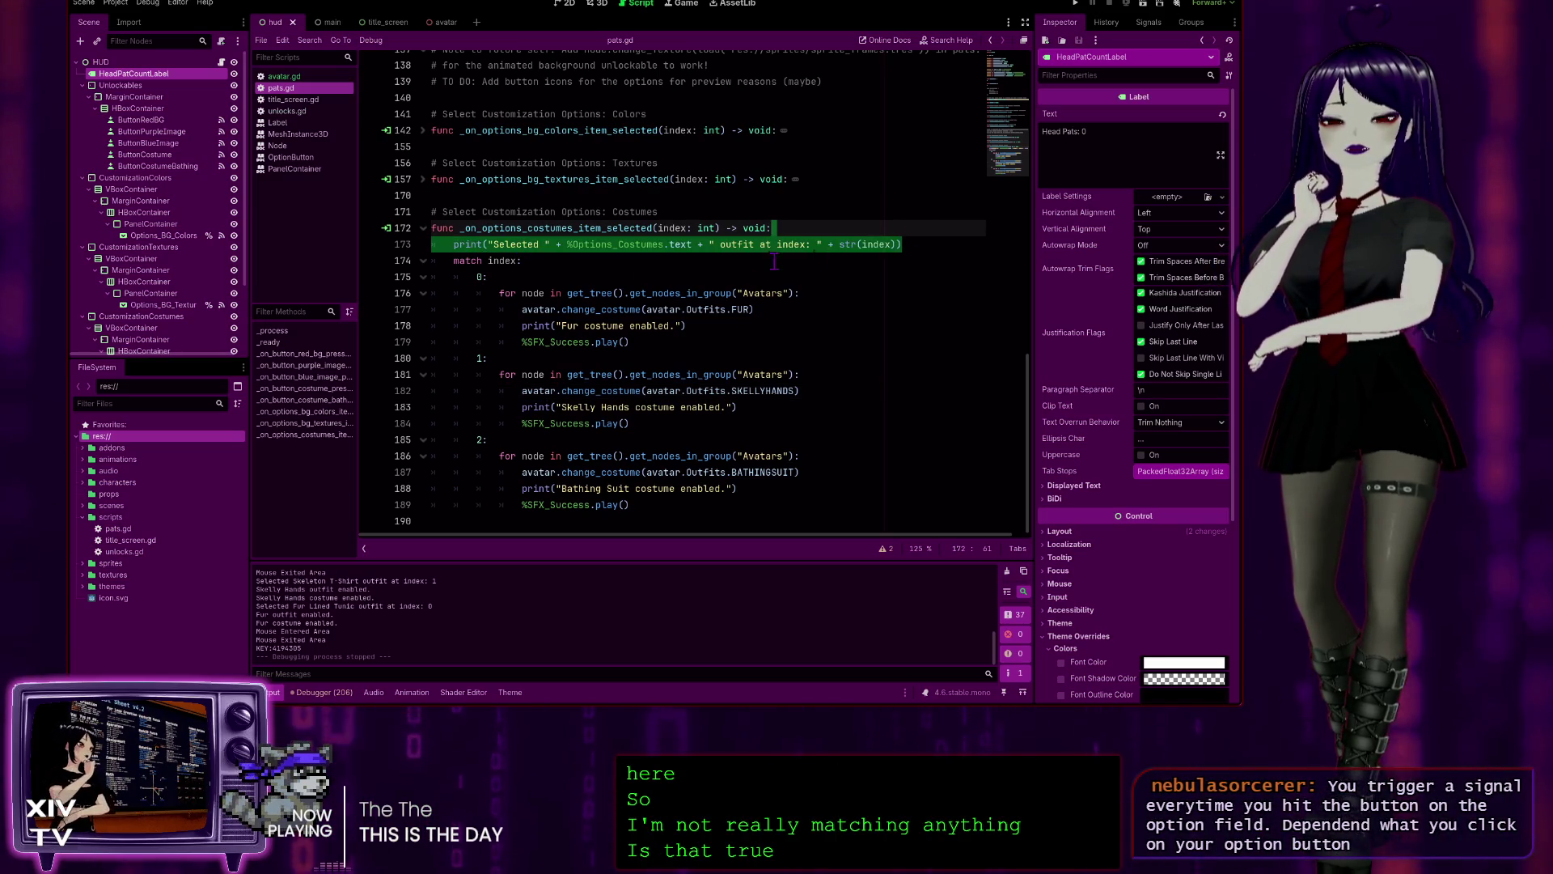
{"action": "left_click", "coordinate": [931, 244]}
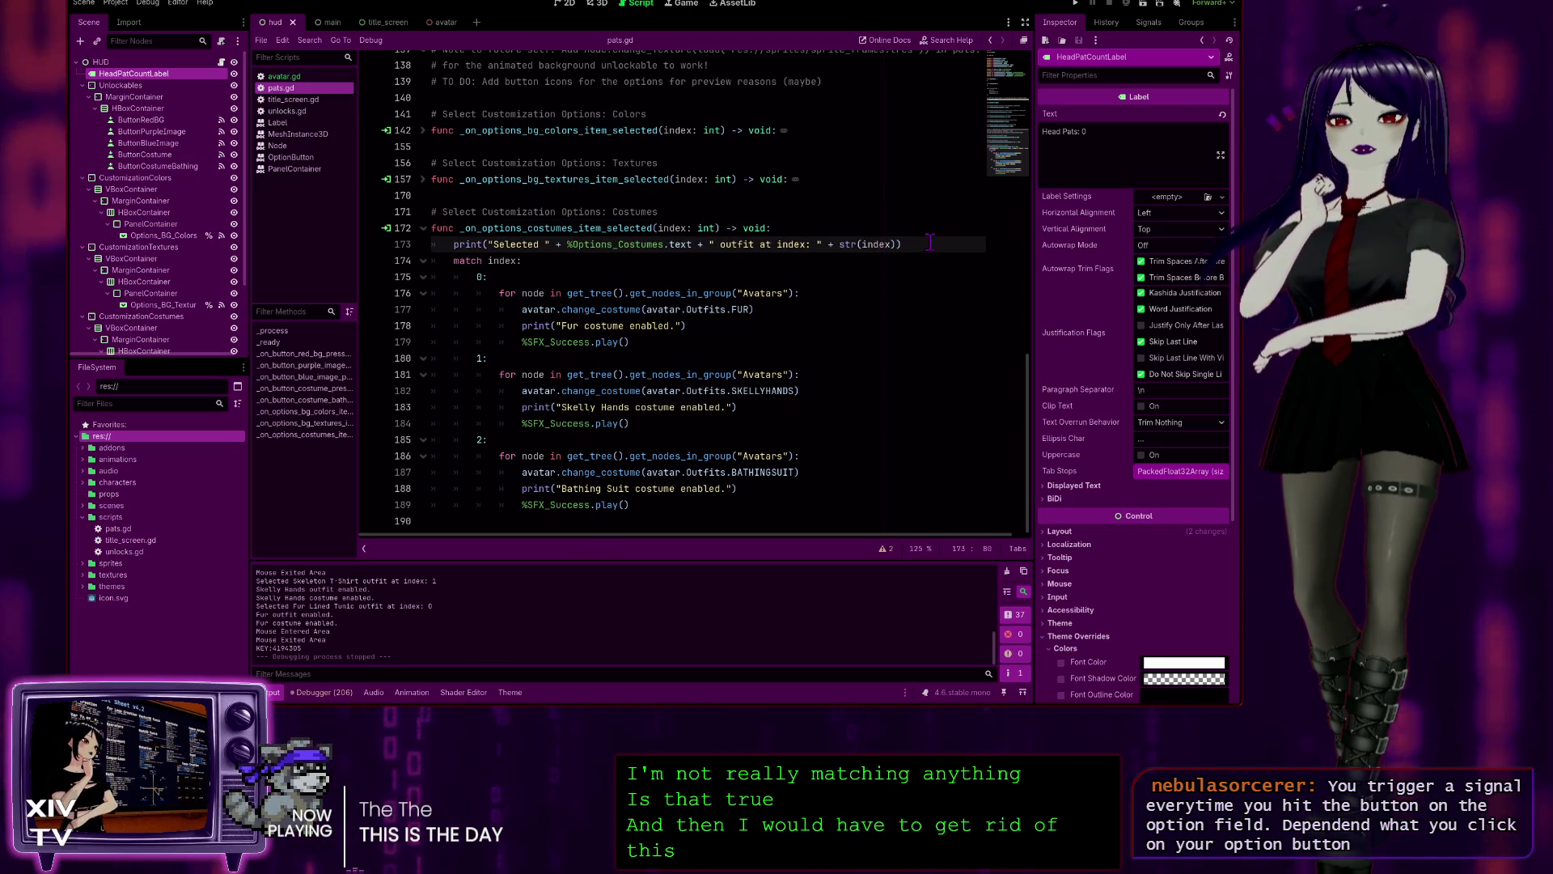
{"action": "key", "text": "End"}
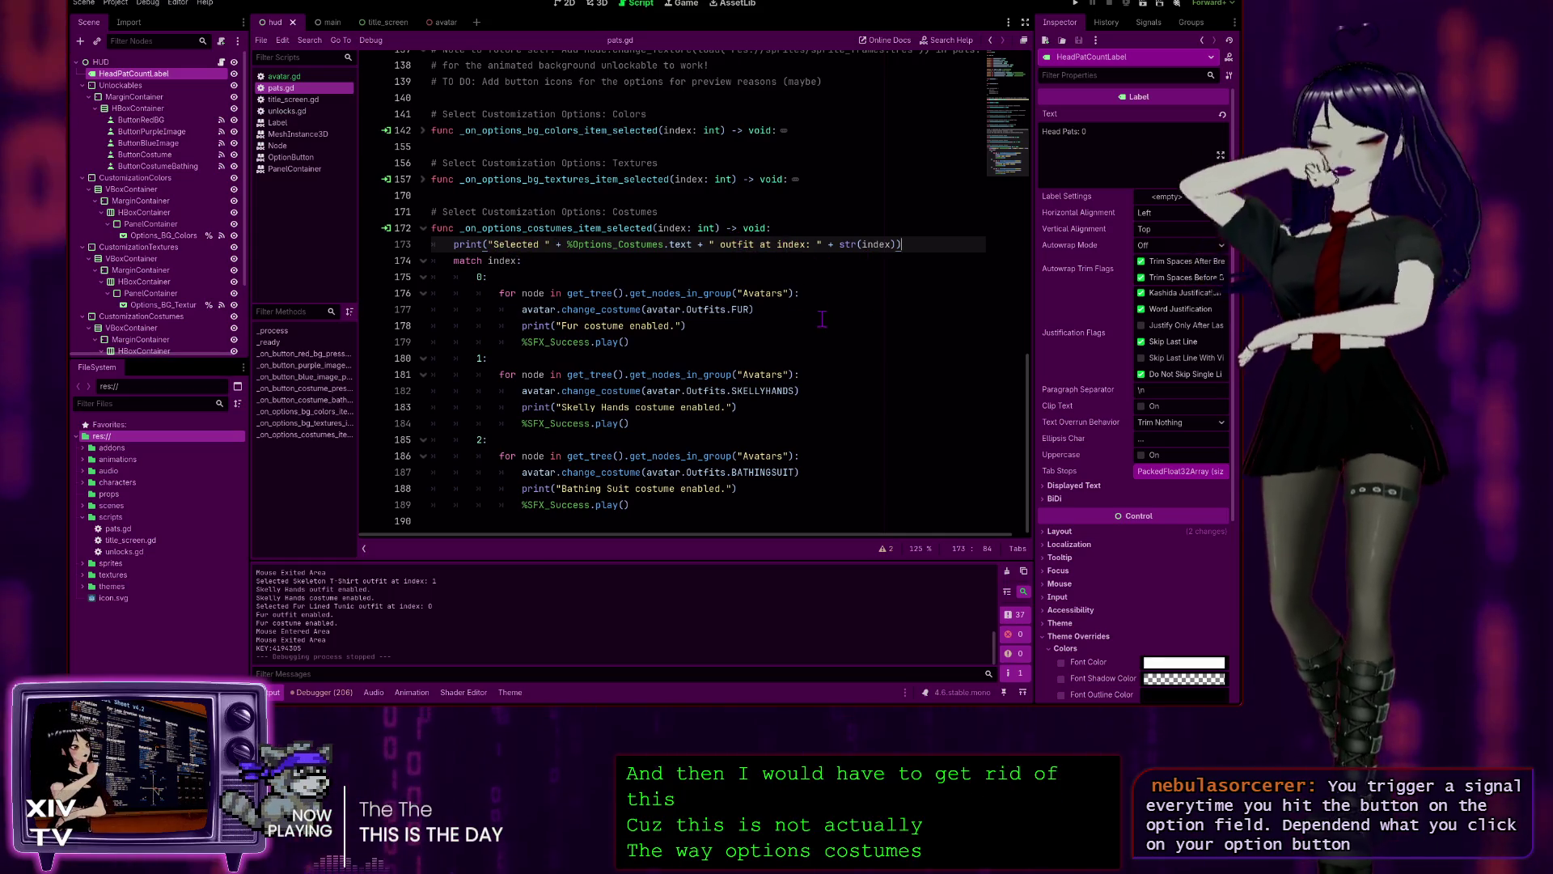
{"action": "scroll", "coordinate": [829, 332], "scroll_direction": "up", "scroll_amount": 7}
{"action": "scroll", "coordinate": [687, 323], "scroll_direction": "up", "scroll_amount": 5}
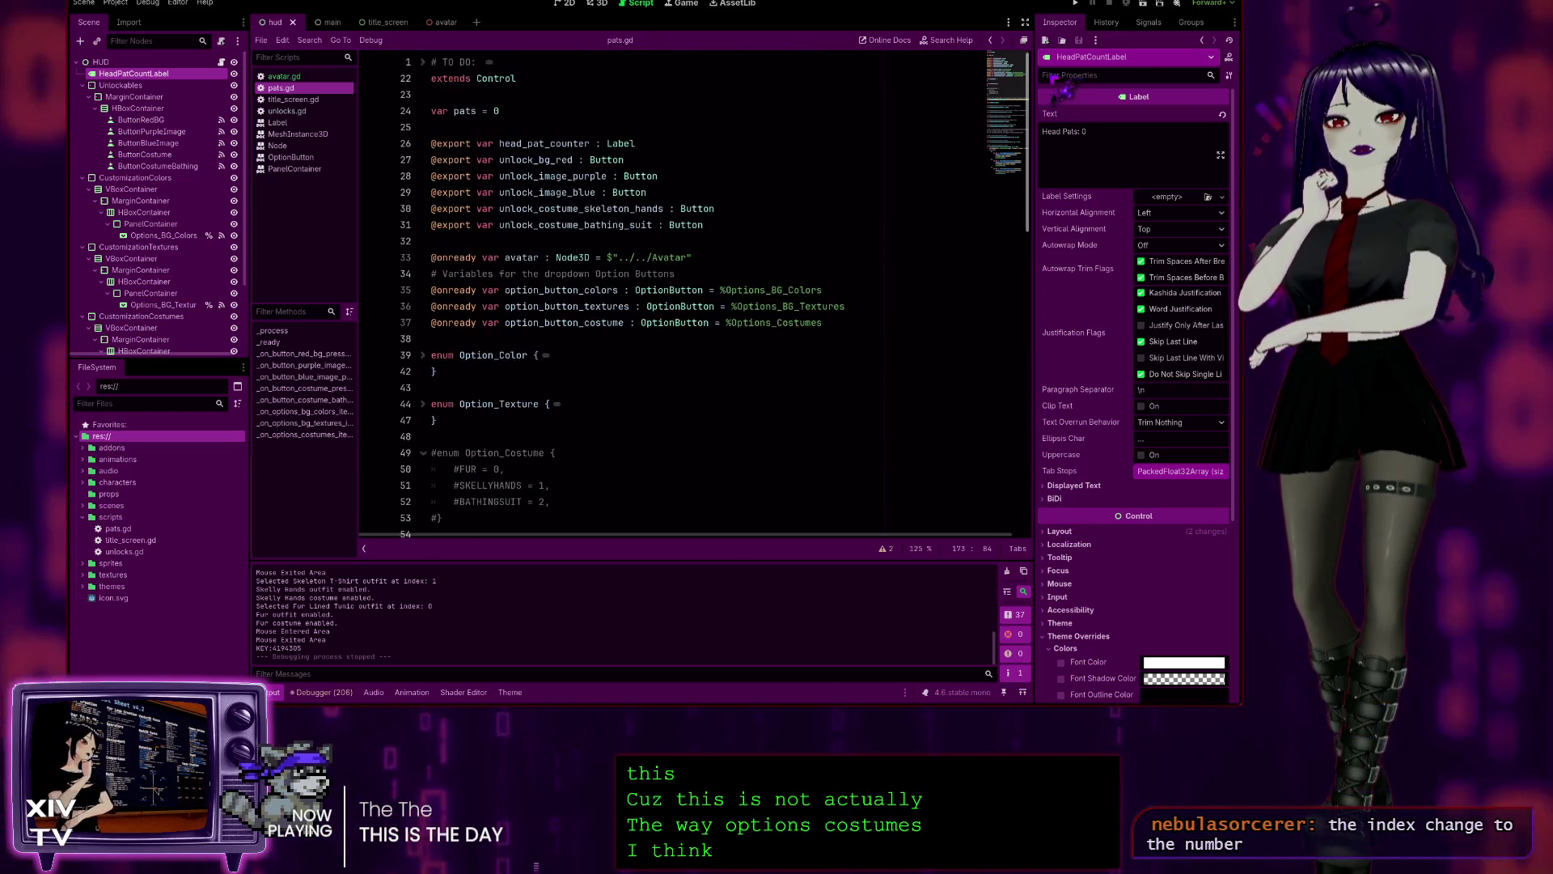
{"action": "scroll", "coordinate": [688, 323], "scroll_direction": "down", "scroll_amount": 10}
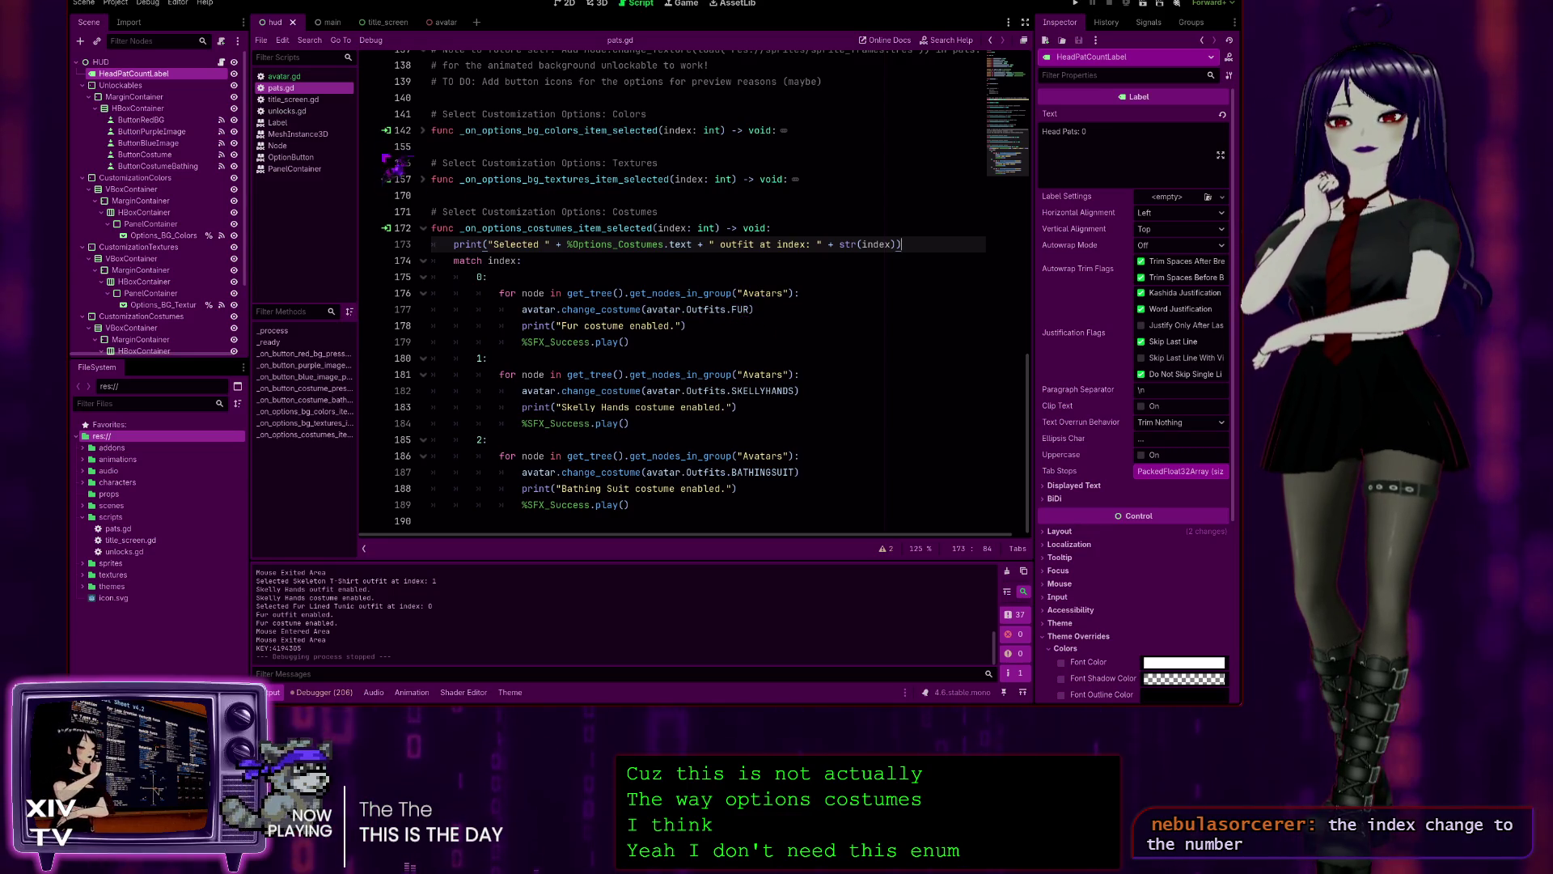
{"action": "double_click", "coordinate": [550, 309]}
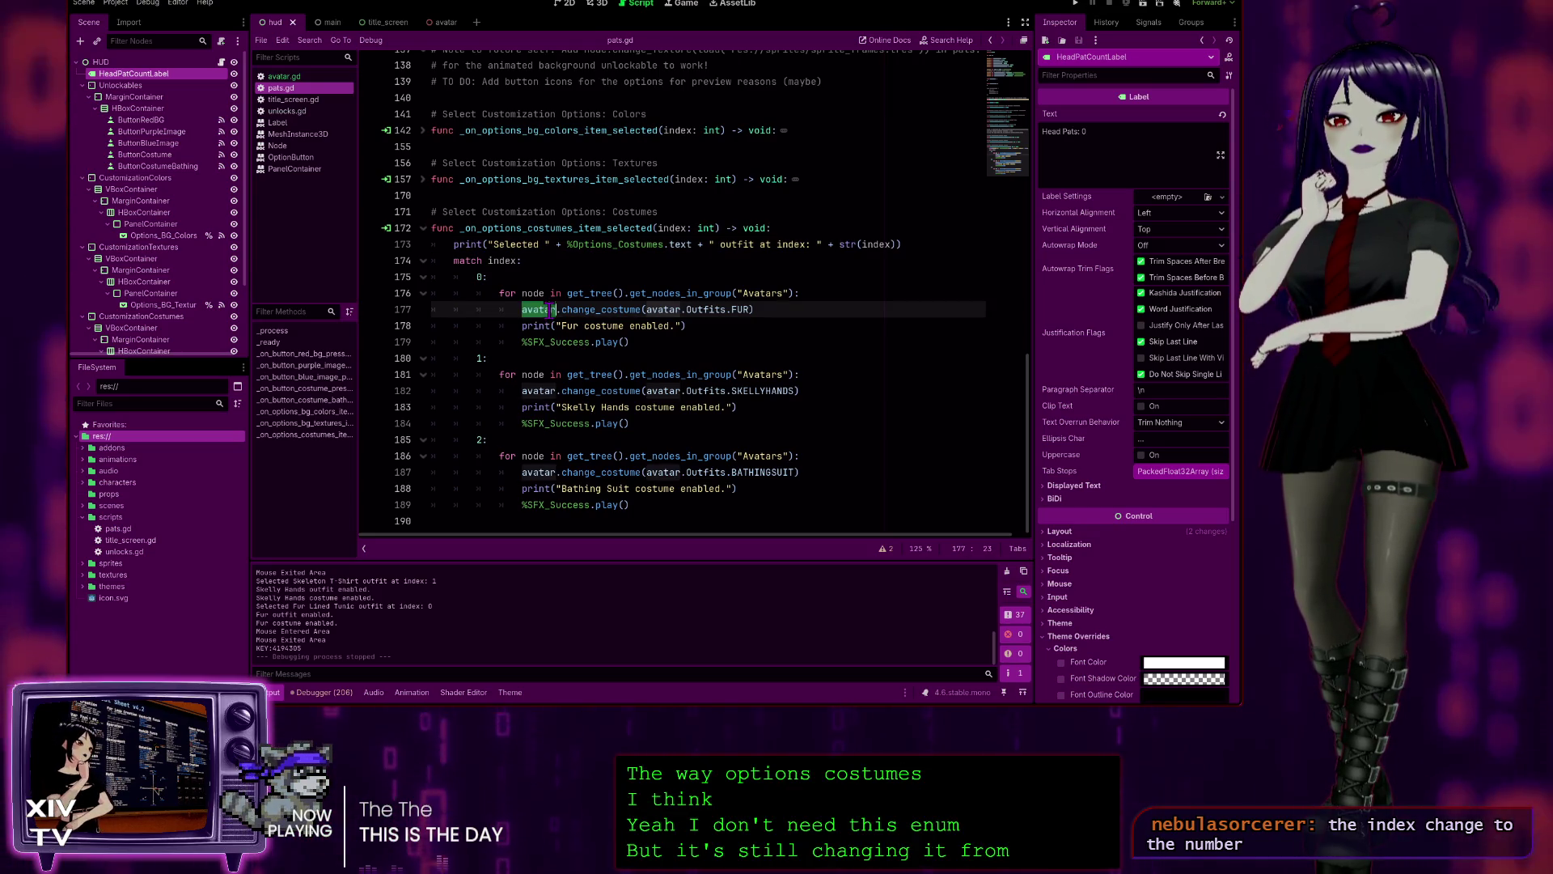
{"action": "left_click", "coordinate": [841, 265]}
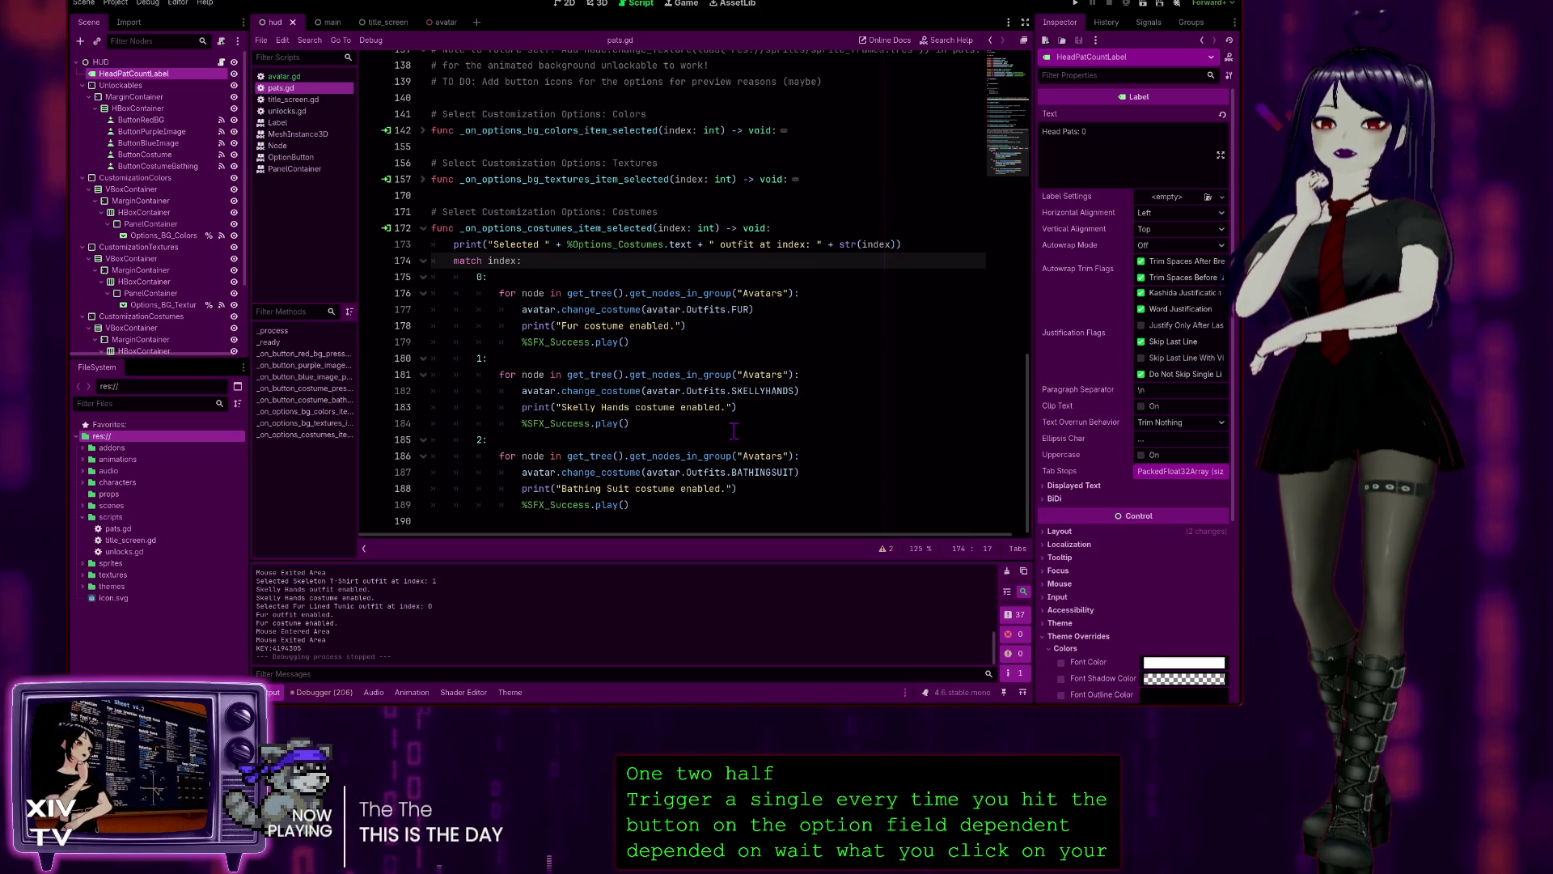
{"action": "left_click", "coordinate": [655, 340]}
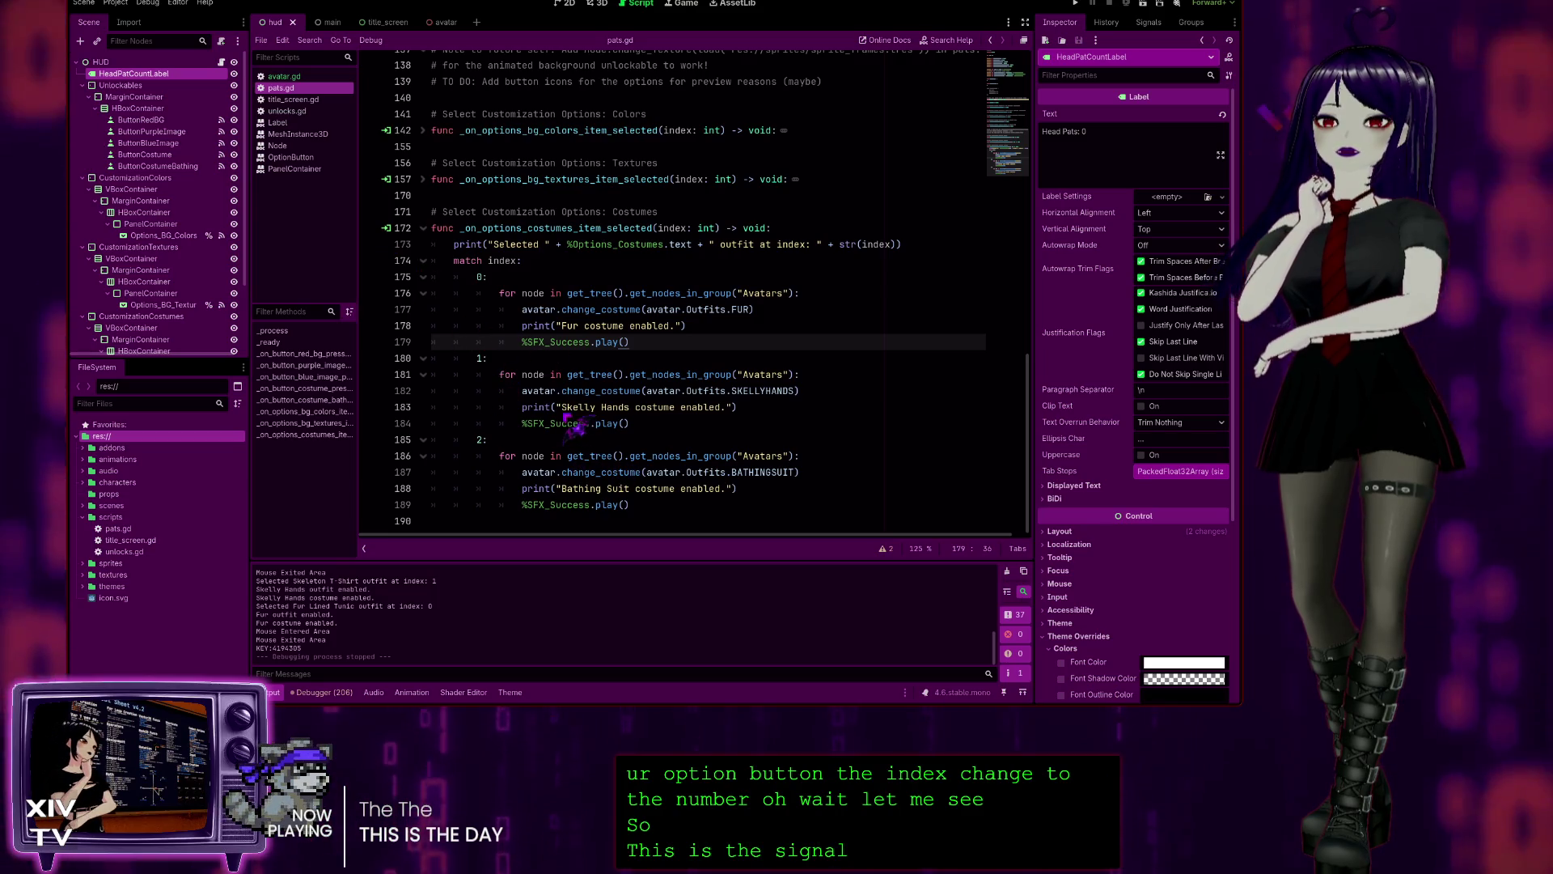
{"action": "scroll", "coordinate": [143, 306], "scroll_direction": "down", "scroll_amount": 3}
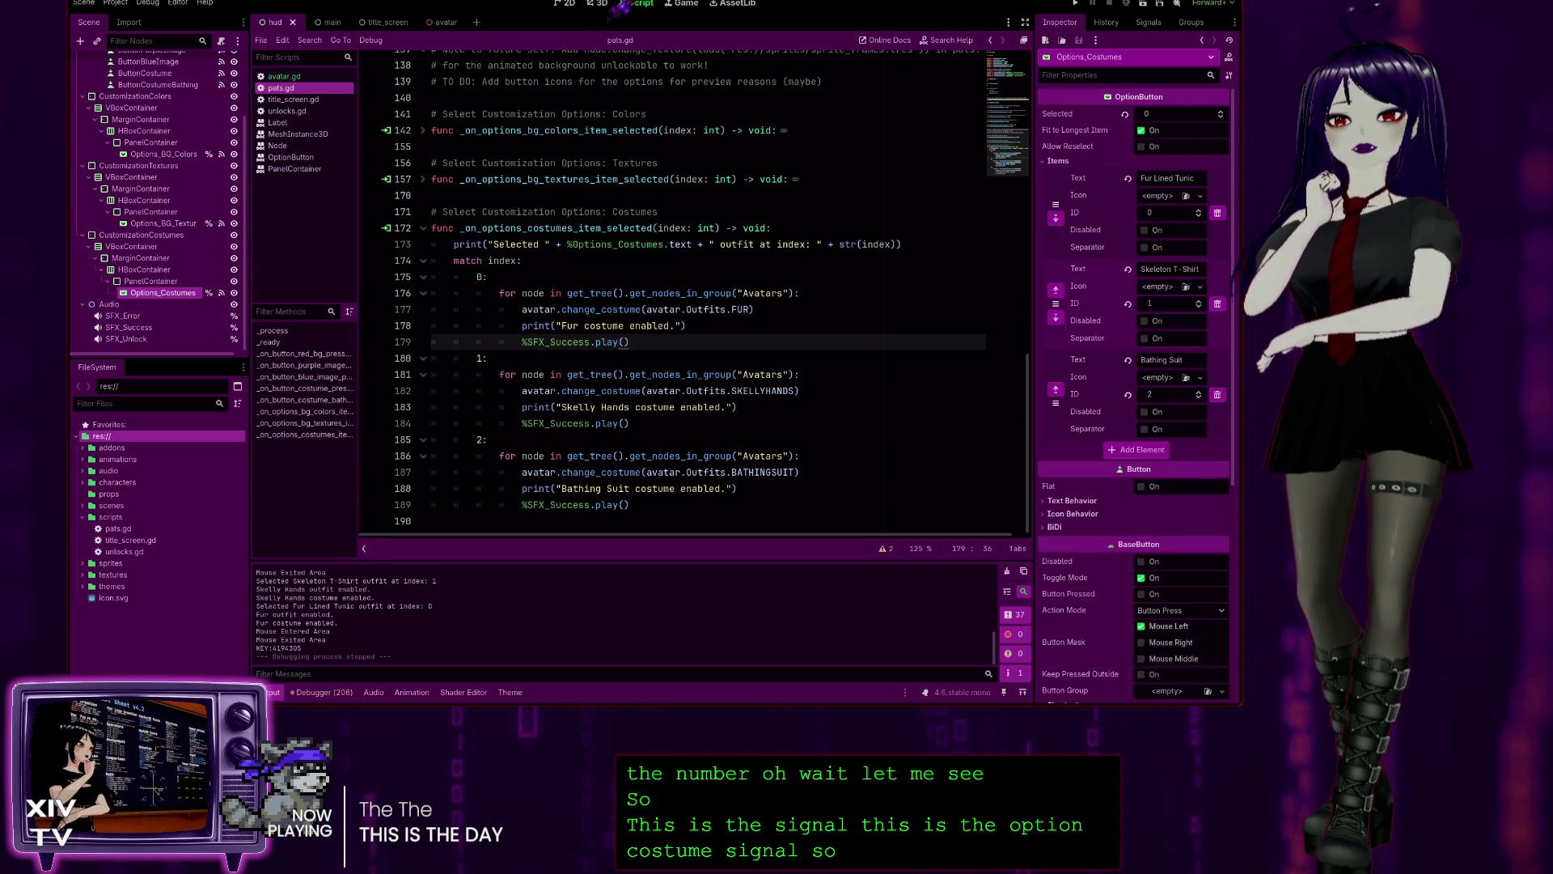
{"action": "left_click", "coordinate": [565, 4]}
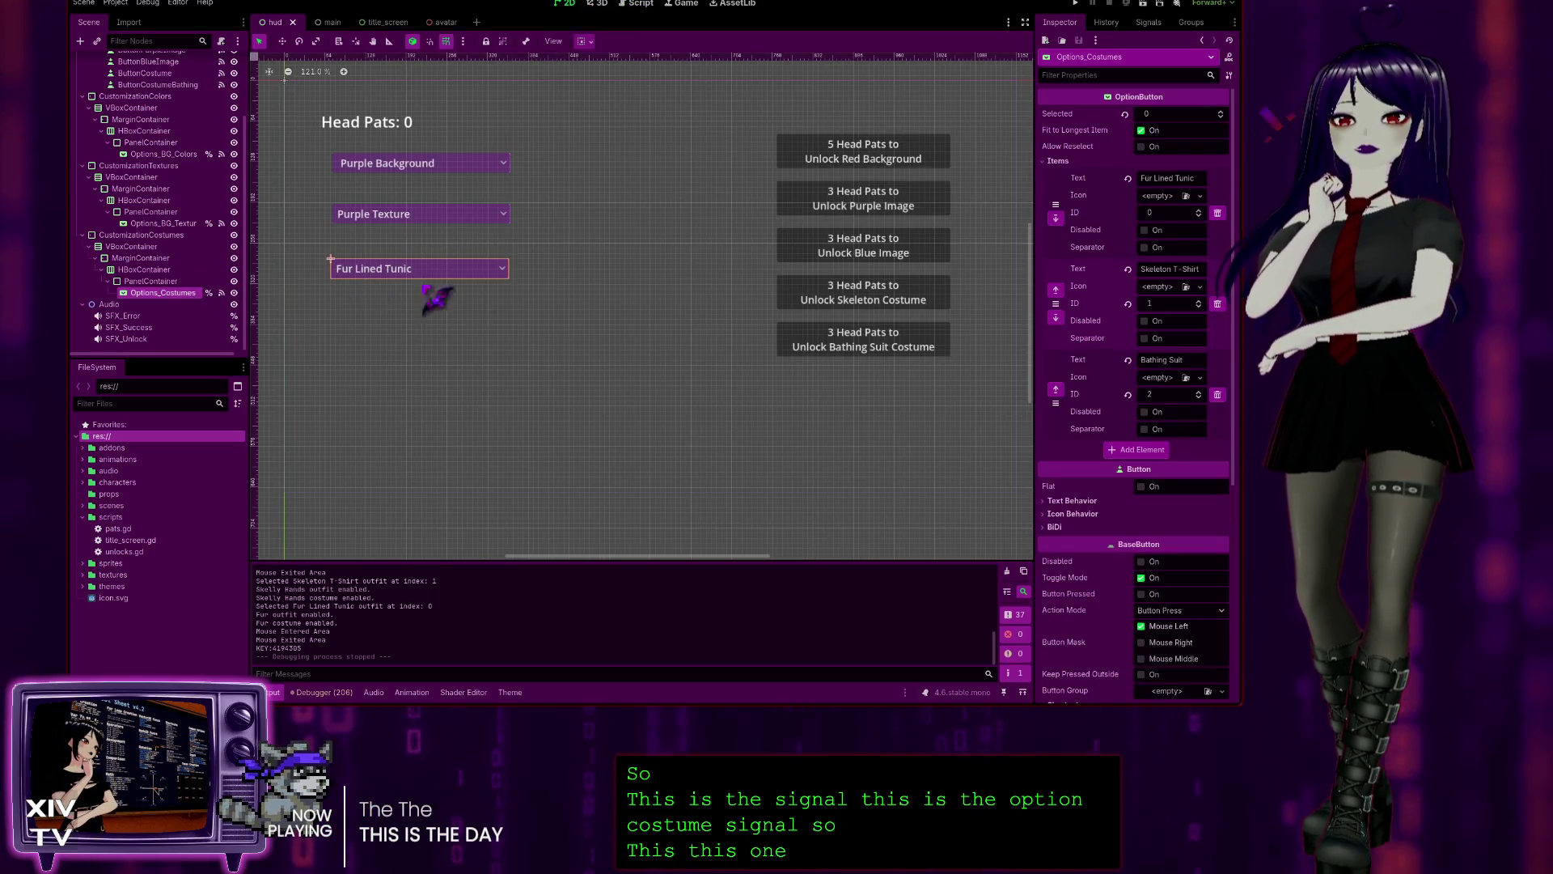
{"action": "left_click", "coordinate": [641, 3]}
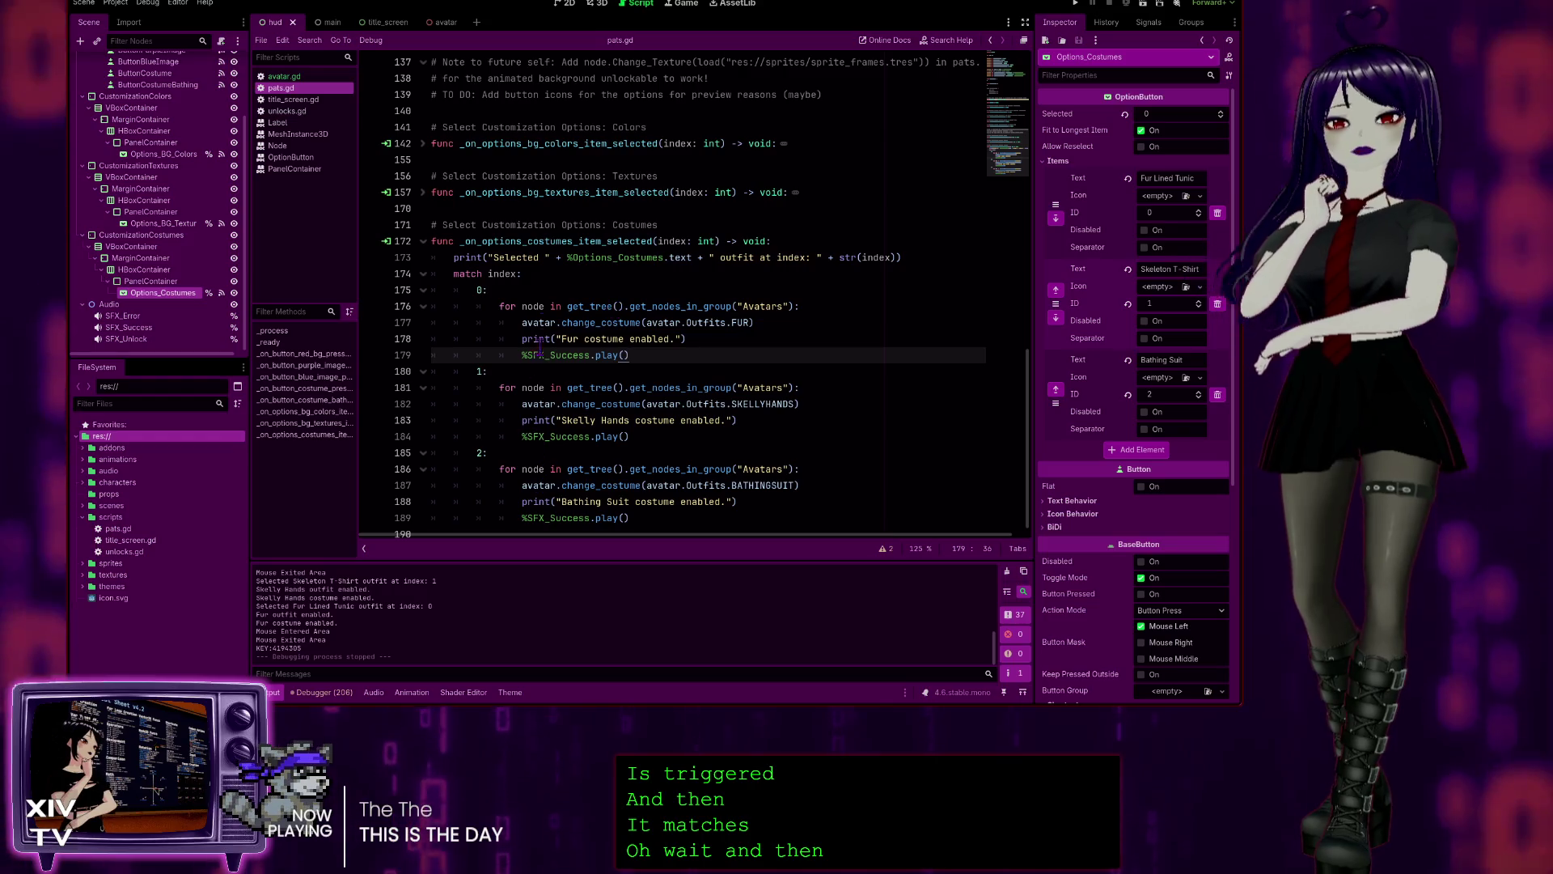
{"action": "scroll", "coordinate": [590, 372], "scroll_direction": "down", "scroll_amount": 1}
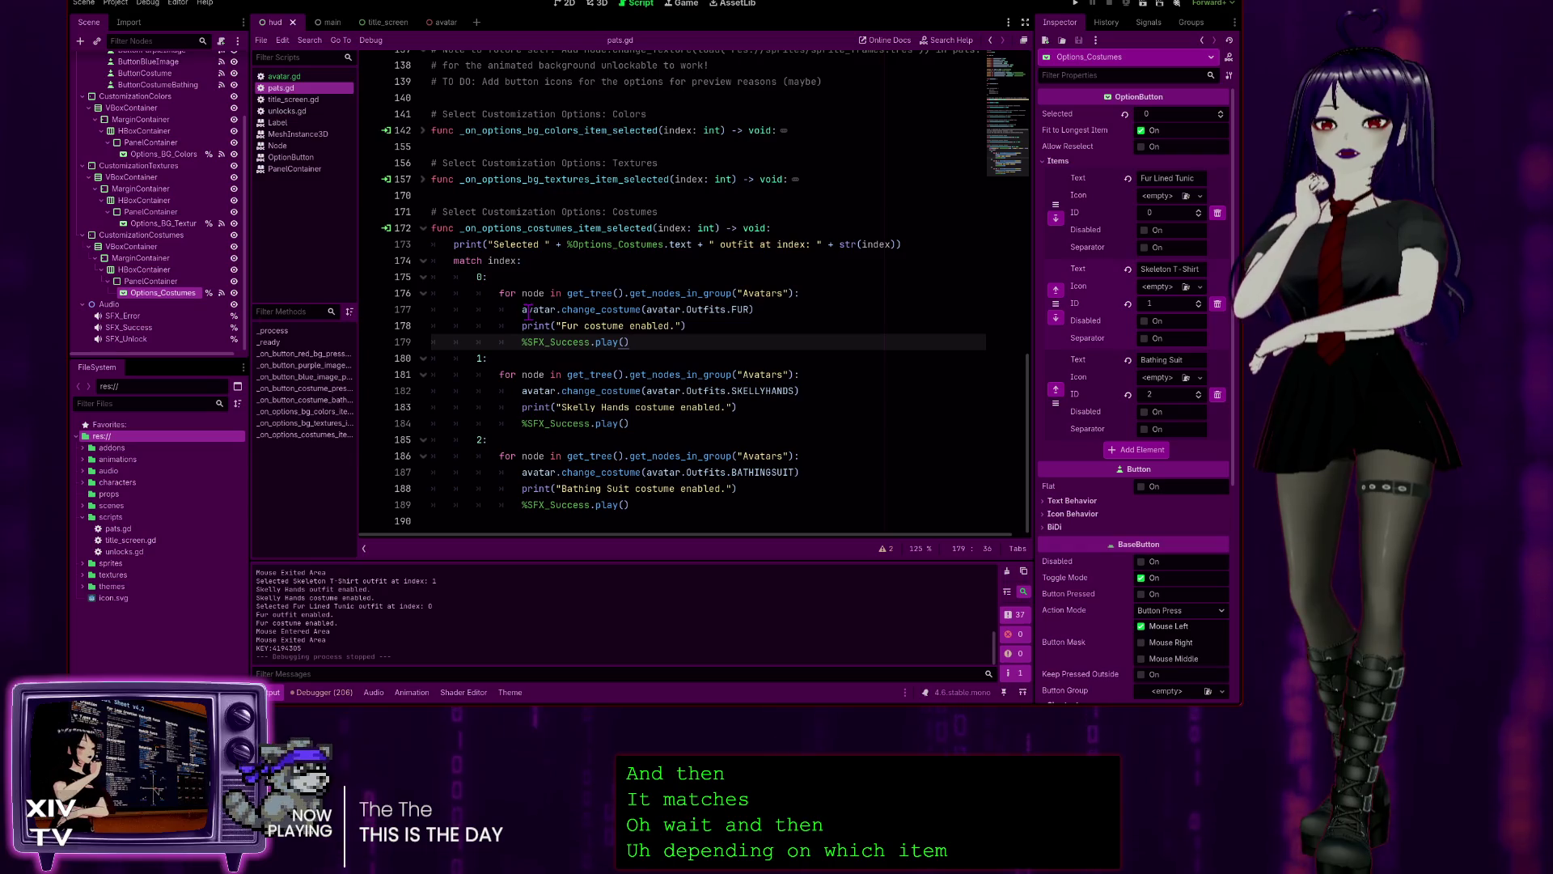
{"action": "left_click", "coordinate": [481, 277]}
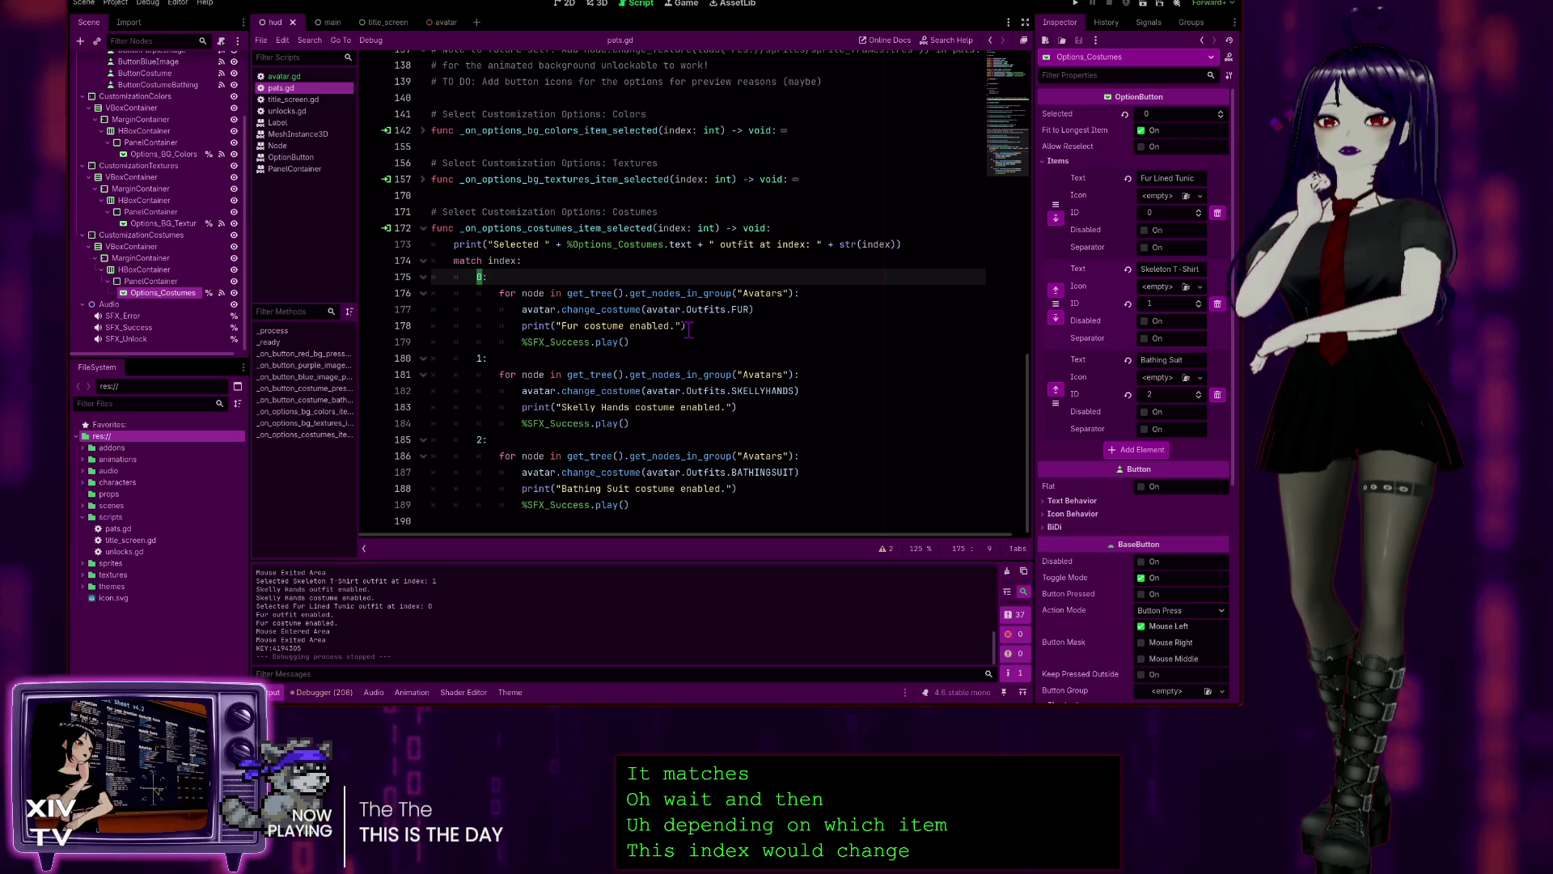
{"action": "left_click", "coordinate": [909, 244]}
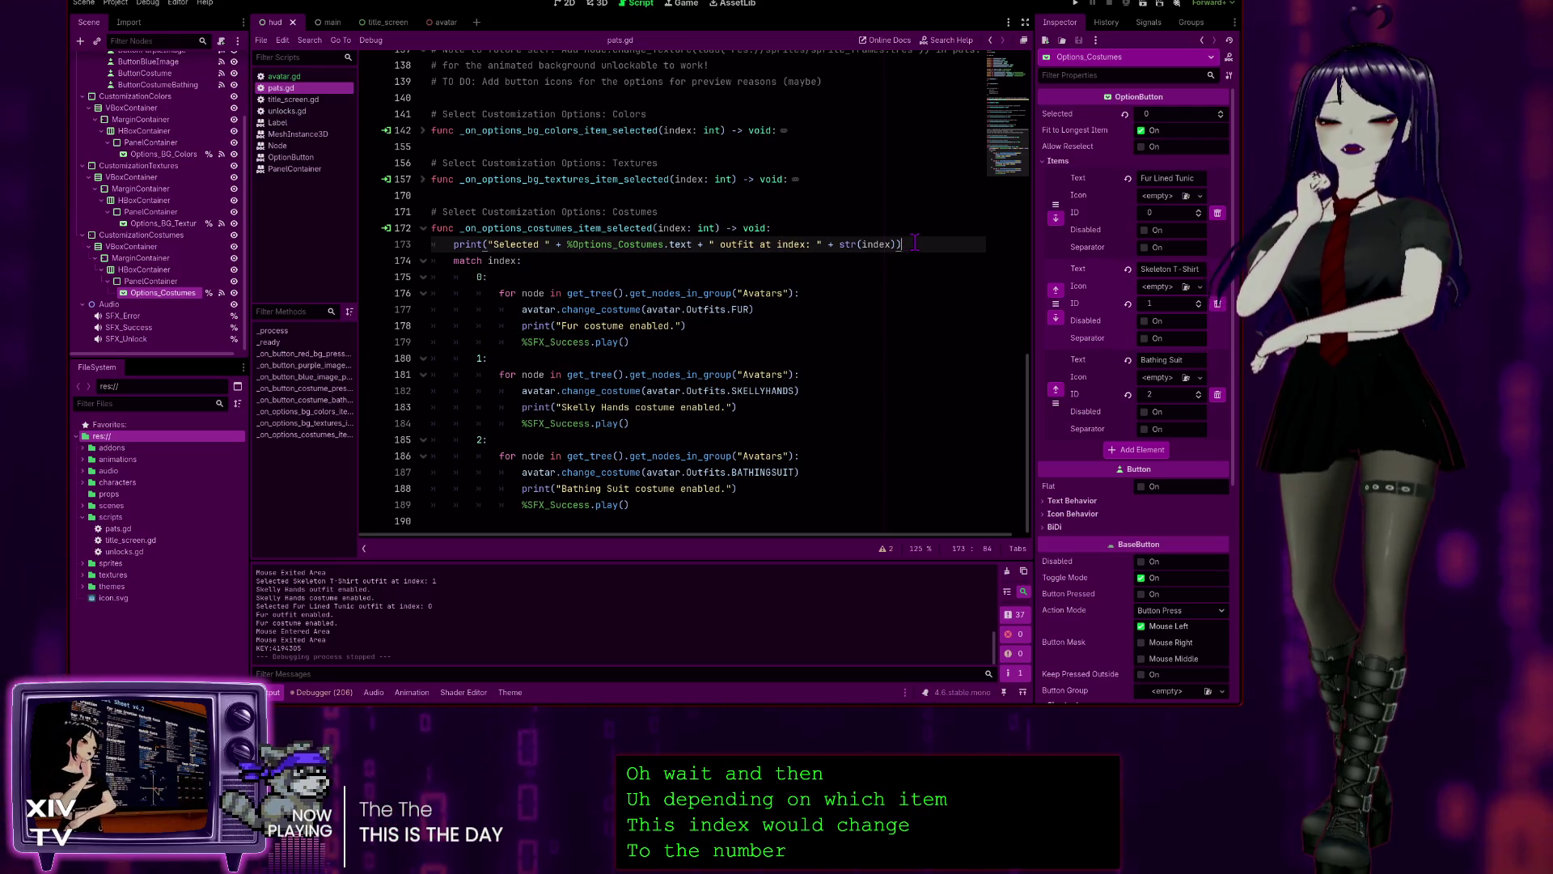
{"action": "left_click", "coordinate": [481, 278]}
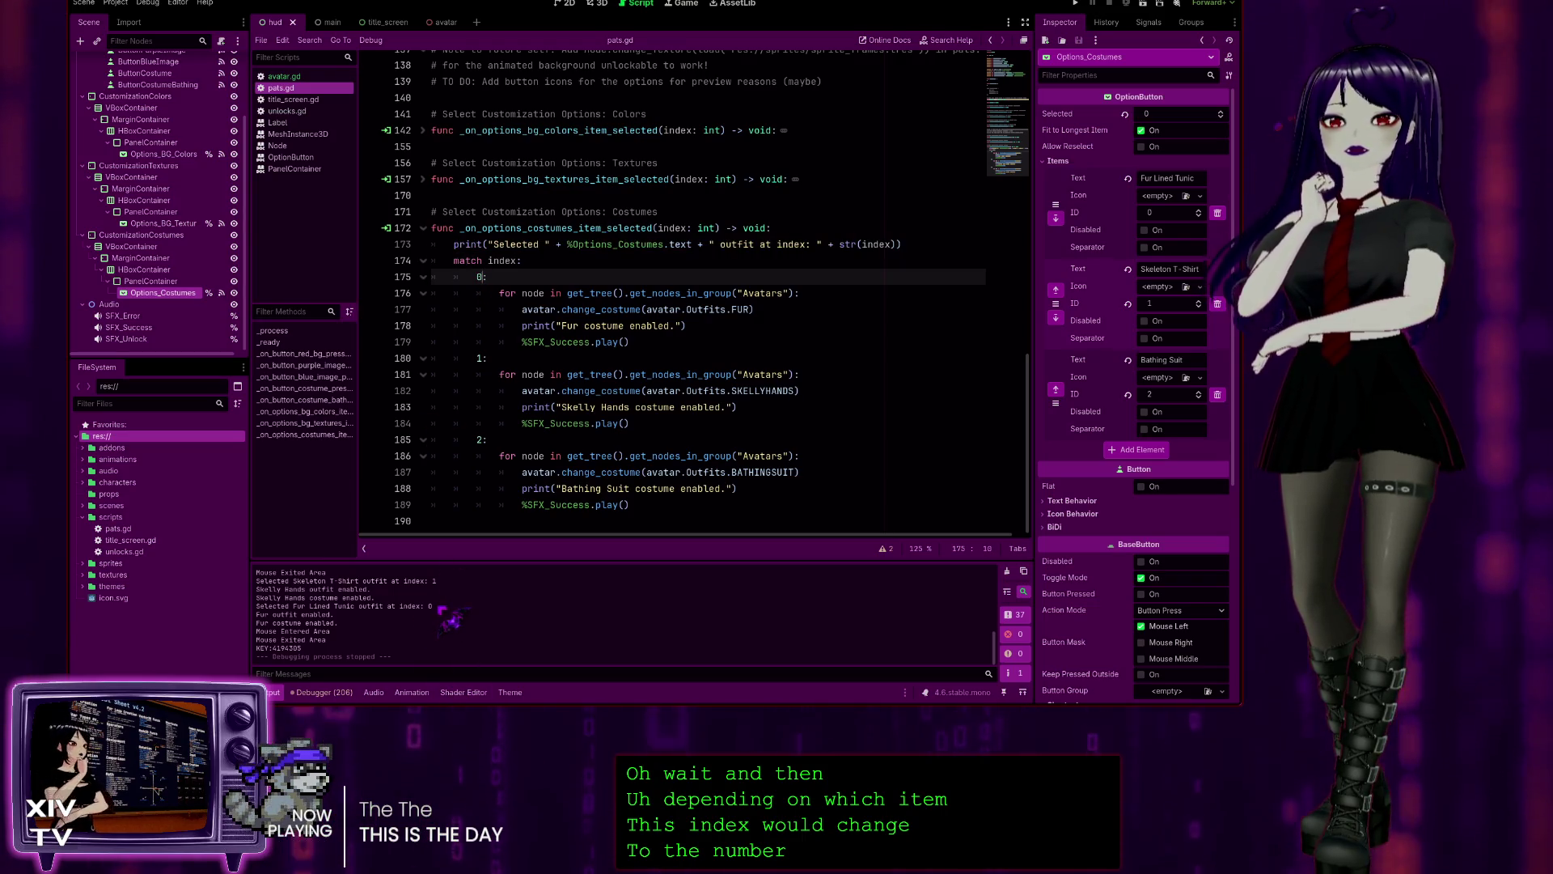
{"action": "triple_click", "coordinate": [437, 606]}
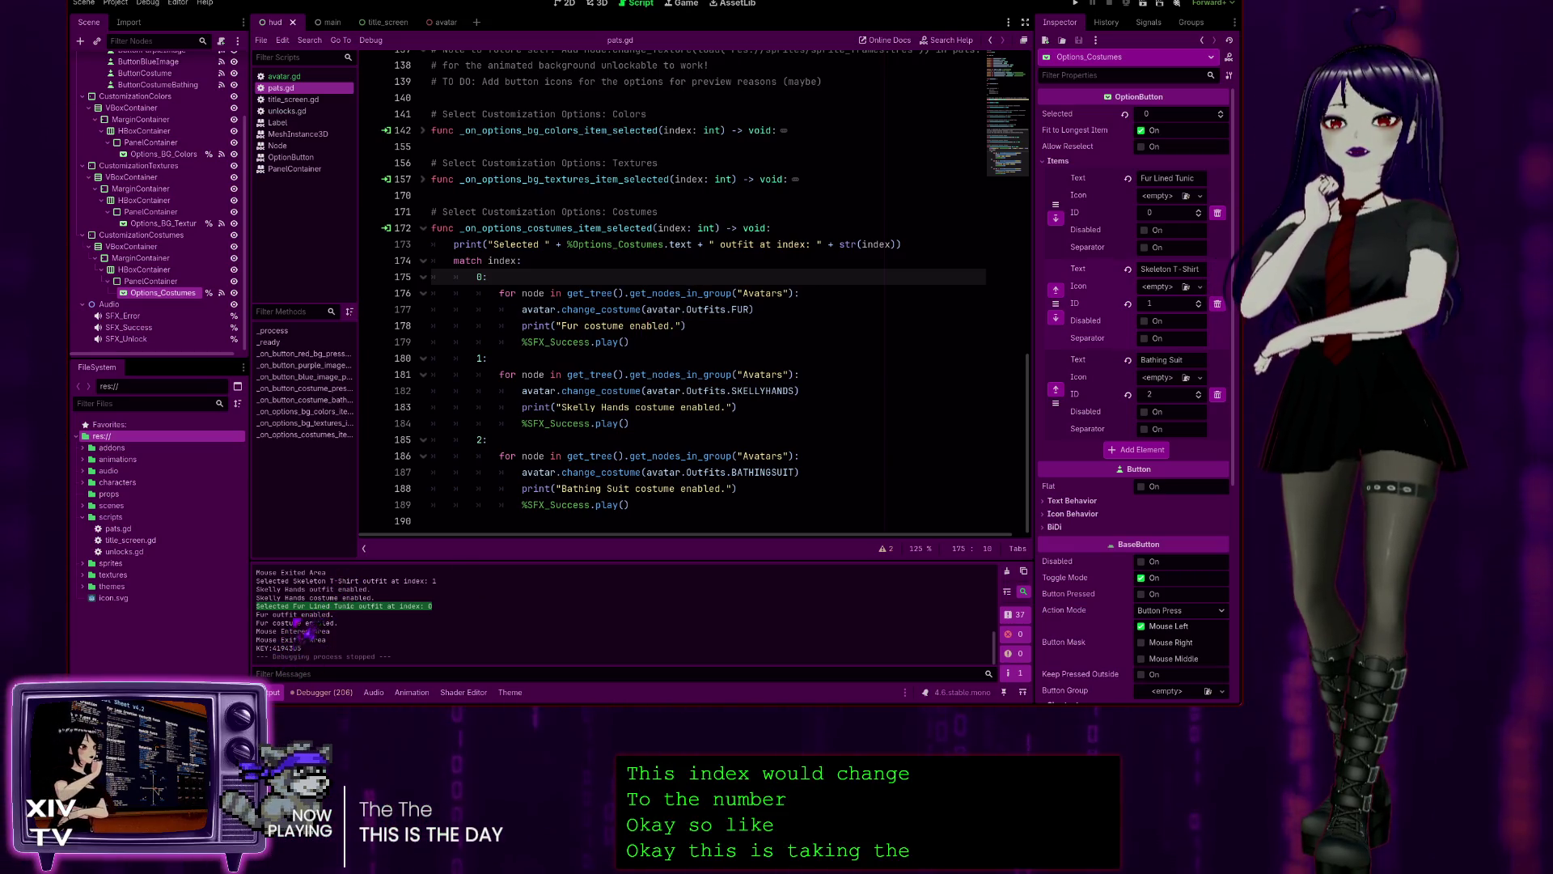
{"action": "left_click", "coordinate": [608, 326]}
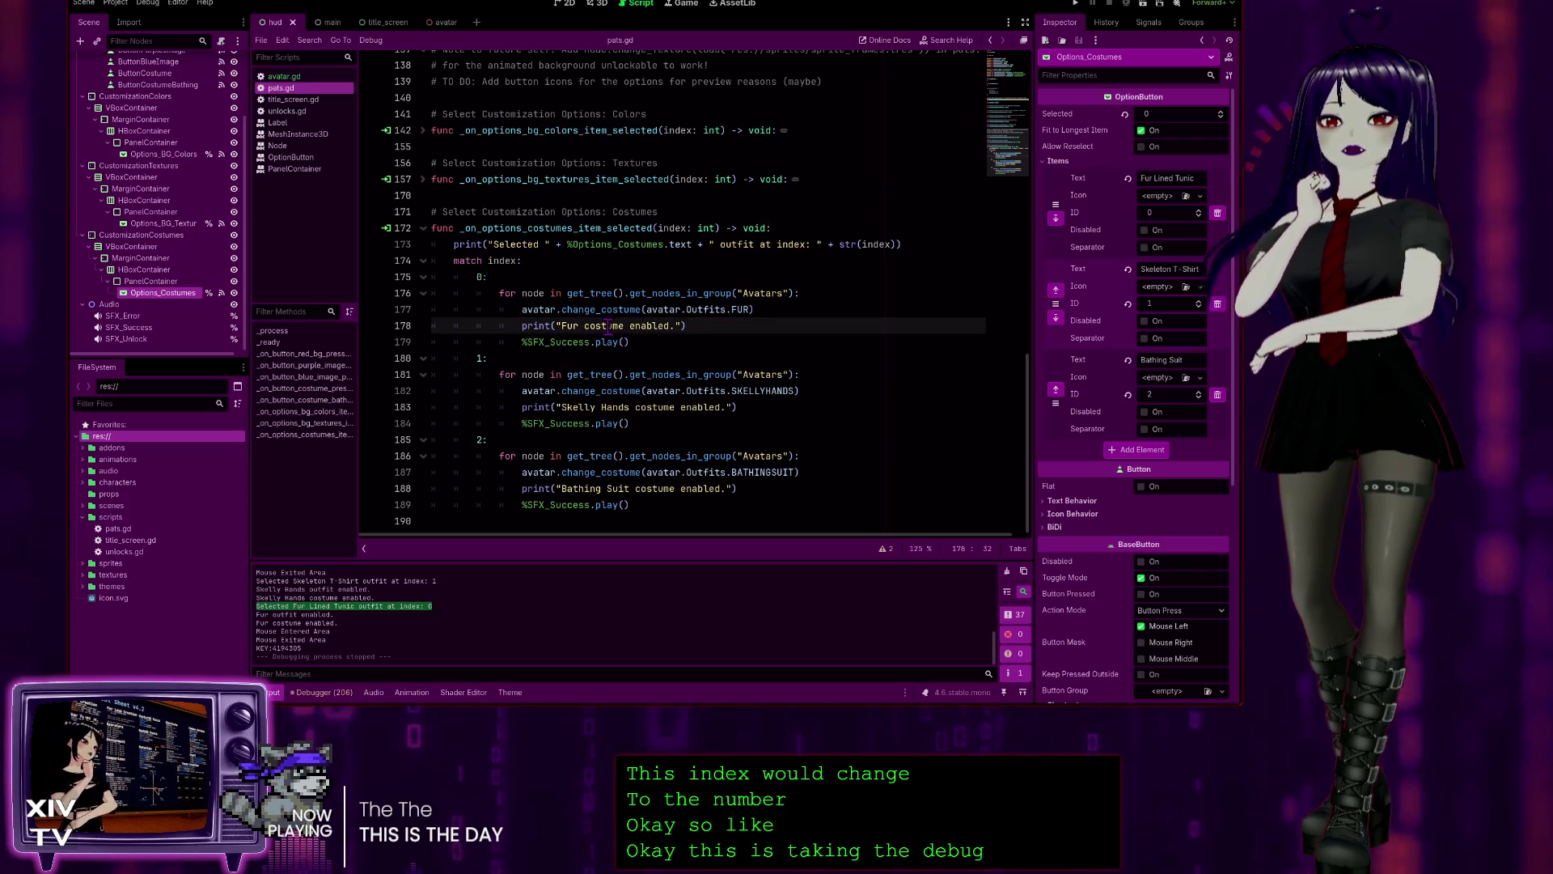
{"action": "left_click", "coordinate": [513, 275]}
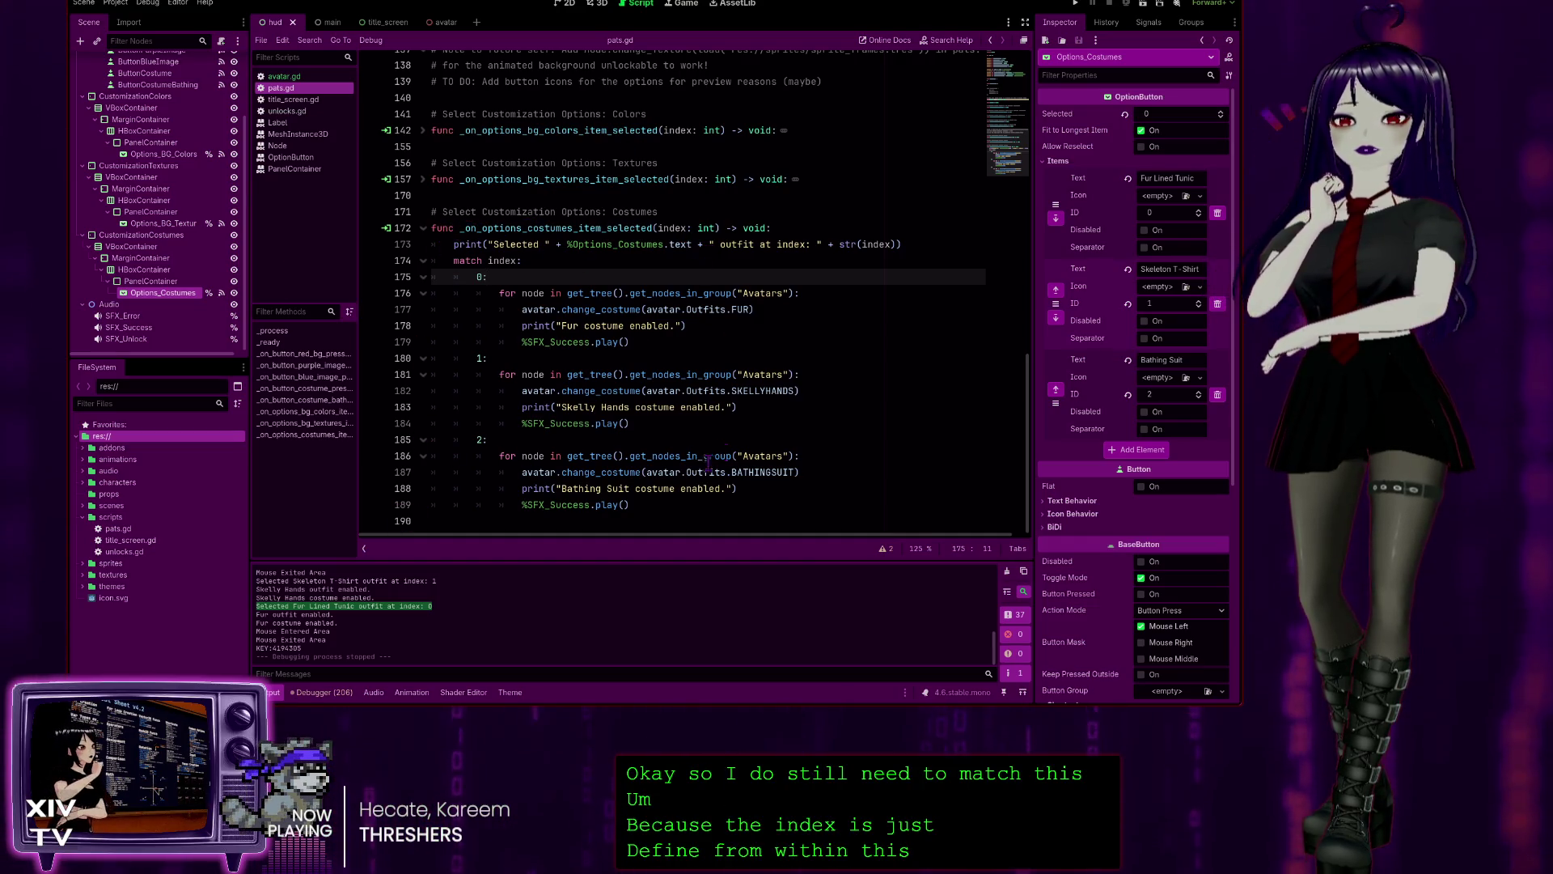
{"action": "left_click", "coordinate": [285, 78]}
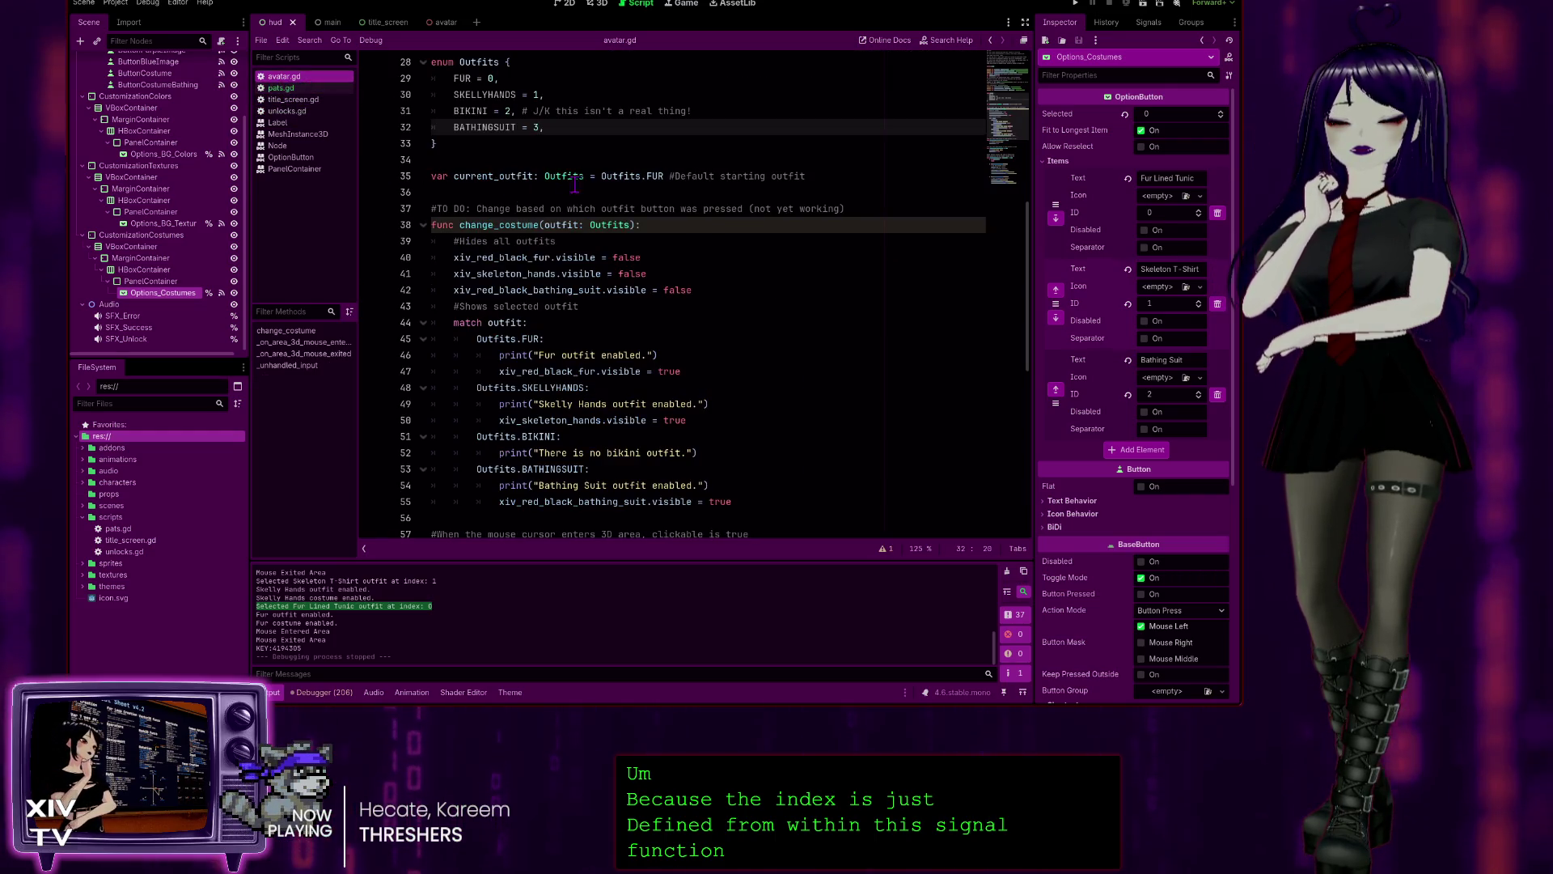
{"action": "left_click_drag", "start_coordinate": [1031, 280], "coordinate": [1036, 114]}
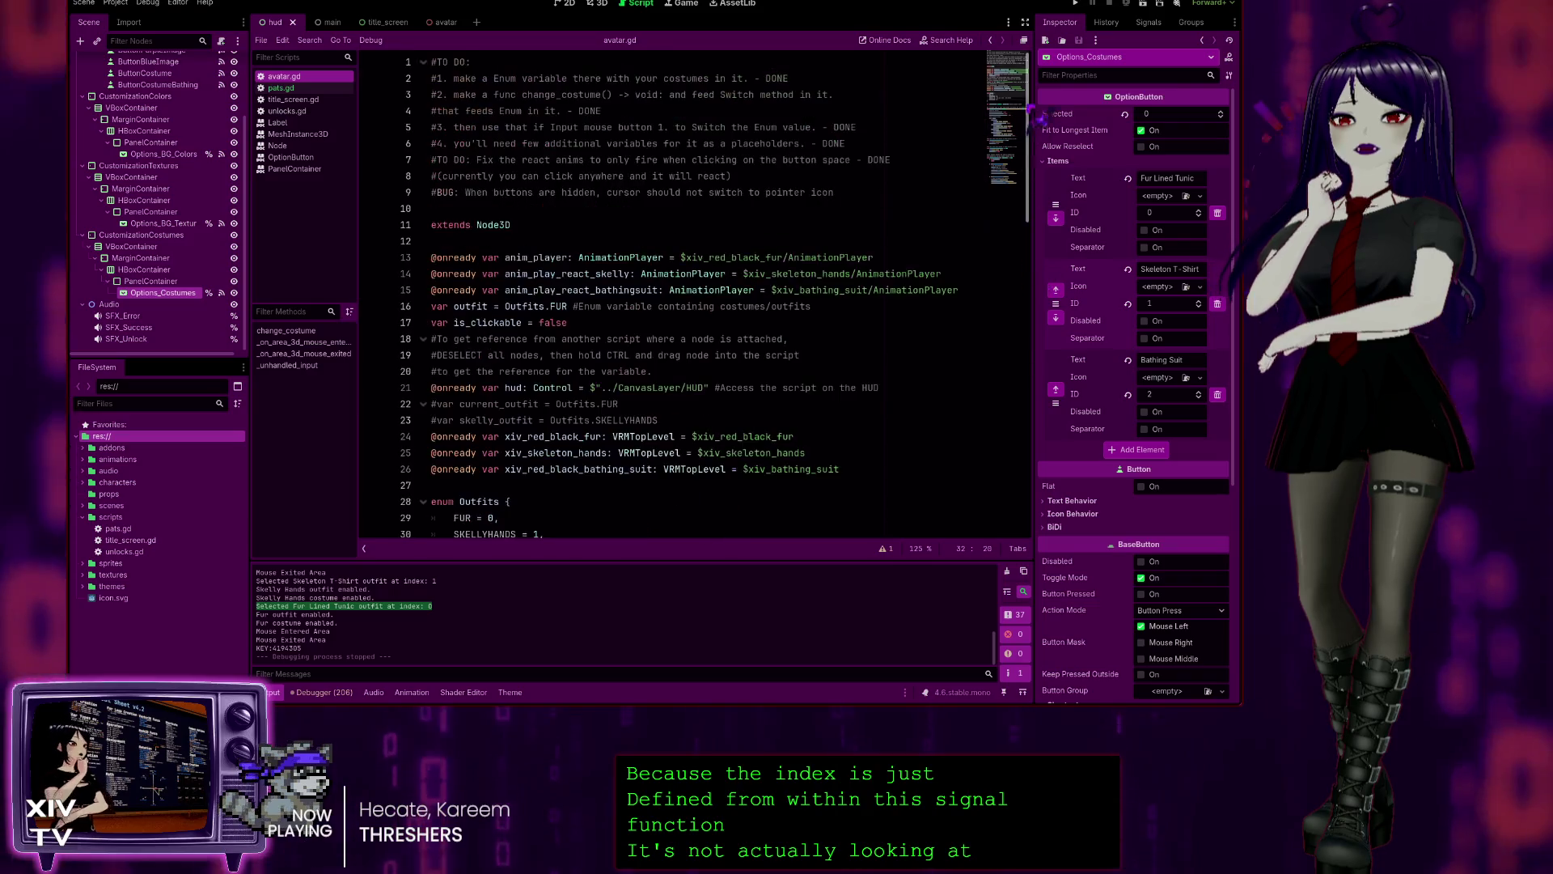
{"action": "scroll", "coordinate": [534, 298], "scroll_direction": "down", "scroll_amount": 2}
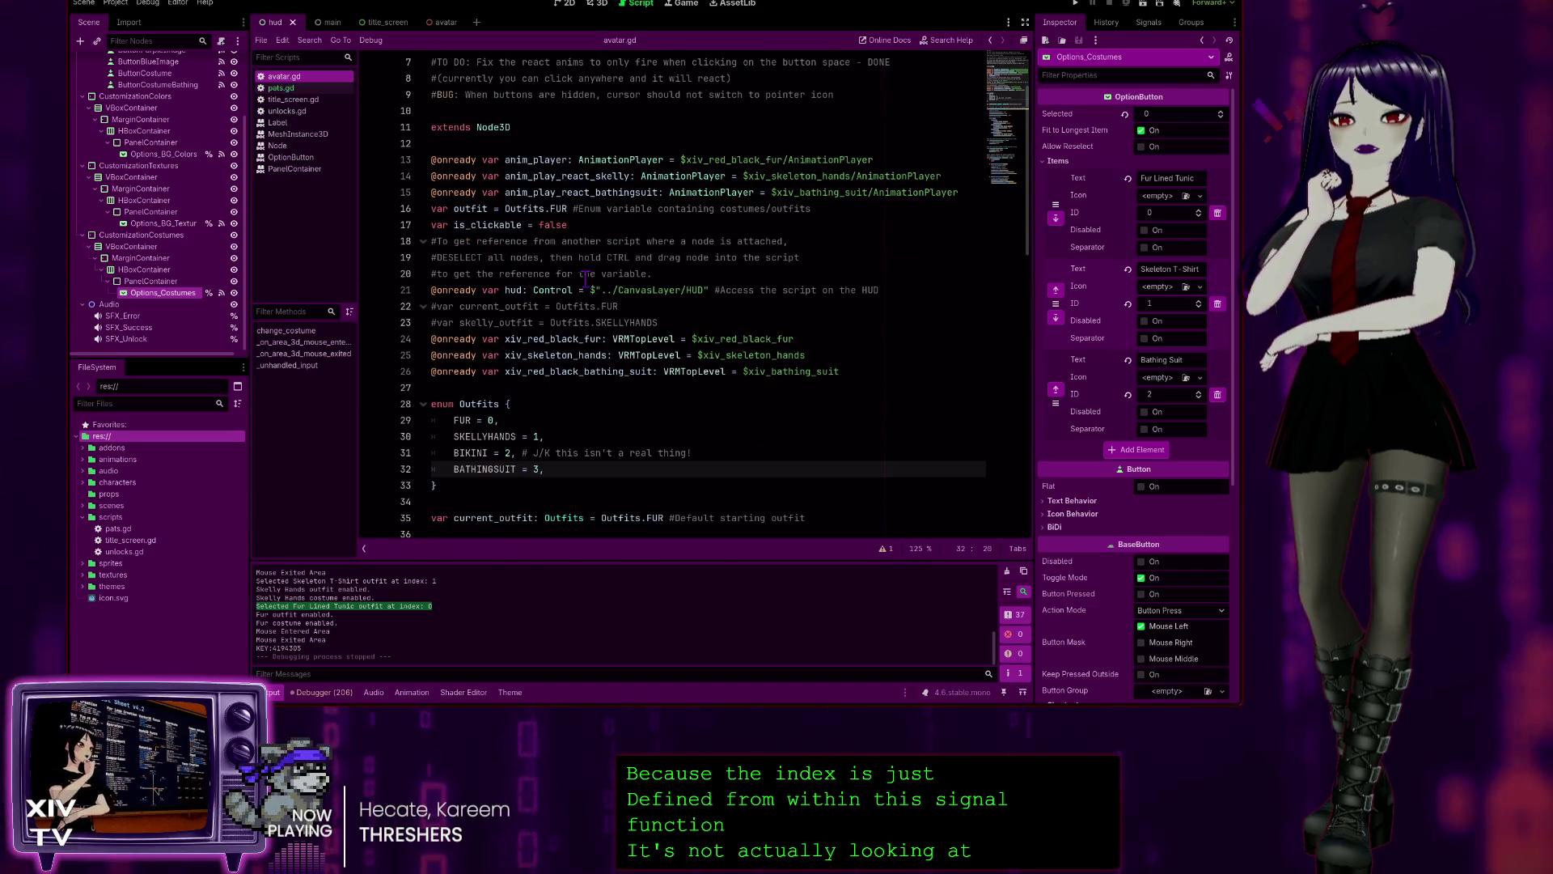
{"action": "scroll", "coordinate": [576, 263], "scroll_direction": "down", "scroll_amount": 3}
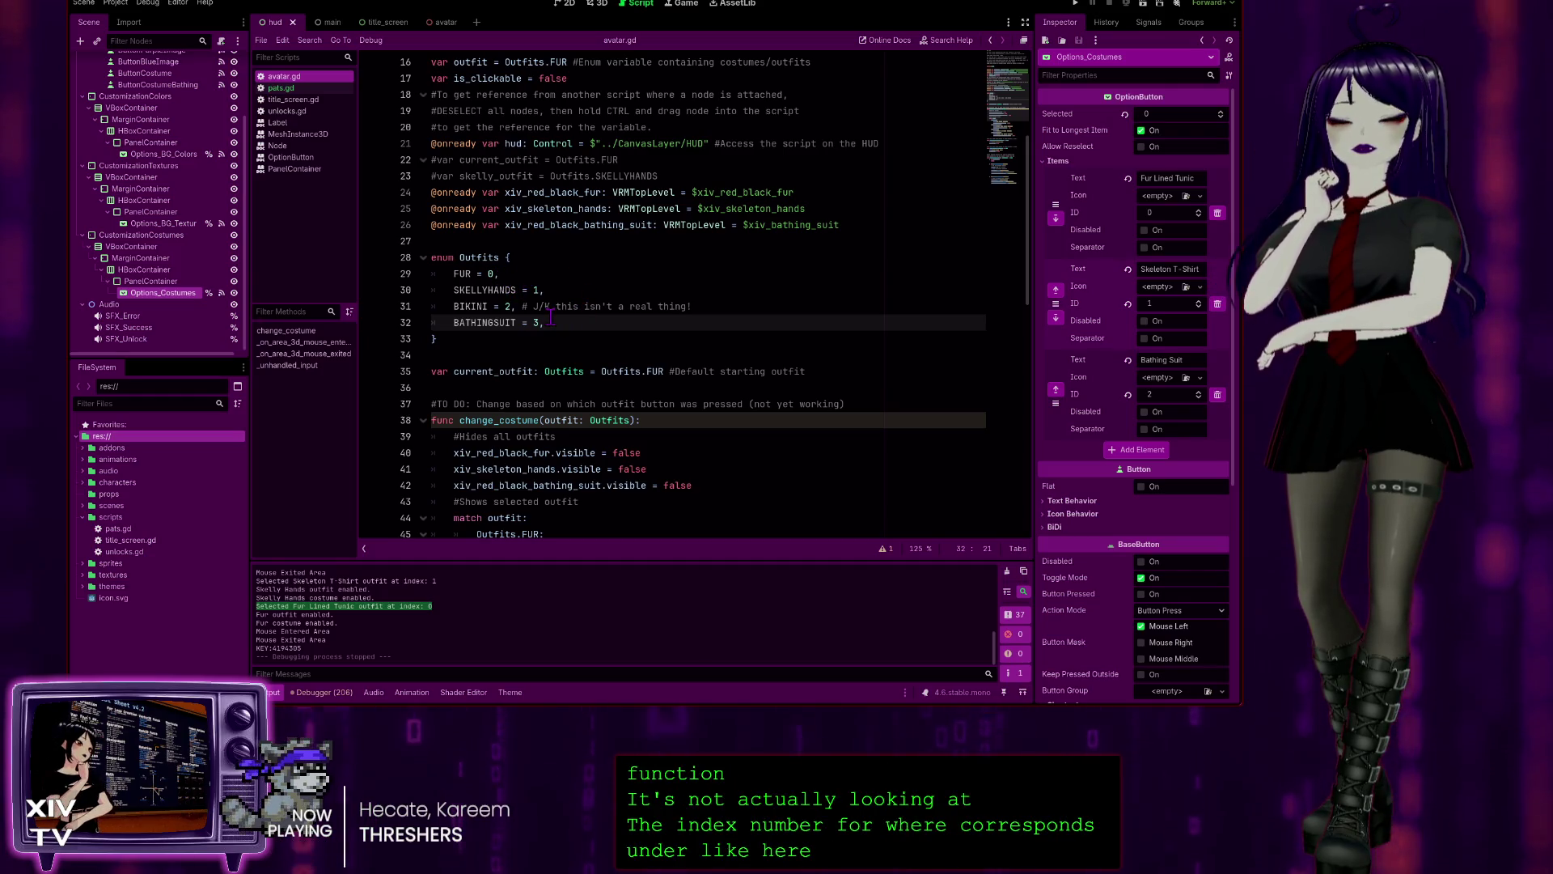
{"action": "scroll", "coordinate": [550, 318], "scroll_direction": "down", "scroll_amount": 3}
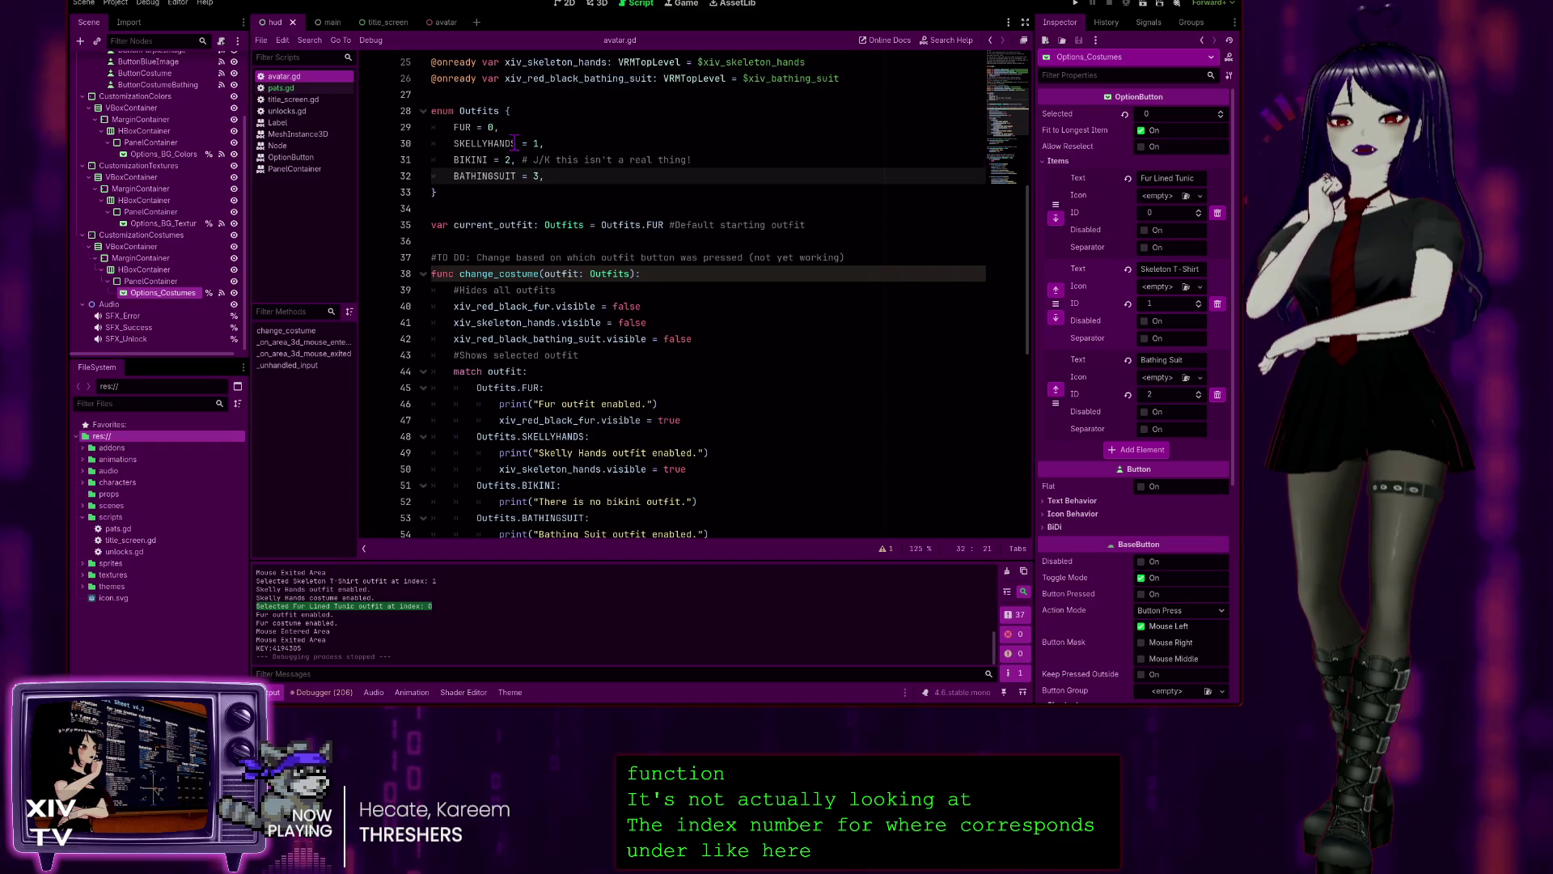
{"action": "scroll", "coordinate": [515, 142], "scroll_direction": "down", "scroll_amount": 1}
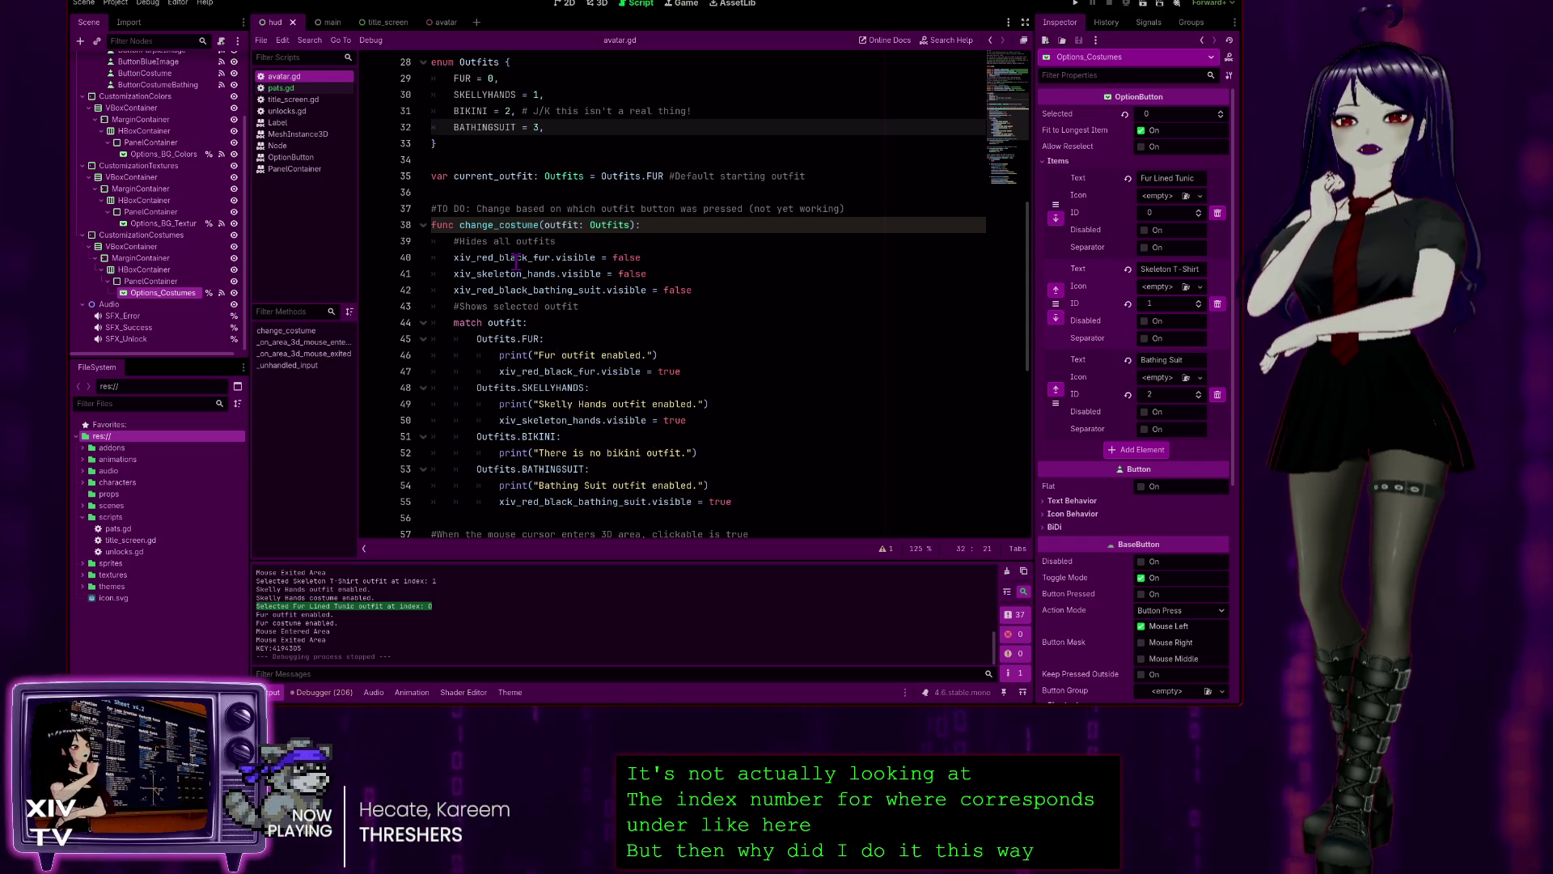
{"action": "scroll", "coordinate": [516, 261], "scroll_direction": "down", "scroll_amount": 1}
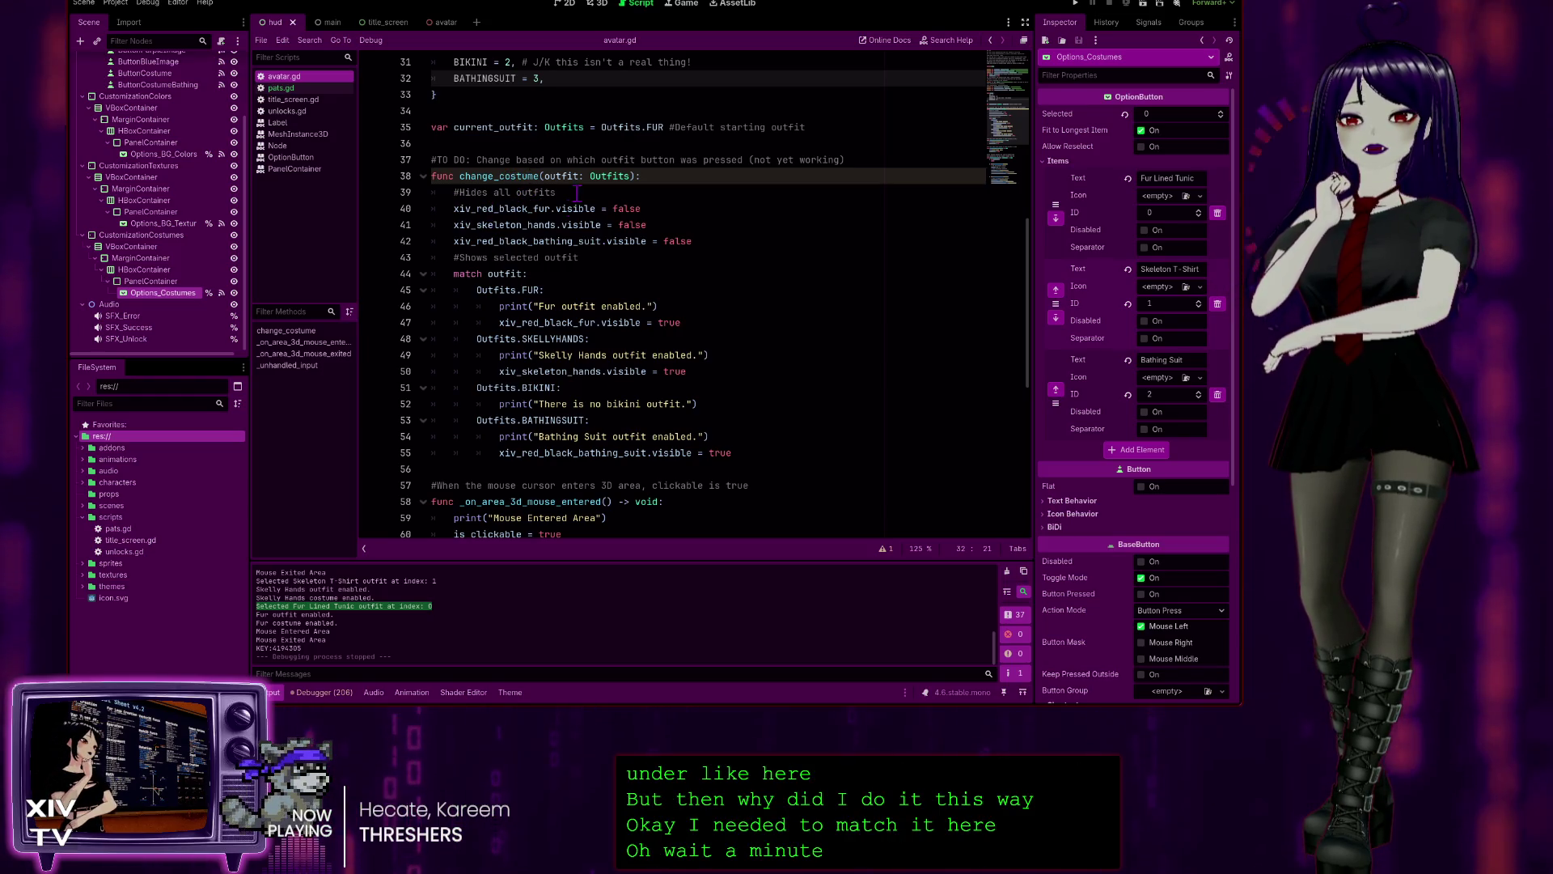
{"action": "left_click", "coordinate": [293, 89]}
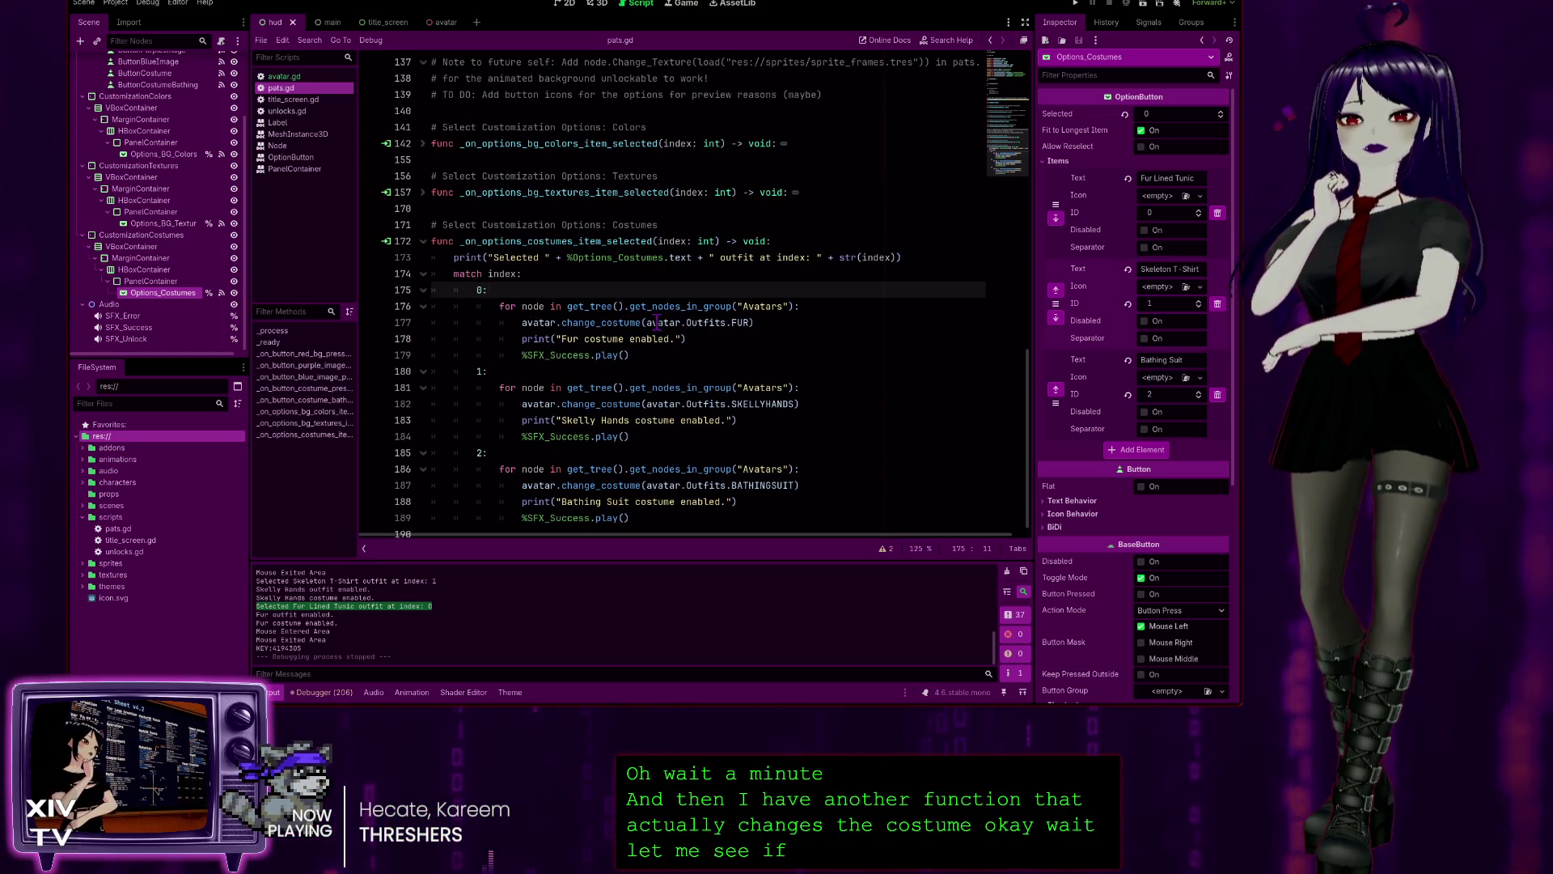
{"action": "left_click", "coordinate": [737, 323]}
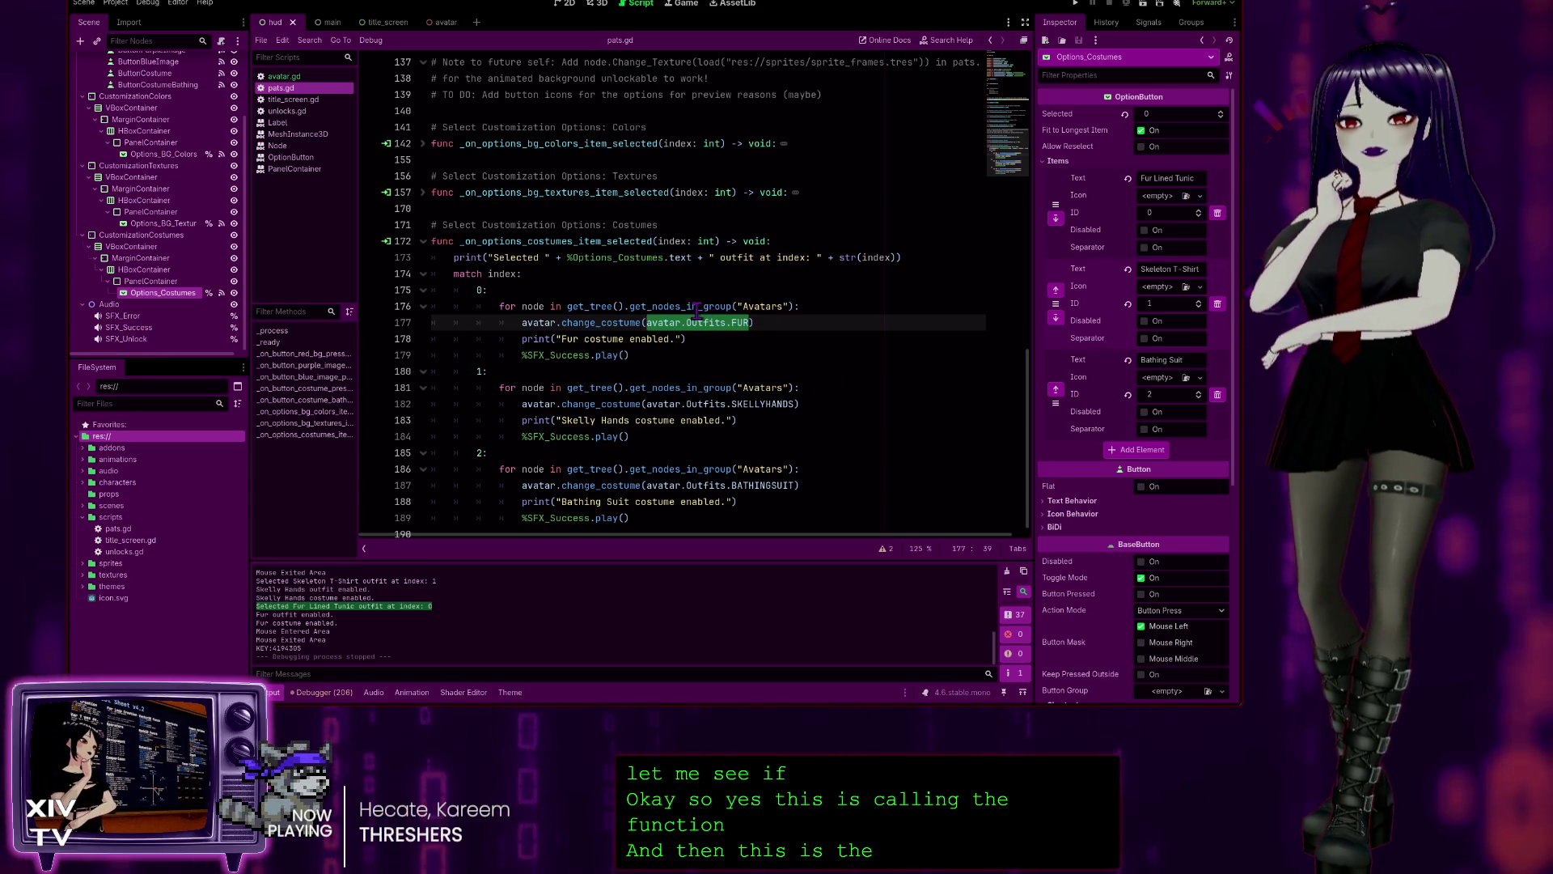
{"action": "left_click", "coordinate": [283, 77]}
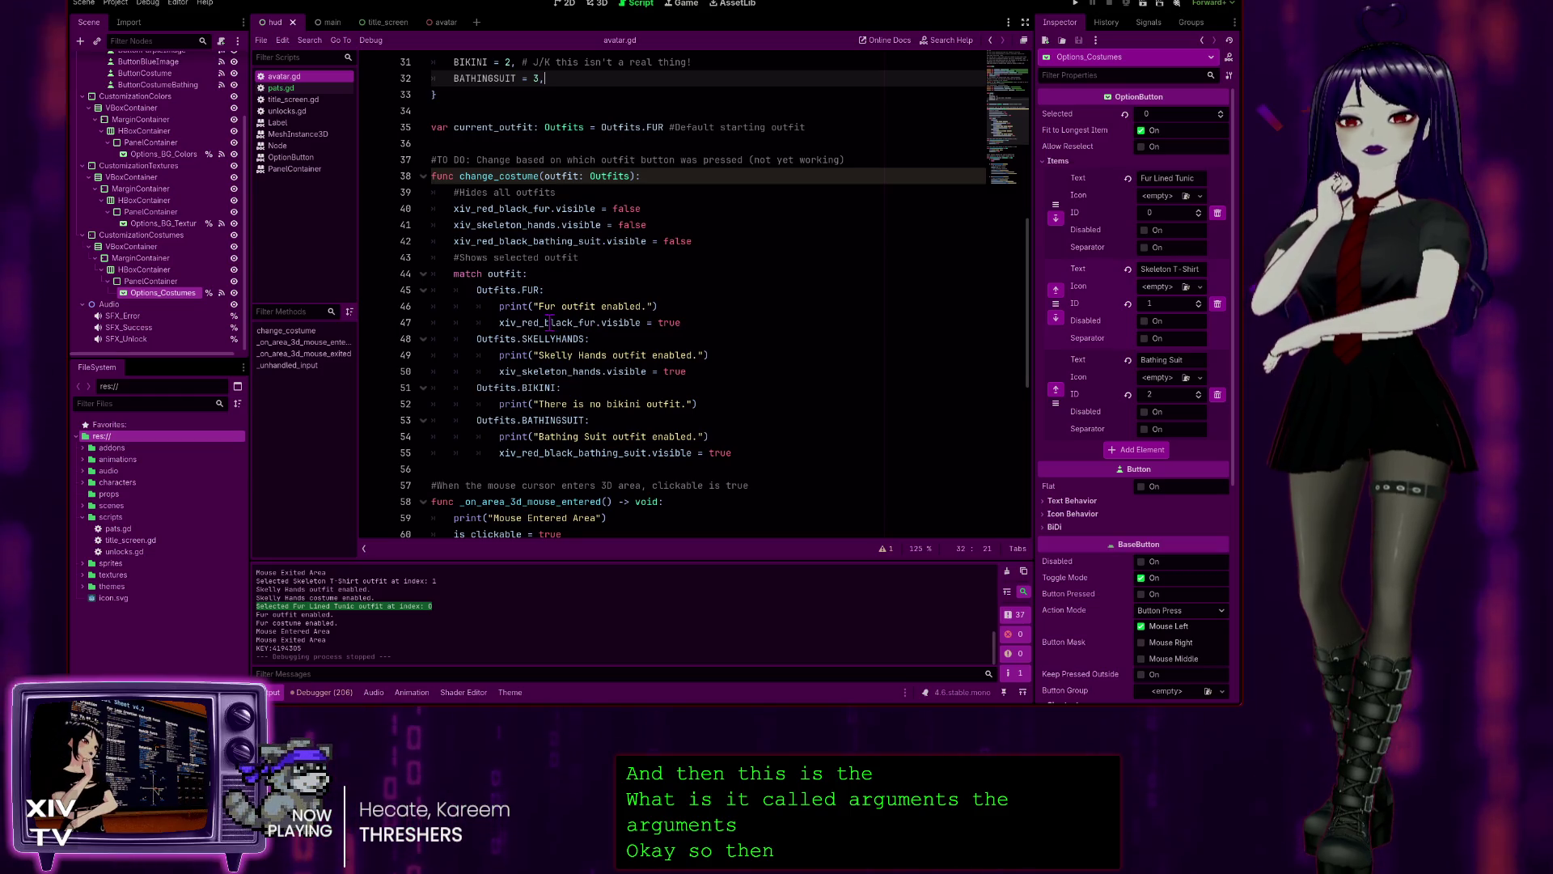
{"action": "left_click", "coordinate": [306, 88]}
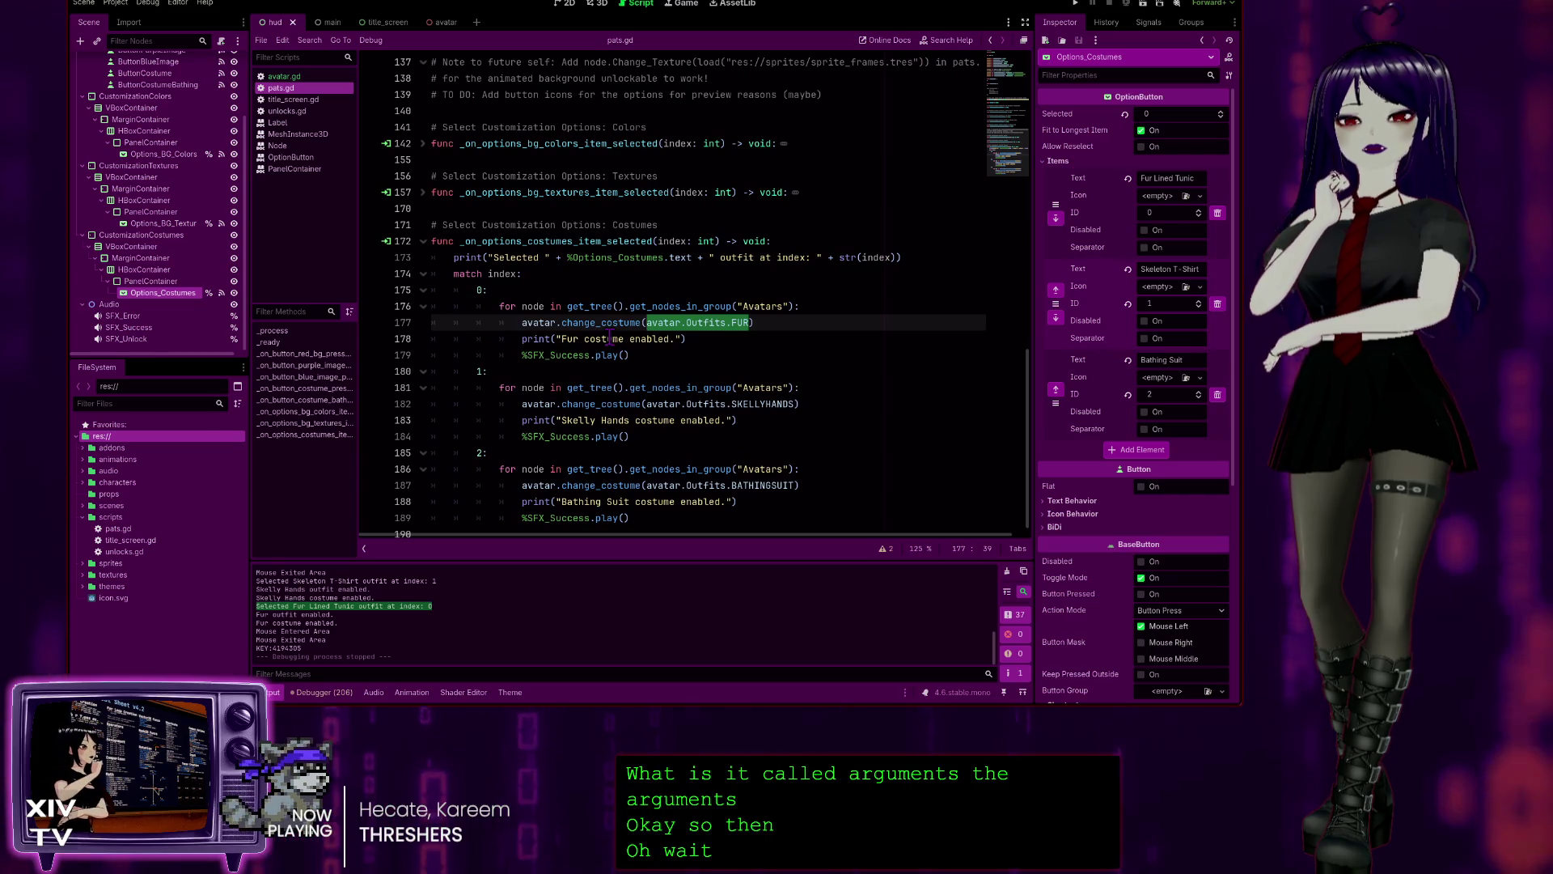
{"action": "left_click", "coordinate": [284, 77]}
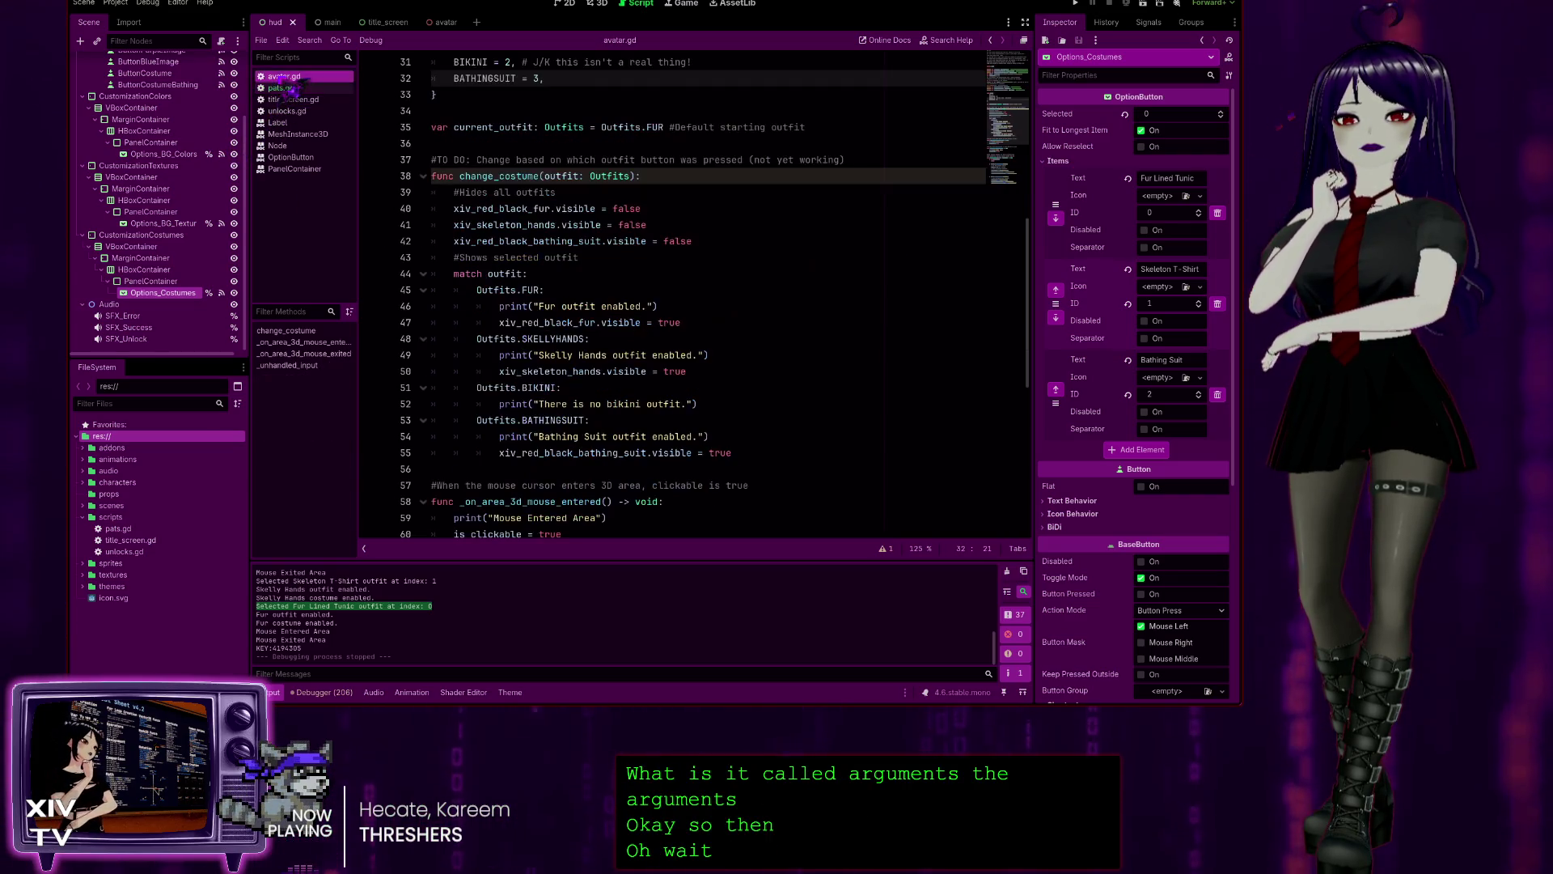
{"action": "scroll", "coordinate": [516, 135], "scroll_direction": "up", "scroll_amount": 2}
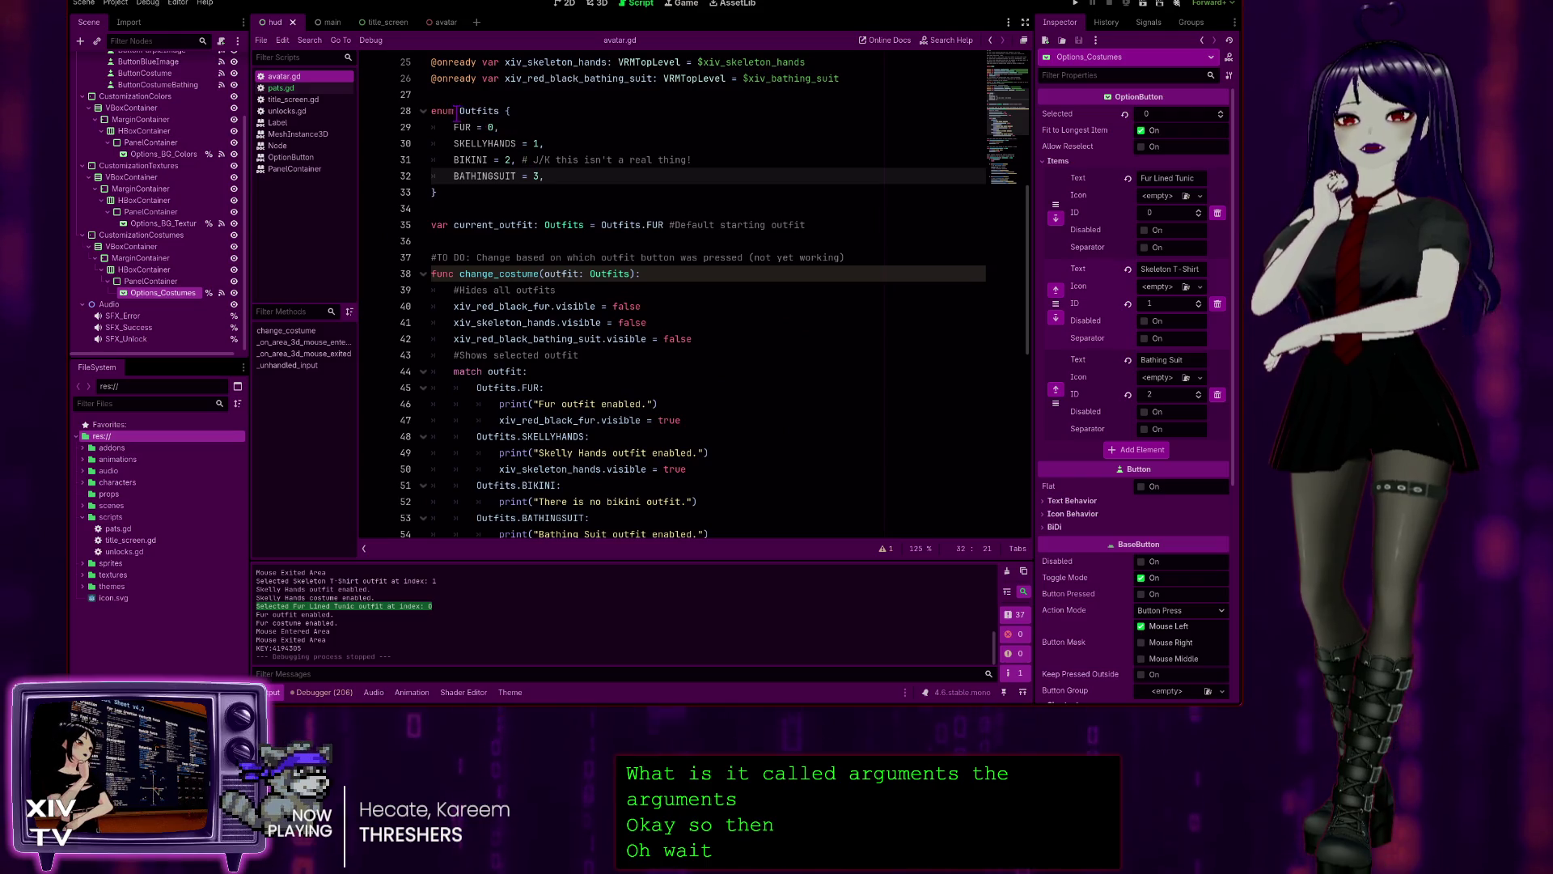
{"action": "scroll", "coordinate": [568, 340], "scroll_direction": "down", "scroll_amount": 2}
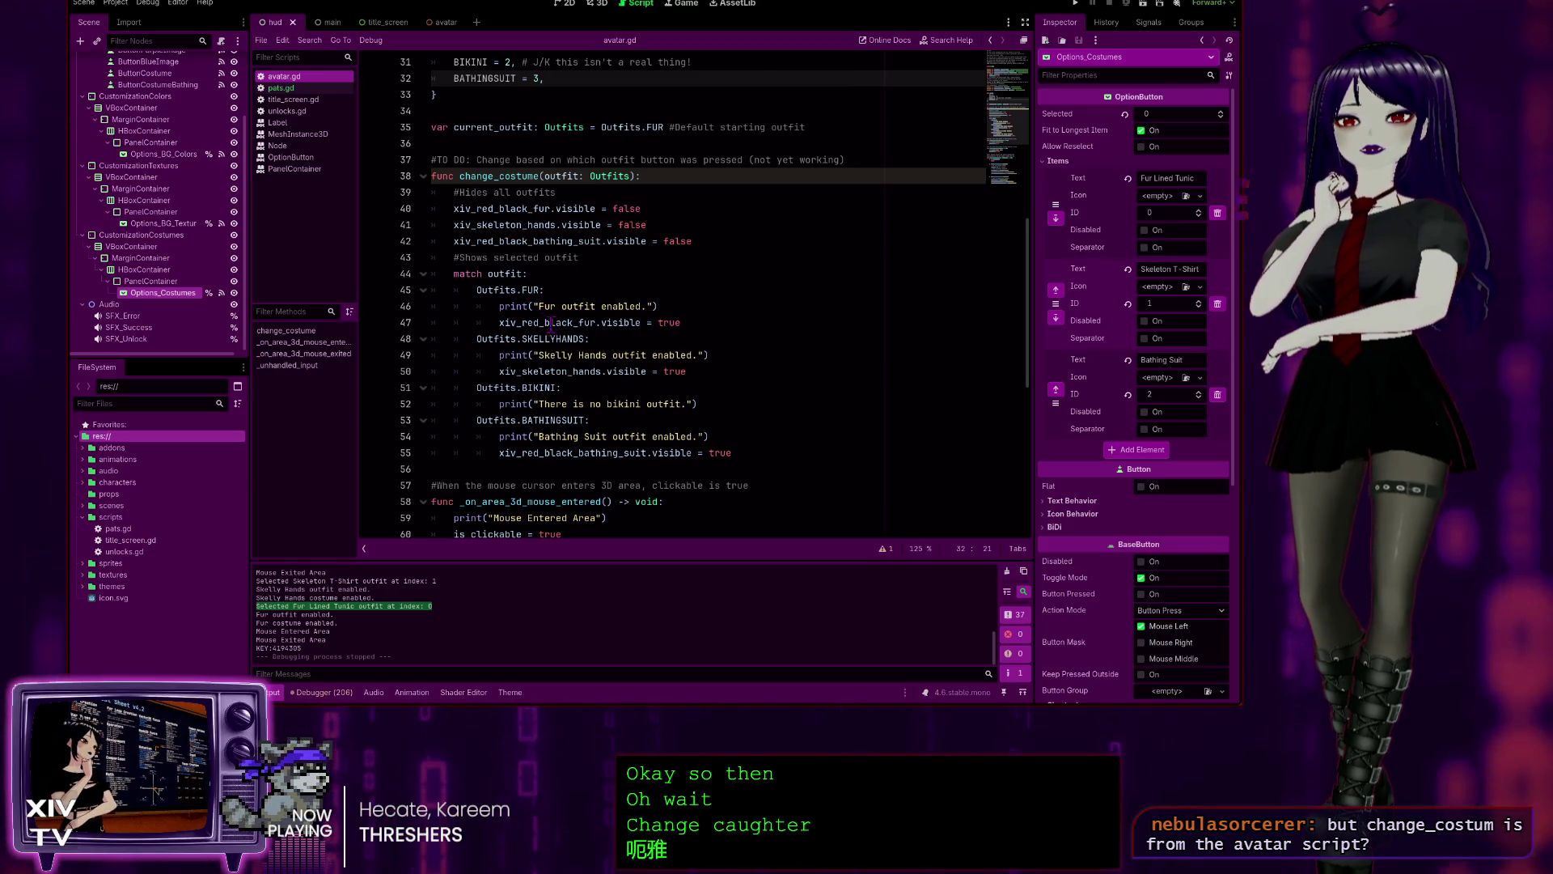
{"action": "scroll", "coordinate": [555, 326], "scroll_direction": "up", "scroll_amount": 1}
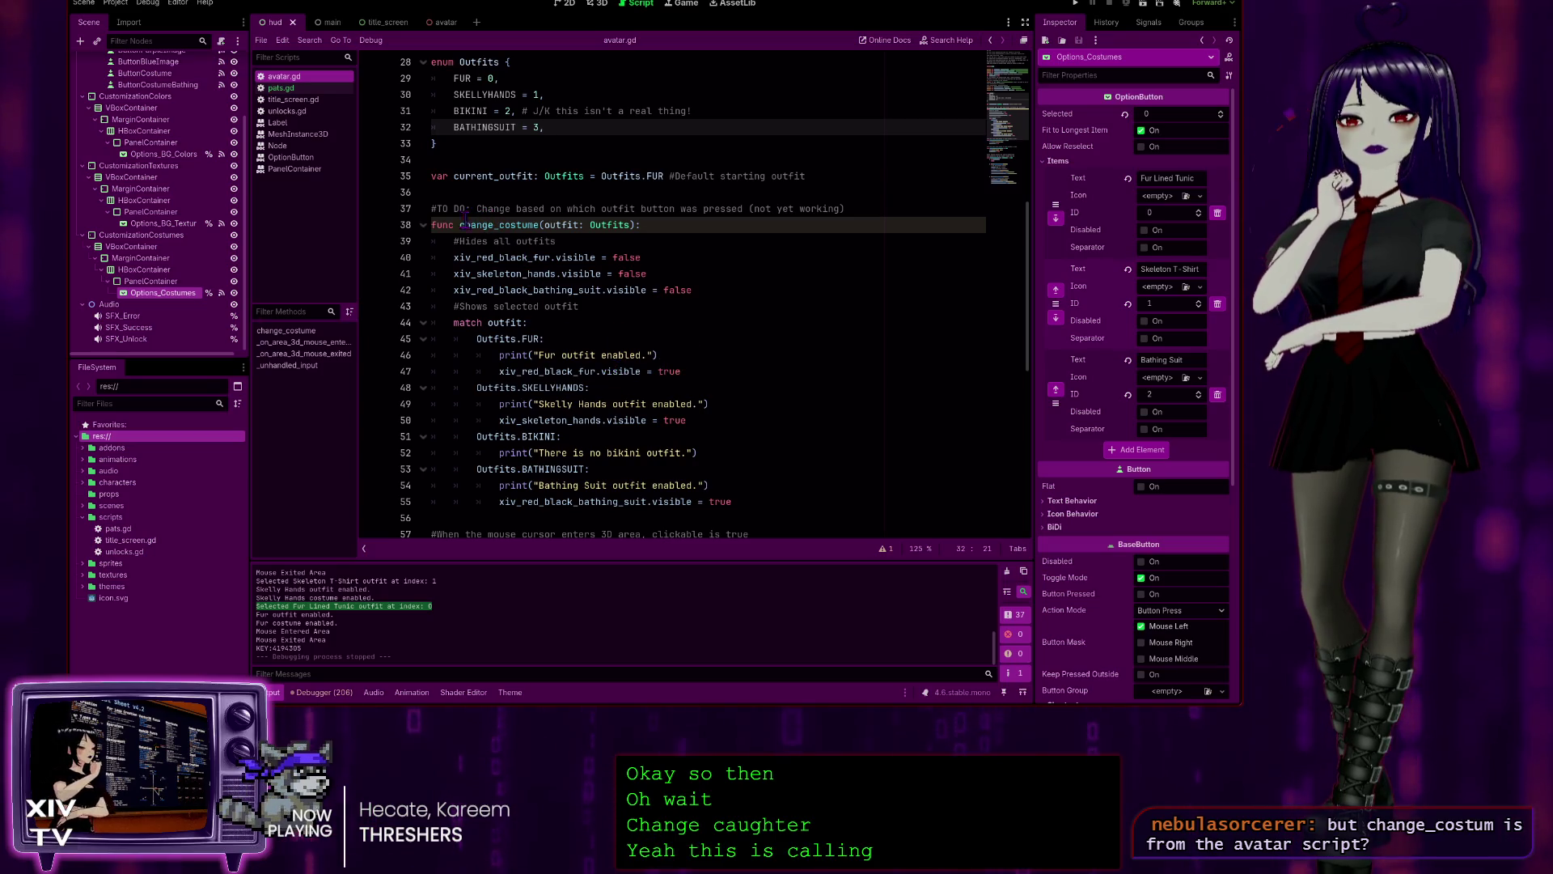
{"action": "double_click", "coordinate": [622, 224]}
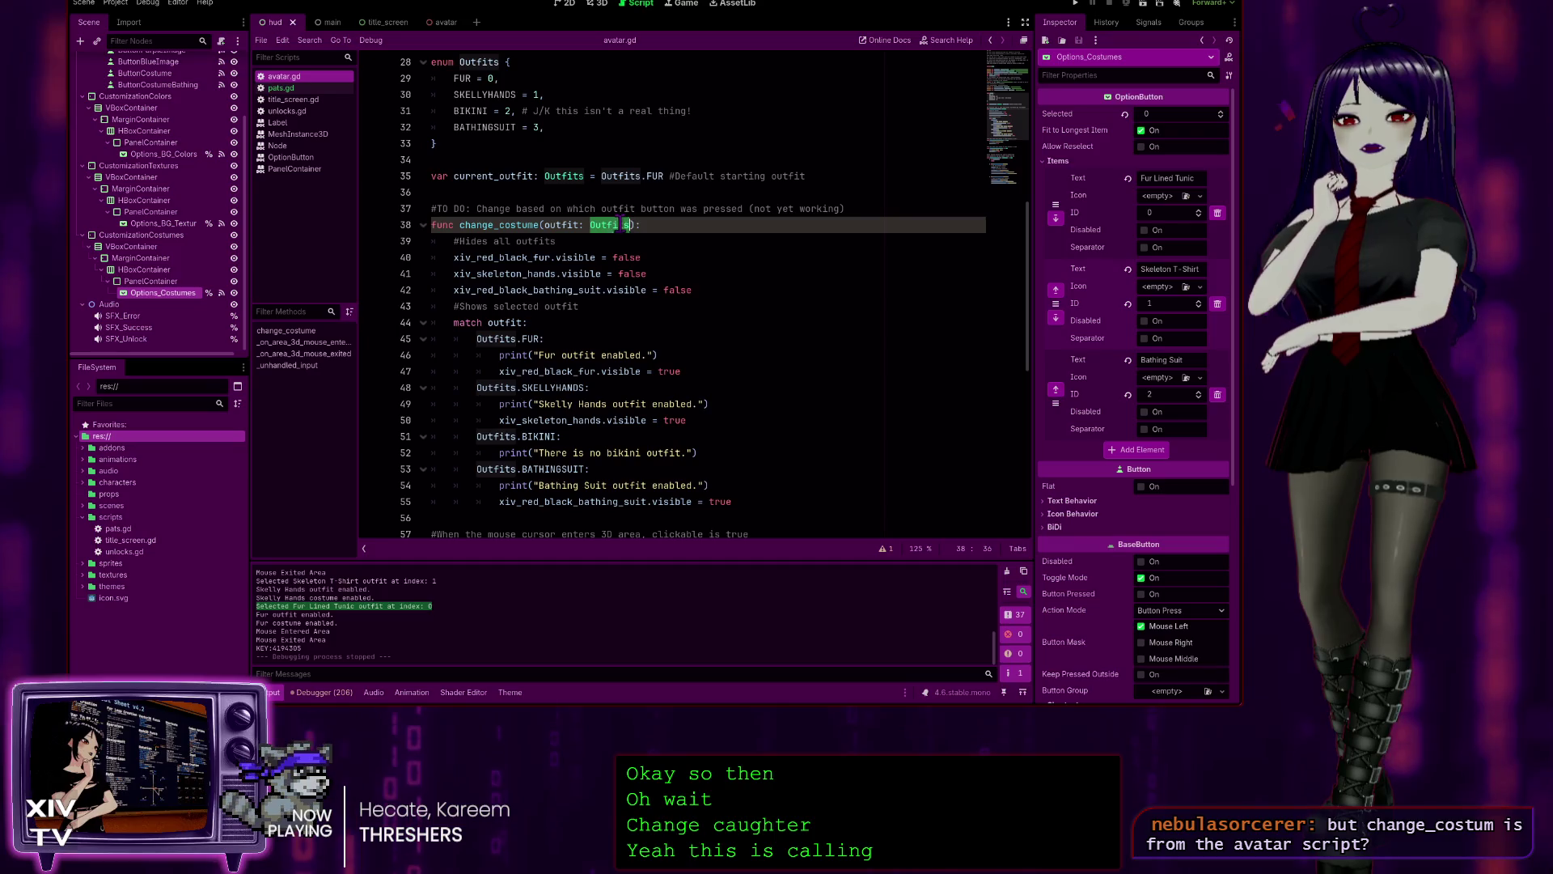
{"action": "scroll", "coordinate": [620, 226], "scroll_direction": "up", "scroll_amount": 2}
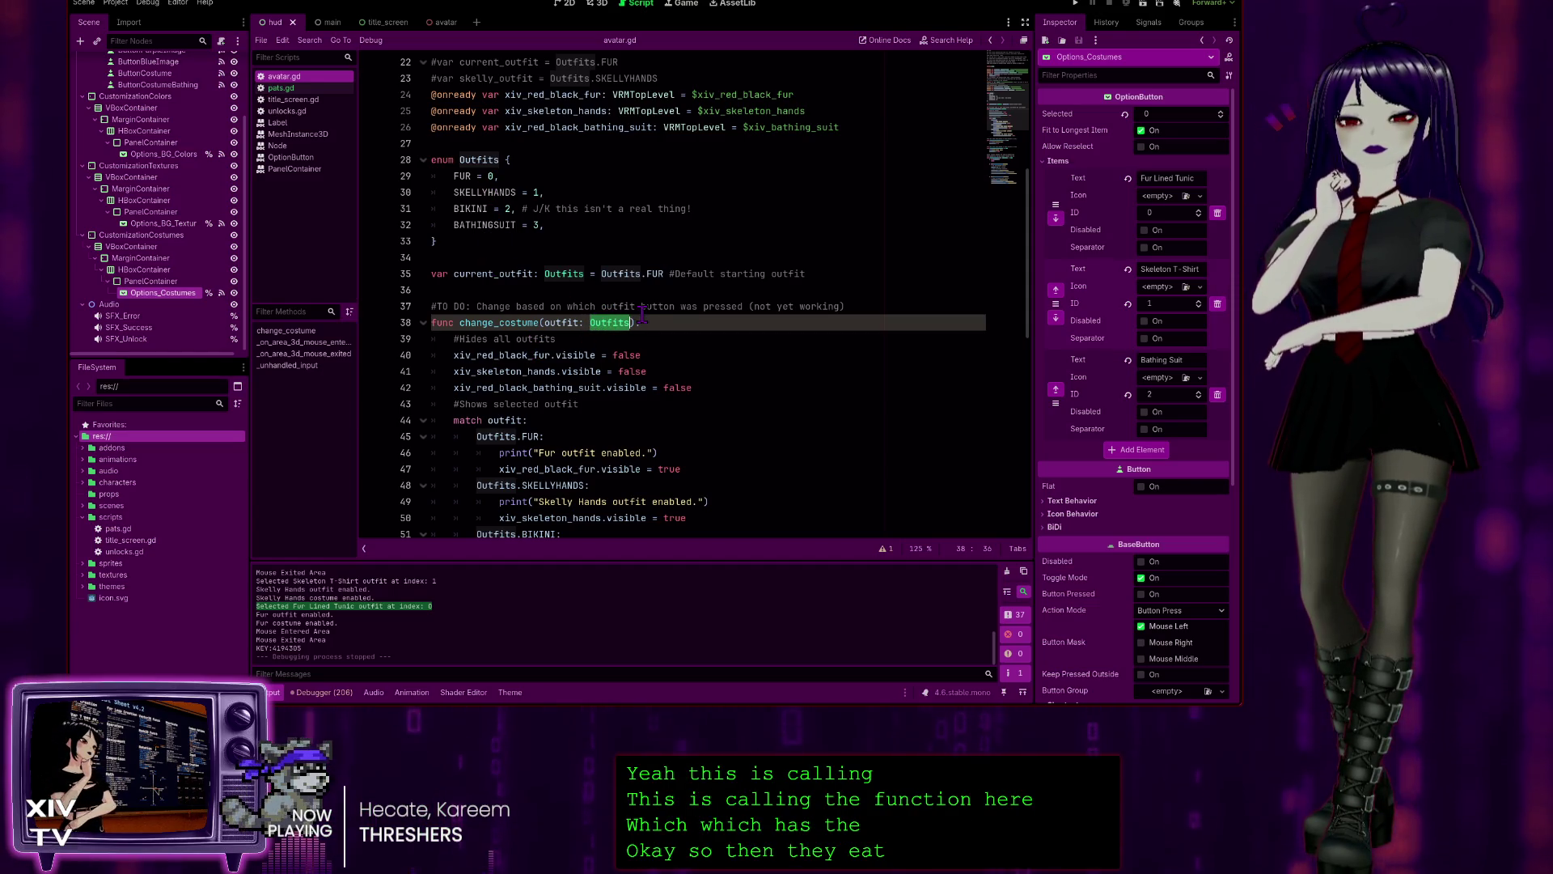
{"action": "scroll", "coordinate": [643, 317], "scroll_direction": "down", "scroll_amount": 1}
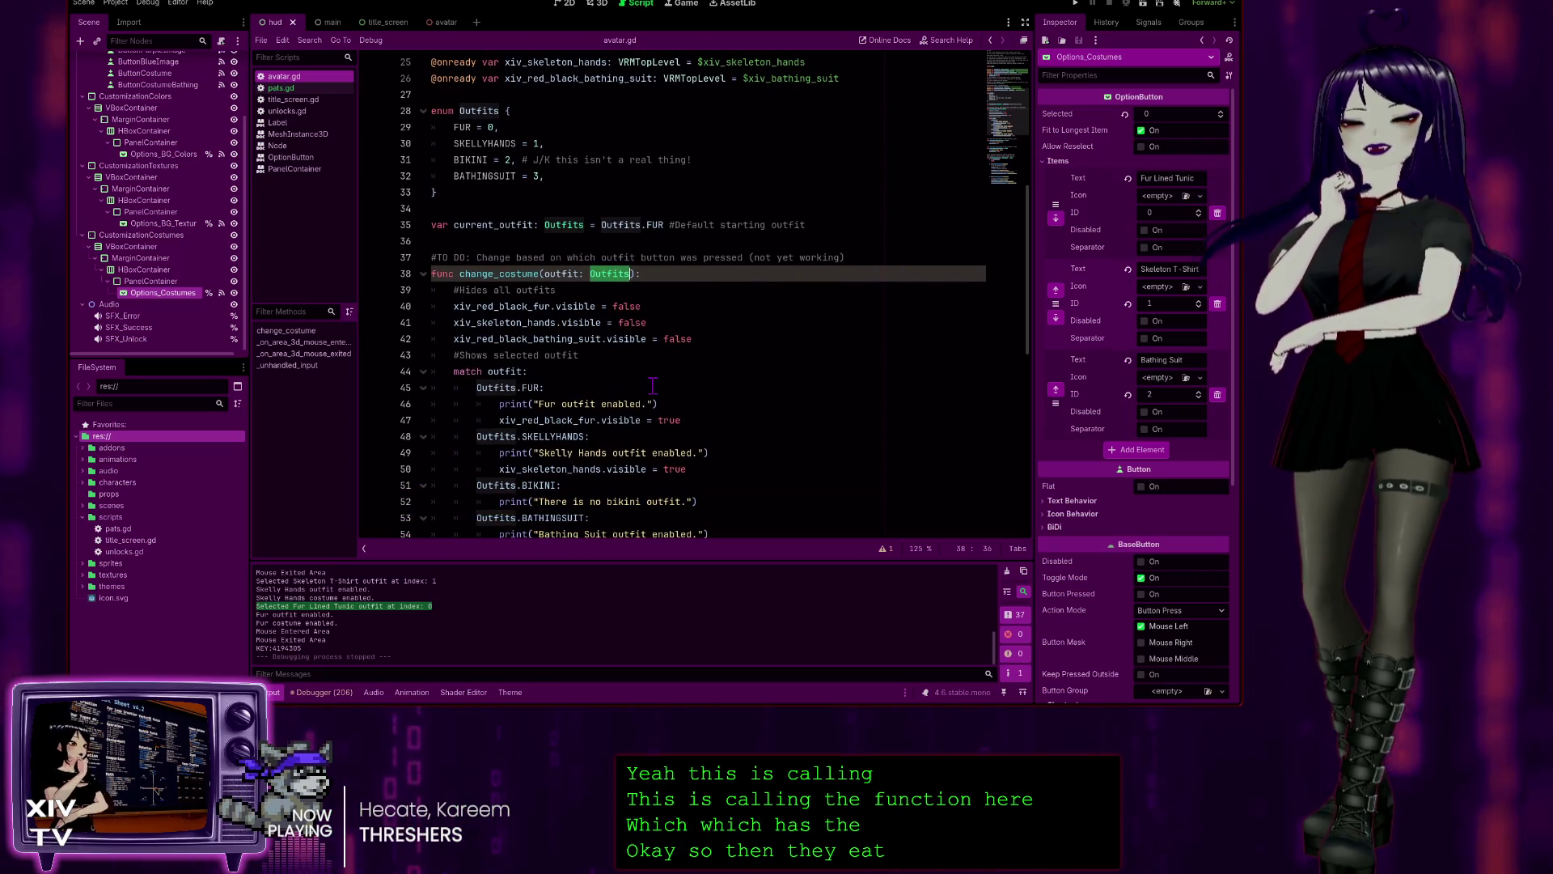
{"action": "scroll", "coordinate": [652, 386], "scroll_direction": "down", "scroll_amount": 5}
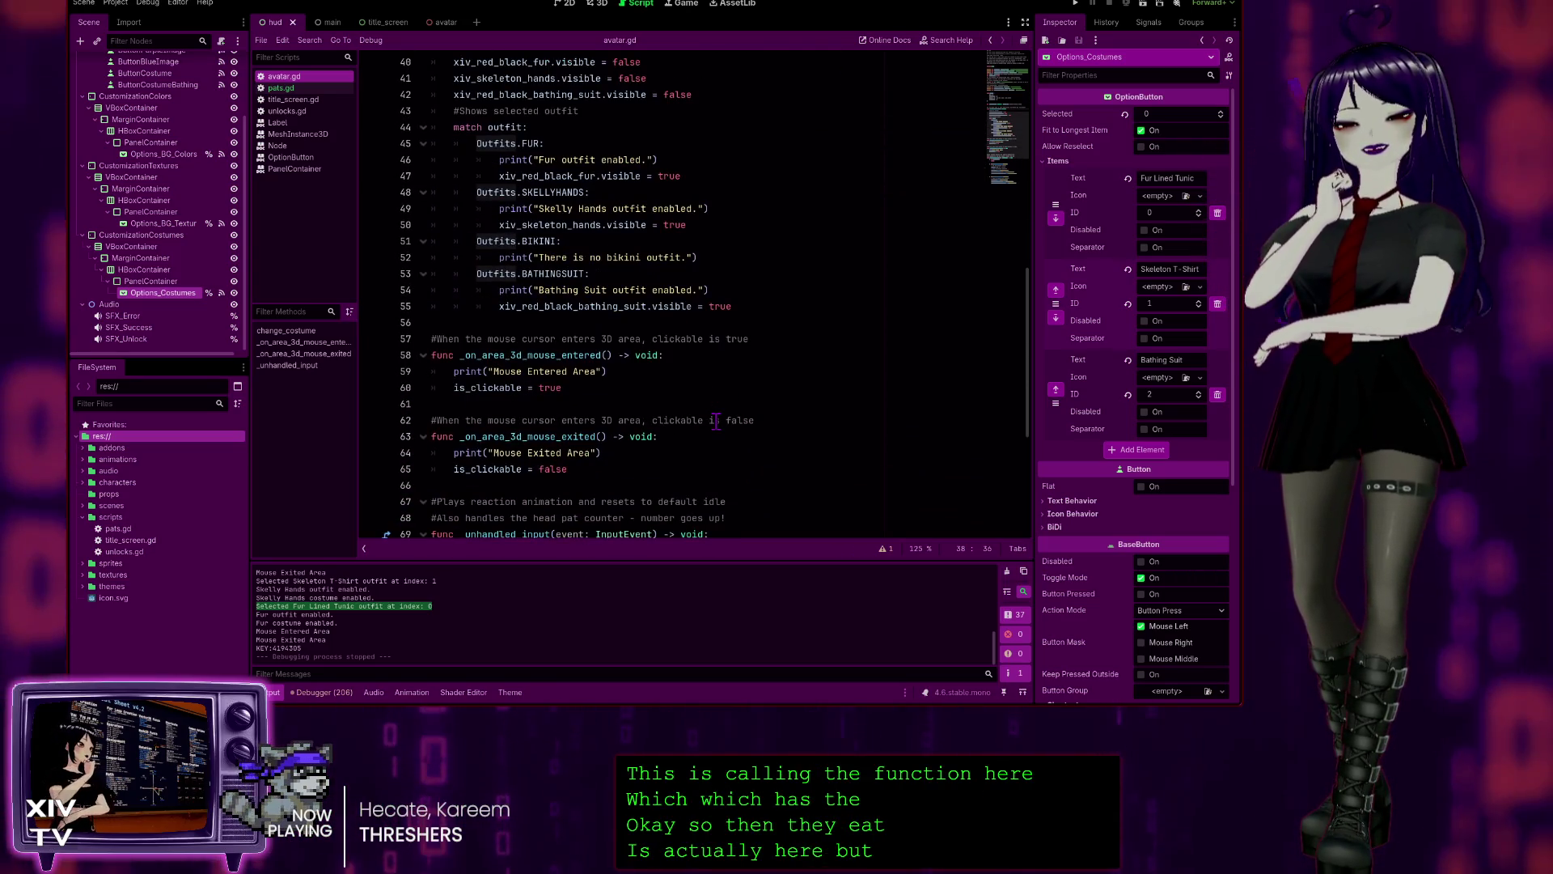
{"action": "scroll", "coordinate": [593, 468], "scroll_direction": "down", "scroll_amount": 3}
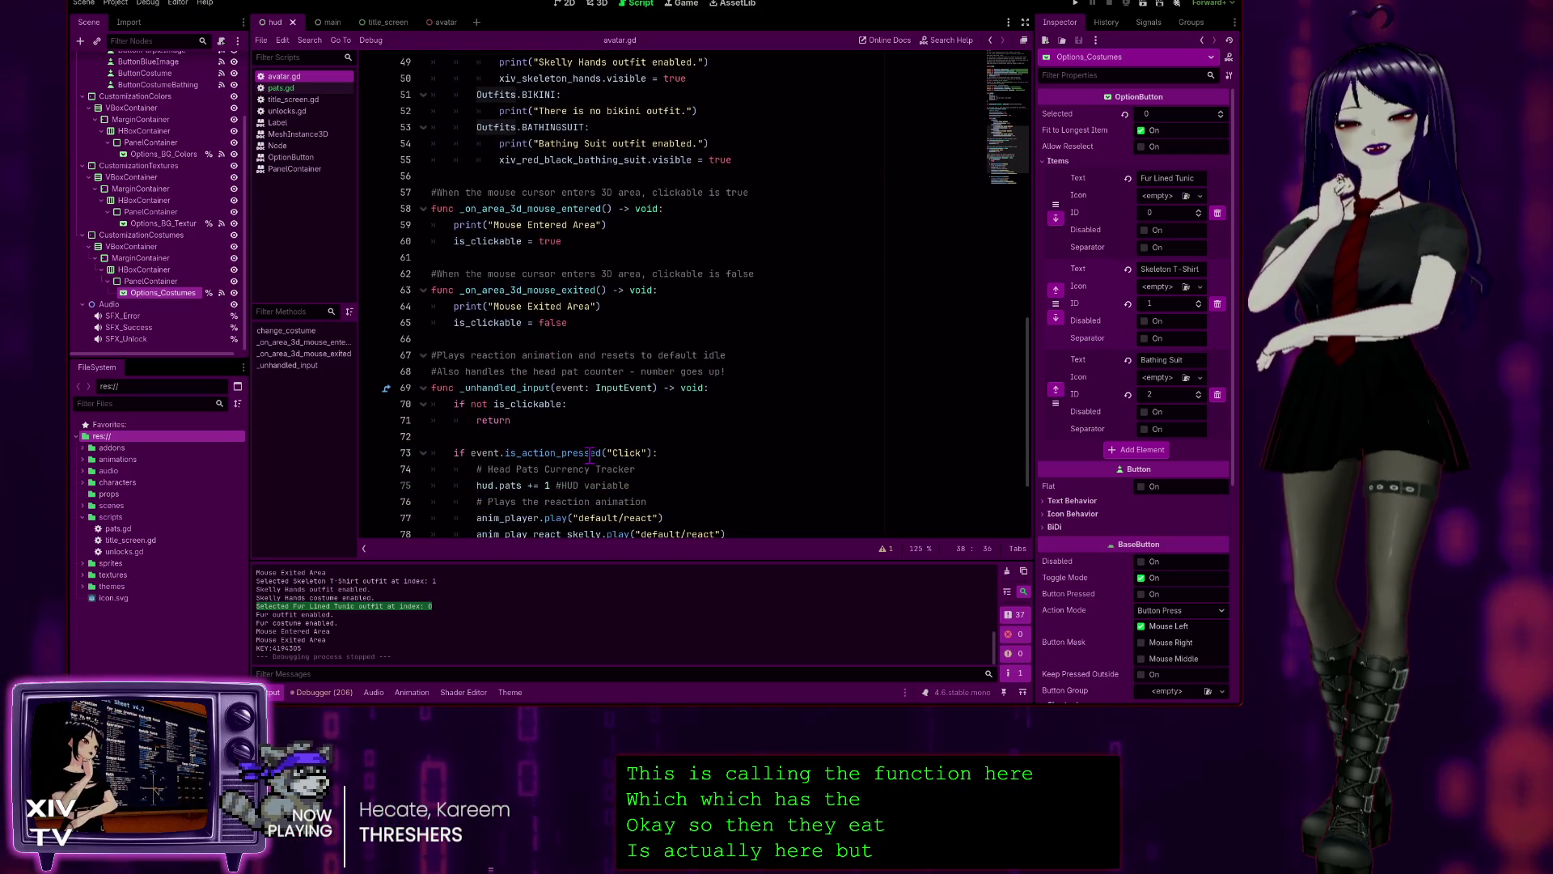
{"action": "scroll", "coordinate": [590, 455], "scroll_direction": "down", "scroll_amount": 3}
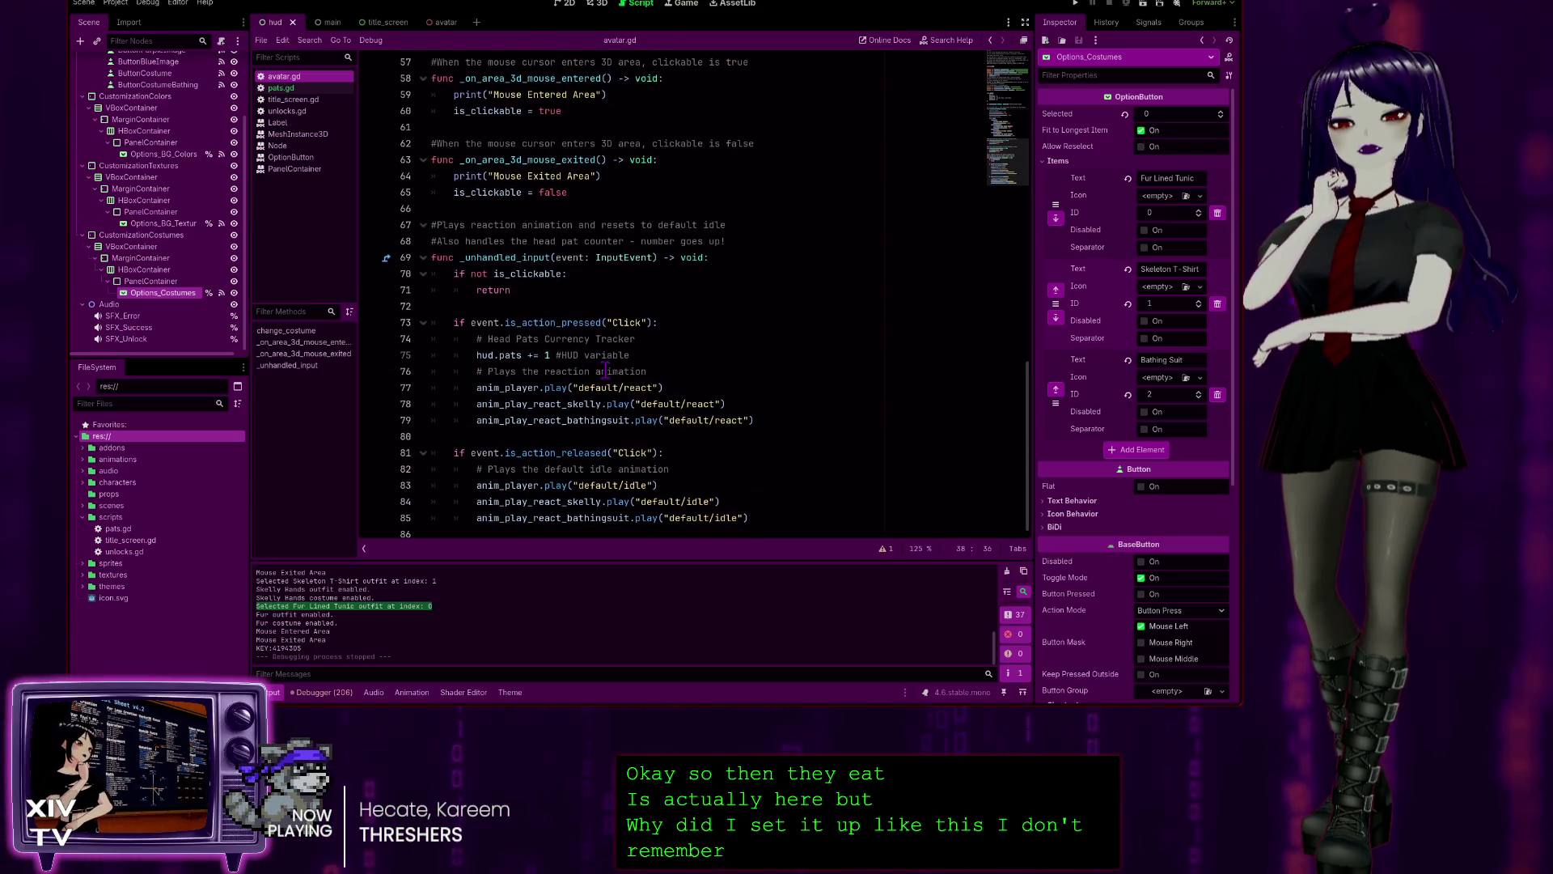
{"action": "scroll", "coordinate": [566, 388], "scroll_direction": "up", "scroll_amount": 2}
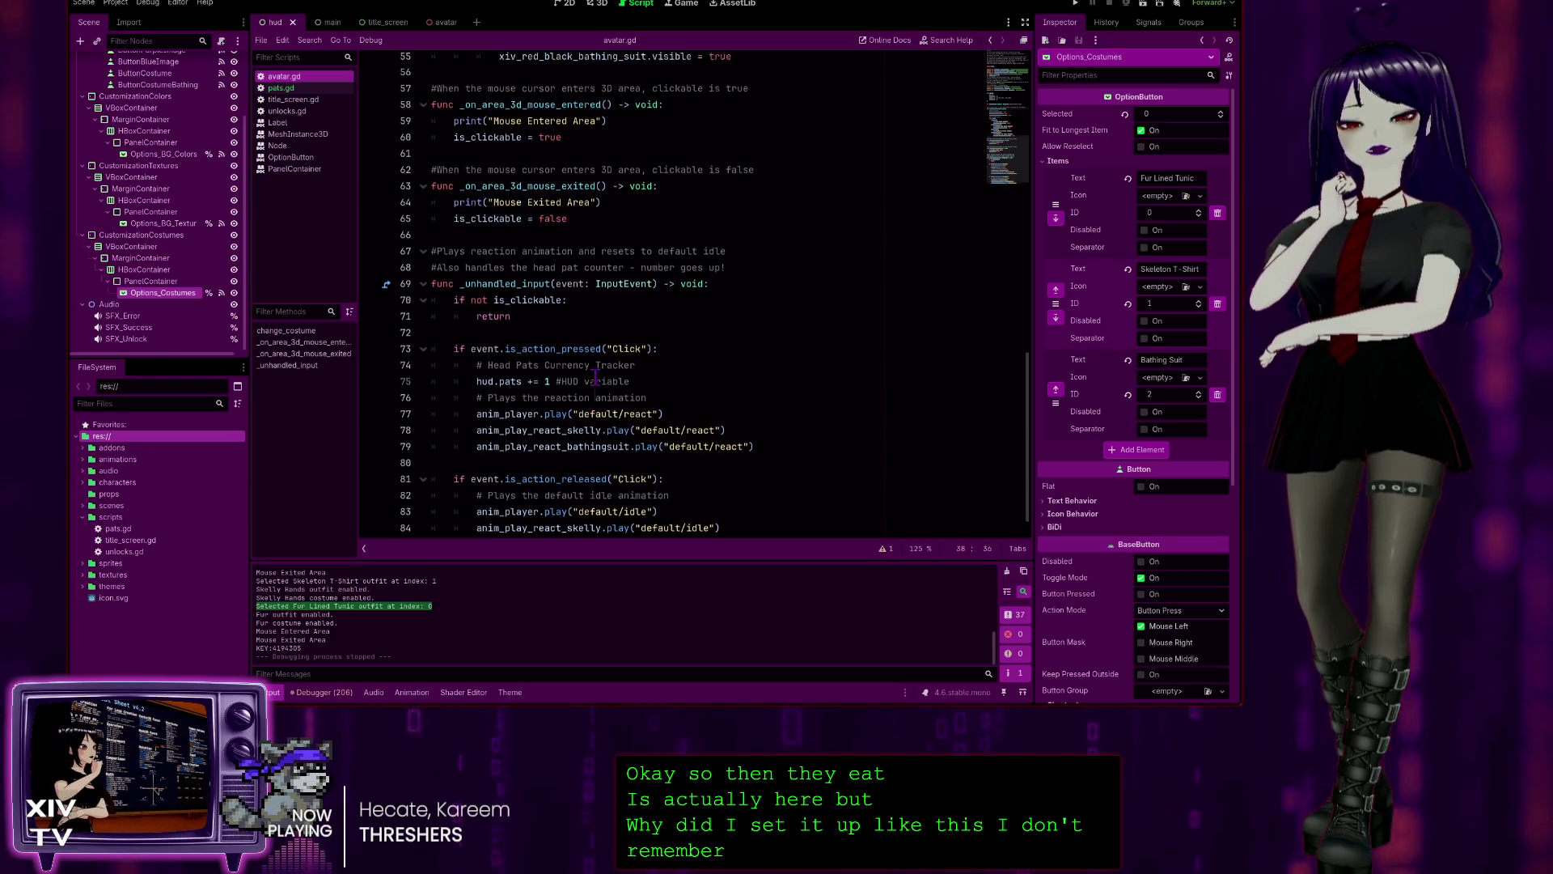
{"action": "scroll", "coordinate": [453, 391], "scroll_direction": "down", "scroll_amount": 2}
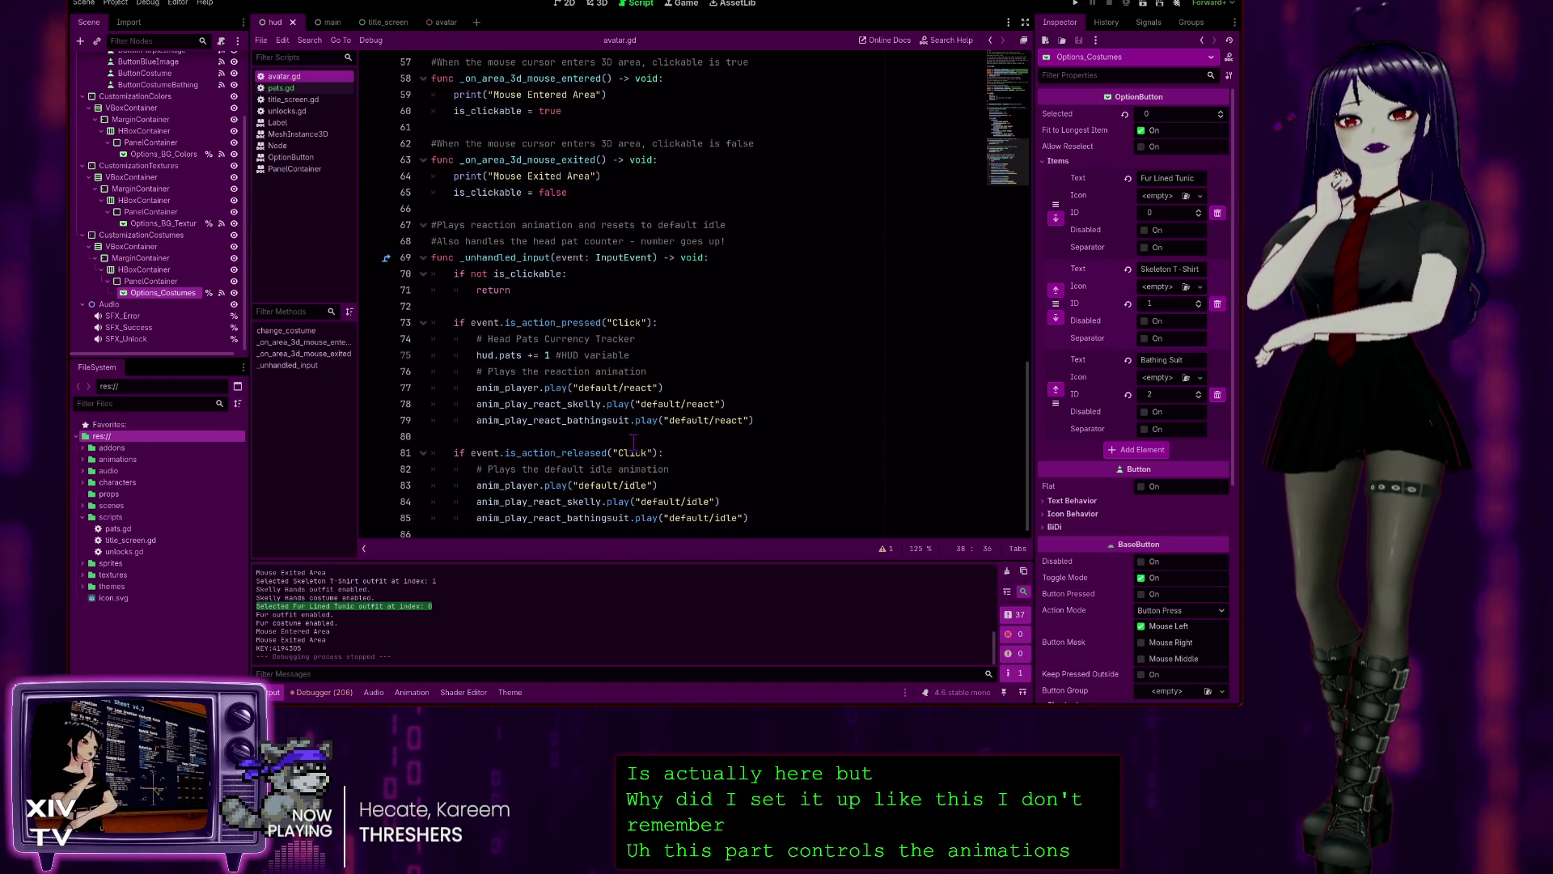
{"action": "scroll", "coordinate": [509, 414], "scroll_direction": "up", "scroll_amount": 3}
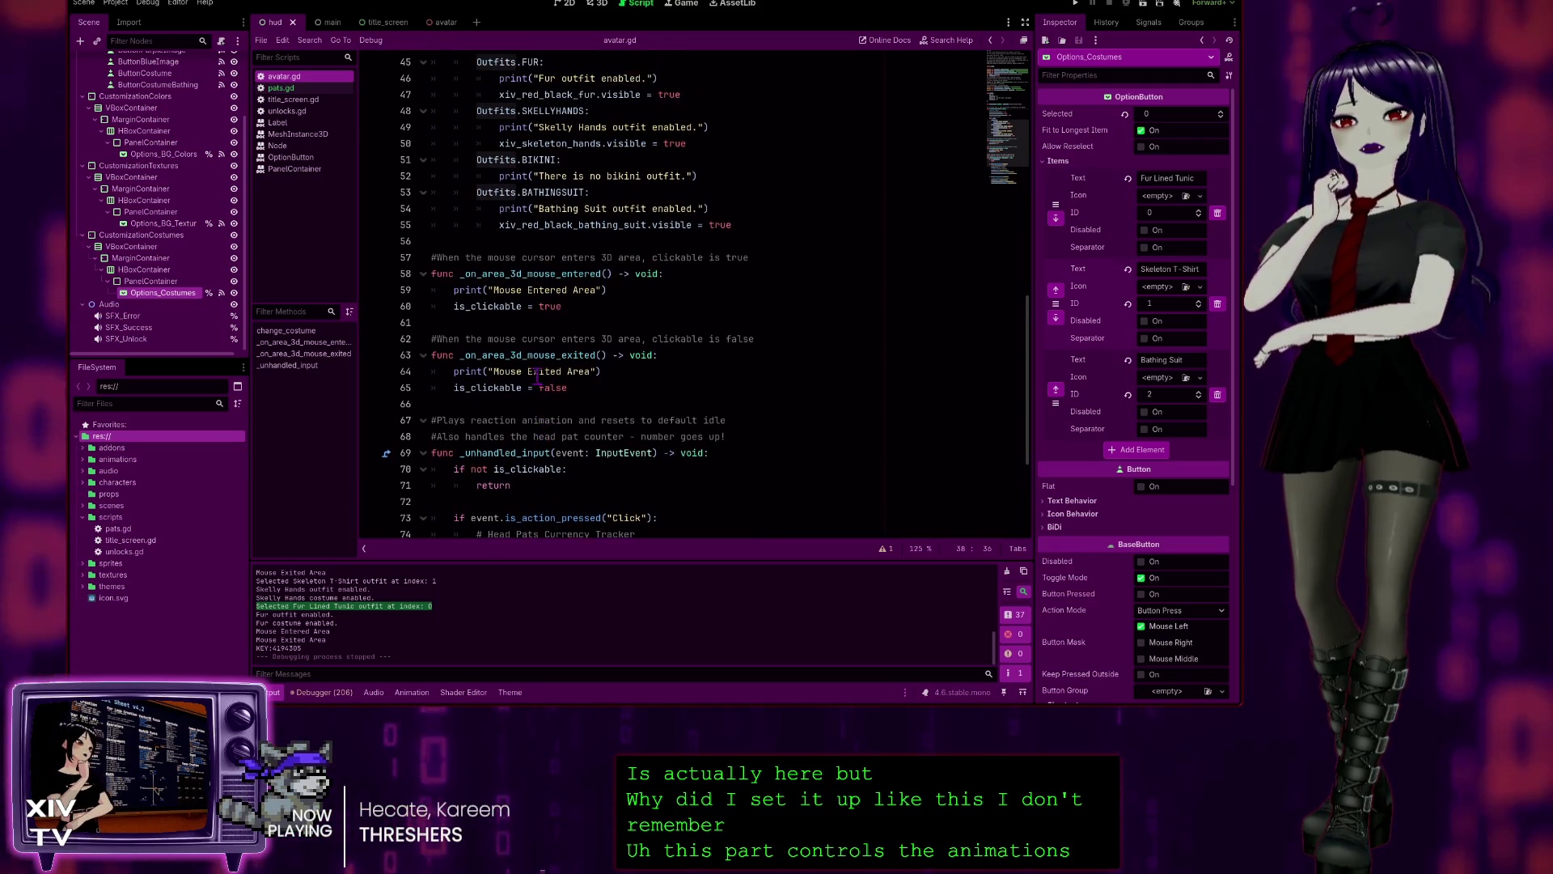
{"action": "scroll", "coordinate": [617, 441], "scroll_direction": "up", "scroll_amount": 2}
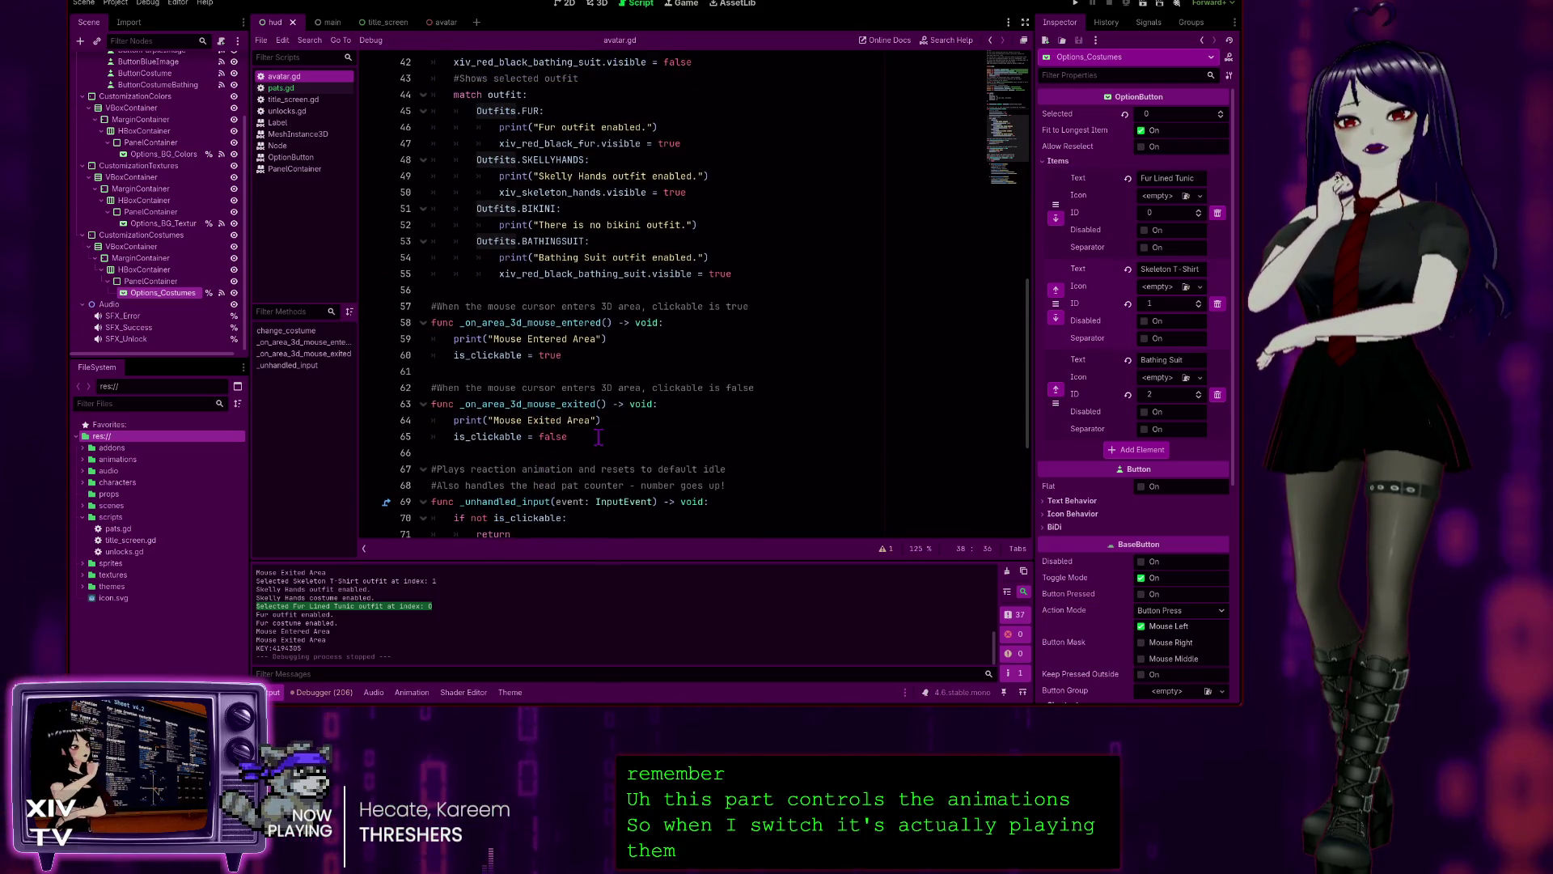
{"action": "left_click", "coordinate": [599, 437]}
{"action": "scroll", "coordinate": [545, 394], "scroll_direction": "up", "scroll_amount": 1}
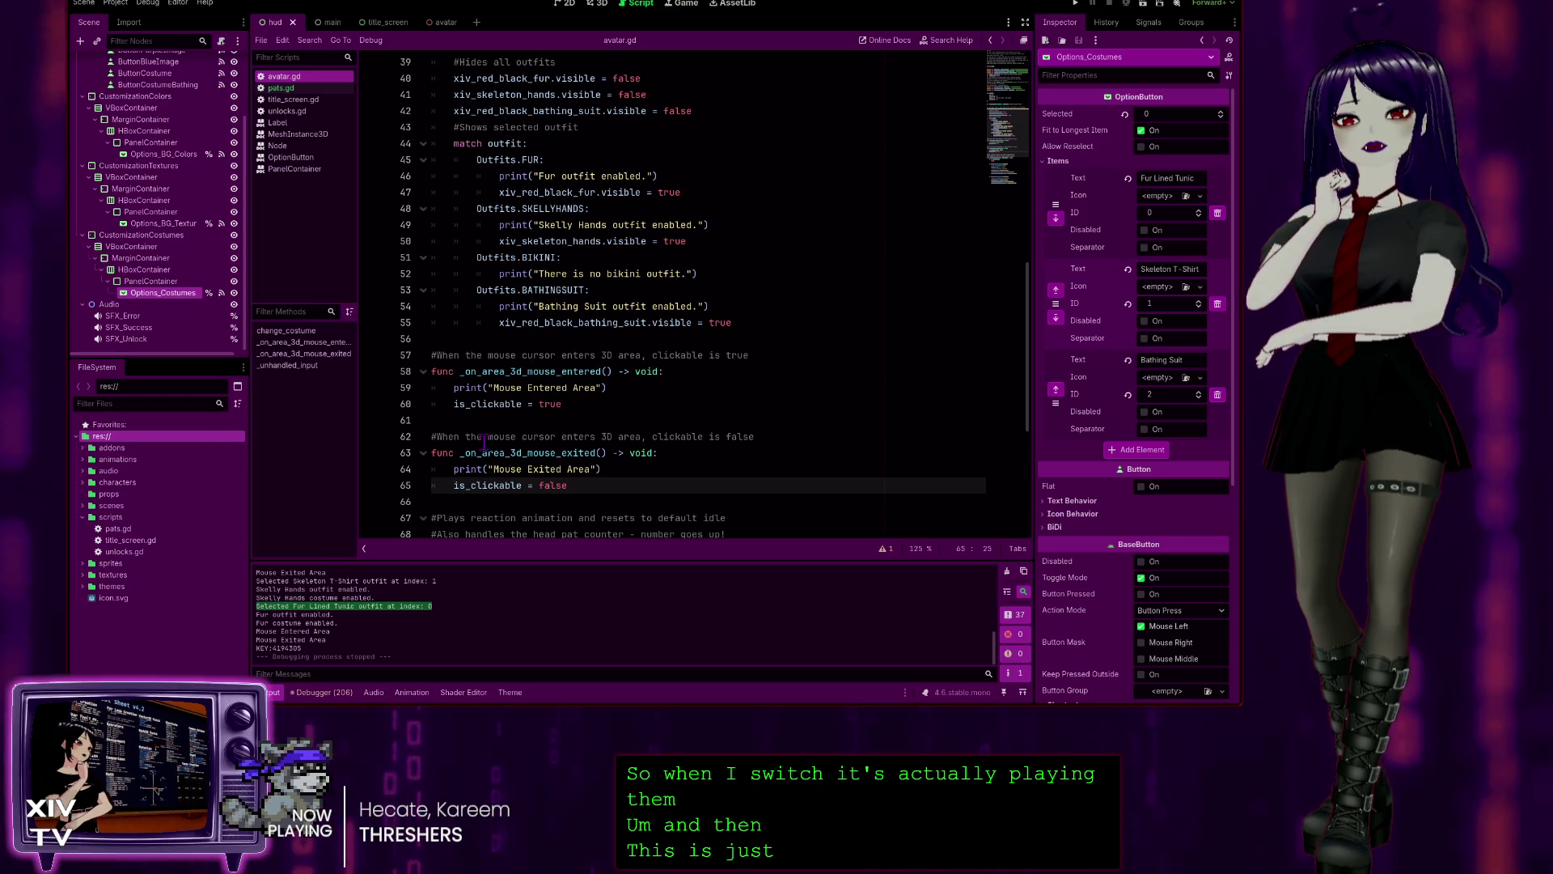
{"action": "scroll", "coordinate": [607, 424], "scroll_direction": "up", "scroll_amount": 2}
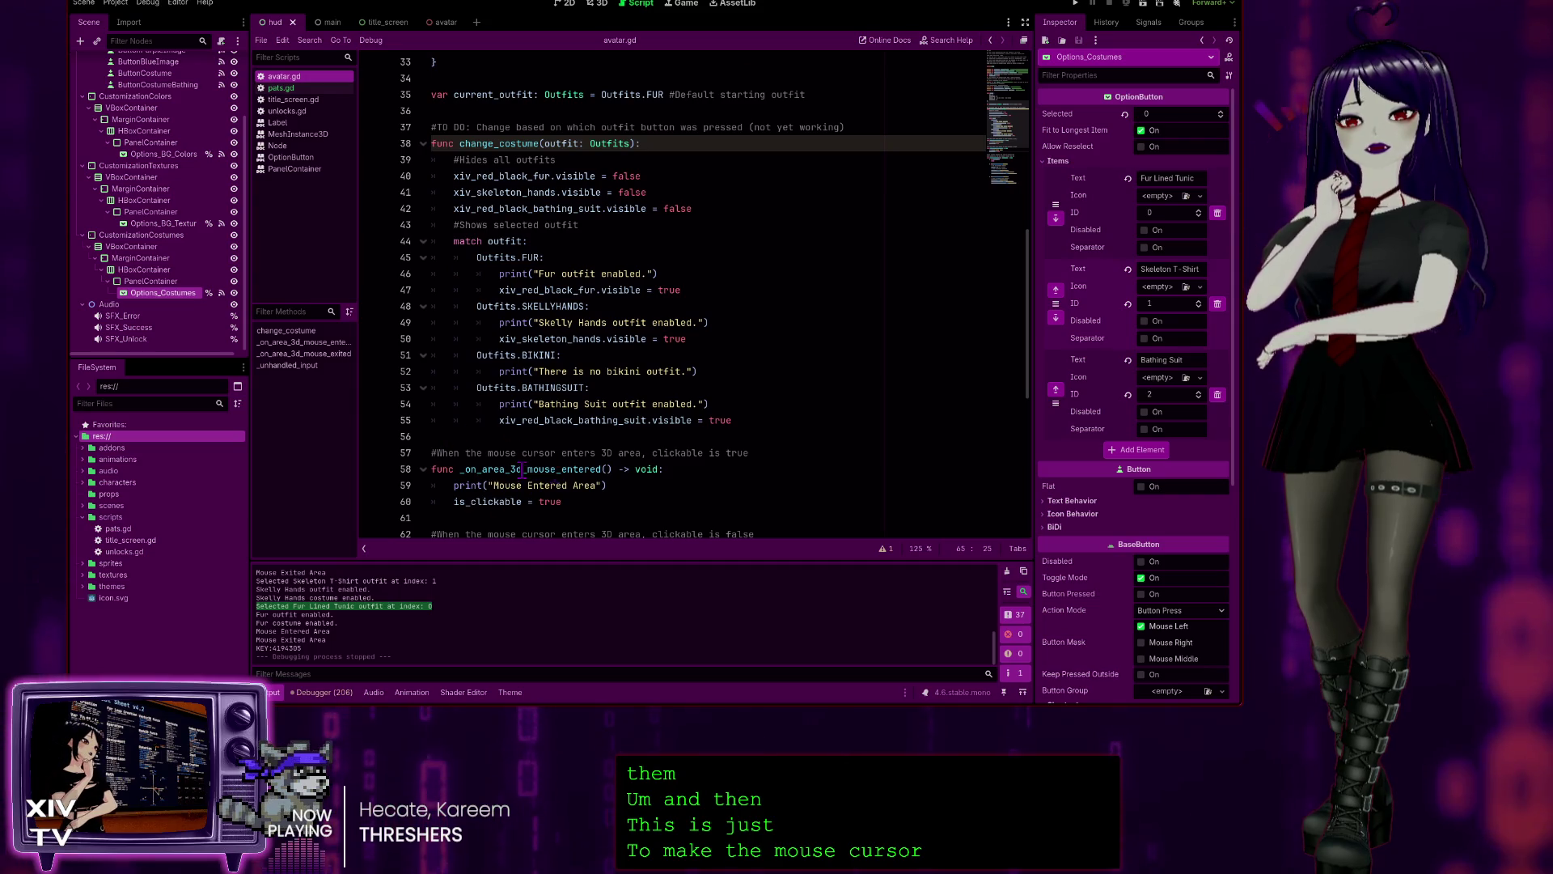
{"action": "scroll", "coordinate": [583, 477], "scroll_direction": "up", "scroll_amount": 2}
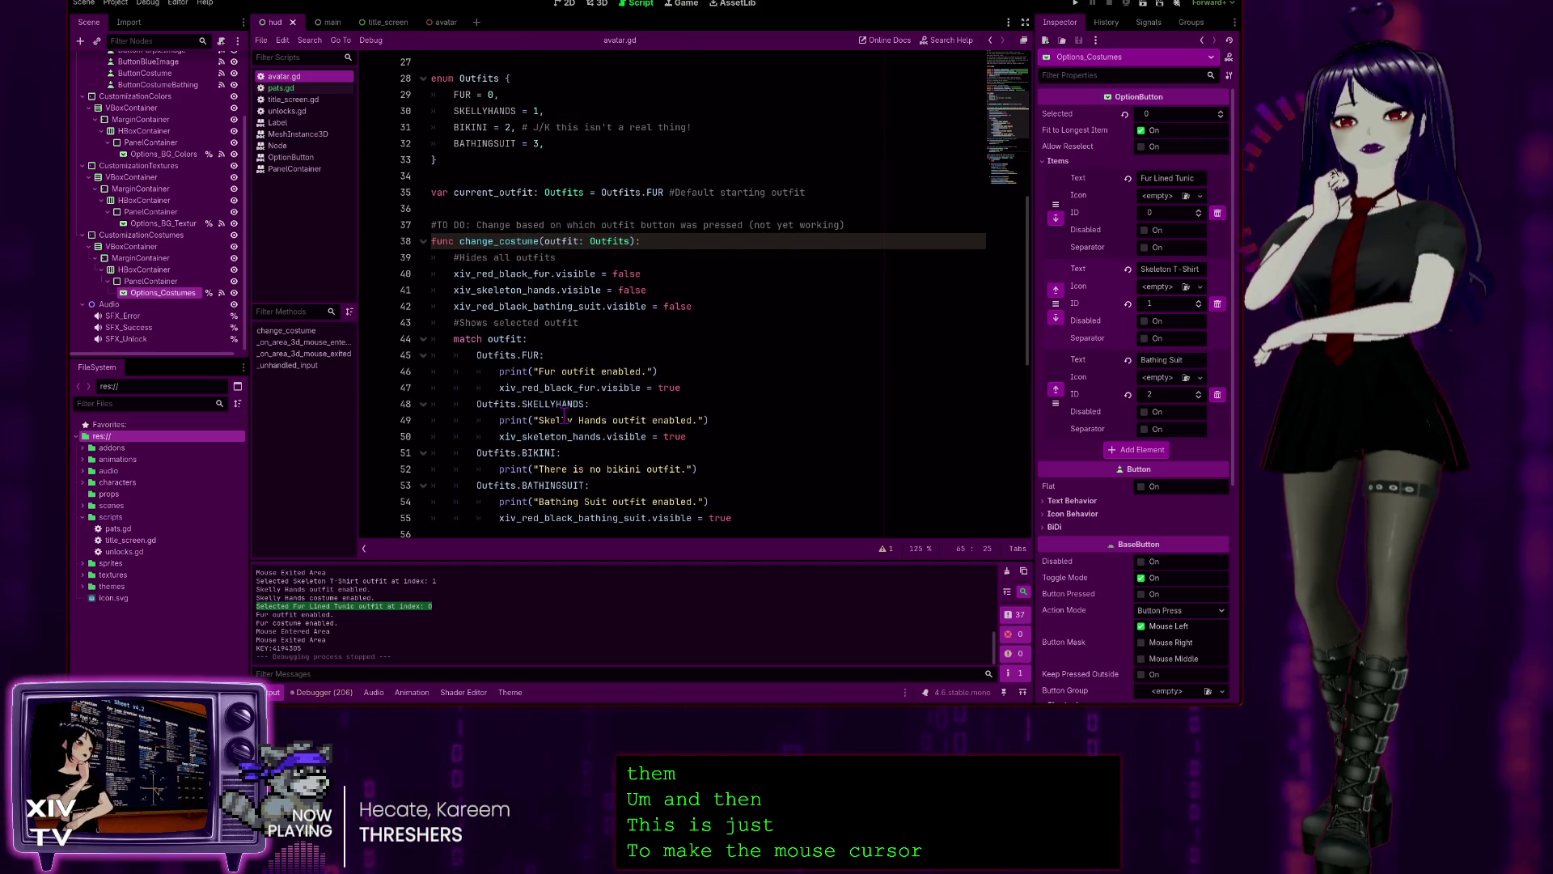
{"action": "scroll", "coordinate": [524, 289], "scroll_direction": "down", "scroll_amount": 3}
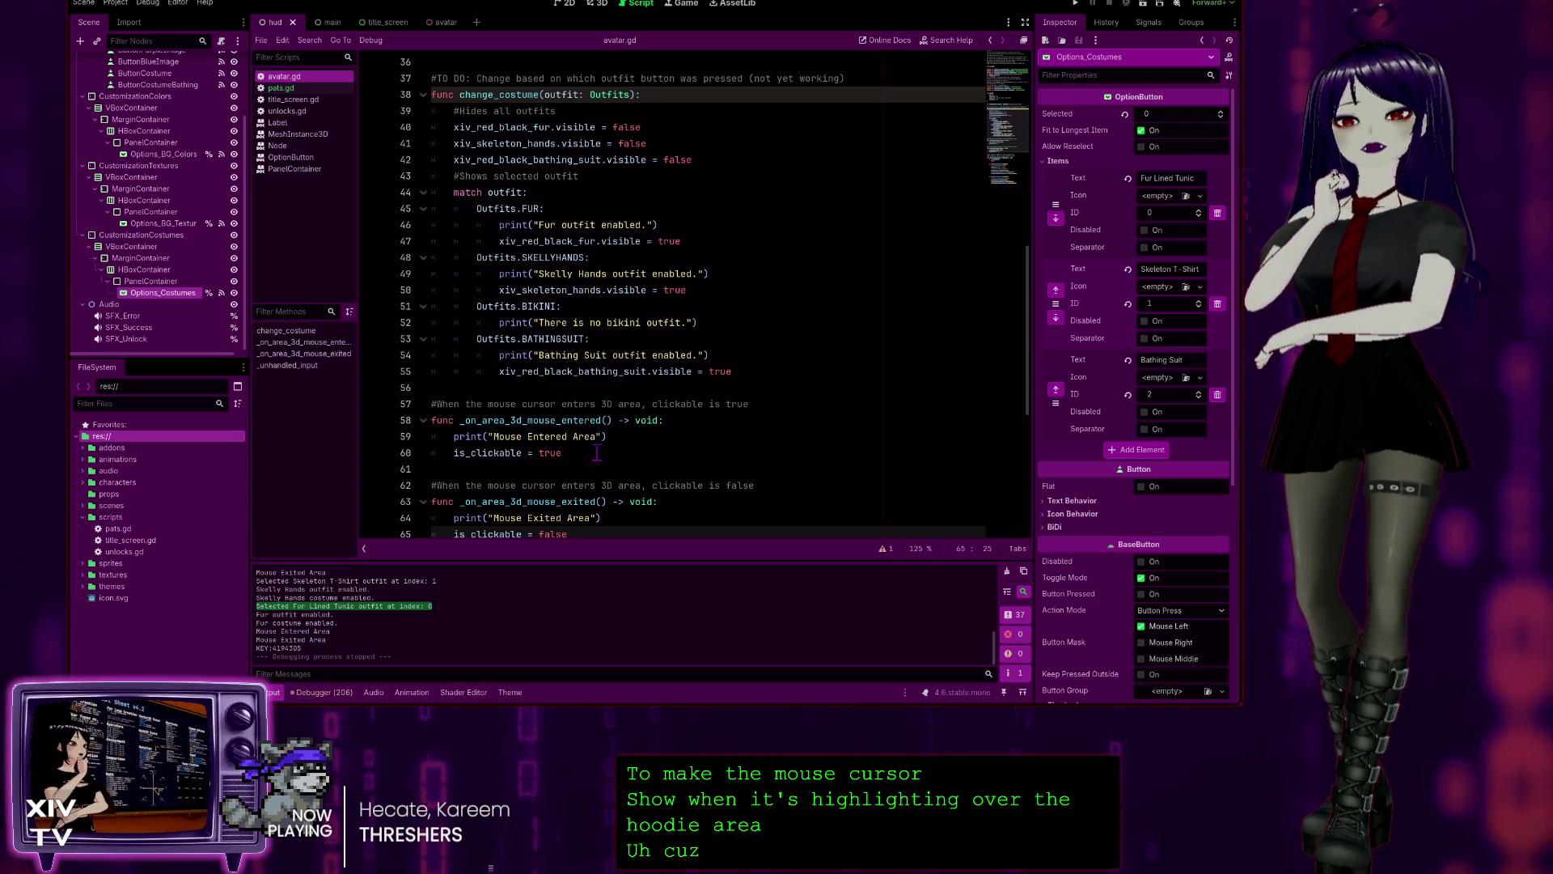
{"action": "scroll", "coordinate": [604, 84], "scroll_direction": "up", "scroll_amount": 2}
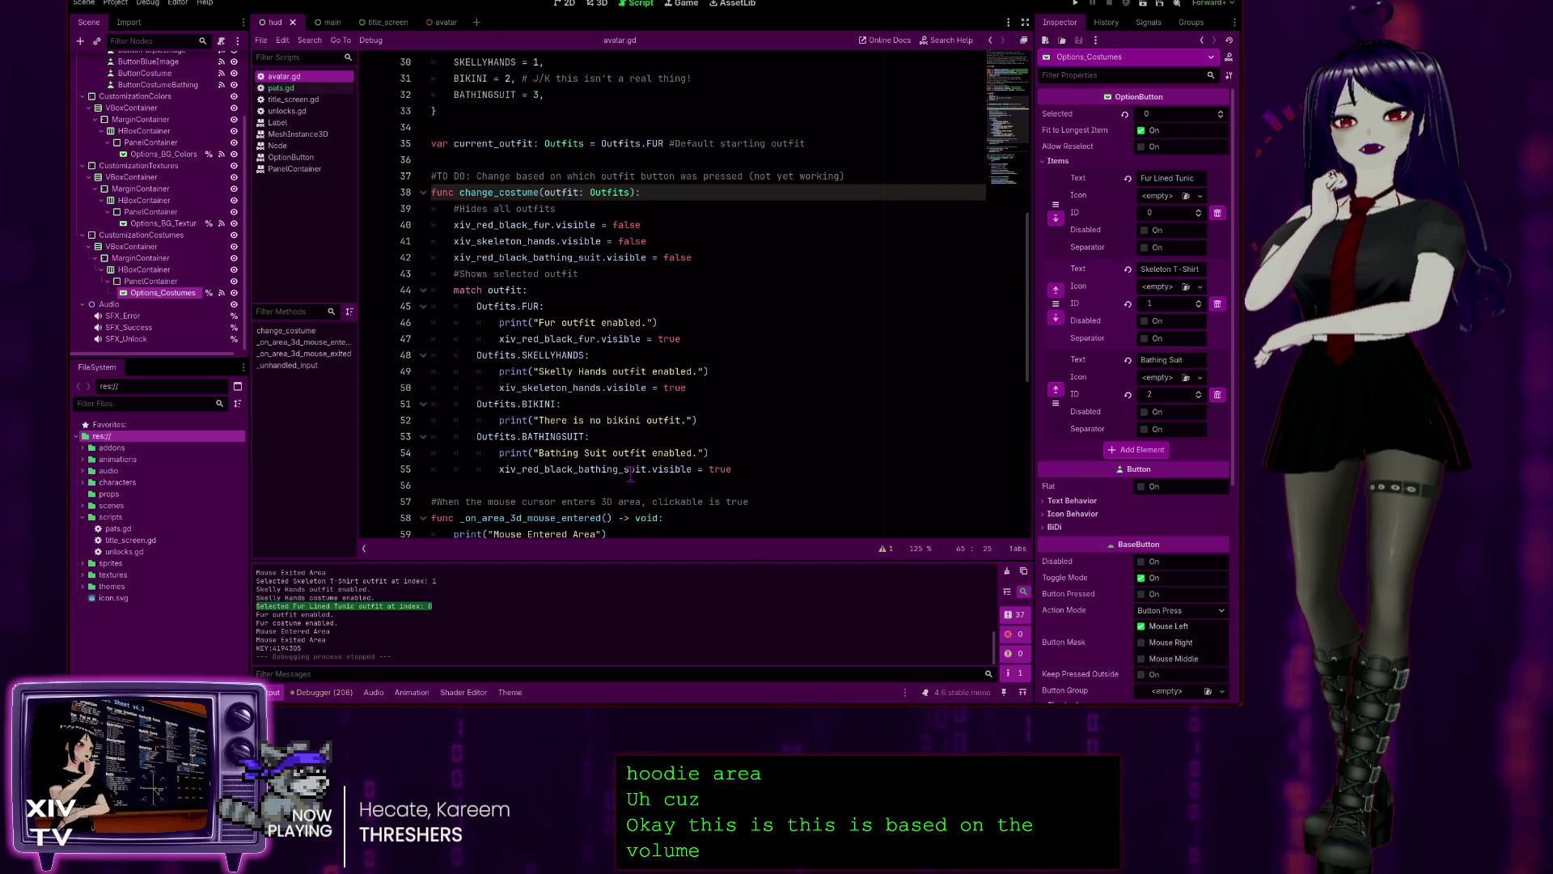
{"action": "scroll", "coordinate": [613, 464], "scroll_direction": "up", "scroll_amount": 1}
{"action": "scroll", "coordinate": [567, 364], "scroll_direction": "down", "scroll_amount": 2}
{"action": "scroll", "coordinate": [530, 279], "scroll_direction": "up", "scroll_amount": 2}
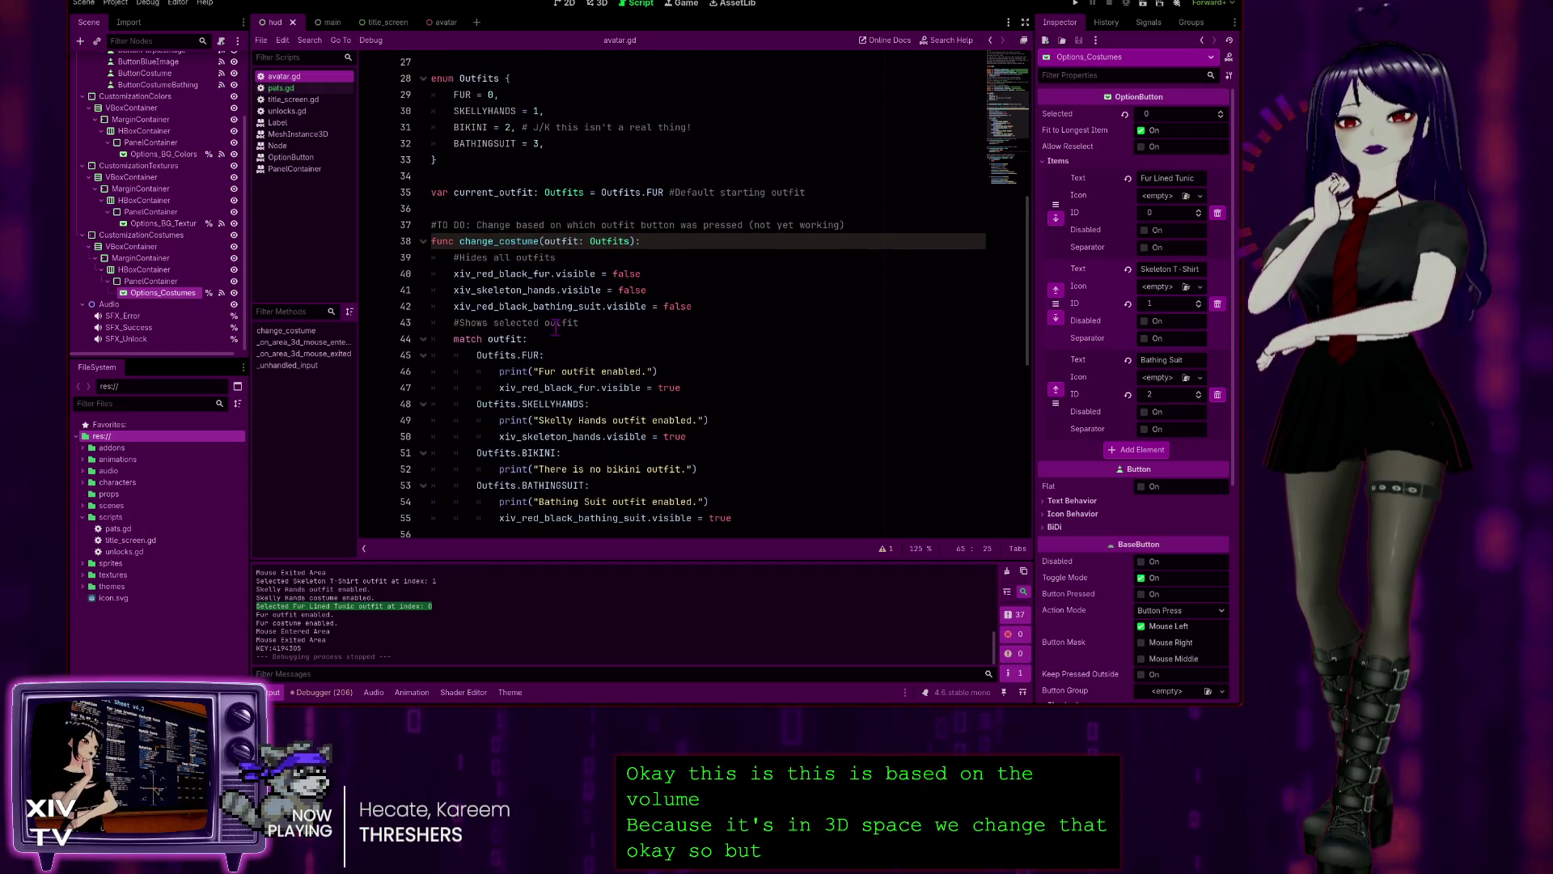
{"action": "left_click", "coordinate": [544, 242]}
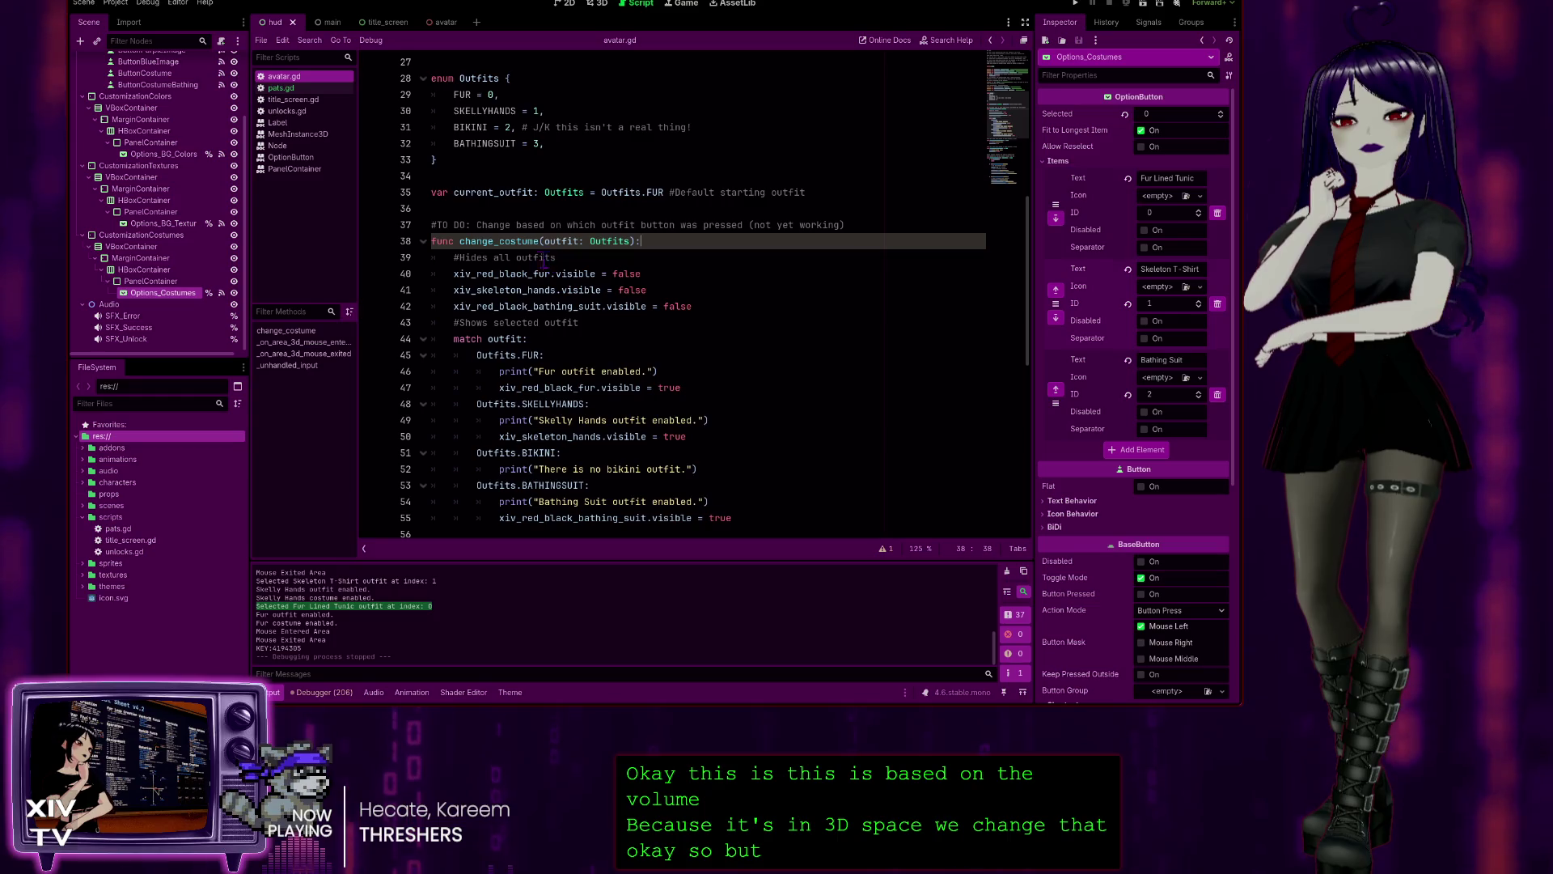
{"action": "left_click", "coordinate": [687, 306]}
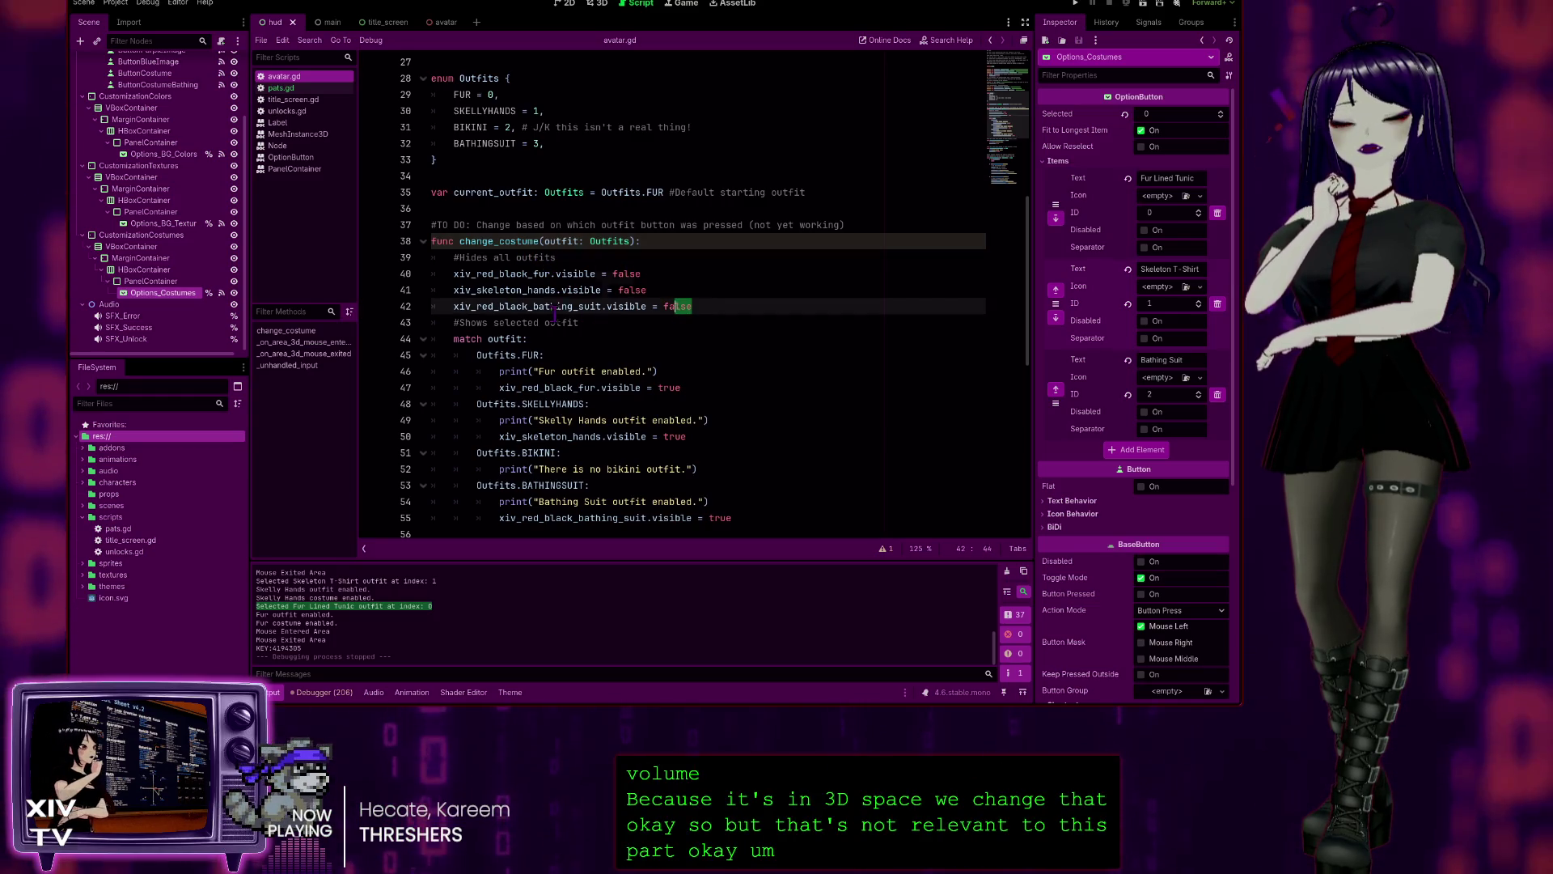
{"action": "left_click", "coordinate": [410, 279], "text": "shift"}
{"action": "left_click", "coordinate": [651, 324]}
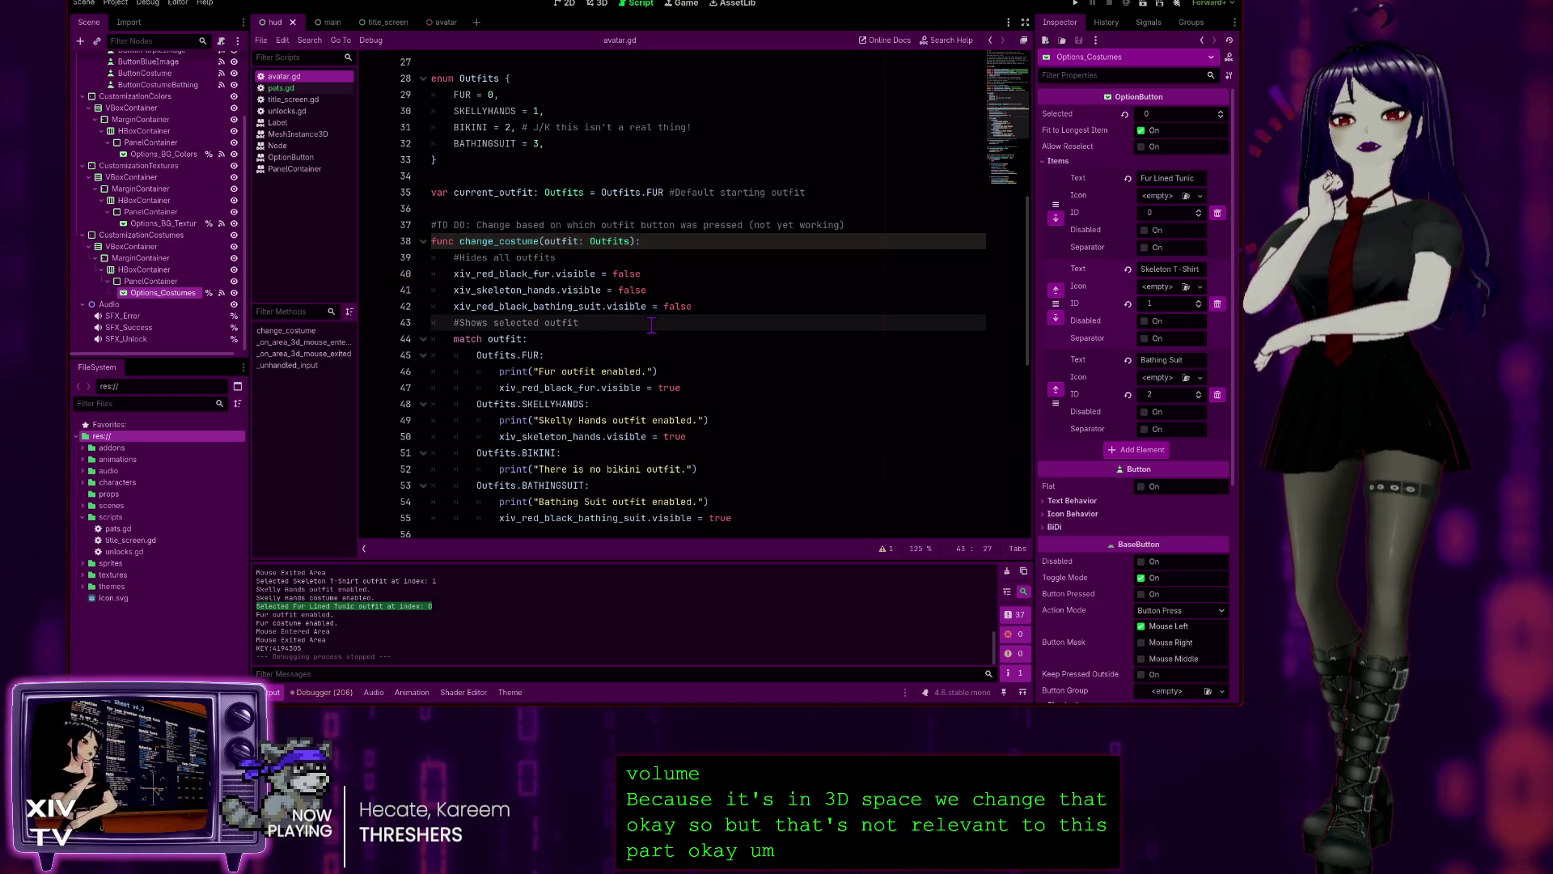
{"action": "scroll", "coordinate": [652, 325], "scroll_direction": "down", "scroll_amount": 1}
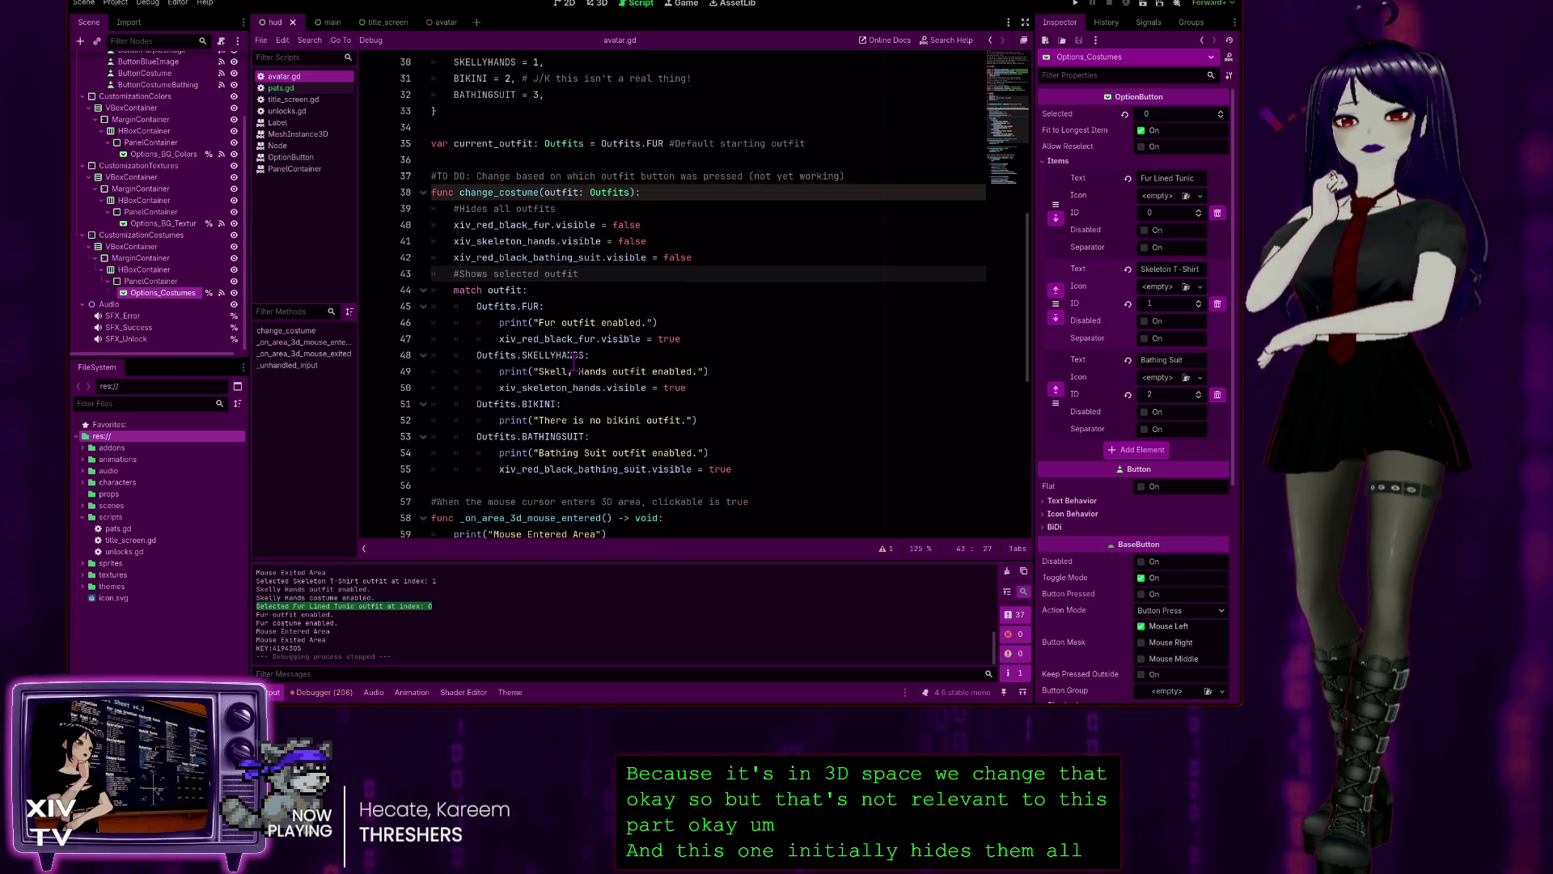